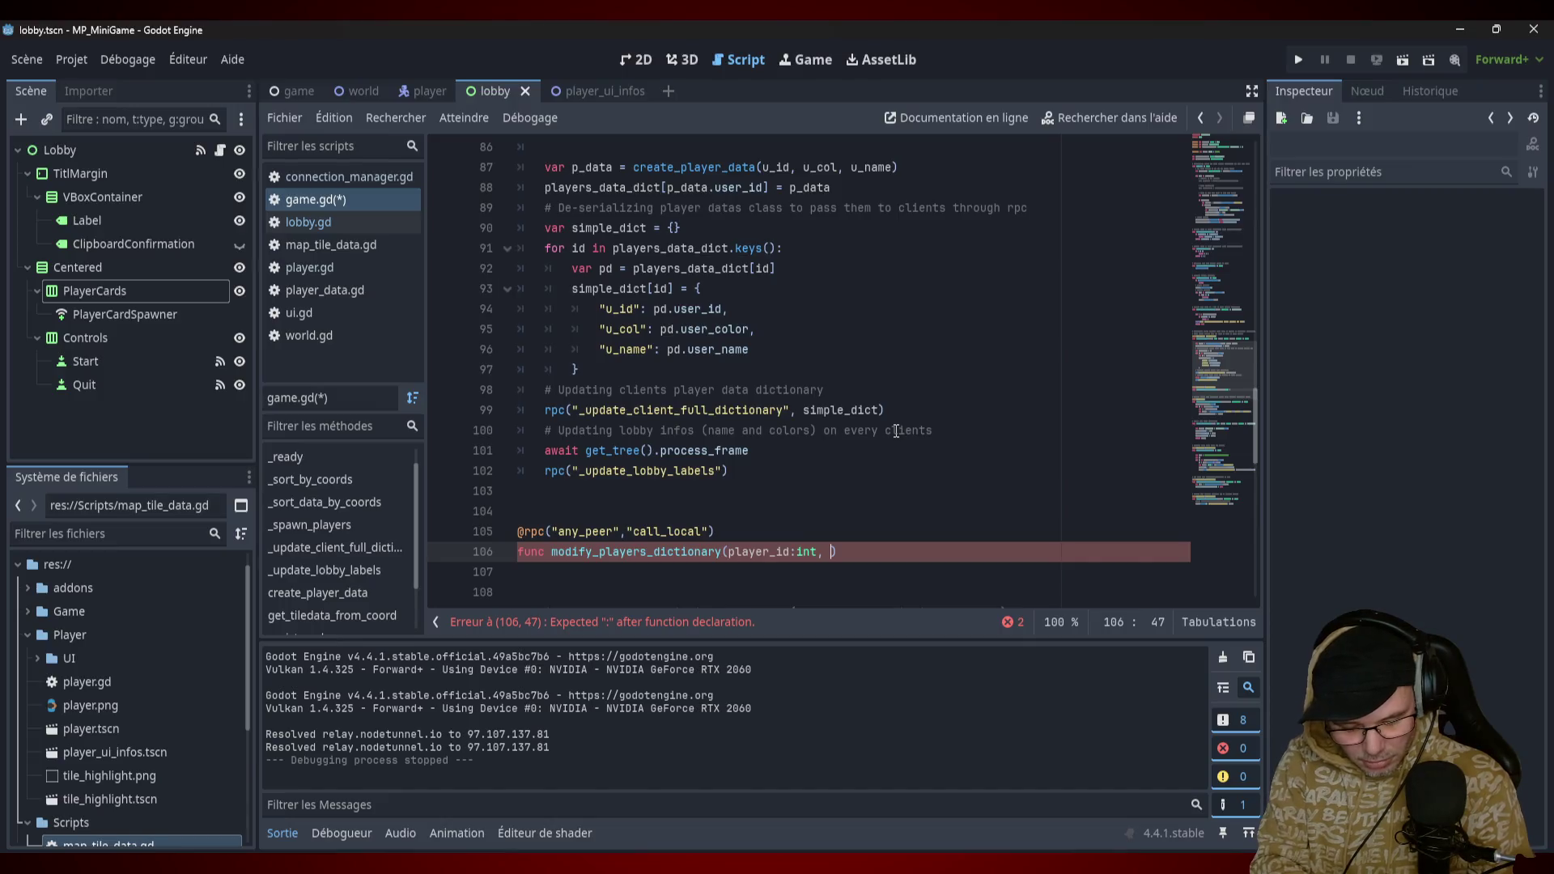
- Shorten the player_id parameter of modify_players_dictionary to p_id:int
{"action": "type", "text": "volo"}
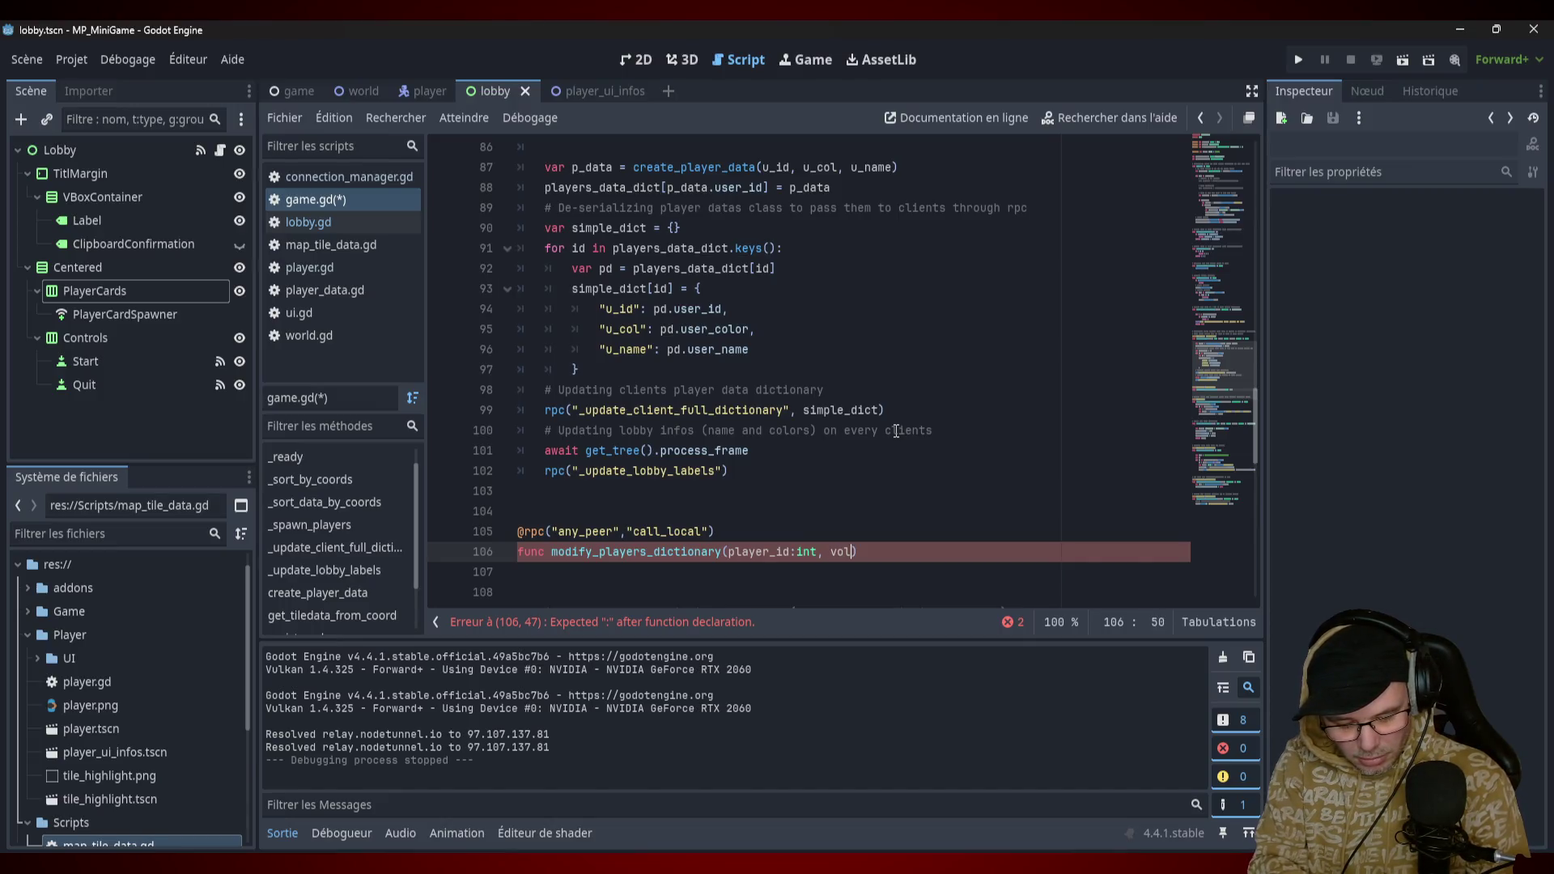
{"action": "type", "text": "r"}
{"action": "key", "text": "BackSpace"}
{"action": "key", "text": "BackSpace"}
{"action": "key", "text": "BackSpace"}
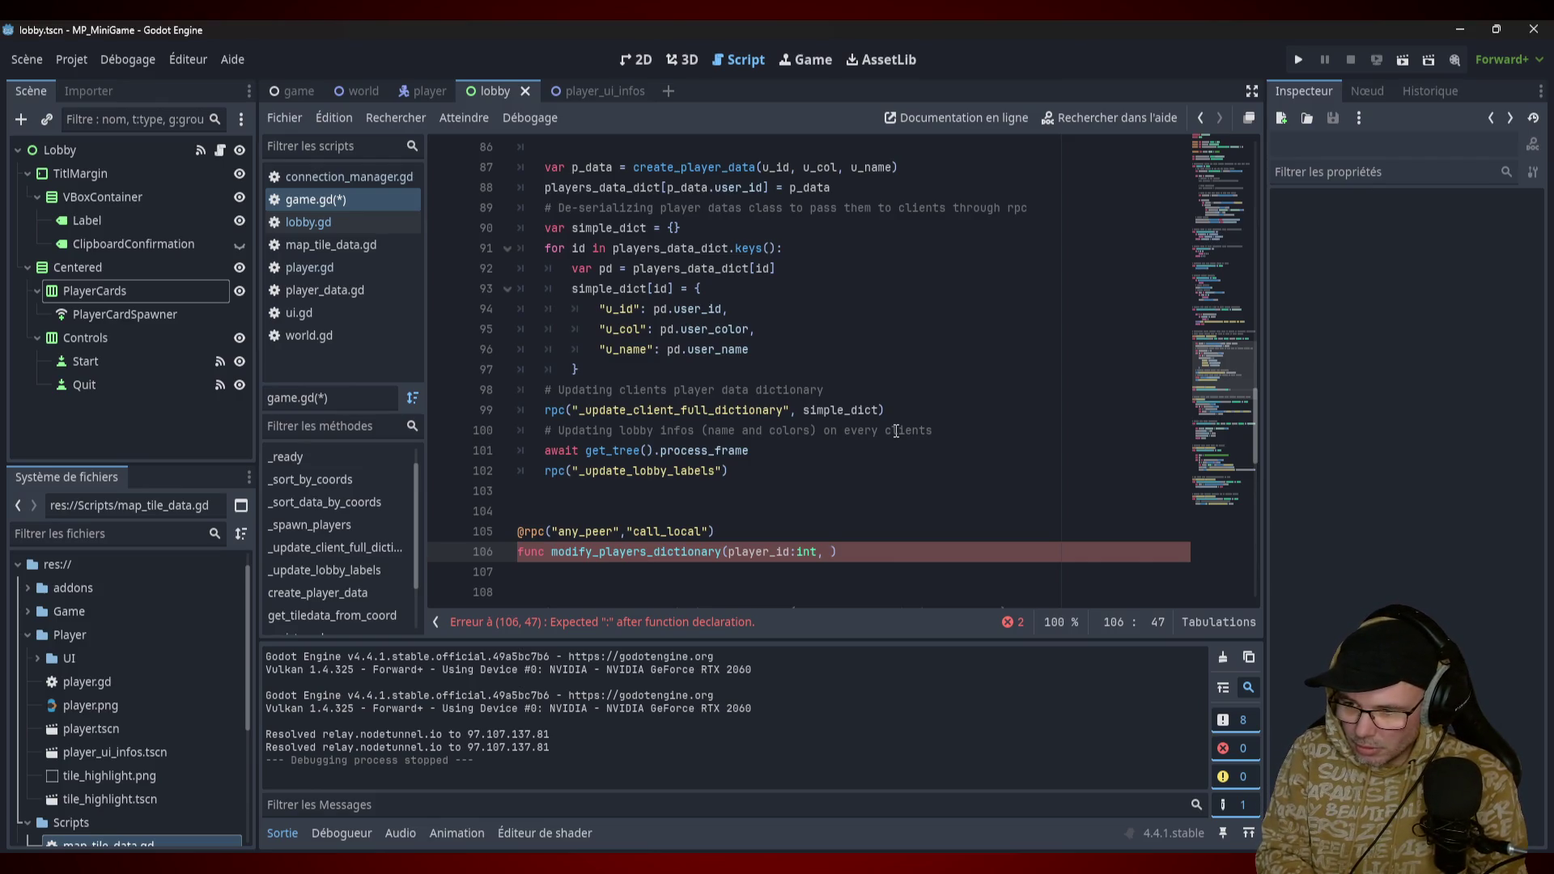
{"action": "key", "text": "Left"}
{"action": "key", "text": "Left"}
{"action": "key", "text": "Left"}
{"action": "key", "text": "BackSpace"}
{"action": "key", "text": "BackSpace"}
{"action": "key", "text": "BackSpace"}
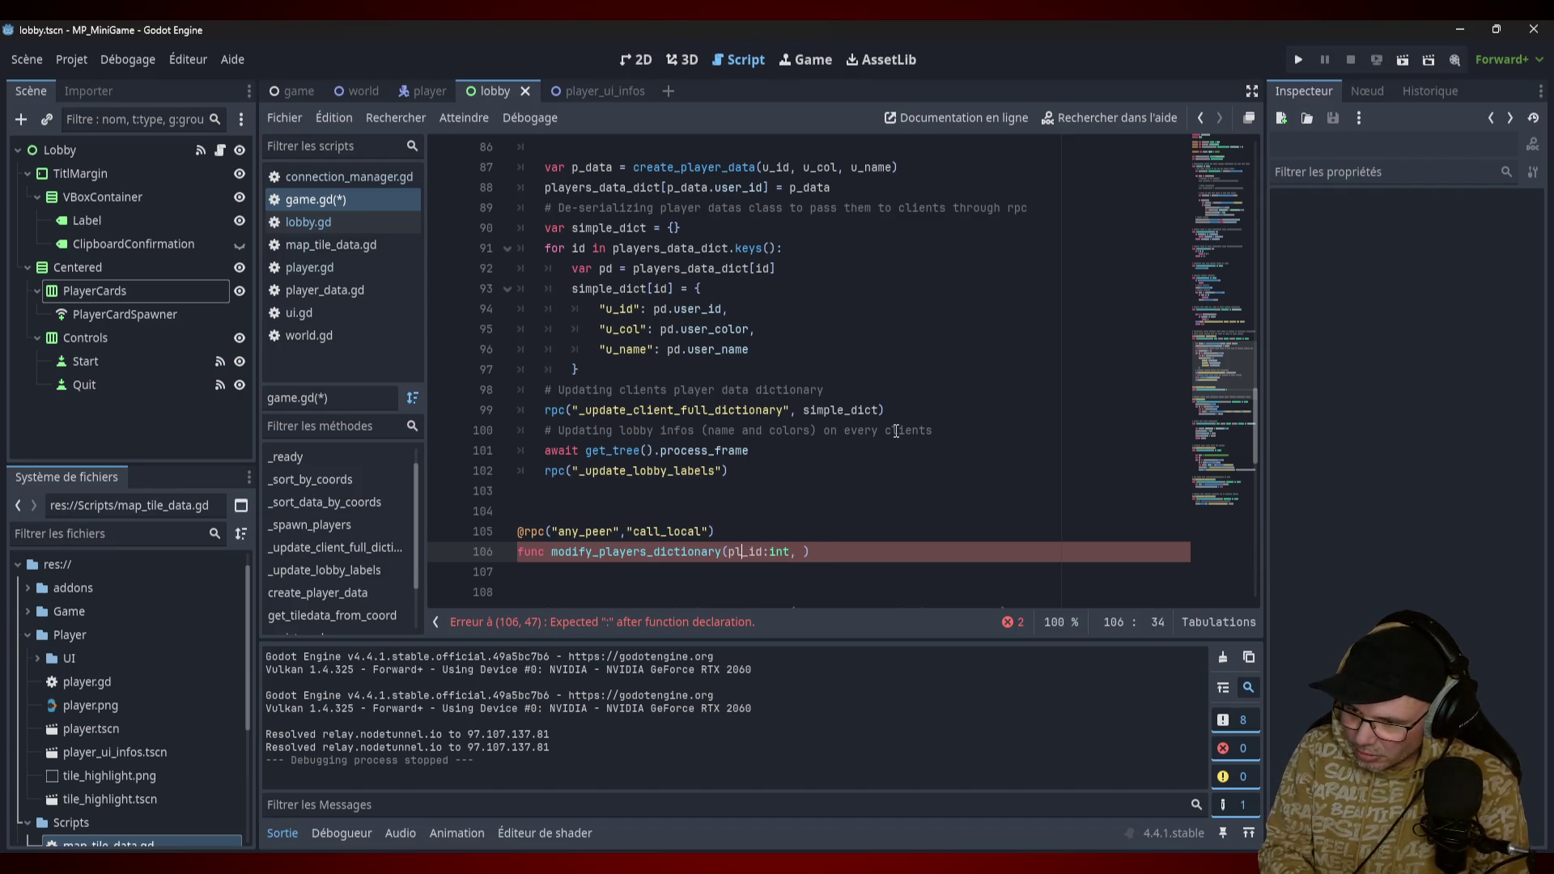
{"action": "key", "text": "Right"}
{"action": "key", "text": "Right"}
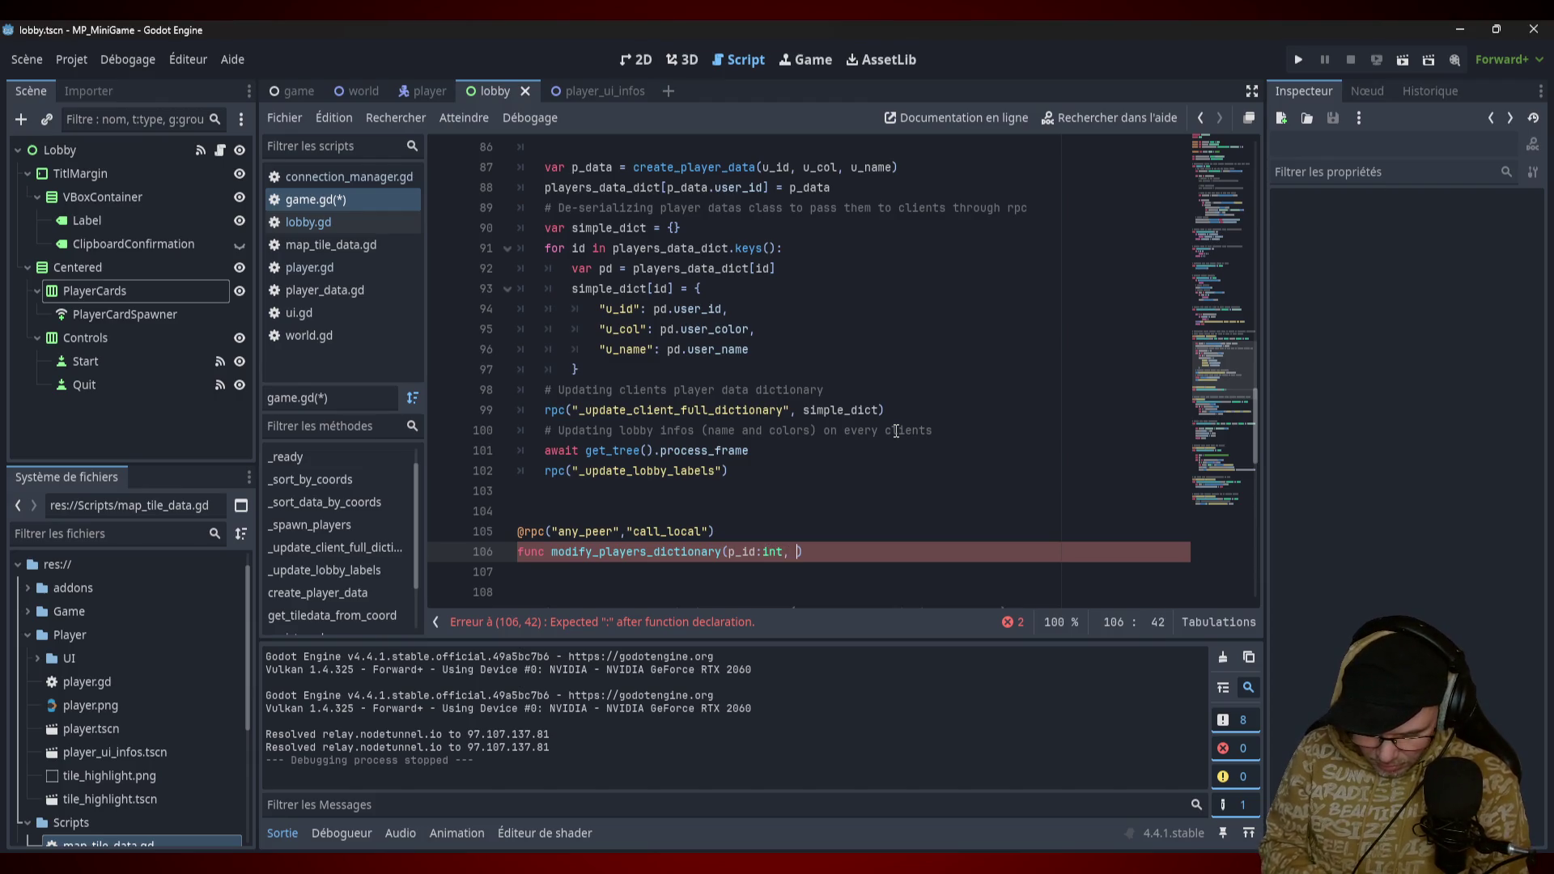
- Add a second parameter p_col:Color, then delete it so only p_id:int remains
{"action": "type", "text": "p"}
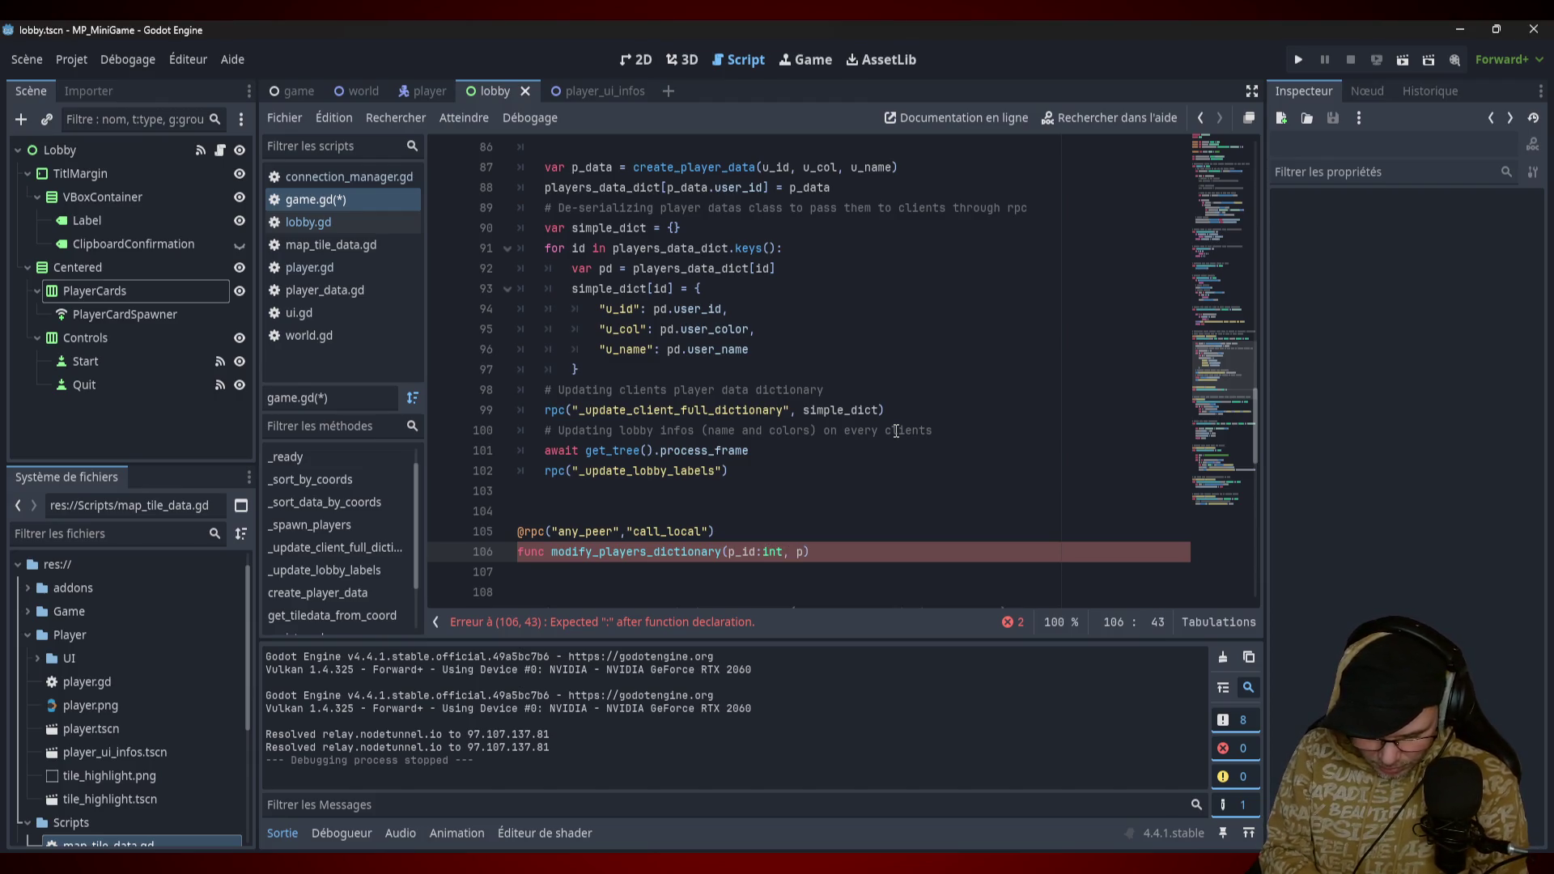
{"action": "type", "text": "_col"}
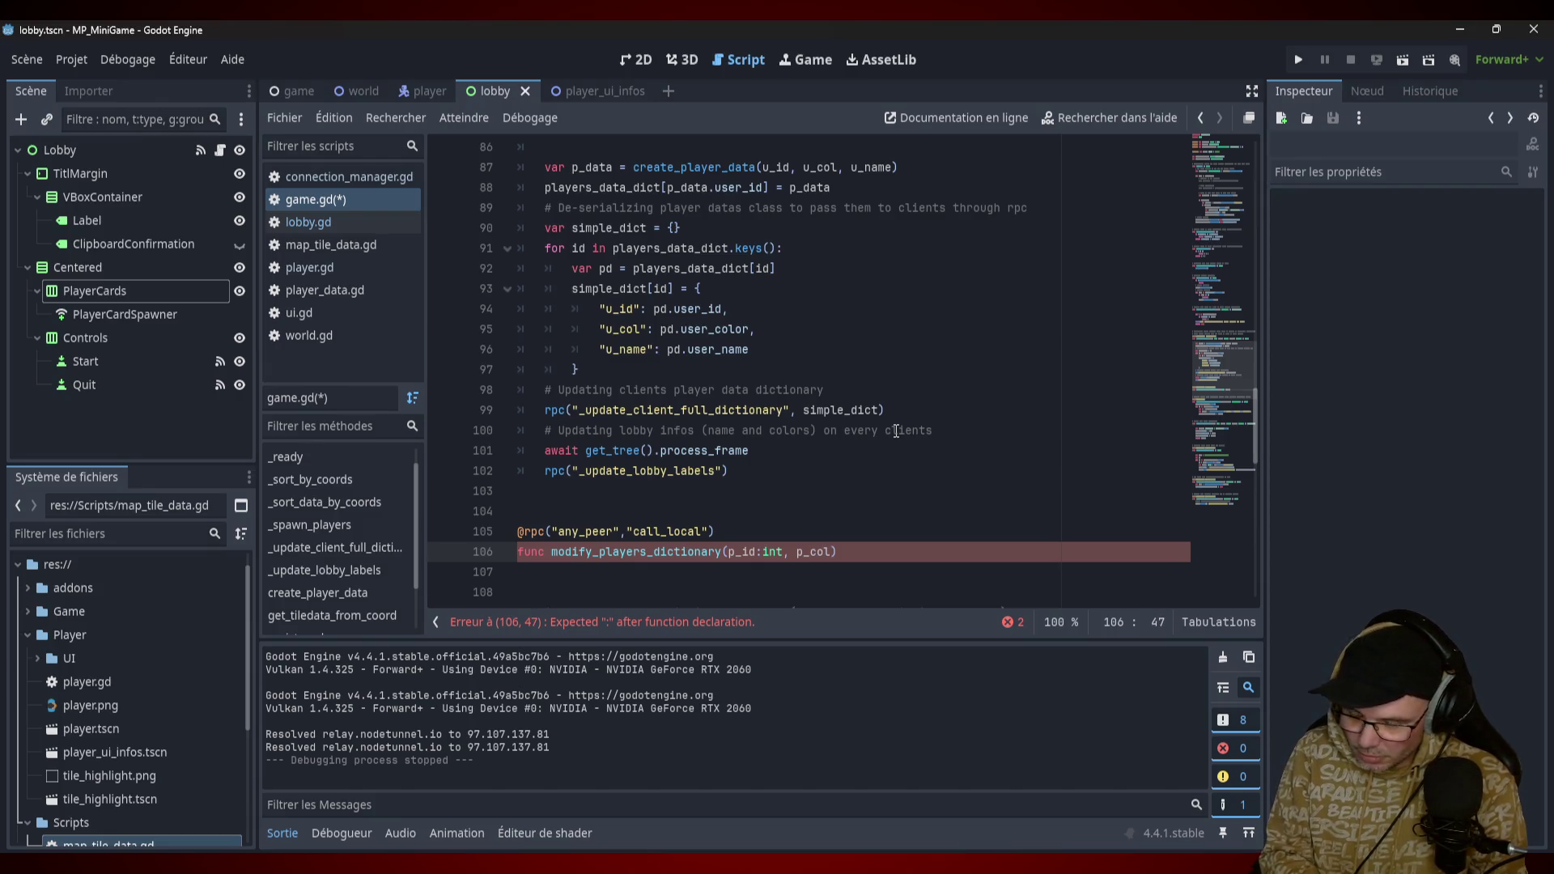
{"action": "type", "text": ":"}
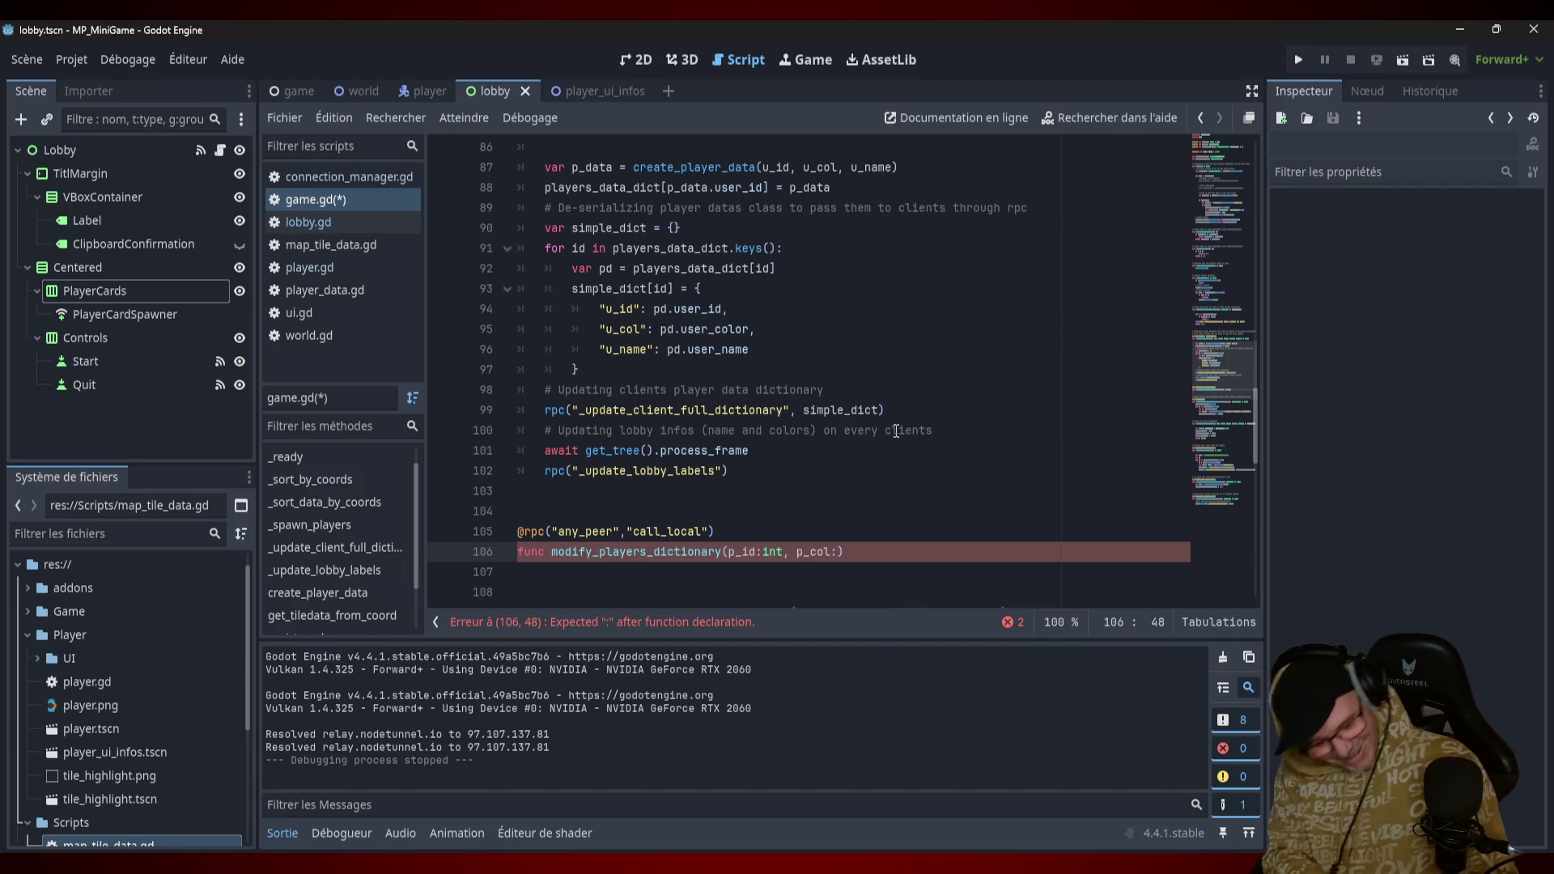
{"action": "type", "text": "Colr"}
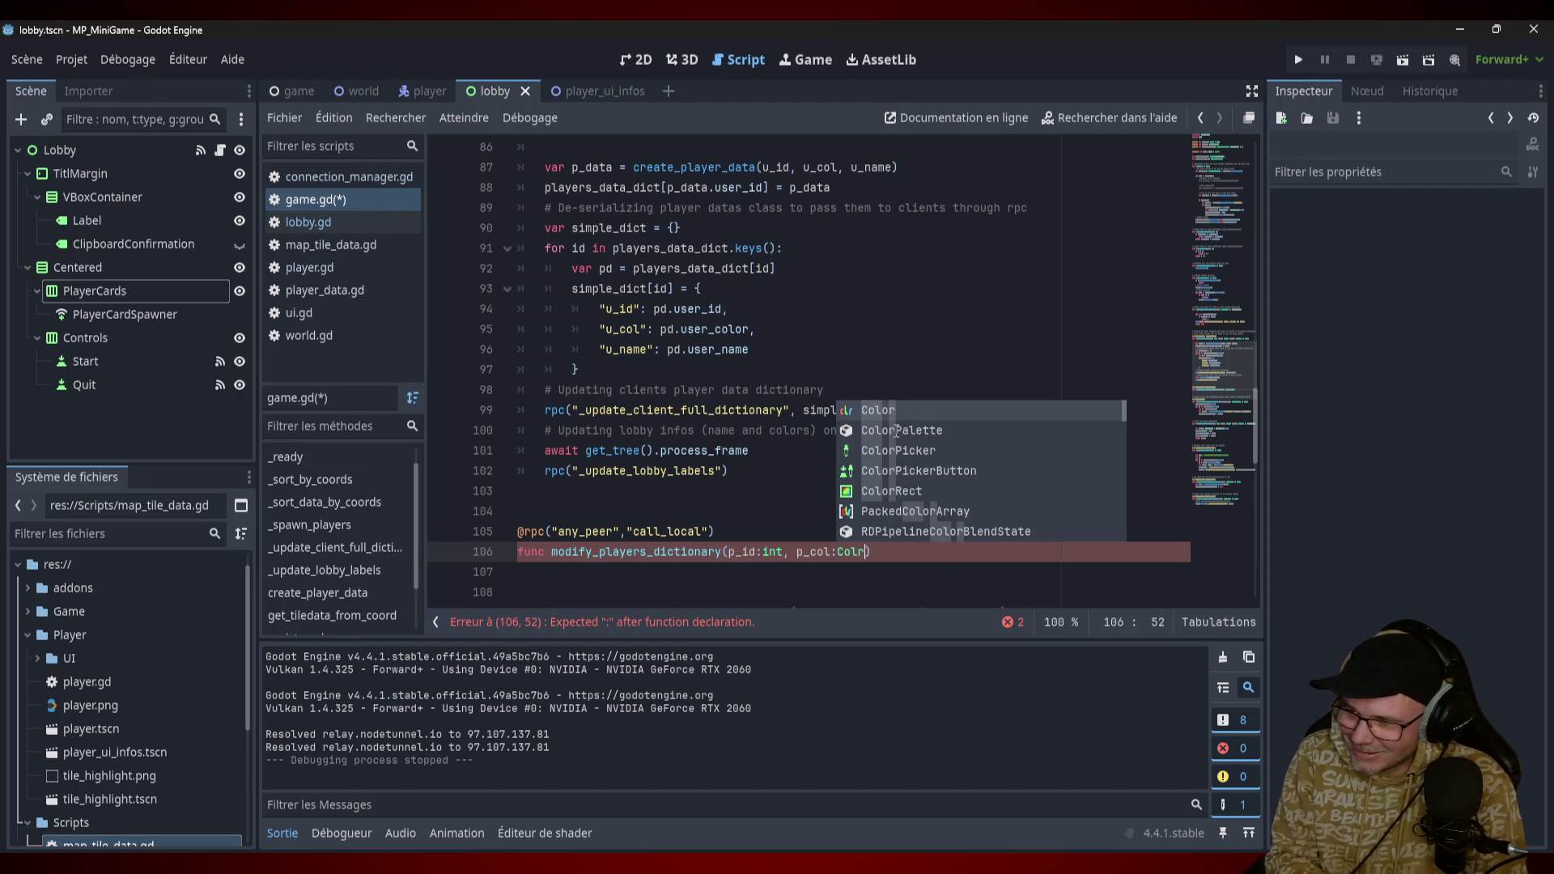
{"action": "key", "text": "Return"}
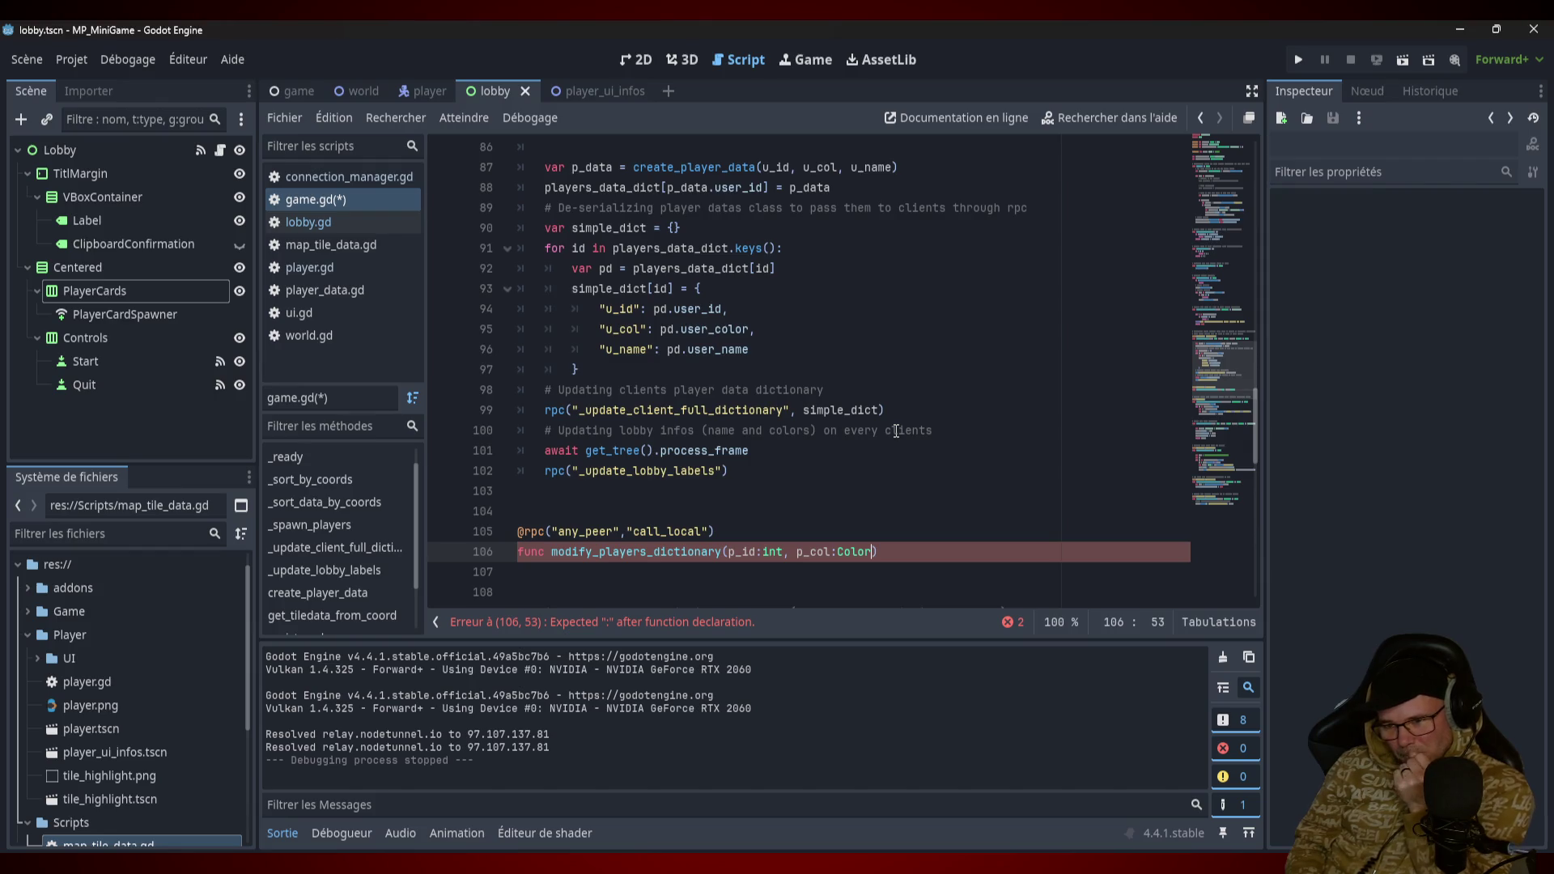
{"action": "key", "text": "BackSpace"}
{"action": "key", "text": "BackSpace"}
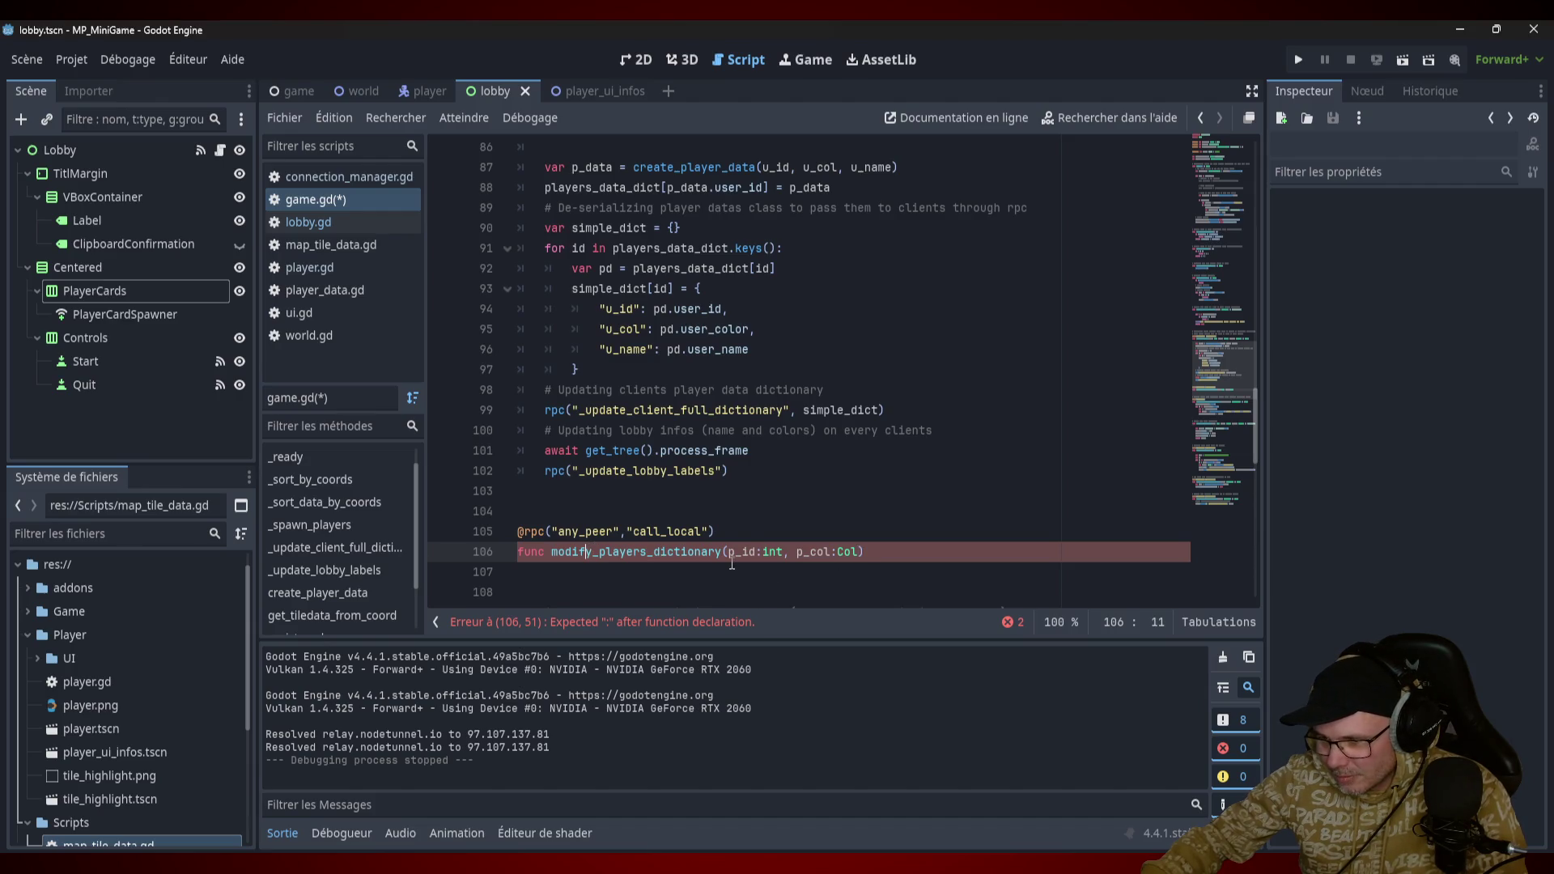
{"action": "left_click", "coordinate": [786, 552]}
{"action": "left_click", "coordinate": [860, 552], "text": "shift"}
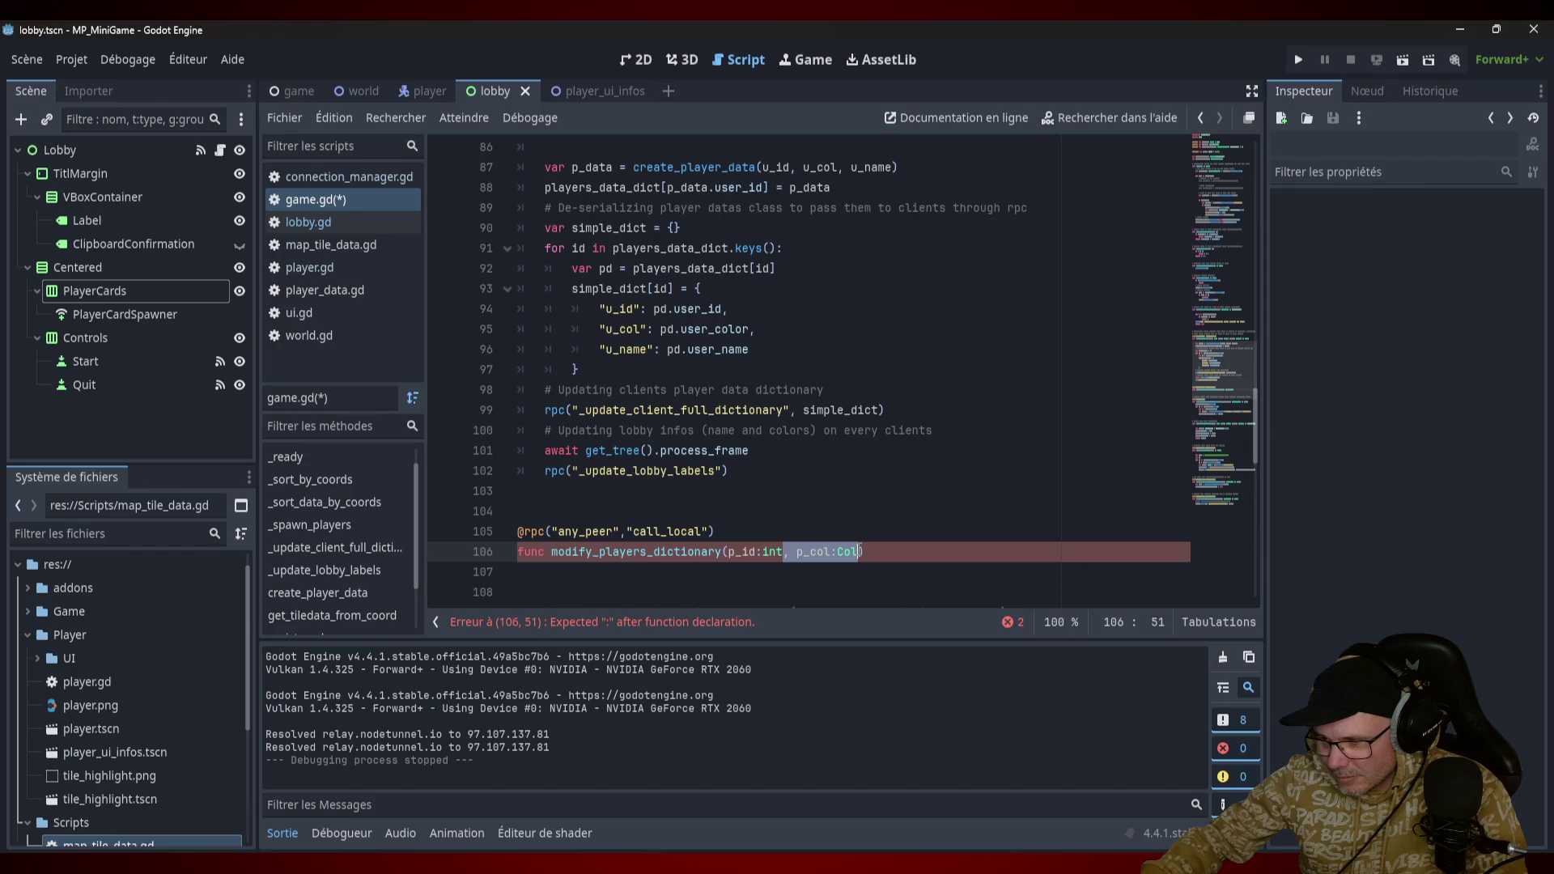
{"action": "key", "text": "BackSpace"}
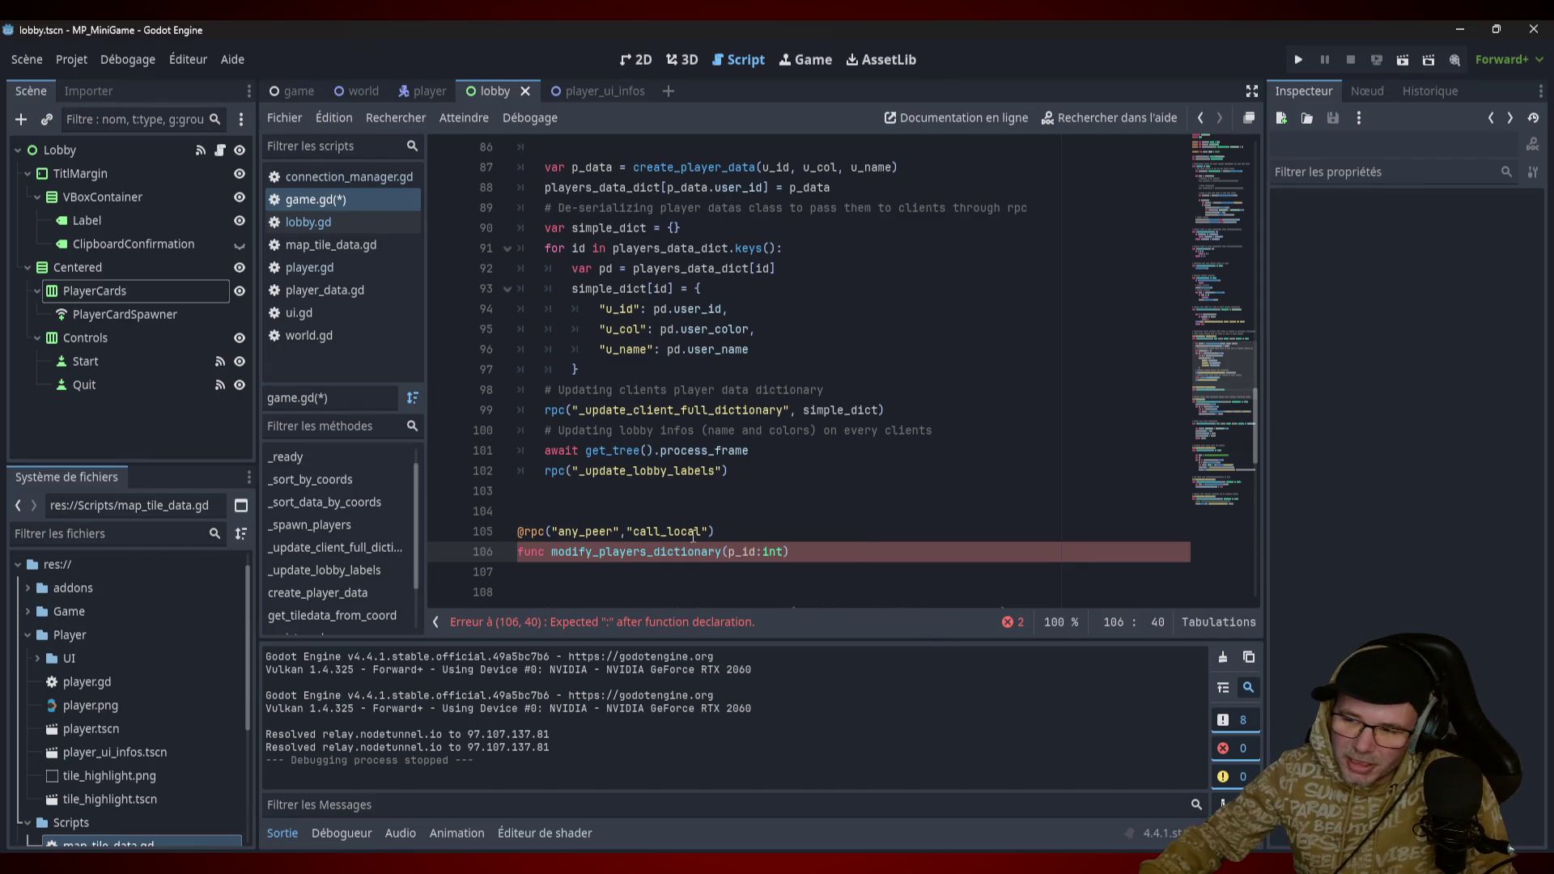
{"action": "left_click", "coordinate": [590, 552]}
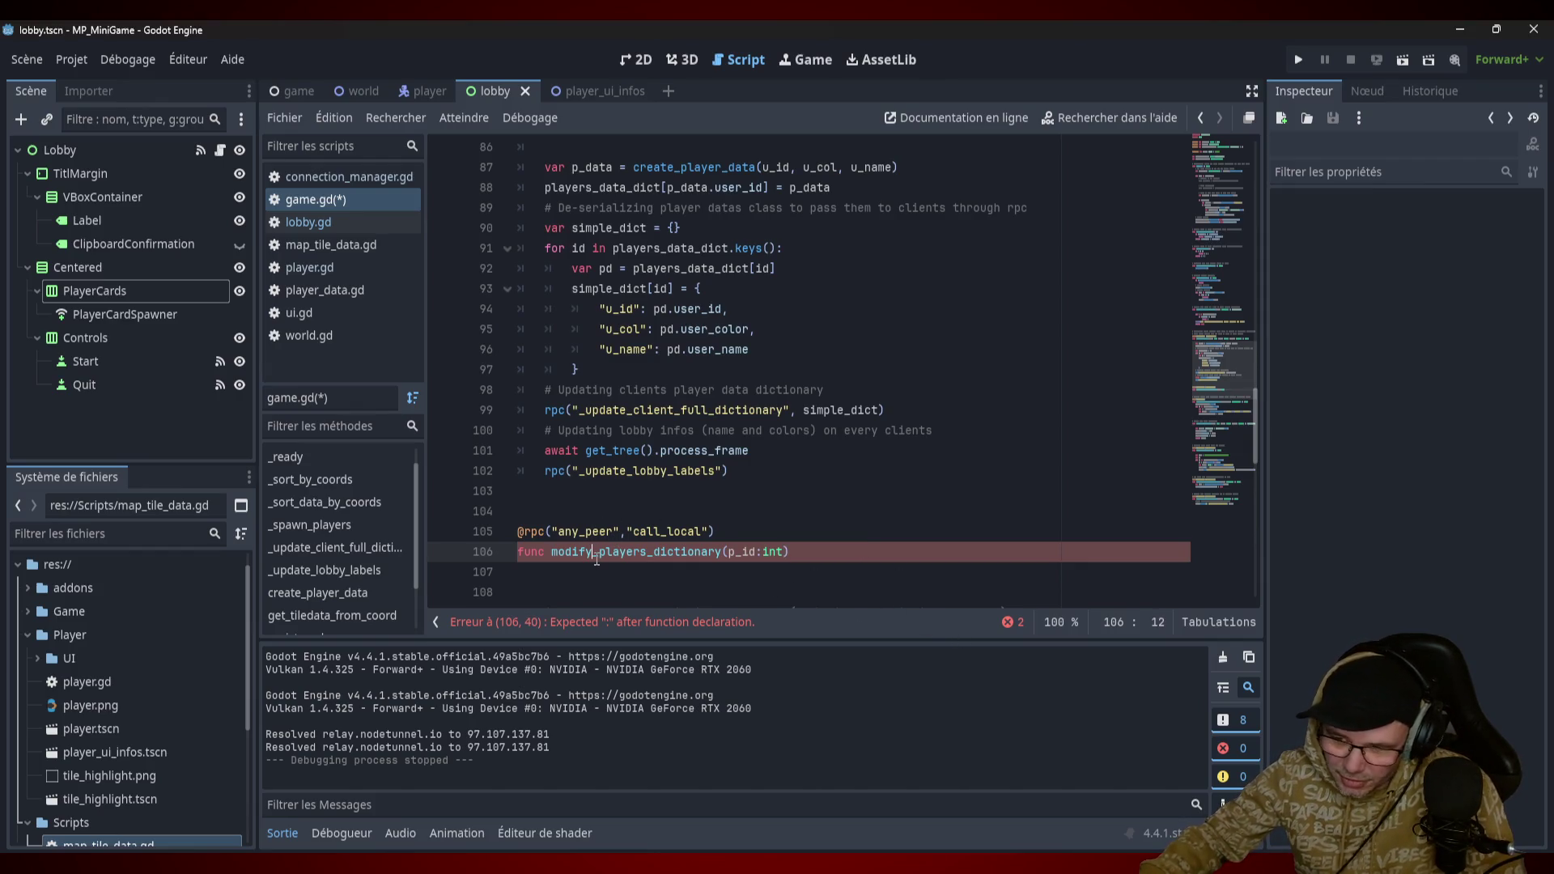
- Rename the function to delete_player_in_dictionary(p_id:int) -> void: and start an indented body line
{"action": "key", "text": "BackSpace"}
{"action": "key", "text": "BackSpace"}
{"action": "key", "text": "BackSpace"}
{"action": "type", "text": "delete"}
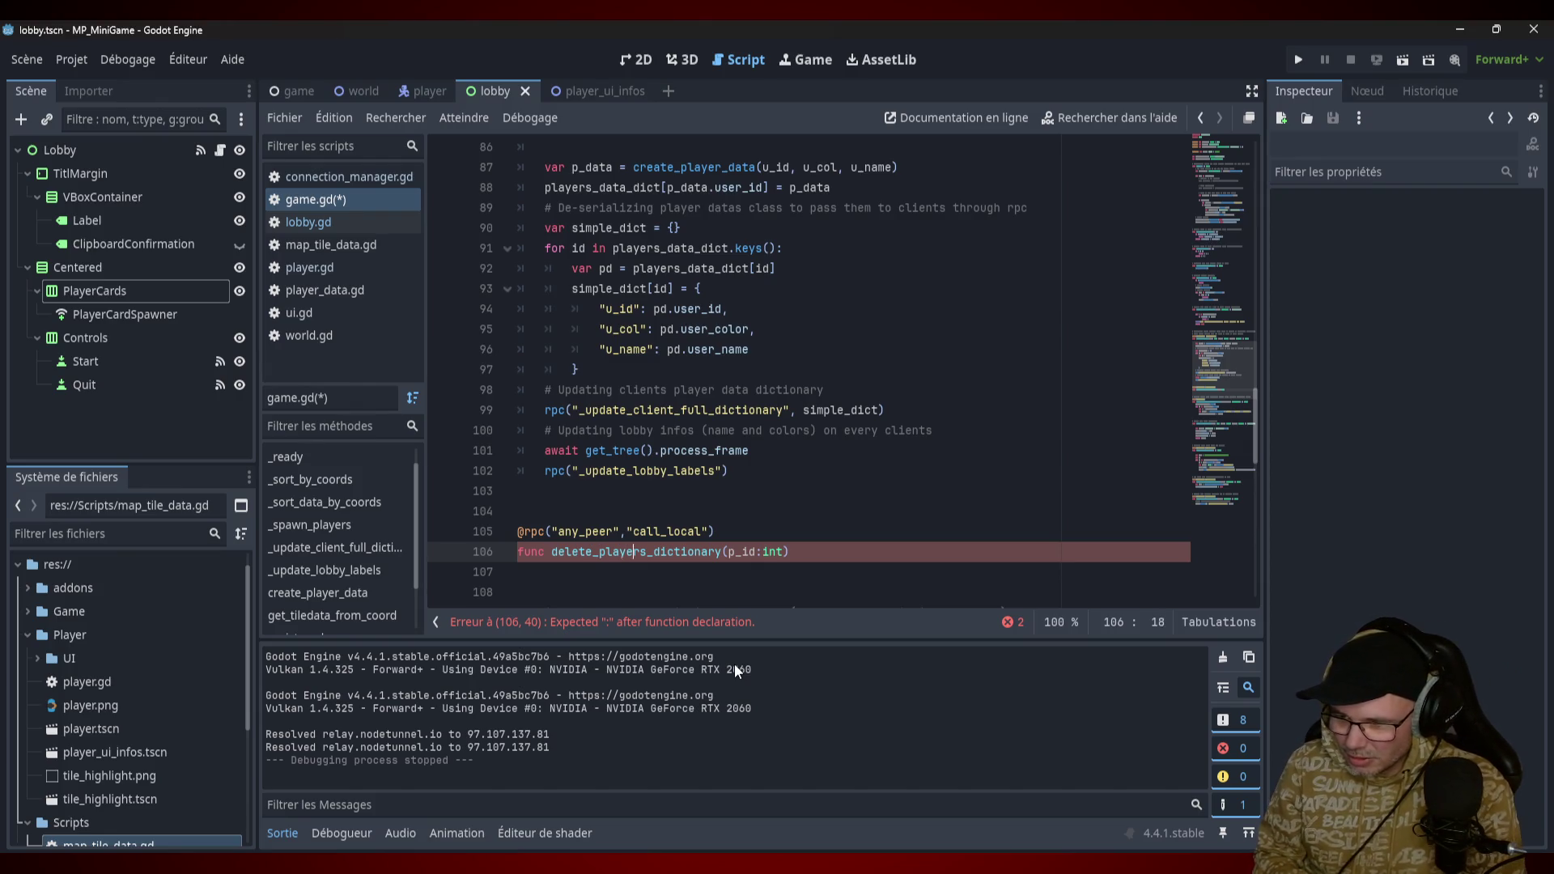
{"action": "key", "text": "BackSpace"}
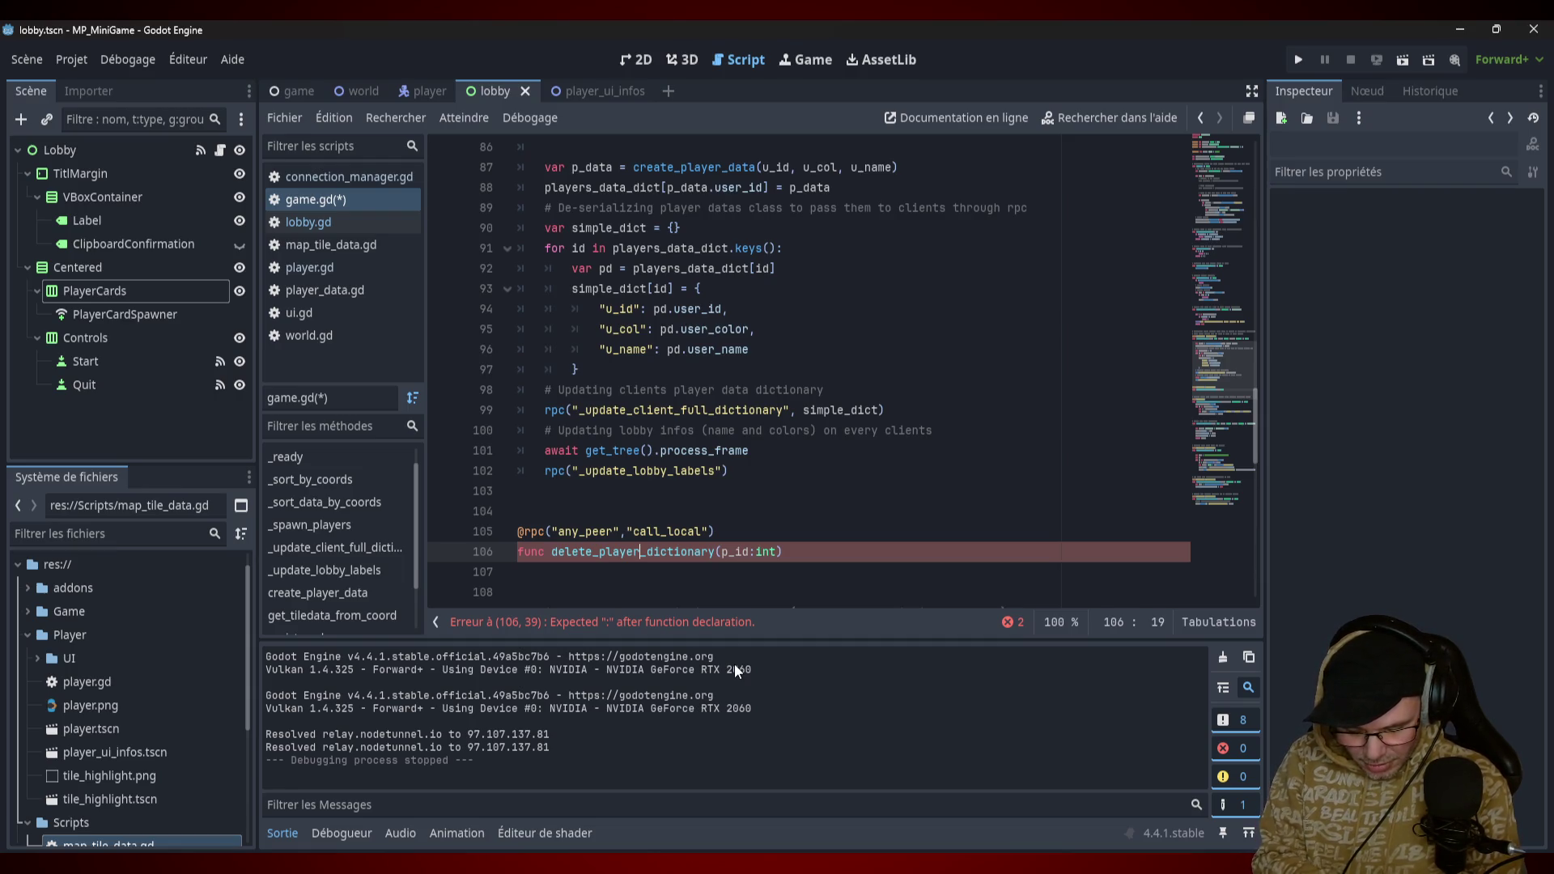
{"action": "type", "text": "_in"}
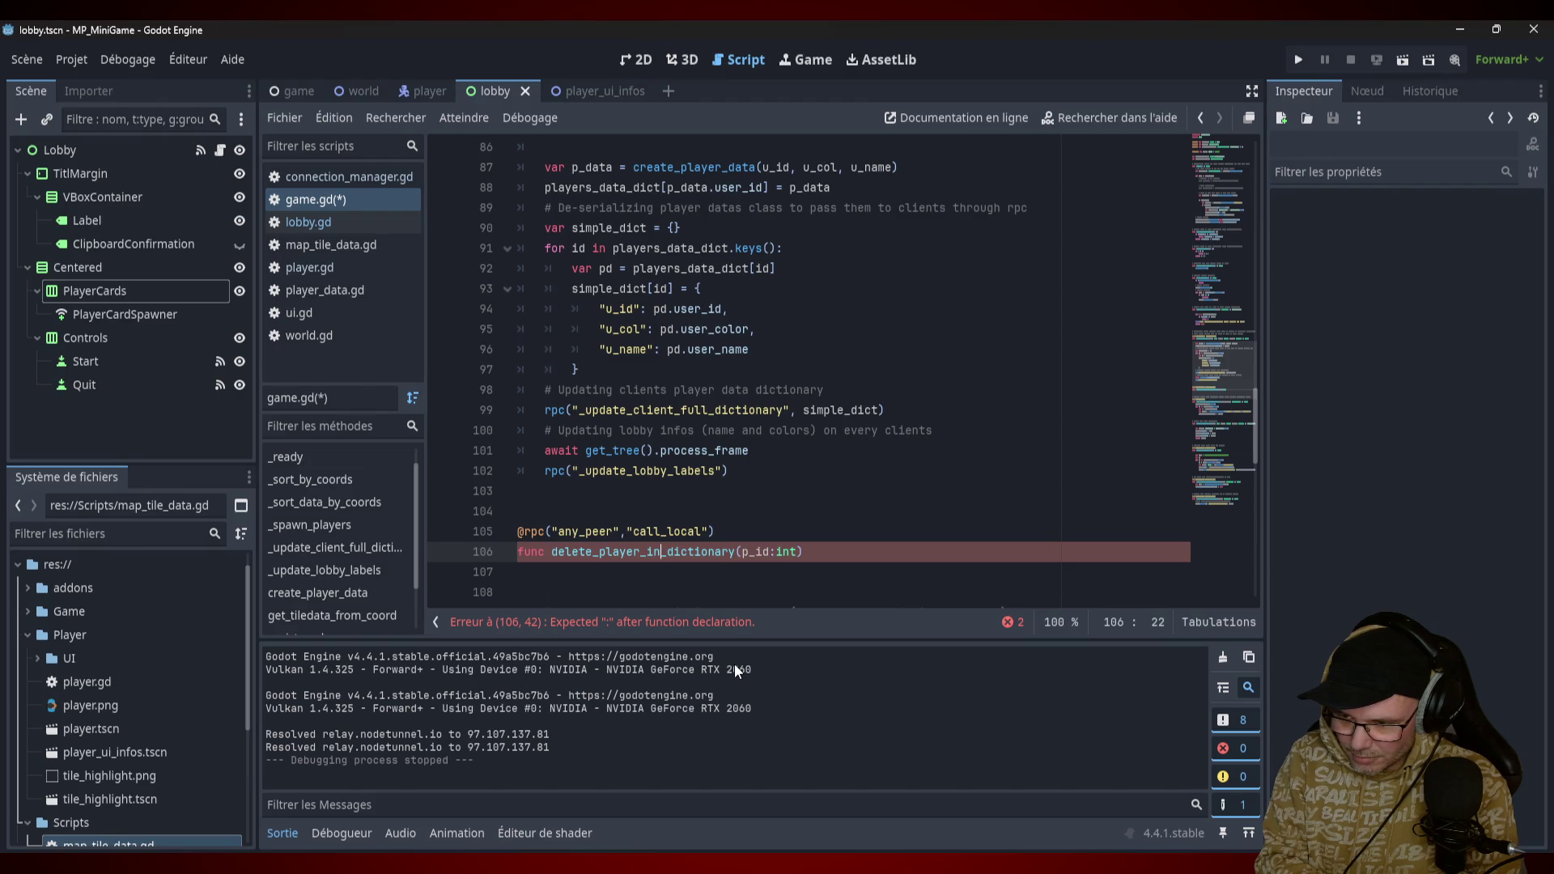
{"action": "key", "text": "End"}
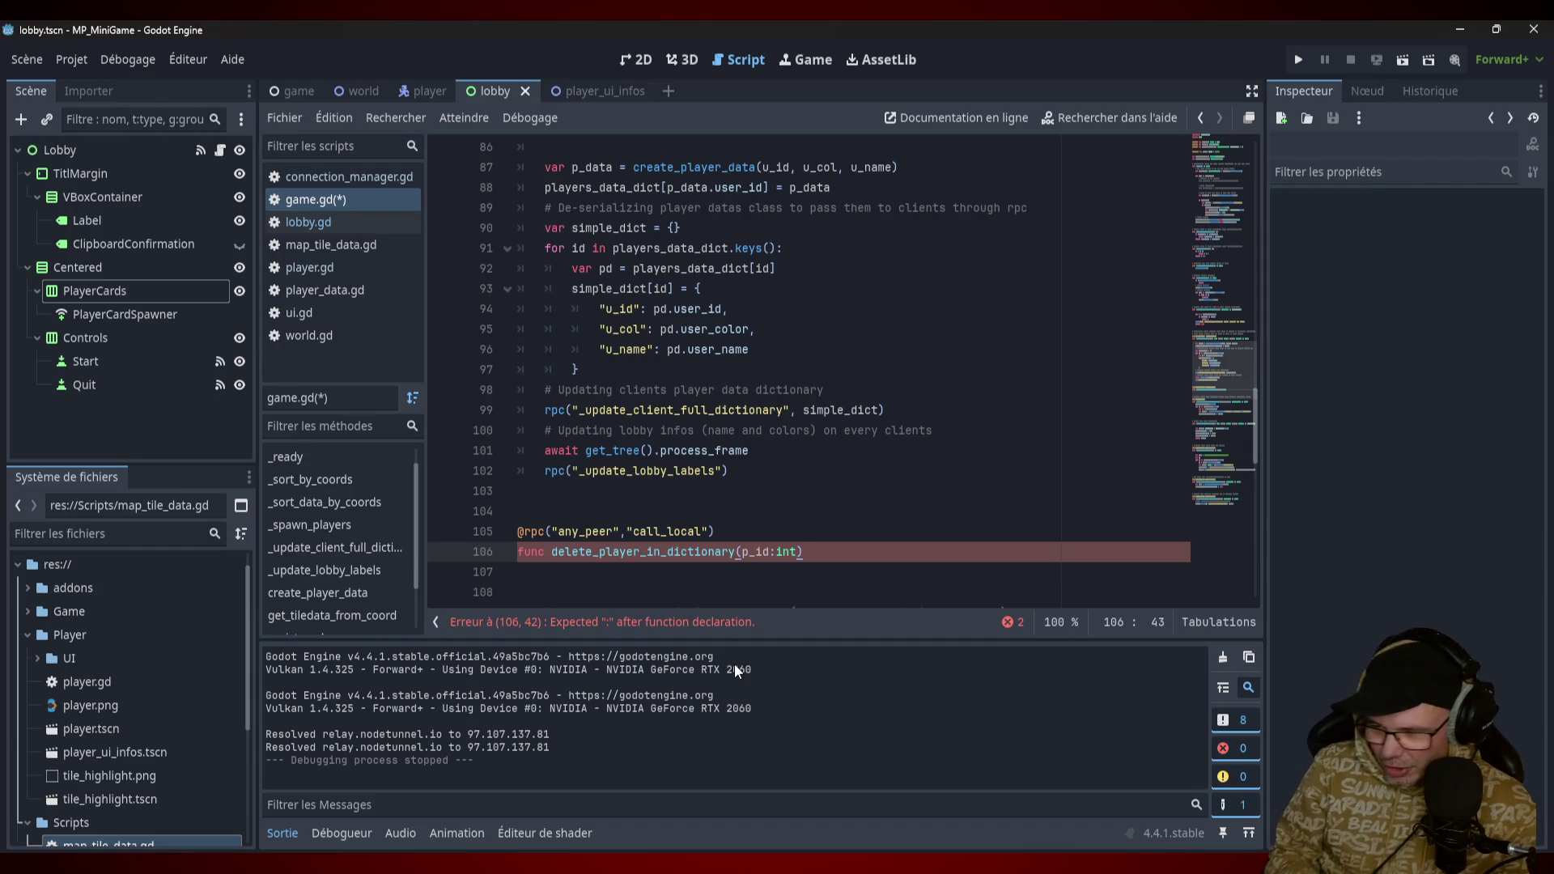
{"action": "type", "text": "-> "}
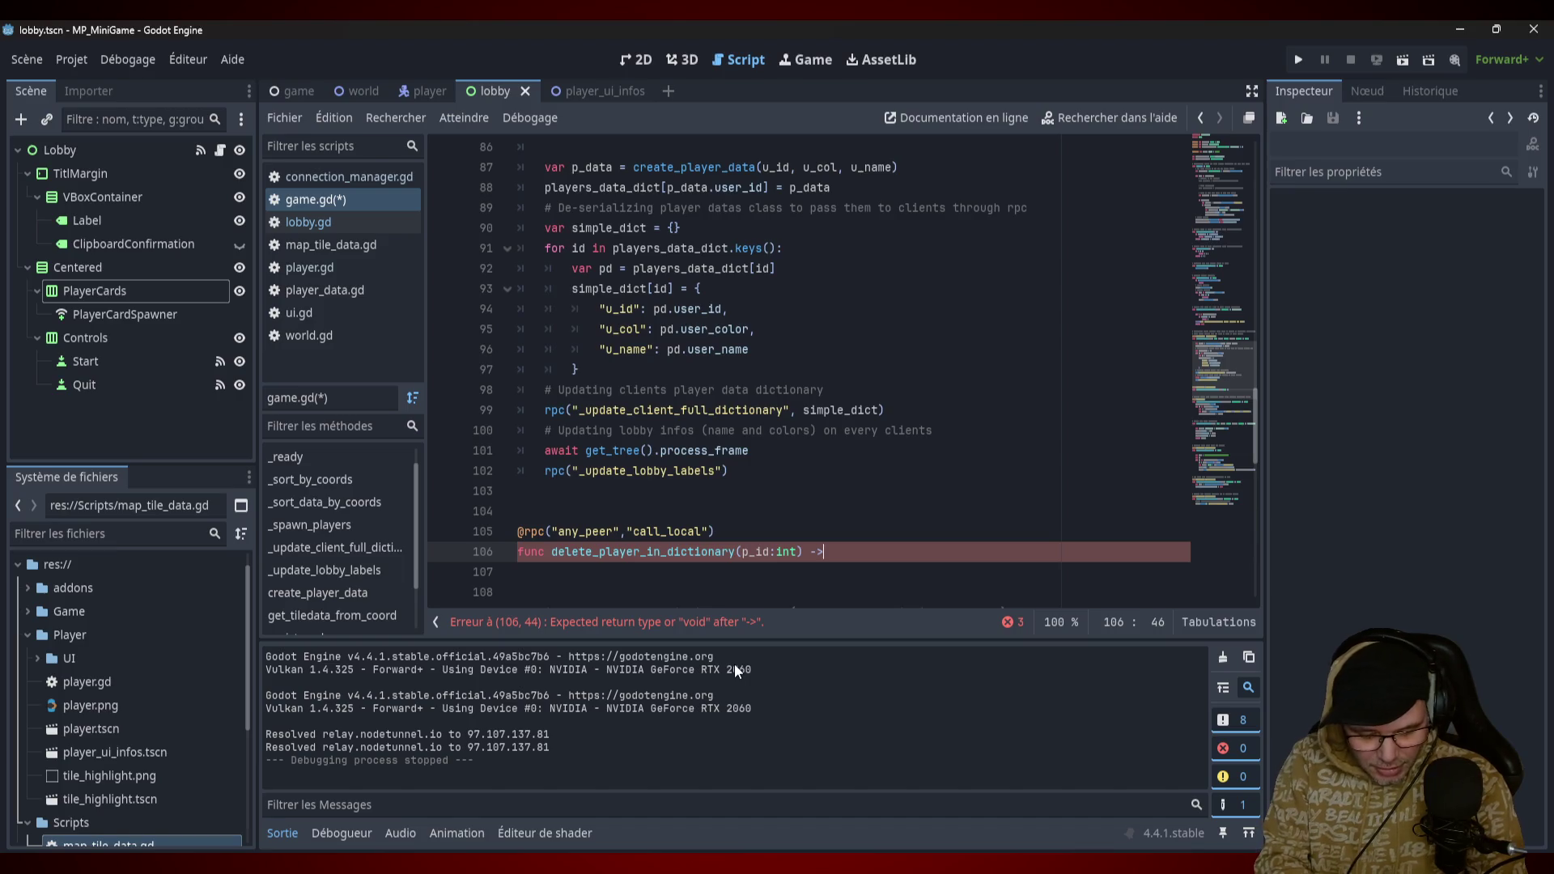
{"action": "type", "text": "void:"}
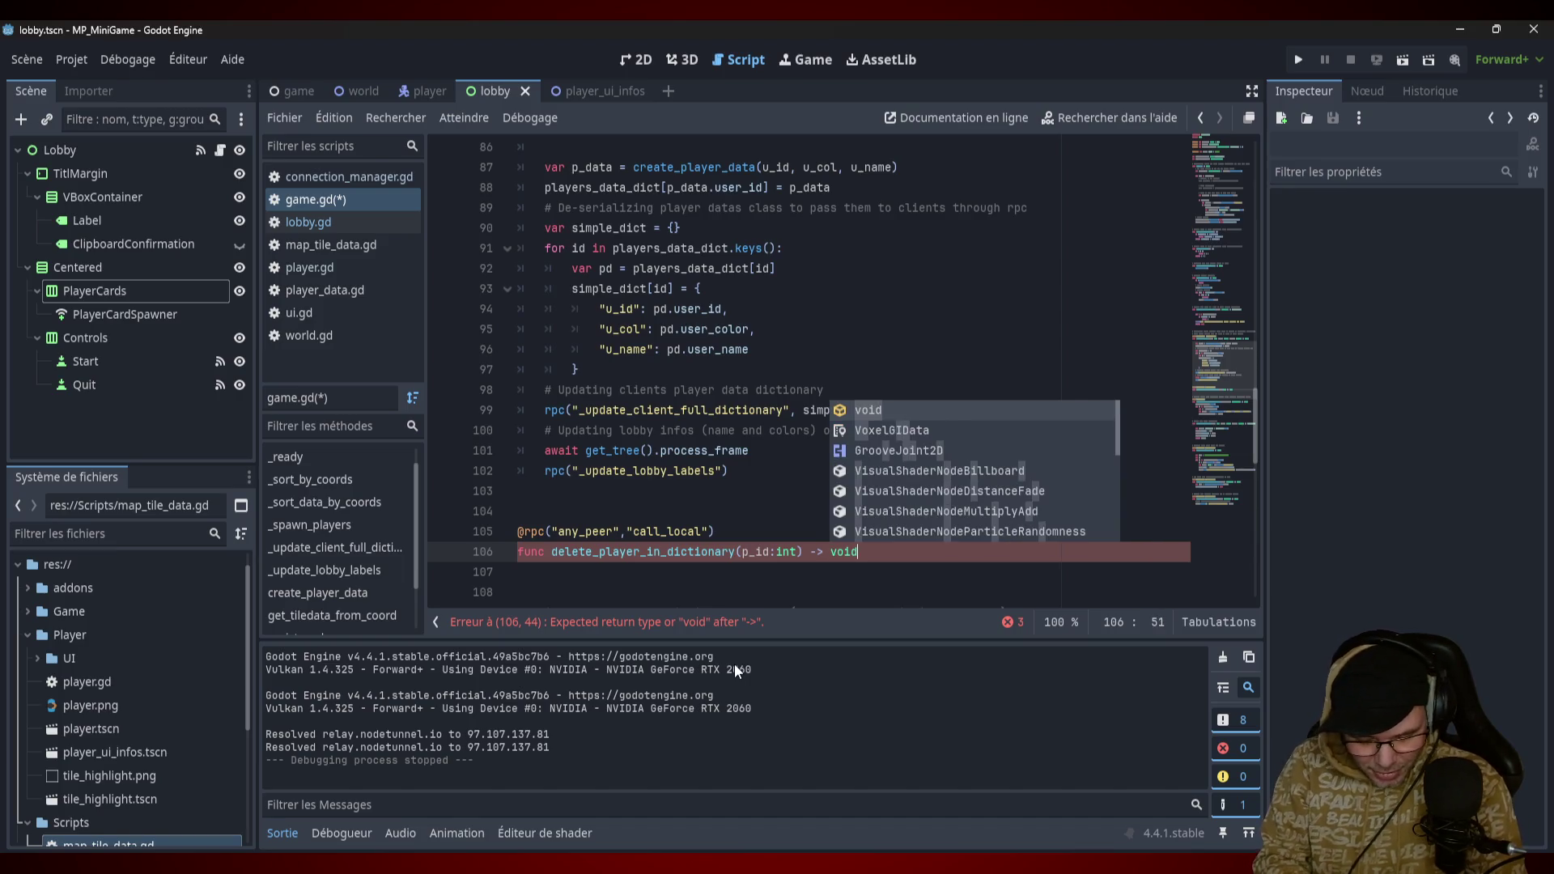
{"action": "key", "text": "Return"}
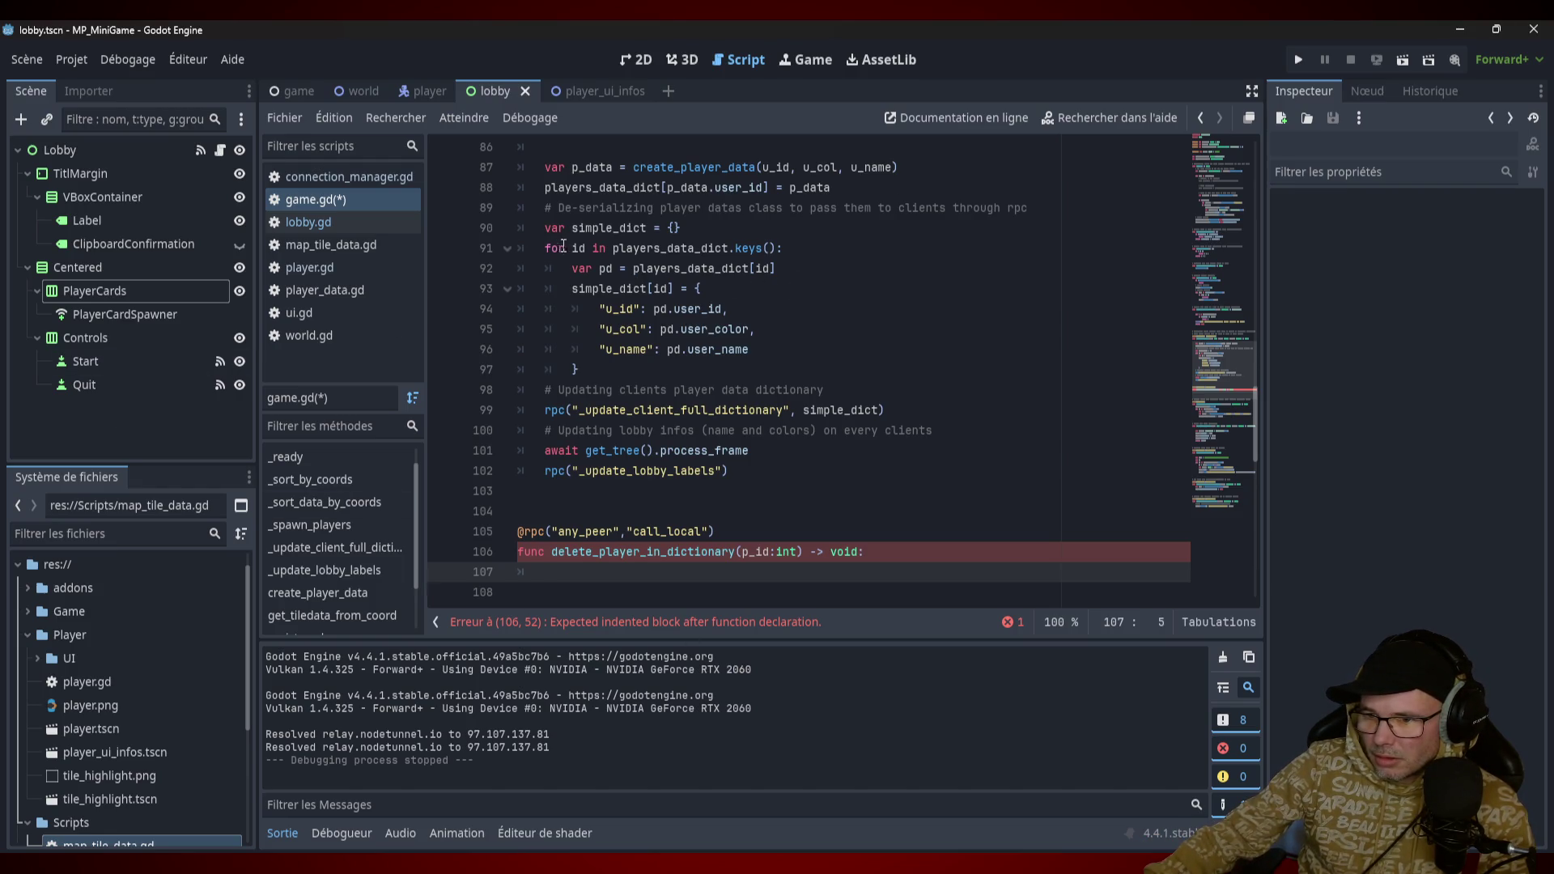
- Write players_data_dict.erase(p_id) as the function body on line 107 and save game.gd
{"action": "left_click", "coordinate": [725, 249]}
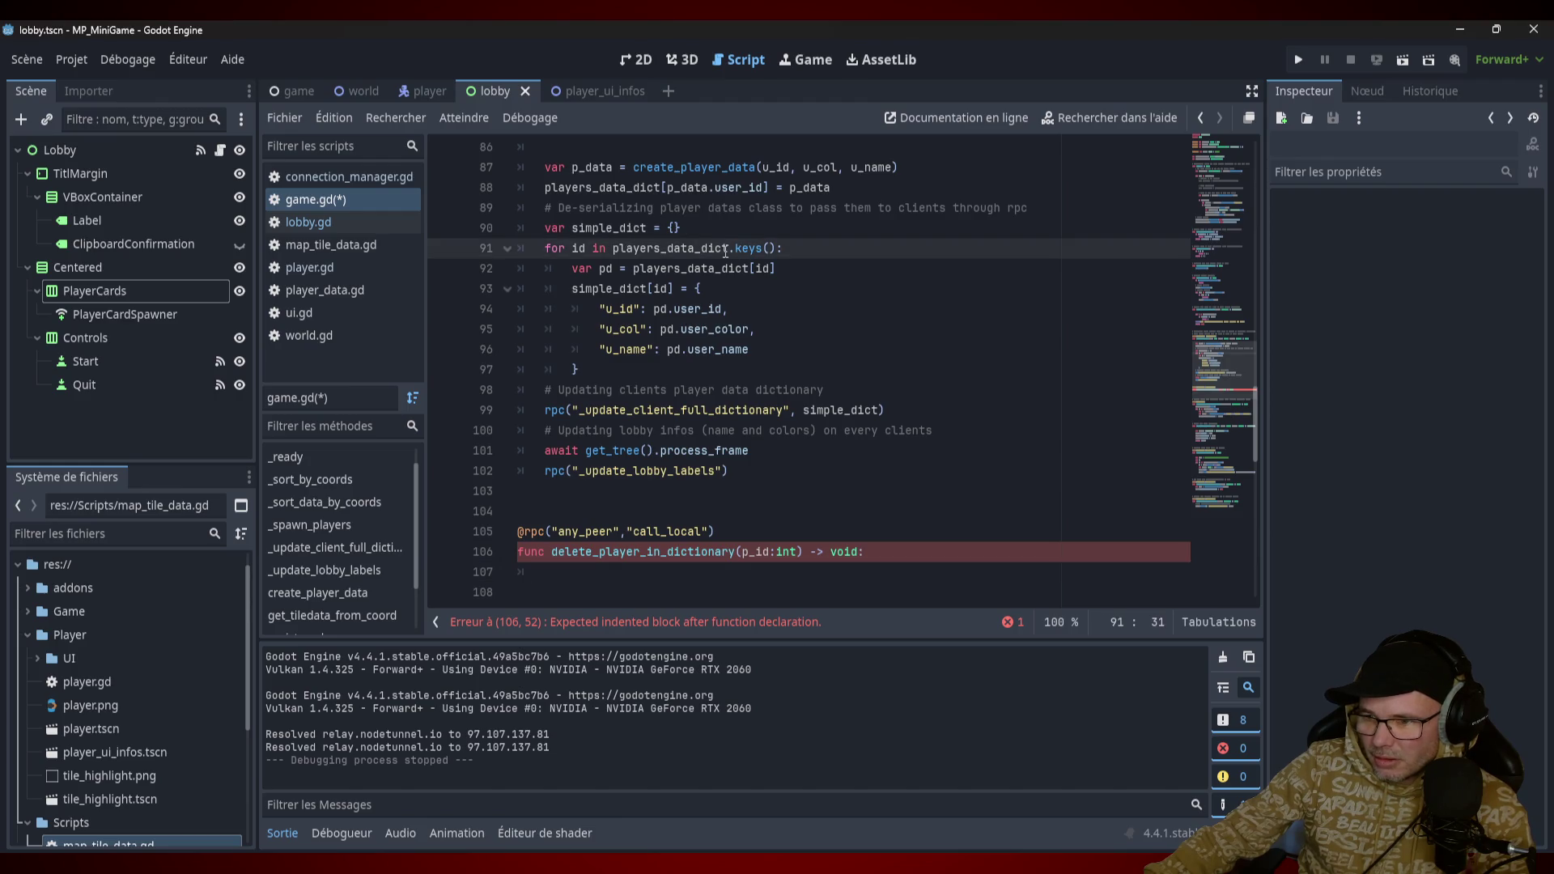
{"action": "mouse_move", "coordinate": [739, 249]}
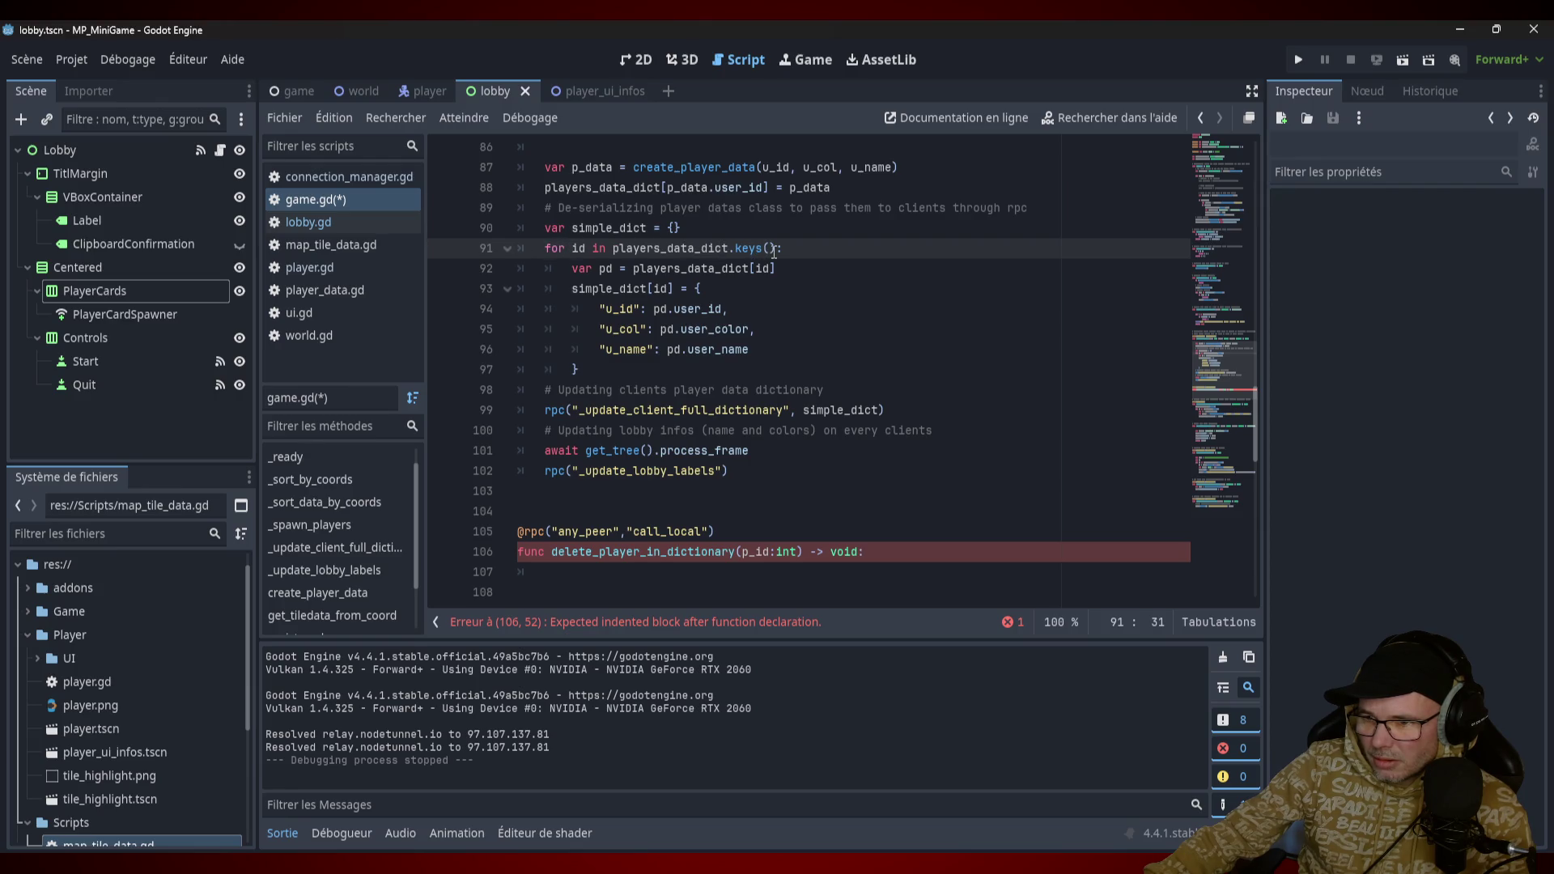
{"action": "left_click", "coordinate": [724, 578]}
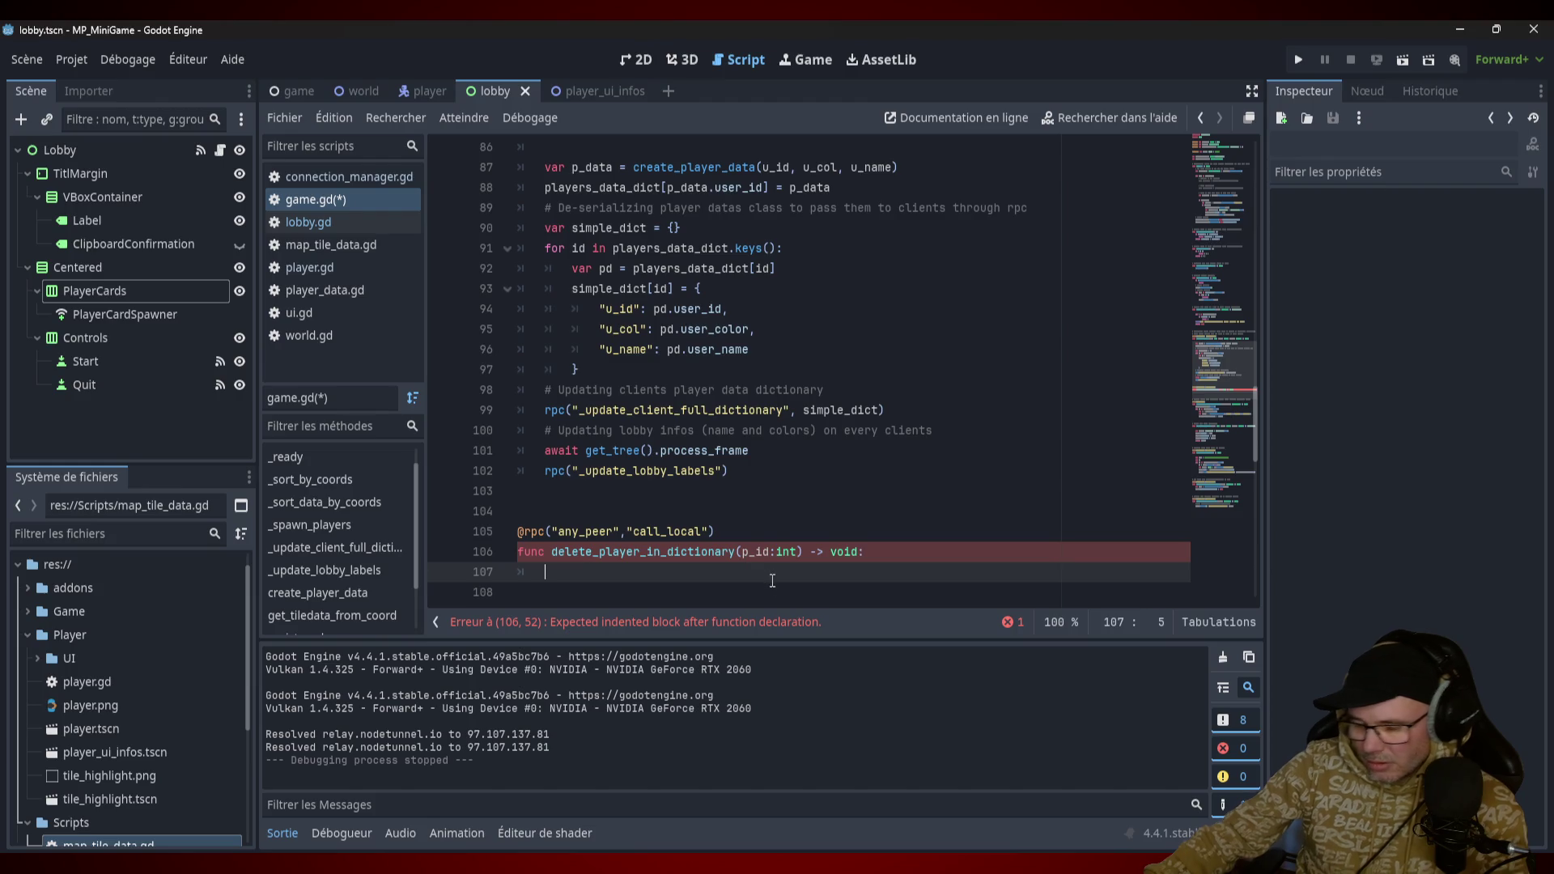
{"action": "type", "text": "player"}
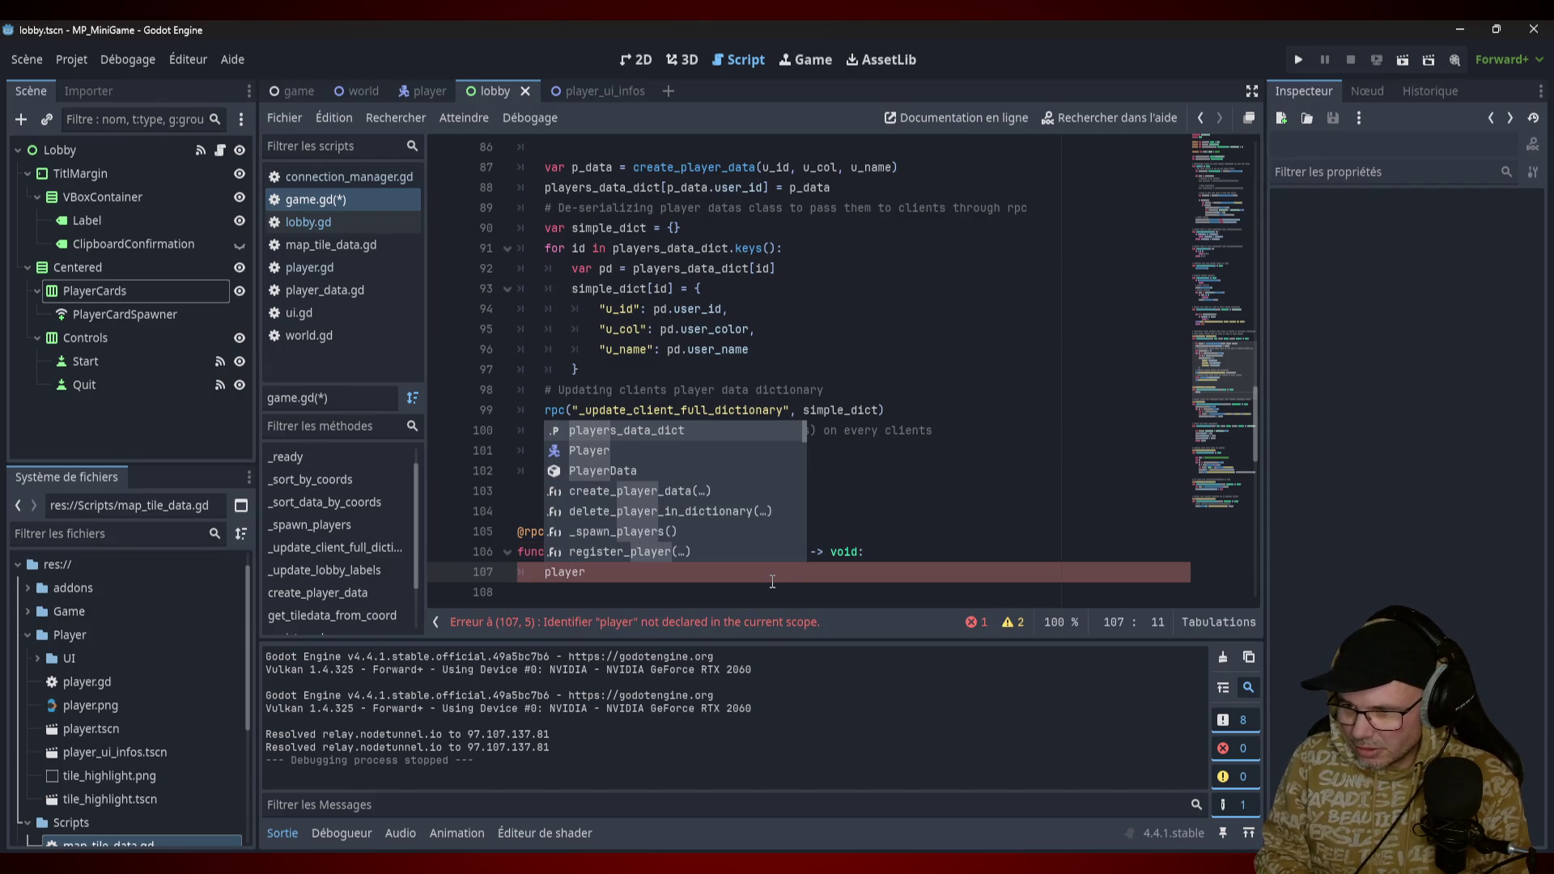
{"action": "key", "text": "Return"}
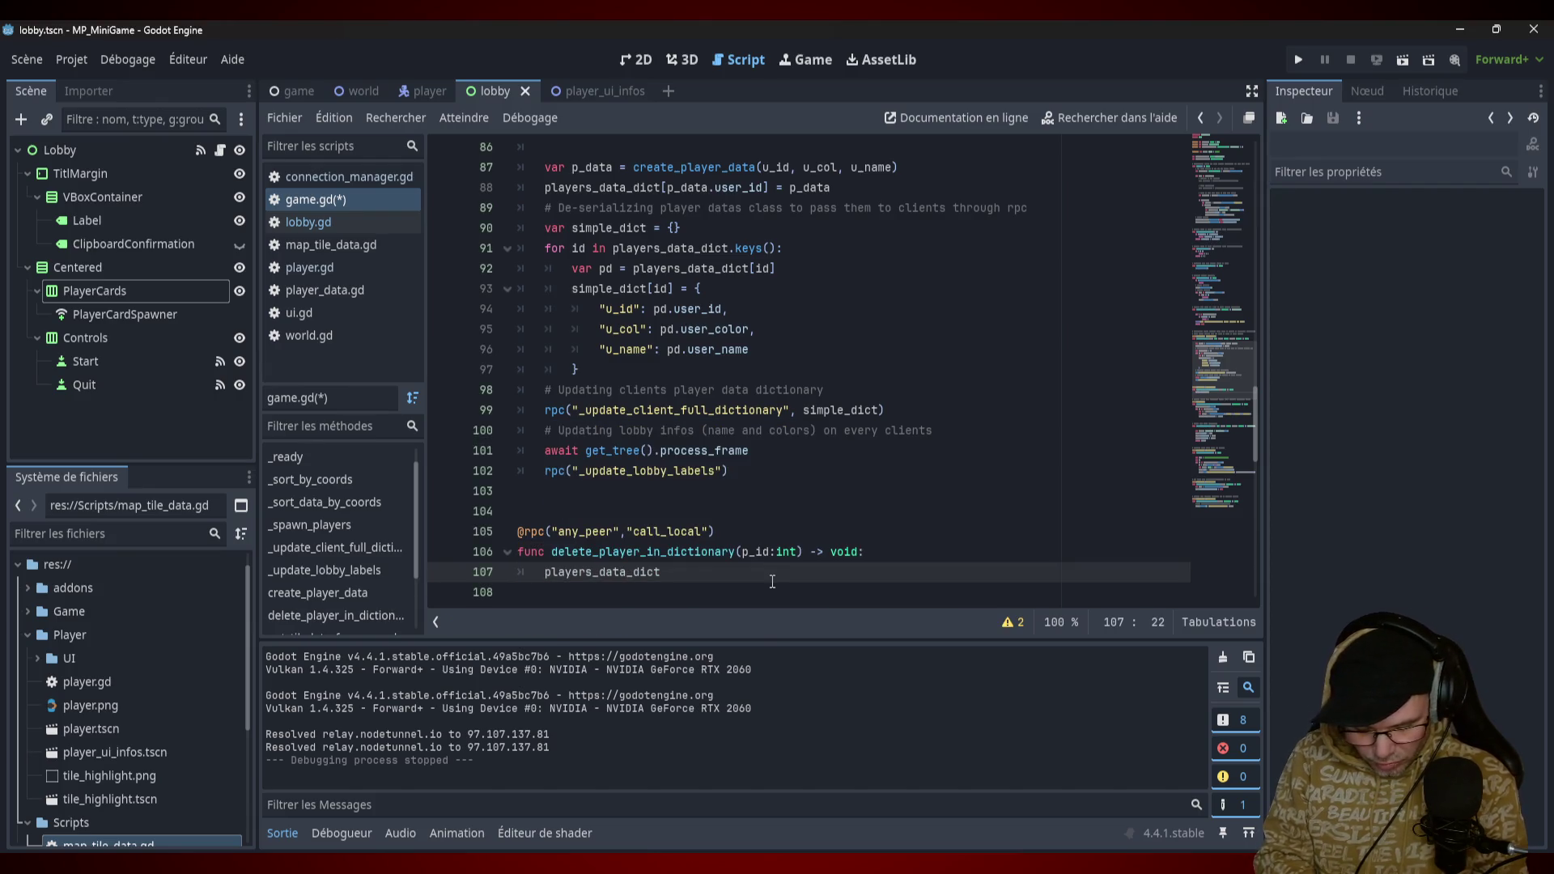
{"action": "type", "text": ".er"}
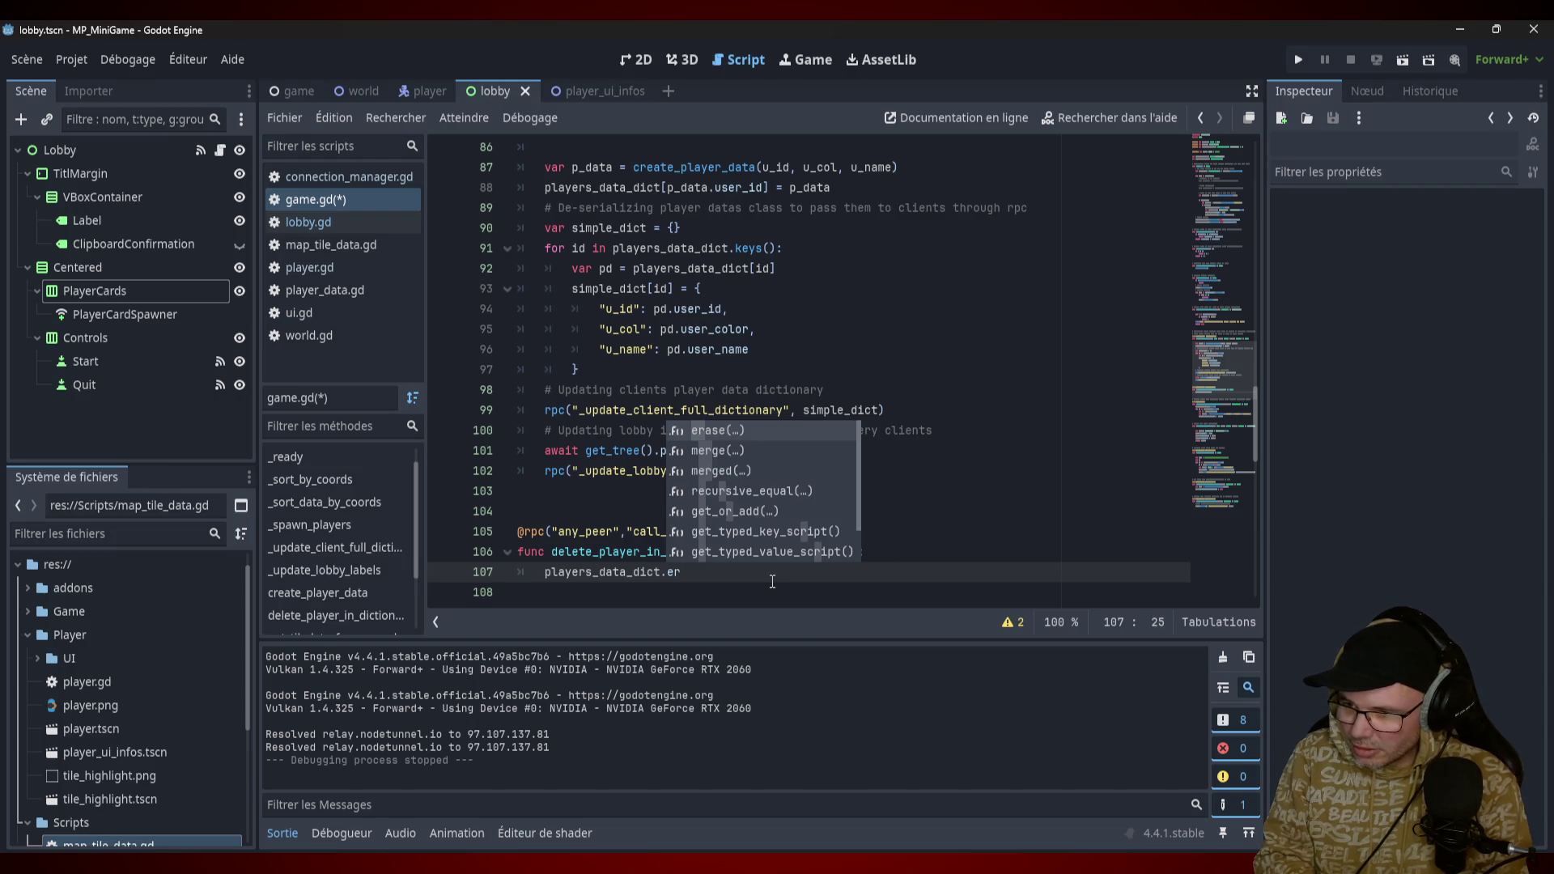
{"action": "key", "text": "Return"}
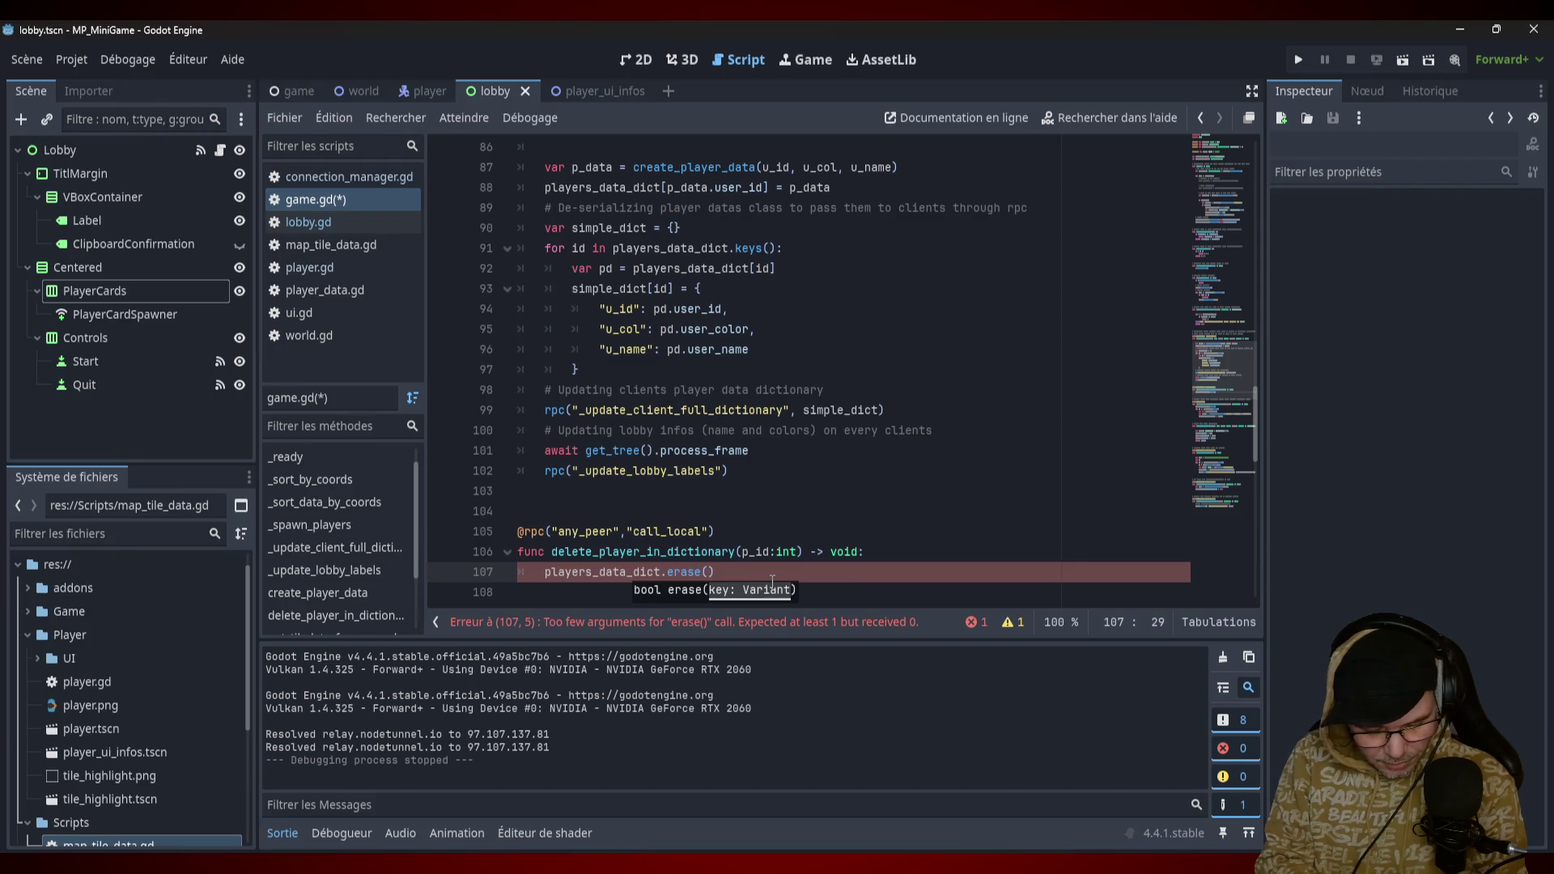
{"action": "type", "text": "pid"}
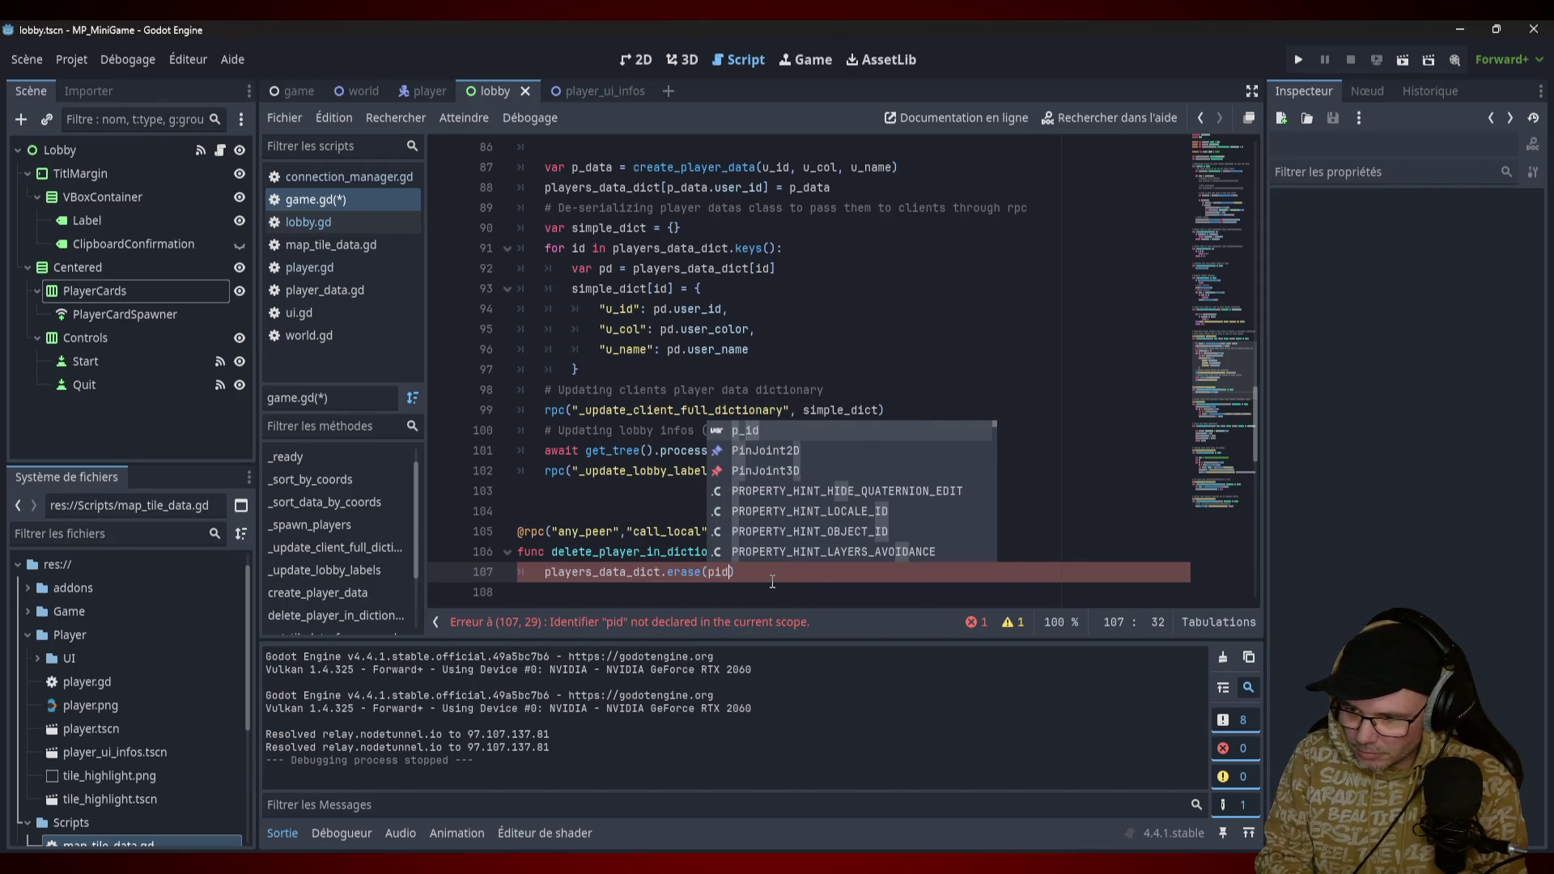
{"action": "key", "text": "Return"}
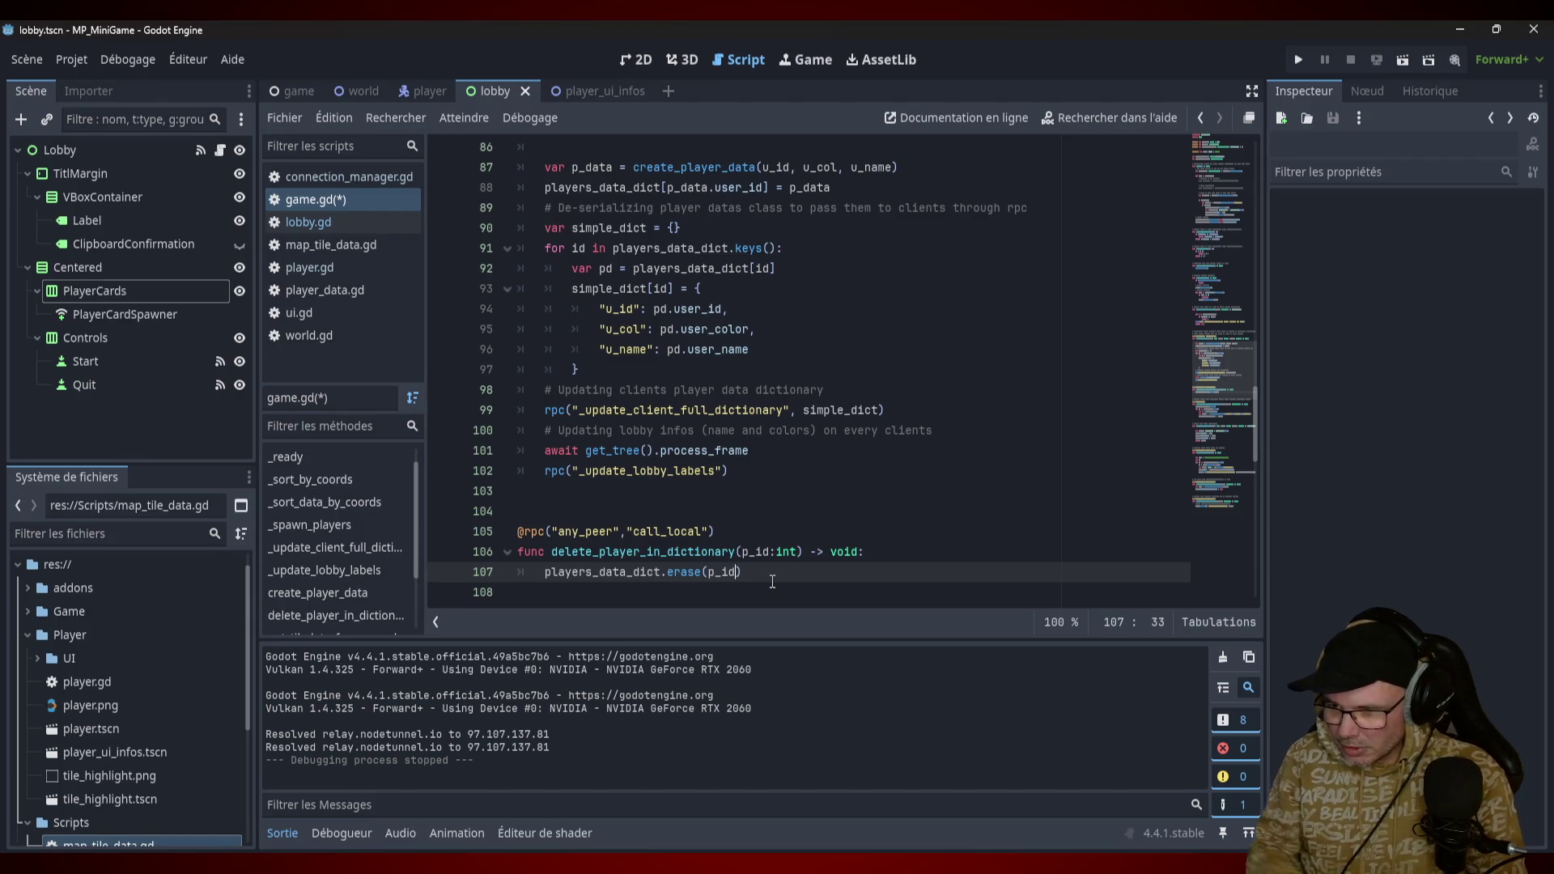
{"action": "type", "text": ")"}
{"action": "key", "text": "ctrl+s"}
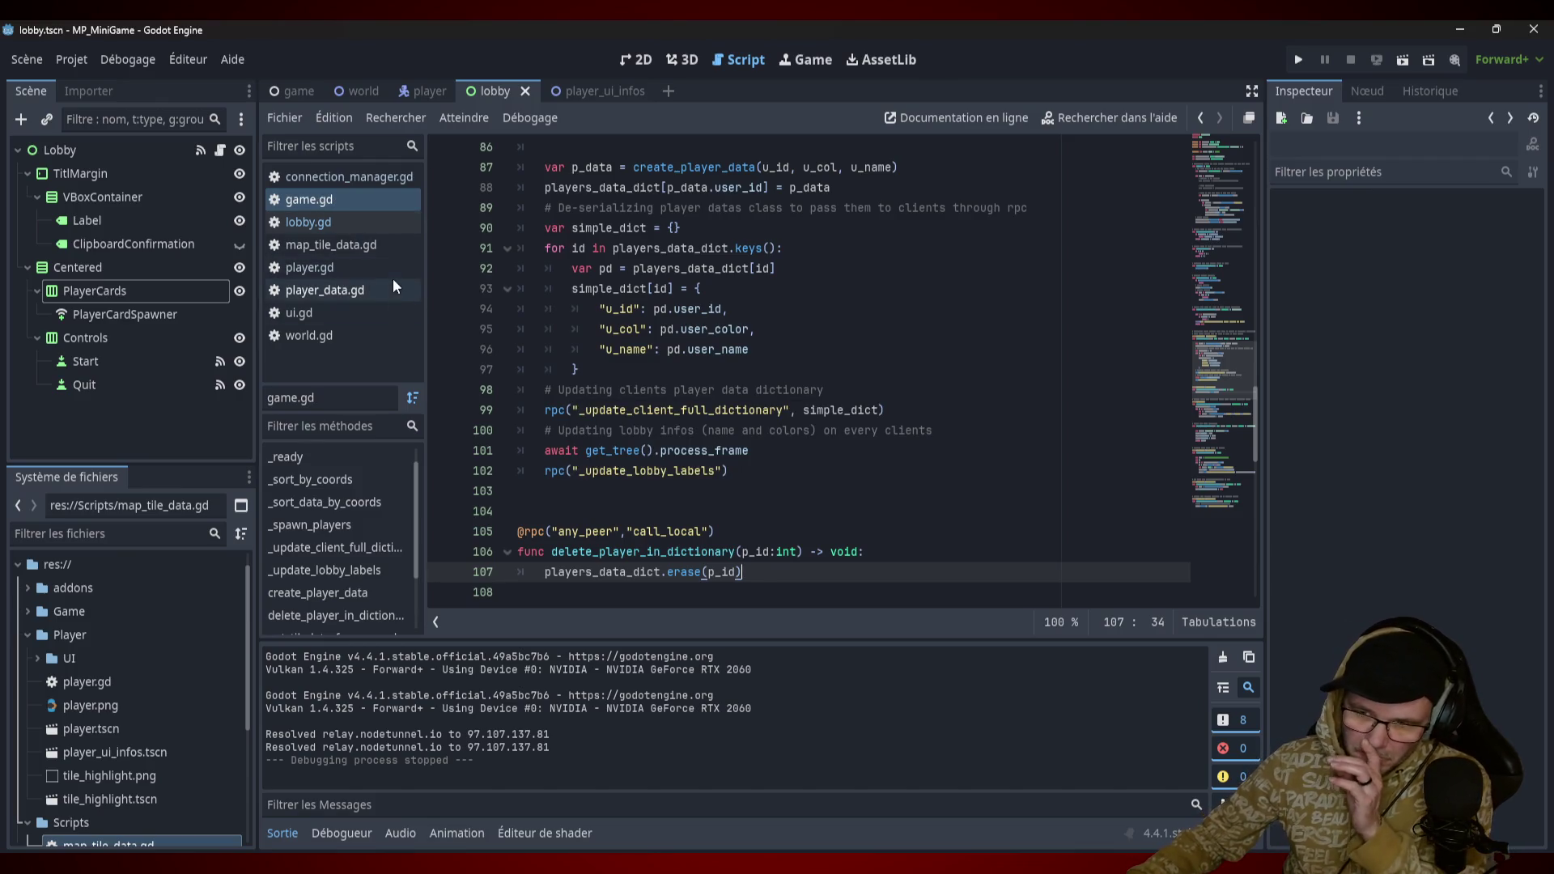
- In lobby.gd, add a gm.delete_player_in_dictionary call below the queue_free line
{"action": "left_click", "coordinate": [309, 226]}
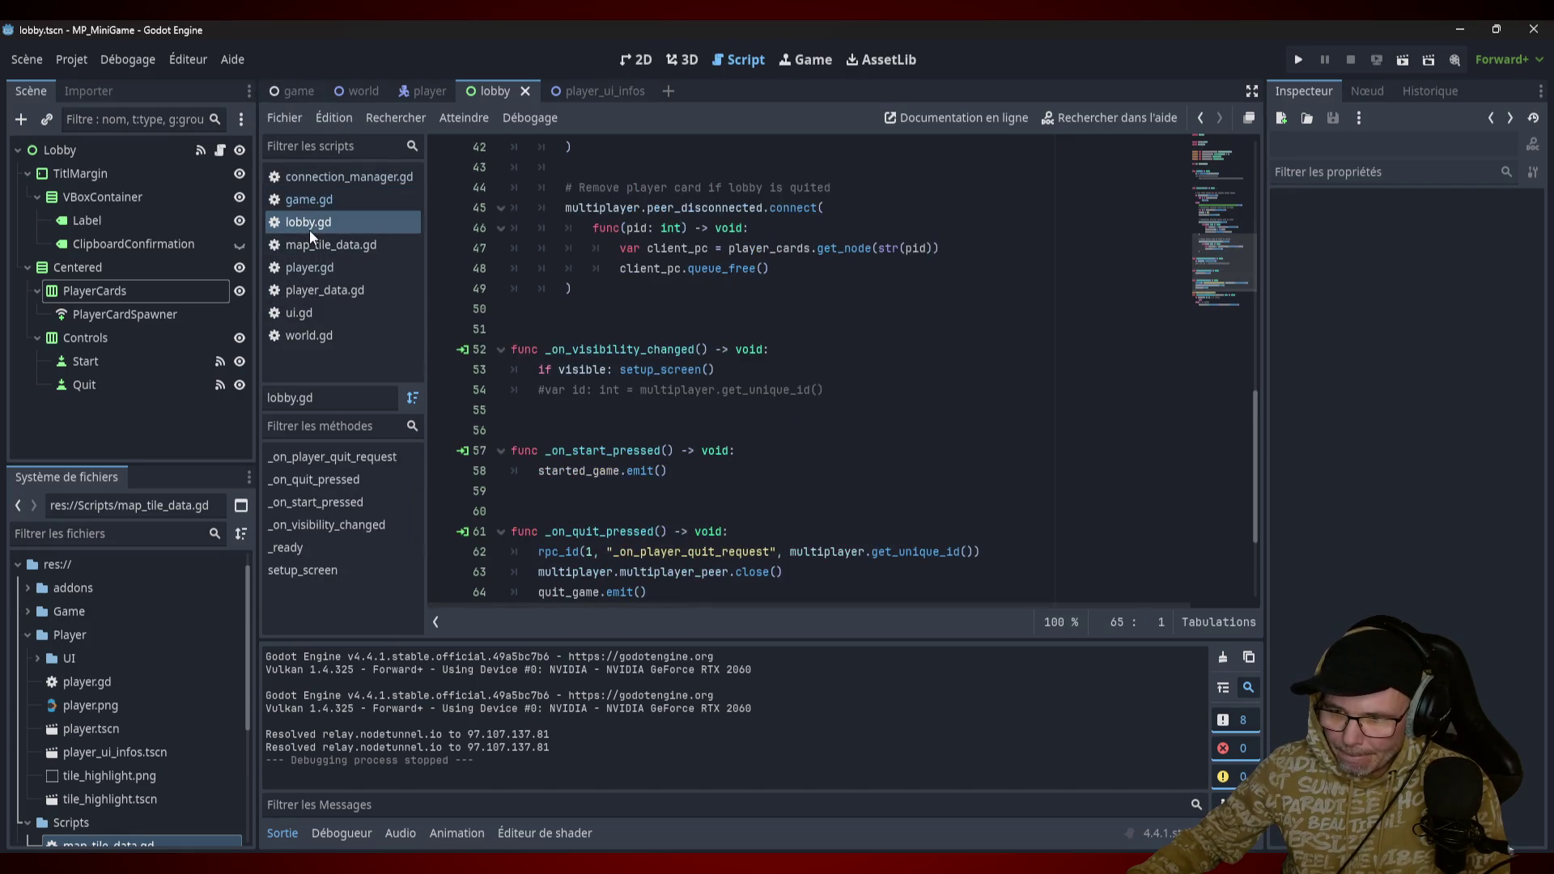
{"action": "scroll", "coordinate": [773, 413], "scroll_direction": "down", "scroll_amount": 3}
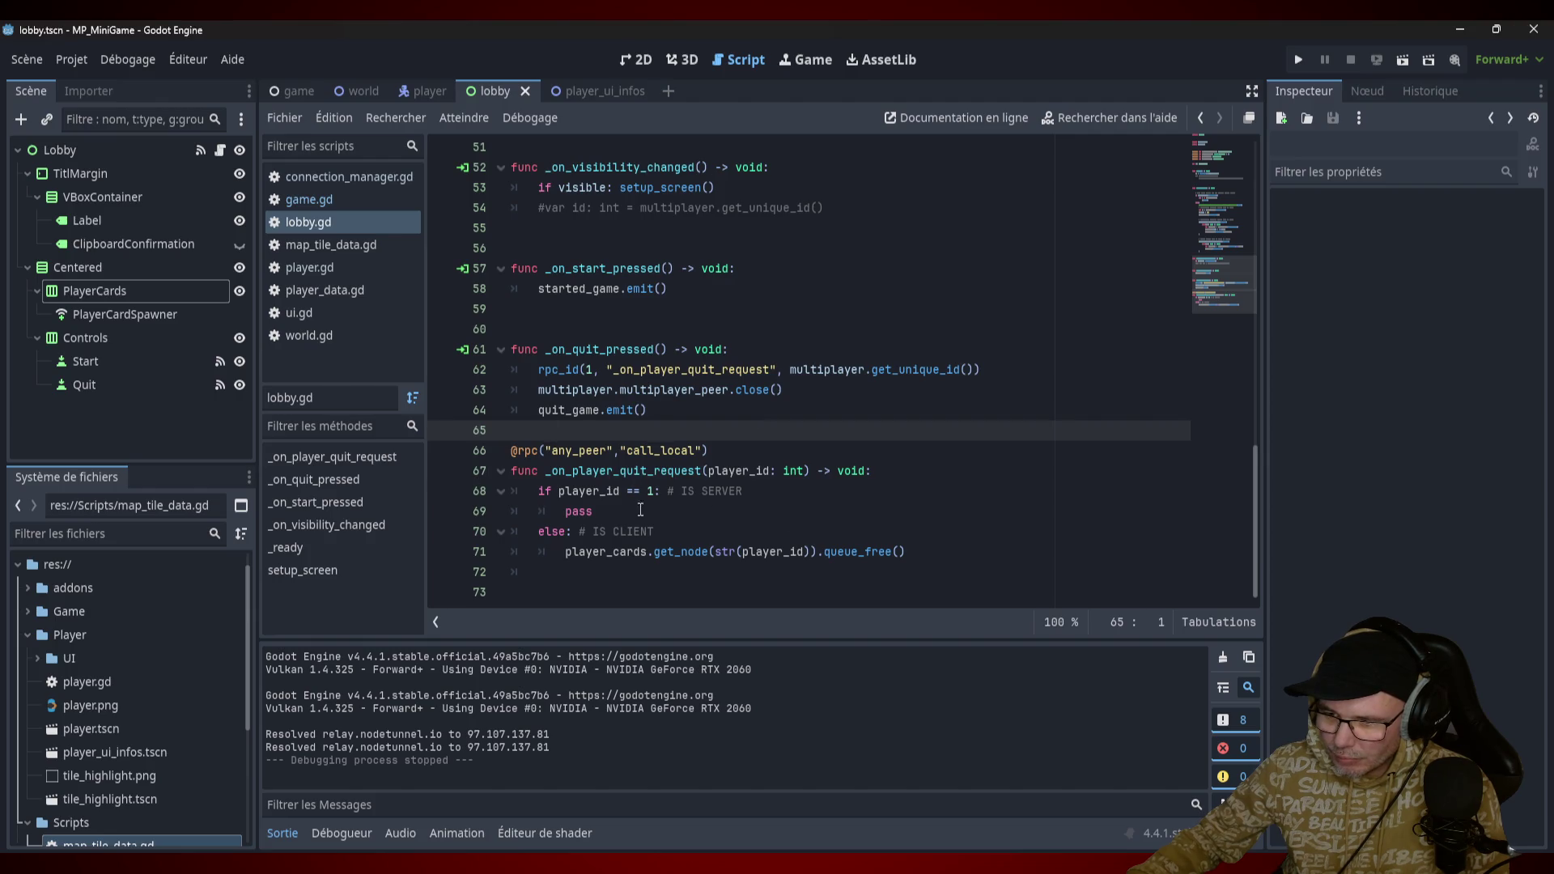
{"action": "left_click", "coordinate": [925, 553]}
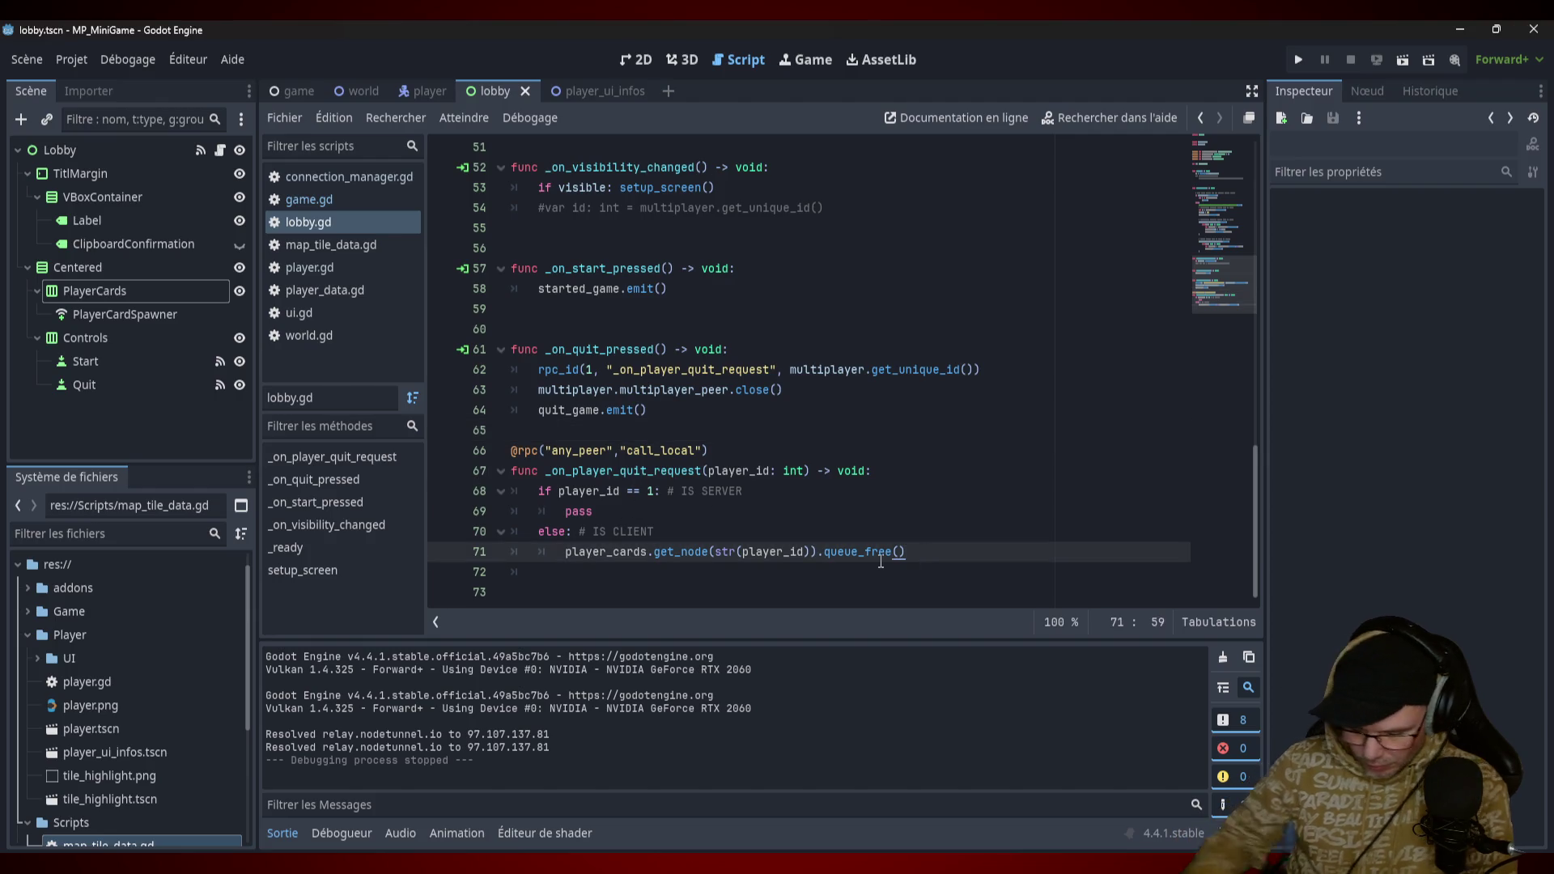
{"action": "key", "text": "Return"}
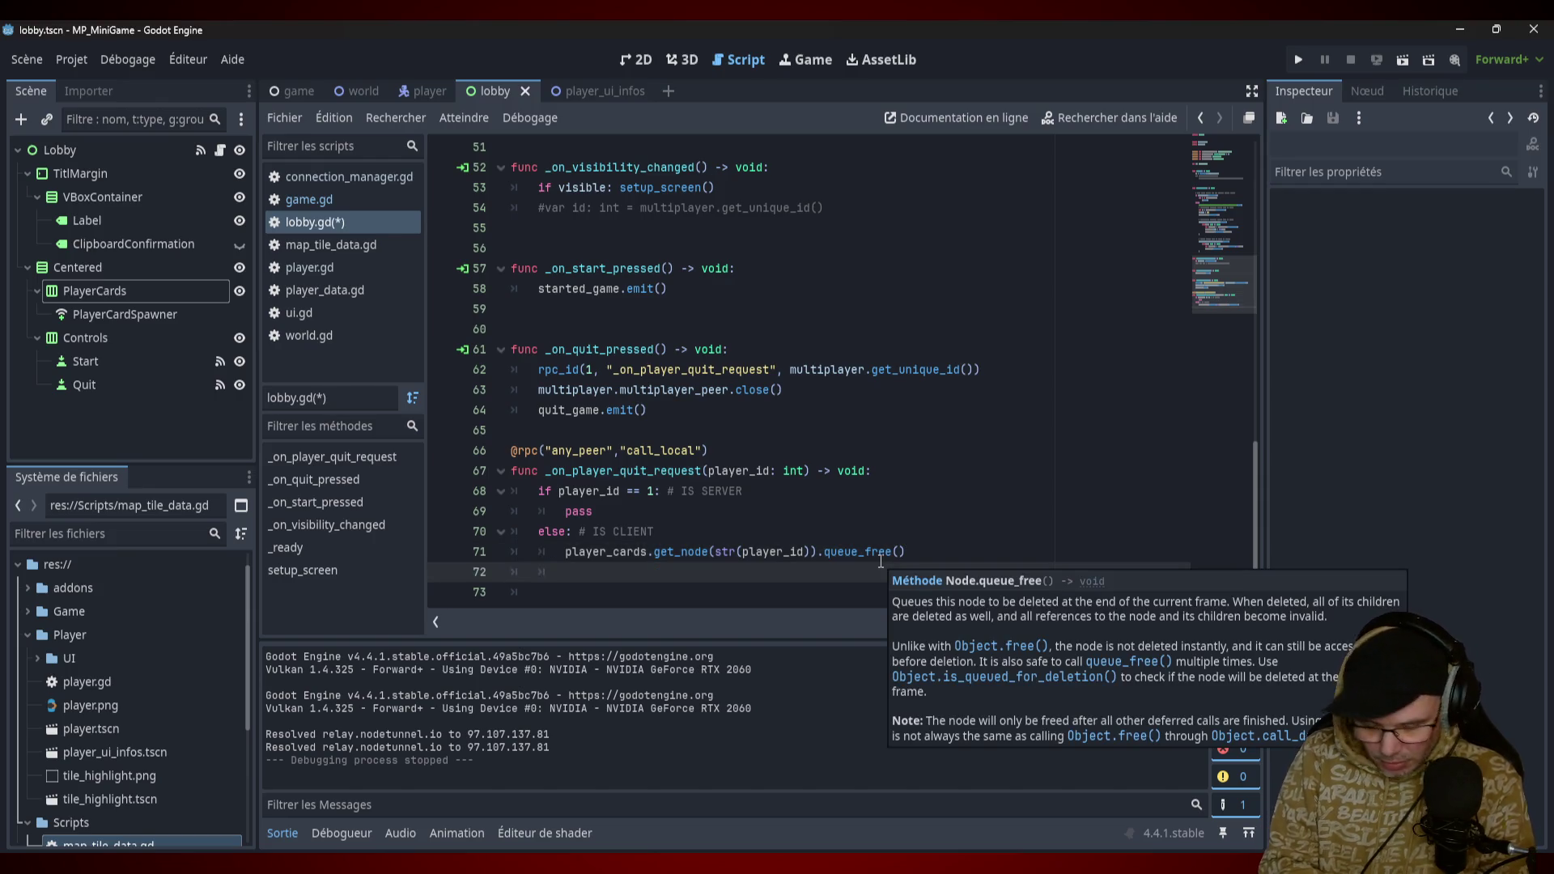
{"action": "type", "text": "gm"}
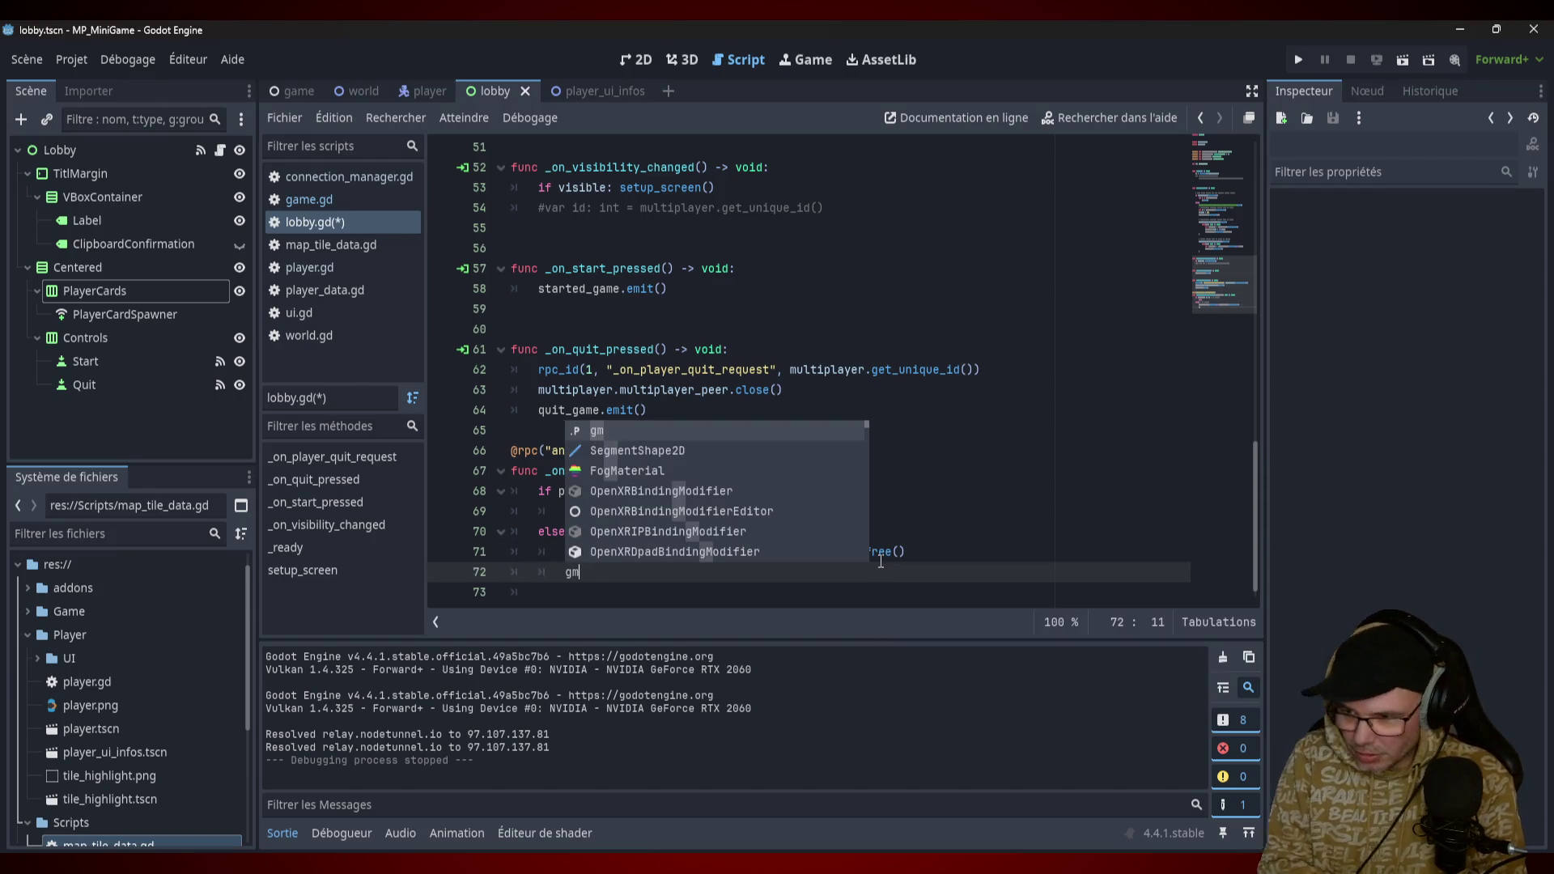
{"action": "type", "text": "."}
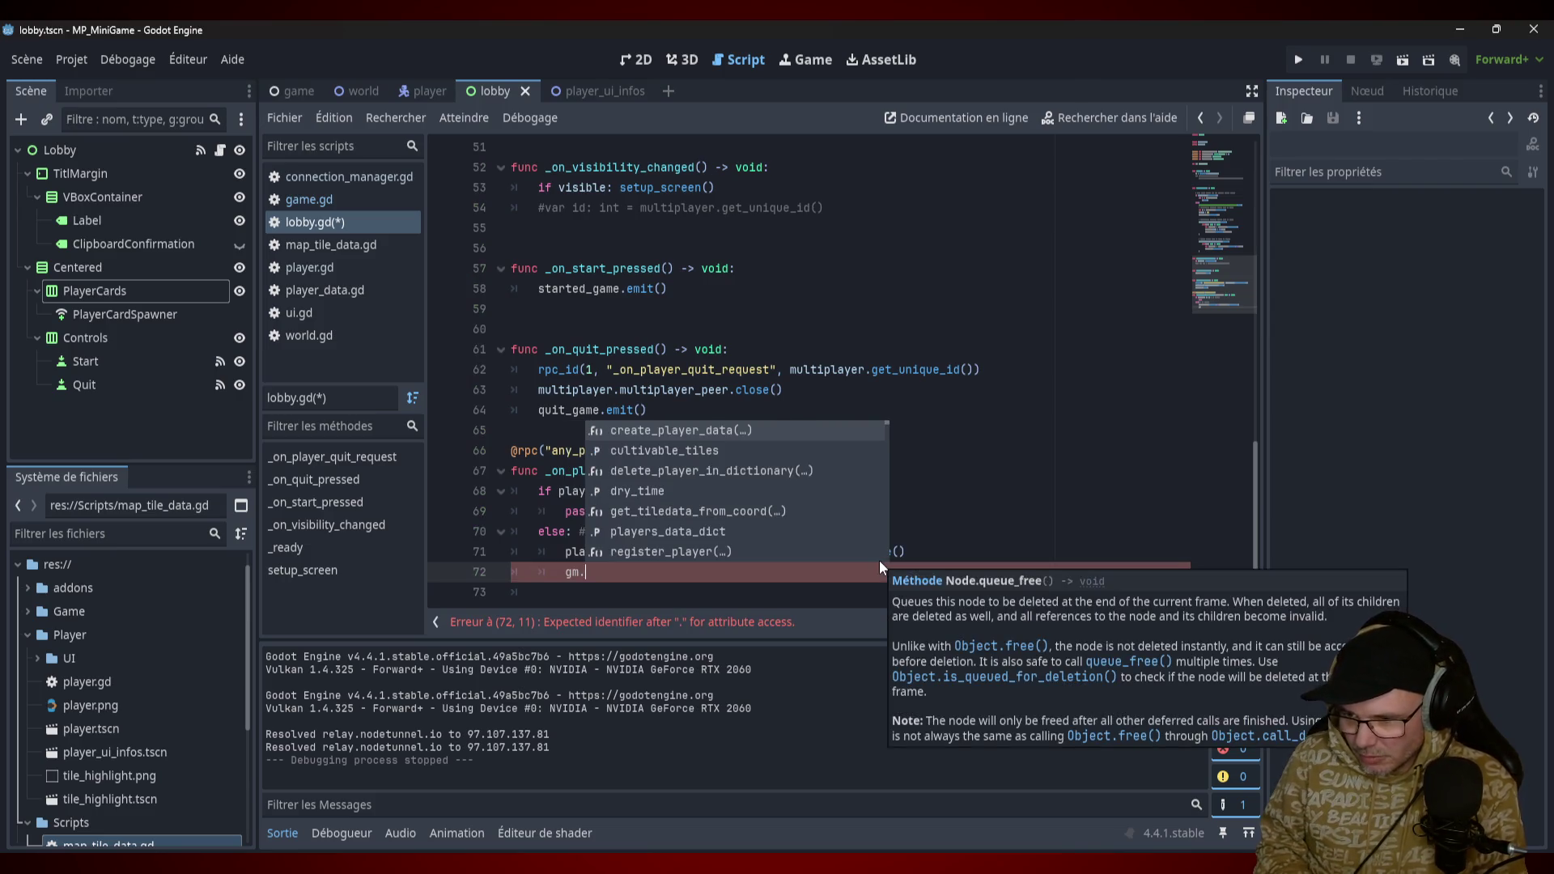
{"action": "key", "text": "Down"}
{"action": "key", "text": "Down"}
{"action": "key", "text": "Return"}
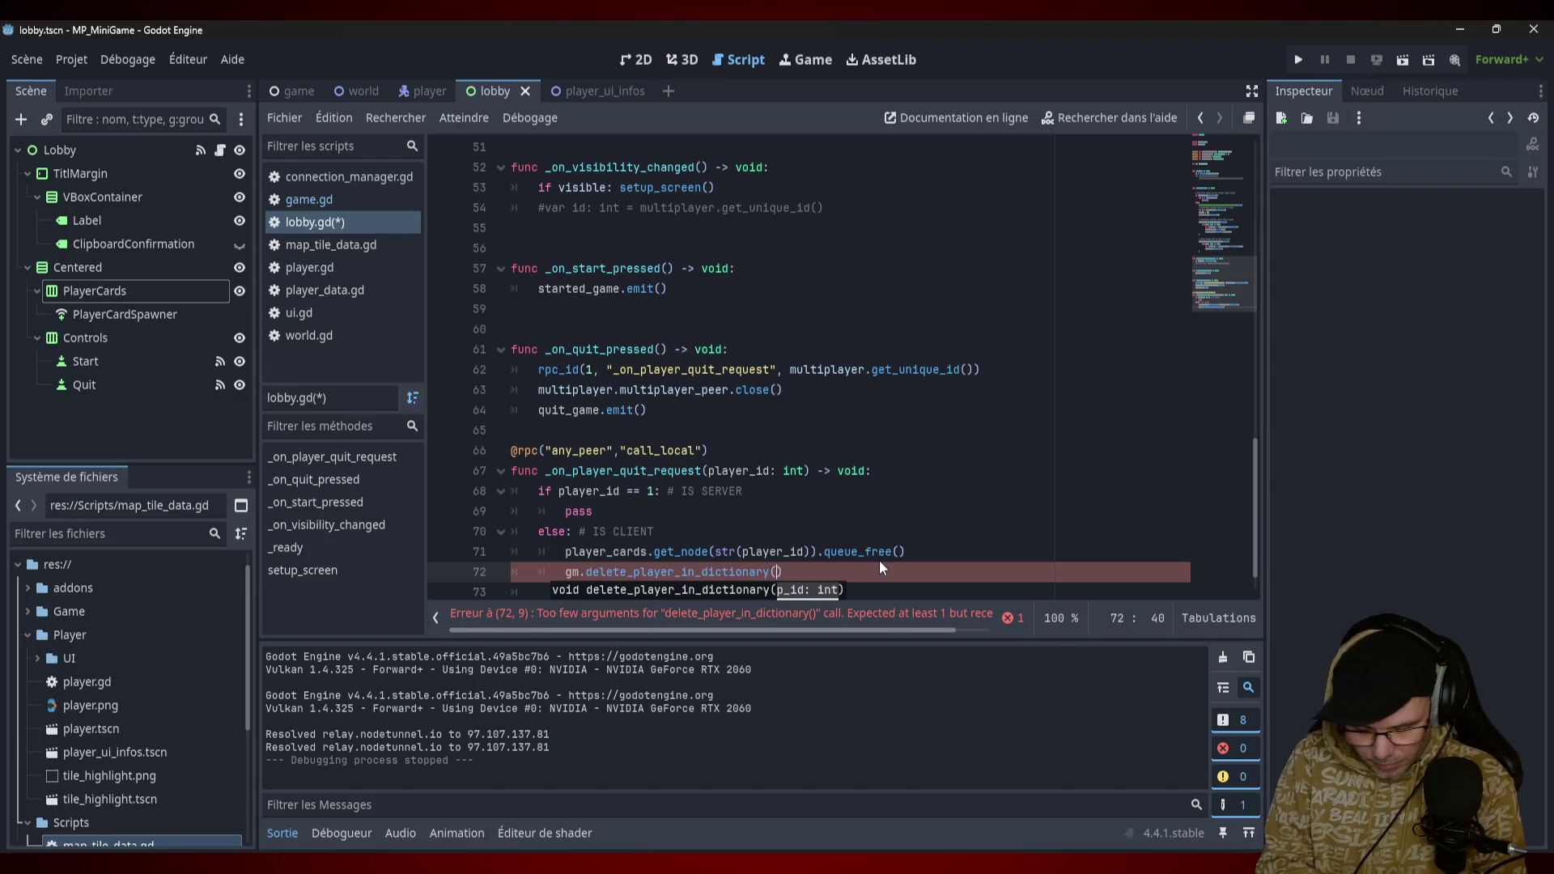
- Pass player_id as the call's argument, save lobby.gd, and run the game
{"action": "type", "text": "pla"}
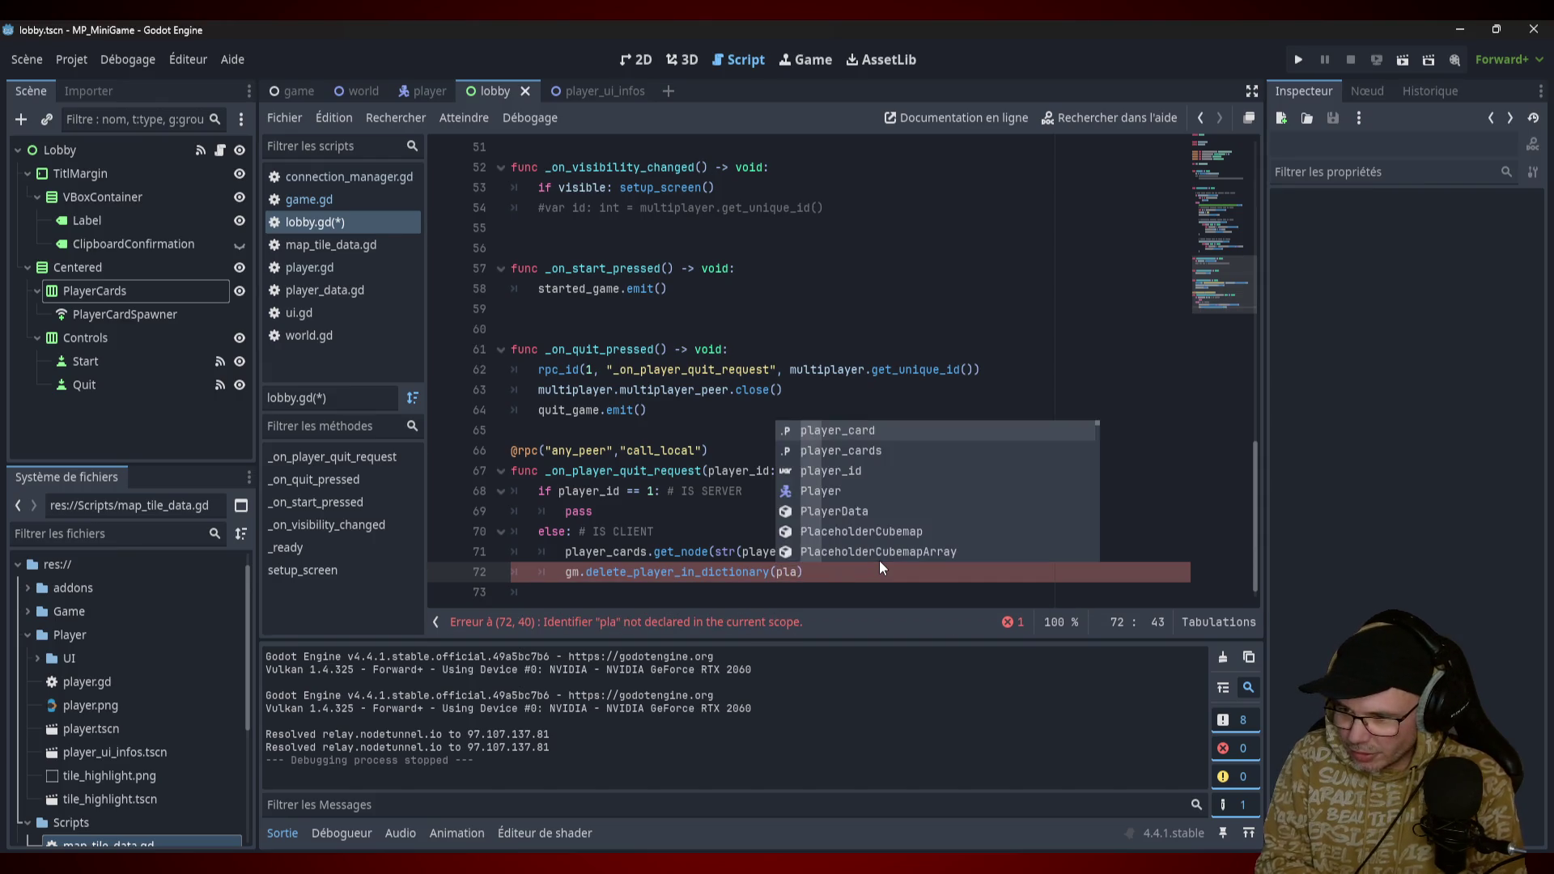
{"action": "key", "text": "Down"}
{"action": "key", "text": "Down"}
{"action": "key", "text": "Return"}
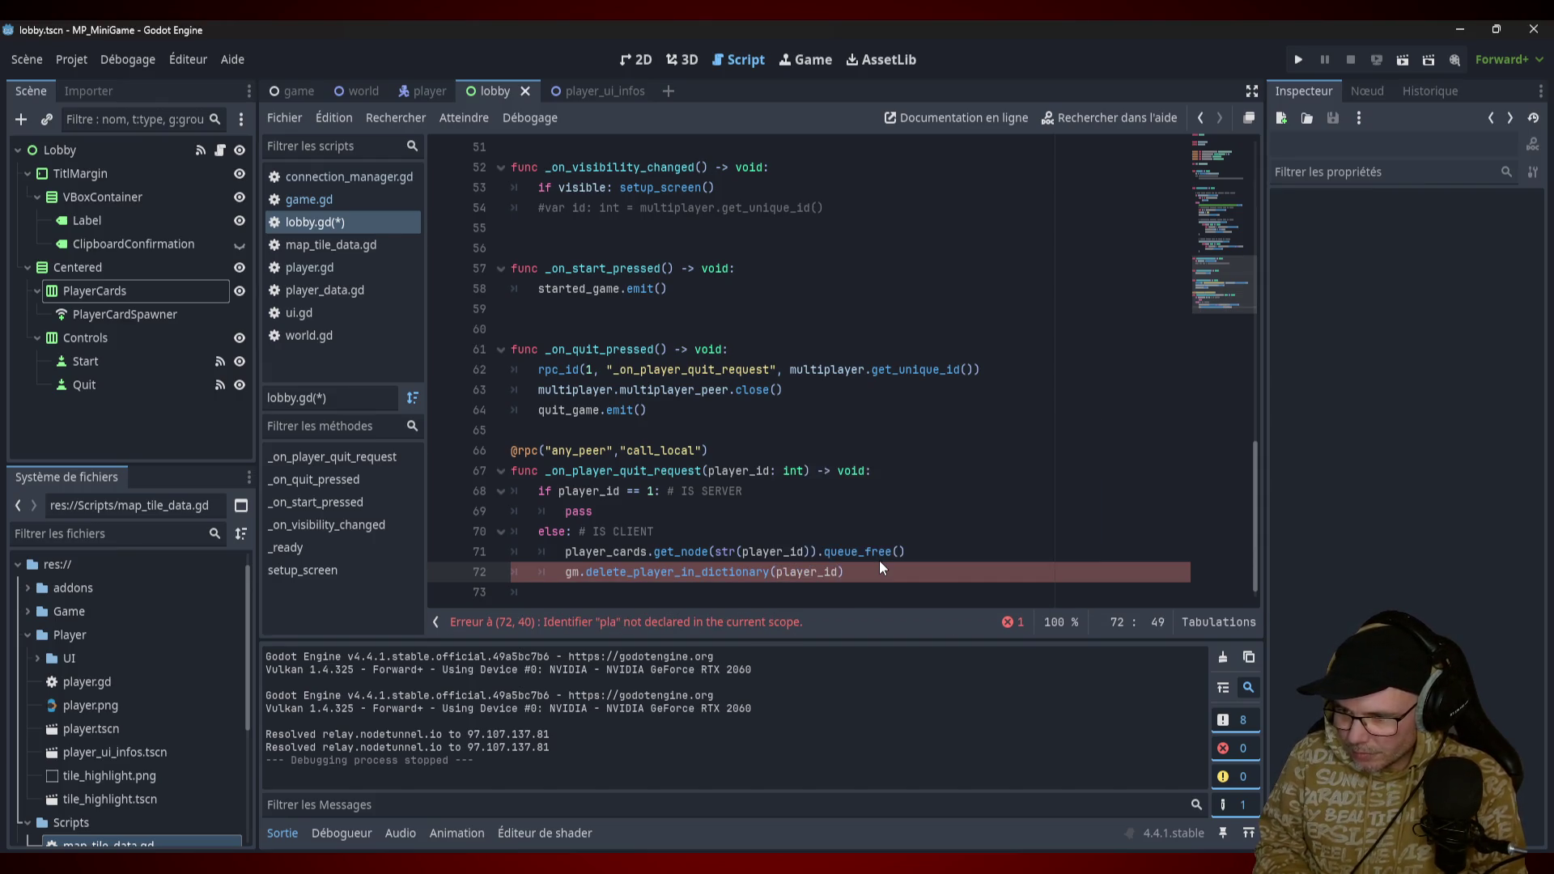
{"action": "key", "text": "ctrl+s"}
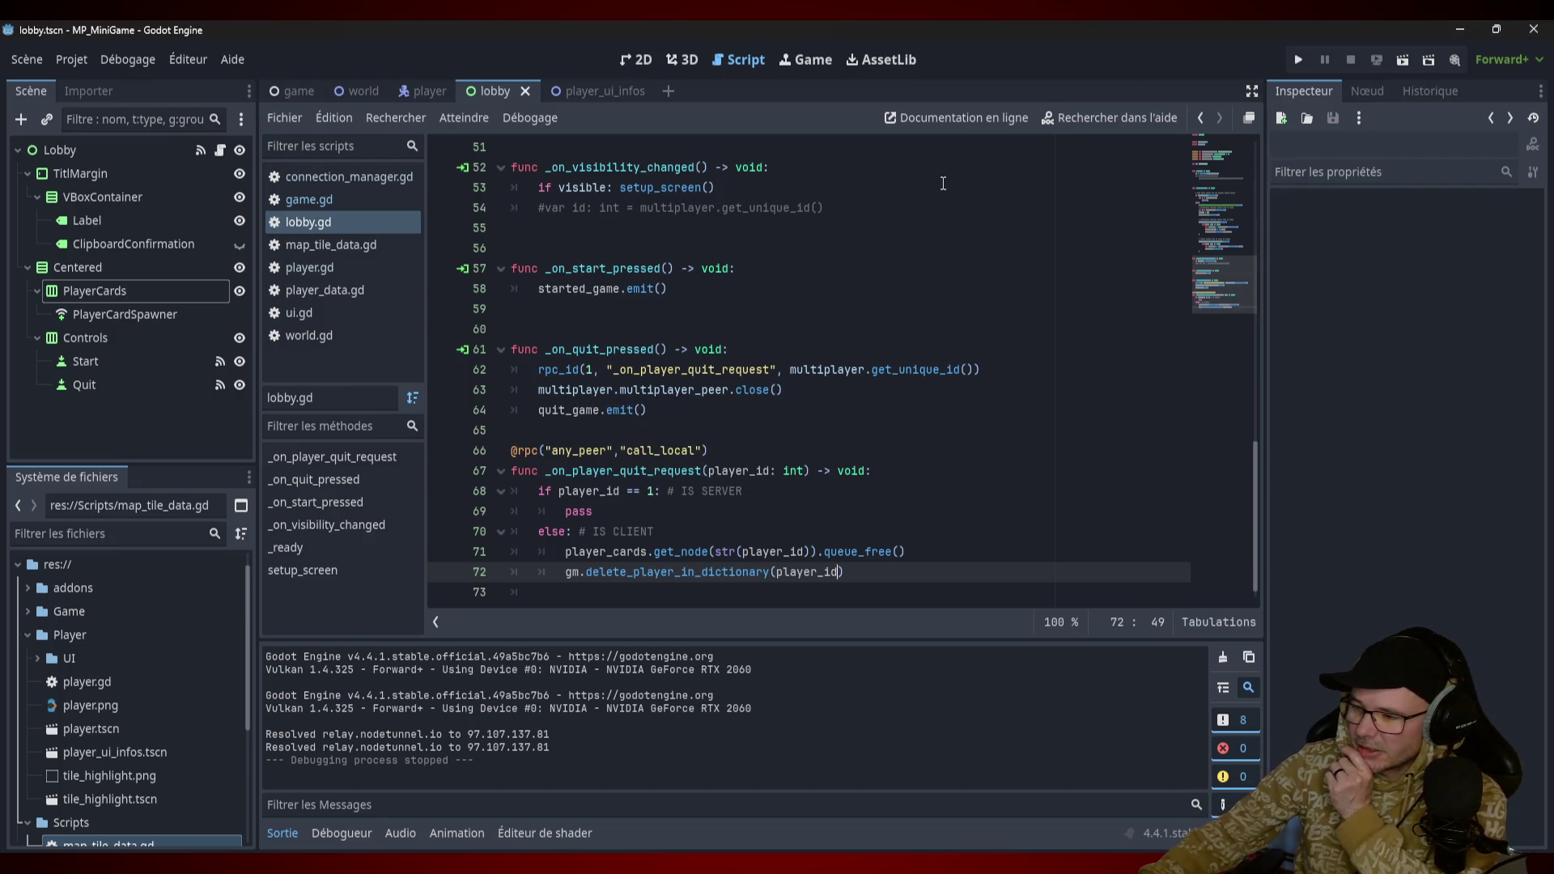
{"action": "left_click", "coordinate": [1298, 59]}
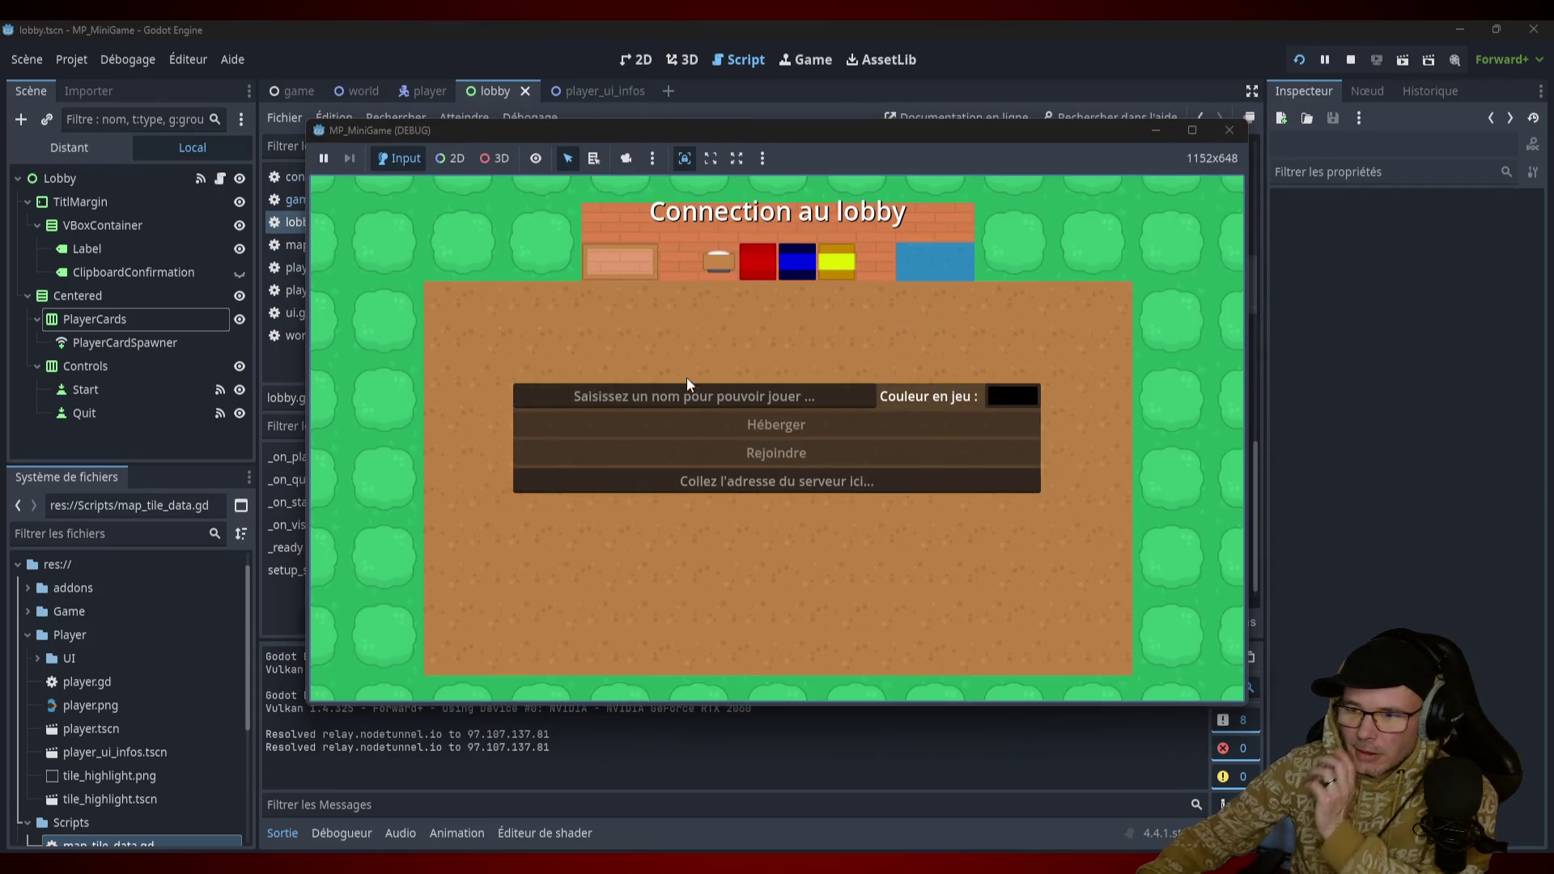
- Host a lobby as 'tewtewt' and join it from the second game instance with the pasted address
{"action": "left_click", "coordinate": [709, 391]}
{"action": "type", "text": "tewtewt"}
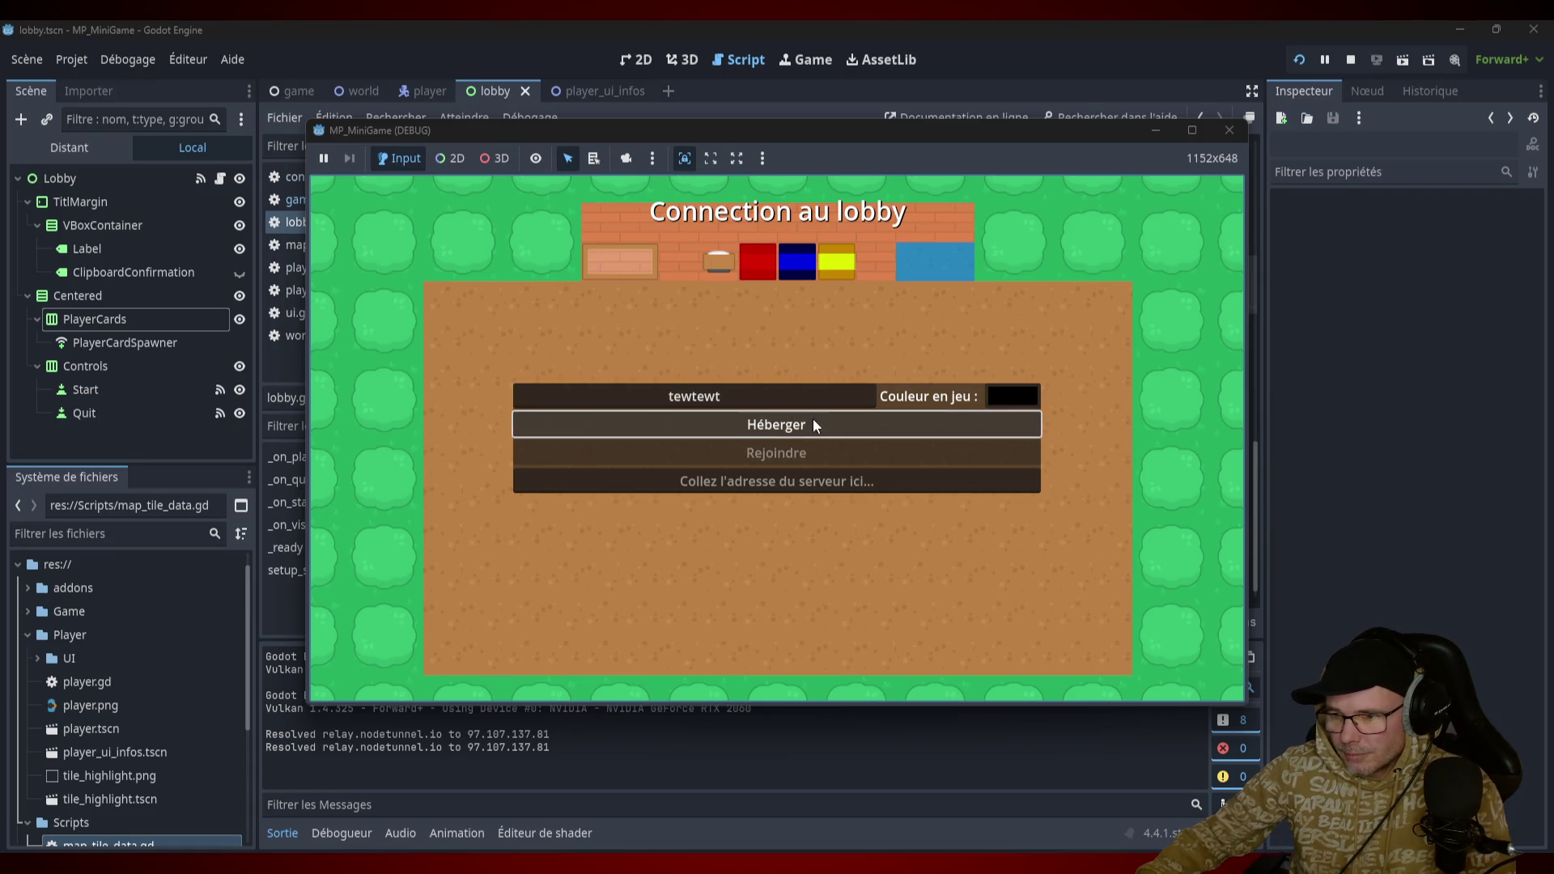
{"action": "left_click", "coordinate": [813, 421]}
{"action": "mouse_move", "coordinate": [780, 138]}
{"action": "left_mouse_down"}
{"action": "mouse_move", "coordinate": [591, 137]}
{"action": "mouse_move", "coordinate": [574, 332]}
{"action": "left_mouse_up"}
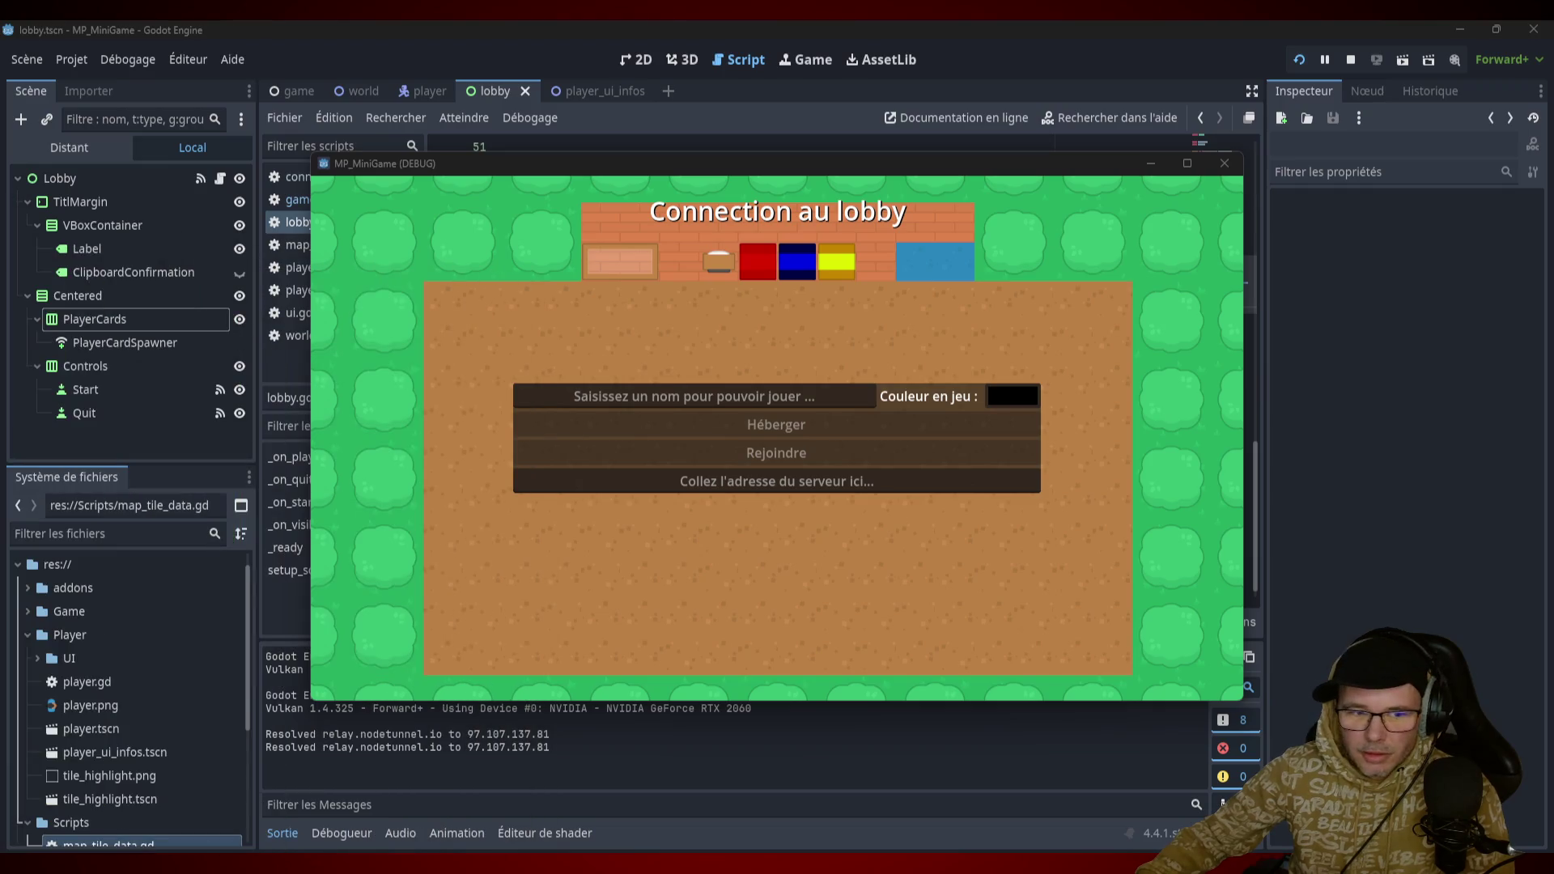
{"action": "mouse_move", "coordinate": [823, 168]}
{"action": "left_mouse_down"}
{"action": "mouse_move", "coordinate": [16, 279]}
{"action": "mouse_move", "coordinate": [669, 283]}
{"action": "left_mouse_up"}
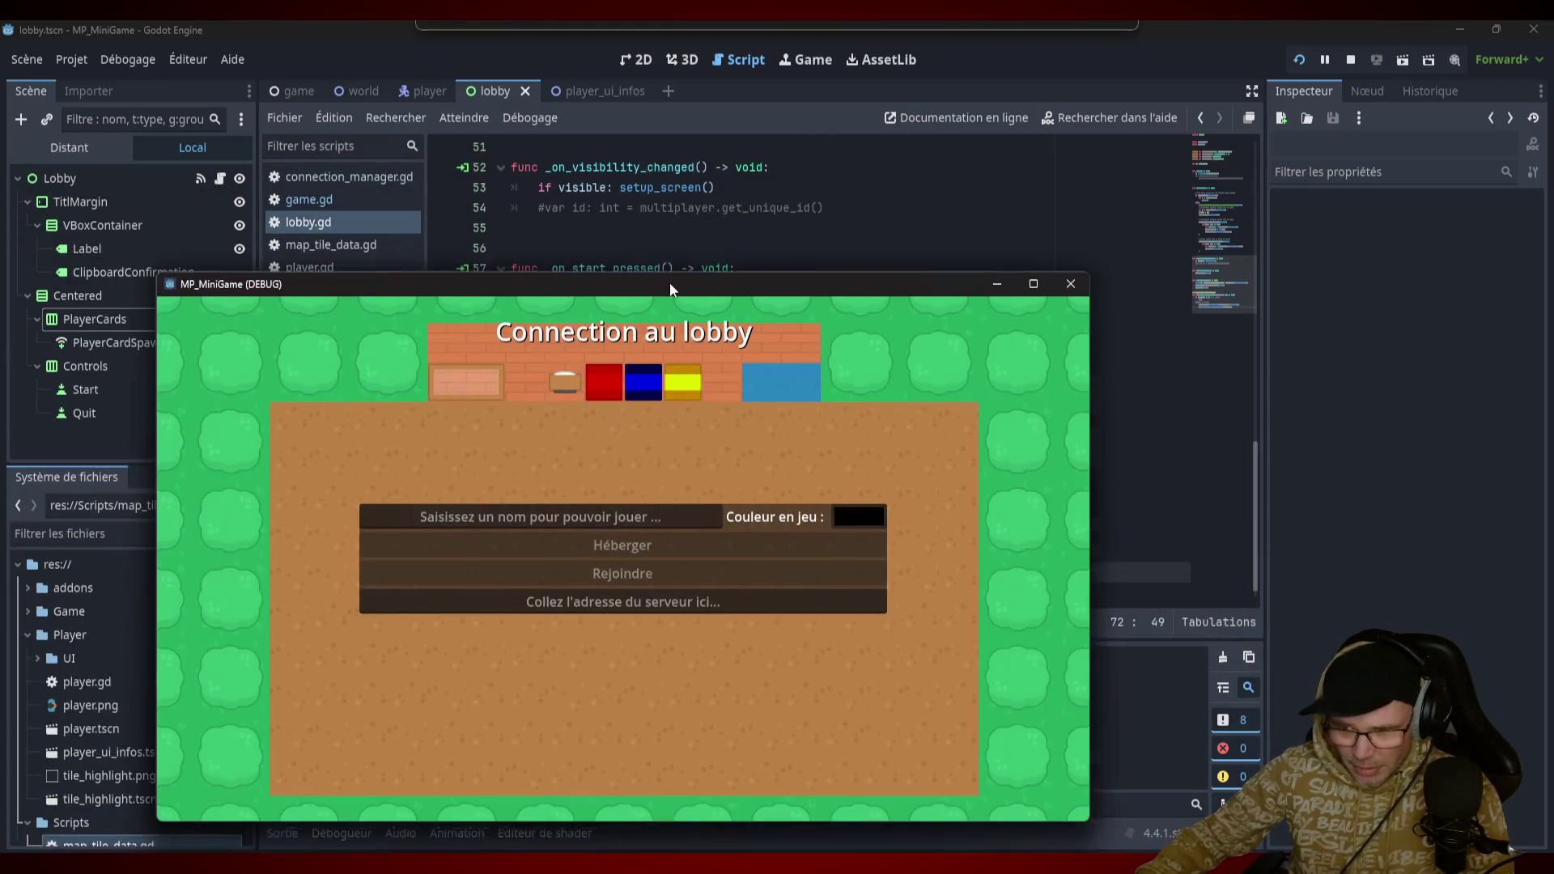
{"action": "left_click", "coordinate": [638, 510]}
{"action": "key", "text": "ctrl+v"}
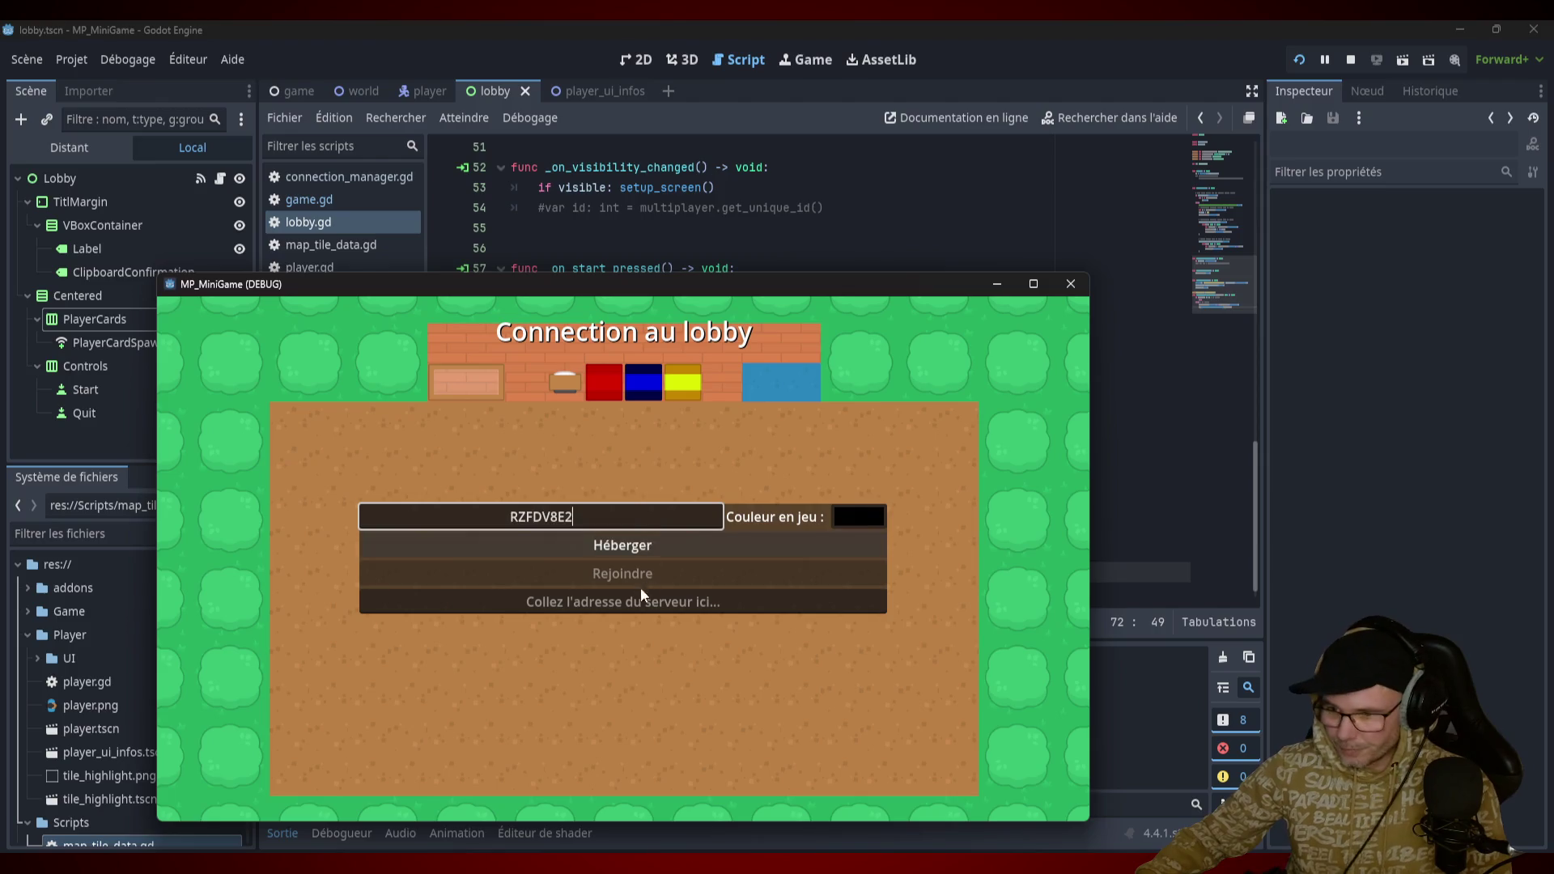
{"action": "left_click", "coordinate": [625, 600]}
{"action": "key", "text": "ctrl+v"}
{"action": "left_click", "coordinate": [667, 571]}
- Open the remote scene tree, leave the waiting room as the client, and select the remote Game node
{"action": "mouse_move", "coordinate": [705, 289]}
{"action": "left_mouse_down"}
{"action": "mouse_move", "coordinate": [0, 289]}
{"action": "mouse_move", "coordinate": [0, 275]}
{"action": "left_mouse_up"}
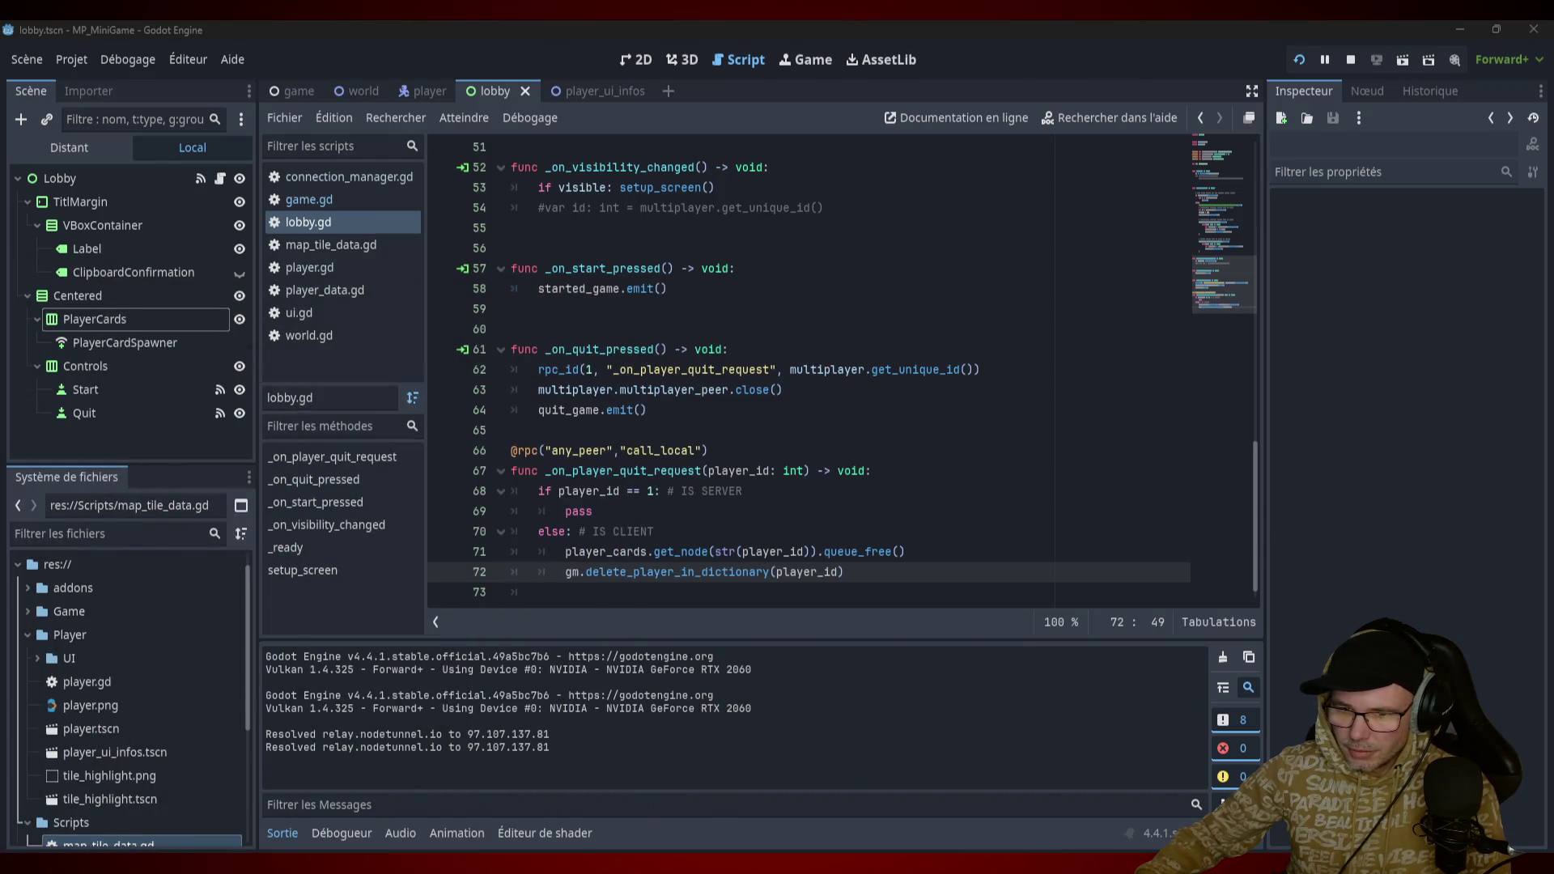
{"action": "left_click", "coordinate": [77, 149]}
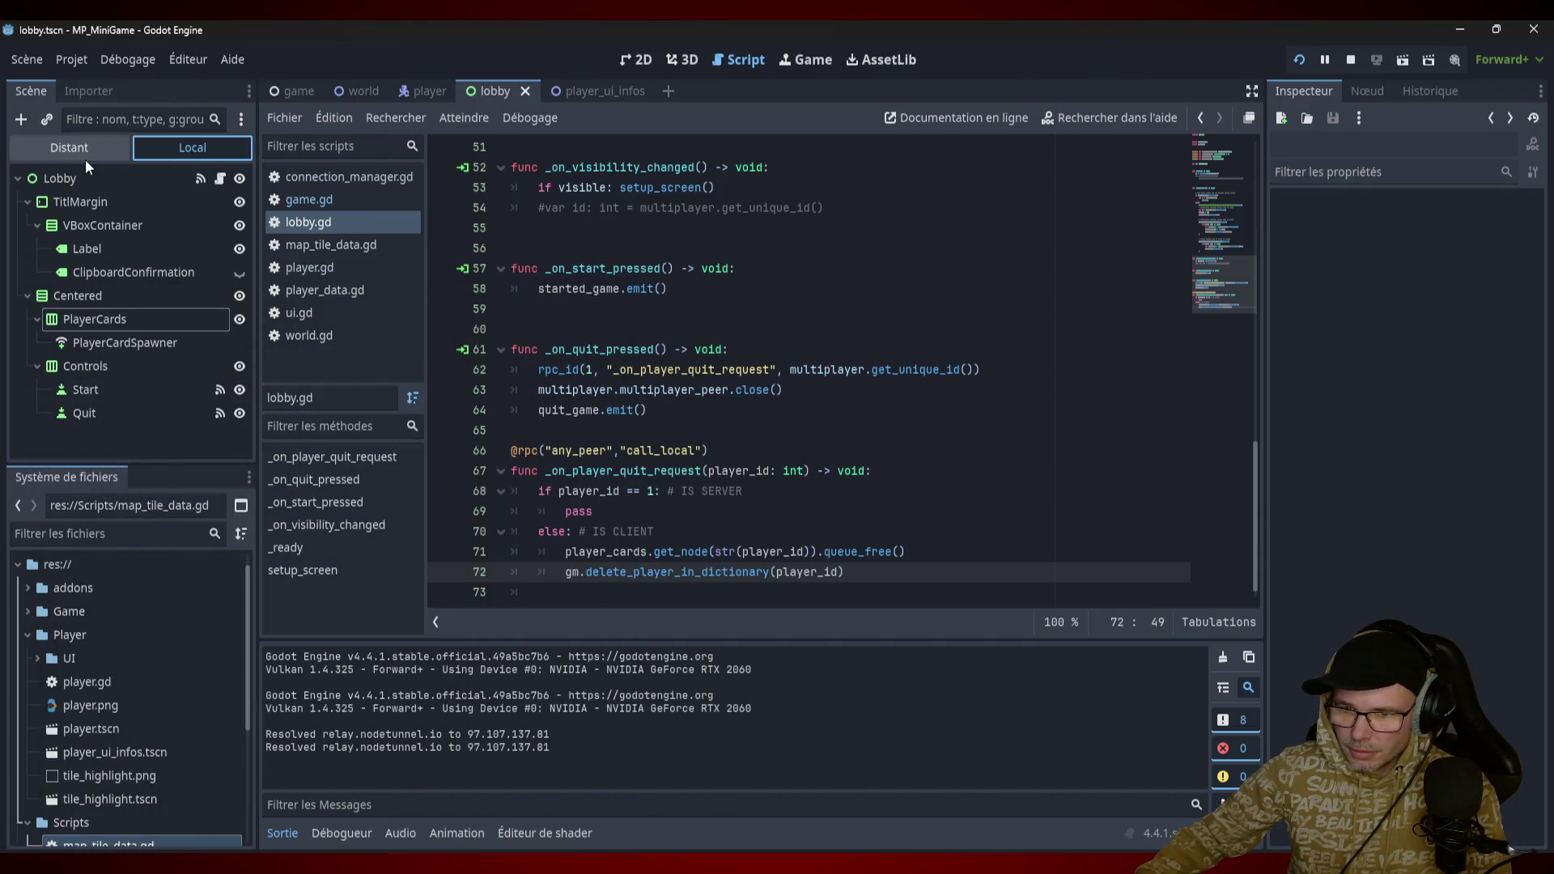
{"action": "scroll", "coordinate": [121, 287], "scroll_direction": "down", "scroll_amount": 3}
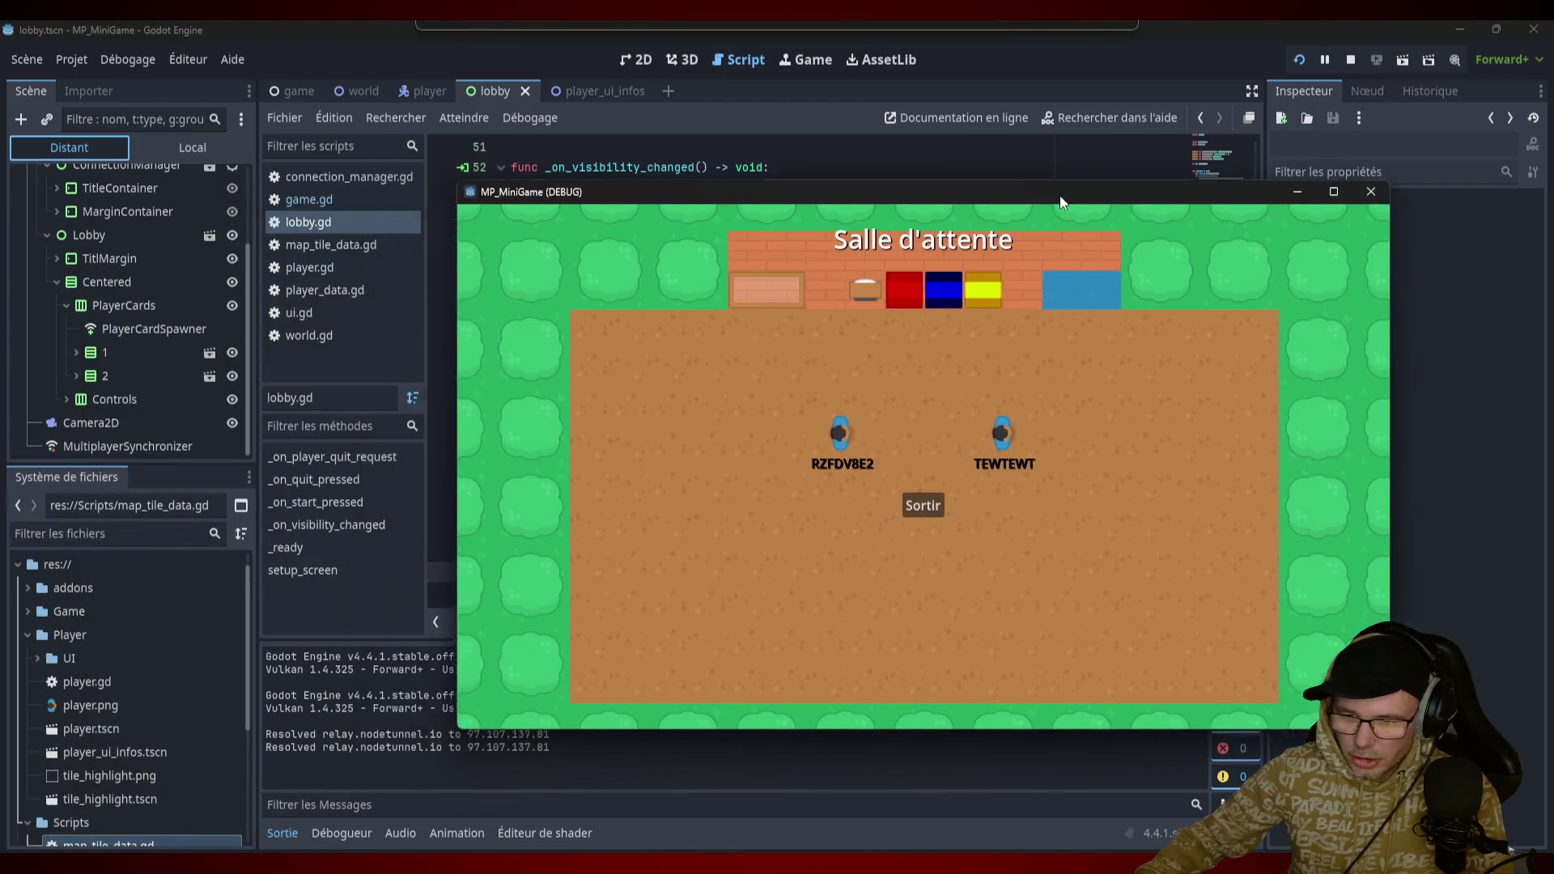
{"action": "left_click_drag", "start_coordinate": [1061, 196], "coordinate": [1086, 170]}
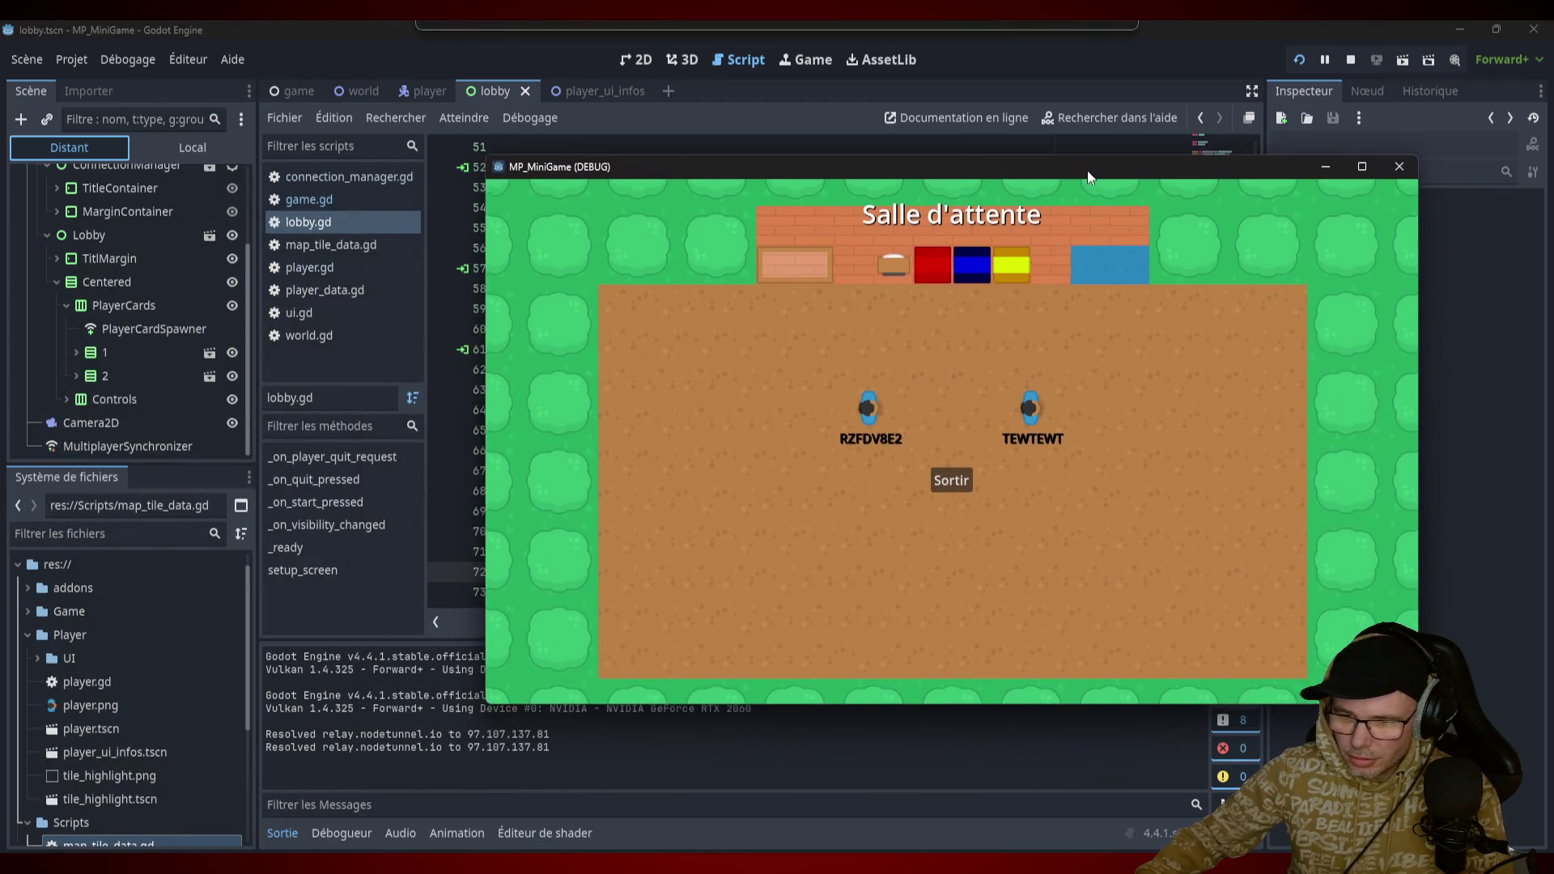
{"action": "left_click", "coordinate": [946, 484]}
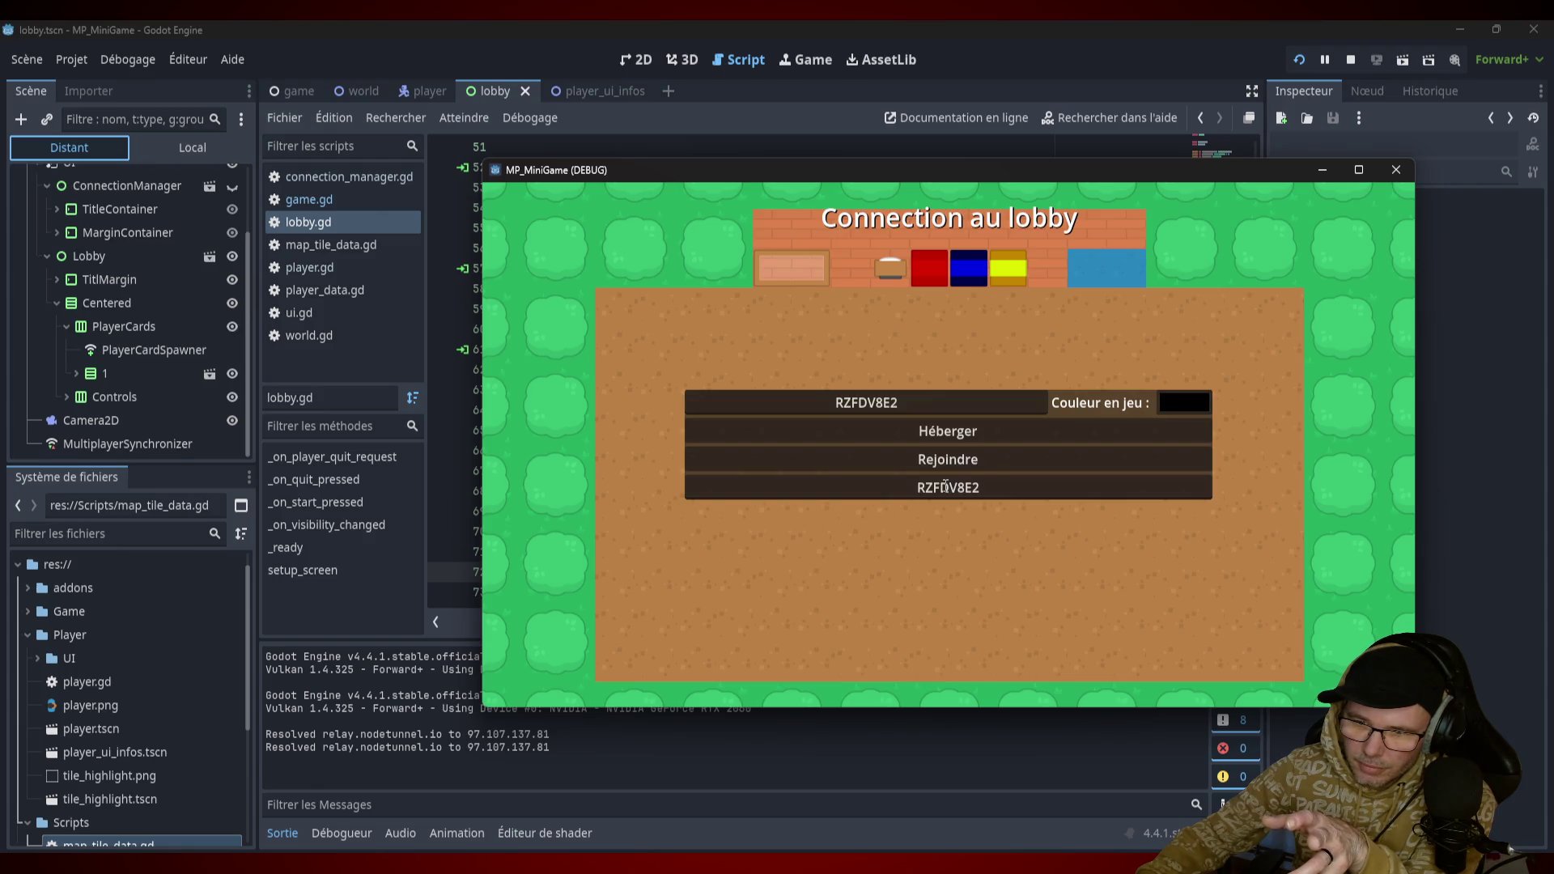
{"action": "scroll", "coordinate": [121, 356], "scroll_direction": "up", "scroll_amount": 2}
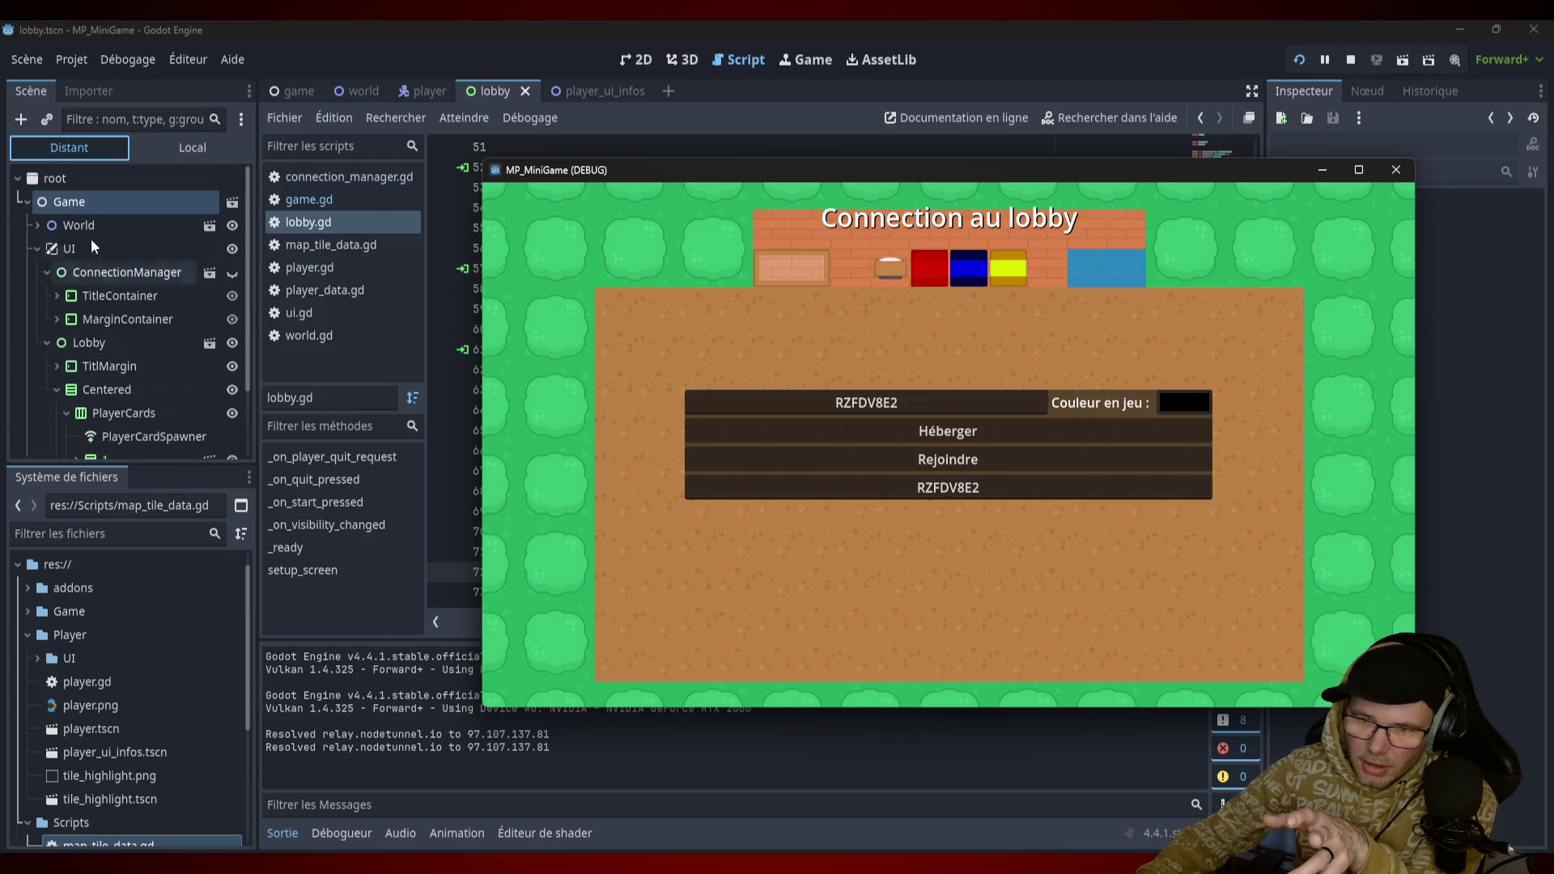
{"action": "left_click", "coordinate": [115, 207]}
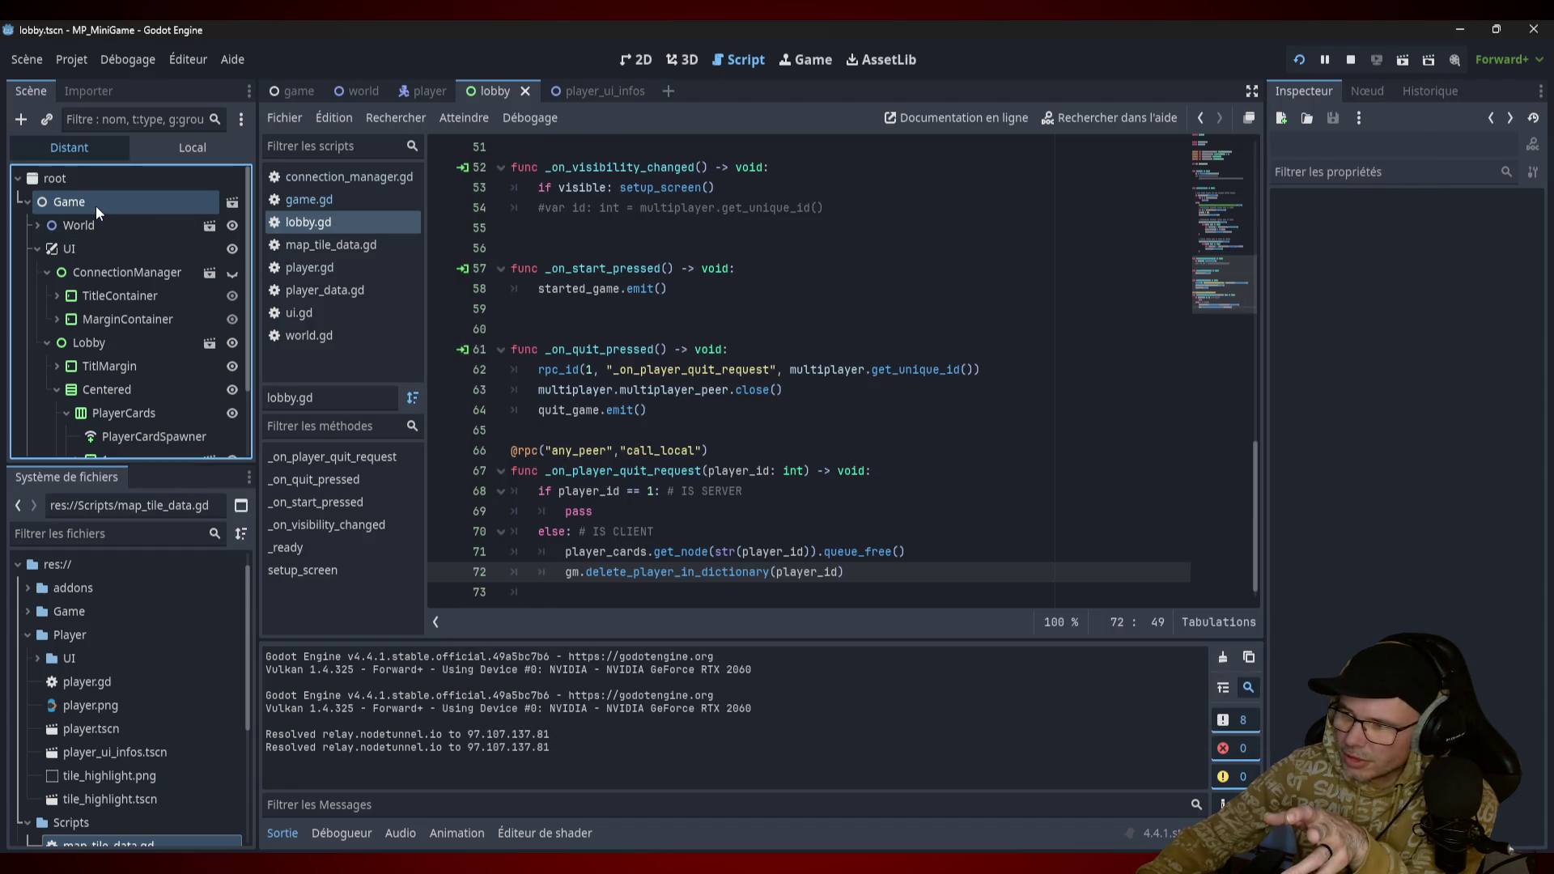
{"action": "left_click", "coordinate": [93, 202]}
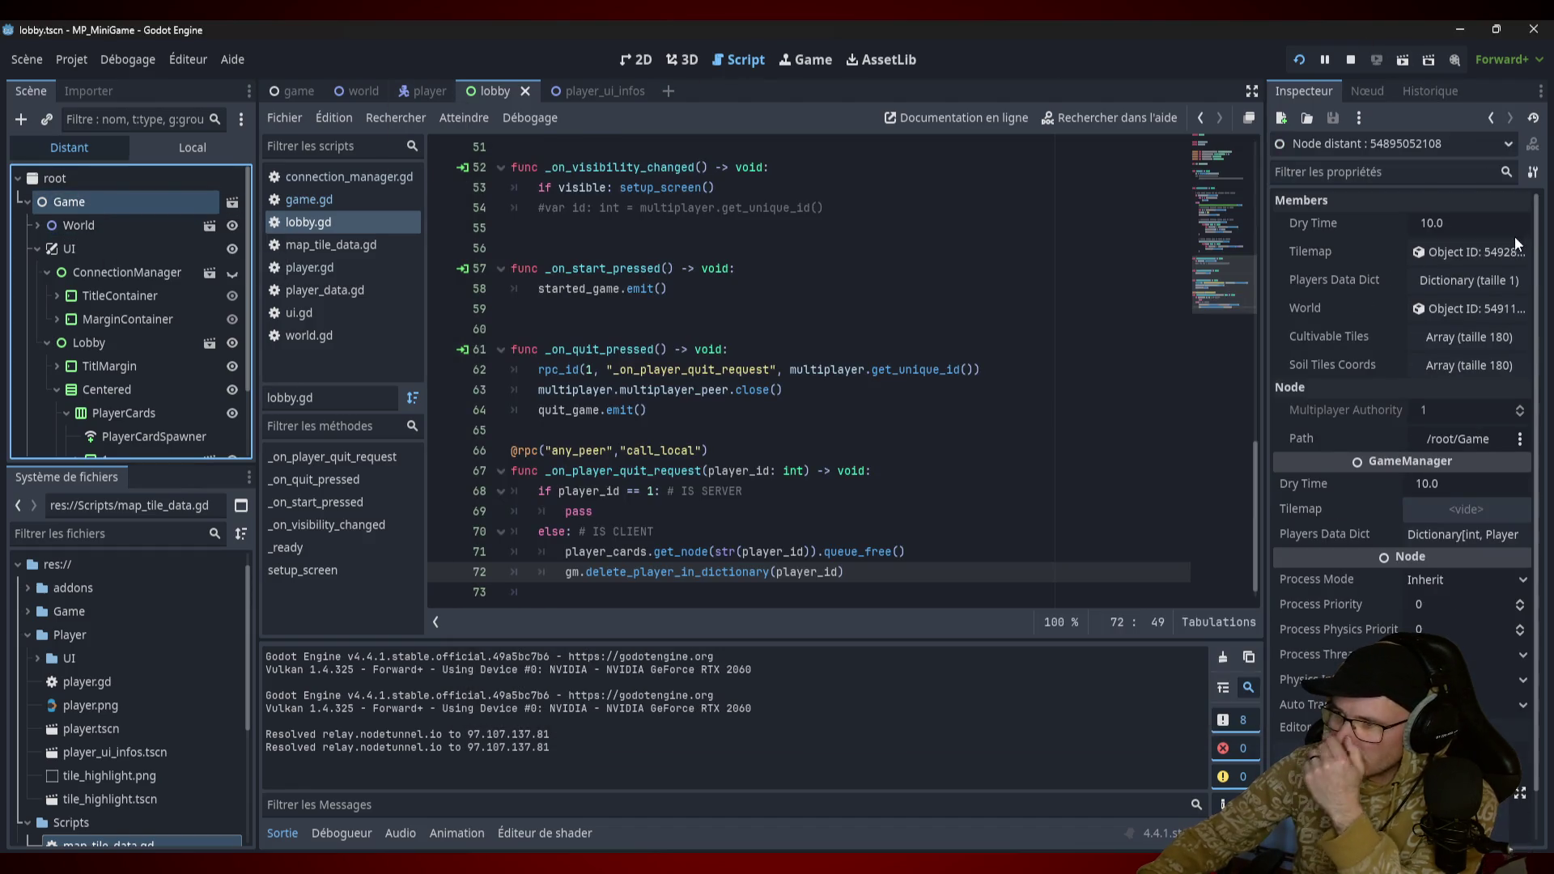
- Expand the remote Game node's Players Data Dict and inspect its stored entry
{"action": "left_click", "coordinate": [1483, 279]}
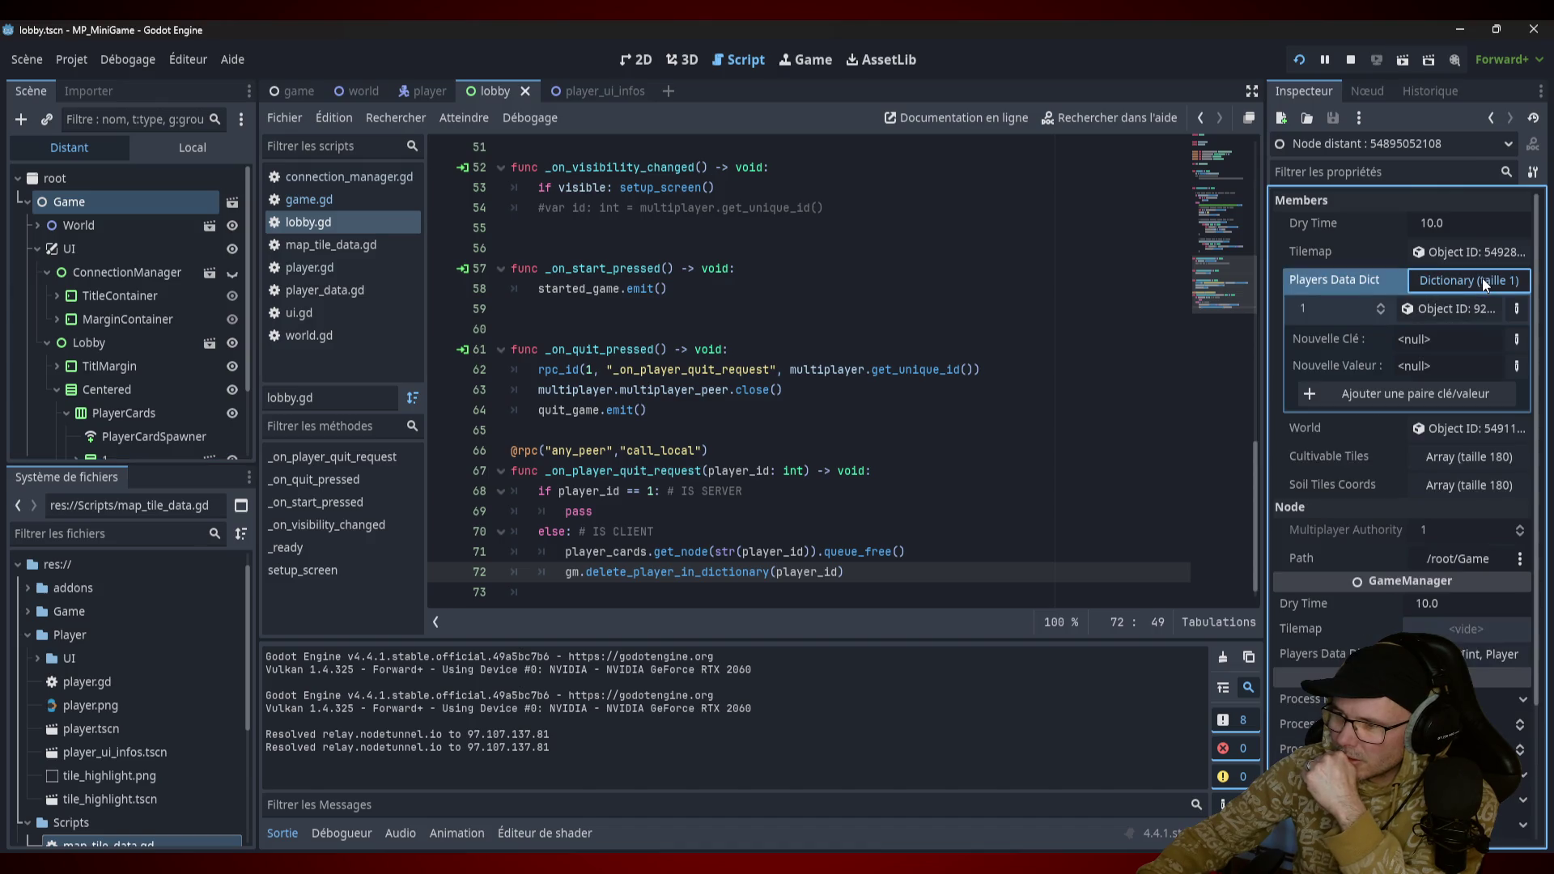
{"action": "left_click", "coordinate": [1435, 309]}
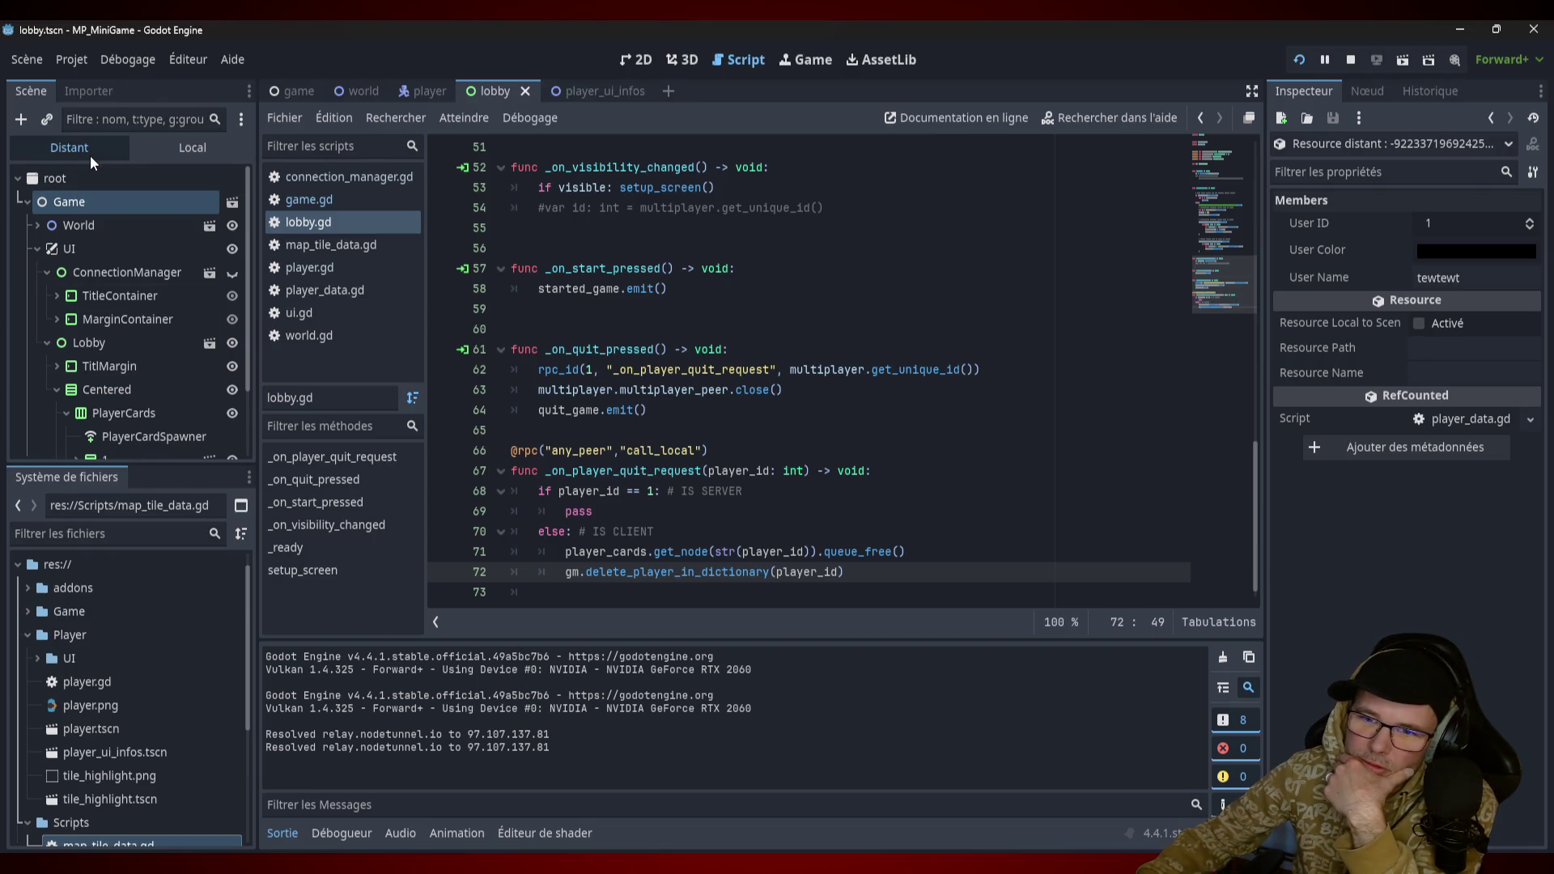
{"action": "left_click", "coordinate": [48, 158]}
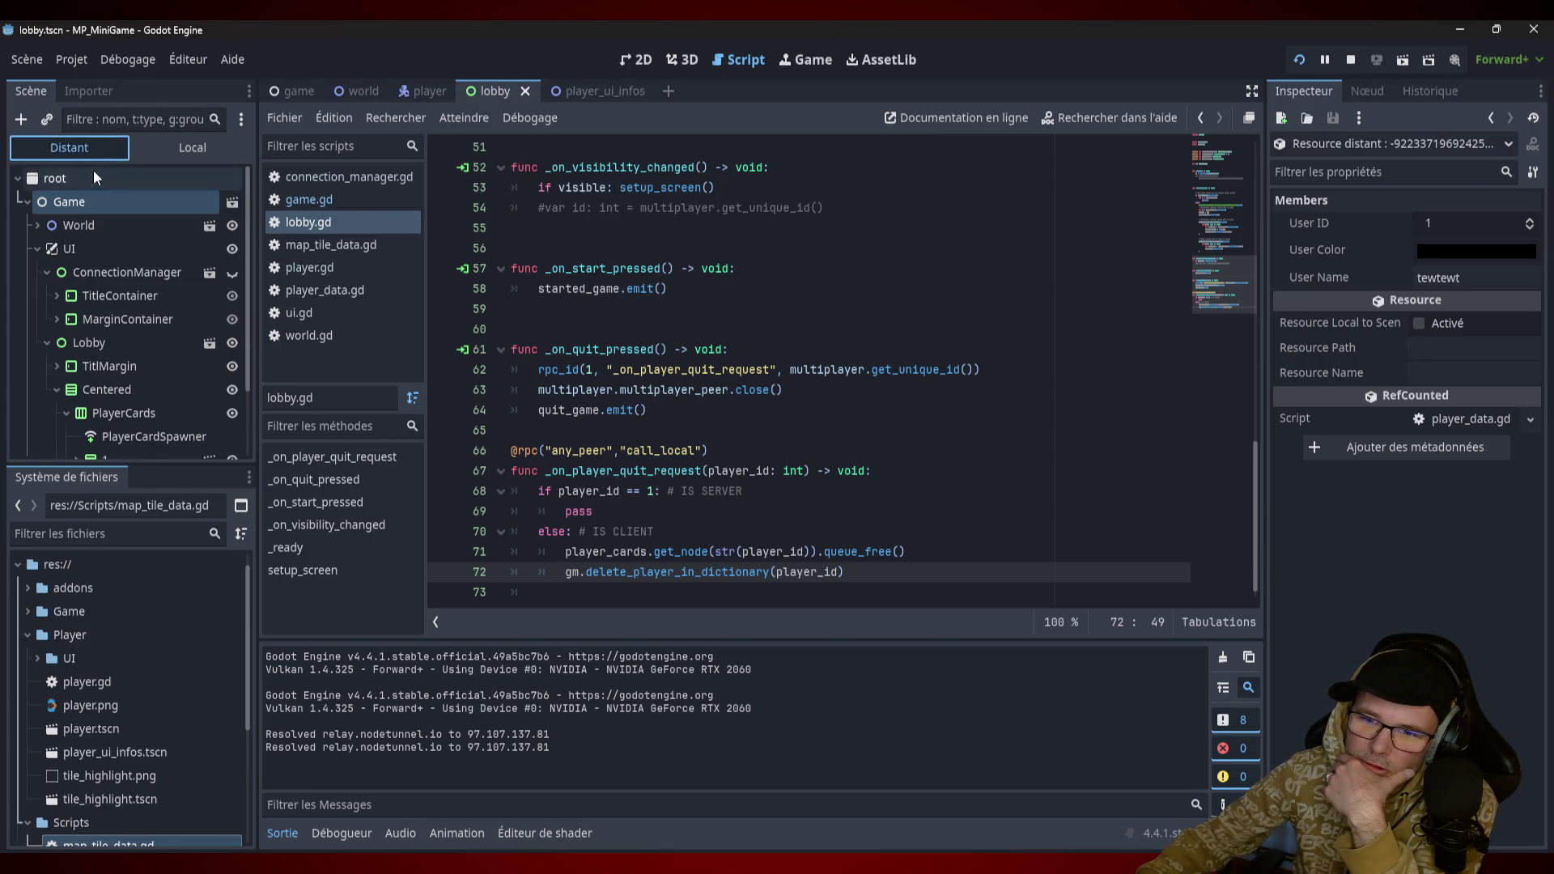
{"action": "left_click", "coordinate": [11, 182]}
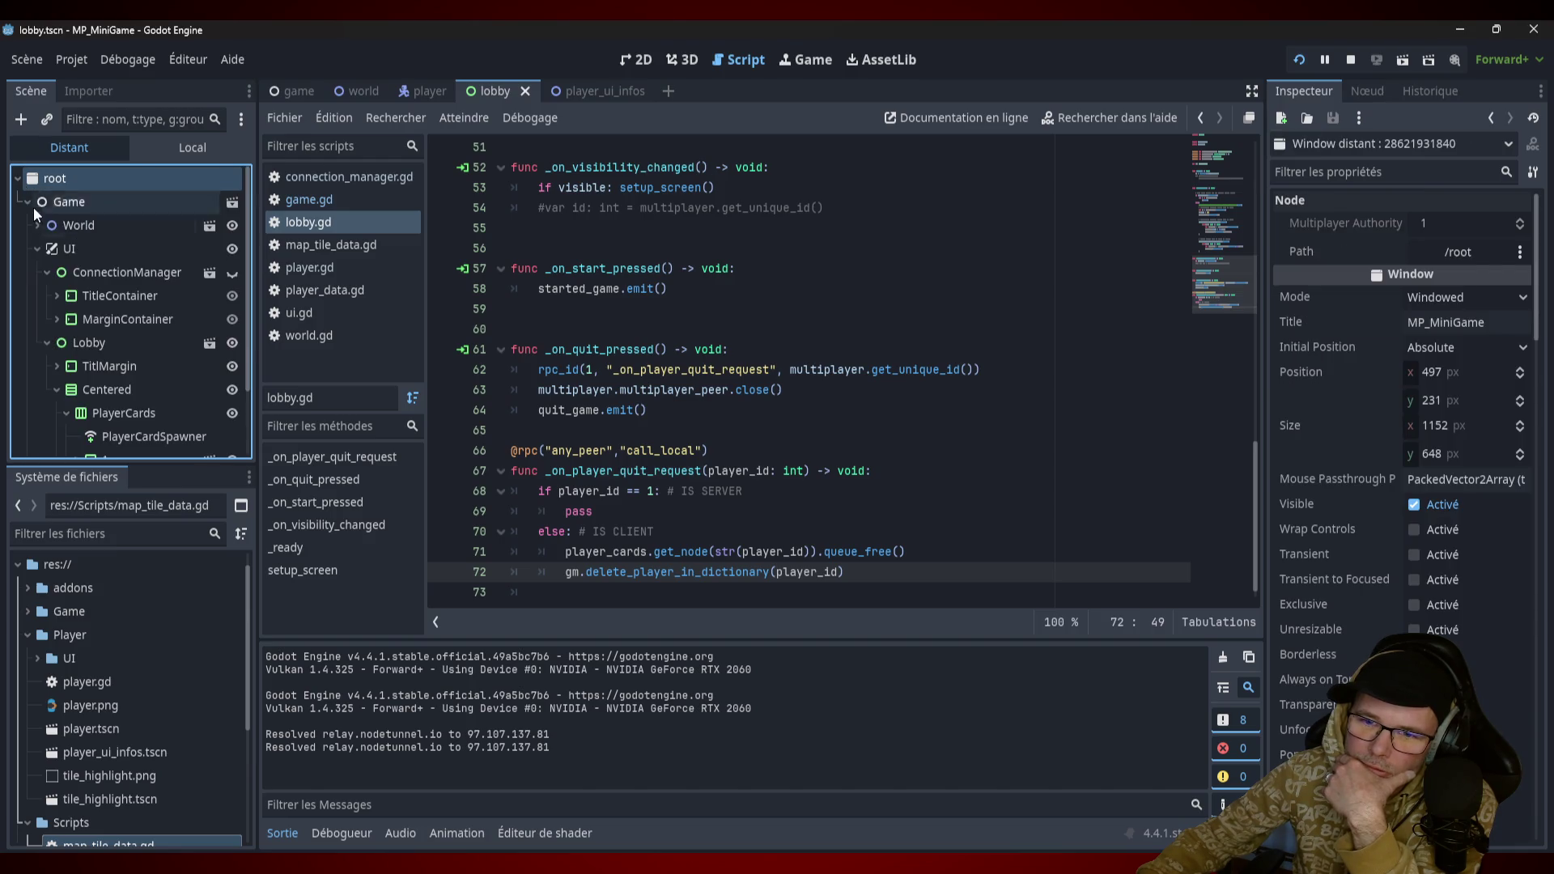
{"action": "left_click", "coordinate": [19, 178]}
{"action": "left_click", "coordinate": [20, 178]}
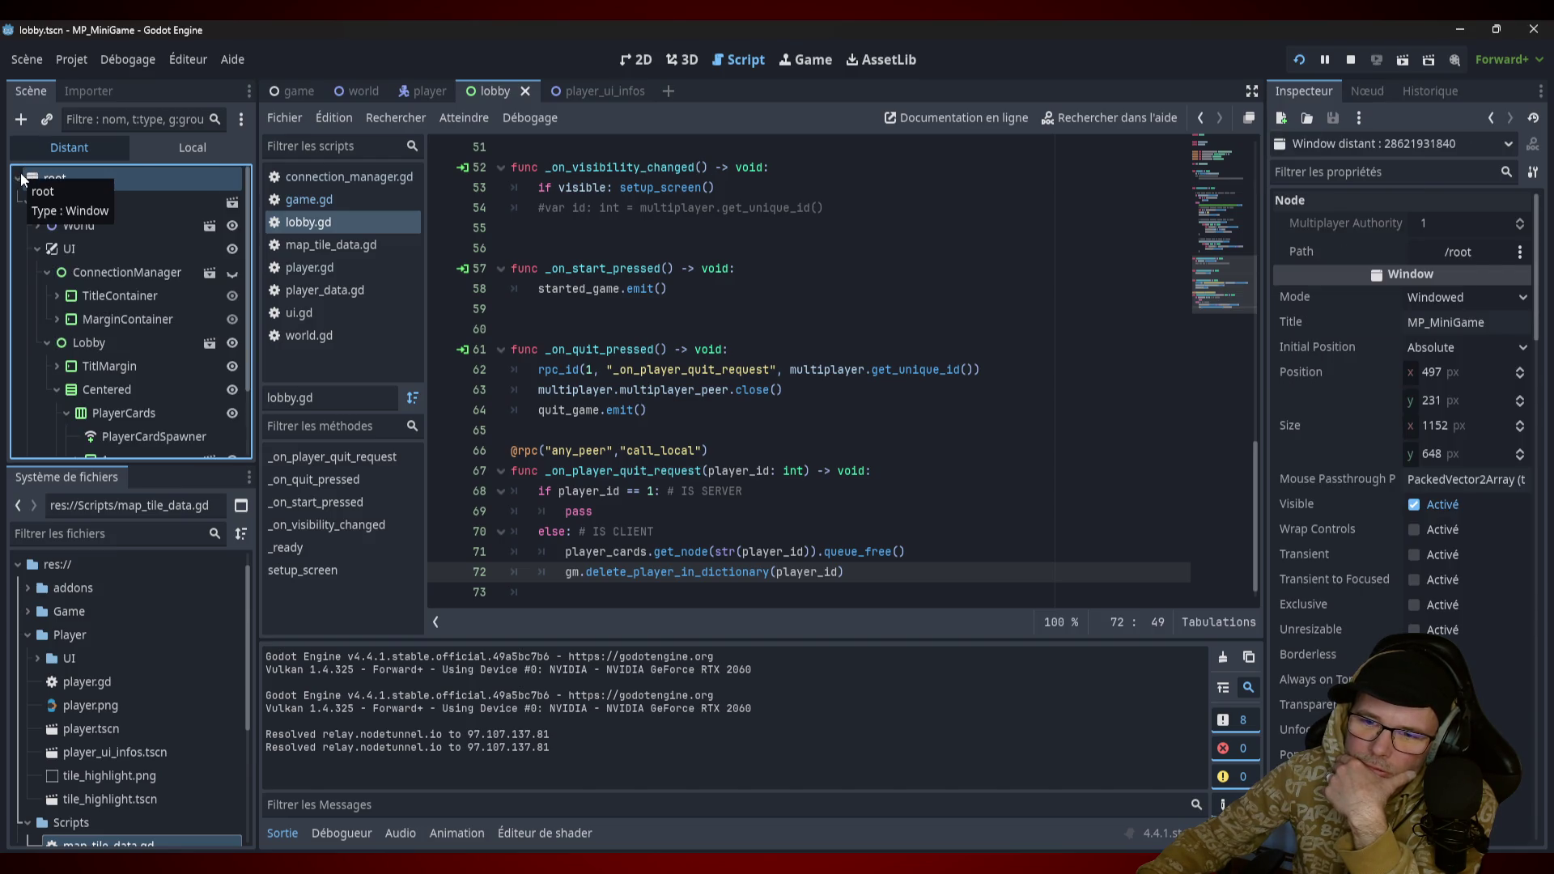
- Reselect the Game node, open the stored player's data (ID 1), and stop the game
{"action": "scroll", "coordinate": [201, 230], "scroll_direction": "down", "scroll_amount": 3}
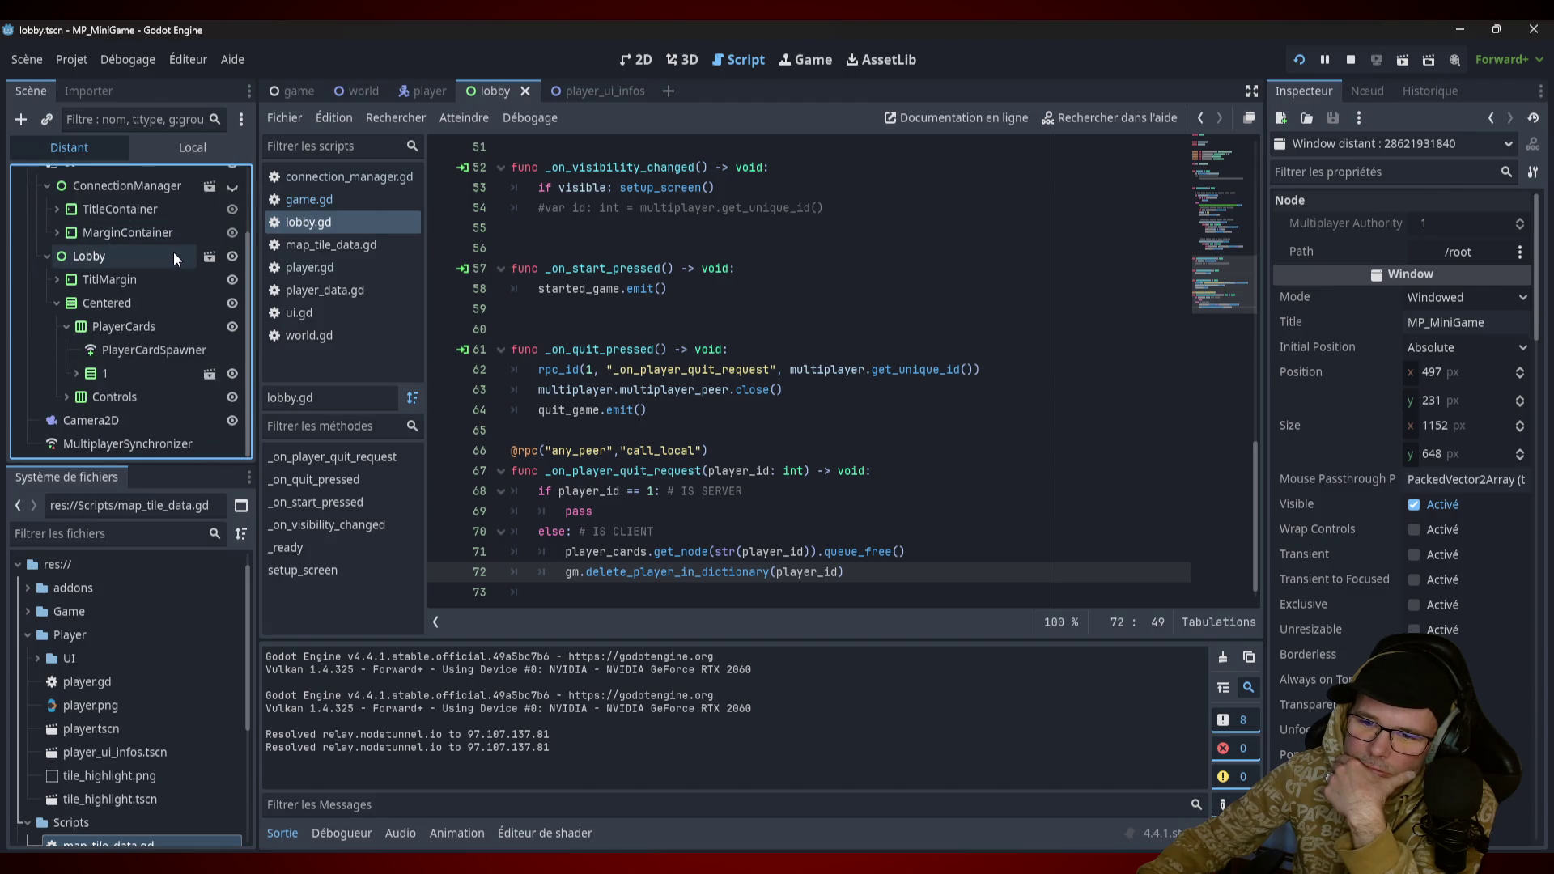
{"action": "scroll", "coordinate": [174, 256], "scroll_direction": "up", "scroll_amount": 3}
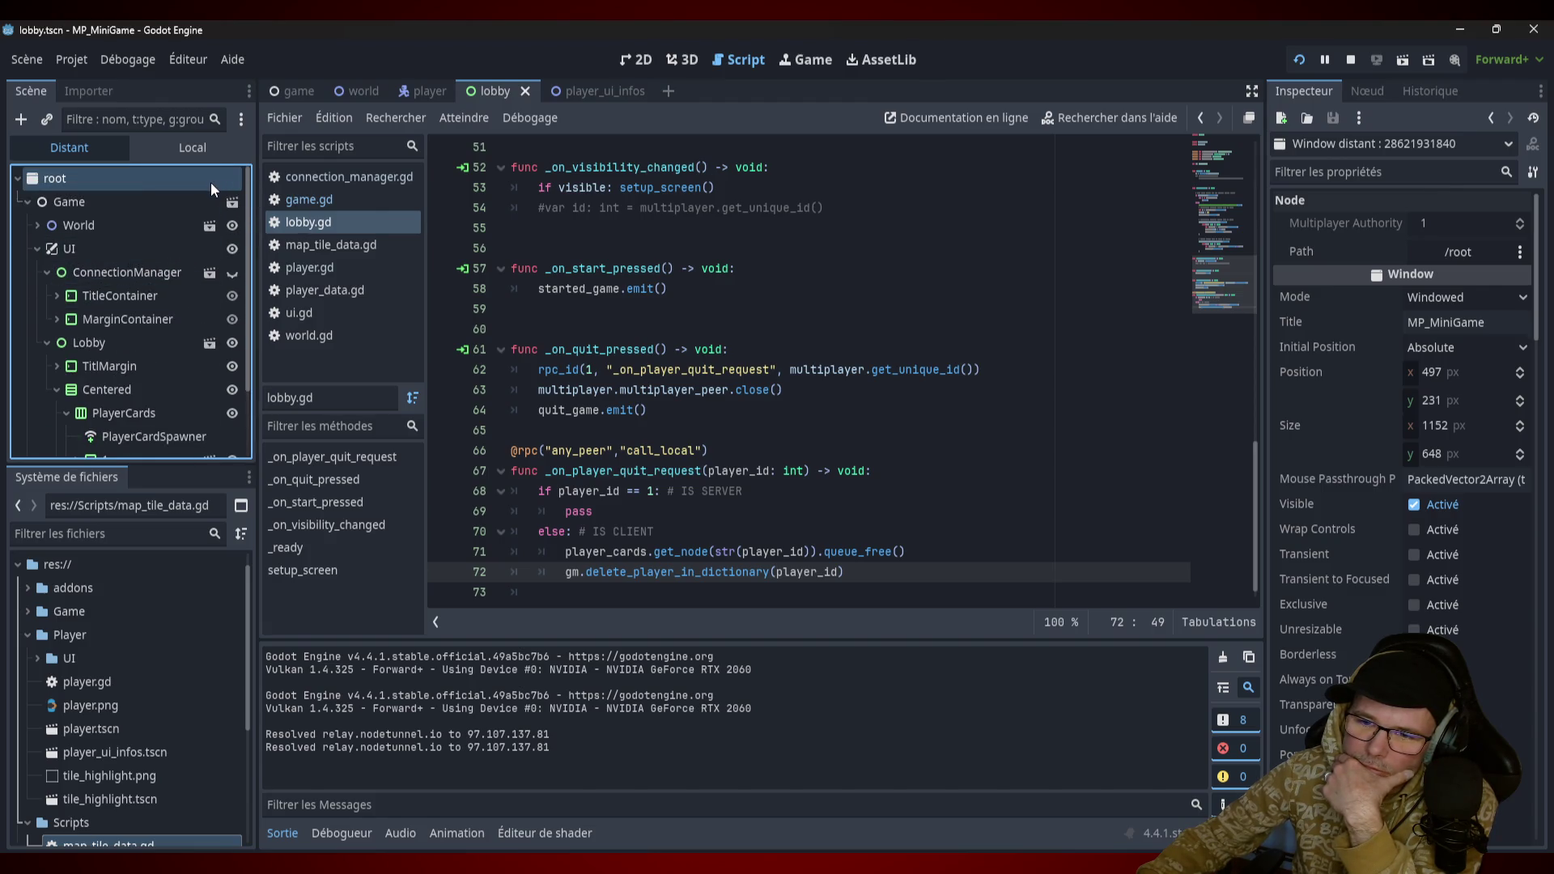
{"action": "scroll", "coordinate": [211, 182], "scroll_direction": "down", "scroll_amount": 1}
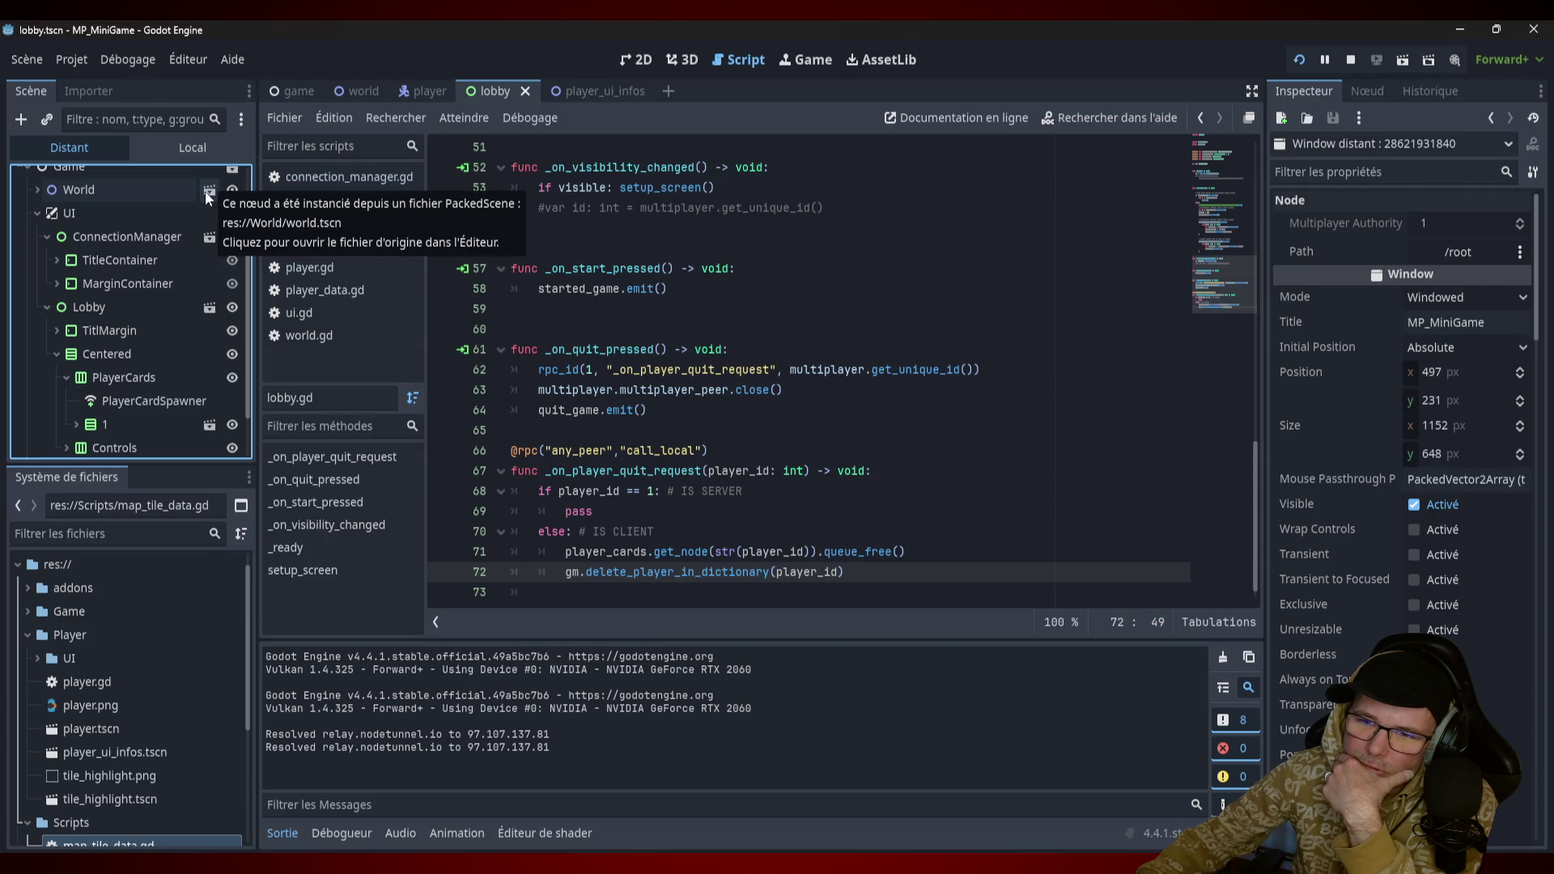
{"action": "scroll", "coordinate": [202, 192], "scroll_direction": "up", "scroll_amount": 1}
{"action": "left_click", "coordinate": [140, 210]}
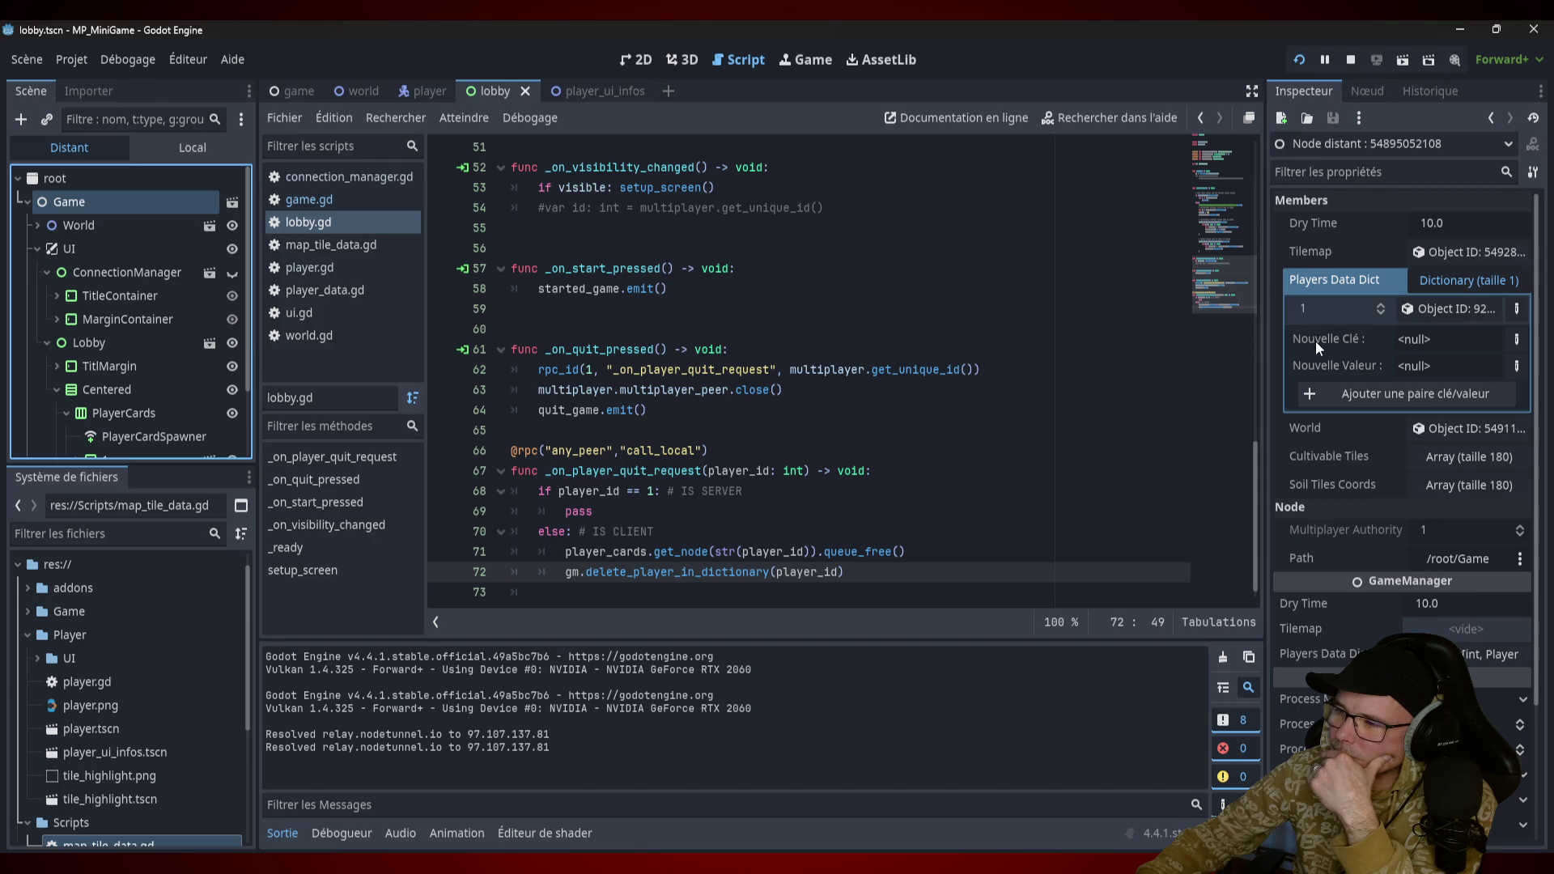
{"action": "left_click", "coordinate": [1440, 310]}
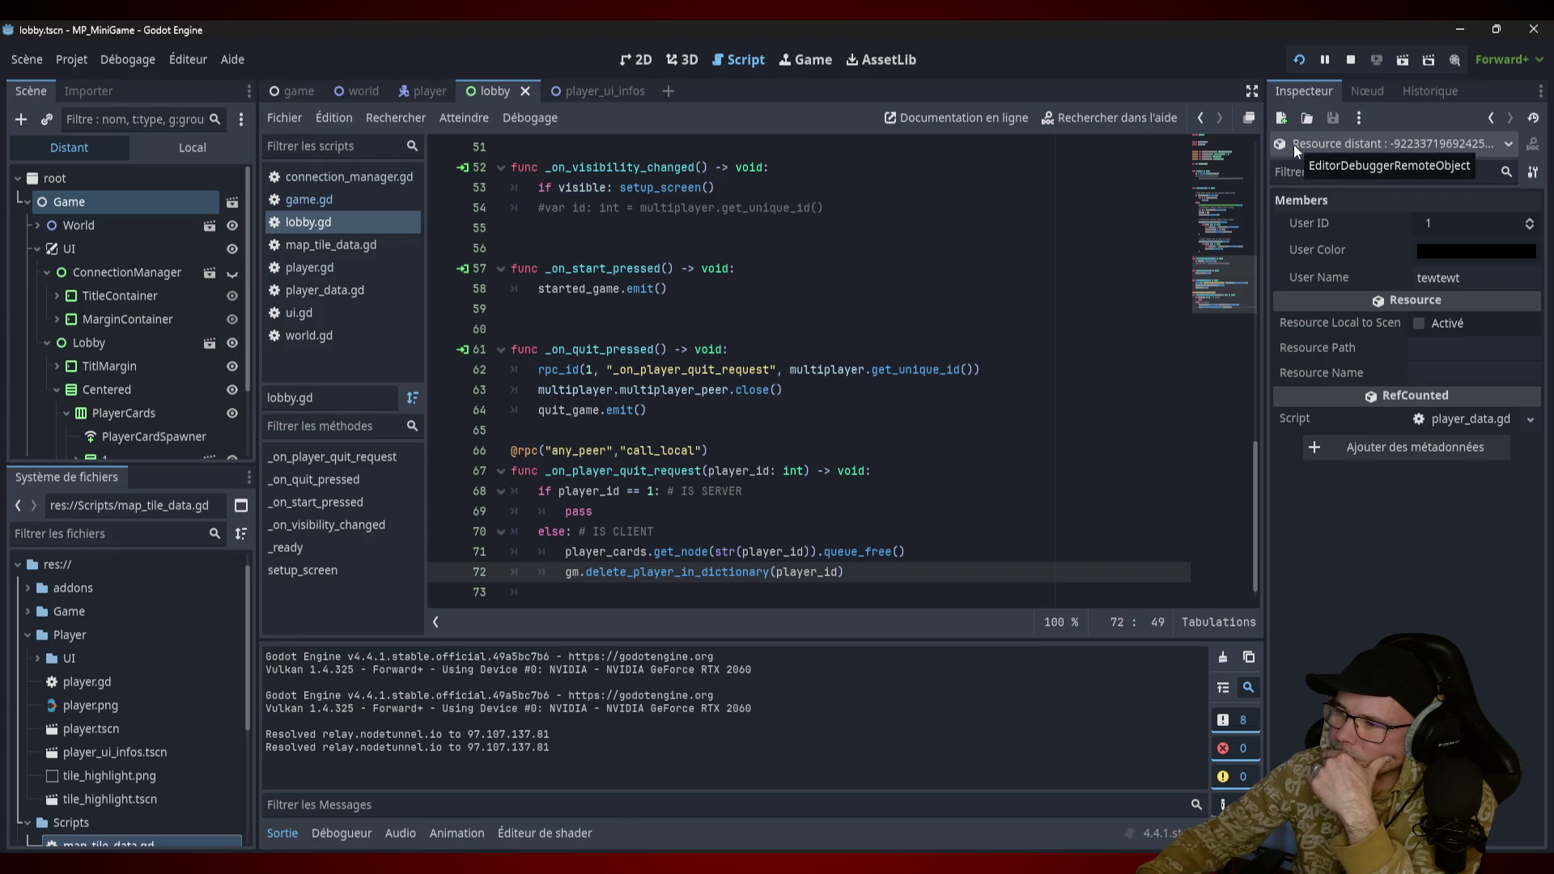
{"action": "left_click", "coordinate": [1351, 62]}
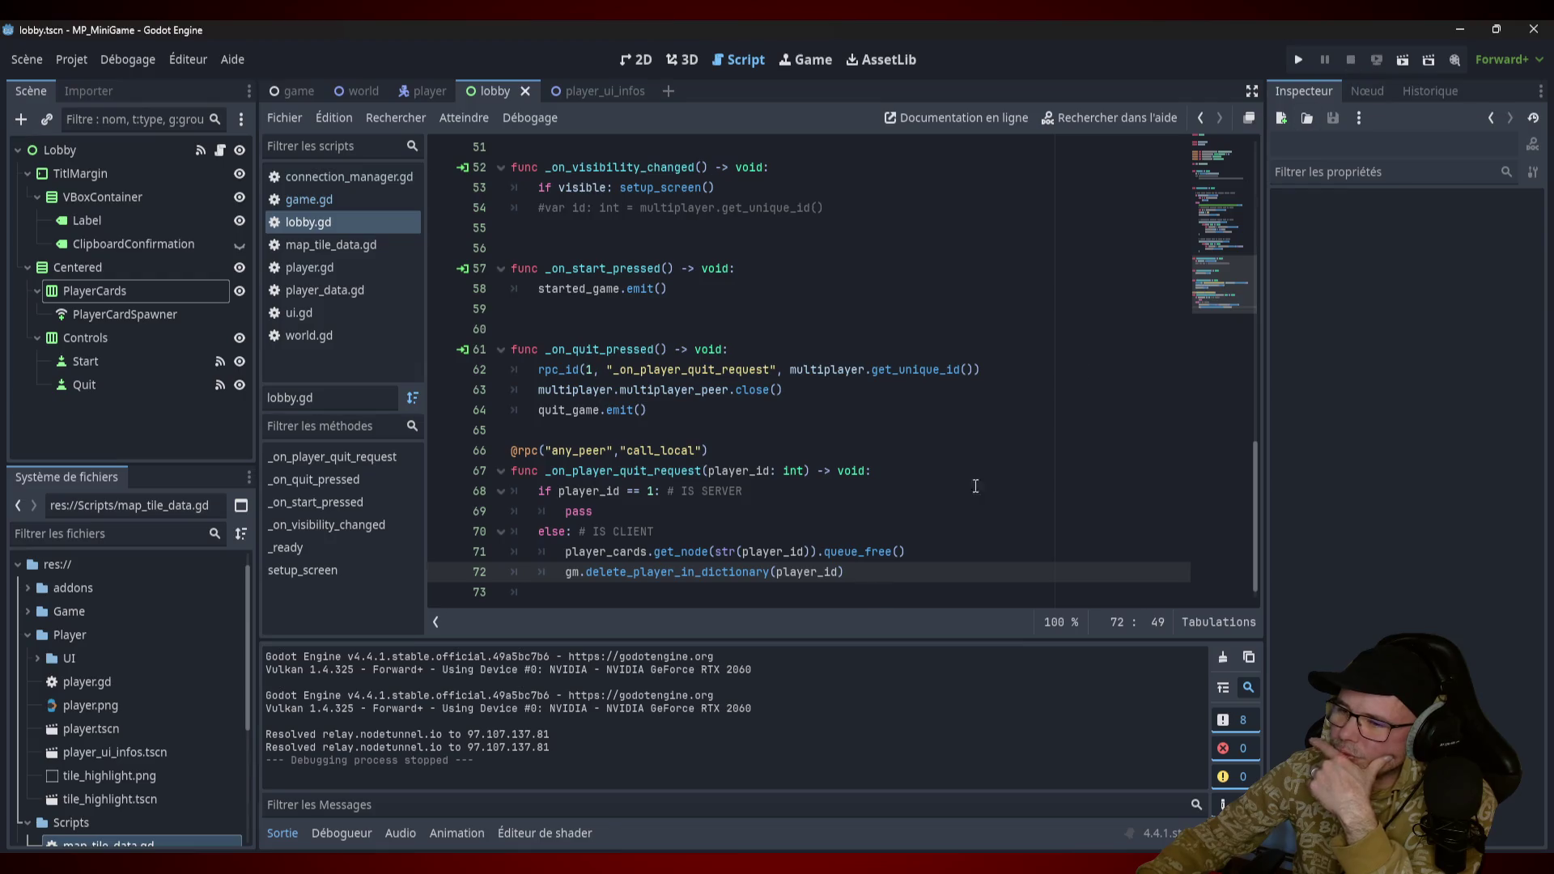
- Add a new indented line 73 after the delete_player_in_dictionary call and run the game again
{"action": "left_click", "coordinate": [888, 572]}
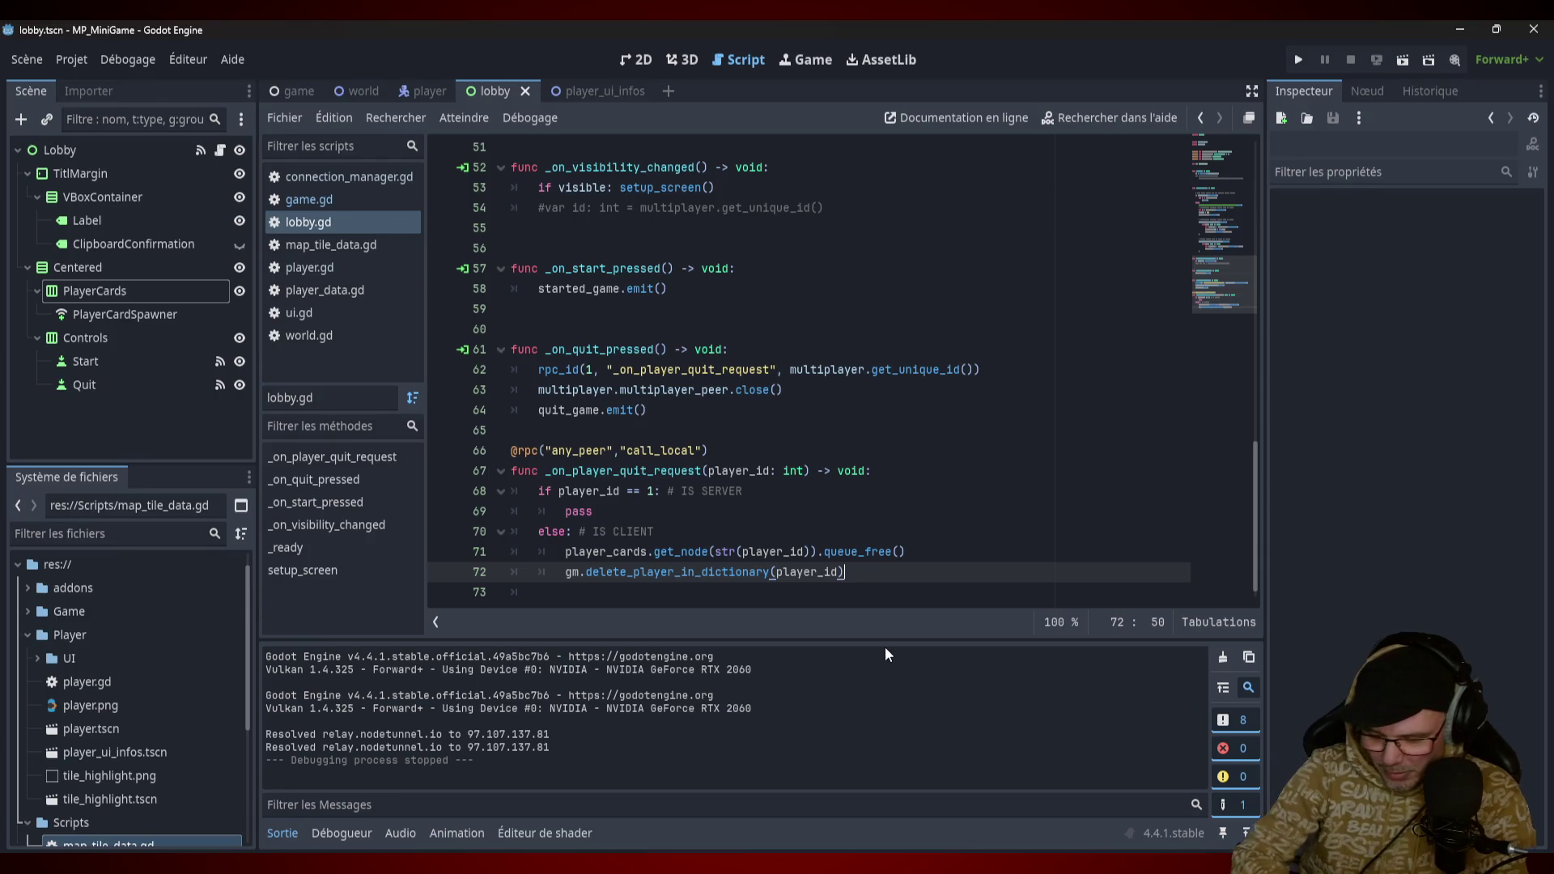
{"action": "key", "text": "Return"}
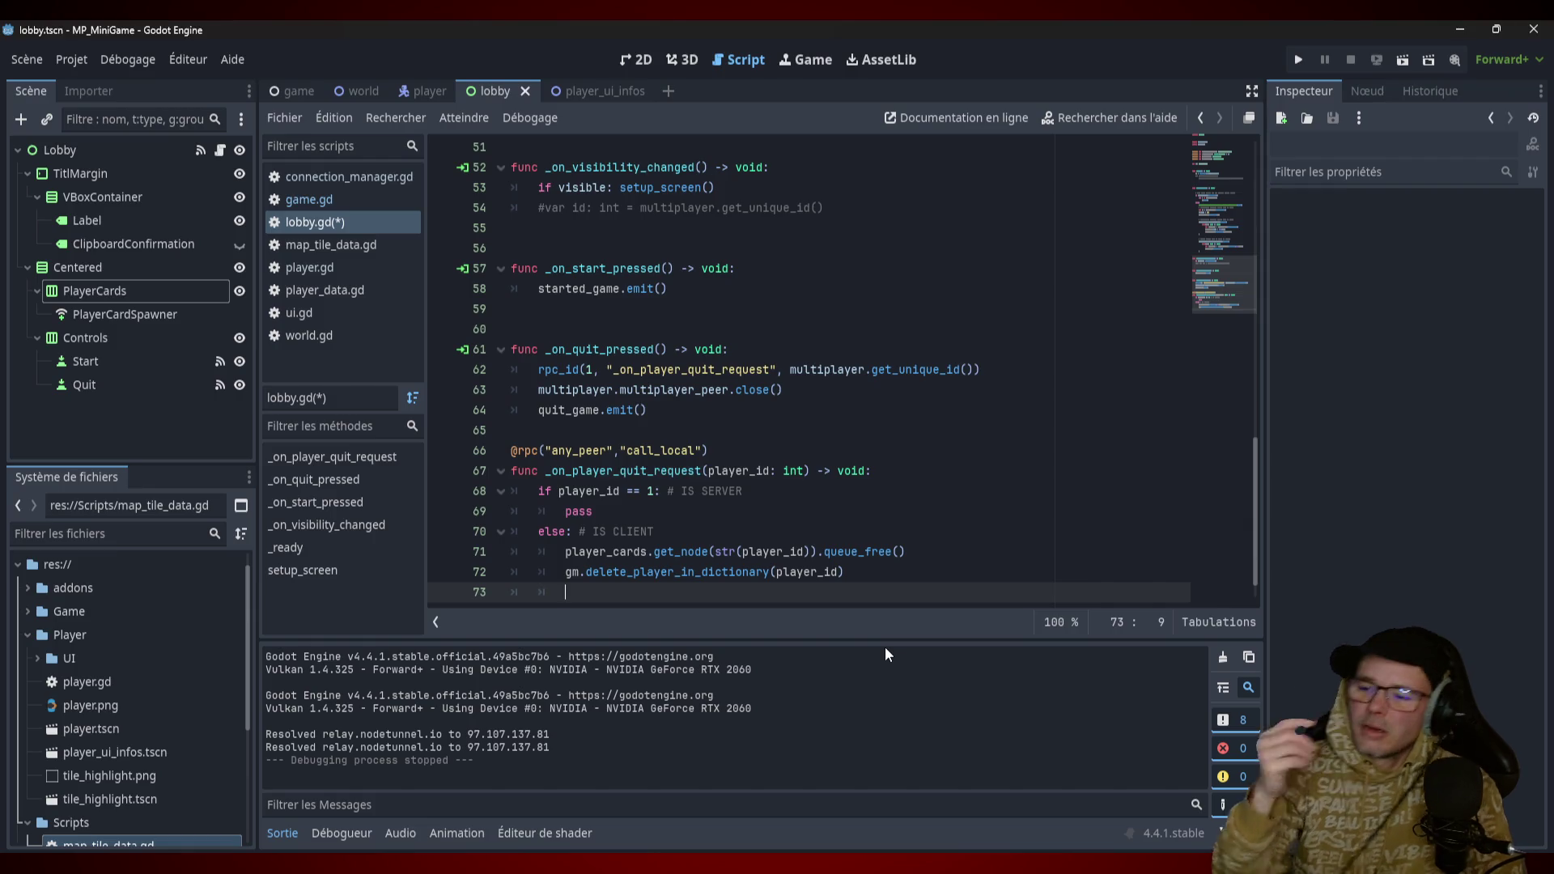
{"action": "left_click", "coordinate": [1294, 62]}
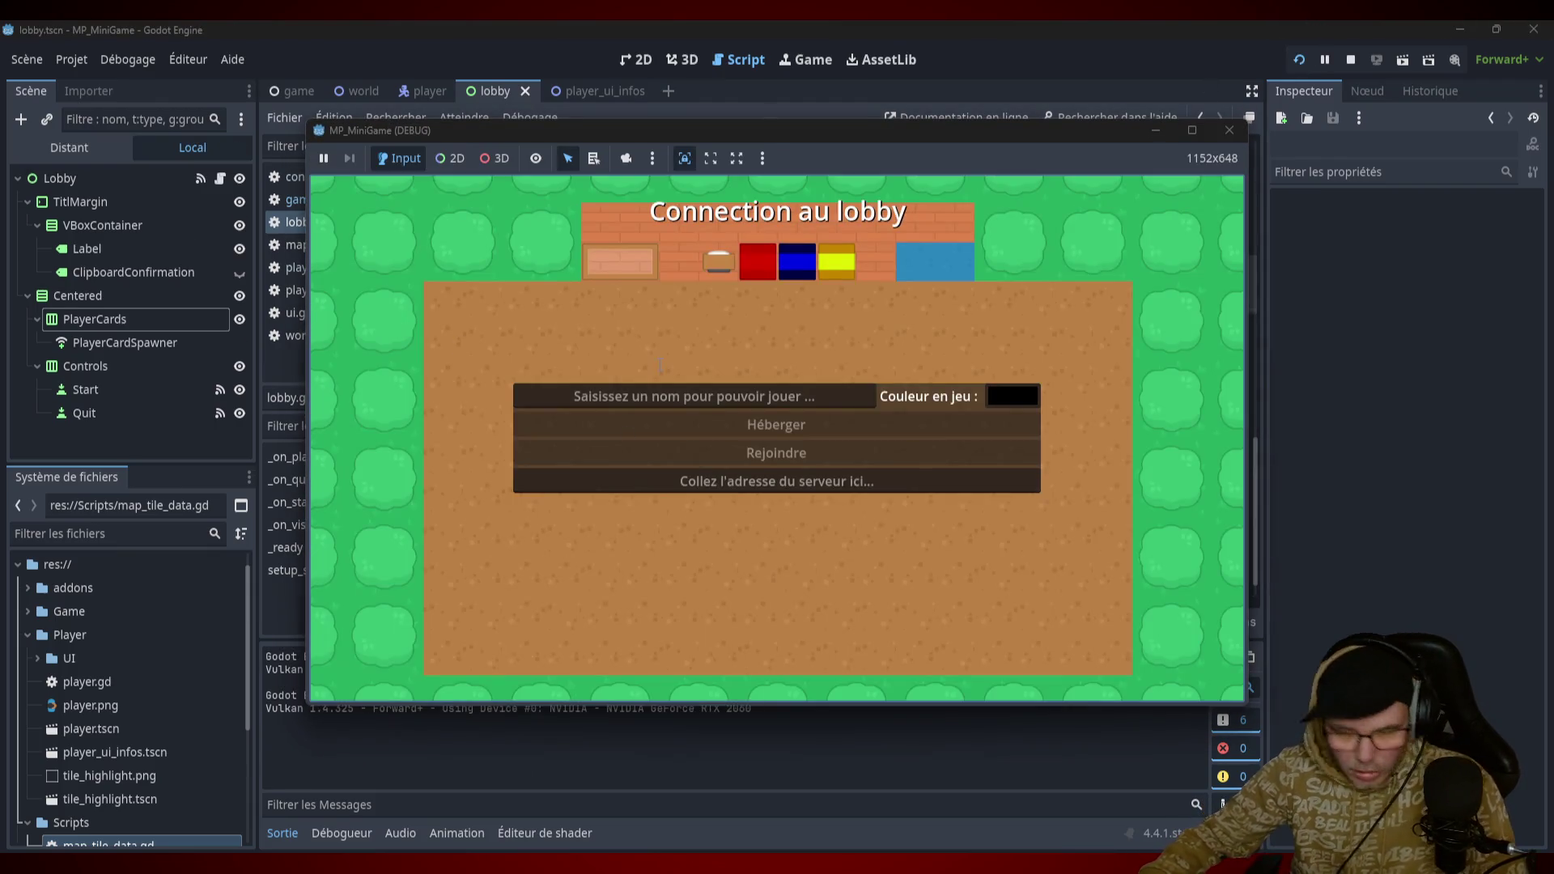
- Host a lobby as 'adsds' and join it from the second instance using the pasted lobby code
{"action": "type", "text": "adsds"}
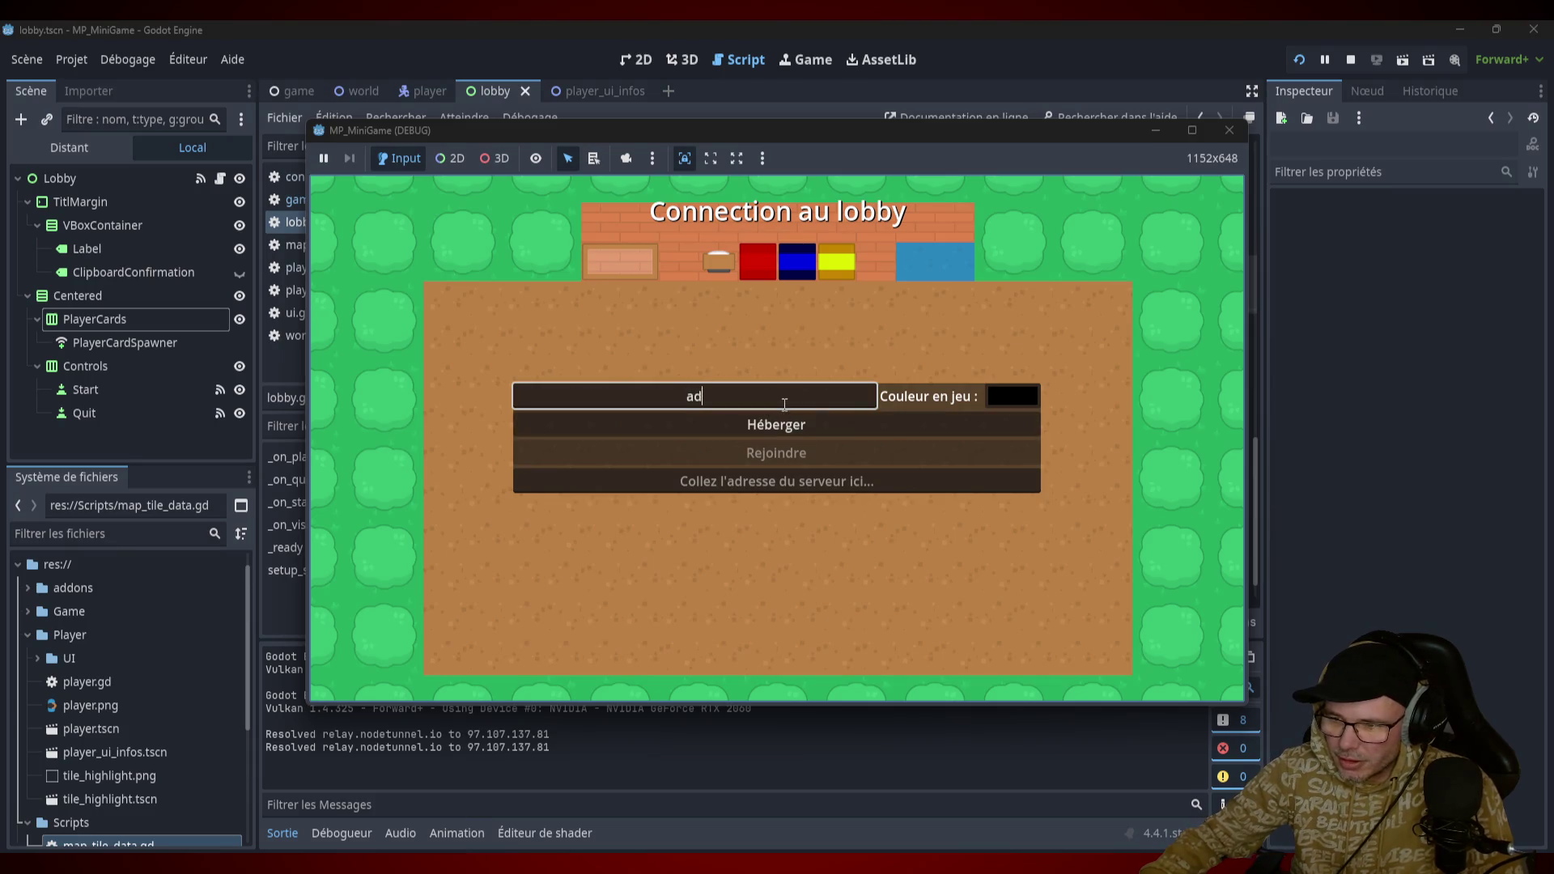
{"action": "left_click", "coordinate": [776, 422]}
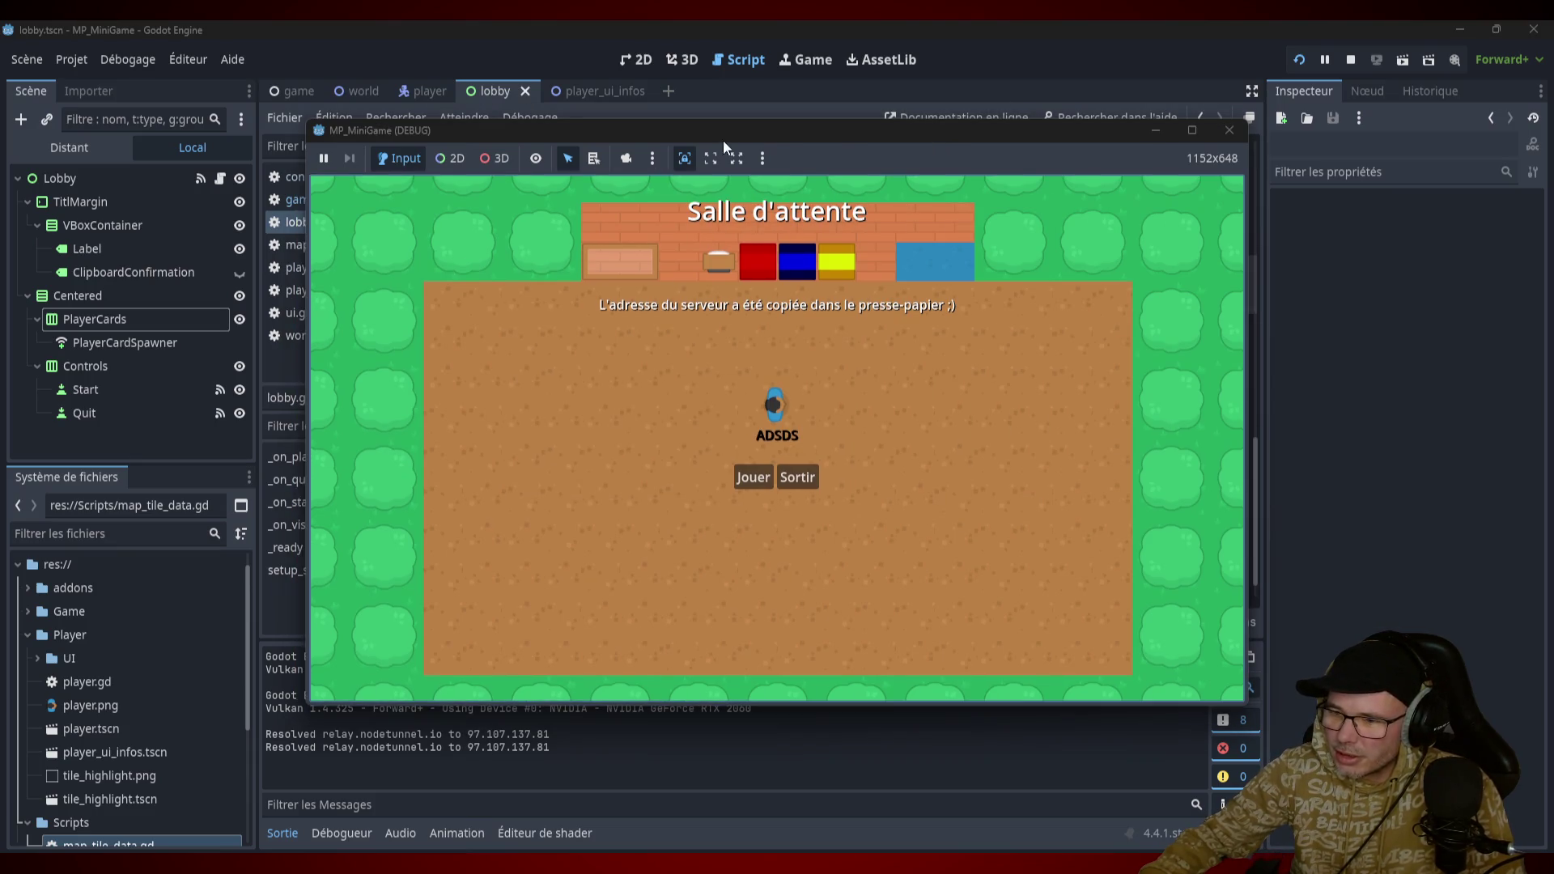
{"action": "left_click_drag", "start_coordinate": [805, 130], "coordinate": [0, 154]}
{"action": "left_click", "coordinate": [608, 402]}
{"action": "type", "text": "OIBJLQCB"}
{"action": "left_click", "coordinate": [807, 481]}
{"action": "key", "text": "ctrl+v"}
{"action": "left_click", "coordinate": [833, 456]}
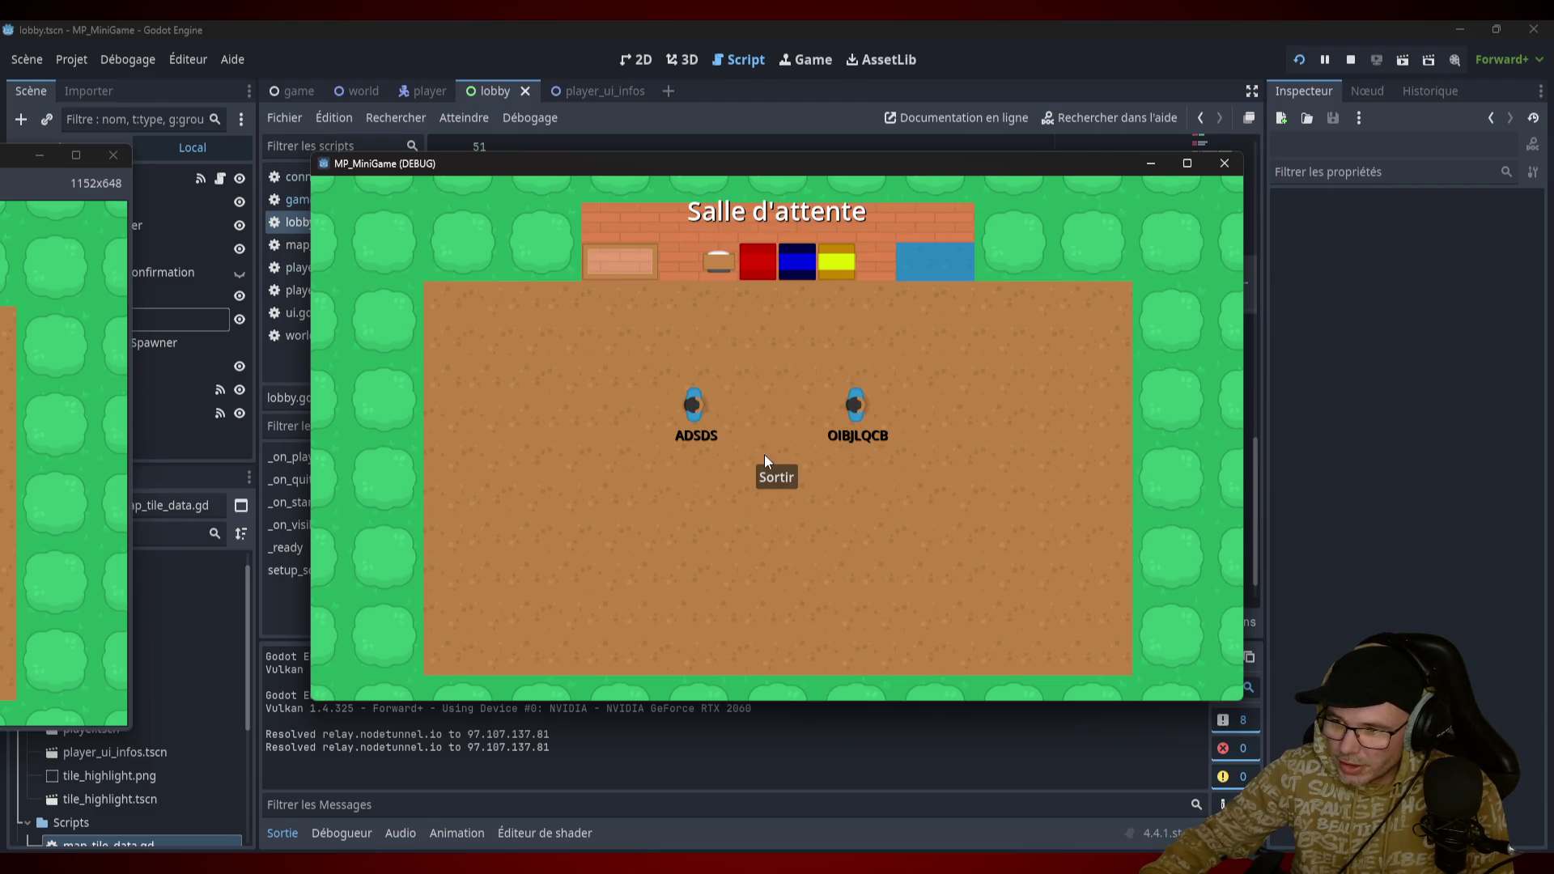
- Leave the waiting room as the client, retry joining twice, and bring up the debugger
{"action": "left_click", "coordinate": [775, 477]}
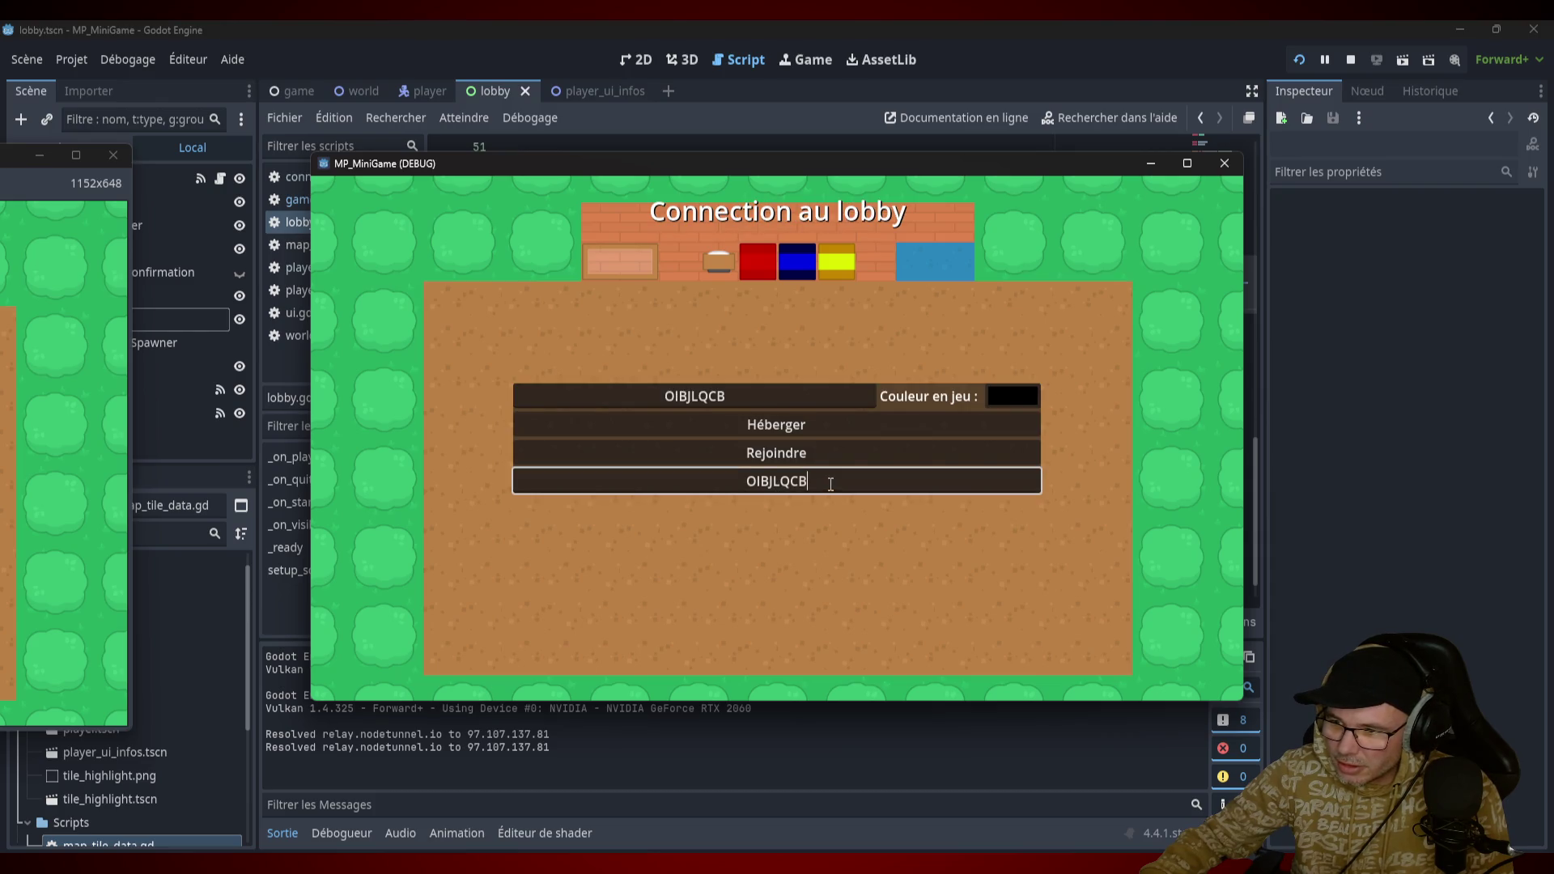
{"action": "left_click", "coordinate": [803, 458]}
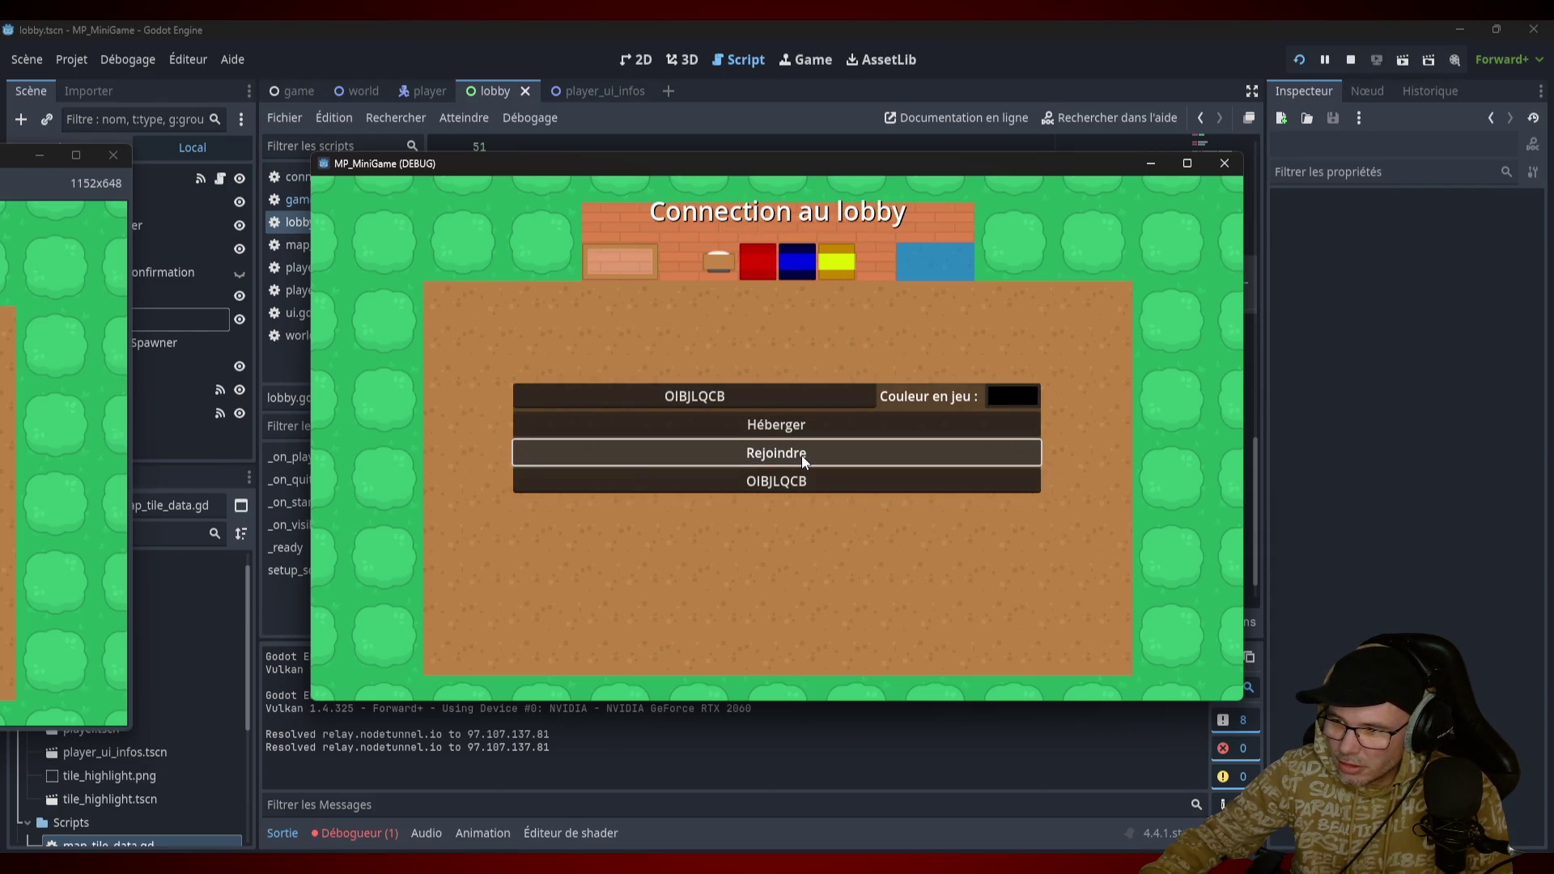
{"action": "left_click", "coordinate": [802, 455]}
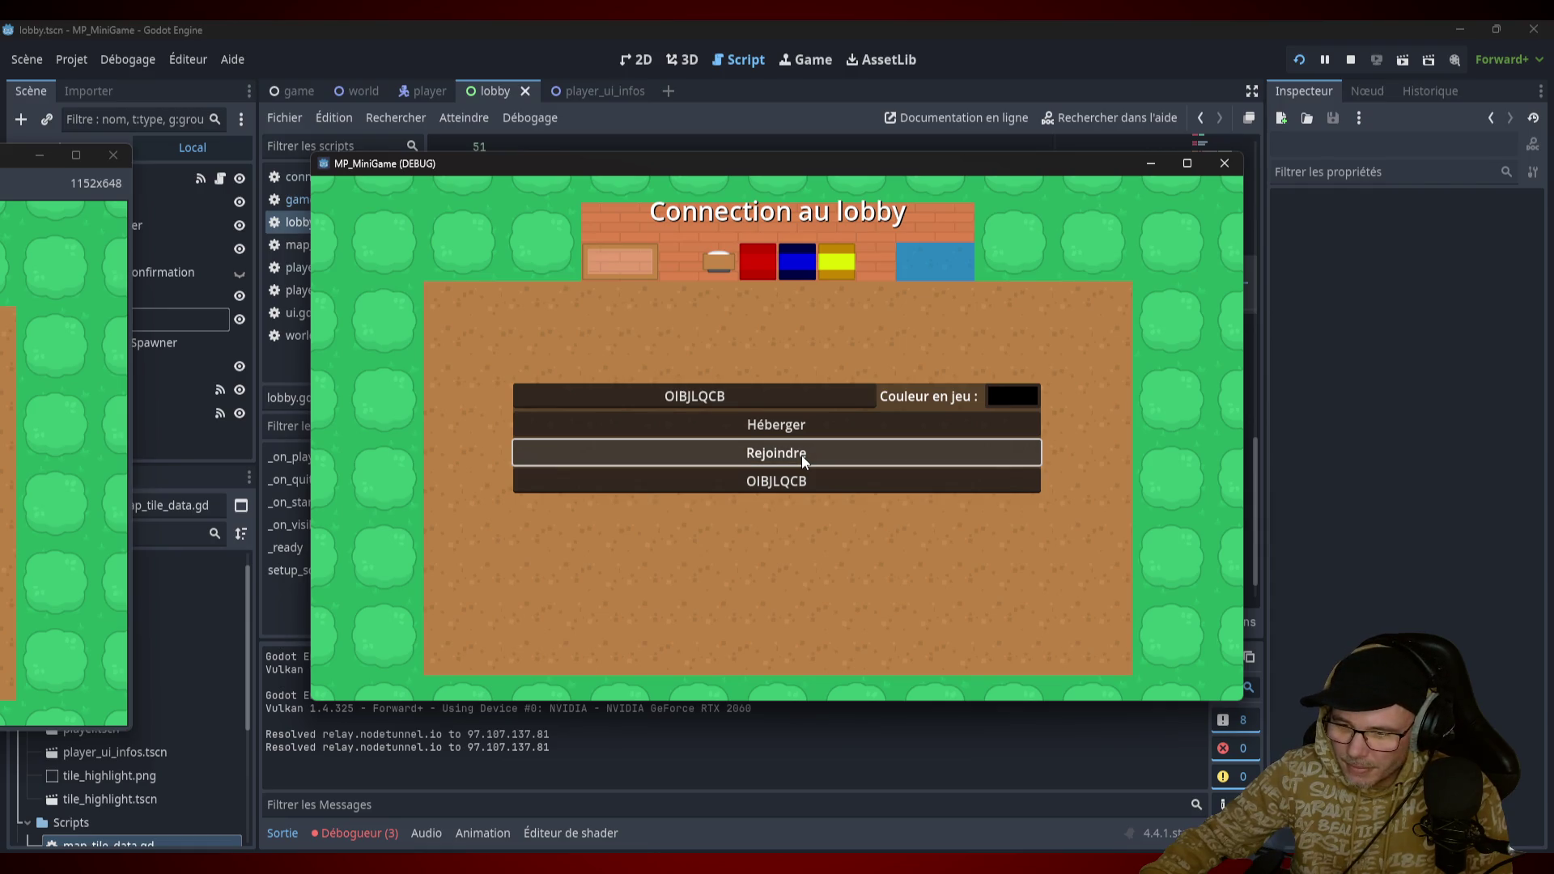
{"action": "left_click", "coordinate": [396, 835]}
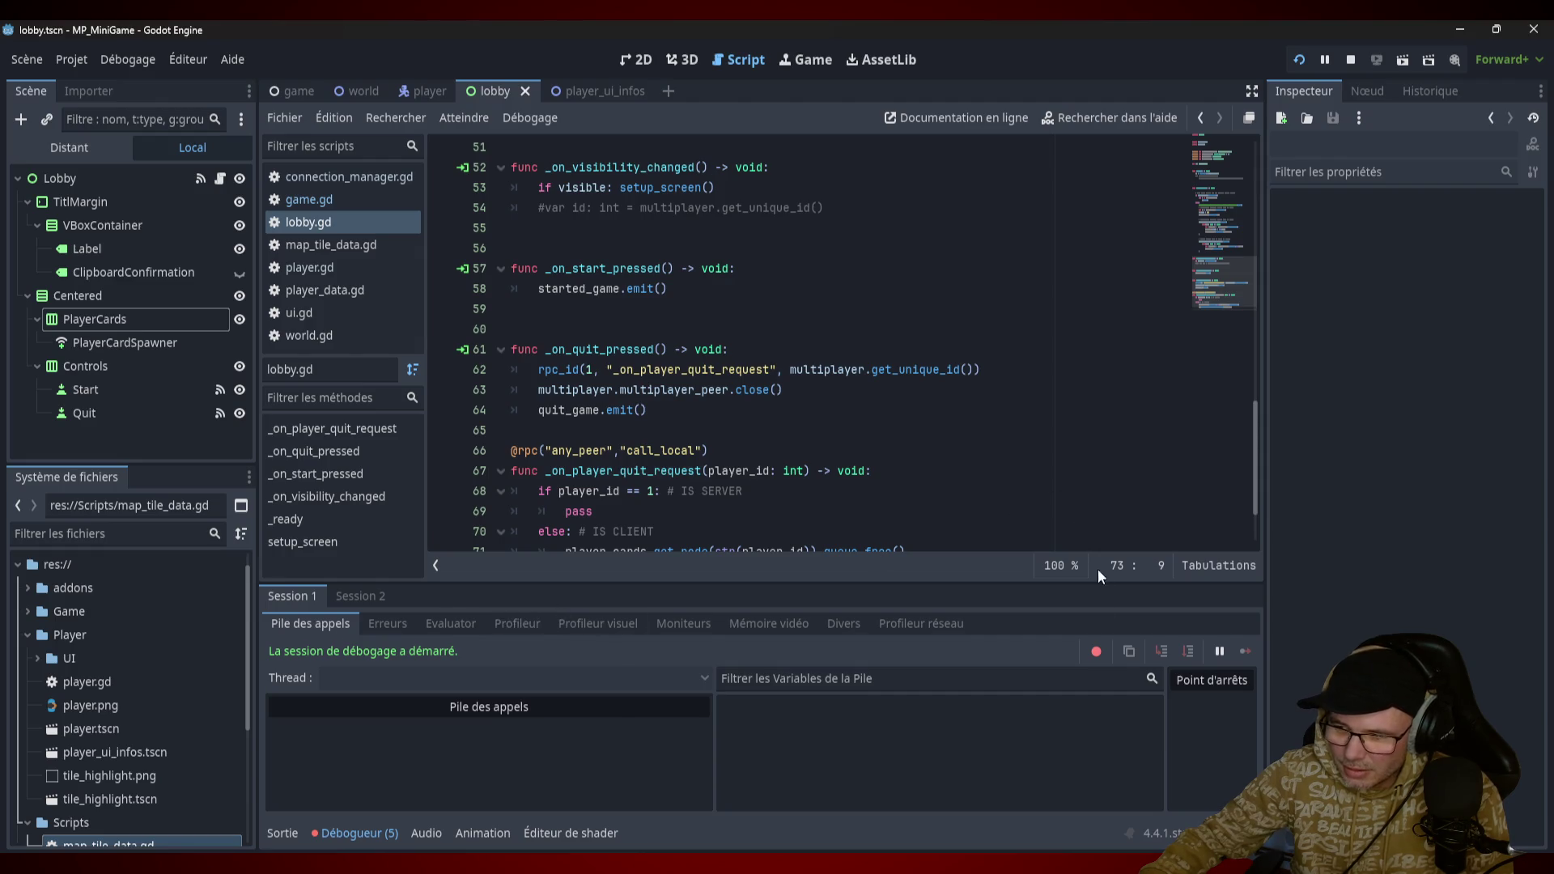
- Review Session 2's five NodeTunnel relay errors and jump to the peer close() call on line 63
{"action": "left_click", "coordinate": [360, 598]}
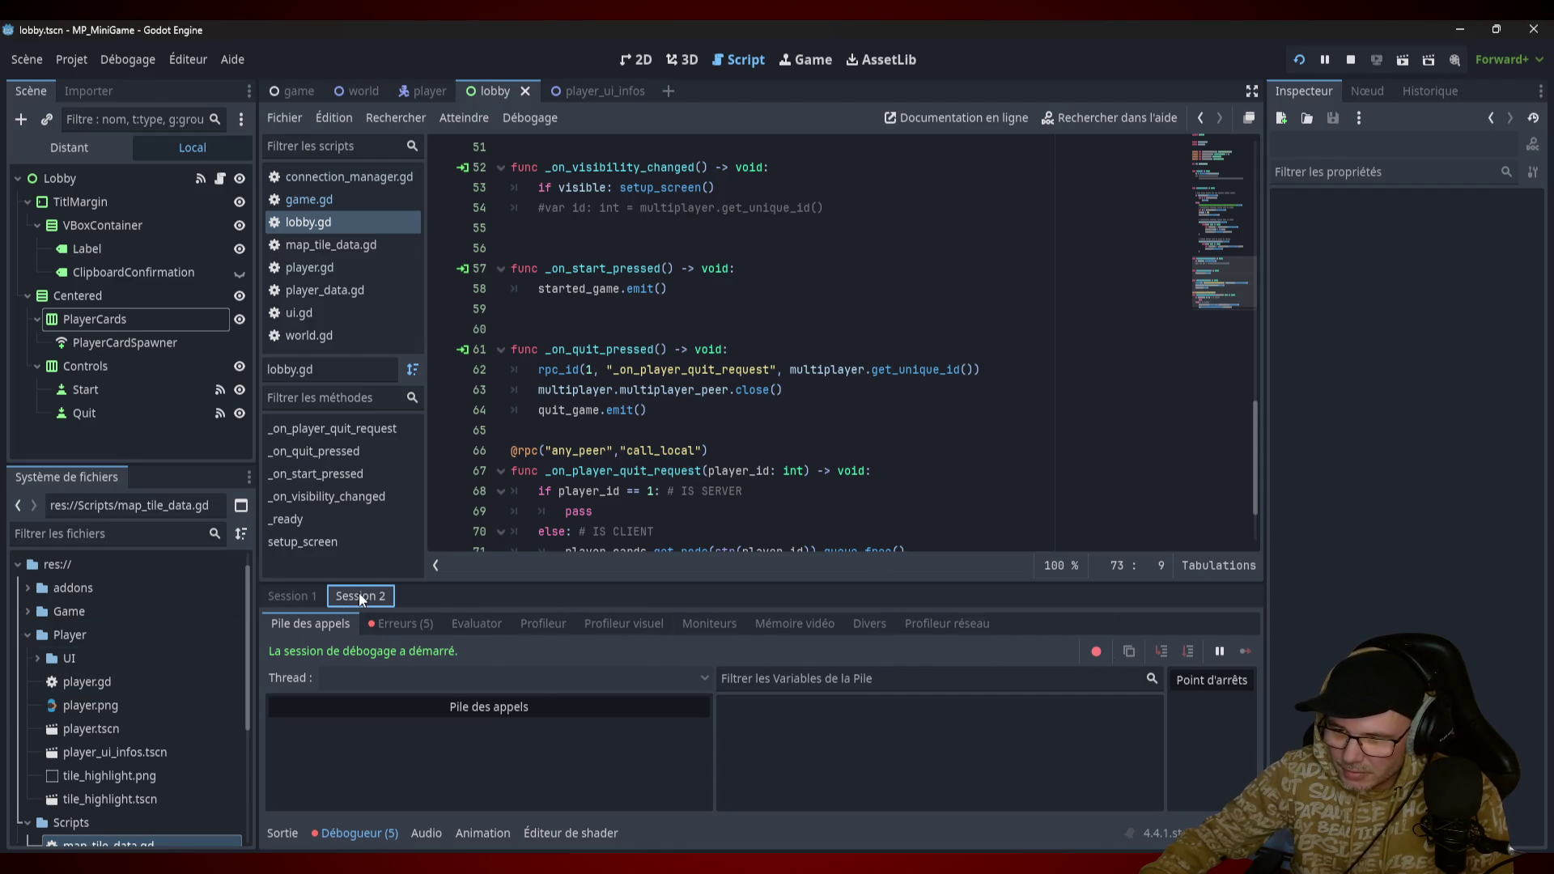
{"action": "left_click", "coordinate": [398, 621]}
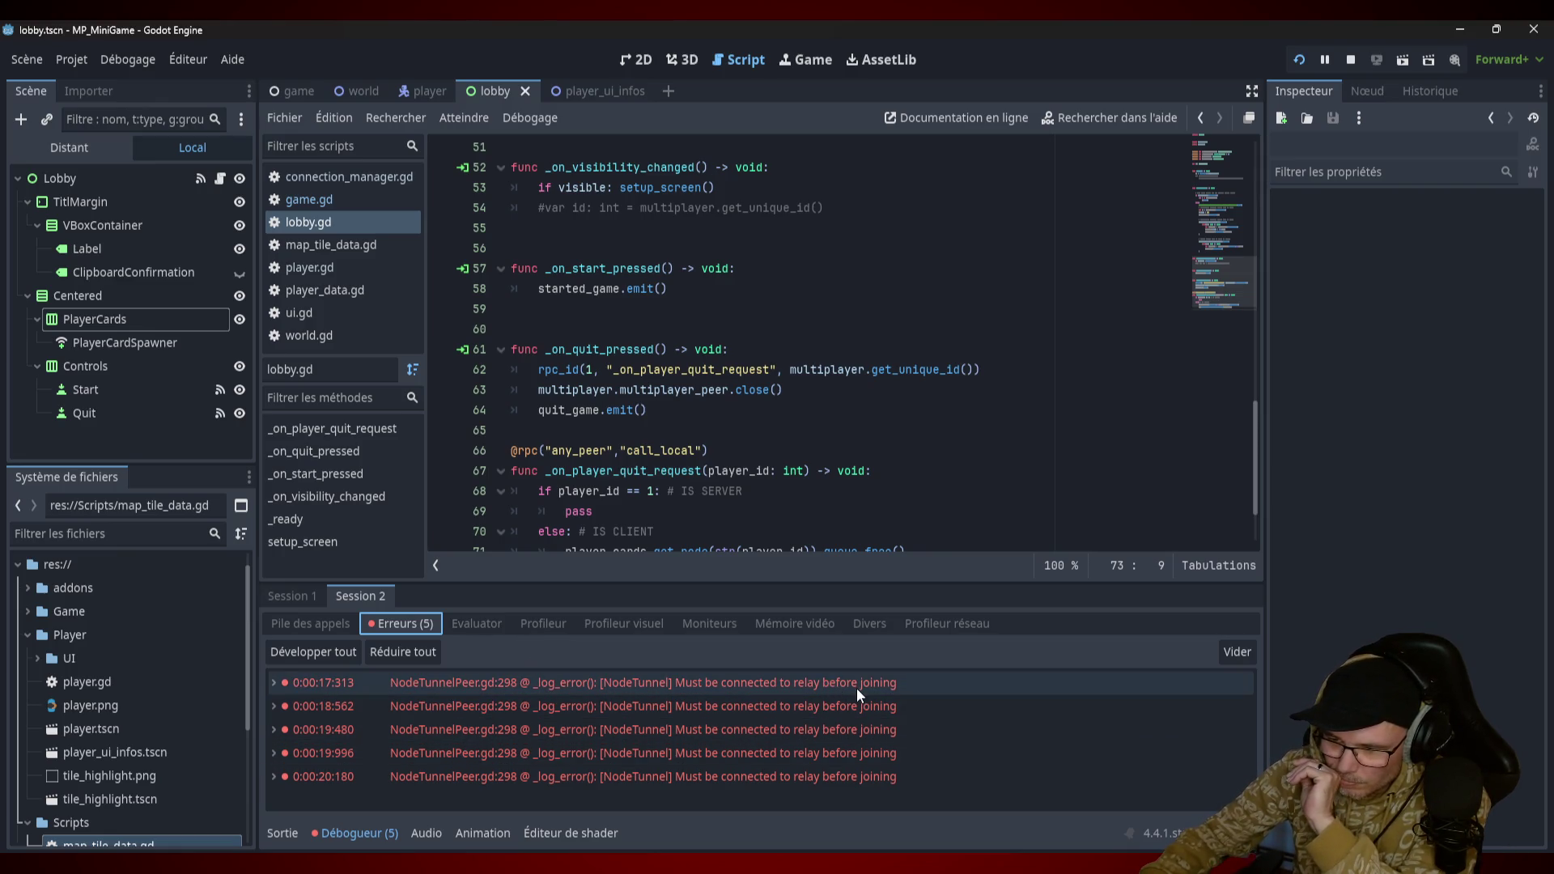
{"action": "mouse_move", "coordinate": [857, 689]}
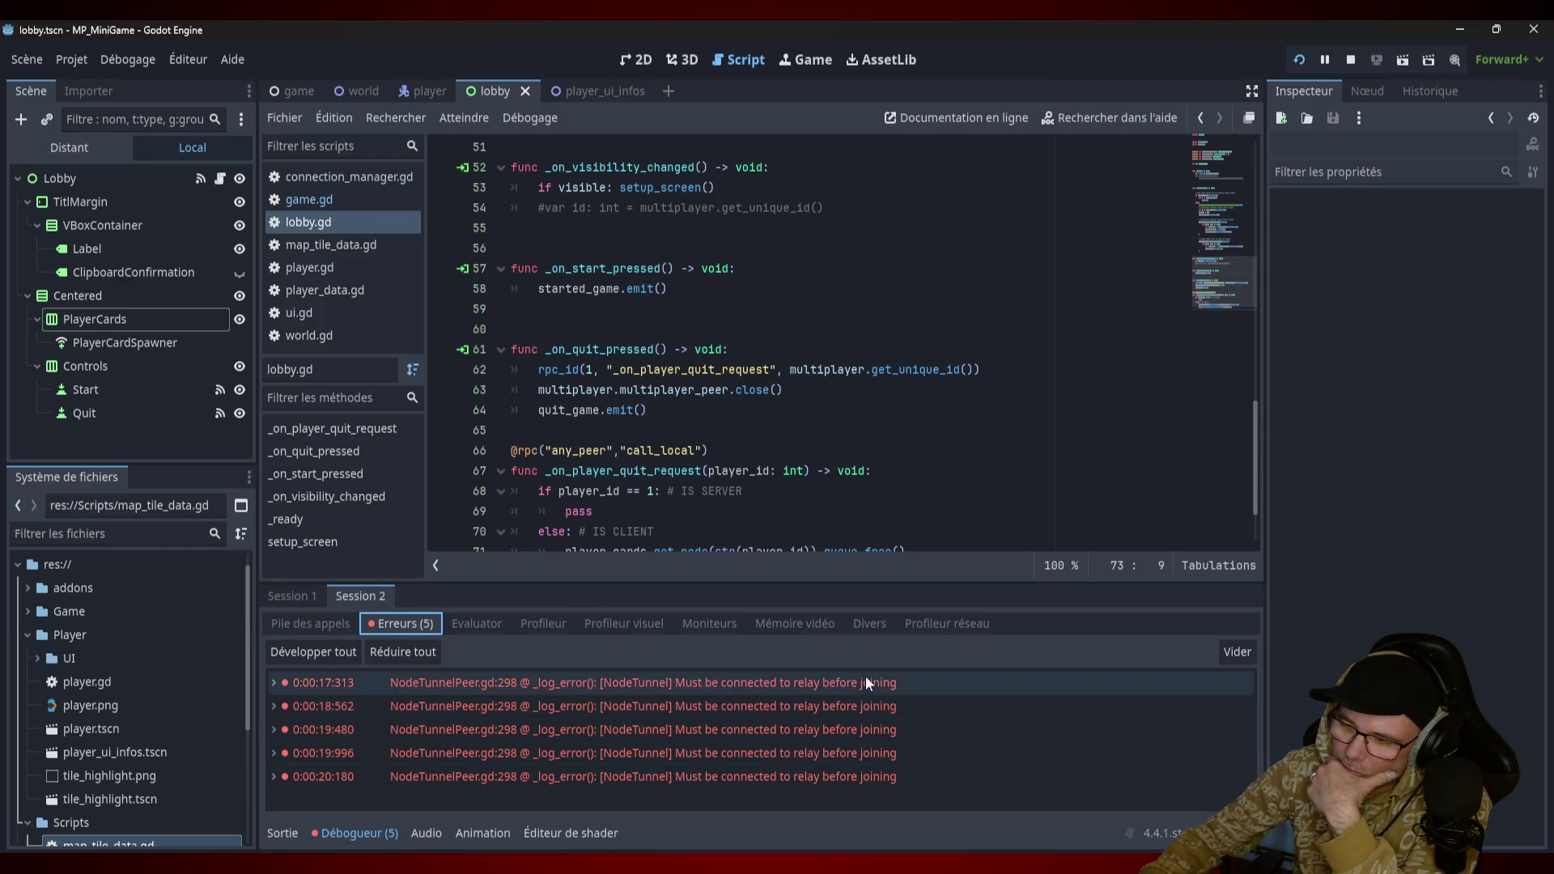
{"action": "mouse_move", "coordinate": [799, 760]}
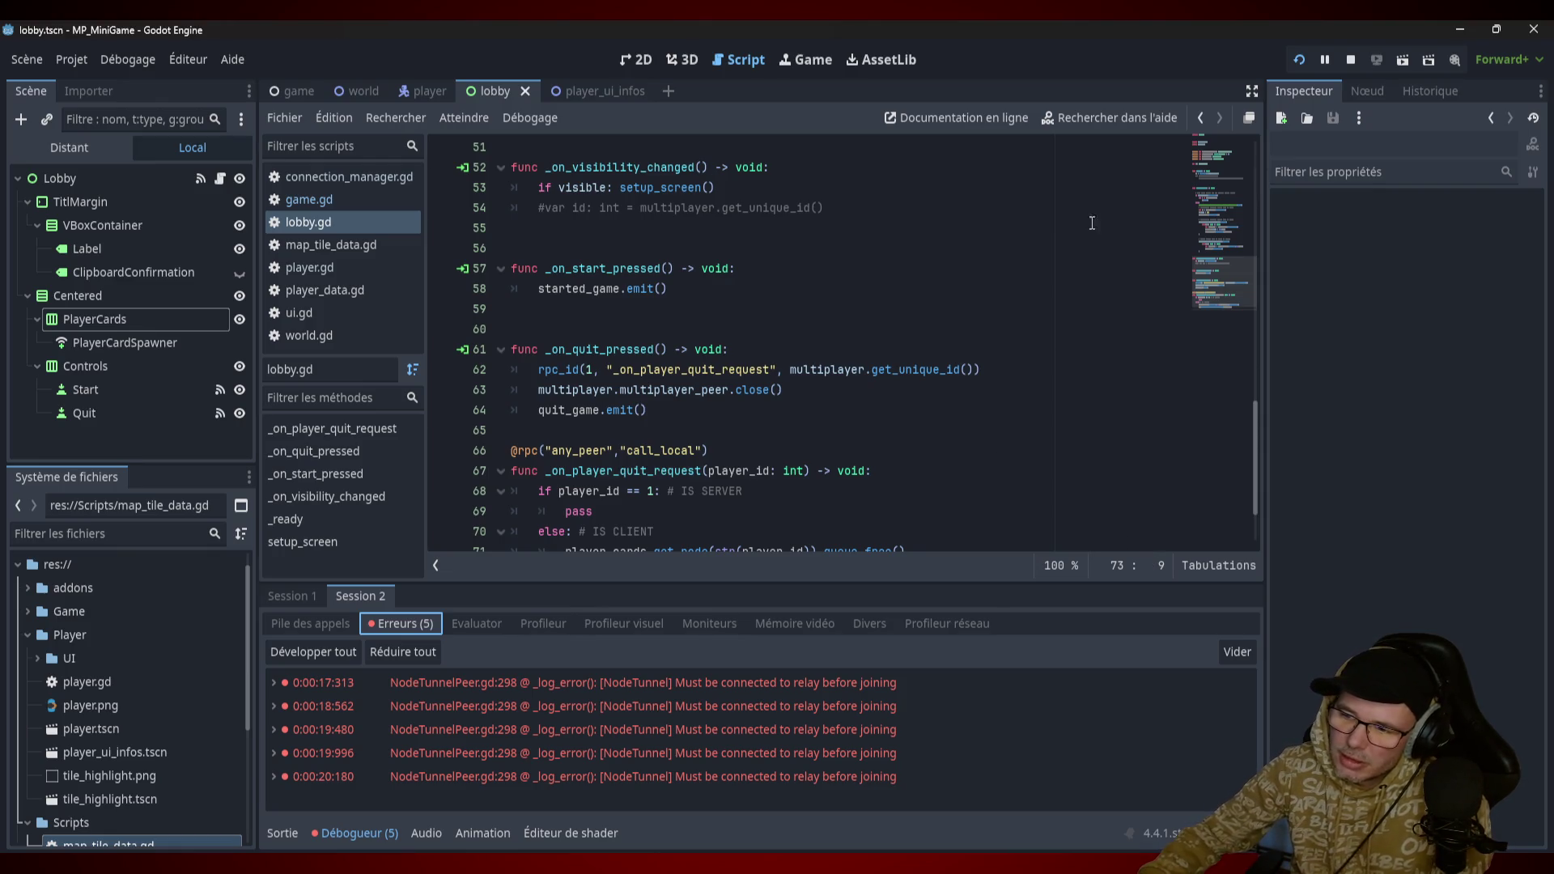
{"action": "left_click", "coordinate": [795, 388]}
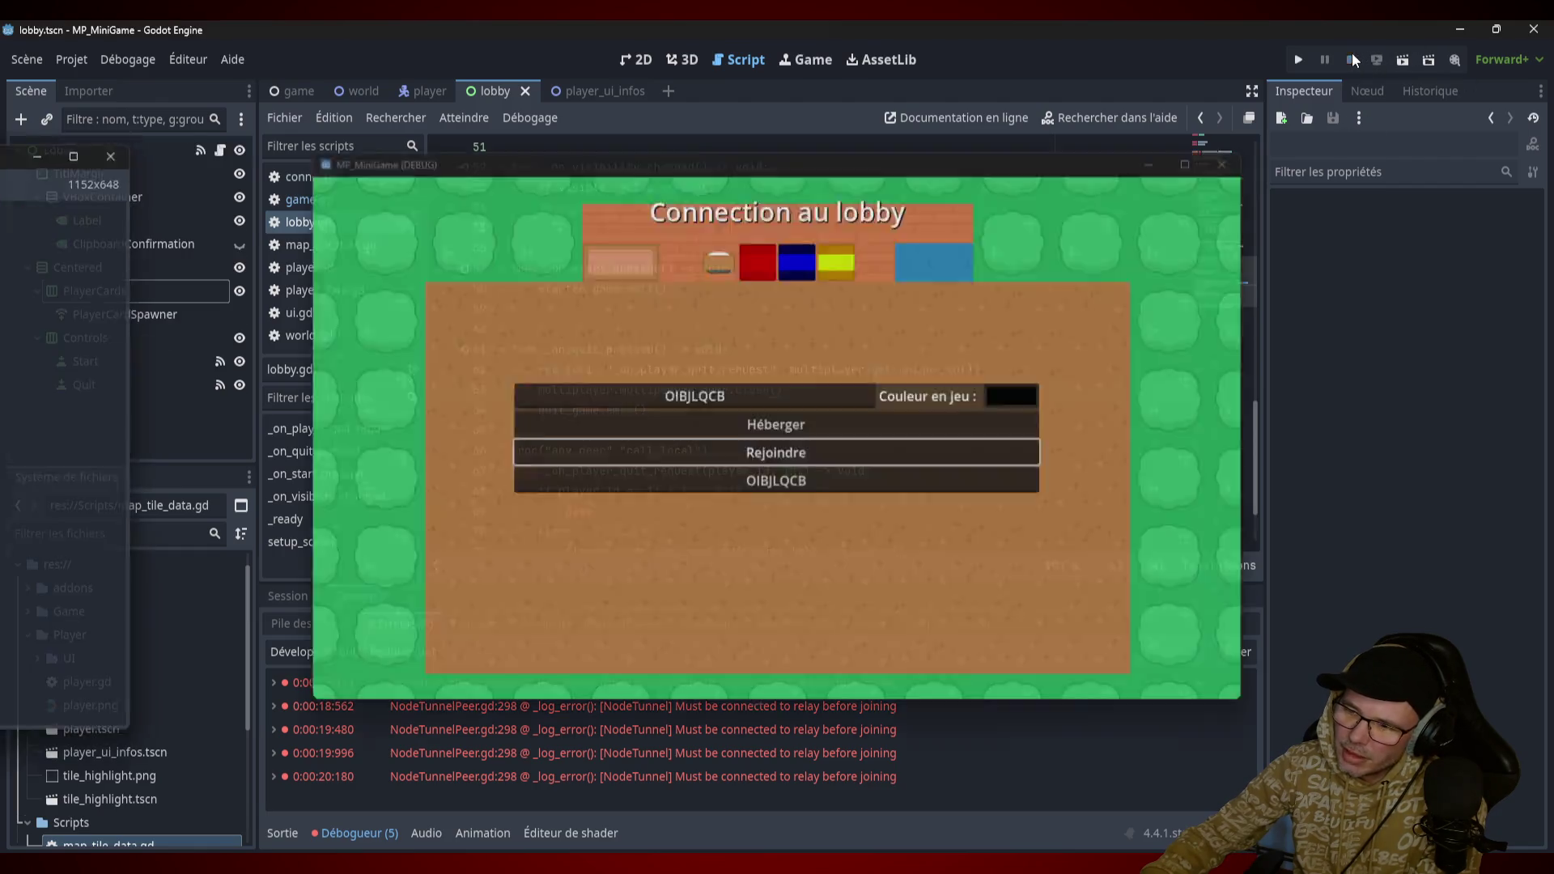
- Stop the game, comment out the peer close() call on line 63, and rerun
{"action": "left_click", "coordinate": [1352, 55]}
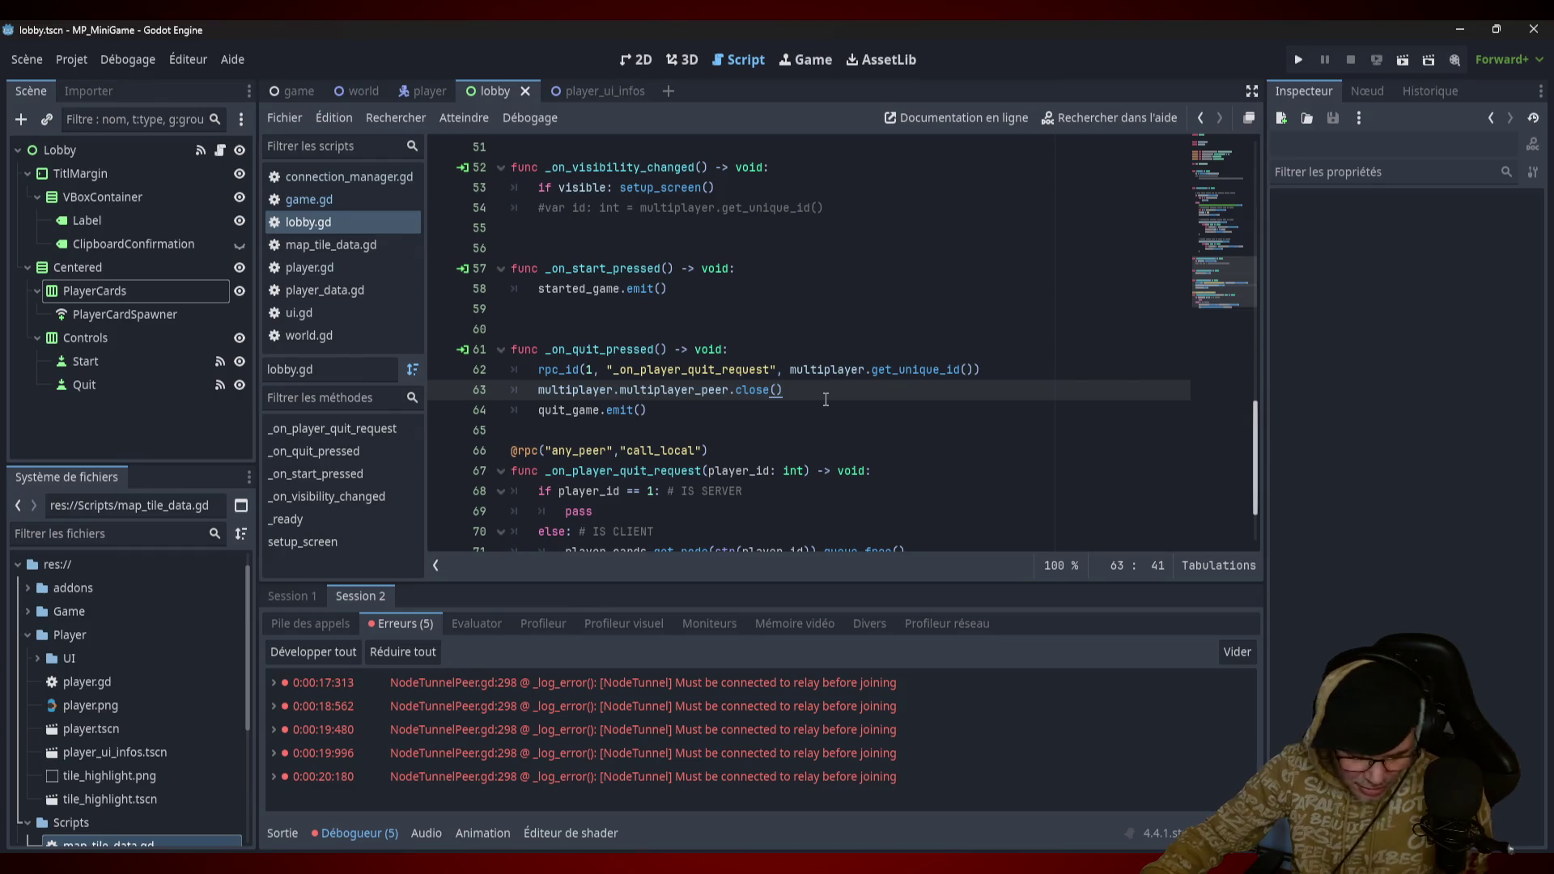
{"action": "key", "text": "ctrl+k"}
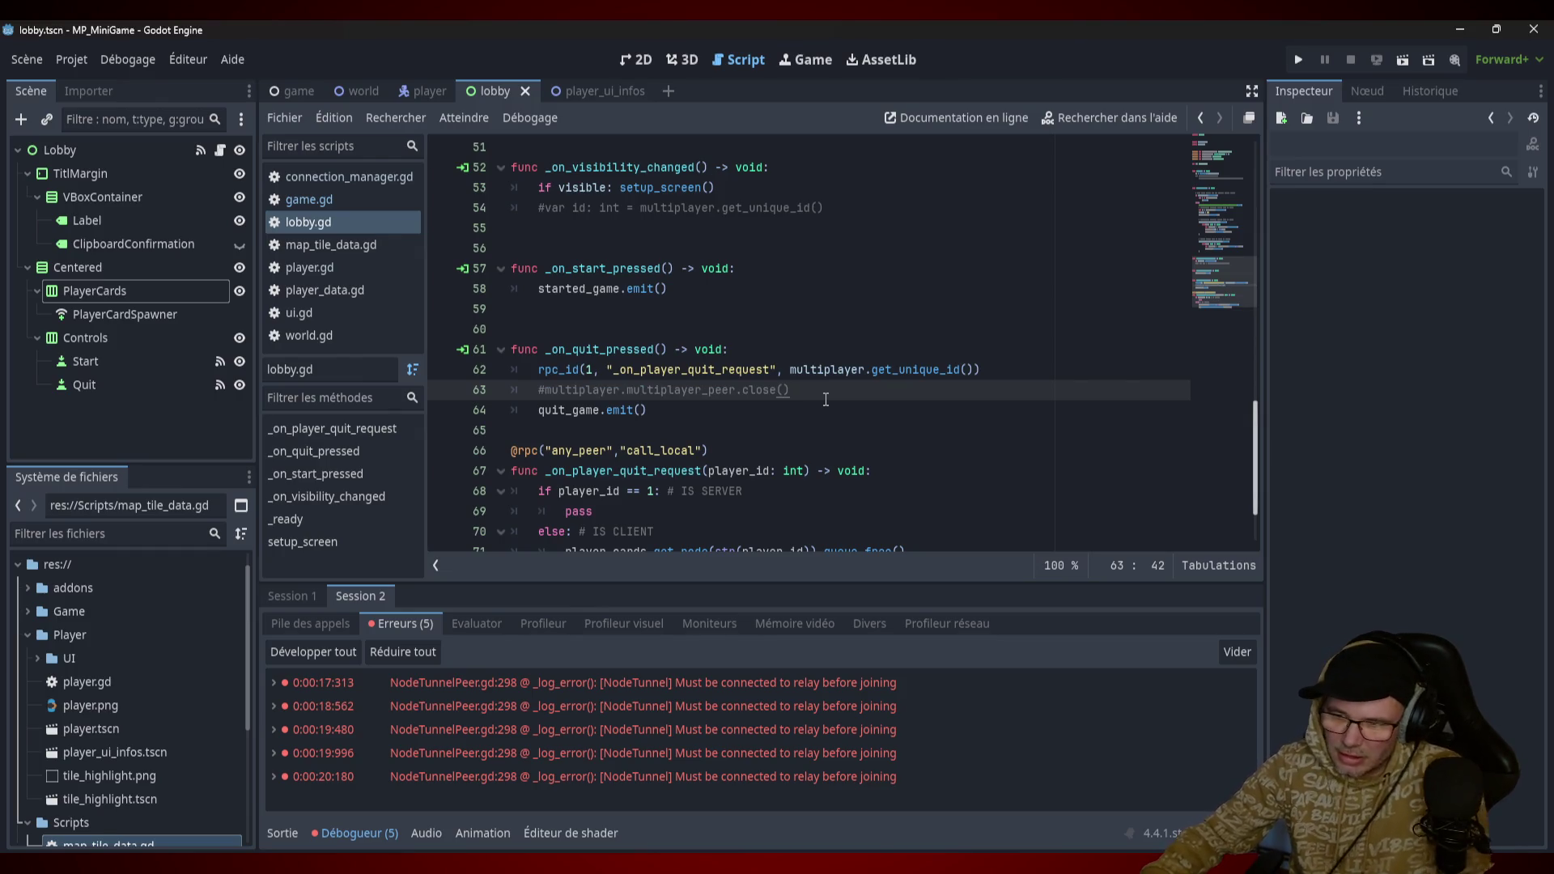
{"action": "left_click", "coordinate": [1295, 55]}
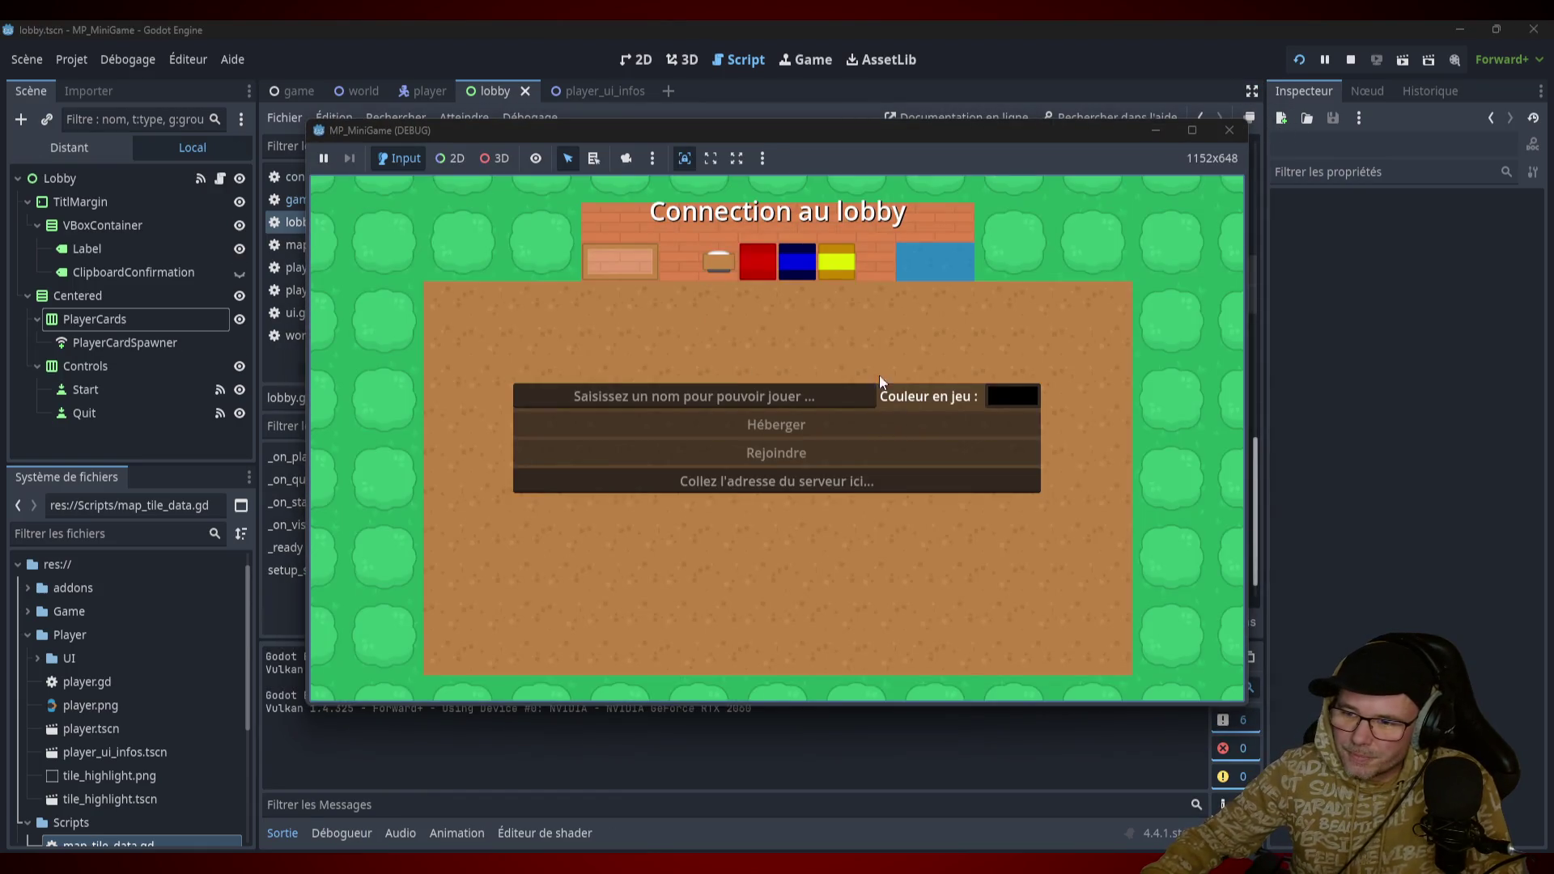
- Host a lobby as 'adsd' and join it from the second instance with the pasted lobby code
{"action": "left_click", "coordinate": [850, 397]}
{"action": "type", "text": "adsd"}
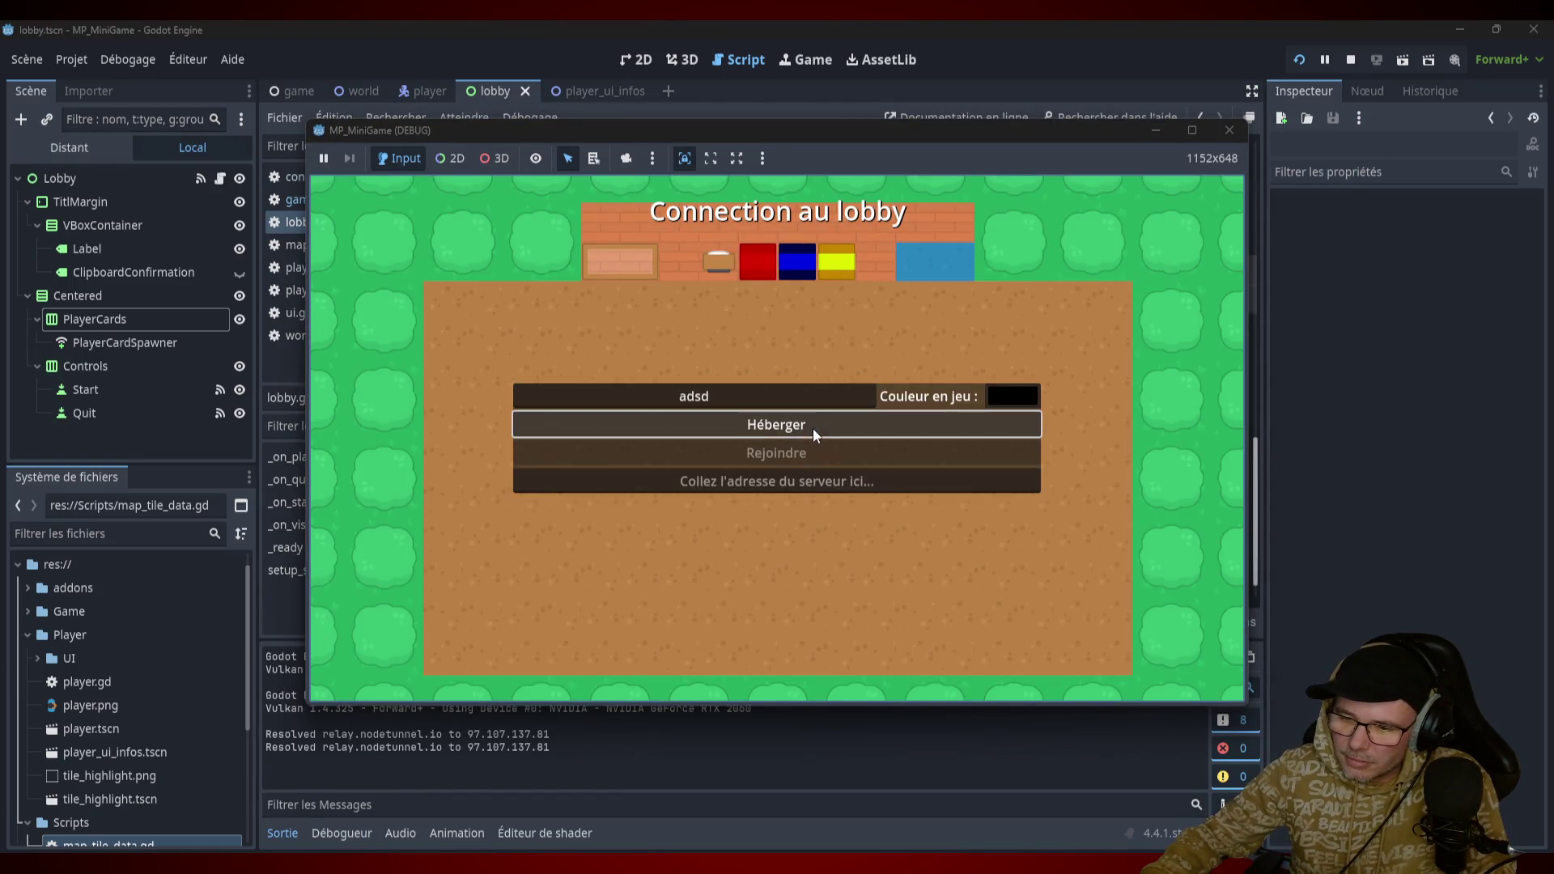
{"action": "left_click", "coordinate": [812, 430]}
{"action": "left_click_drag", "start_coordinate": [984, 136], "coordinate": [0, 225]}
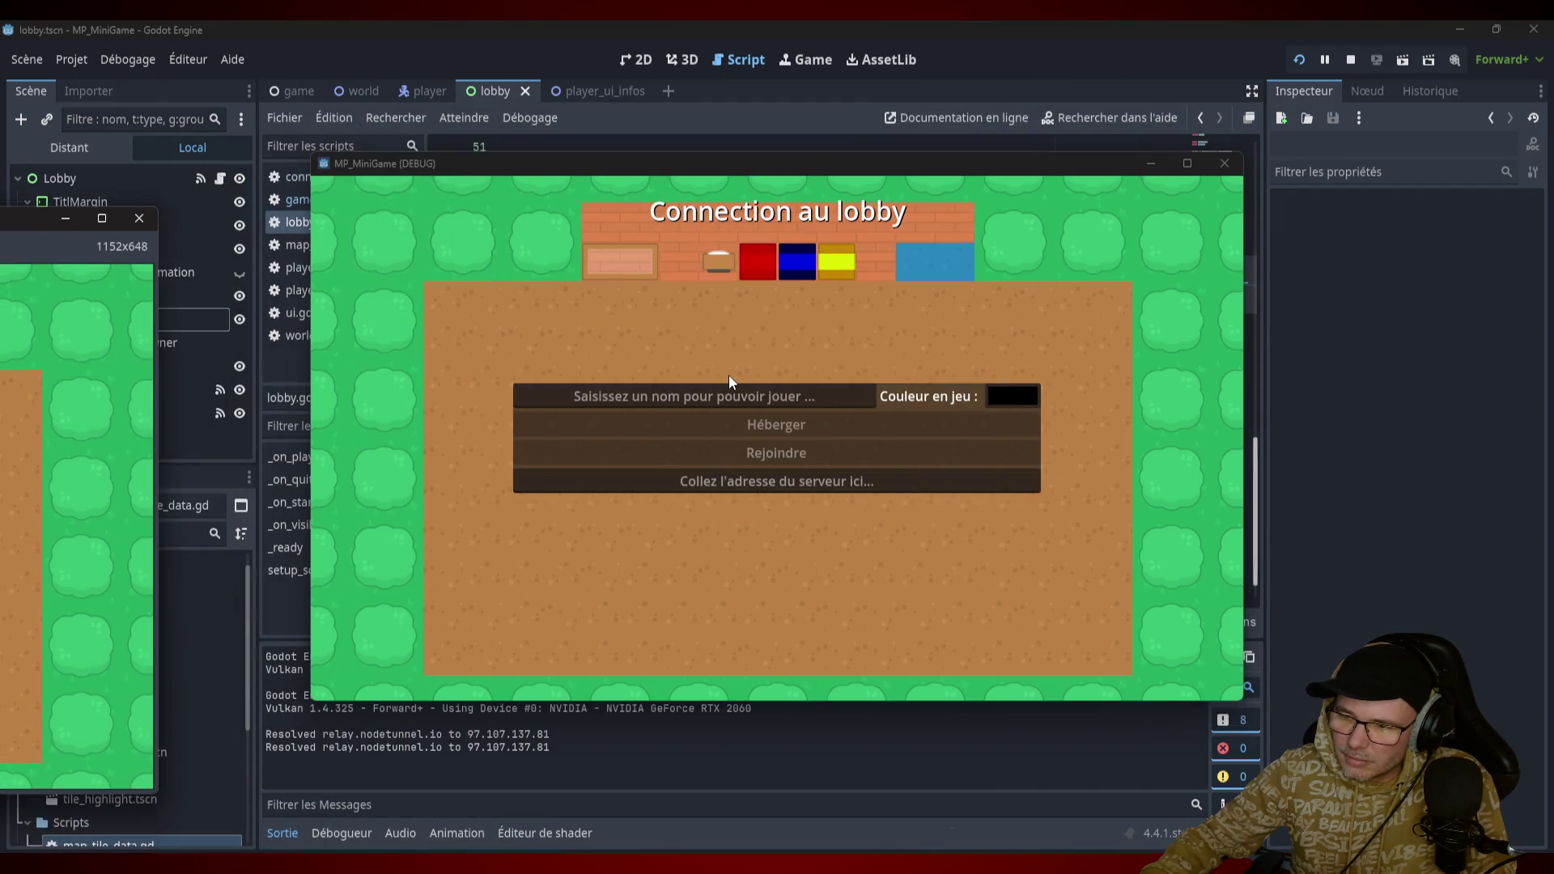
{"action": "left_click", "coordinate": [742, 394]}
{"action": "key", "text": "ctrl+v"}
{"action": "left_click", "coordinate": [839, 478]}
{"action": "key", "text": "ctrl+v"}
{"action": "left_click", "coordinate": [853, 442]}
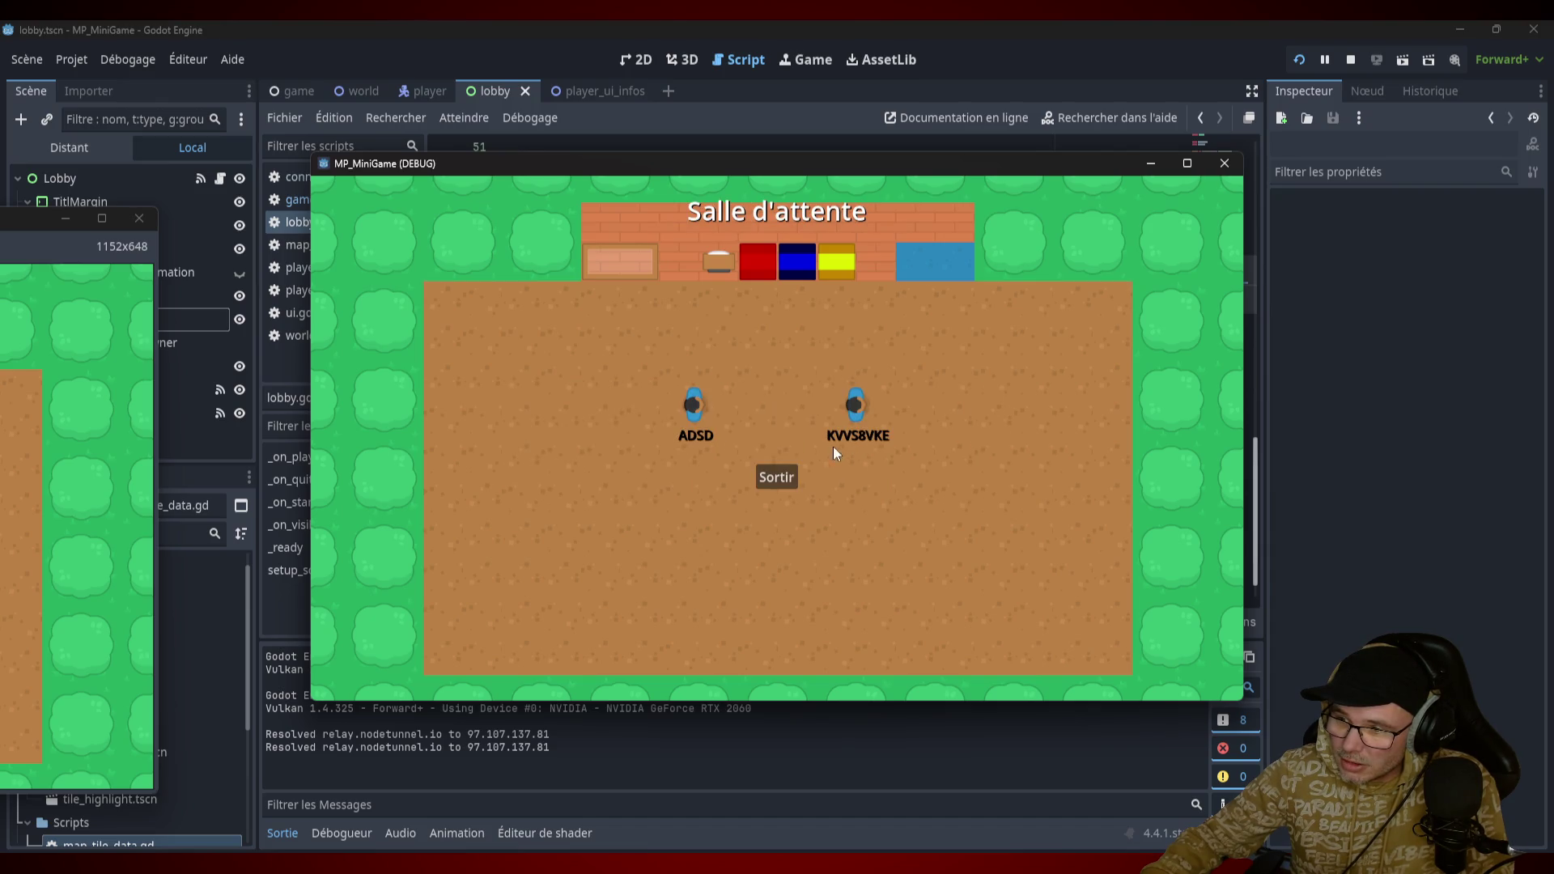
- Leave as the client, try rejoining, and bring the editor forward to see the relay error
{"action": "left_click", "coordinate": [774, 481]}
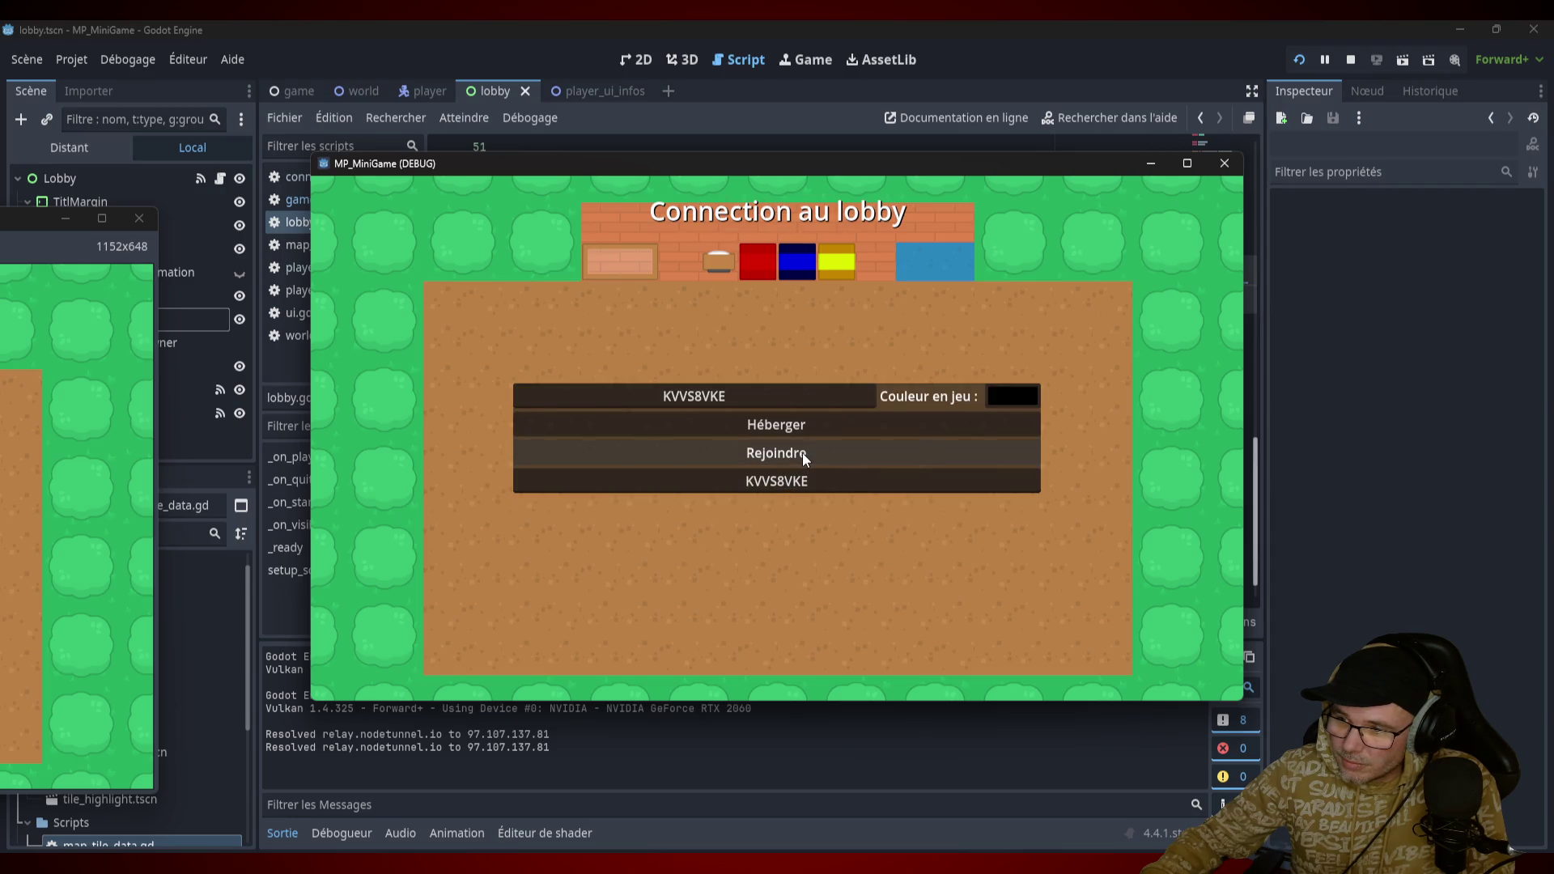
{"action": "left_click", "coordinate": [806, 459]}
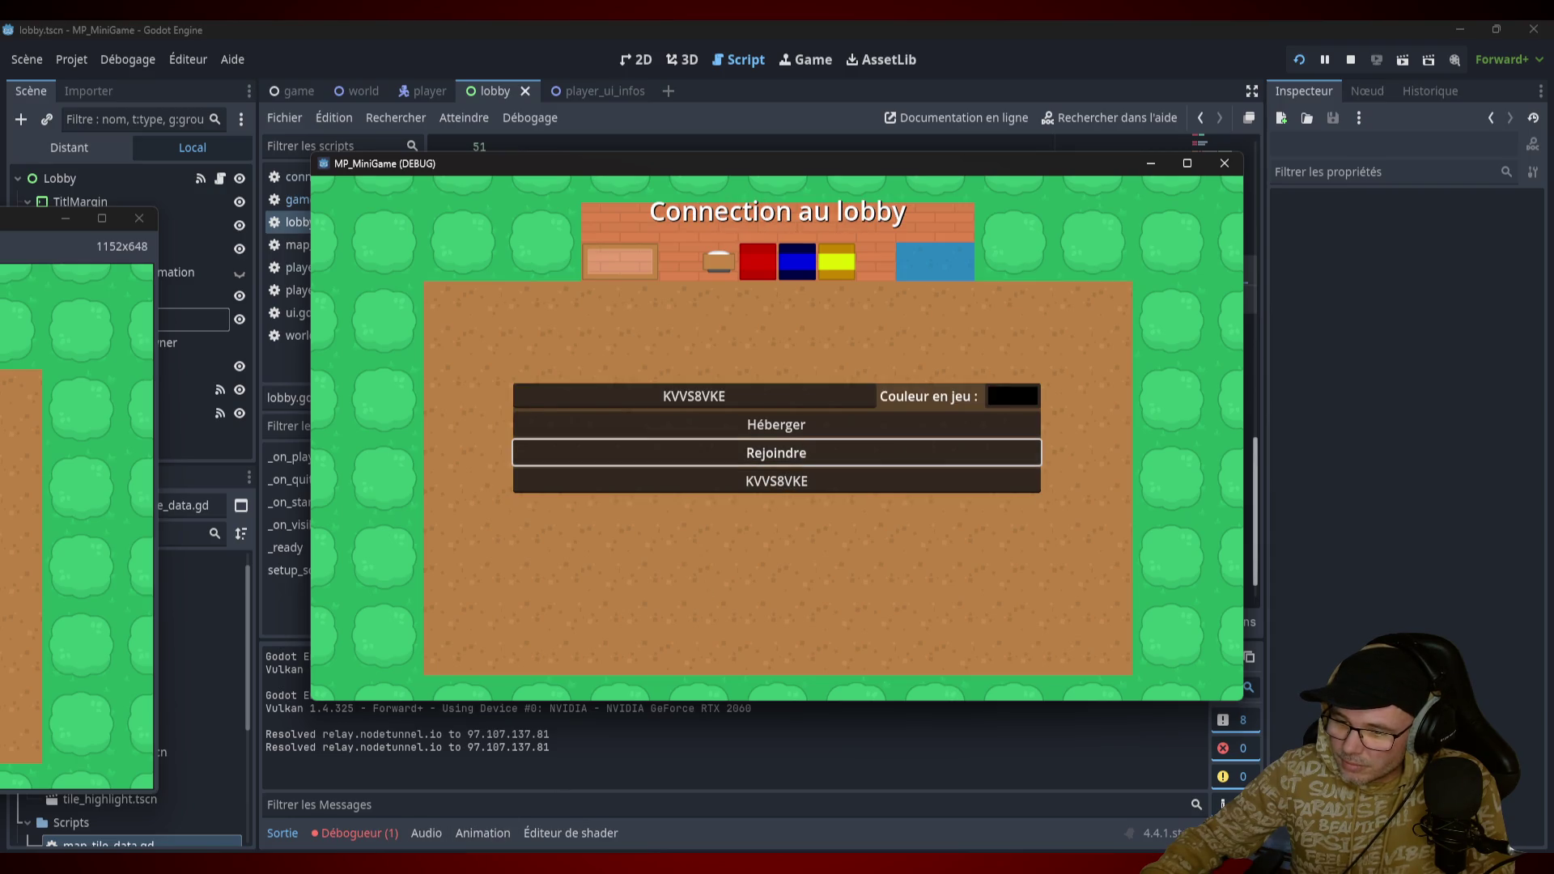
{"action": "left_click", "coordinate": [382, 833]}
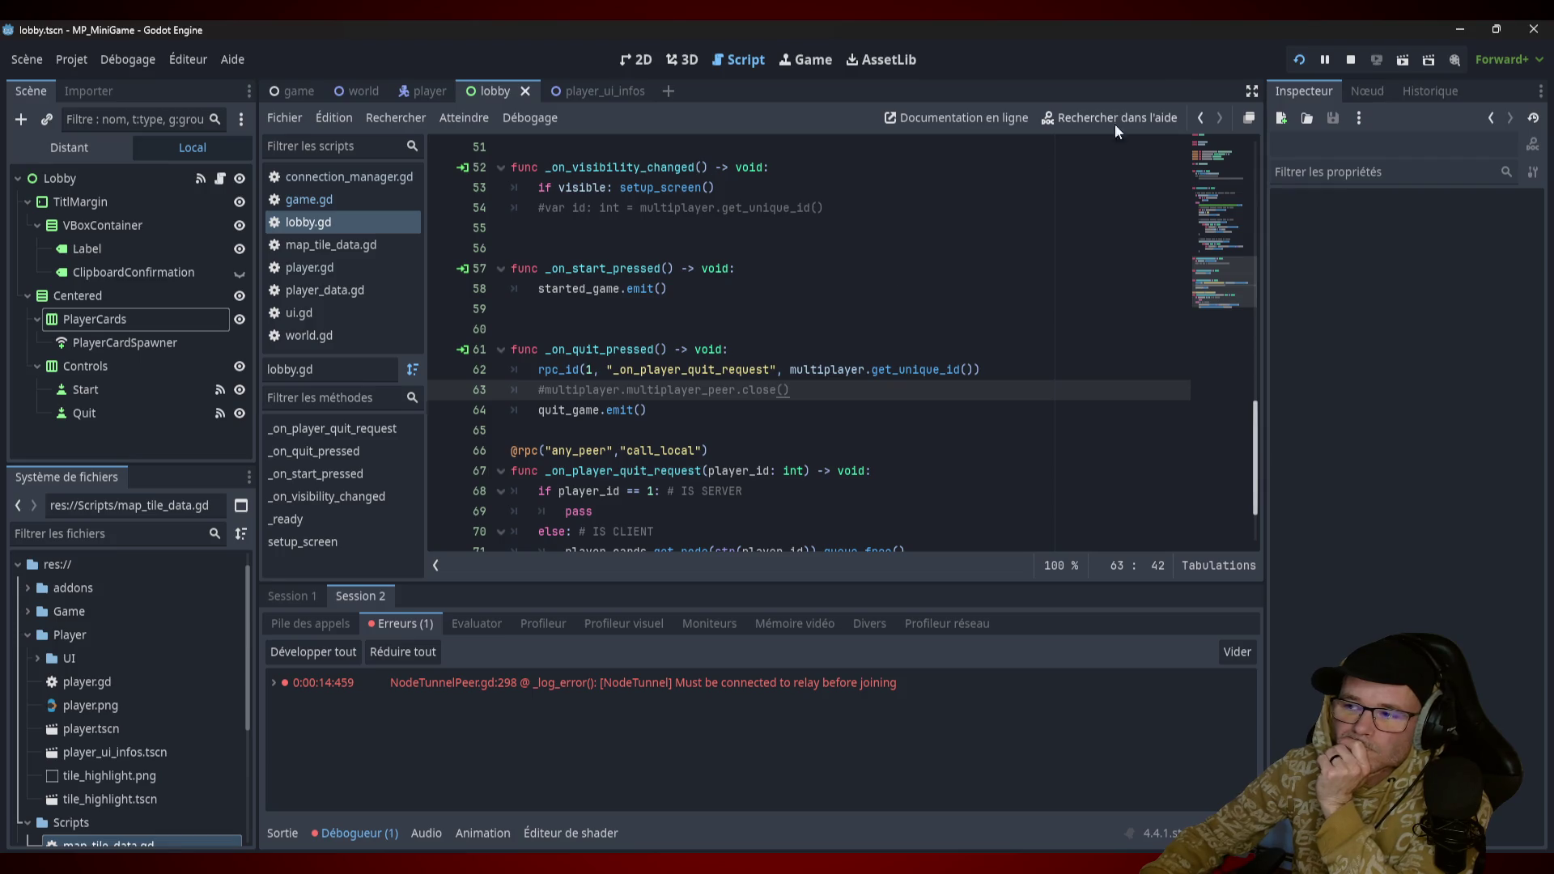
- Stop the running game and uncomment the multiplayer_peer.close() call on line 63
{"action": "left_click", "coordinate": [1351, 59]}
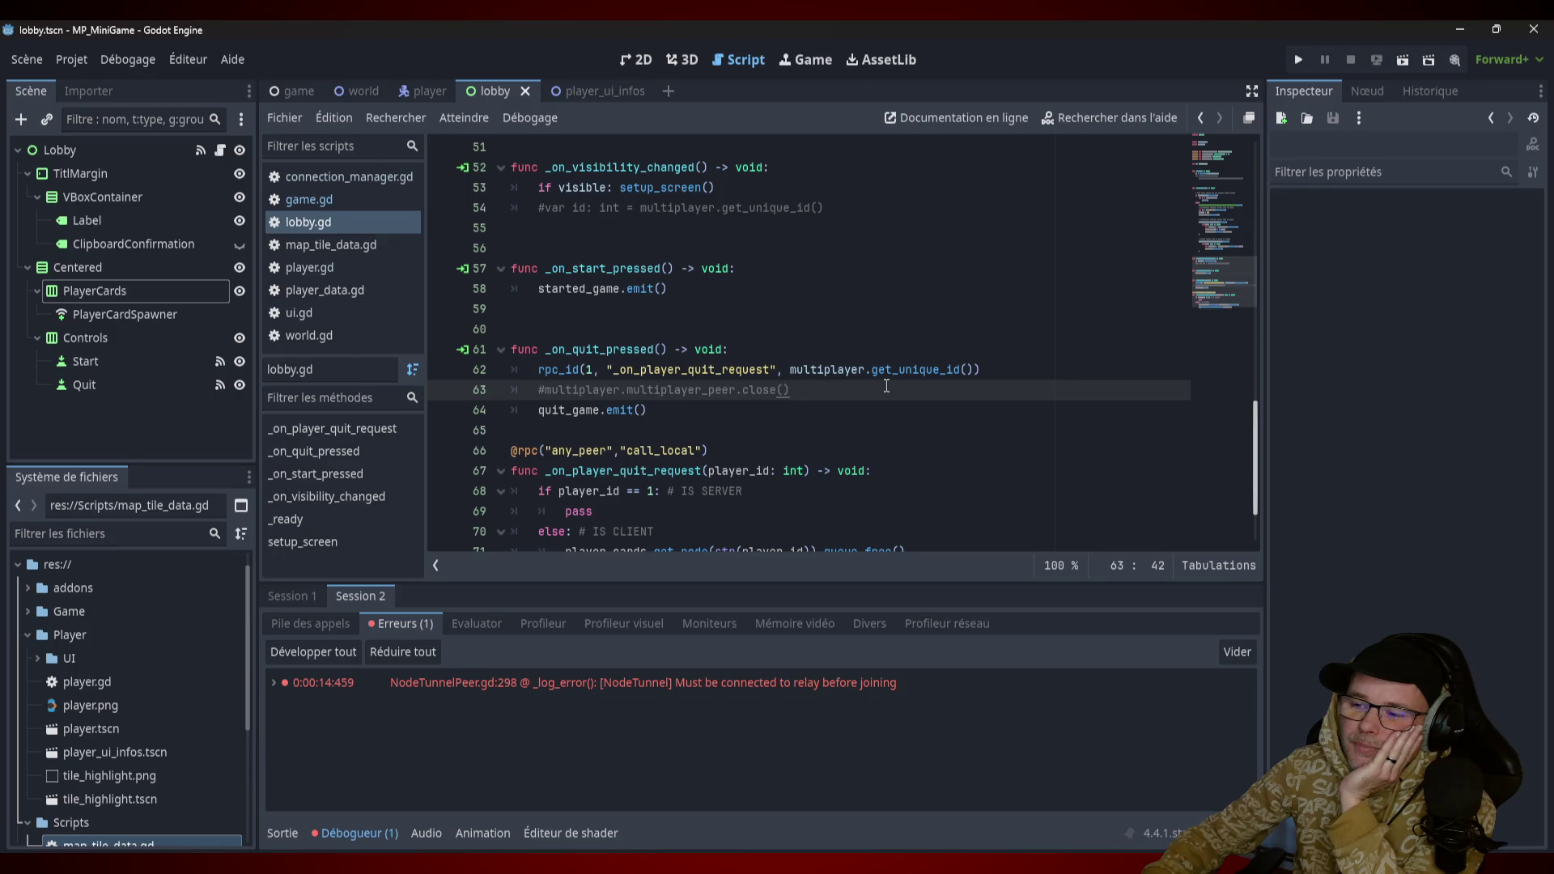
{"action": "left_click_drag", "start_coordinate": [789, 391], "coordinate": [512, 381]}
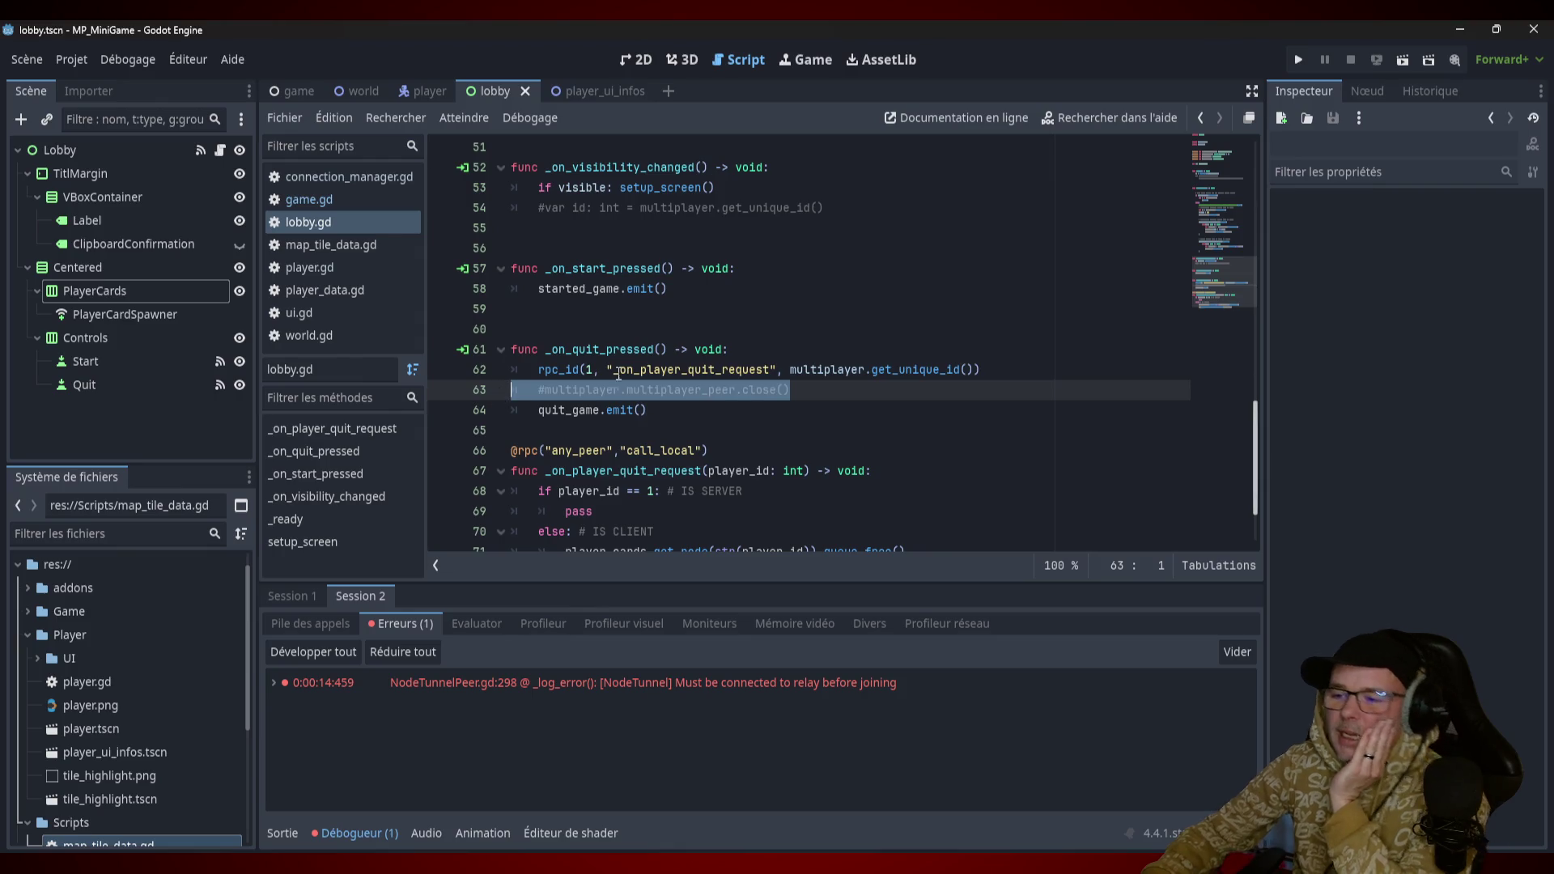
{"action": "key", "text": "ctrl+k"}
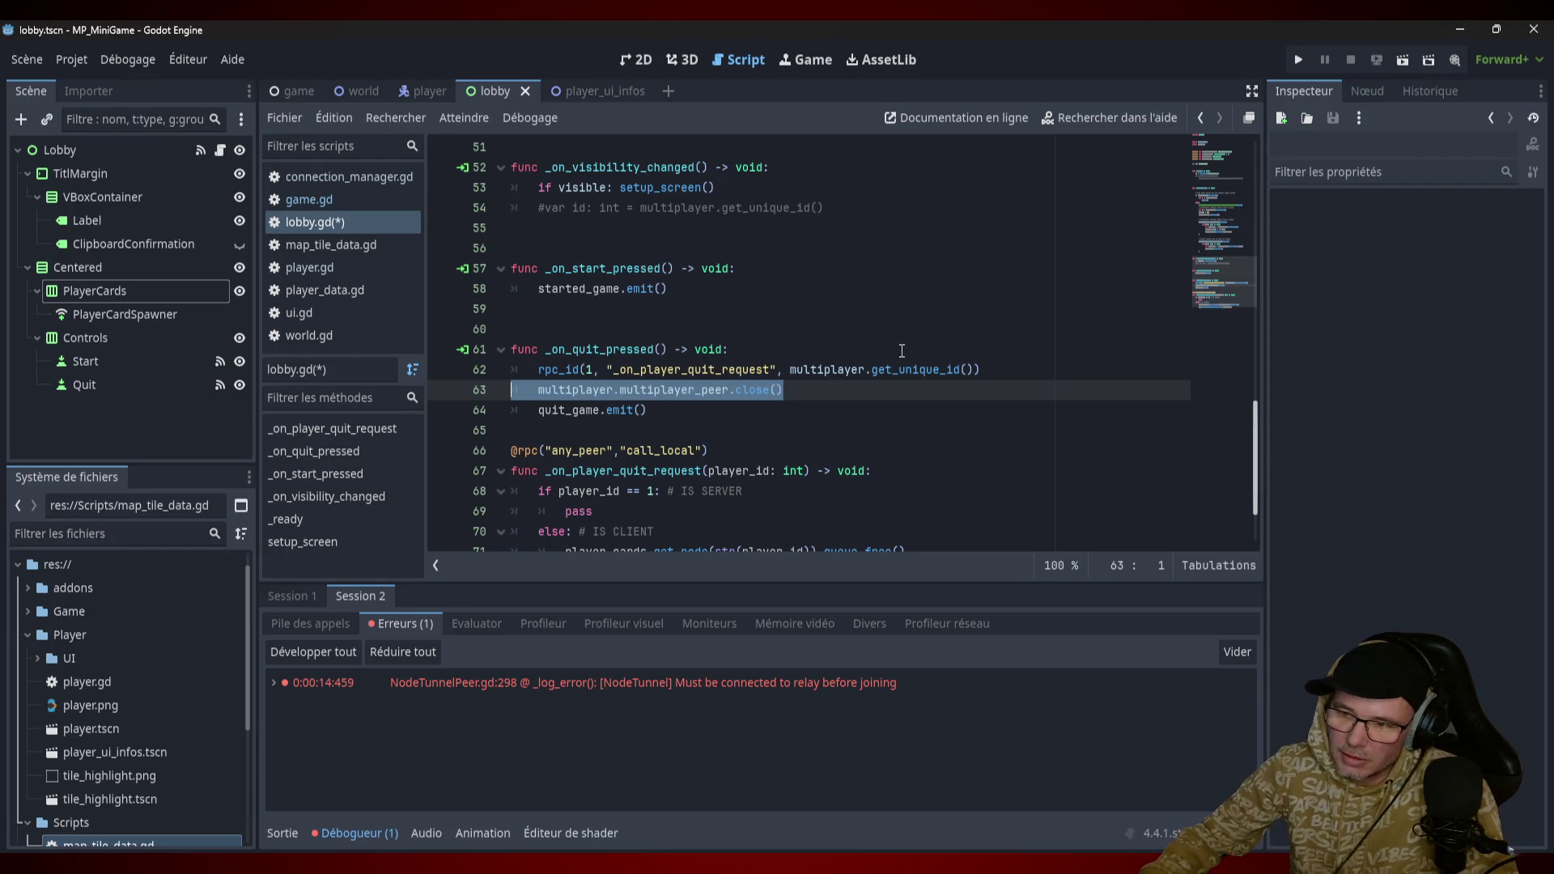
- Comment out the peer_disconnected block on lines 43–49 in setup_screen
{"action": "scroll", "coordinate": [830, 348], "scroll_direction": "up", "scroll_amount": 8}
{"action": "scroll", "coordinate": [830, 349], "scroll_direction": "up", "scroll_amount": 4}
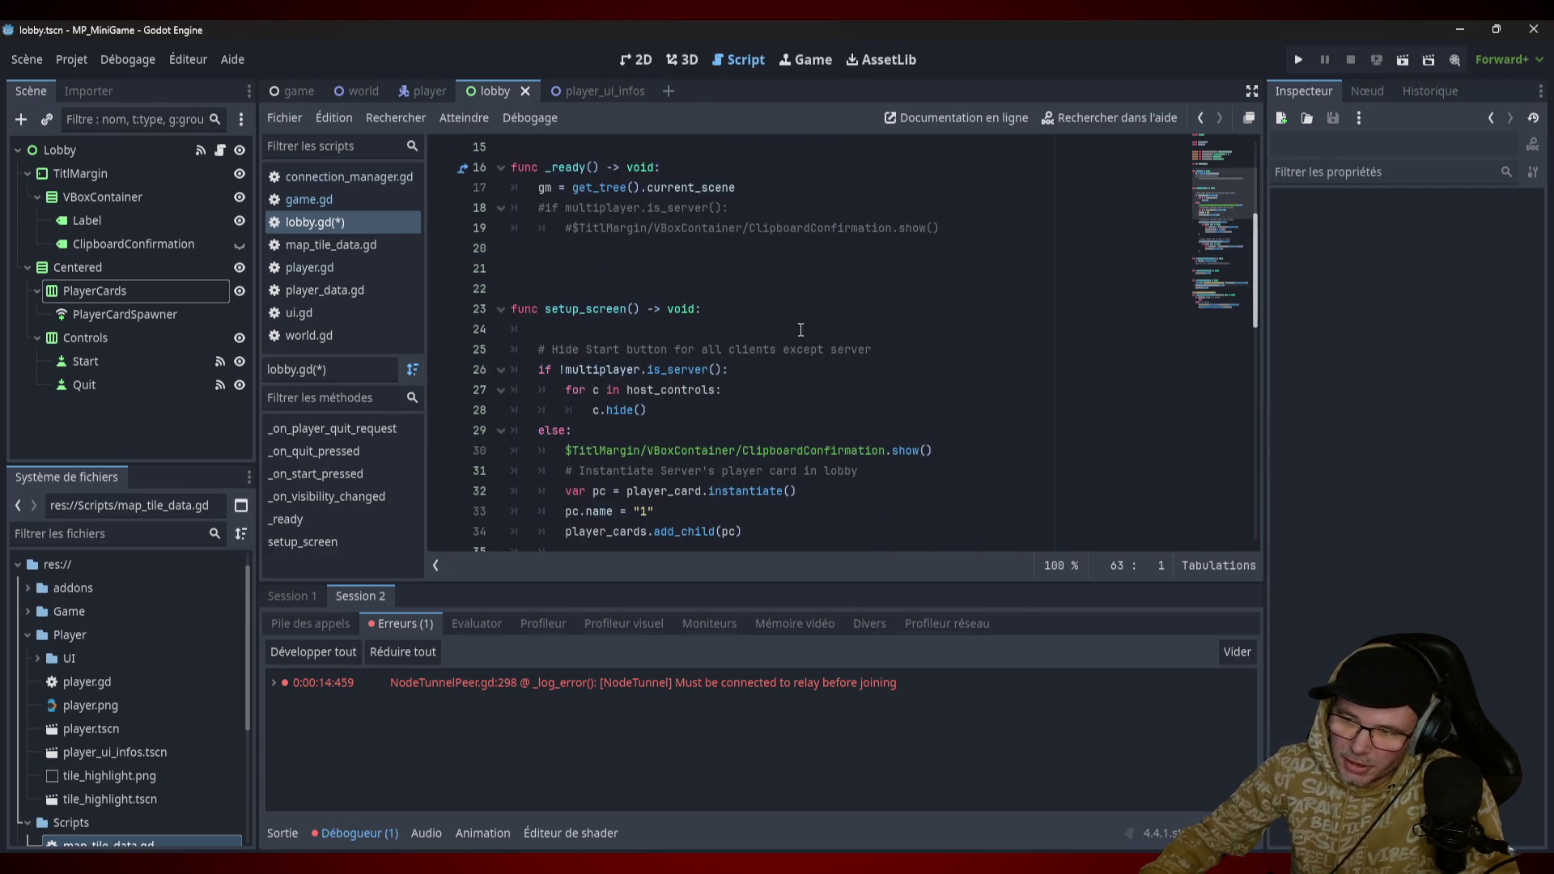
{"action": "scroll", "coordinate": [801, 332], "scroll_direction": "down", "scroll_amount": 5}
{"action": "scroll", "coordinate": [793, 327], "scroll_direction": "down", "scroll_amount": 1}
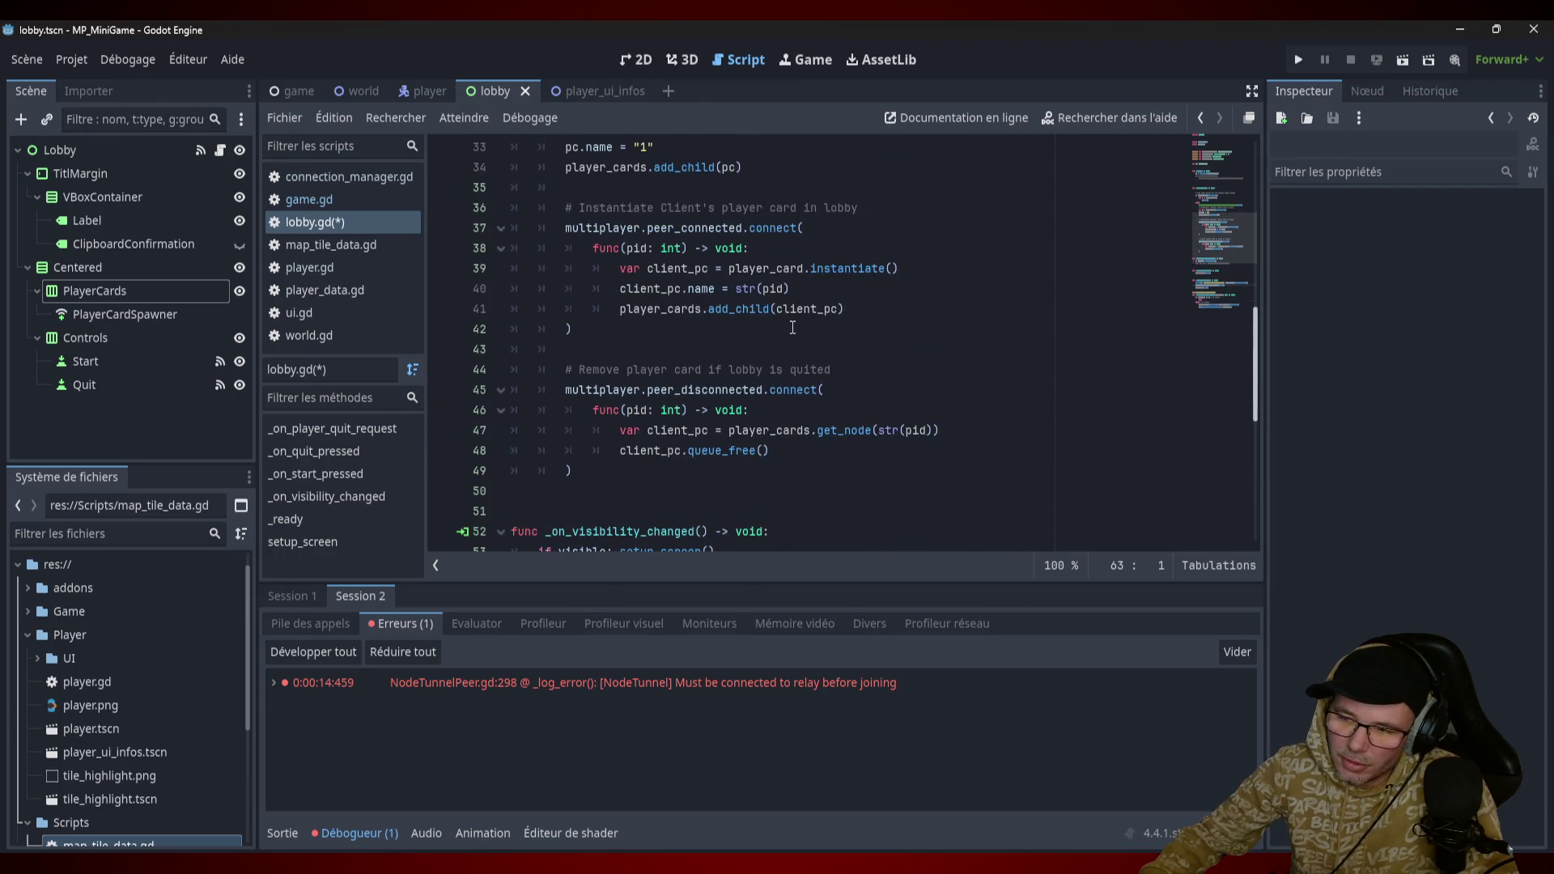
{"action": "scroll", "coordinate": [792, 327], "scroll_direction": "down", "scroll_amount": 1}
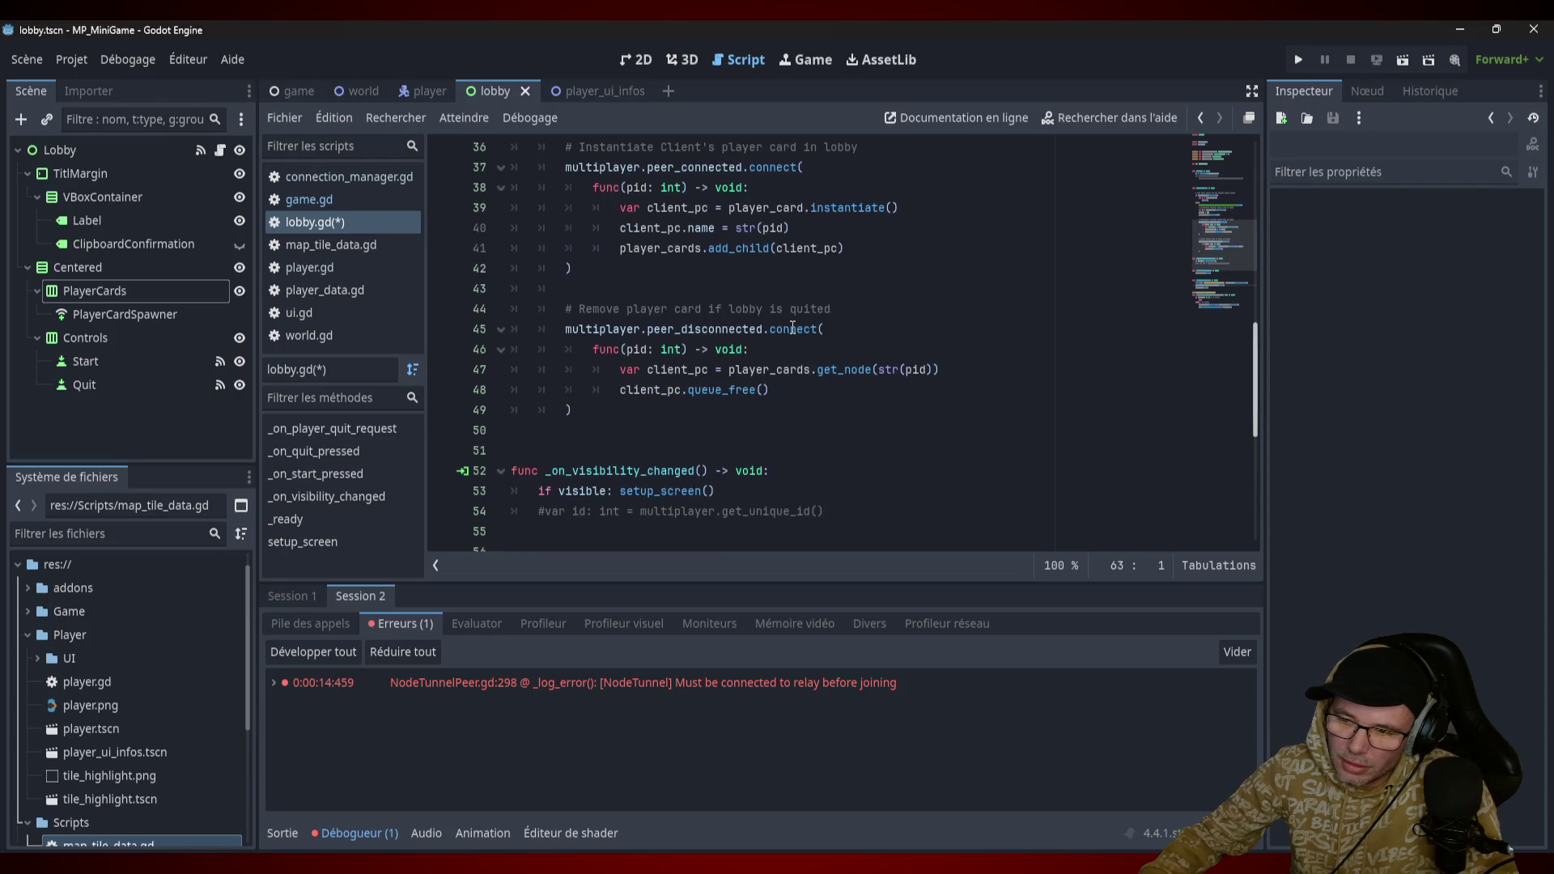
{"action": "scroll", "coordinate": [792, 327], "scroll_direction": "up", "scroll_amount": 2}
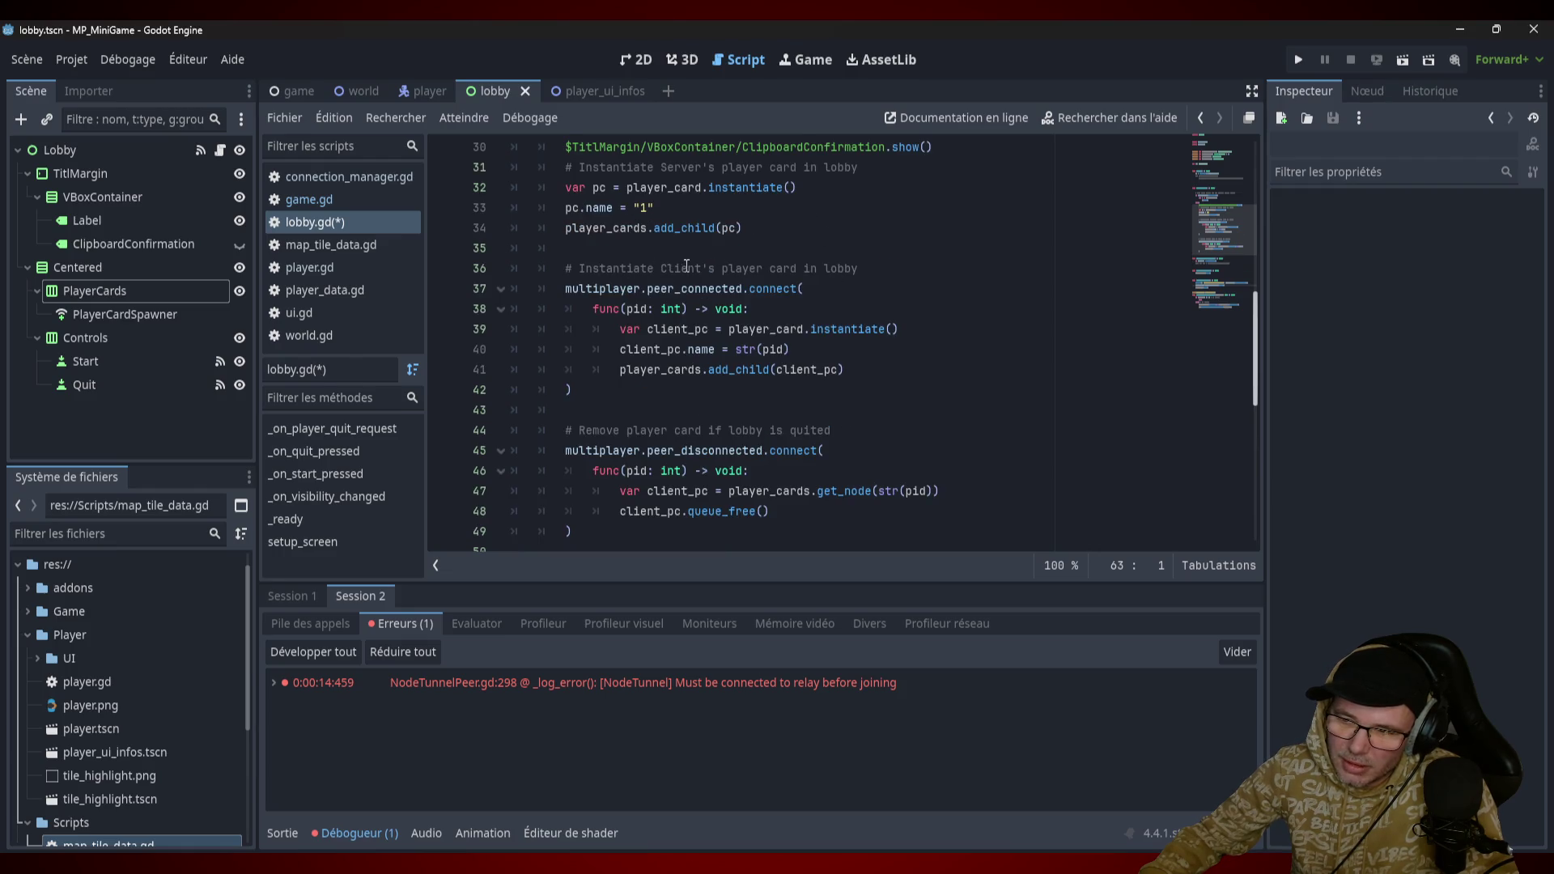
{"action": "scroll", "coordinate": [680, 275], "scroll_direction": "up", "scroll_amount": 3}
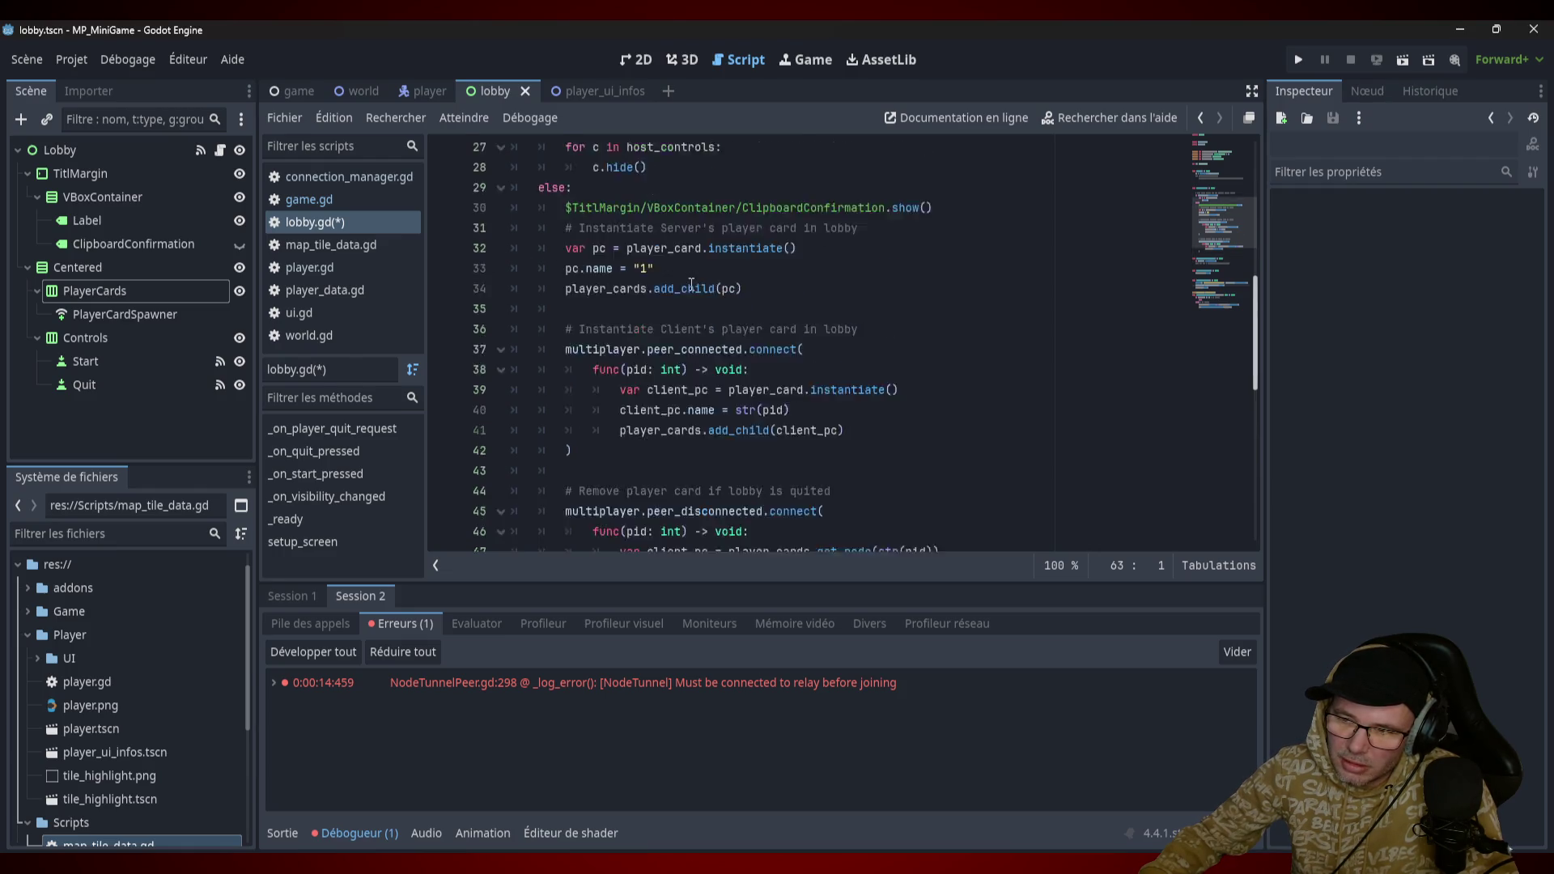
{"action": "scroll", "coordinate": [689, 285], "scroll_direction": "down", "scroll_amount": 2}
{"action": "scroll", "coordinate": [689, 285], "scroll_direction": "up", "scroll_amount": 3}
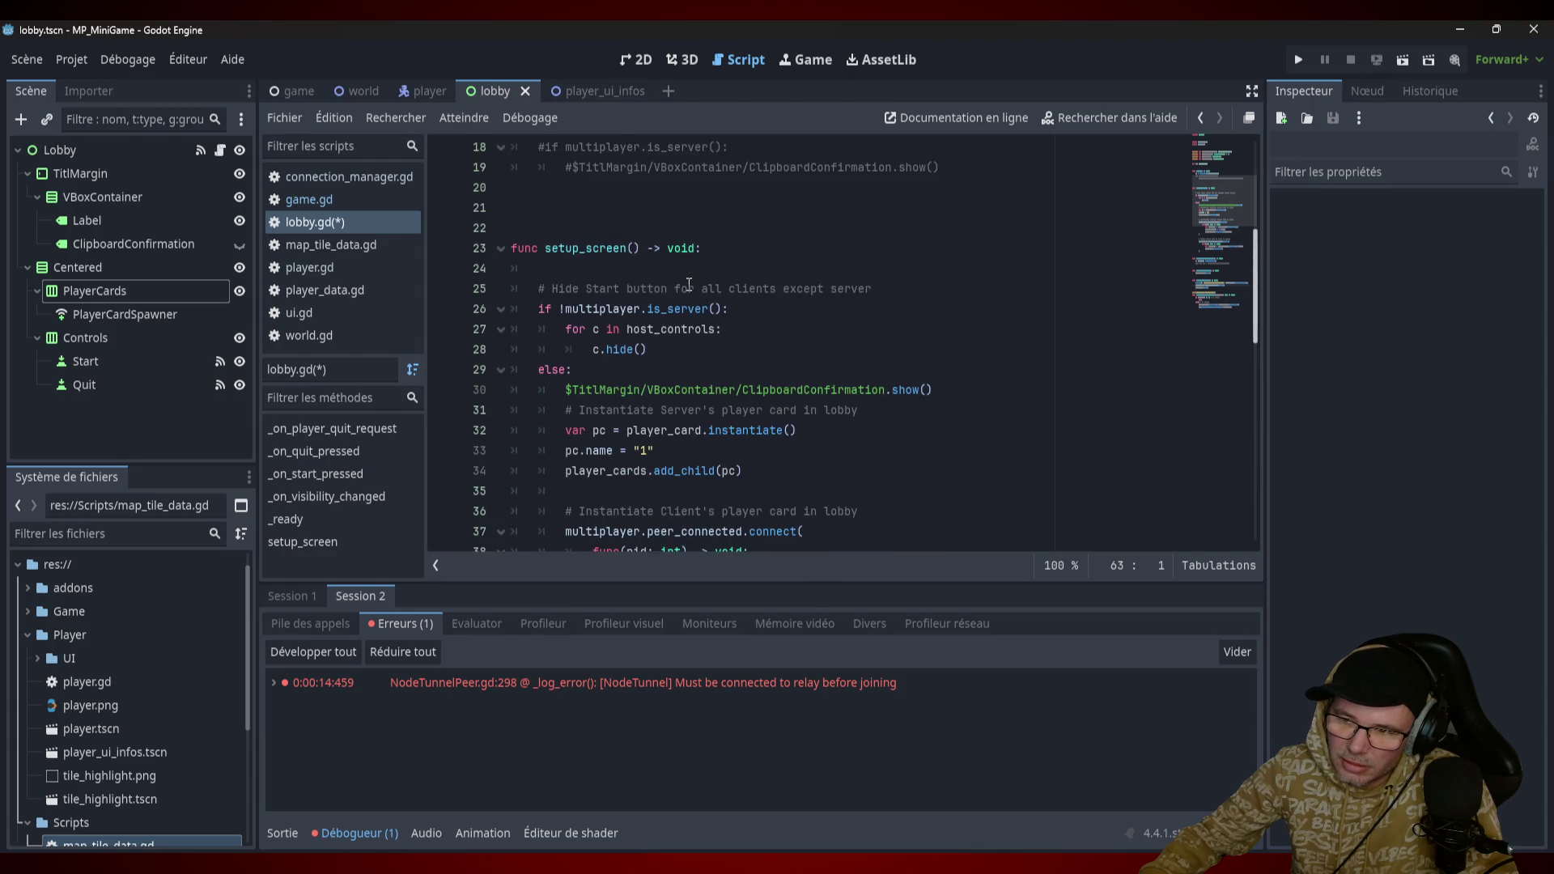
{"action": "scroll", "coordinate": [689, 285], "scroll_direction": "down", "scroll_amount": 1}
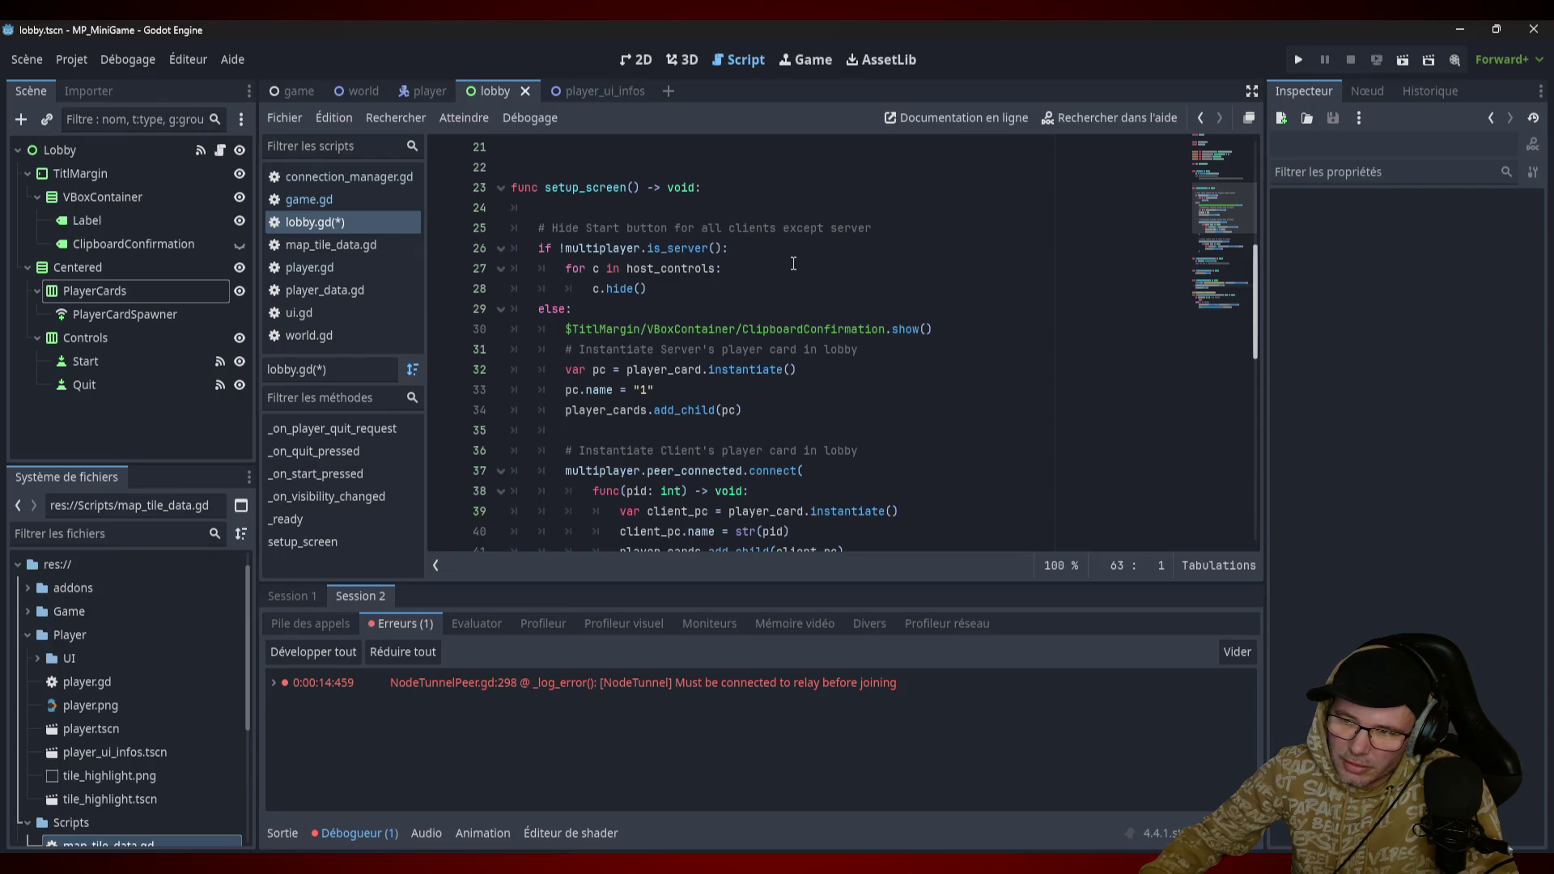
{"action": "scroll", "coordinate": [706, 327], "scroll_direction": "down", "scroll_amount": 1}
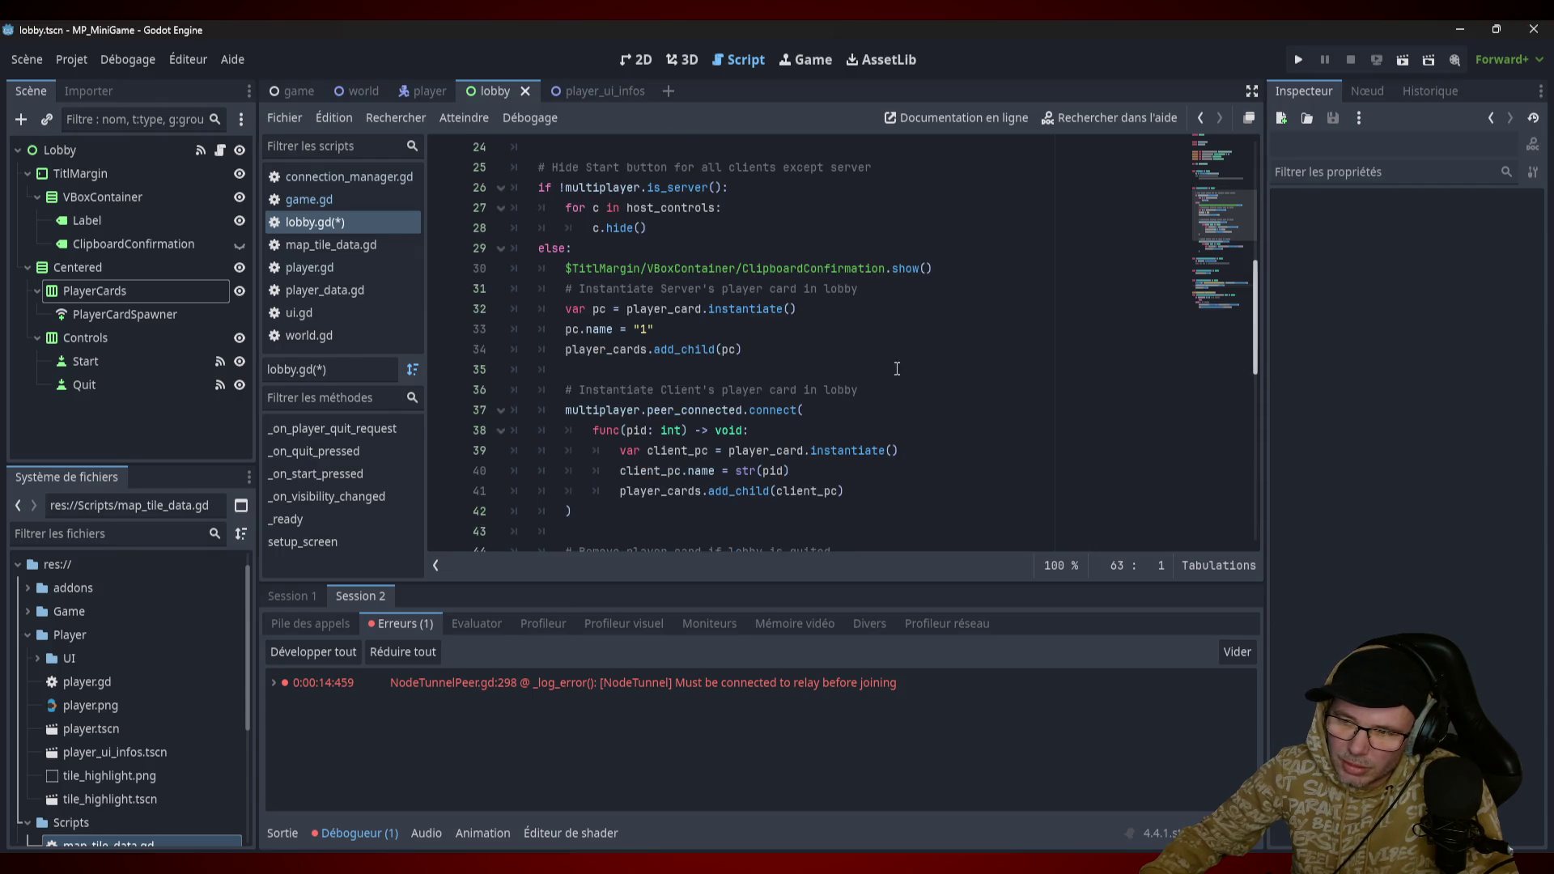
{"action": "scroll", "coordinate": [890, 371], "scroll_direction": "down", "scroll_amount": 4}
{"action": "mouse_move", "coordinate": [727, 410]}
{"action": "left_mouse_down"}
{"action": "mouse_move", "coordinate": [317, 302]}
{"action": "mouse_move", "coordinate": [324, 288]}
{"action": "left_mouse_up"}
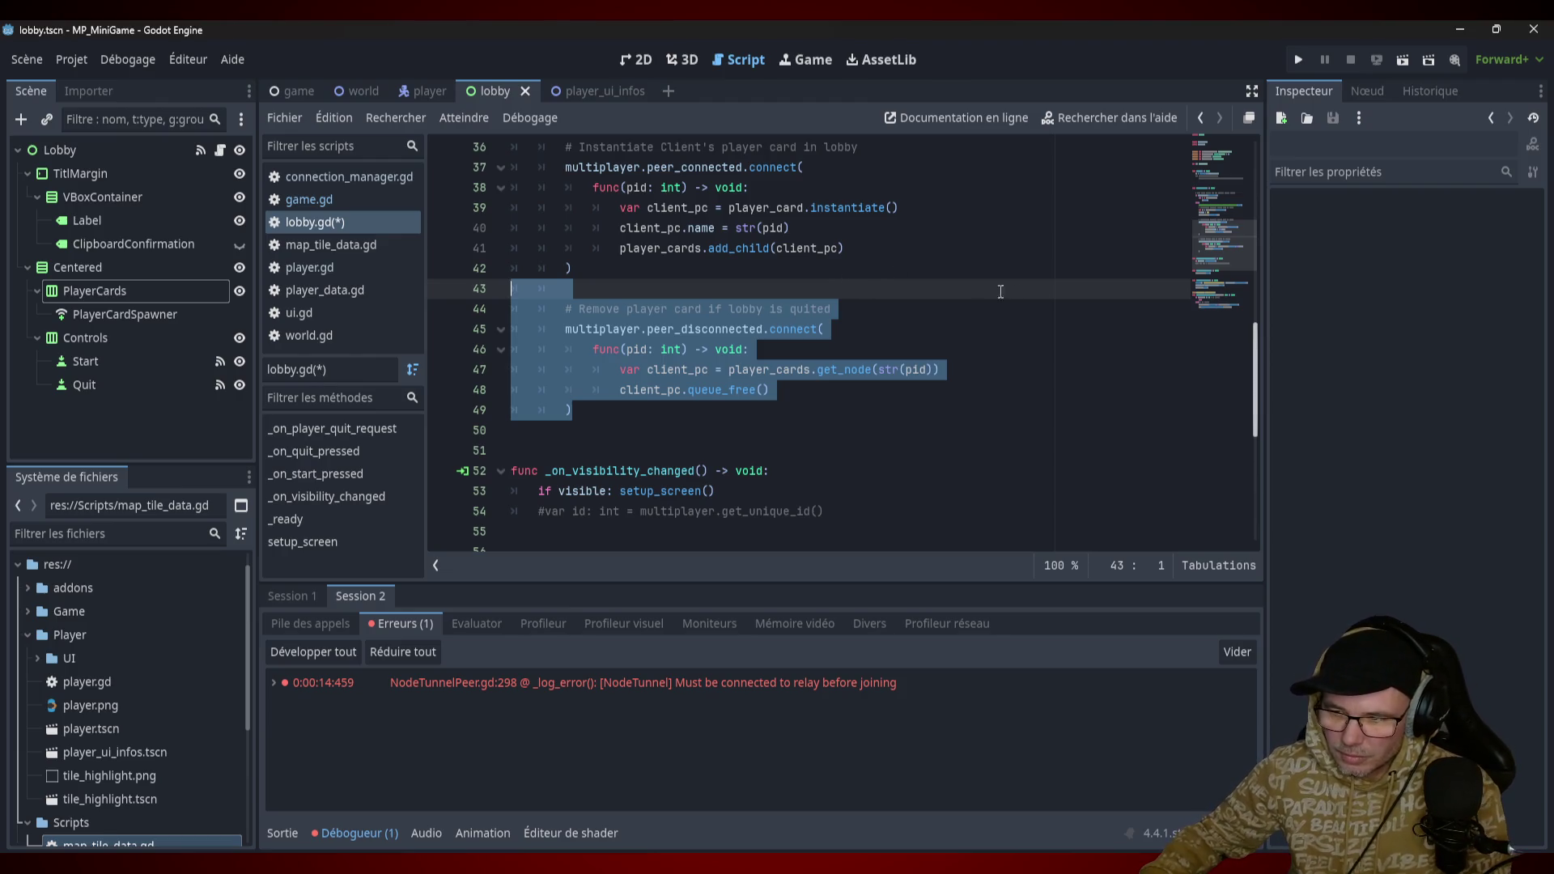
{"action": "key", "text": "ctrl+k"}
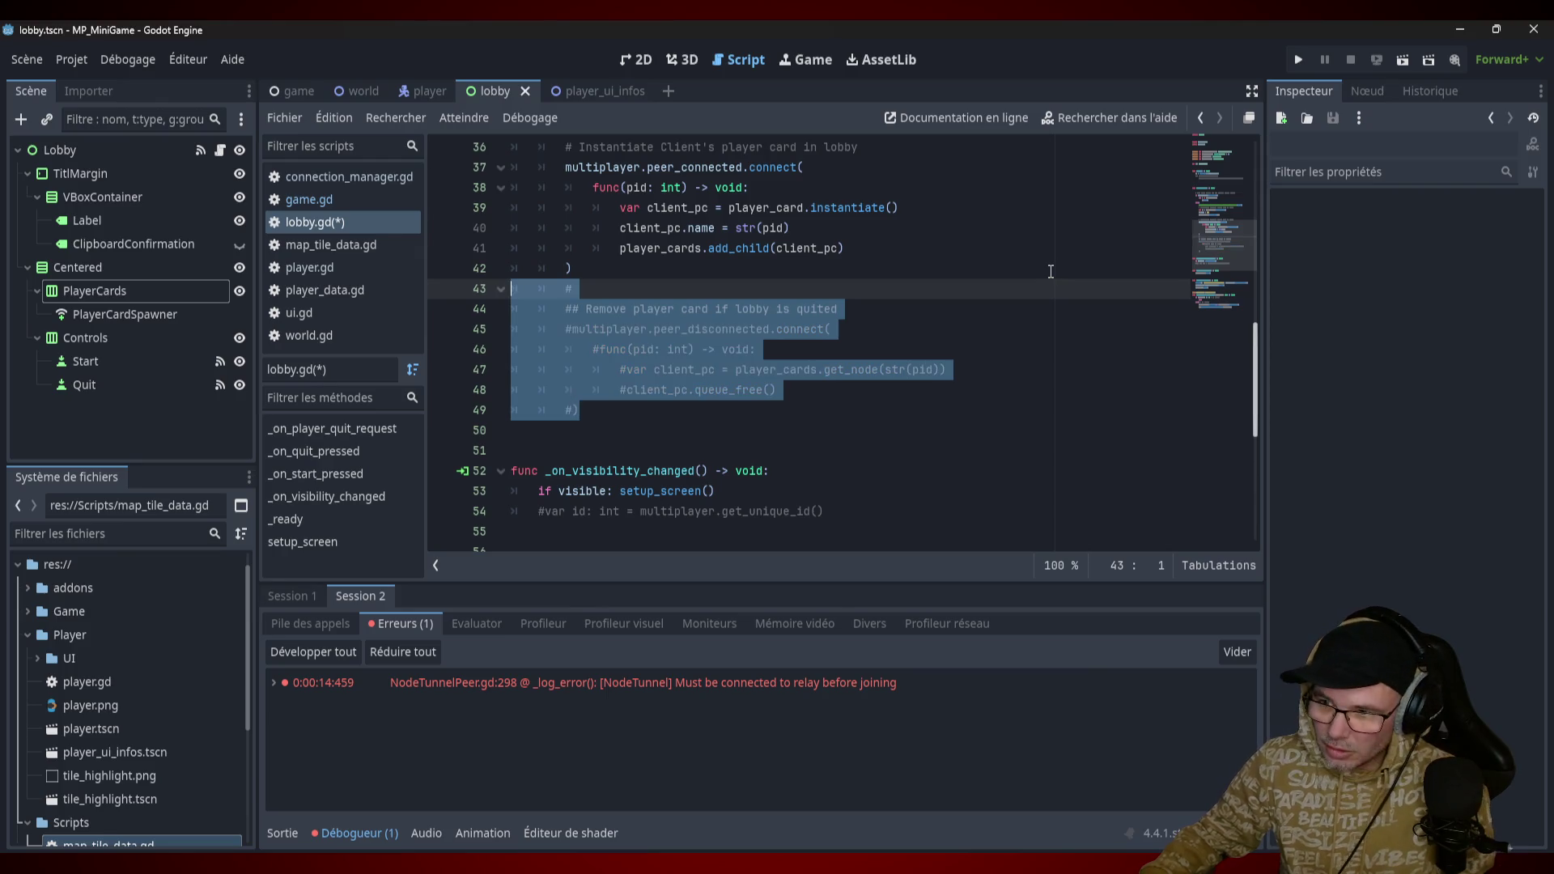
- Save lobby.gd with its commented peer_disconnected block, then open the Débogage menu
{"action": "left_click", "coordinate": [1096, 383]}
{"action": "scroll", "coordinate": [1095, 382], "scroll_direction": "down", "scroll_amount": 7}
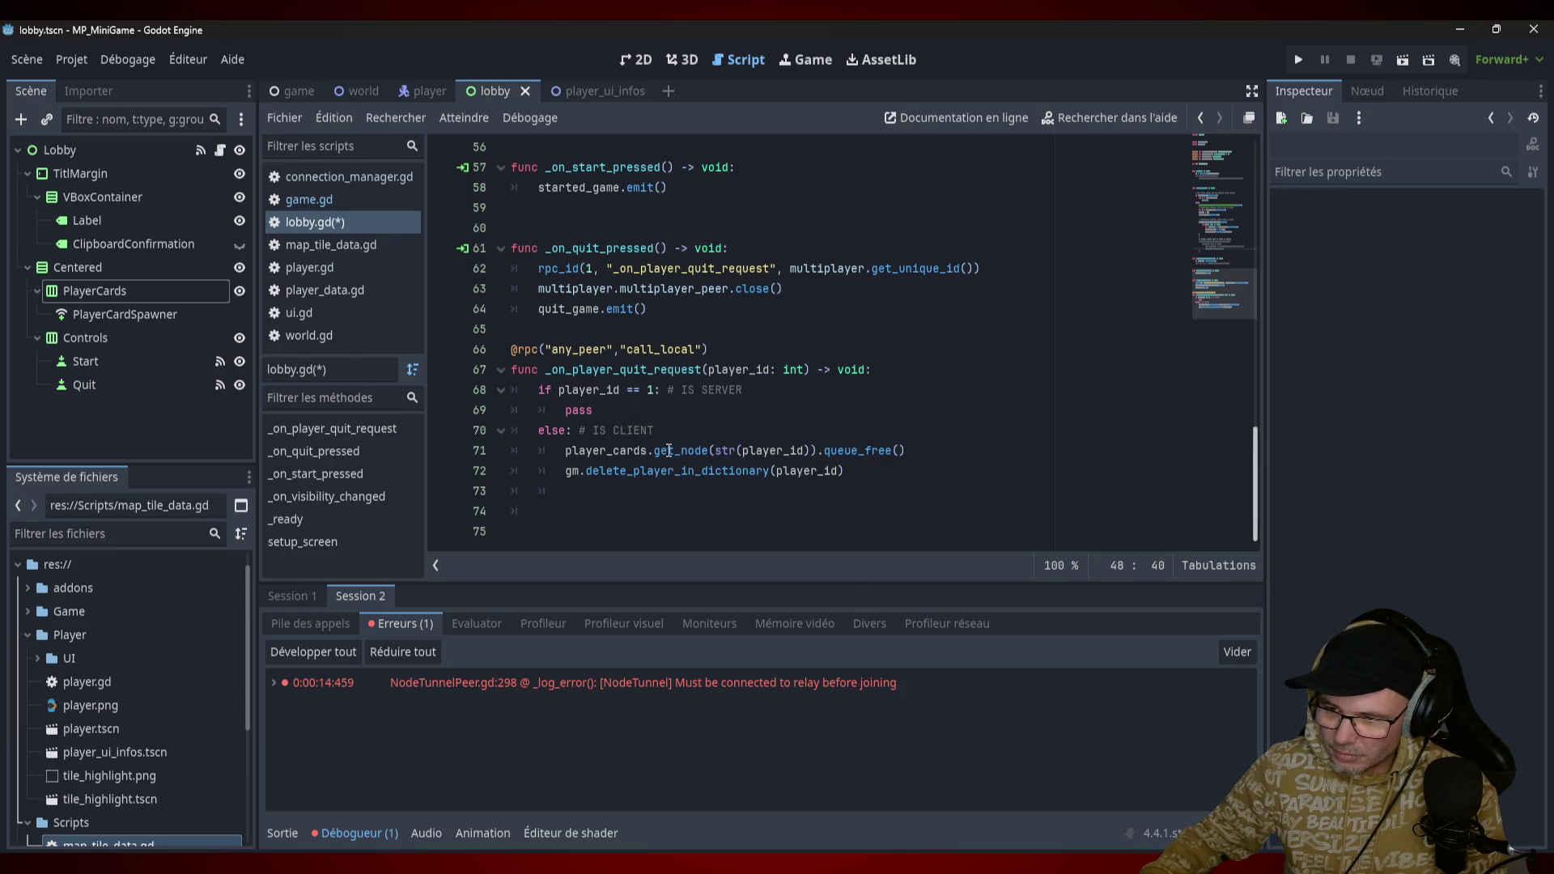
{"action": "mouse_move", "coordinate": [668, 451]}
{"action": "left_click", "coordinate": [980, 476]}
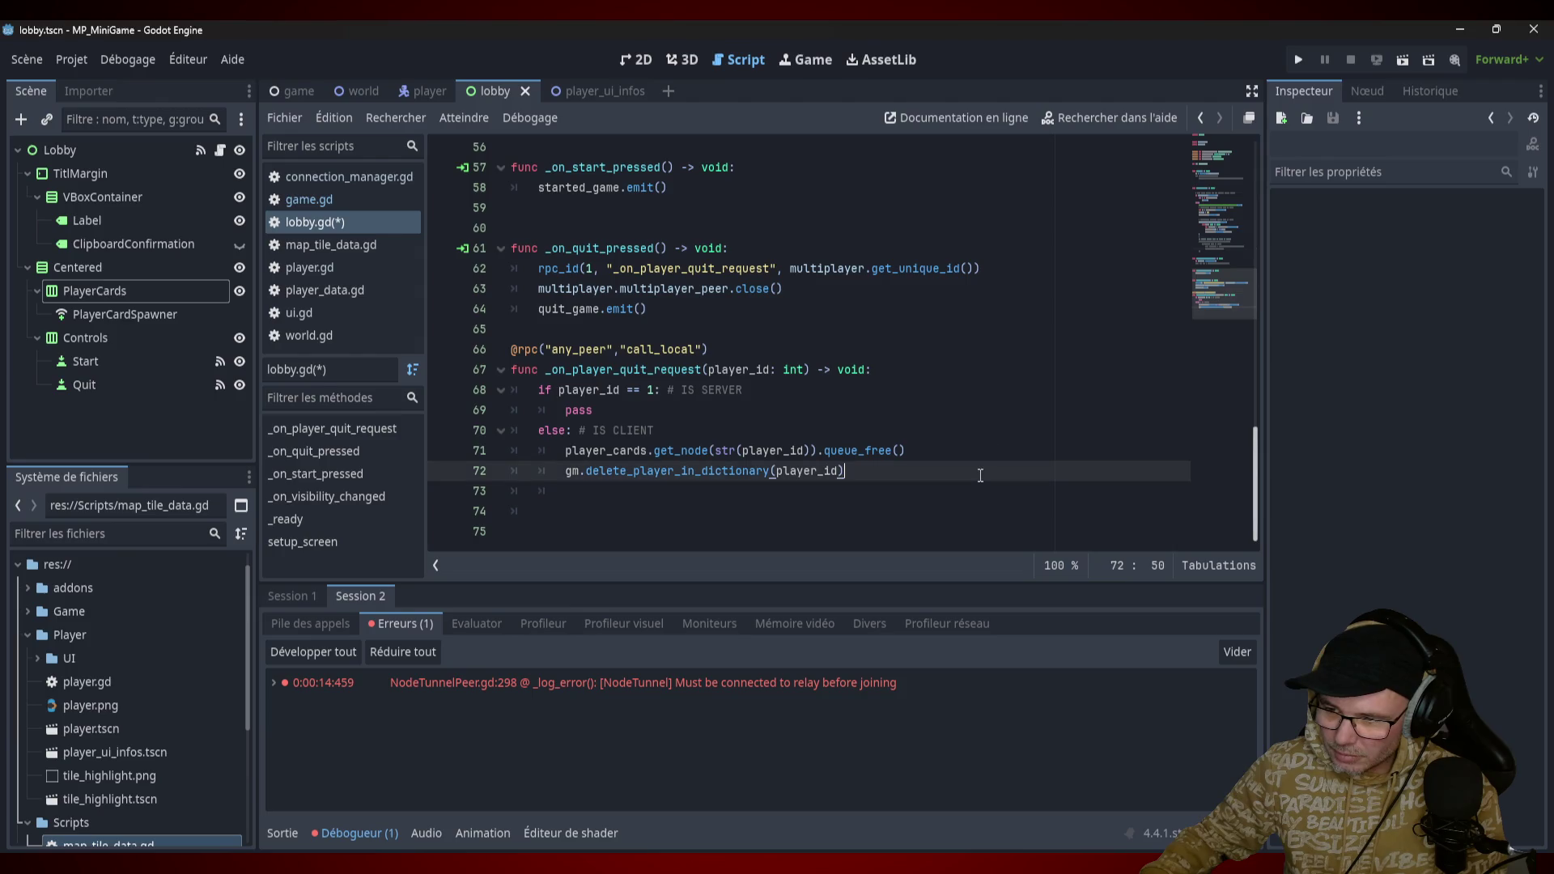
{"action": "key", "text": "ctrl+s"}
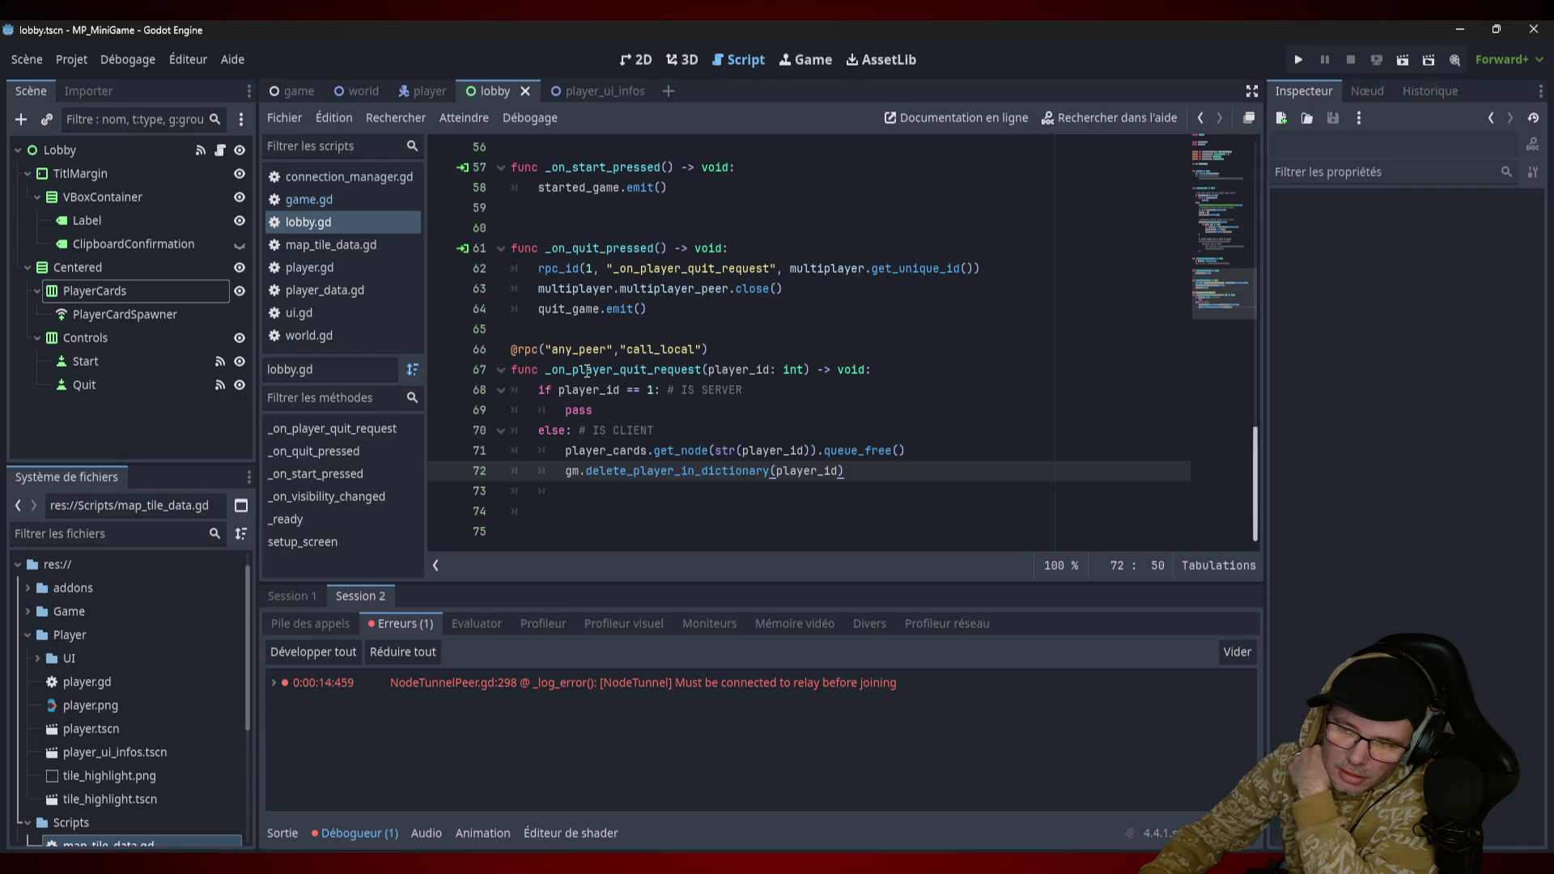
{"action": "left_click", "coordinate": [34, 65]}
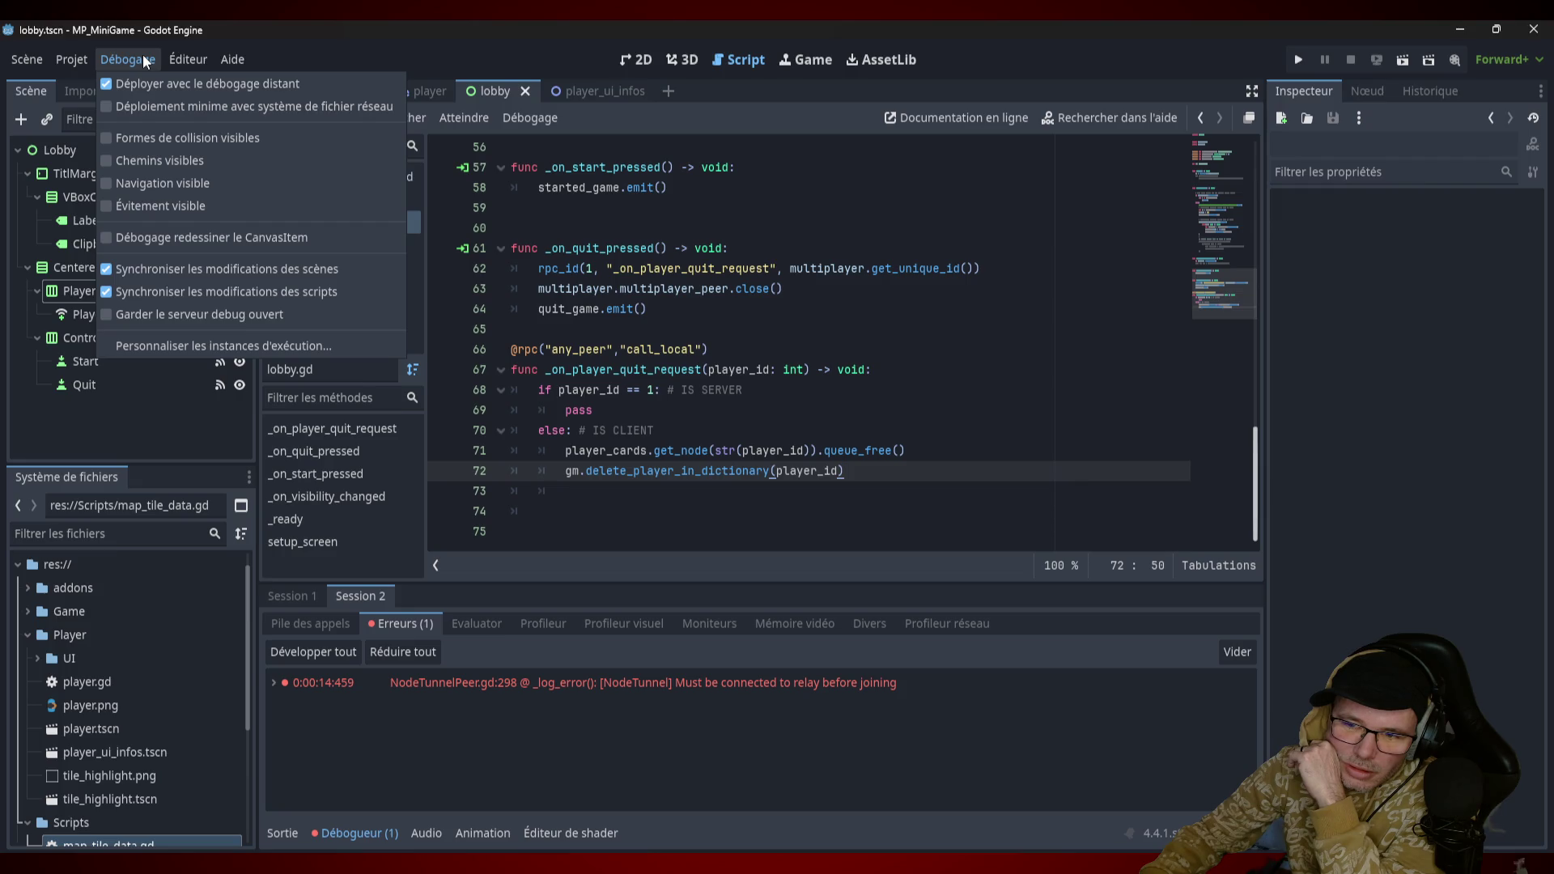
- Set the custom run instances count to 3 and launch the game
{"action": "left_click", "coordinate": [243, 346]}
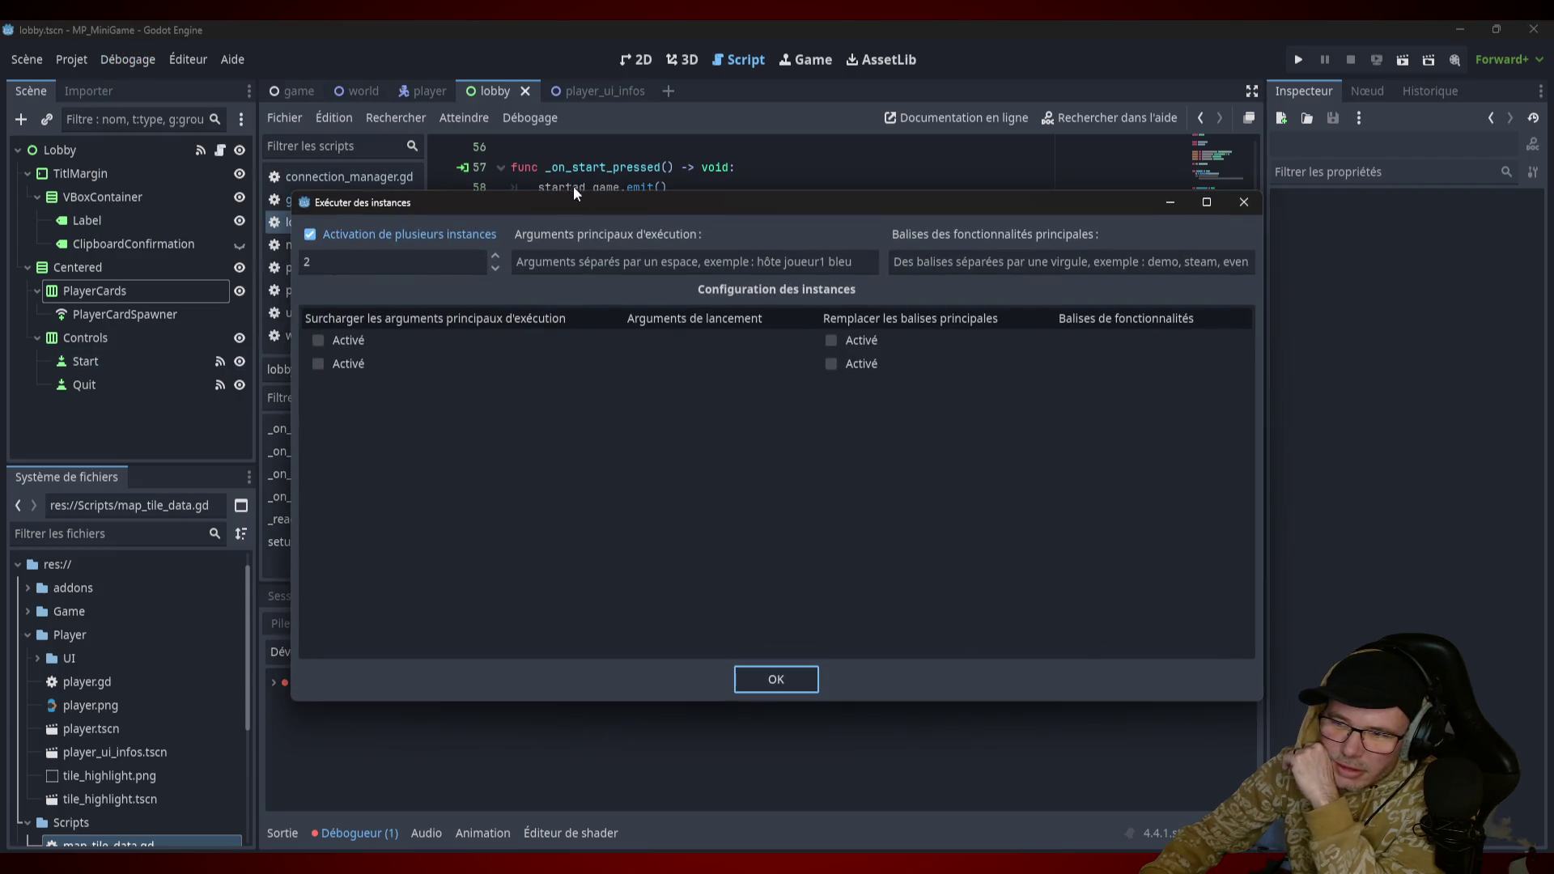
{"action": "left_click", "coordinate": [496, 256]}
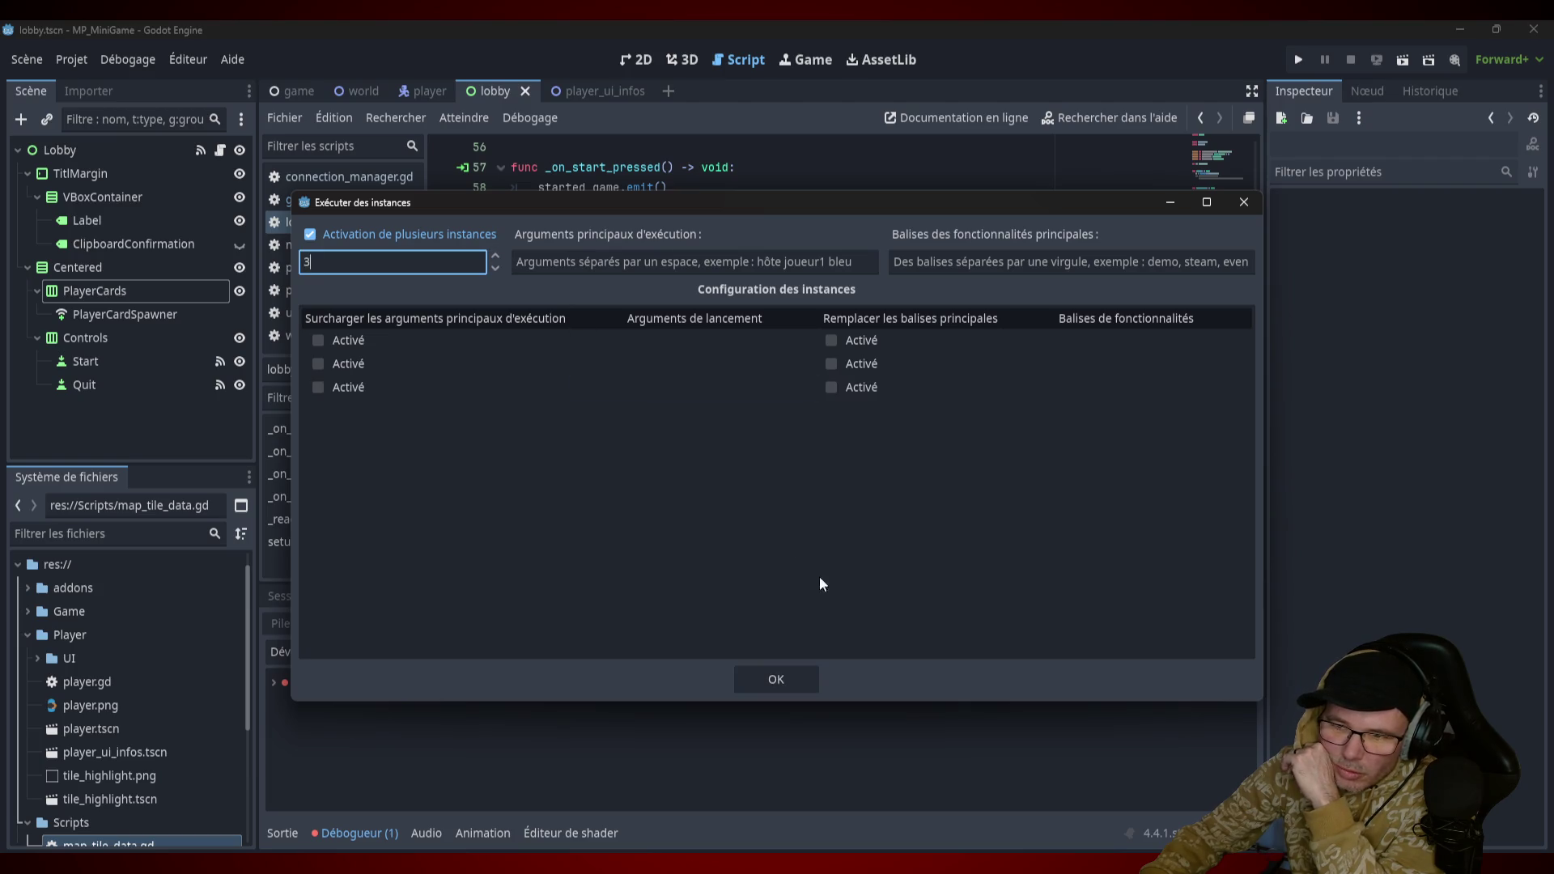
{"action": "left_click", "coordinate": [777, 680]}
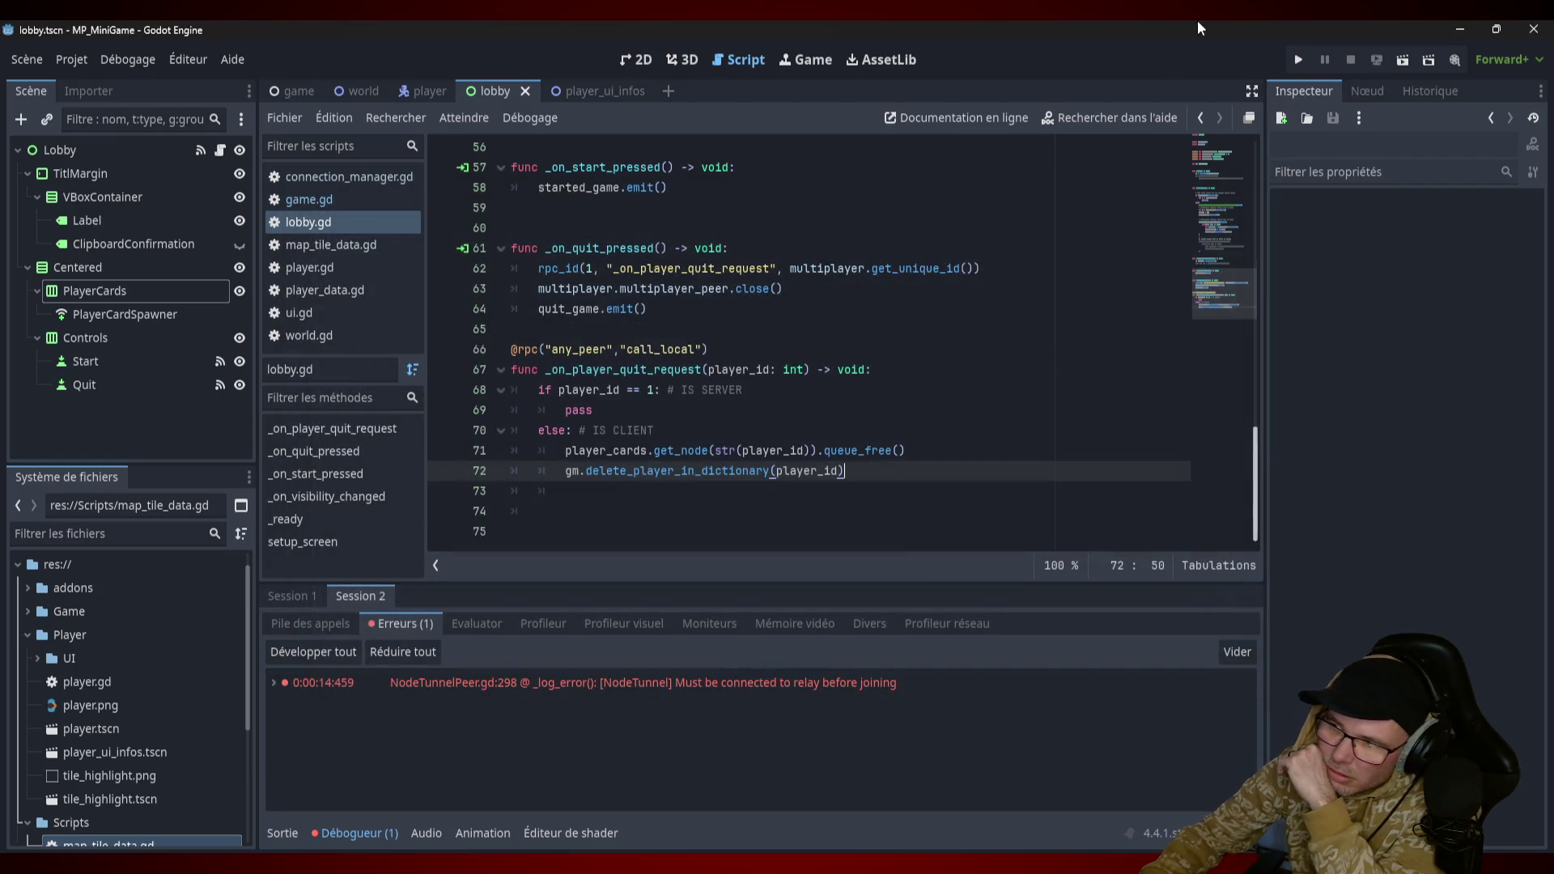
{"action": "left_click", "coordinate": [1301, 57]}
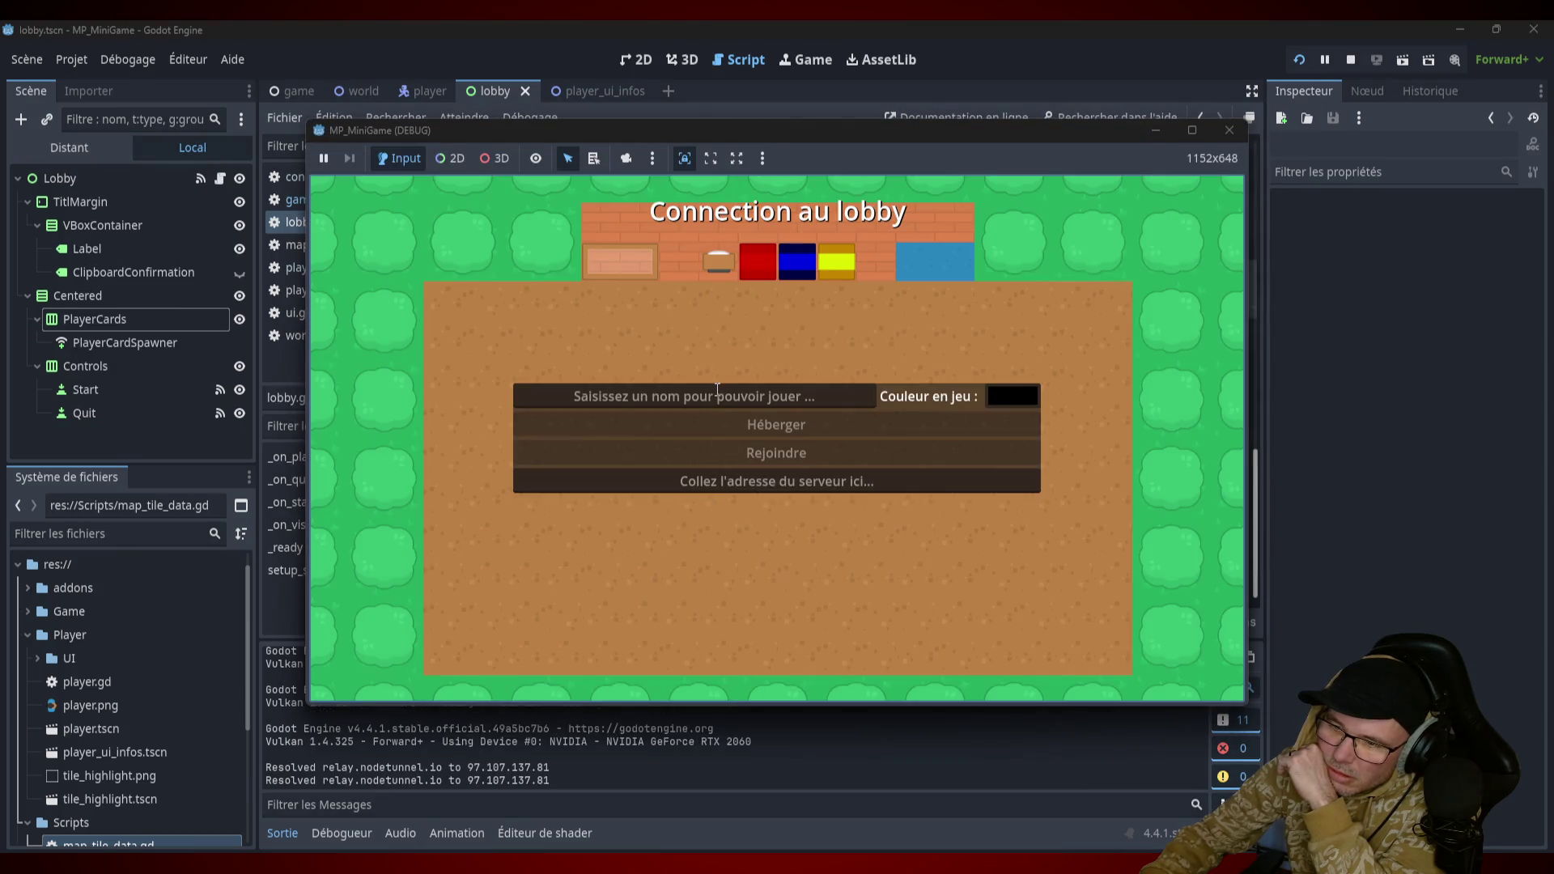
- Host a new lobby in the first game instance as player 'sdfsf'
{"action": "left_click", "coordinate": [722, 394]}
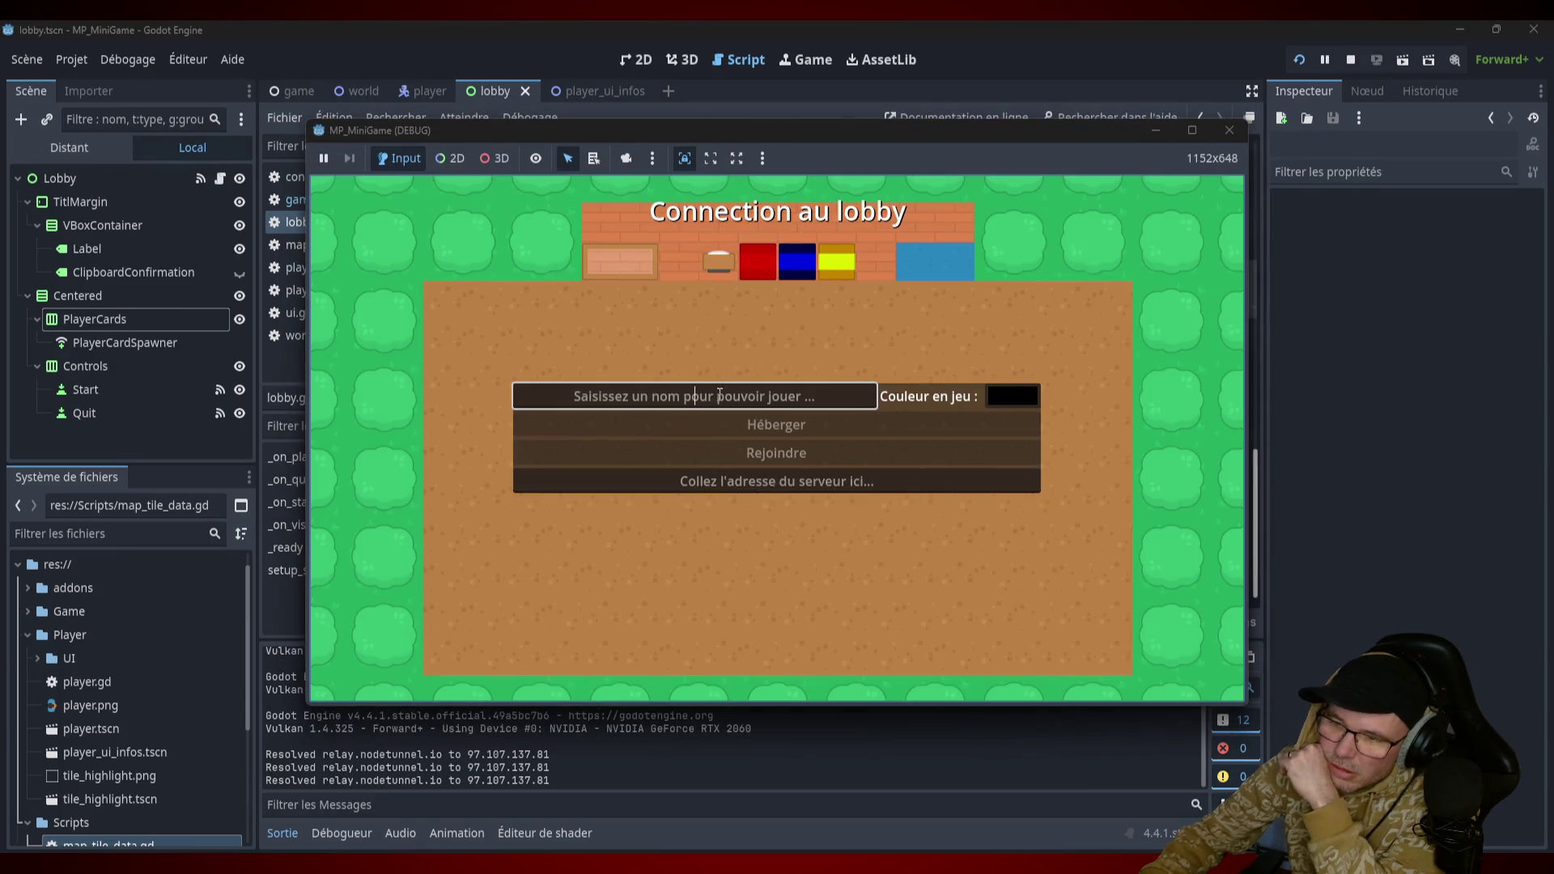
{"action": "type", "text": "sdfsf"}
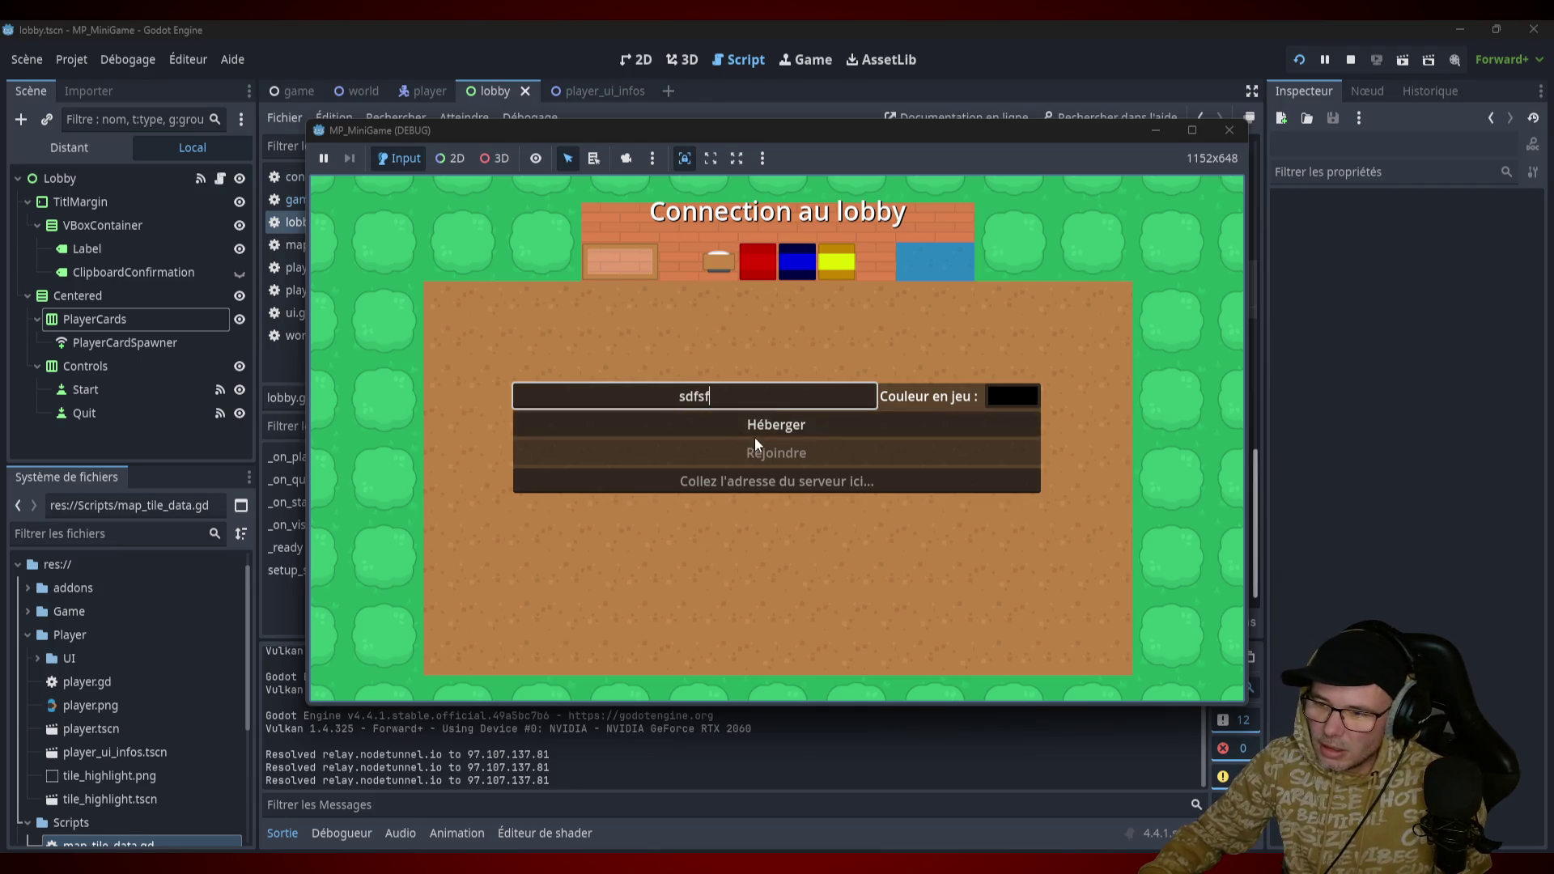
{"action": "left_click", "coordinate": [768, 426]}
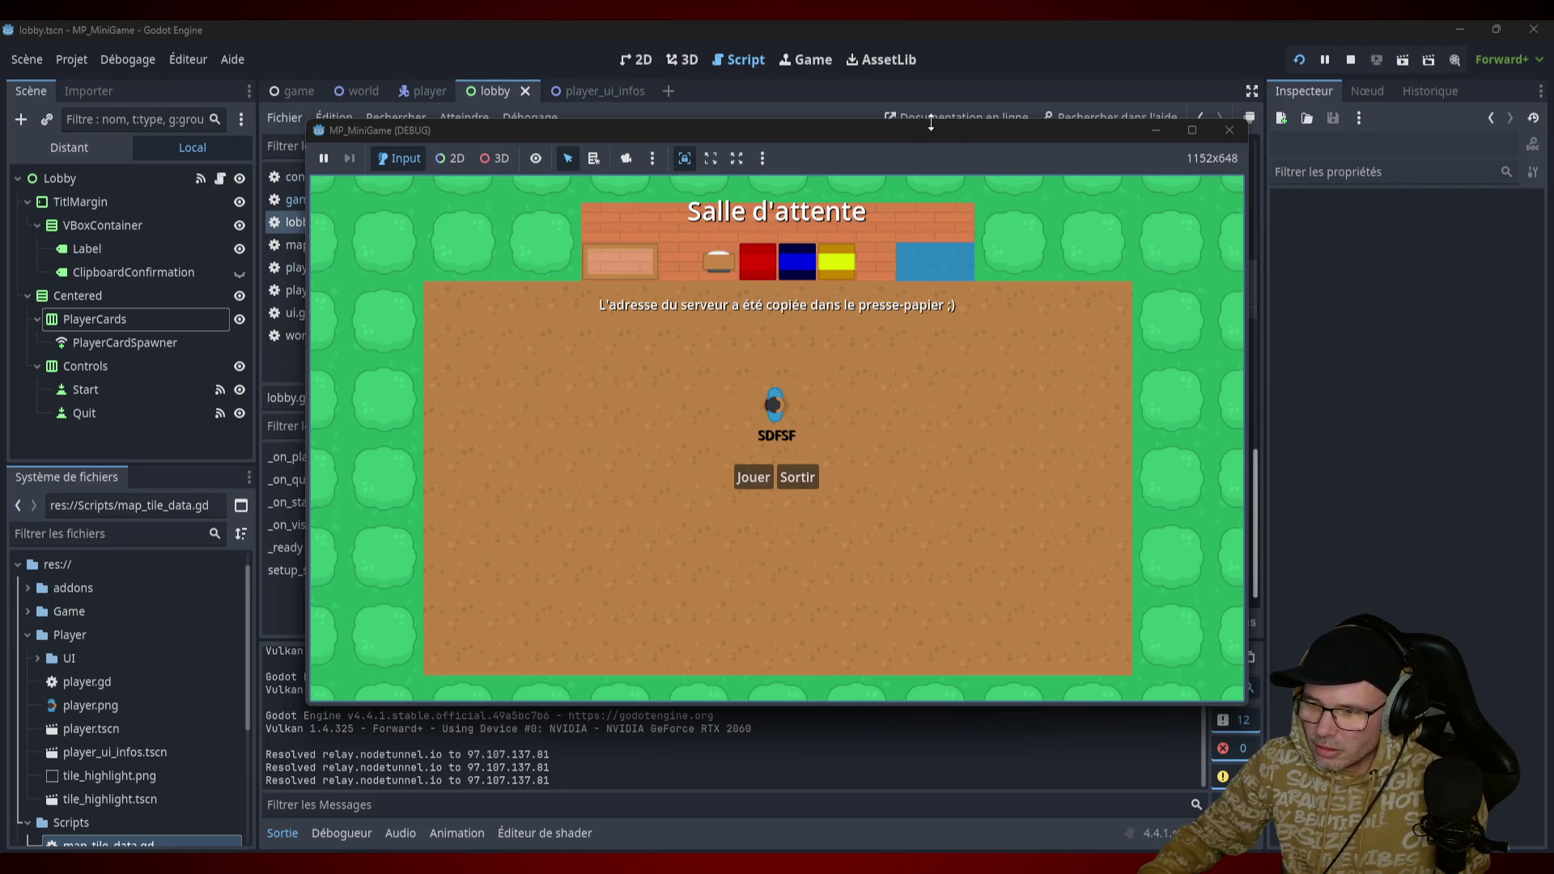
- Join the lobby from the second instance as 'sffghdfg' in red, using the pasted server address
{"action": "left_click_drag", "start_coordinate": [674, 129], "coordinate": [0, 176]}
{"action": "left_click", "coordinate": [1012, 396]}
{"action": "left_click", "coordinate": [1097, 243]}
{"action": "left_click", "coordinate": [813, 392]}
{"action": "type", "text": "sffghdfg"}
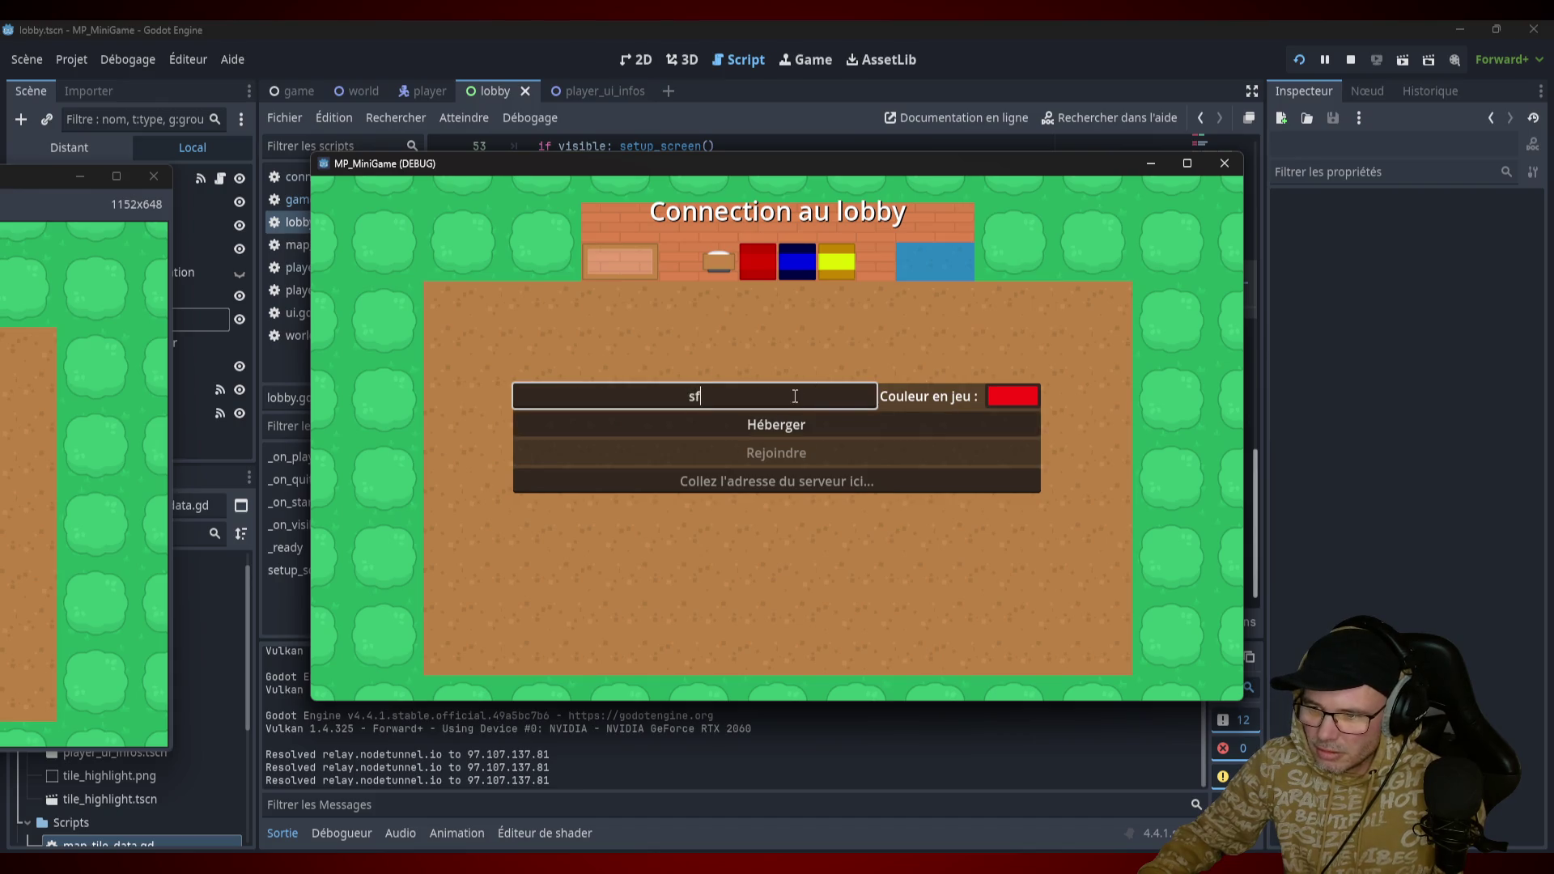
{"action": "left_click", "coordinate": [760, 474]}
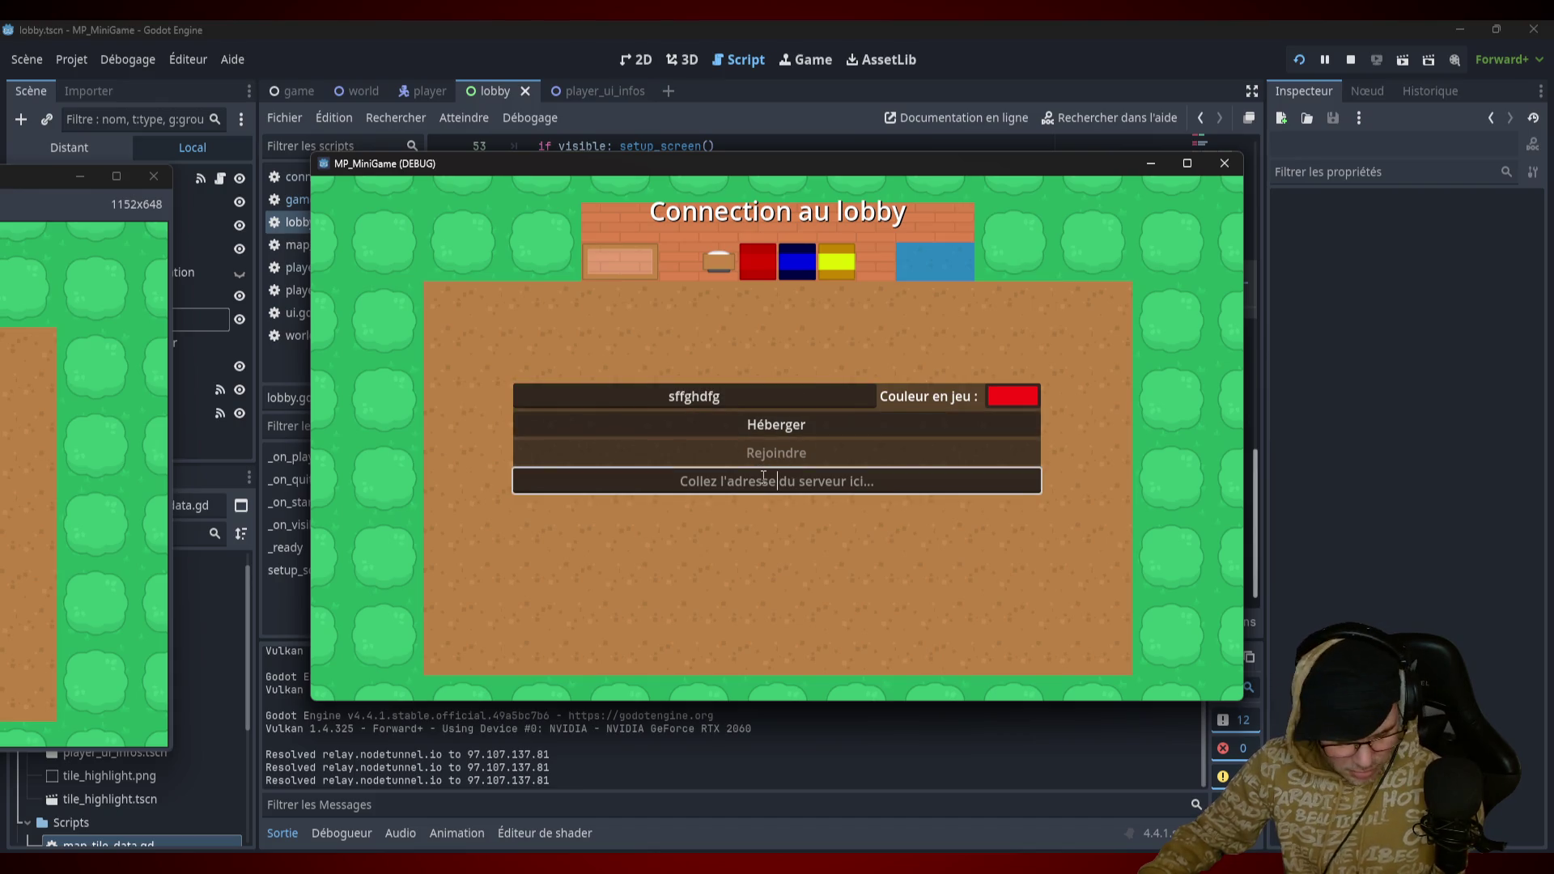
{"action": "key", "text": "ctrl+v"}
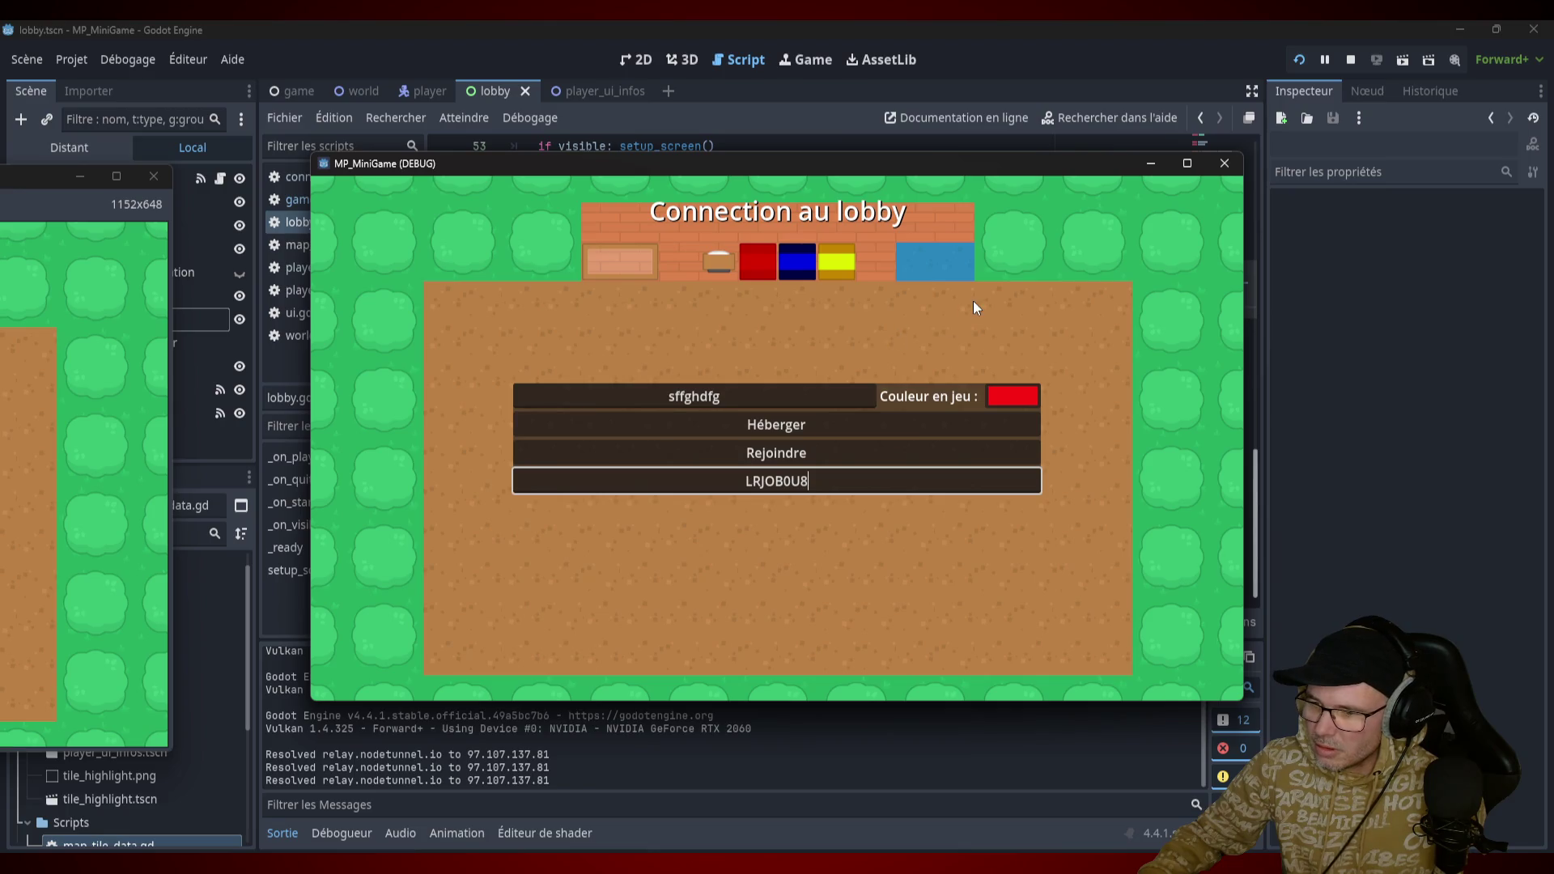
{"action": "left_click", "coordinate": [823, 457]}
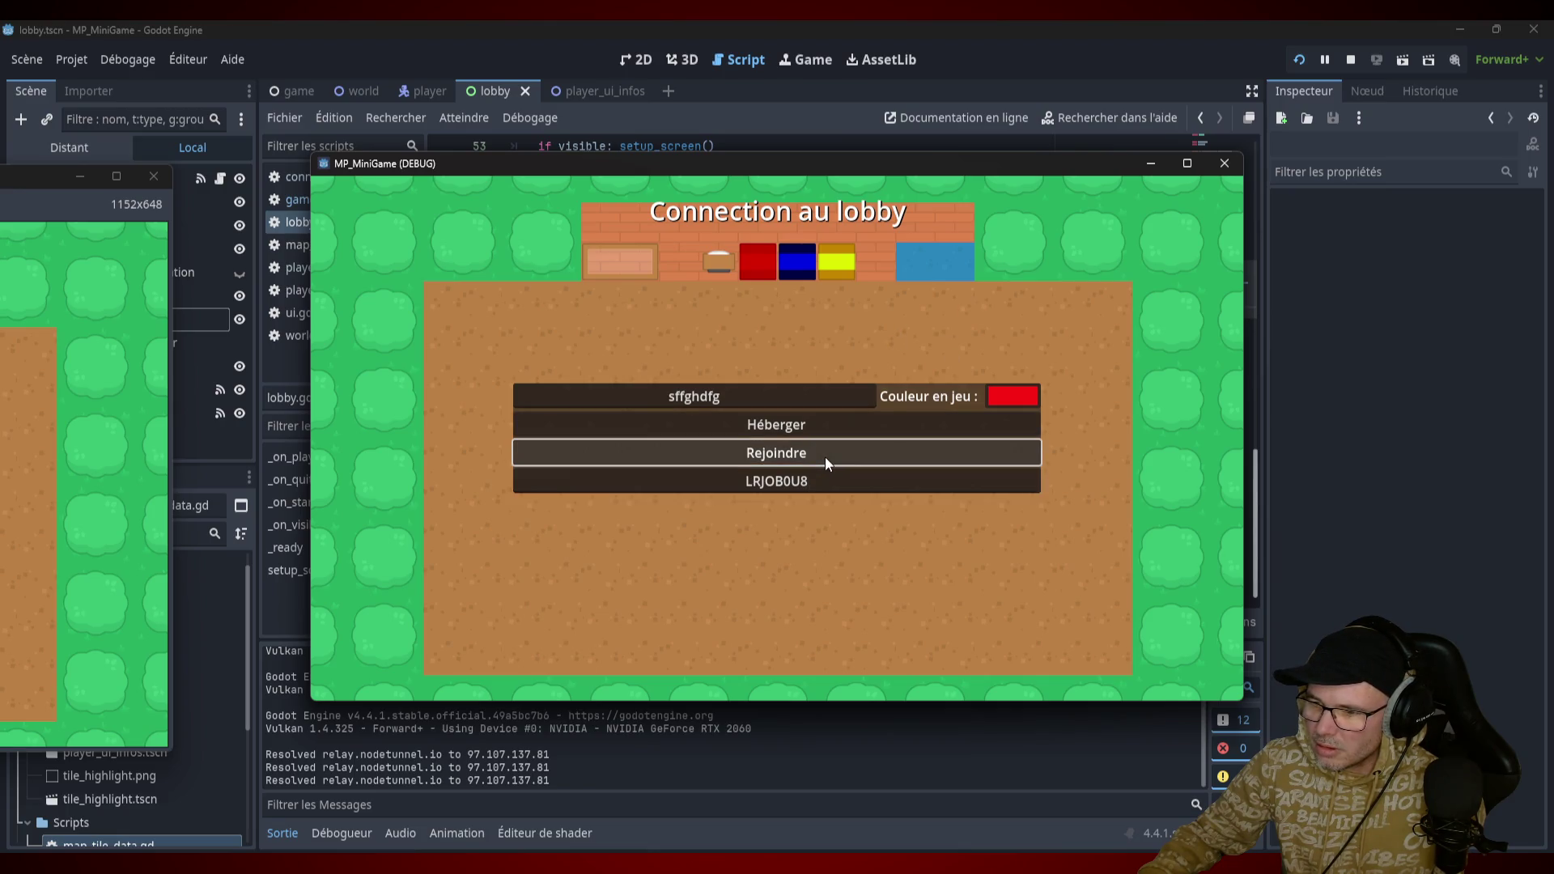
- Join from the third instance in blue with a player name and the pasted server address
{"action": "left_click_drag", "start_coordinate": [862, 159], "coordinate": [749, 304]}
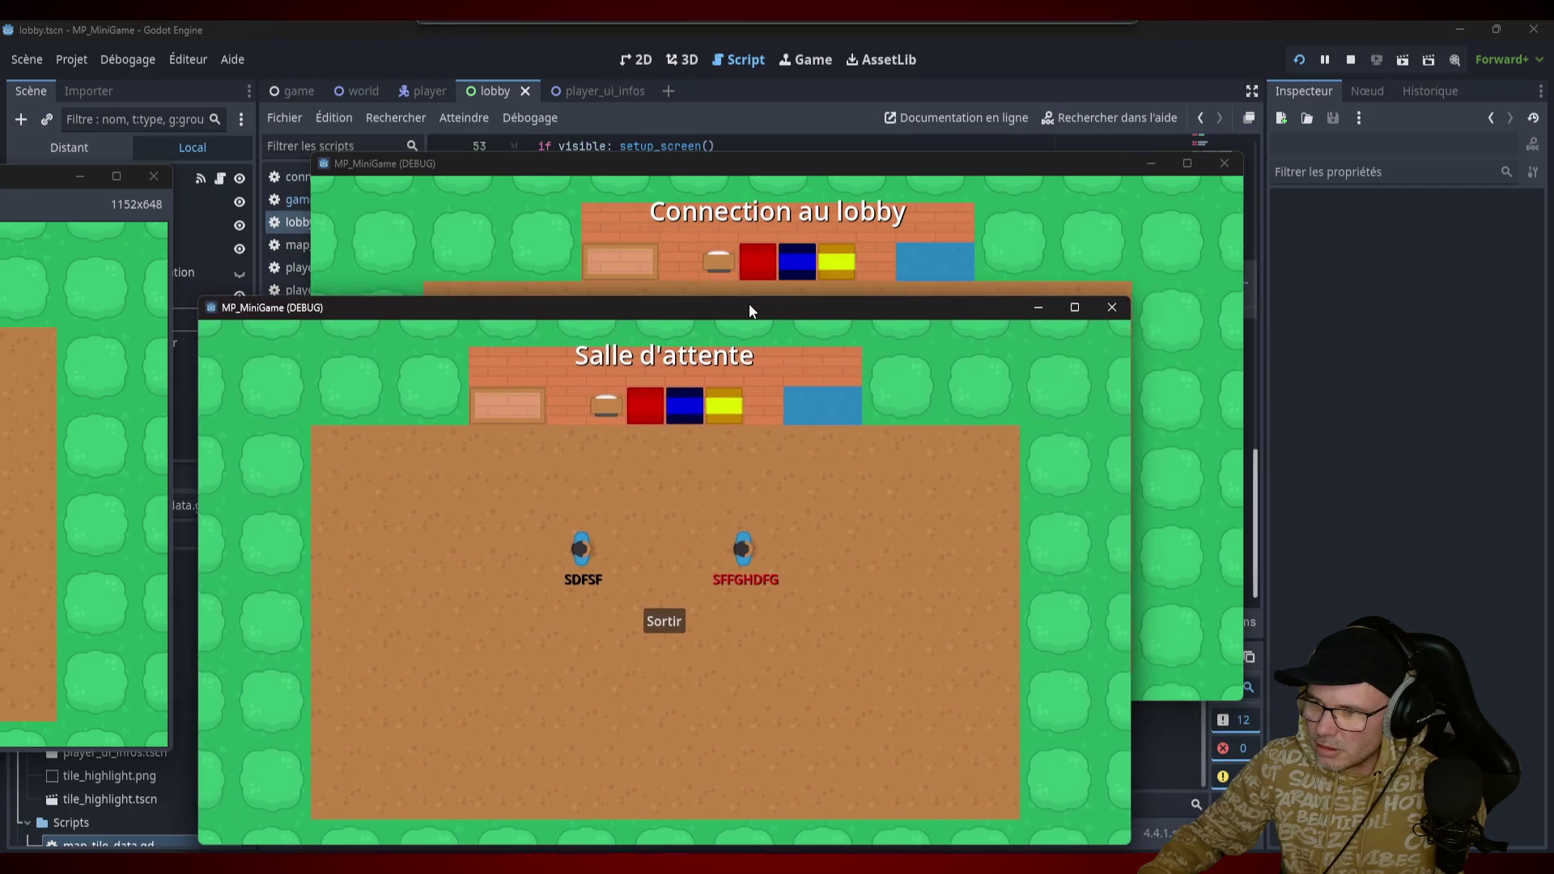
{"action": "left_click", "coordinate": [878, 159]}
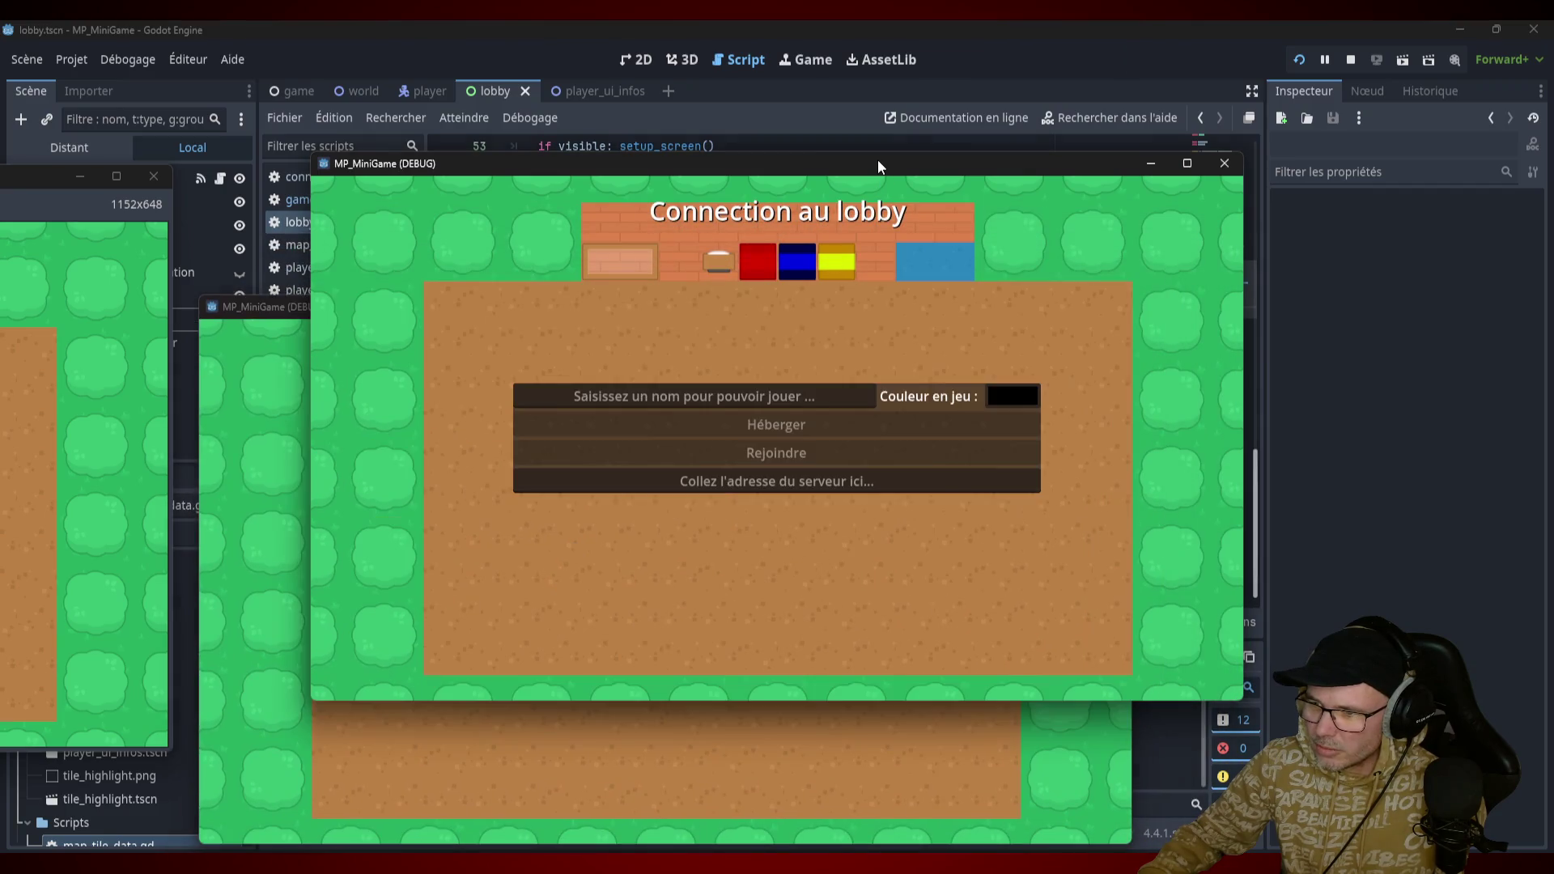
{"action": "left_click", "coordinate": [1012, 388]}
{"action": "mouse_move", "coordinate": [1020, 386]}
{"action": "left_mouse_down"}
{"action": "mouse_move", "coordinate": [1086, 327]}
{"action": "mouse_move", "coordinate": [1082, 275]}
{"action": "left_mouse_up"}
{"action": "left_click_drag", "start_coordinate": [1117, 405], "coordinate": [1121, 353]}
{"action": "left_click", "coordinate": [799, 400]}
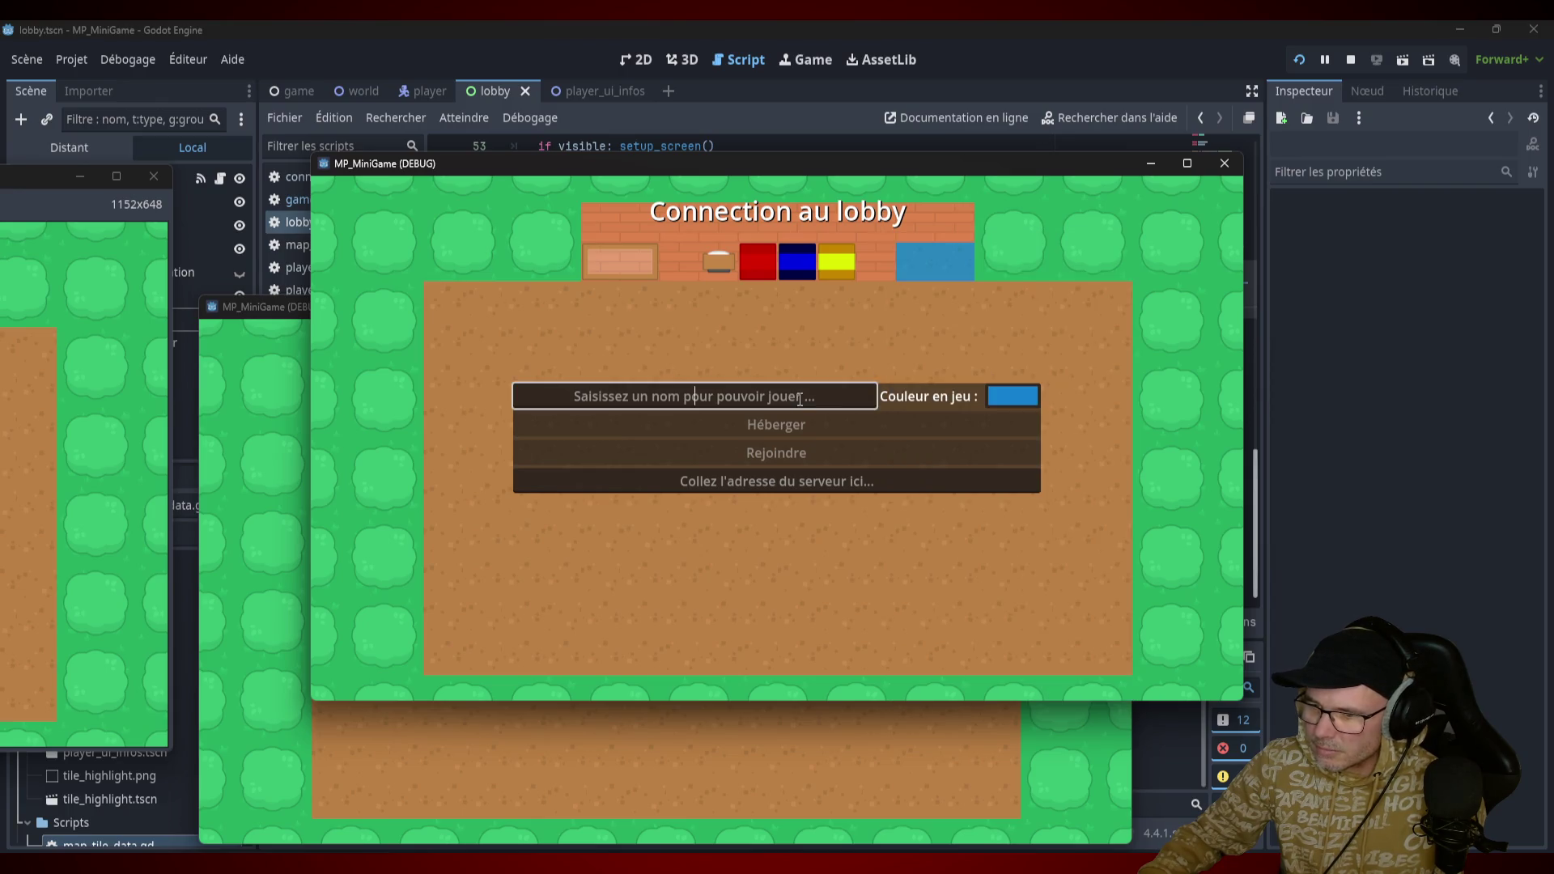
{"action": "type", "text": "LRJOB0U8"}
{"action": "left_click", "coordinate": [779, 489]}
{"action": "key", "text": "ctrl+v"}
{"action": "left_click", "coordinate": [818, 455]}
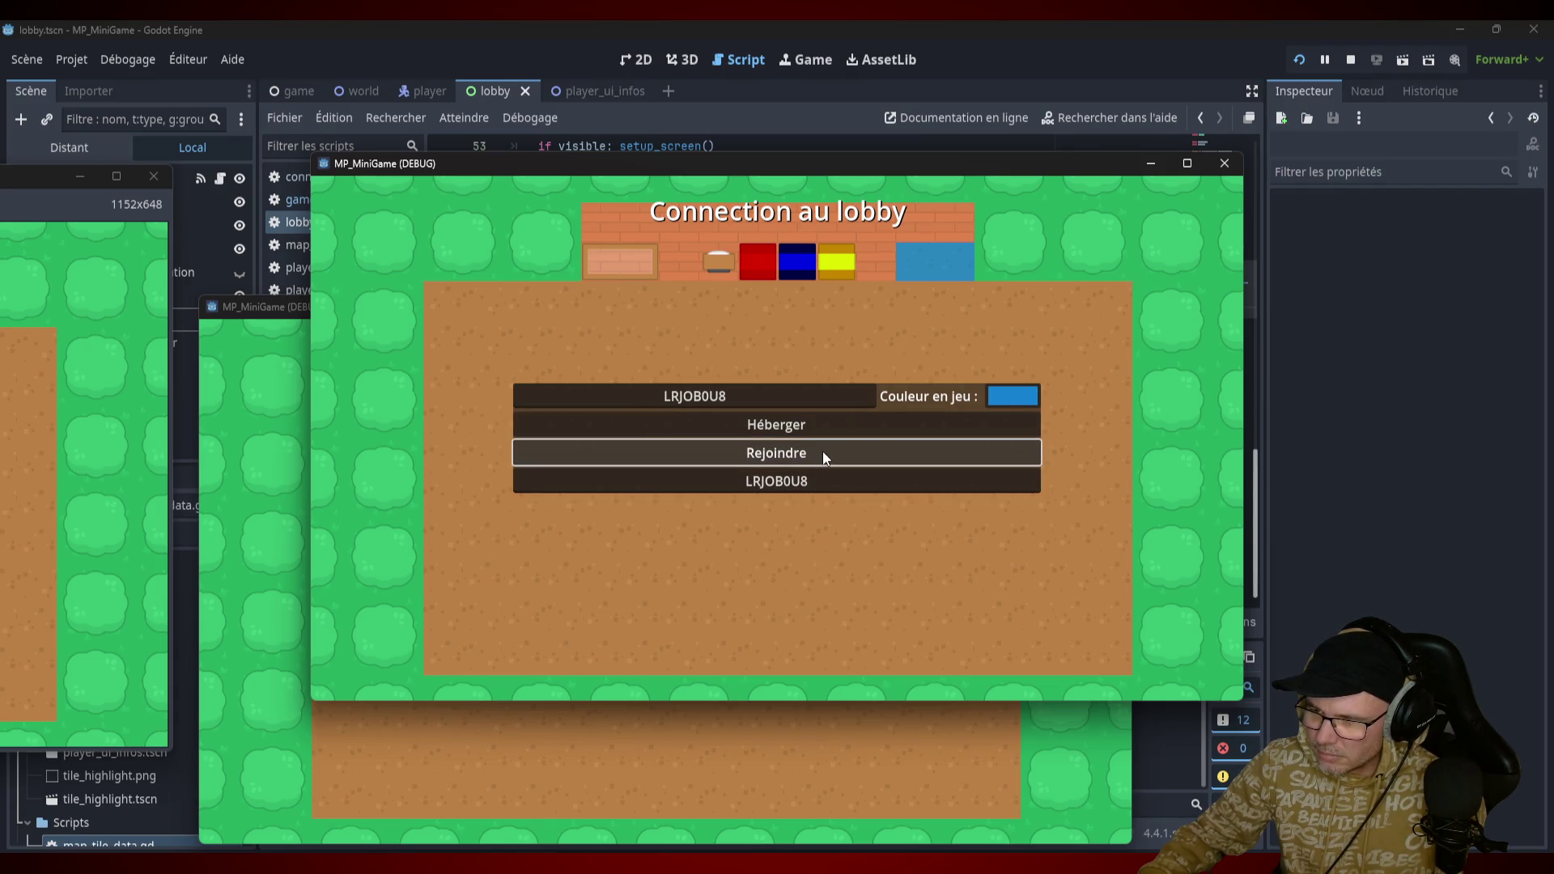
{"action": "left_click_drag", "start_coordinate": [49, 176], "coordinate": [668, 59]}
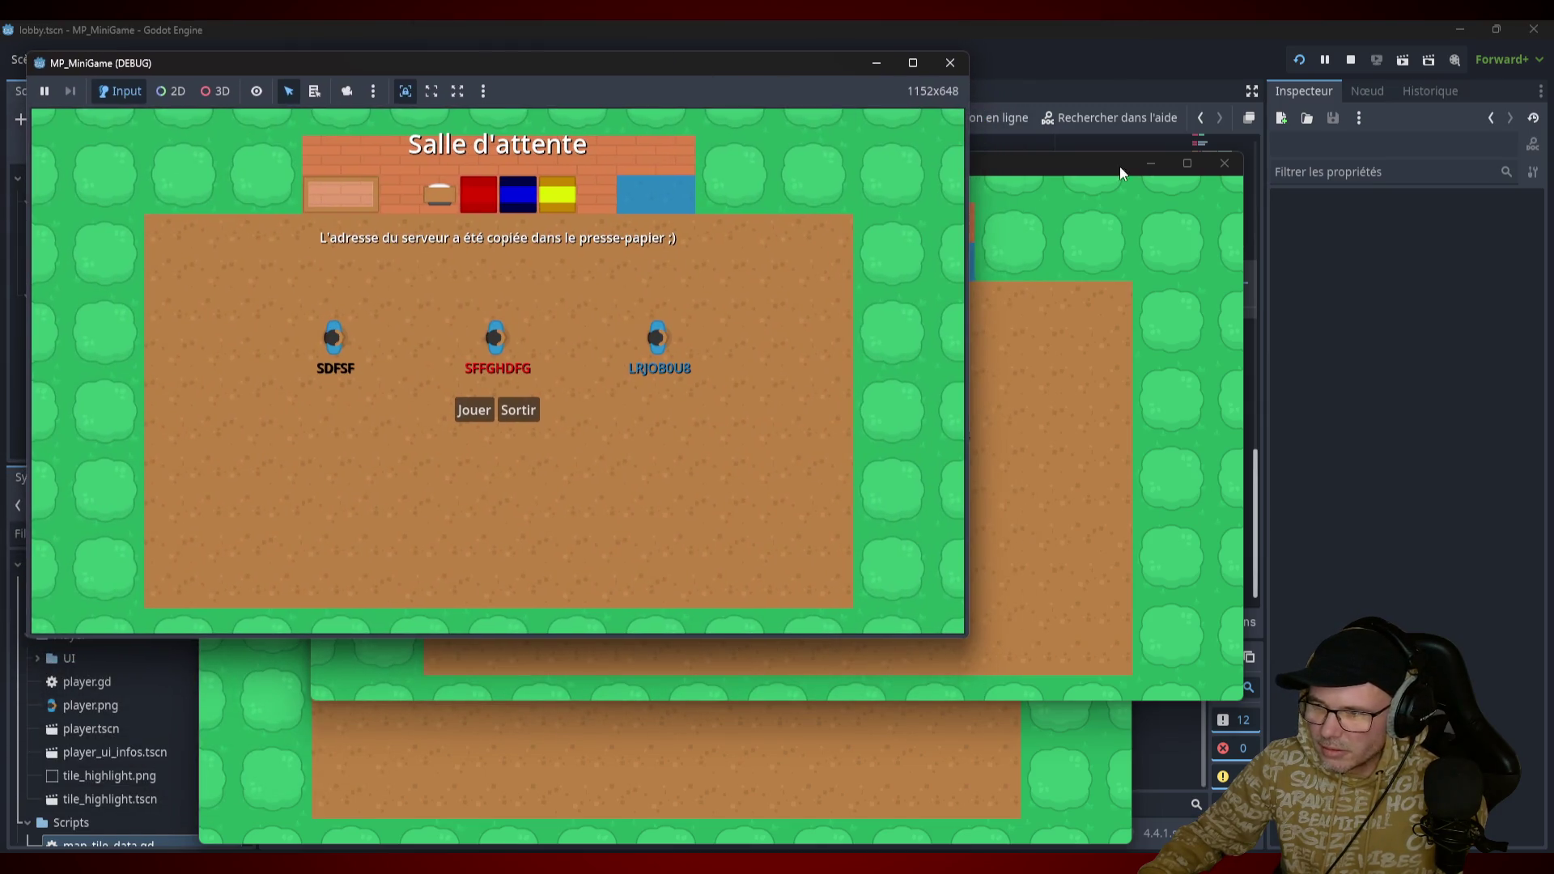
- Make both client windows leave the waiting room with Sortir
{"action": "mouse_move", "coordinate": [1120, 166]}
{"action": "left_mouse_down"}
{"action": "mouse_move", "coordinate": [1304, 161]}
{"action": "mouse_move", "coordinate": [1441, 126]}
{"action": "left_mouse_up"}
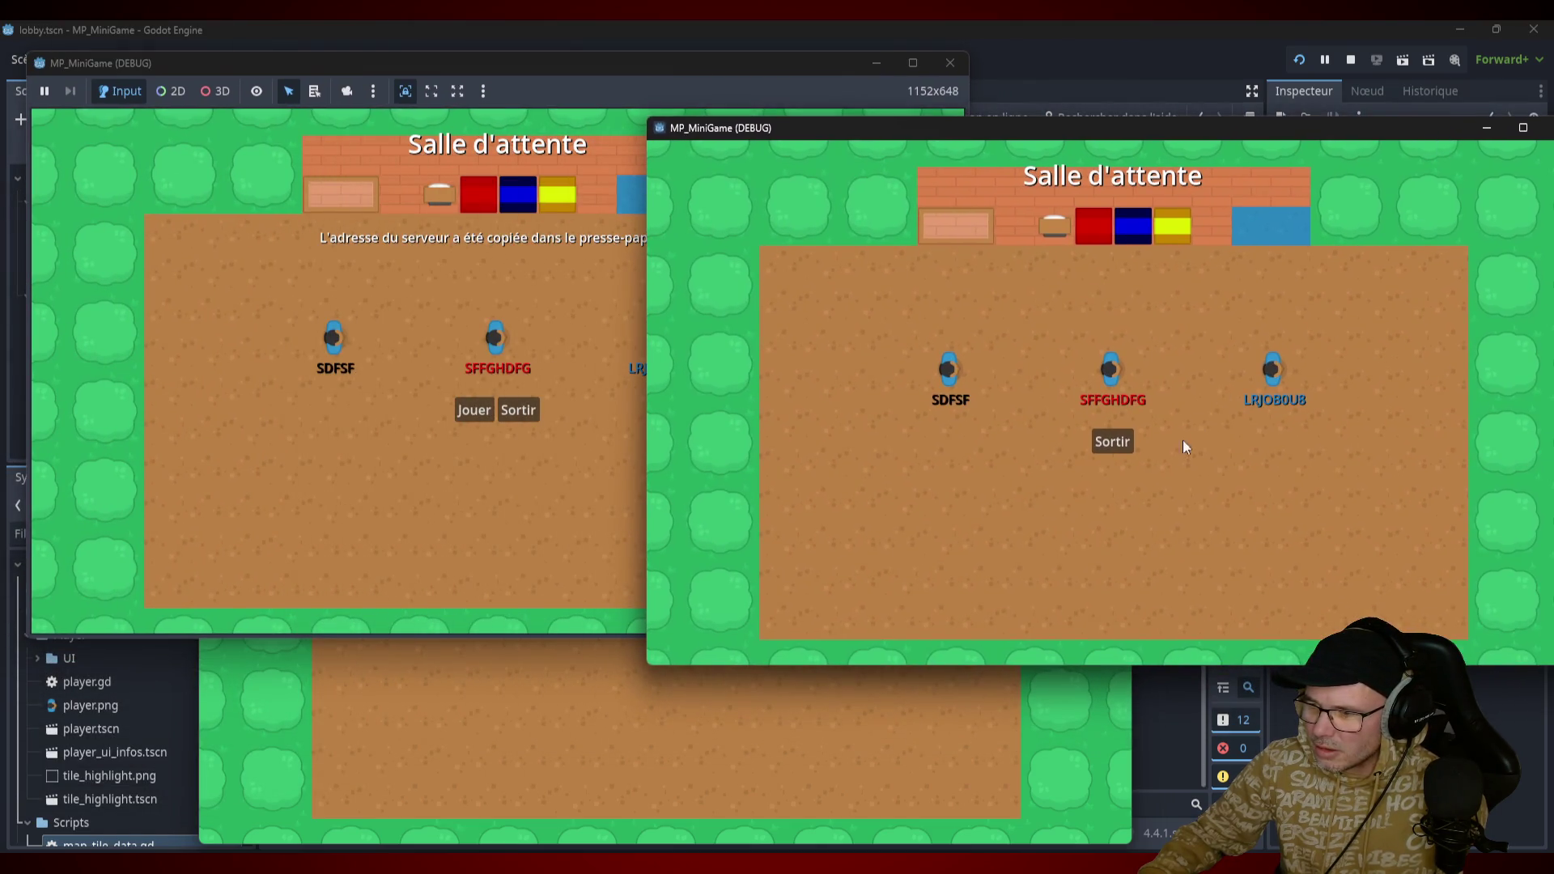
{"action": "left_click", "coordinate": [1115, 442]}
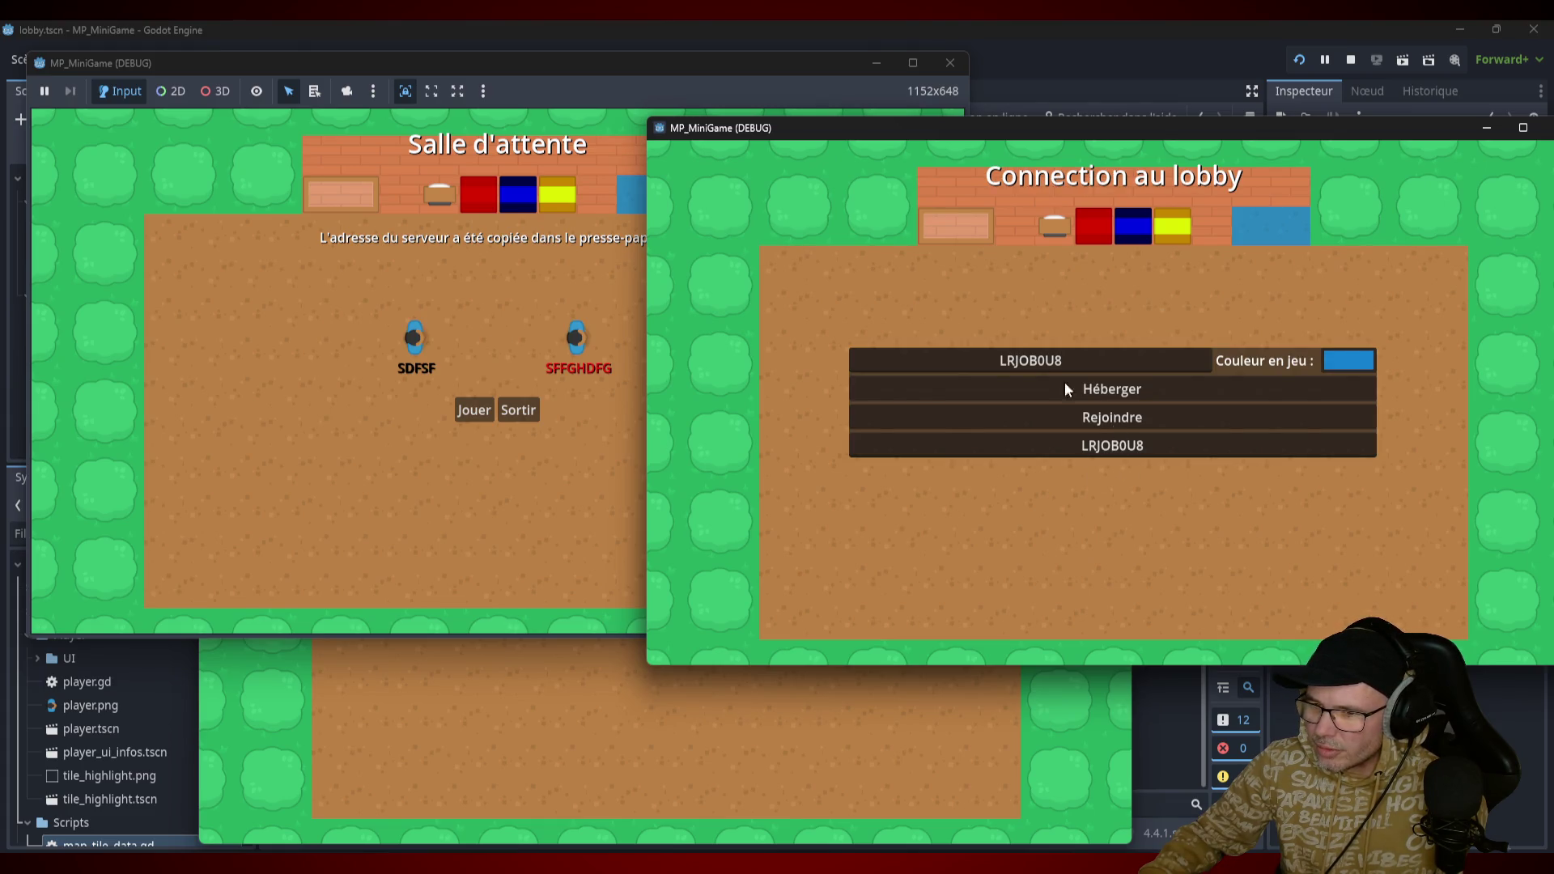
{"action": "left_click", "coordinate": [717, 61]}
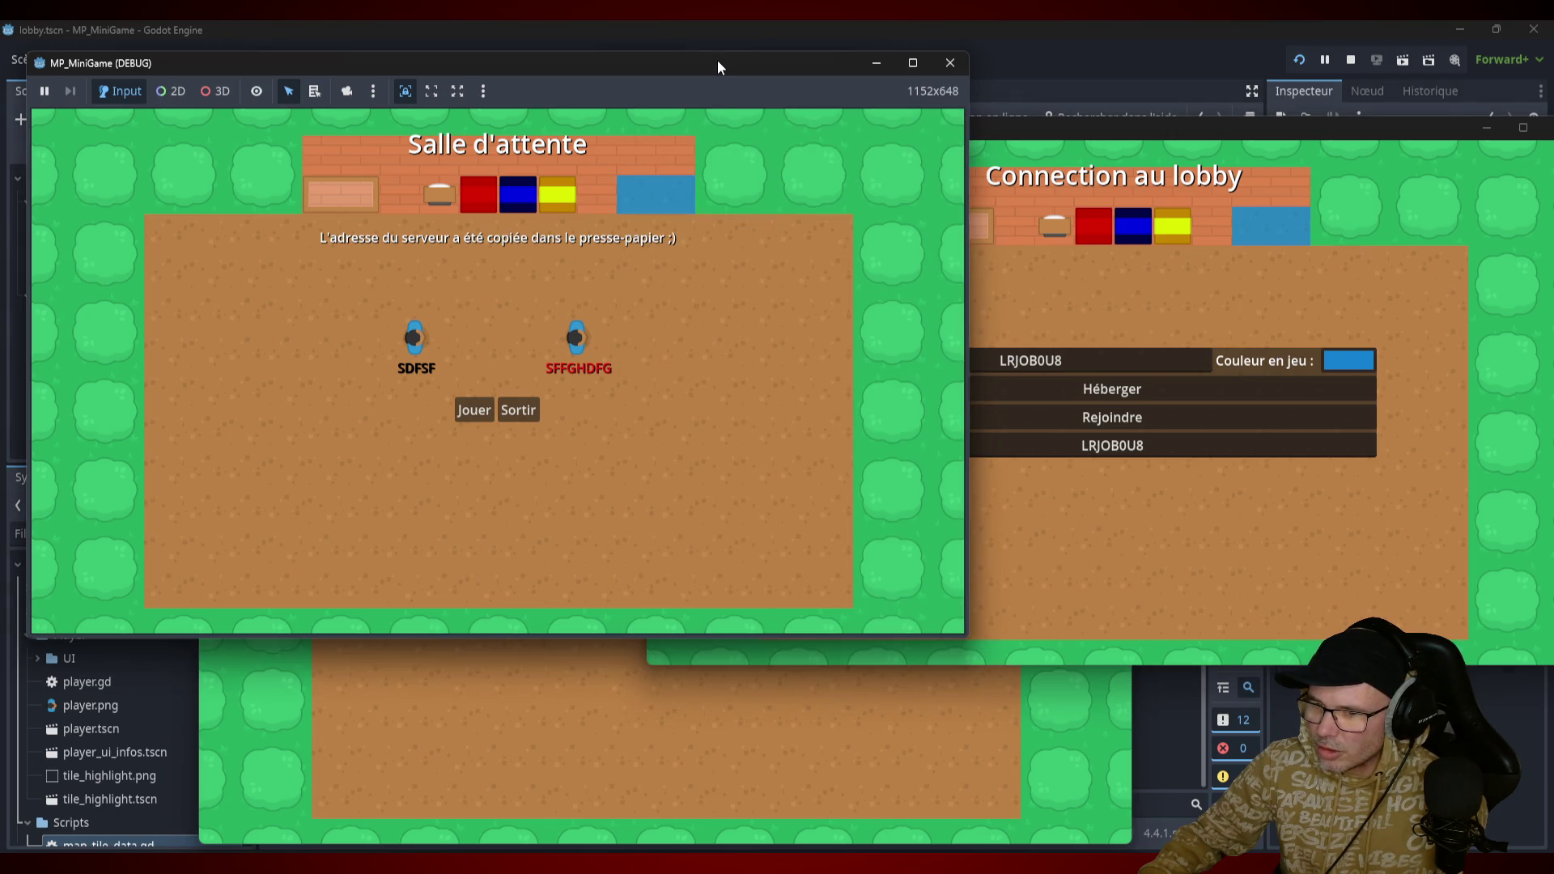
{"action": "left_click", "coordinate": [264, 751]}
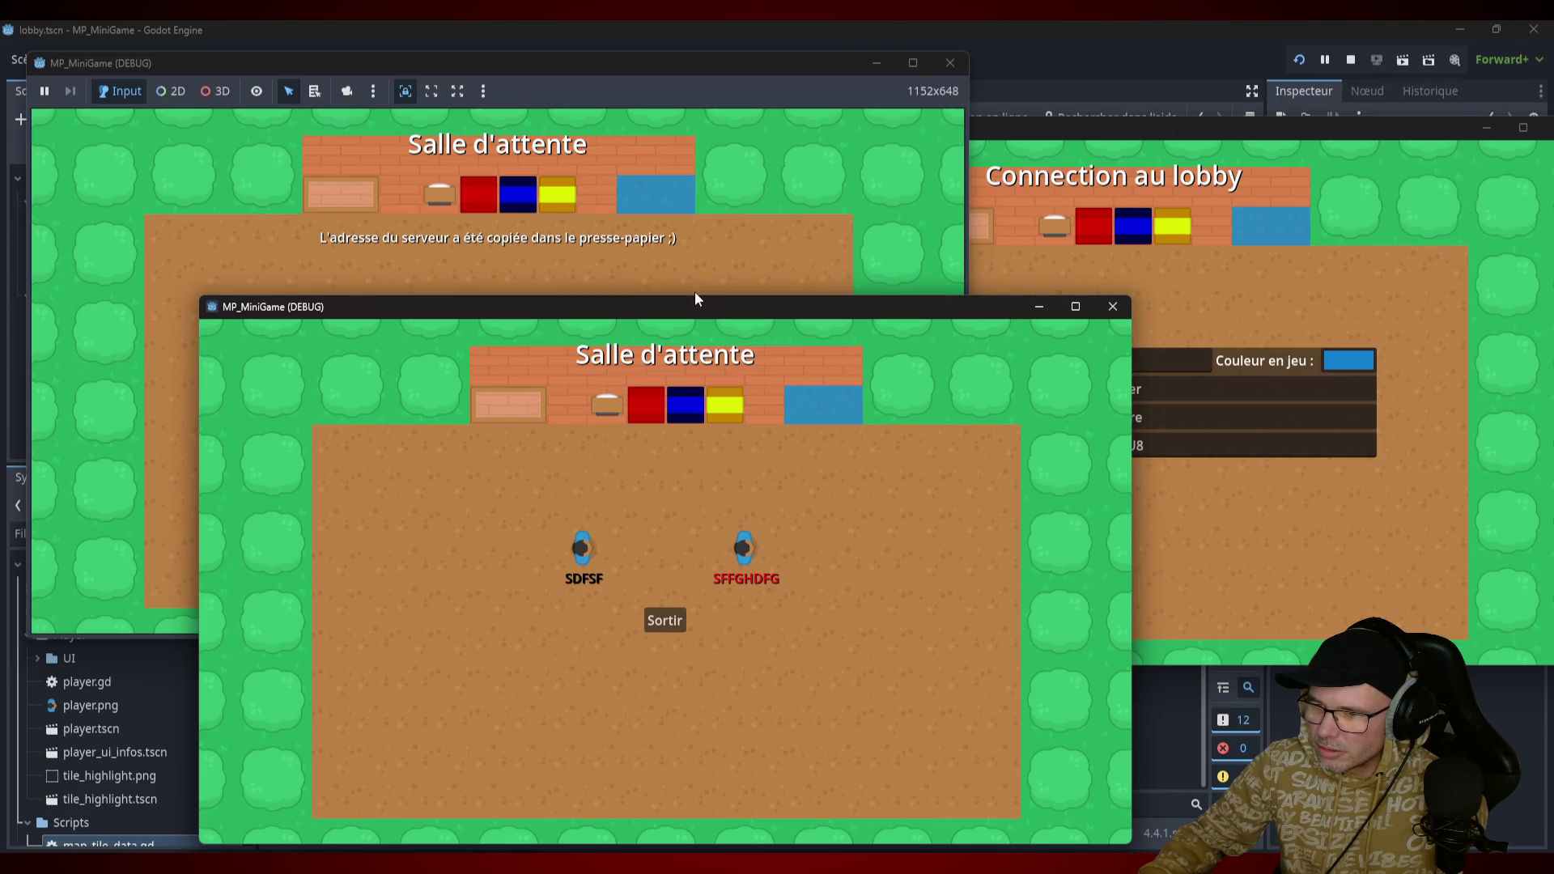
{"action": "mouse_move", "coordinate": [685, 302]}
{"action": "left_mouse_down"}
{"action": "mouse_move", "coordinate": [916, 275]}
{"action": "mouse_move", "coordinate": [1100, 168]}
{"action": "mouse_move", "coordinate": [1135, 185]}
{"action": "mouse_move", "coordinate": [1087, 162]}
{"action": "left_mouse_up"}
{"action": "left_click", "coordinate": [1067, 483]}
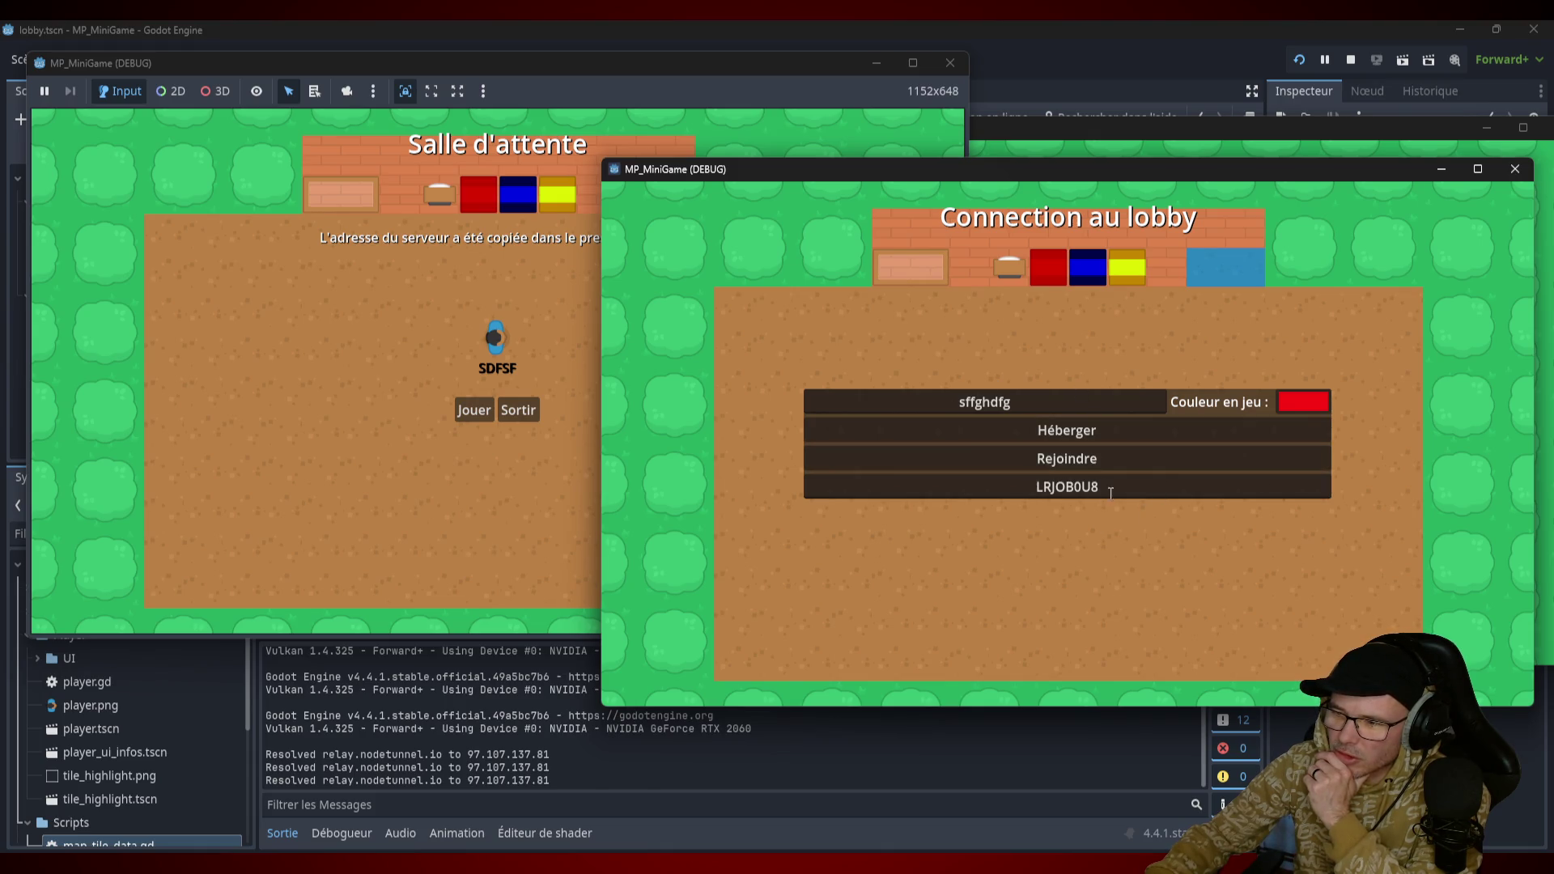
- Retry joining the lobby, then close the front and host game windows
{"action": "left_click", "coordinate": [1138, 457]}
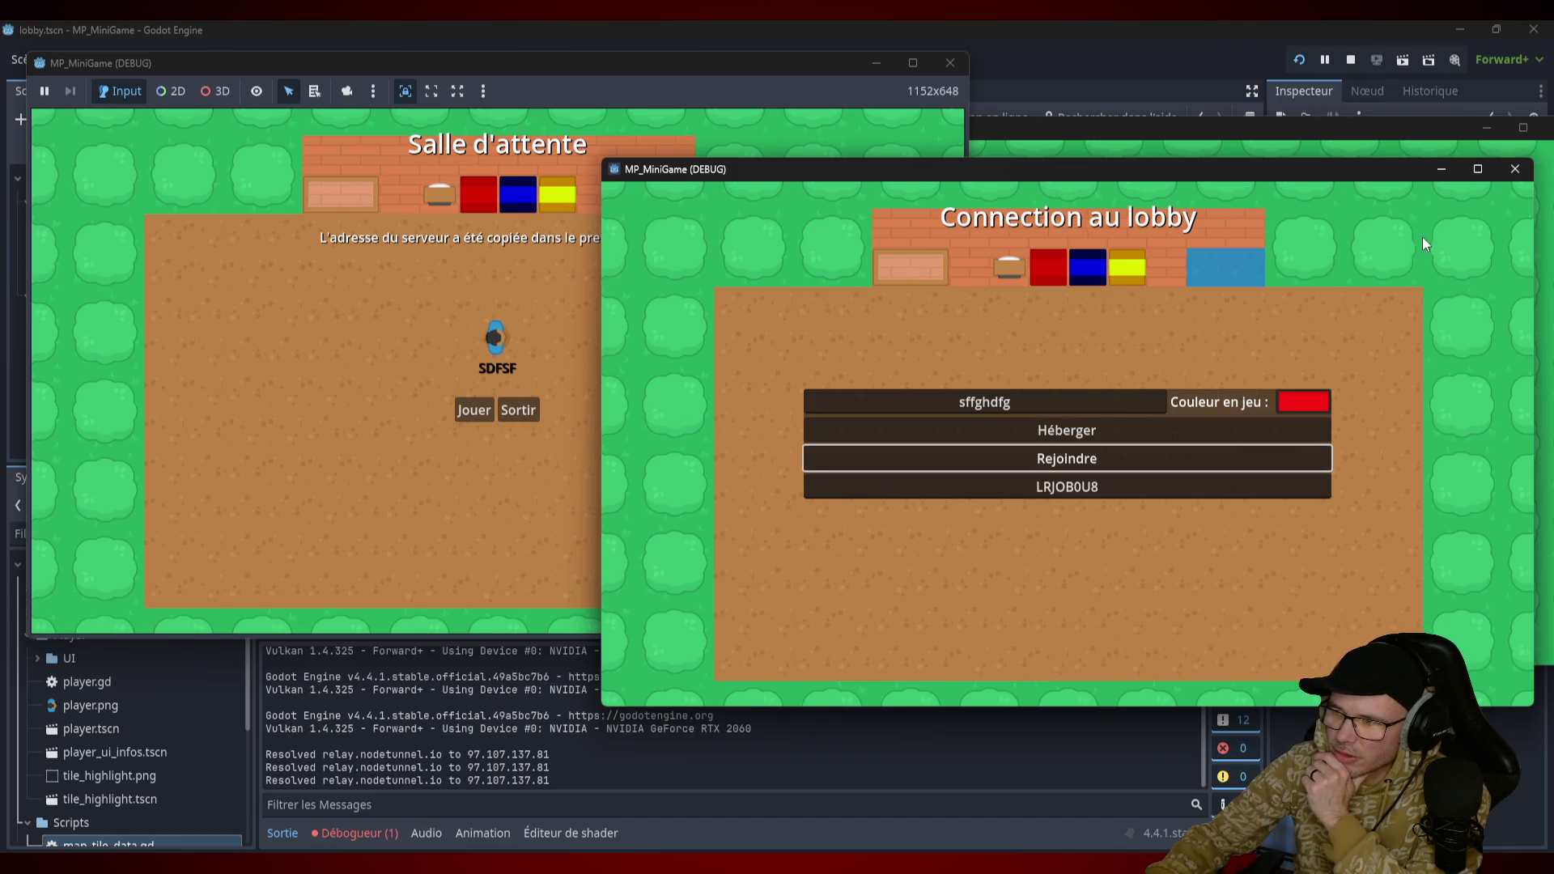
{"action": "left_click", "coordinate": [1516, 169]}
{"action": "left_click", "coordinate": [948, 62]}
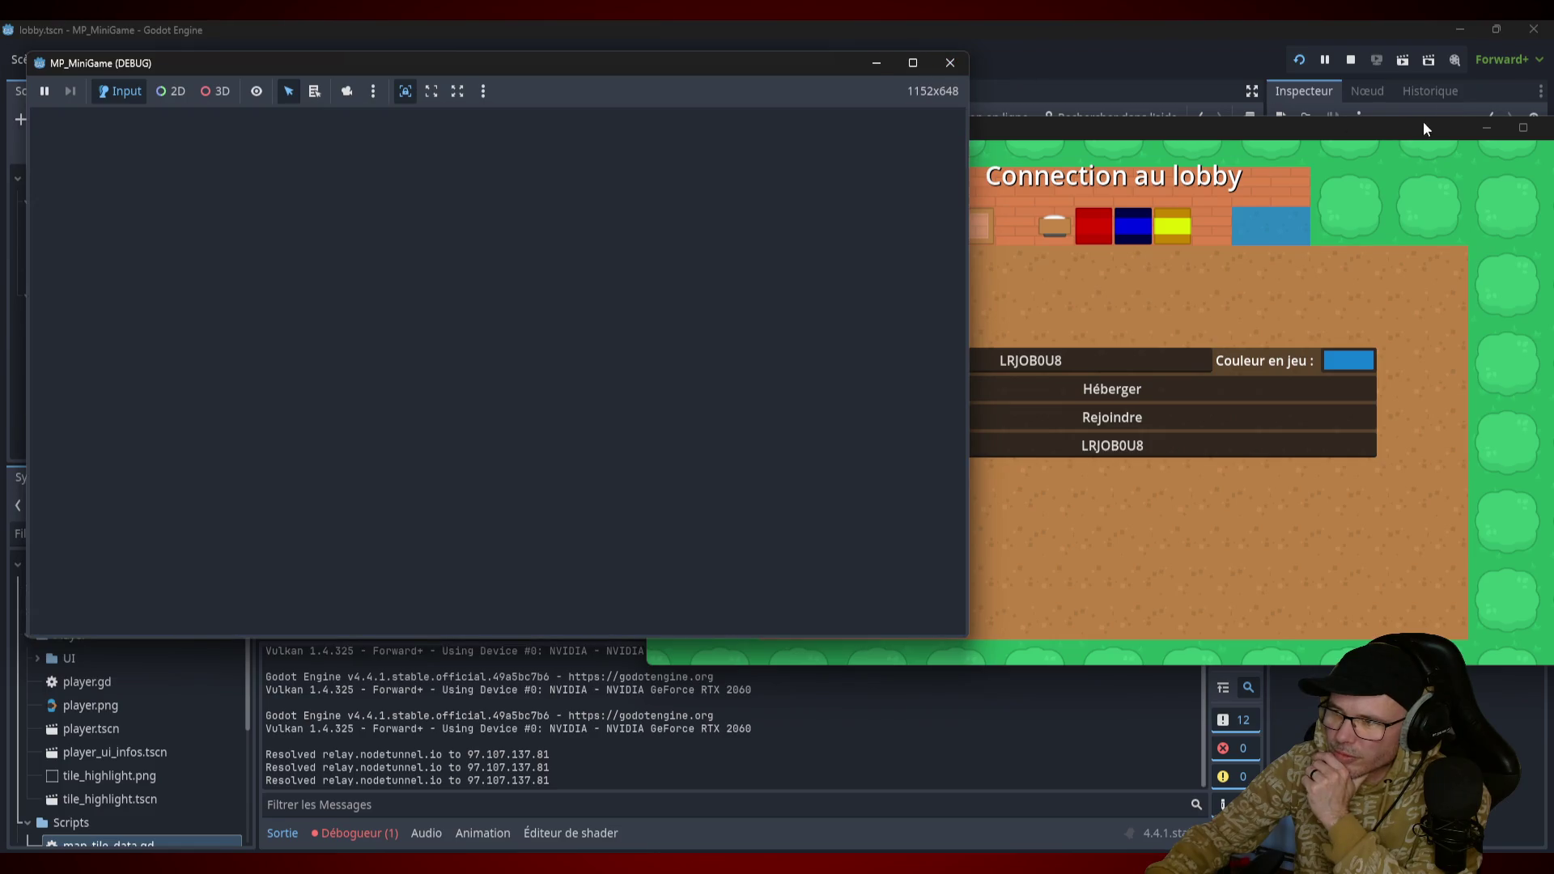
- Close the last game window, trace Session 3's relay error into NodeTunnelPeer.gd, and return to lobby.gd
{"action": "left_click_drag", "start_coordinate": [1442, 129], "coordinate": [893, 148]}
{"action": "left_click", "coordinate": [1334, 146]}
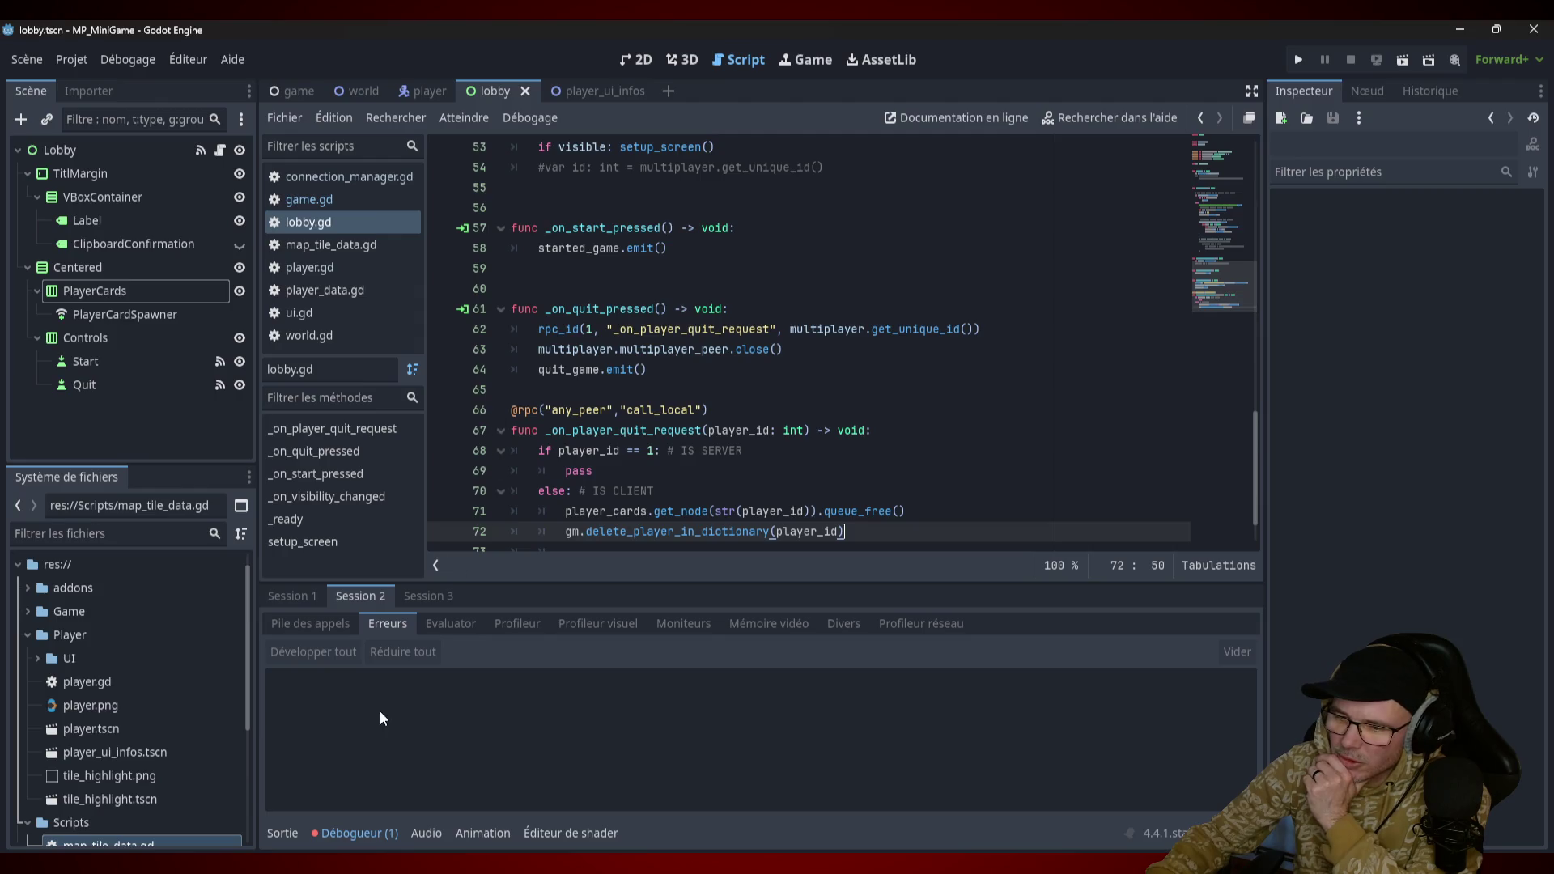
{"action": "left_click", "coordinate": [455, 595]}
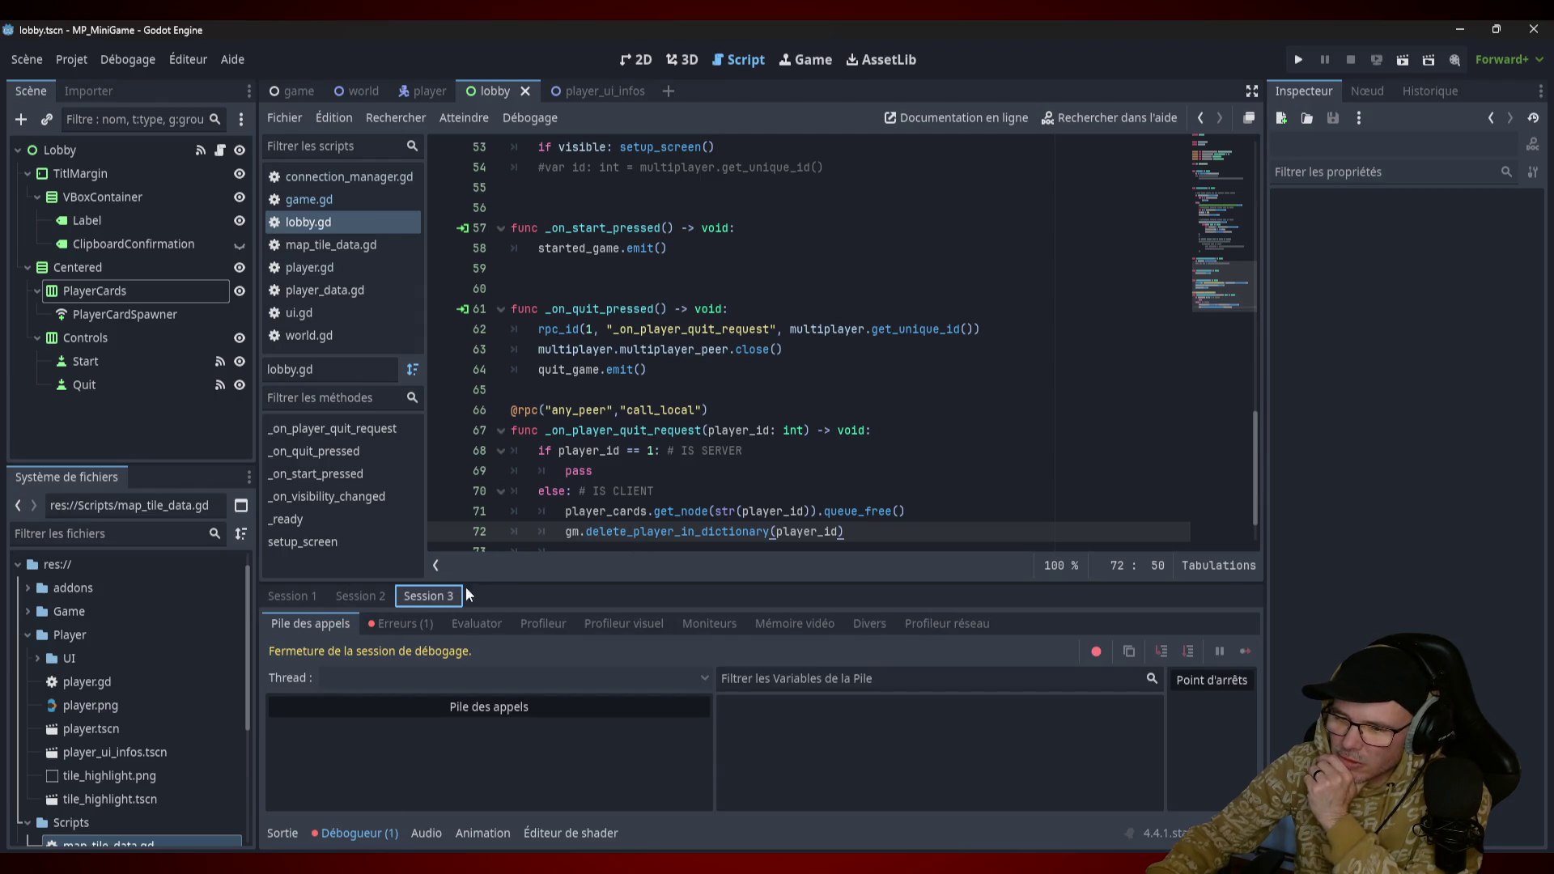
{"action": "left_click", "coordinate": [401, 624]}
{"action": "double_click", "coordinate": [491, 683]}
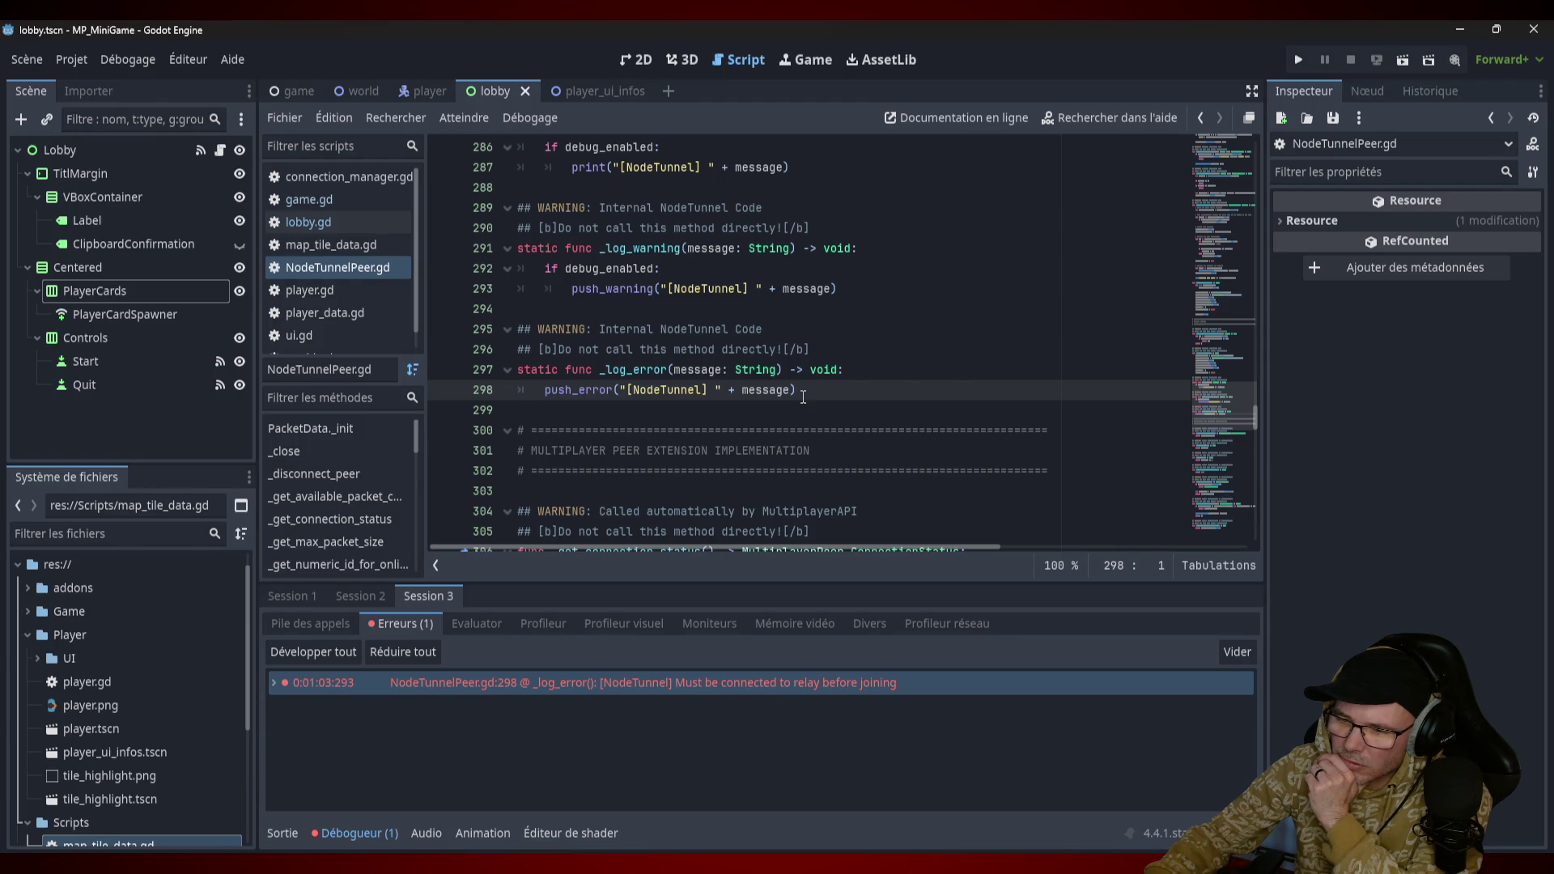
{"action": "scroll", "coordinate": [803, 397], "scroll_direction": "down", "scroll_amount": 1}
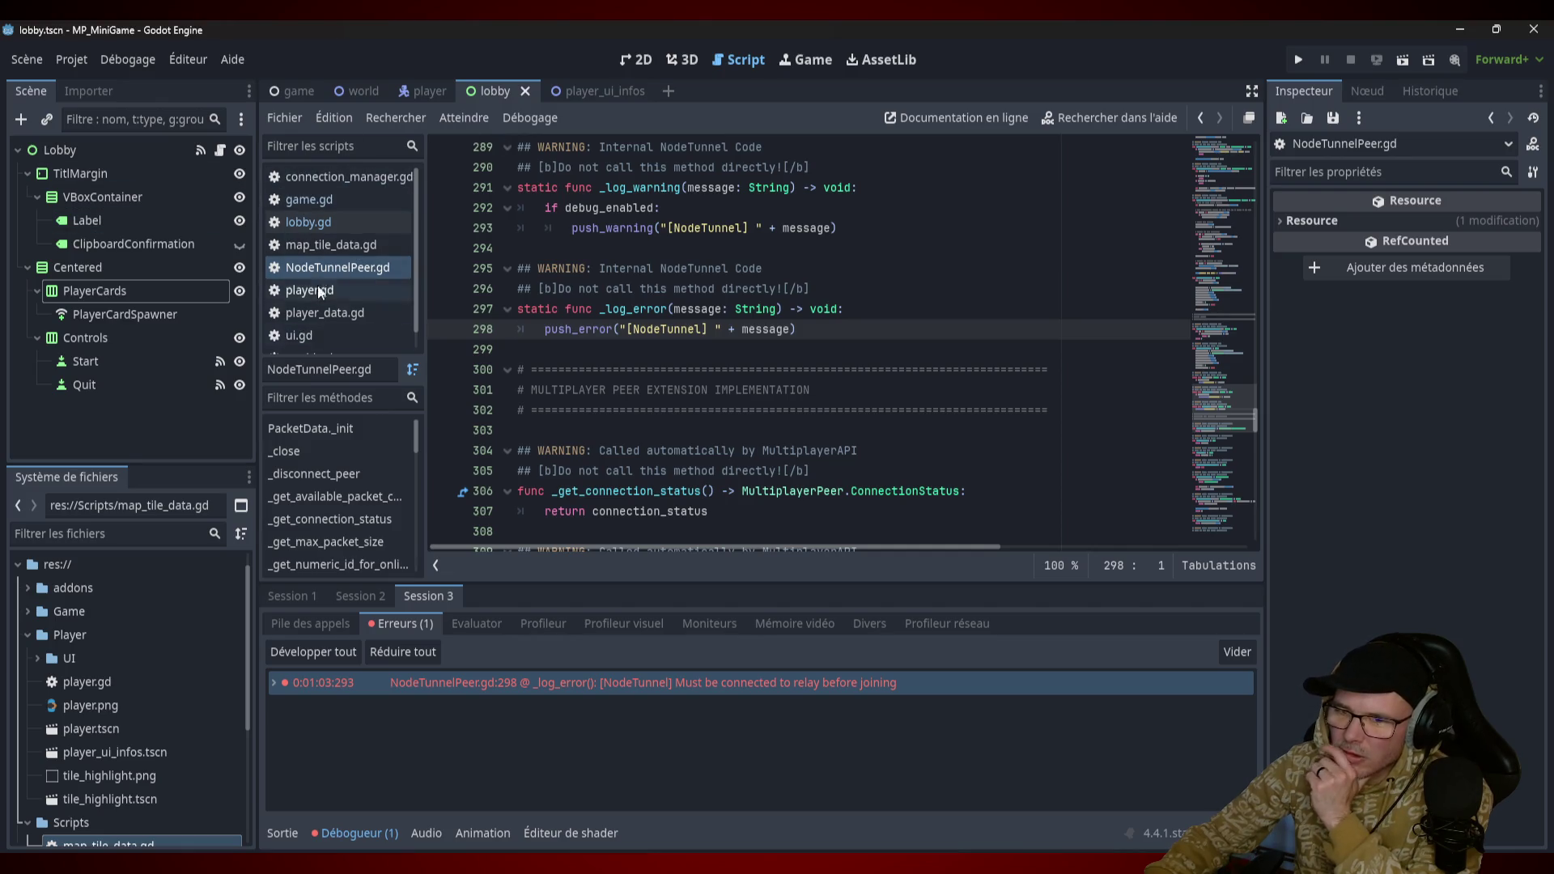
{"action": "left_click", "coordinate": [314, 228]}
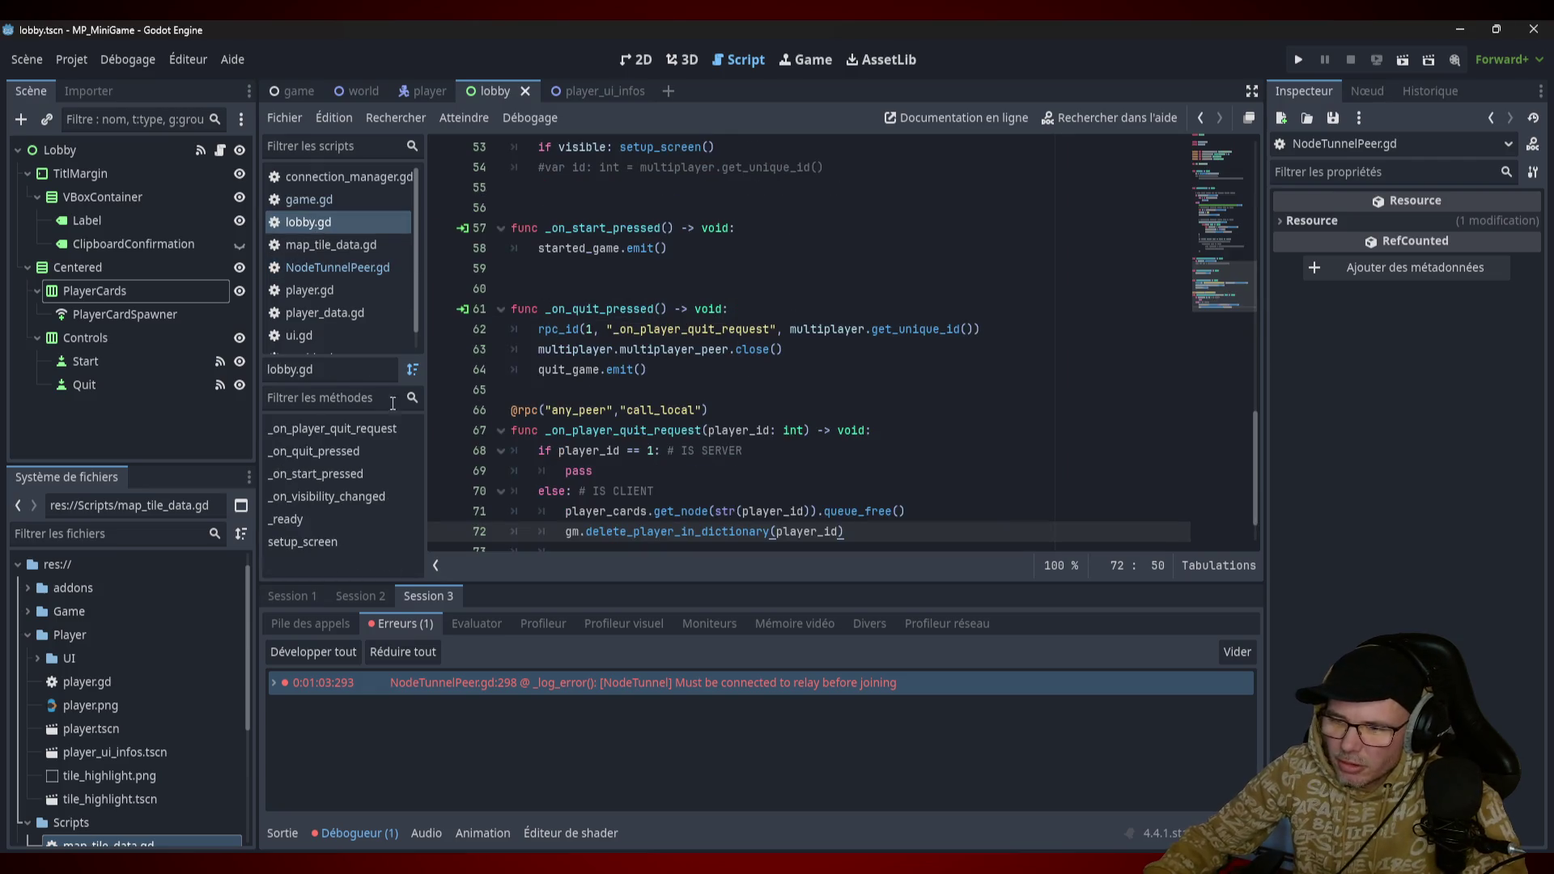
- Clear the Erreurs list, switch to Session 1, and open connection_manager.gd
{"action": "left_click", "coordinate": [1237, 650]}
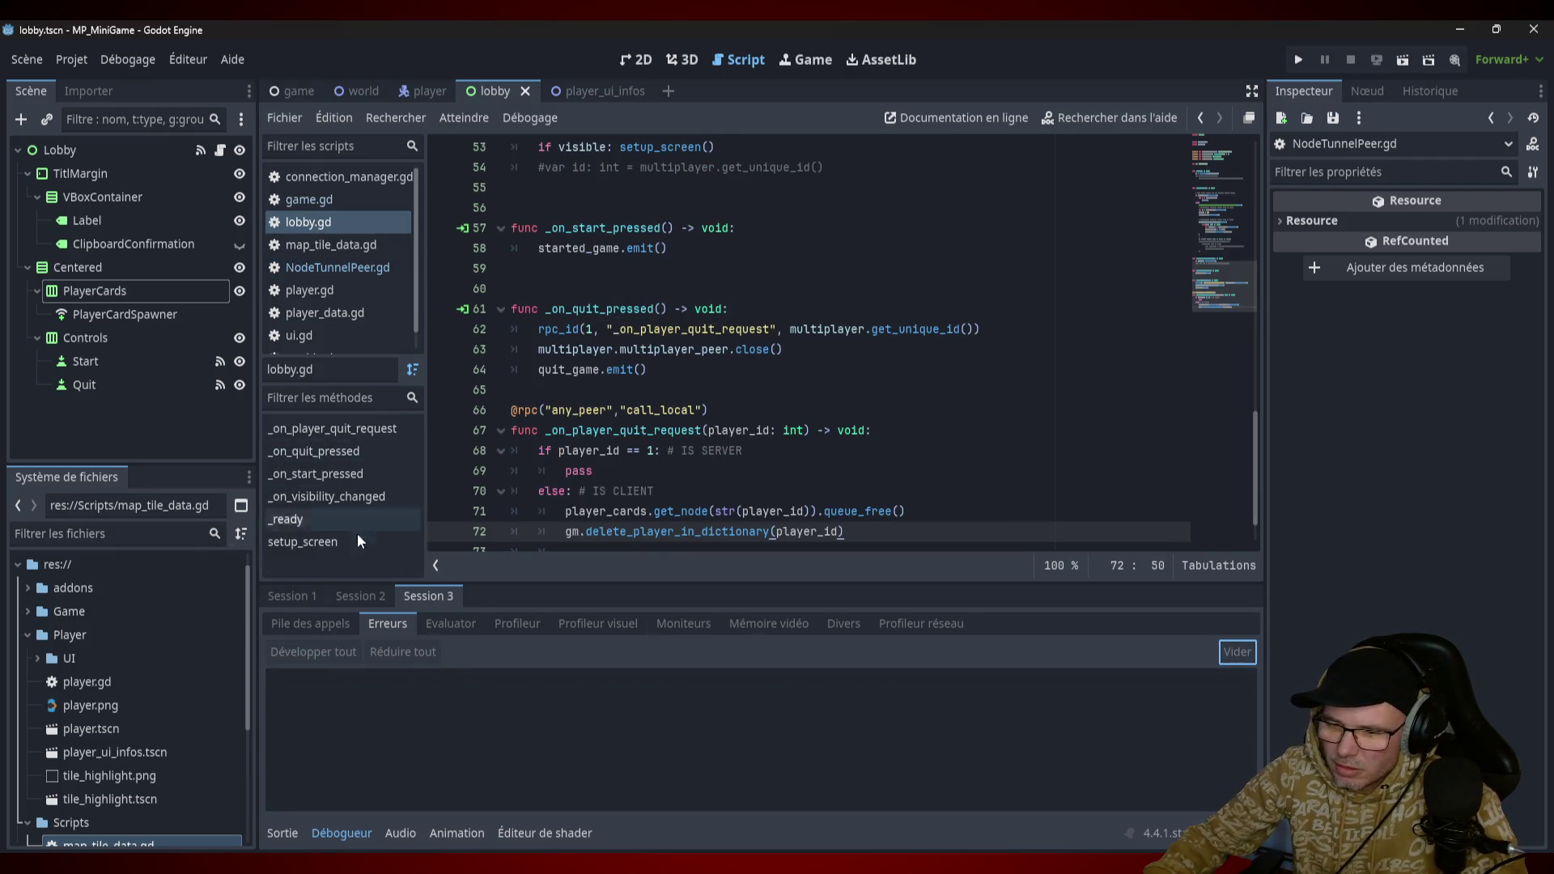
{"action": "left_click", "coordinate": [309, 597]}
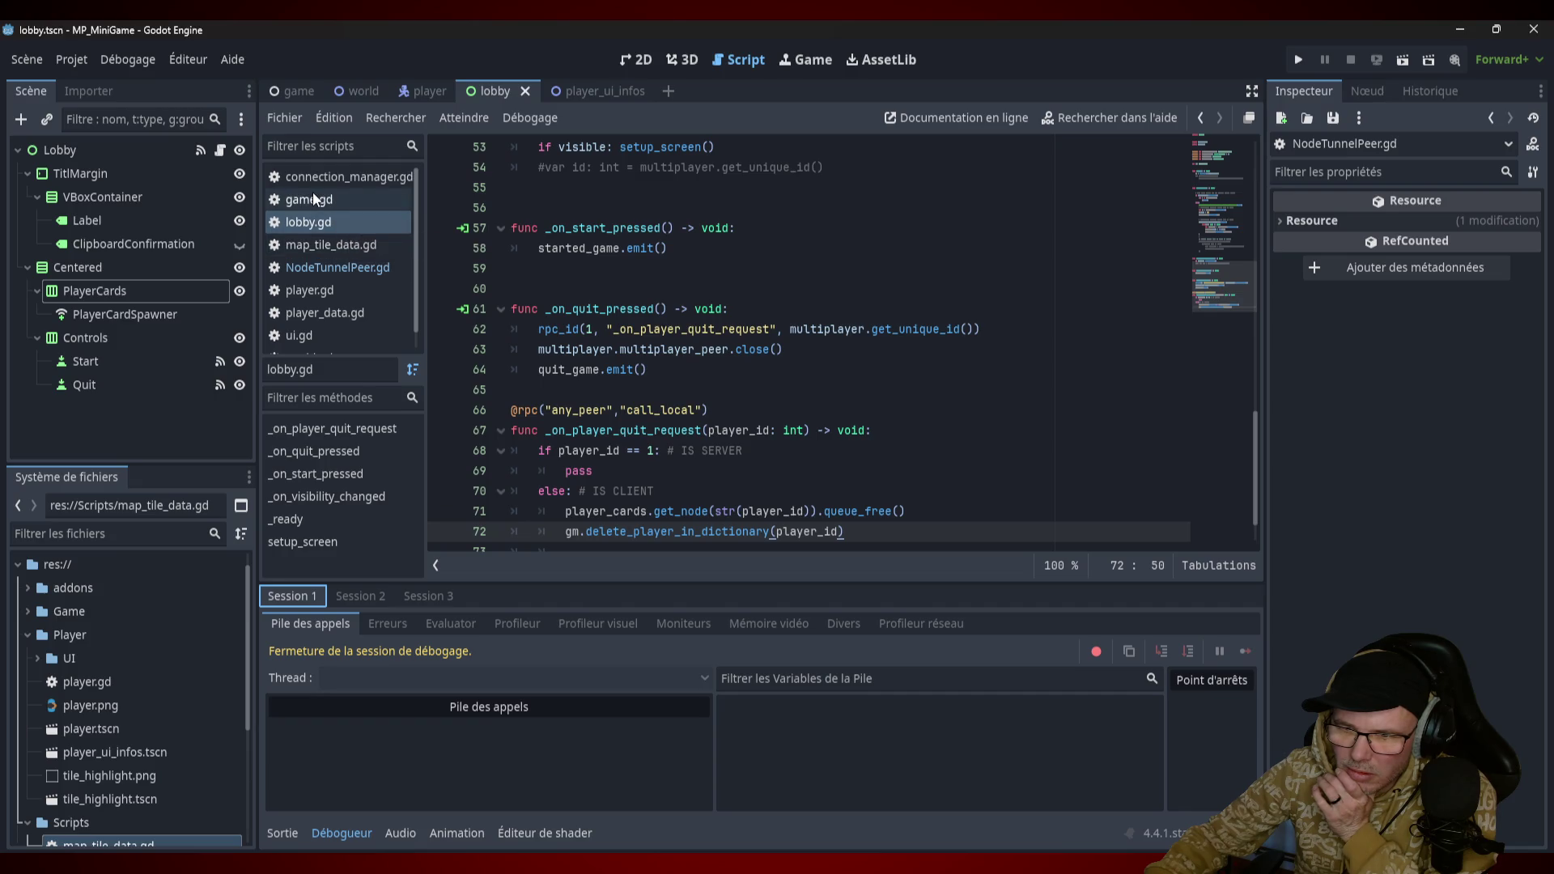
{"action": "left_click", "coordinate": [361, 178]}
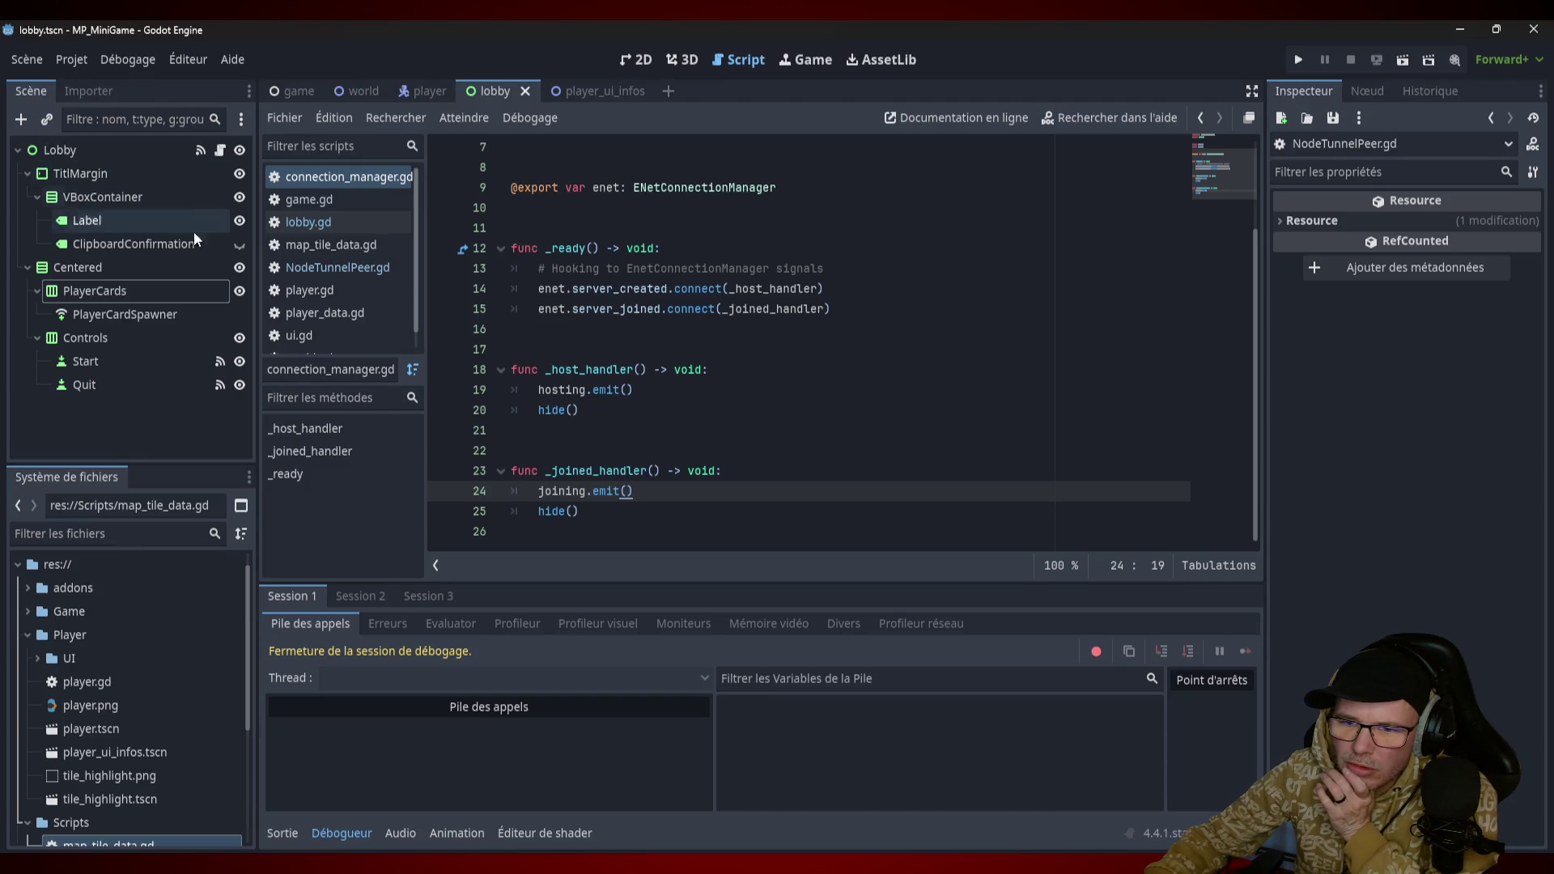
- Select ConnectionManager in the game scene and follow its joining signal connection to the ui.gd handler
{"action": "left_click", "coordinate": [293, 92]}
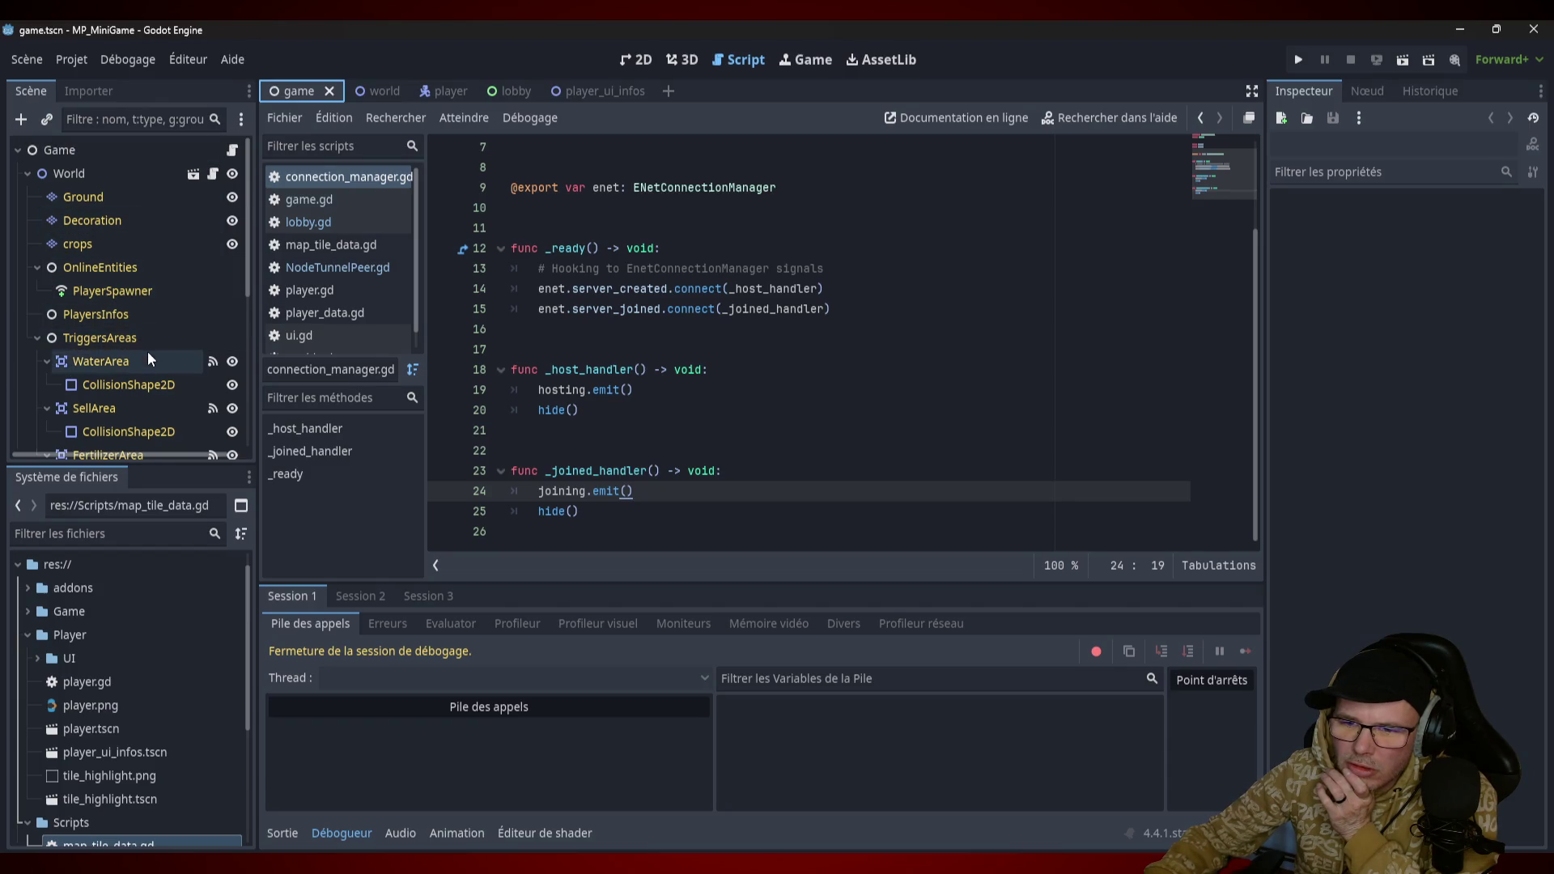
{"action": "left_click", "coordinate": [37, 268]}
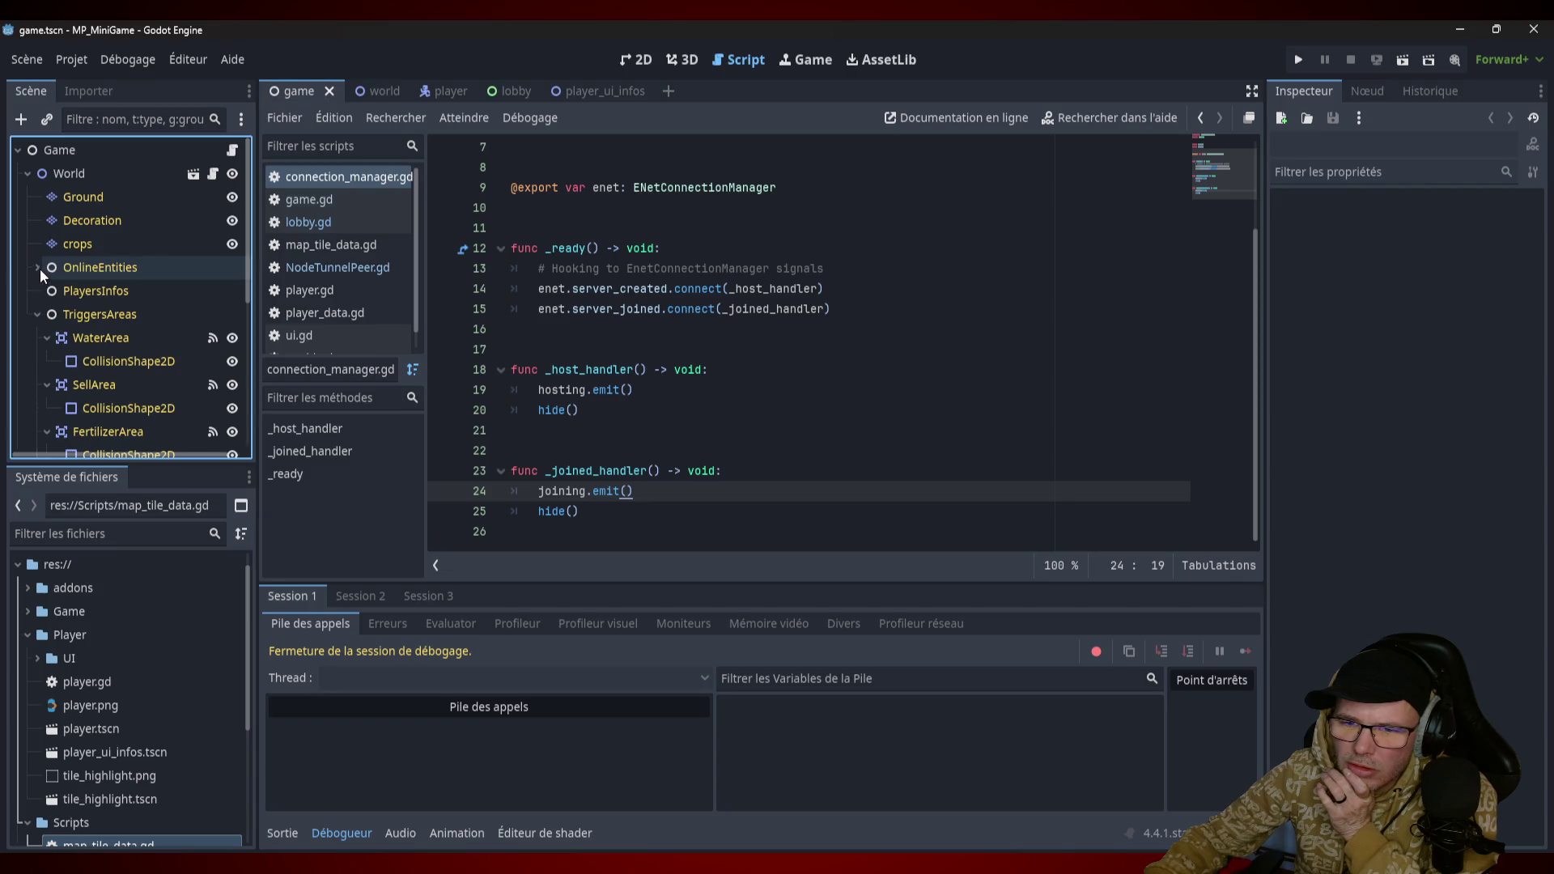
{"action": "left_click", "coordinate": [26, 175]}
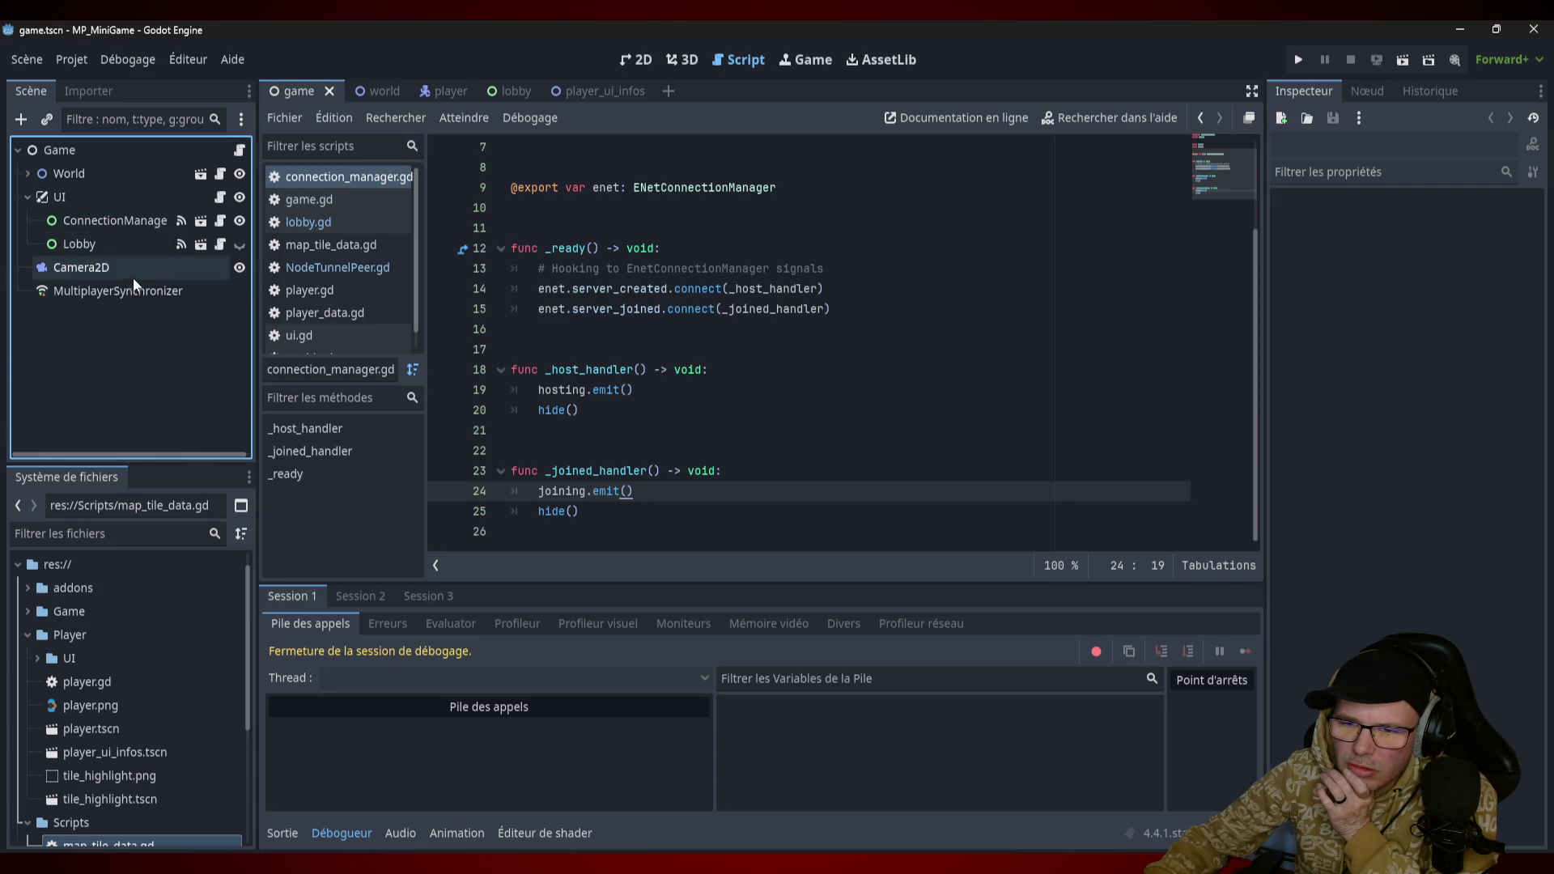
{"action": "left_click", "coordinate": [111, 222]}
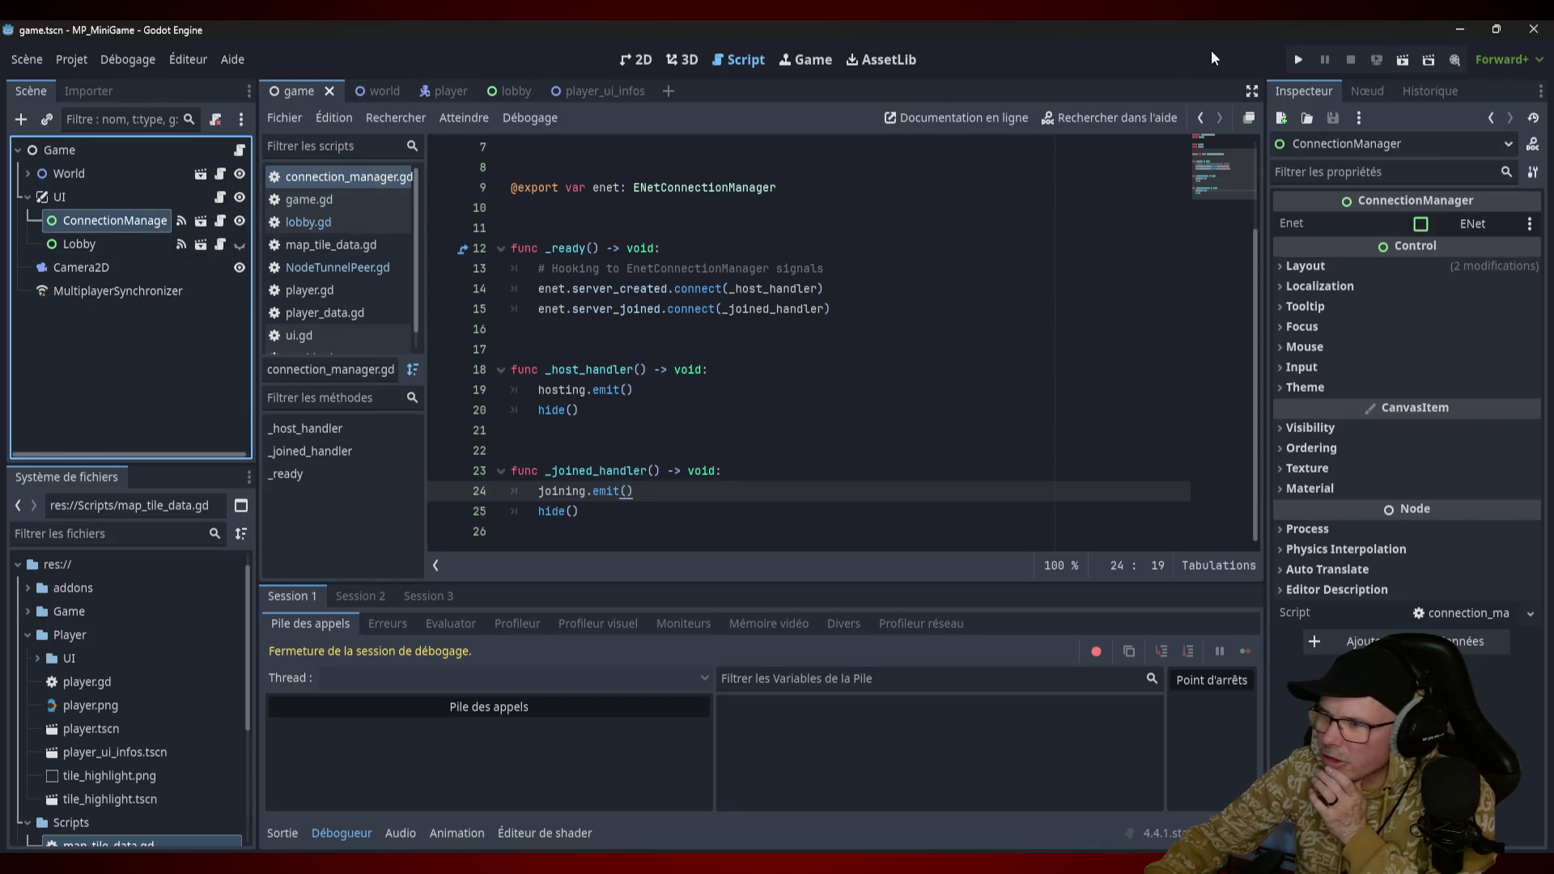
{"action": "left_click", "coordinate": [1363, 90]}
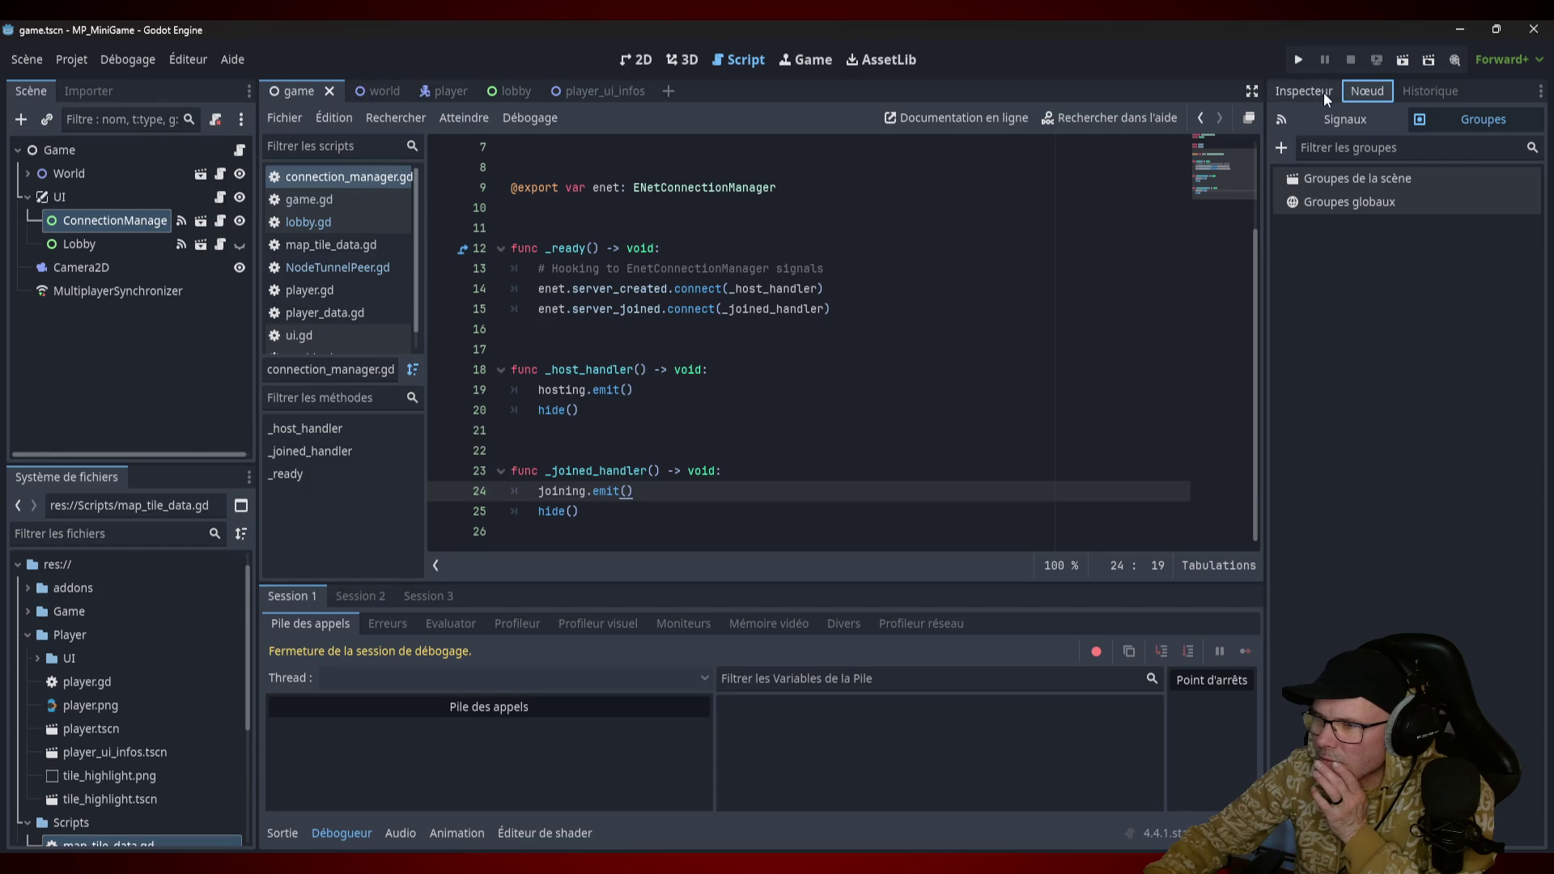
{"action": "left_click", "coordinate": [1343, 120]}
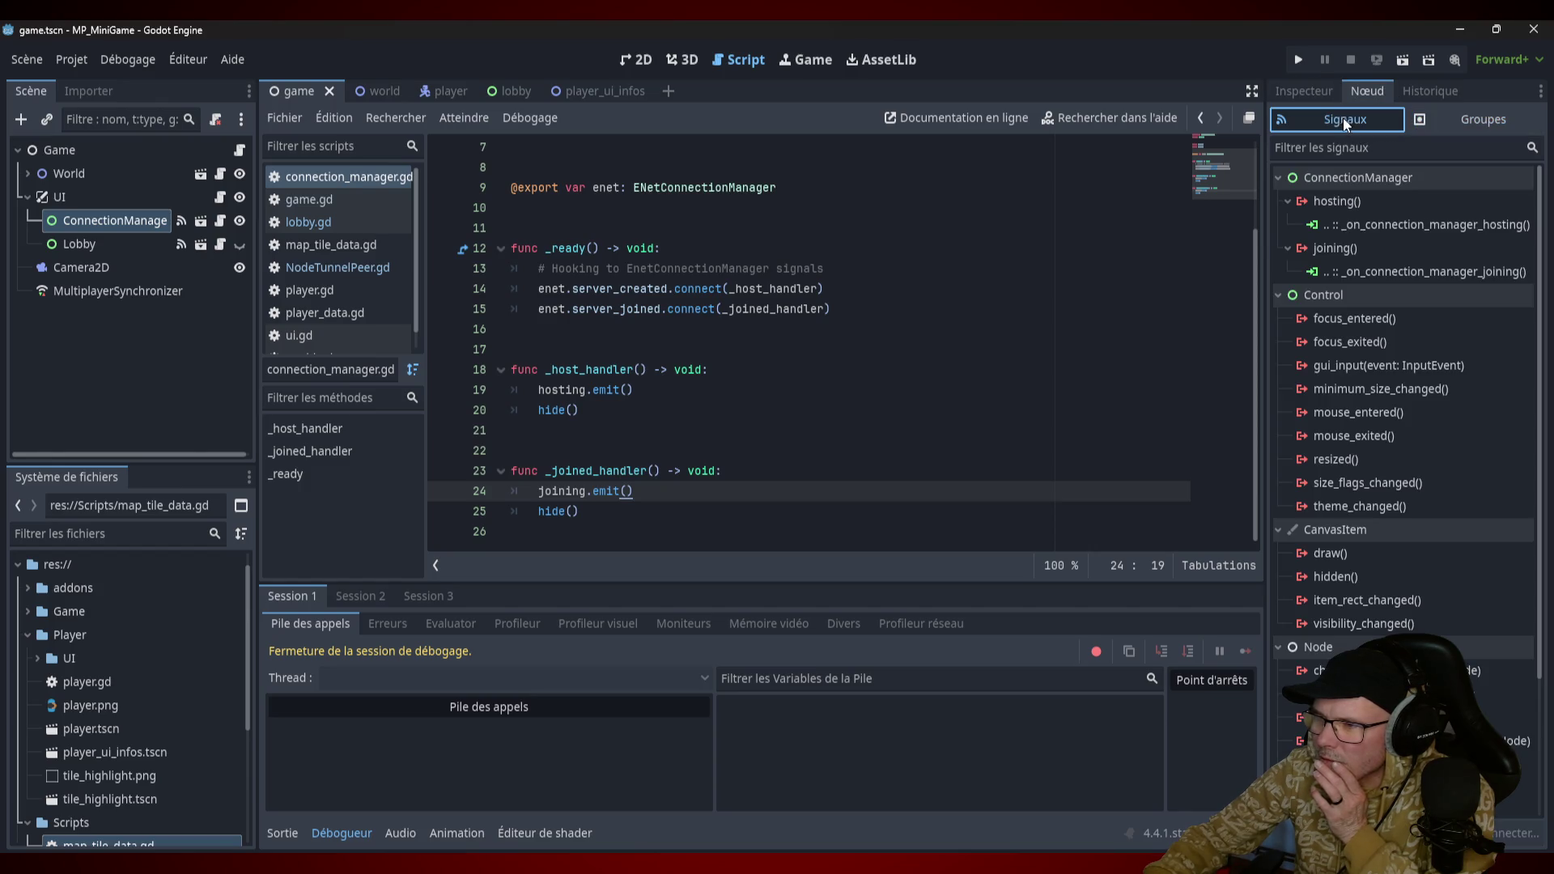
{"action": "left_click", "coordinate": [1403, 276]}
{"action": "double_click", "coordinate": [1402, 270]}
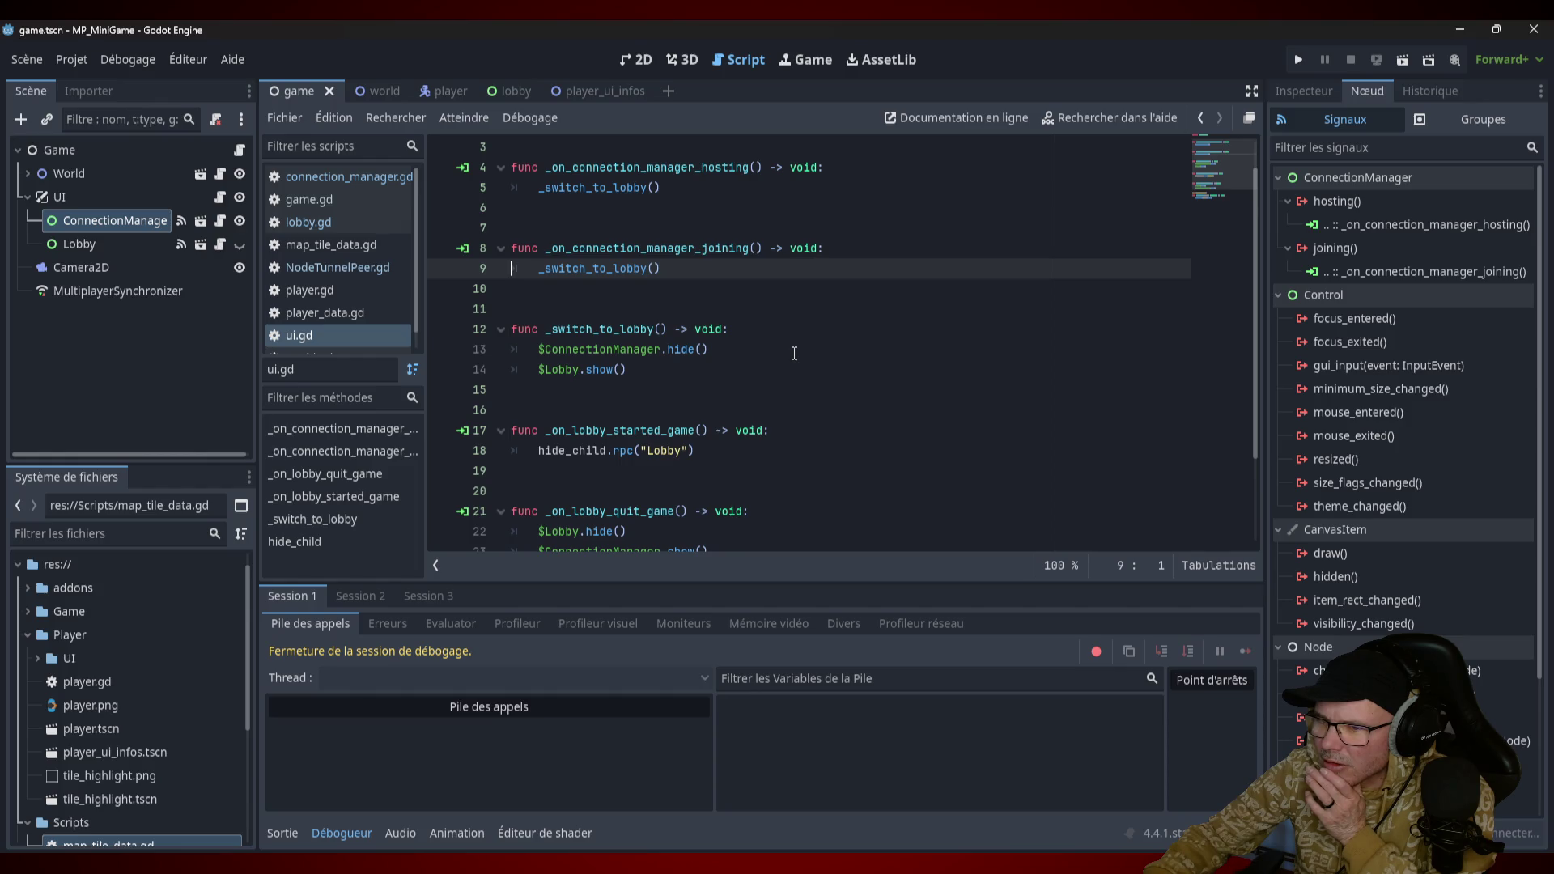
{"action": "left_click", "coordinate": [592, 268]}
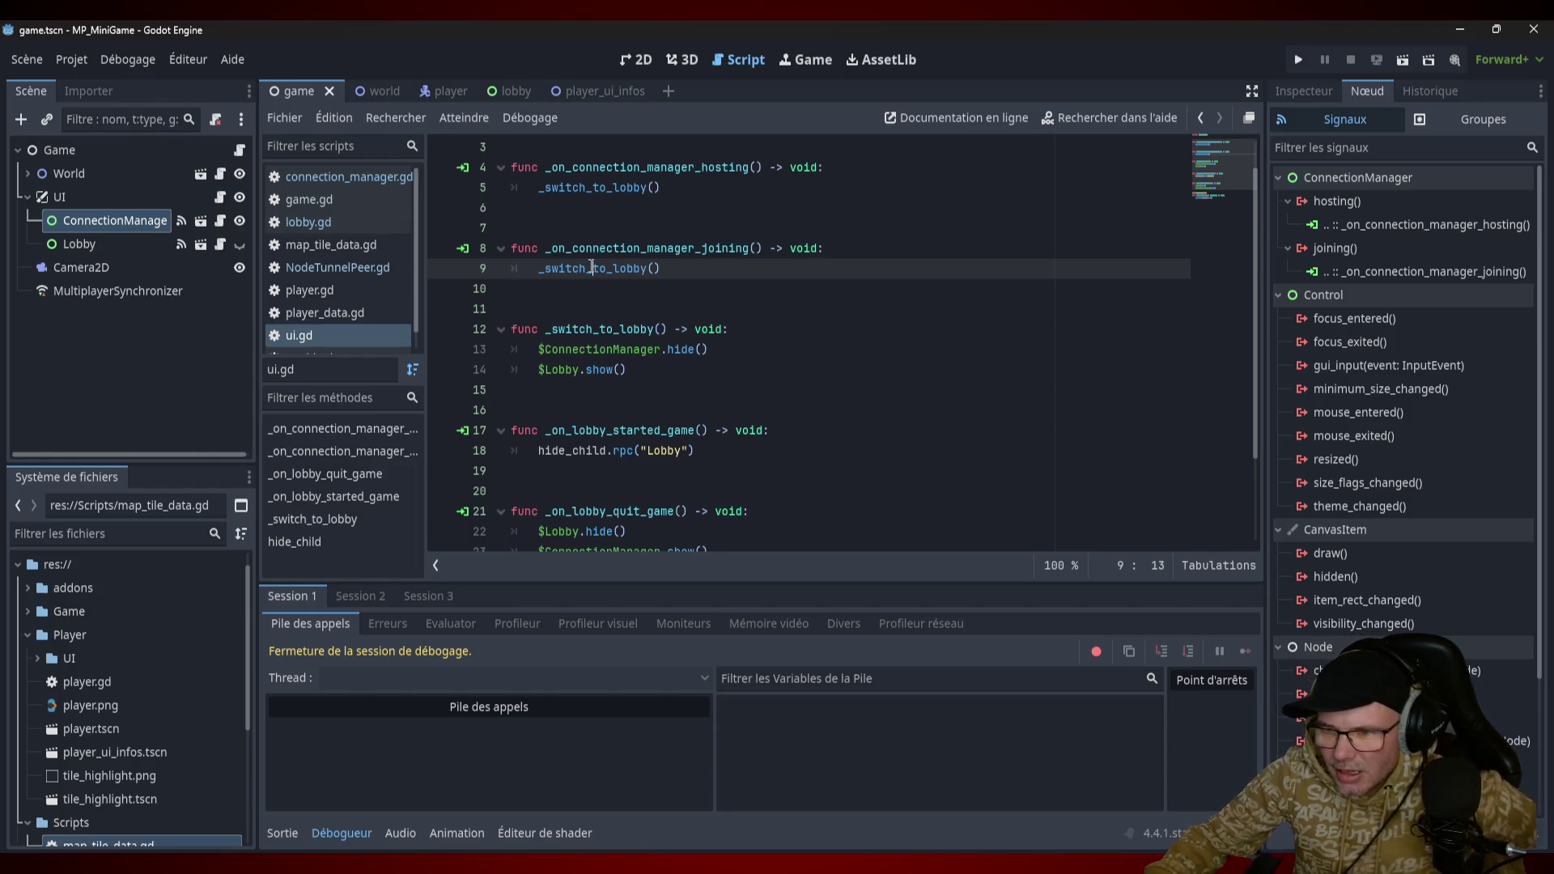
{"action": "double_click", "coordinate": [591, 268]}
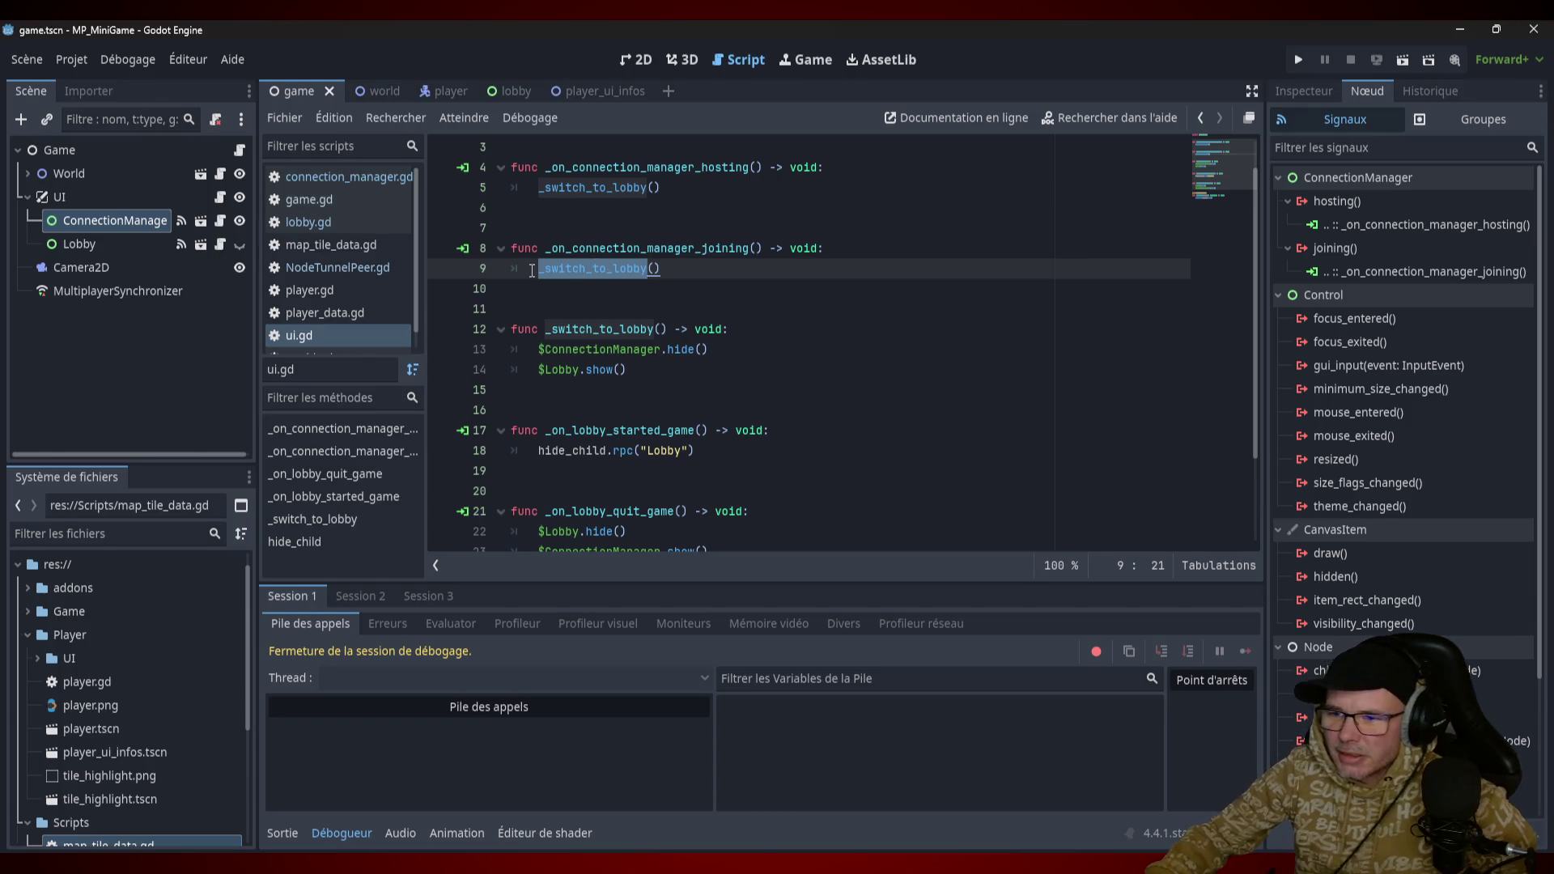
{"action": "left_click", "coordinate": [590, 275], "text": "ctrl"}
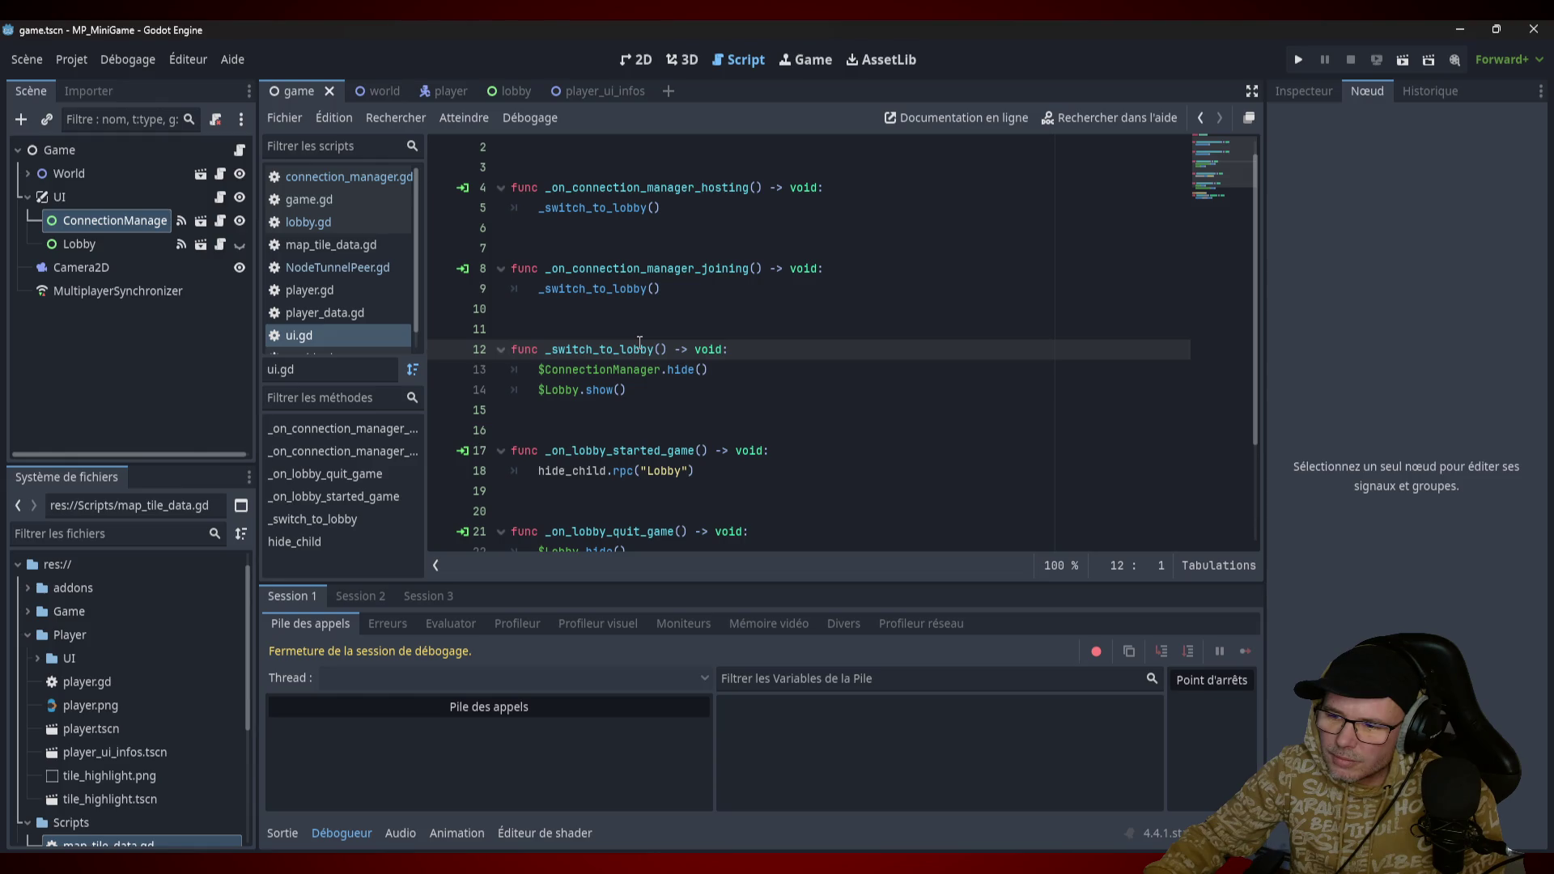
{"action": "scroll", "coordinate": [643, 342], "scroll_direction": "down", "scroll_amount": 3}
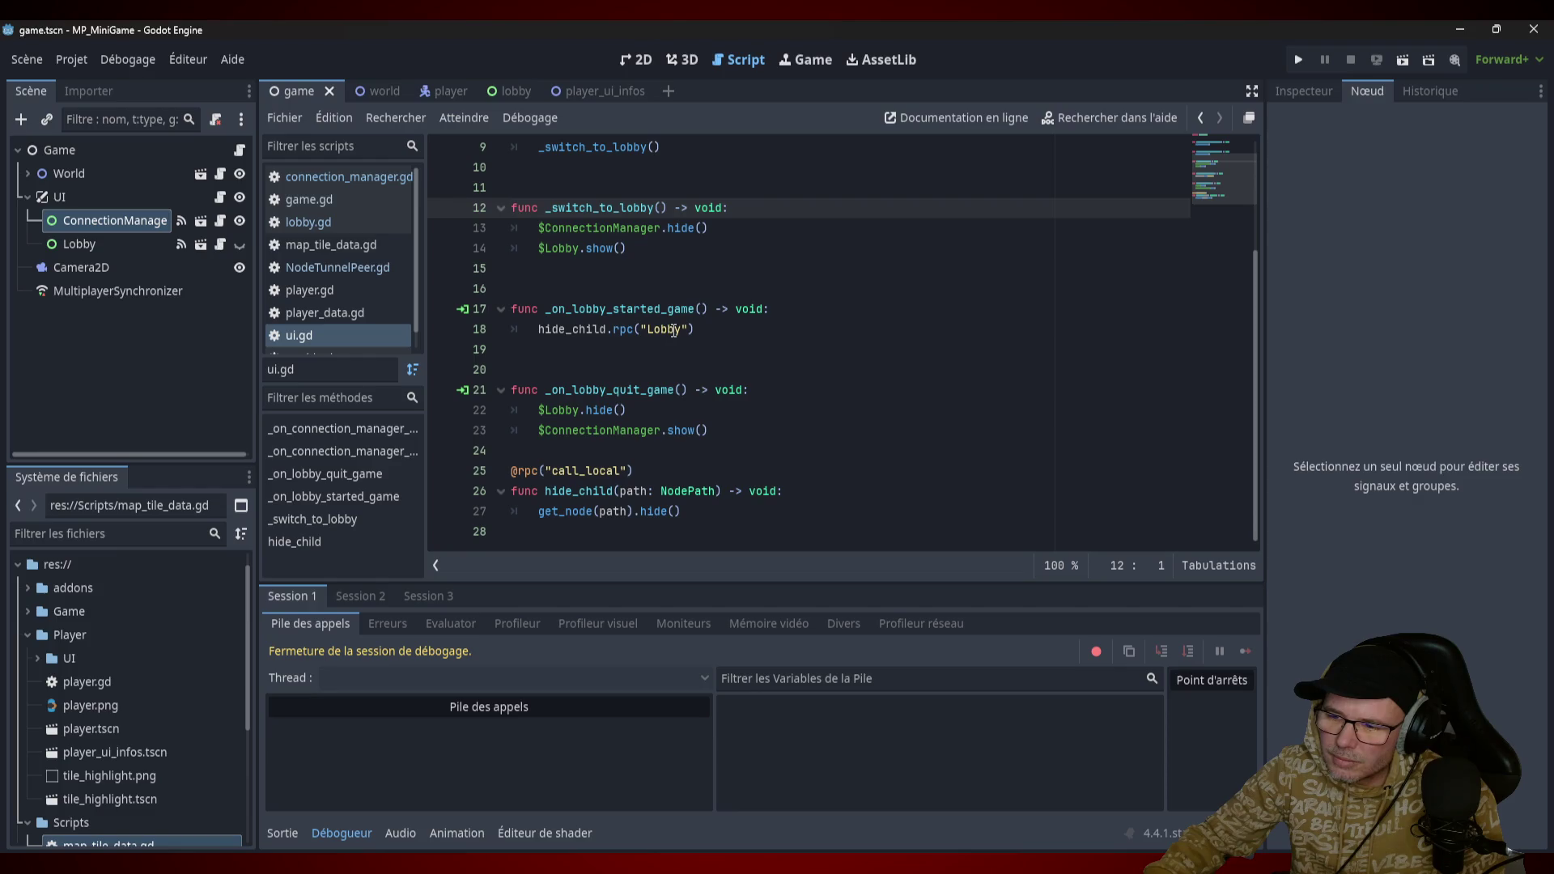
{"action": "scroll", "coordinate": [674, 331], "scroll_direction": "up", "scroll_amount": 3}
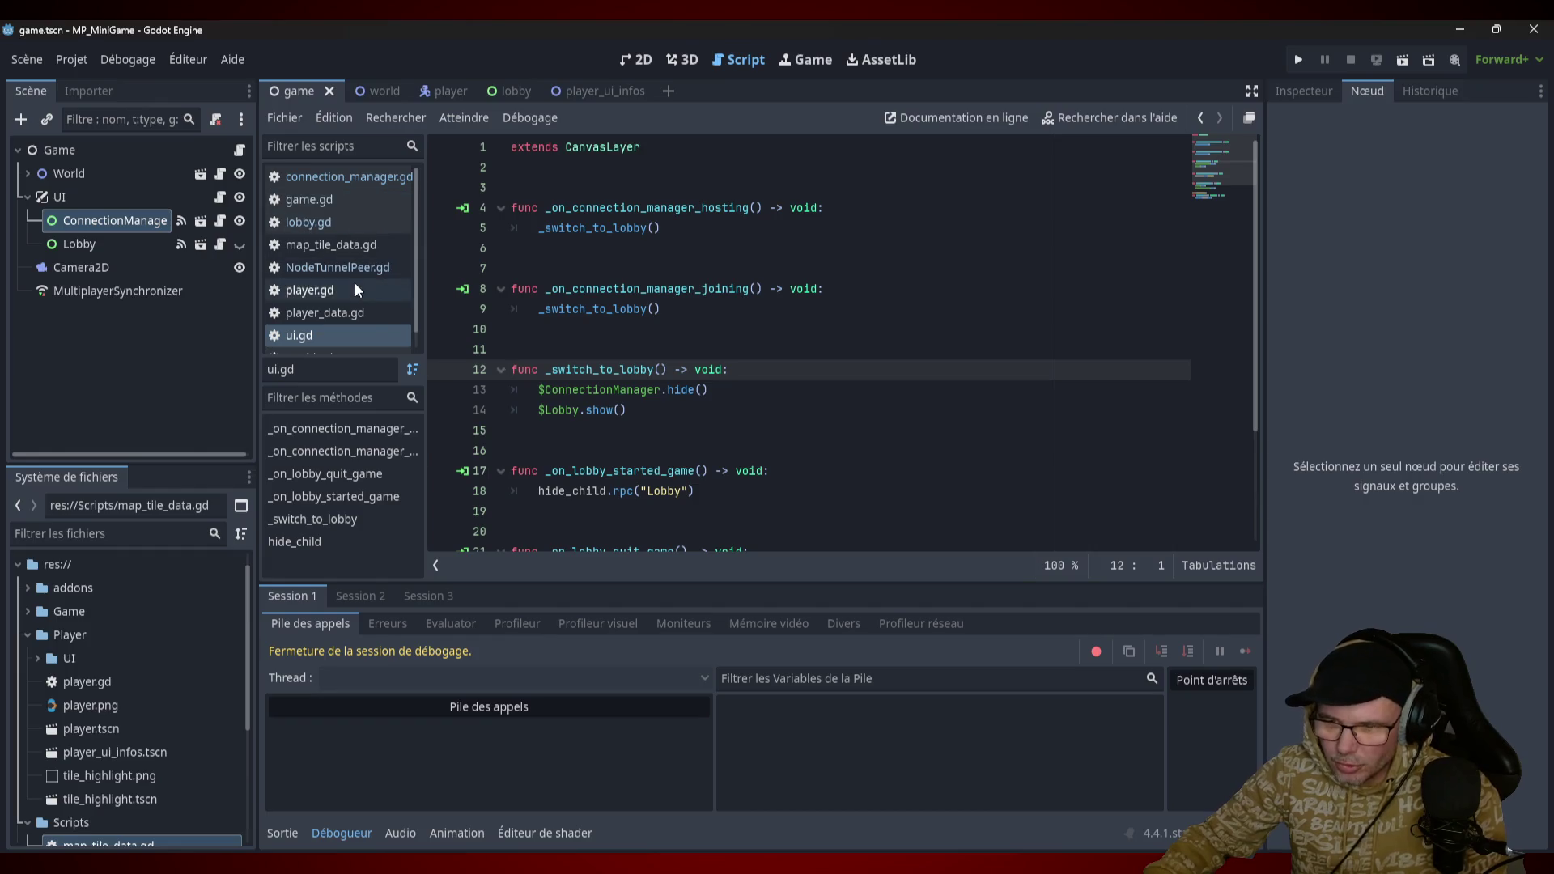
{"action": "left_click", "coordinate": [358, 244]}
{"action": "left_click", "coordinate": [365, 201]}
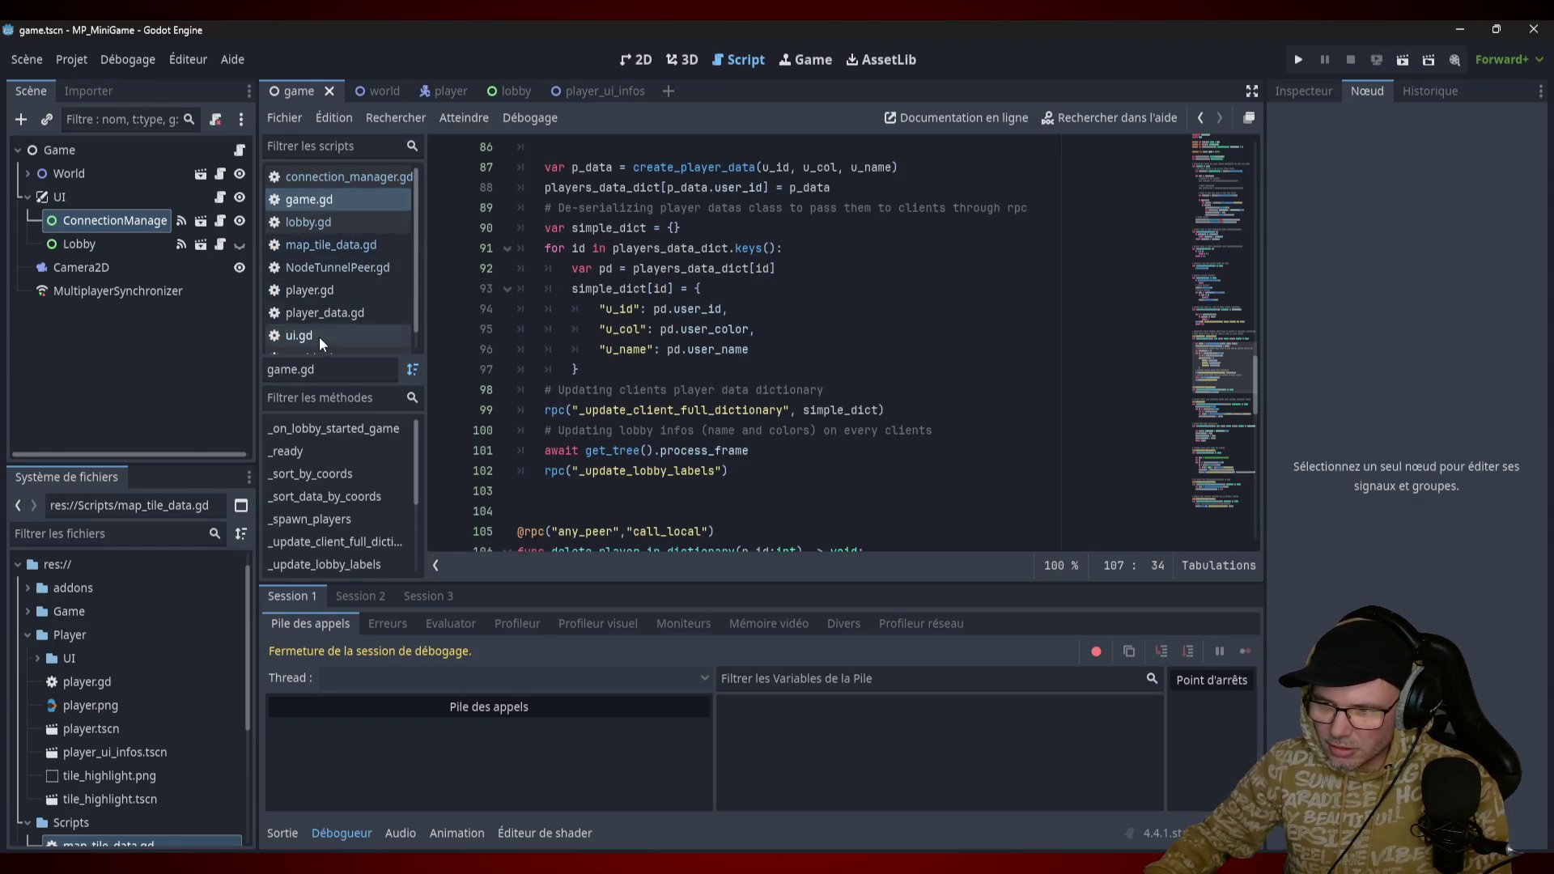
- Search the whole project for setup_screen and go to its line-53 call in _on_visibility_changed
{"action": "left_click", "coordinate": [340, 269]}
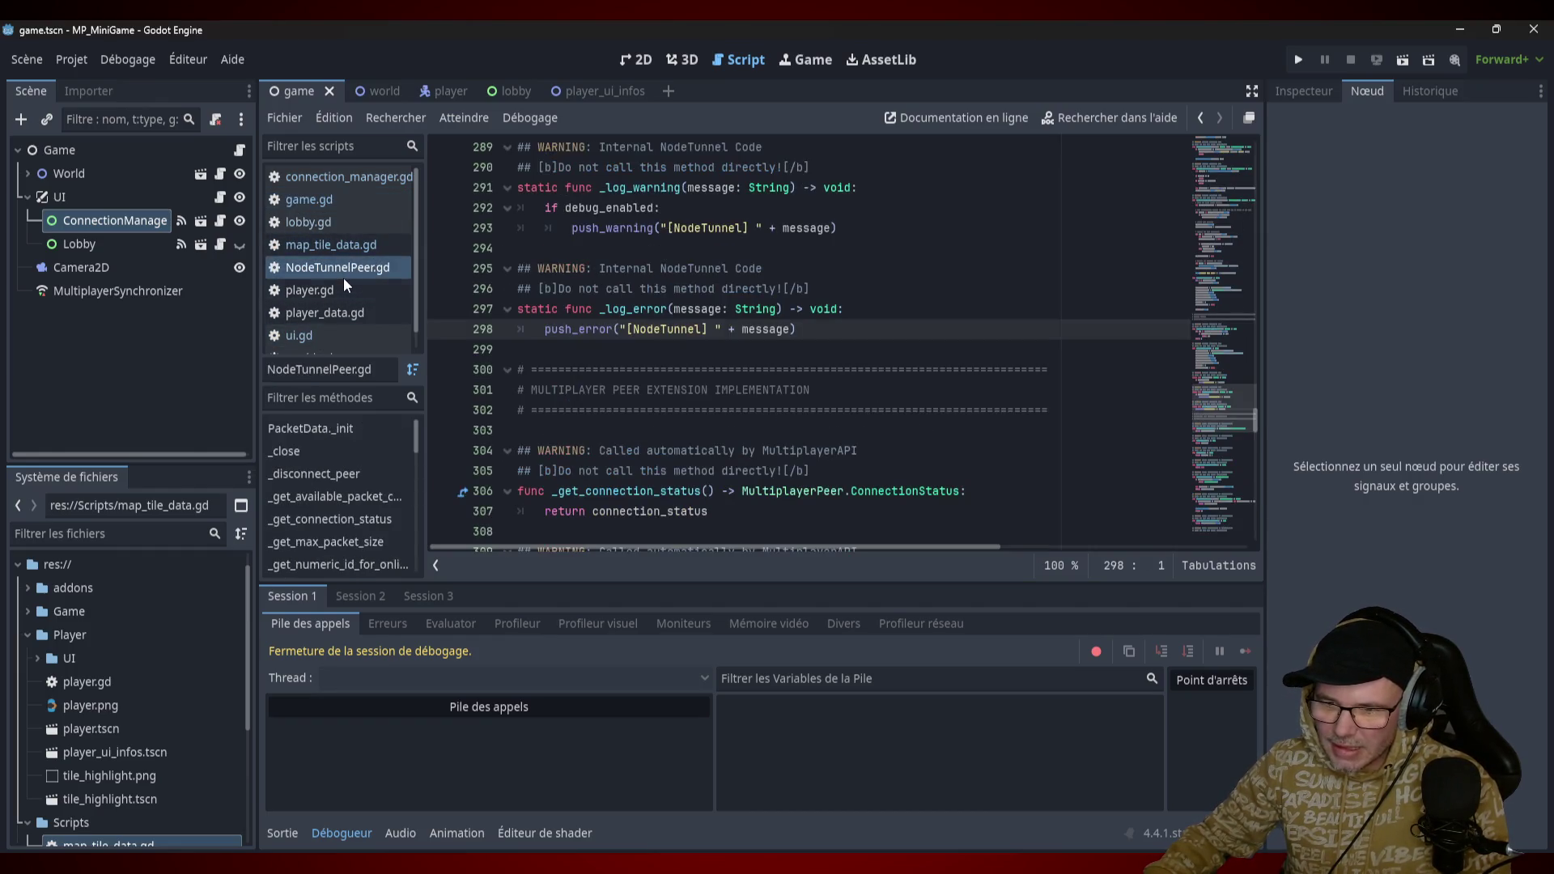
{"action": "left_click", "coordinate": [359, 219]}
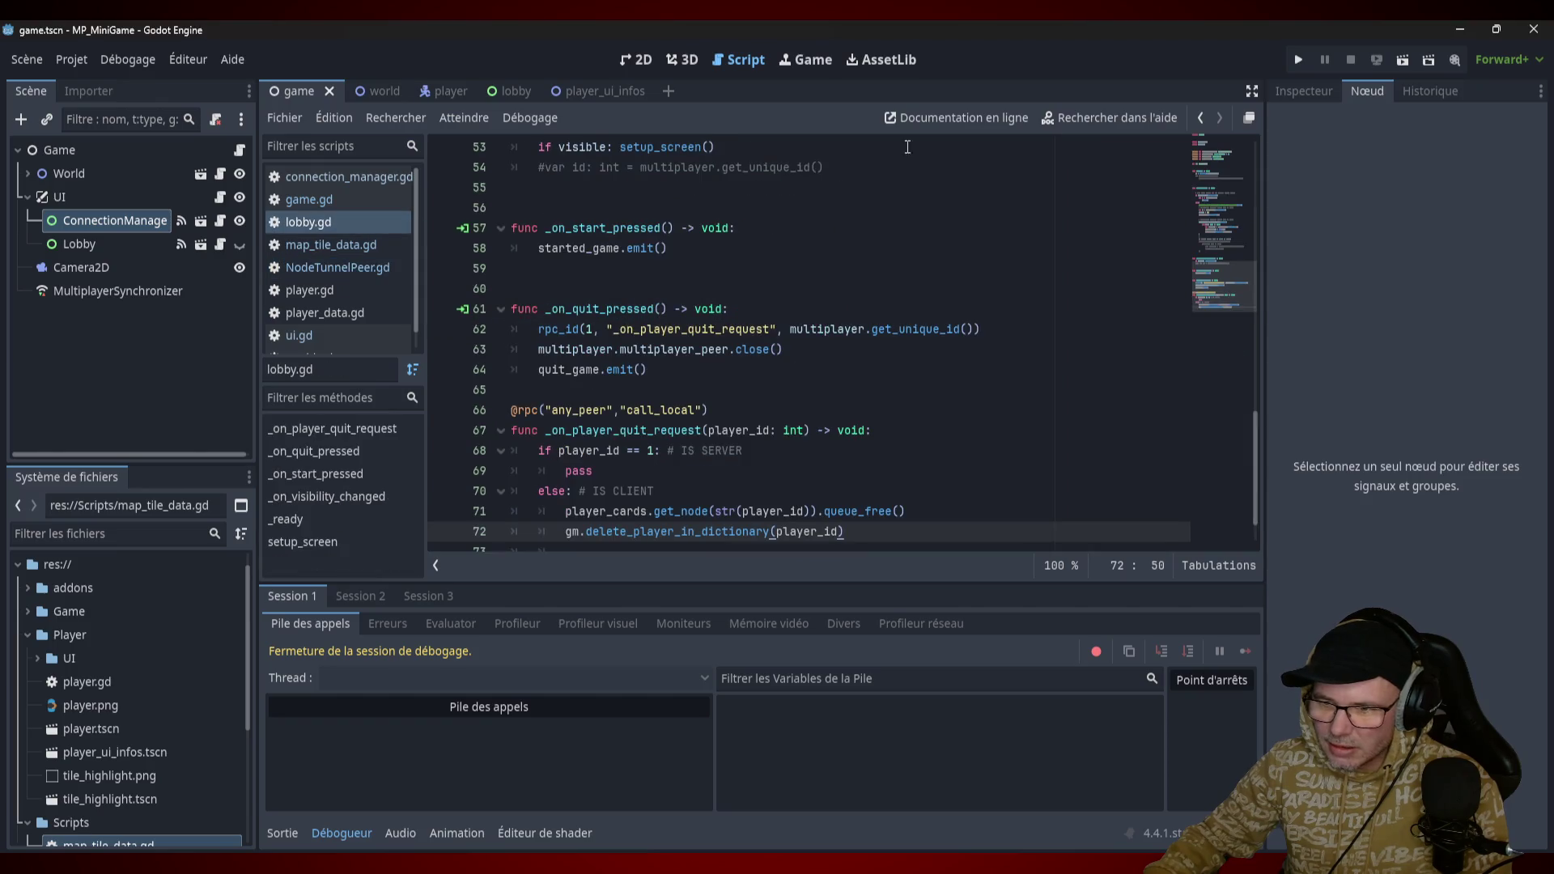
{"action": "left_click", "coordinate": [308, 541]}
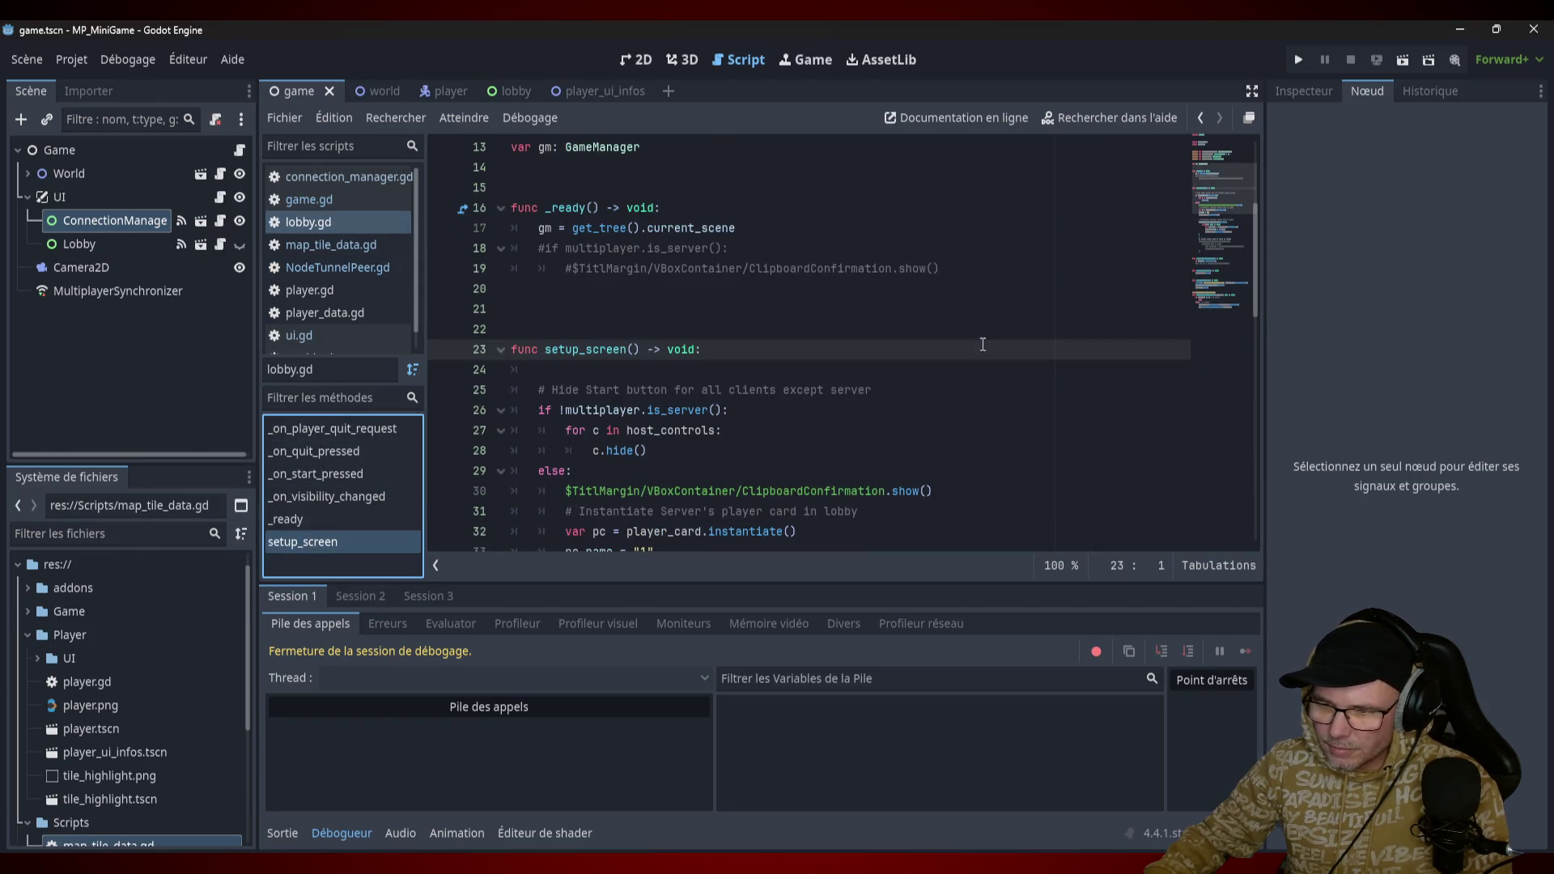
{"action": "double_click", "coordinate": [595, 347]}
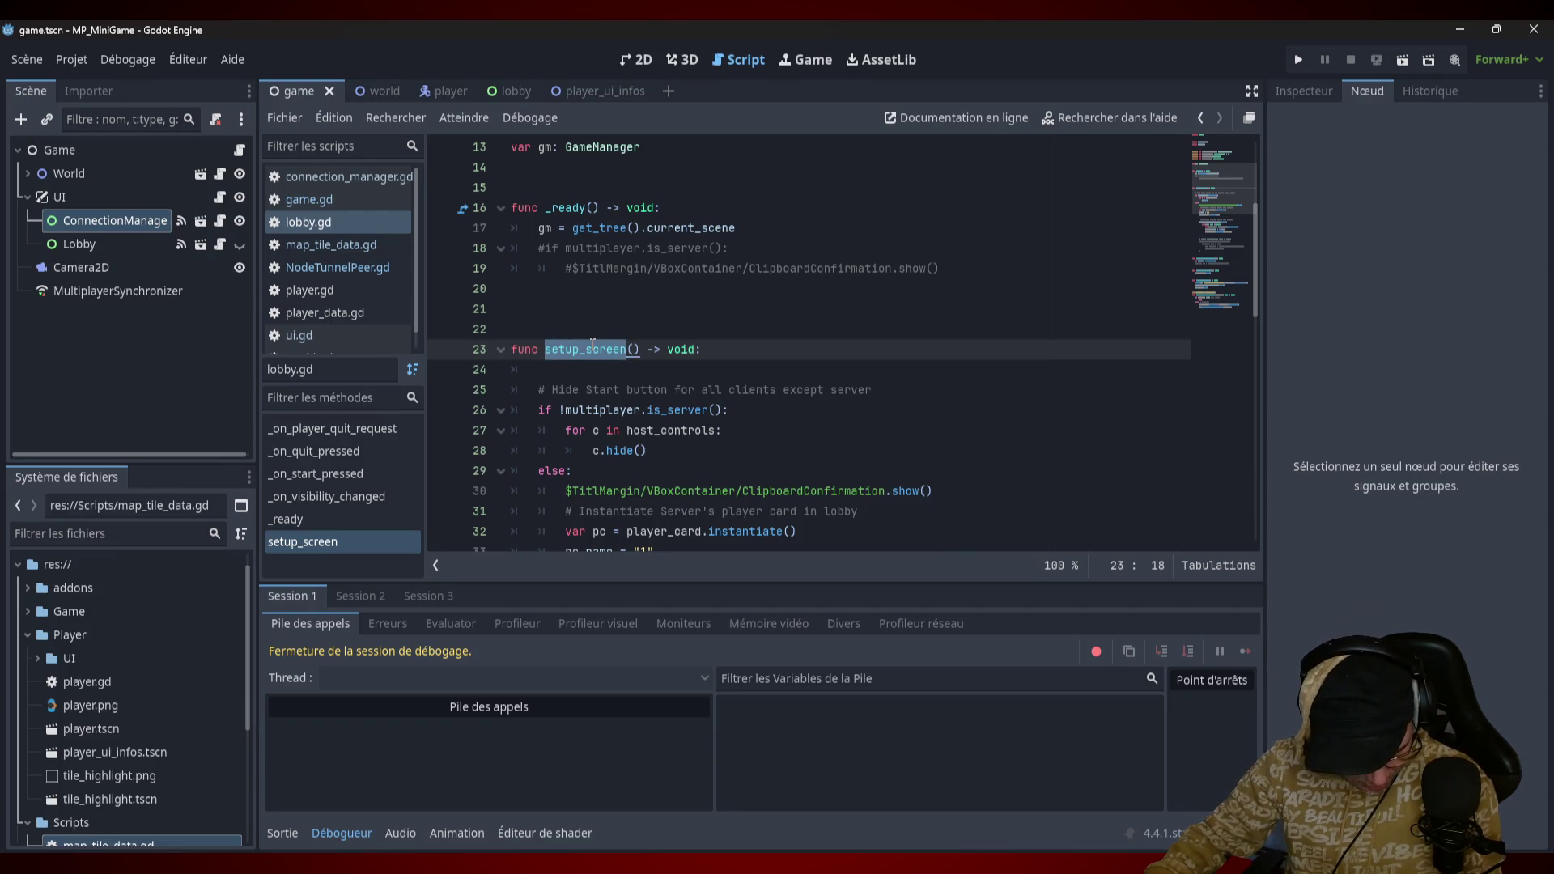
{"action": "key", "text": "ctrl+shift+f"}
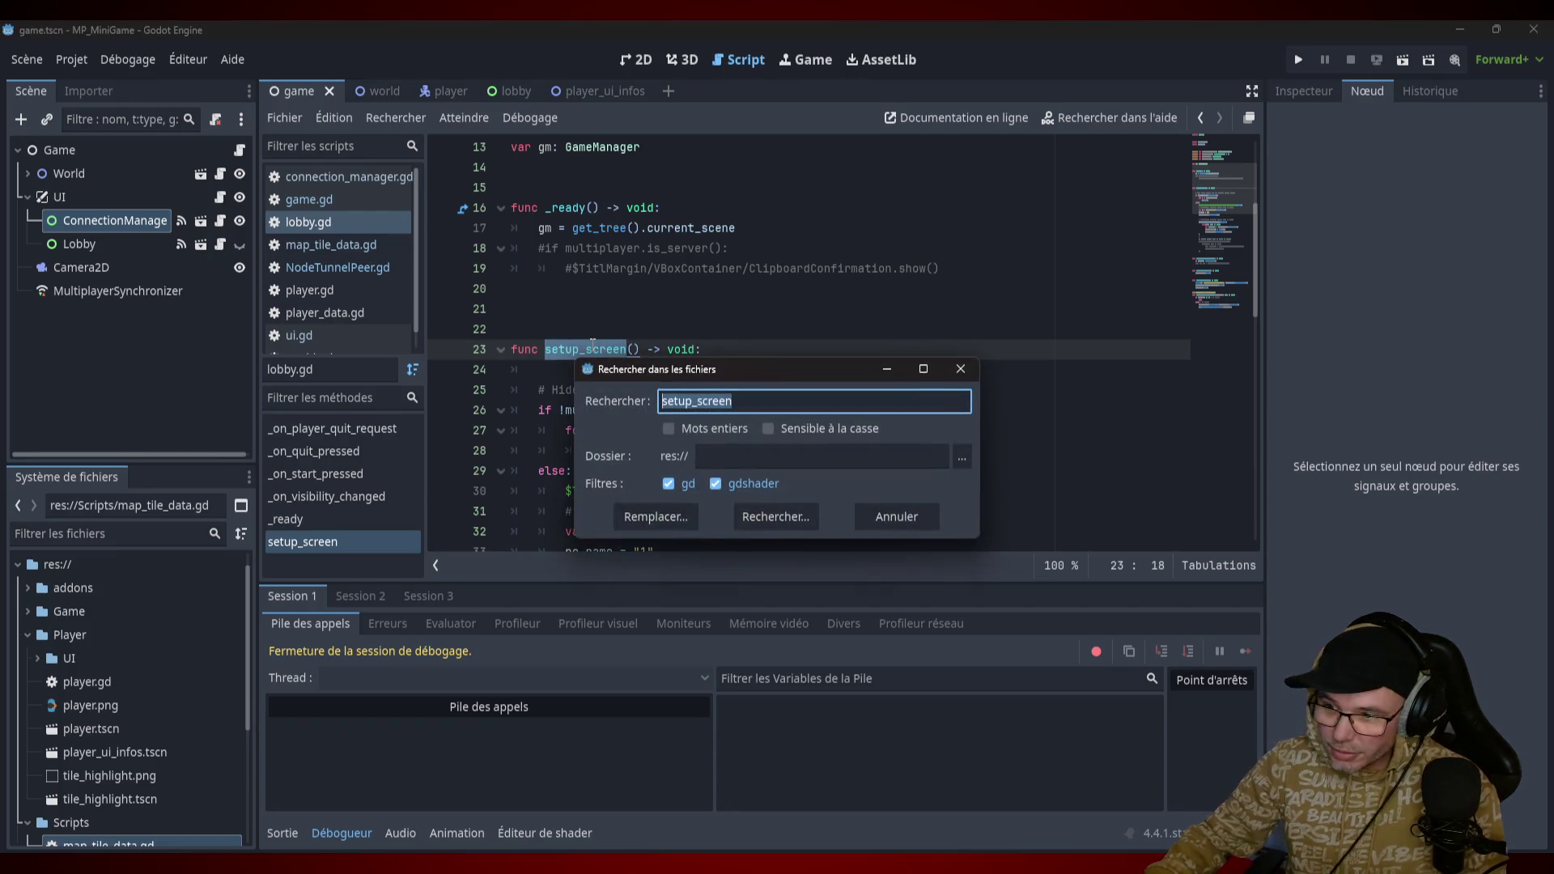
{"action": "left_click", "coordinate": [786, 522]}
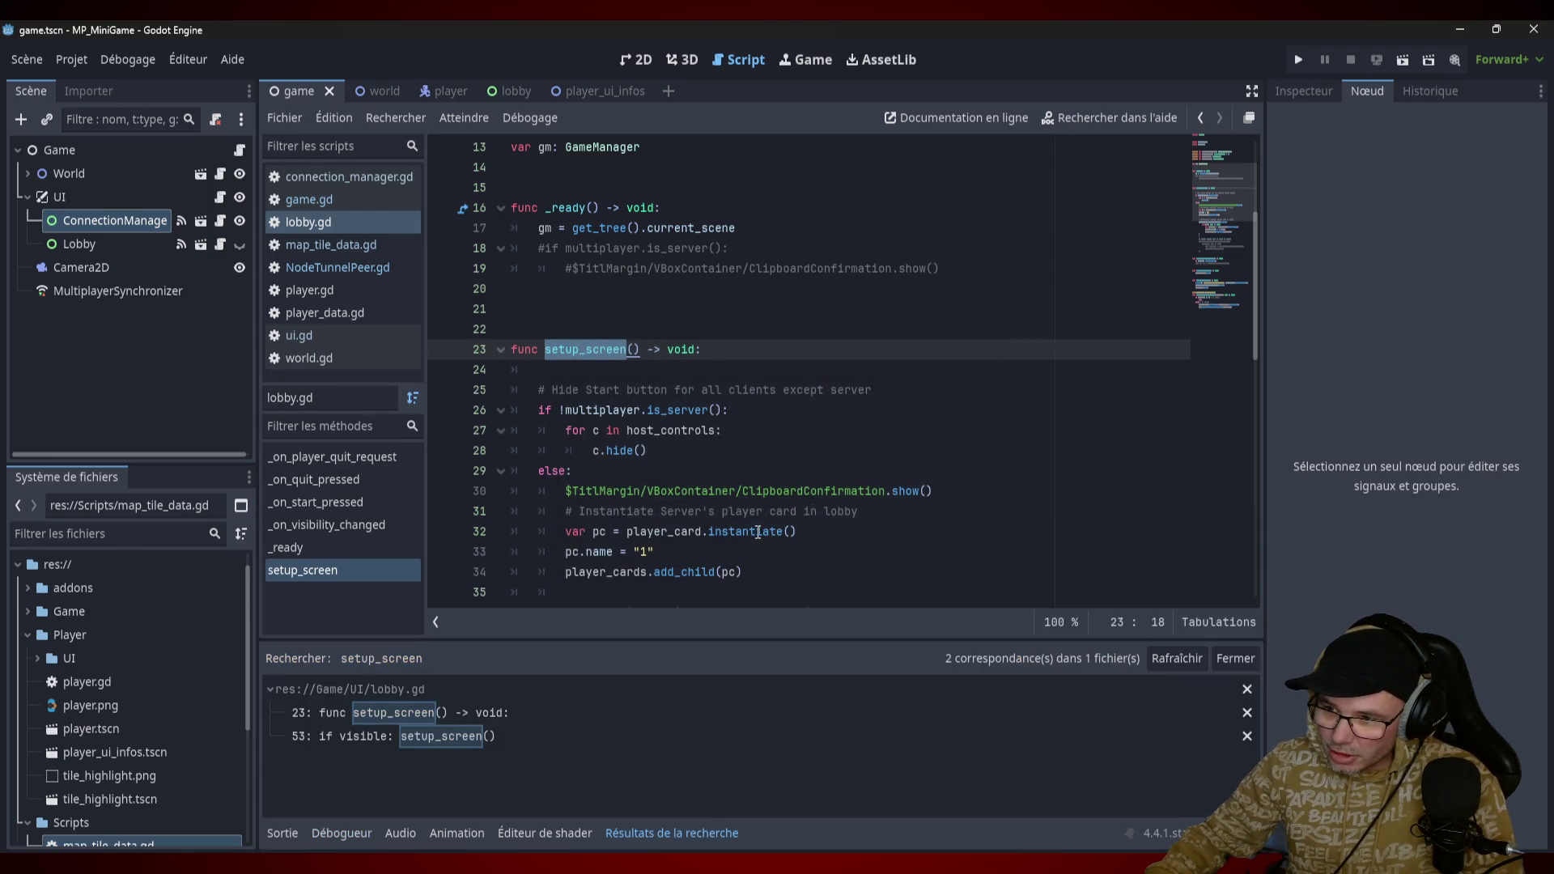
{"action": "left_click", "coordinate": [478, 741]}
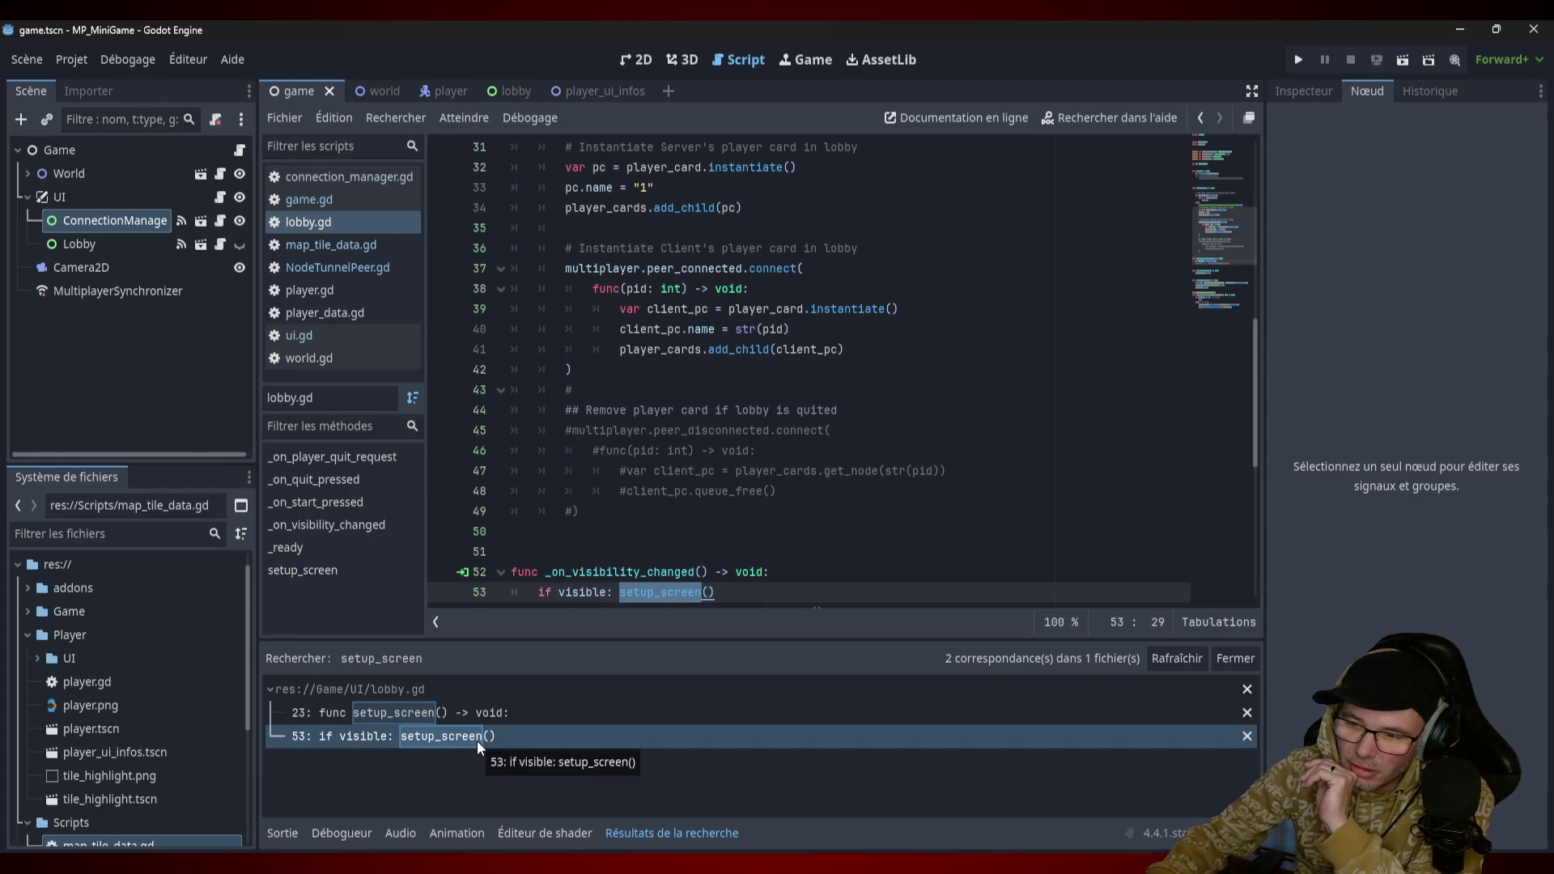
{"action": "scroll", "coordinate": [848, 356], "scroll_direction": "down", "scroll_amount": 3}
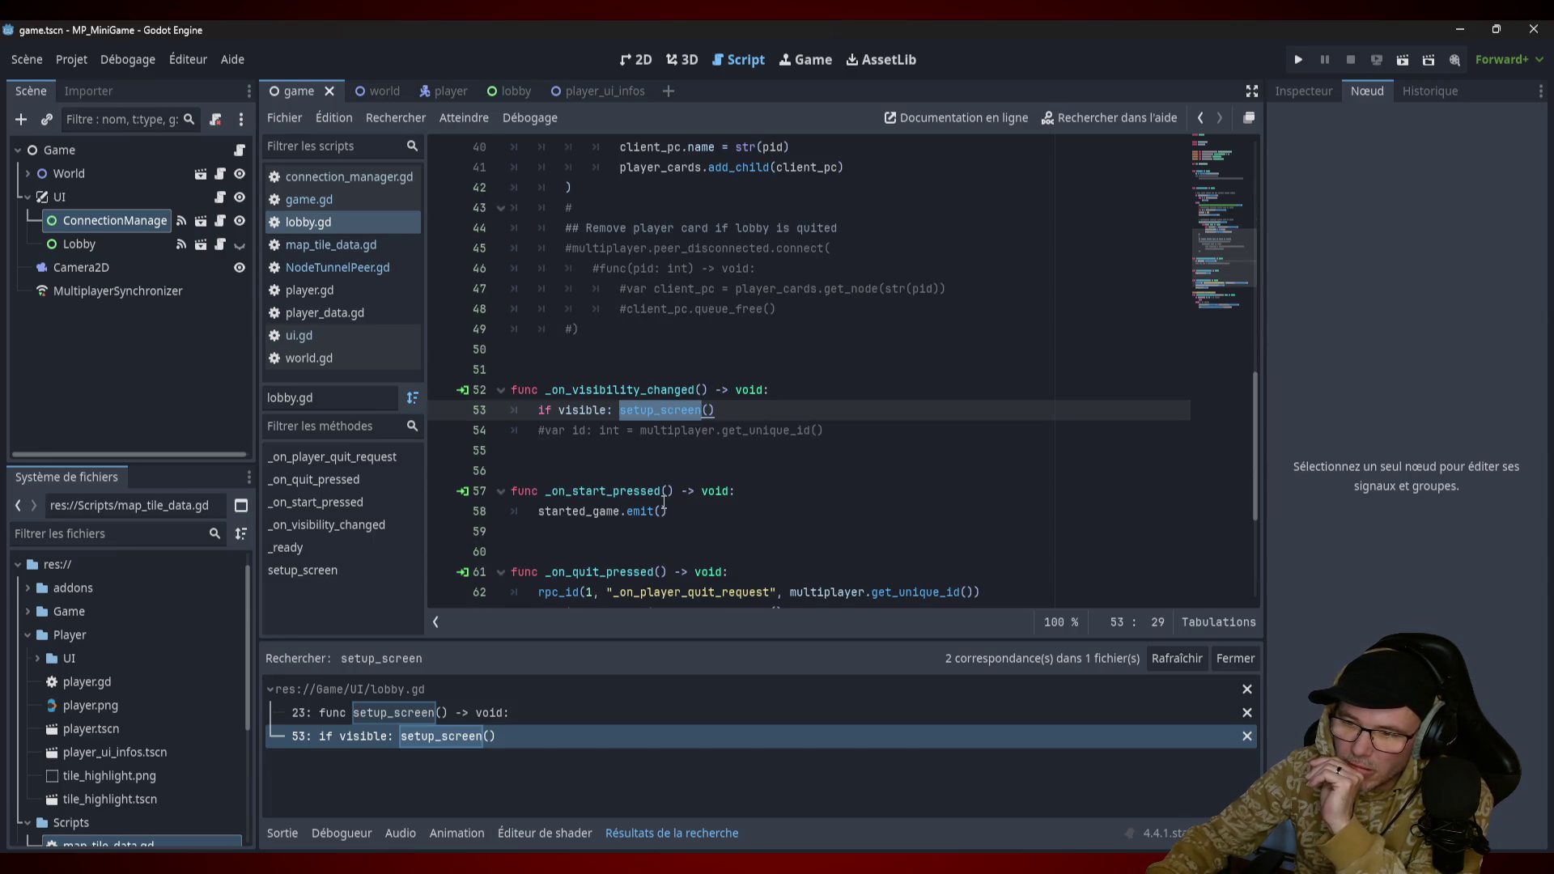
{"action": "left_click_drag", "start_coordinate": [852, 437], "coordinate": [454, 422]}
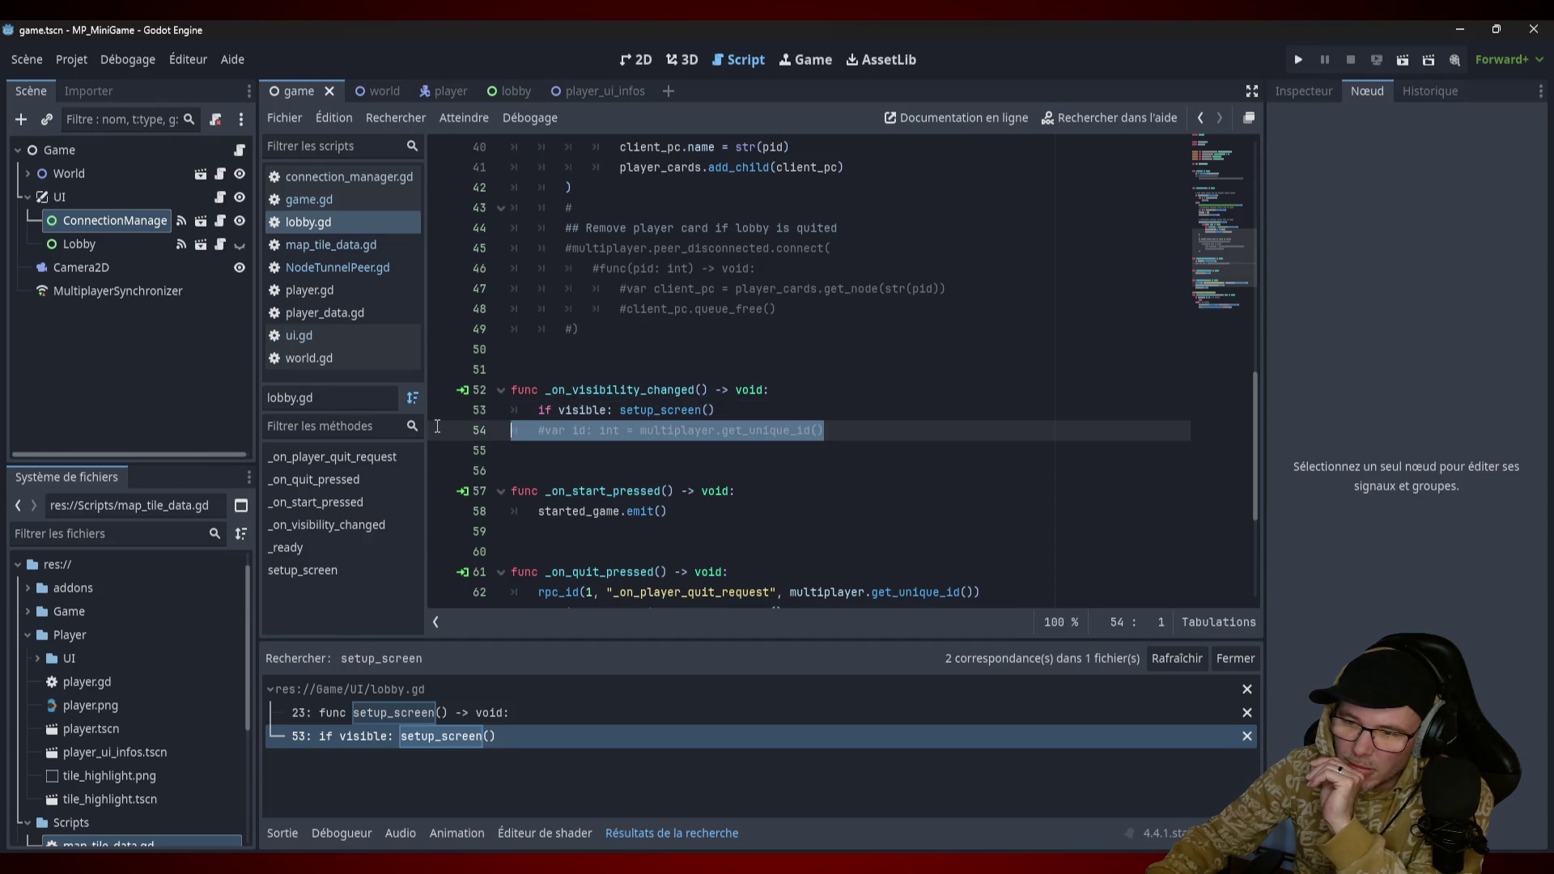
- Delete the commented-out unique id line 54 and jump to setup_screen's definition
{"action": "key", "text": "Delete"}
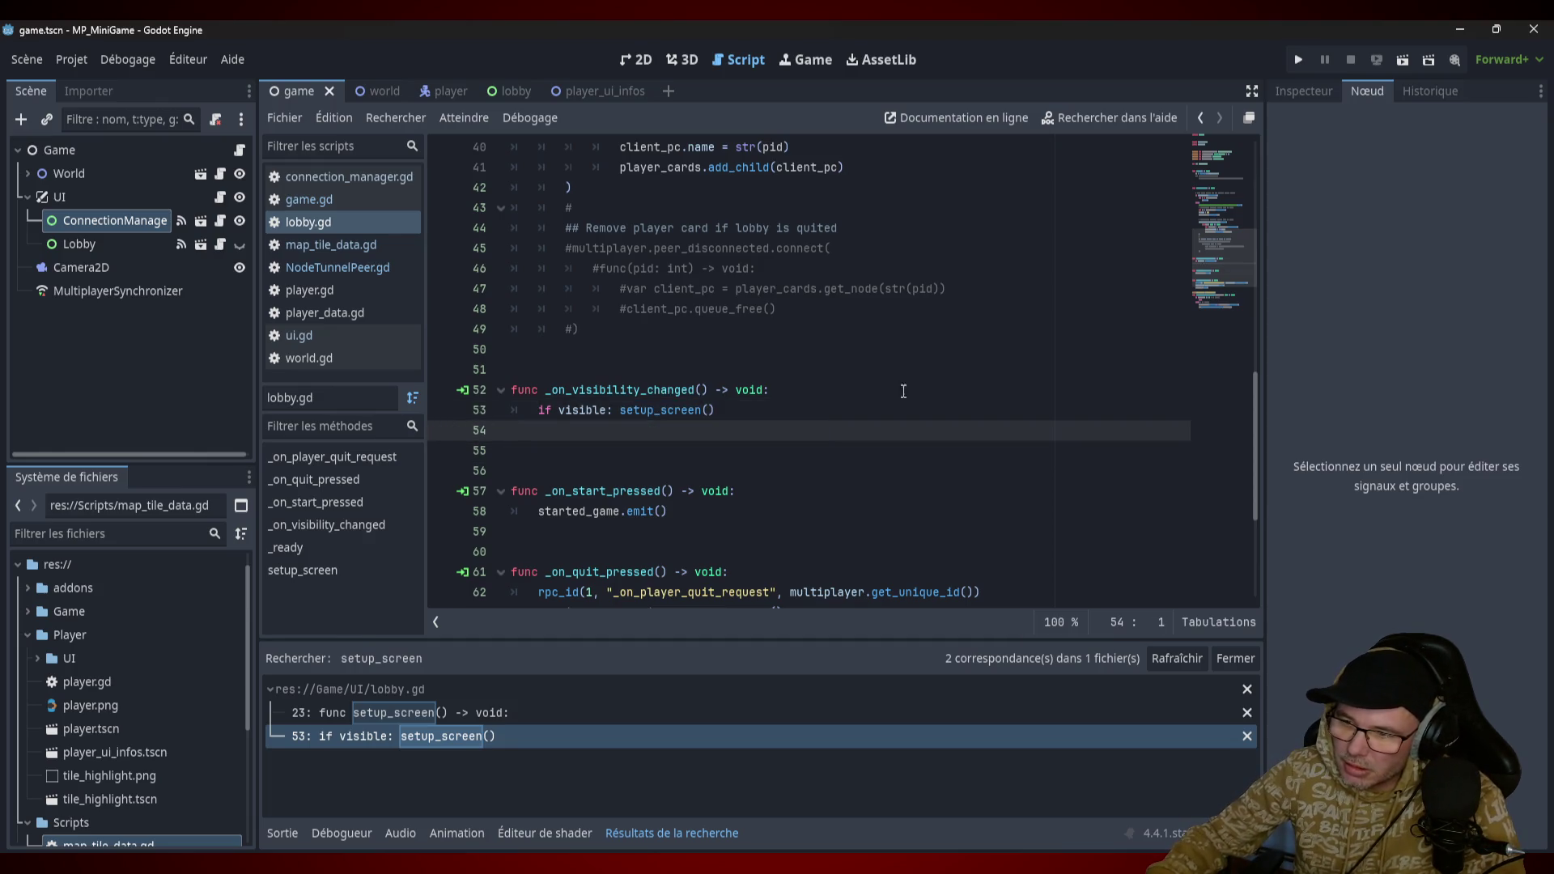
{"action": "key", "text": "BackSpace"}
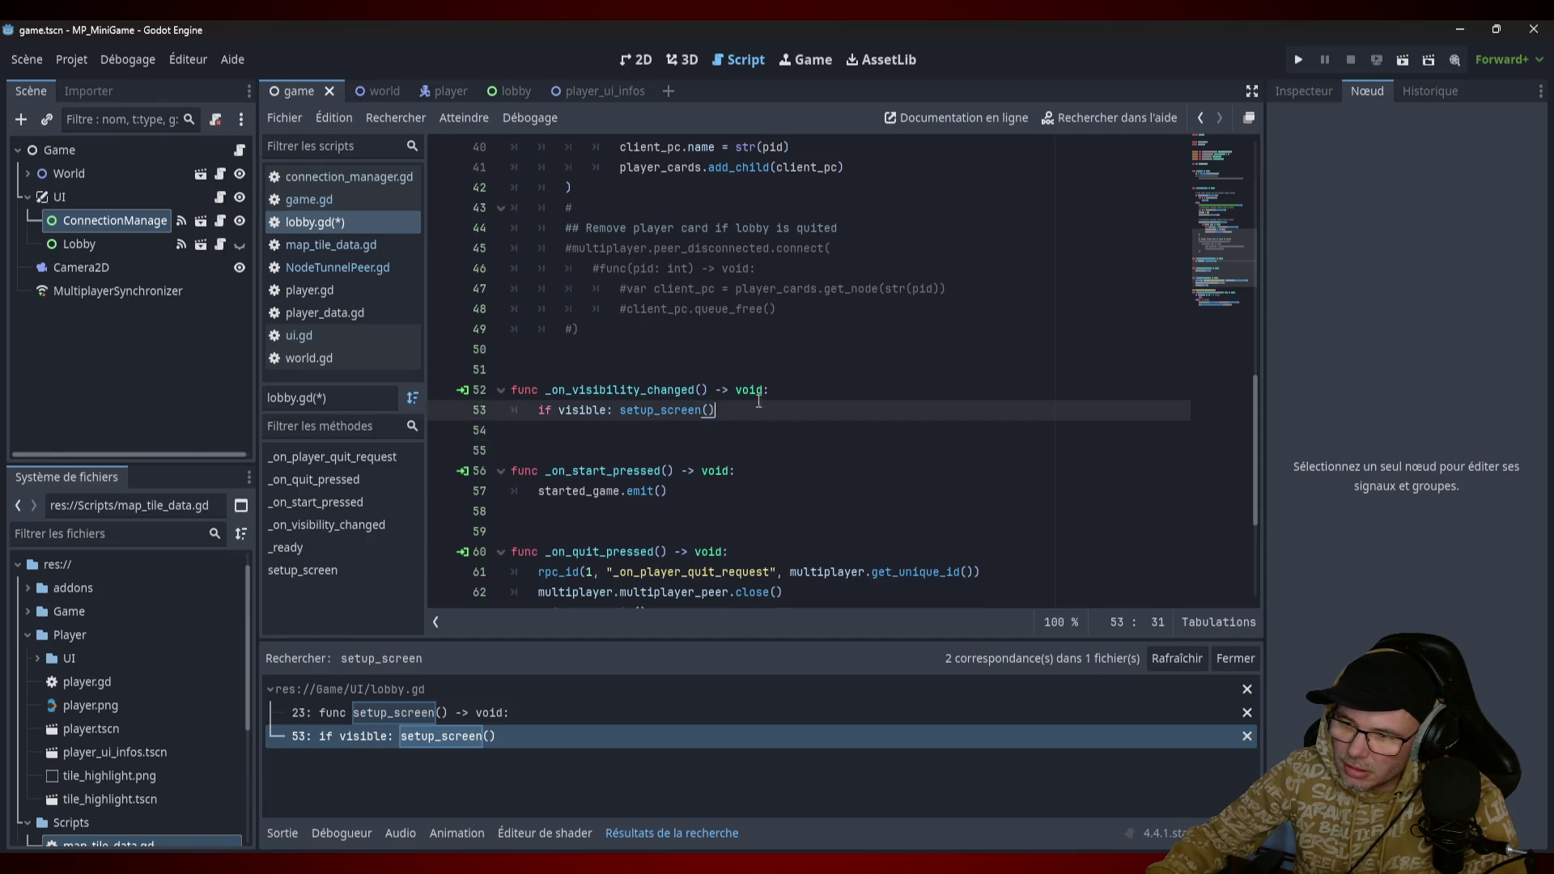
{"action": "left_click", "coordinate": [667, 410]}
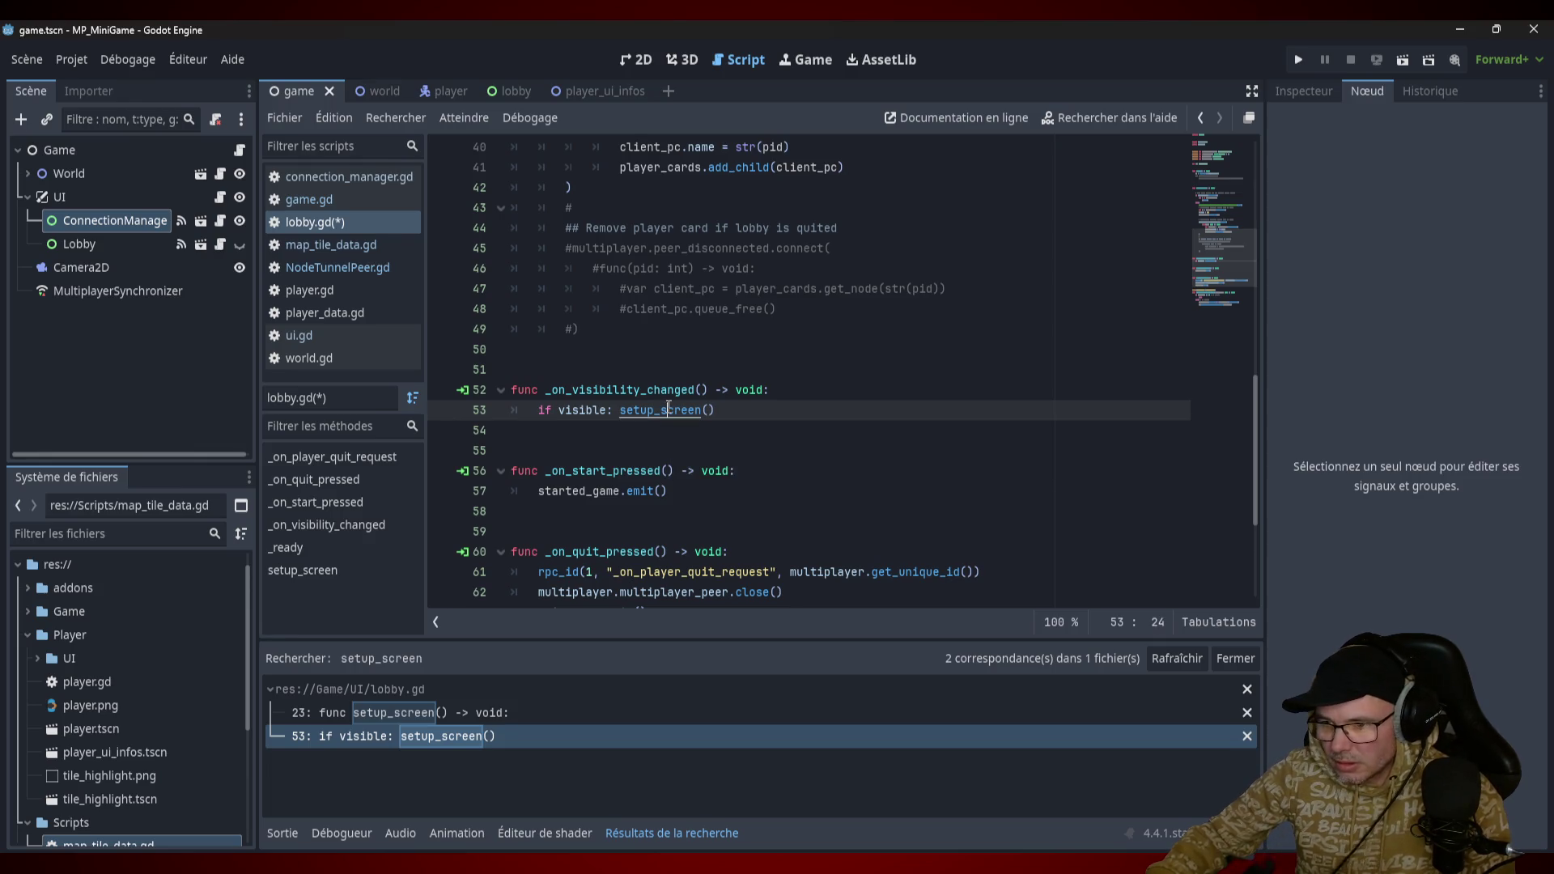
{"action": "left_click", "coordinate": [667, 410], "text": "ctrl"}
- Review setup_screen and place the cursor on the empty line after the commented block
{"action": "scroll", "coordinate": [809, 348], "scroll_direction": "down", "scroll_amount": 4}
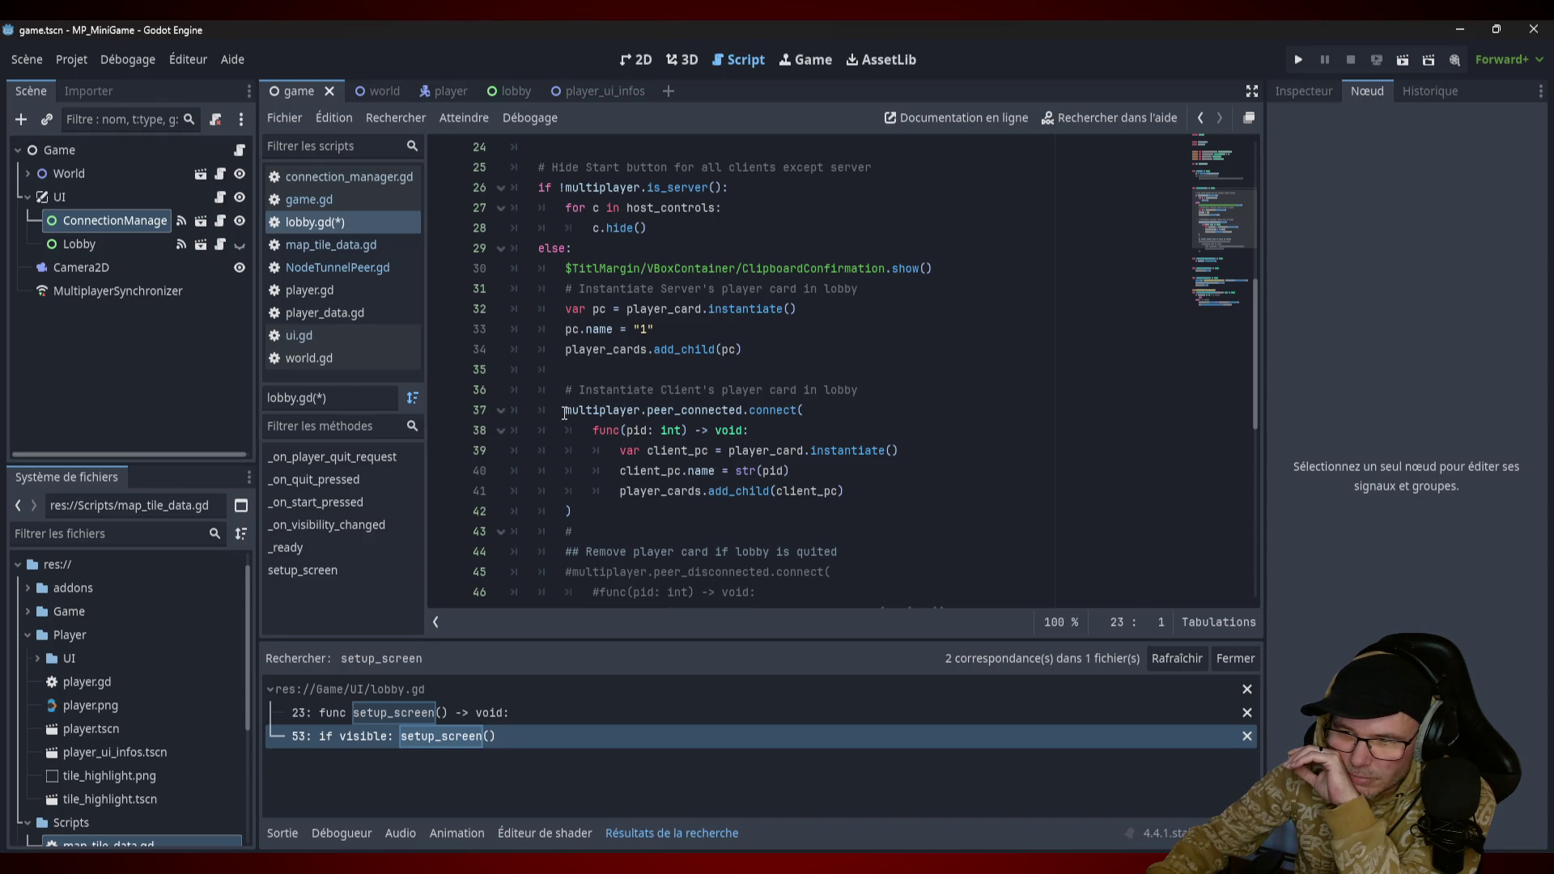
{"action": "mouse_move", "coordinate": [564, 413]}
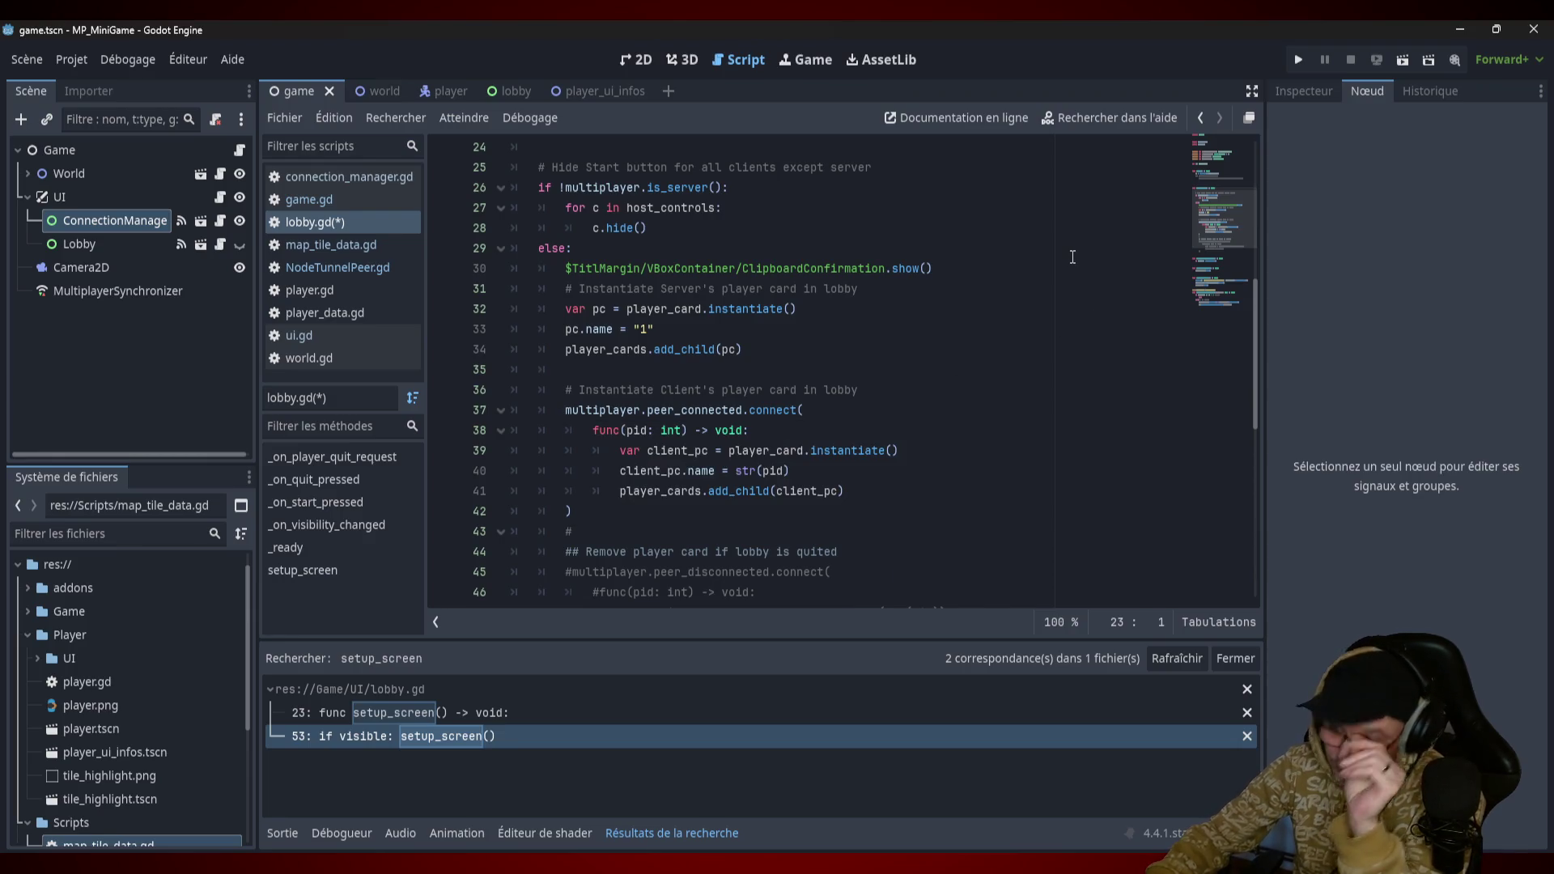
{"action": "scroll", "coordinate": [1010, 293], "scroll_direction": "down", "scroll_amount": 5}
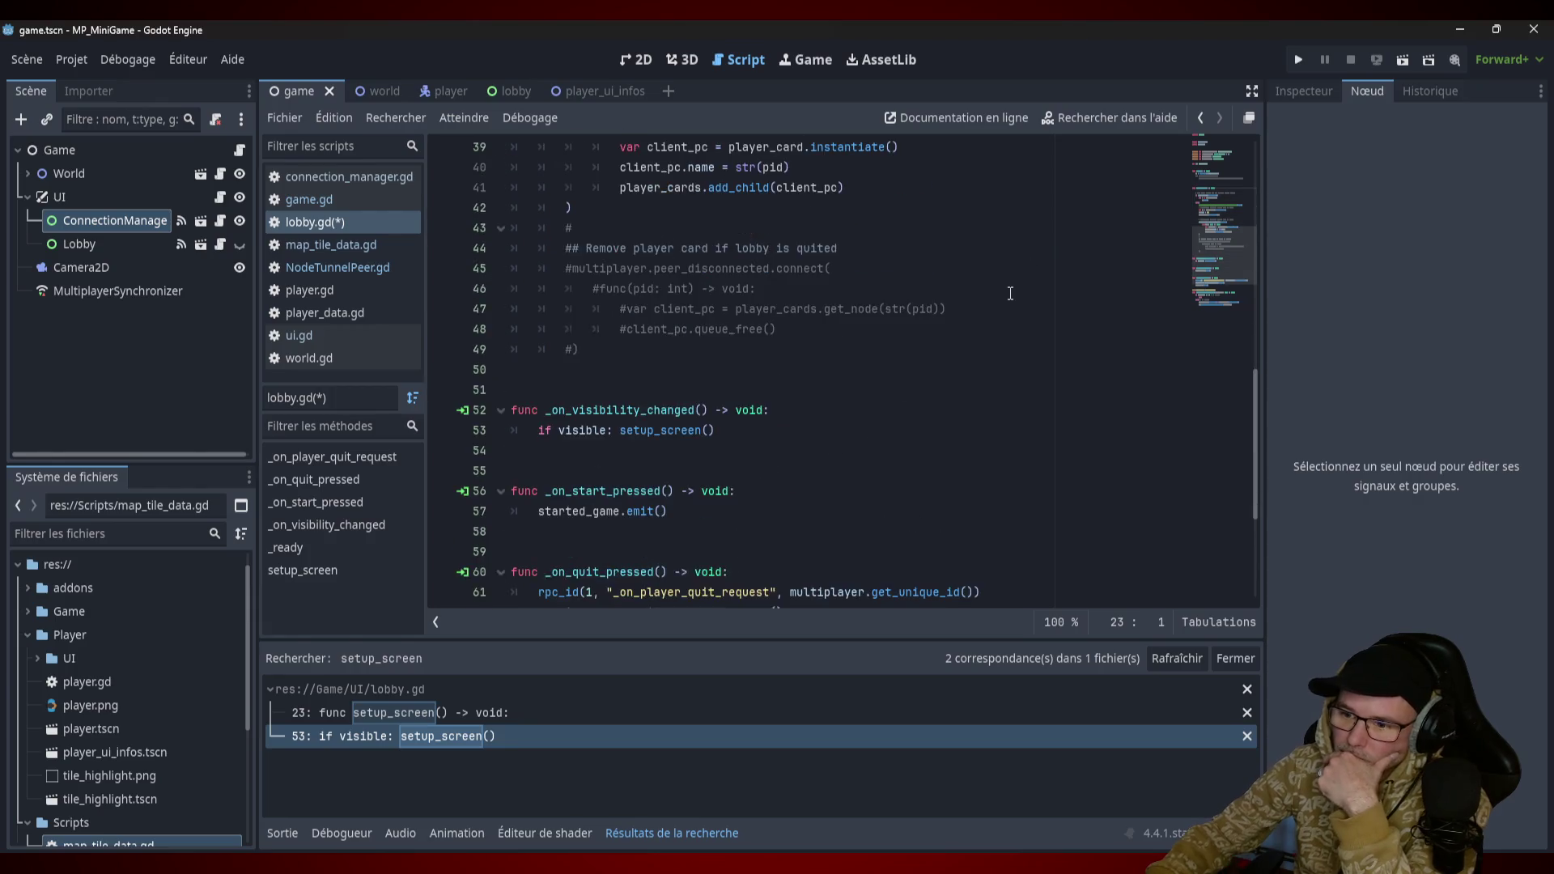
{"action": "scroll", "coordinate": [1011, 293], "scroll_direction": "down", "scroll_amount": 2}
{"action": "scroll", "coordinate": [976, 276], "scroll_direction": "up", "scroll_amount": 2}
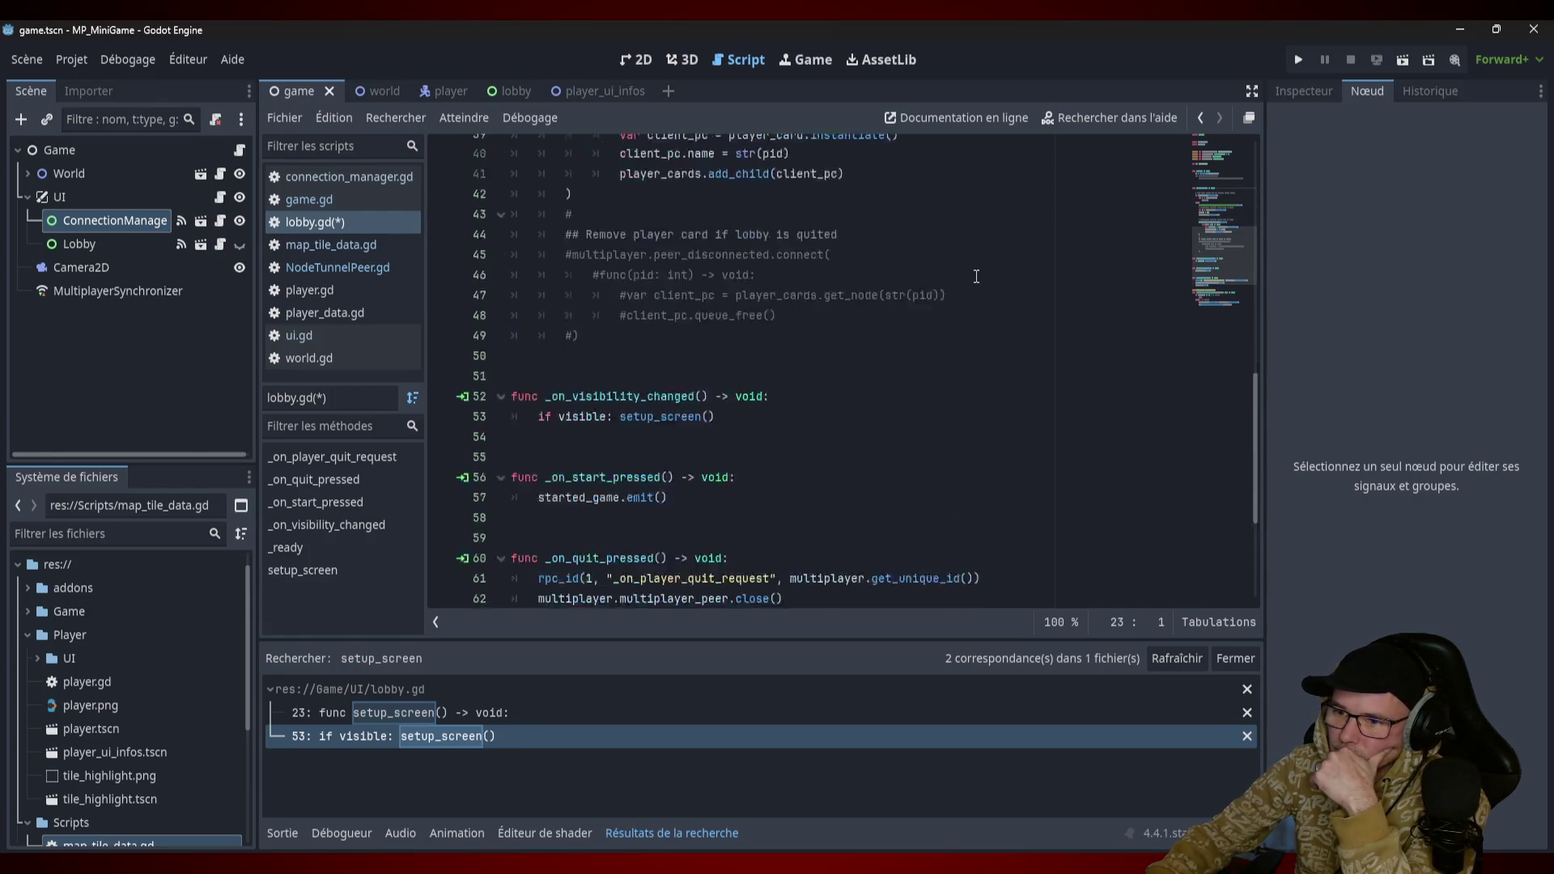
{"action": "scroll", "coordinate": [976, 276], "scroll_direction": "up", "scroll_amount": 5}
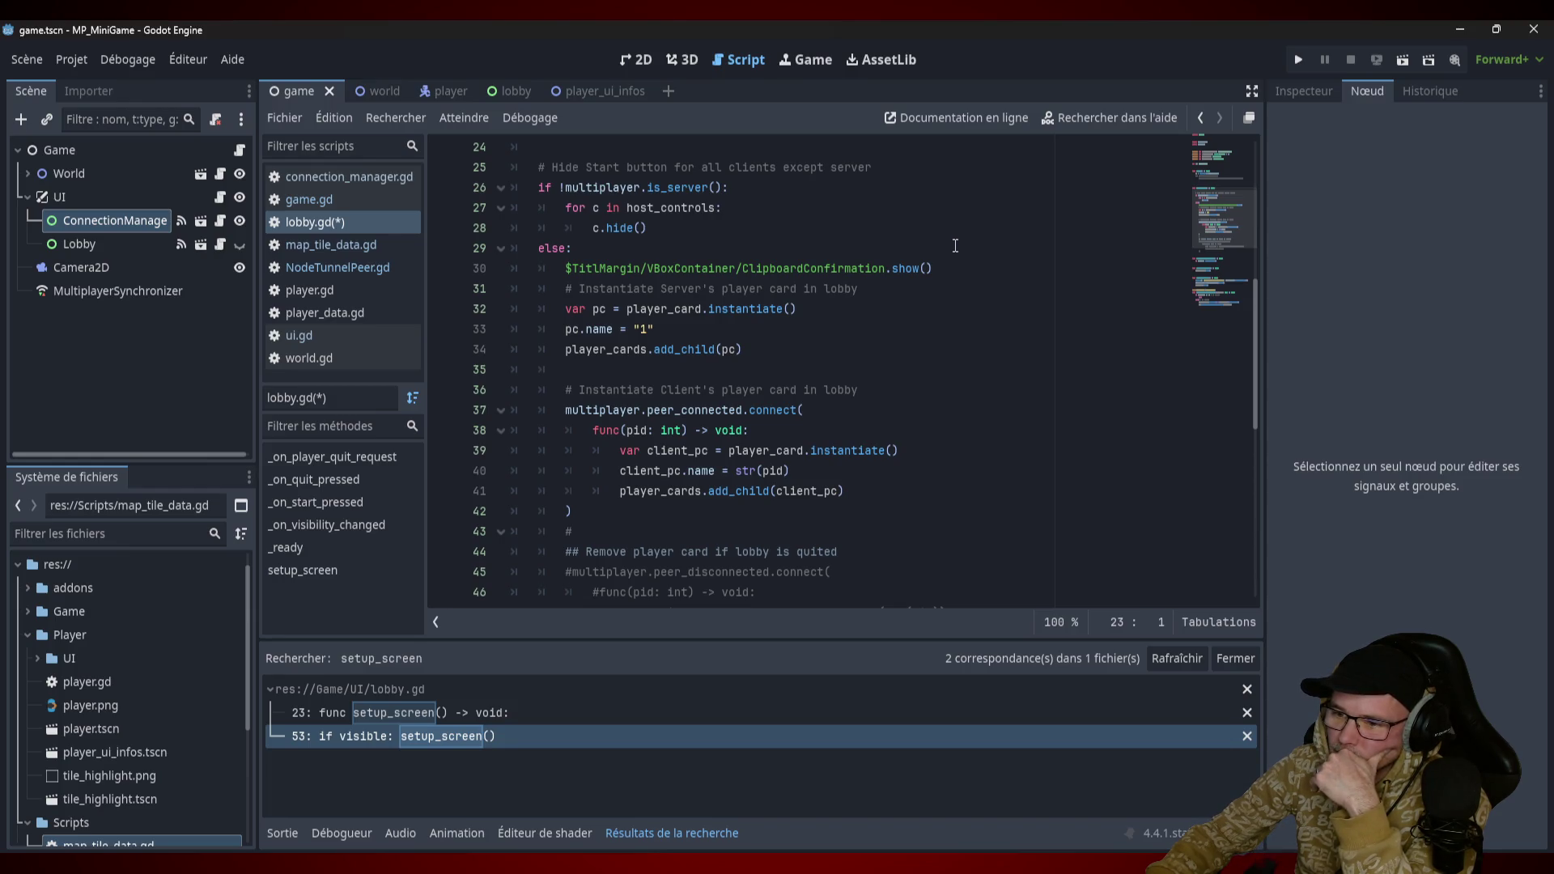
{"action": "scroll", "coordinate": [955, 245], "scroll_direction": "down", "scroll_amount": 8}
{"action": "left_click", "coordinate": [628, 193]}
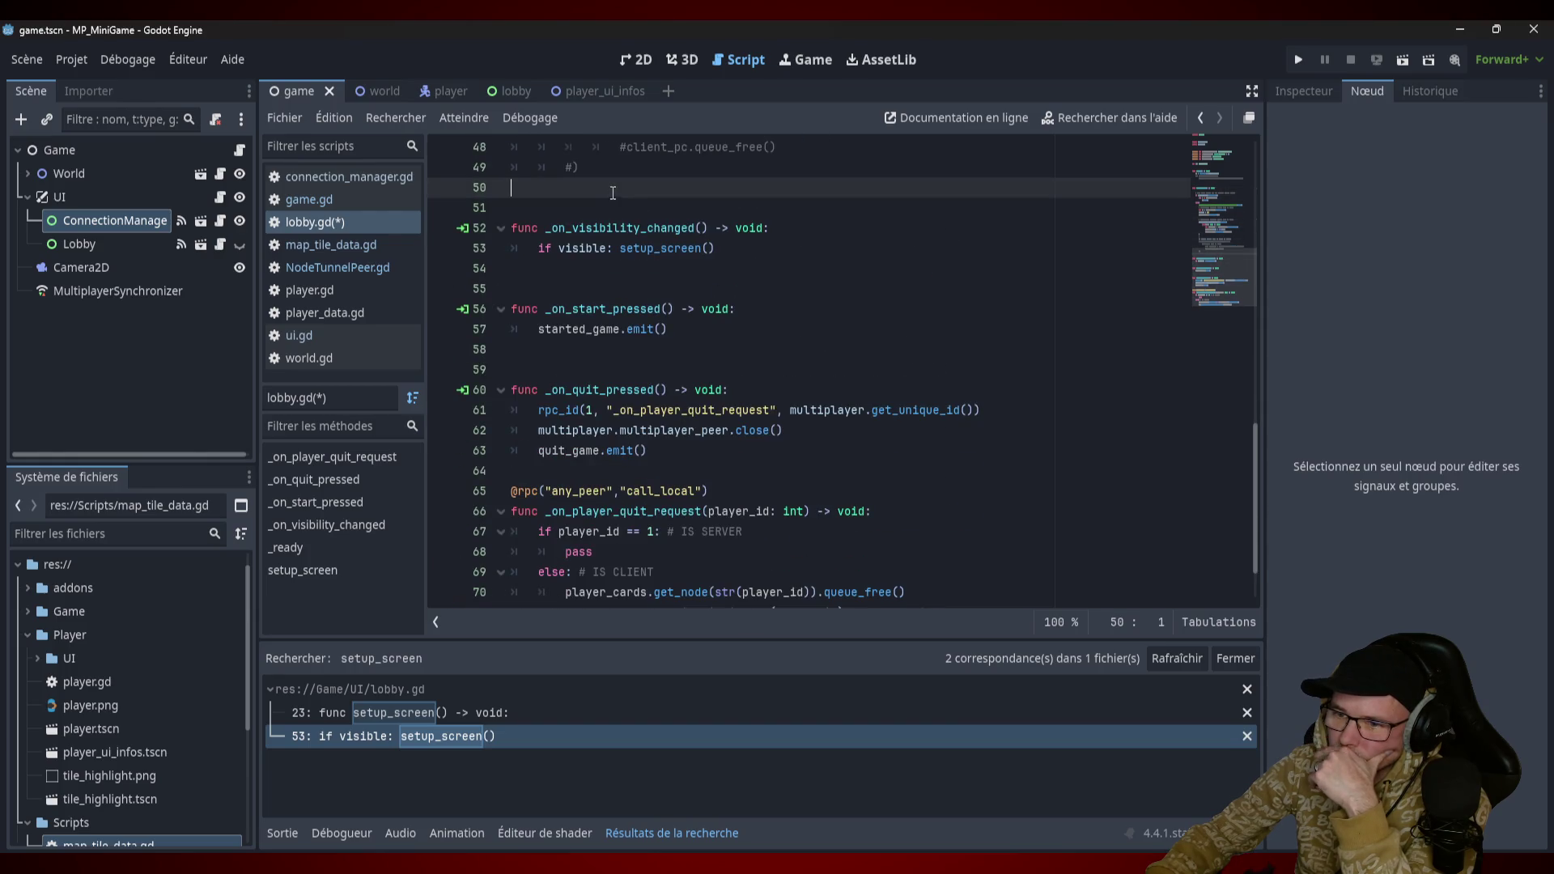
- Declare func _connect_player(pid) -> void: at line 52, removing the stray space before the colon
{"action": "key", "text": "Return"}
{"action": "key", "text": "Return"}
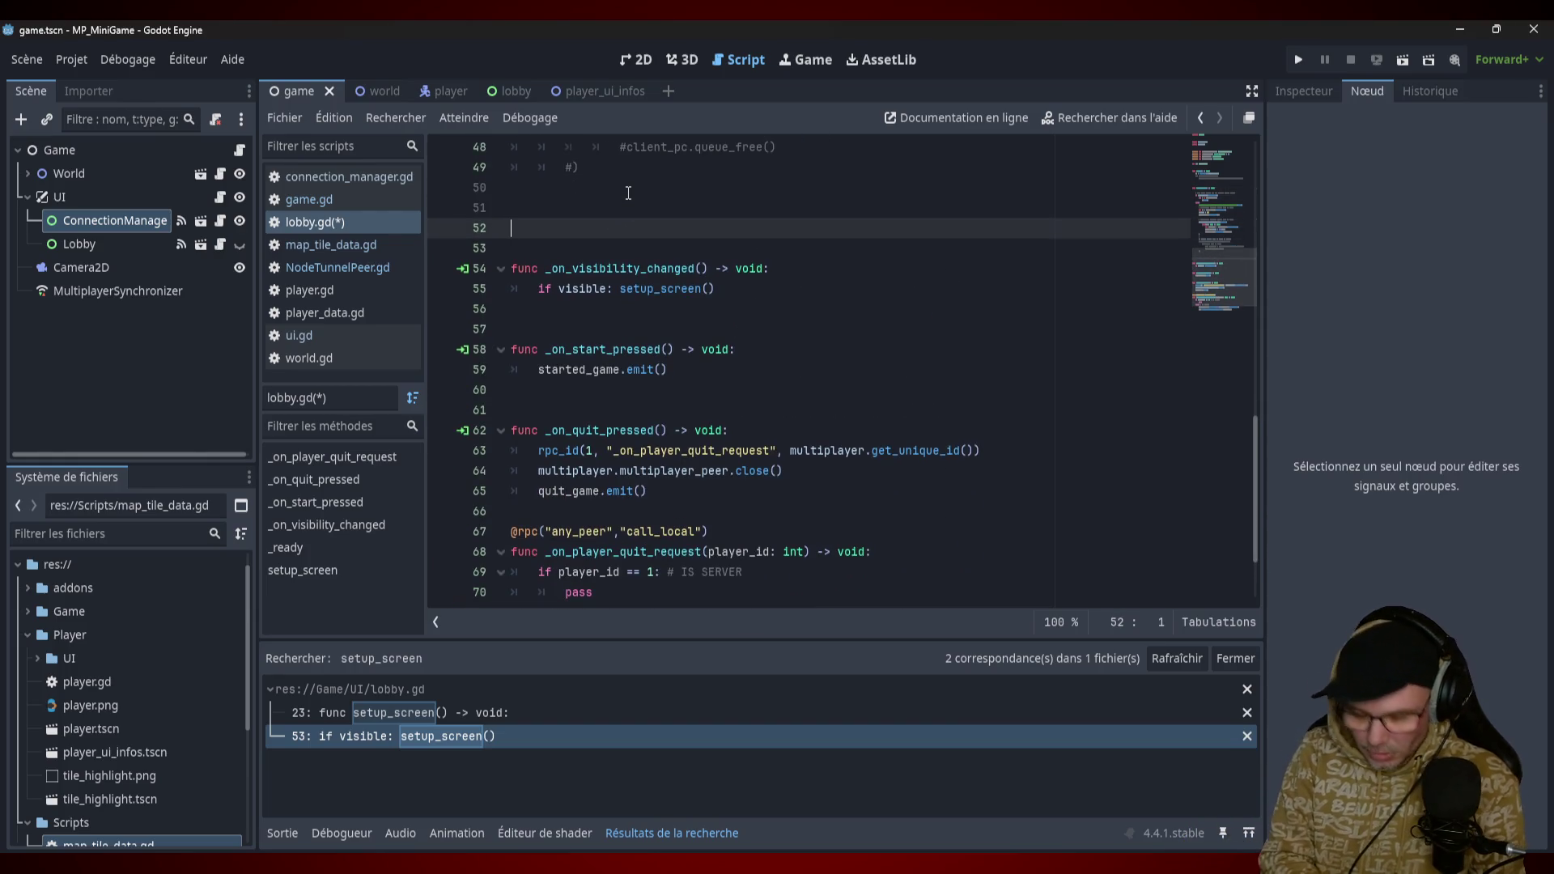
{"action": "key", "text": "Return"}
{"action": "key", "text": "Up"}
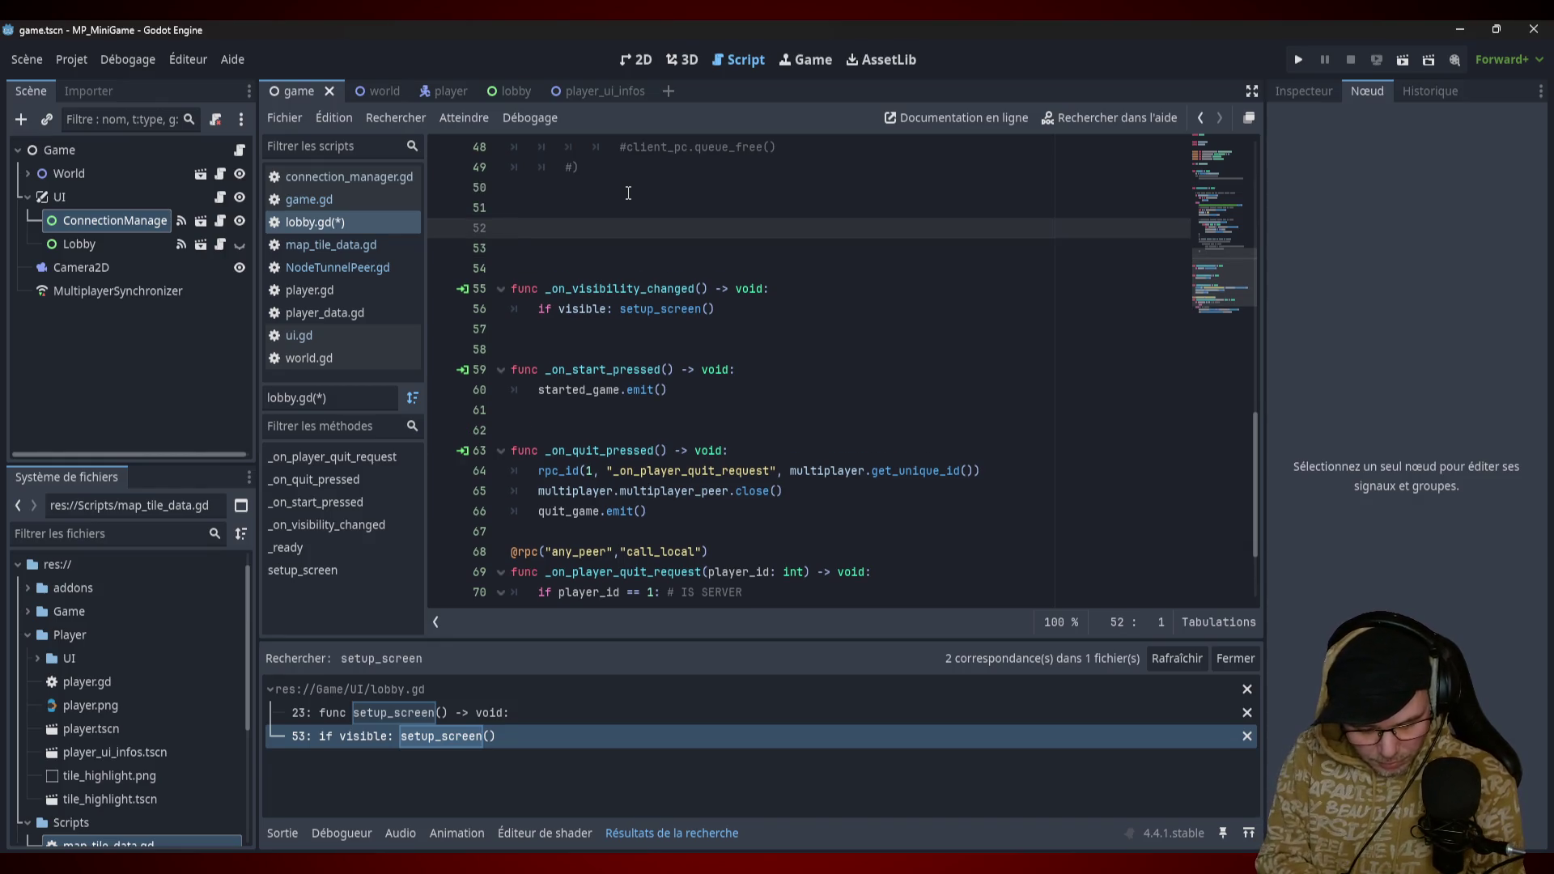
{"action": "type", "text": "func "}
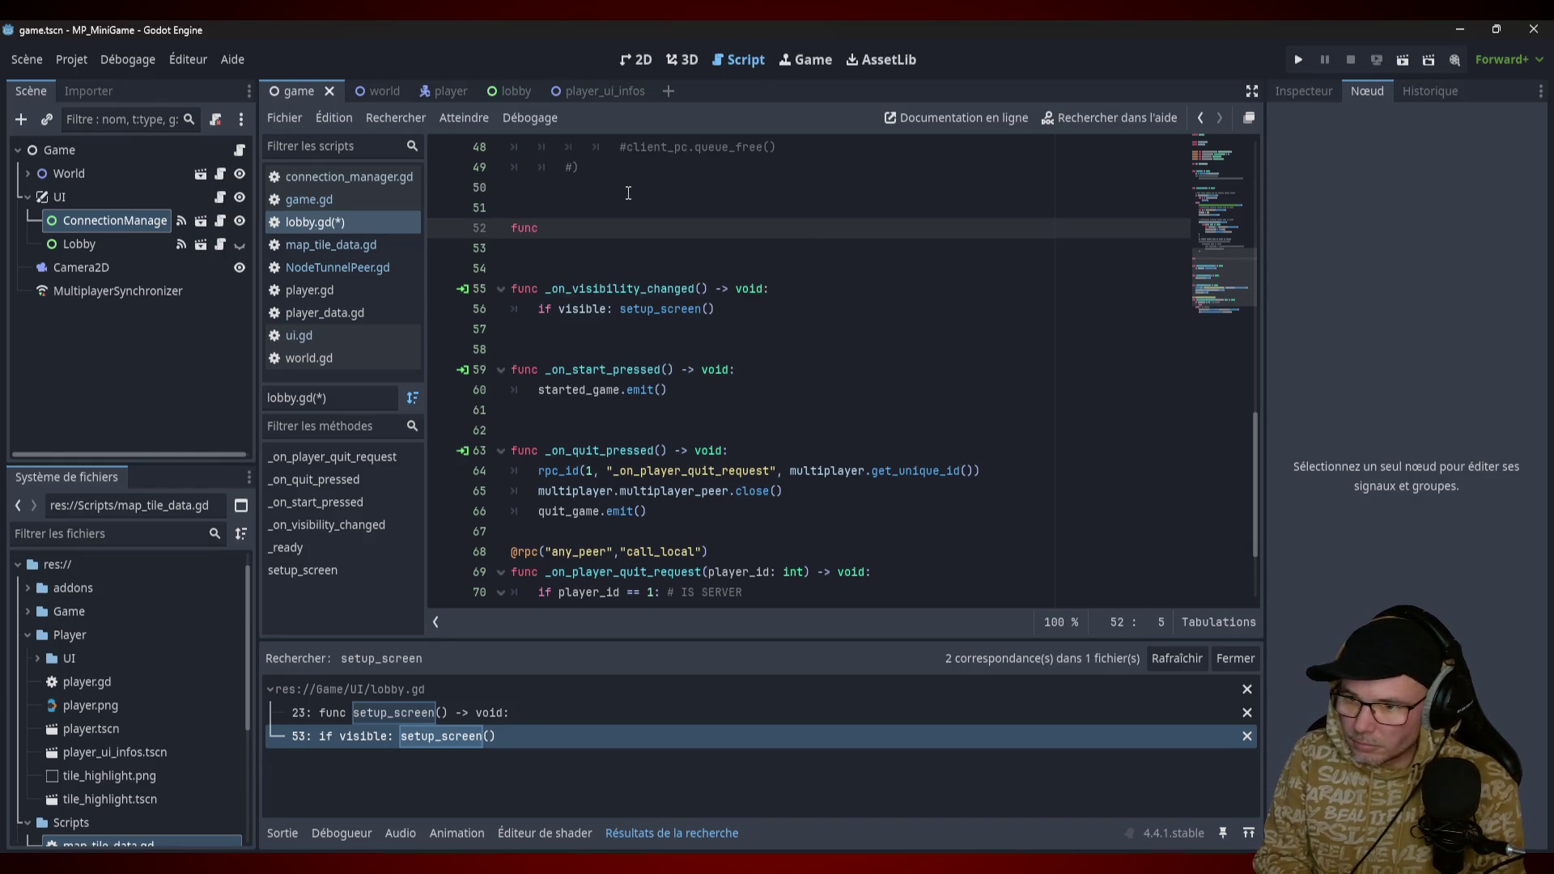
{"action": "type", "text": "_connect_"}
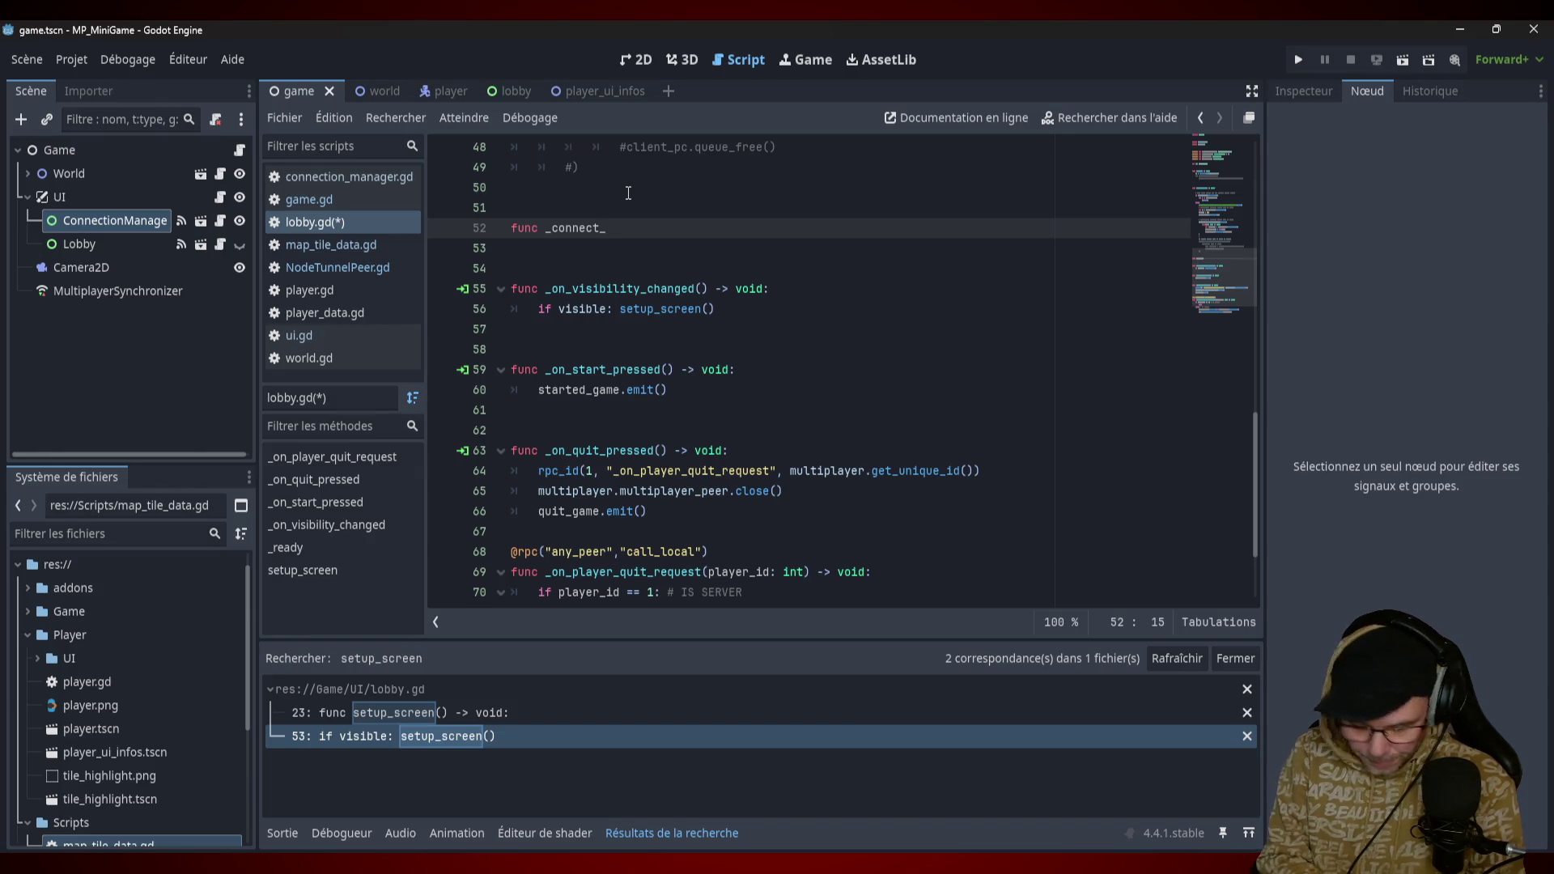
{"action": "type", "text": "player"}
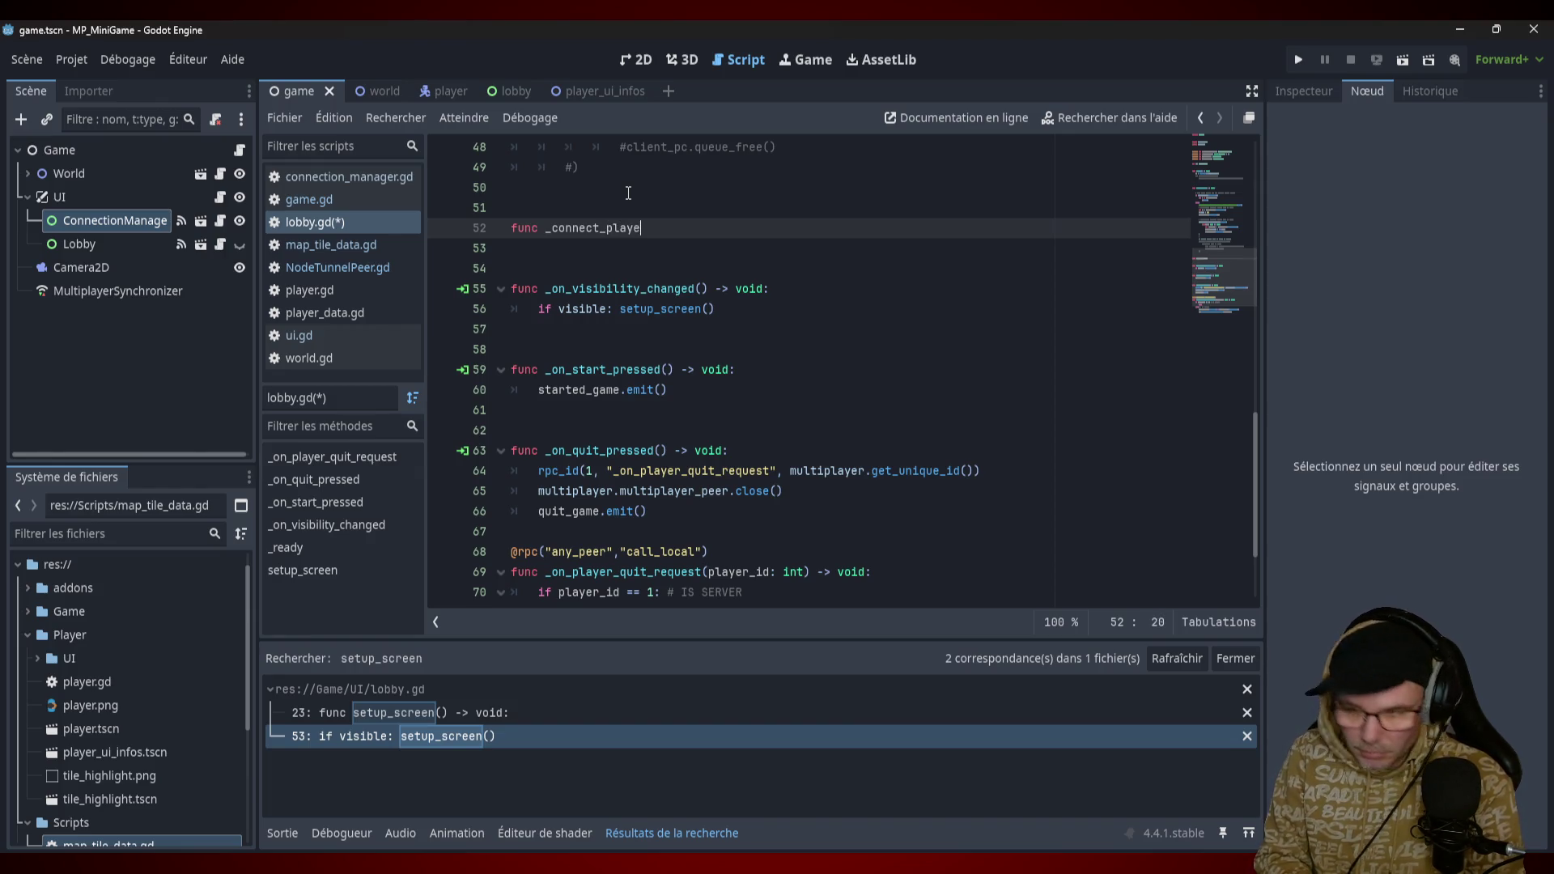
{"action": "type", "text": "("}
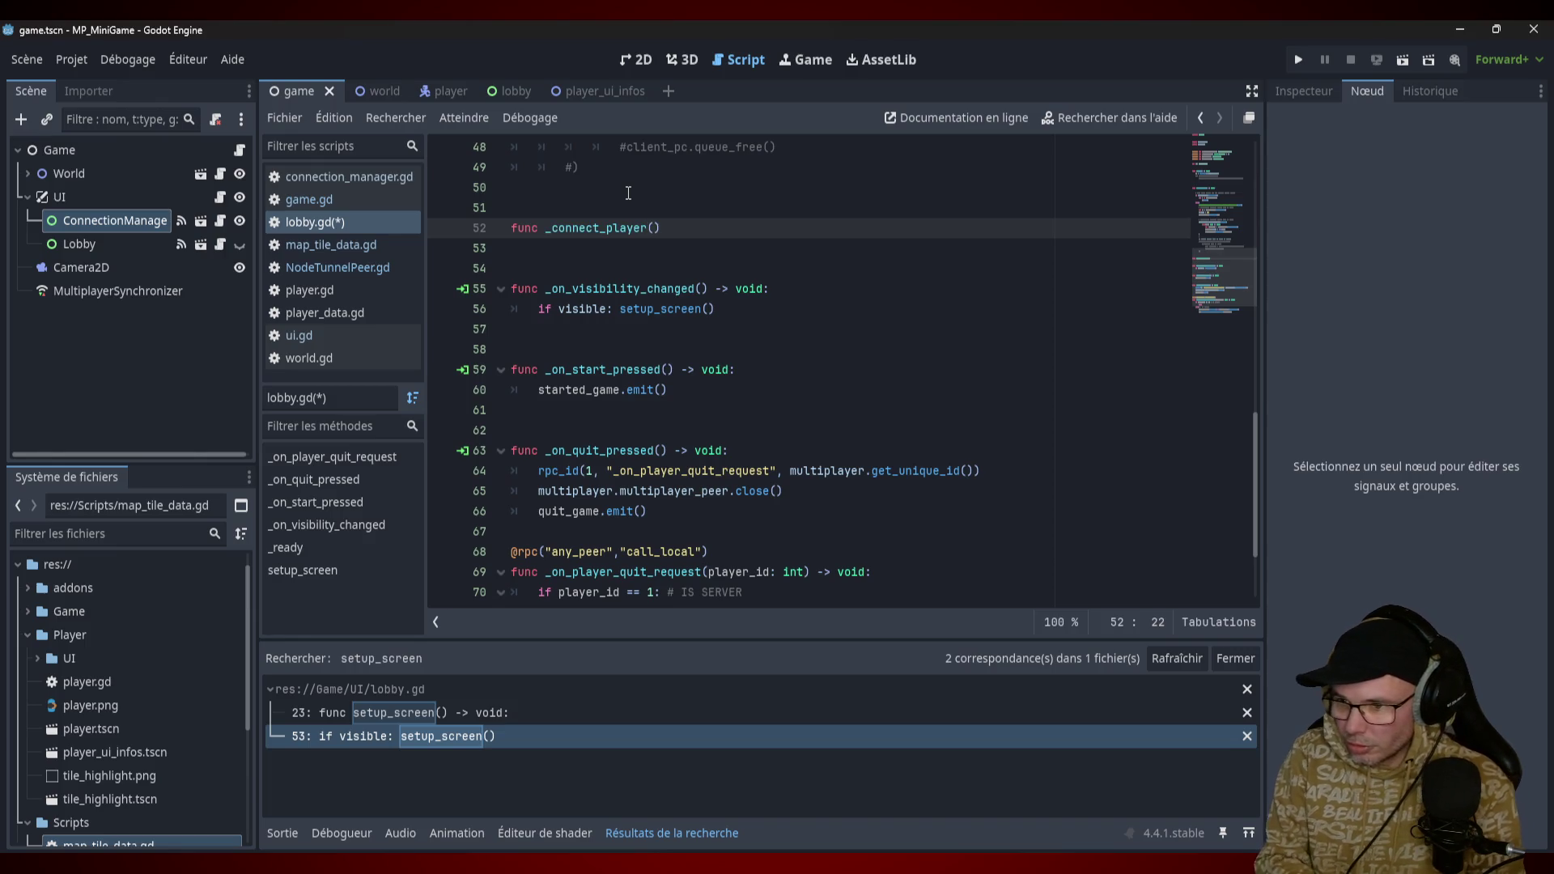
{"action": "type", "text": "p"}
{"action": "type", "text": "id) -> "}
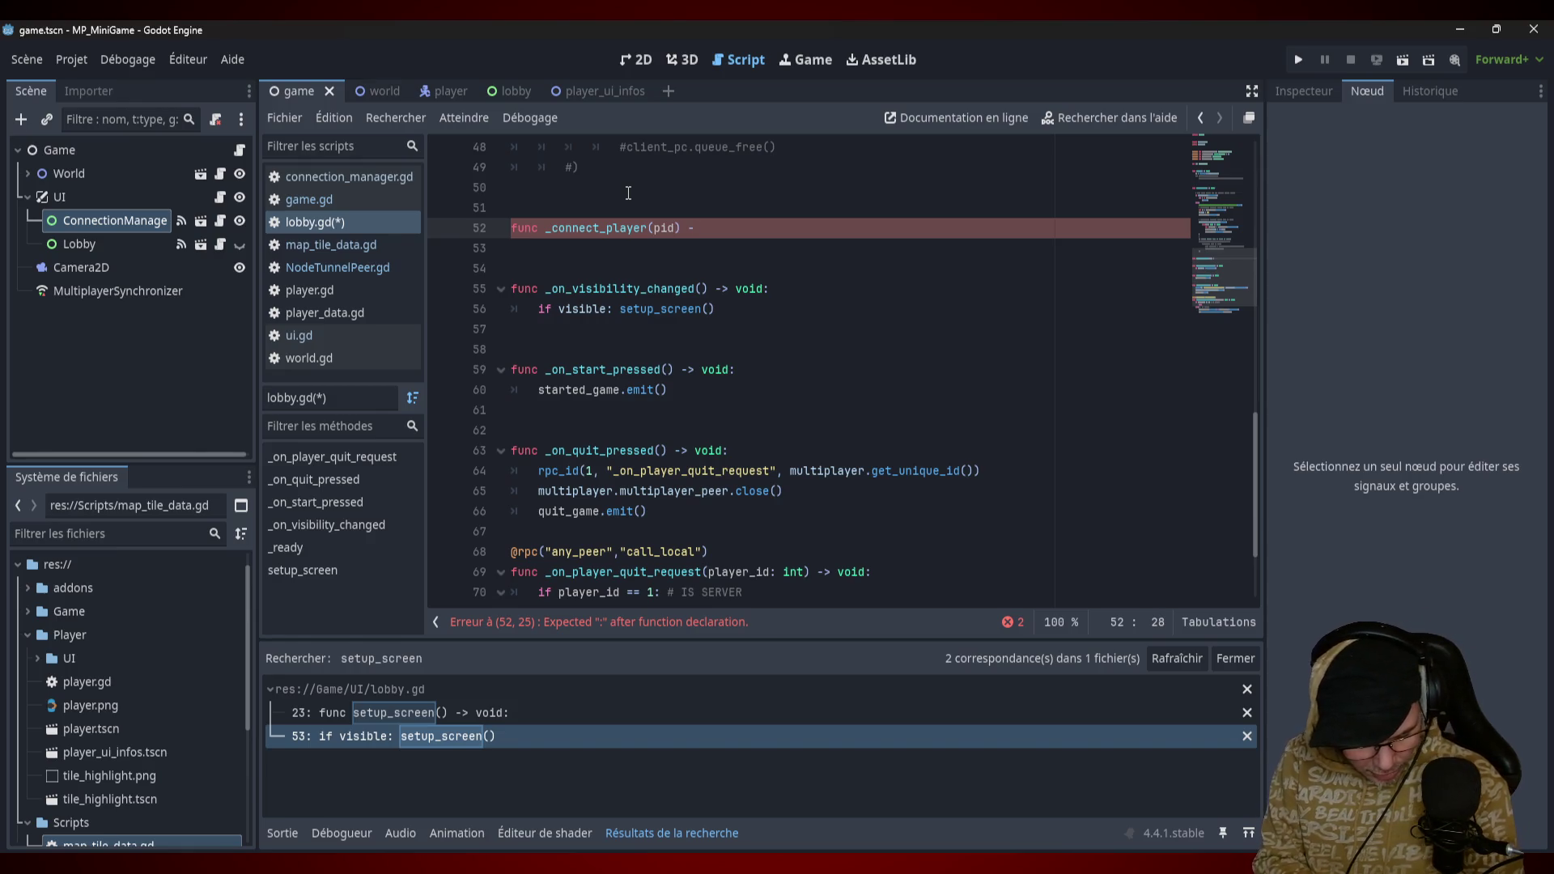
{"action": "type", "text": "void"}
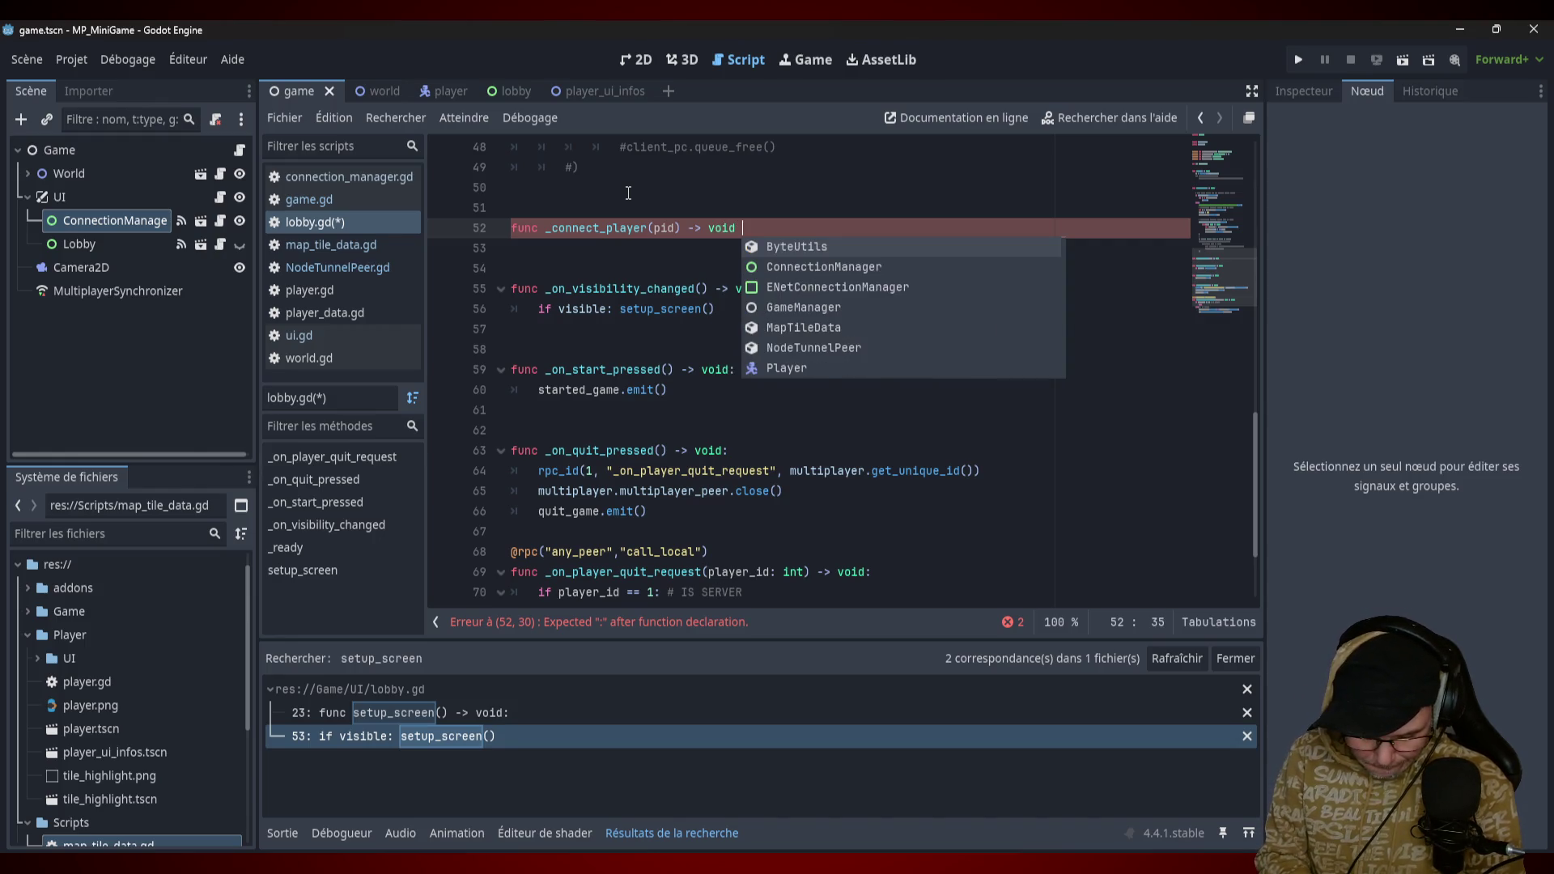
{"action": "type", "text": " :"}
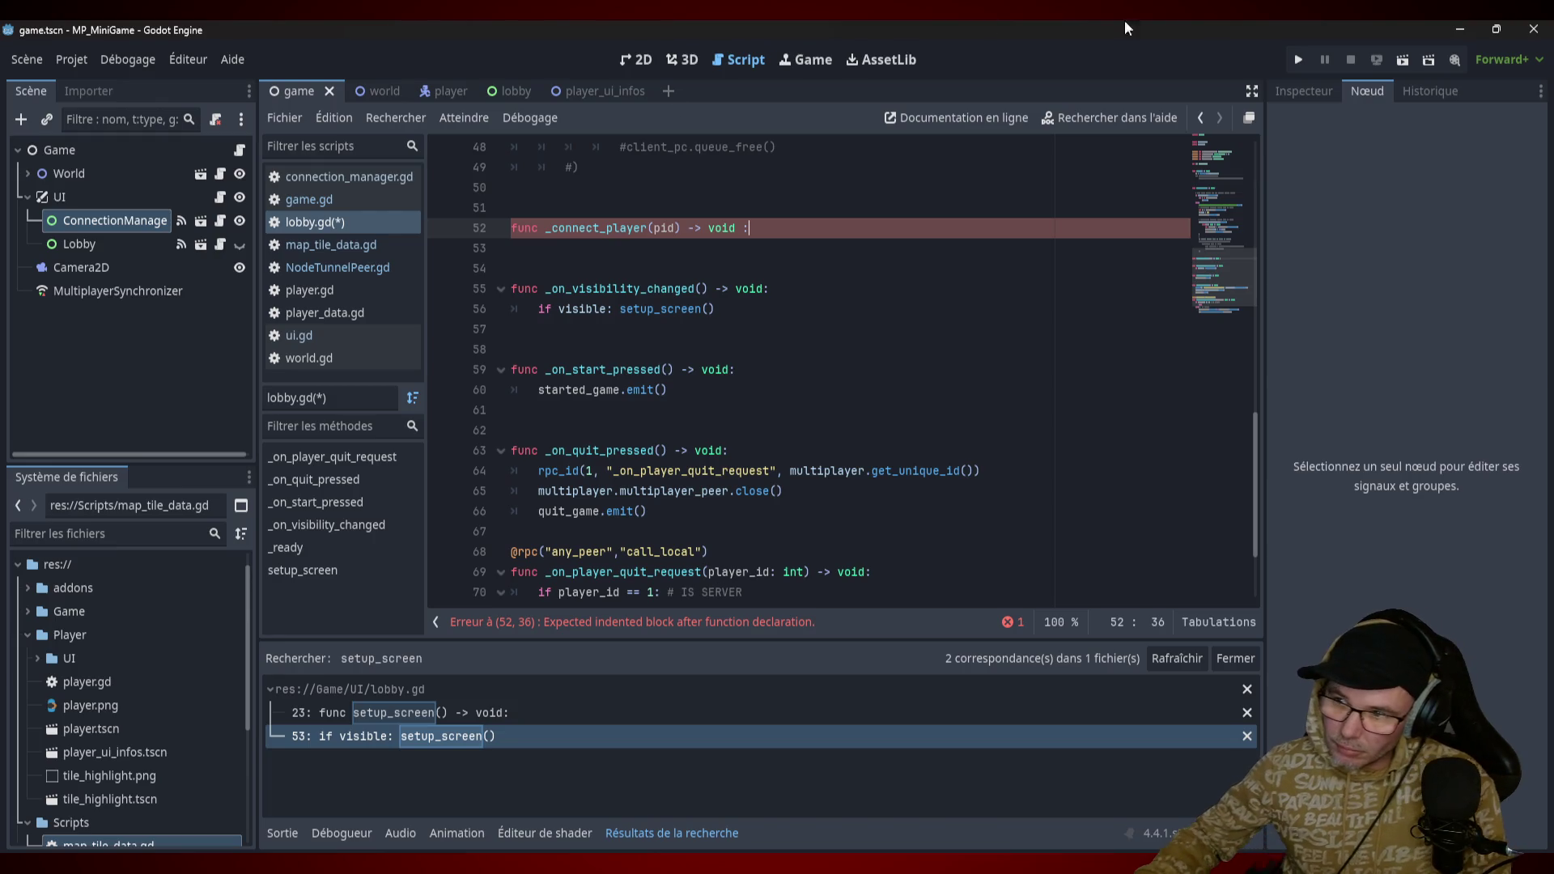
{"action": "scroll", "coordinate": [939, 189], "scroll_direction": "up", "scroll_amount": 3}
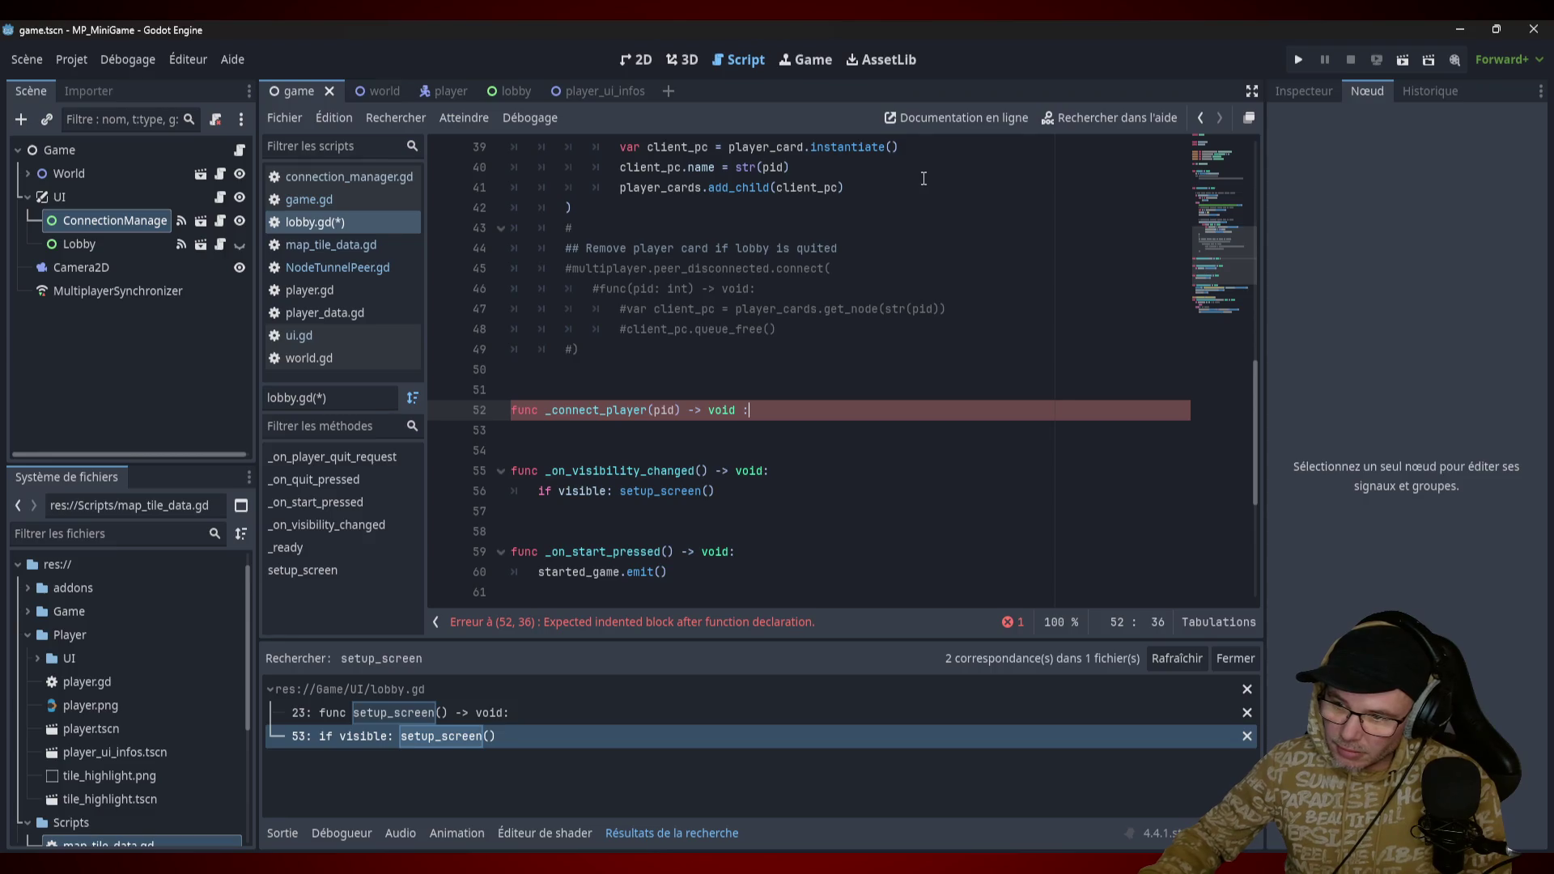
{"action": "key", "text": "BackSpace"}
{"action": "key", "text": "BackSpace"}
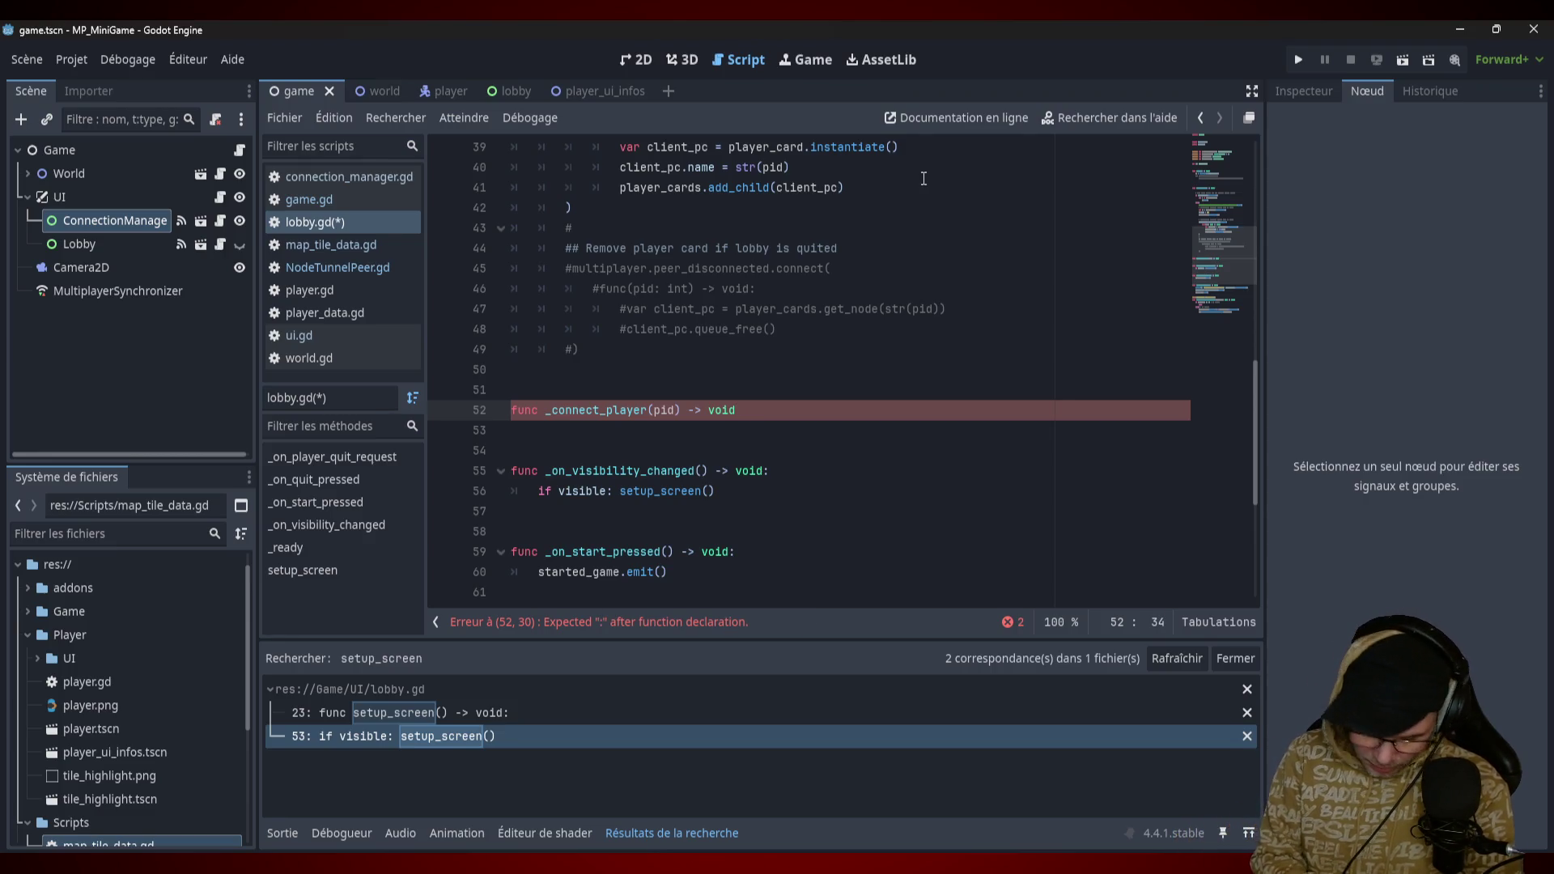
{"action": "type", "text": ":"}
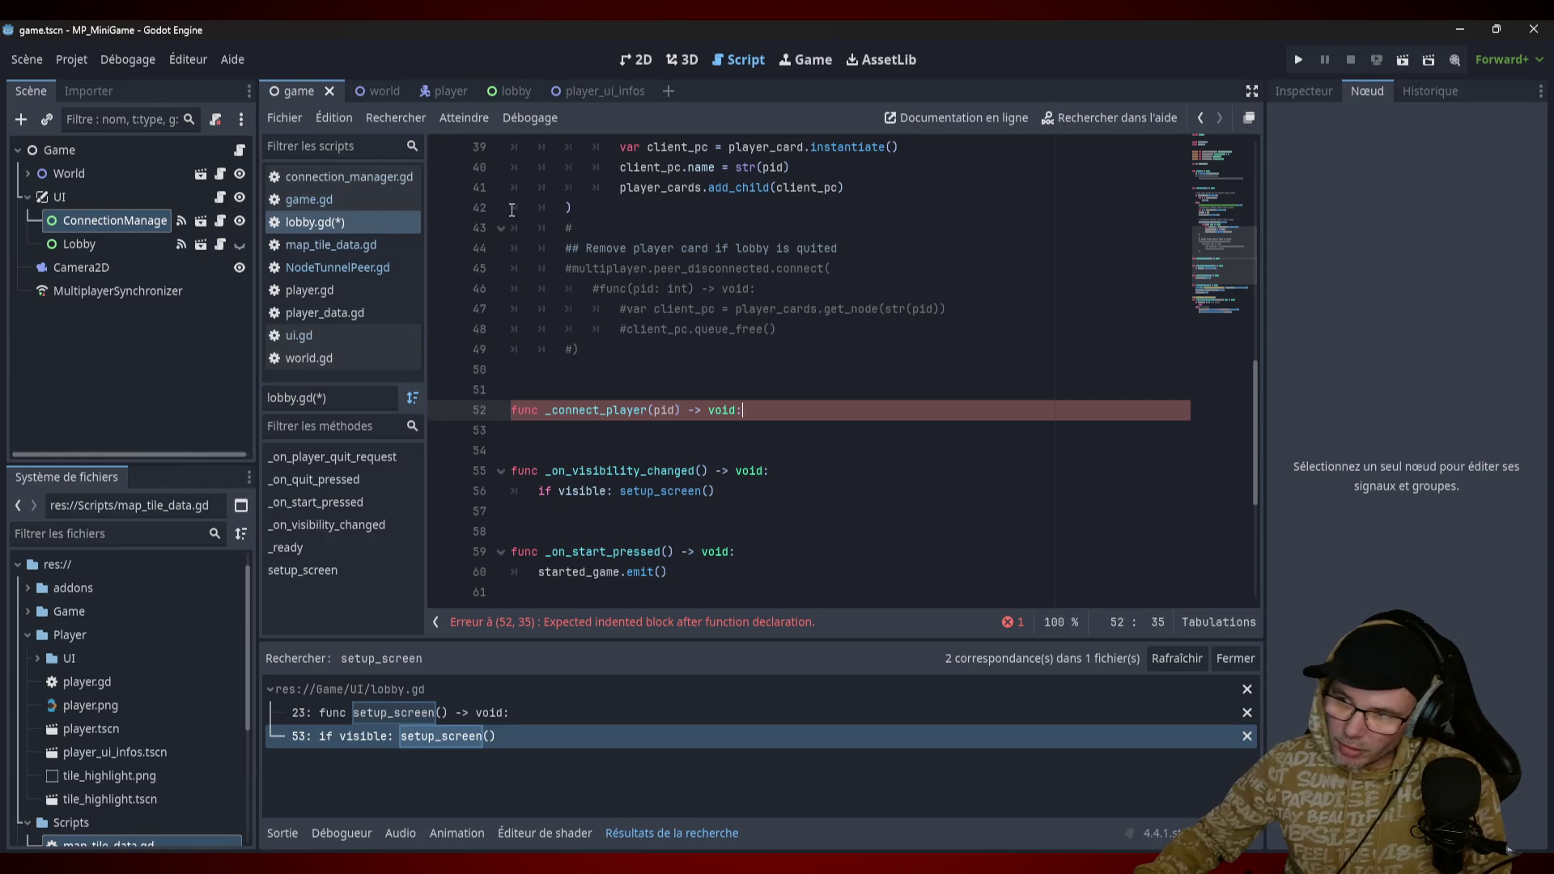
- Scroll up and select the server player-card creation lines
{"action": "scroll", "coordinate": [482, 312], "scroll_direction": "up", "scroll_amount": 3}
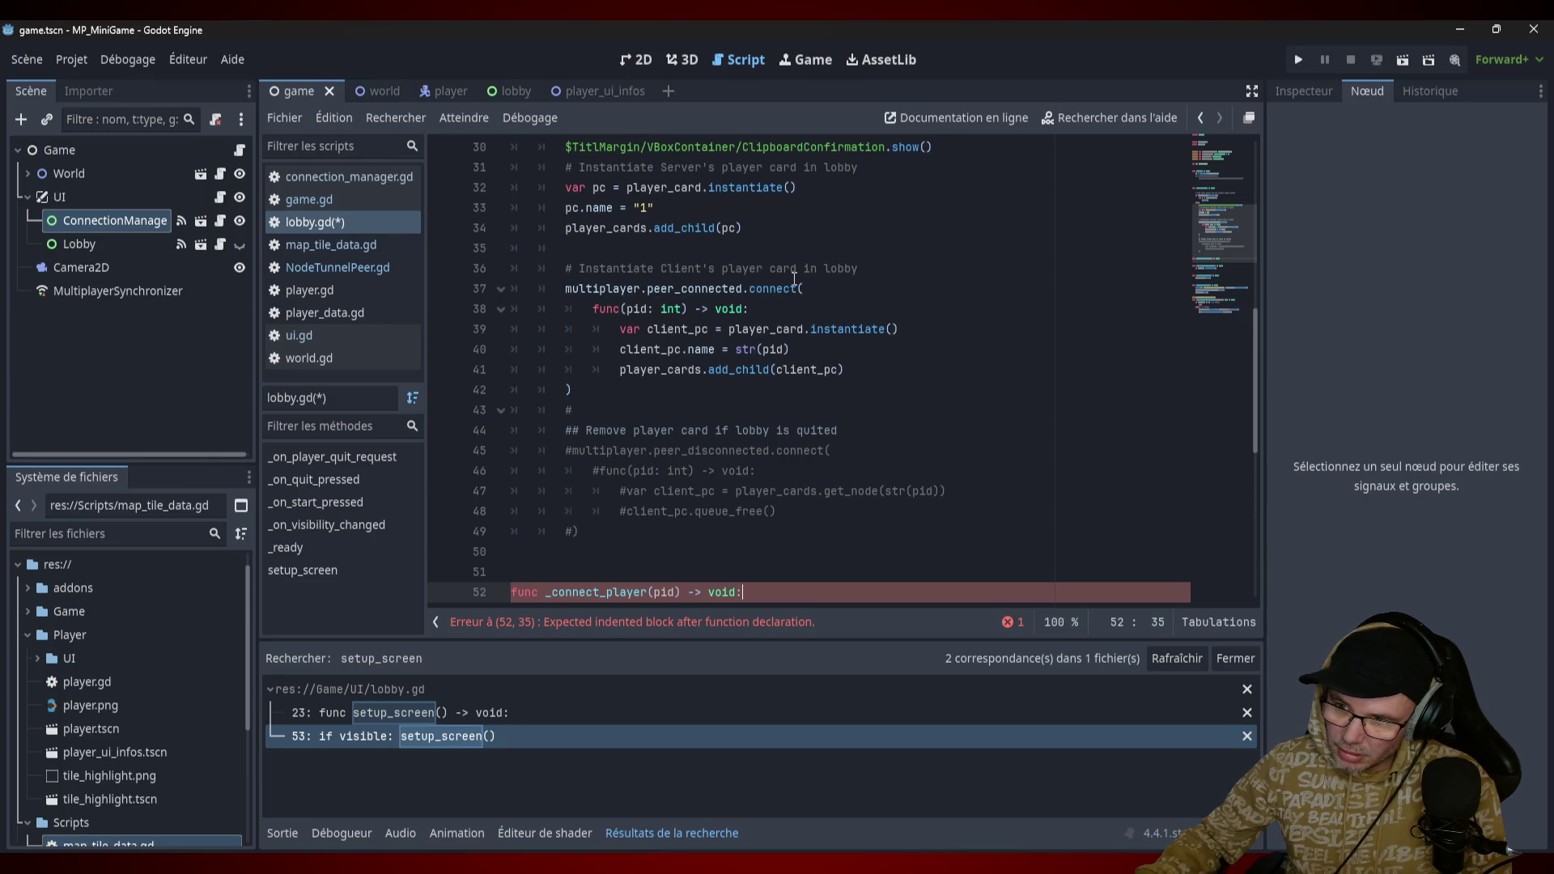
{"action": "scroll", "coordinate": [866, 293], "scroll_direction": "up", "scroll_amount": 2}
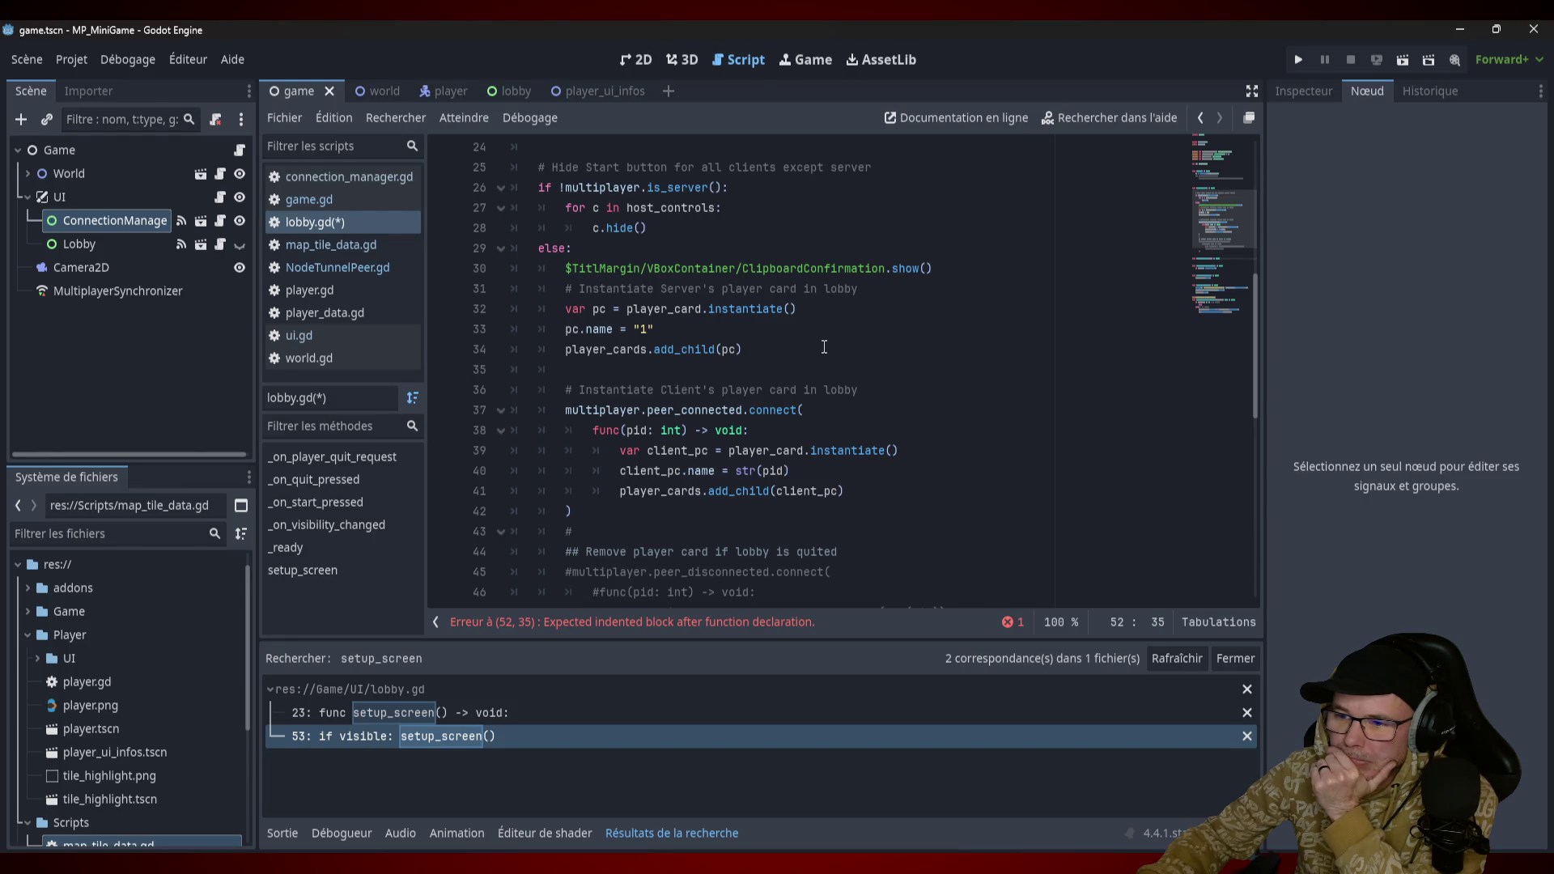
{"action": "mouse_move", "coordinate": [824, 346]}
{"action": "left_mouse_down"}
{"action": "mouse_move", "coordinate": [511, 328]}
{"action": "mouse_move", "coordinate": [501, 304]}
{"action": "left_mouse_up"}
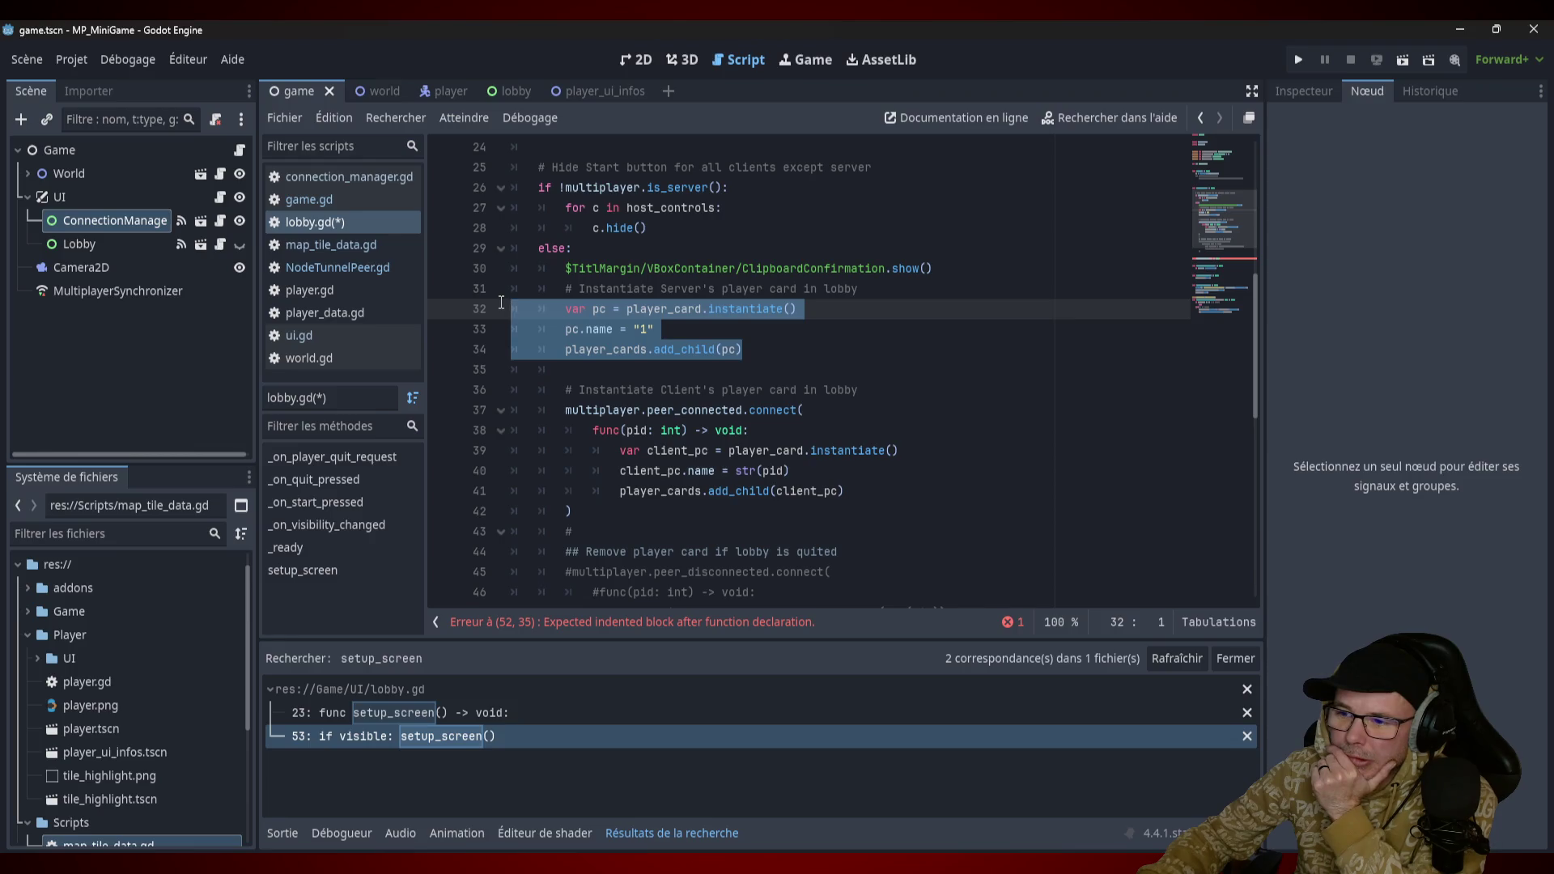
- Rename the line 52 function from _connect_player to _connect_client by replacing 'player' with 'client'
{"action": "scroll", "coordinate": [943, 426], "scroll_direction": "down", "scroll_amount": 4}
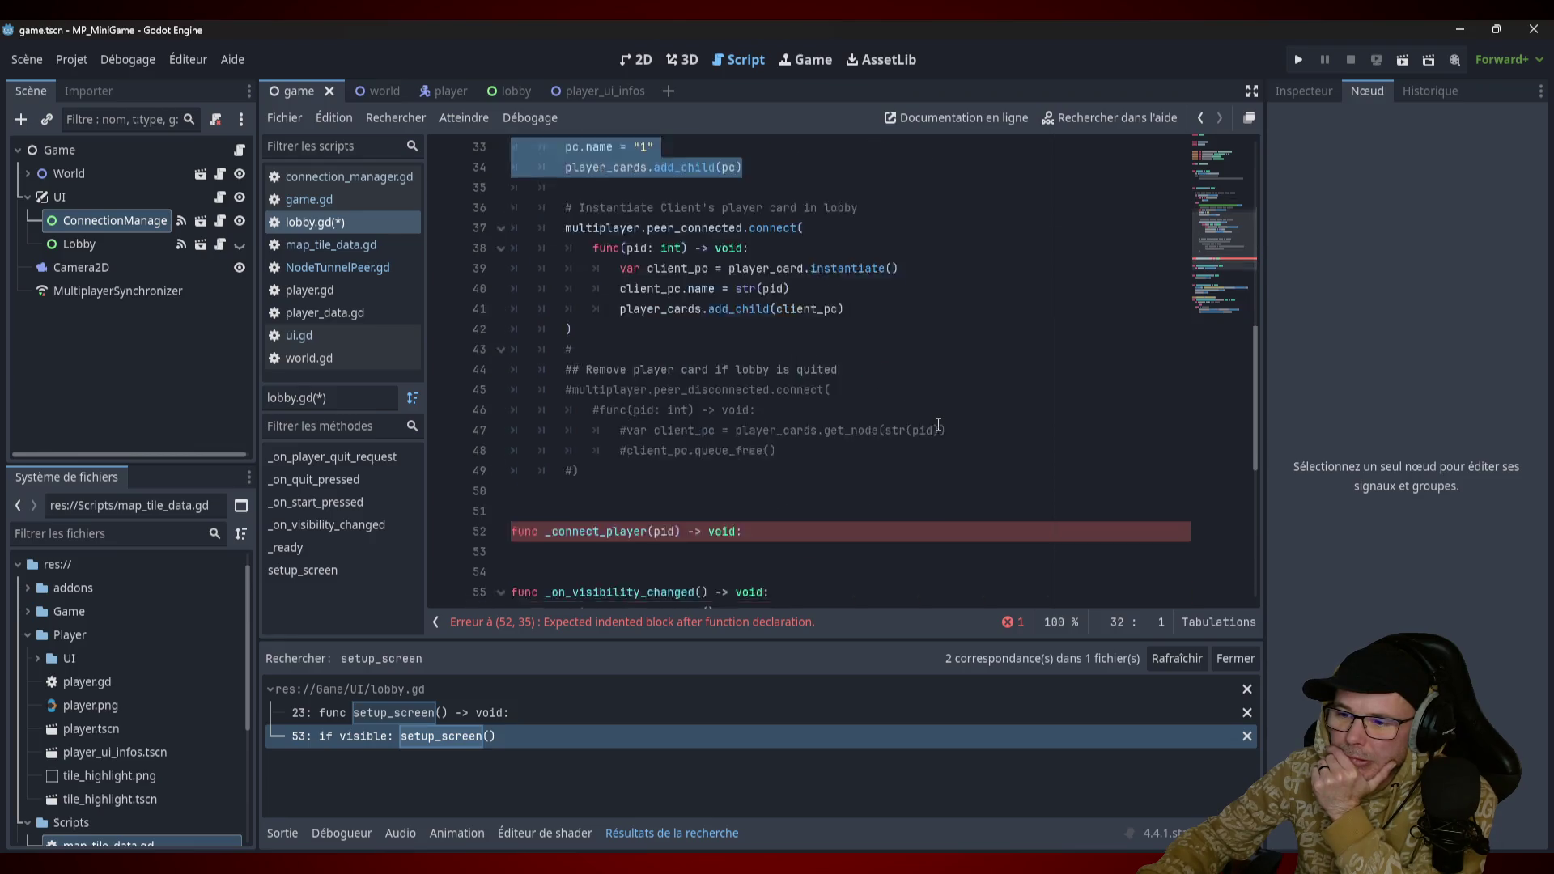
{"action": "left_click", "coordinate": [607, 476]}
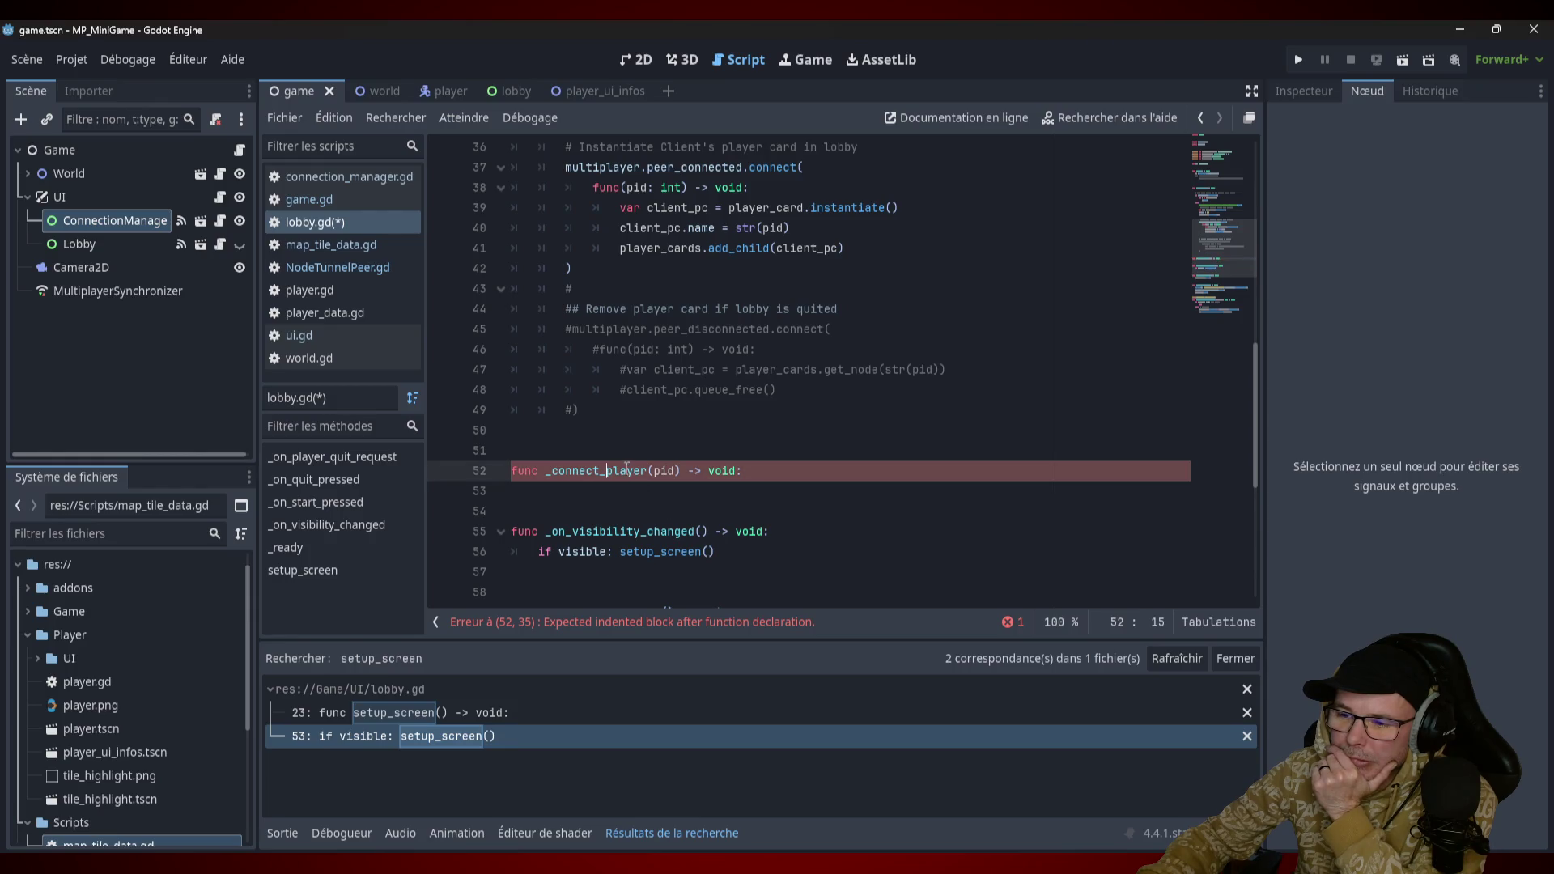
{"action": "left_click_drag", "start_coordinate": [612, 474], "coordinate": [648, 475]}
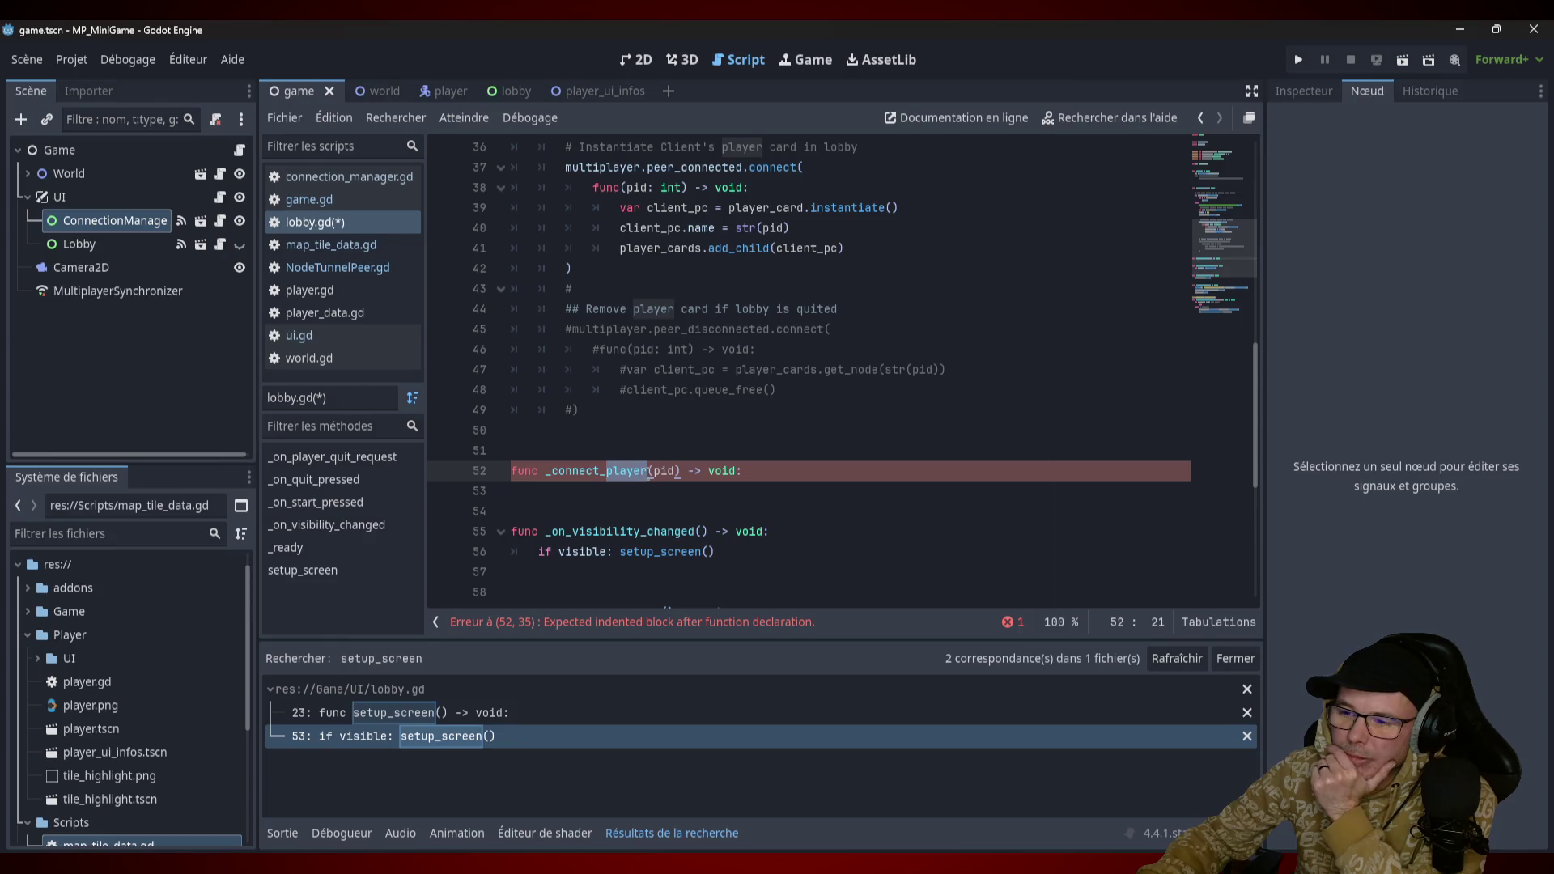
{"action": "type", "text": "cli"}
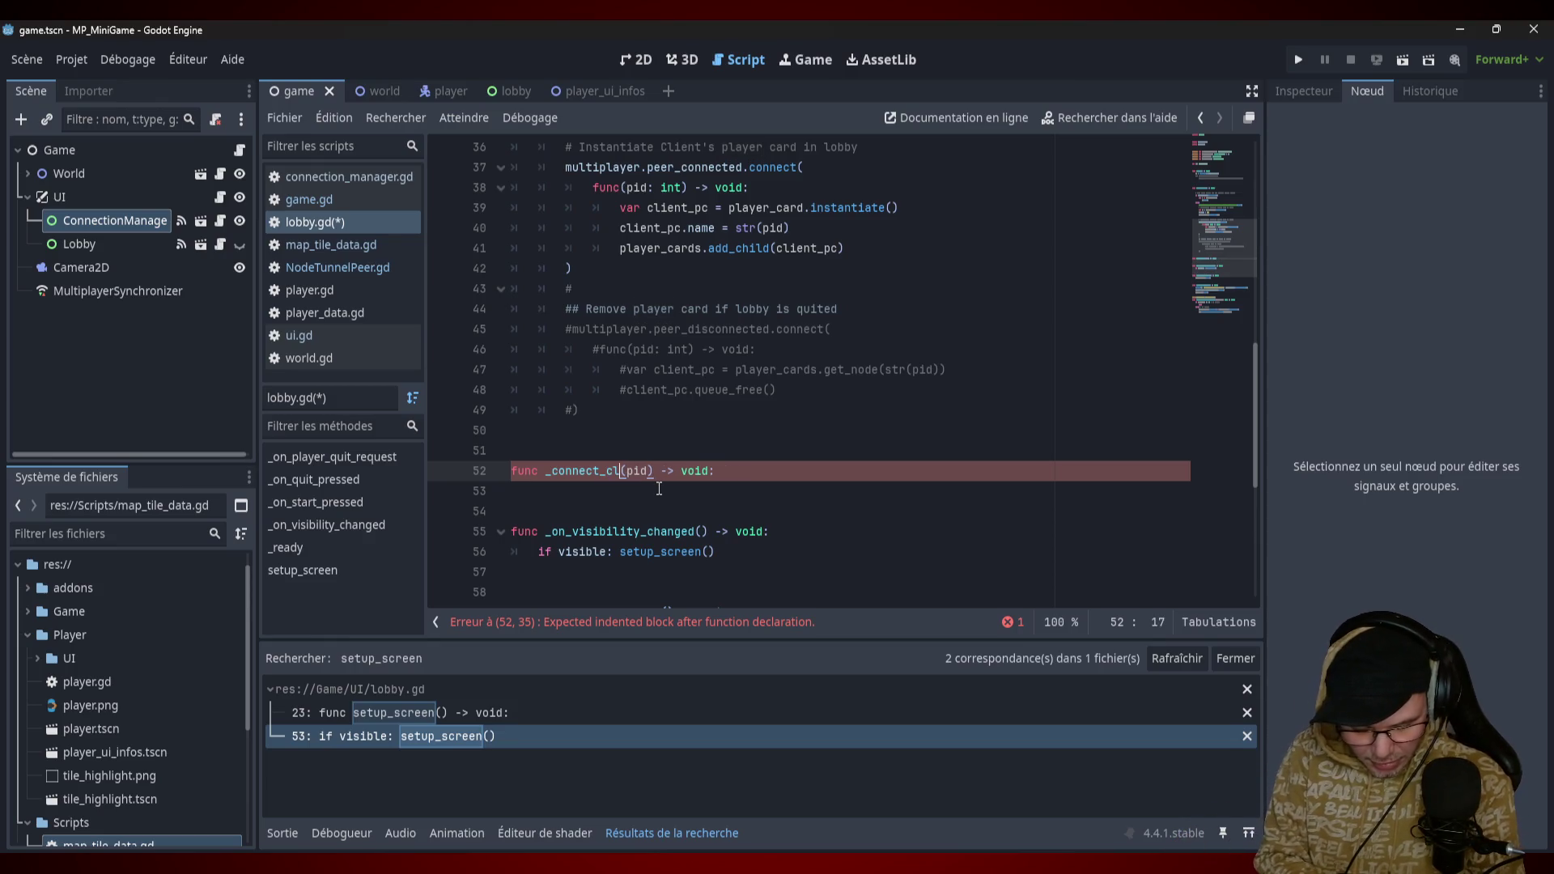
{"action": "type", "text": "ent"}
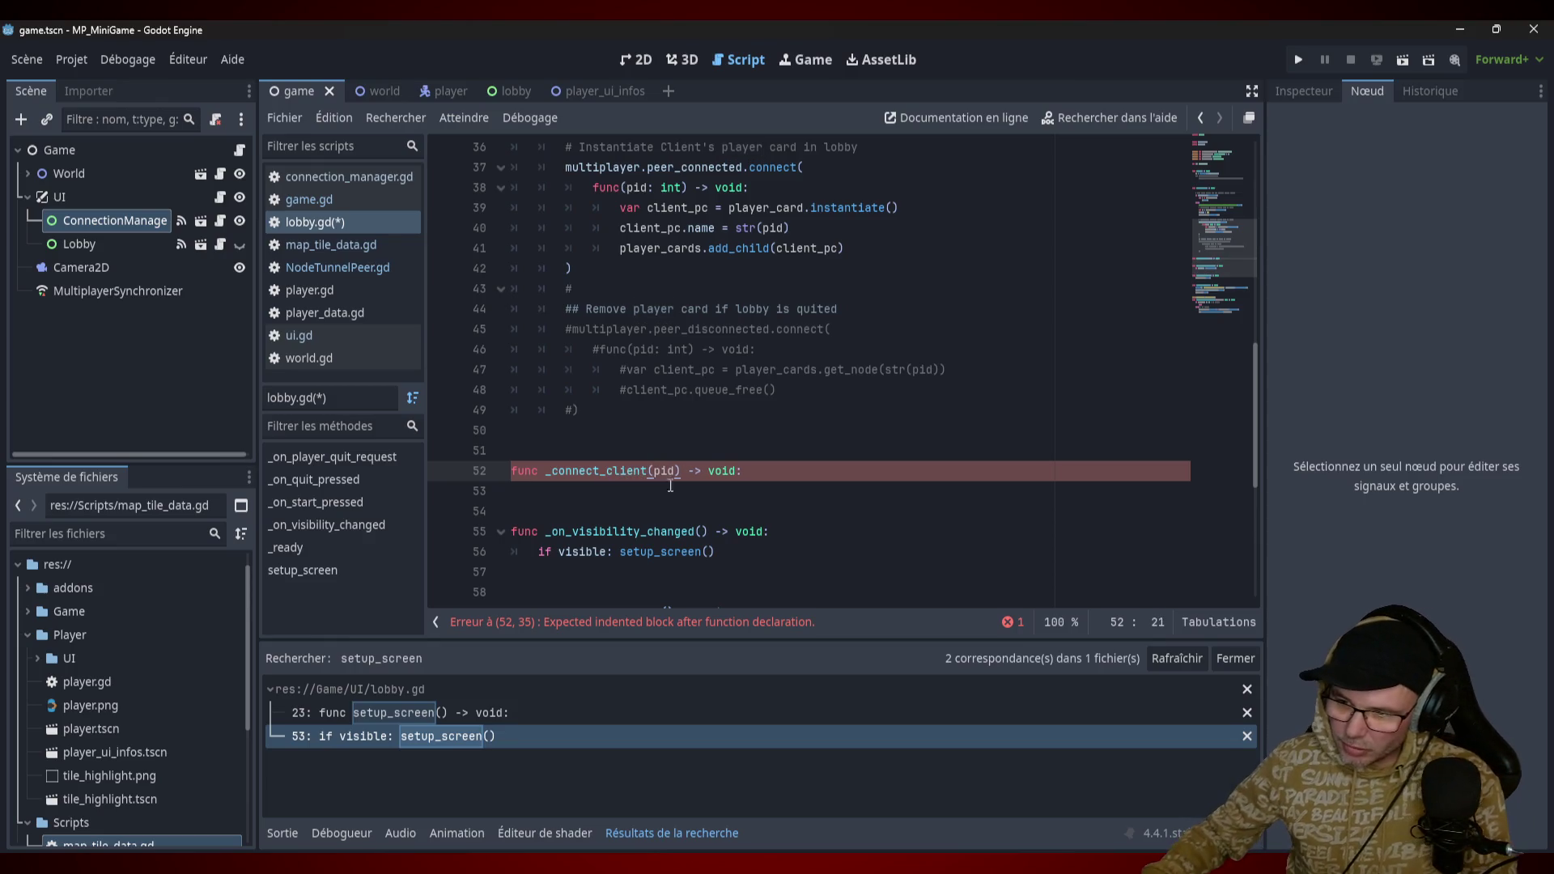
{"action": "scroll", "coordinate": [606, 387], "scroll_direction": "up", "scroll_amount": 2}
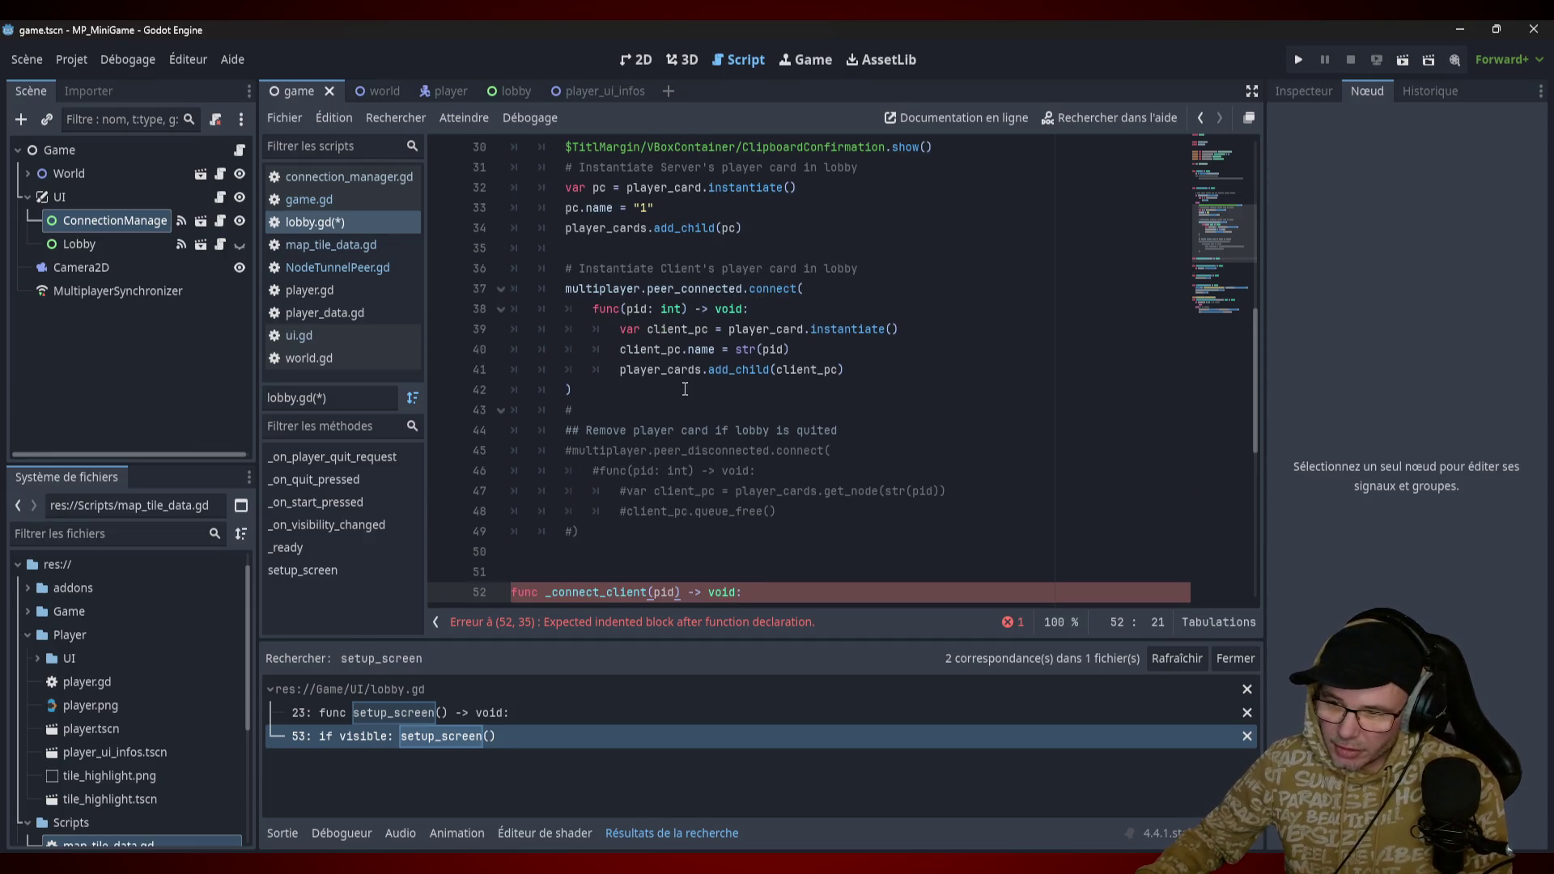
- Paste the copied client player-card connect block from lines 37–42 into _connect_client's body
{"action": "mouse_move", "coordinate": [607, 387]}
{"action": "left_mouse_down"}
{"action": "mouse_move", "coordinate": [559, 380]}
{"action": "mouse_move", "coordinate": [518, 271]}
{"action": "mouse_move", "coordinate": [502, 312]}
{"action": "mouse_move", "coordinate": [500, 297]}
{"action": "left_mouse_up"}
{"action": "key", "text": "ctrl+c"}
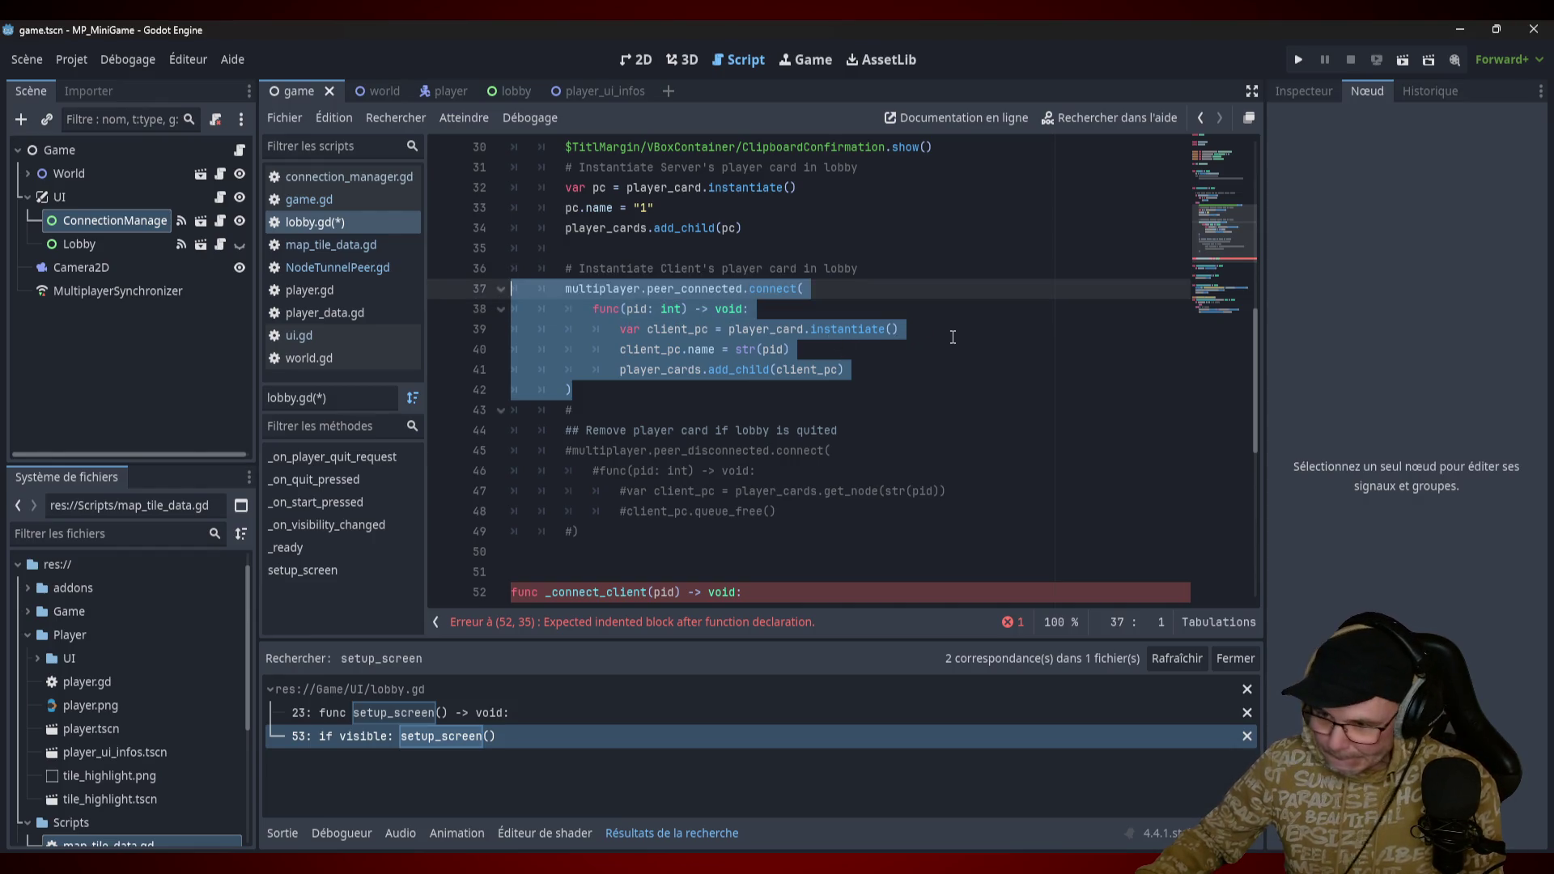
{"action": "scroll", "coordinate": [935, 346], "scroll_direction": "down", "scroll_amount": 4}
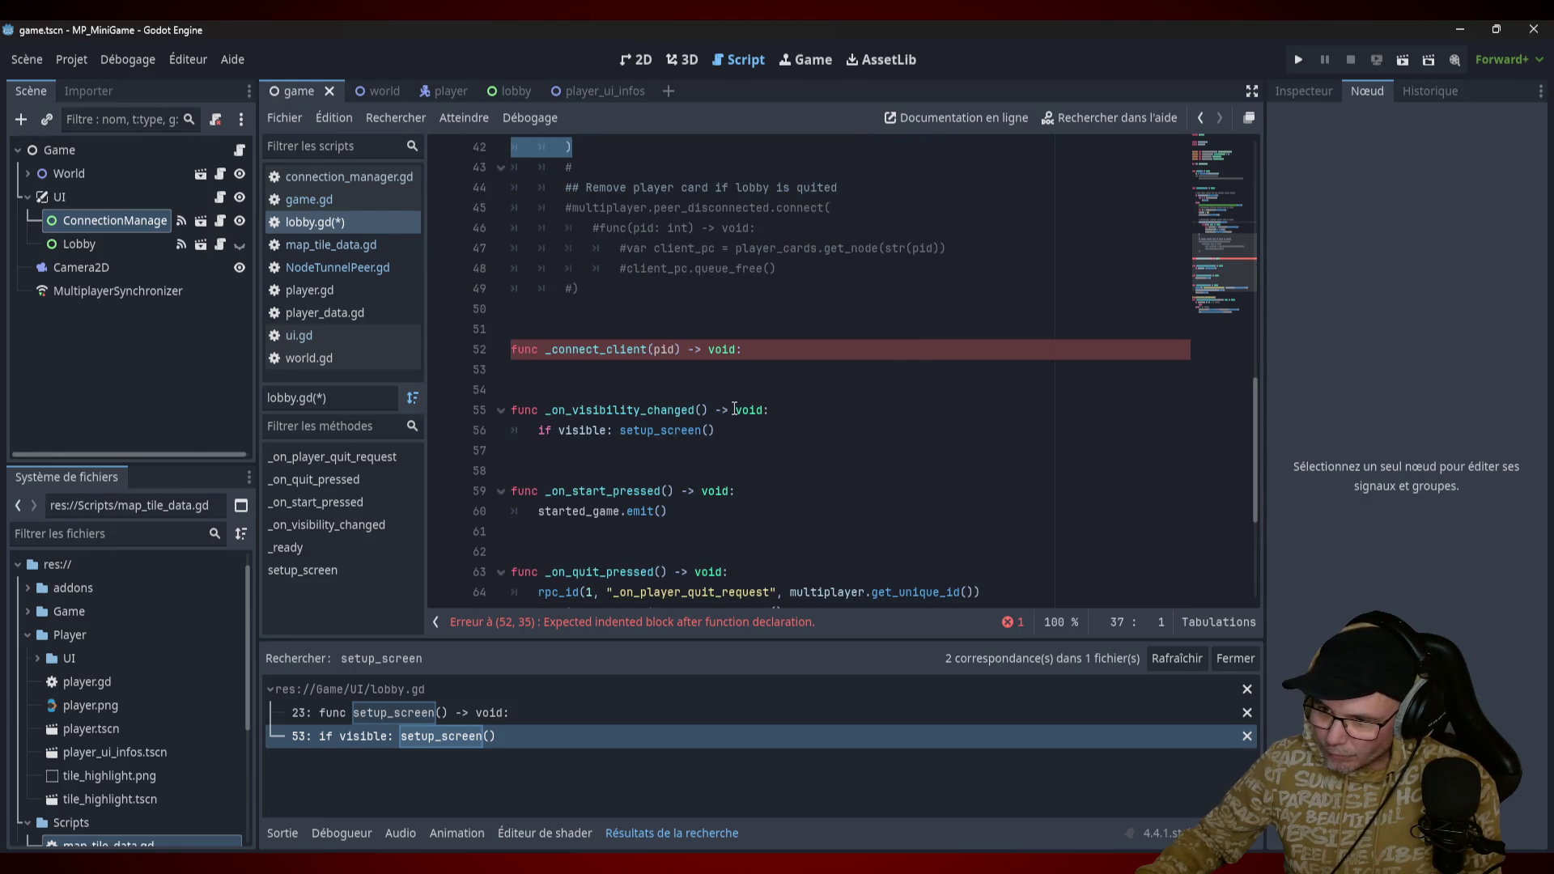
{"action": "left_click", "coordinate": [661, 375]}
{"action": "key", "text": "Tab"}
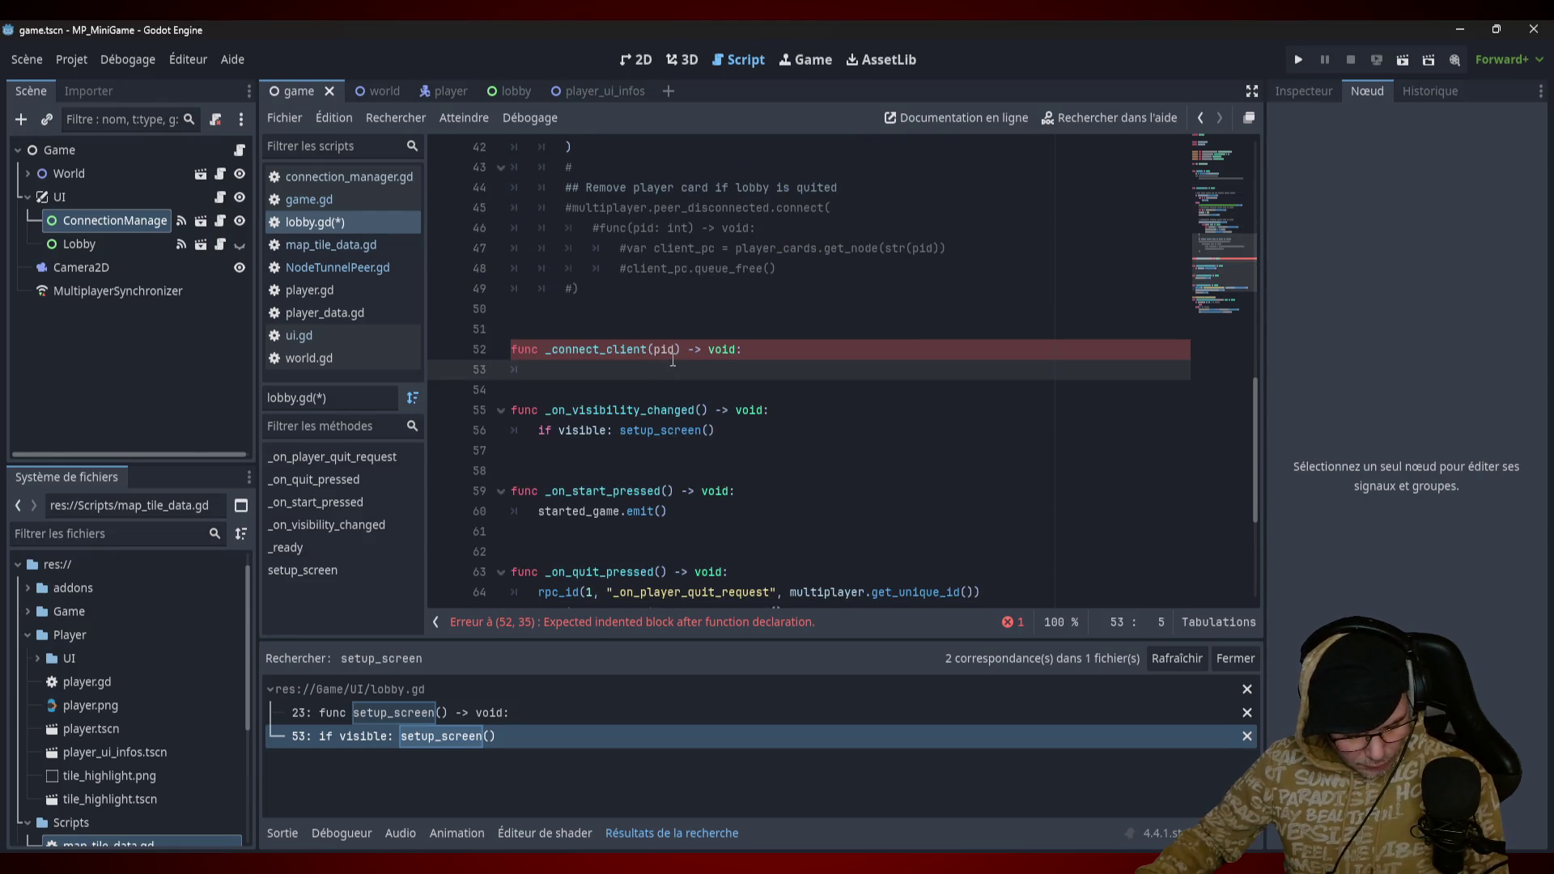
{"action": "key", "text": "ctrl+v"}
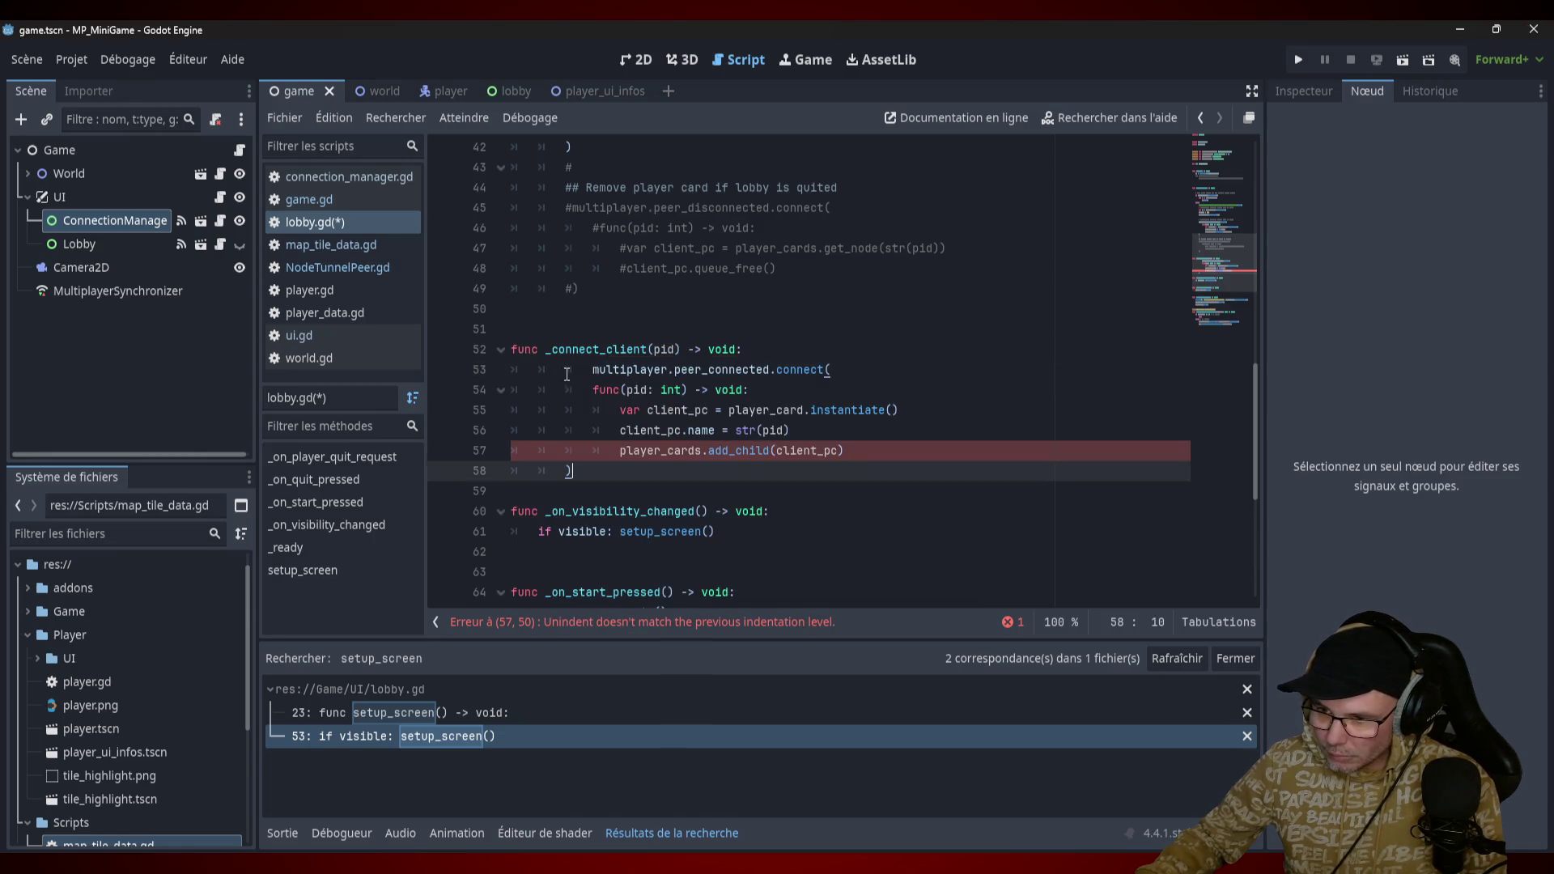
- Reduce the indentation of the pasted multiplayer, lambda and client_pc.name lines
{"action": "left_click", "coordinate": [595, 370]}
{"action": "key", "text": "BackSpace"}
{"action": "key", "text": "BackSpace"}
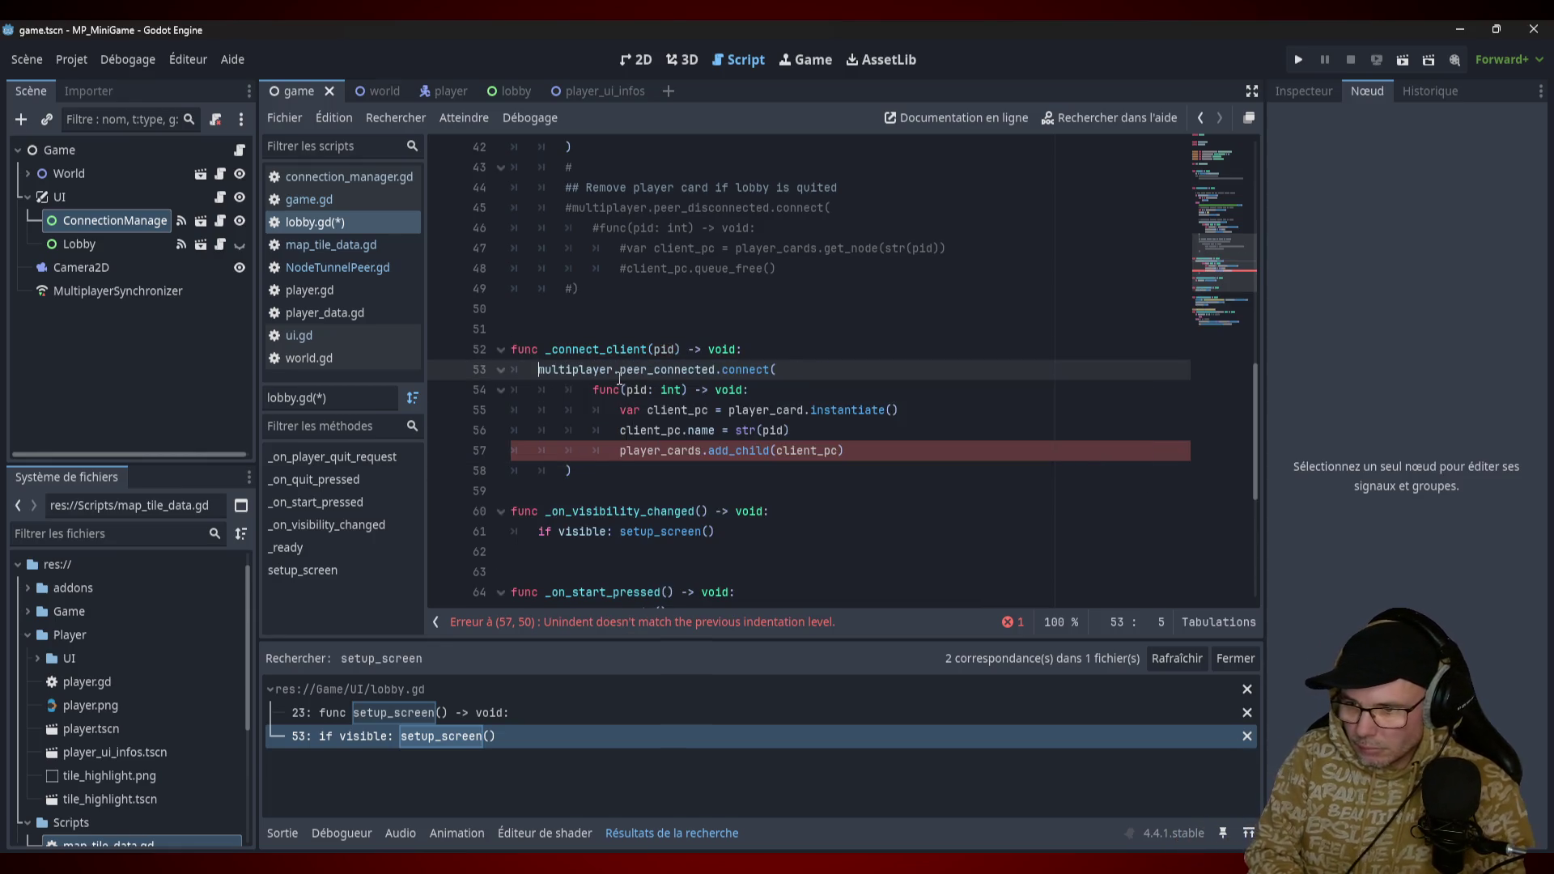
{"action": "key", "text": "Down"}
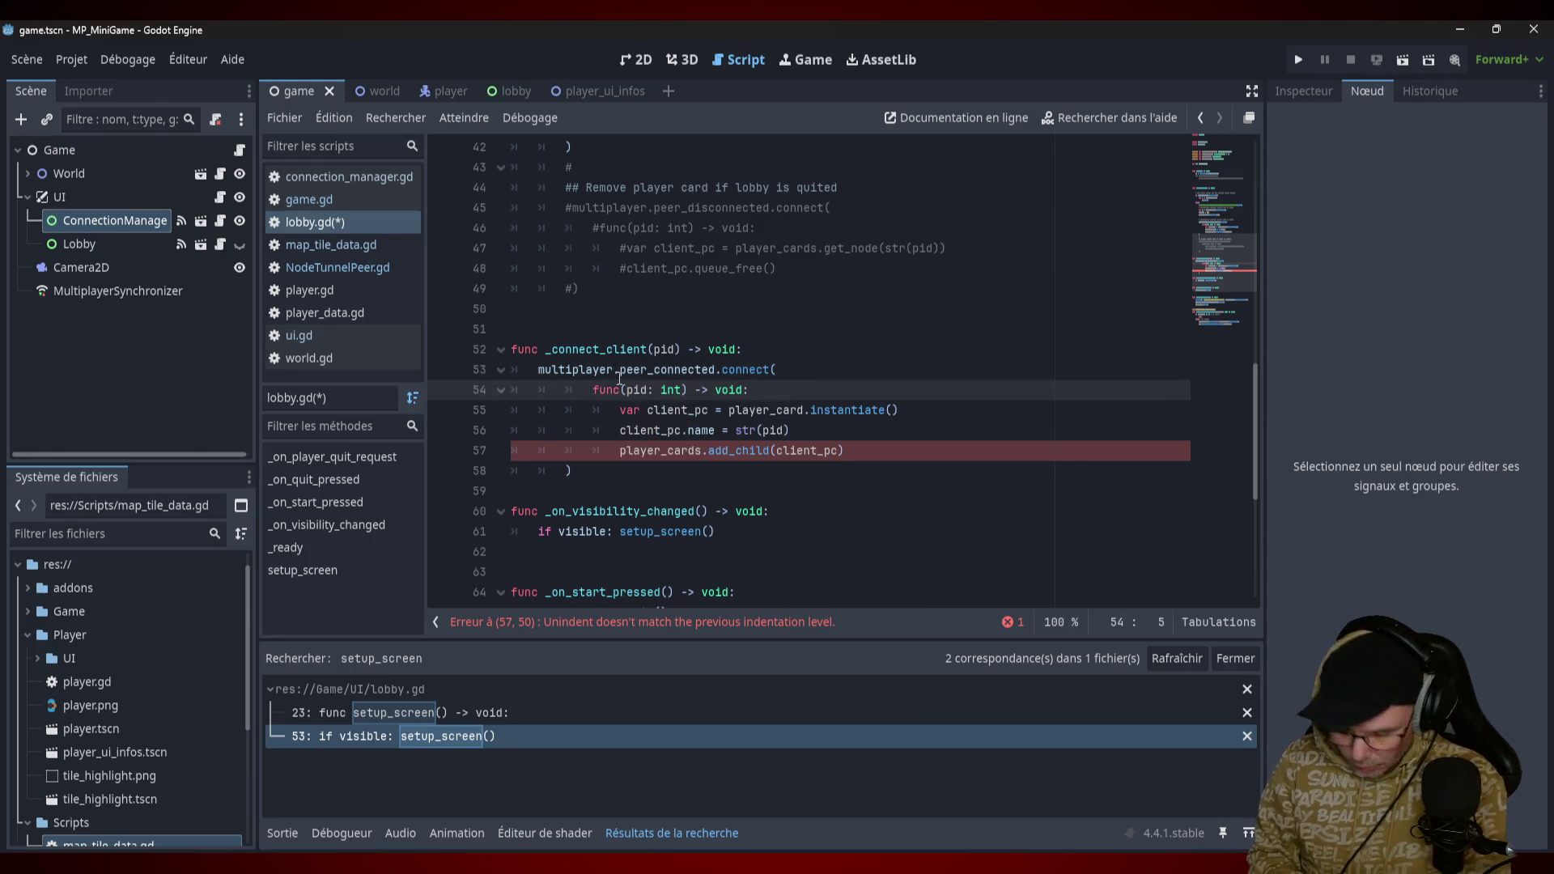
{"action": "key", "text": "Delete"}
{"action": "key", "text": "Down"}
{"action": "key", "text": "BackSpace"}
{"action": "key", "text": "Down"}
{"action": "key", "text": "BackSpace"}
{"action": "key", "text": "End"}
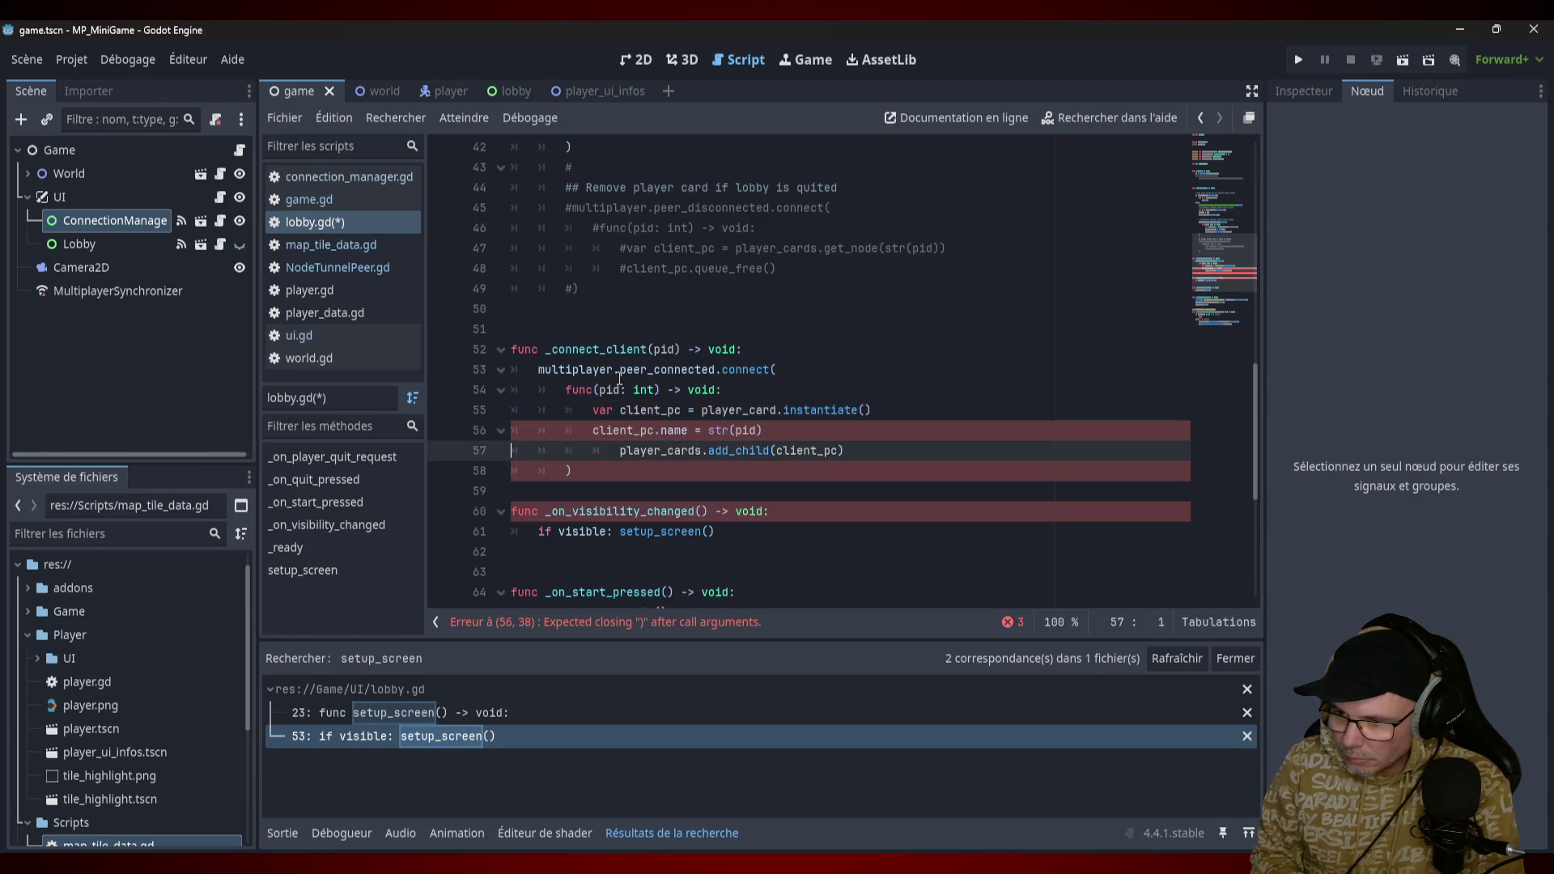
{"action": "key", "text": "Delete"}
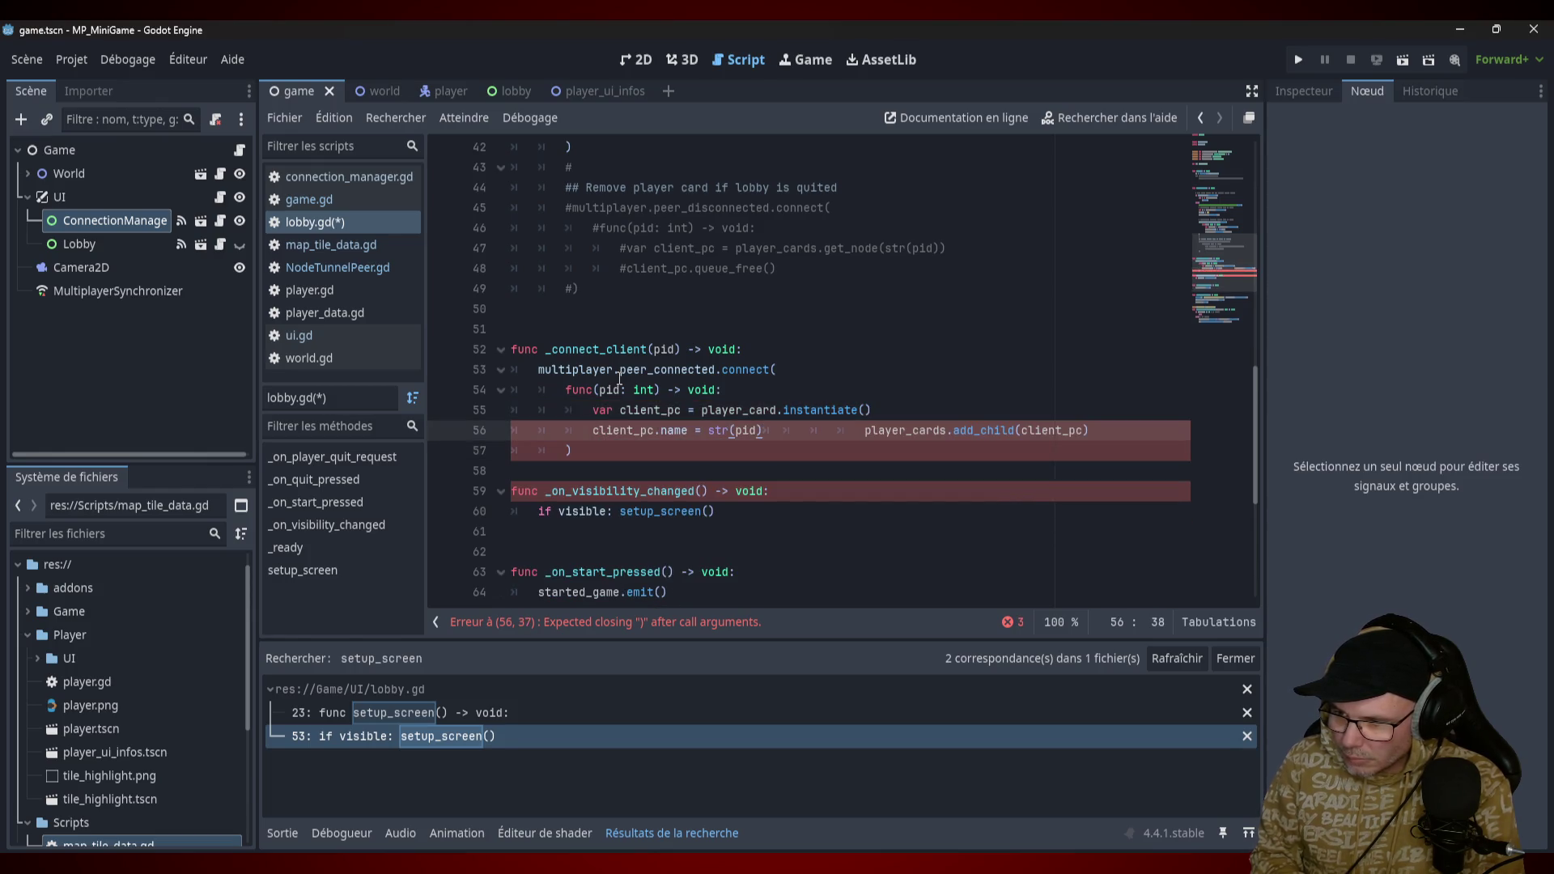
- Put add_child back on its own line, aligned with the line above
{"action": "key", "text": "Return"}
{"action": "key", "text": "BackSpace"}
{"action": "key", "text": "BackSpace"}
{"action": "key", "text": "BackSpace"}
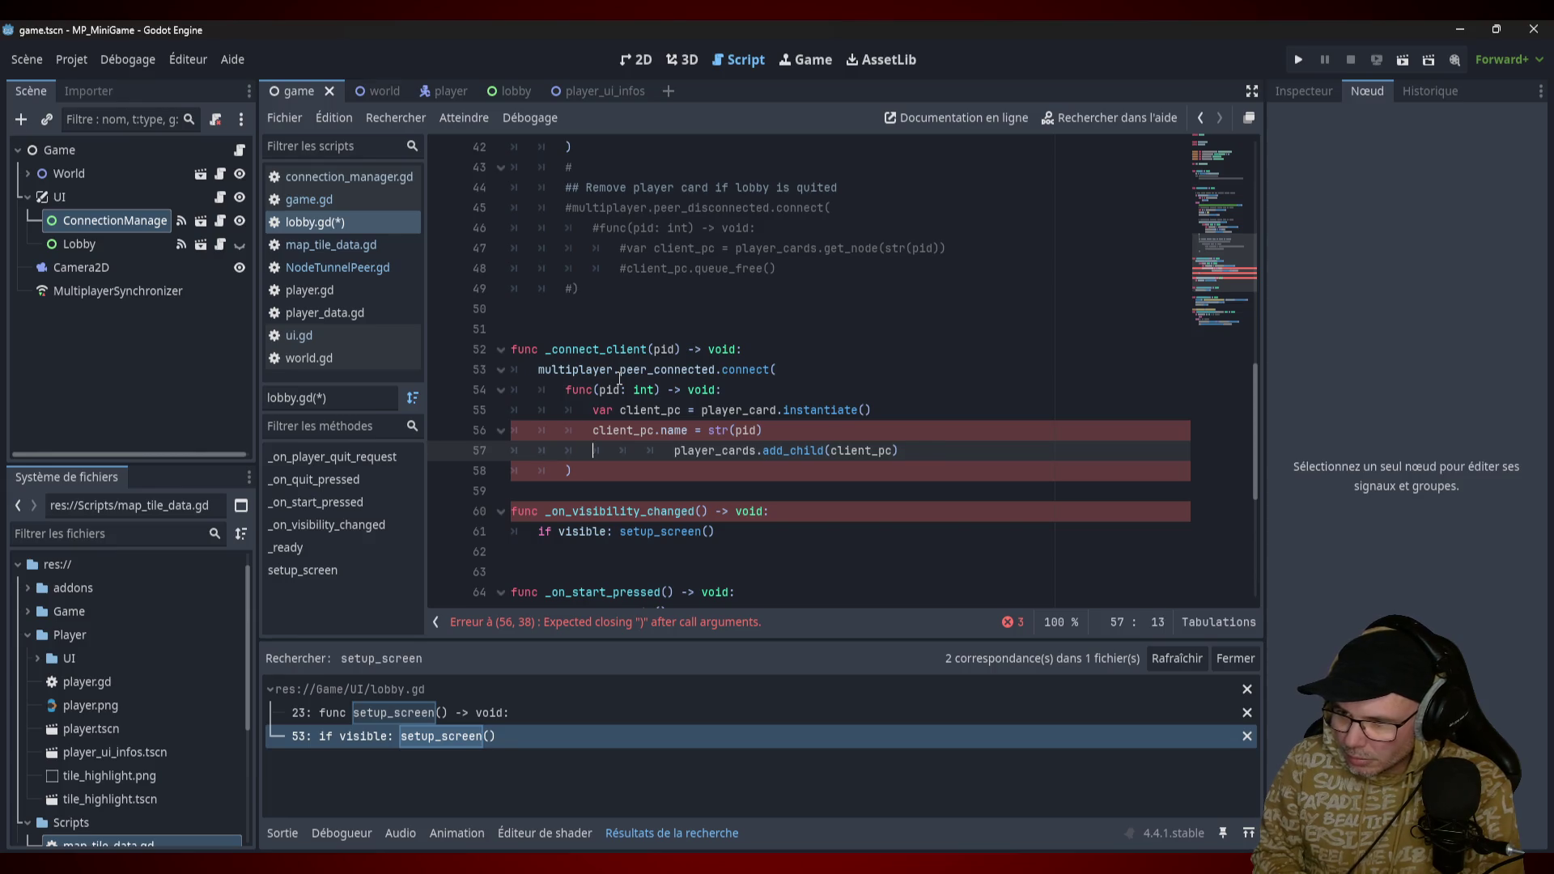
{"action": "key", "text": "BackSpace"}
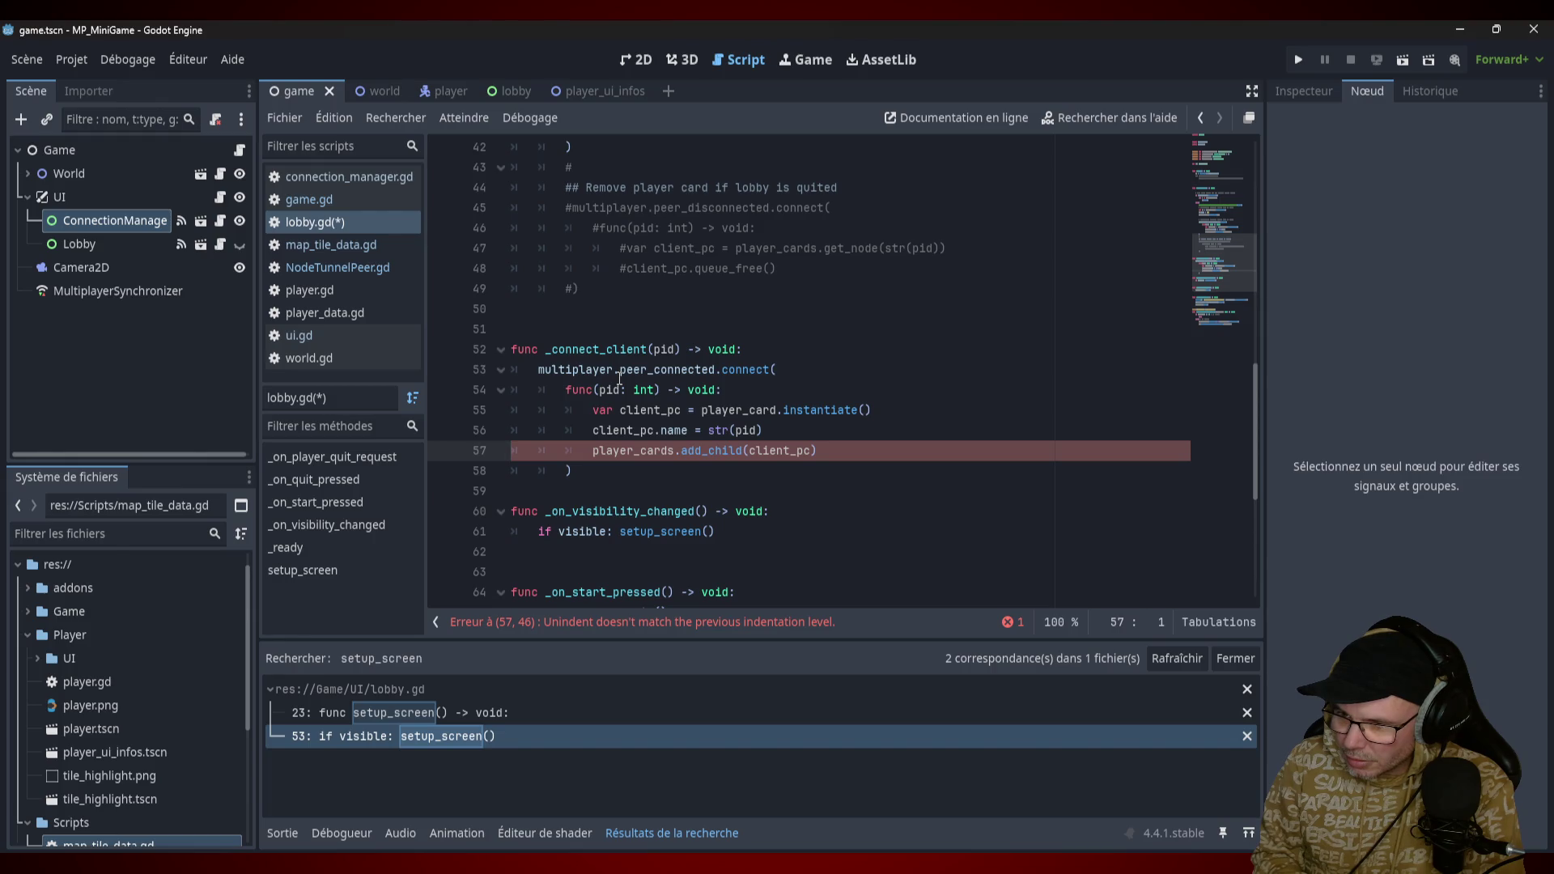
{"action": "scroll", "coordinate": [954, 266], "scroll_direction": "up", "scroll_amount": 3}
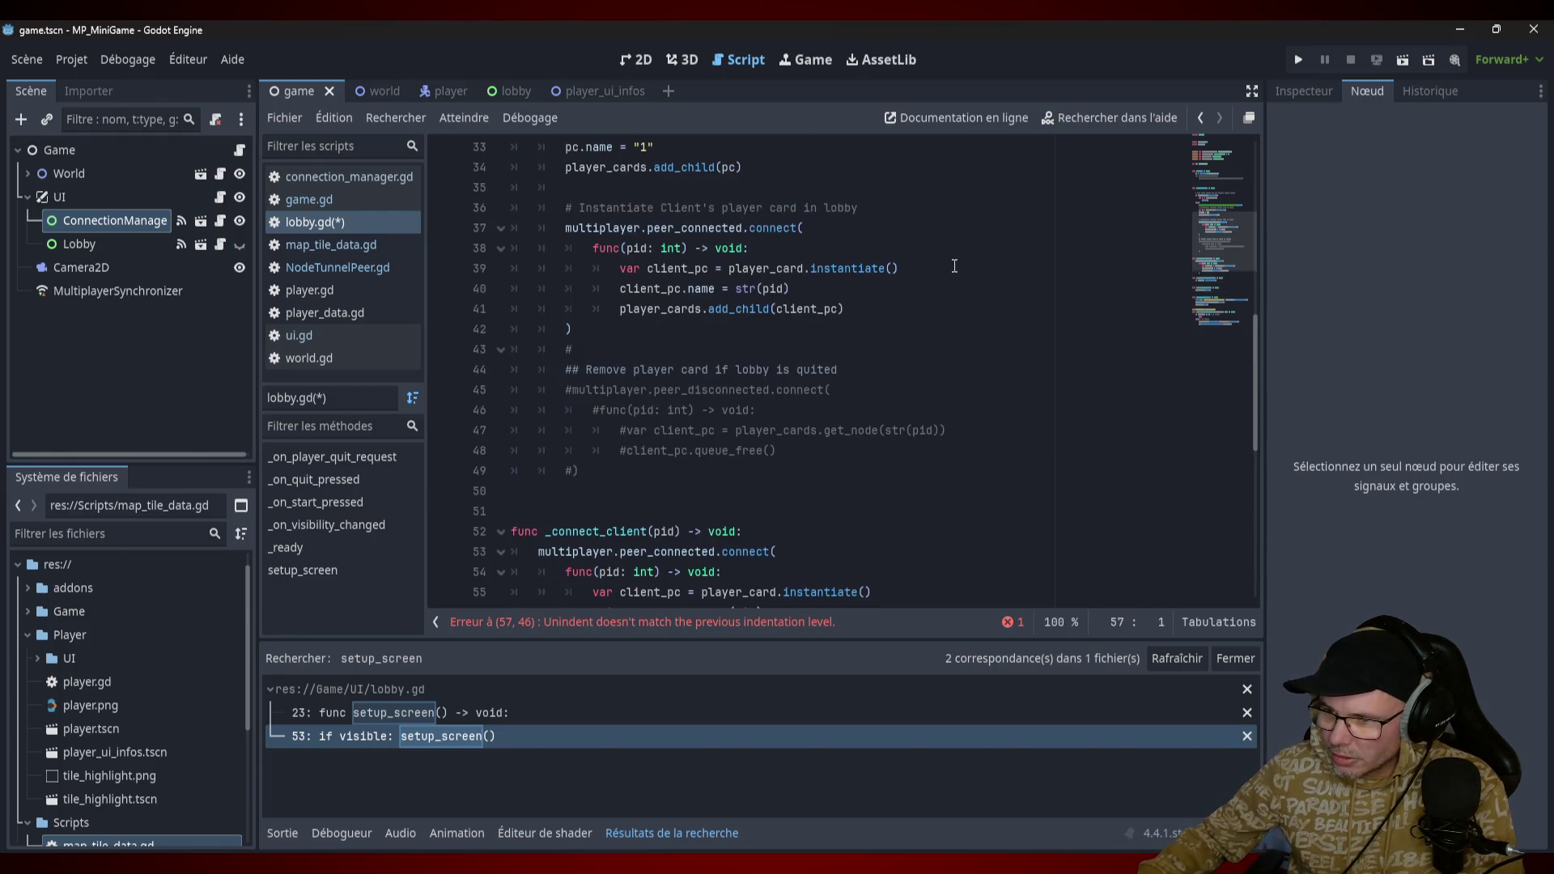
{"action": "scroll", "coordinate": [954, 266], "scroll_direction": "down", "scroll_amount": 2}
{"action": "scroll", "coordinate": [954, 266], "scroll_direction": "up", "scroll_amount": 2}
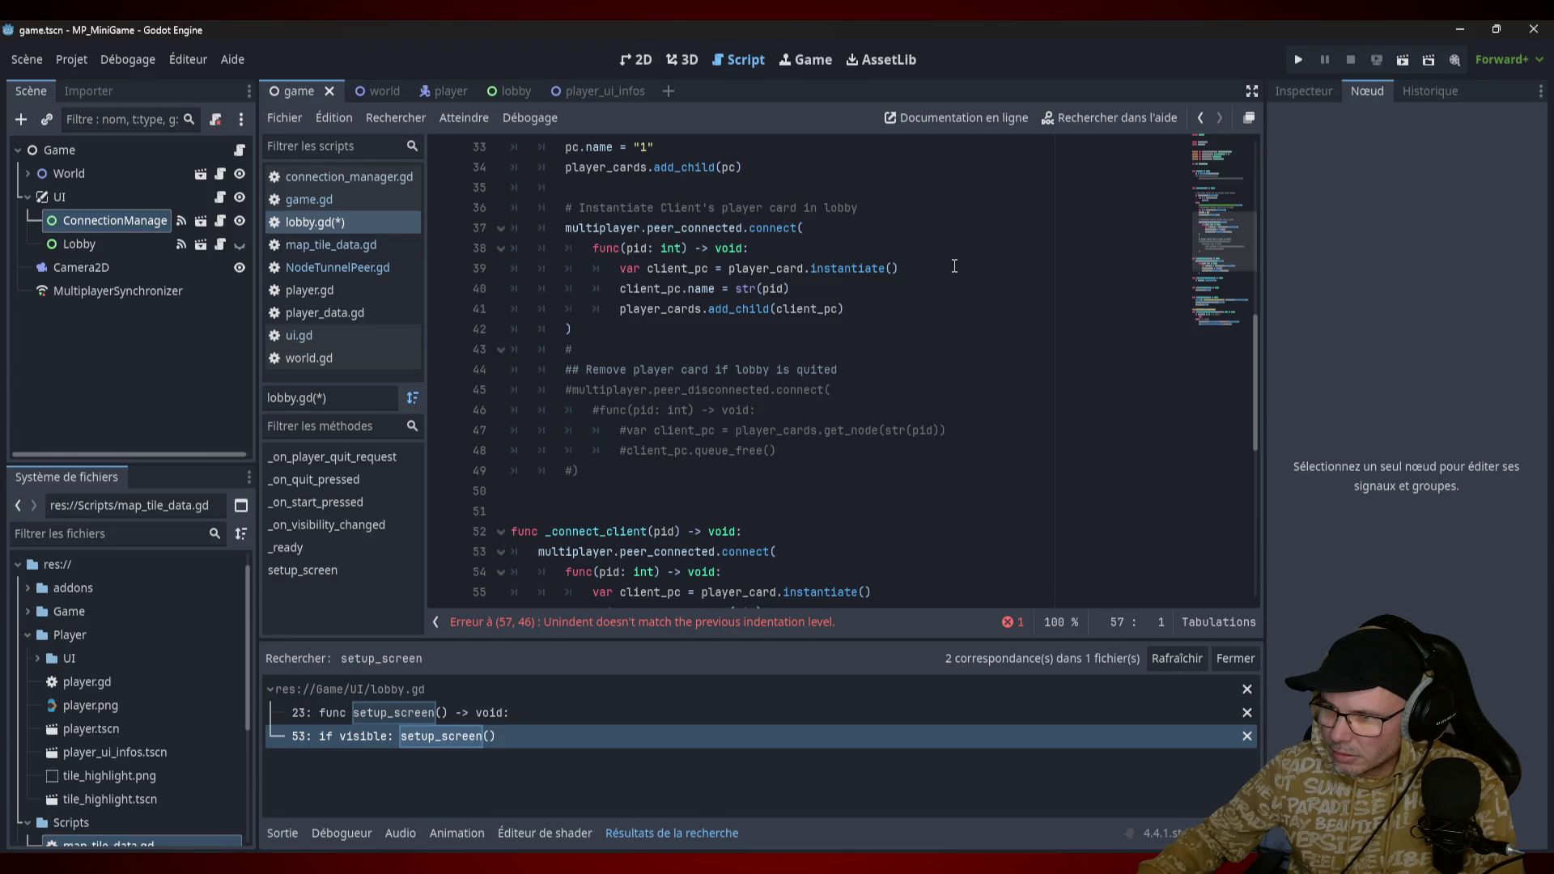
{"action": "scroll", "coordinate": [955, 266], "scroll_direction": "down", "scroll_amount": 2}
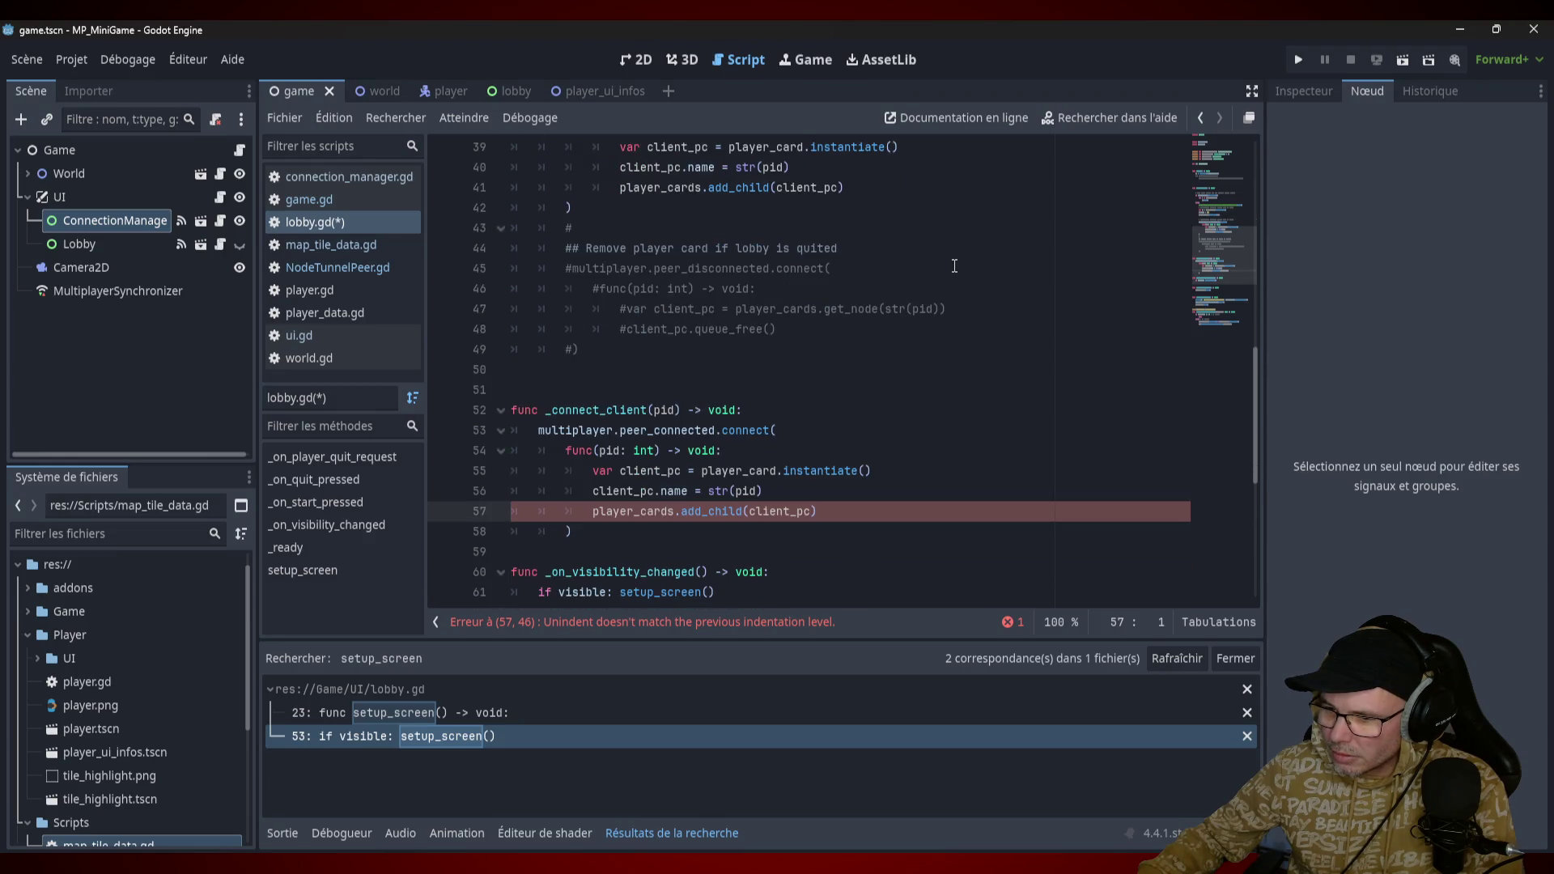
{"action": "scroll", "coordinate": [954, 266], "scroll_direction": "up", "scroll_amount": 1}
{"action": "scroll", "coordinate": [954, 267], "scroll_direction": "down", "scroll_amount": 2}
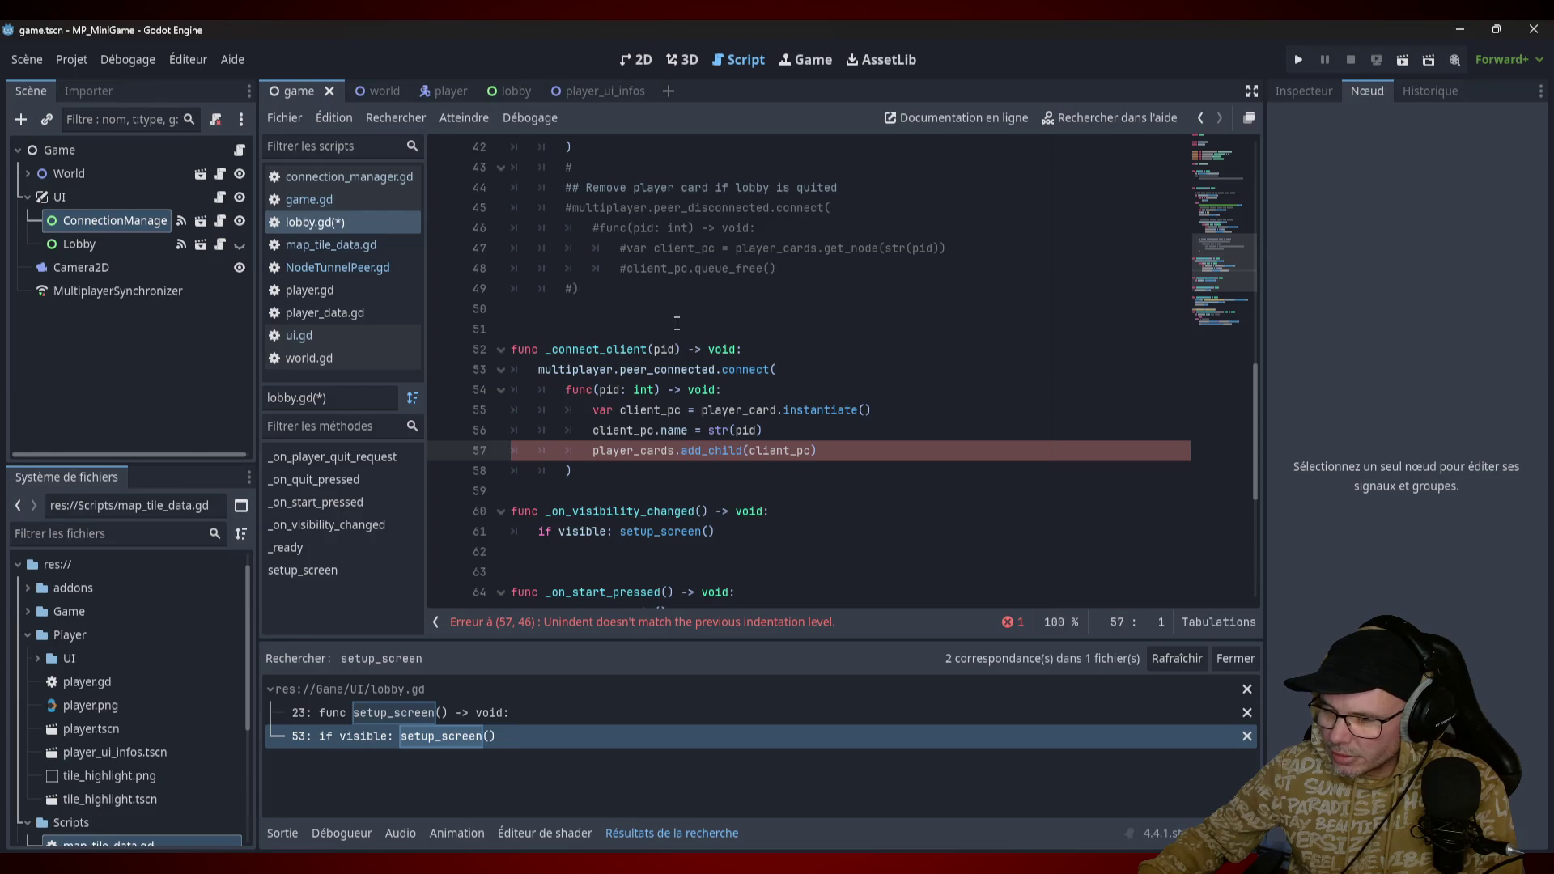
{"action": "left_click", "coordinate": [562, 474]}
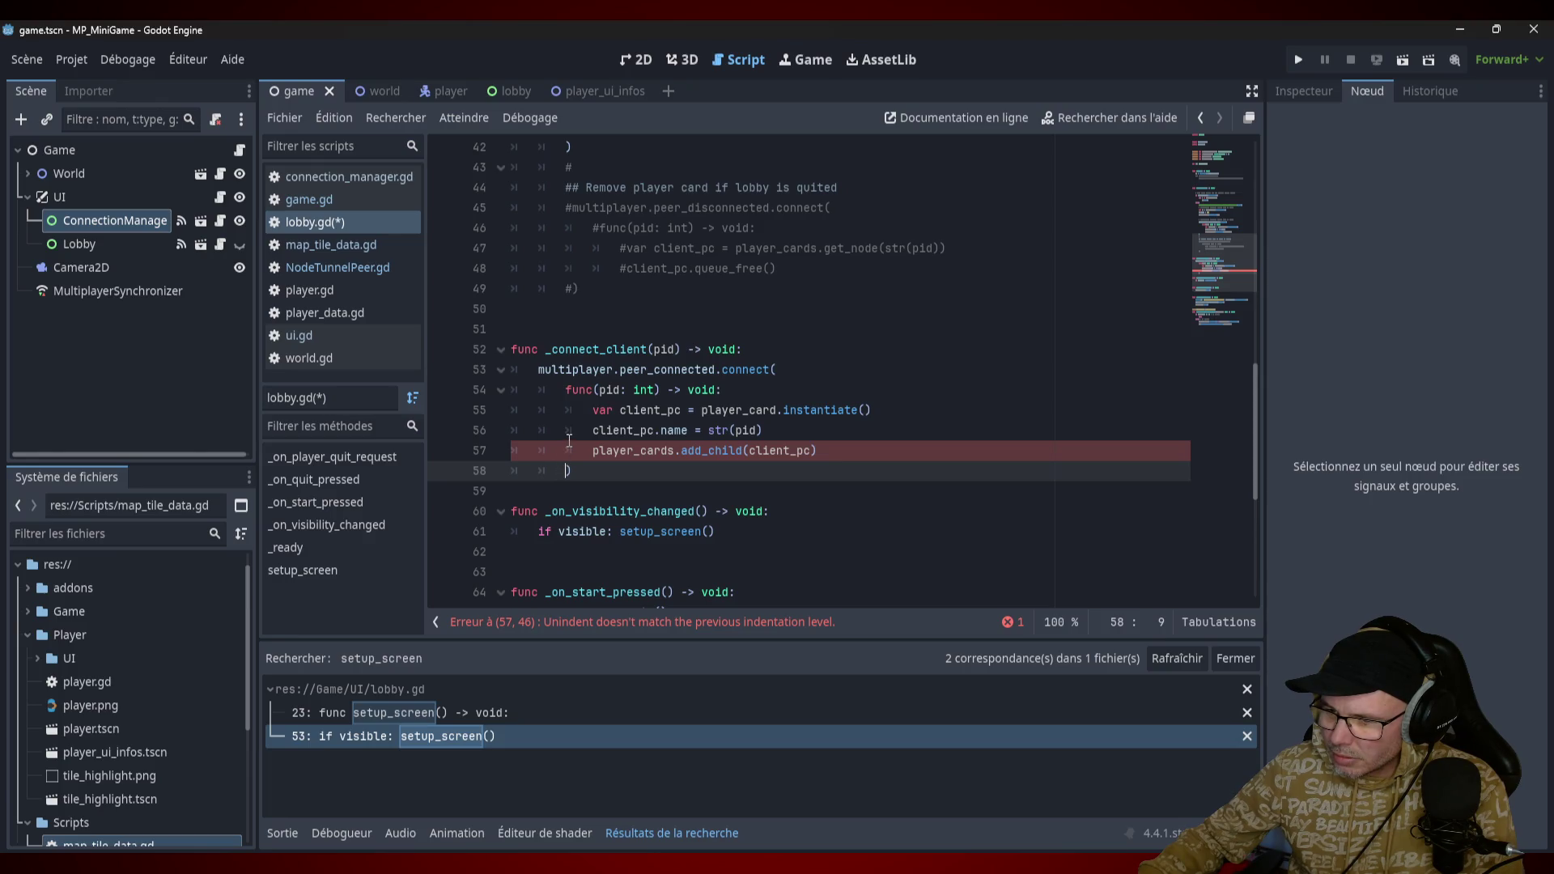
{"action": "left_click", "coordinate": [594, 450]}
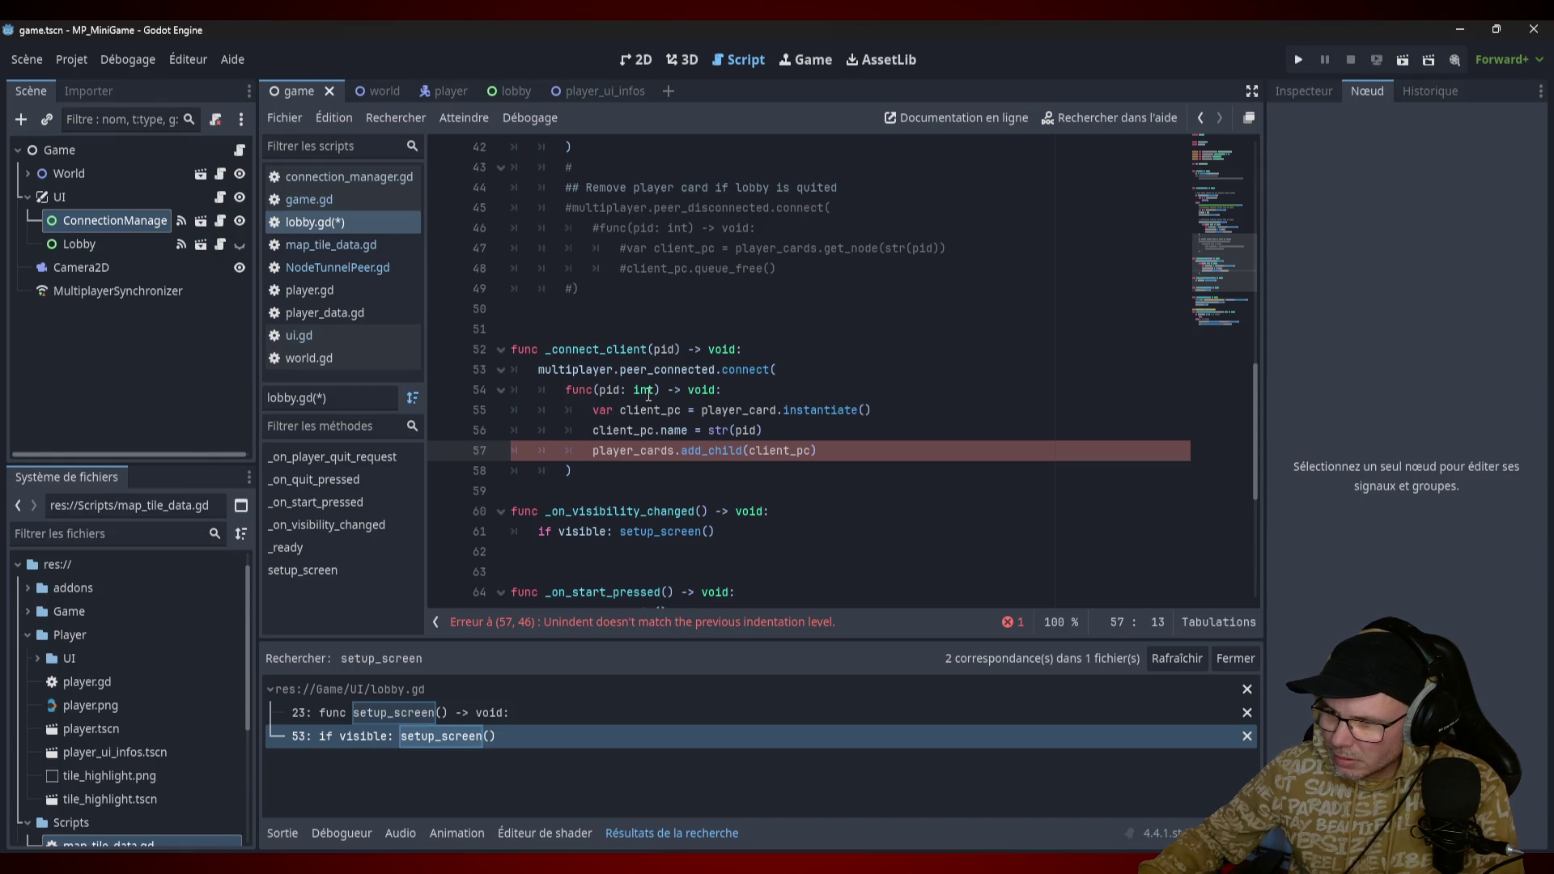
{"action": "left_click", "coordinate": [745, 390]}
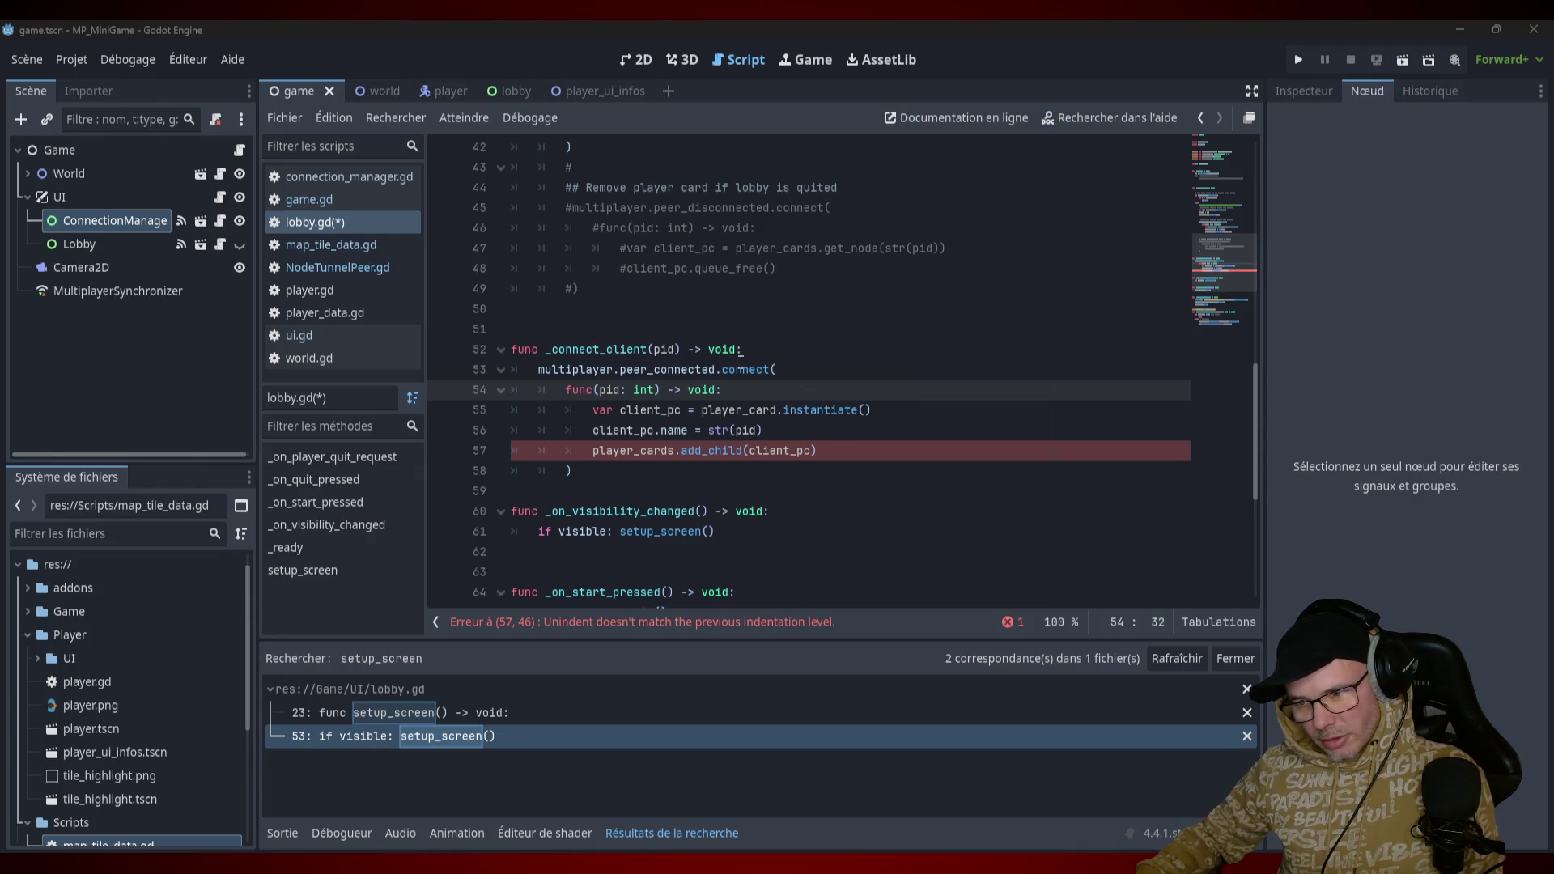
{"action": "mouse_move", "coordinate": [747, 366]}
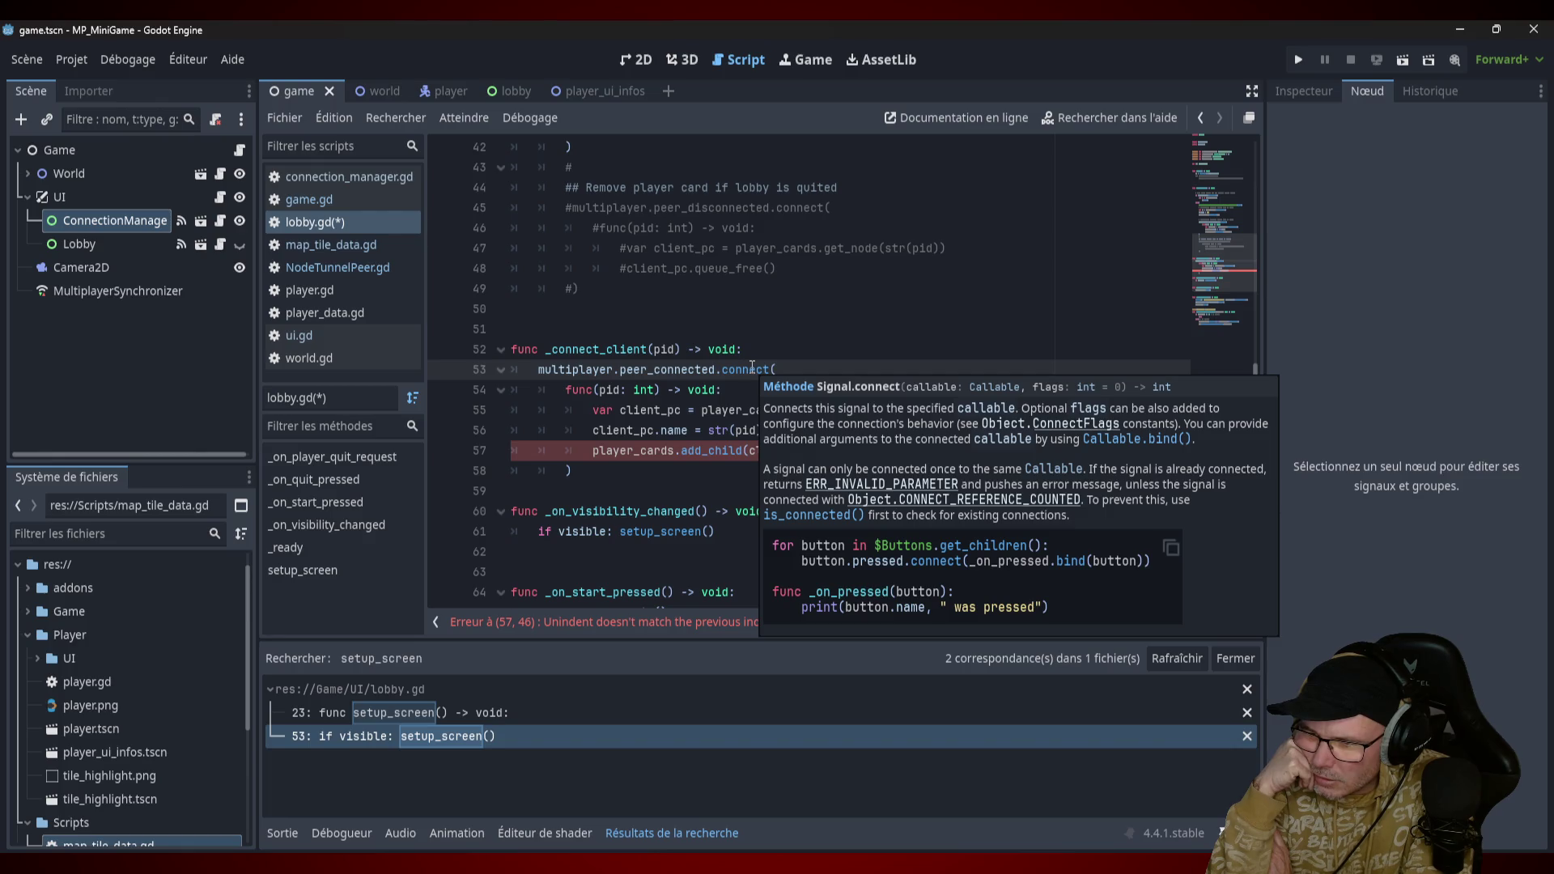
{"action": "left_click", "coordinate": [1018, 351]}
{"action": "scroll", "coordinate": [883, 390], "scroll_direction": "down", "scroll_amount": 2}
{"action": "left_click", "coordinate": [567, 530]}
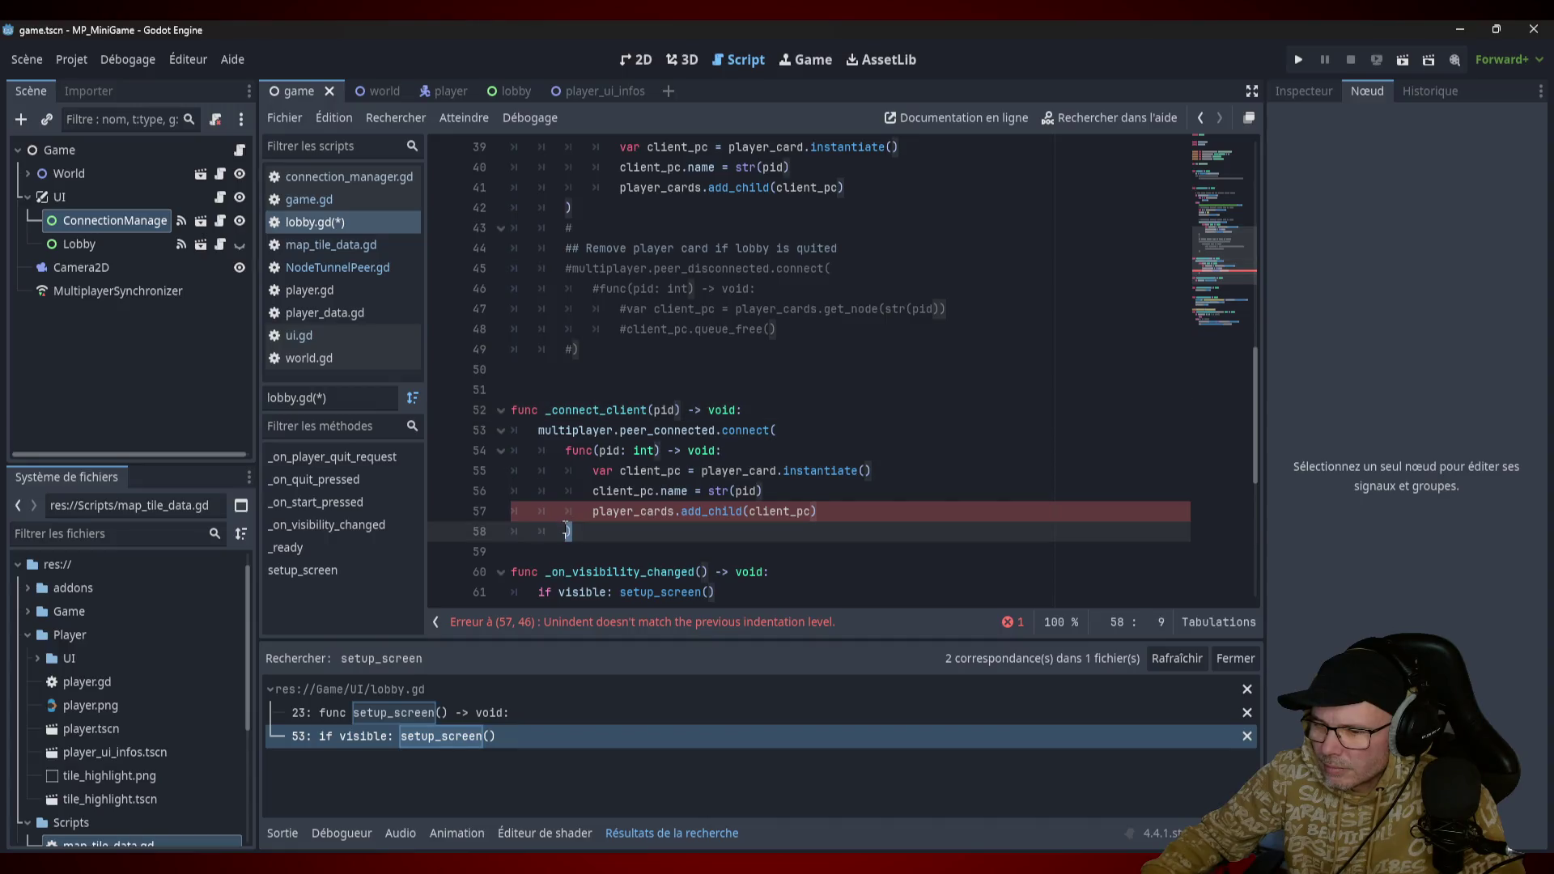
- Move the lambda's closing parenthesis onto its own line 58, aligned with peer_connected.connect(
{"action": "key", "text": "BackSpace"}
{"action": "key", "text": "BackSpace"}
{"action": "key", "text": "BackSpace"}
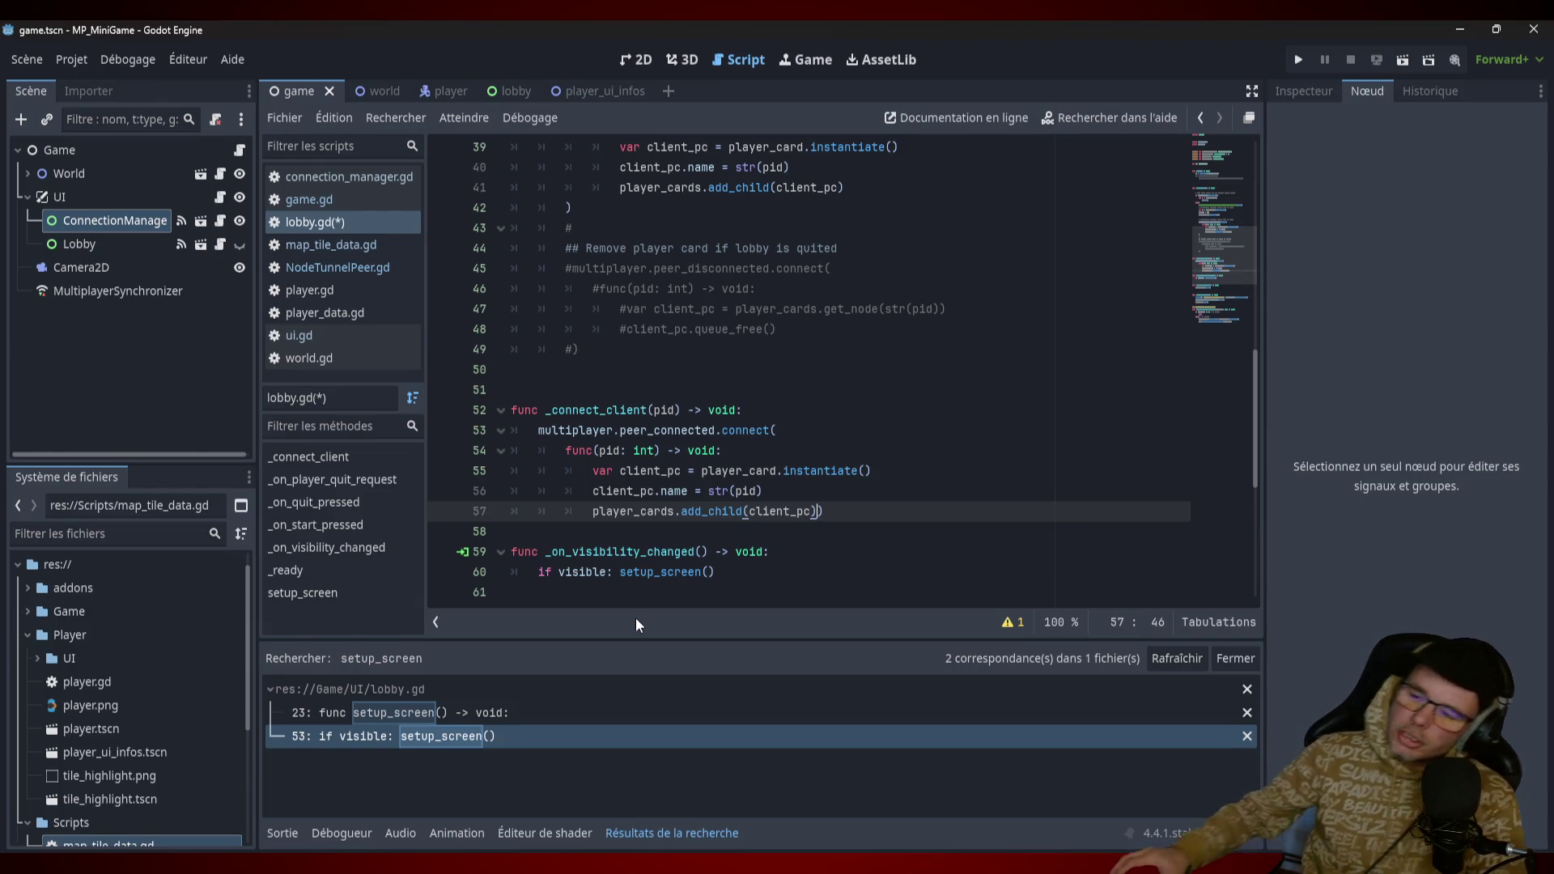
{"action": "type", "text": ")"}
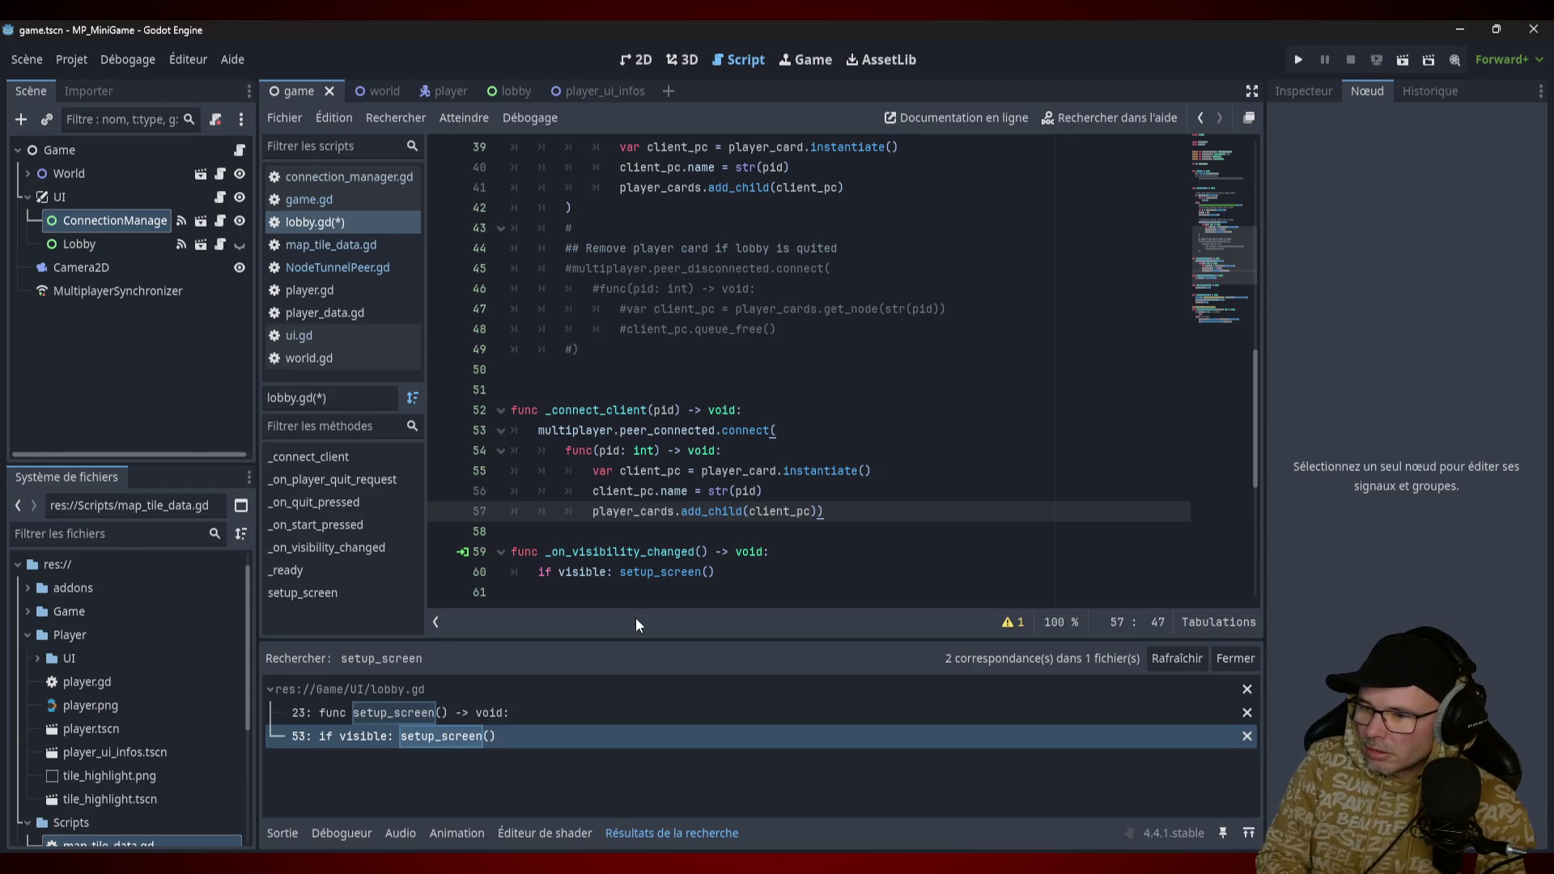
{"action": "key", "text": "Left"}
{"action": "key", "text": "Return"}
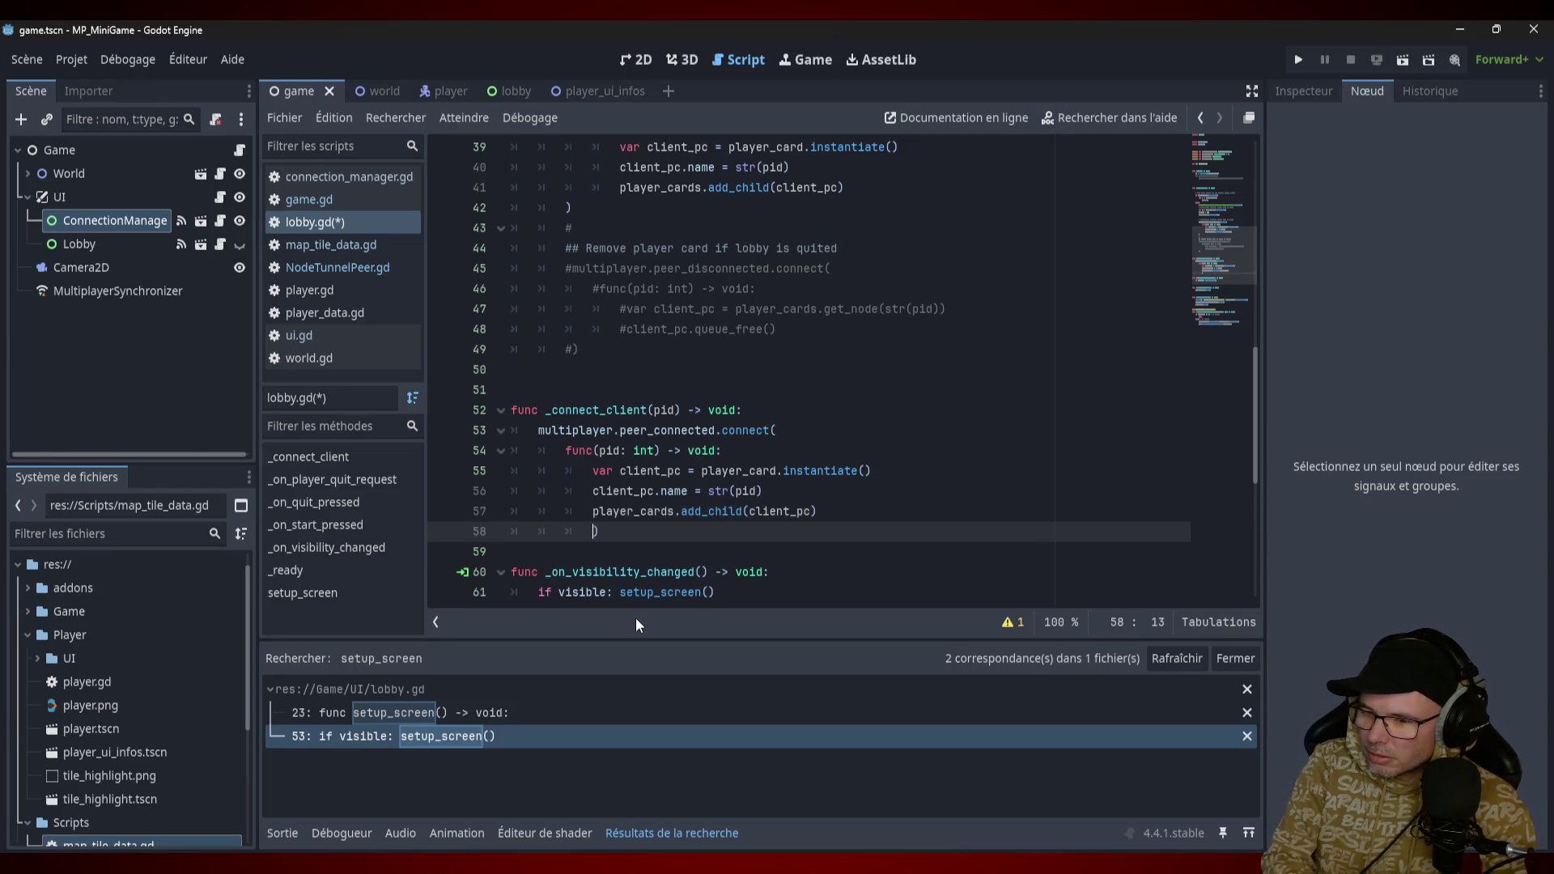
{"action": "key", "text": "BackSpace"}
{"action": "key", "text": "BackSpace"}
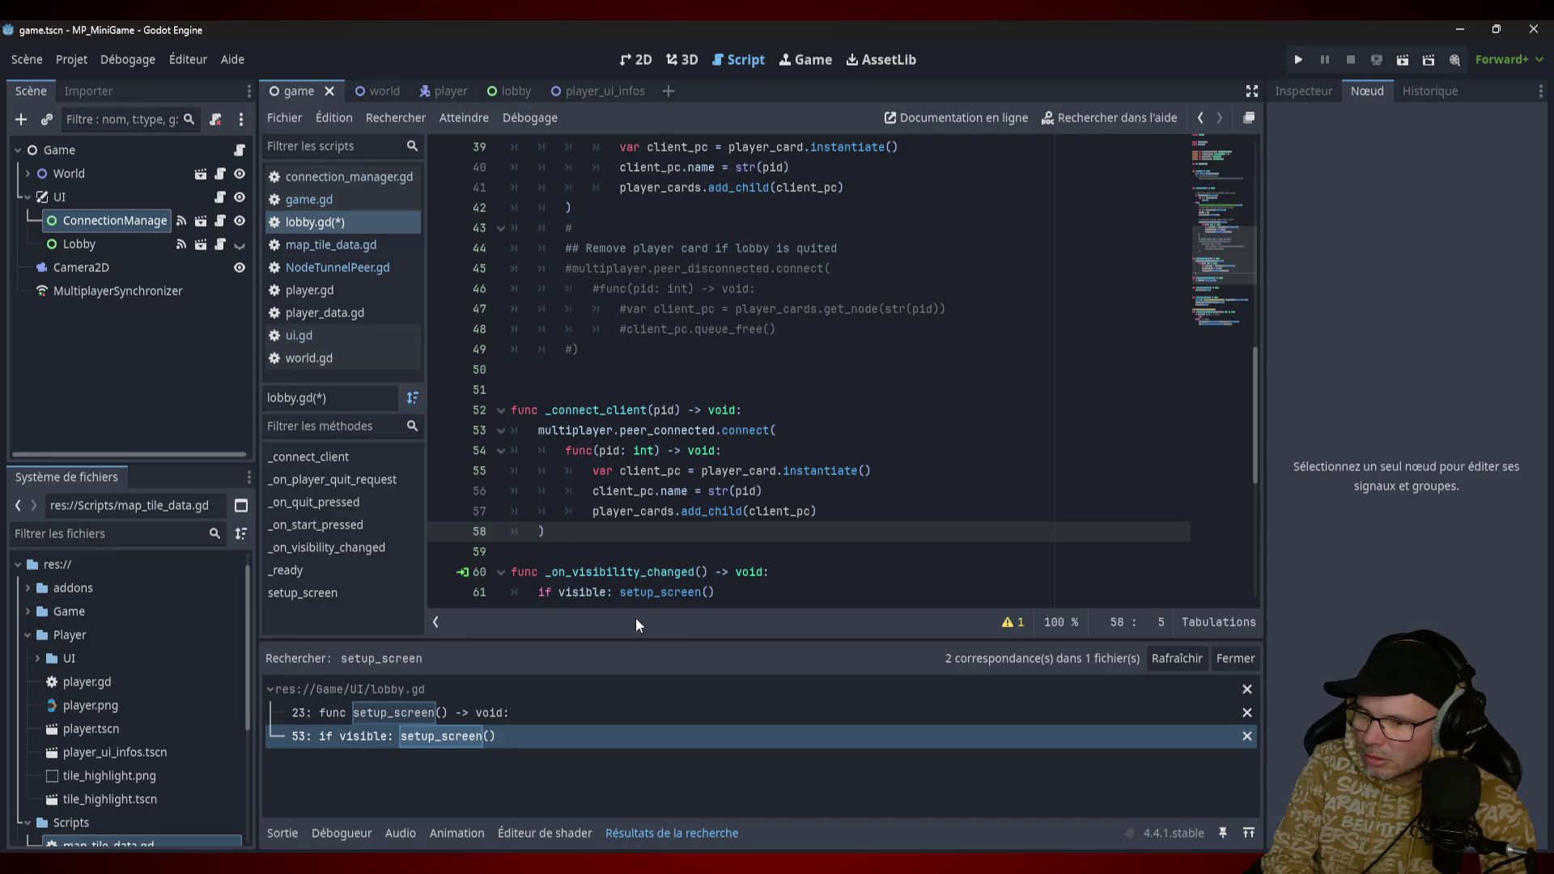
{"action": "key", "text": "Right"}
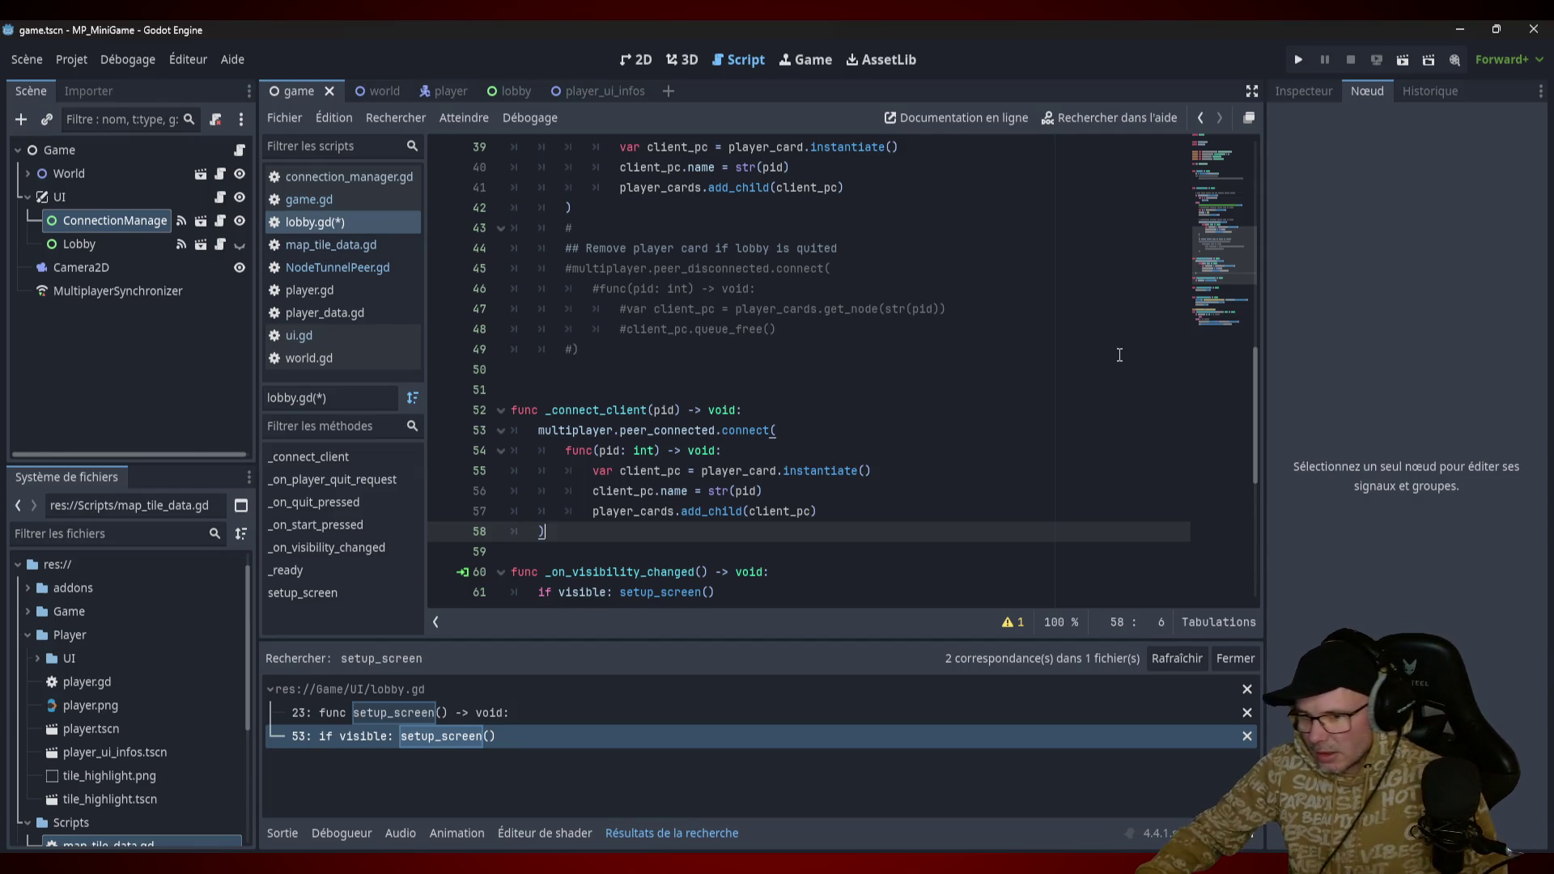
{"action": "scroll", "coordinate": [928, 387], "scroll_direction": "up", "scroll_amount": 1}
{"action": "scroll", "coordinate": [927, 387], "scroll_direction": "up", "scroll_amount": 3}
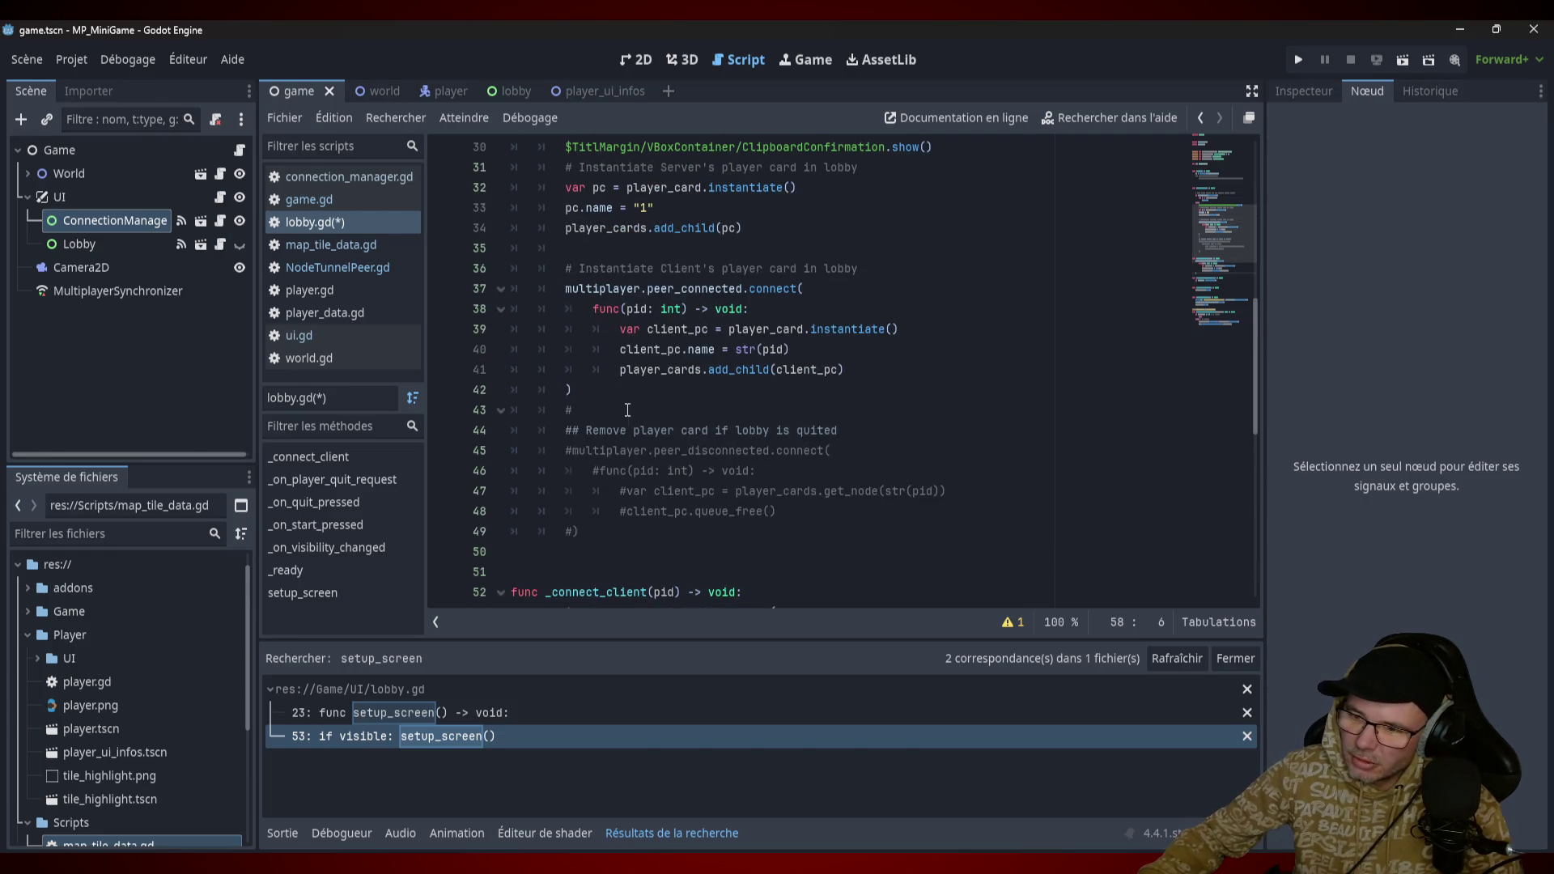
- Comment out the old client player-card block on lines 37–42 and insert a blank line above it
{"action": "left_click_drag", "start_coordinate": [573, 389], "coordinate": [423, 288]}
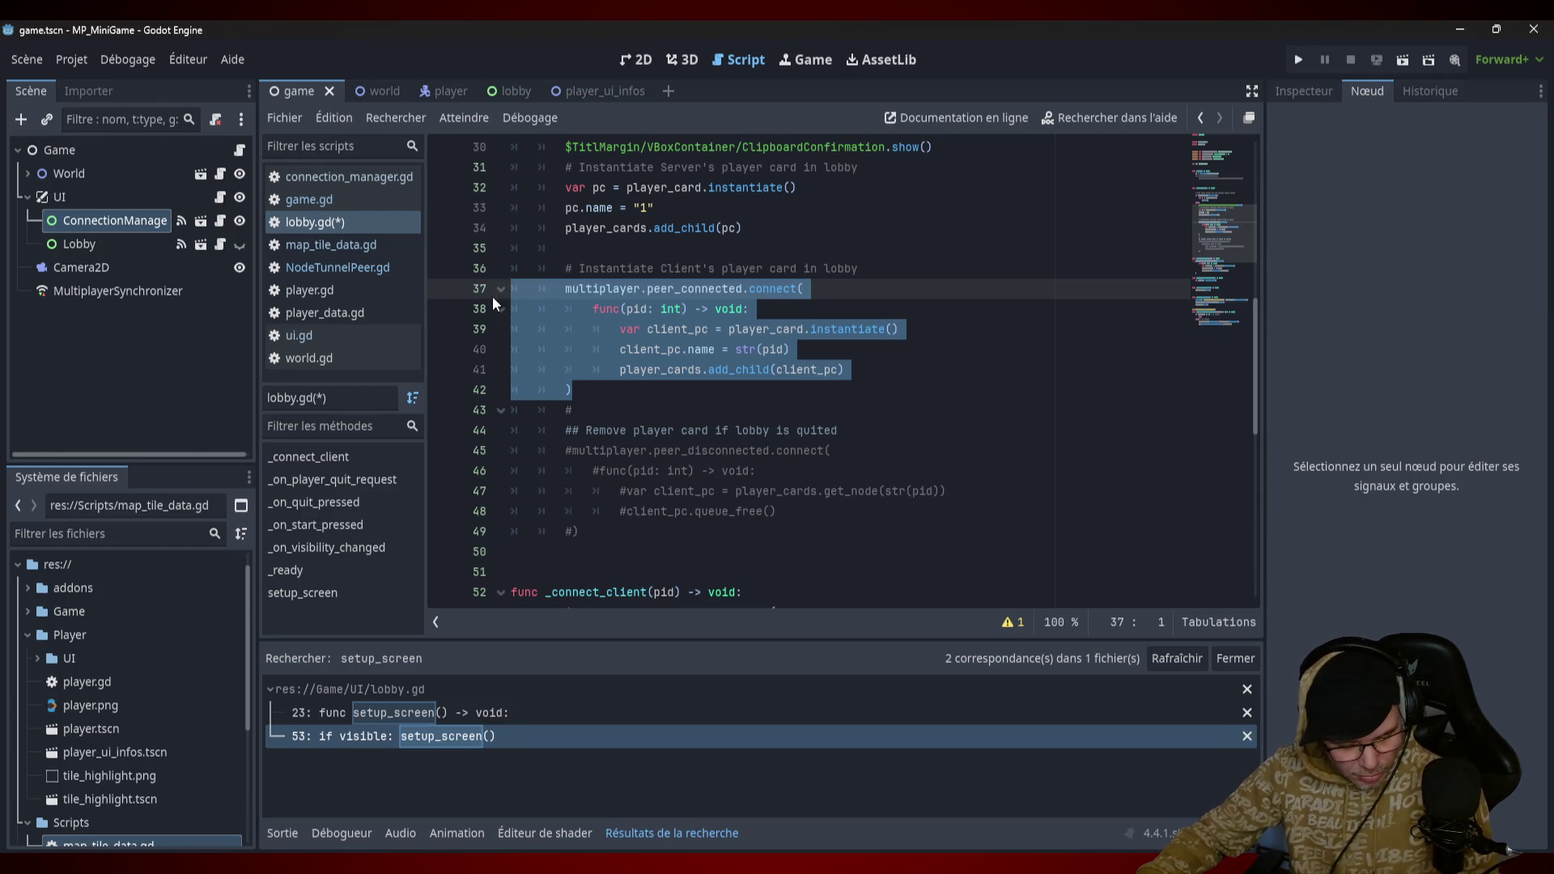
{"action": "key", "text": "ctrl+k"}
{"action": "key", "text": "Left"}
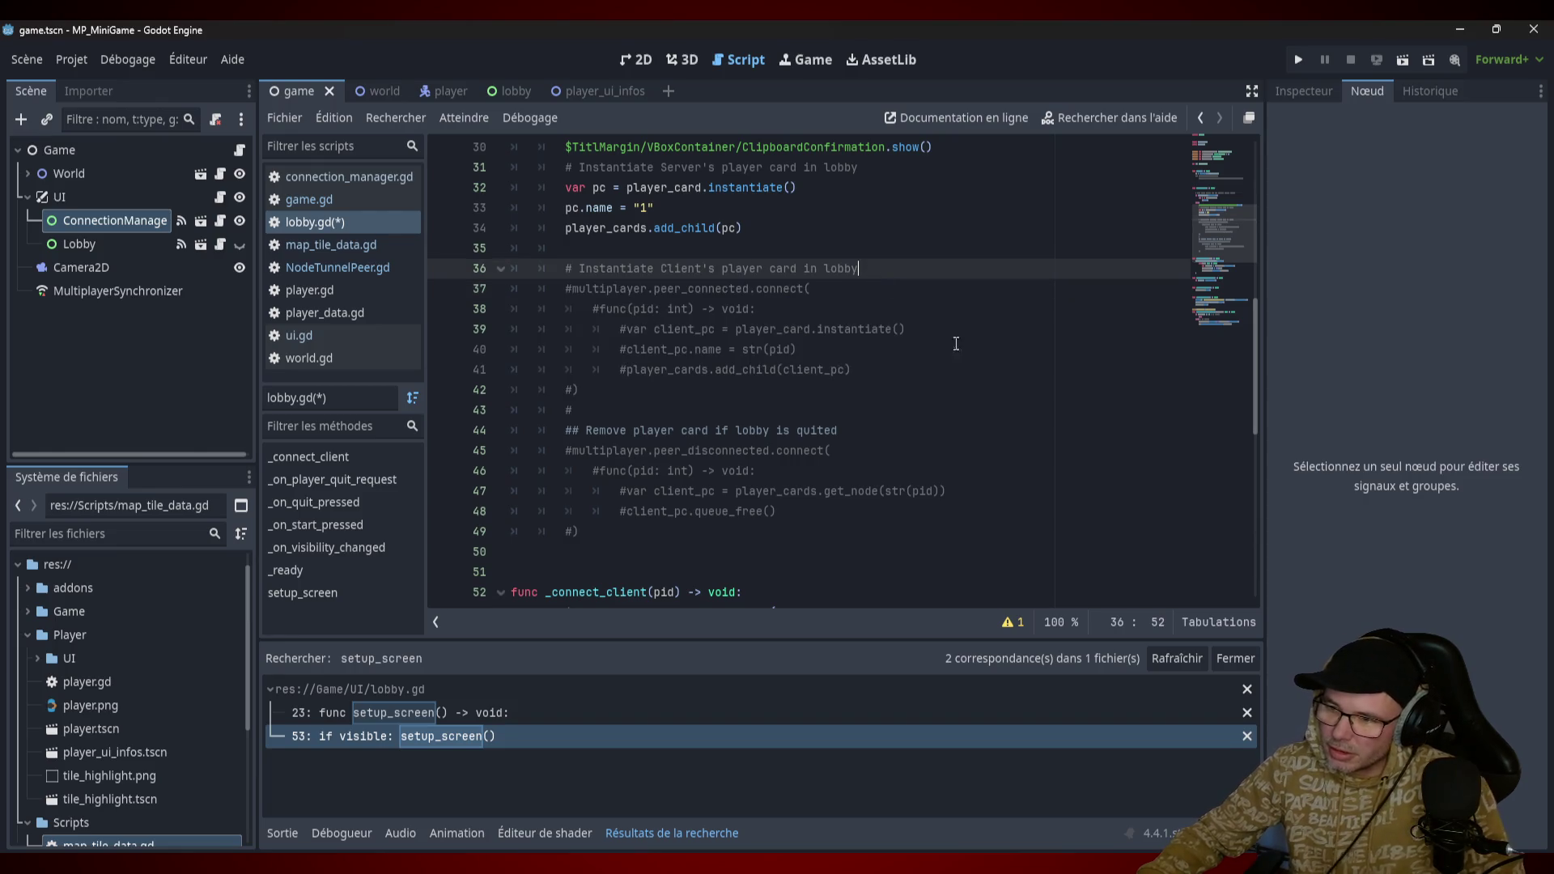
{"action": "key", "text": "Return"}
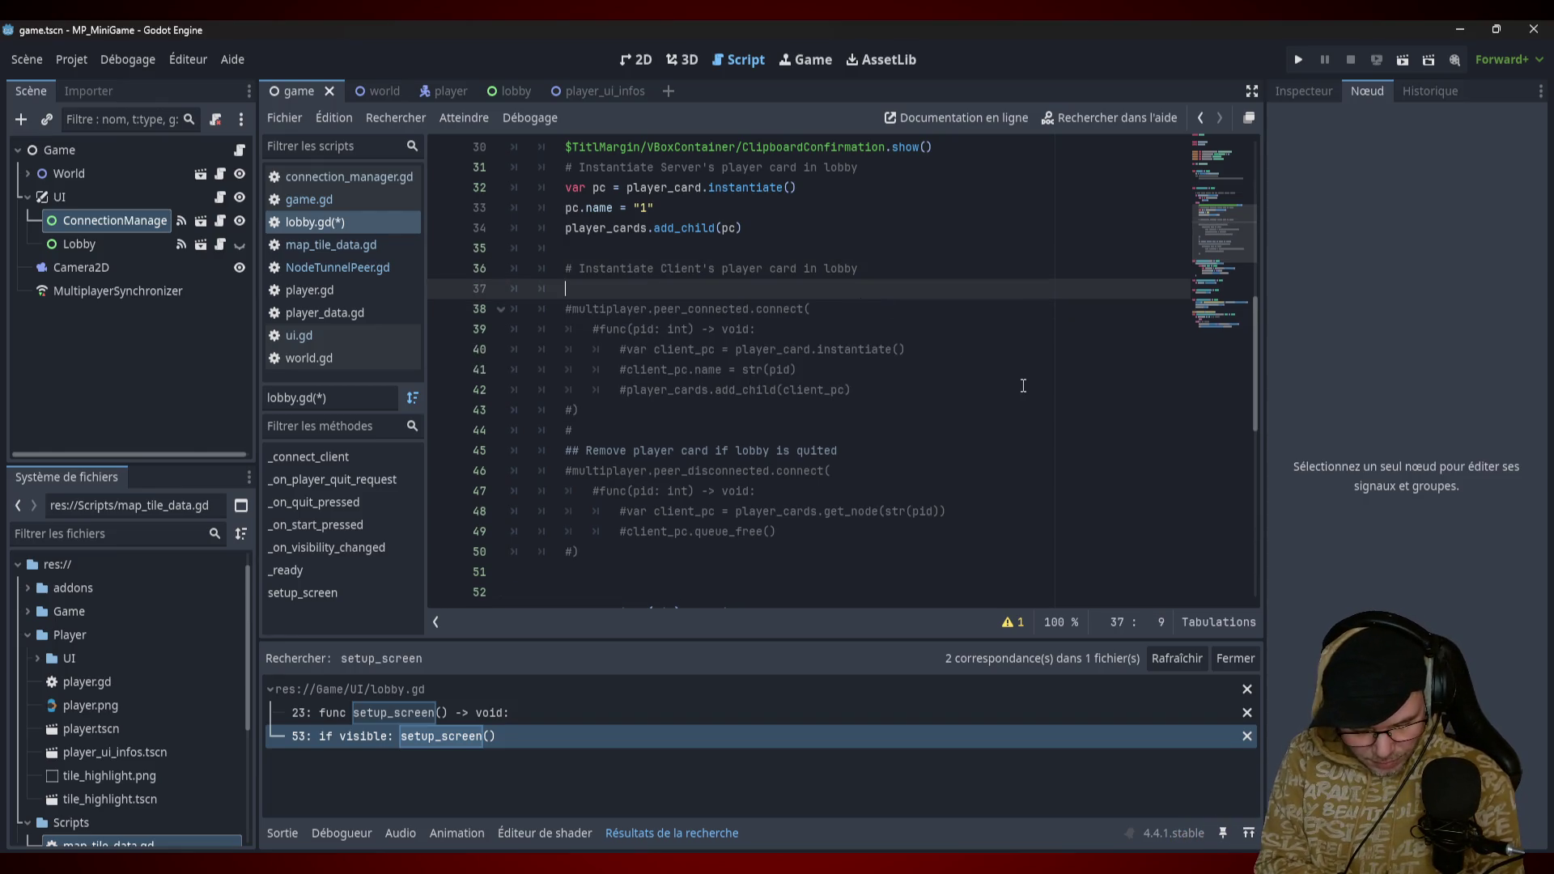
- Start typing the new call on line 37, leaving the partial name '_on_co'
{"action": "type", "text": "co"}
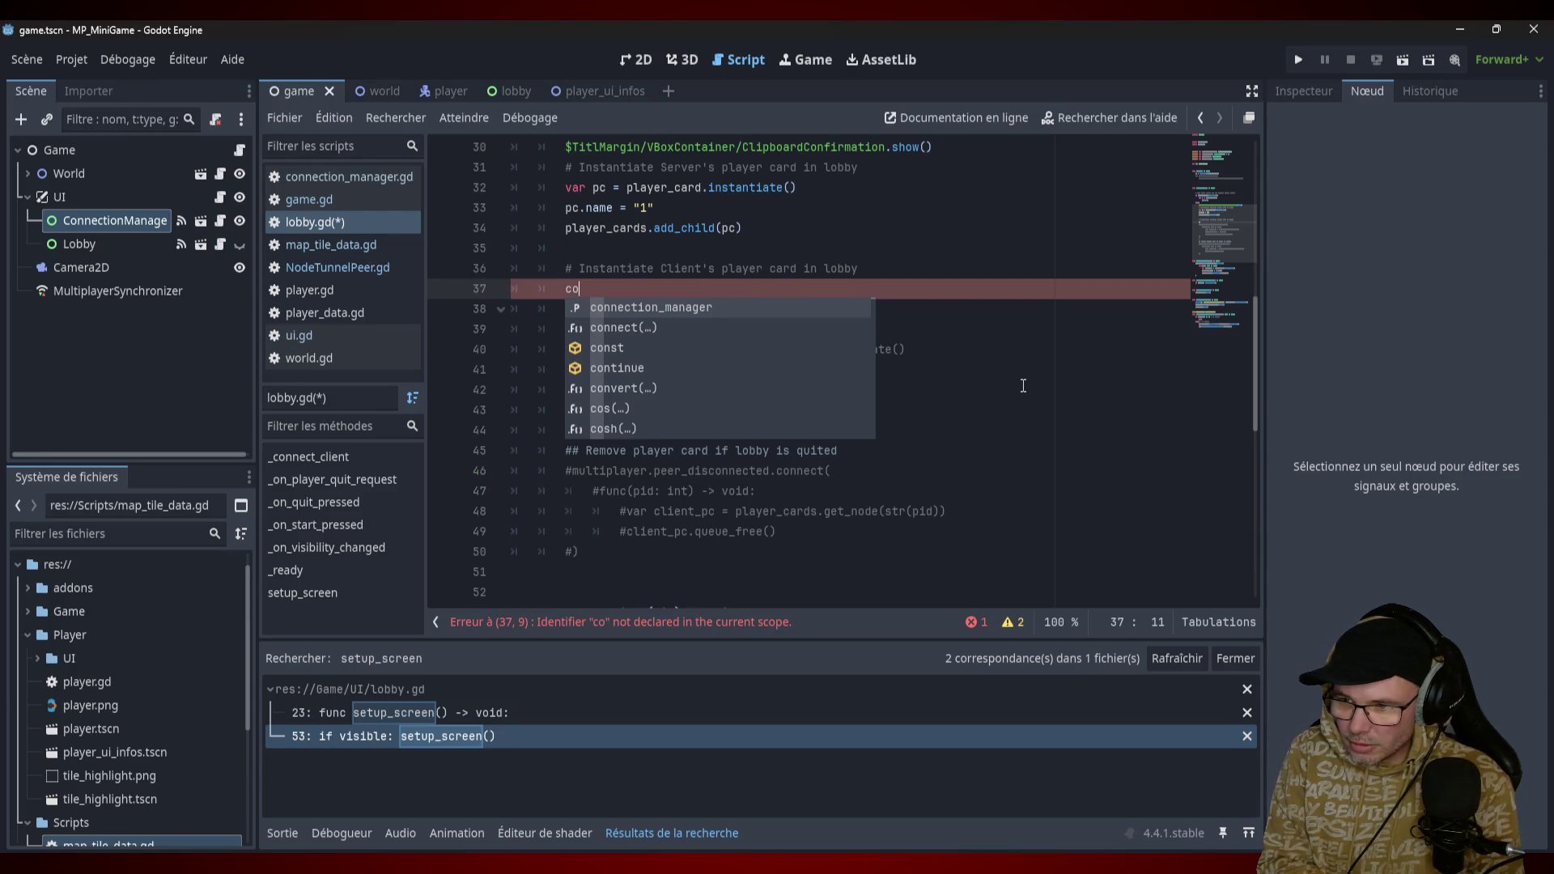
{"action": "key", "text": "BackSpace"}
{"action": "key", "text": "BackSpace"}
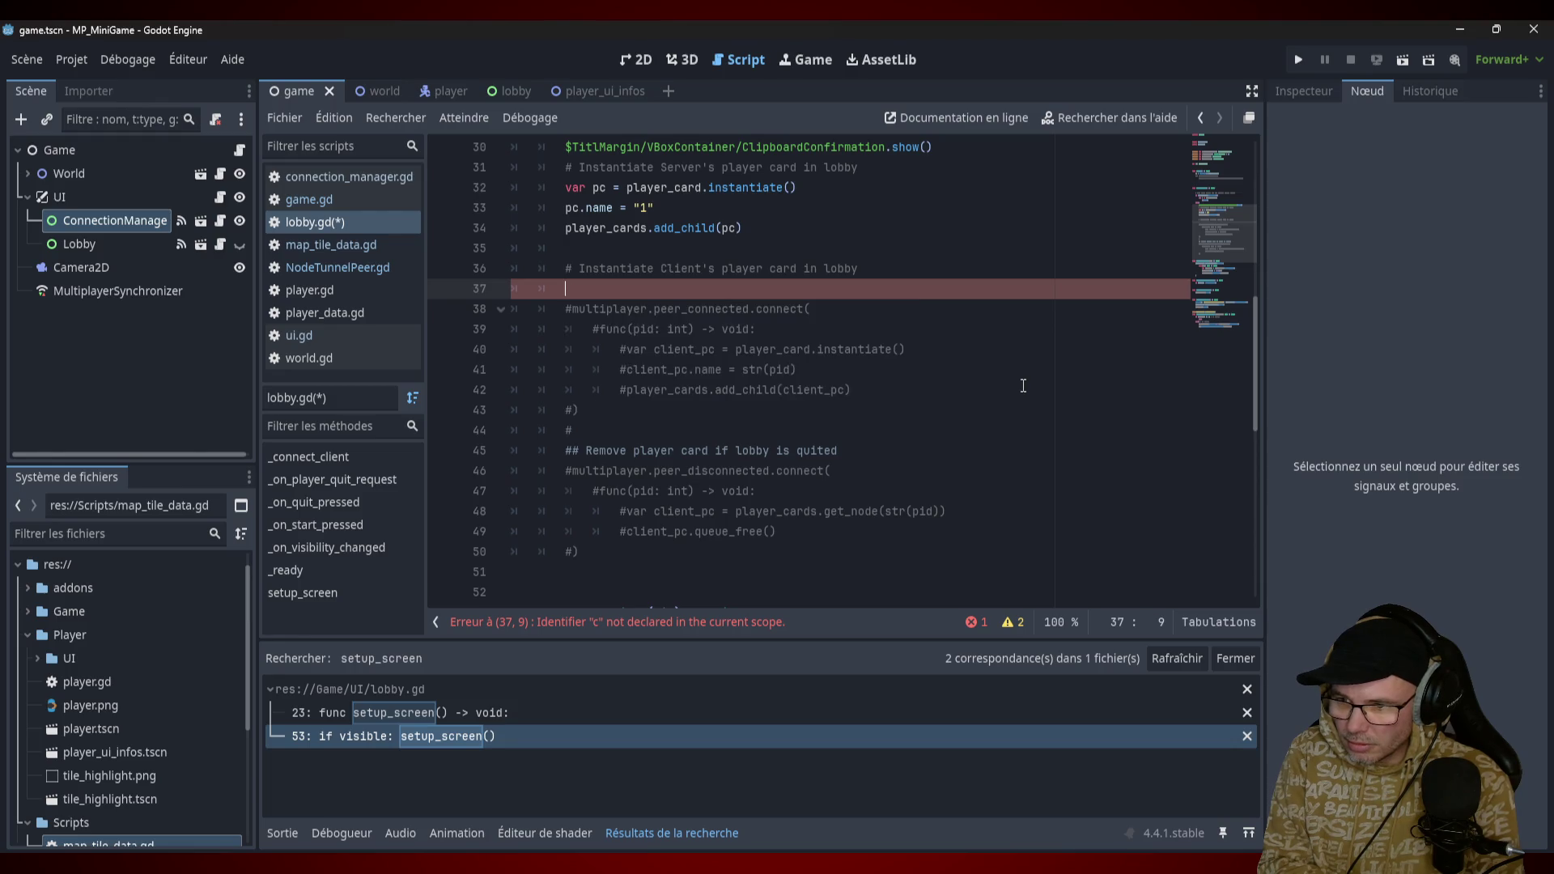
{"action": "type", "text": "_"}
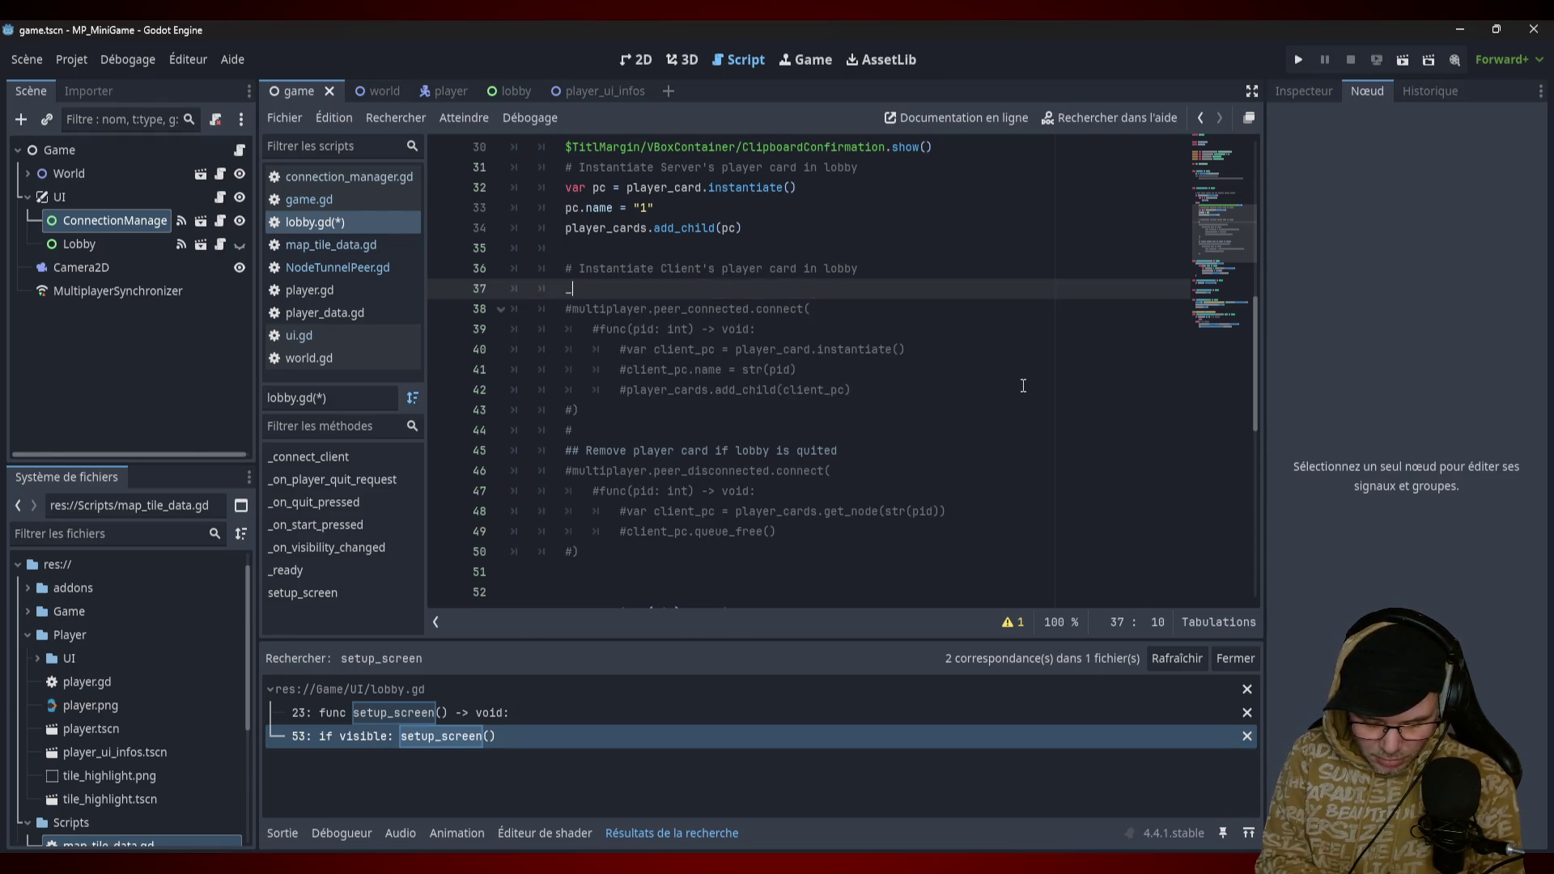
{"action": "type", "text": "on"}
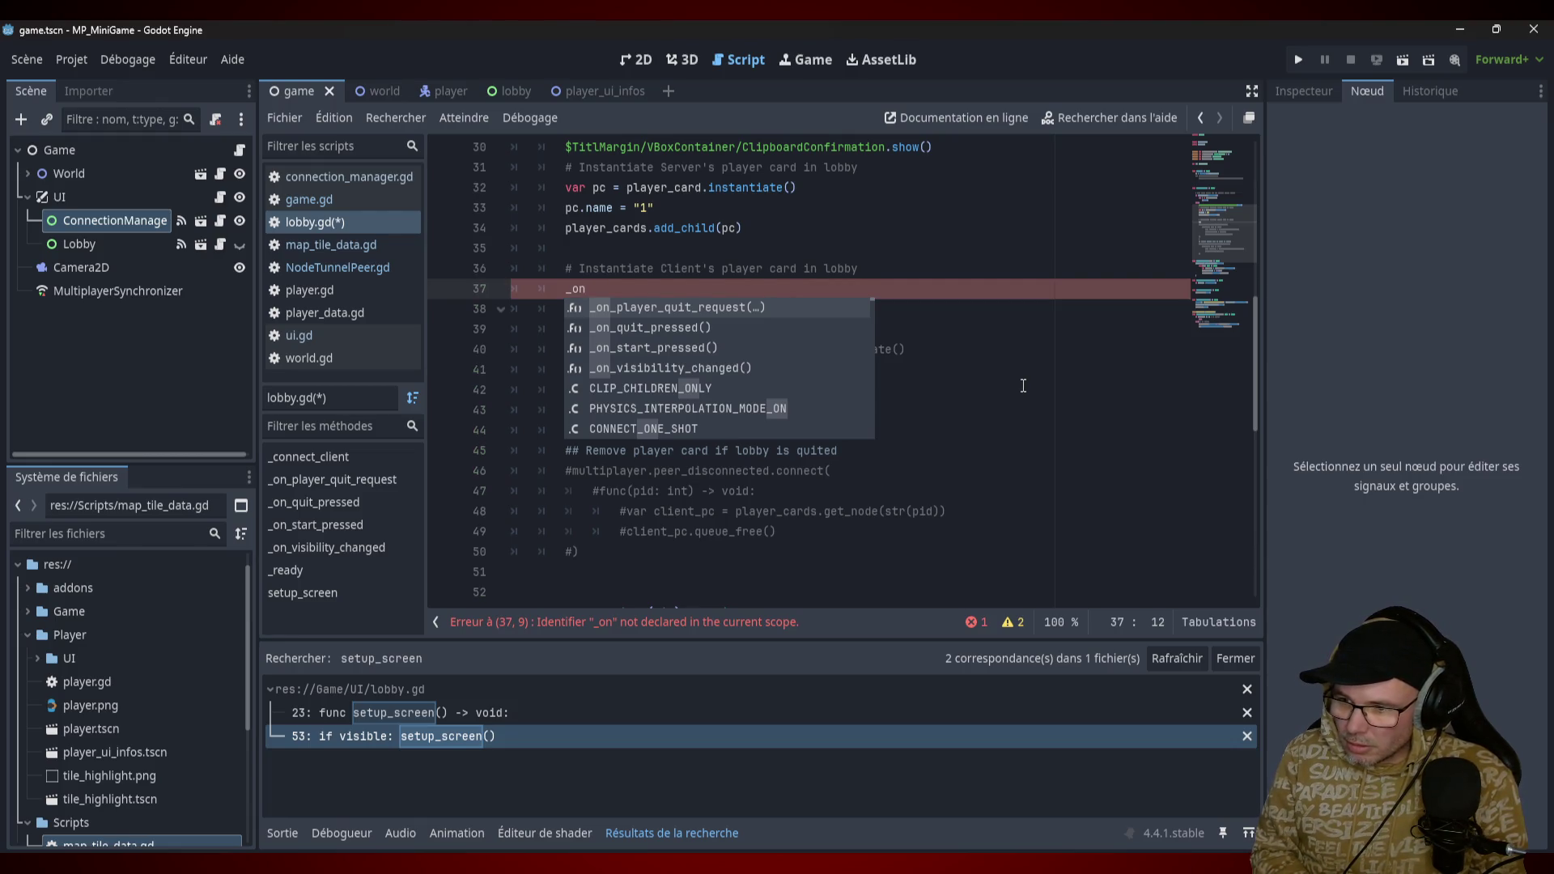
{"action": "scroll", "coordinate": [1129, 486], "scroll_direction": "down", "scroll_amount": 2}
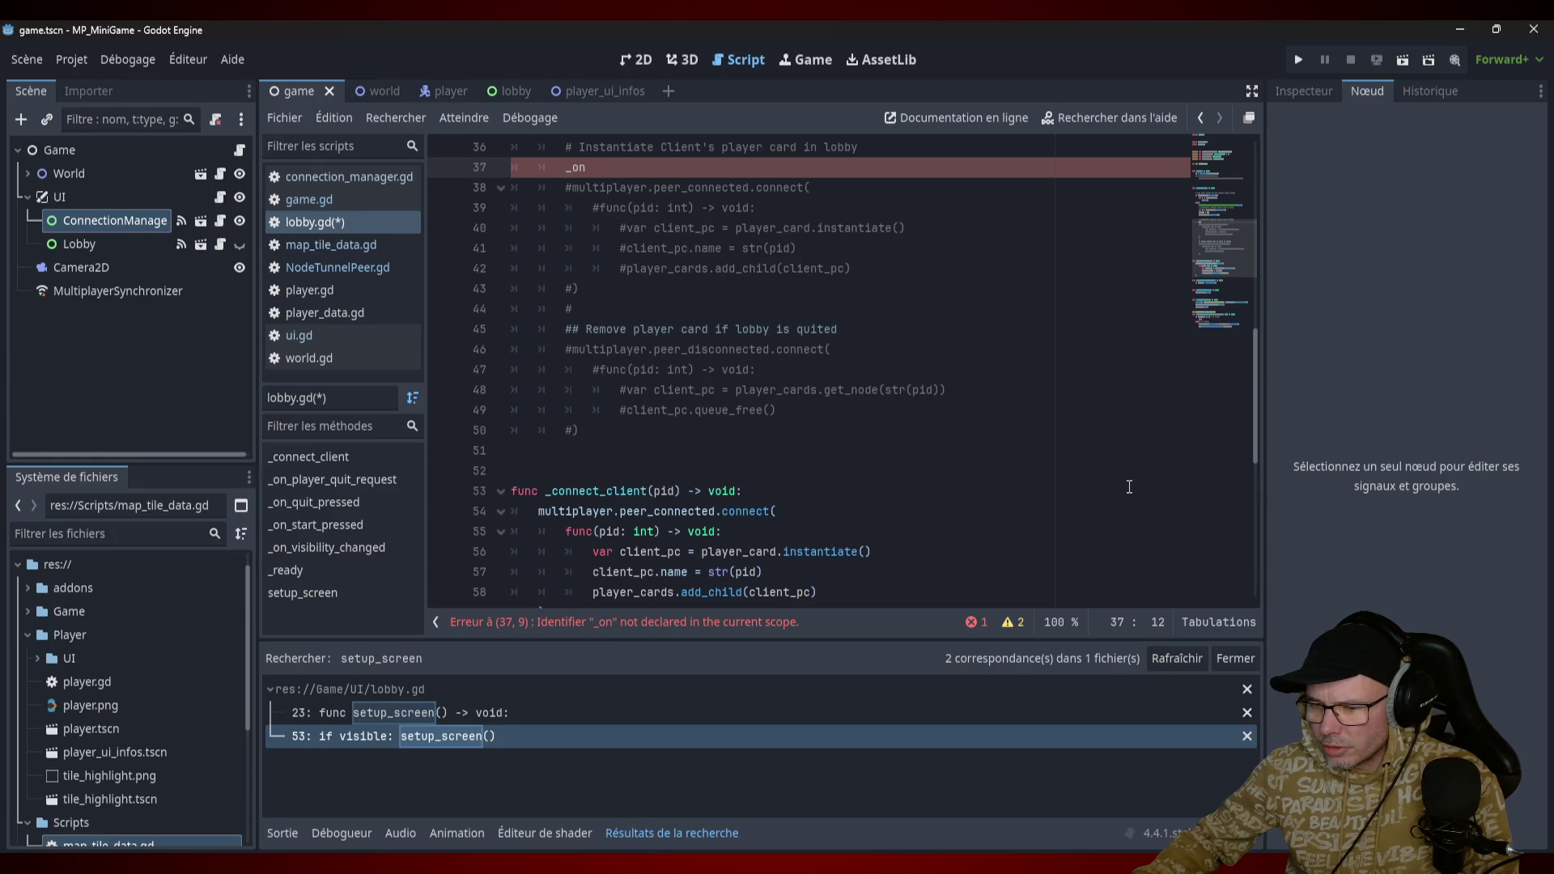
{"action": "scroll", "coordinate": [852, 358], "scroll_direction": "up", "scroll_amount": 2}
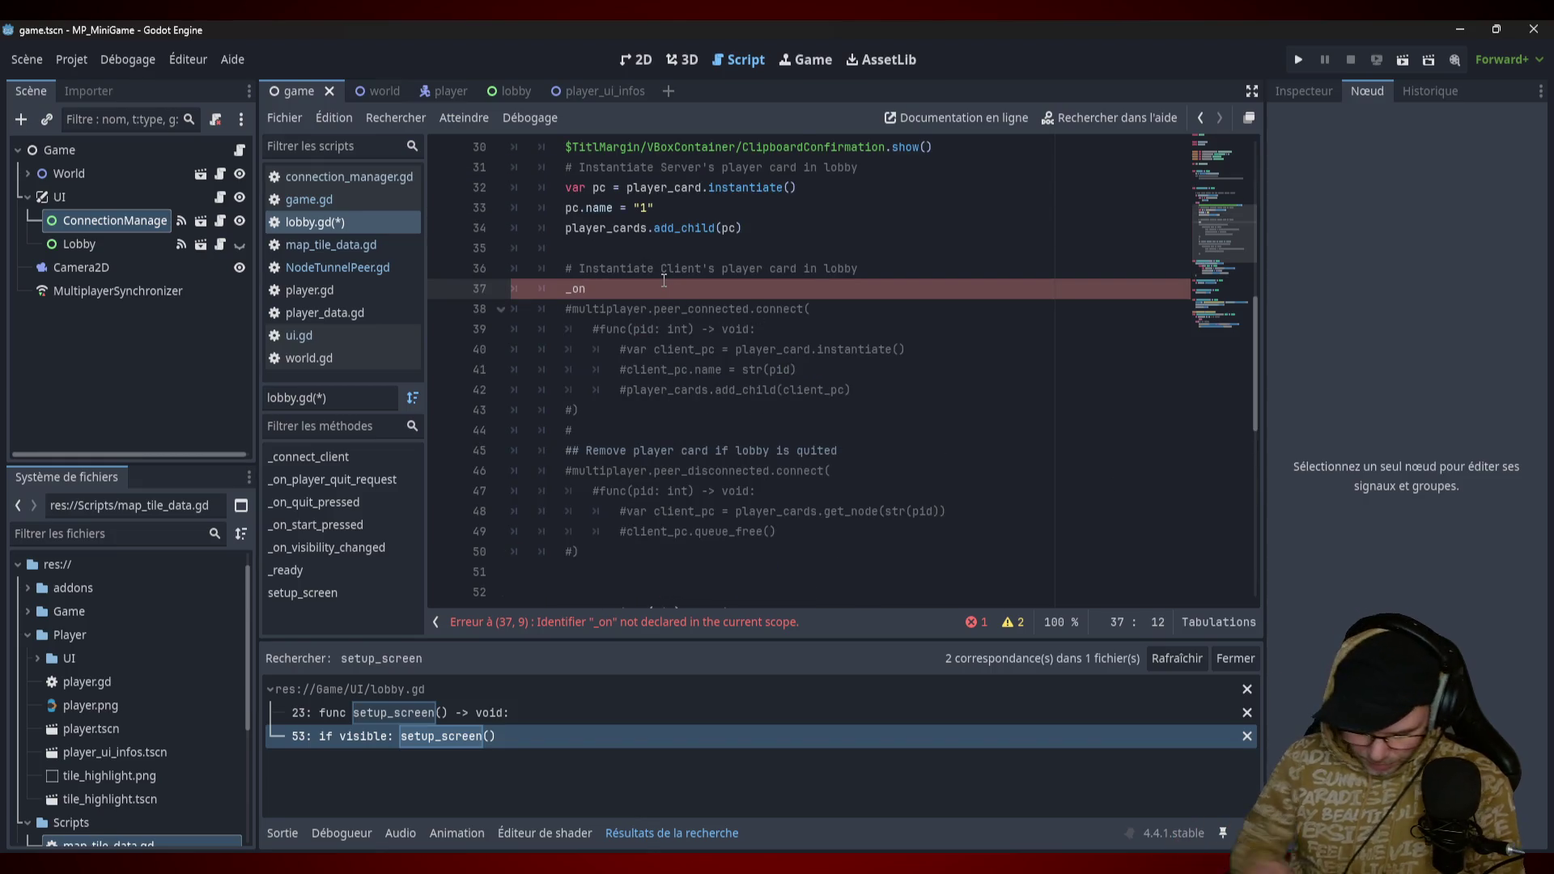
{"action": "type", "text": "_co"}
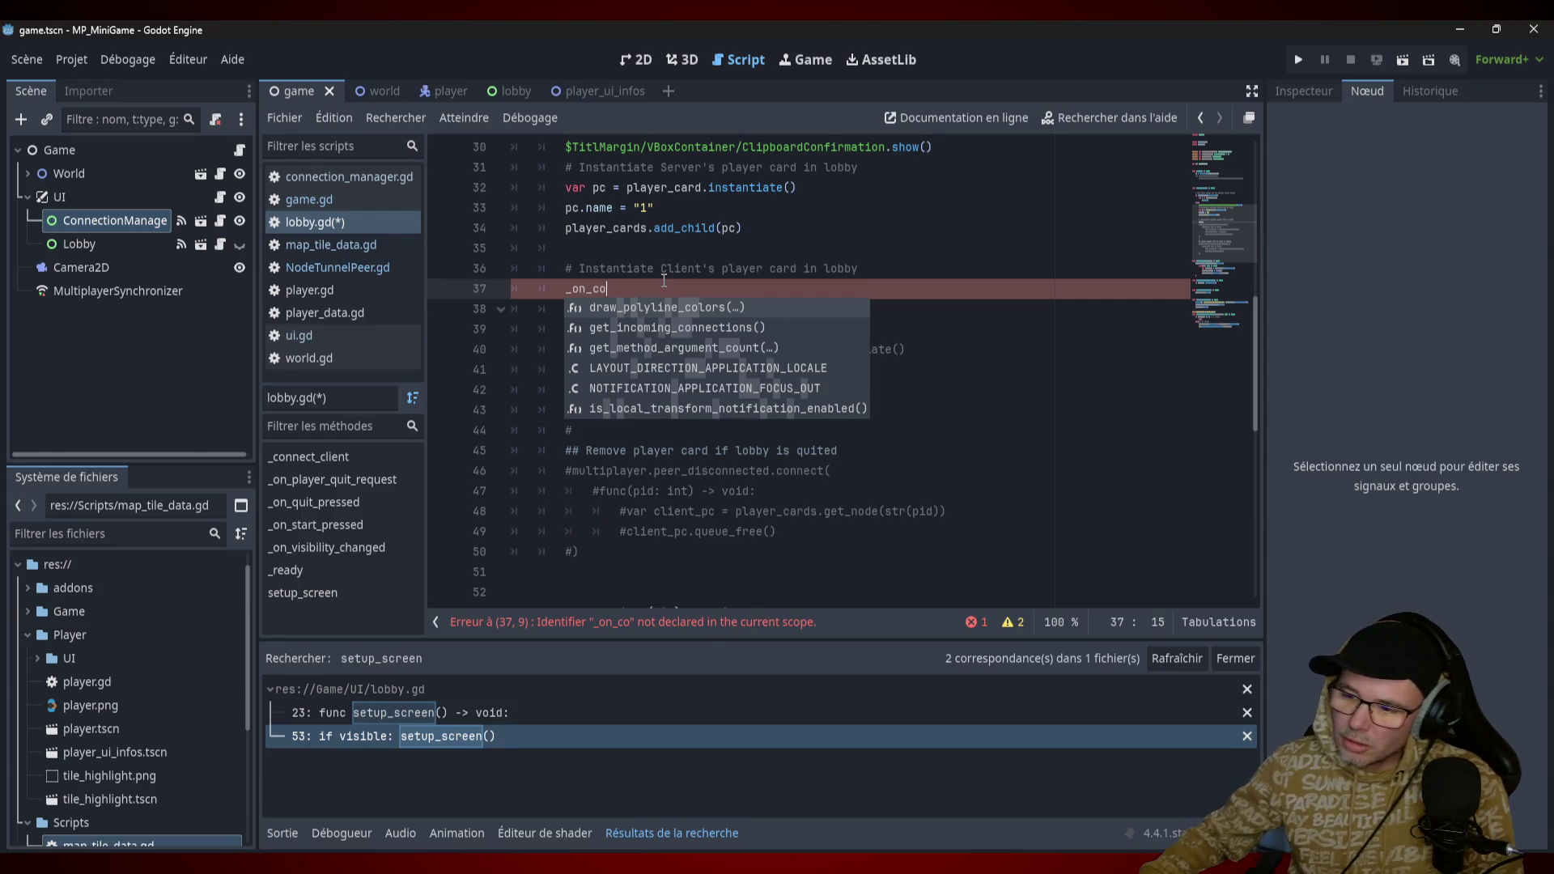
{"action": "scroll", "coordinate": [549, 440], "scroll_direction": "down", "scroll_amount": 3}
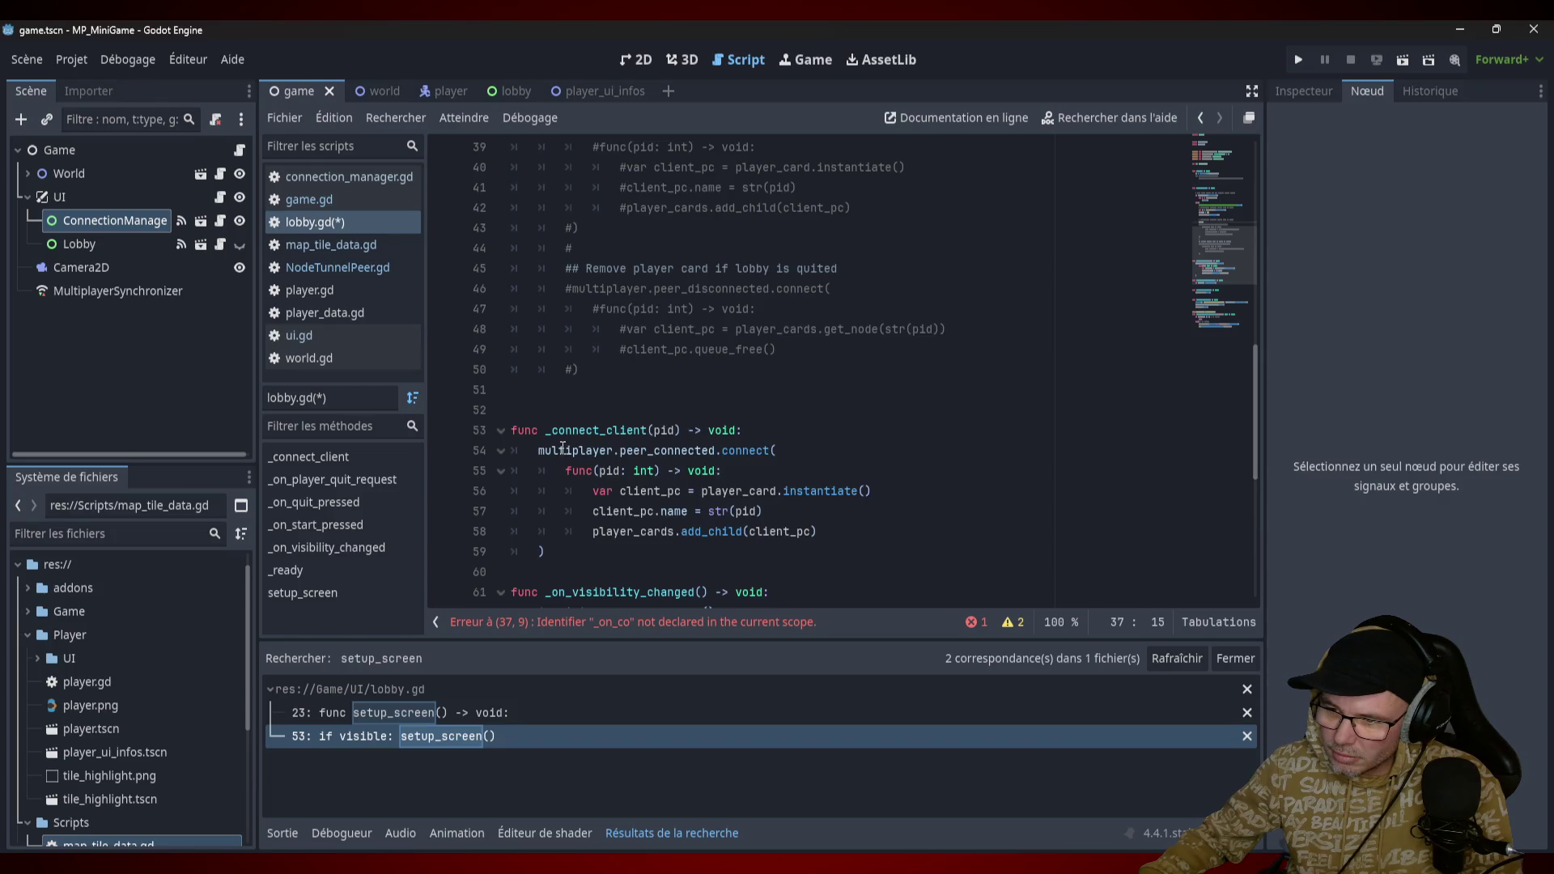
{"action": "scroll", "coordinate": [563, 449], "scroll_direction": "up", "scroll_amount": 6}
- Correct line 37 to a _connect_client() call using autocomplete
{"action": "left_click", "coordinate": [587, 472]}
{"action": "key", "text": "BackSpace"}
{"action": "key", "text": "BackSpace"}
{"action": "key", "text": "BackSpace"}
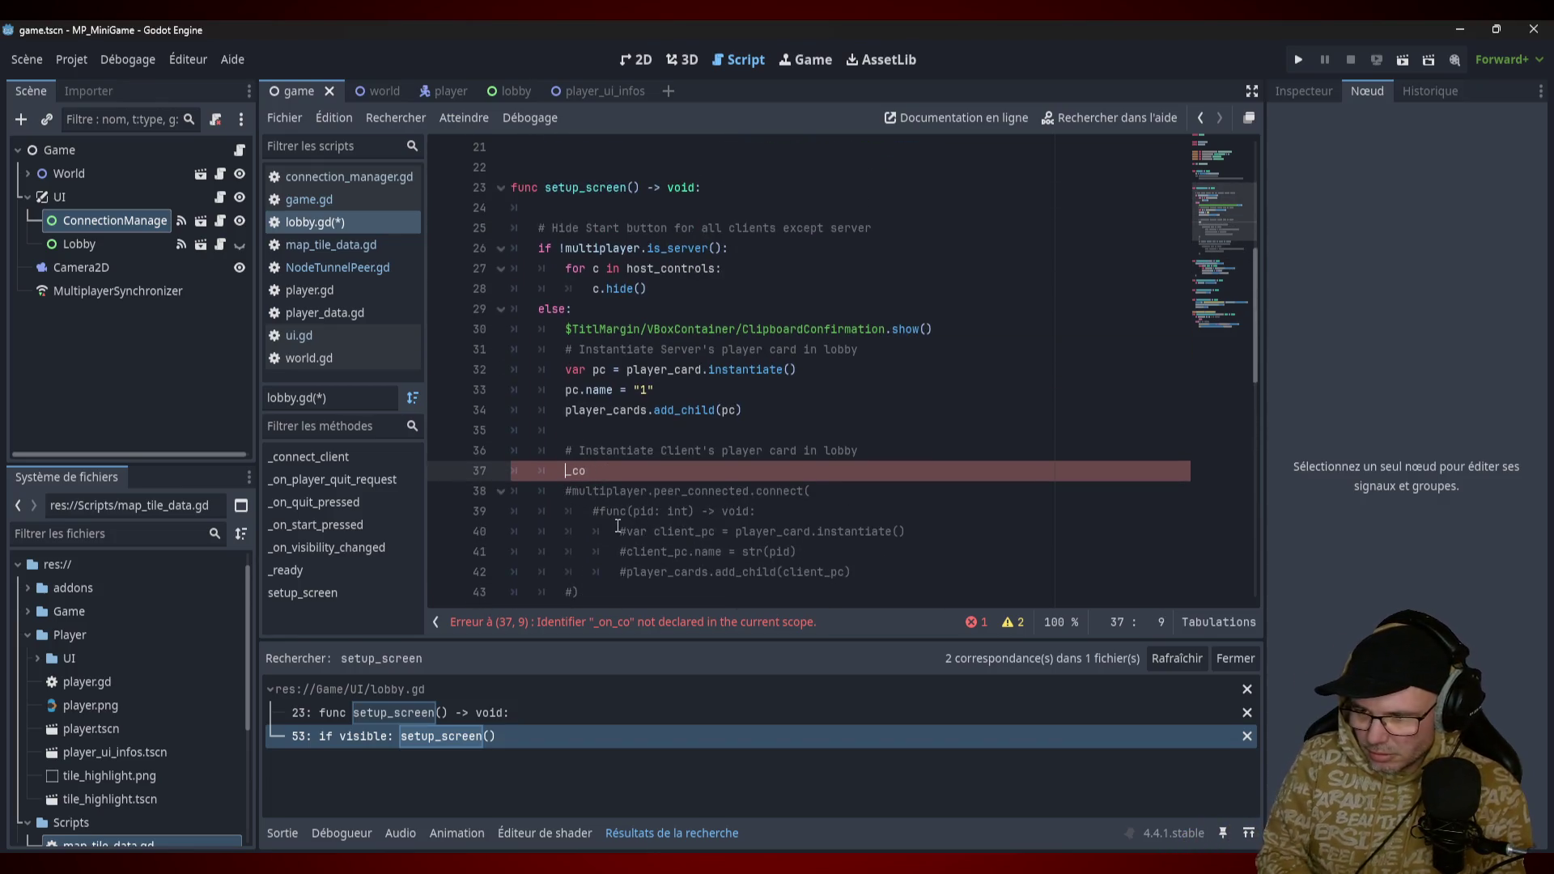
{"action": "key", "text": "End"}
{"action": "type", "text": "nn"}
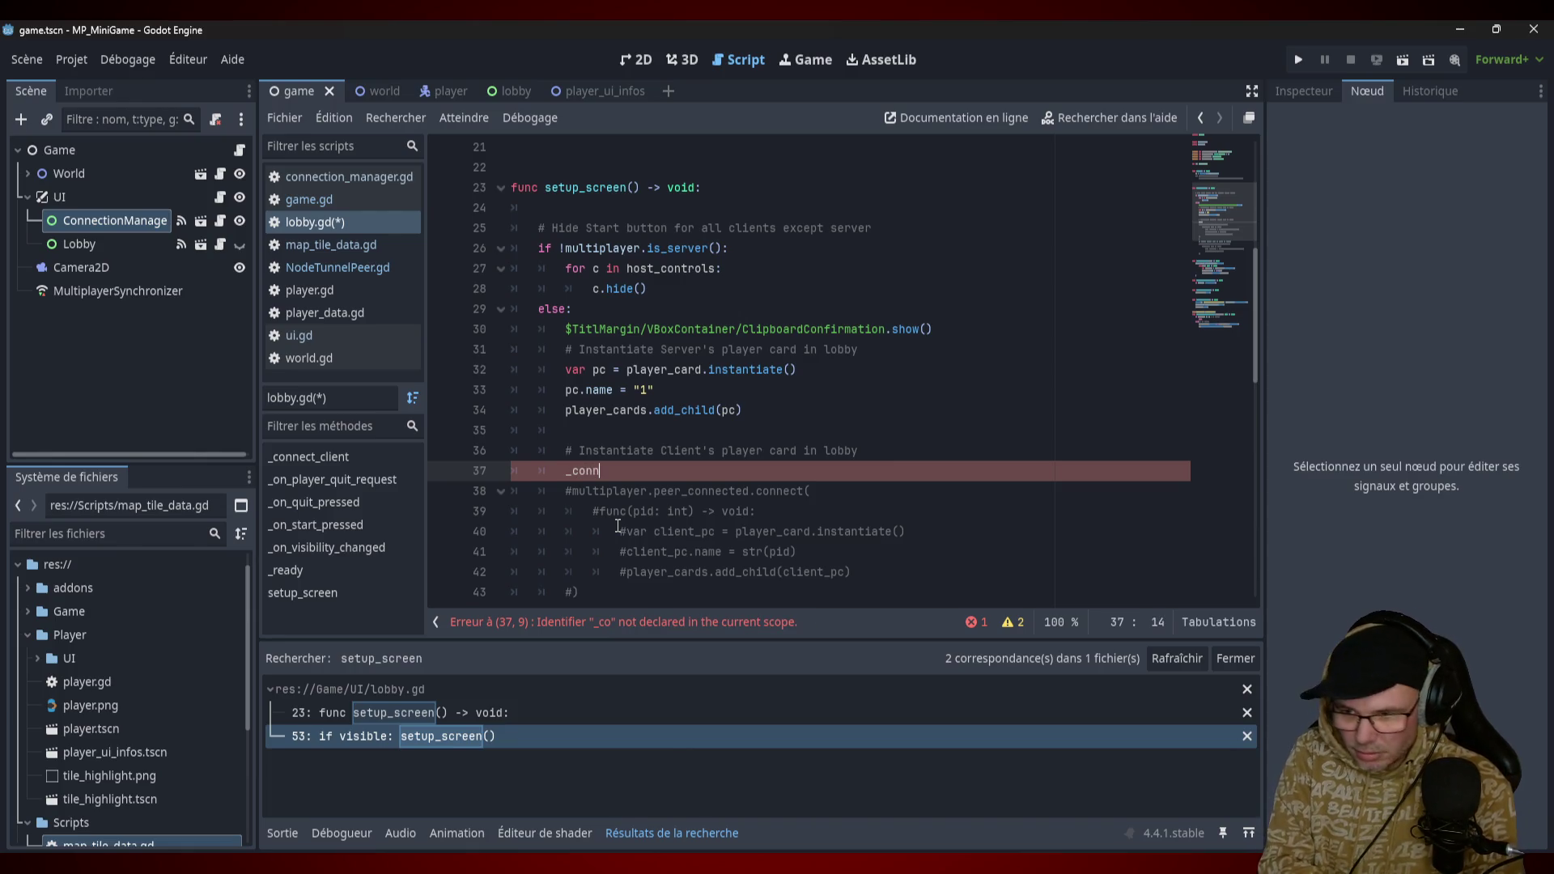
{"action": "key", "text": "Return"}
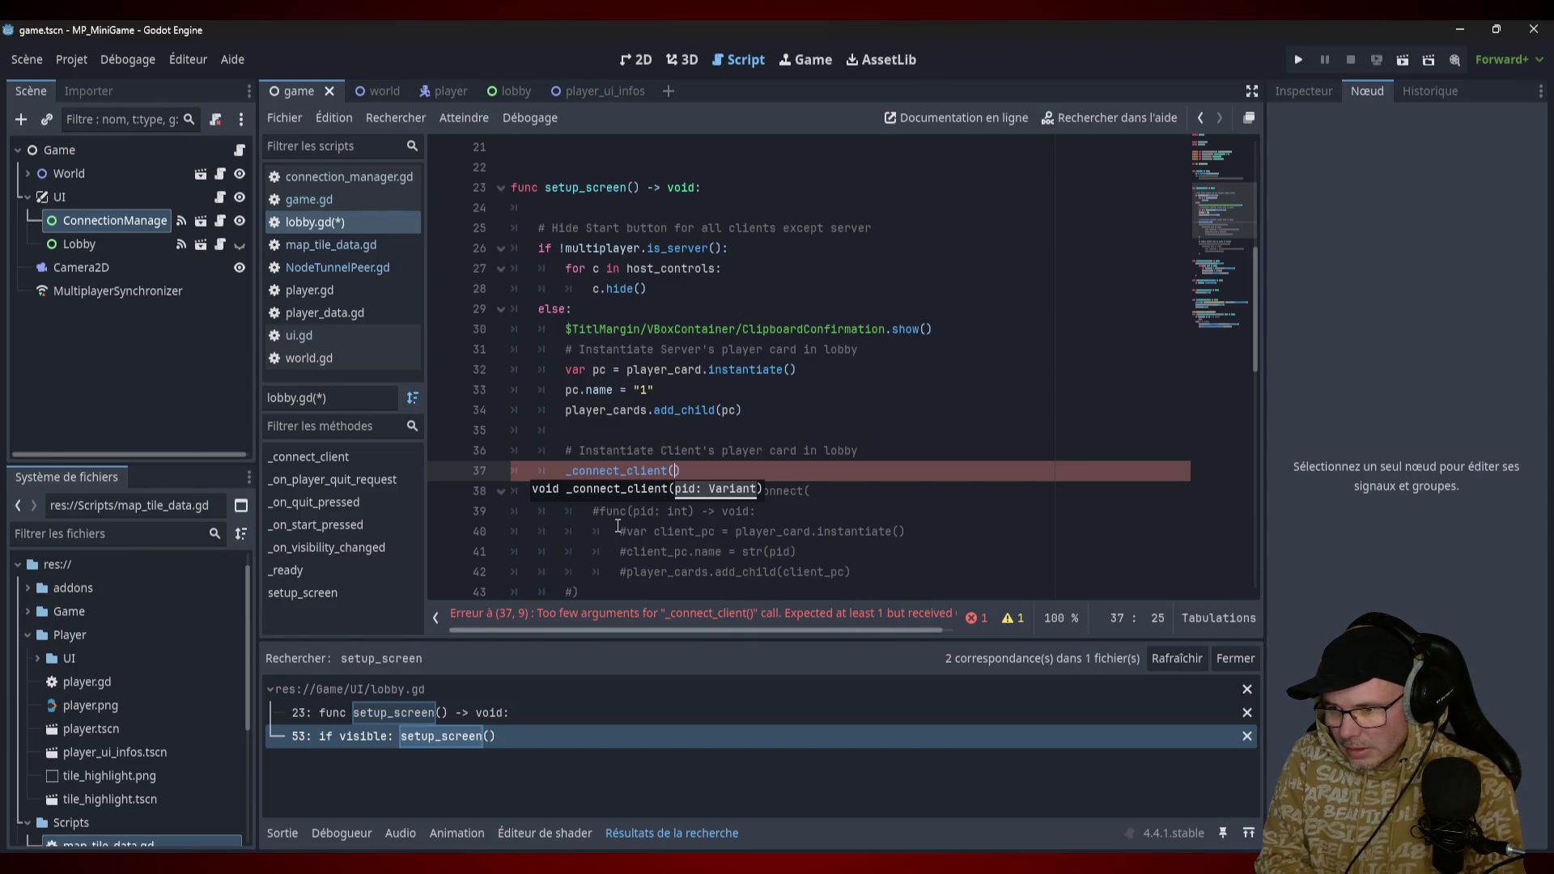
- Check how pid is used in the old code to decide the call's argument
{"action": "left_click", "coordinate": [1000, 544]}
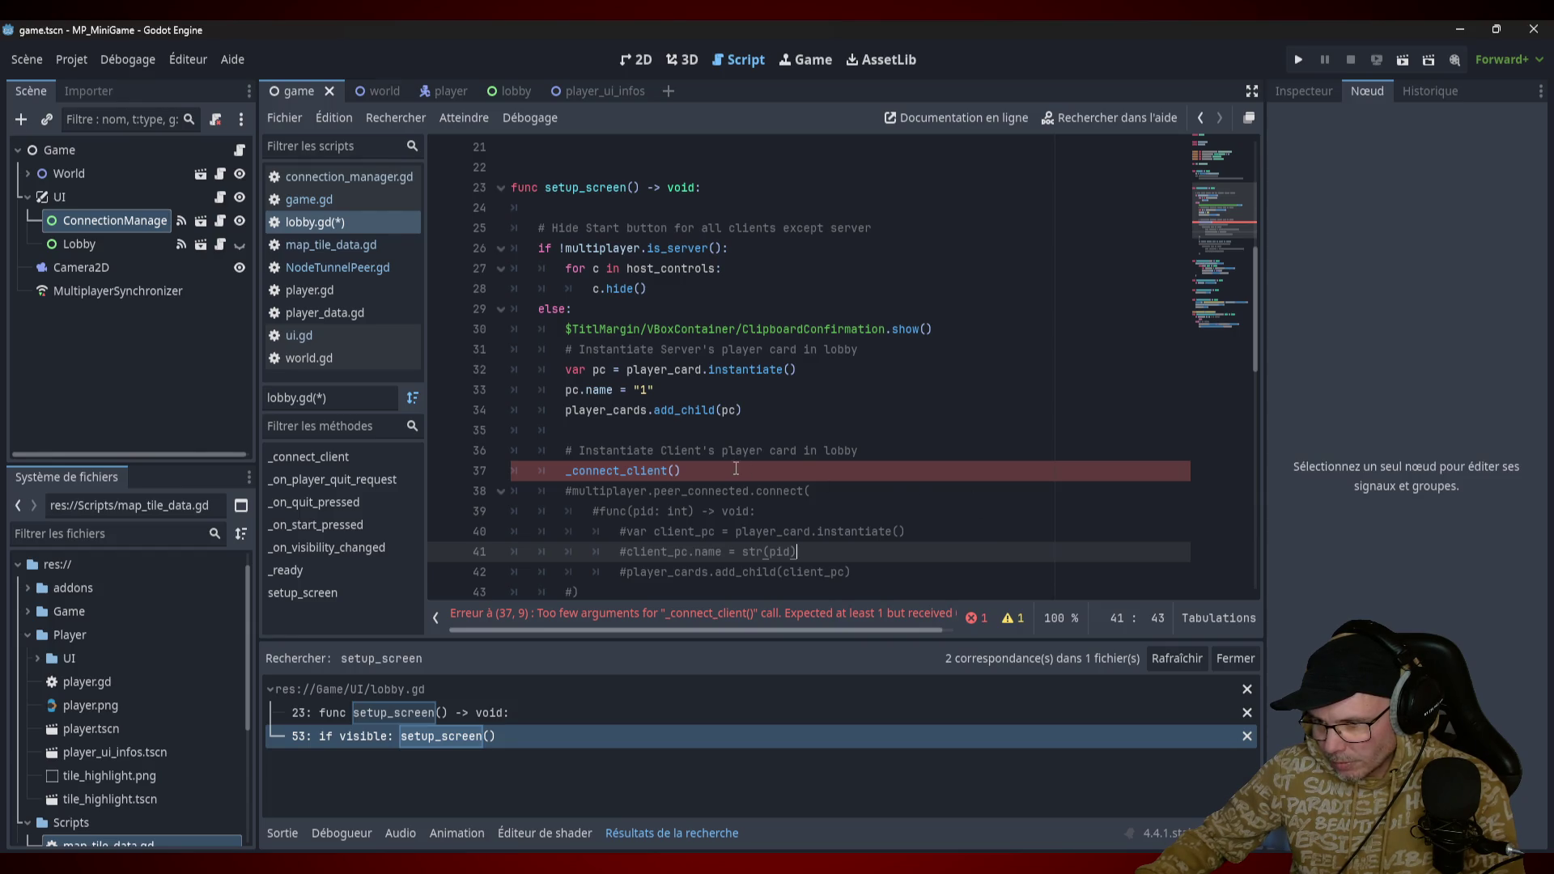
{"action": "left_click", "coordinate": [674, 471]}
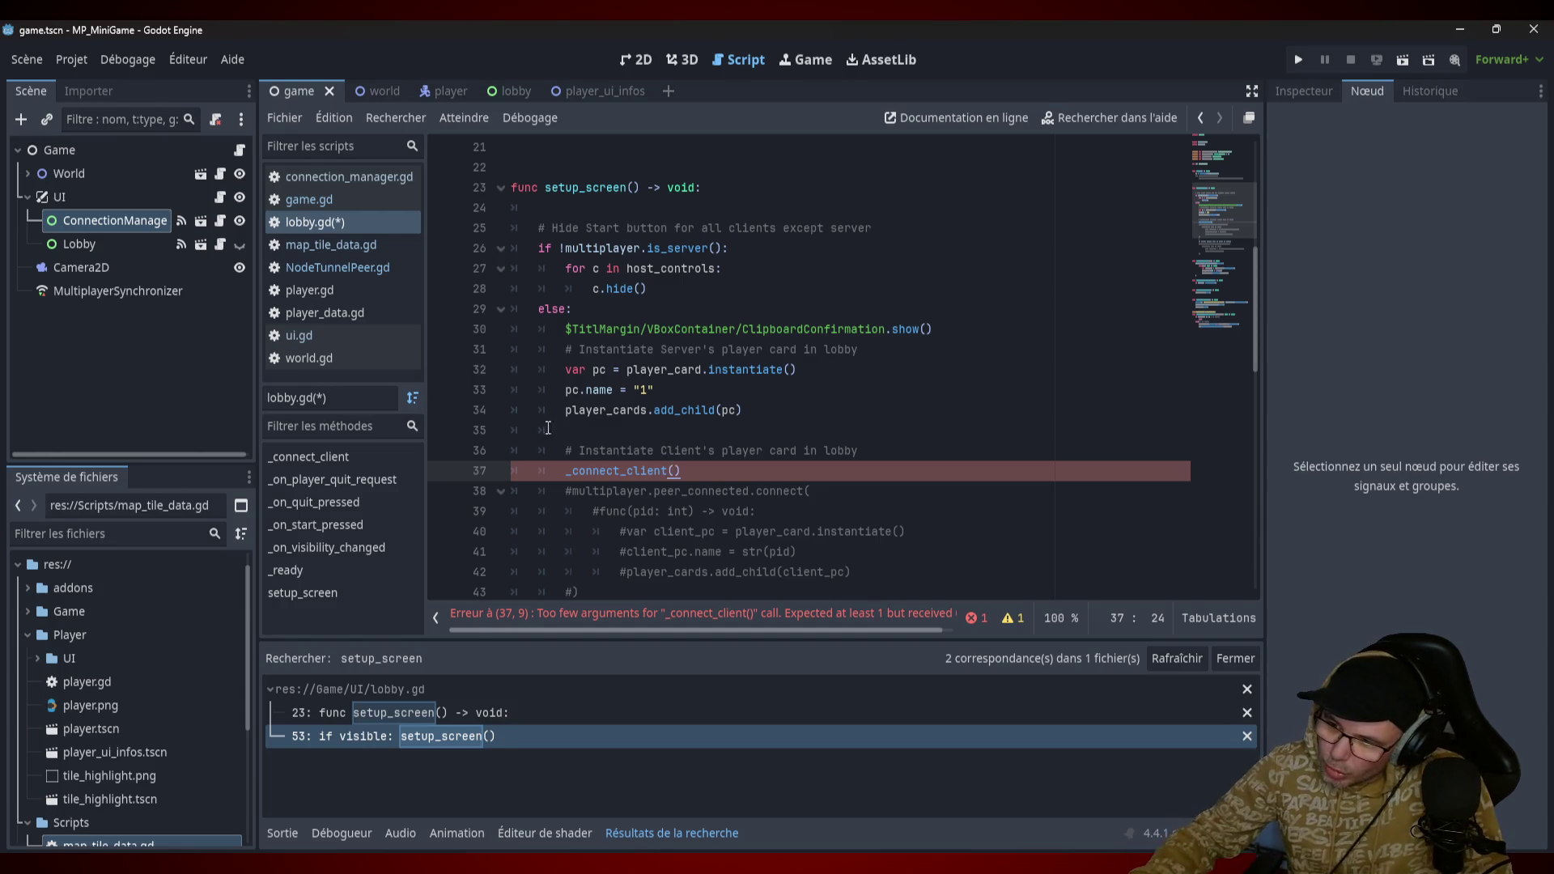
{"action": "double_click", "coordinate": [637, 515]}
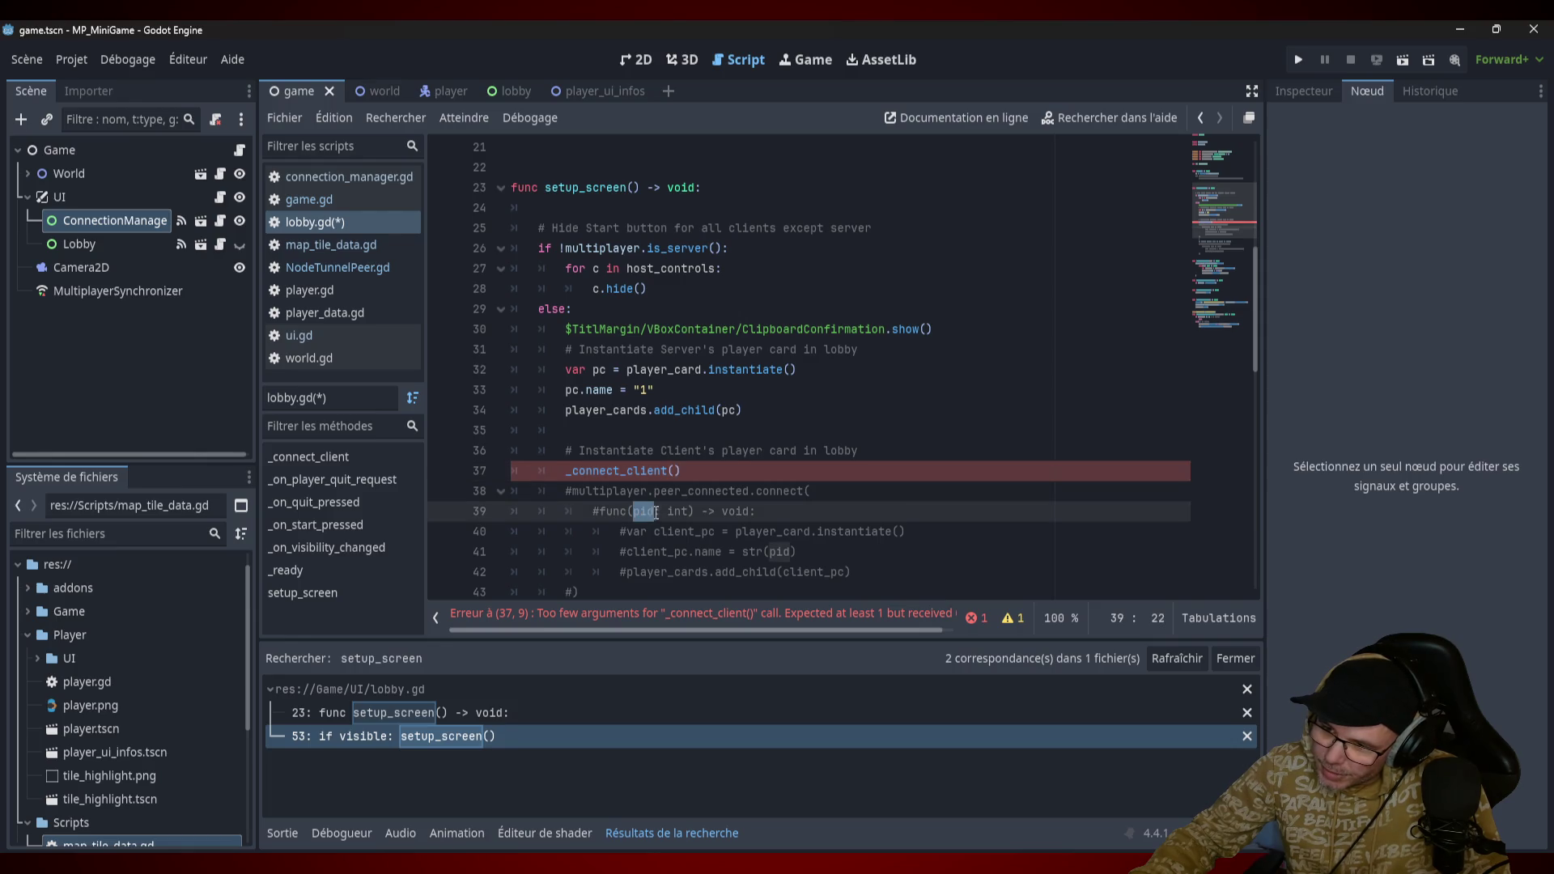
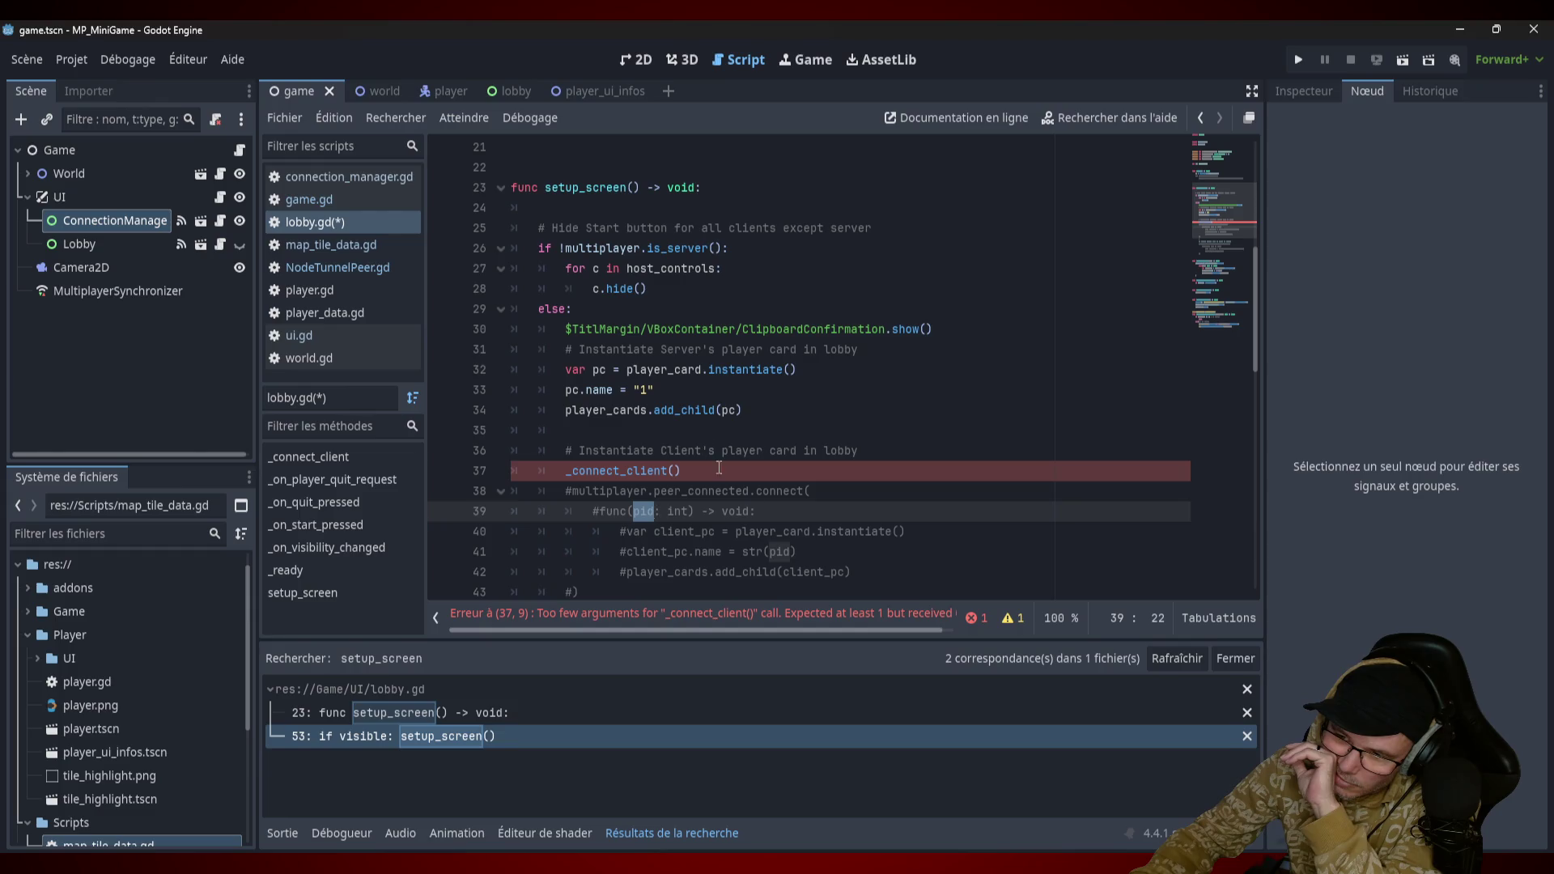
- Remove the pid parameter from func _connect_client(pid) on line 53 of lobby.gd
{"action": "scroll", "coordinate": [817, 507], "scroll_direction": "down", "scroll_amount": 2}
{"action": "scroll", "coordinate": [587, 357], "scroll_direction": "down", "scroll_amount": 6}
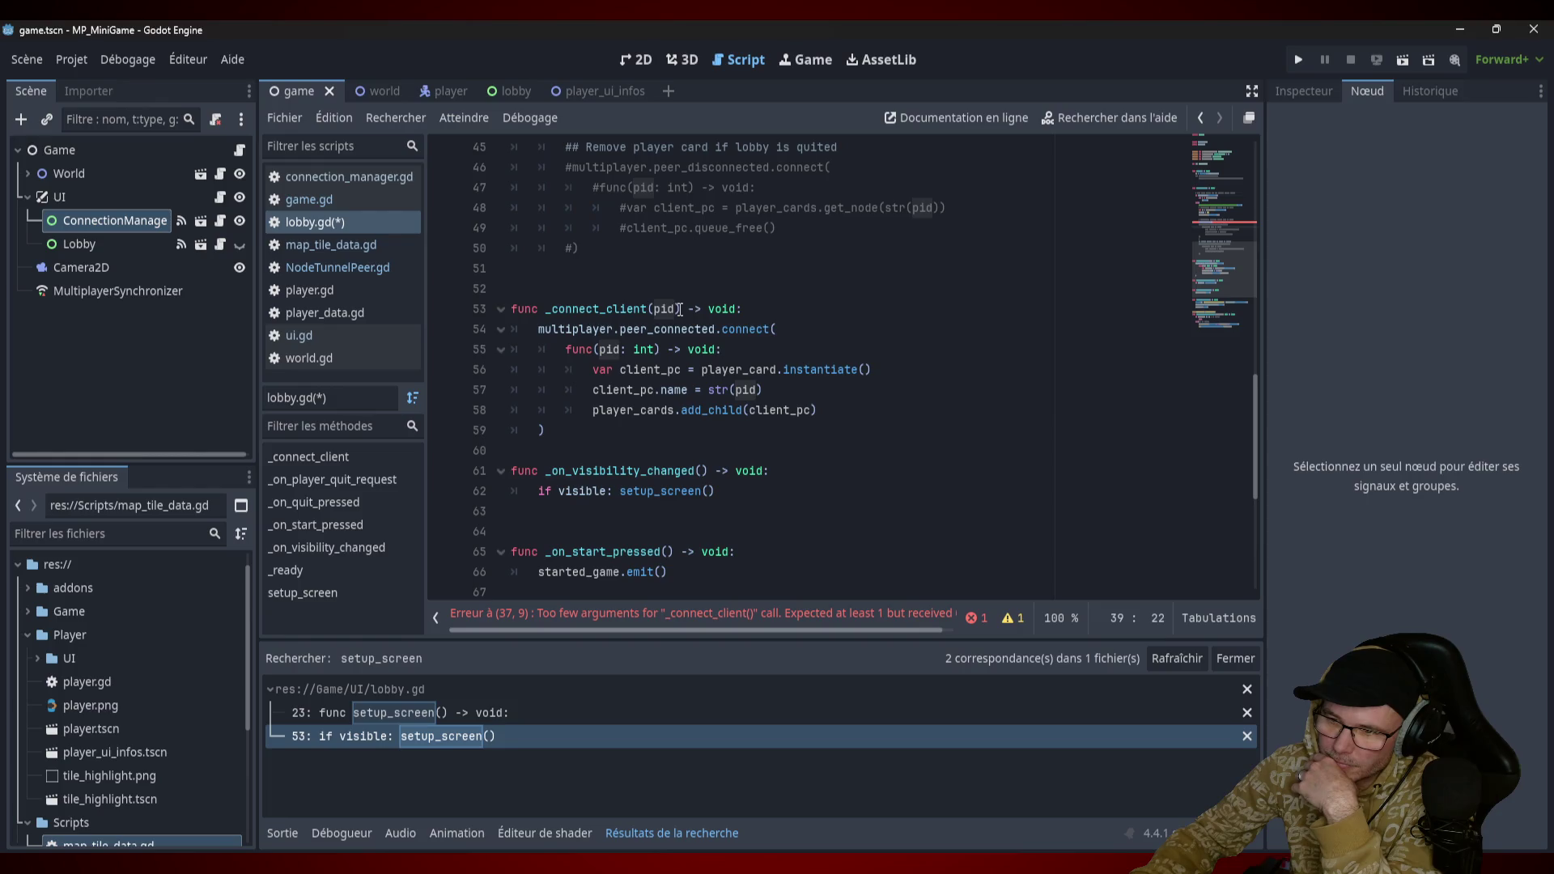
{"action": "left_click", "coordinate": [682, 310]}
{"action": "key", "text": "Left"}
{"action": "key", "text": "BackSpace"}
{"action": "key", "text": "BackSpace"}
{"action": "key", "text": "BackSpace"}
- Save lobby.gd and run the game
{"action": "scroll", "coordinate": [575, 382], "scroll_direction": "up", "scroll_amount": 7}
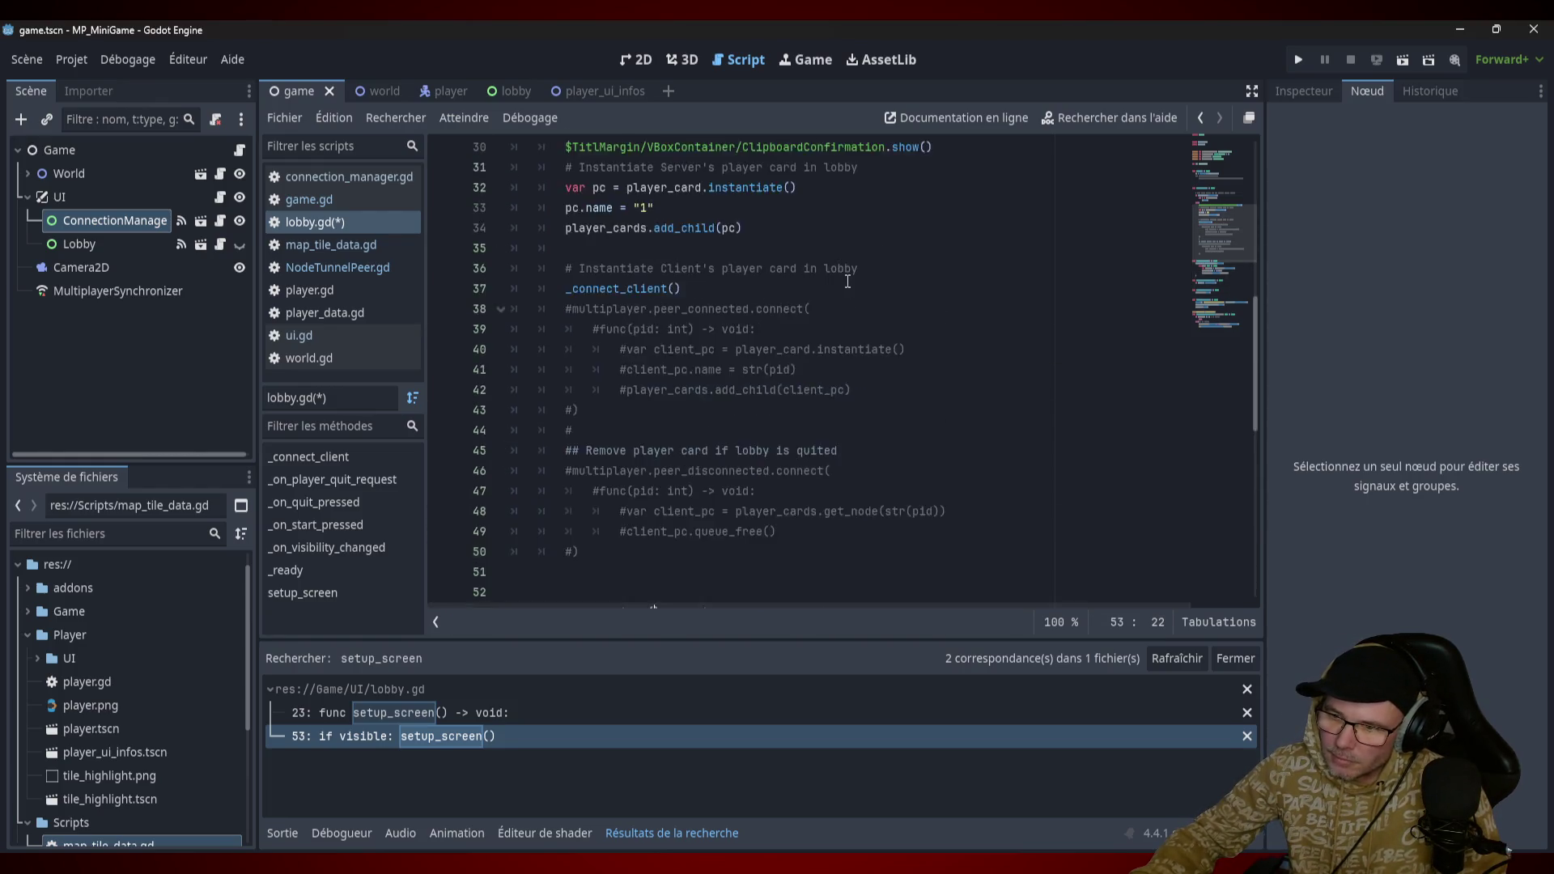
{"action": "key", "text": "ctrl+s"}
{"action": "left_click", "coordinate": [1299, 59]}
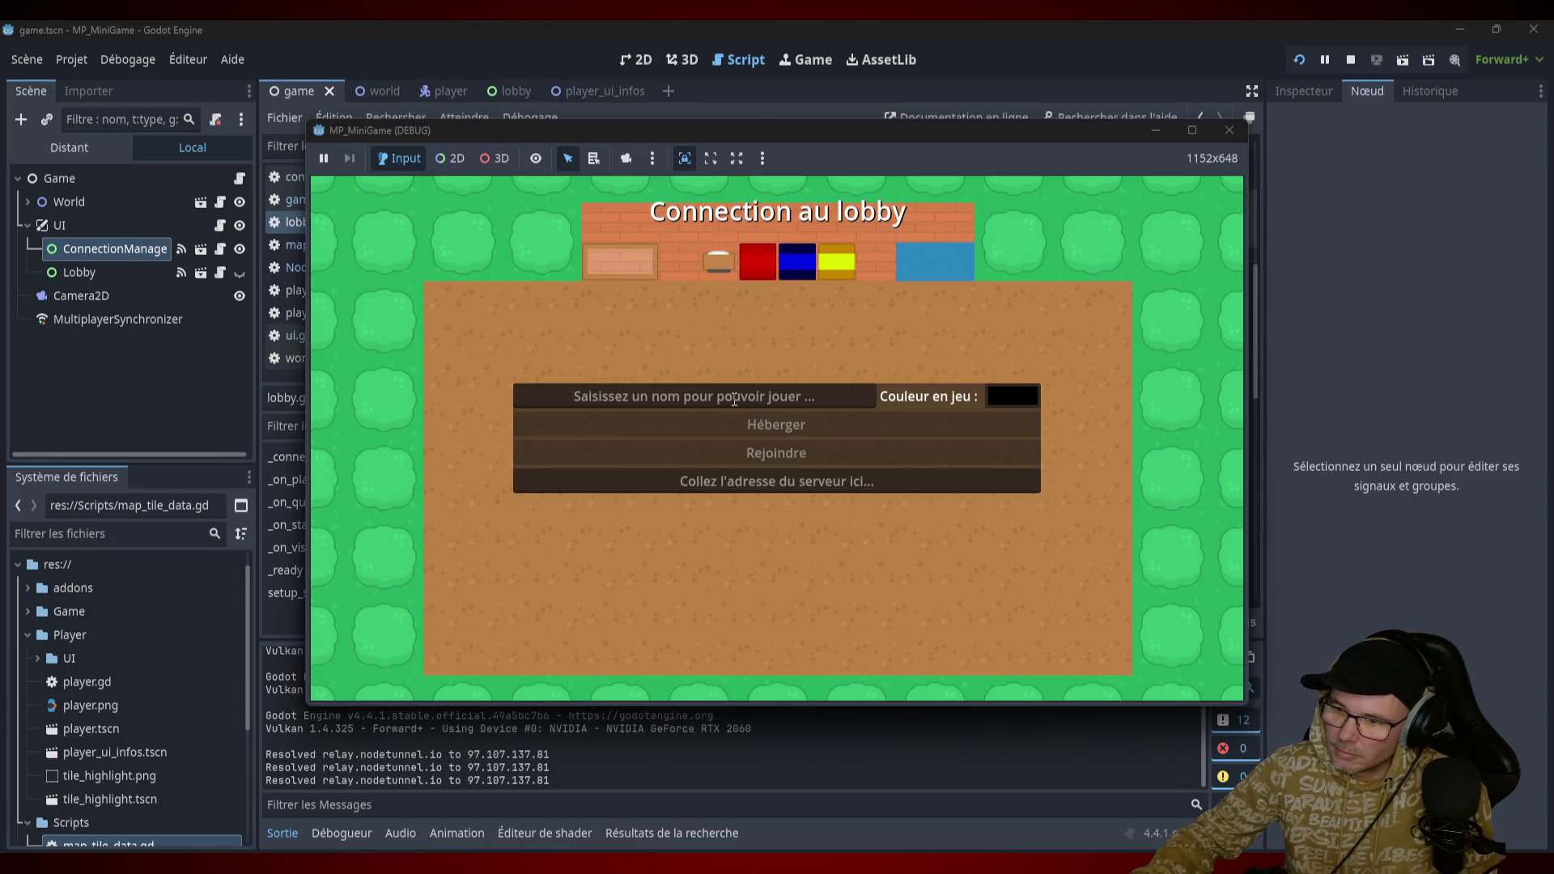
- Host a game from the first instance with a player name, and dock its window left
{"action": "type", "text": "sadsadsa"}
{"action": "left_click", "coordinate": [808, 425]}
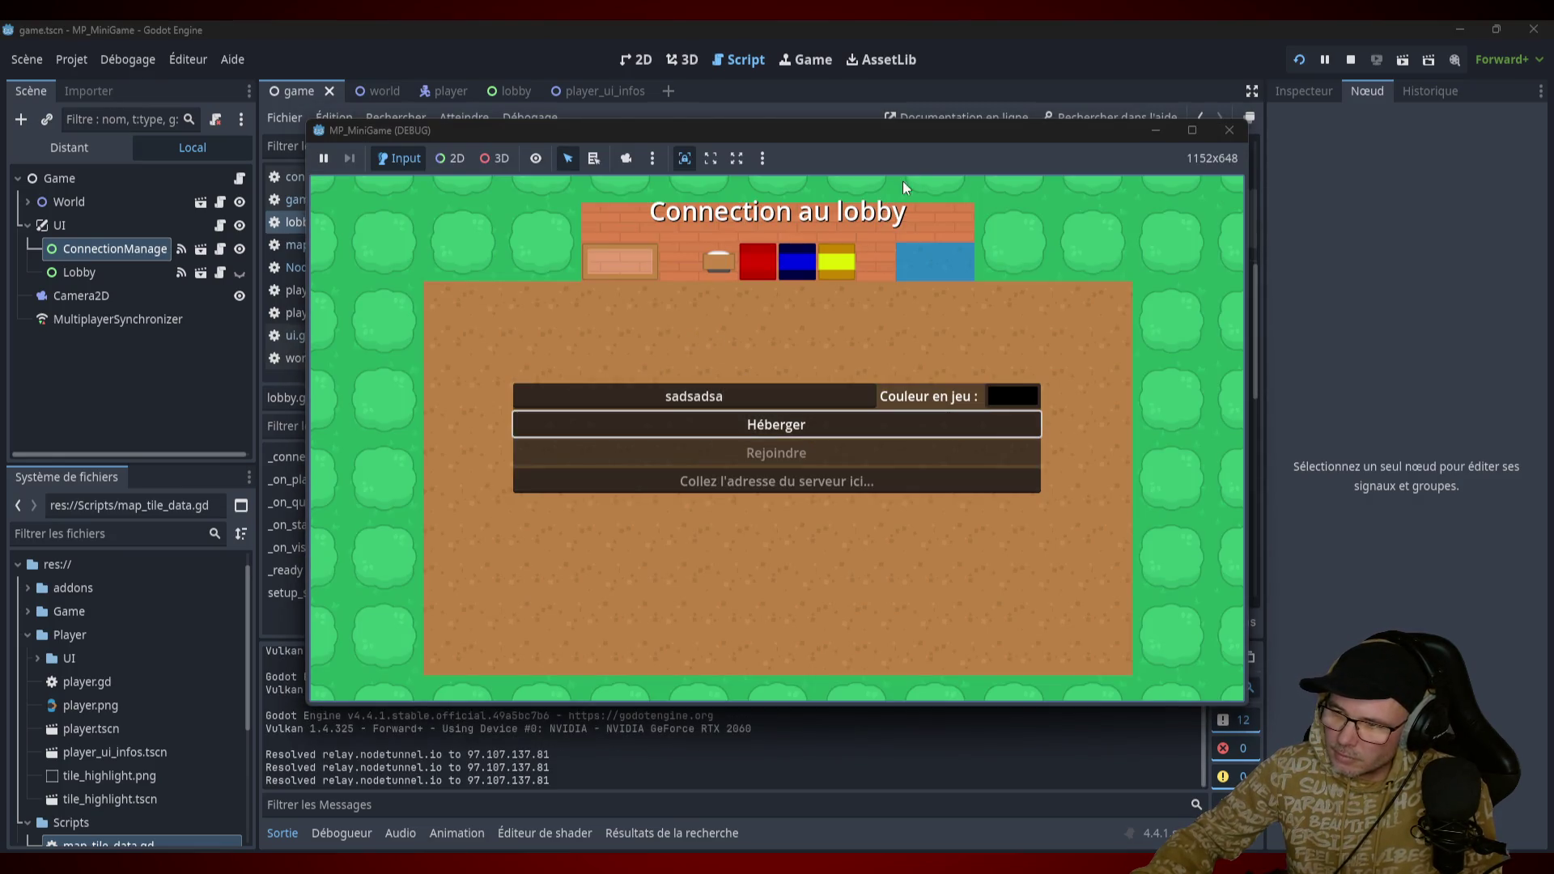
{"action": "mouse_move", "coordinate": [931, 141]}
{"action": "left_mouse_down"}
{"action": "mouse_move", "coordinate": [216, 196]}
{"action": "mouse_move", "coordinate": [2, 195]}
{"action": "left_mouse_up"}
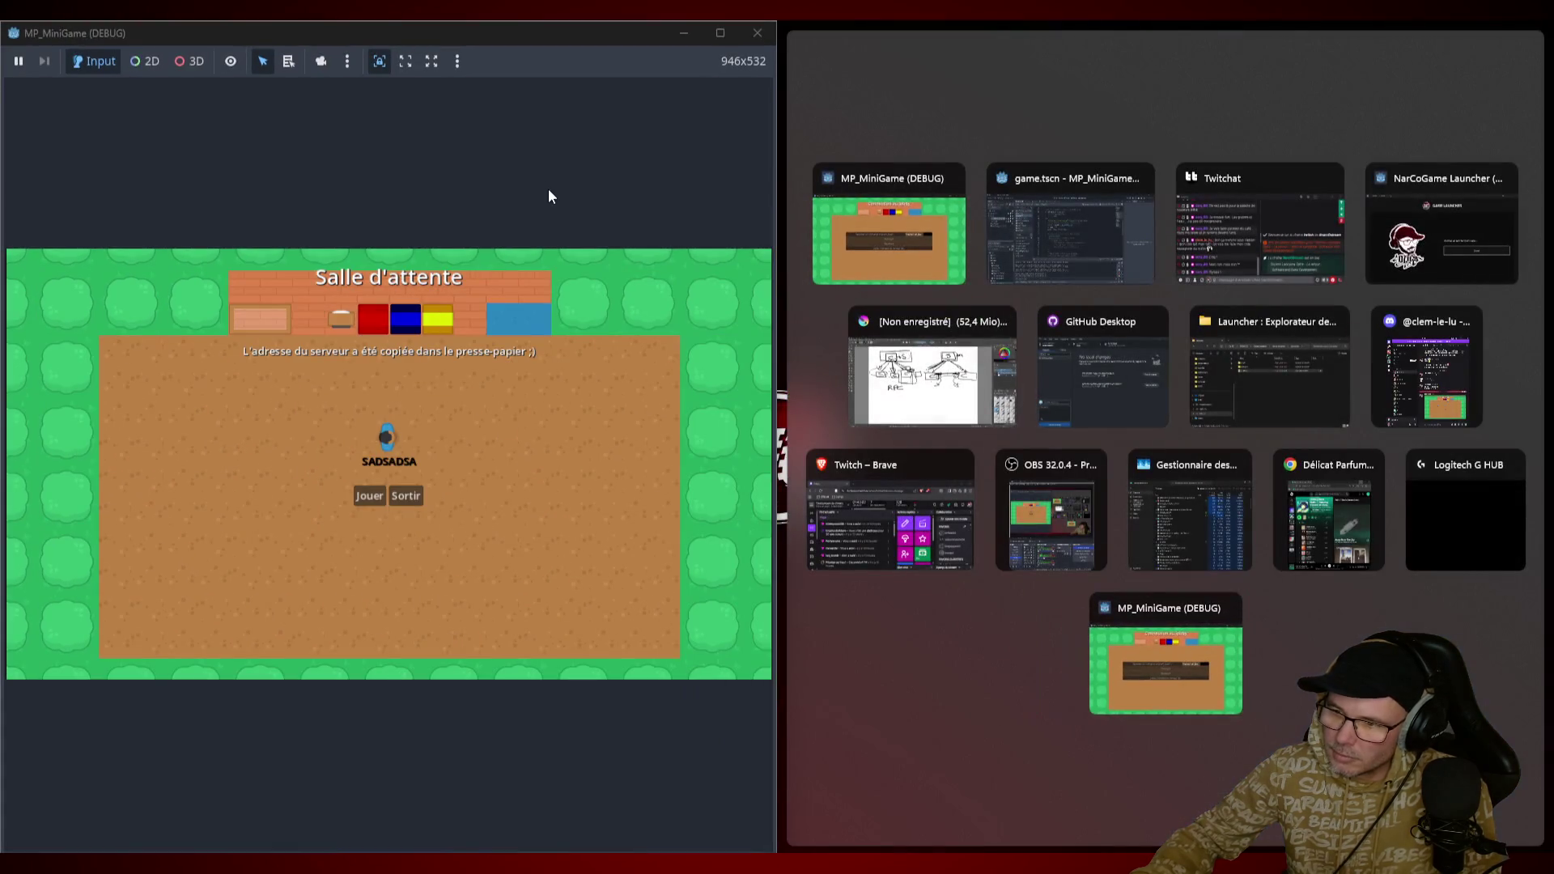
{"action": "left_click", "coordinate": [581, 273]}
{"action": "mouse_move", "coordinate": [573, 34]}
{"action": "left_mouse_down"}
{"action": "mouse_move", "coordinate": [708, 155]}
{"action": "mouse_move", "coordinate": [209, 222]}
{"action": "mouse_move", "coordinate": [229, 191]}
{"action": "left_mouse_up"}
- Join from the second instance with a player name and the pasted server code
{"action": "left_click", "coordinate": [776, 420]}
{"action": "type", "text": "dsadasd"}
{"action": "left_click", "coordinate": [741, 484]}
{"action": "key", "text": "ctrl+v"}
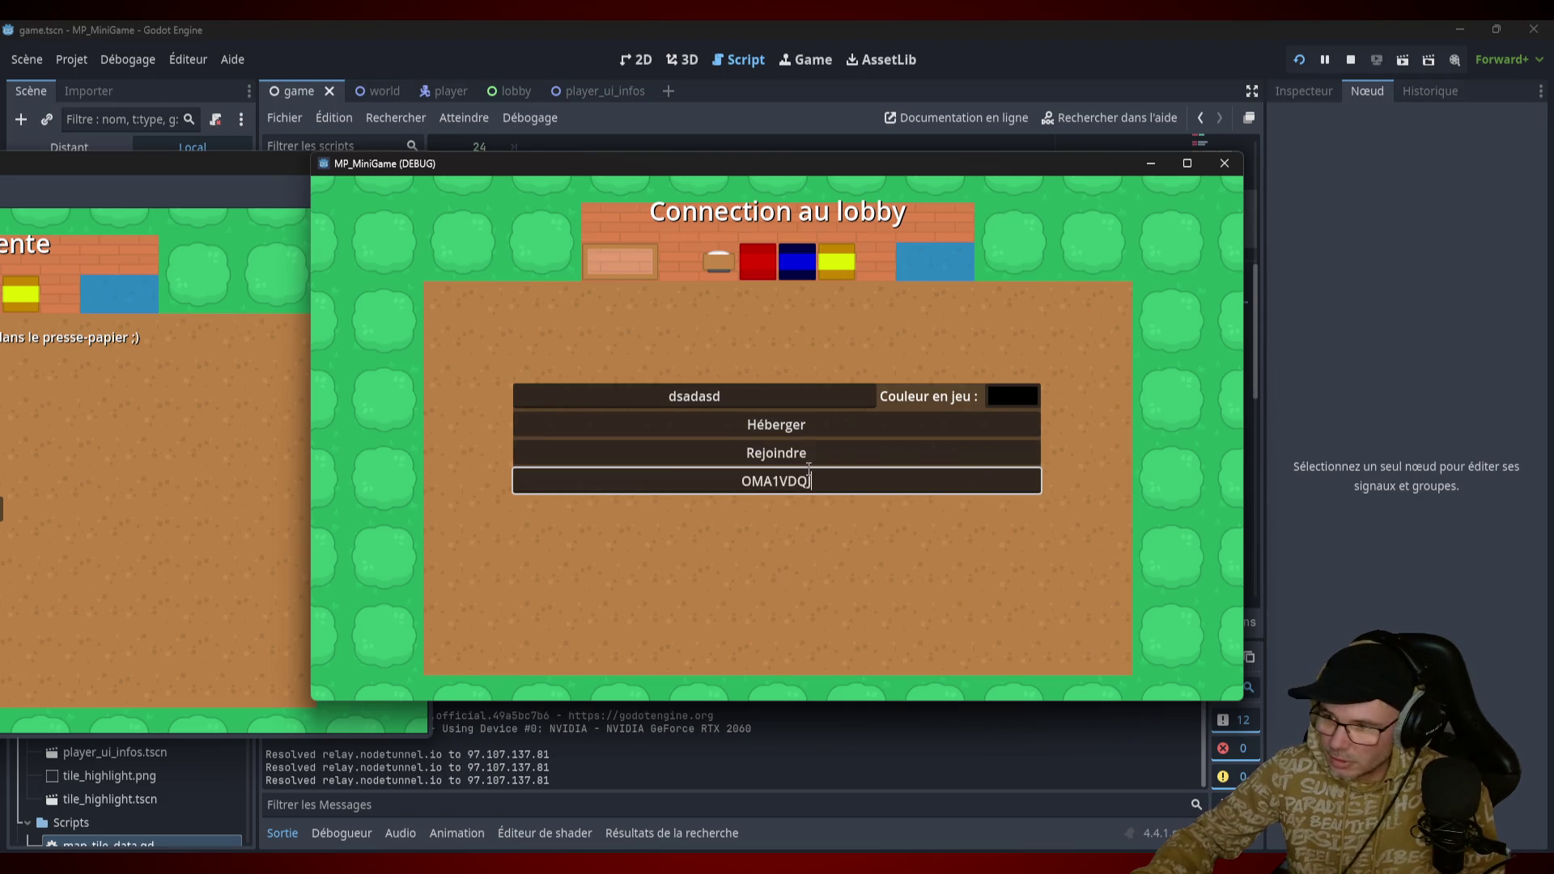
{"action": "left_click", "coordinate": [803, 458]}
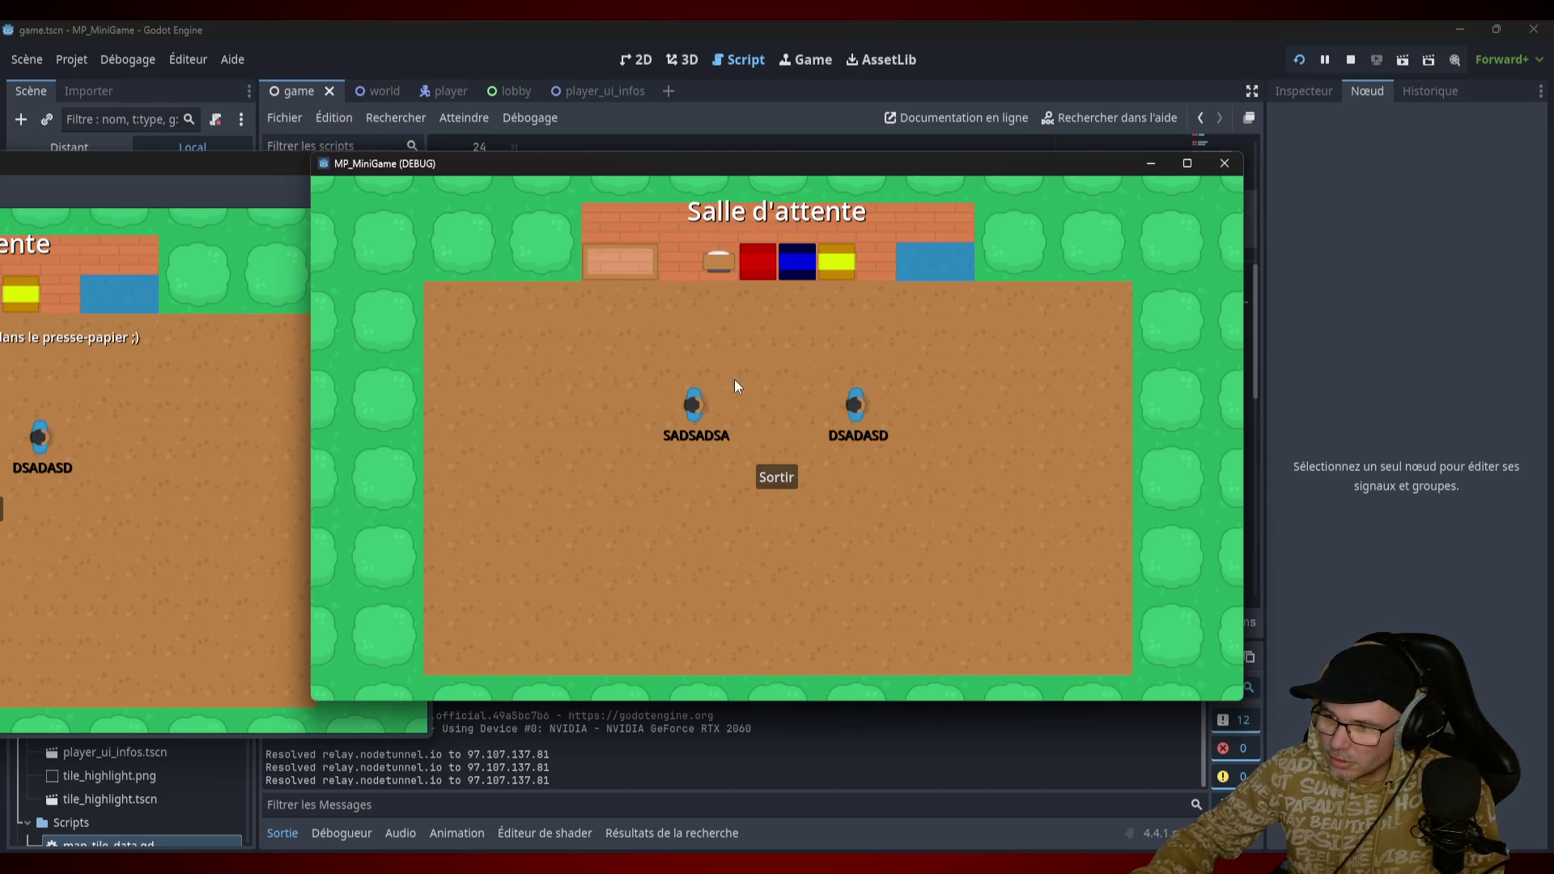
- Check both players in the host's waiting room, close it, and stop the game
{"action": "mouse_move", "coordinate": [209, 171]}
{"action": "left_mouse_down"}
{"action": "mouse_move", "coordinate": [886, 409]}
{"action": "mouse_move", "coordinate": [755, 182]}
{"action": "mouse_move", "coordinate": [803, 298]}
{"action": "mouse_move", "coordinate": [781, 256]}
{"action": "left_mouse_up"}
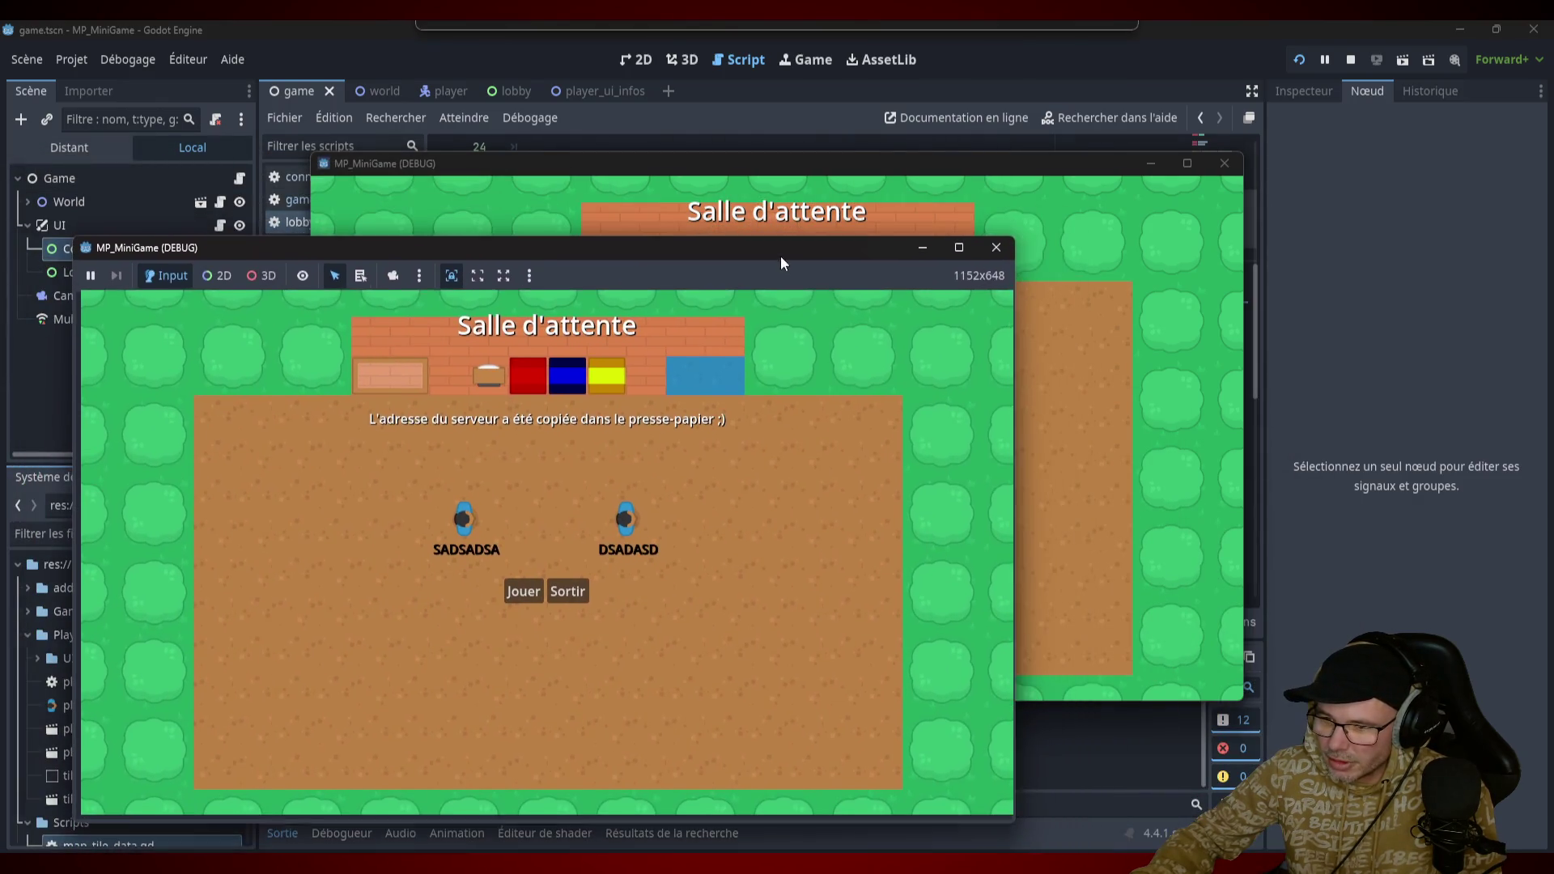
{"action": "left_click", "coordinate": [997, 247]}
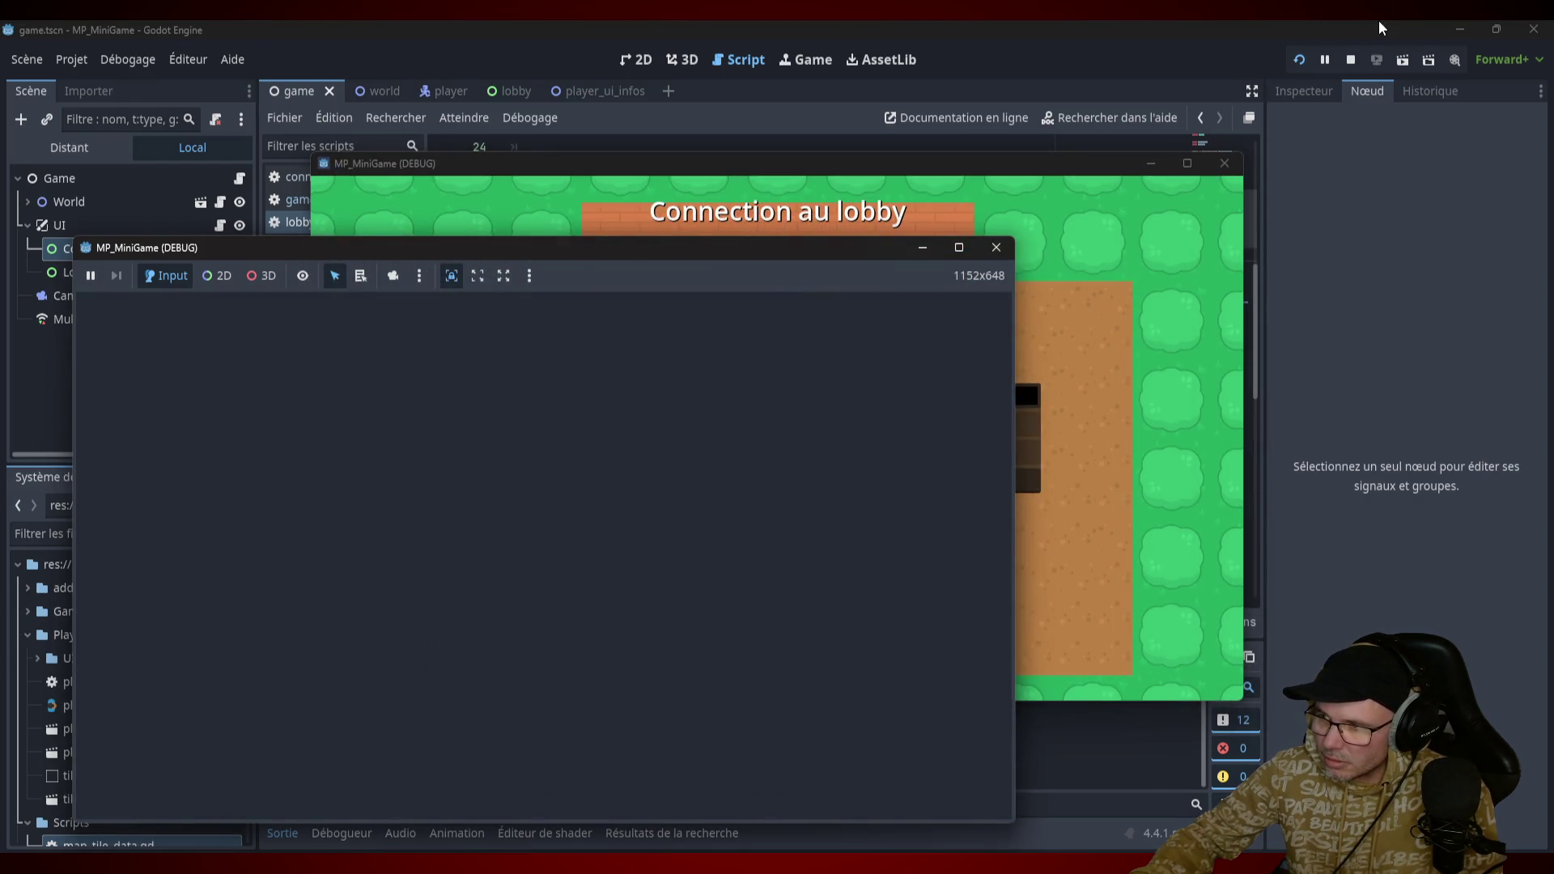
{"action": "left_click", "coordinate": [1346, 59]}
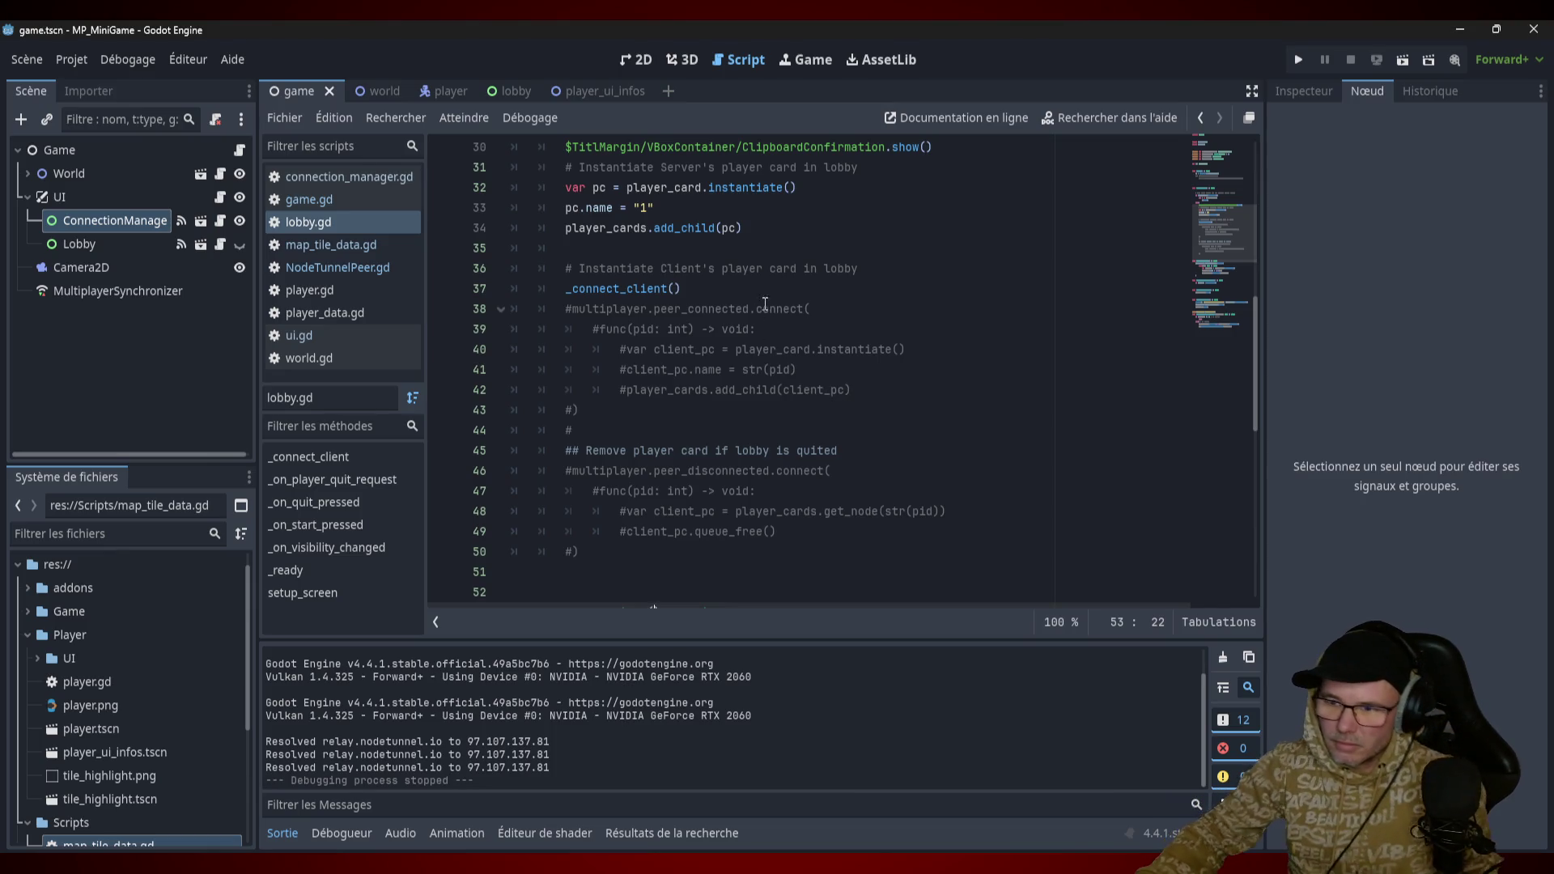
- Move the _connect_client() call above its comment in setup_screen and comment it out
{"action": "left_click", "coordinate": [714, 288]}
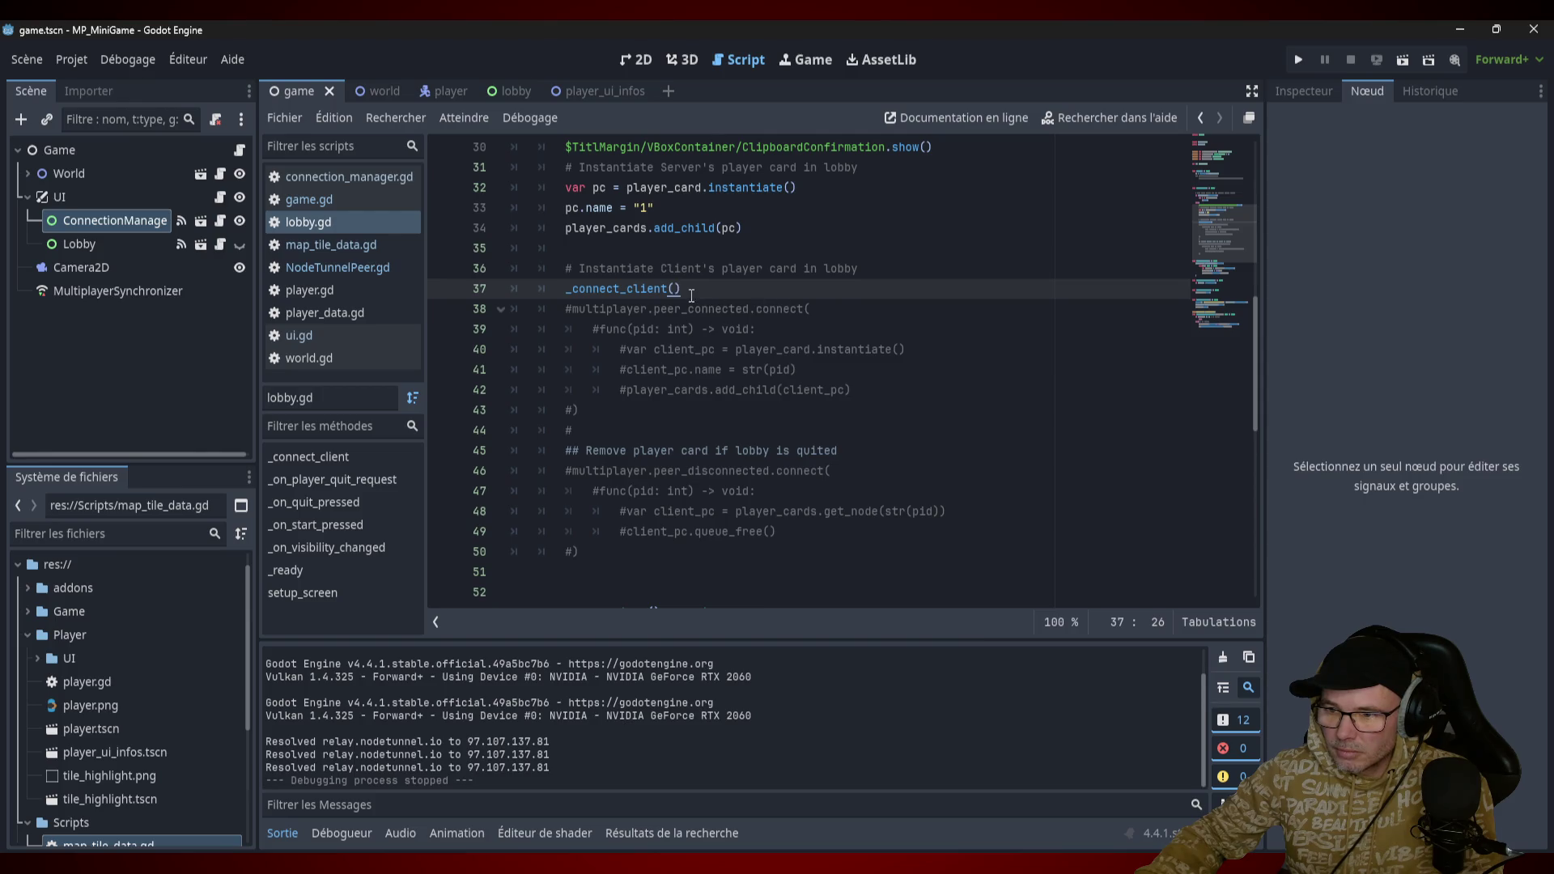
{"action": "key", "text": "alt+Up"}
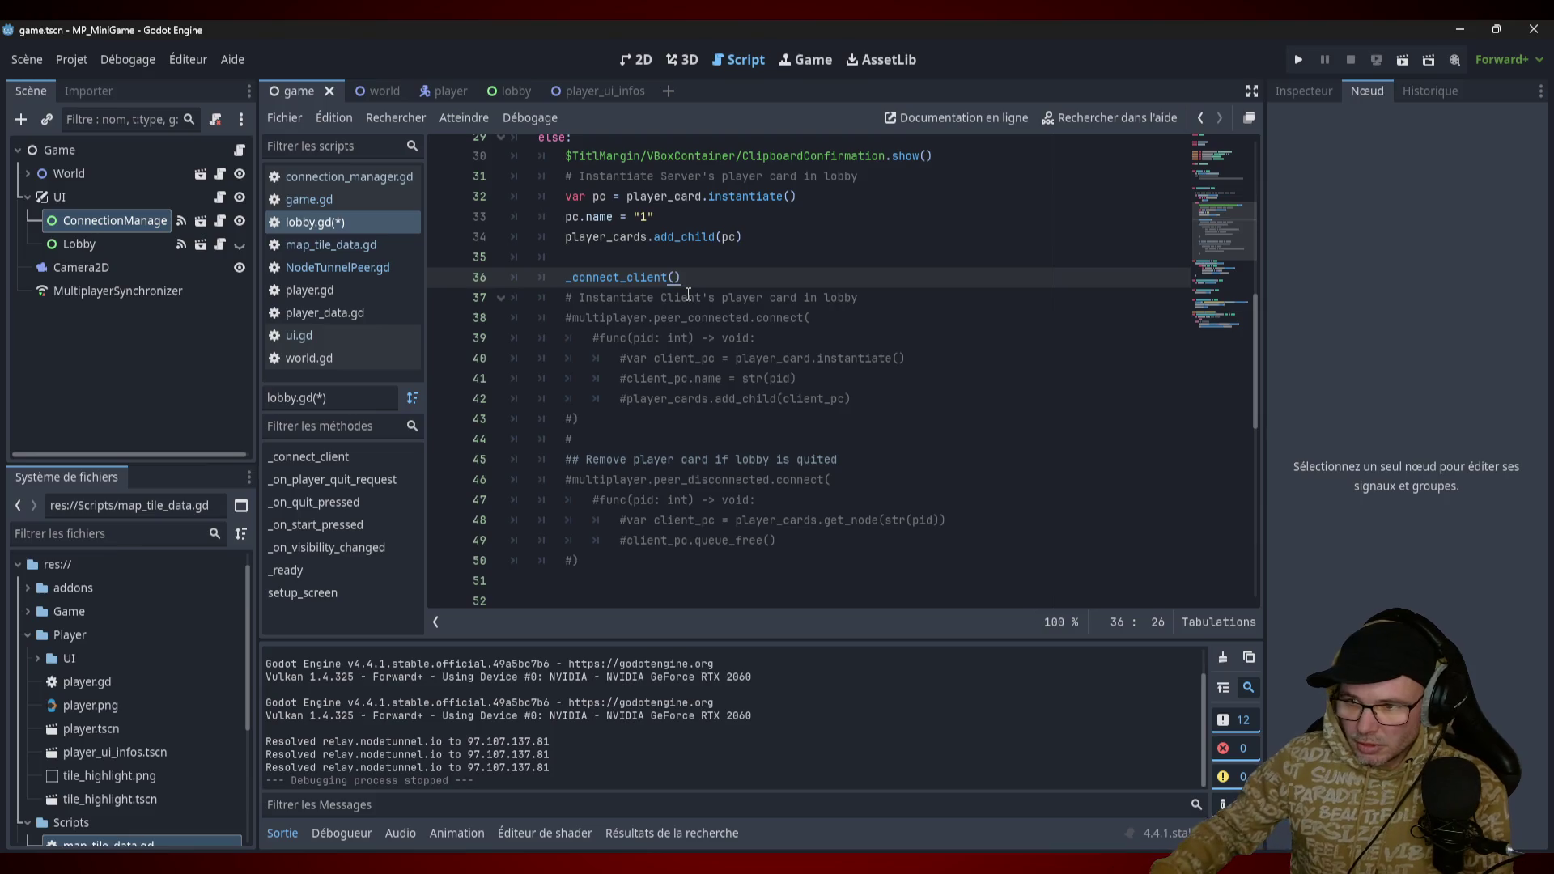
{"action": "left_click_drag", "start_coordinate": [684, 277], "coordinate": [562, 285]}
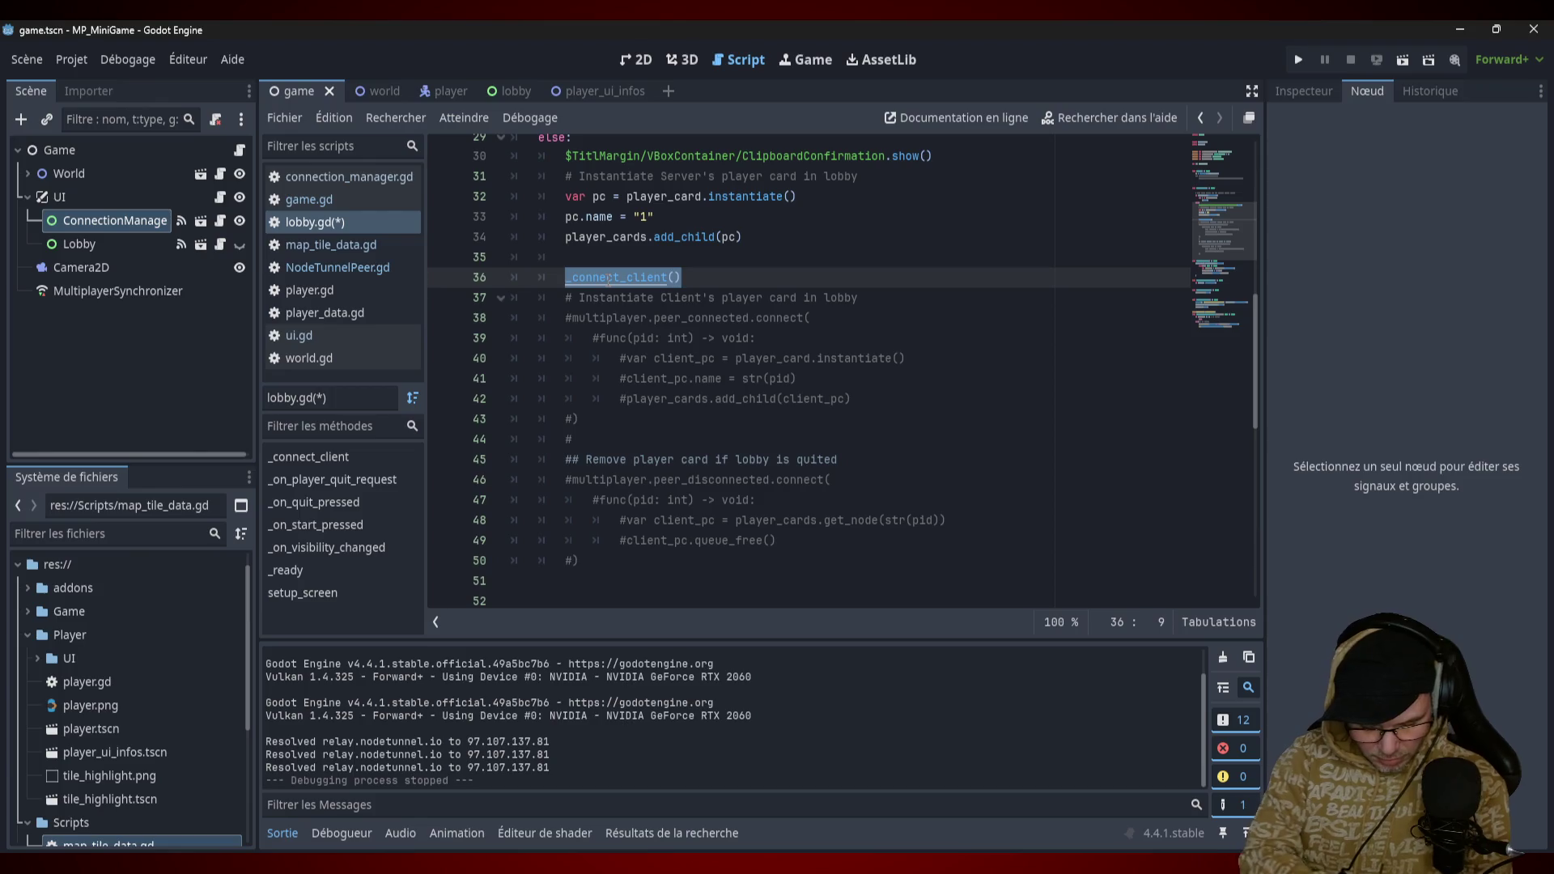
{"action": "key", "text": "ctrl+k"}
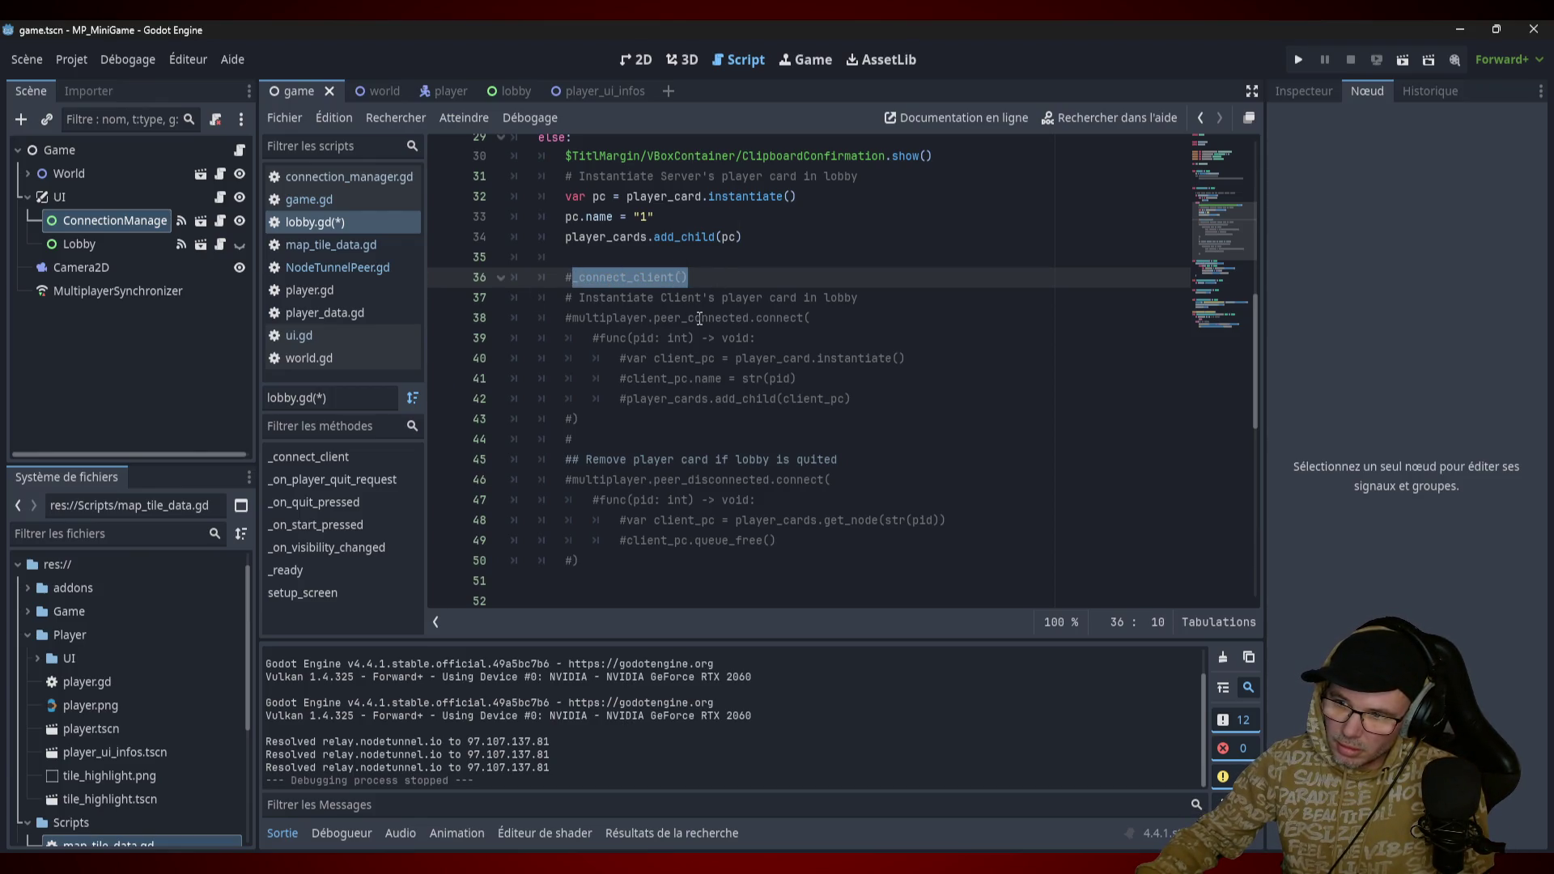
{"action": "scroll", "coordinate": [699, 319], "scroll_direction": "up", "scroll_amount": 3}
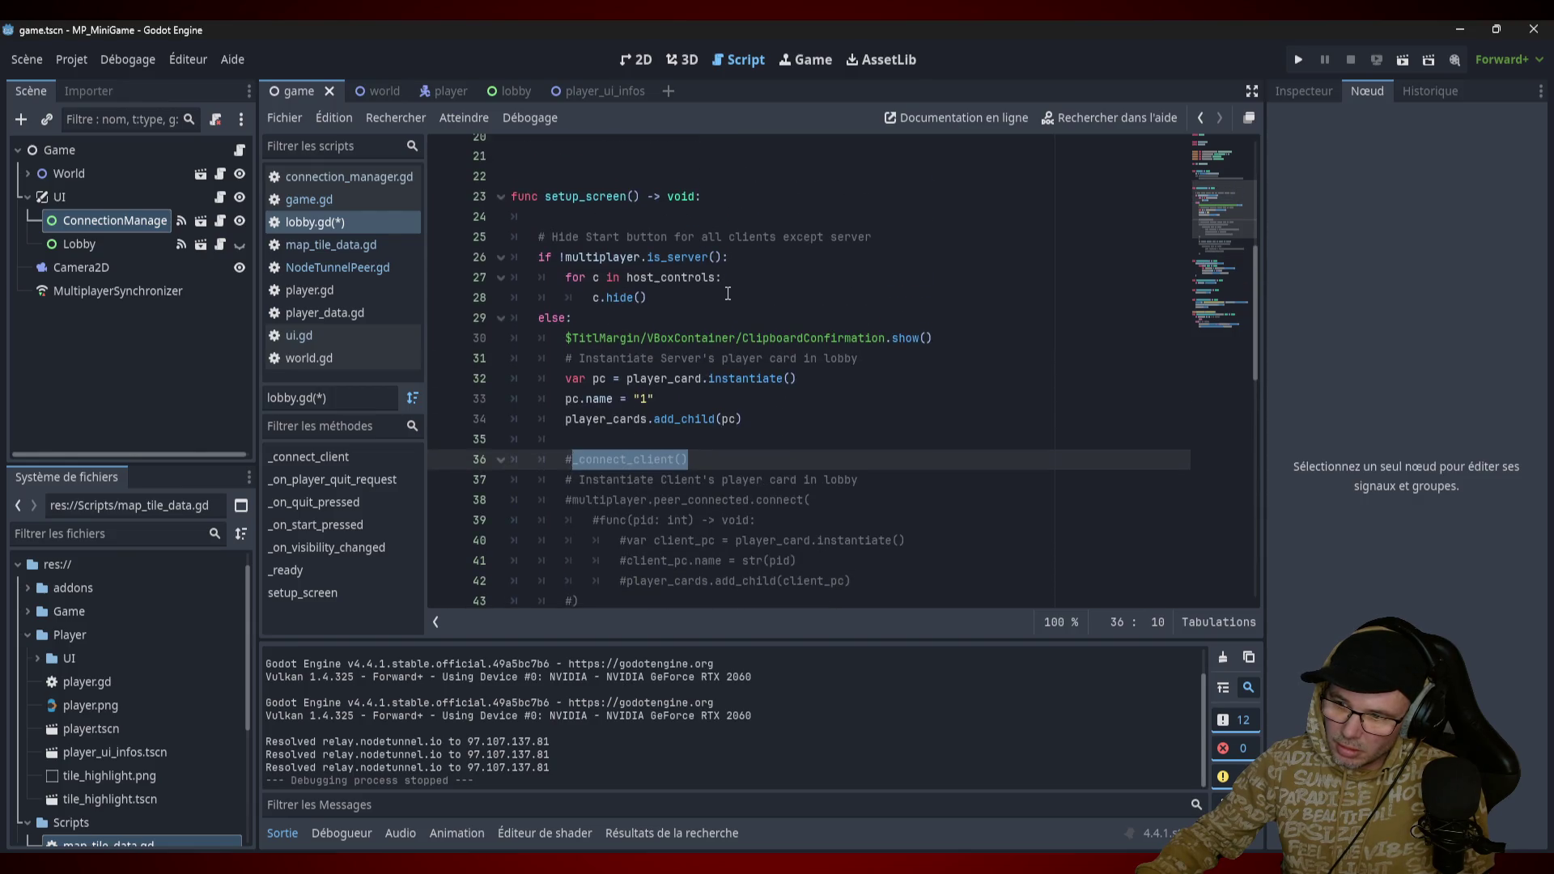
{"action": "scroll", "coordinate": [732, 283], "scroll_direction": "down", "scroll_amount": 3}
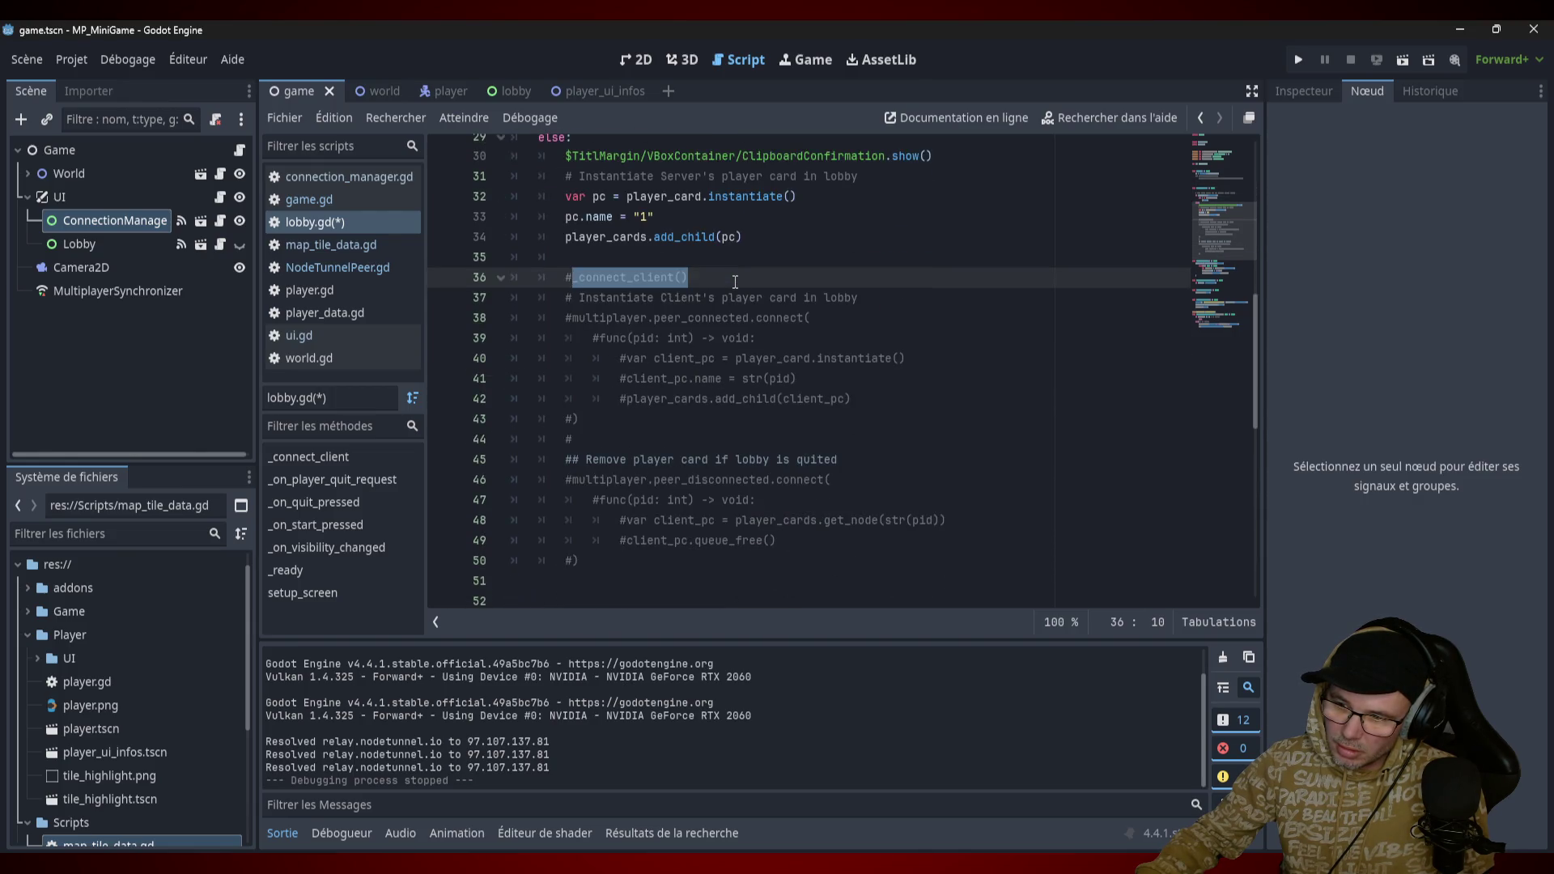
{"action": "scroll", "coordinate": [735, 282], "scroll_direction": "down", "scroll_amount": 2}
{"action": "scroll", "coordinate": [742, 264], "scroll_direction": "up", "scroll_amount": 1}
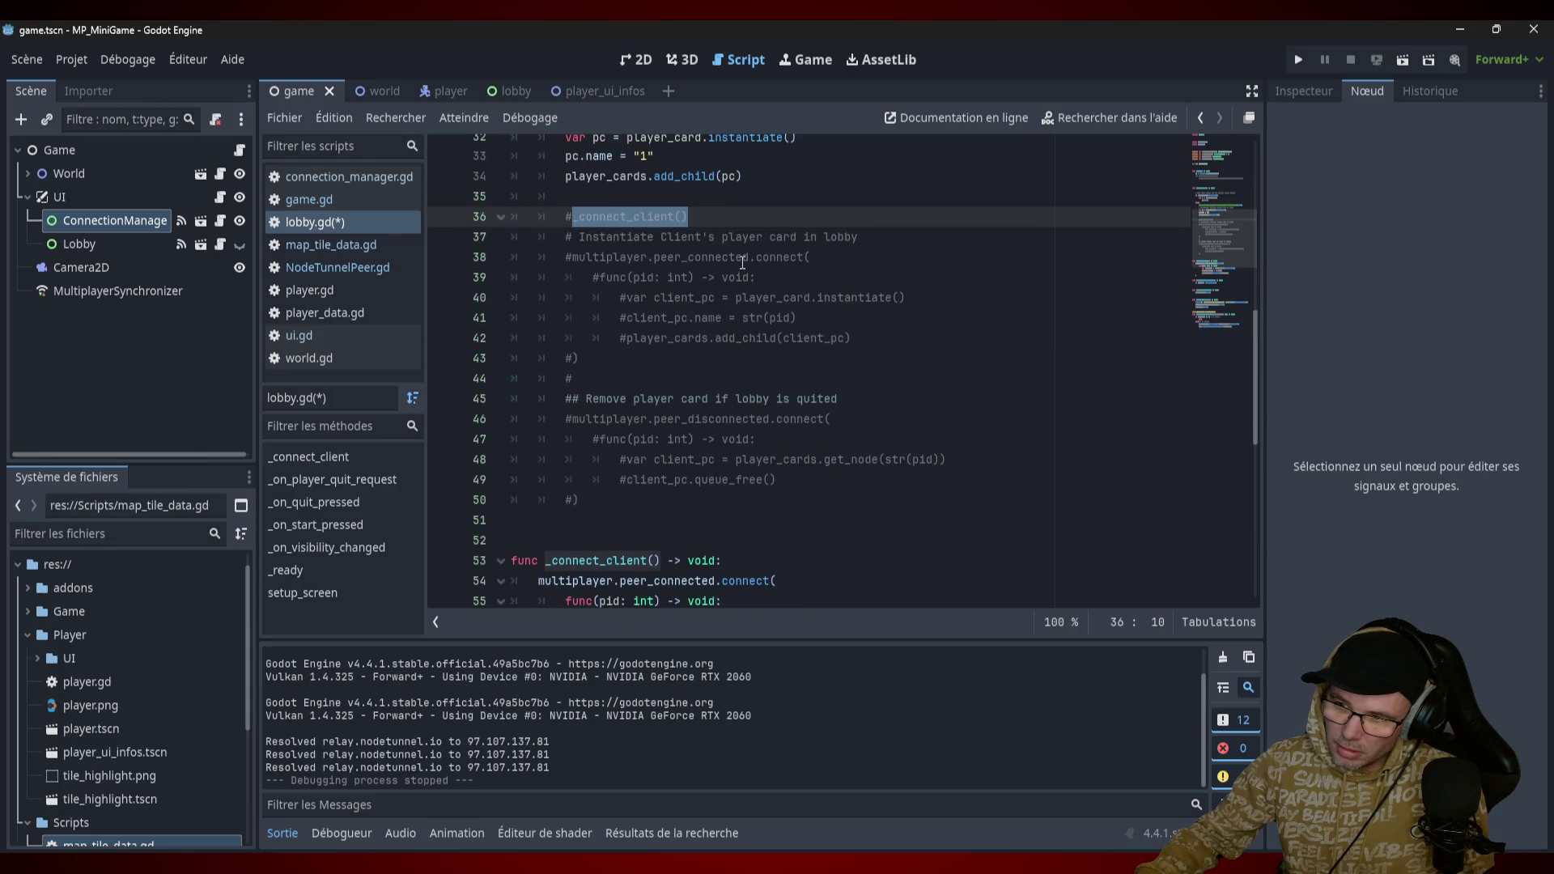
{"action": "scroll", "coordinate": [743, 262], "scroll_direction": "up", "scroll_amount": 1}
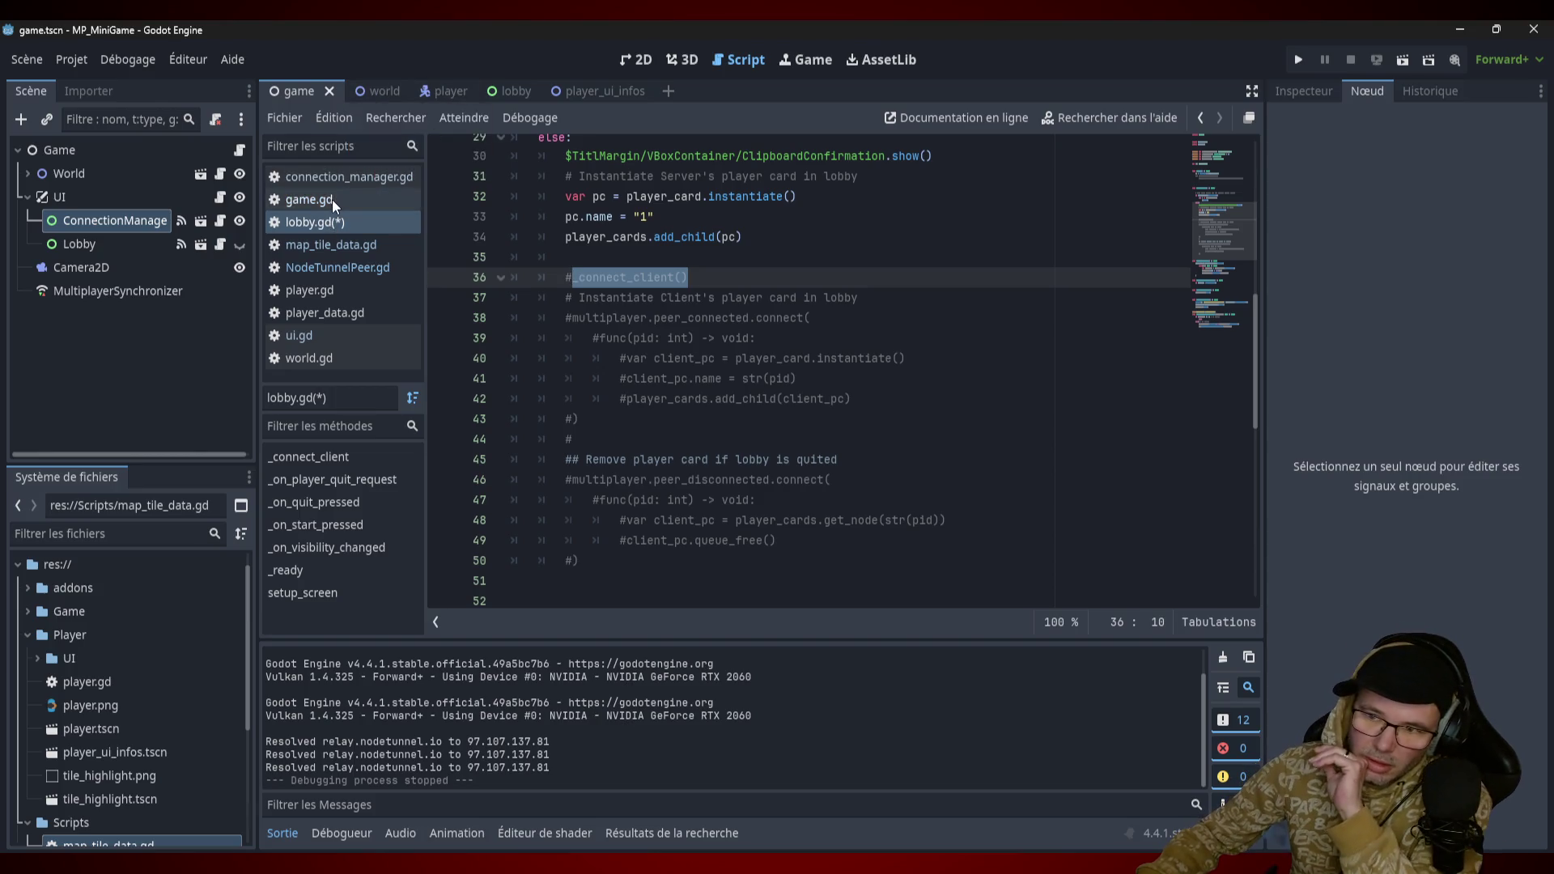
- Add a blank line after joining.emit() in connection_manager.gd's _joined_handler
{"action": "left_click", "coordinate": [342, 178]}
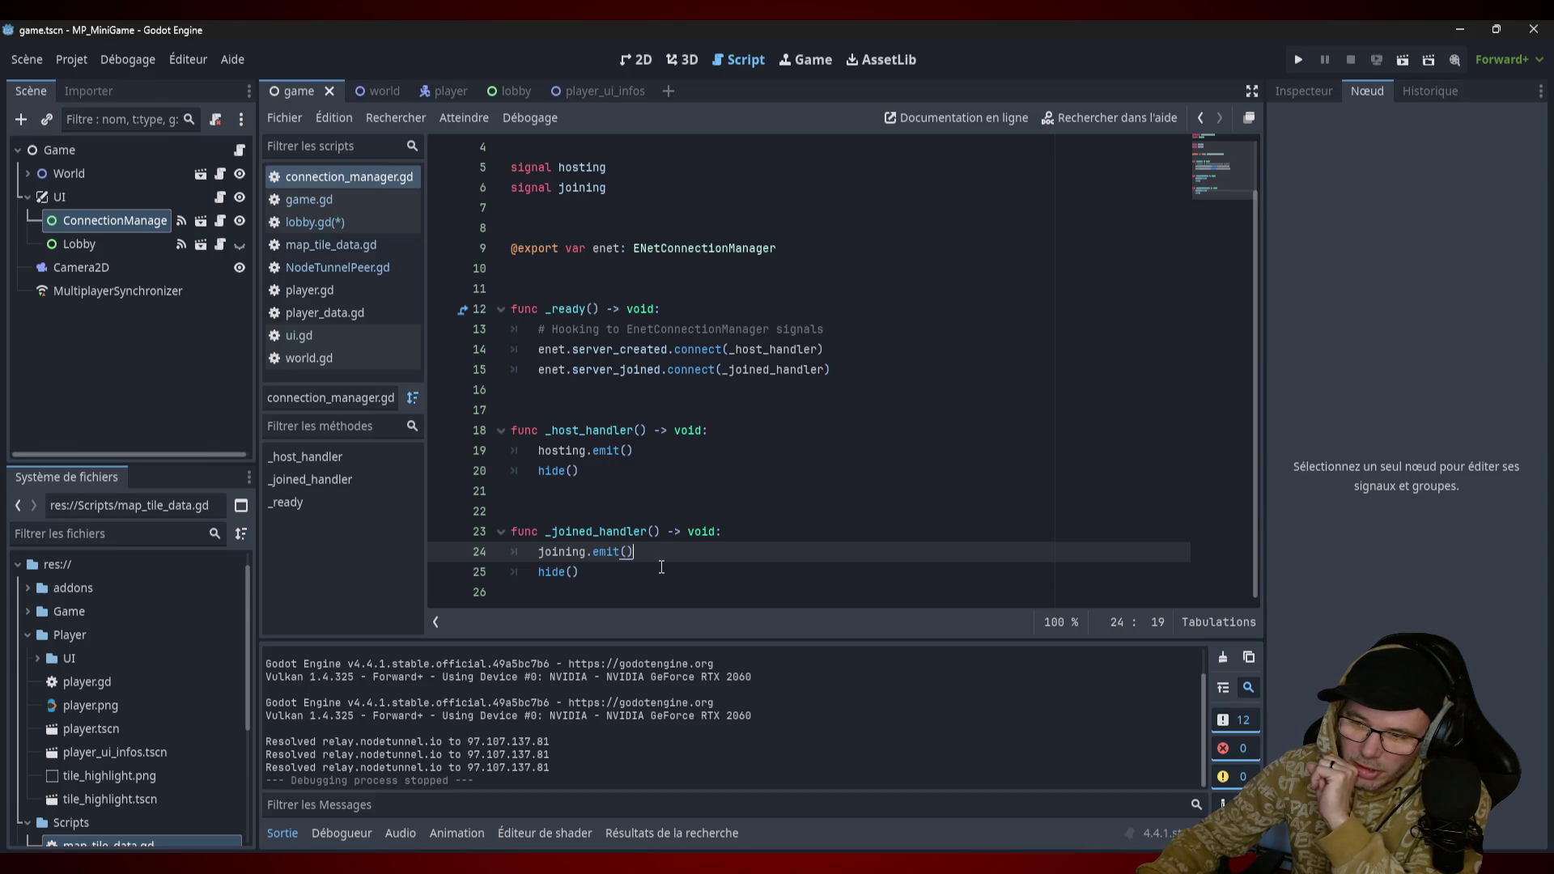
{"action": "key", "text": "Return"}
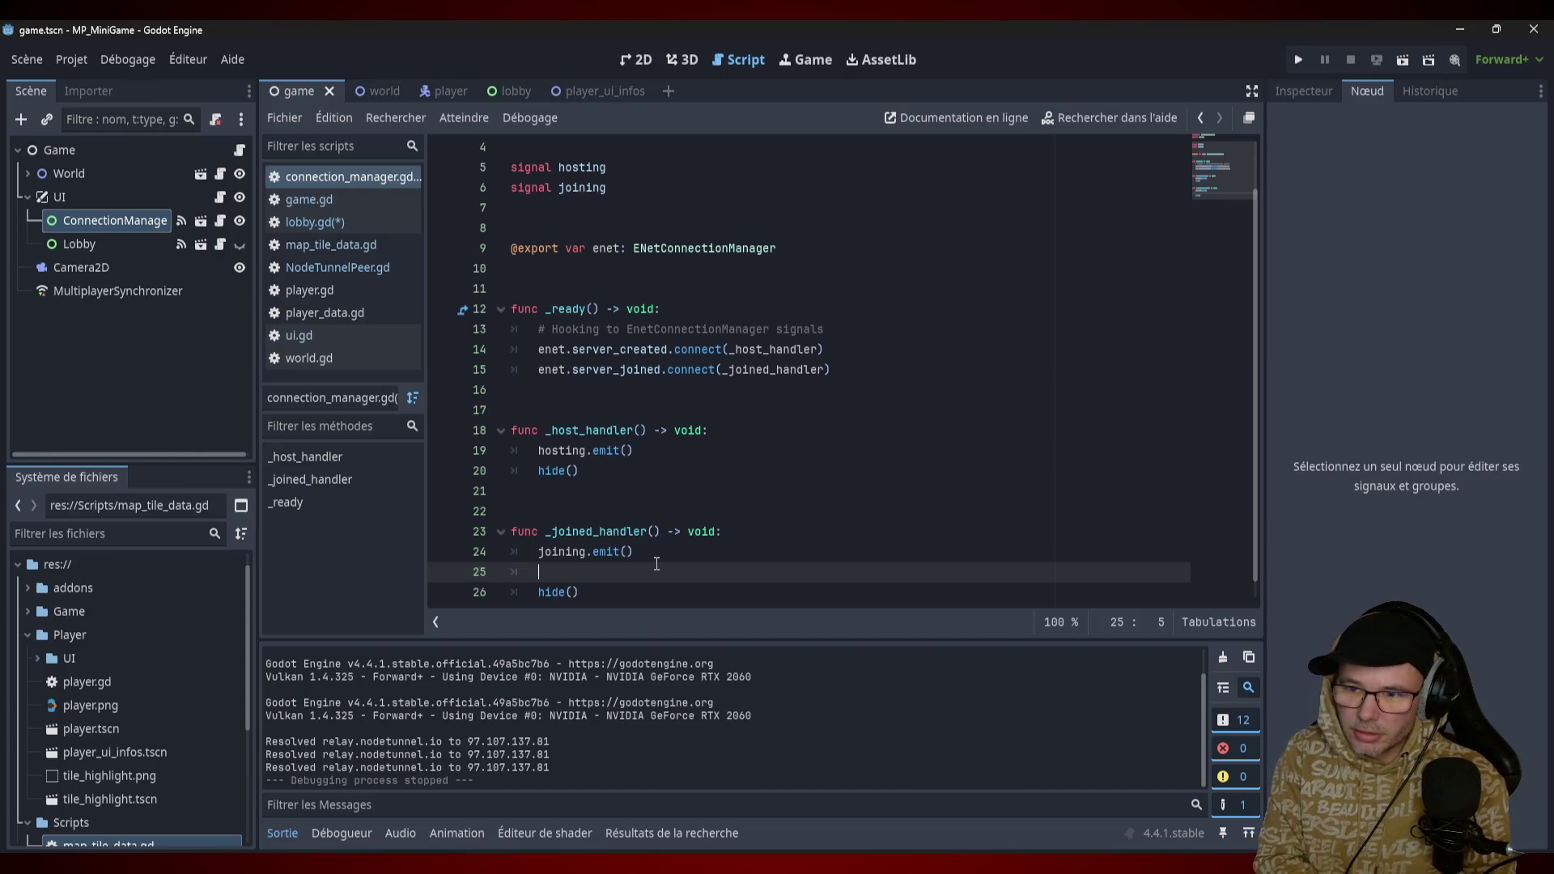
{"action": "left_click", "coordinate": [384, 221]}
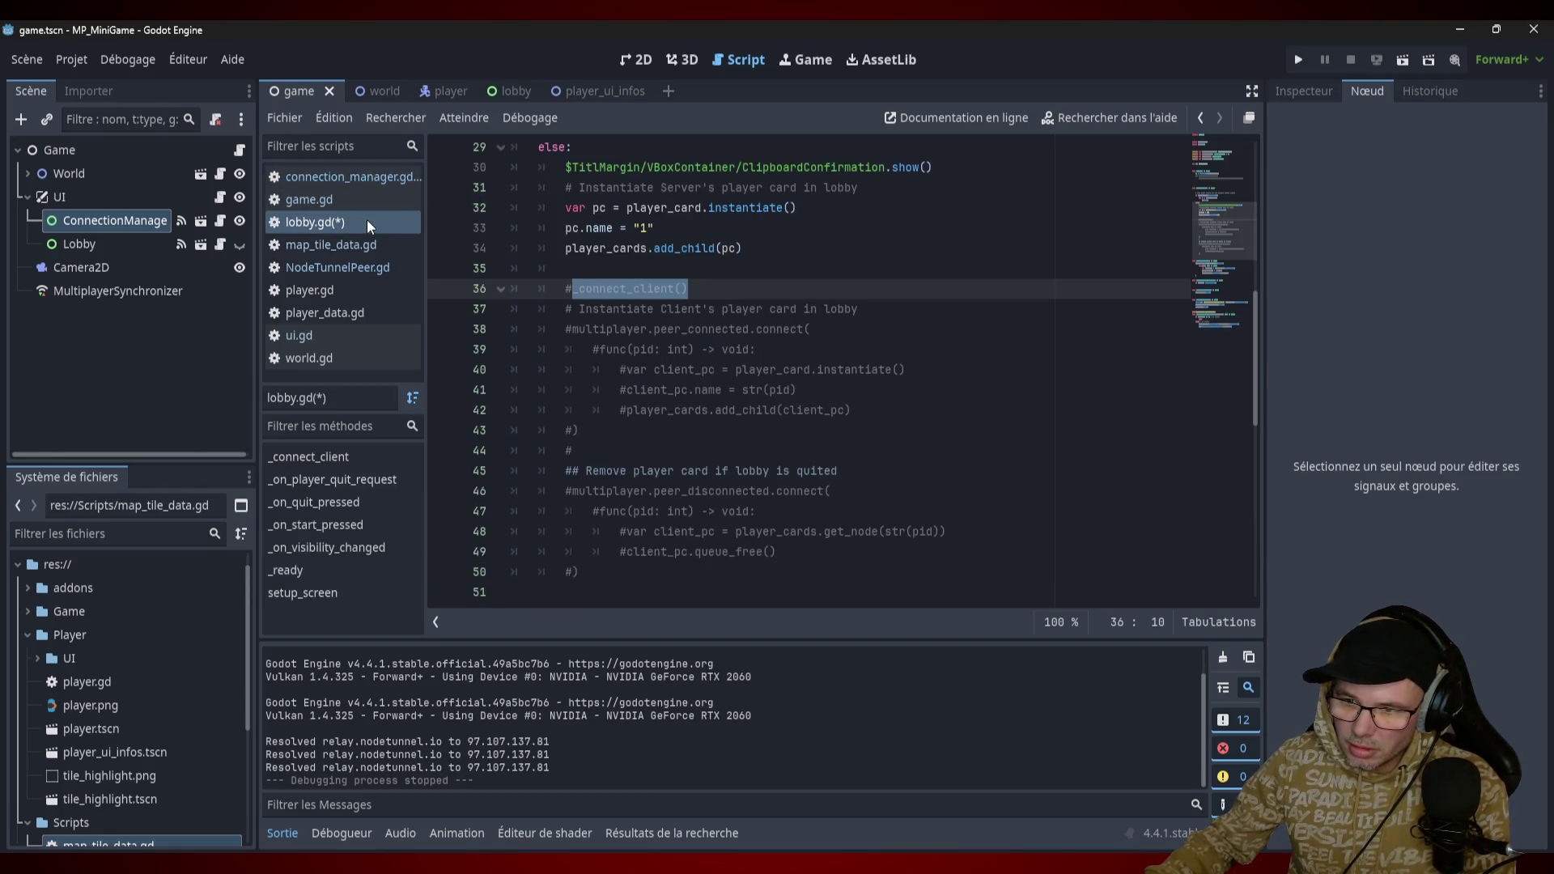
{"action": "left_click", "coordinate": [361, 178]}
{"action": "scroll", "coordinate": [691, 460], "scroll_direction": "up", "scroll_amount": 1}
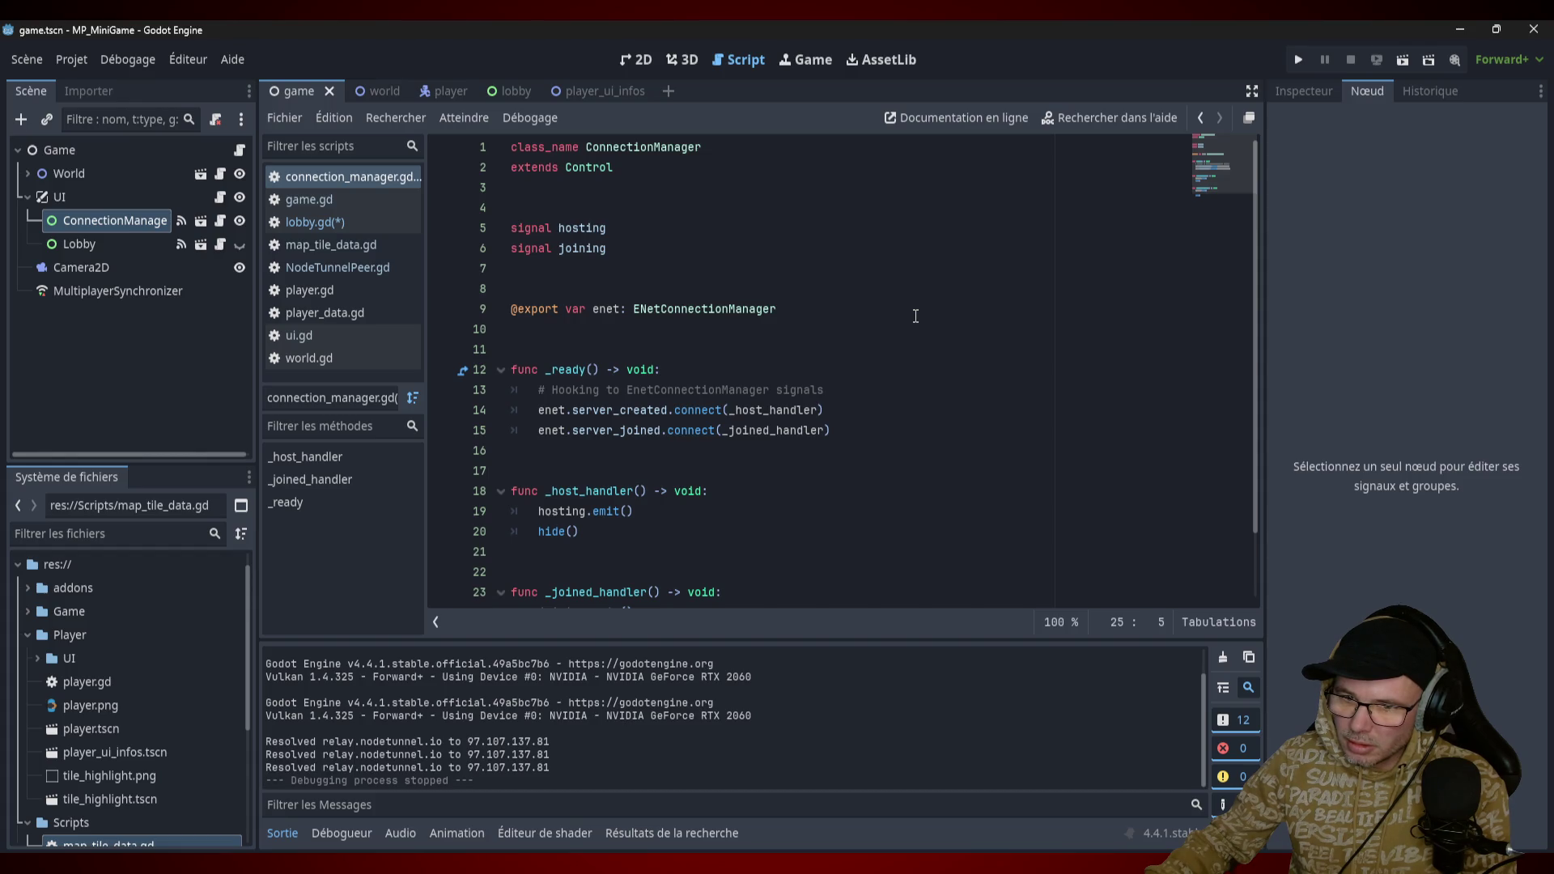
{"action": "left_click", "coordinate": [834, 310]}
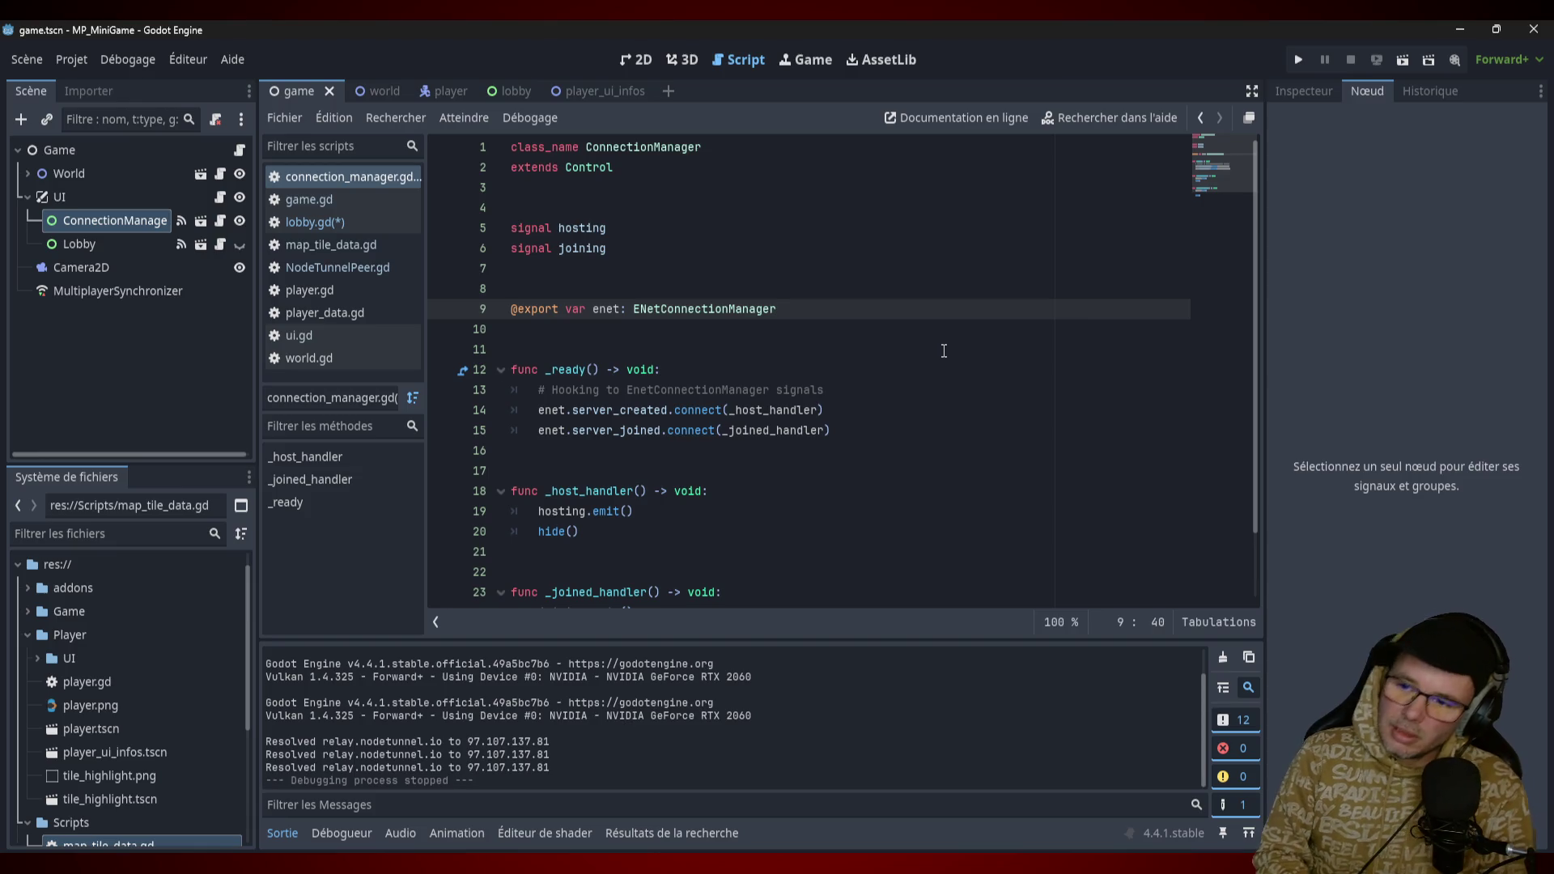
{"action": "key", "text": "Return"}
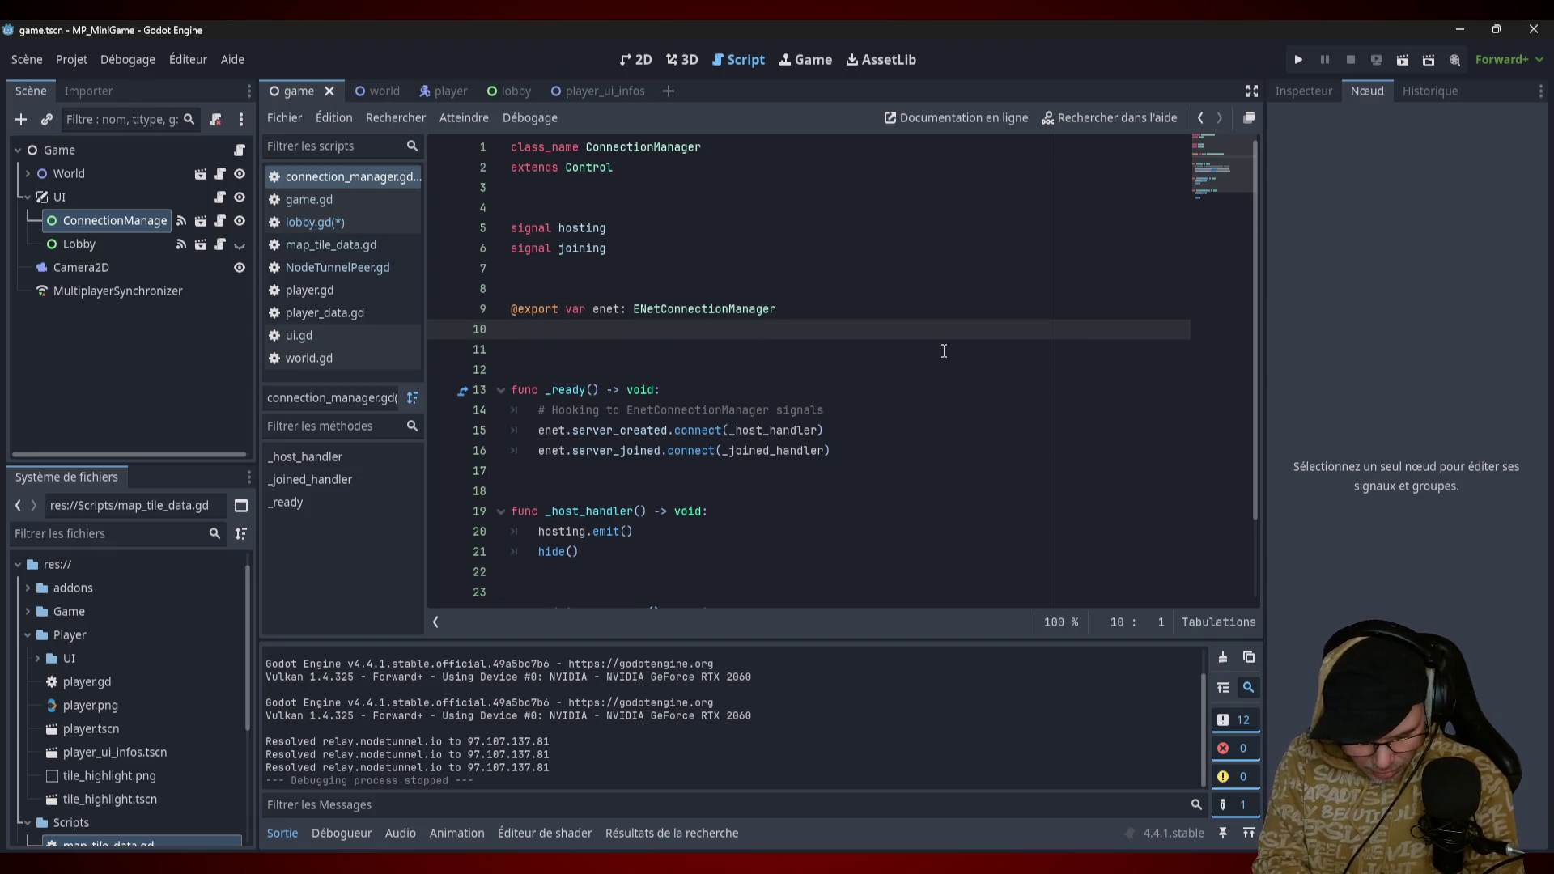
{"action": "type", "text": "@"}
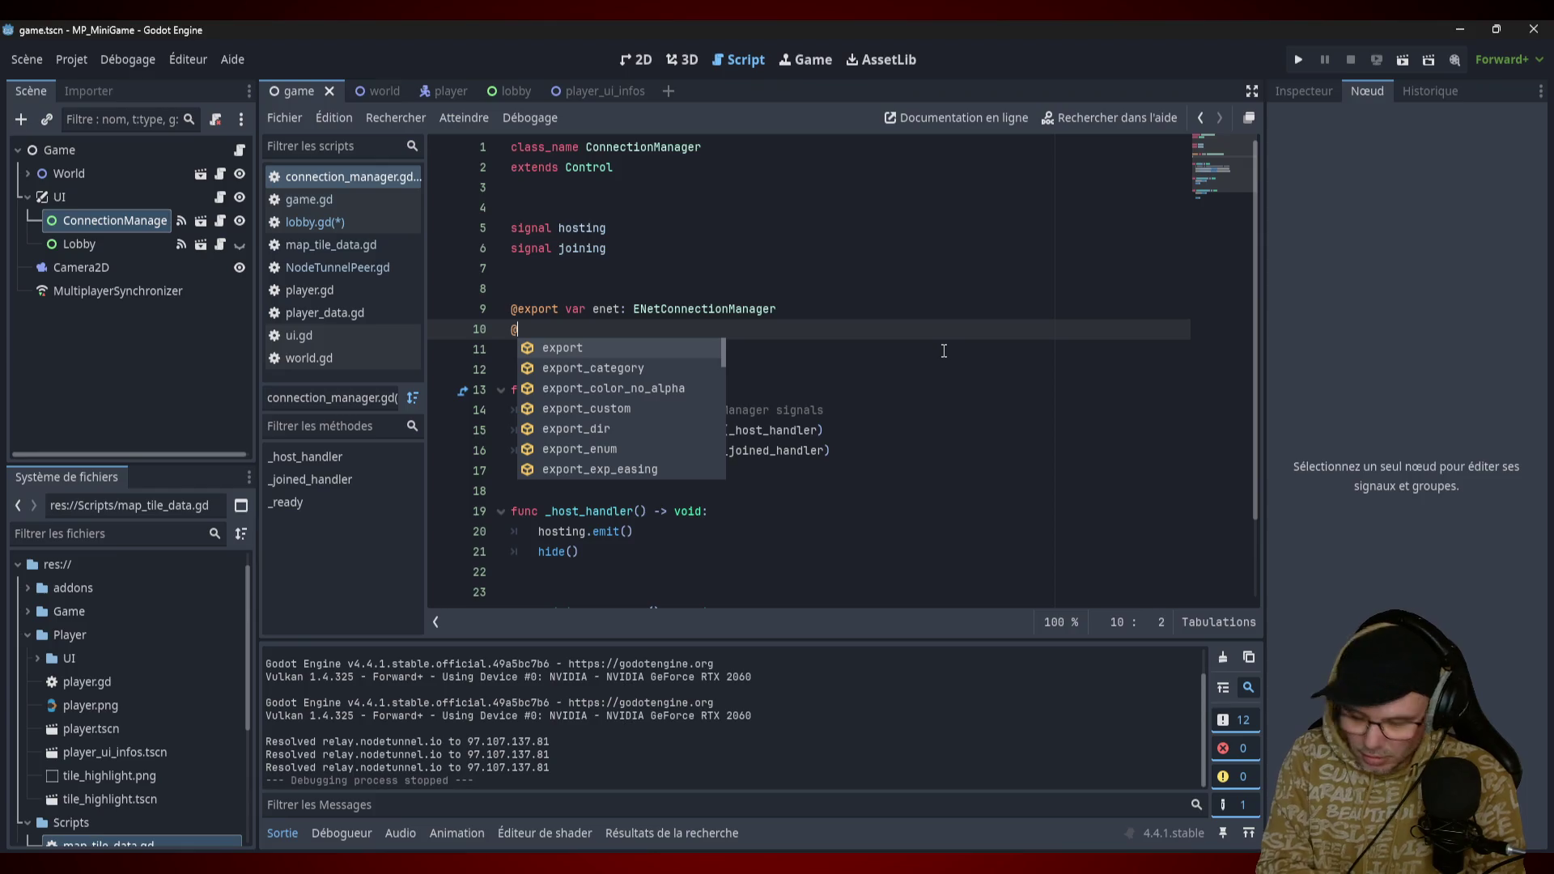
{"action": "type", "text": "on"}
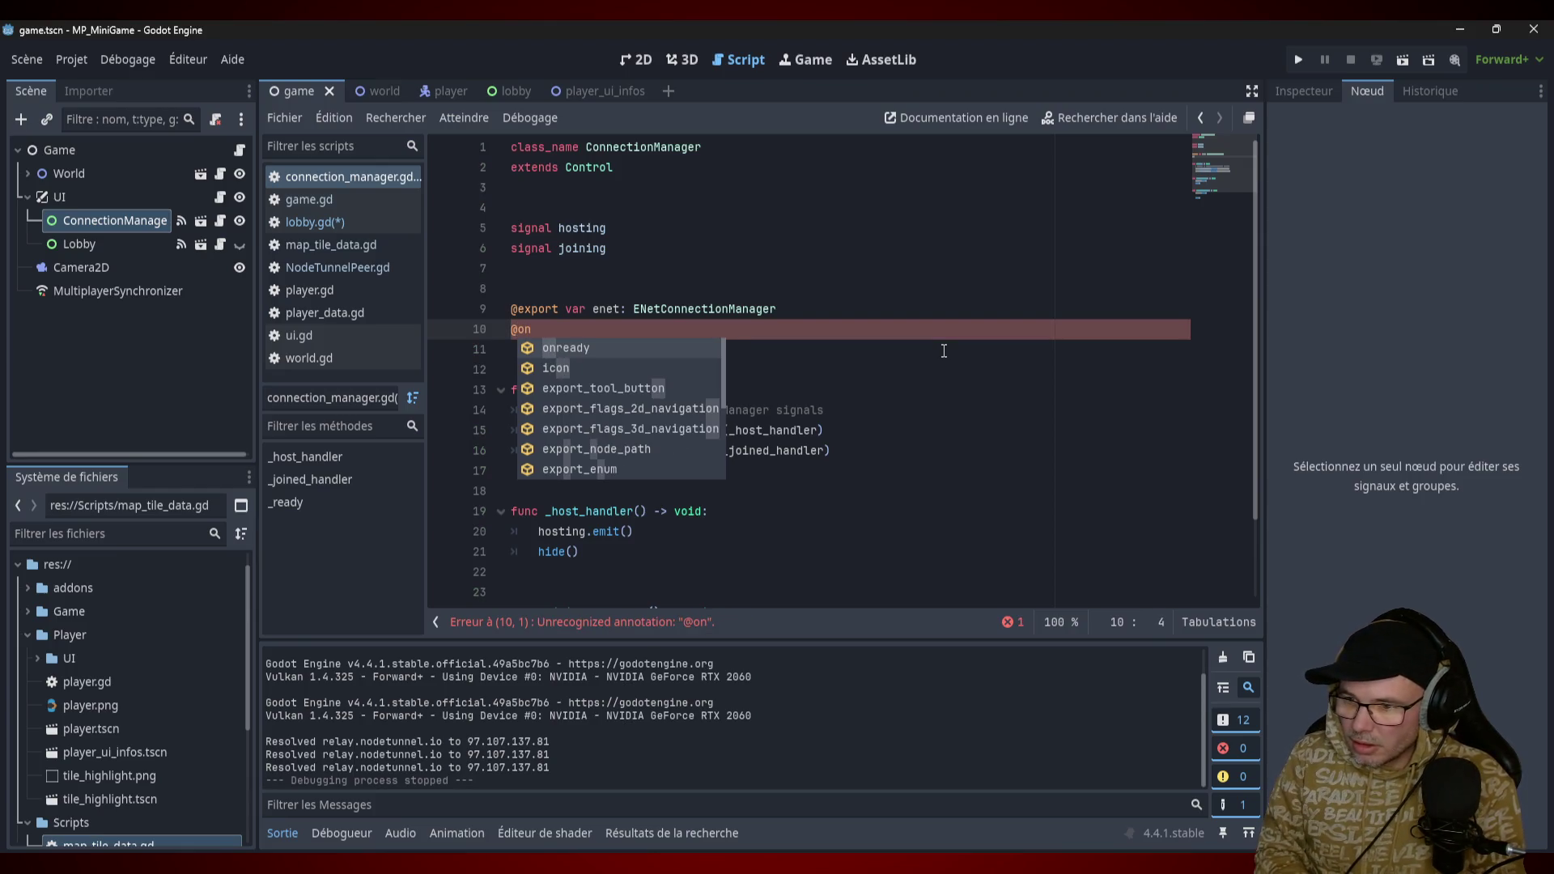
{"action": "key", "text": "Return"}
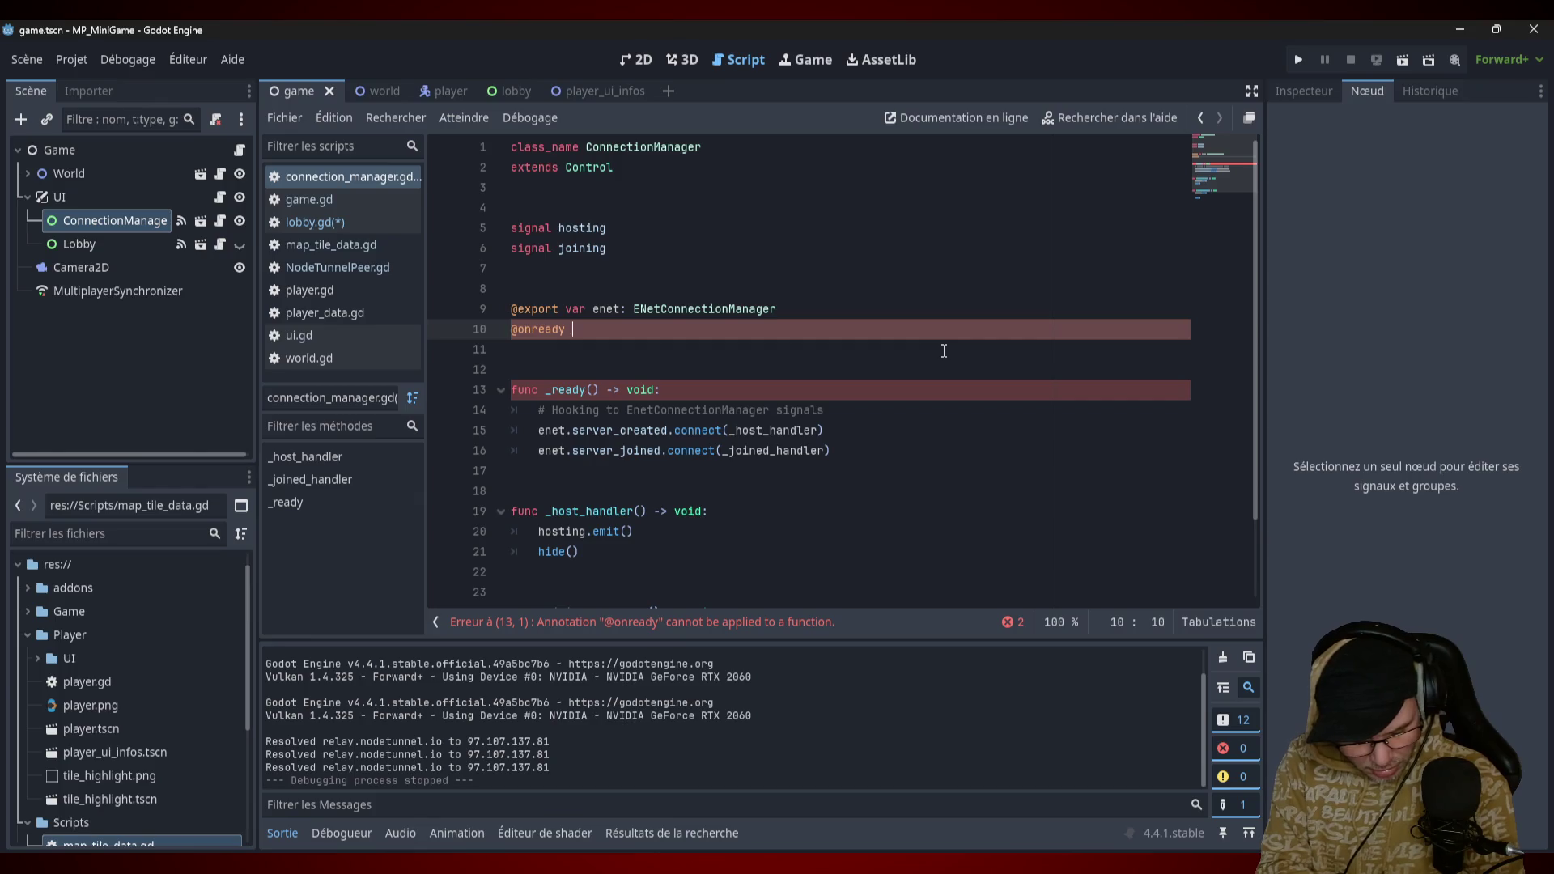
{"action": "type", "text": "var "}
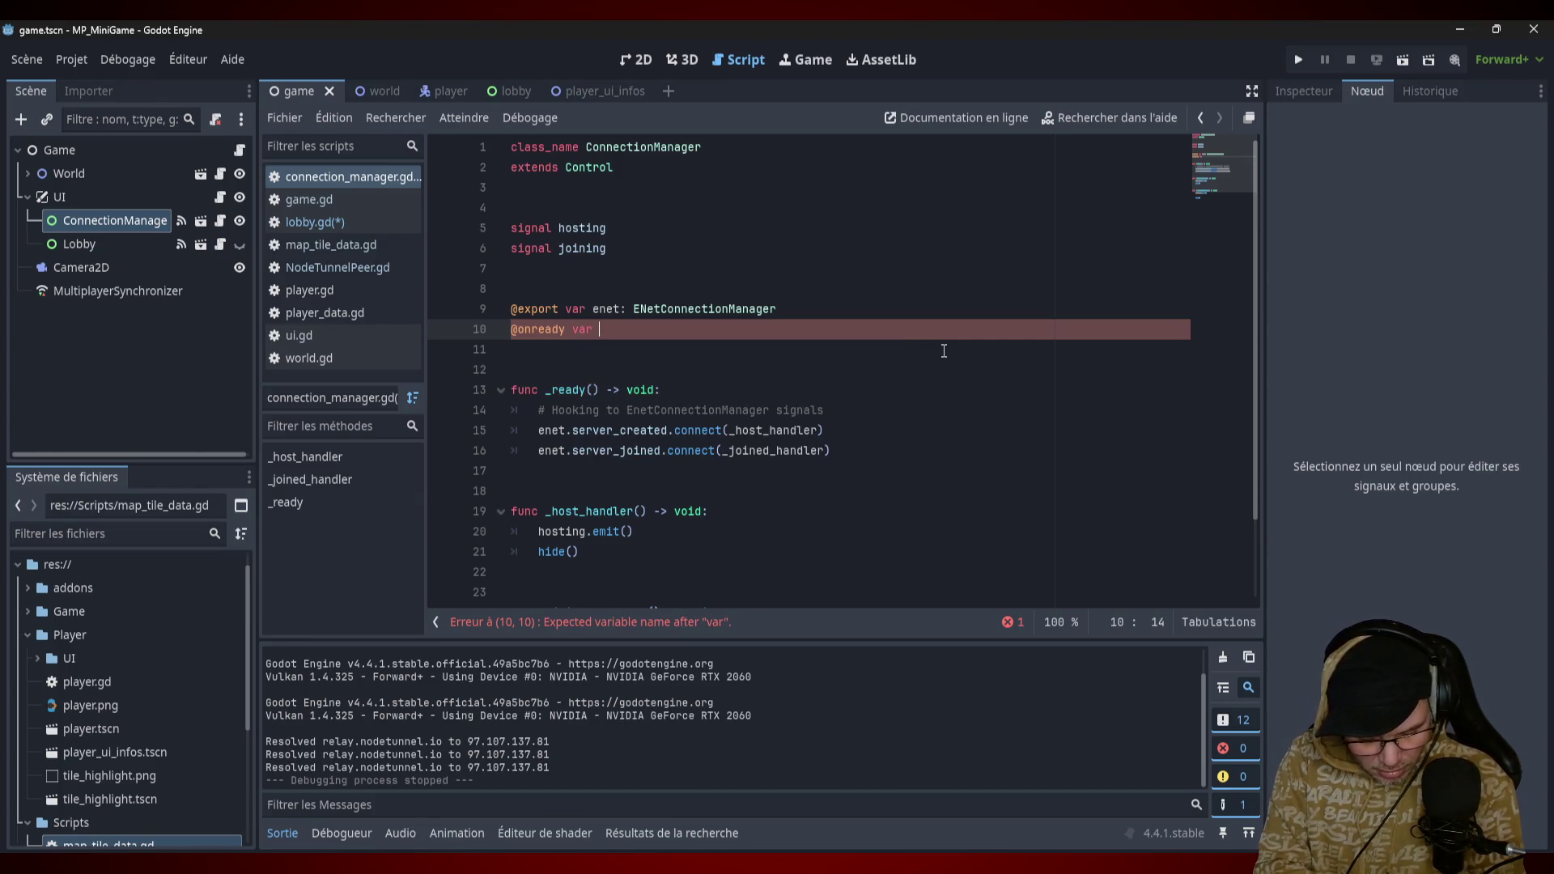
{"action": "type", "text": "lobb"}
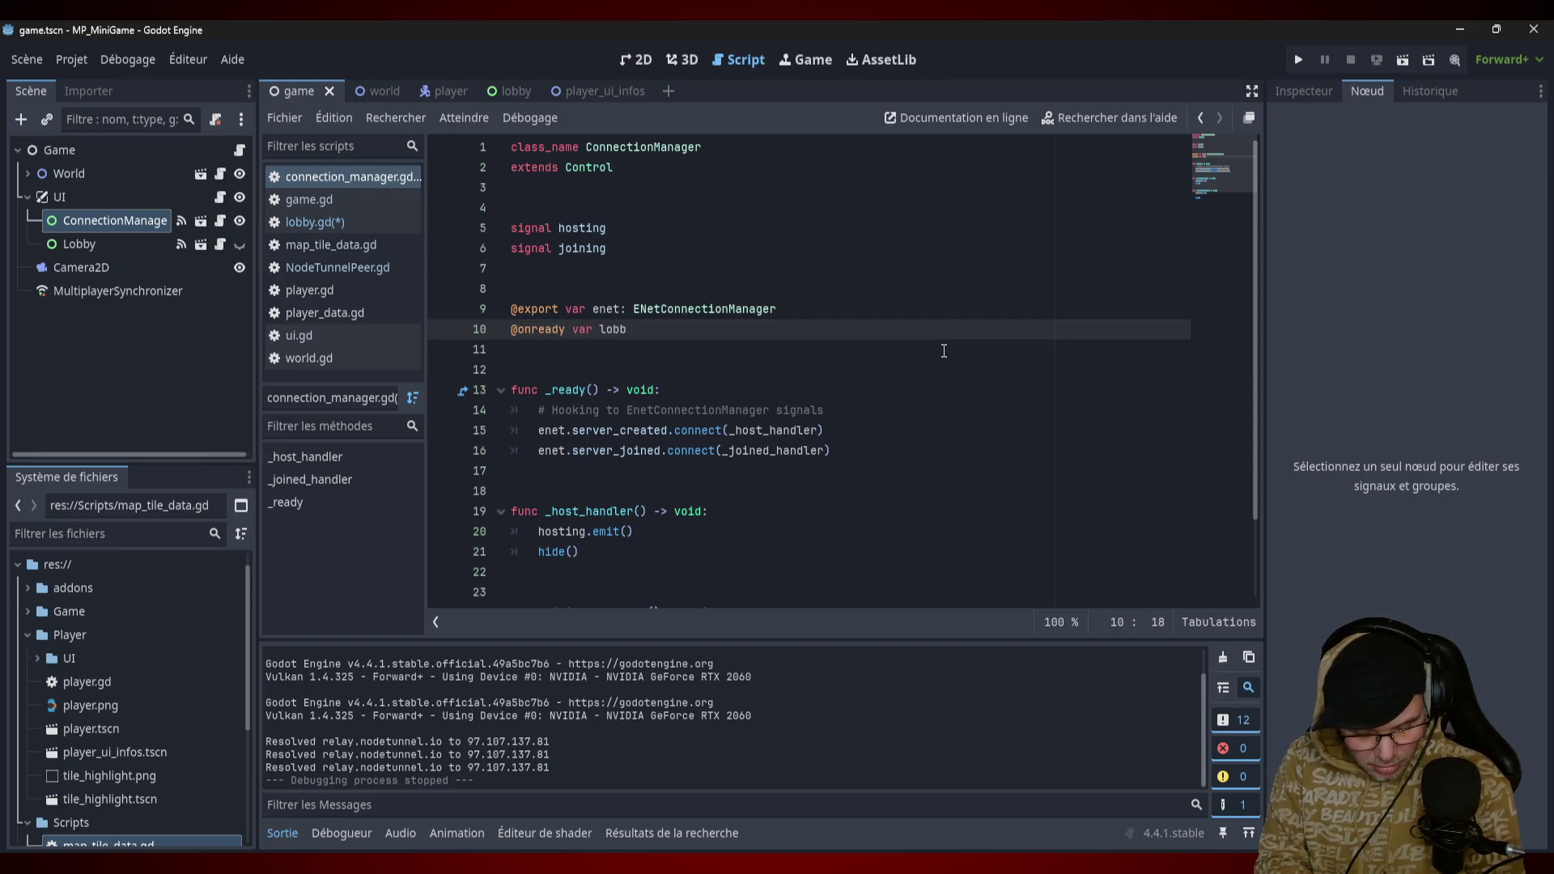
{"action": "type", "text": "y:"}
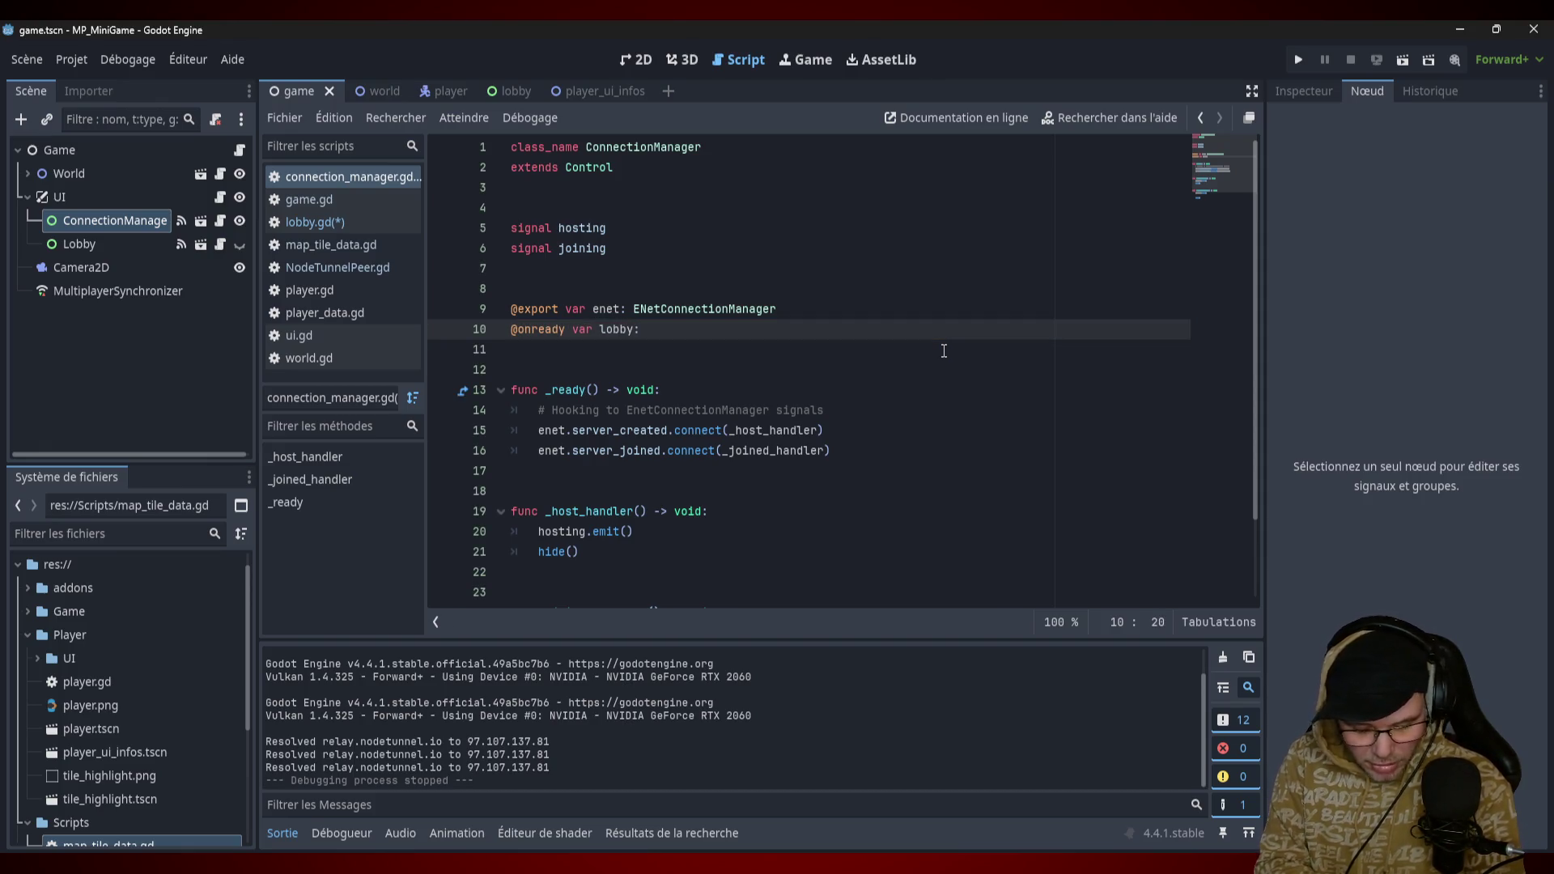
{"action": "type", "text": "L"}
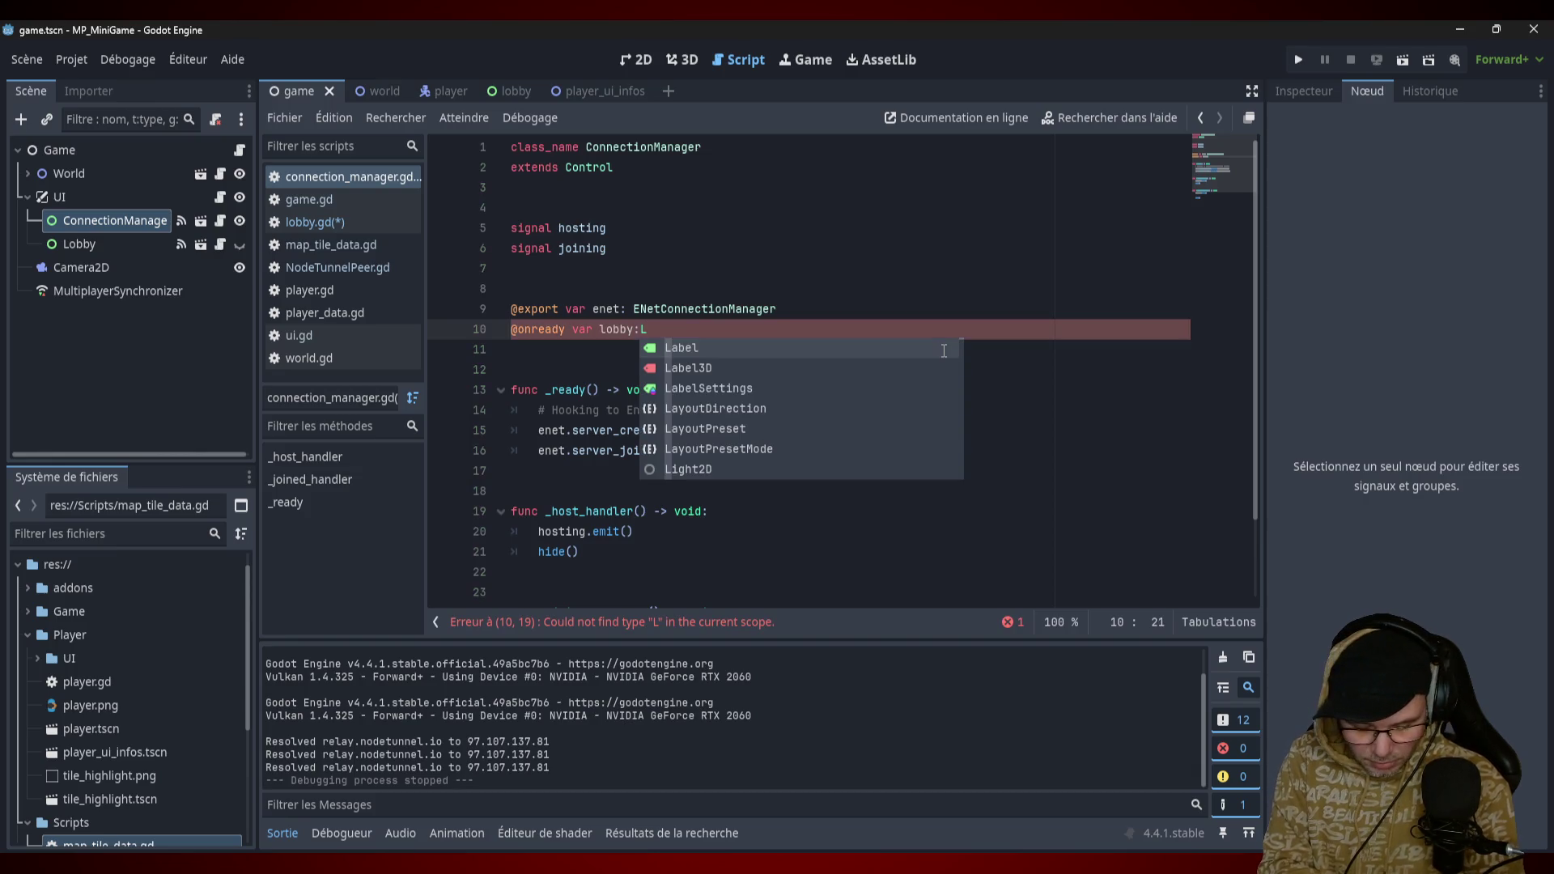
{"action": "type", "text": "obb"}
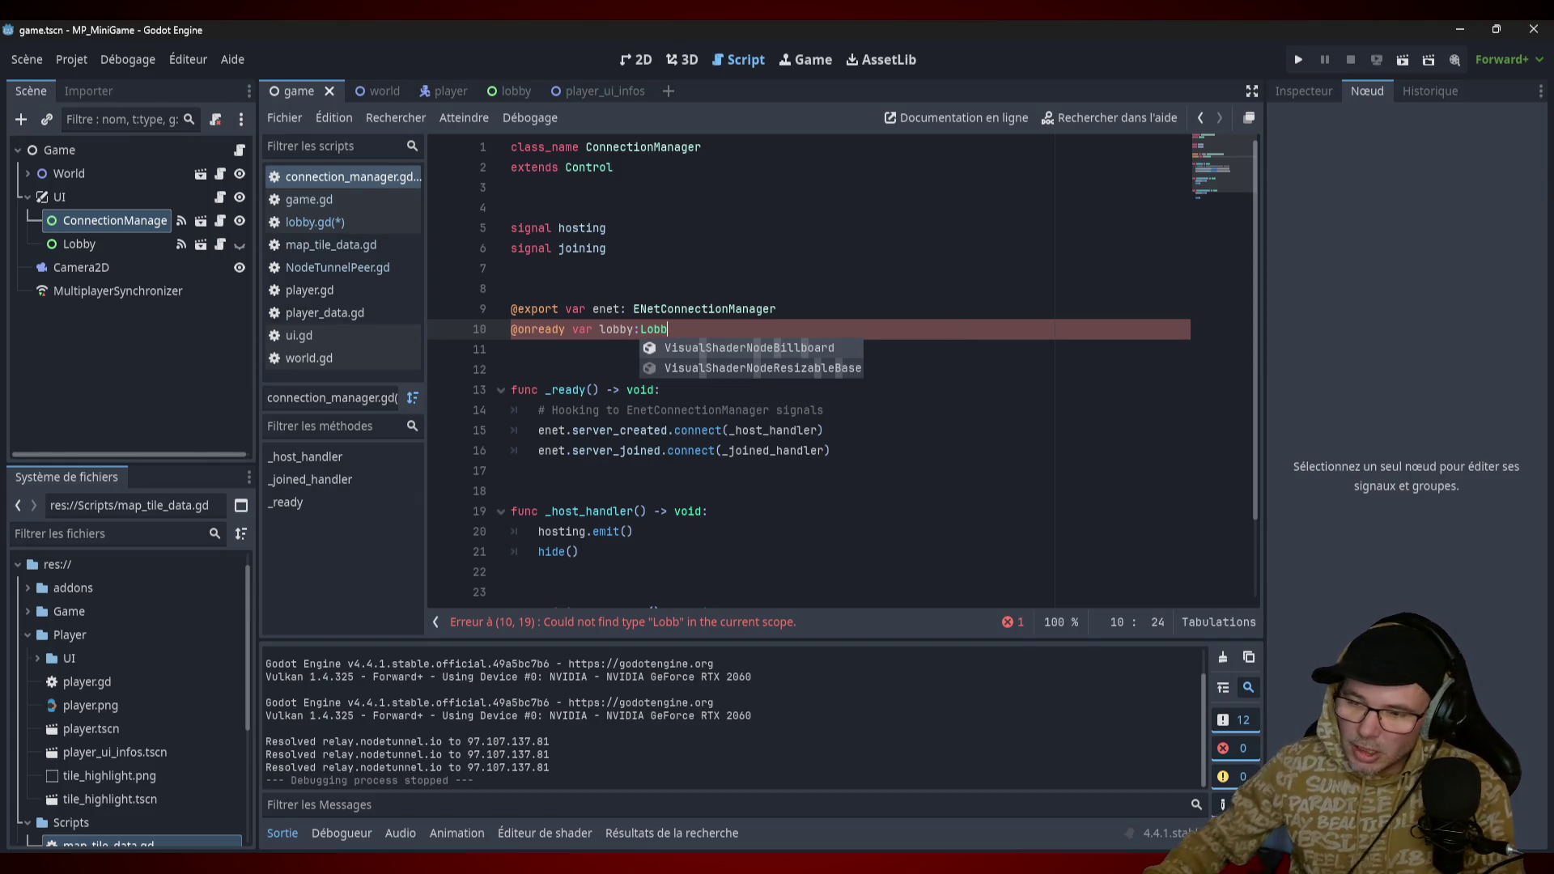
{"action": "left_click", "coordinate": [220, 245]}
{"action": "scroll", "coordinate": [800, 356], "scroll_direction": "up", "scroll_amount": 8}
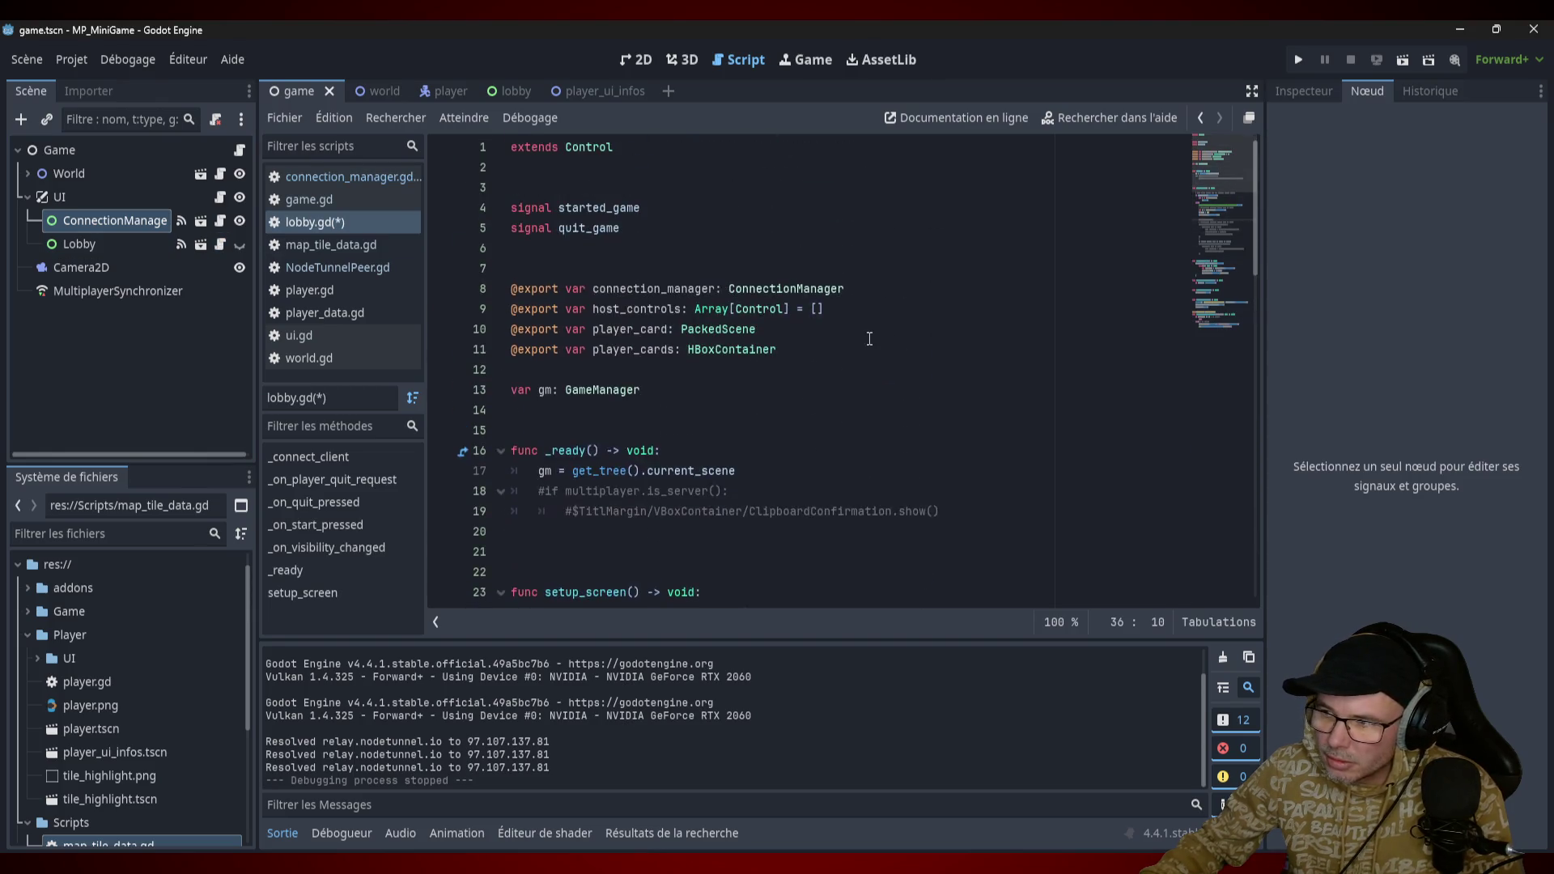
- Add 'class_name Lobby' on line 2 of lobby.gd, save, and return to connection_manager.gd
{"action": "left_click", "coordinate": [624, 169]}
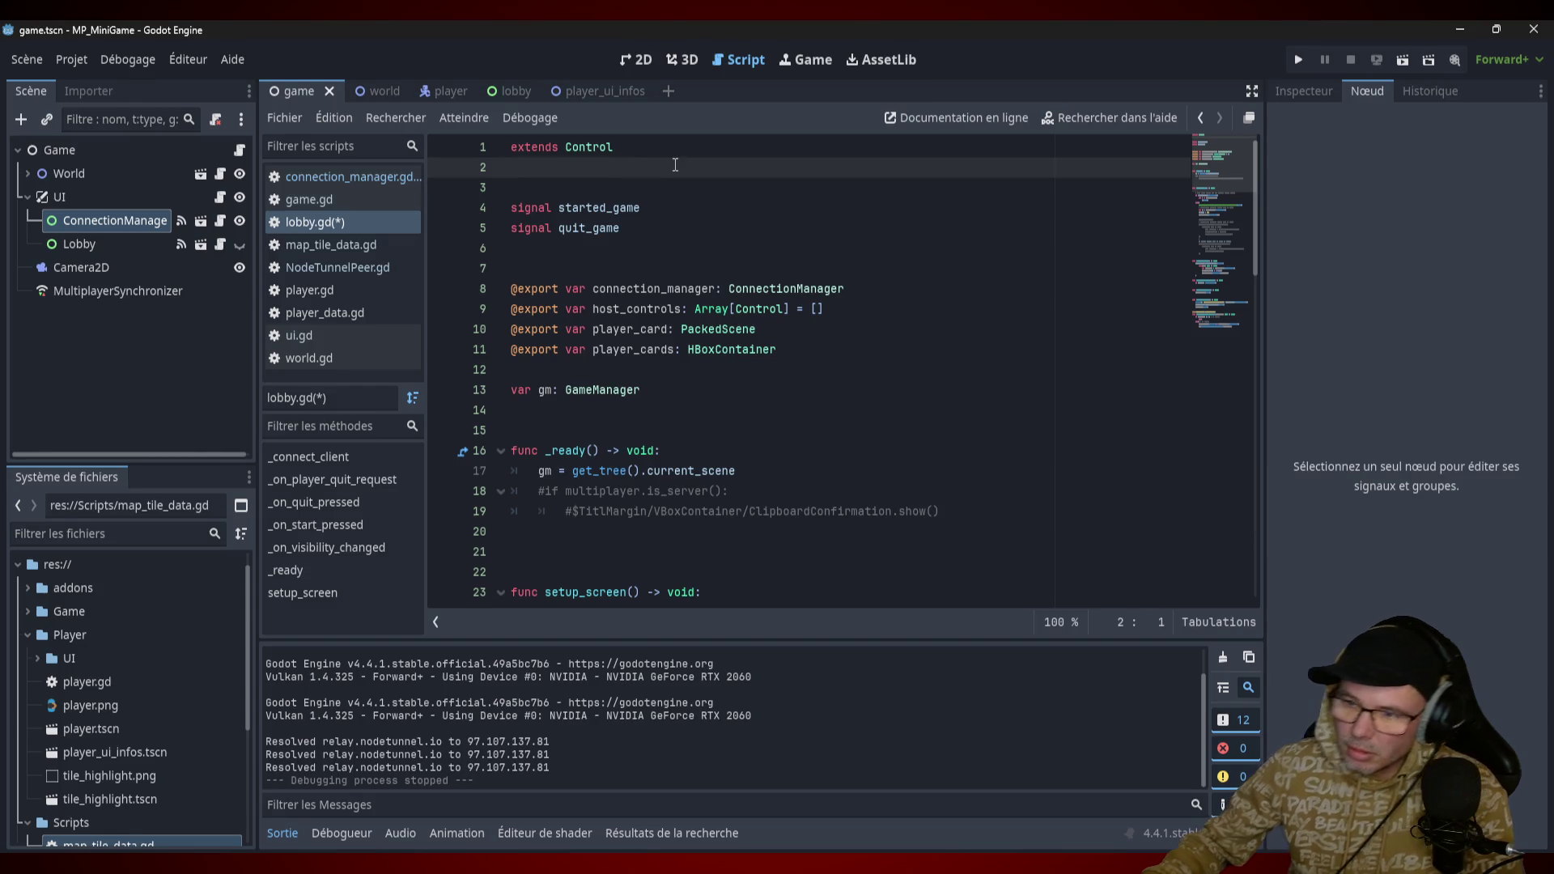
{"action": "type", "text": "class"}
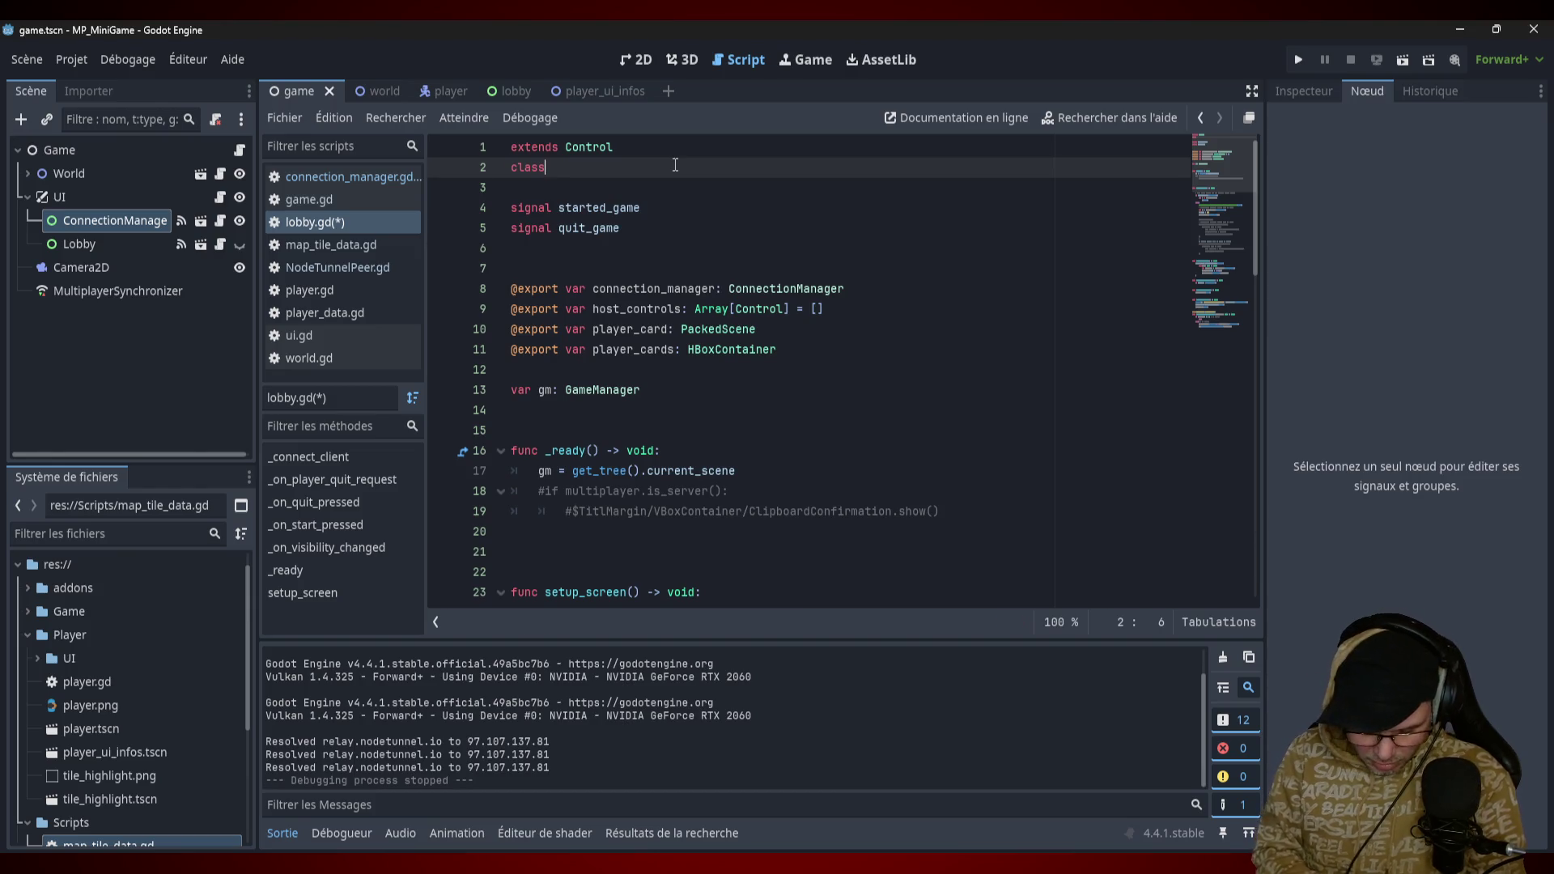
{"action": "type", "text": "_name "}
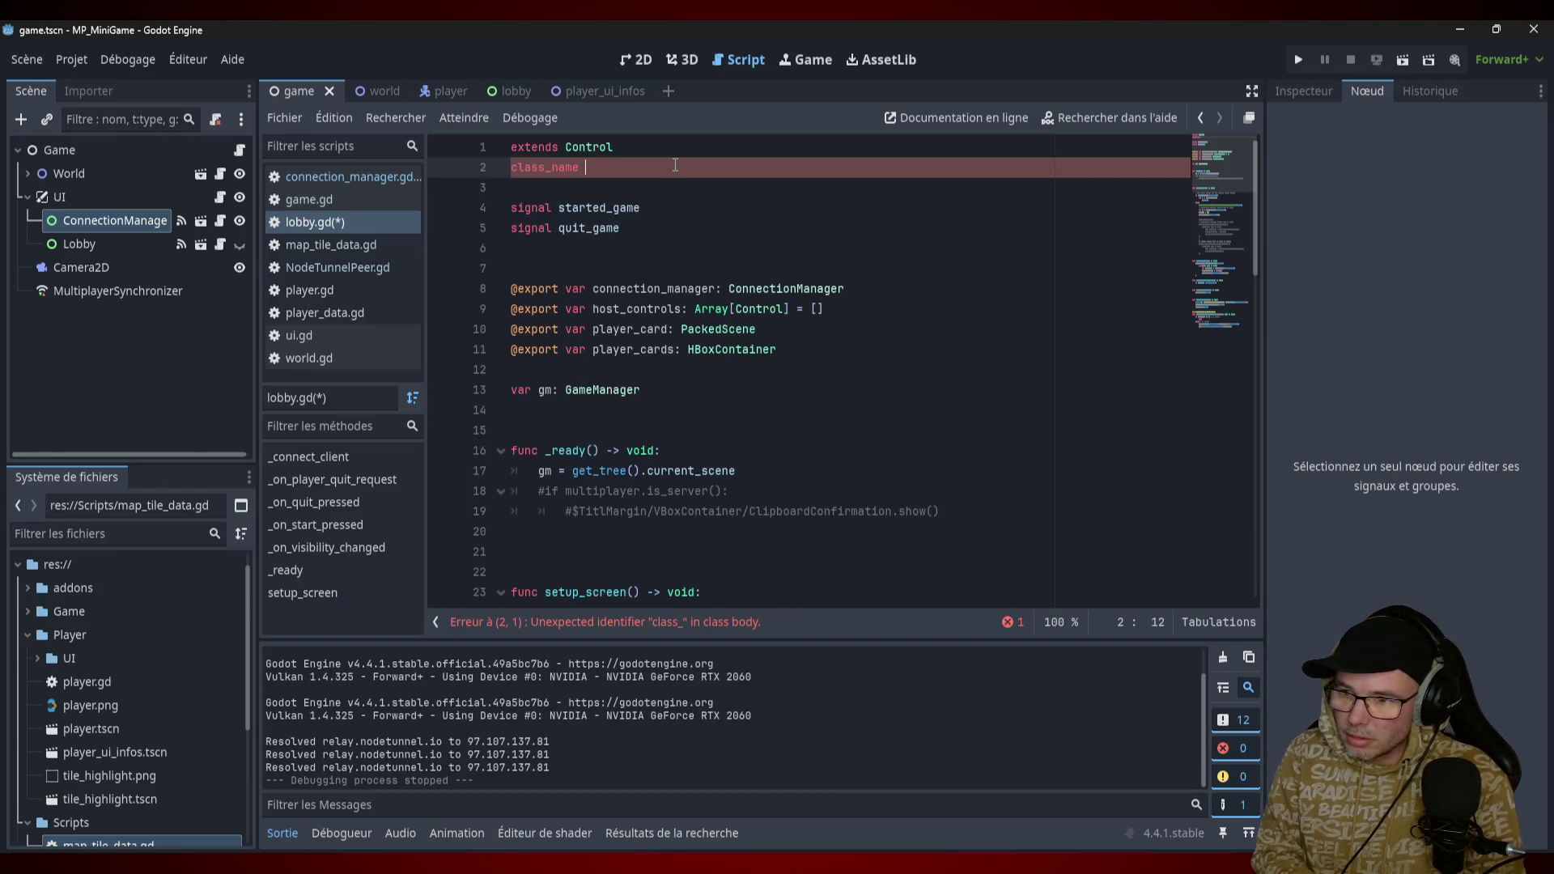
{"action": "type", "text": "Lobby"}
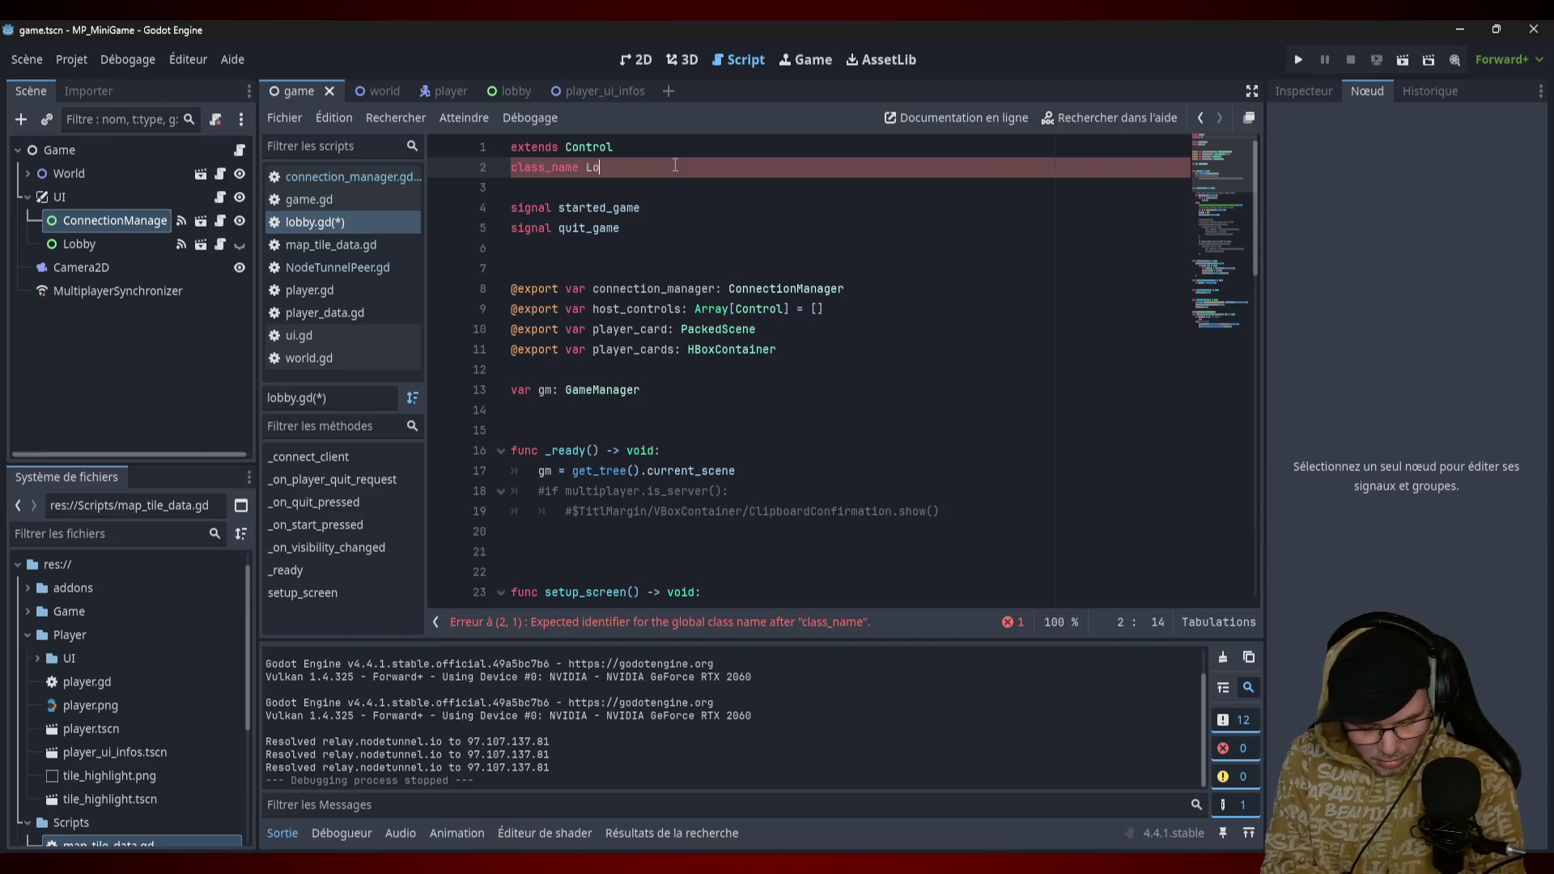
{"action": "key", "text": "ctrl+s"}
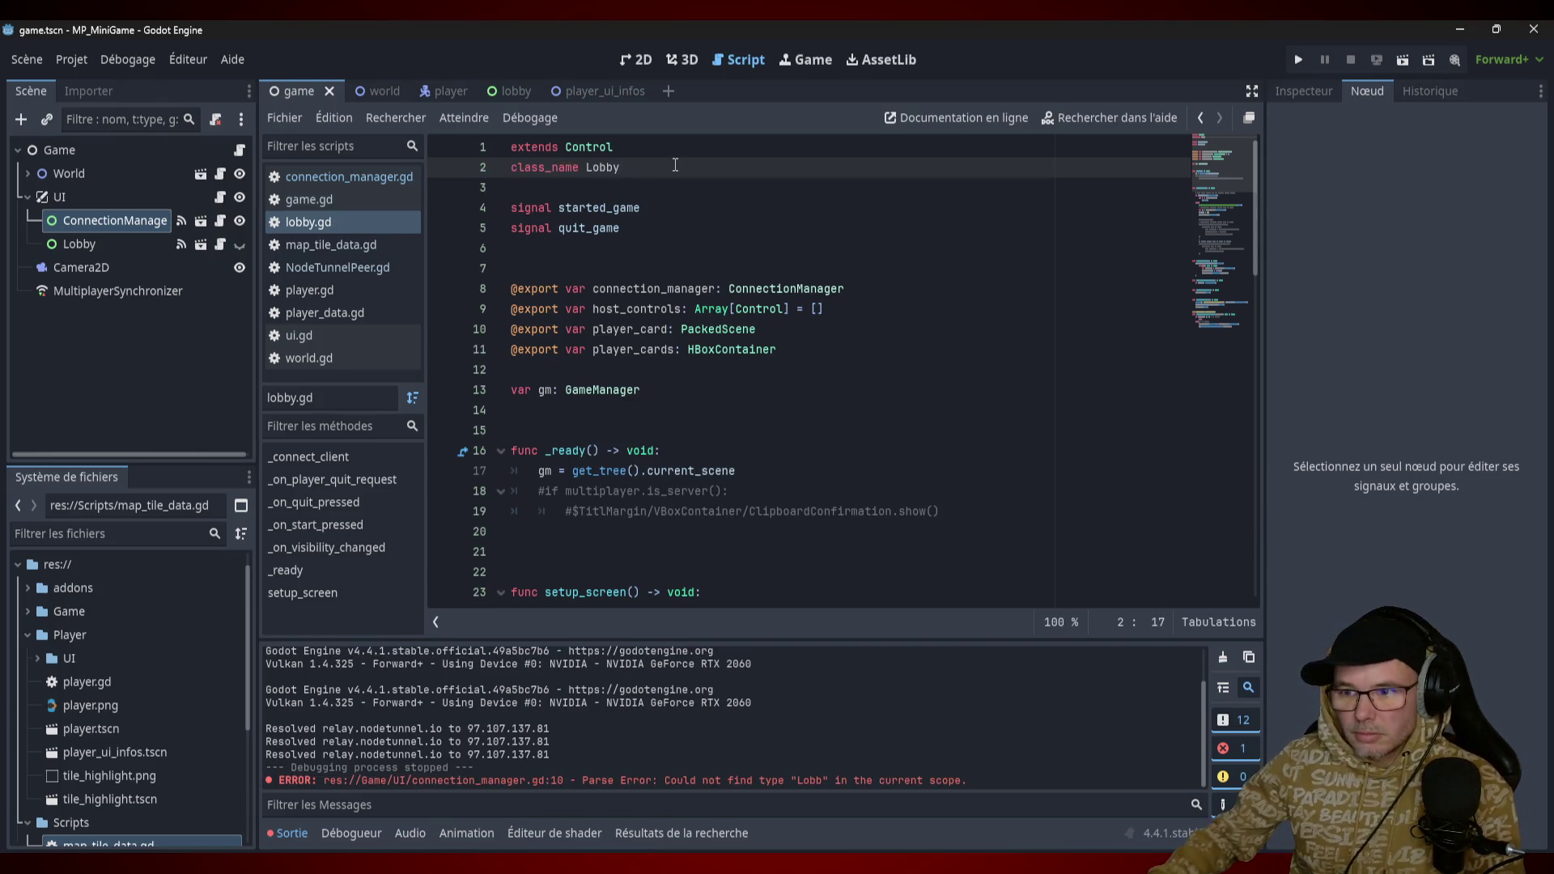
{"action": "left_click", "coordinate": [324, 200]}
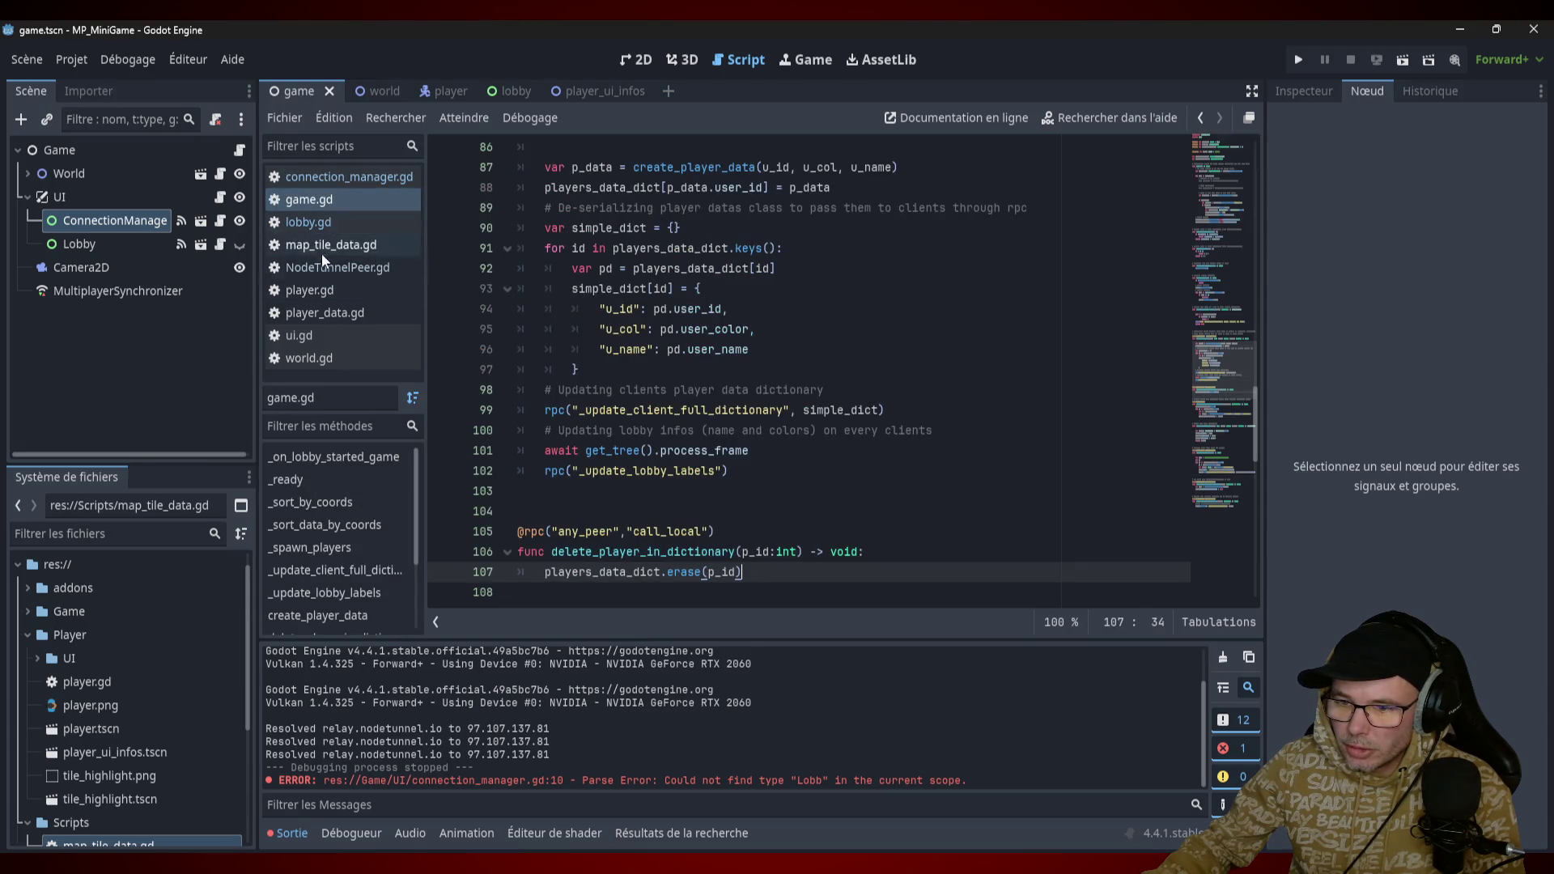
{"action": "left_click", "coordinate": [371, 179]}
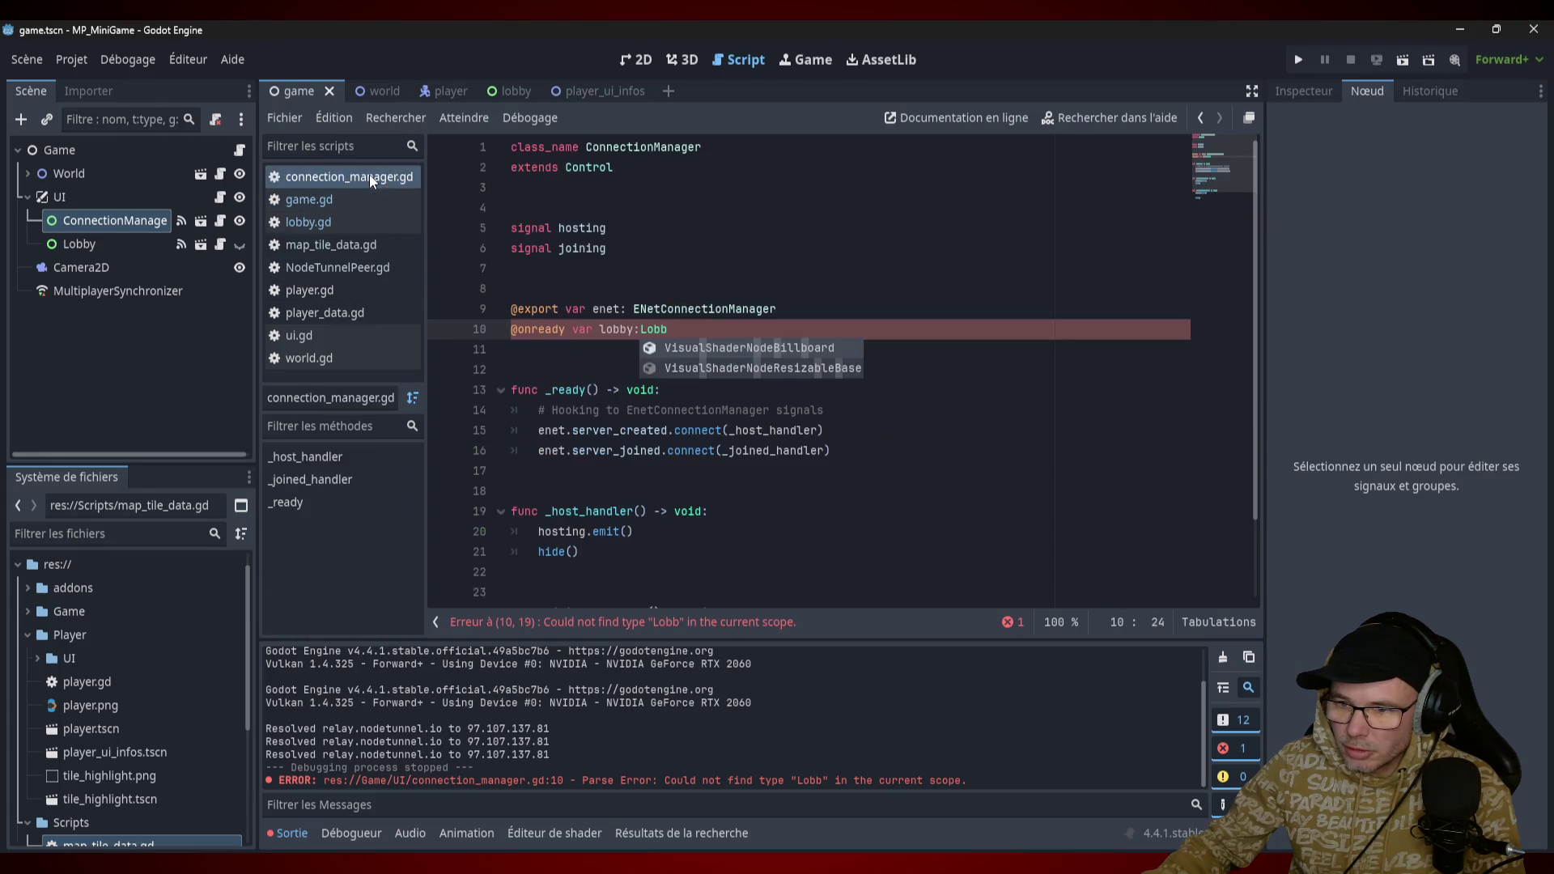
- Replace the unfinished 'Lobb' type with Lobby from autocomplete
{"action": "key", "text": "BackSpace"}
{"action": "key", "text": "BackSpace"}
{"action": "key", "text": "BackSpace"}
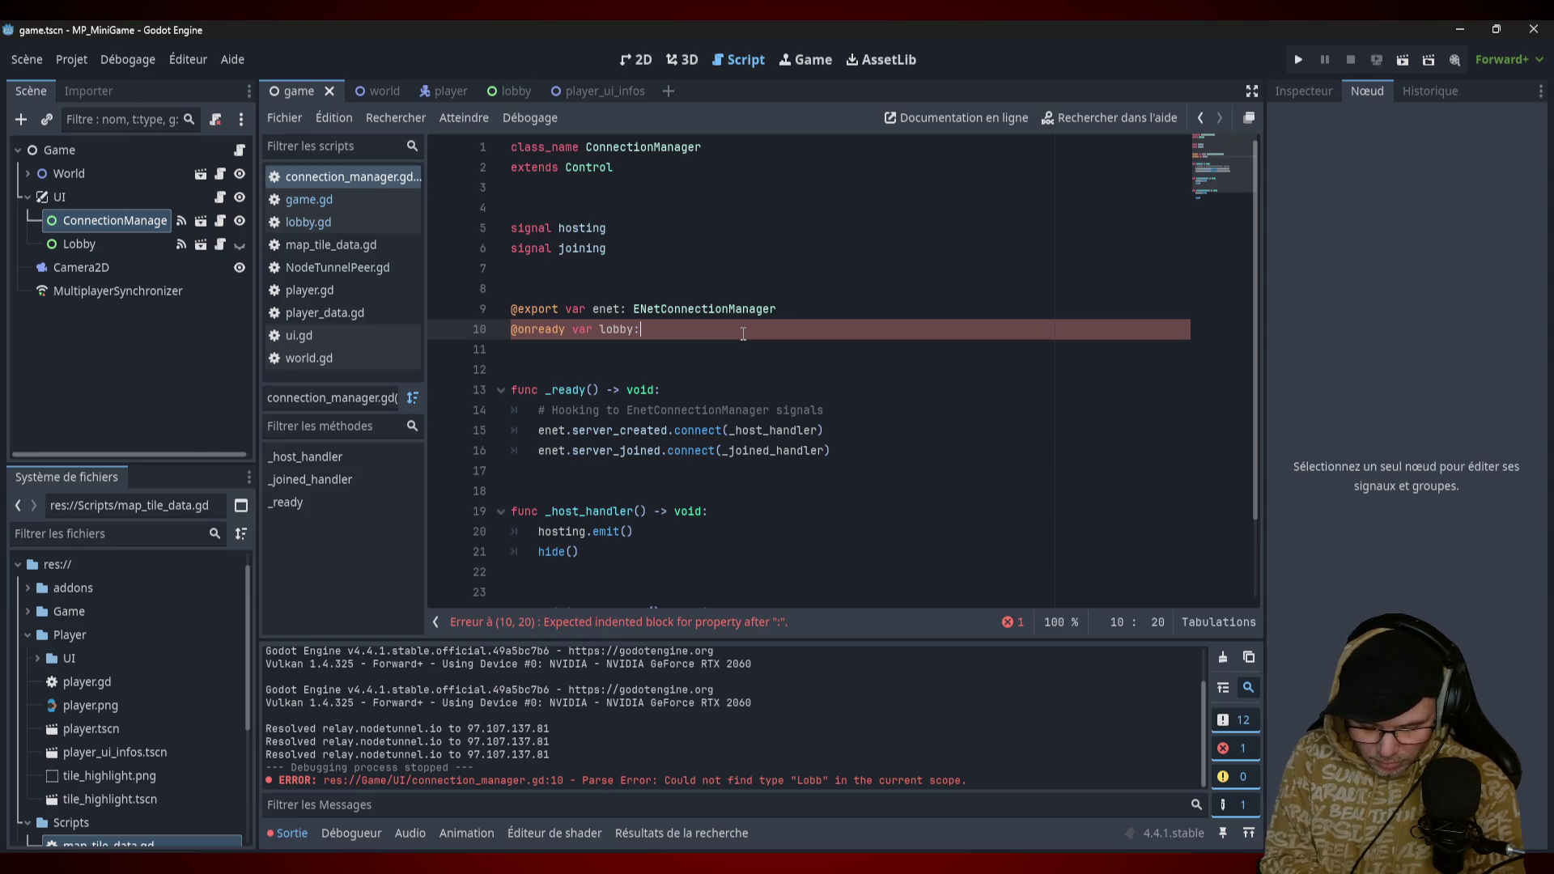
{"action": "type", "text": "L"}
{"action": "key", "text": "Return"}
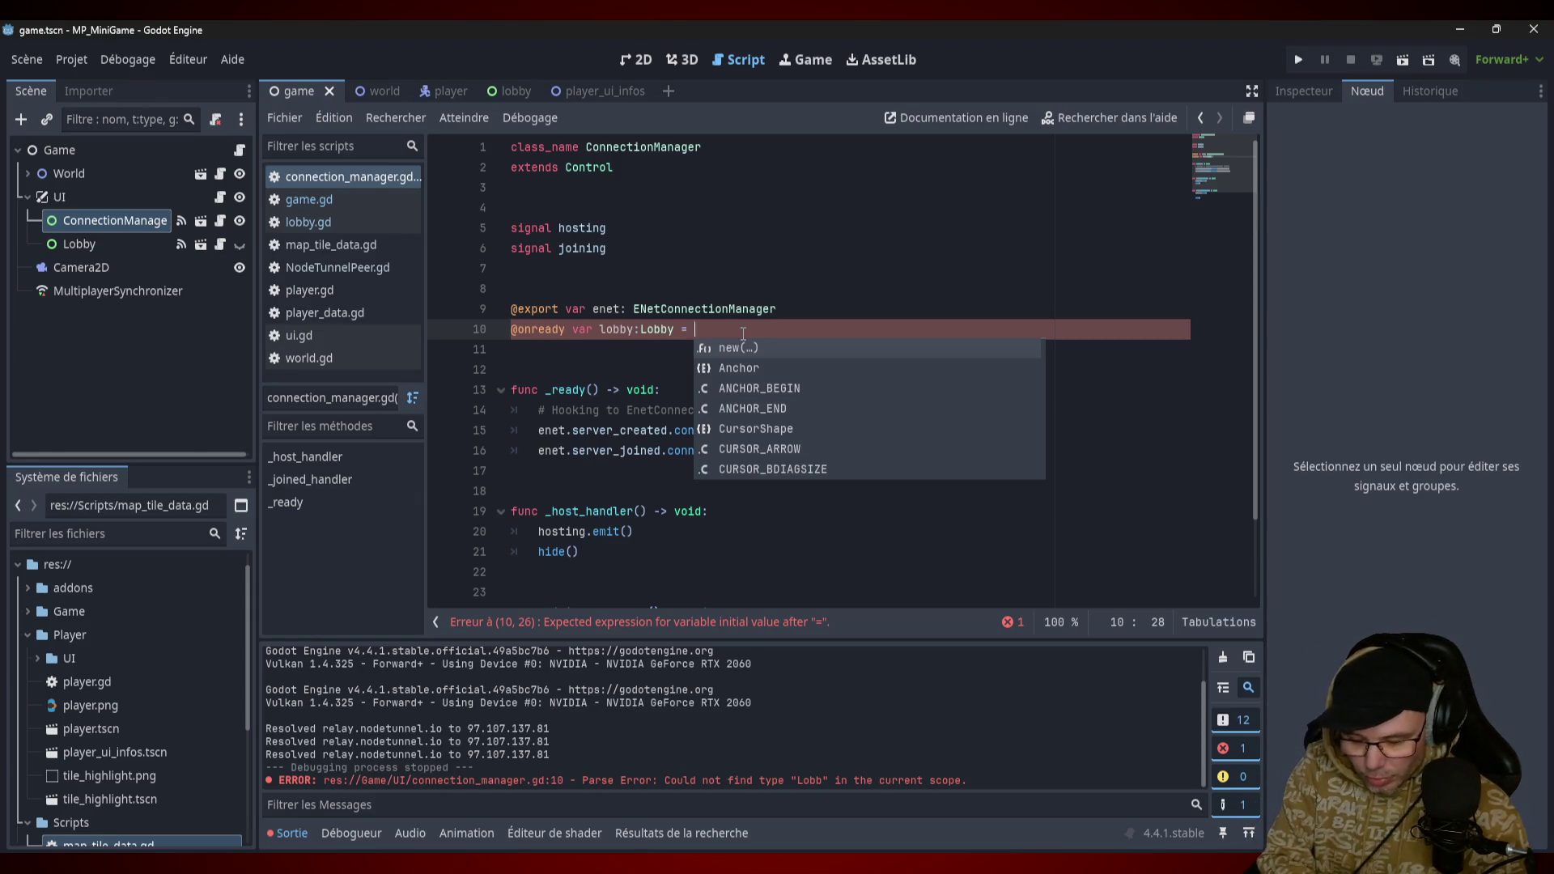
{"action": "type", "text": "$"}
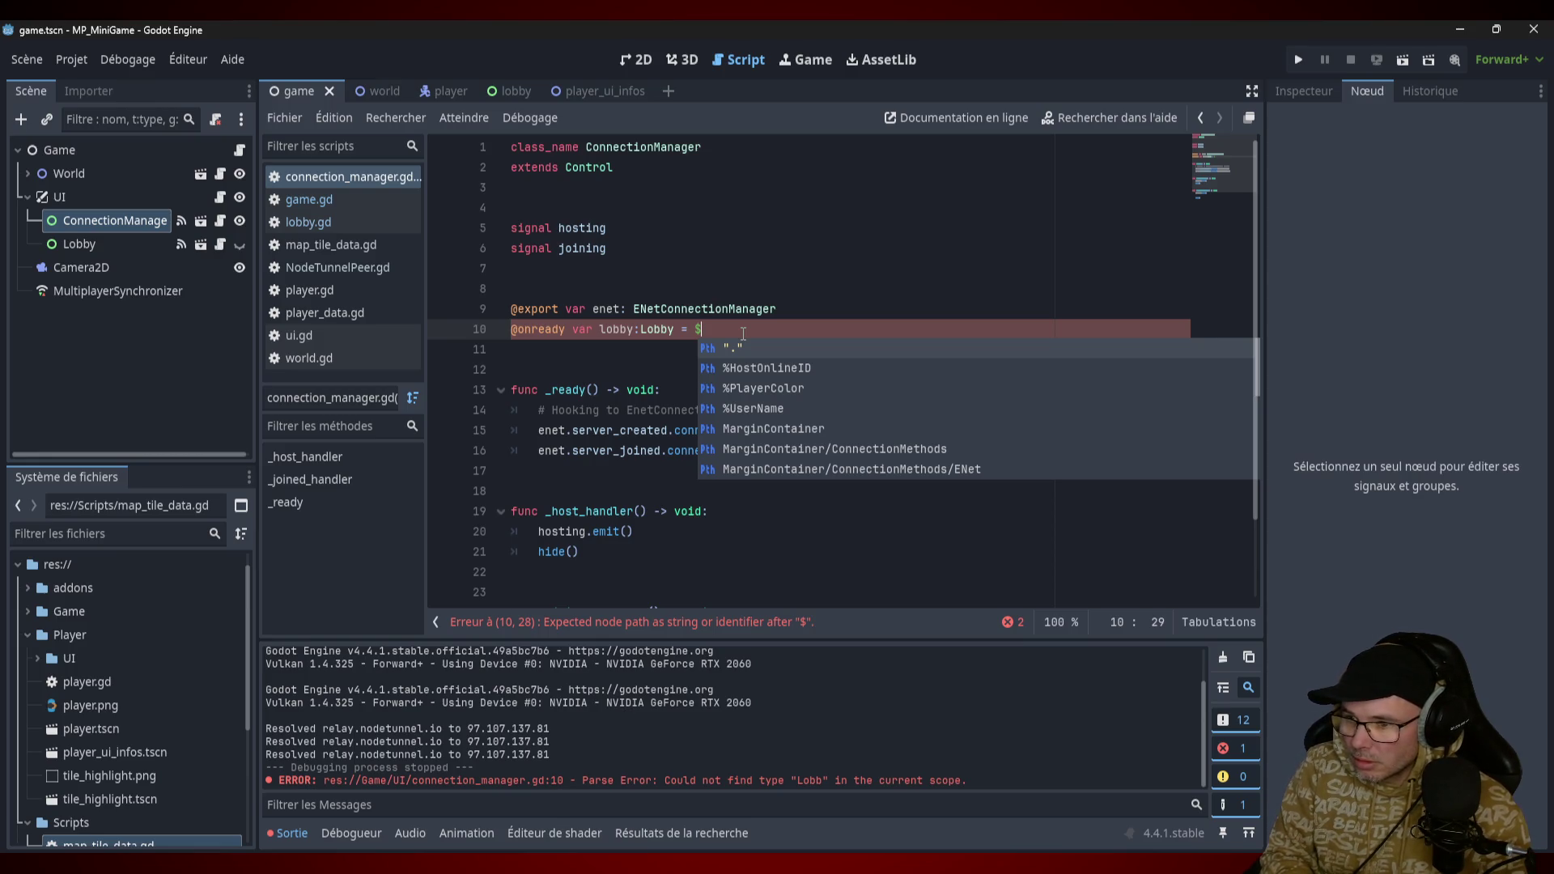
{"action": "key", "text": "Down"}
{"action": "key", "text": "Down"}
{"action": "key", "text": "Down"}
{"action": "key", "text": "Down"}
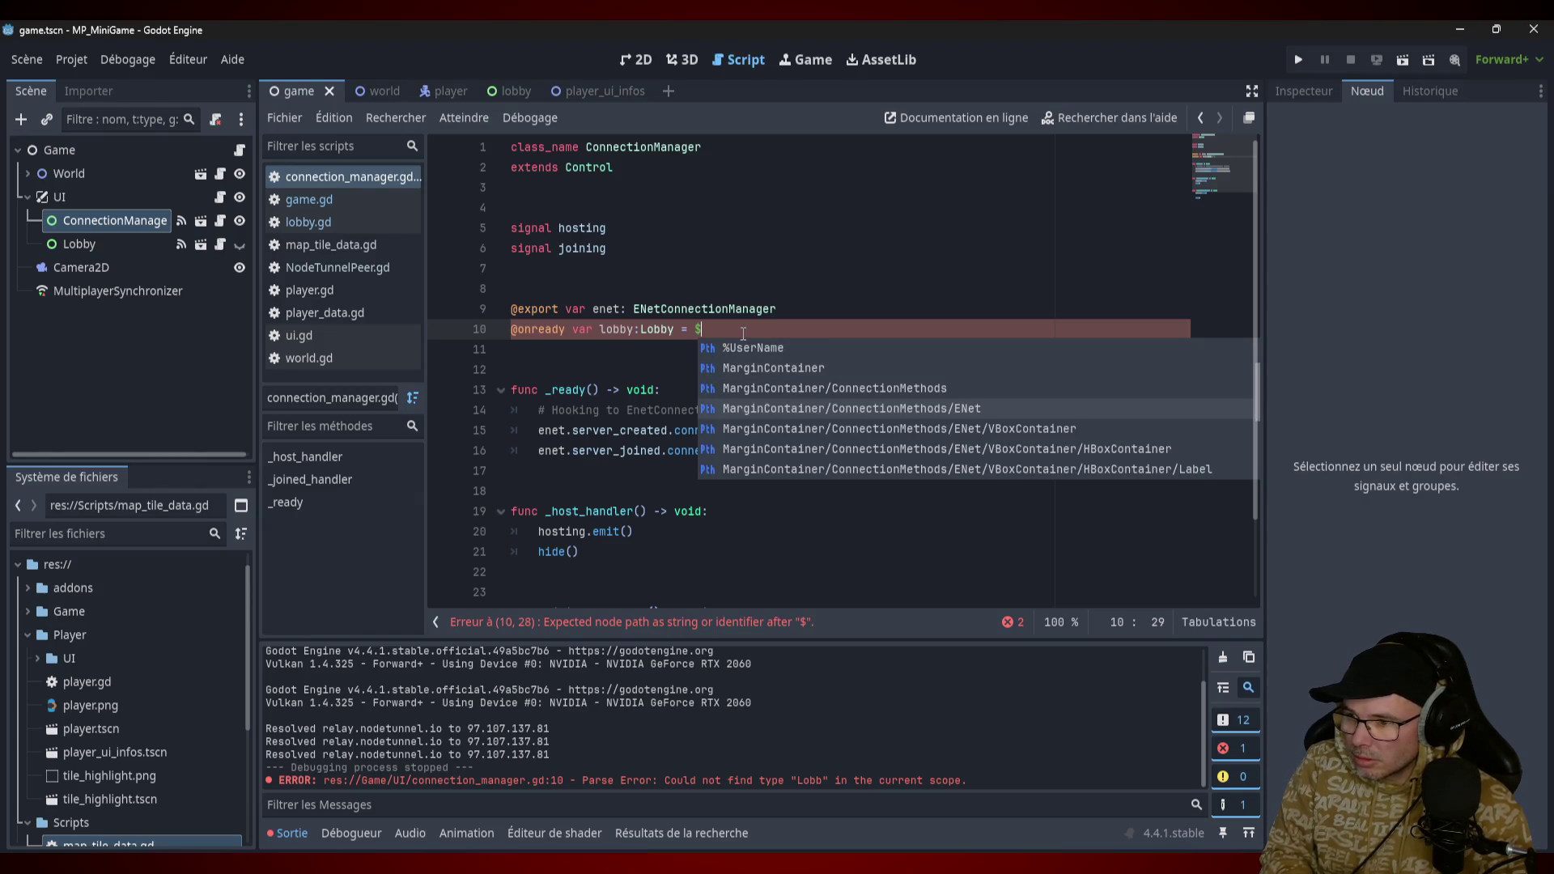
{"action": "key", "text": "Down"}
{"action": "key", "text": "Down"}
{"action": "key", "text": "Down"}
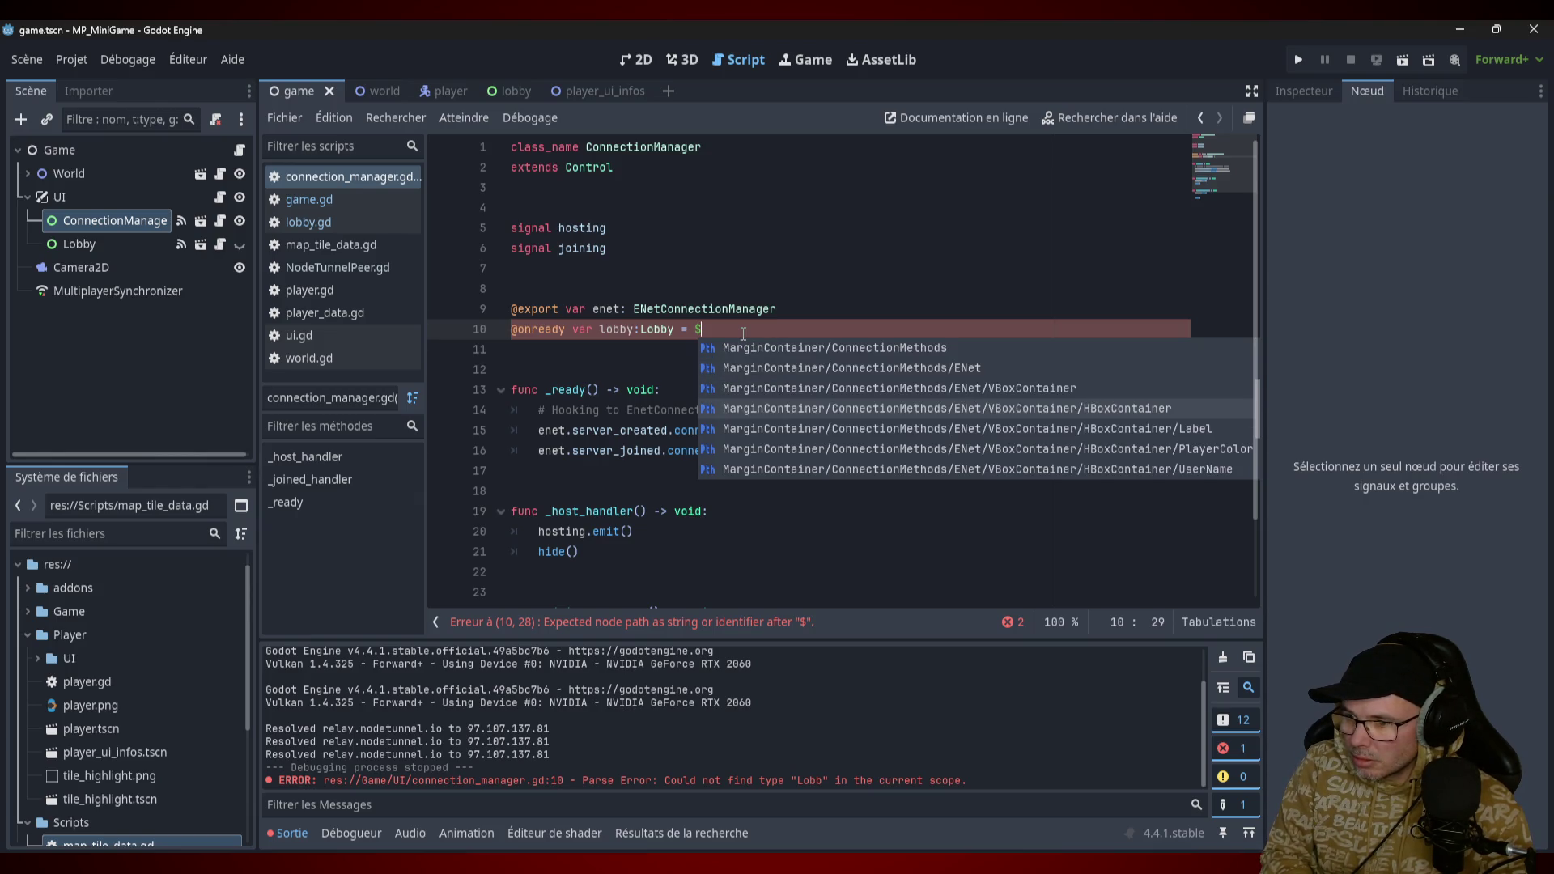
{"action": "key", "text": "Up"}
{"action": "key", "text": "Up"}
{"action": "key", "text": "Up"}
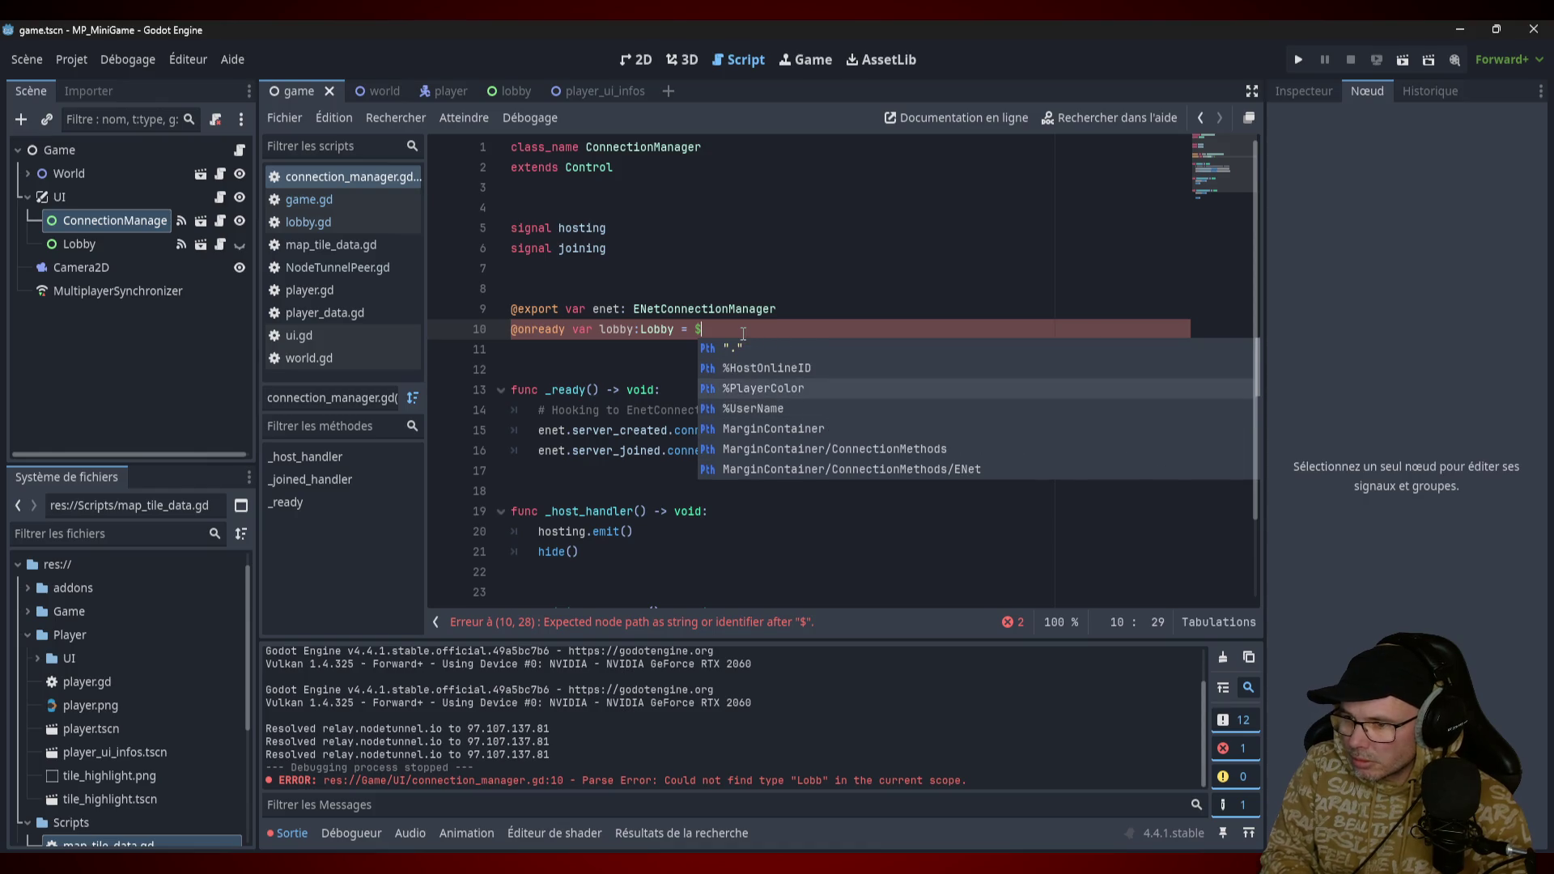
{"action": "key", "text": "Up"}
{"action": "key", "text": "Up"}
{"action": "key", "text": "Up"}
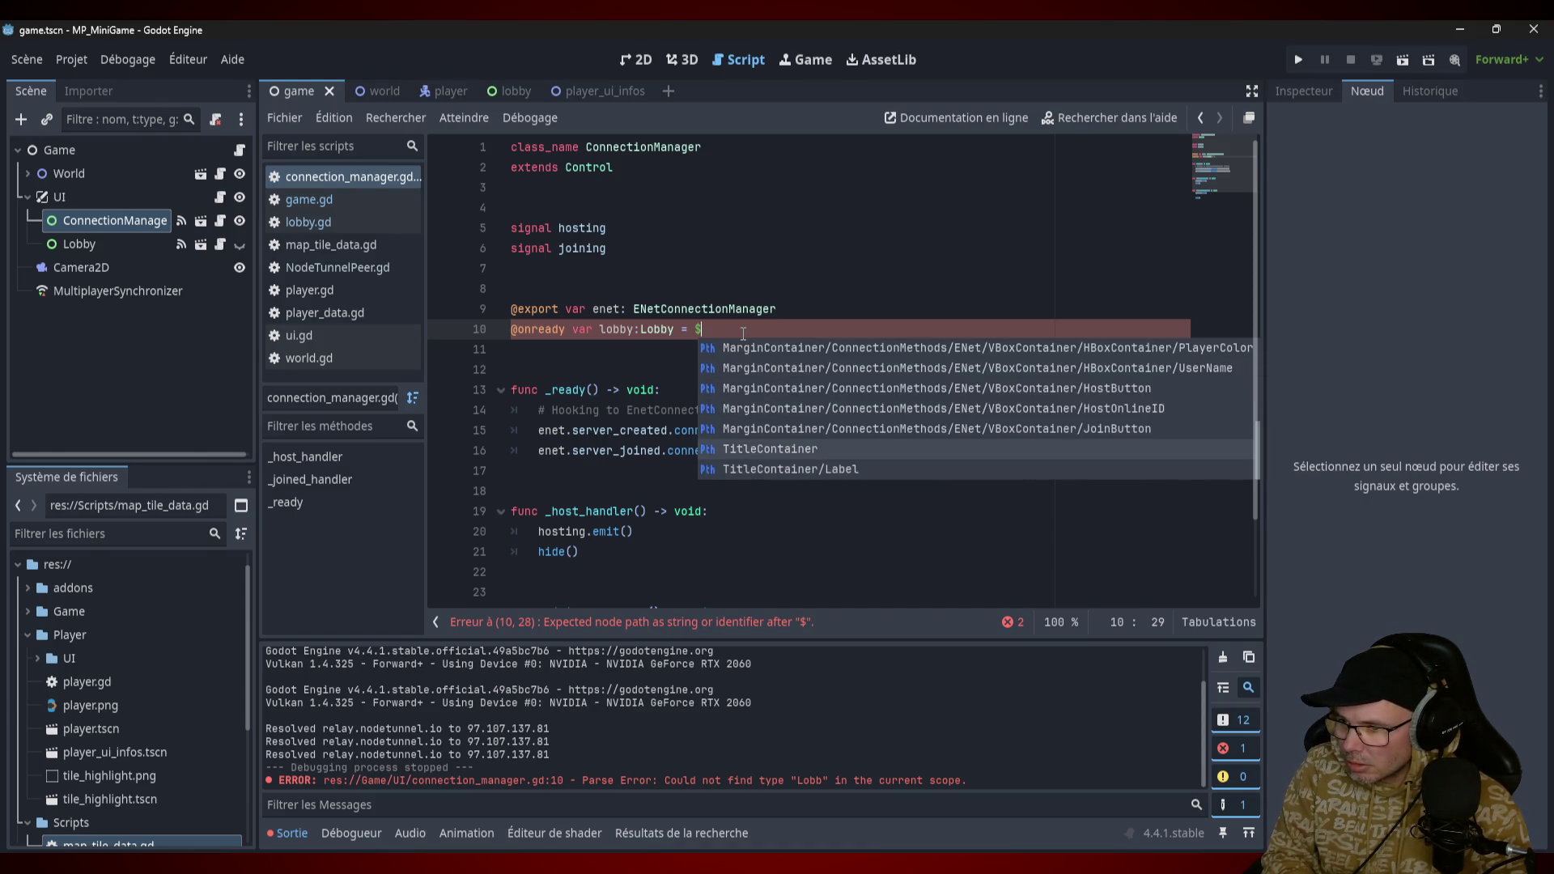
{"action": "key", "text": "Up"}
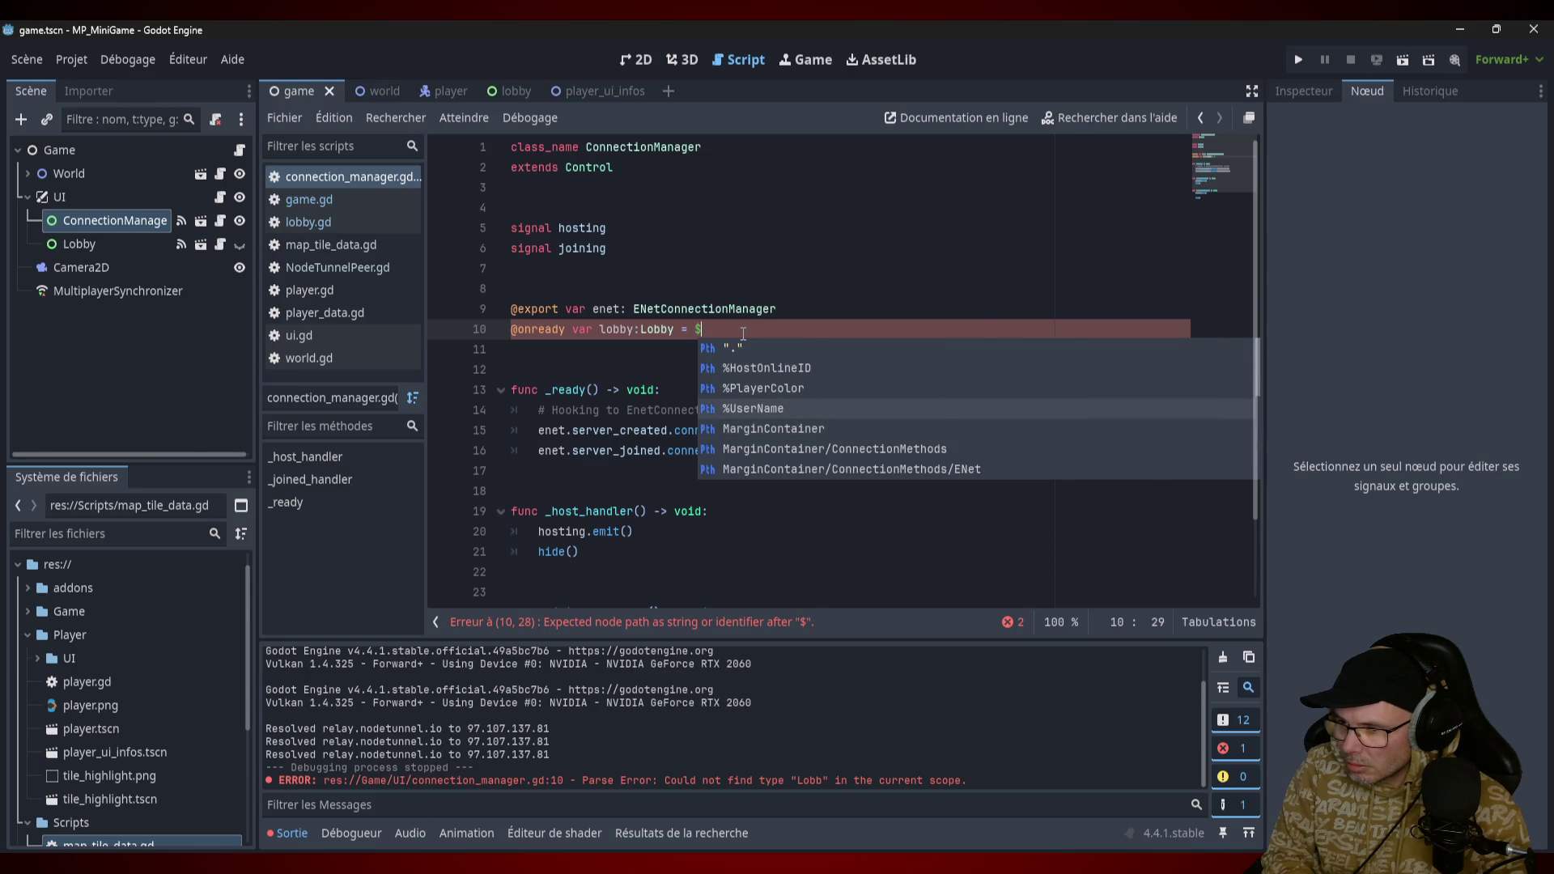
{"action": "key", "text": "Up"}
{"action": "key", "text": "Up"}
{"action": "key", "text": "Up"}
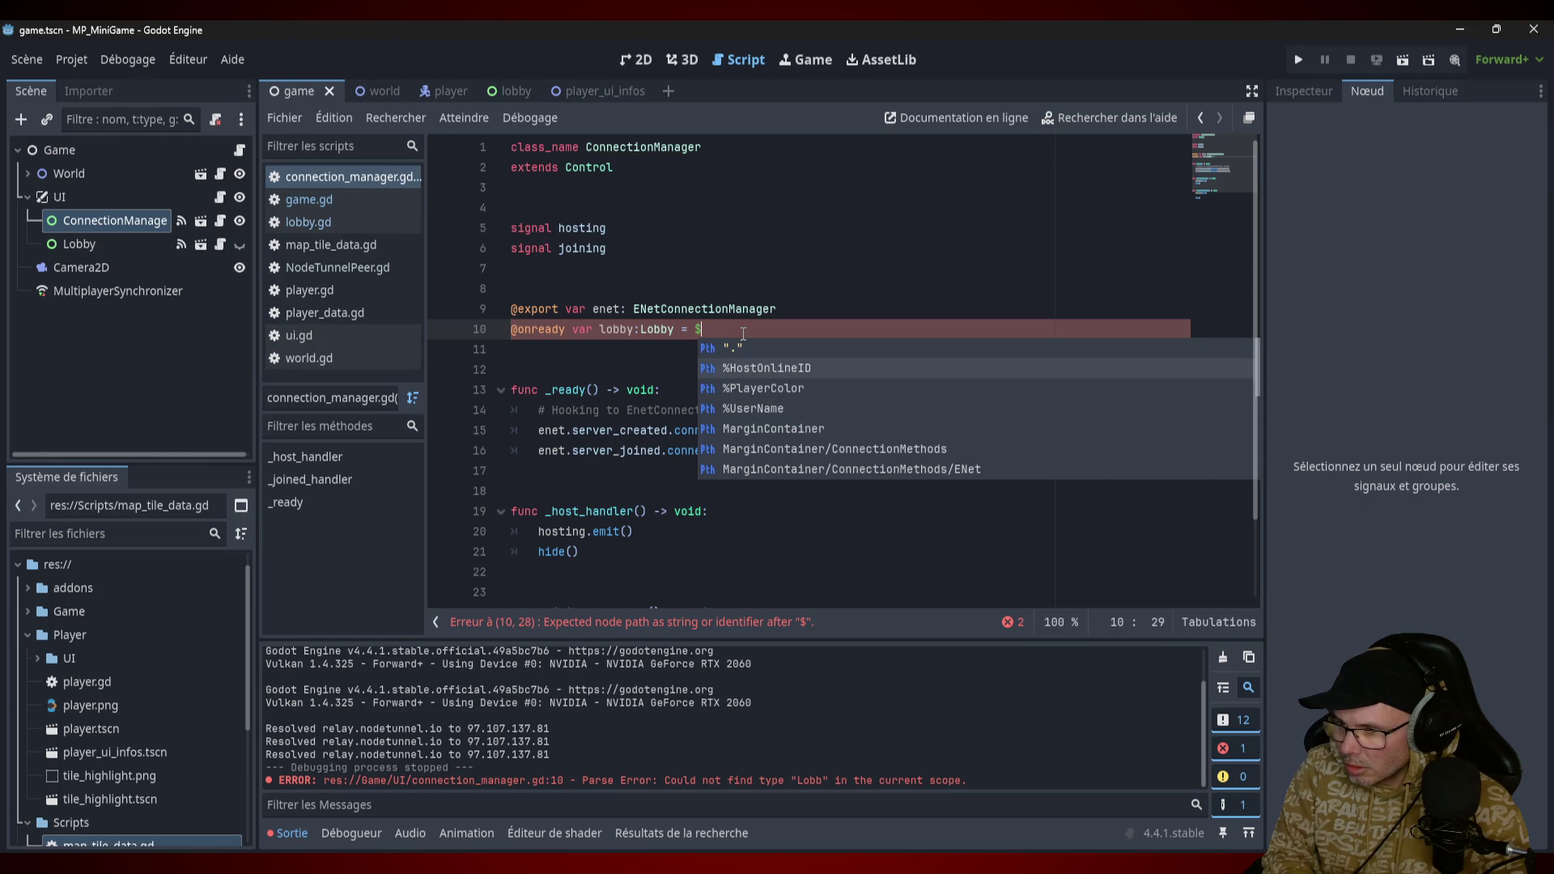
{"action": "key", "text": "Up"}
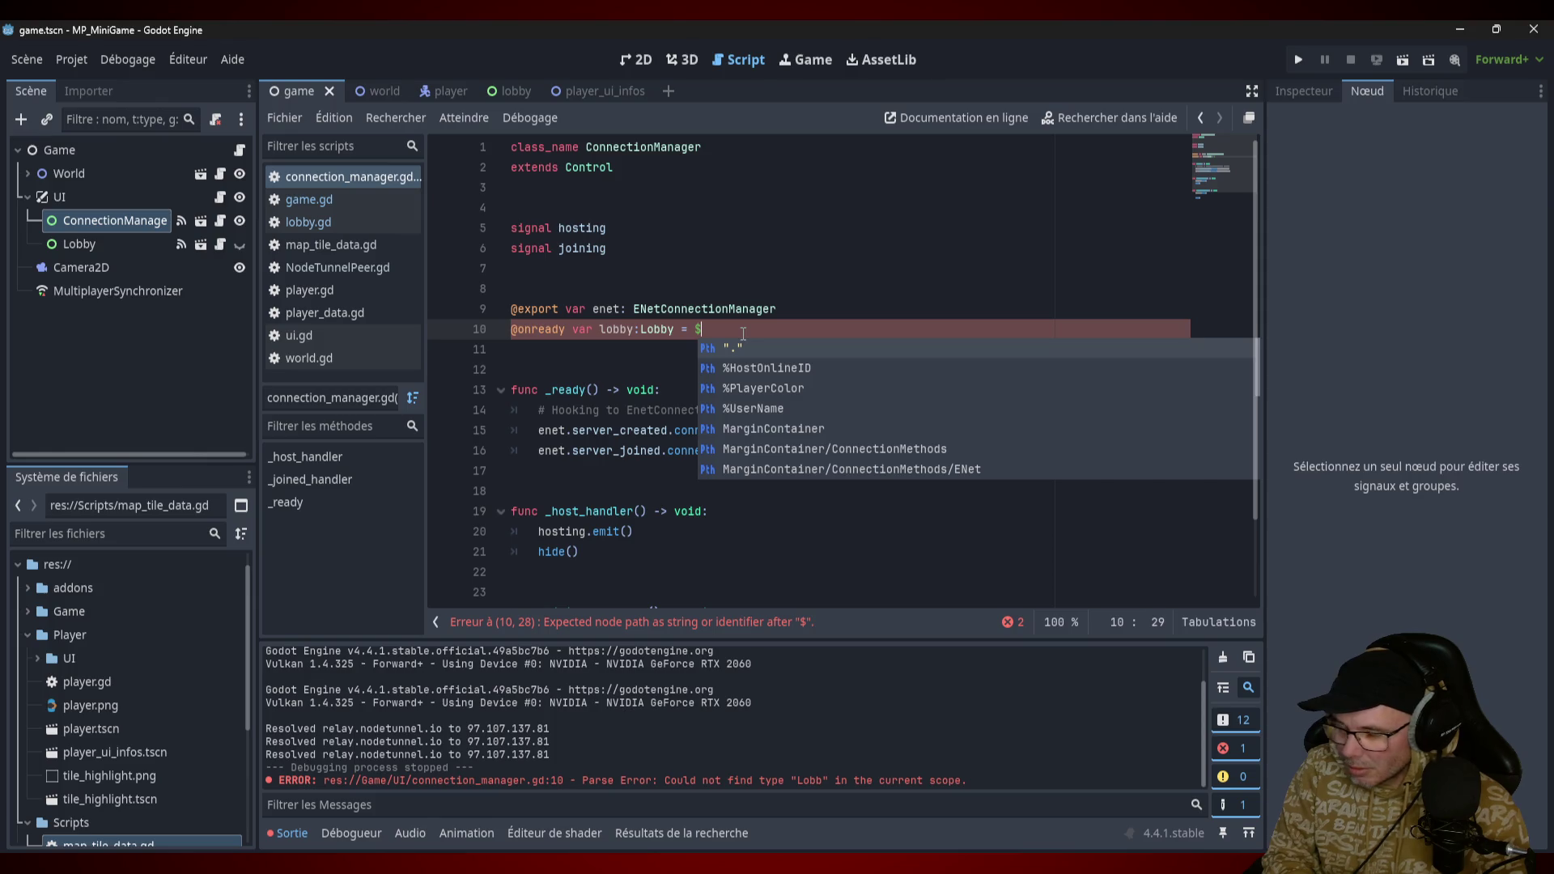
{"action": "type", "text": "conn"}
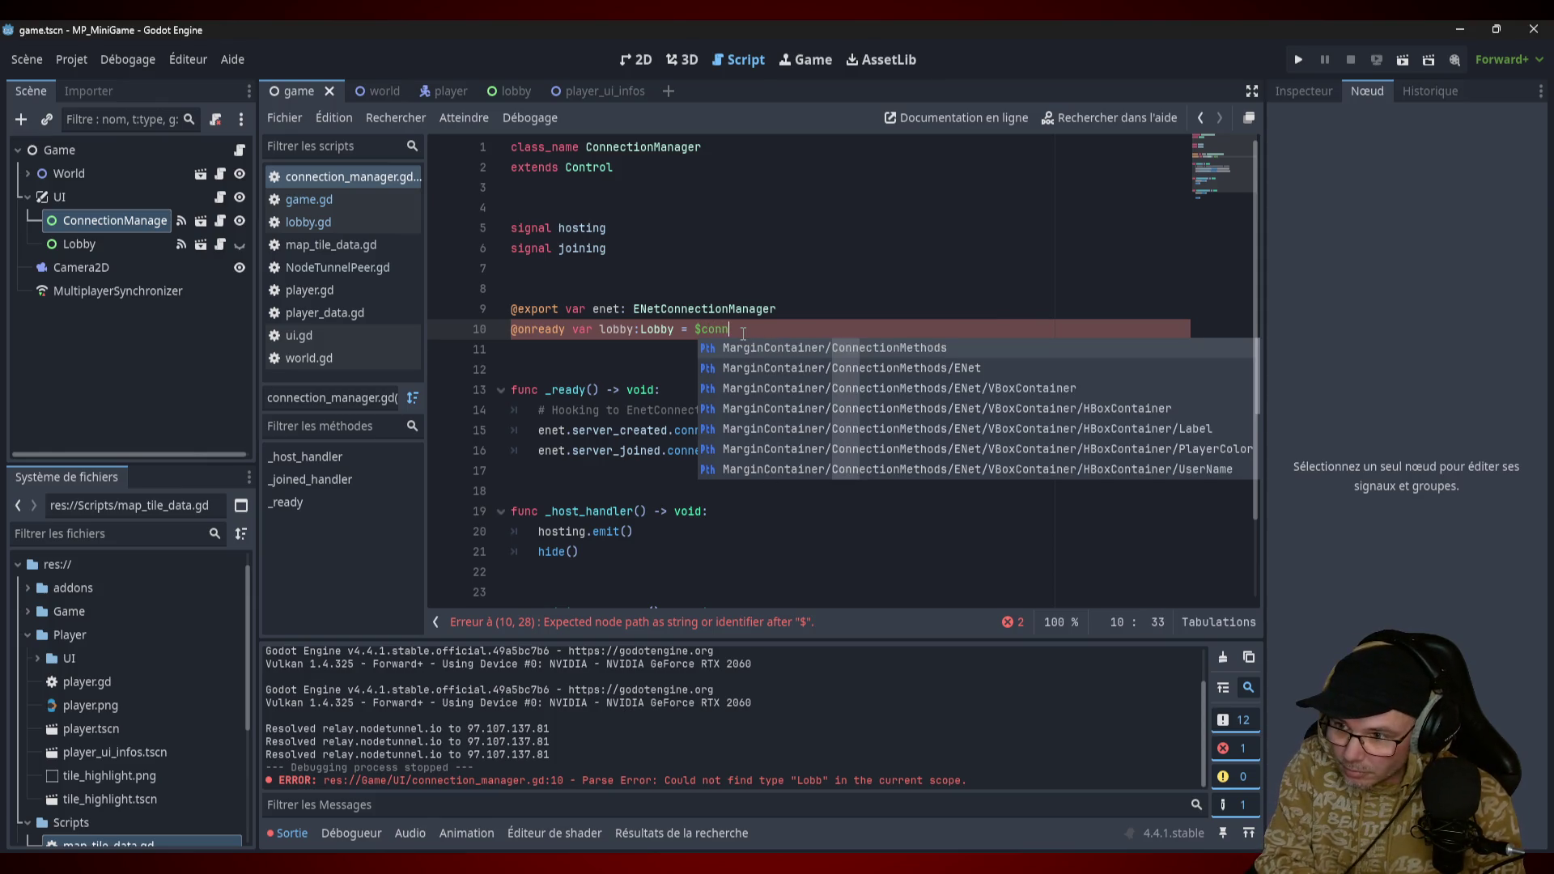
{"action": "type", "text": "e"}
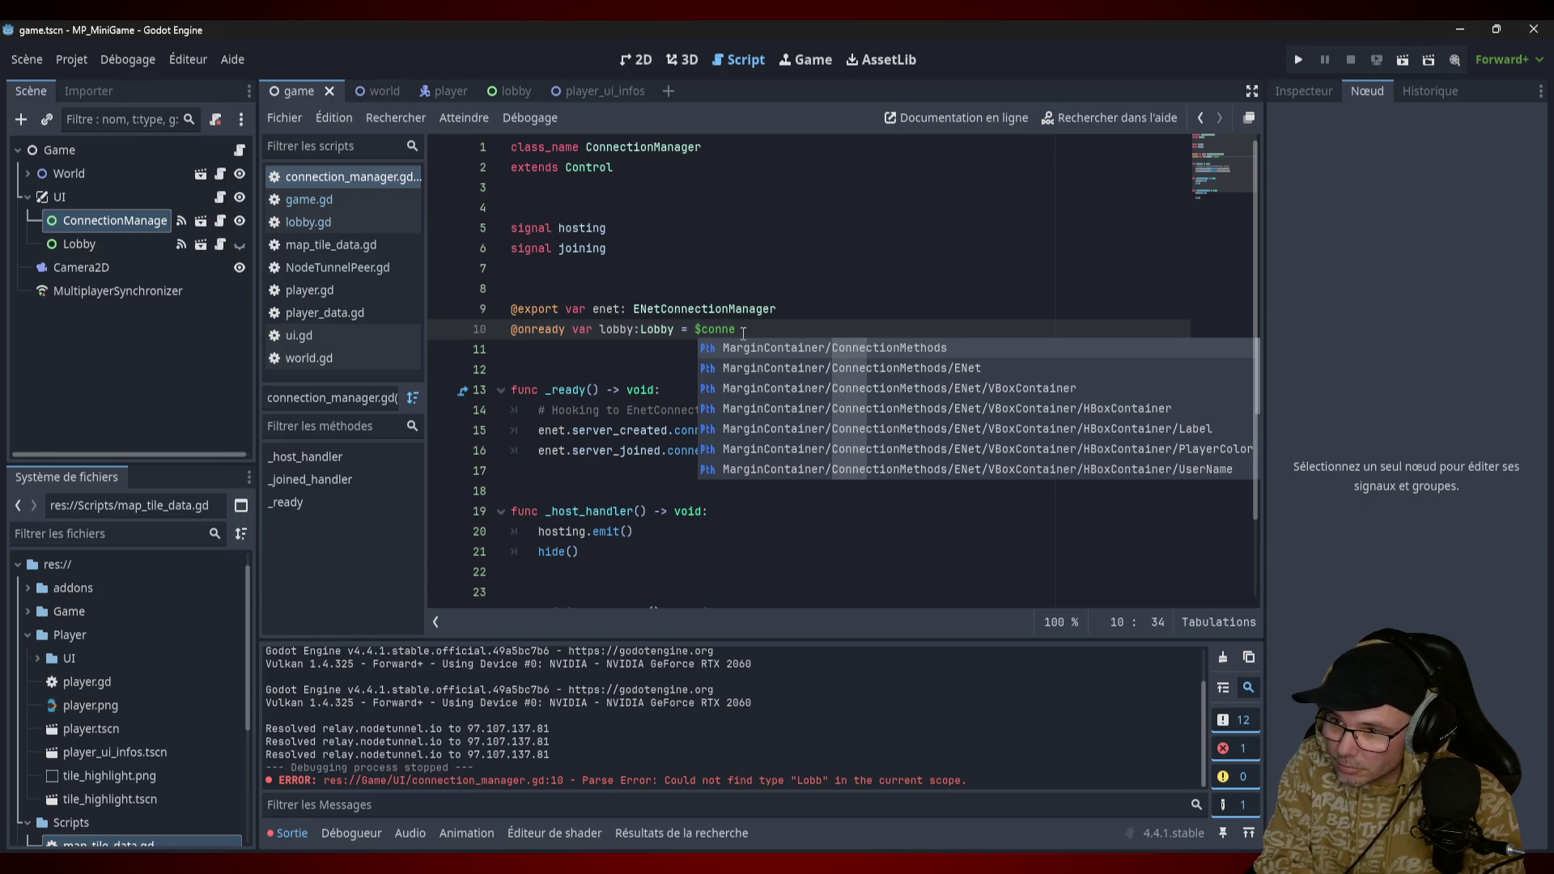
{"action": "key", "text": "BackSpace"}
{"action": "key", "text": "BackSpace"}
{"action": "key", "text": "BackSpace"}
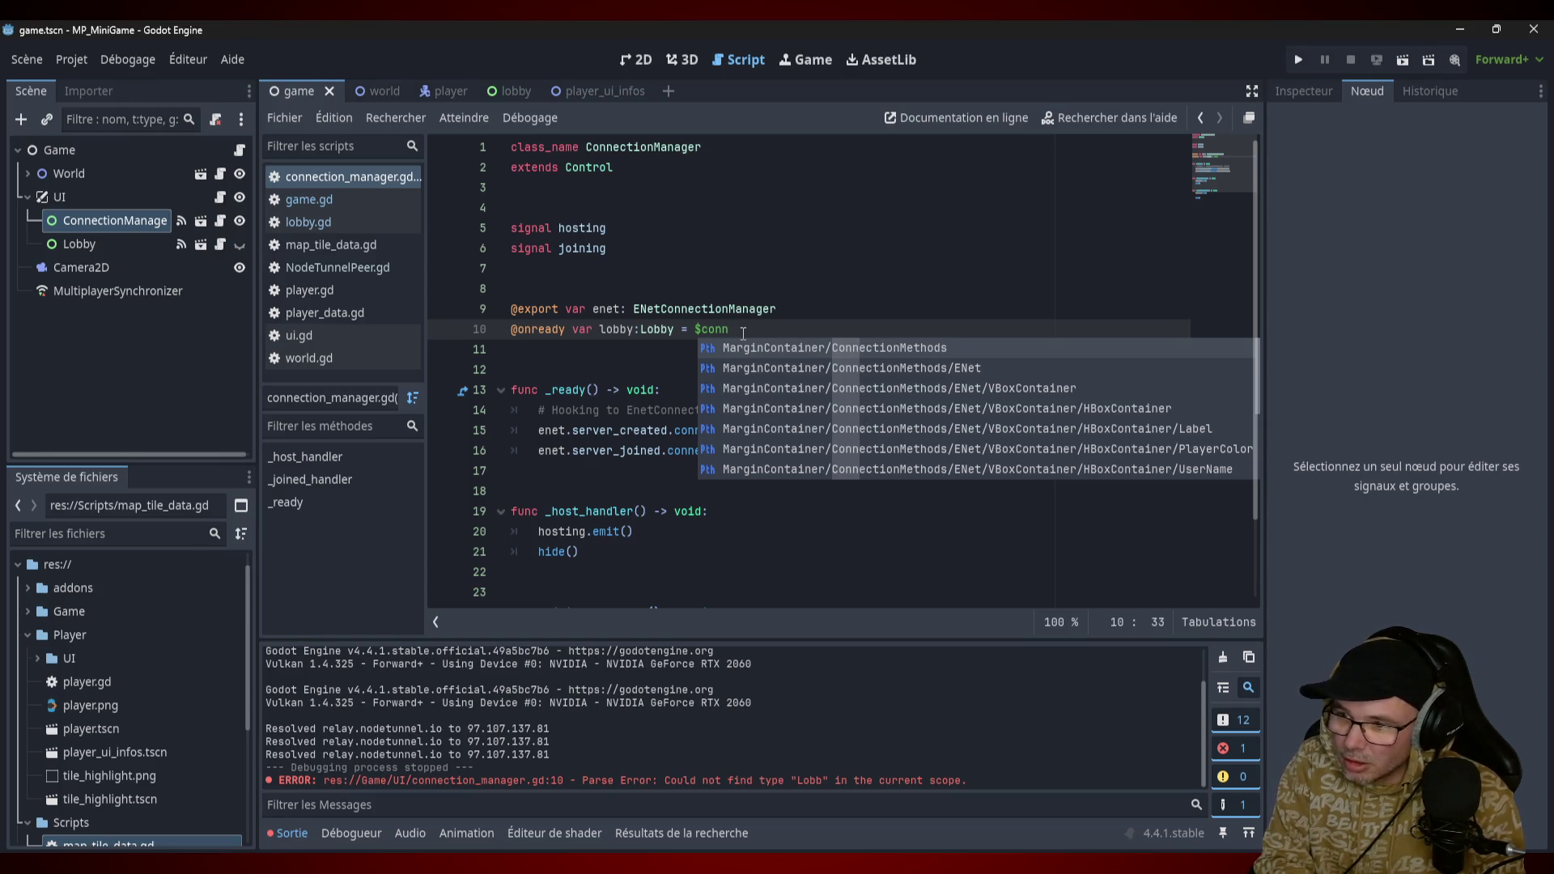
{"action": "type", "text": "lo"}
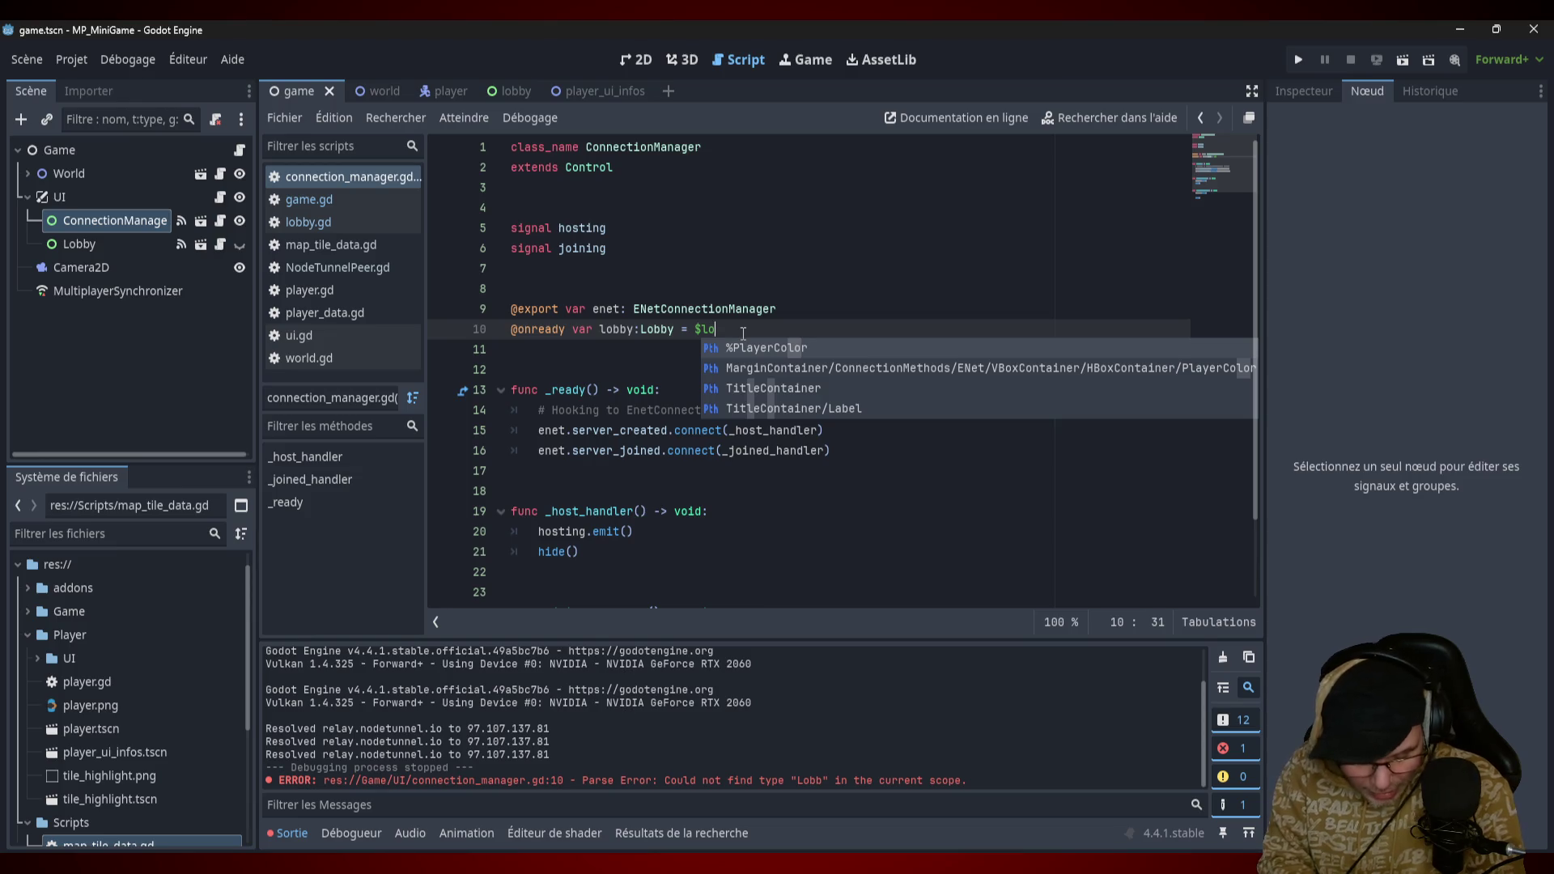
{"action": "type", "text": "bb"}
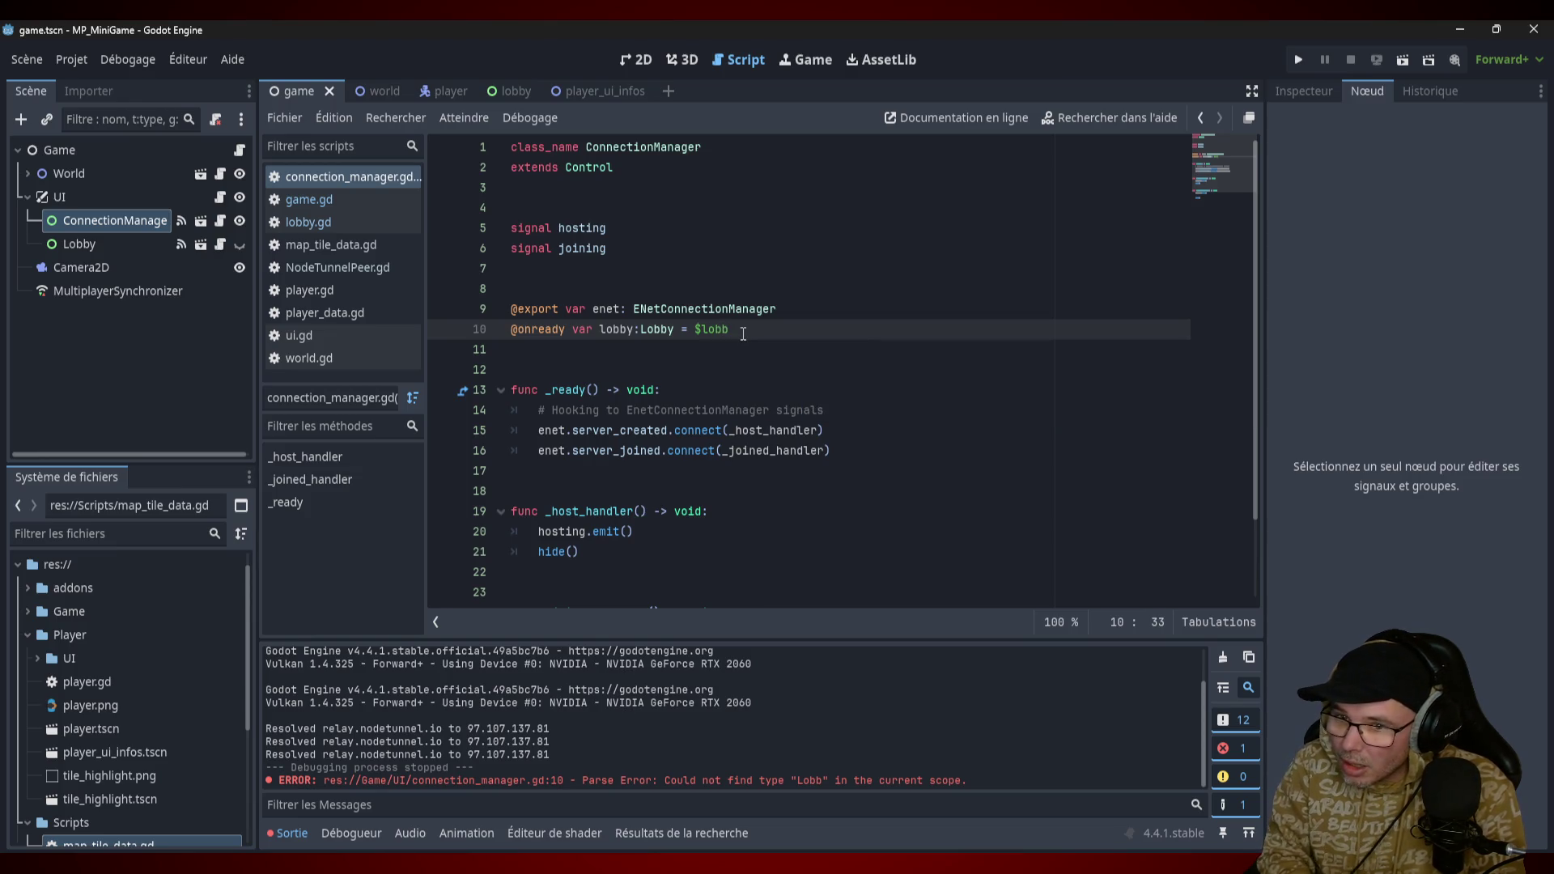
{"action": "key", "text": "BackSpace"}
{"action": "key", "text": "BackSpace"}
{"action": "key", "text": "BackSpace"}
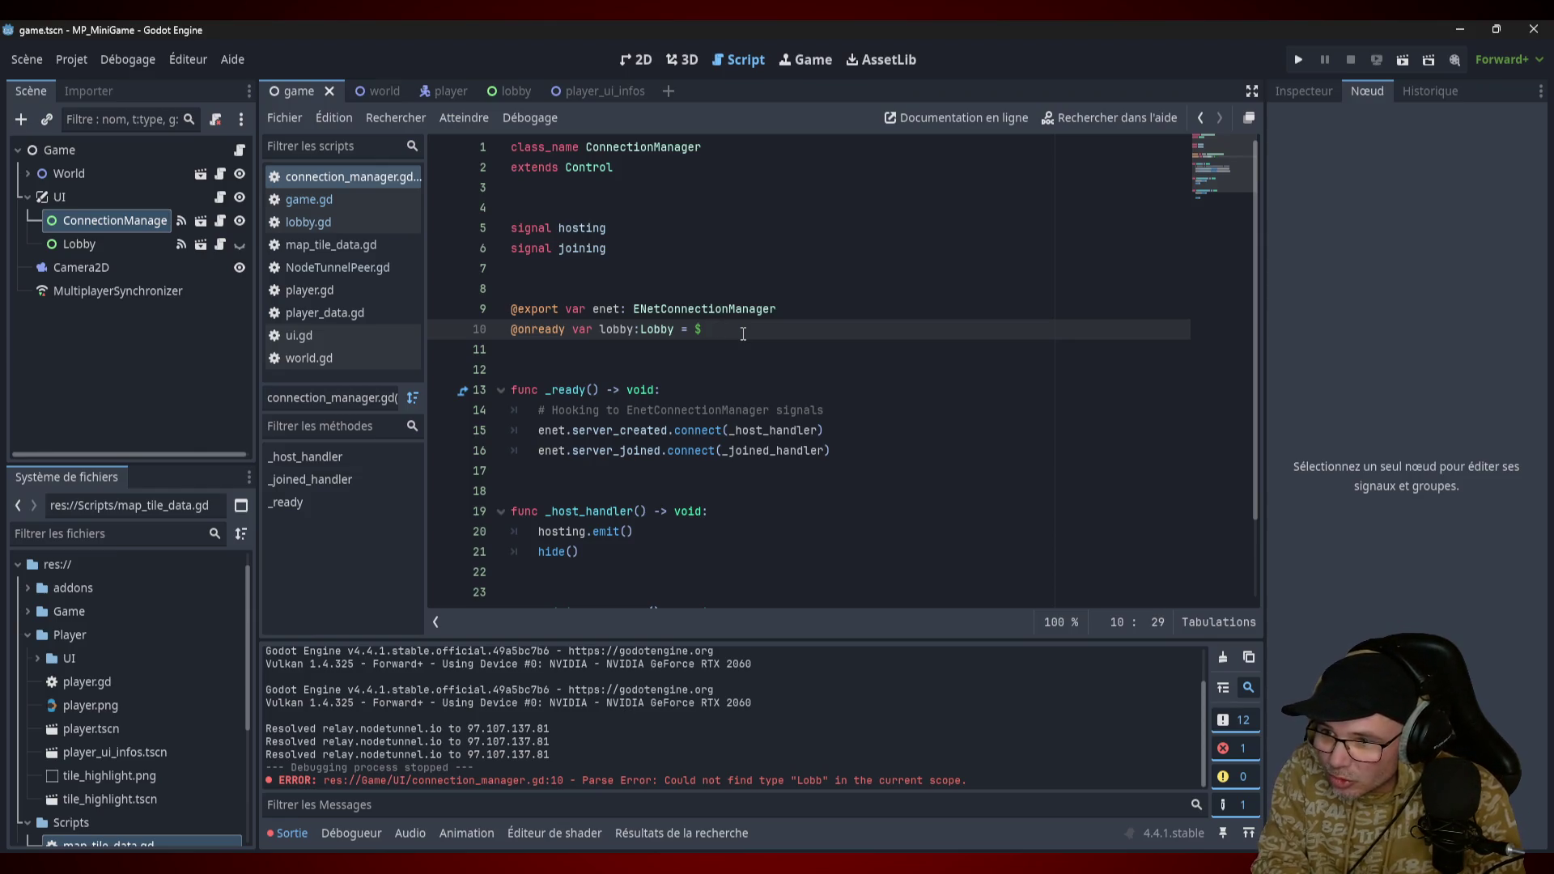
{"action": "key", "text": "BackSpace"}
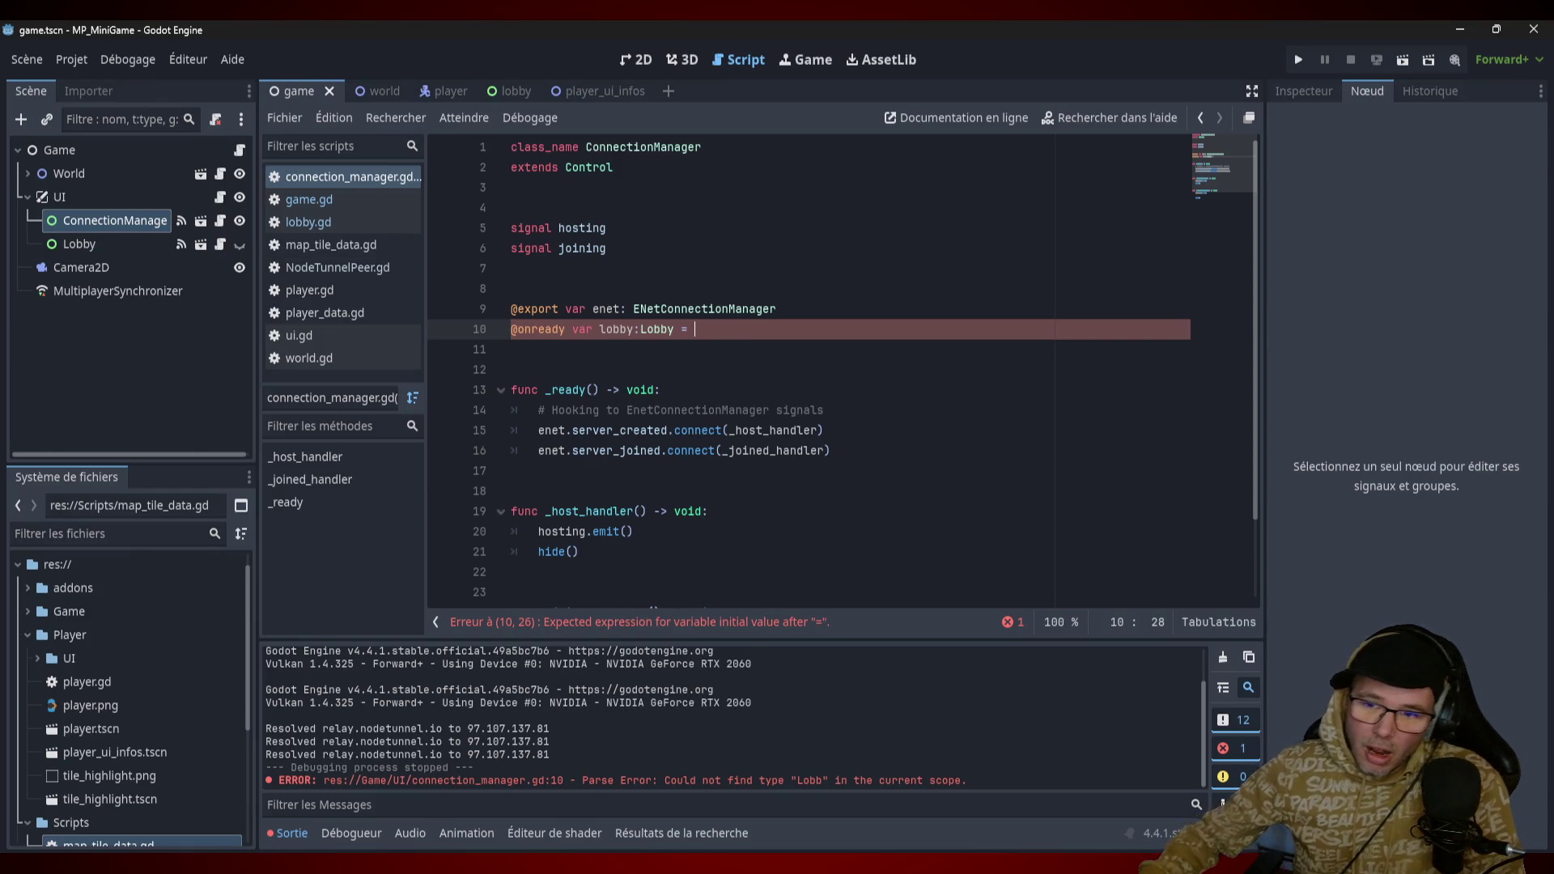
- Make the Lobby node accessible as a scene-unique name
{"action": "left_click", "coordinate": [117, 236]}
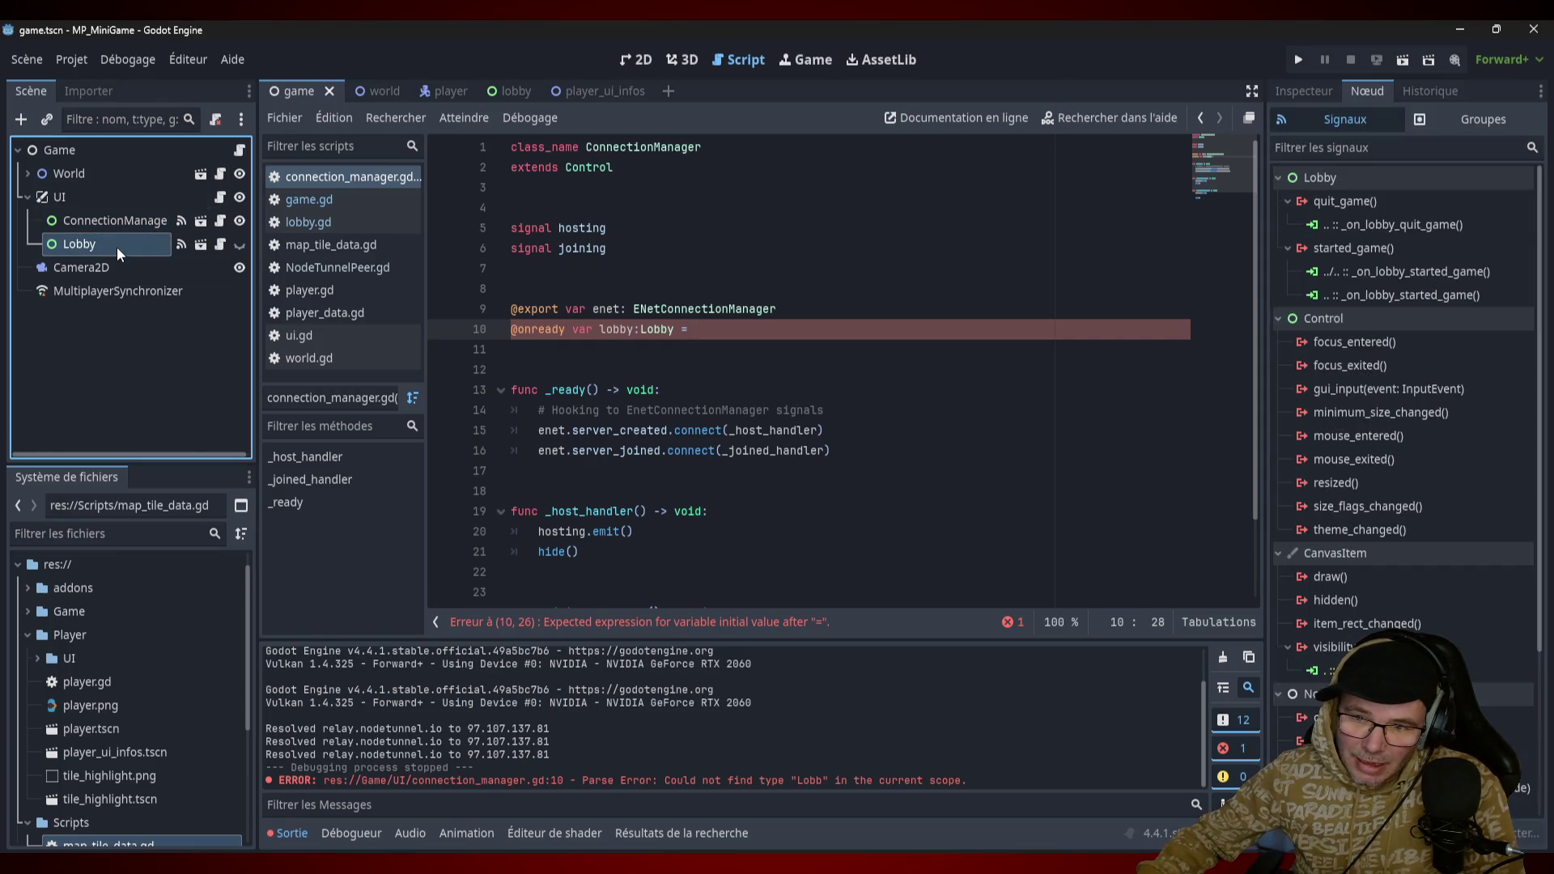
{"action": "right_click", "coordinate": [117, 246]}
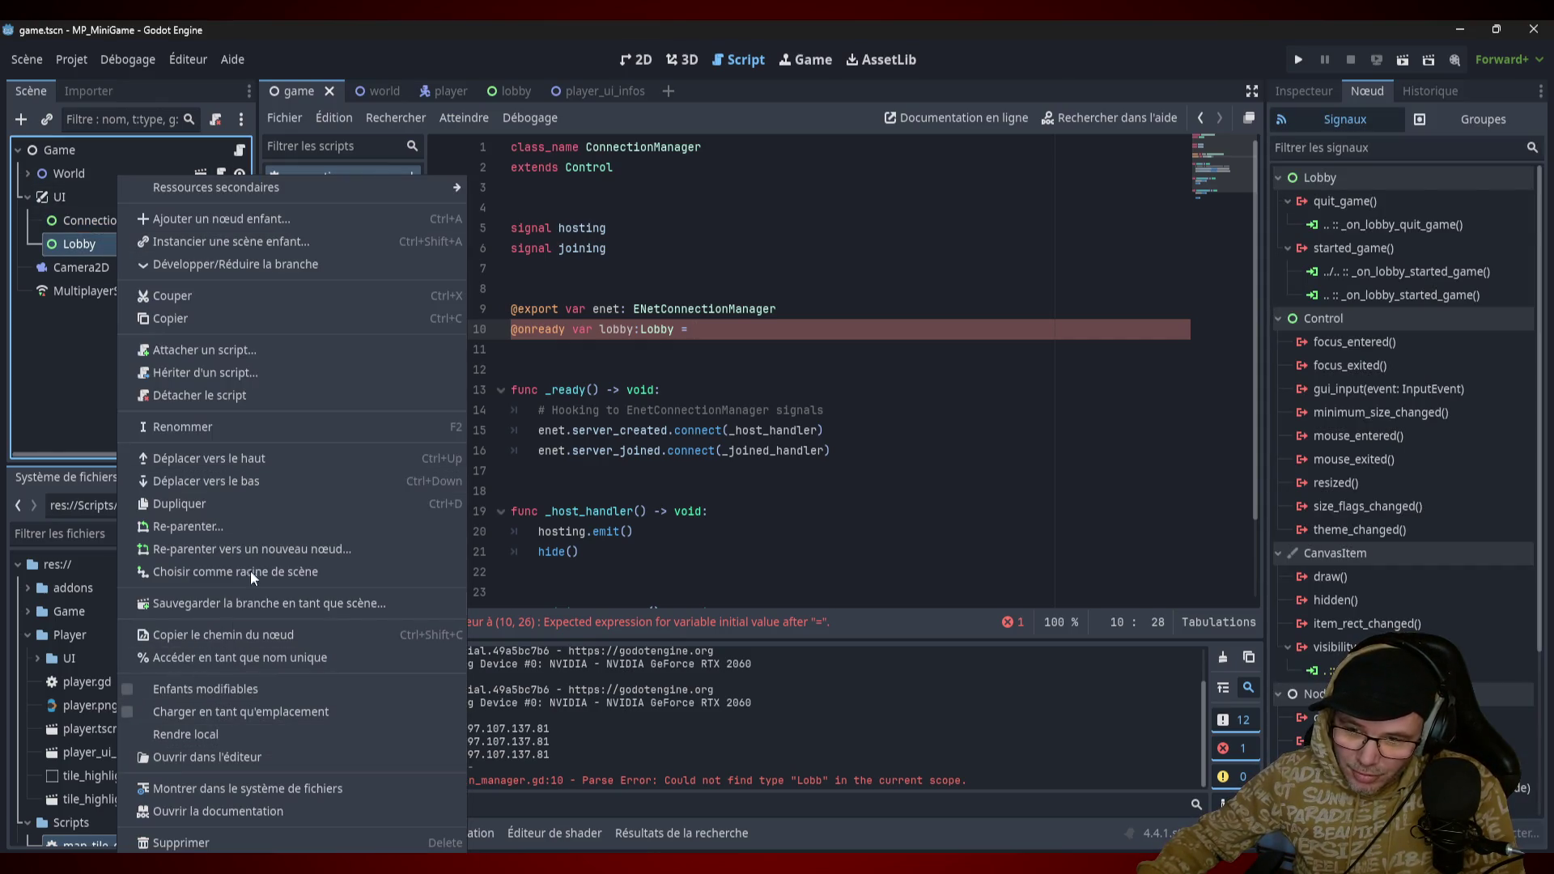
{"action": "left_click", "coordinate": [217, 659]}
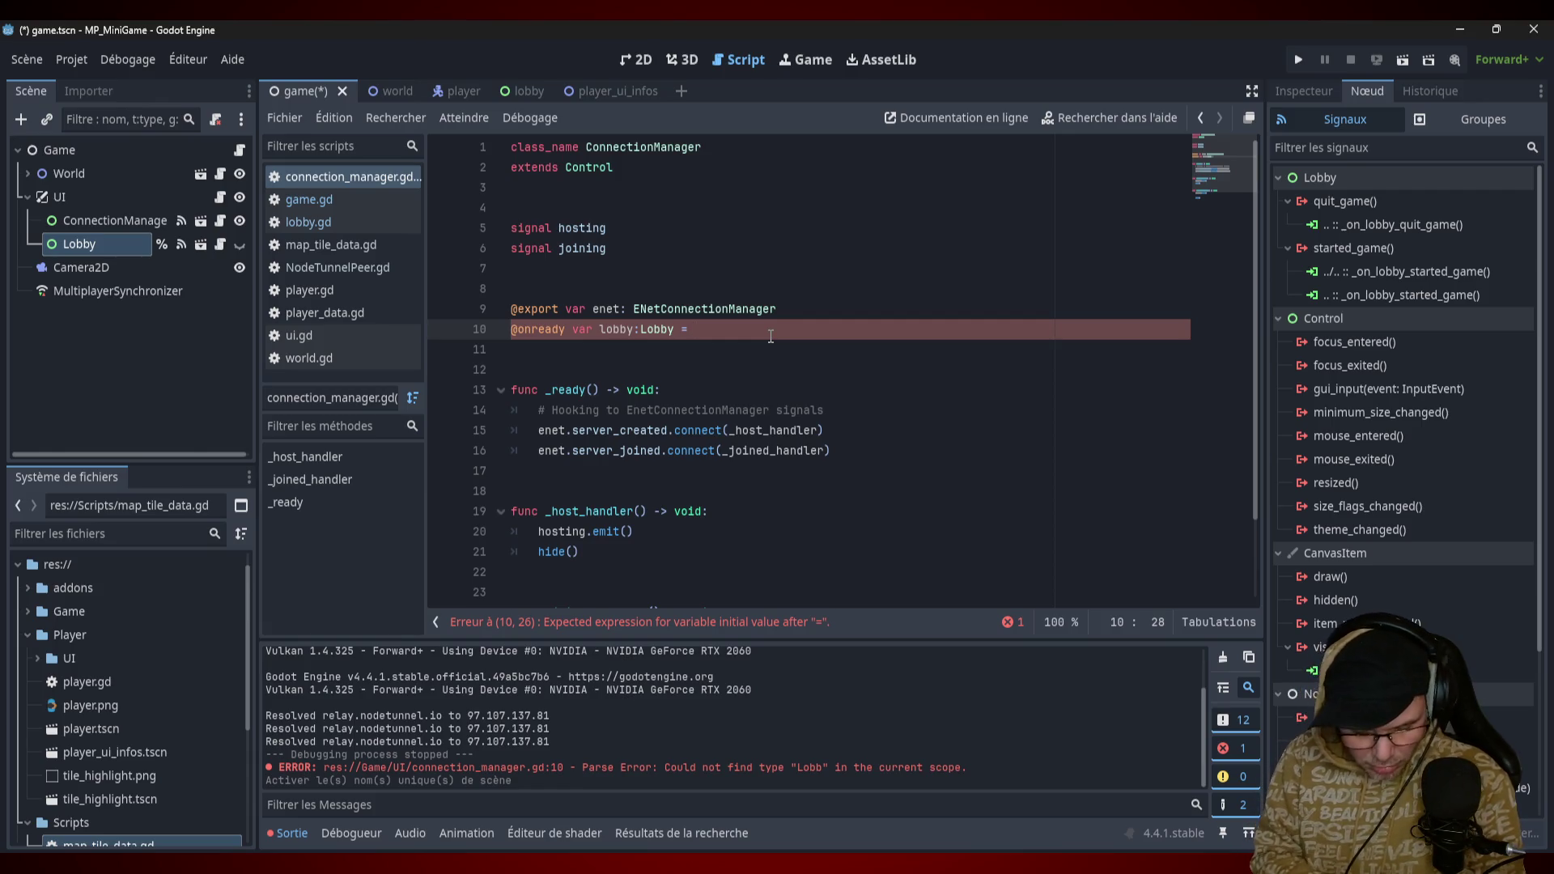
- Assign %Lobby to the lobby variable on line 10 and save
{"action": "type", "text": "%"}
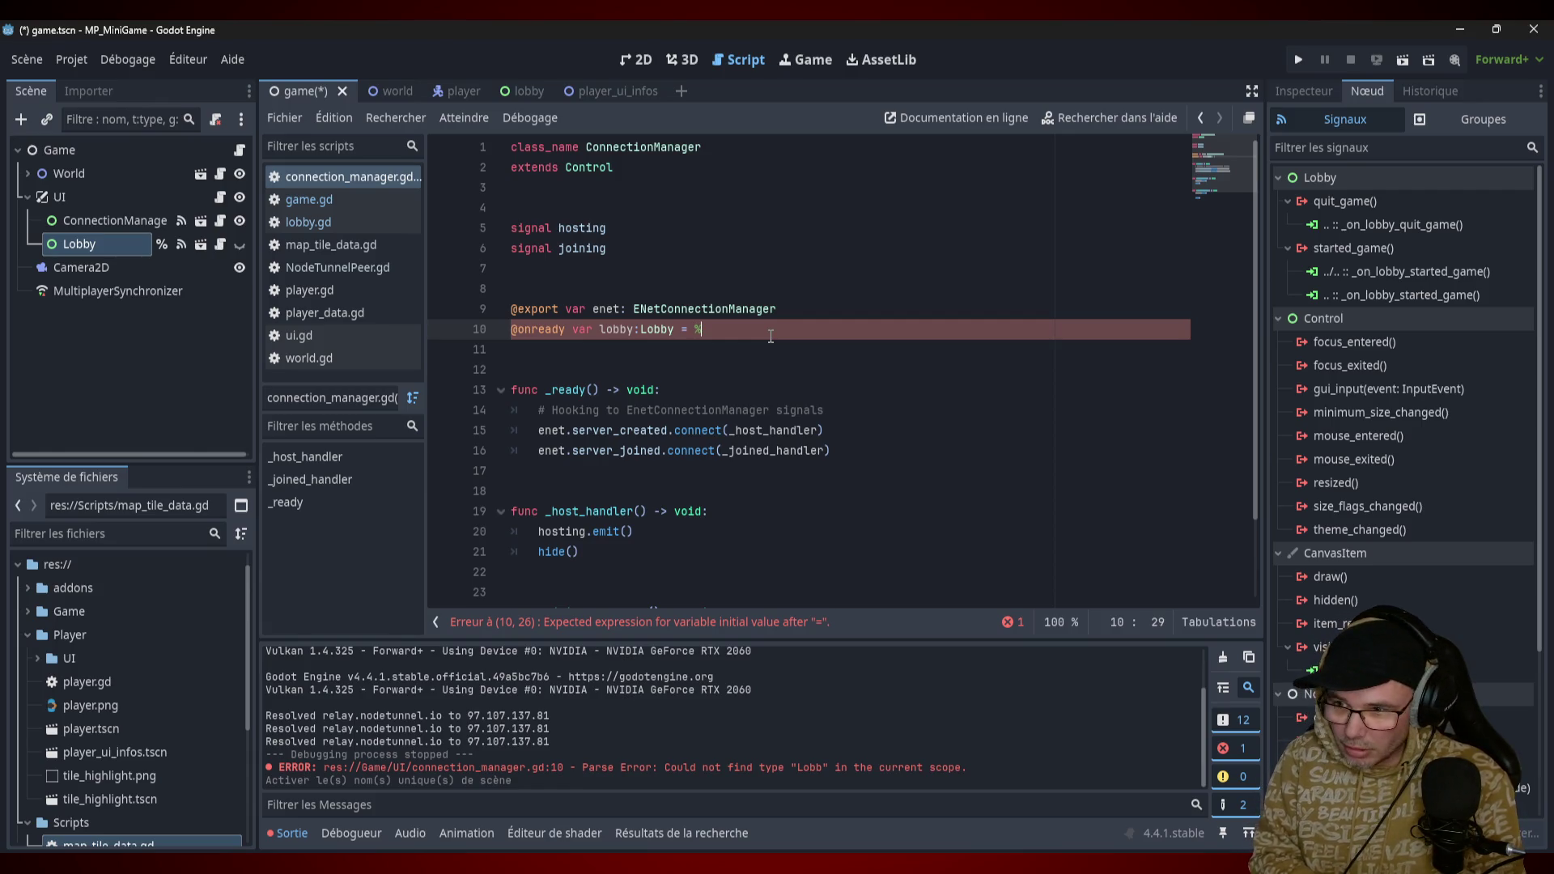
{"action": "type", "text": "Lobb"}
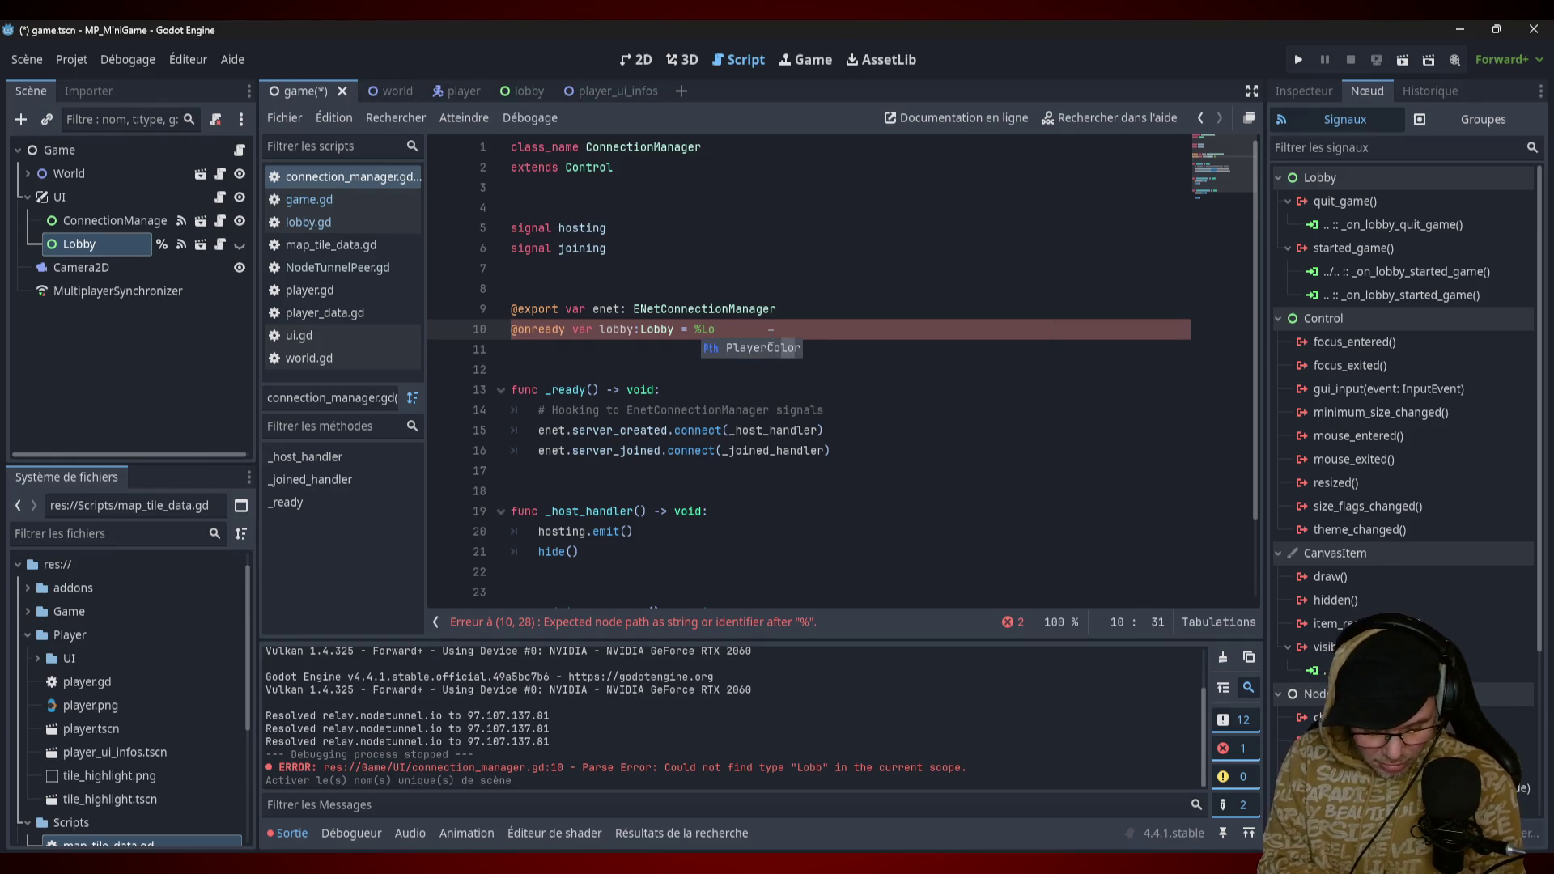
{"action": "type", "text": "y"}
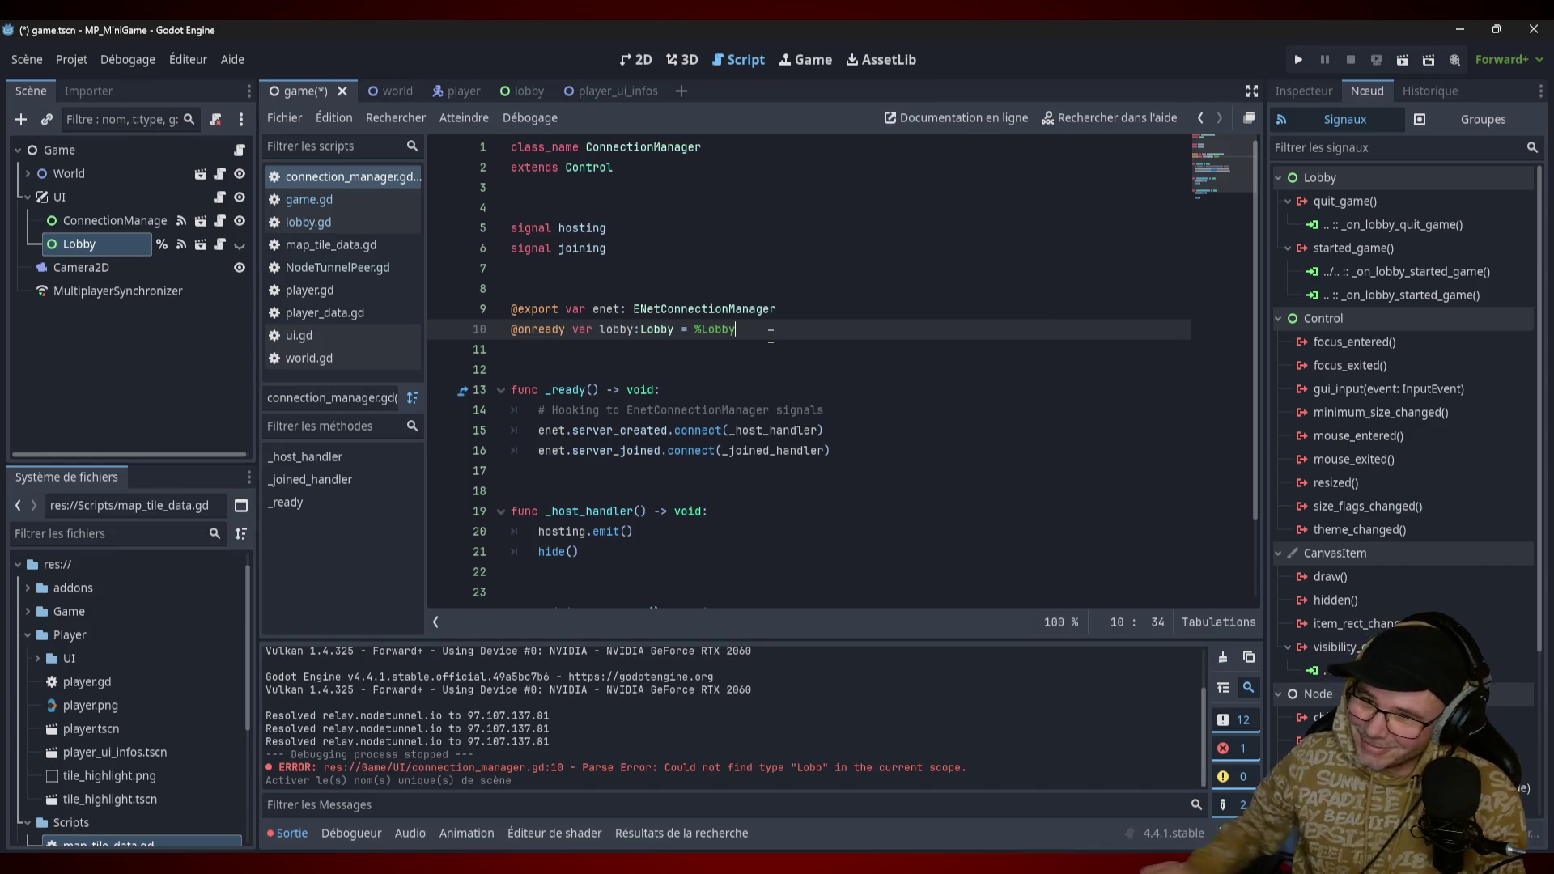
{"action": "left_click", "coordinate": [1034, 390]}
{"action": "key", "text": "ctrl+s"}
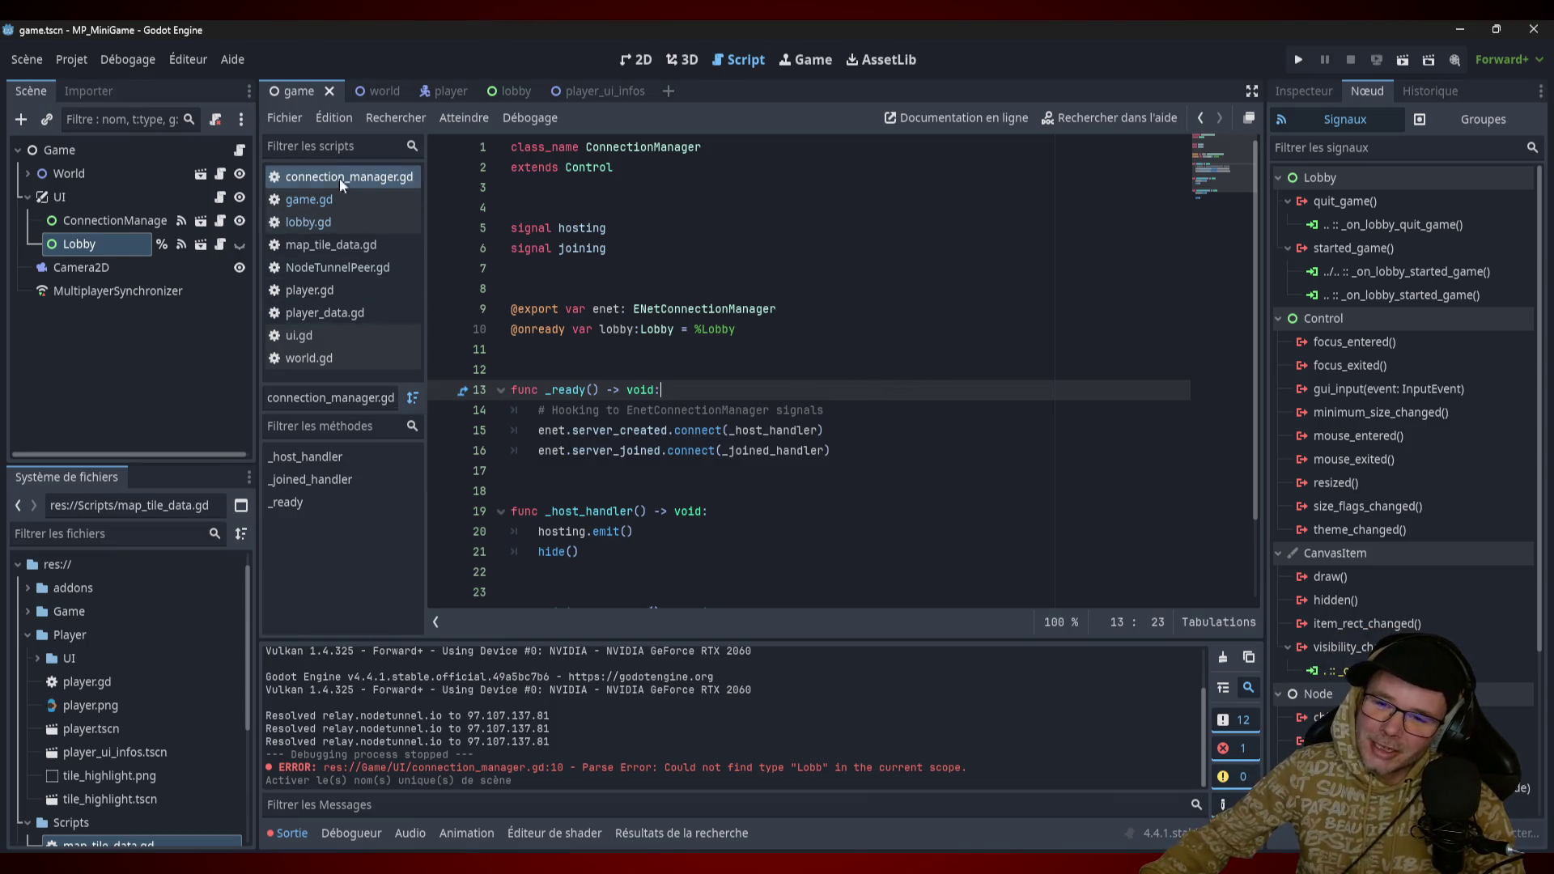
- Clear the output log and start a lobby._connect_client() call on line 26 after joining.emit()
{"action": "scroll", "coordinate": [819, 385], "scroll_direction": "down", "scroll_amount": 2}
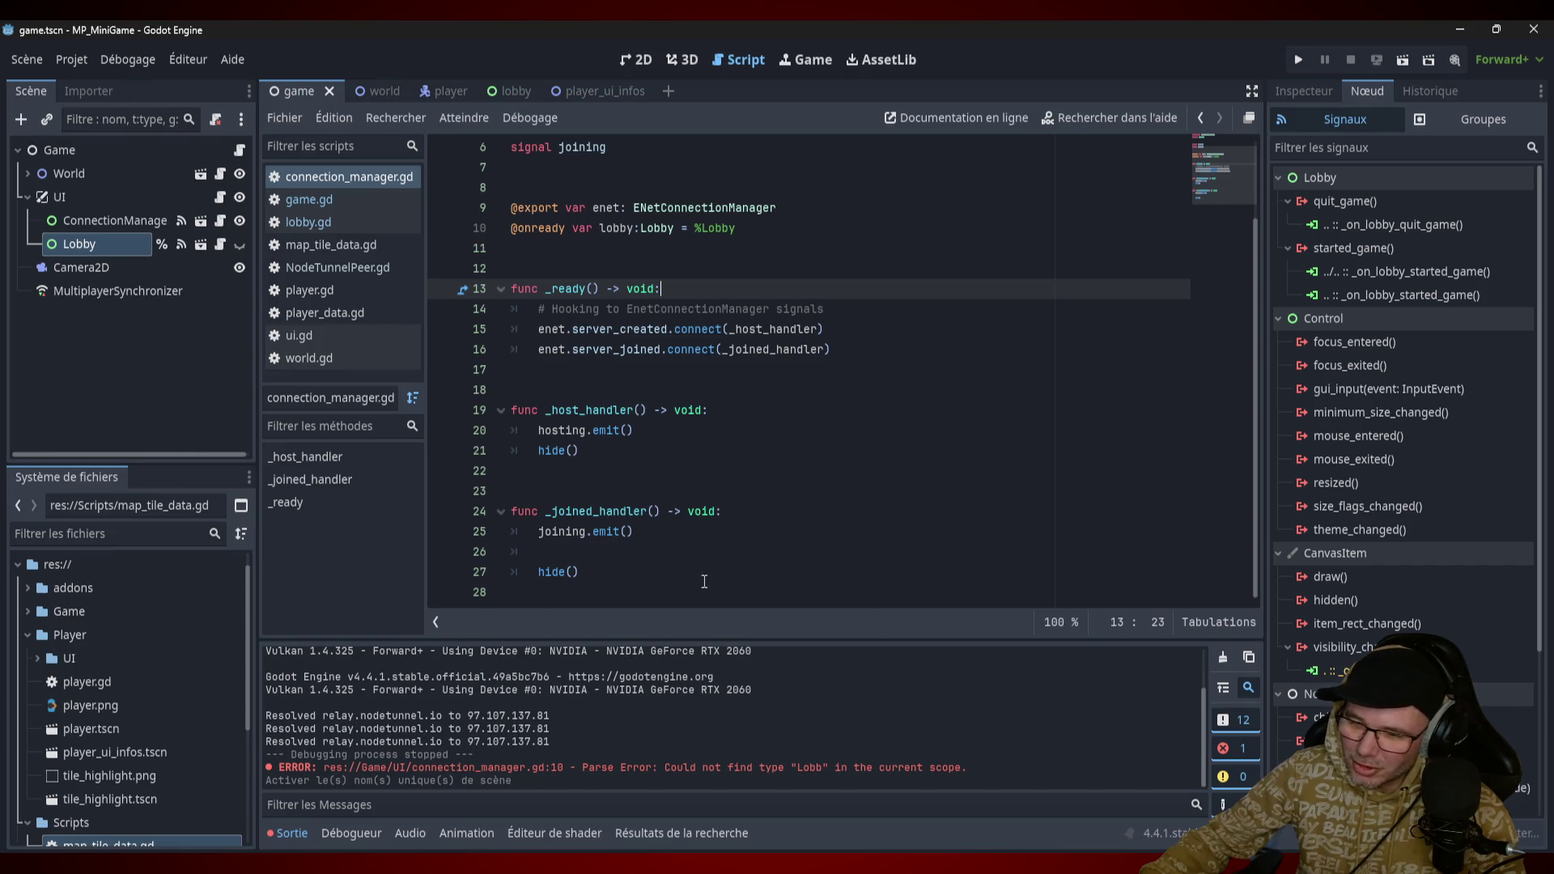
{"action": "left_click", "coordinate": [1223, 656]}
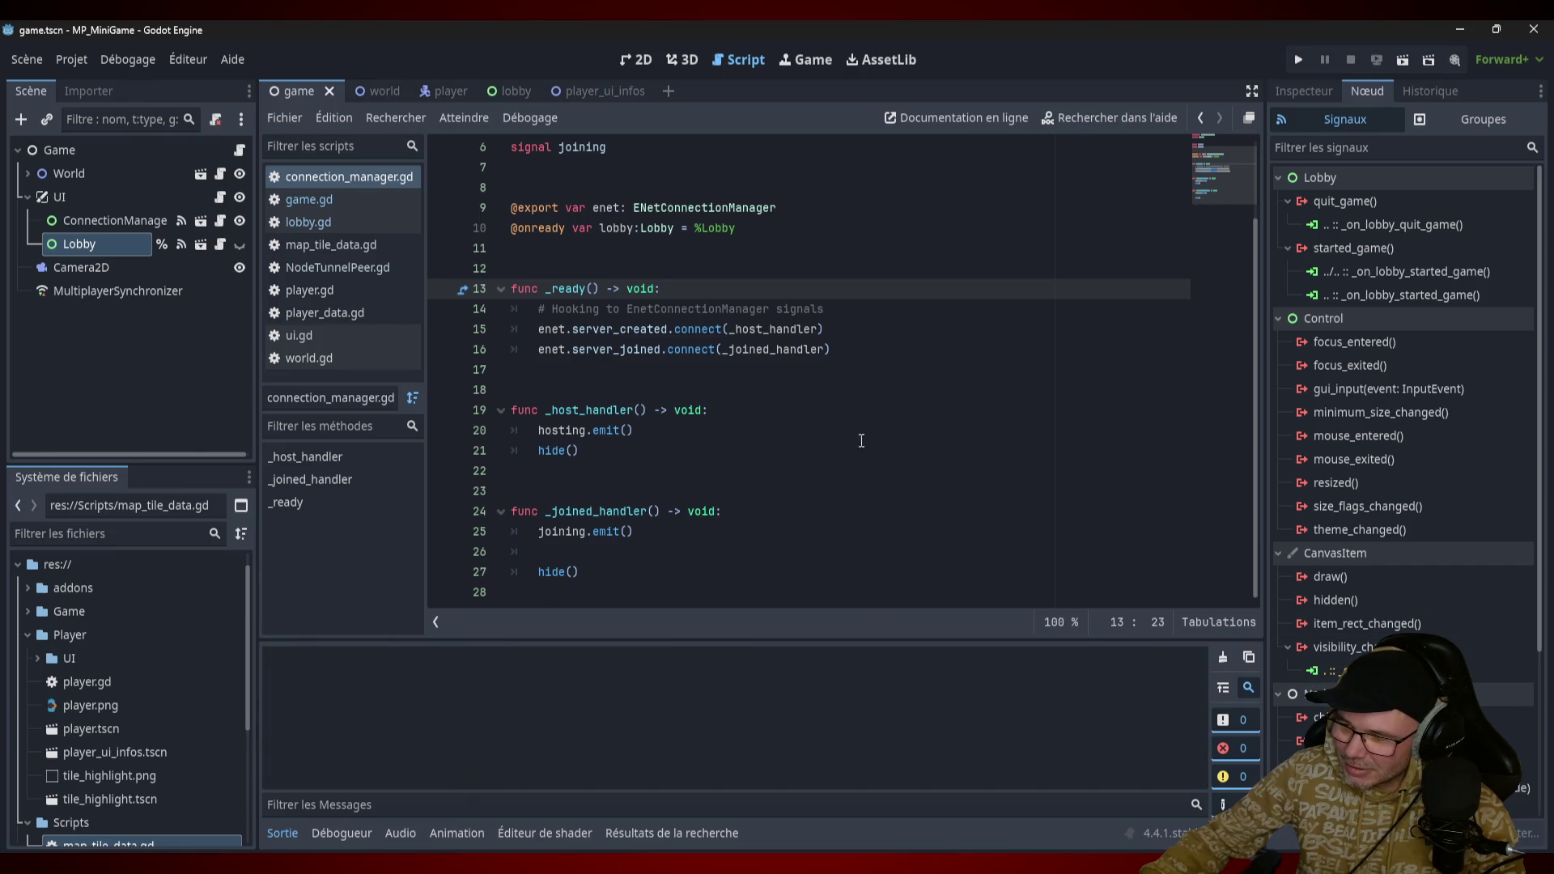
{"action": "left_click", "coordinate": [620, 553]}
{"action": "type", "text": "lo"}
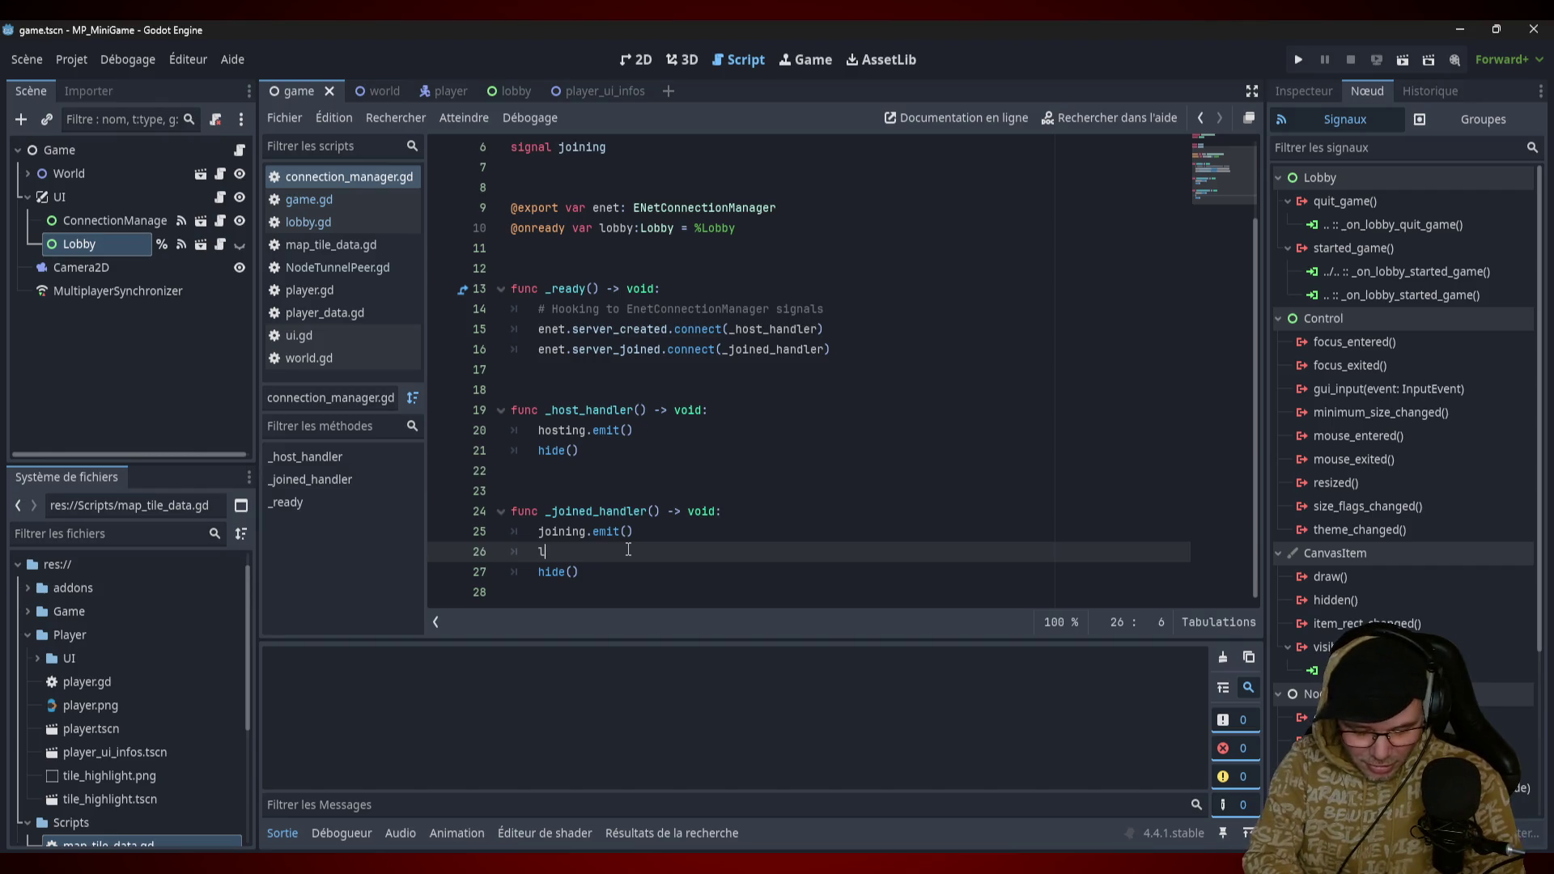
{"action": "type", "text": "bb"}
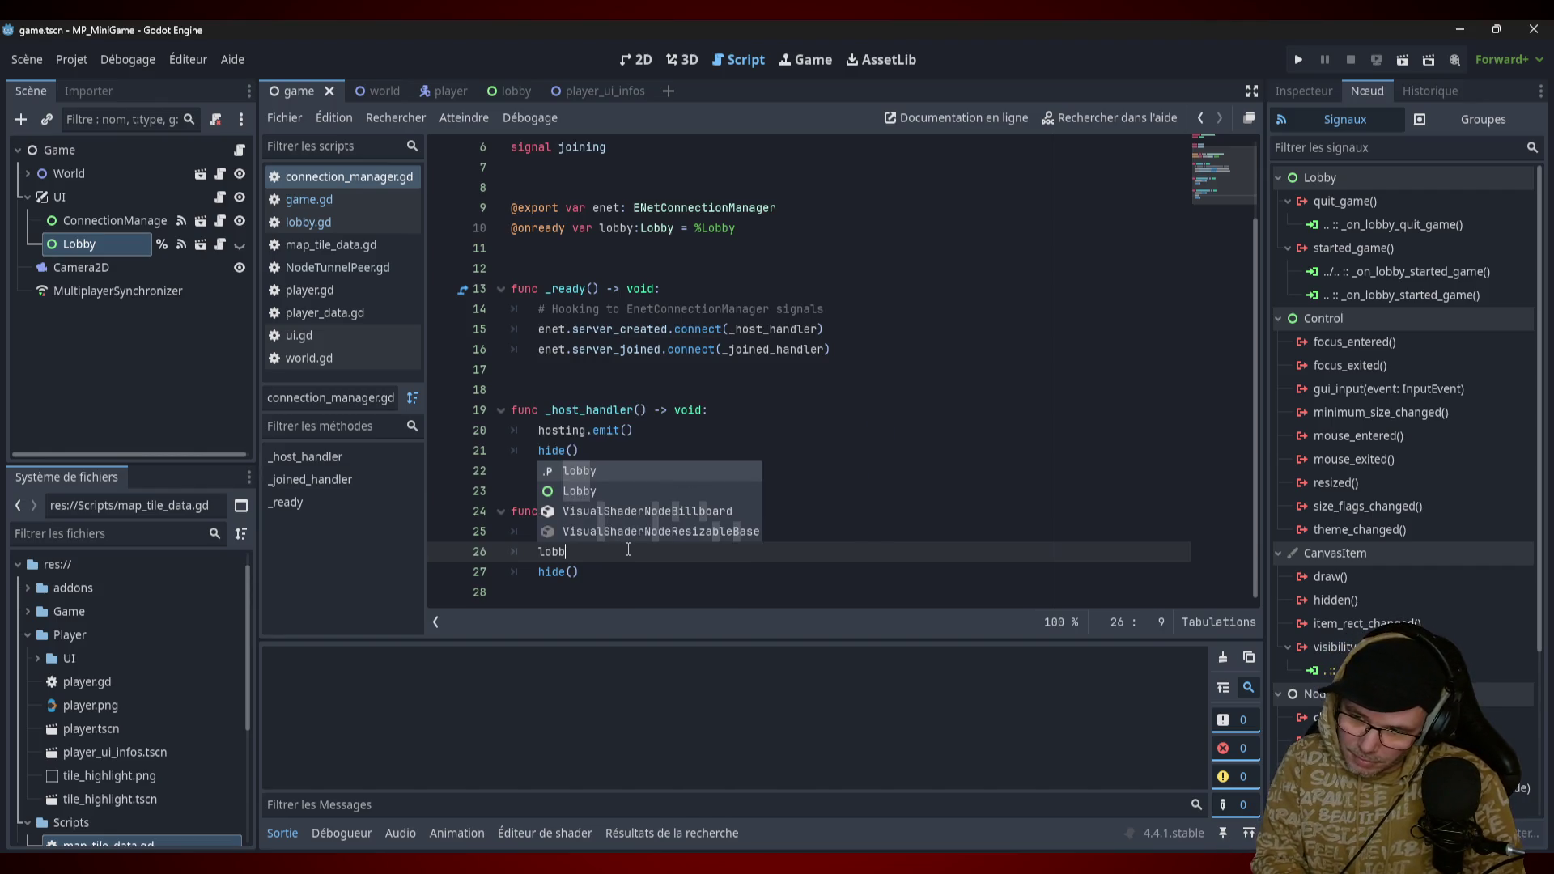
{"action": "key", "text": "Return"}
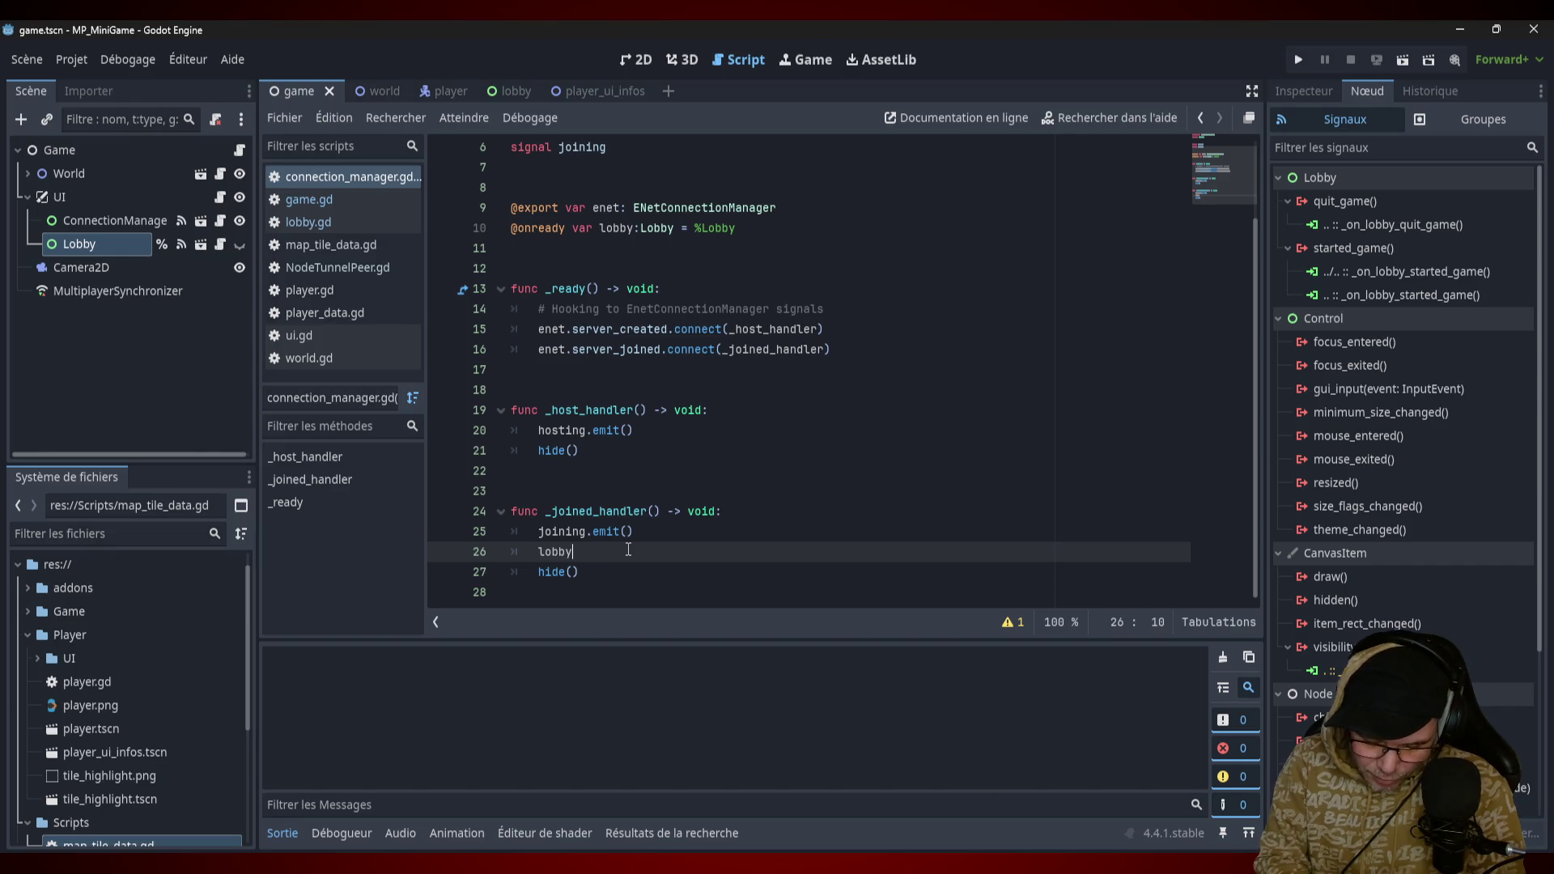
{"action": "type", "text": "._"}
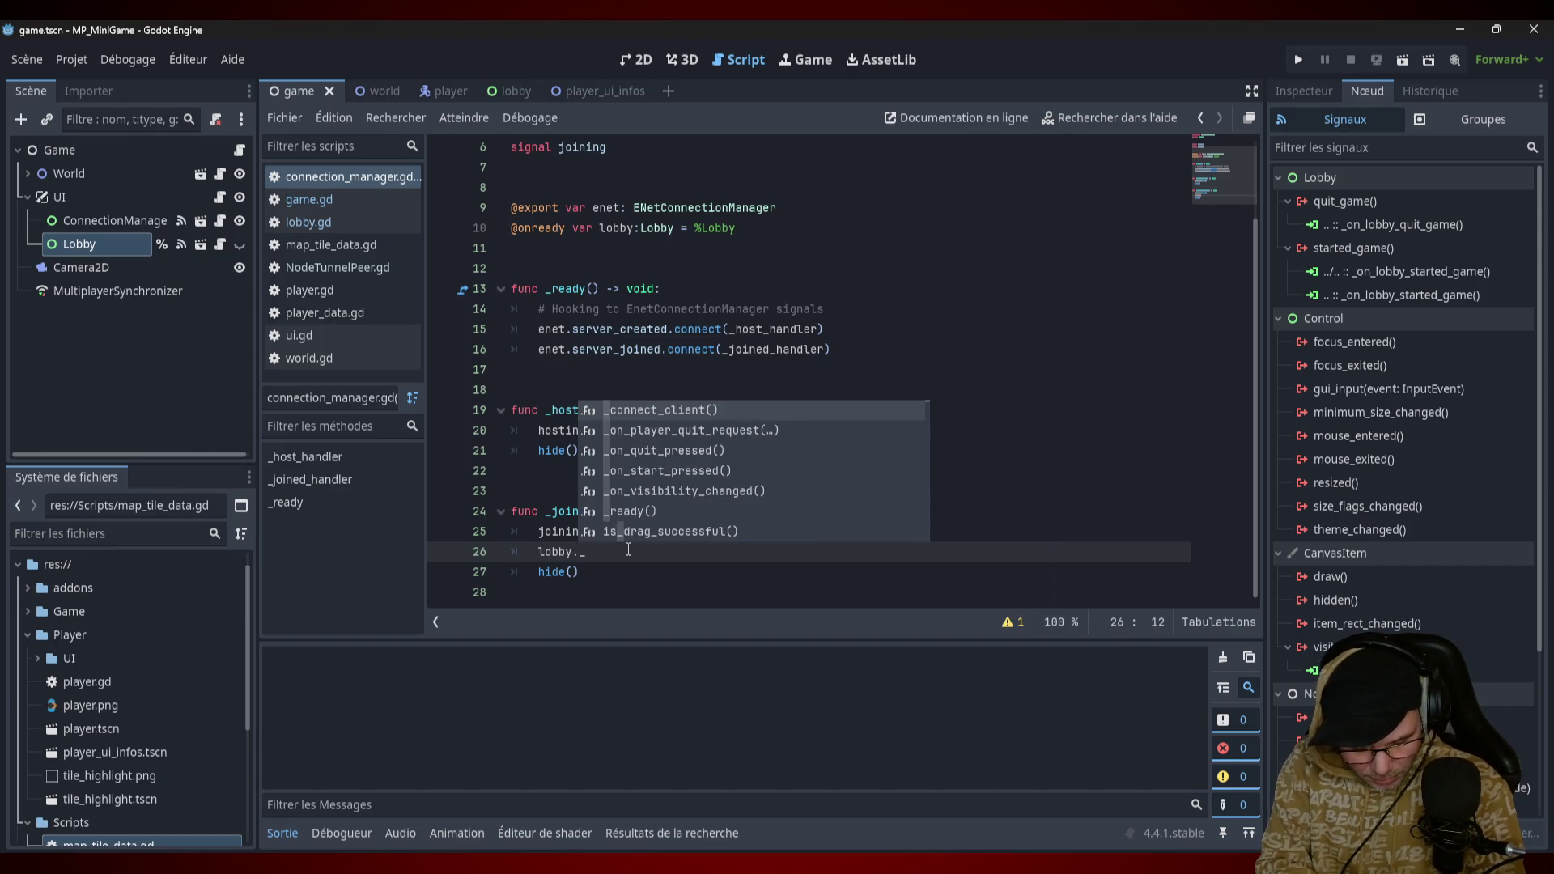
{"action": "type", "text": "conn"}
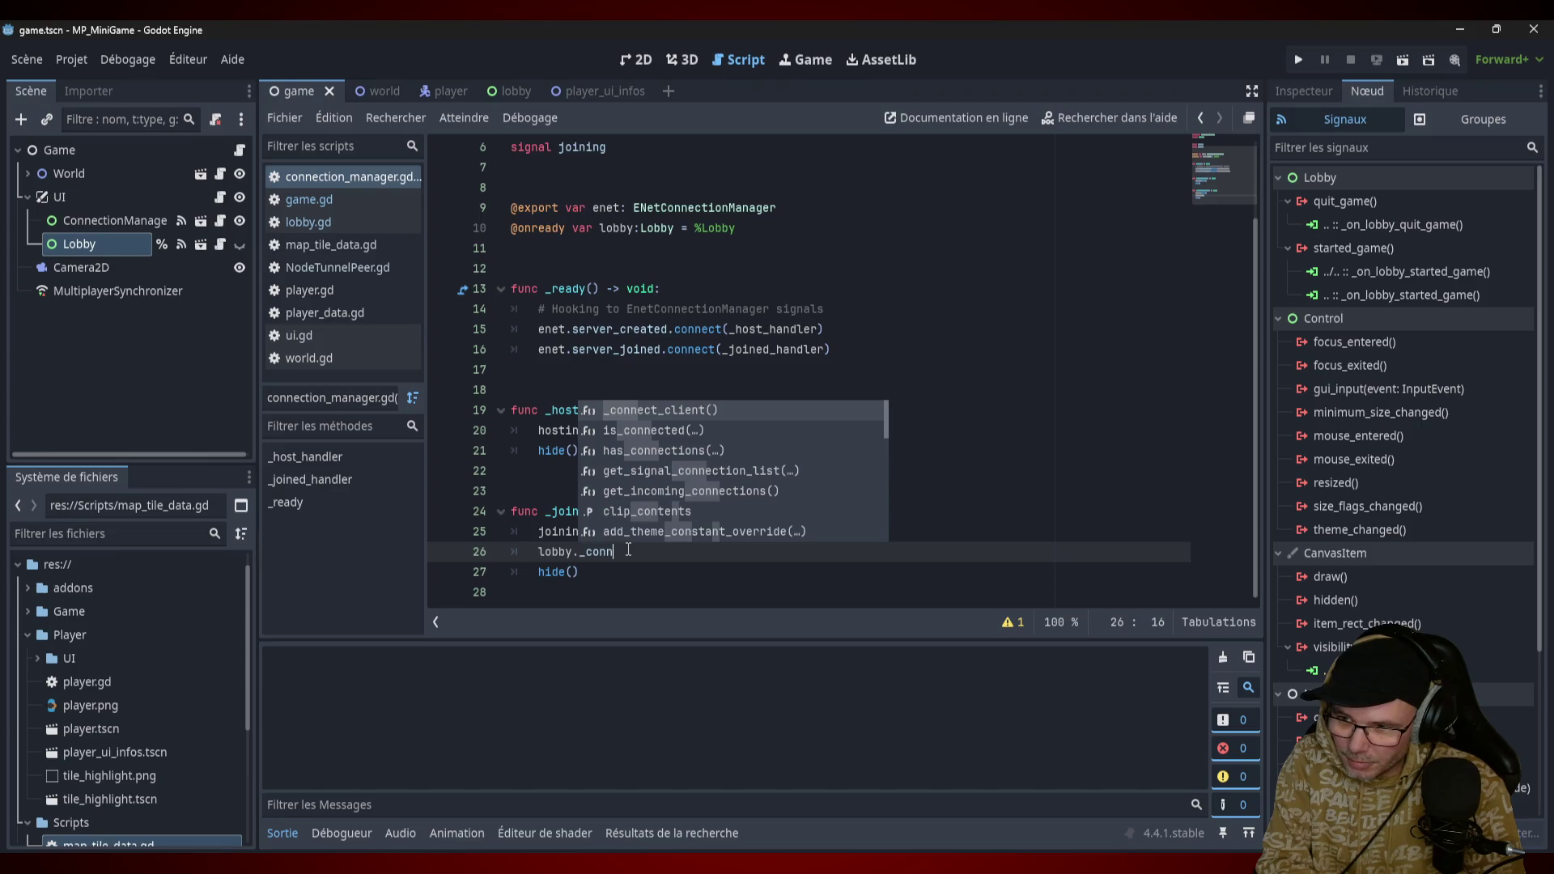
{"action": "key", "text": "Return"}
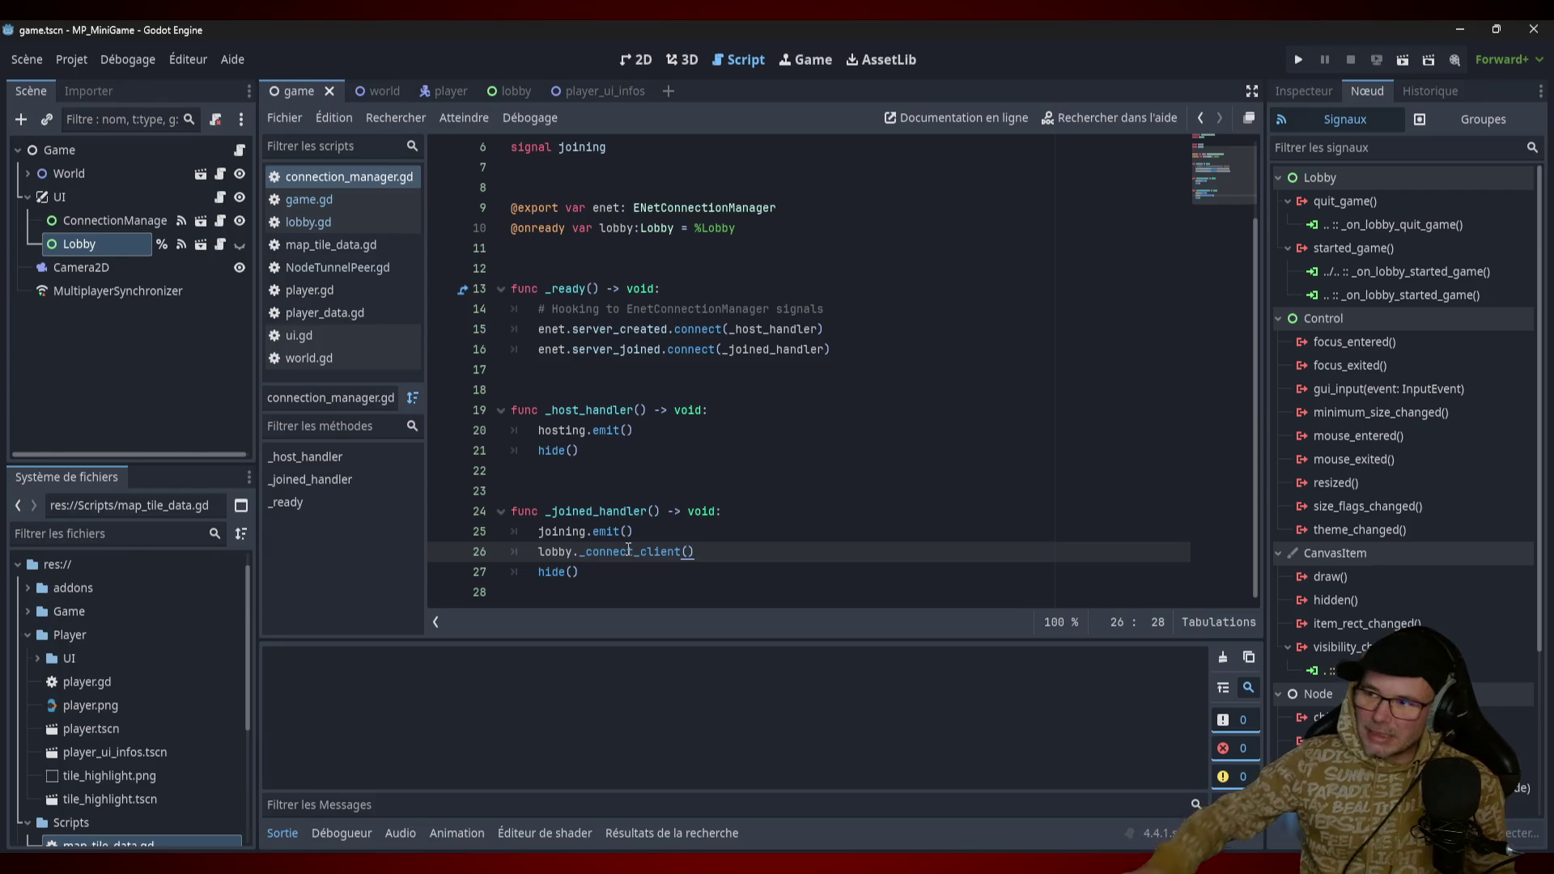
- Run the project and host a game from the first instance with a player name
{"action": "left_click", "coordinate": [1301, 62]}
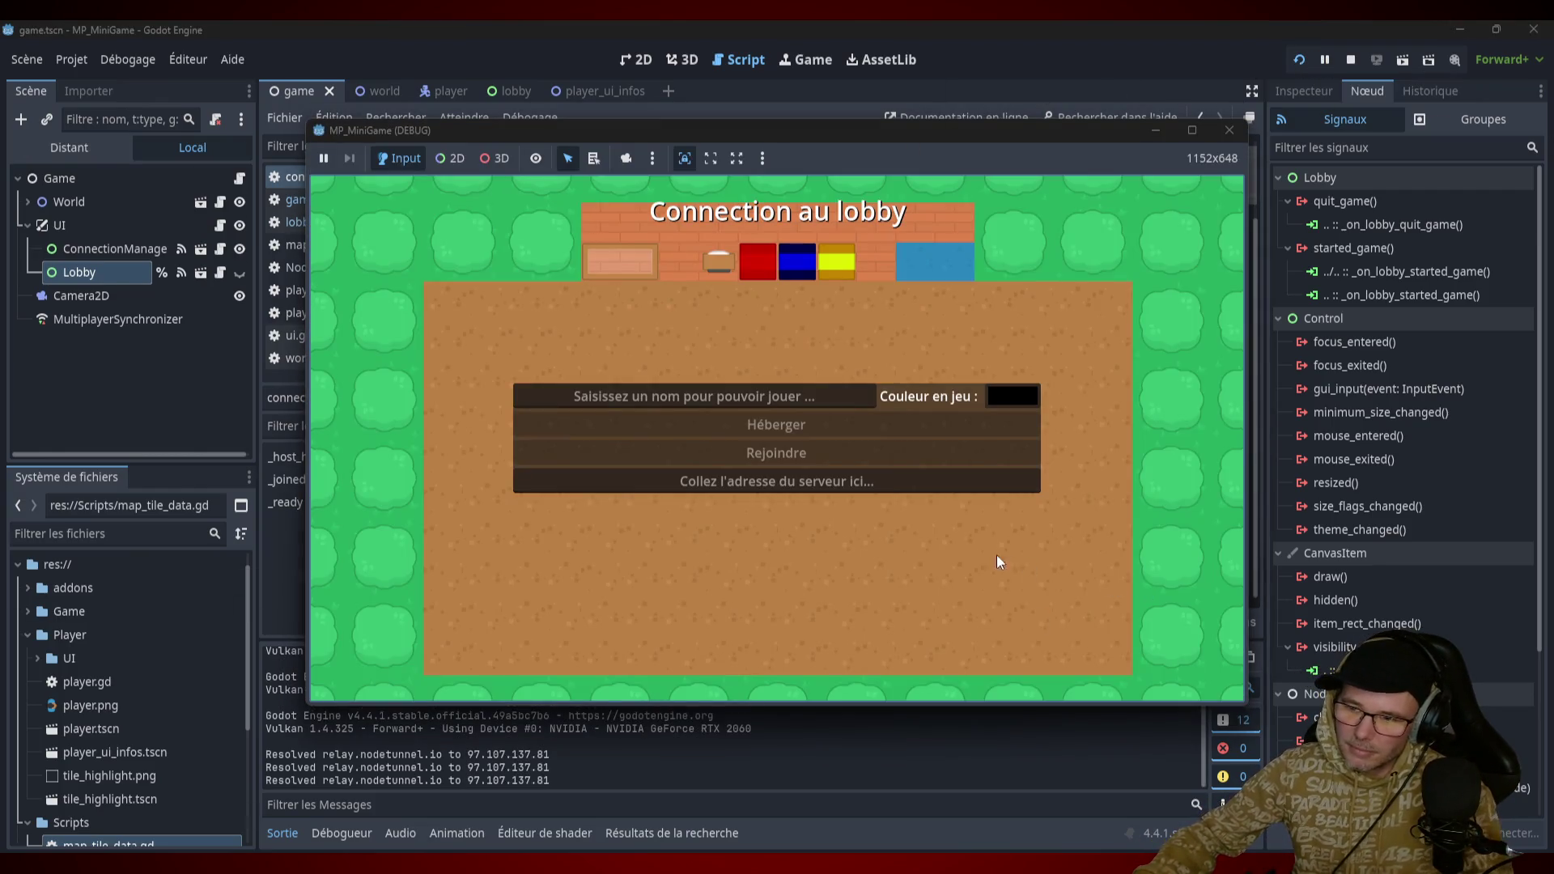
{"action": "left_click", "coordinate": [783, 399]}
{"action": "type", "text": "qwerqewe"}
{"action": "left_click", "coordinate": [832, 425]}
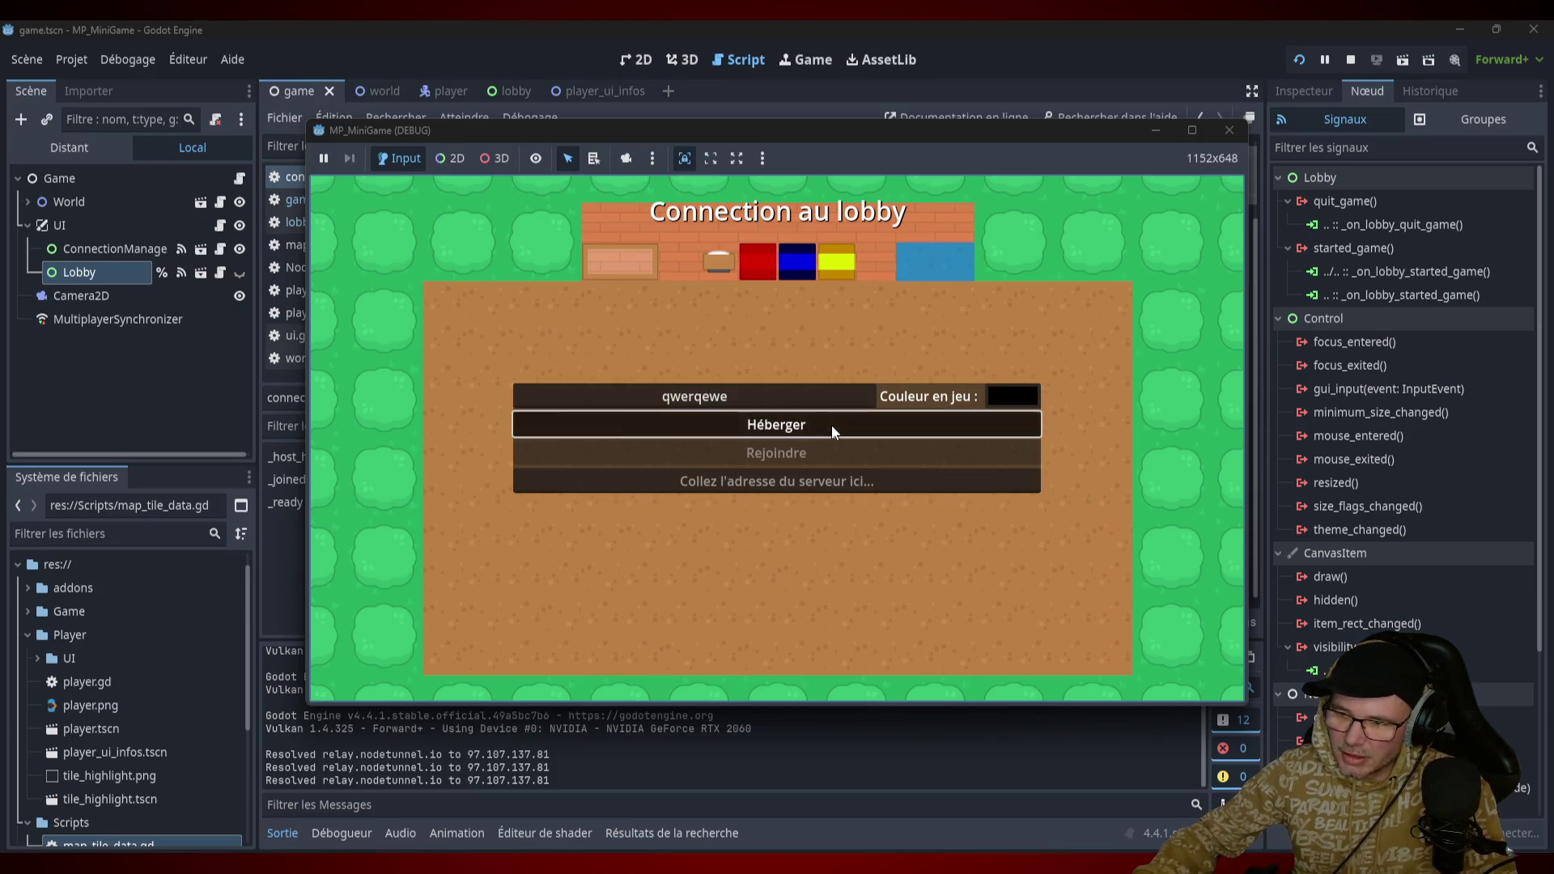
{"action": "left_click_drag", "start_coordinate": [729, 128], "coordinate": [0, 161]}
- Join from the second instance with a player name and the pasted server address
{"action": "left_click", "coordinate": [705, 398]}
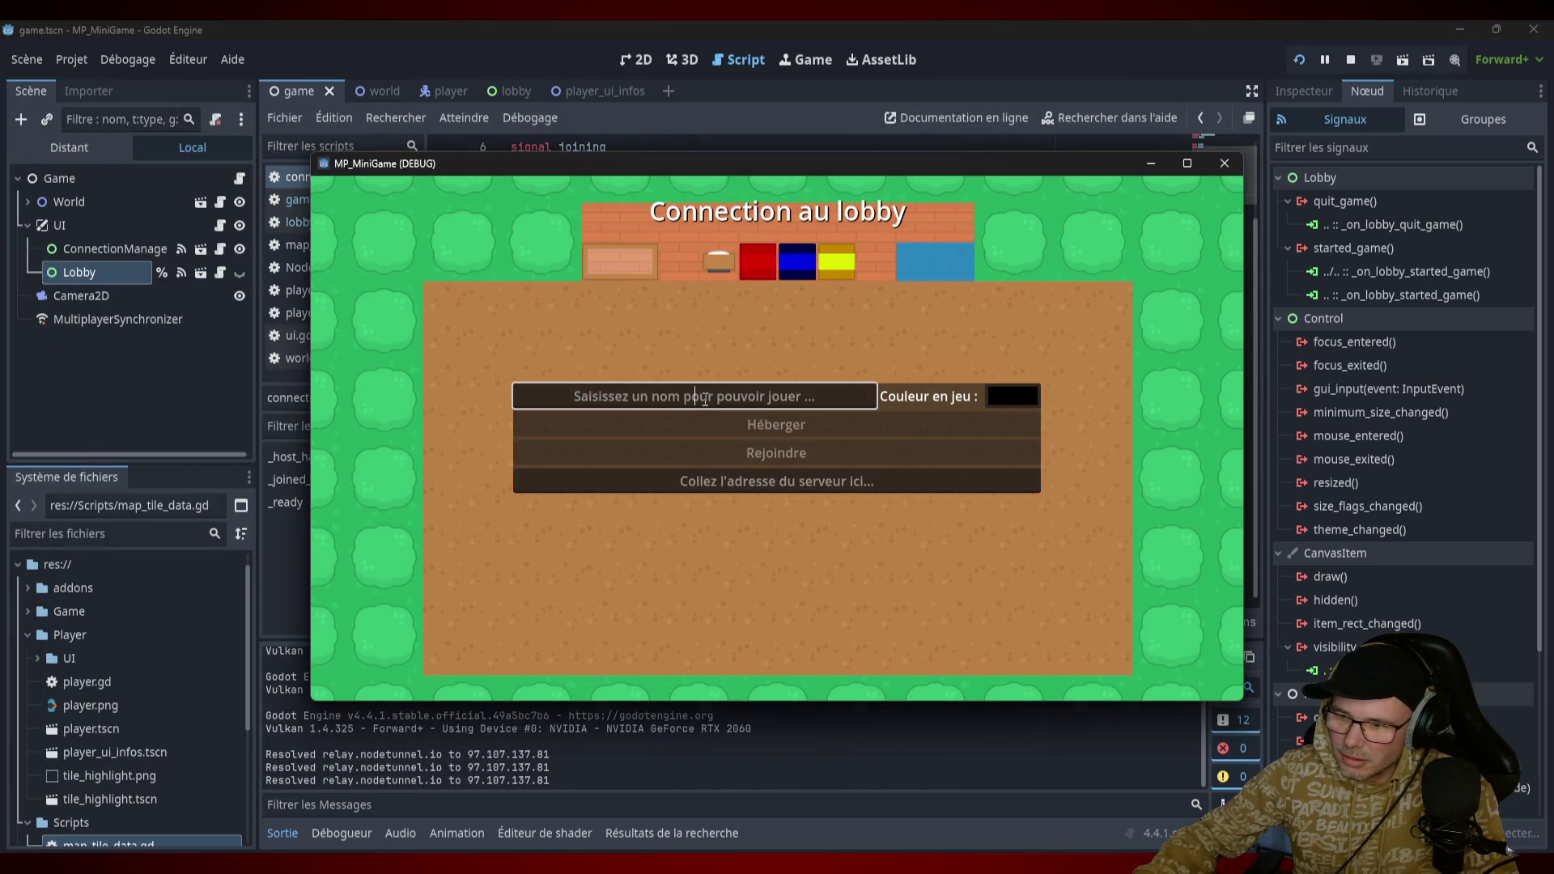
{"action": "type", "text": "qwqeqwe"}
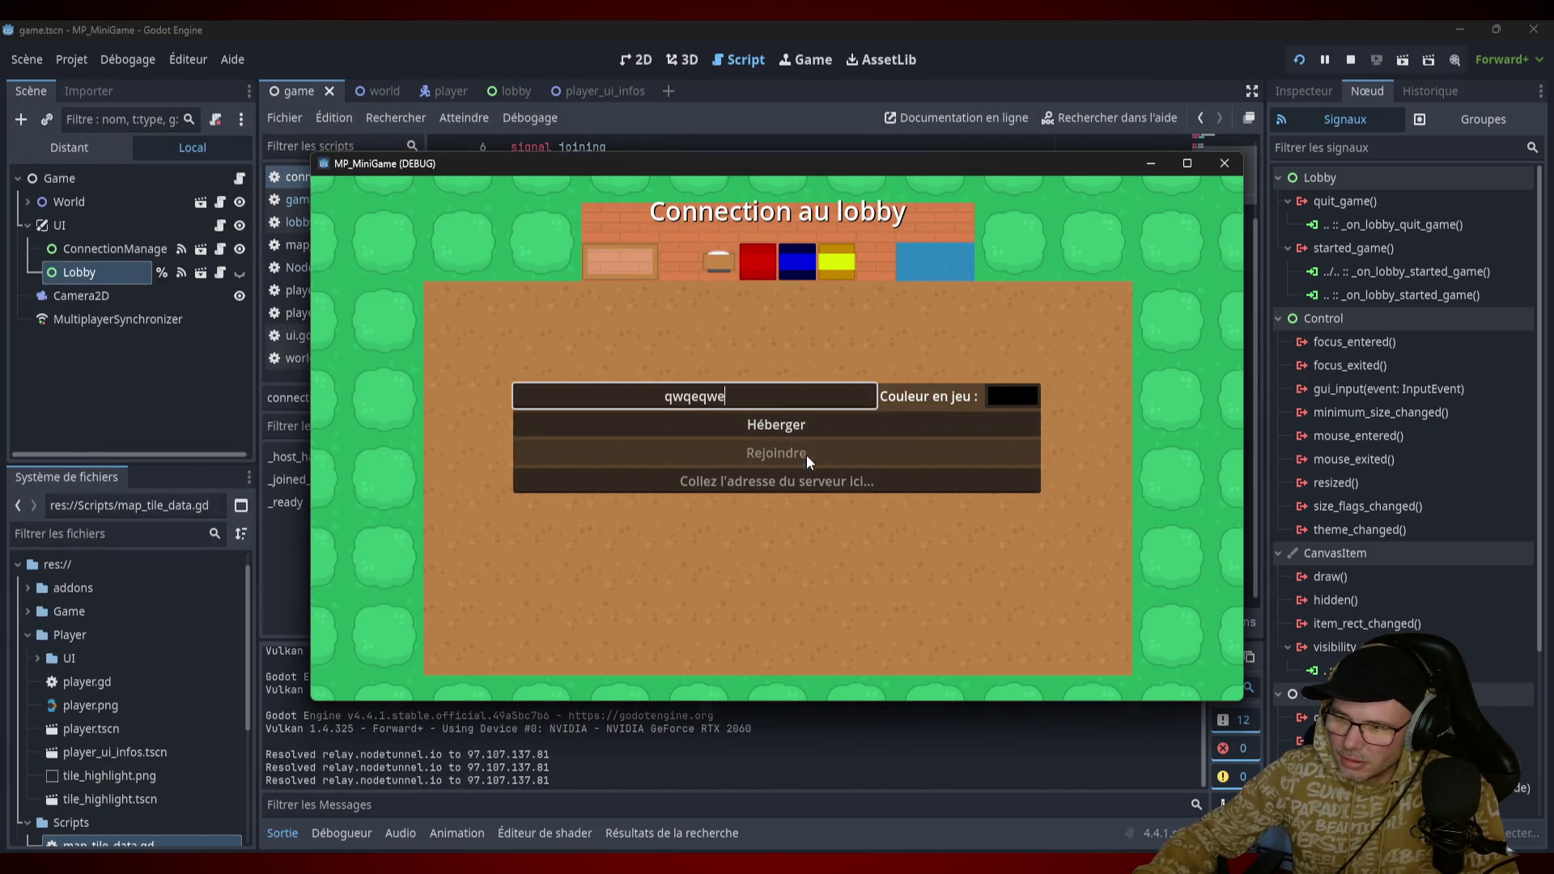
{"action": "left_click", "coordinate": [800, 485]}
{"action": "key", "text": "ctrl+v"}
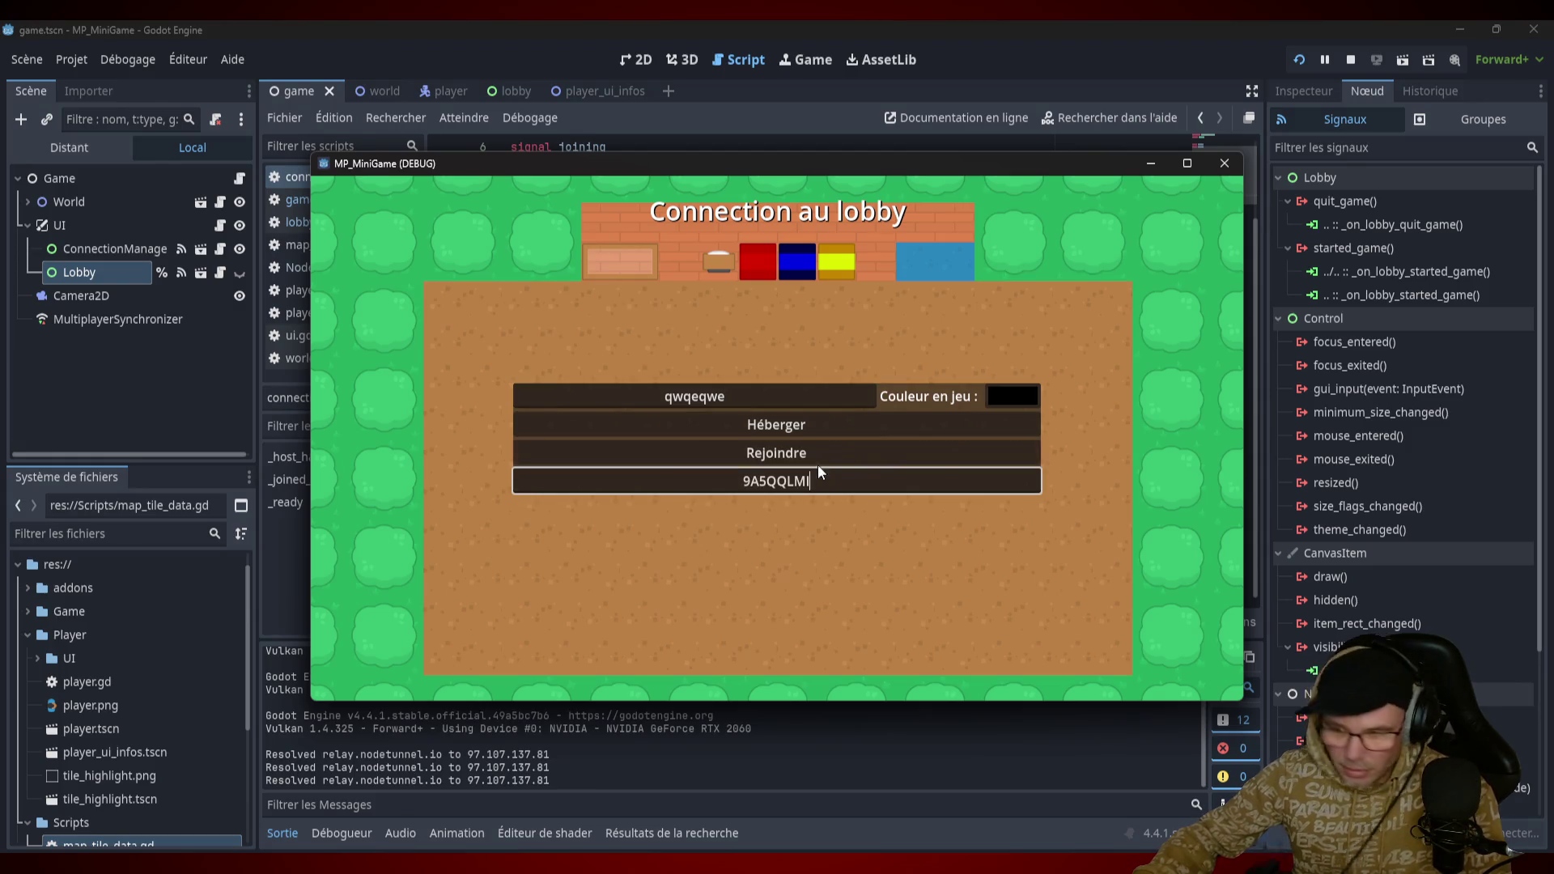
{"action": "left_click", "coordinate": [842, 449]}
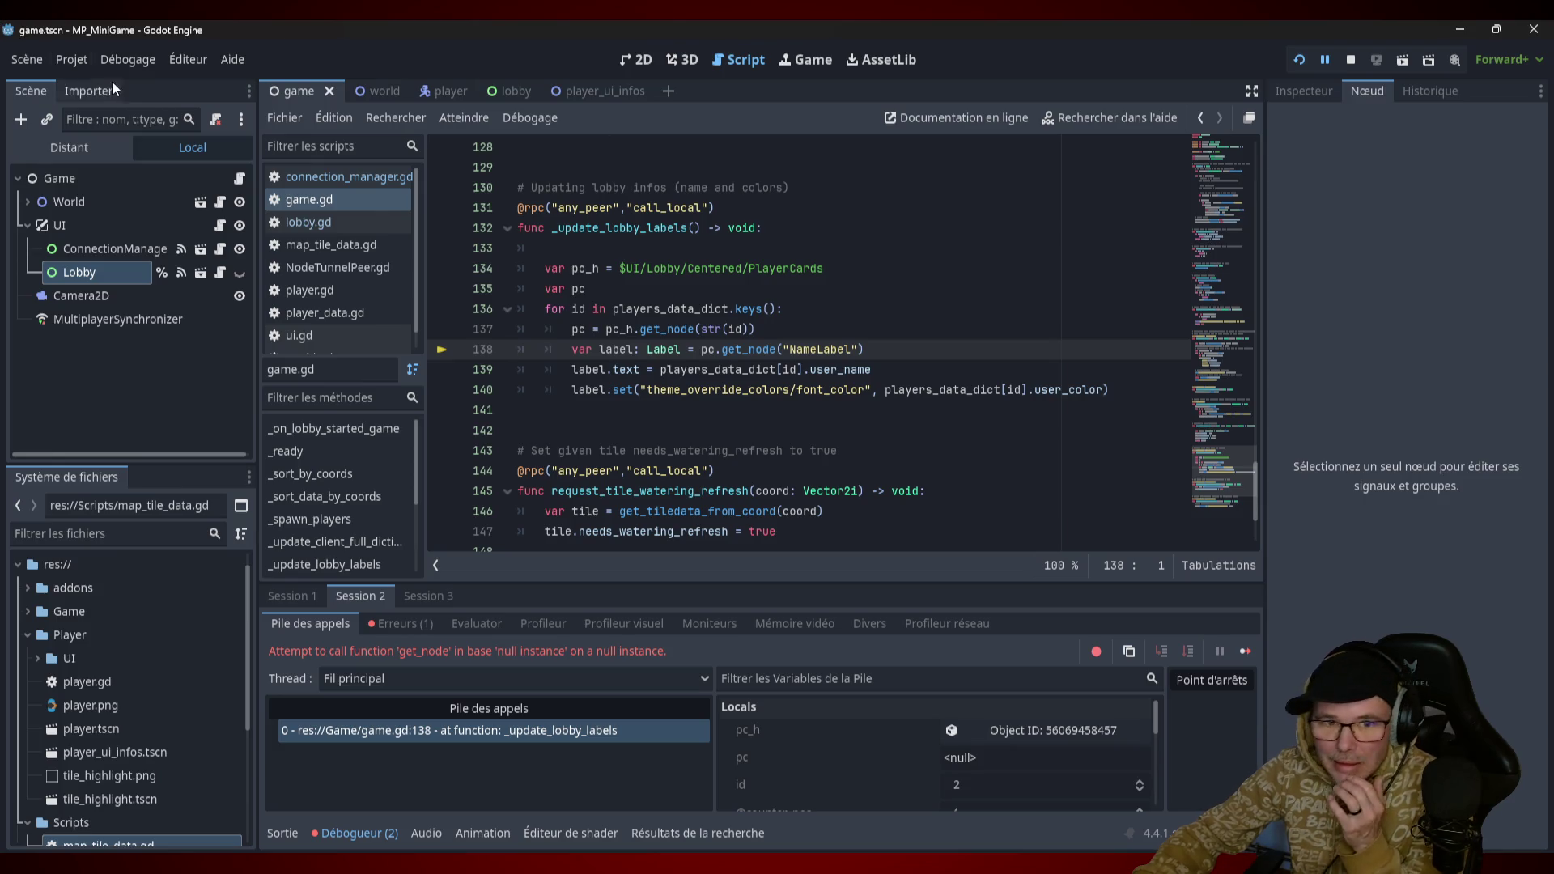
- Bring the remaining game window over the editor and close it
{"action": "key", "text": "alt+Tab"}
{"action": "left_click_drag", "start_coordinate": [292, 182], "coordinate": [594, 229]}
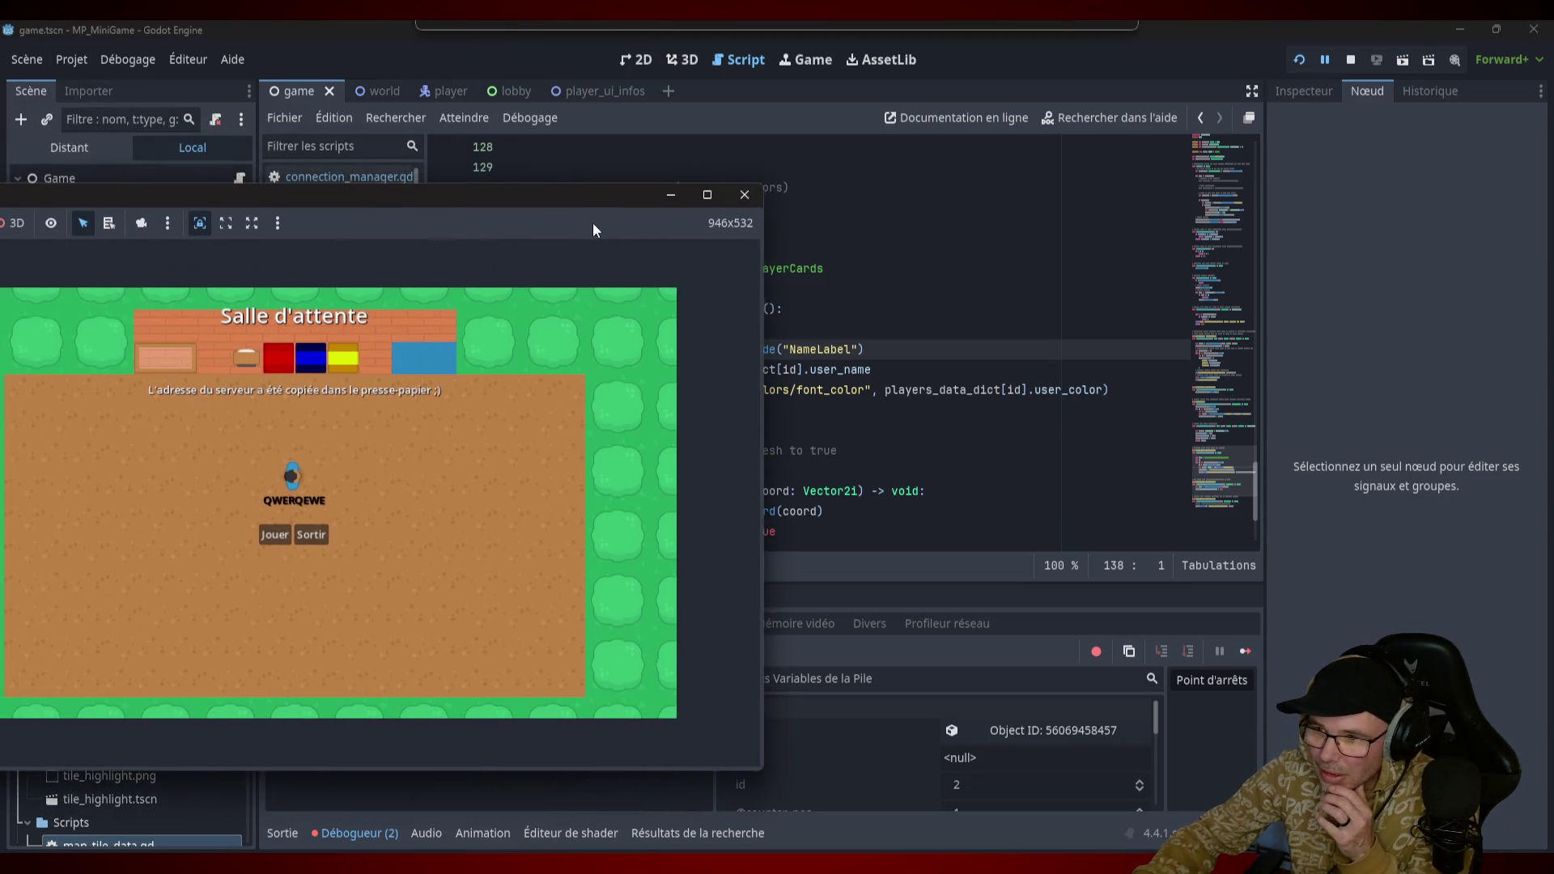
{"action": "left_click", "coordinate": [739, 198]}
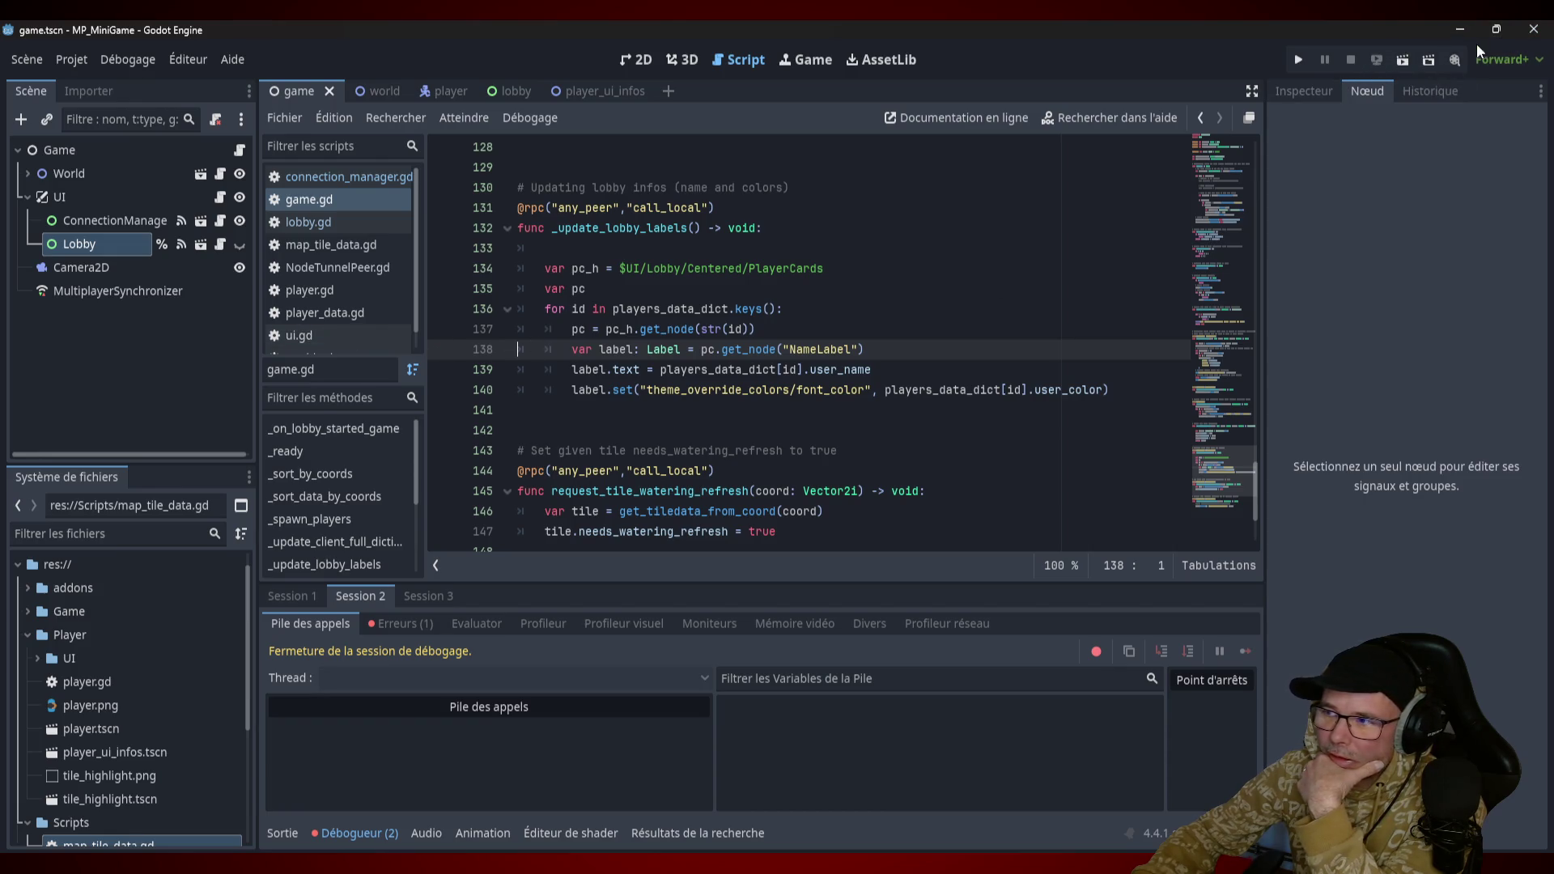
- Run the project again and host a game as 'sdasdasd'
{"action": "left_click", "coordinate": [1299, 61]}
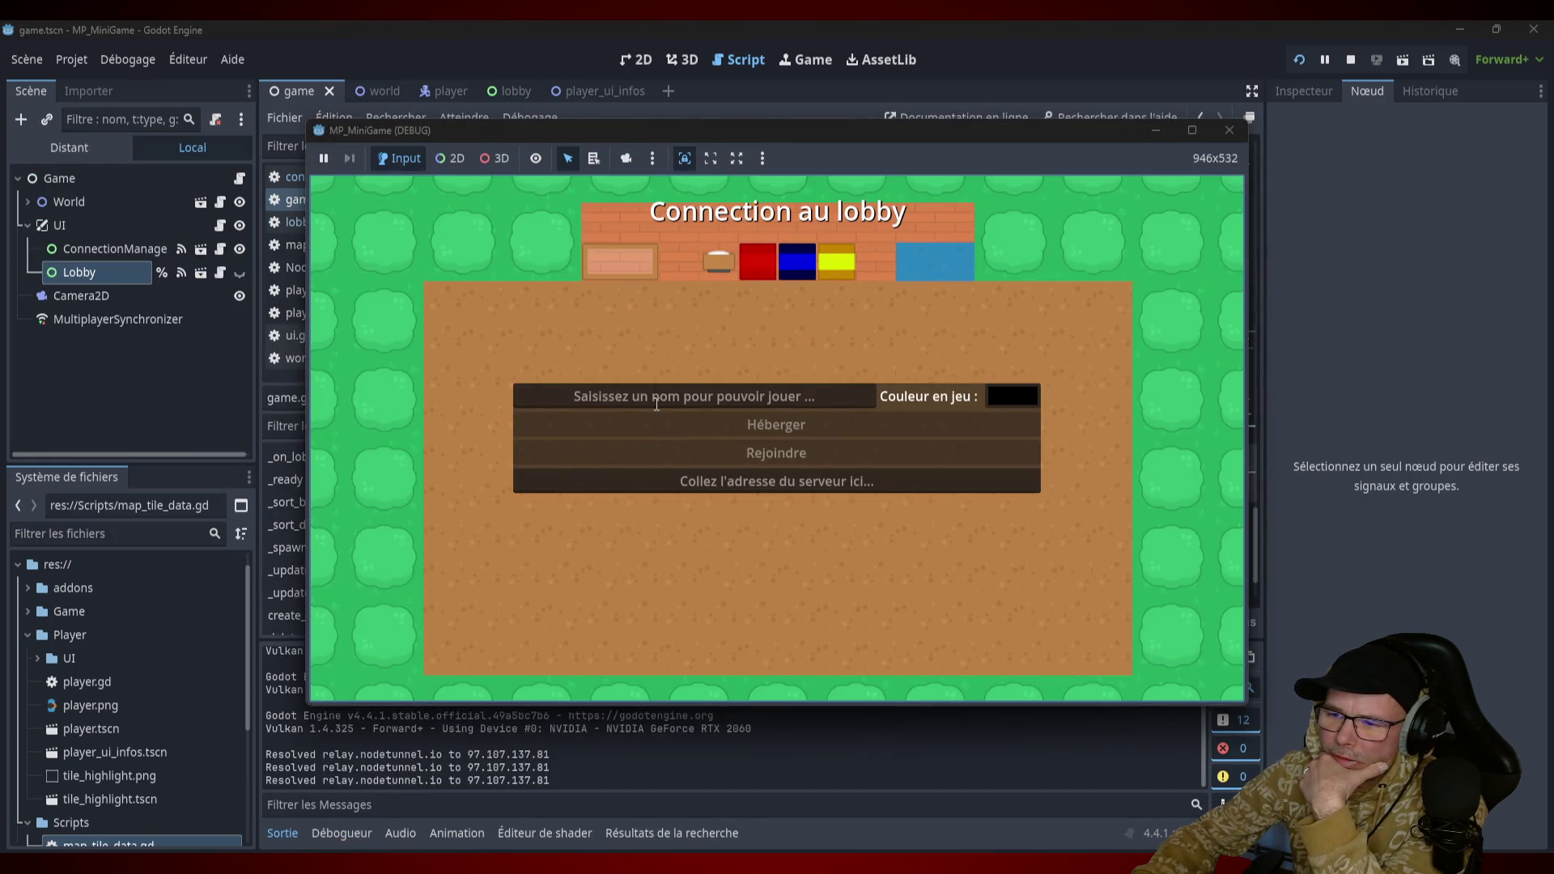
{"action": "left_click", "coordinate": [664, 400]}
{"action": "type", "text": "sdasdasd"}
{"action": "left_click", "coordinate": [808, 425]}
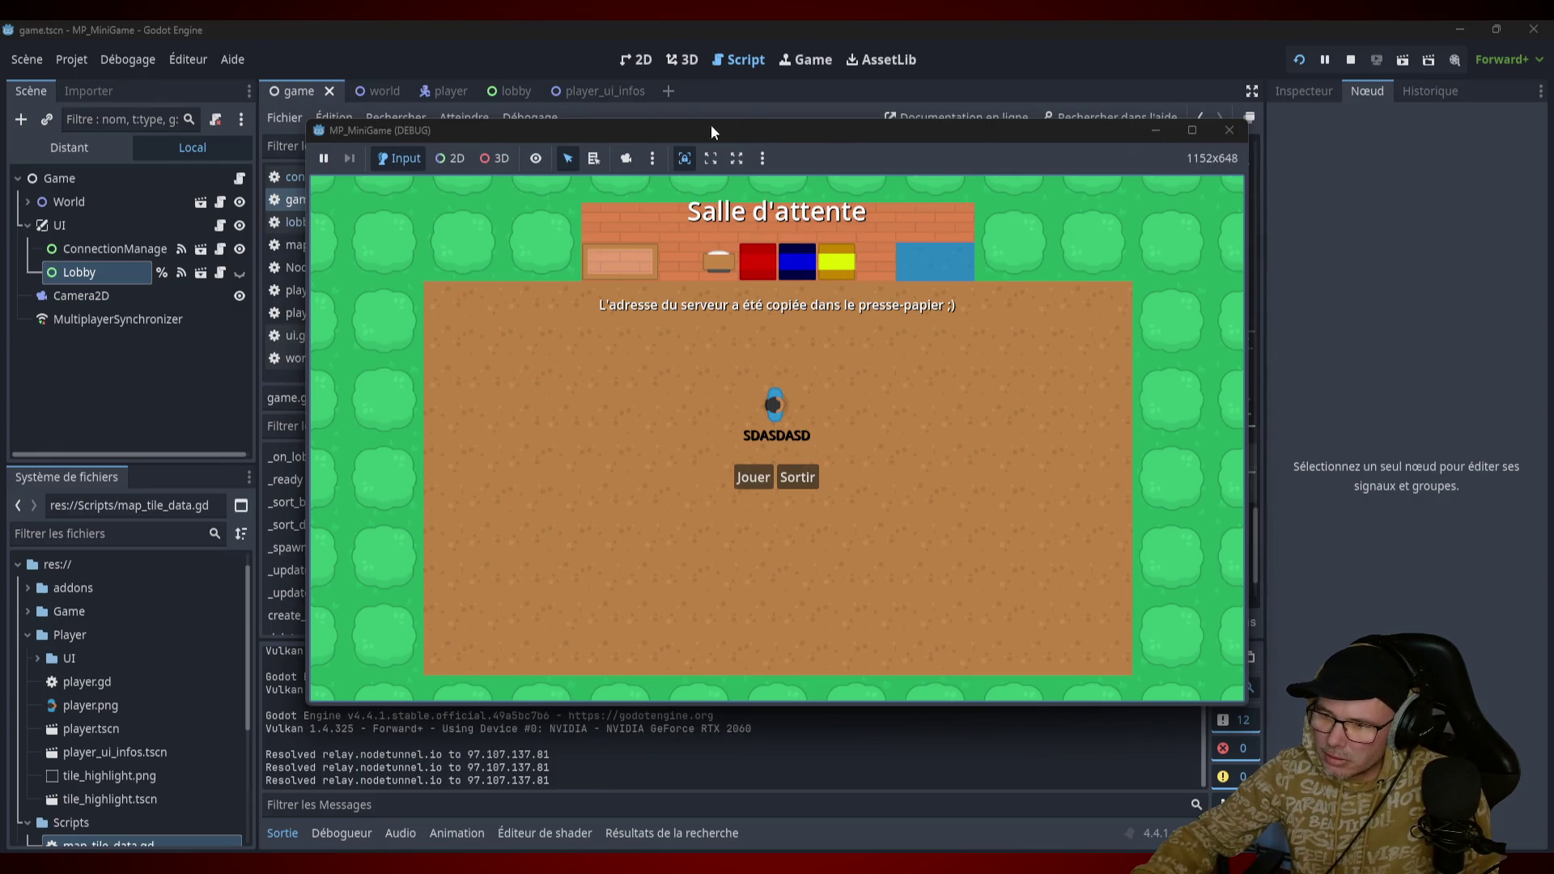
- In the second instance, join as 'asdasdasAAA' using the pasted server address
{"action": "left_click_drag", "start_coordinate": [721, 128], "coordinate": [0, 171]}
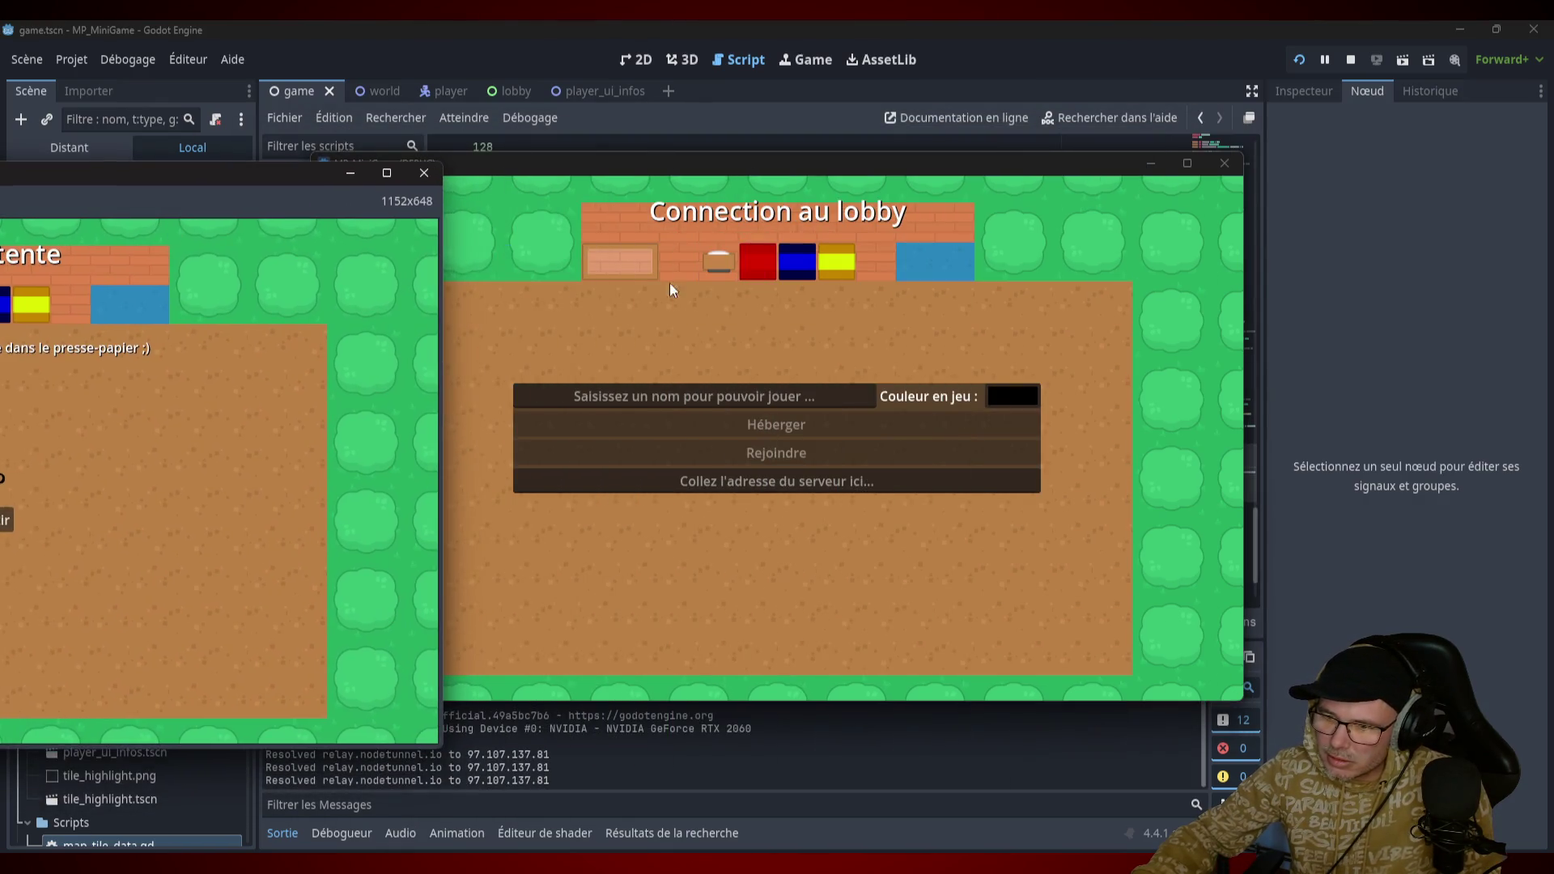
{"action": "left_click", "coordinate": [706, 391]}
{"action": "type", "text": "asdasdas"}
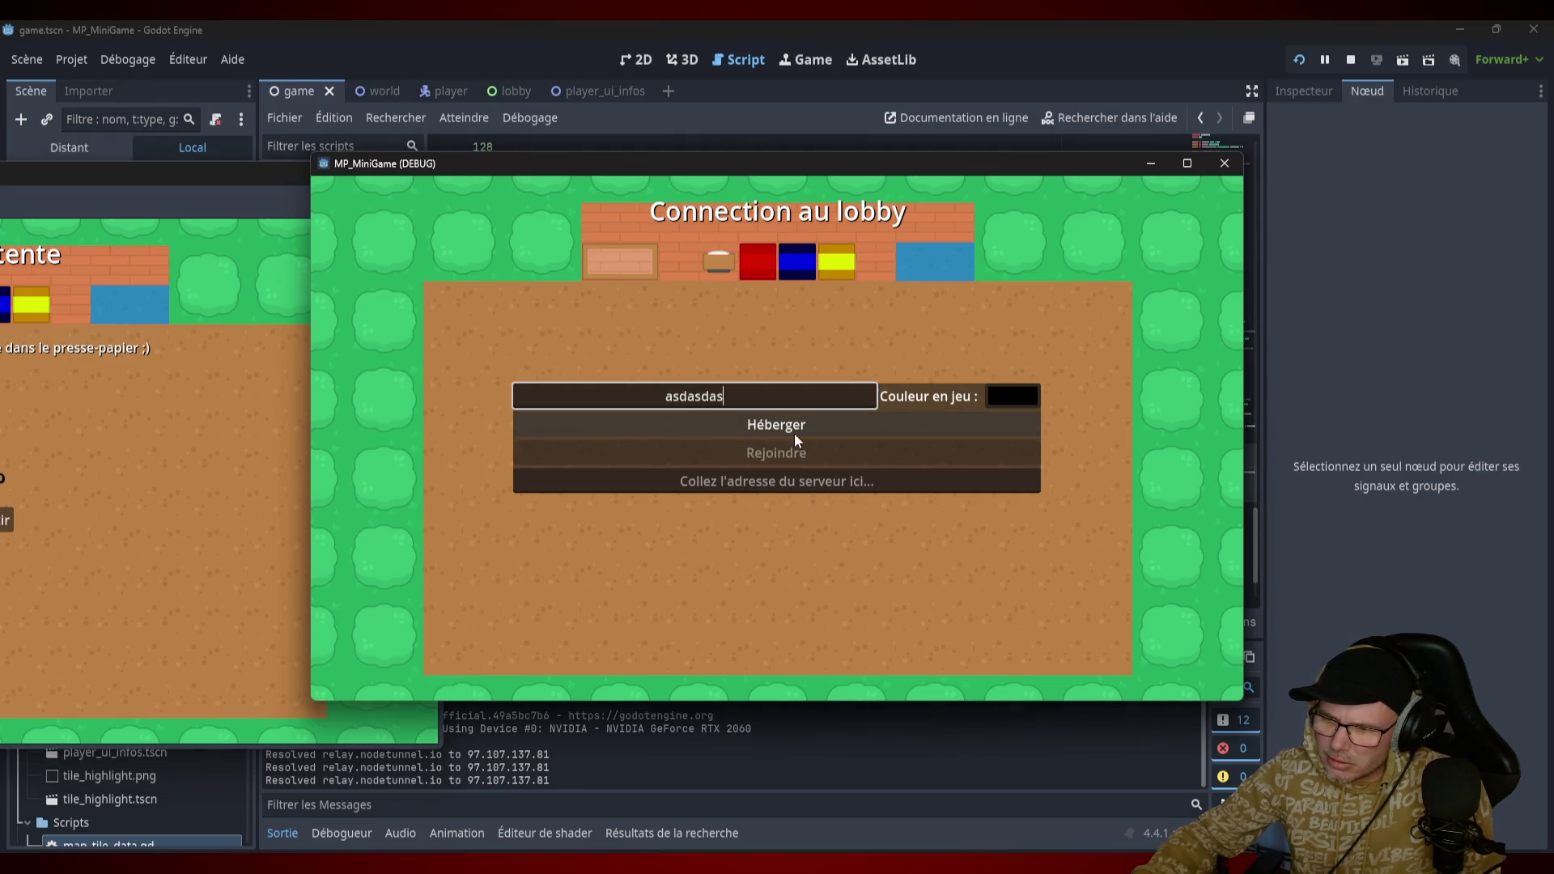
{"action": "type", "text": "AAA"}
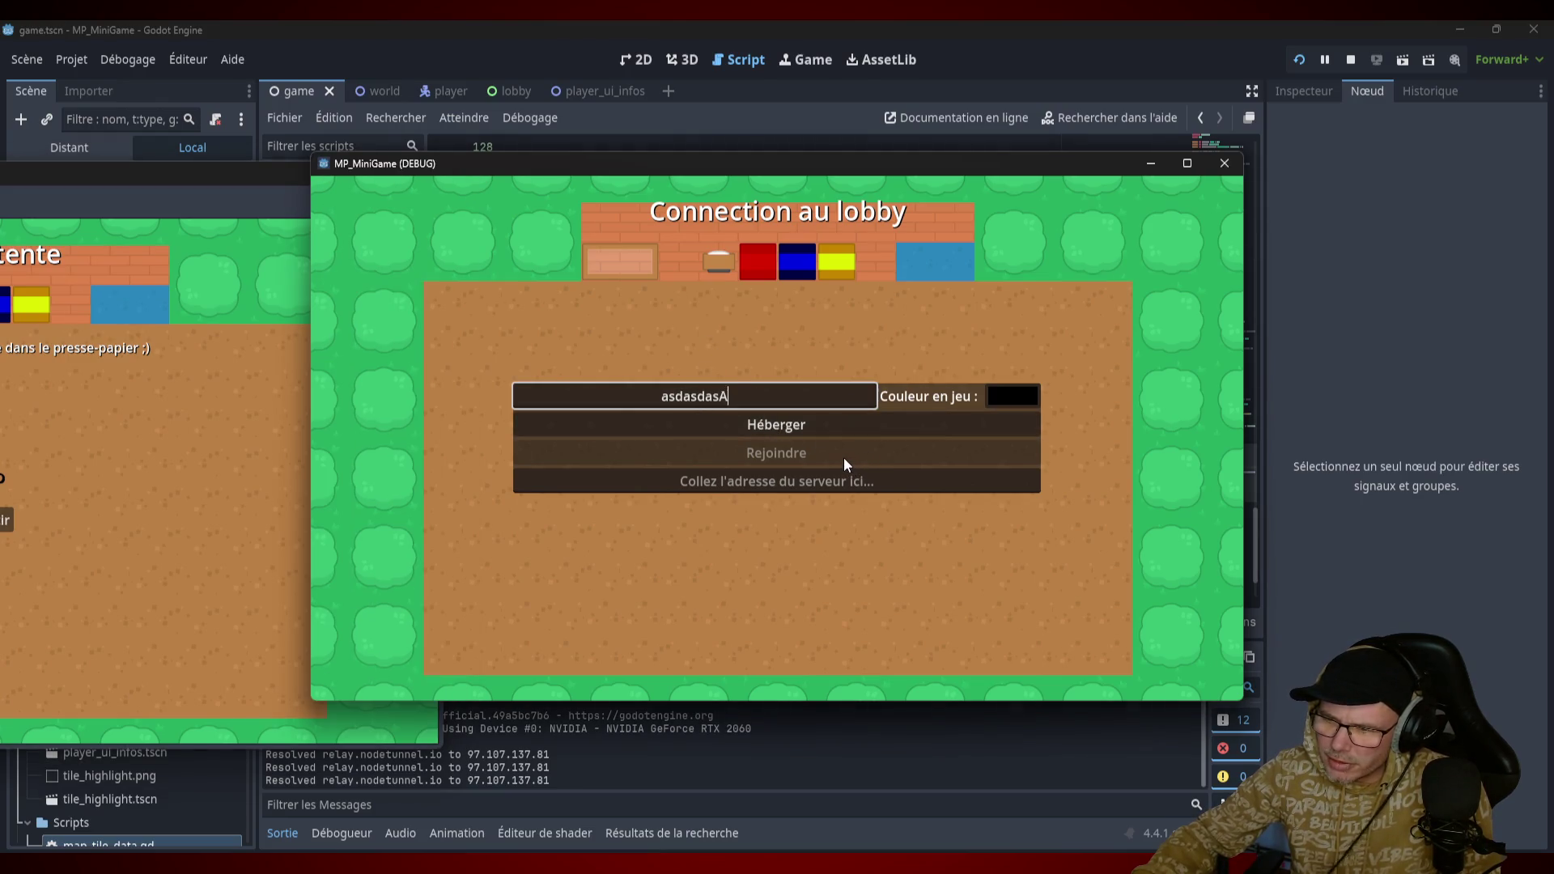
{"action": "left_click", "coordinate": [818, 482]}
{"action": "key", "text": "ctrl+v"}
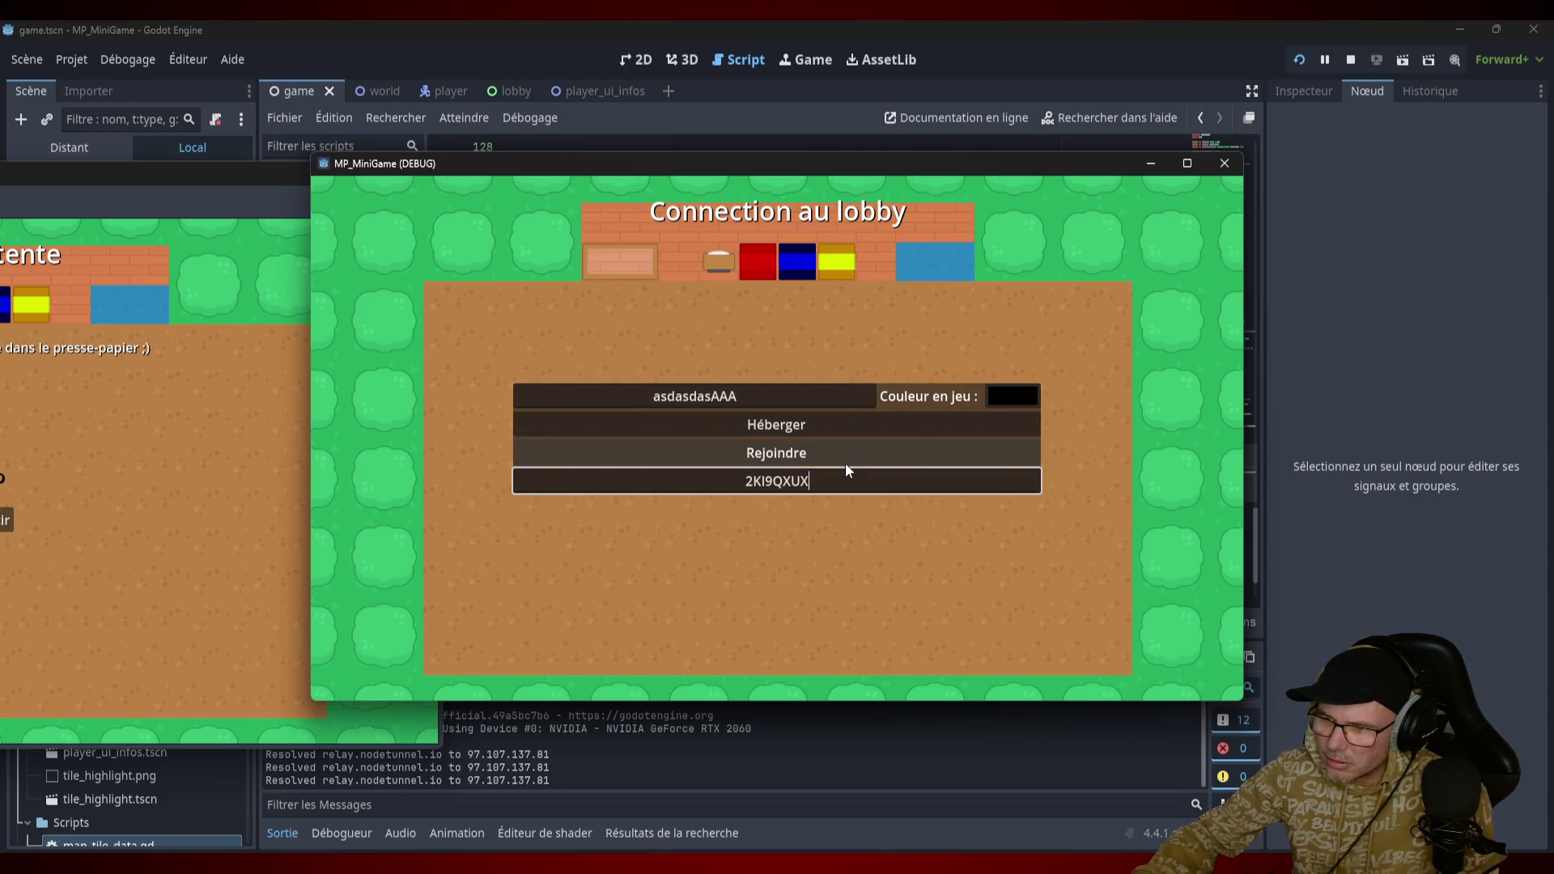
{"action": "left_click", "coordinate": [839, 455]}
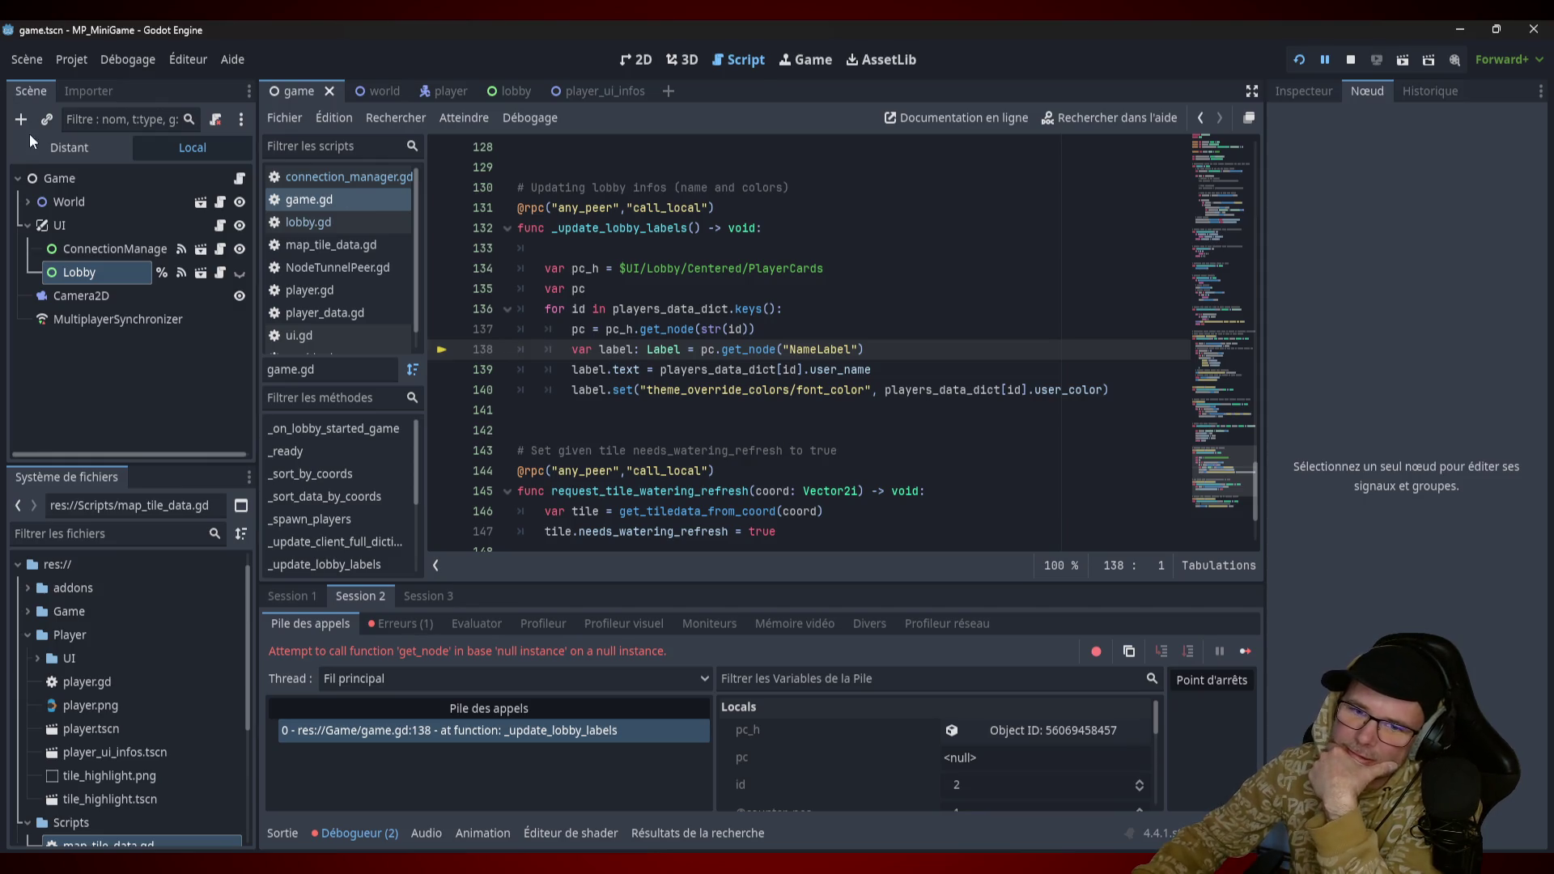
- Close the crashed game session and open lobby.gd
{"action": "key", "text": "alt+Tab"}
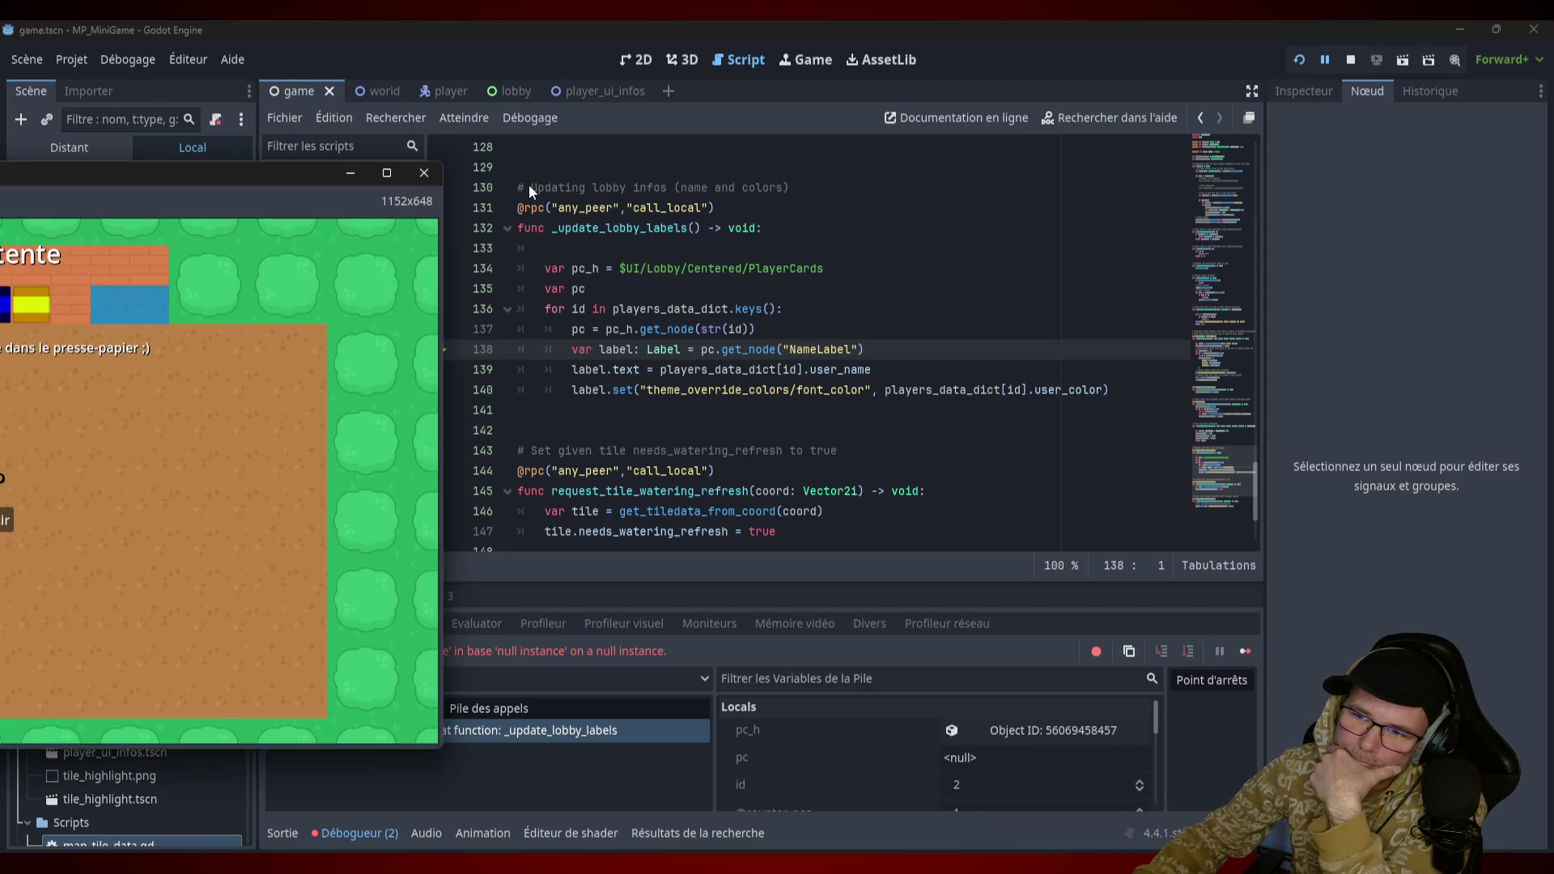
{"action": "left_click", "coordinate": [424, 173]}
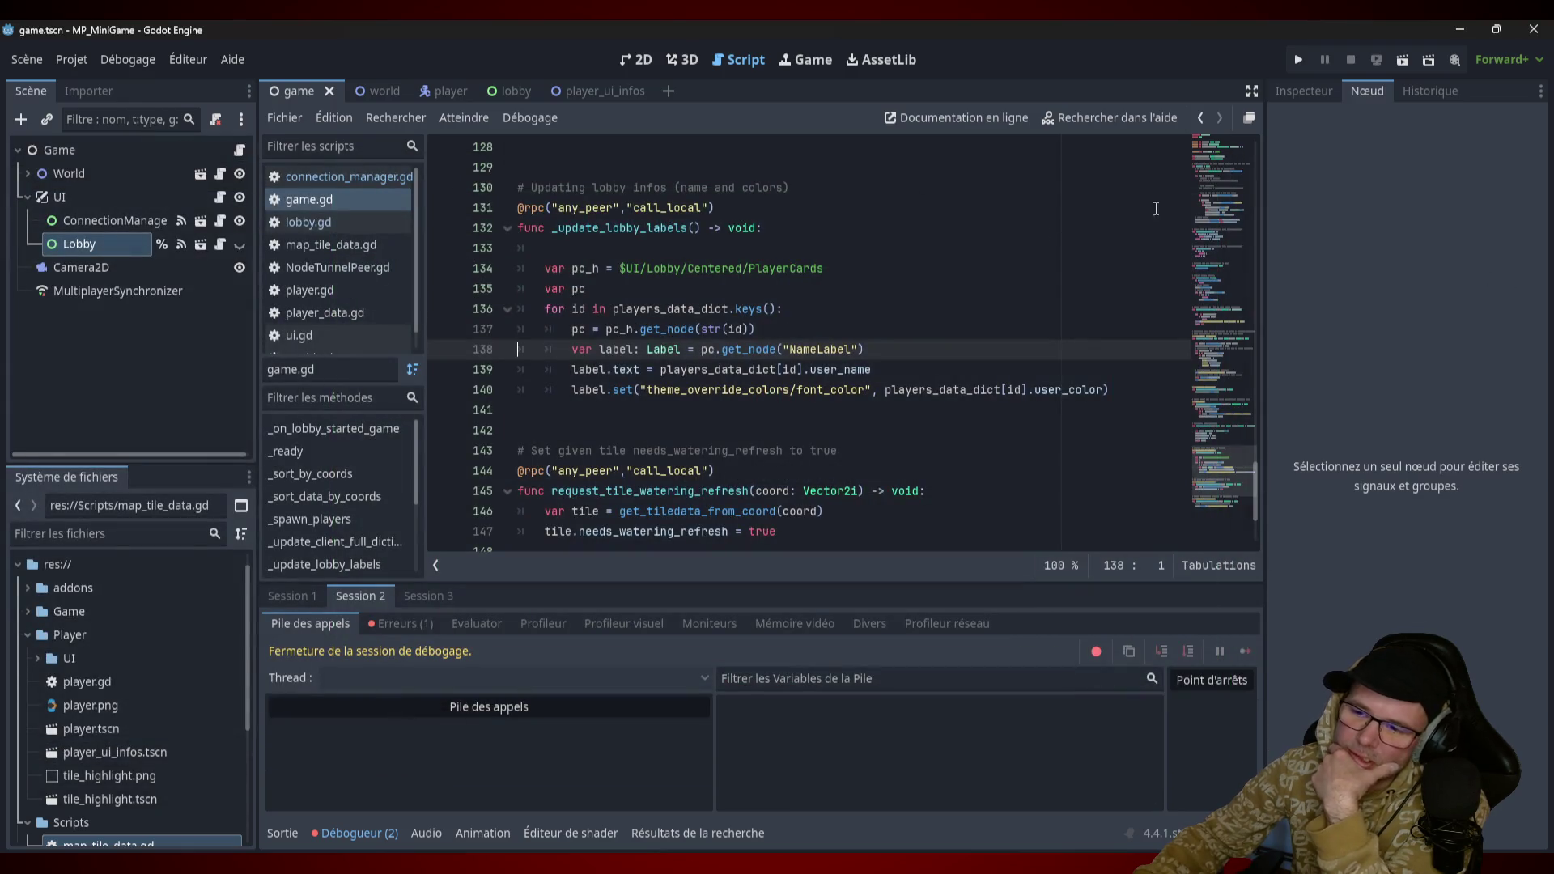
{"action": "scroll", "coordinate": [947, 373], "scroll_direction": "down", "scroll_amount": 1}
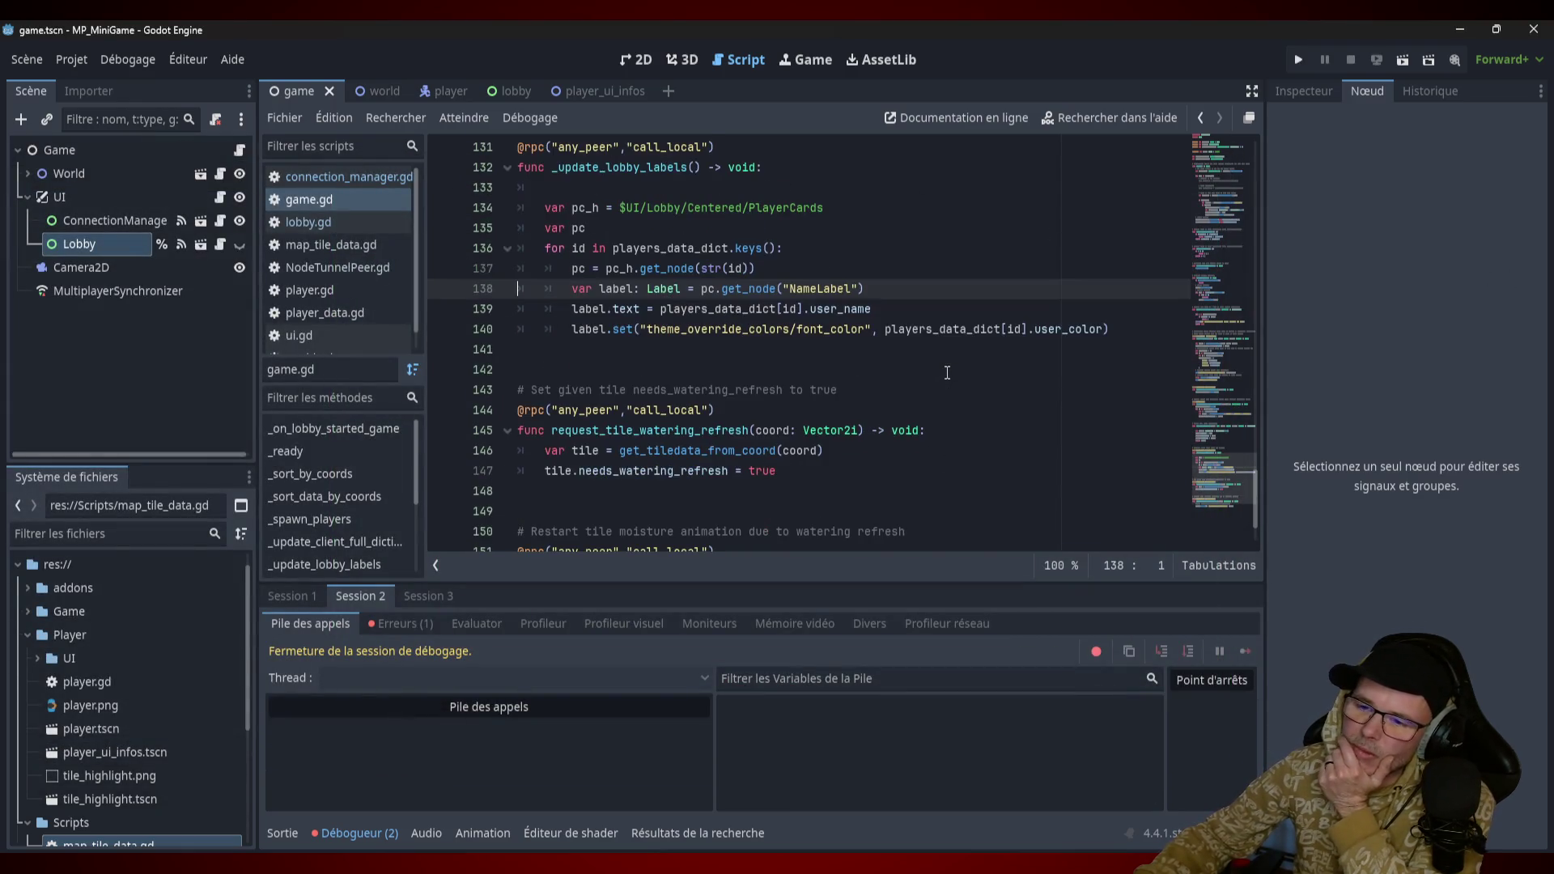
{"action": "left_click", "coordinate": [362, 224]}
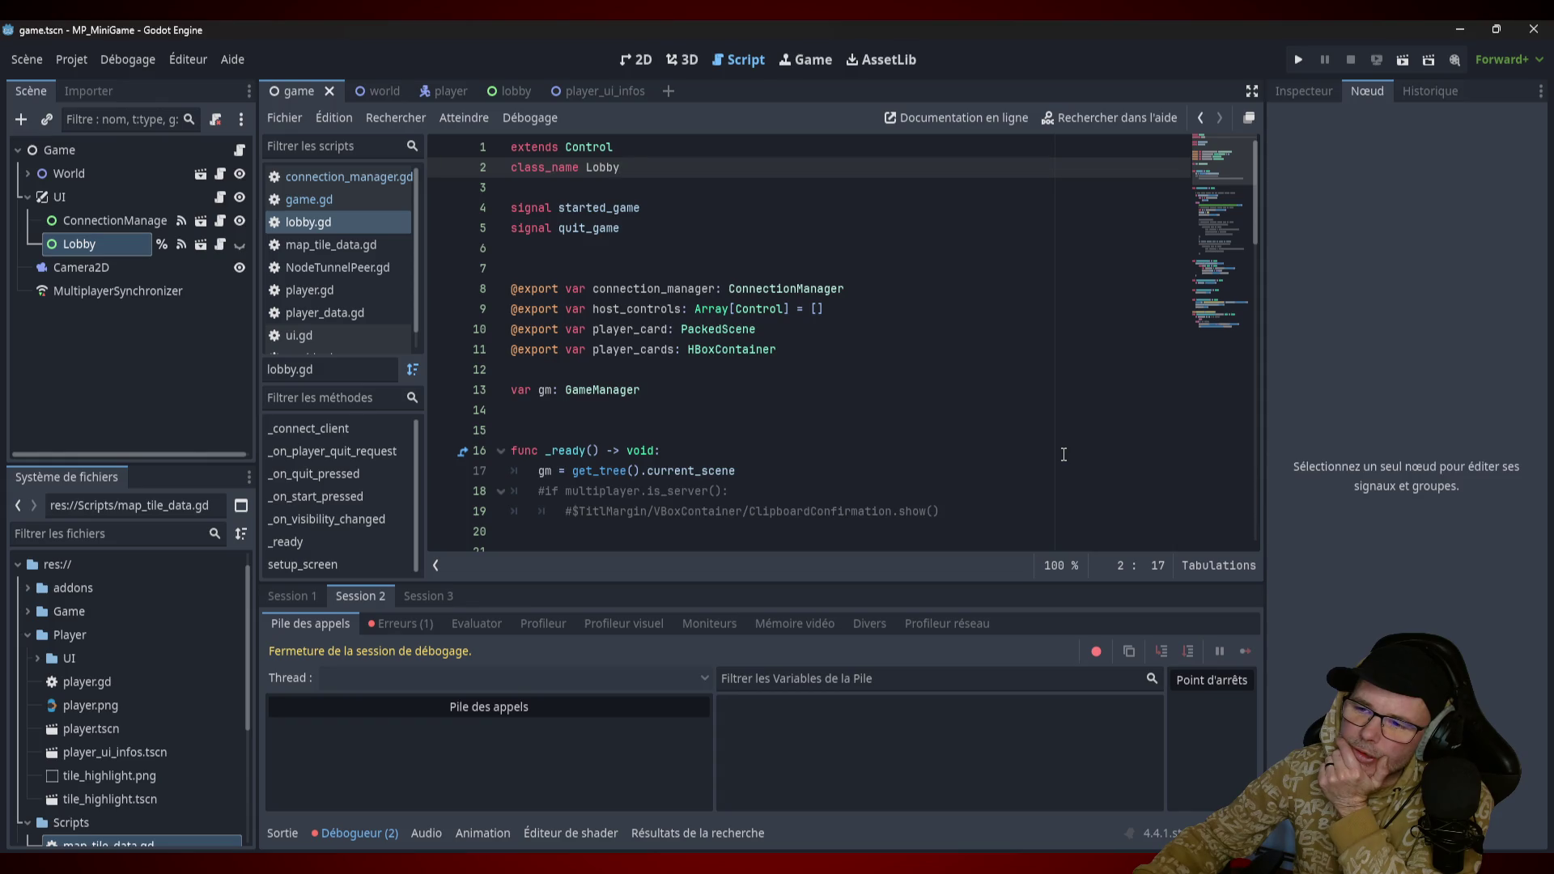
- Review setup_screen's player-card lines and commented client connection block, then show connection_manager.gd
{"action": "scroll", "coordinate": [1064, 470], "scroll_direction": "down", "scroll_amount": 12}
{"action": "scroll", "coordinate": [729, 324], "scroll_direction": "up", "scroll_amount": 7}
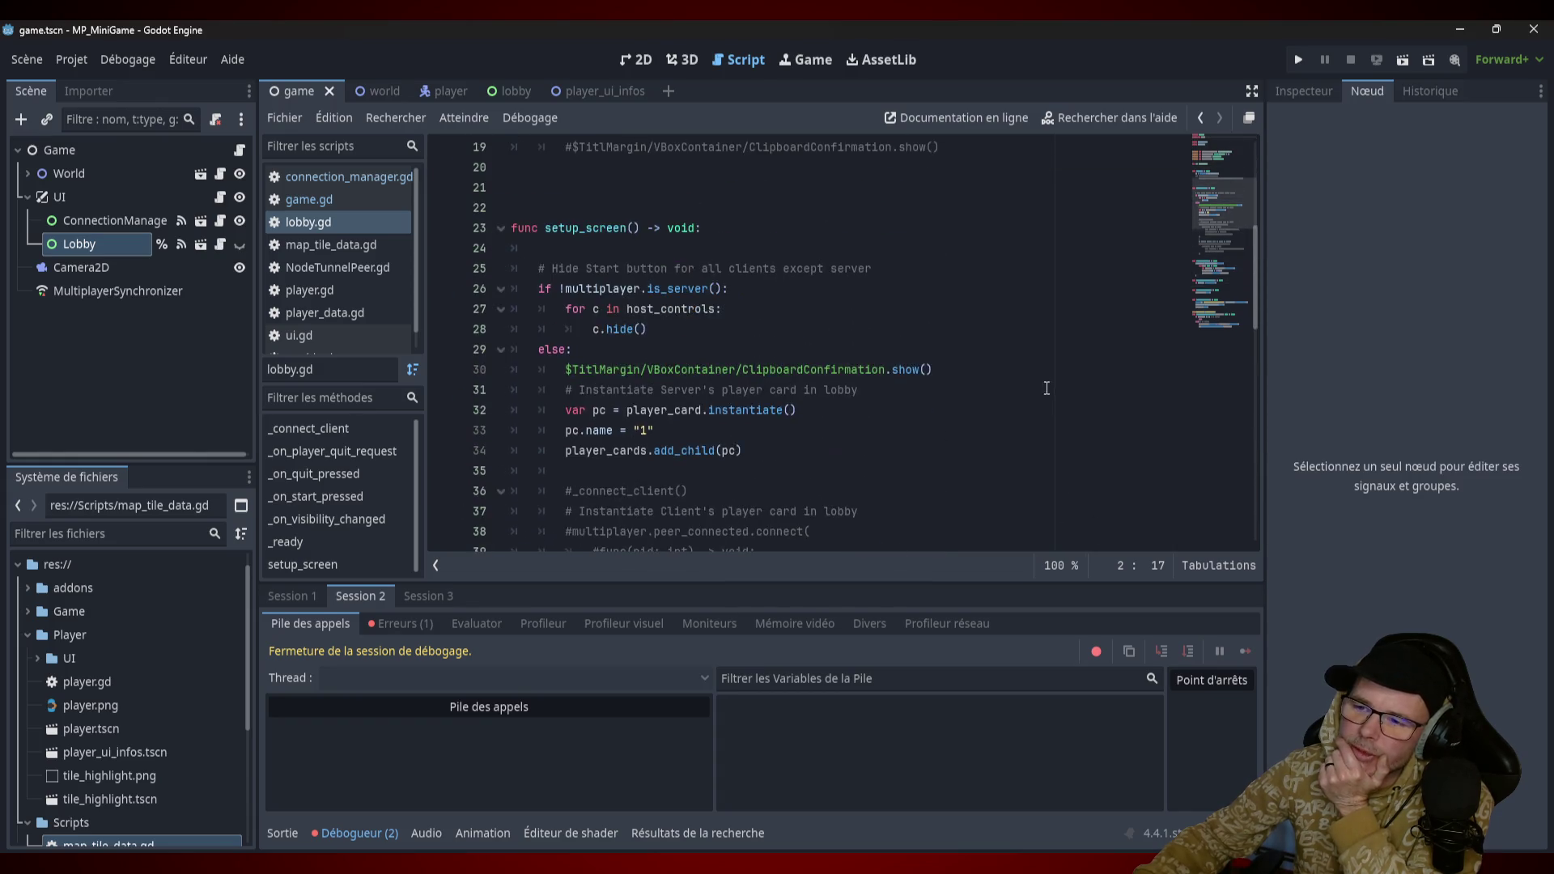
{"action": "double_click", "coordinate": [599, 229]}
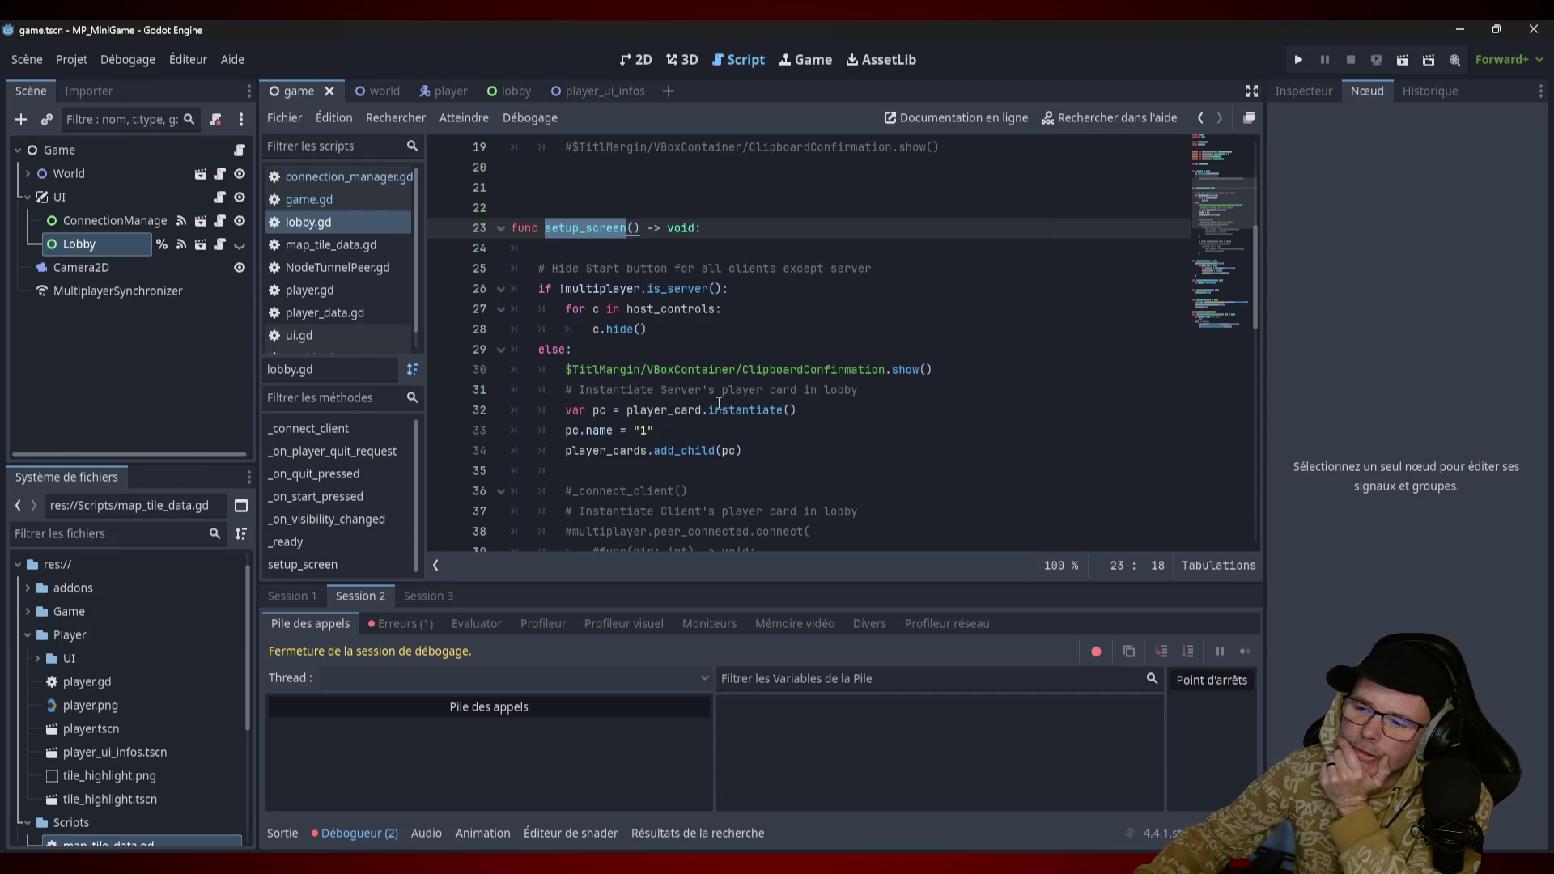
{"action": "left_click_drag", "start_coordinate": [538, 411], "coordinate": [933, 453]}
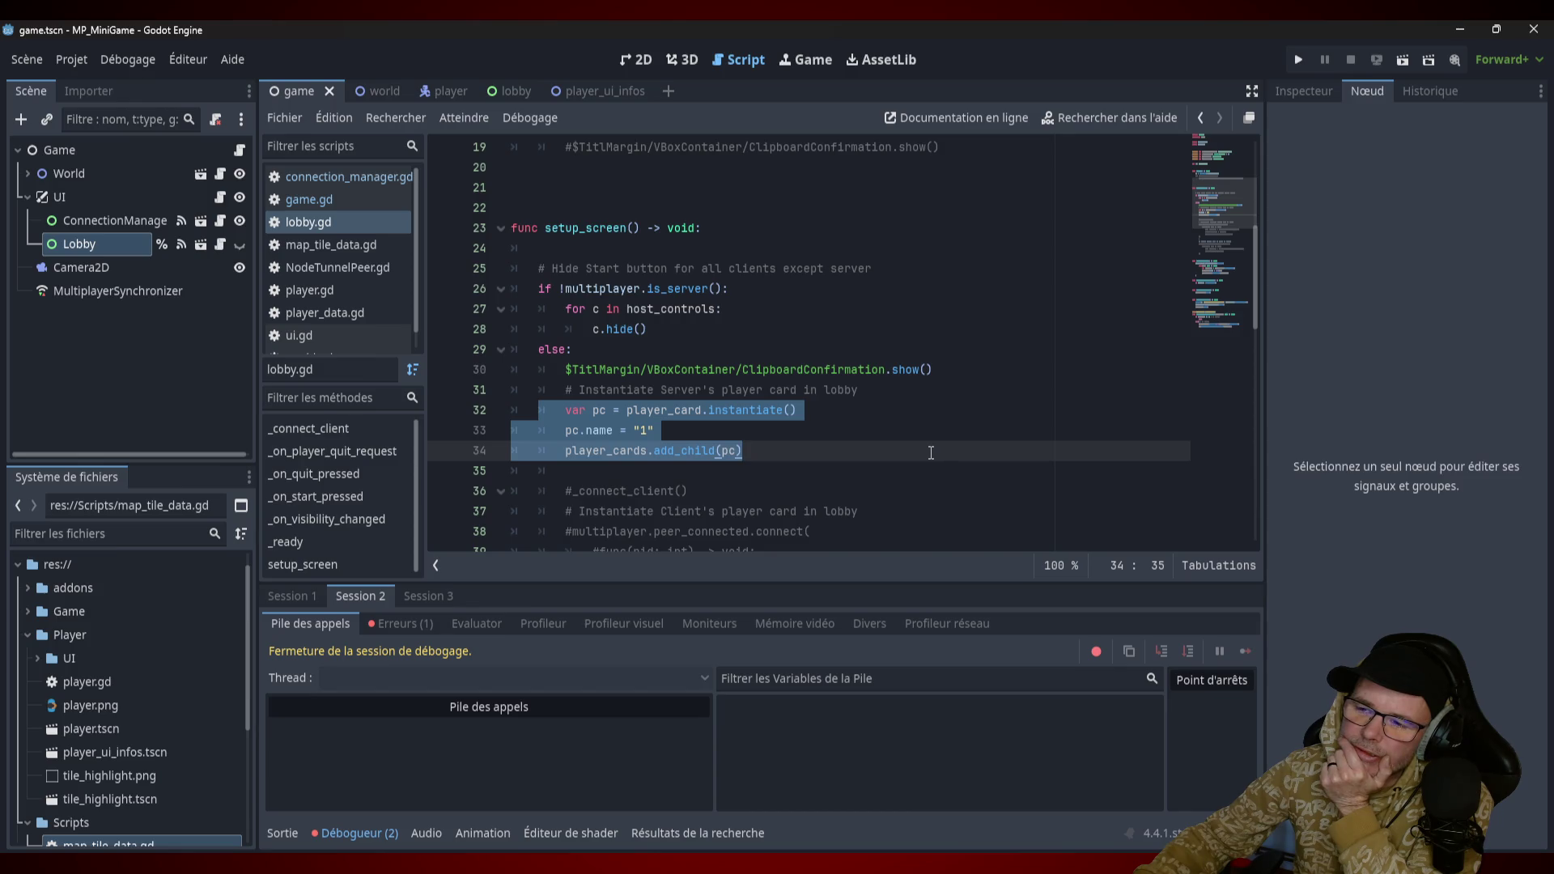
{"action": "scroll", "coordinate": [875, 473], "scroll_direction": "down", "scroll_amount": 1}
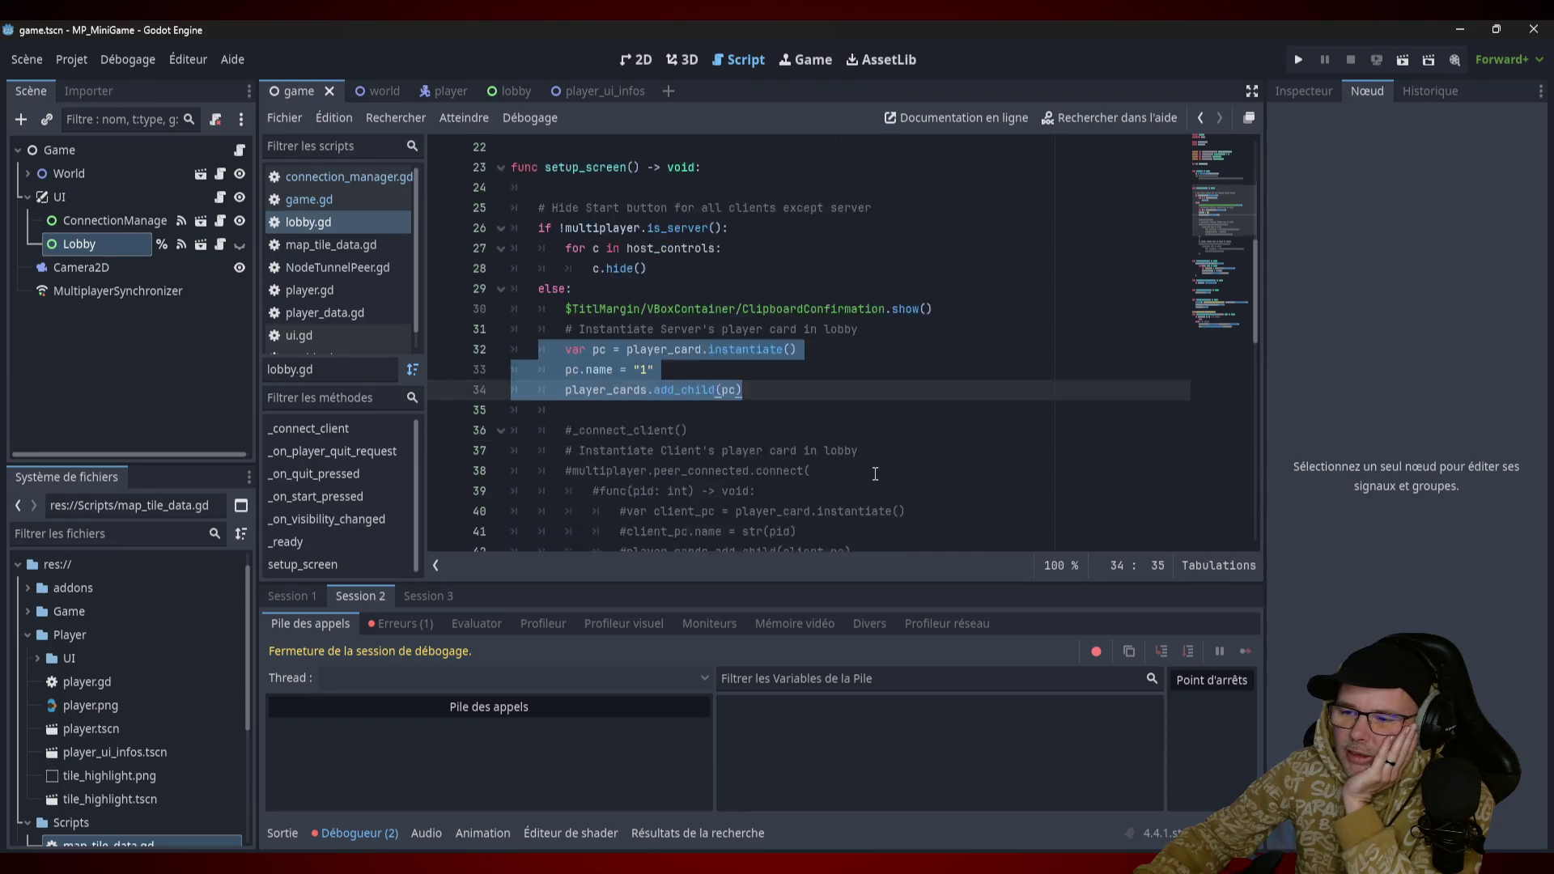
{"action": "scroll", "coordinate": [875, 474], "scroll_direction": "down", "scroll_amount": 2}
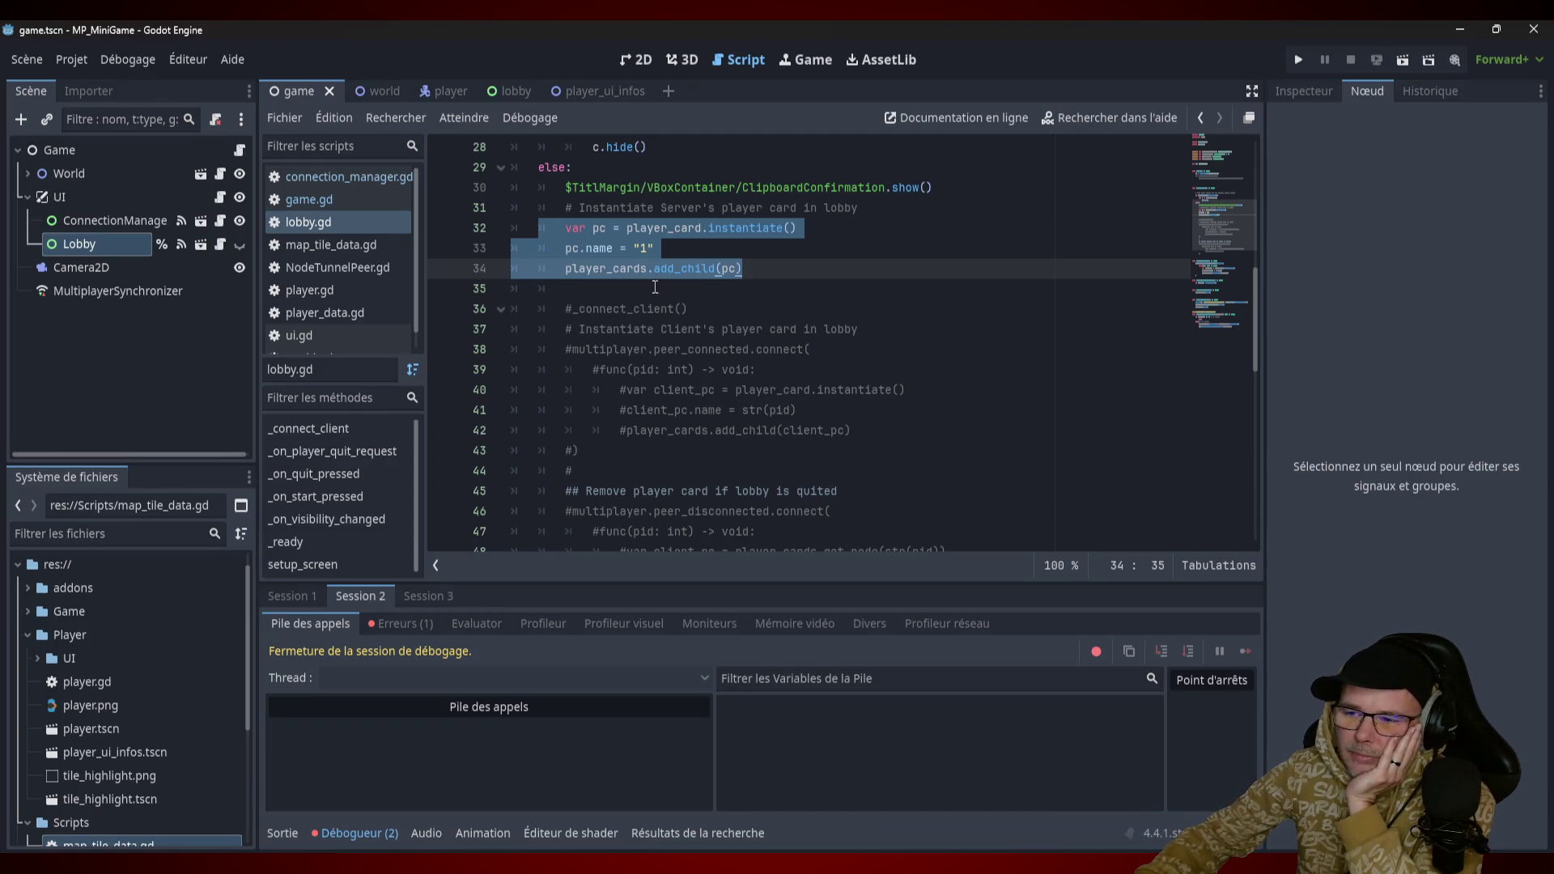
{"action": "mouse_move", "coordinate": [553, 313]}
{"action": "left_mouse_down"}
{"action": "mouse_move", "coordinate": [961, 489]}
{"action": "mouse_move", "coordinate": [923, 424]}
{"action": "mouse_move", "coordinate": [916, 446]}
{"action": "left_mouse_up"}
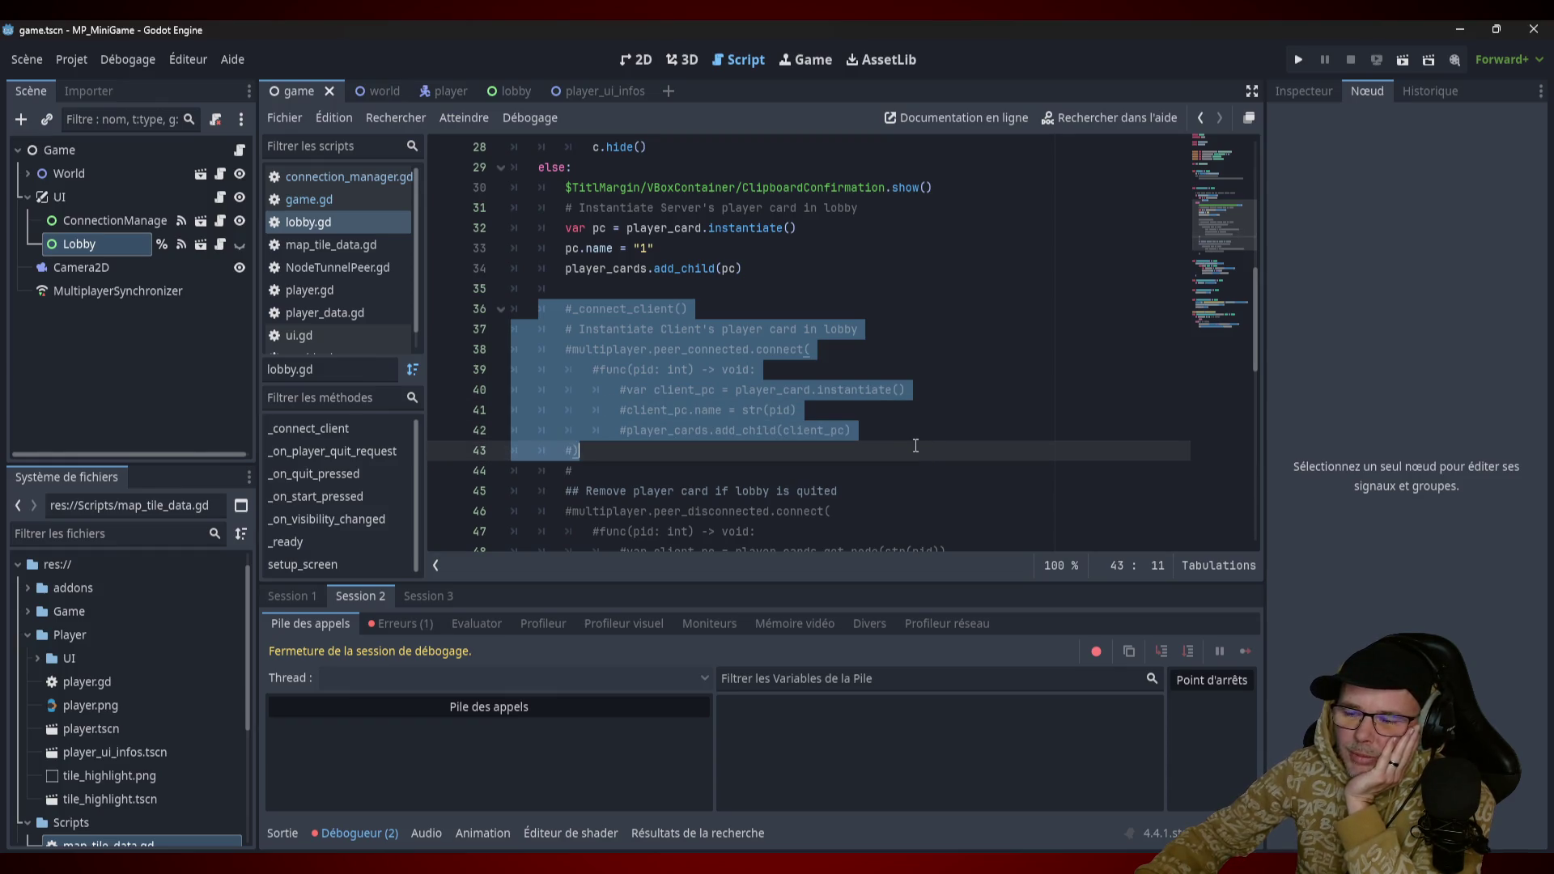
{"action": "scroll", "coordinate": [920, 362], "scroll_direction": "up", "scroll_amount": 4}
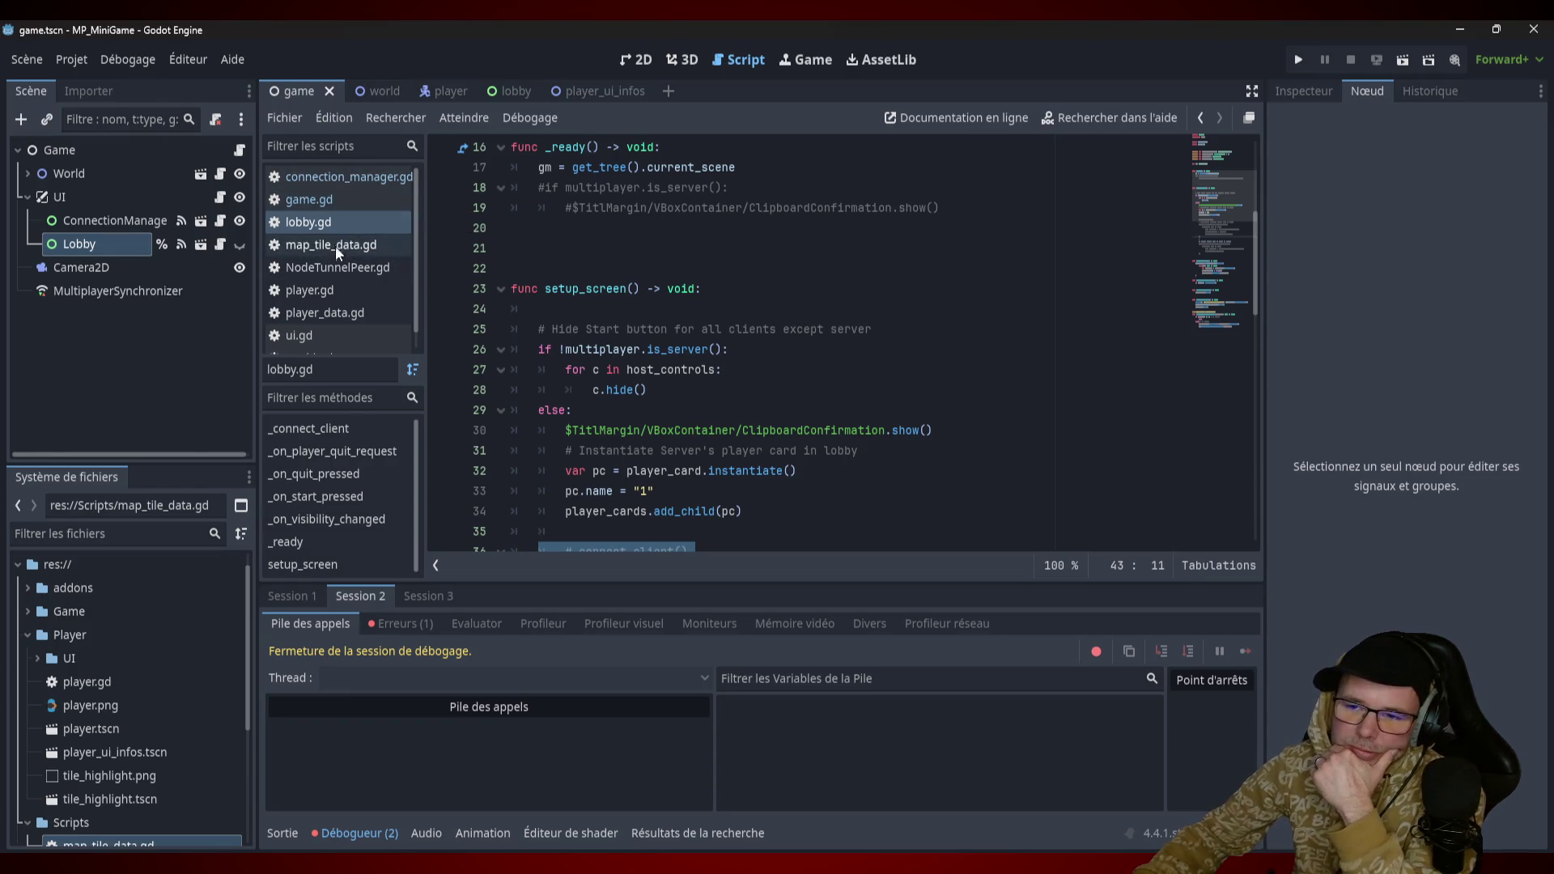
{"action": "left_click", "coordinate": [345, 181]}
- Move Lobby._connect_client() below hide() in _joined_handler and save connection_manager.gd
{"action": "scroll", "coordinate": [639, 388], "scroll_direction": "down", "scroll_amount": 1}
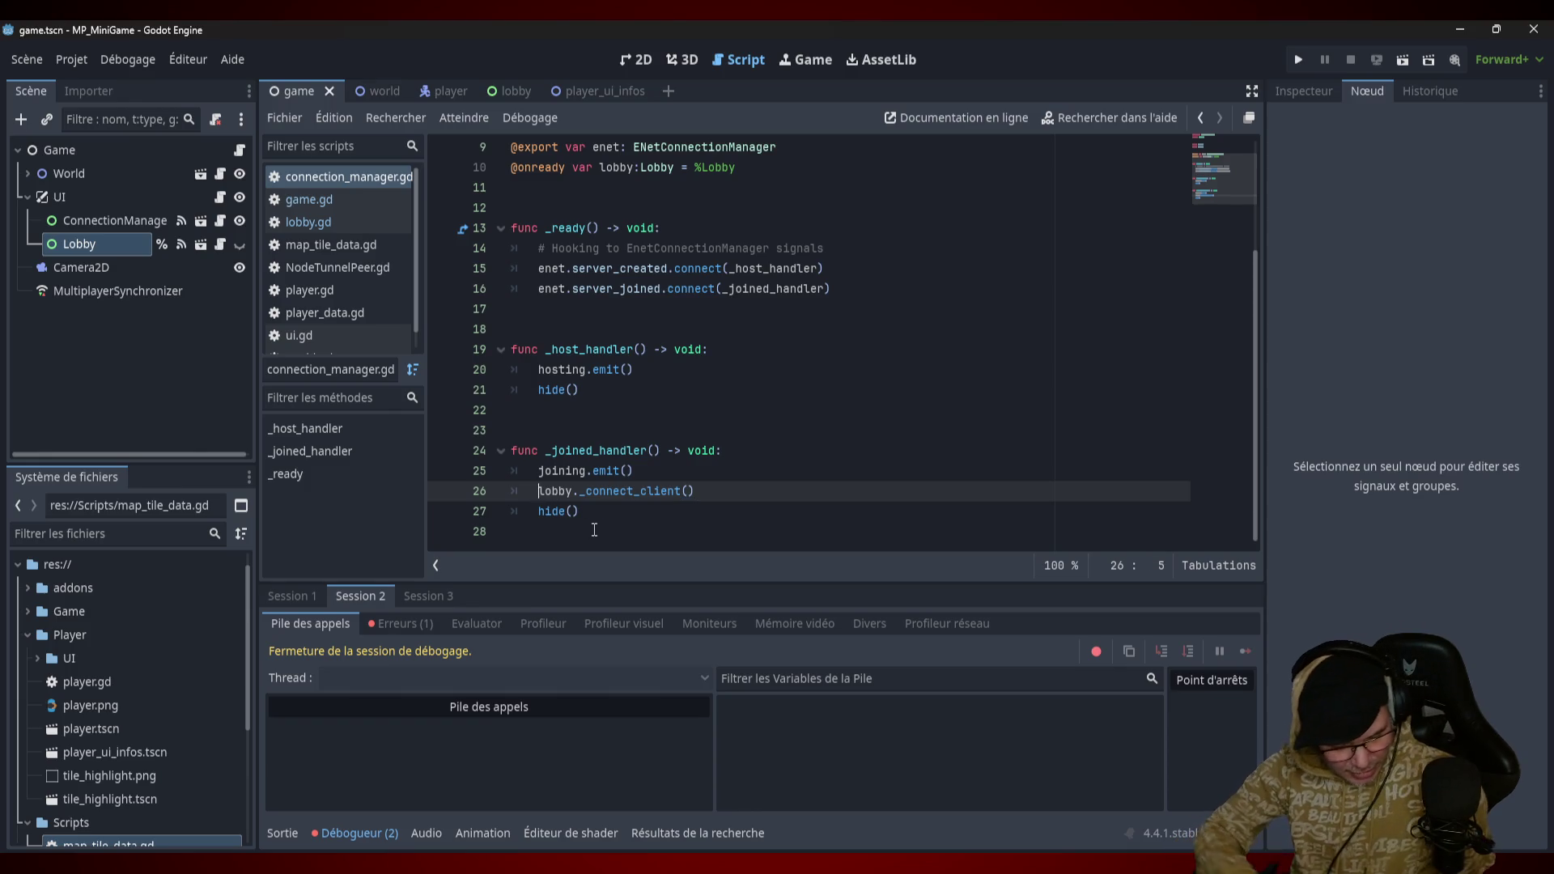
{"action": "key", "text": "alt+Down"}
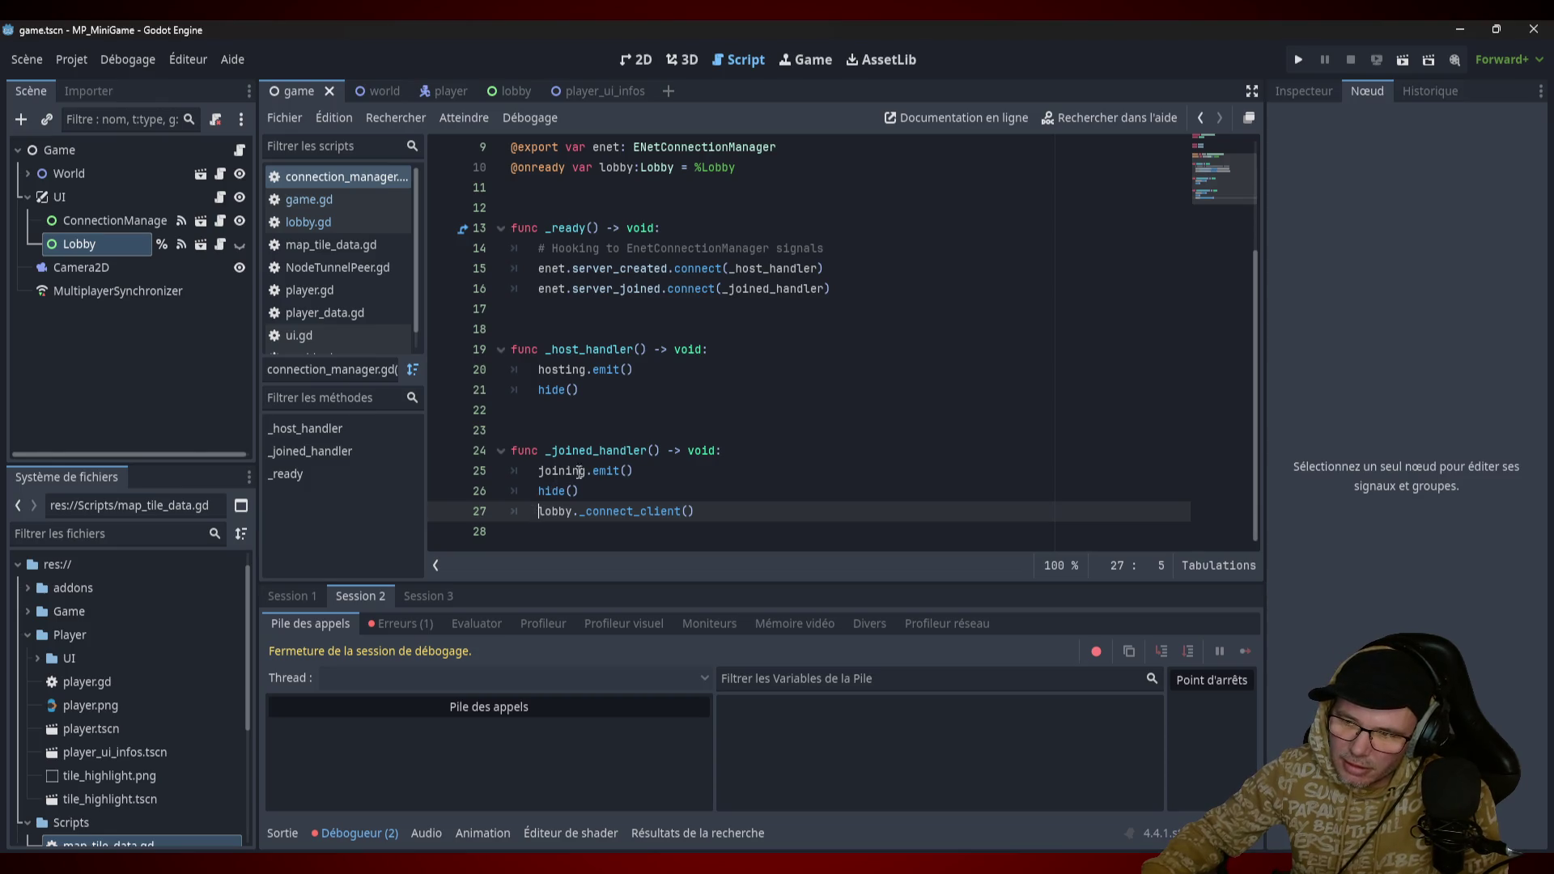
{"action": "key", "text": "ctrl+s"}
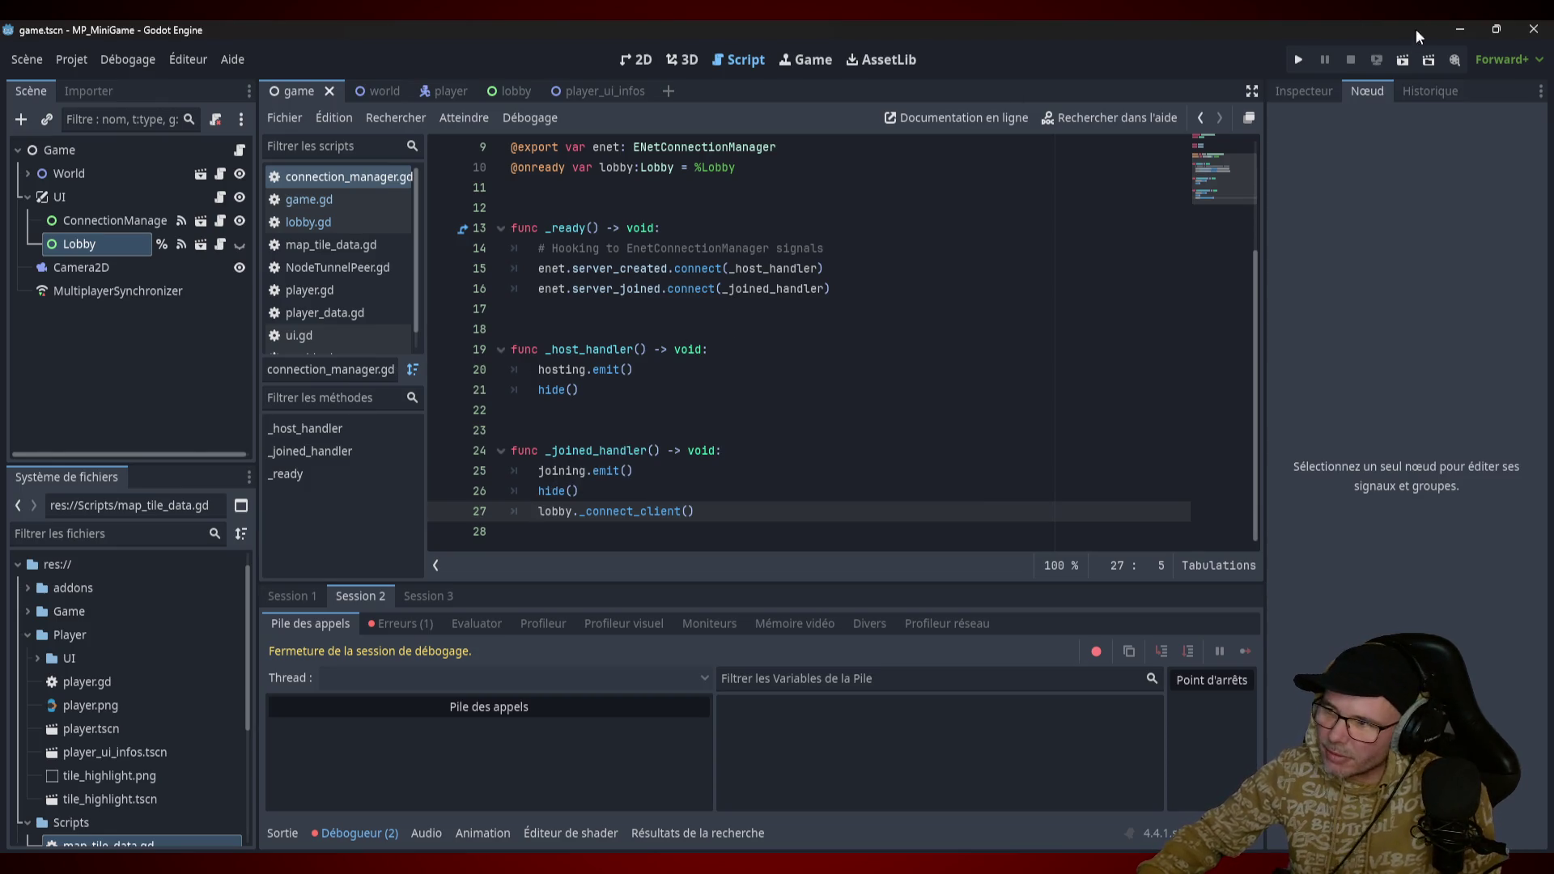
- Run the project and host a game as 'asdsda'
{"action": "left_click", "coordinate": [1301, 59]}
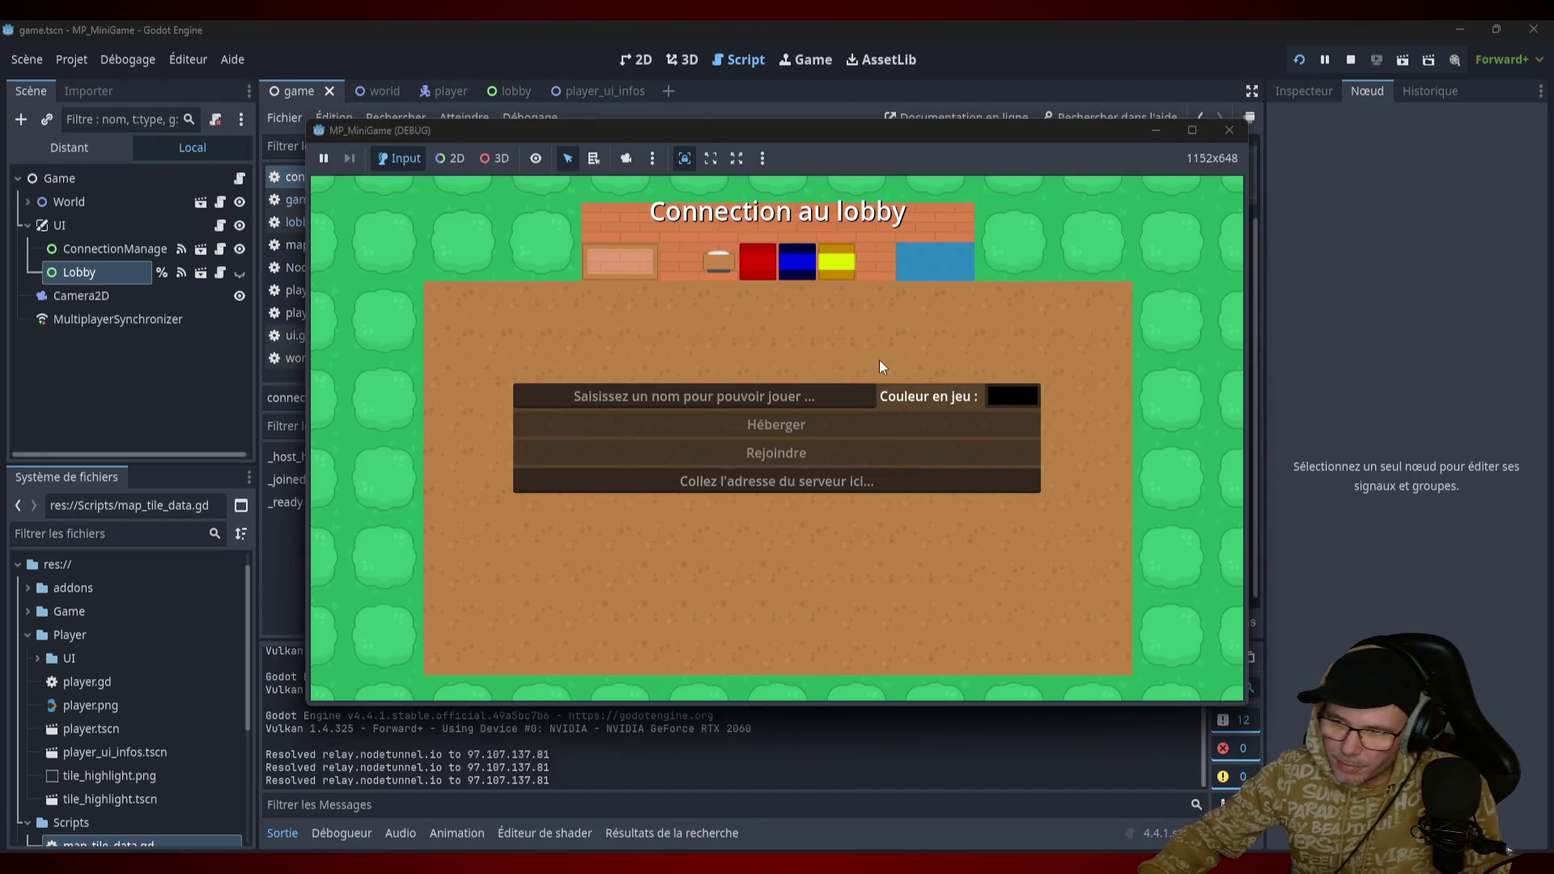
{"action": "left_click", "coordinate": [716, 387]}
{"action": "type", "text": "asdsda"}
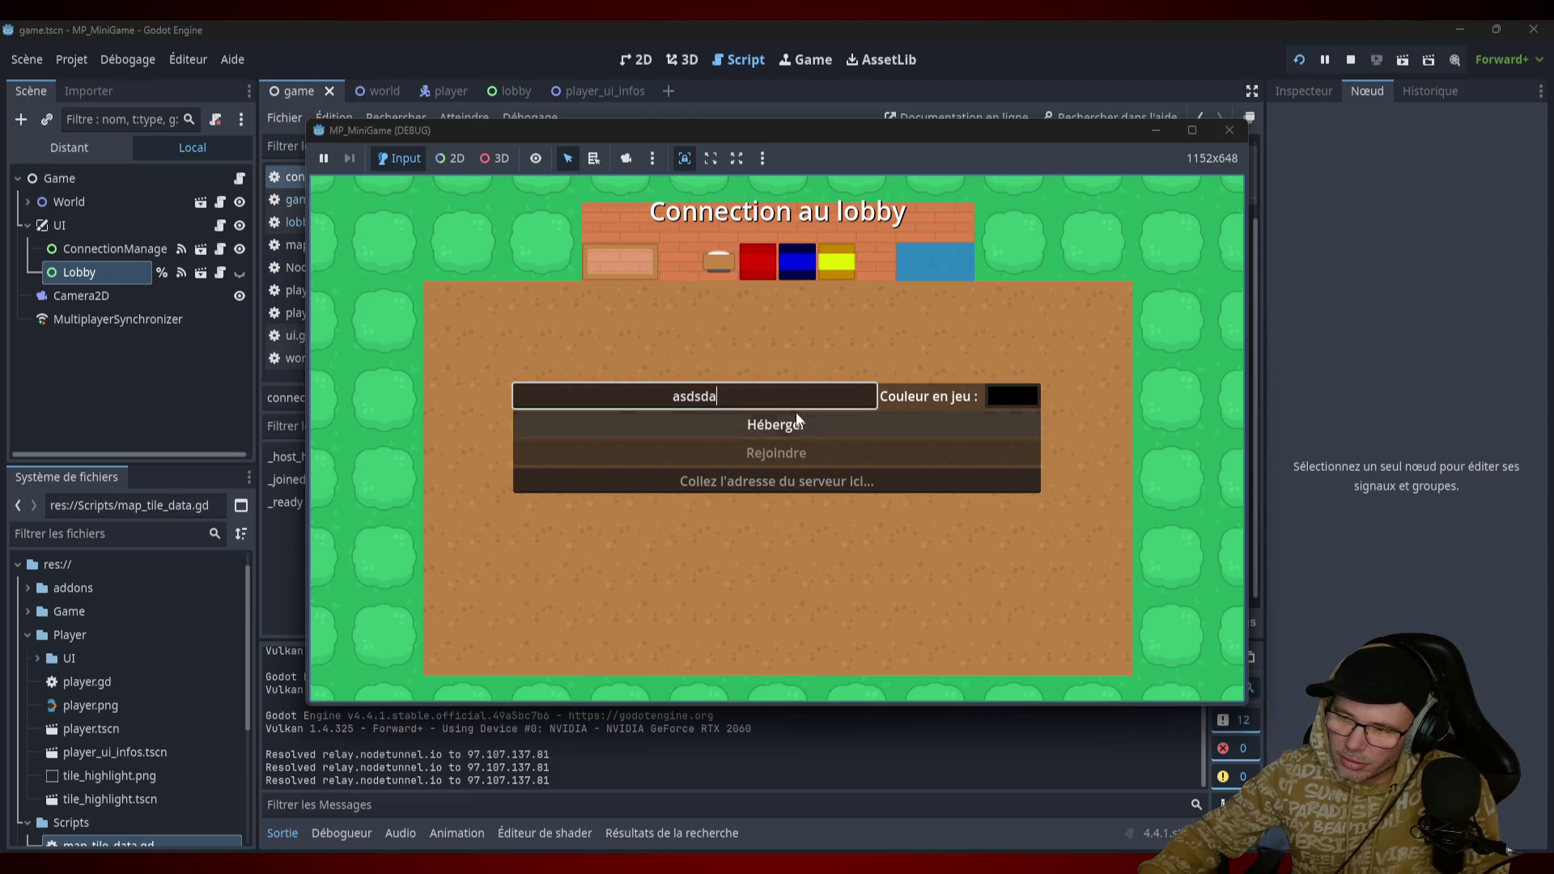
{"action": "left_click", "coordinate": [784, 426]}
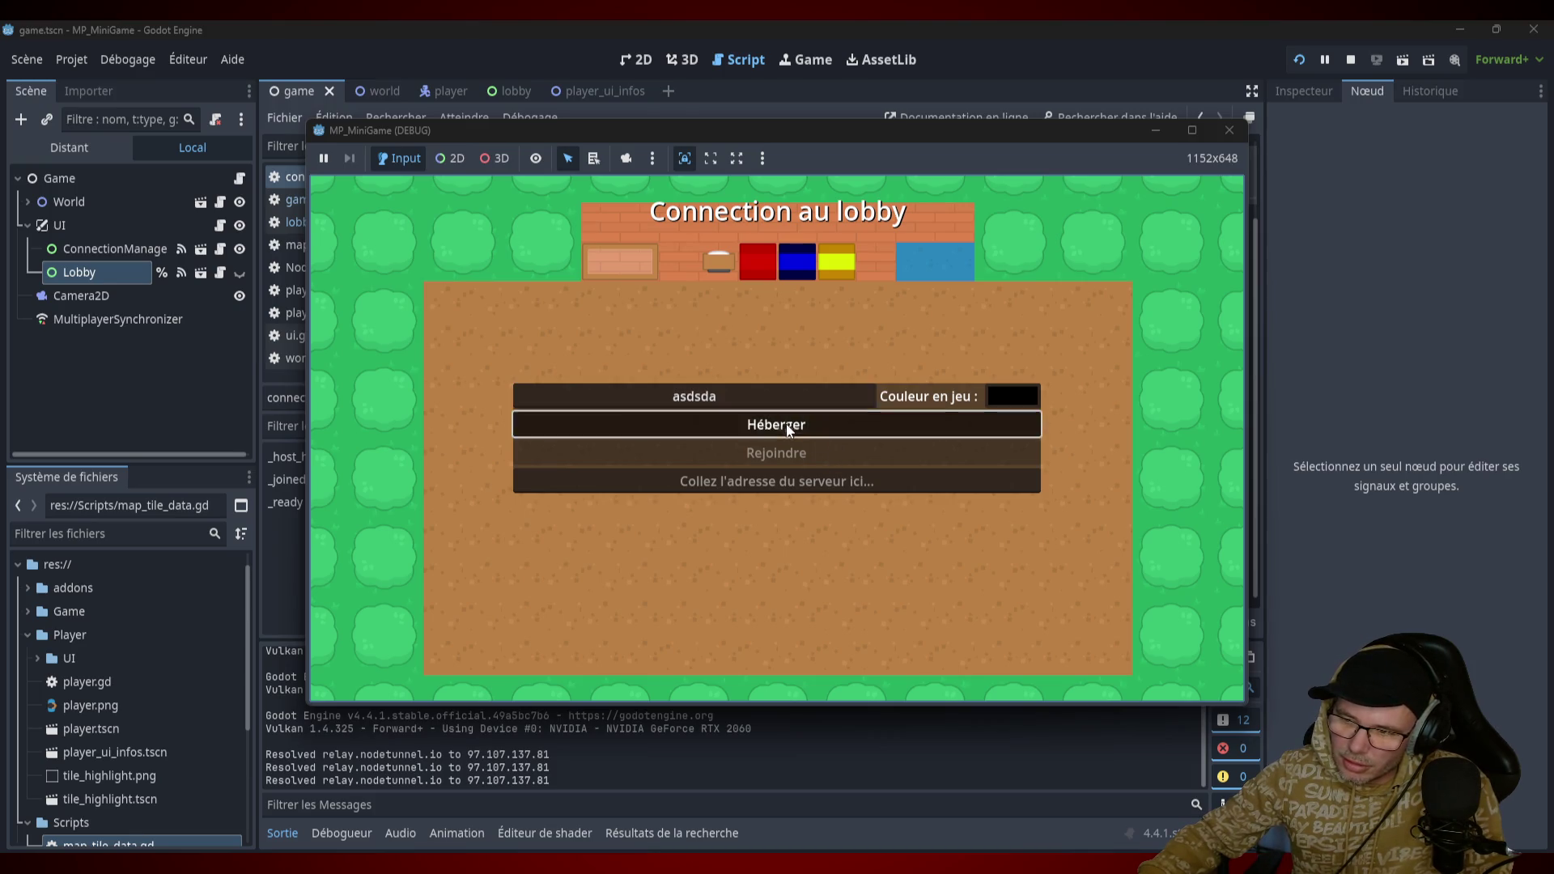
- Join from the second instance as 'yxcxccxy' with the pasted server address
{"action": "mouse_move", "coordinate": [975, 133]}
{"action": "left_mouse_down"}
{"action": "mouse_move", "coordinate": [8, 182]}
{"action": "mouse_move", "coordinate": [124, 199]}
{"action": "mouse_move", "coordinate": [0, 200]}
{"action": "left_mouse_up"}
{"action": "left_click", "coordinate": [686, 407]}
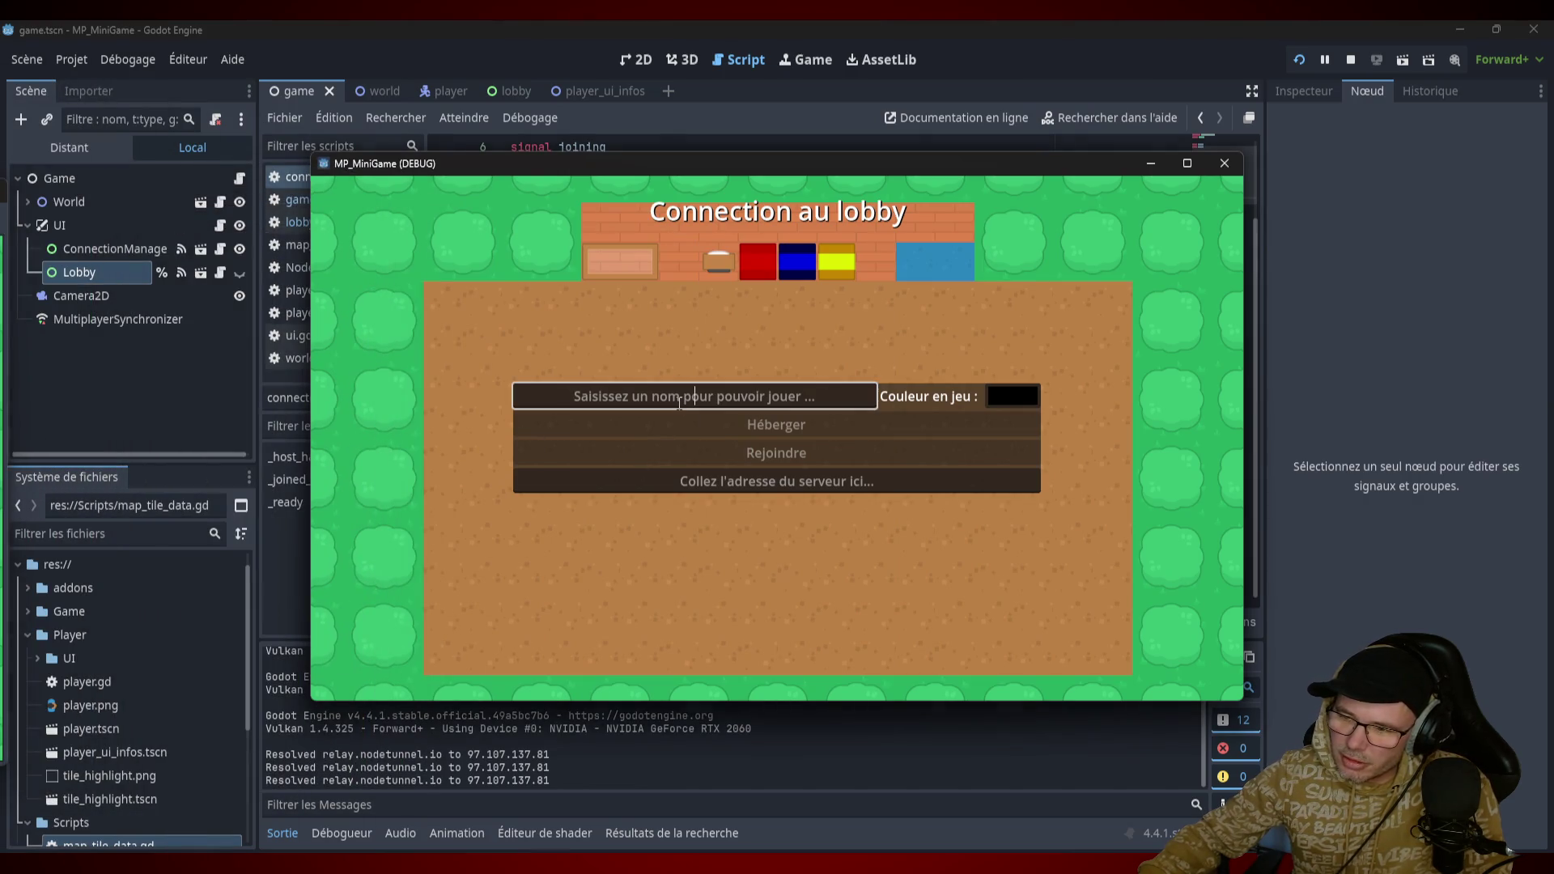
{"action": "type", "text": "yxcxccxy"}
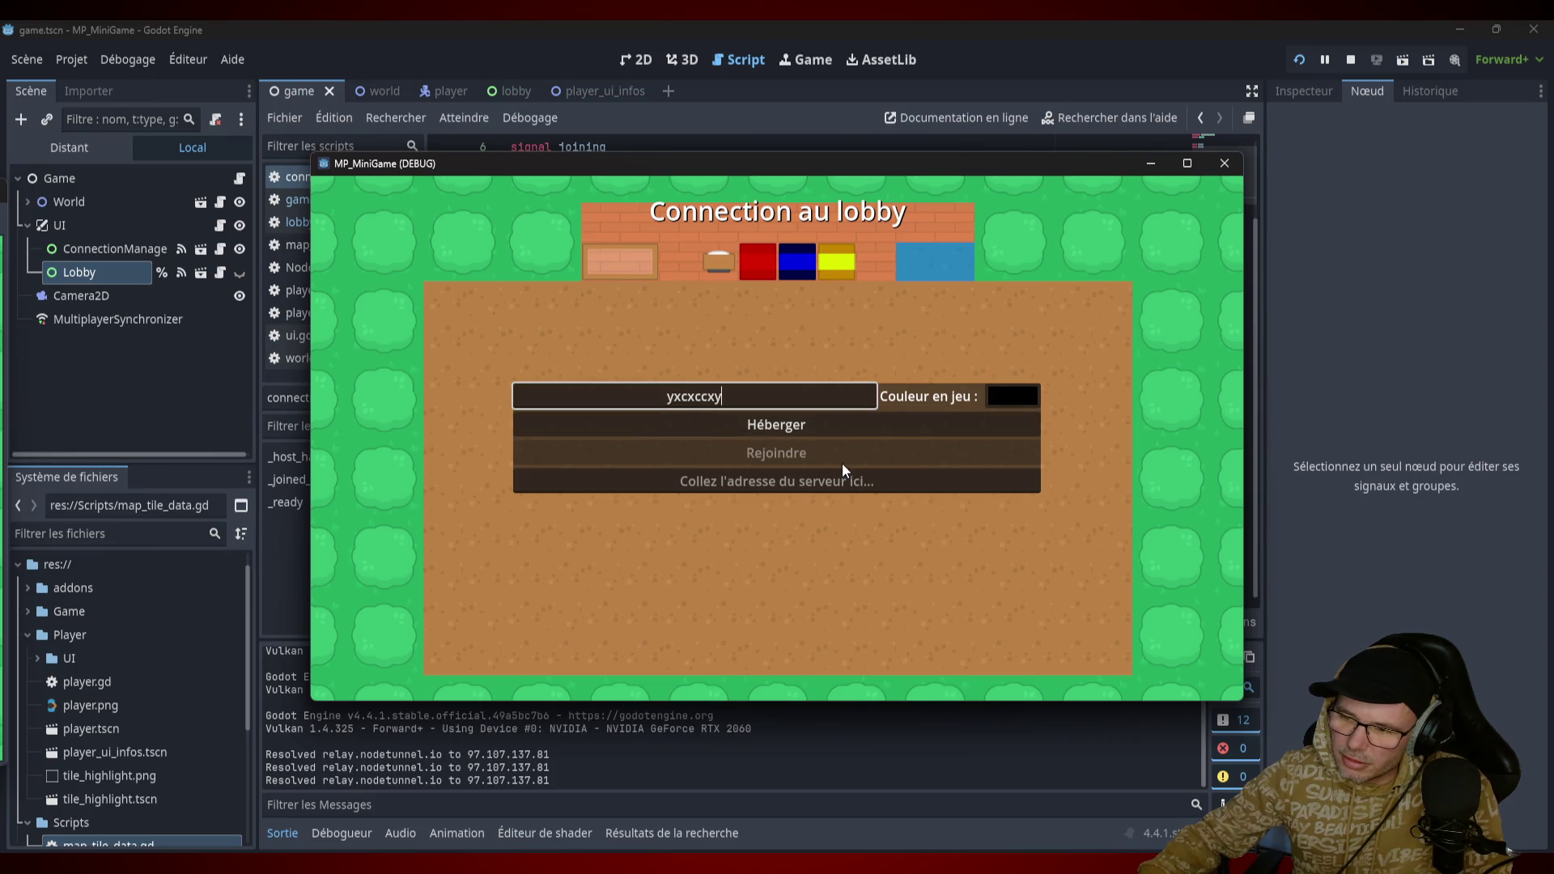
{"action": "left_click", "coordinate": [801, 482]}
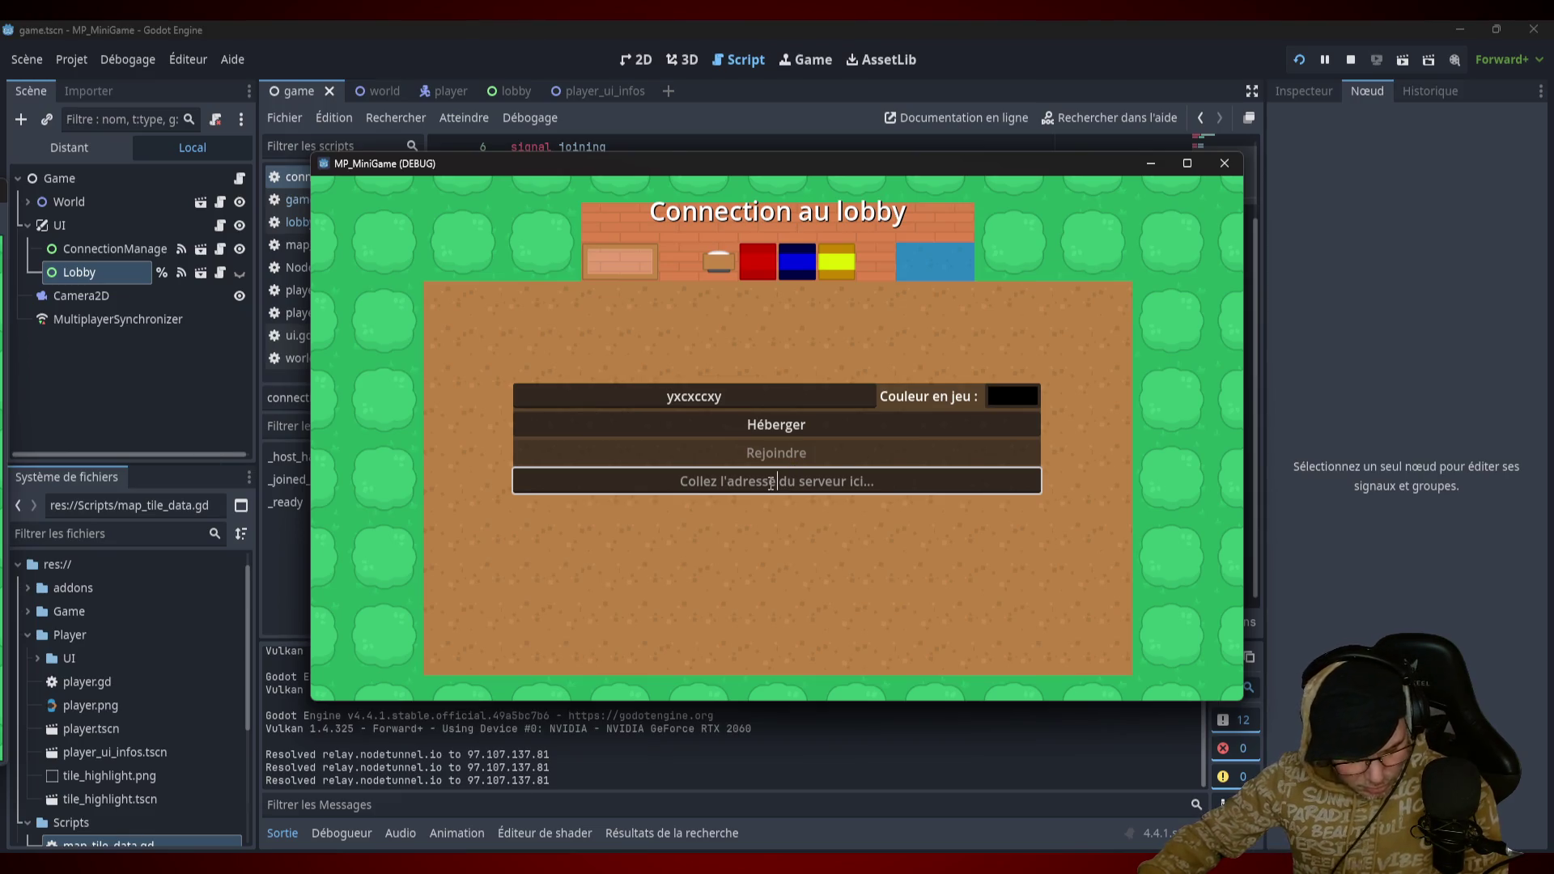
{"action": "key", "text": "ctrl+v"}
{"action": "left_click", "coordinate": [795, 453]}
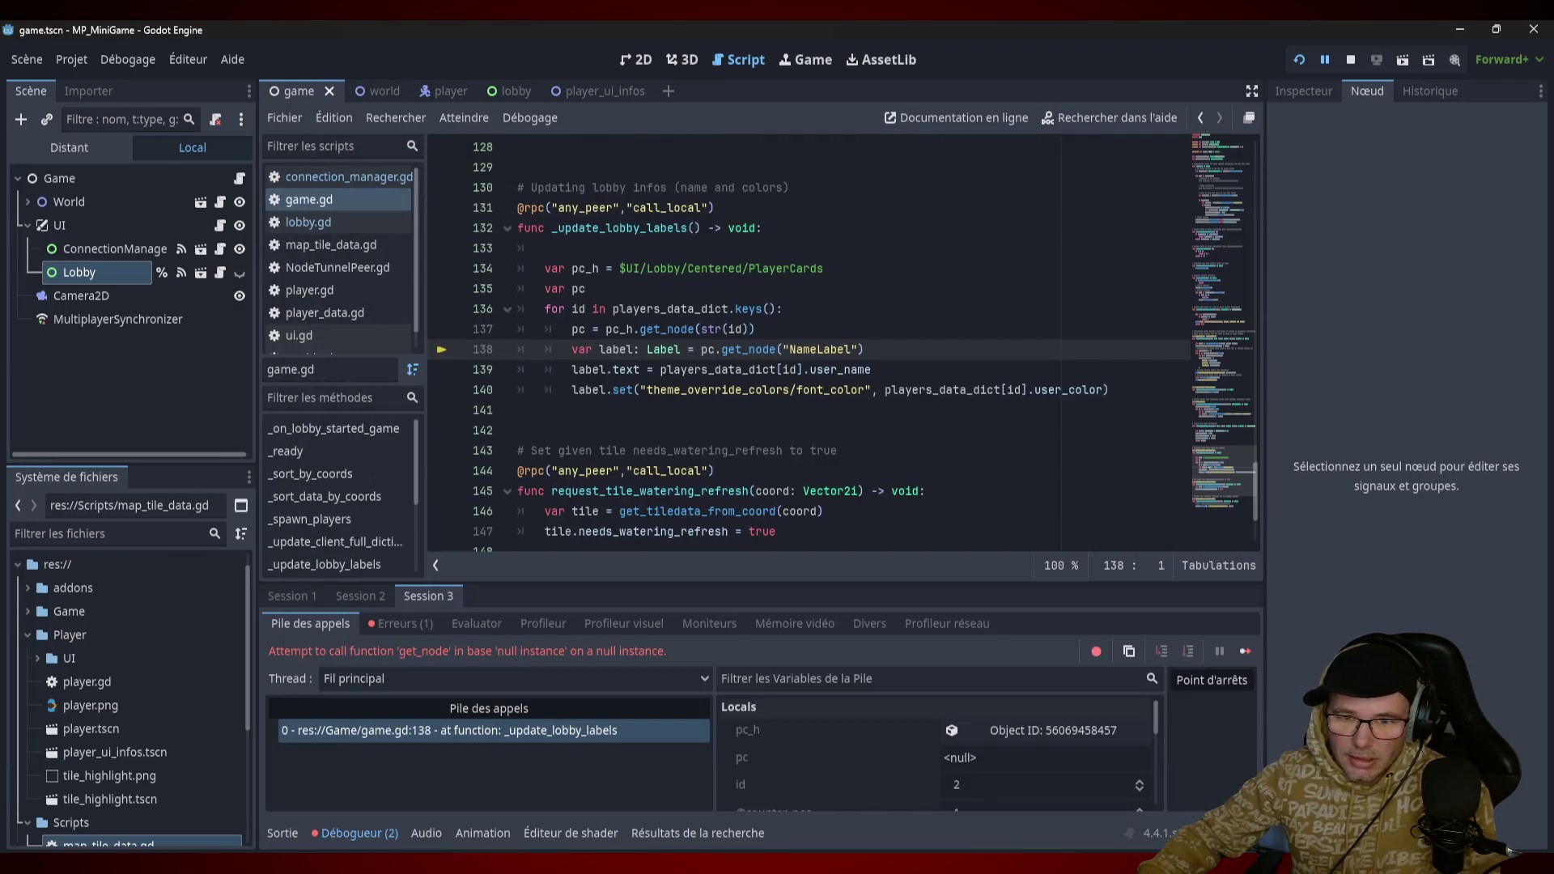
- Stop the running game and open lobby.gd
{"action": "left_click", "coordinate": [1353, 57]}
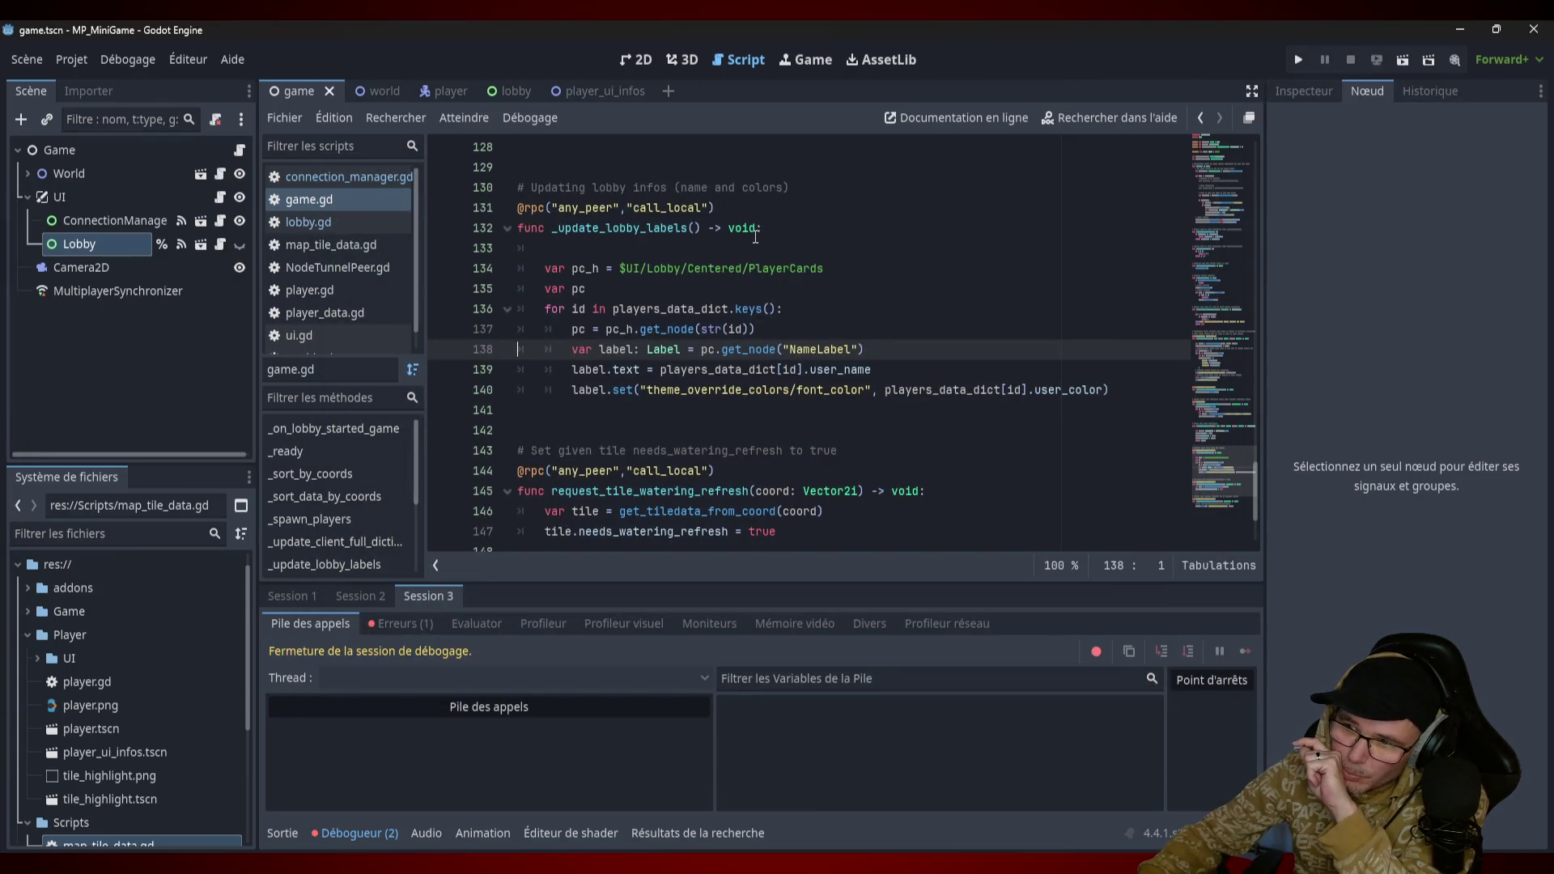
{"action": "scroll", "coordinate": [756, 236], "scroll_direction": "down", "scroll_amount": 3}
{"action": "scroll", "coordinate": [731, 279], "scroll_direction": "up", "scroll_amount": 5}
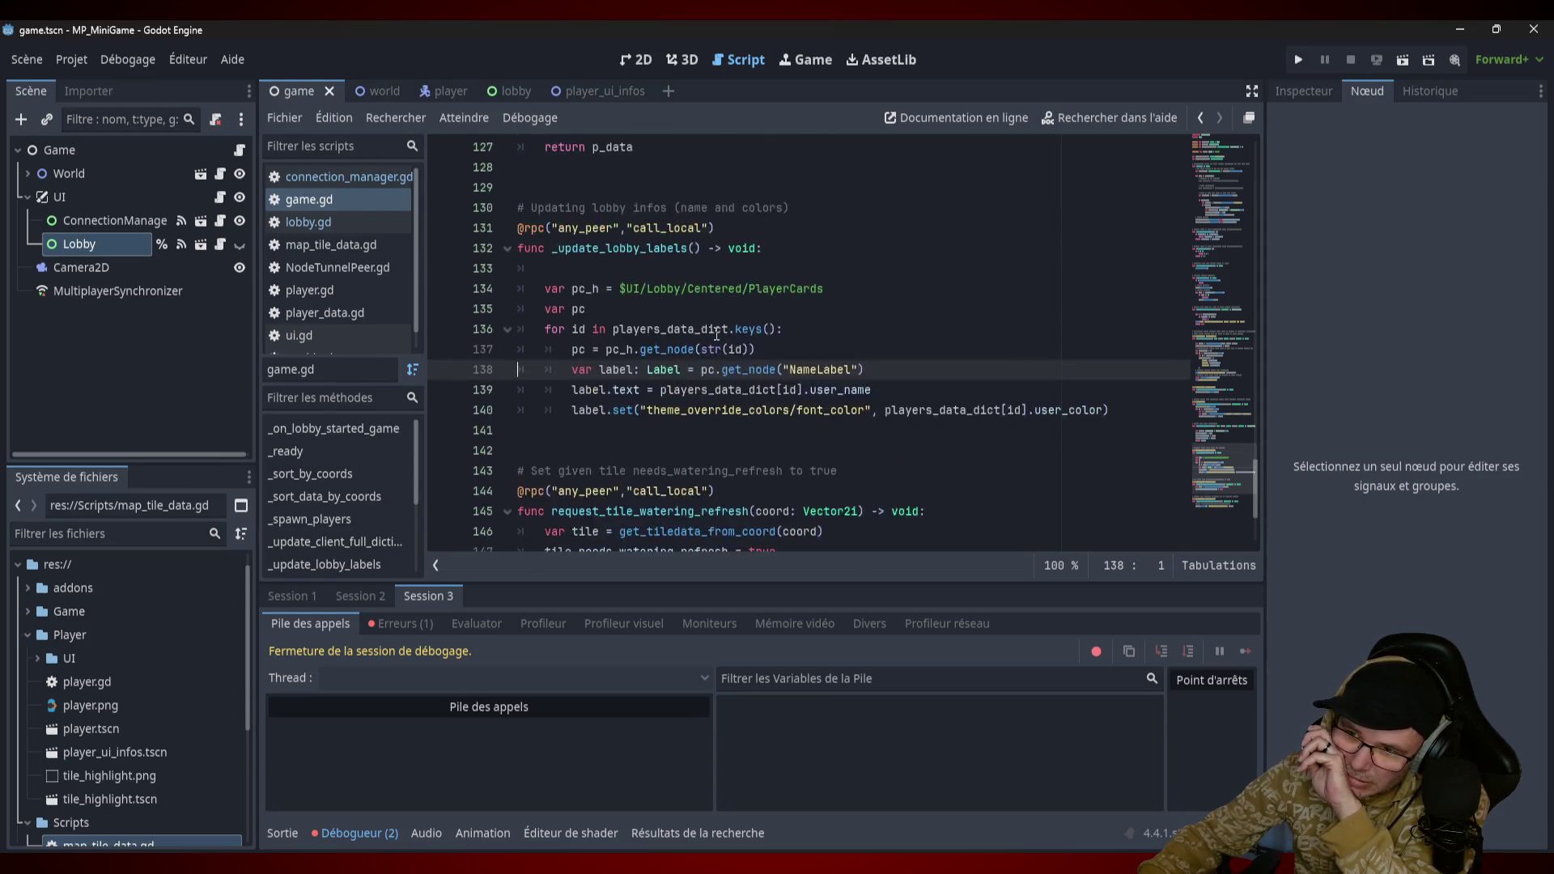
{"action": "scroll", "coordinate": [717, 356], "scroll_direction": "up", "scroll_amount": 8}
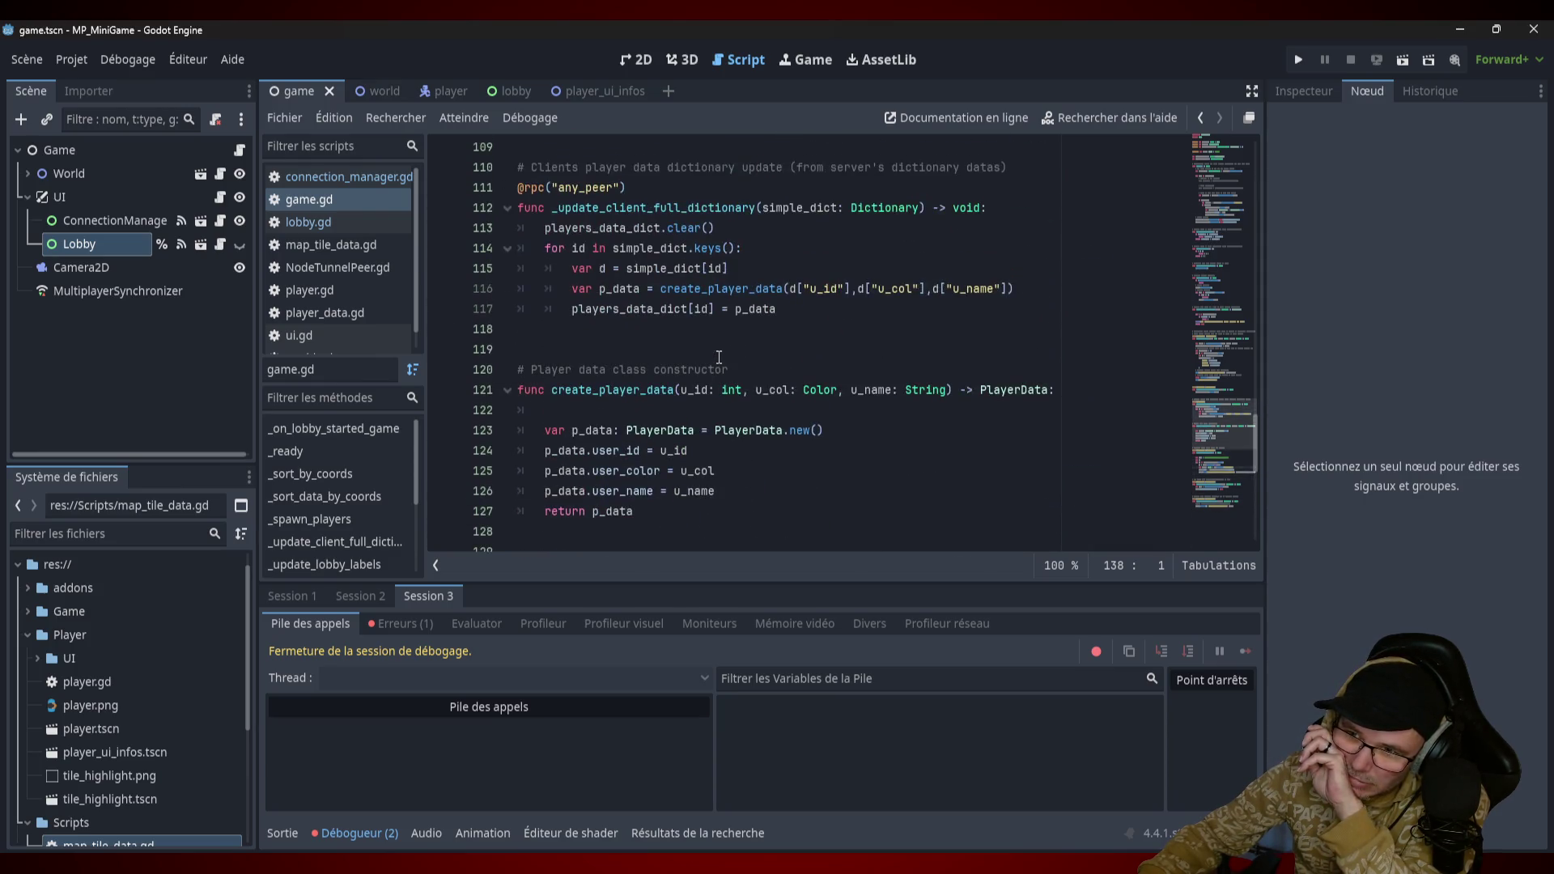
{"action": "scroll", "coordinate": [723, 360], "scroll_direction": "up", "scroll_amount": 8}
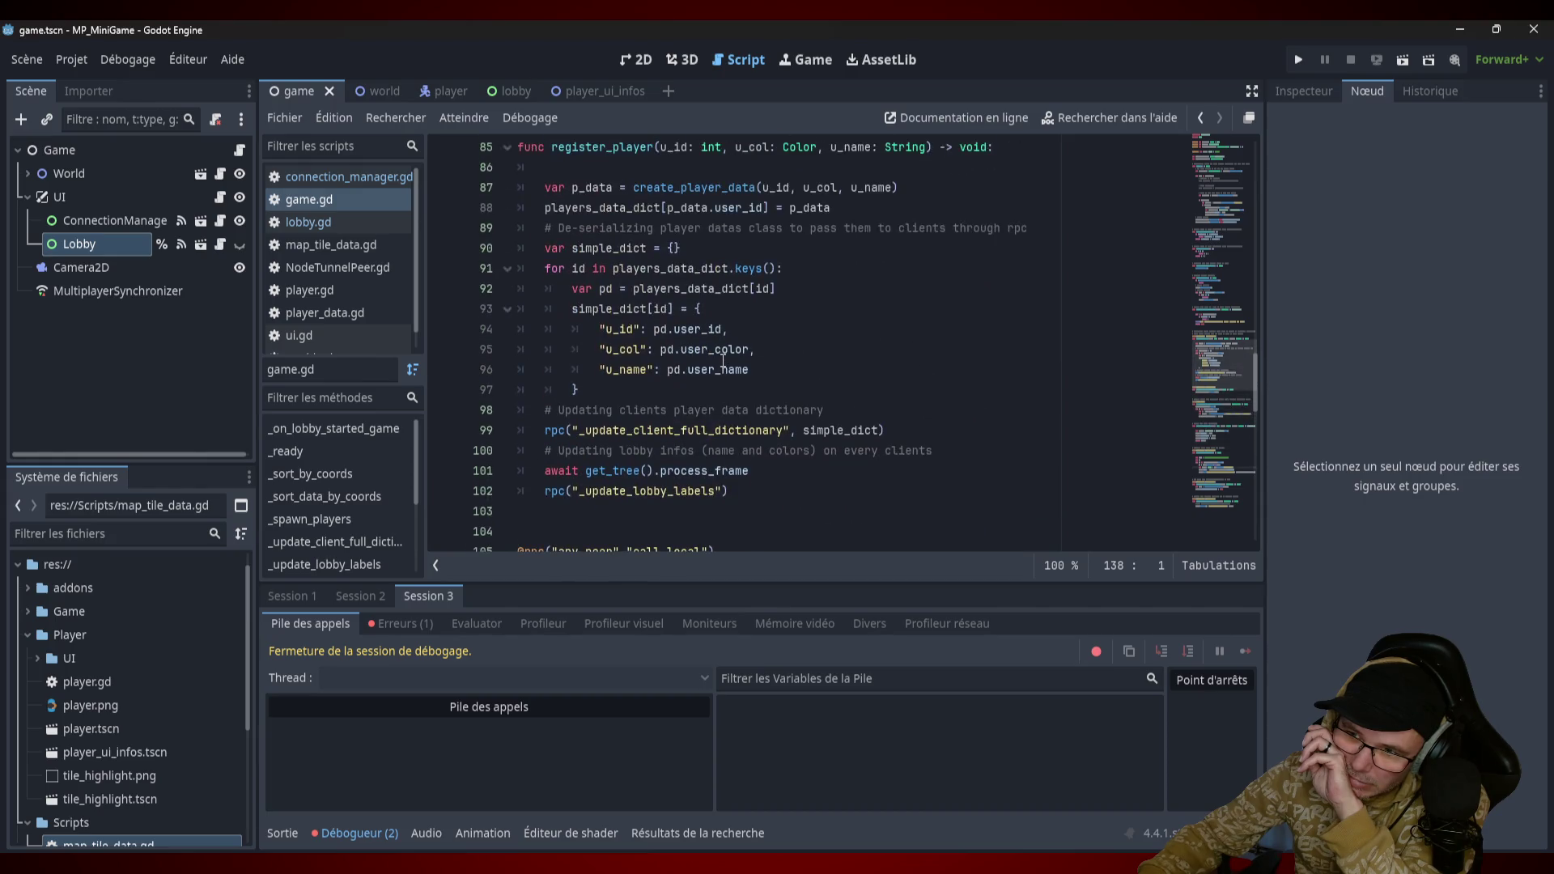
{"action": "scroll", "coordinate": [723, 360], "scroll_direction": "up", "scroll_amount": 4}
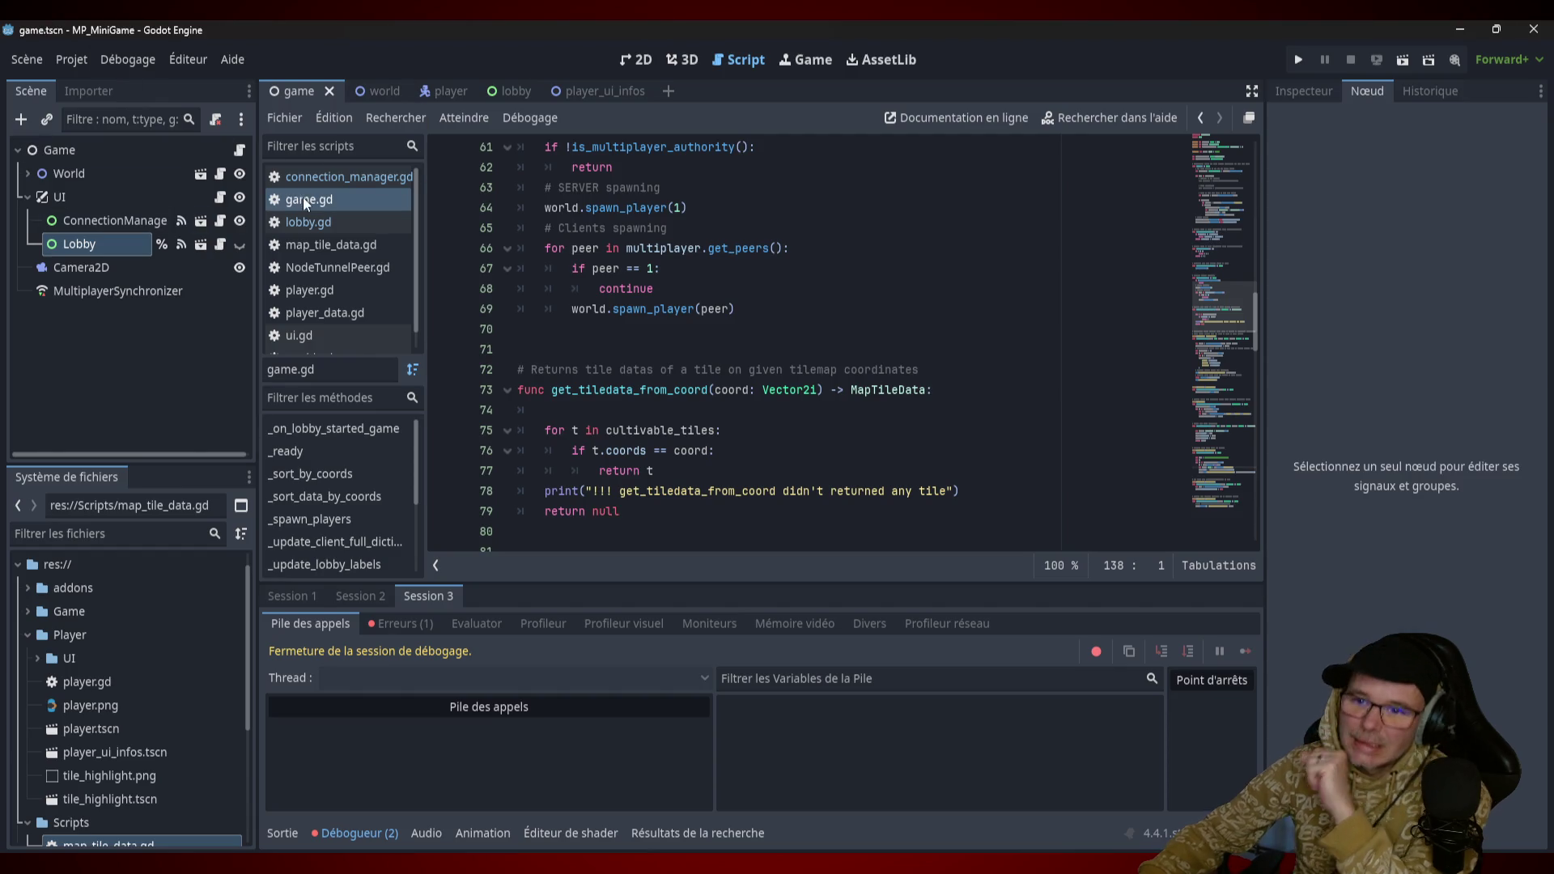
{"action": "left_click", "coordinate": [347, 224]}
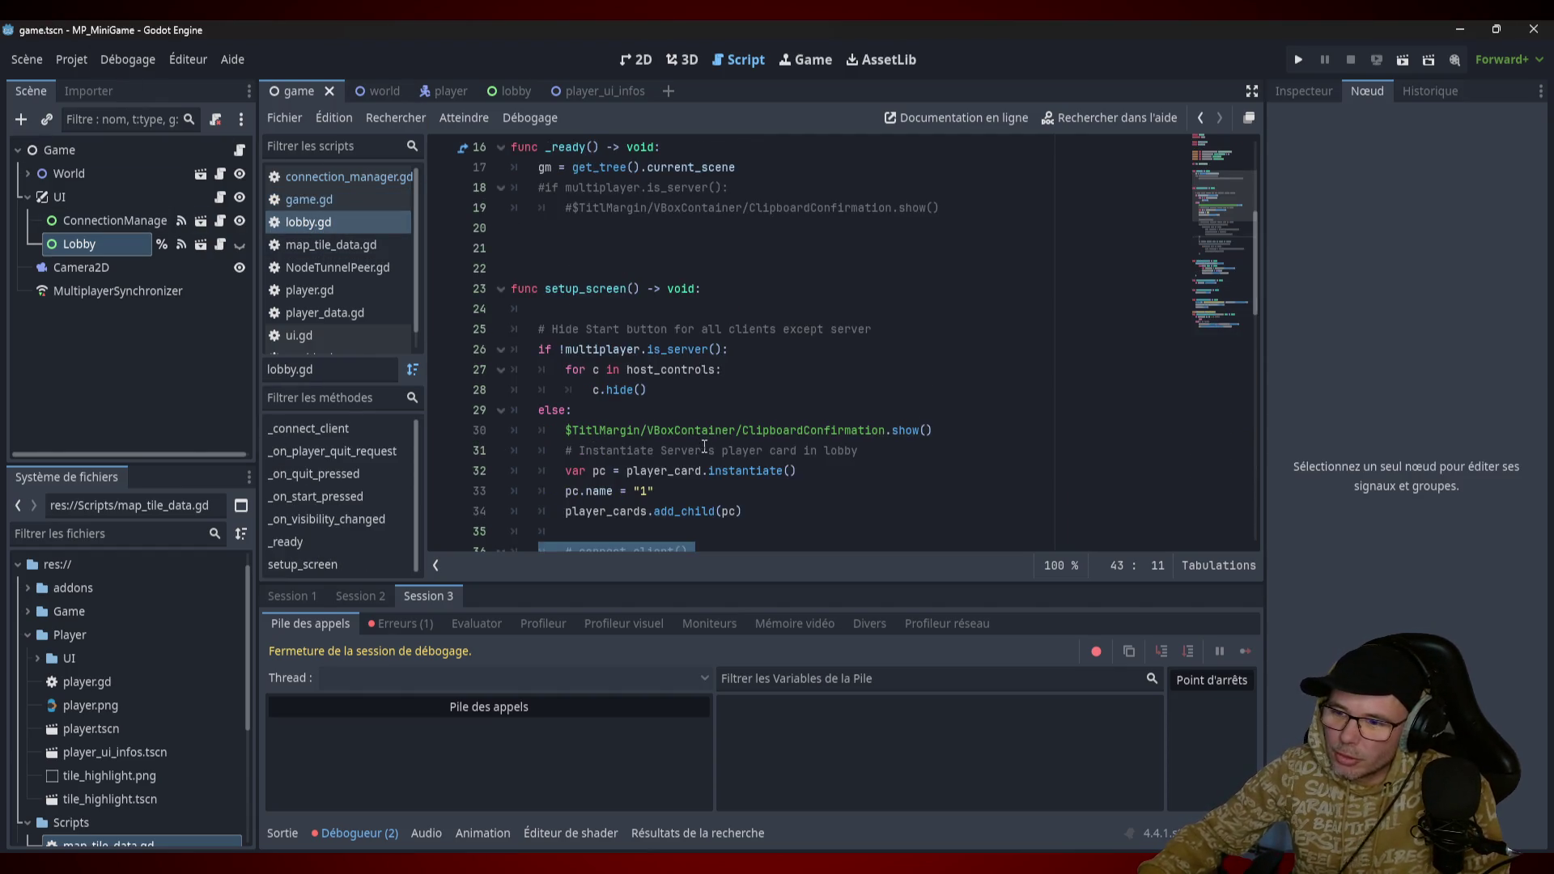
- Uncomment the _connect_client() call on line 36 with Ctrl+K and save lobby.gd
{"action": "scroll", "coordinate": [723, 435], "scroll_direction": "down", "scroll_amount": 4}
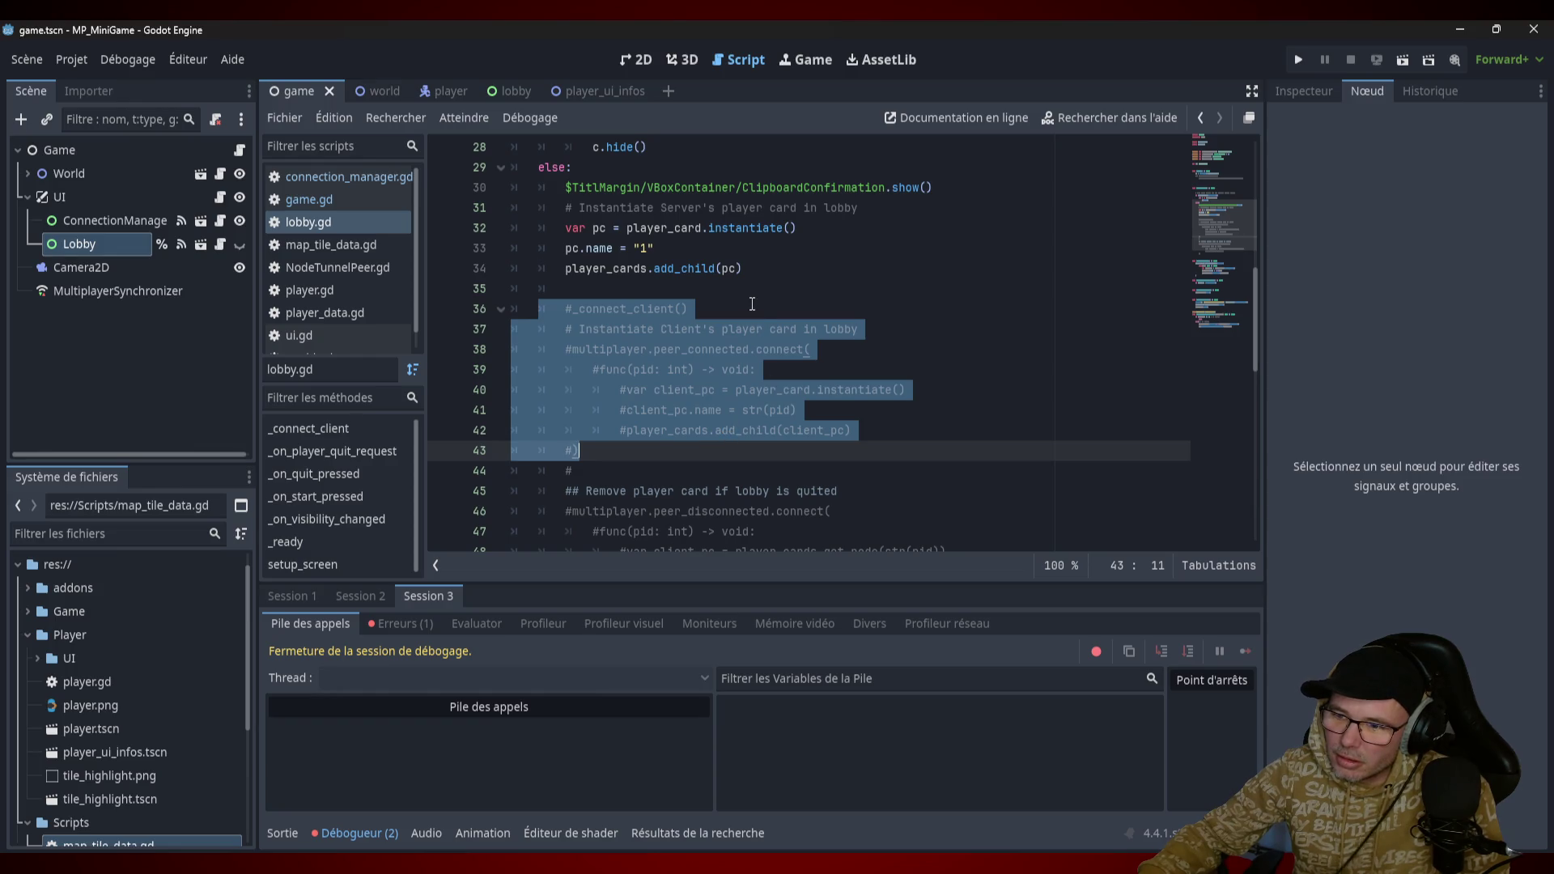
{"action": "left_click", "coordinate": [752, 305]}
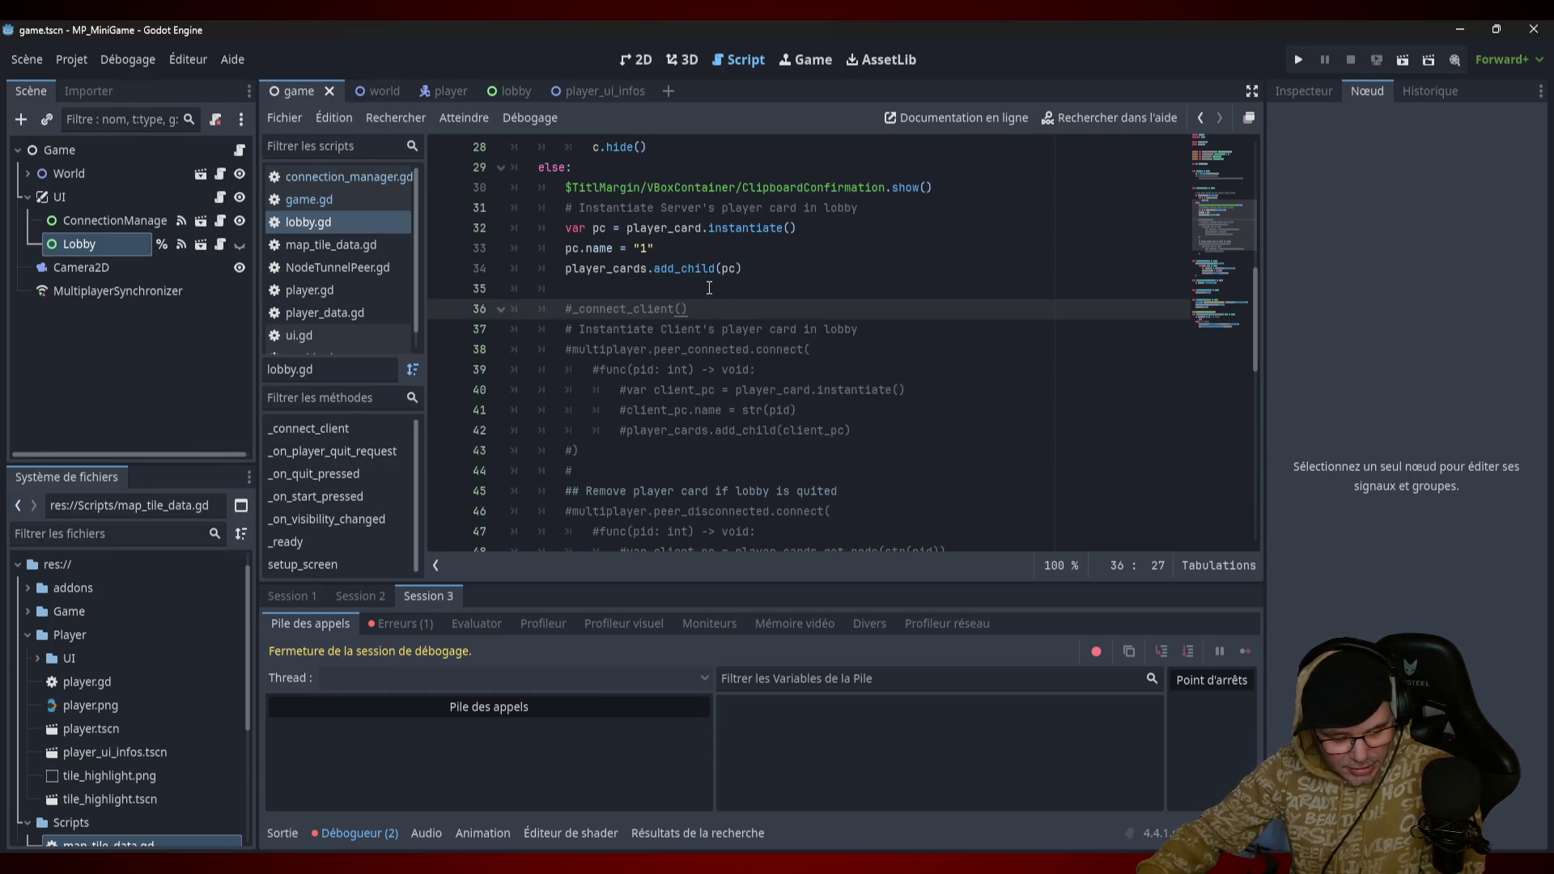
{"action": "key", "text": "ctrl+k"}
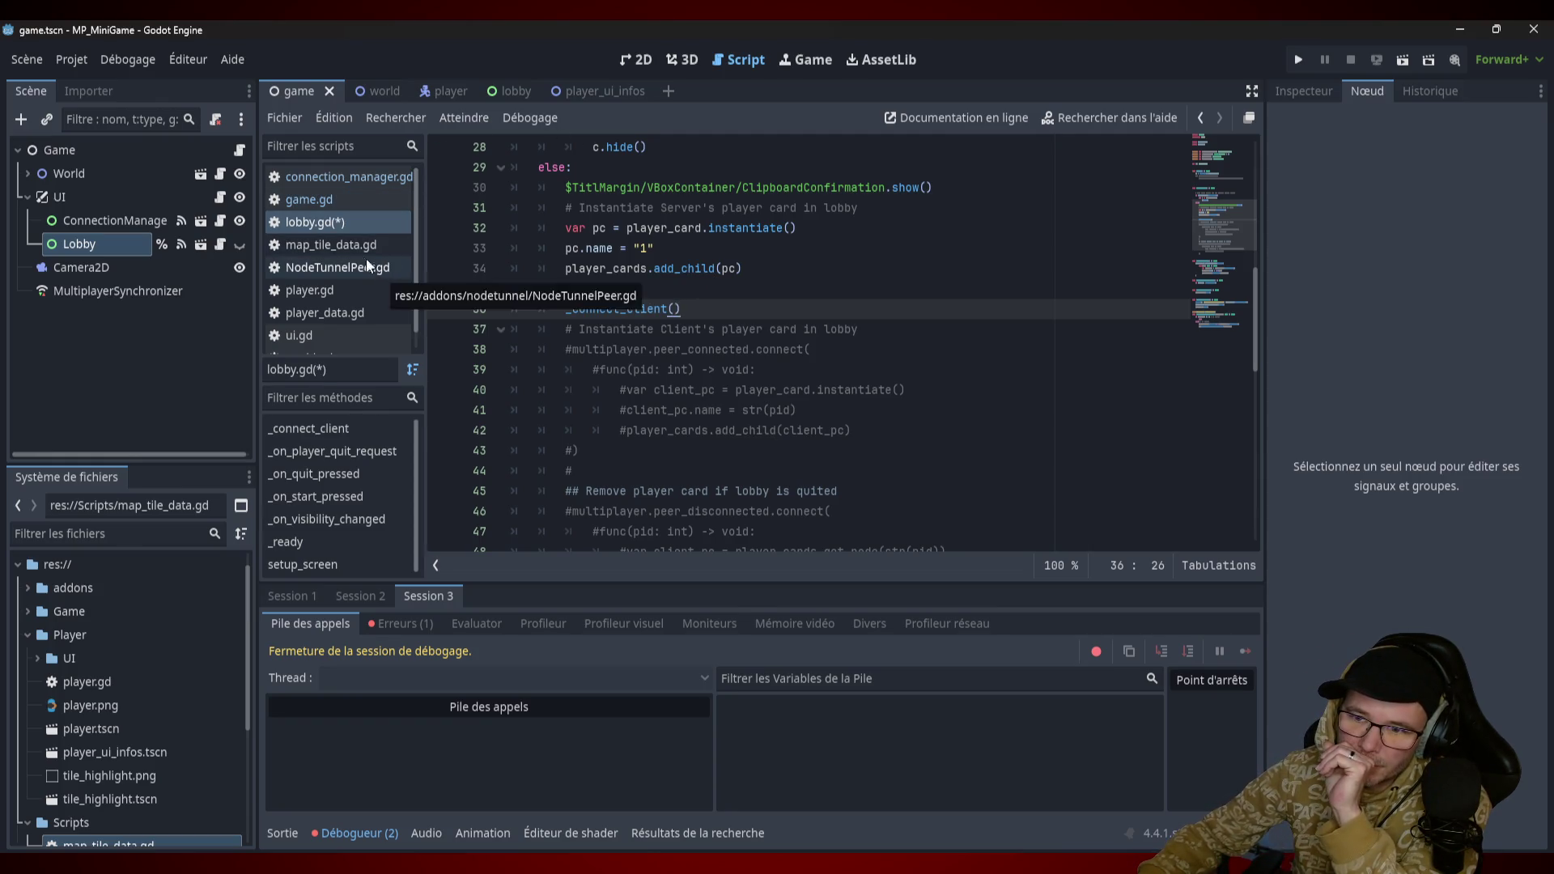
{"action": "left_click", "coordinate": [362, 227]}
{"action": "key", "text": "ctrl+s"}
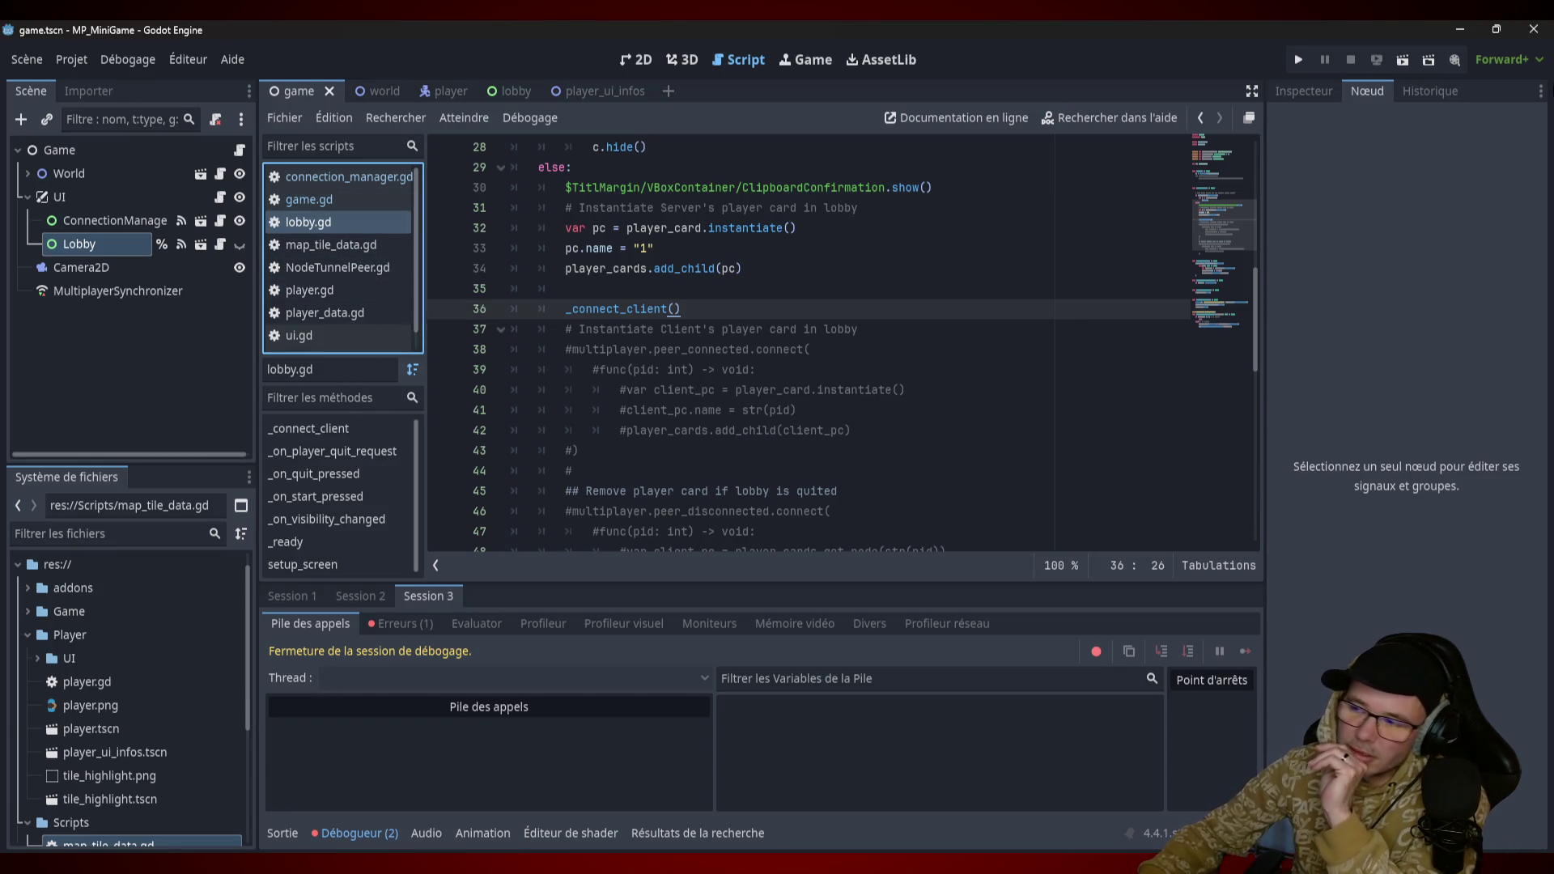
- Run the project and host a lobby as 'sfsdfdsf' in the first window
{"action": "left_click", "coordinate": [1297, 61]}
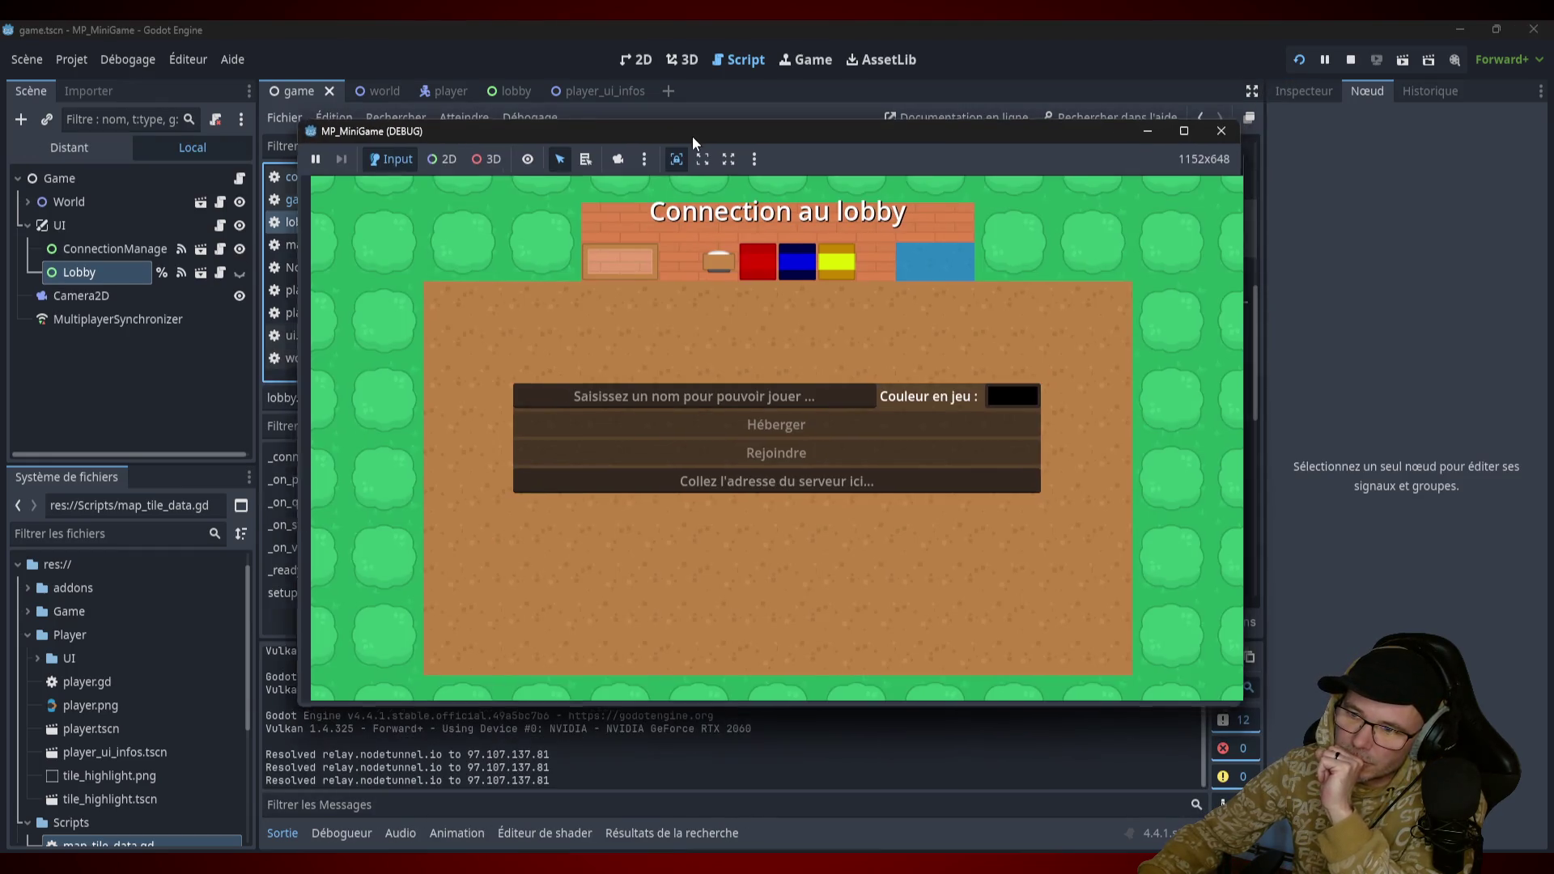
{"action": "mouse_move", "coordinate": [692, 136]}
{"action": "left_mouse_down"}
{"action": "mouse_move", "coordinate": [259, 137]}
{"action": "mouse_move", "coordinate": [358, 100]}
{"action": "left_mouse_up"}
{"action": "left_click", "coordinate": [470, 360]}
{"action": "type", "text": "sfsdfdsf"}
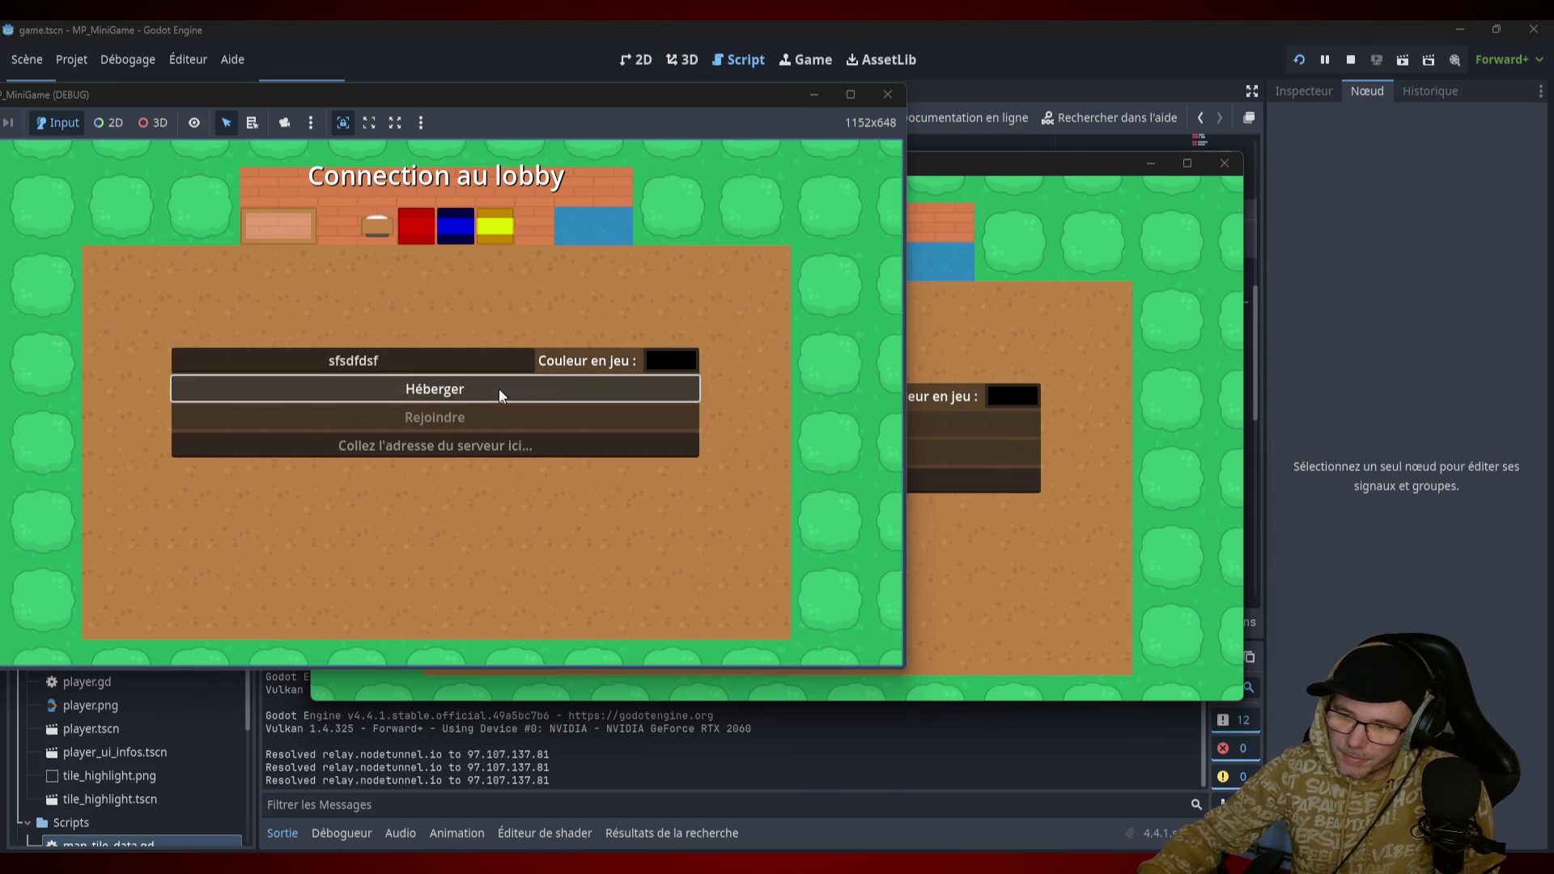
{"action": "left_click", "coordinate": [499, 388]}
- Join from the second window as 'xcvcxcx' with the pasted server address
{"action": "left_click", "coordinate": [1047, 161]}
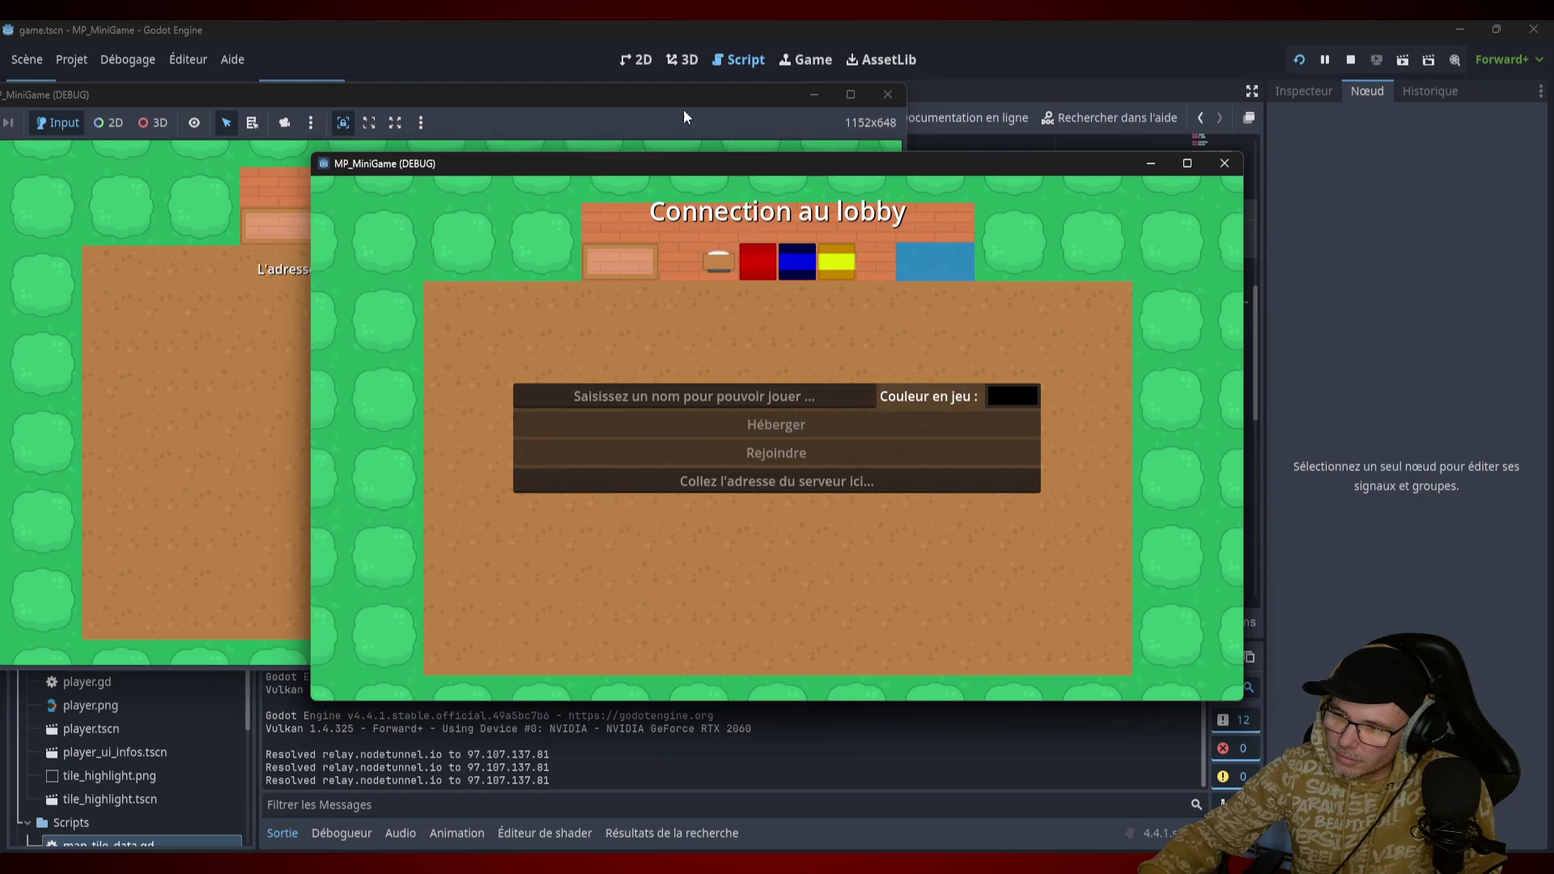
{"action": "left_click", "coordinate": [712, 396]}
{"action": "type", "text": "xcvcxcx"}
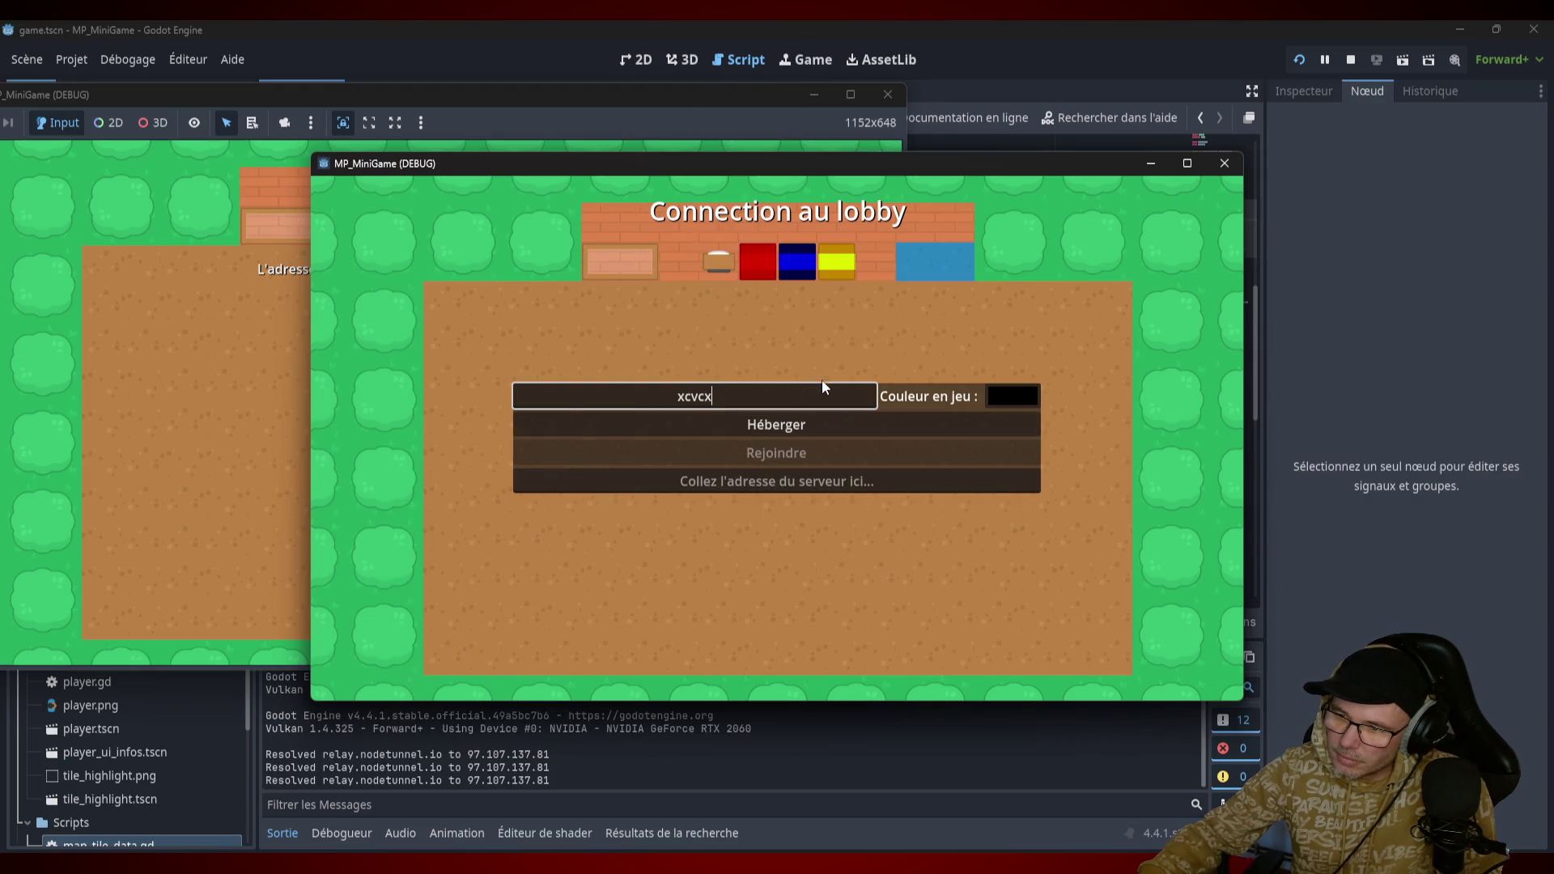
{"action": "left_click", "coordinate": [798, 483]}
{"action": "key", "text": "ctrl+v"}
{"action": "left_click", "coordinate": [822, 452]}
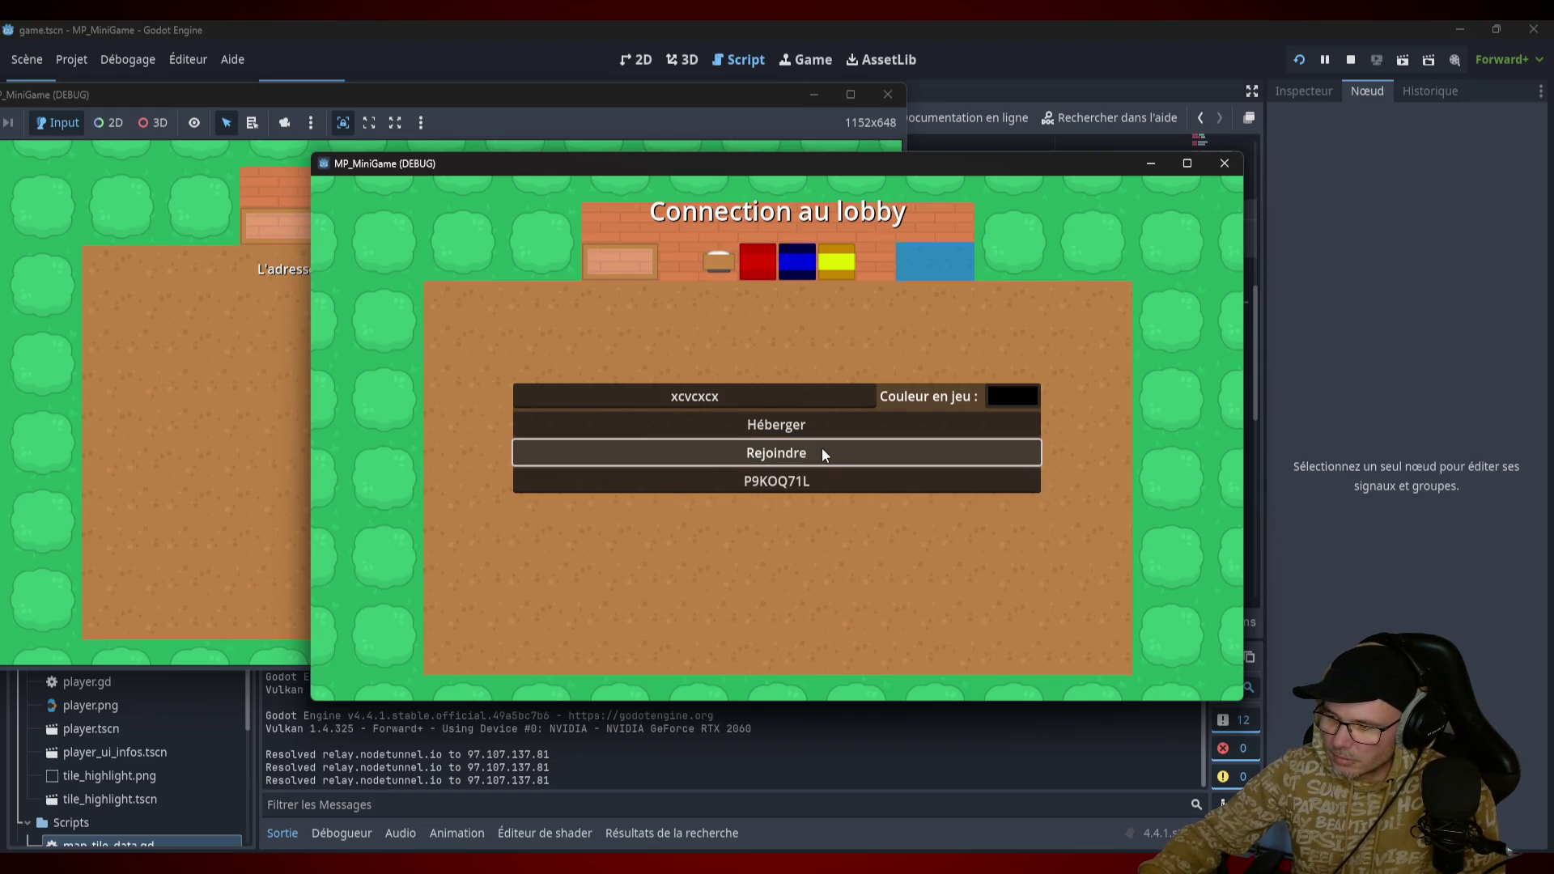
- Leave the waiting room, retry joining as 'sddsd', and return to the editor's debugger
{"action": "mouse_move", "coordinate": [763, 167]}
{"action": "left_mouse_down"}
{"action": "mouse_move", "coordinate": [1168, 129]}
{"action": "mouse_move", "coordinate": [1111, 109]}
{"action": "mouse_move", "coordinate": [1090, 123]}
{"action": "left_mouse_up"}
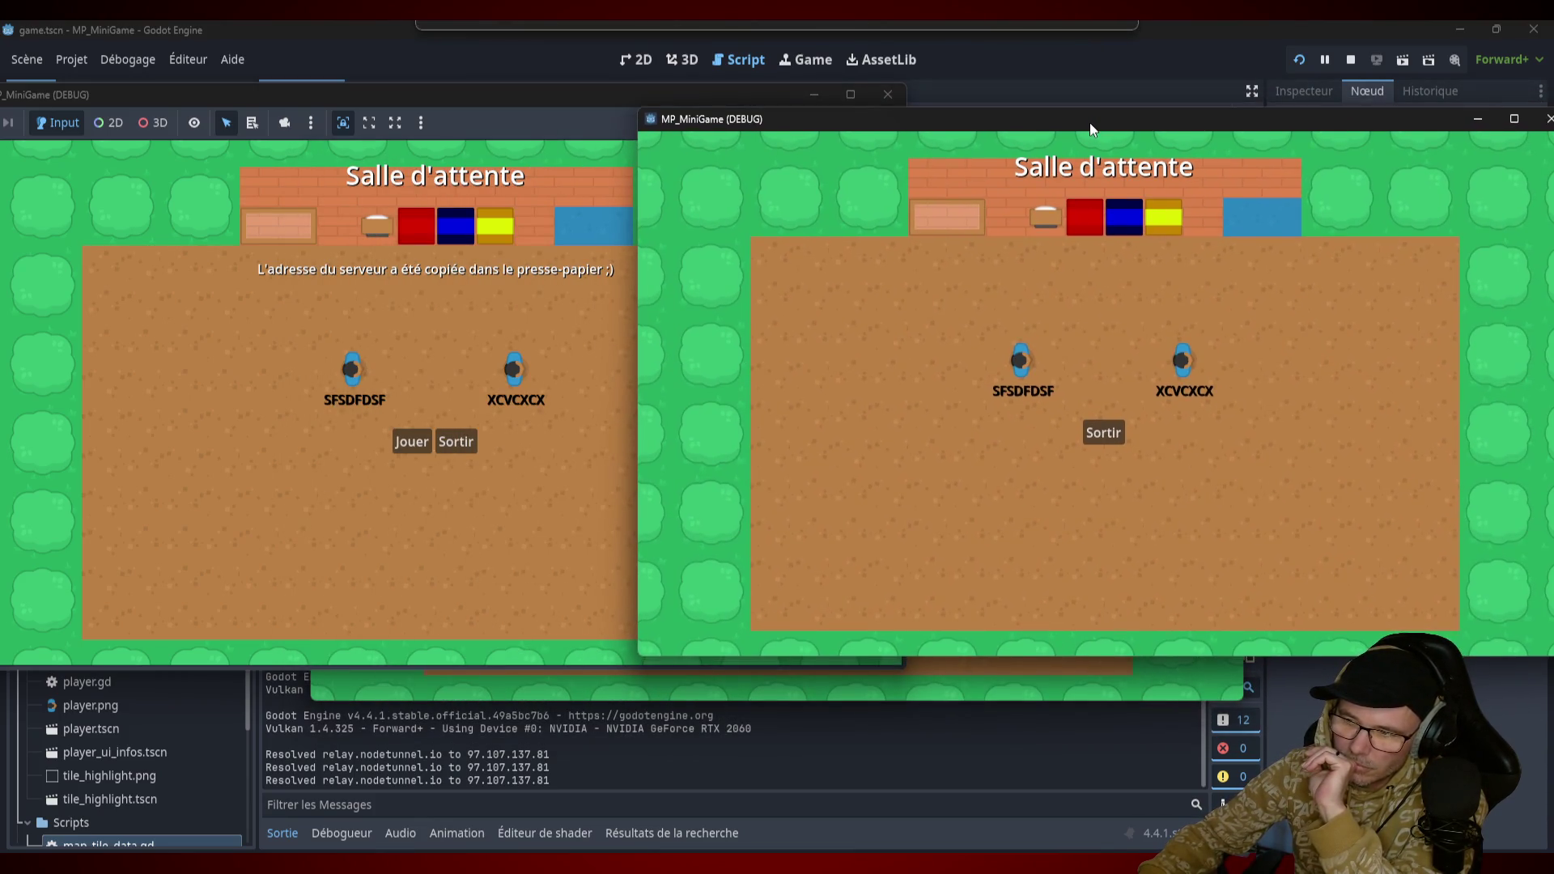
{"action": "left_click", "coordinate": [1094, 434]}
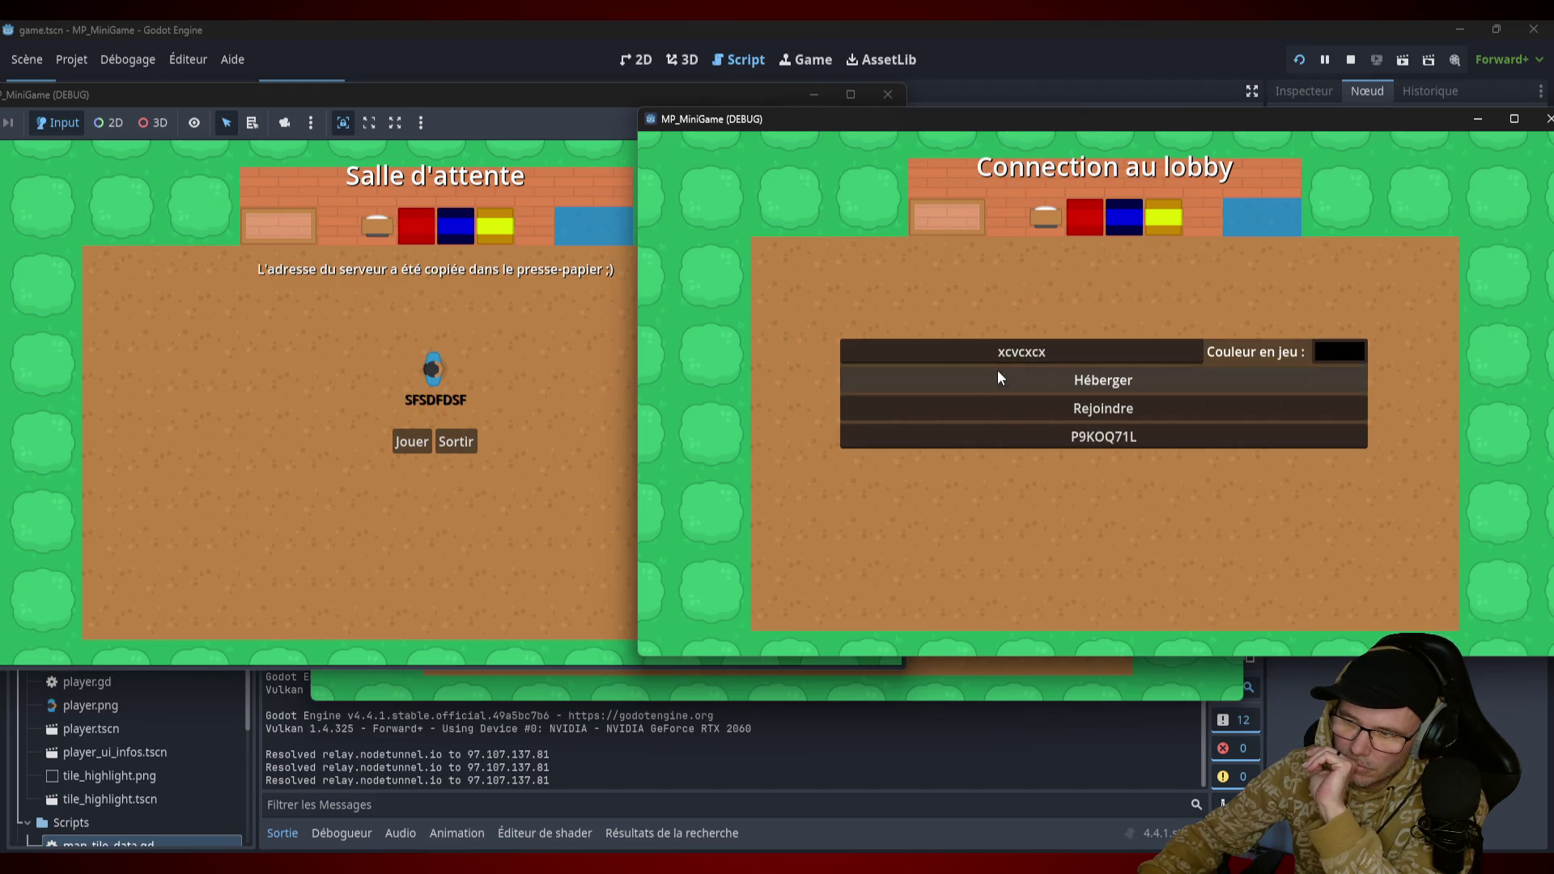
{"action": "left_click", "coordinate": [1034, 352]}
{"action": "type", "text": "sddsd"}
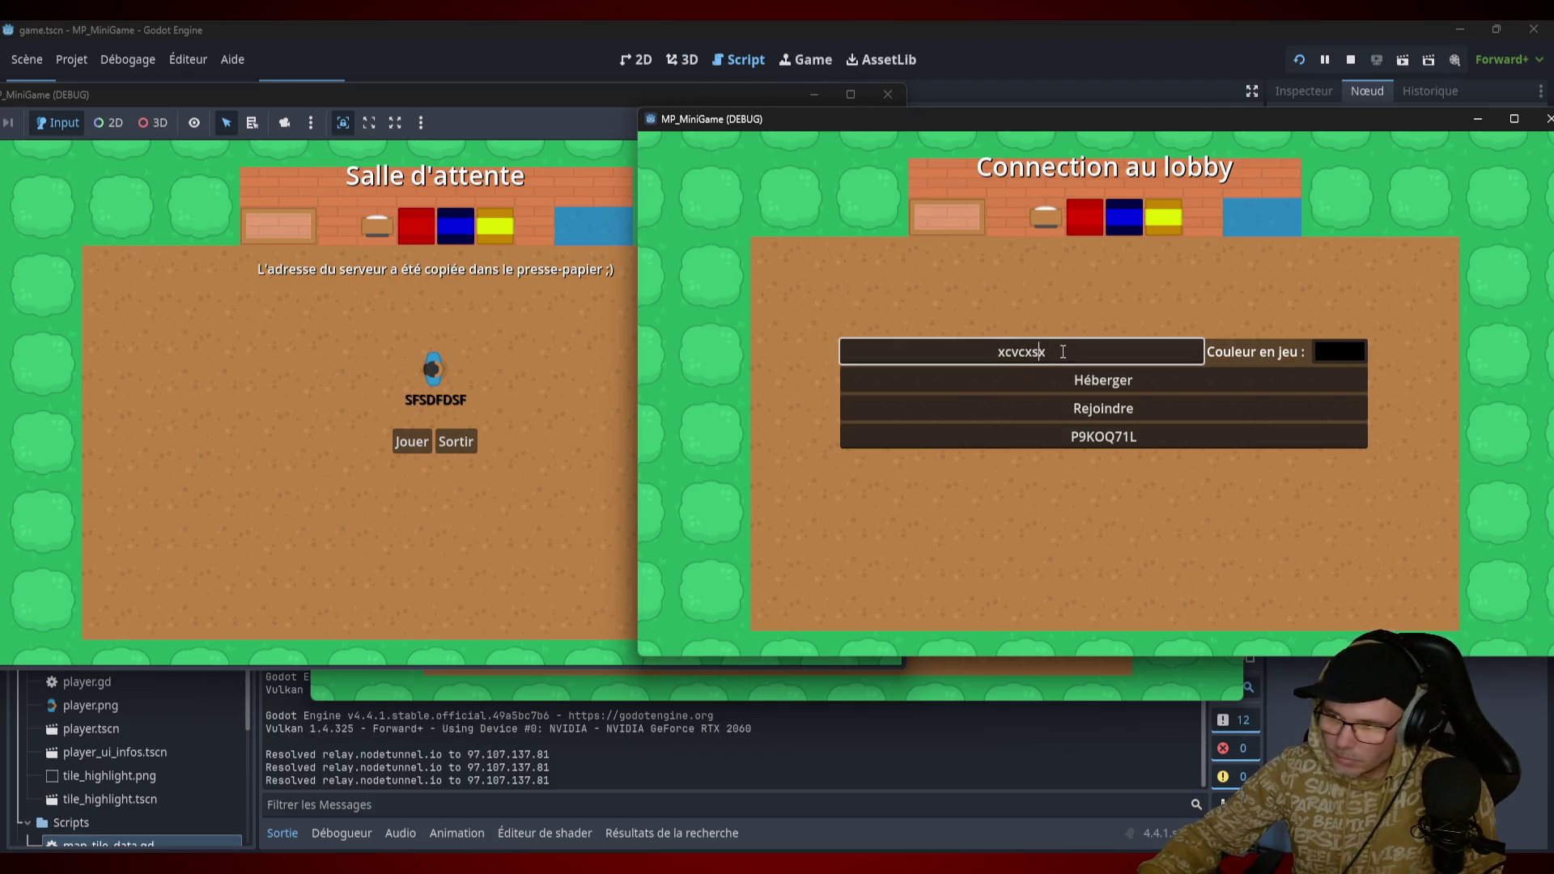
{"action": "left_click", "coordinate": [1120, 416]}
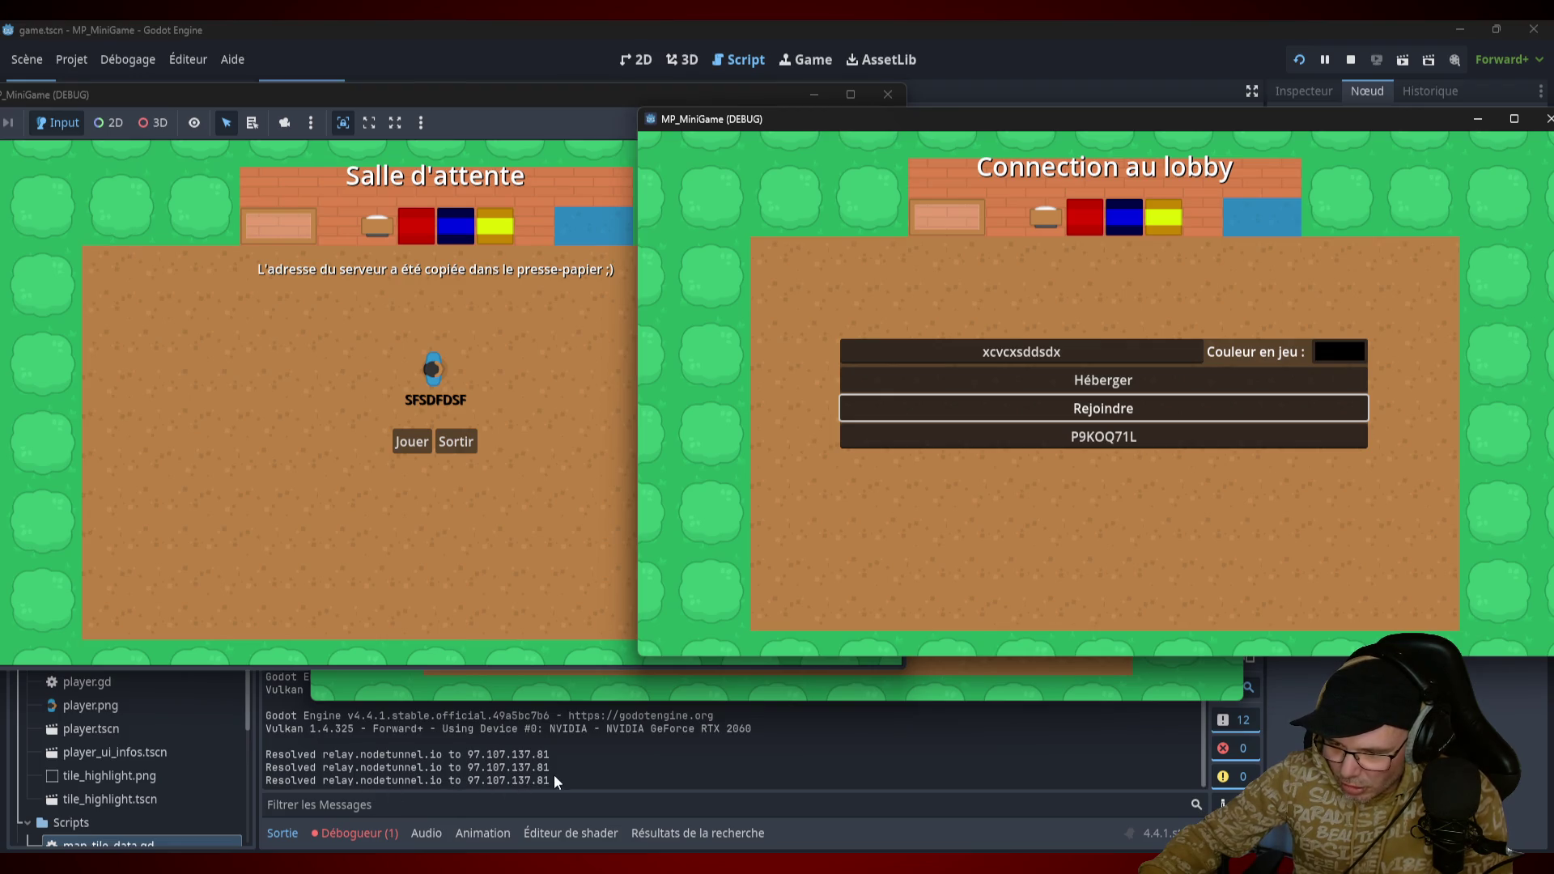
{"action": "left_click", "coordinate": [378, 827]}
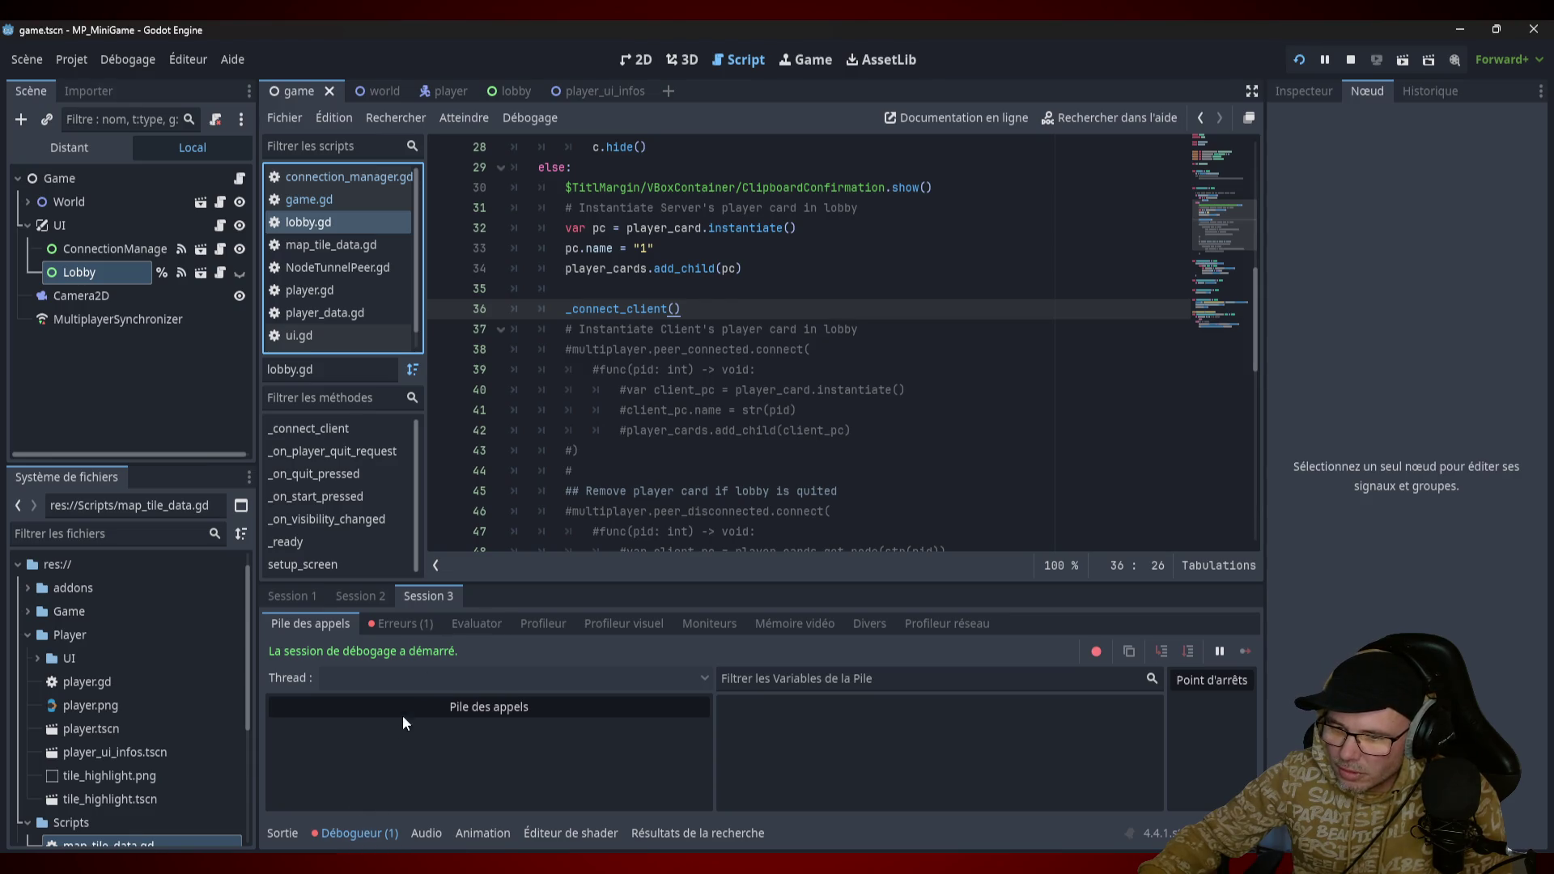
- Check the NodeTunnelPeer.gd error in Erreurs, clear the list with Vider, and show connection_manager.gd
{"action": "left_click", "coordinate": [423, 626]}
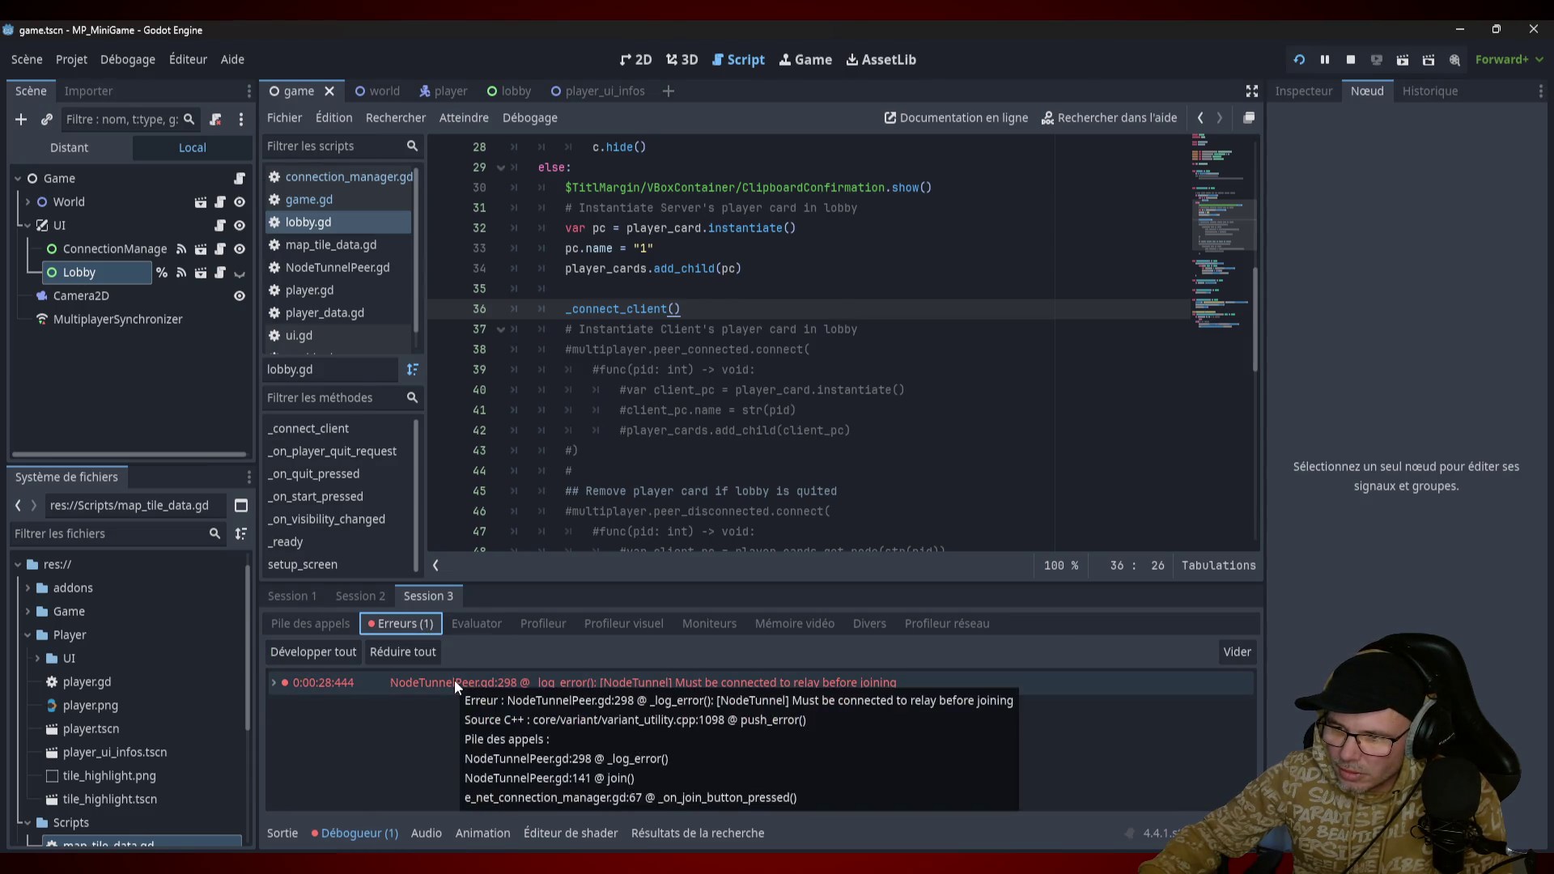
{"action": "left_click", "coordinate": [454, 680]}
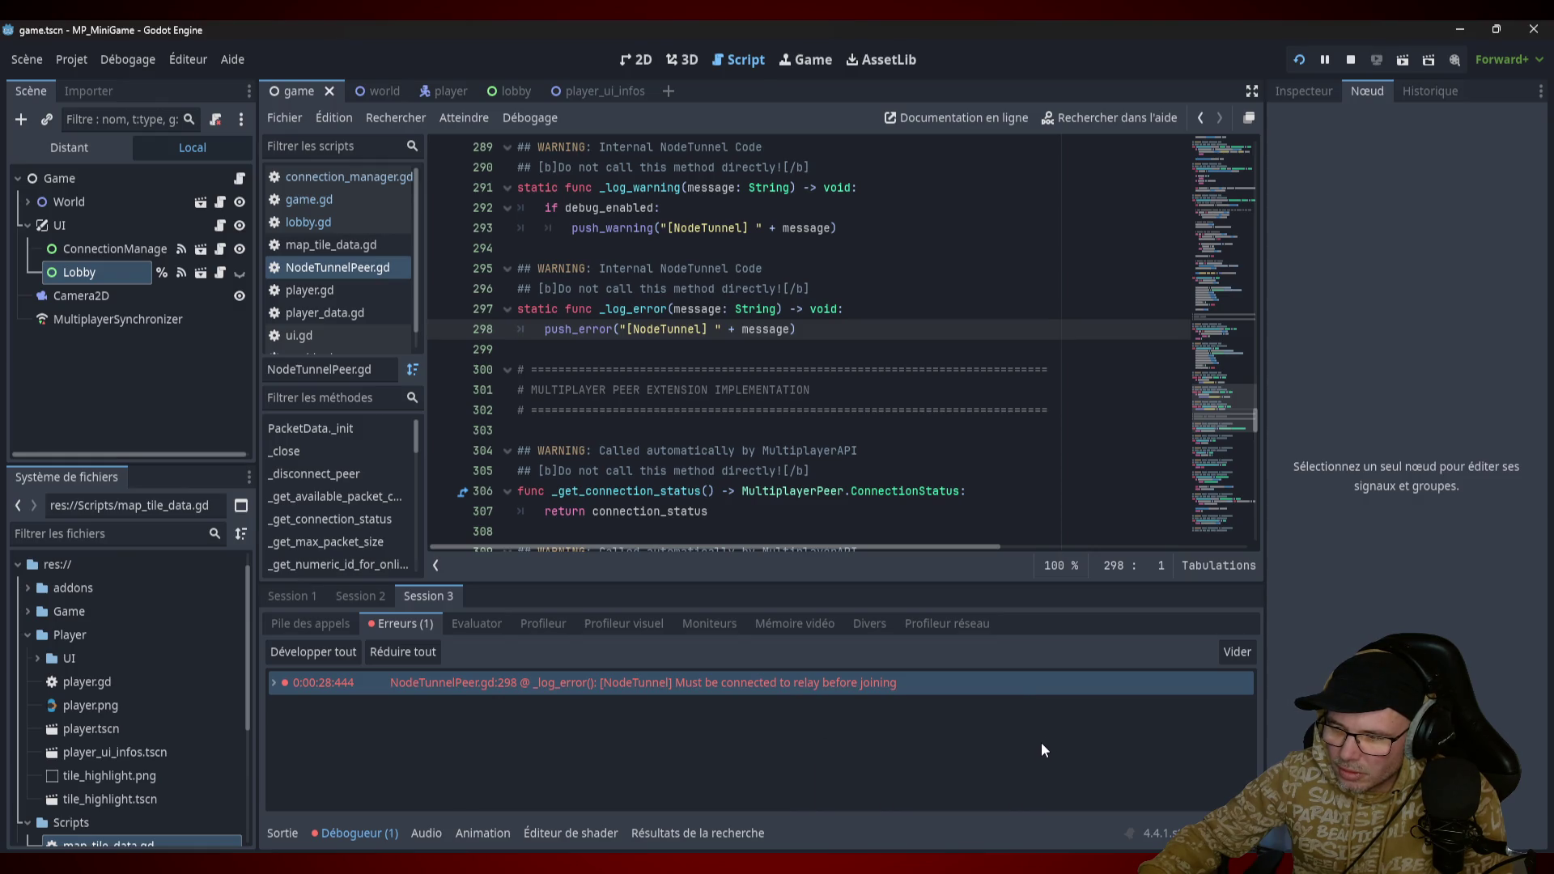
{"action": "left_click", "coordinate": [1236, 654]}
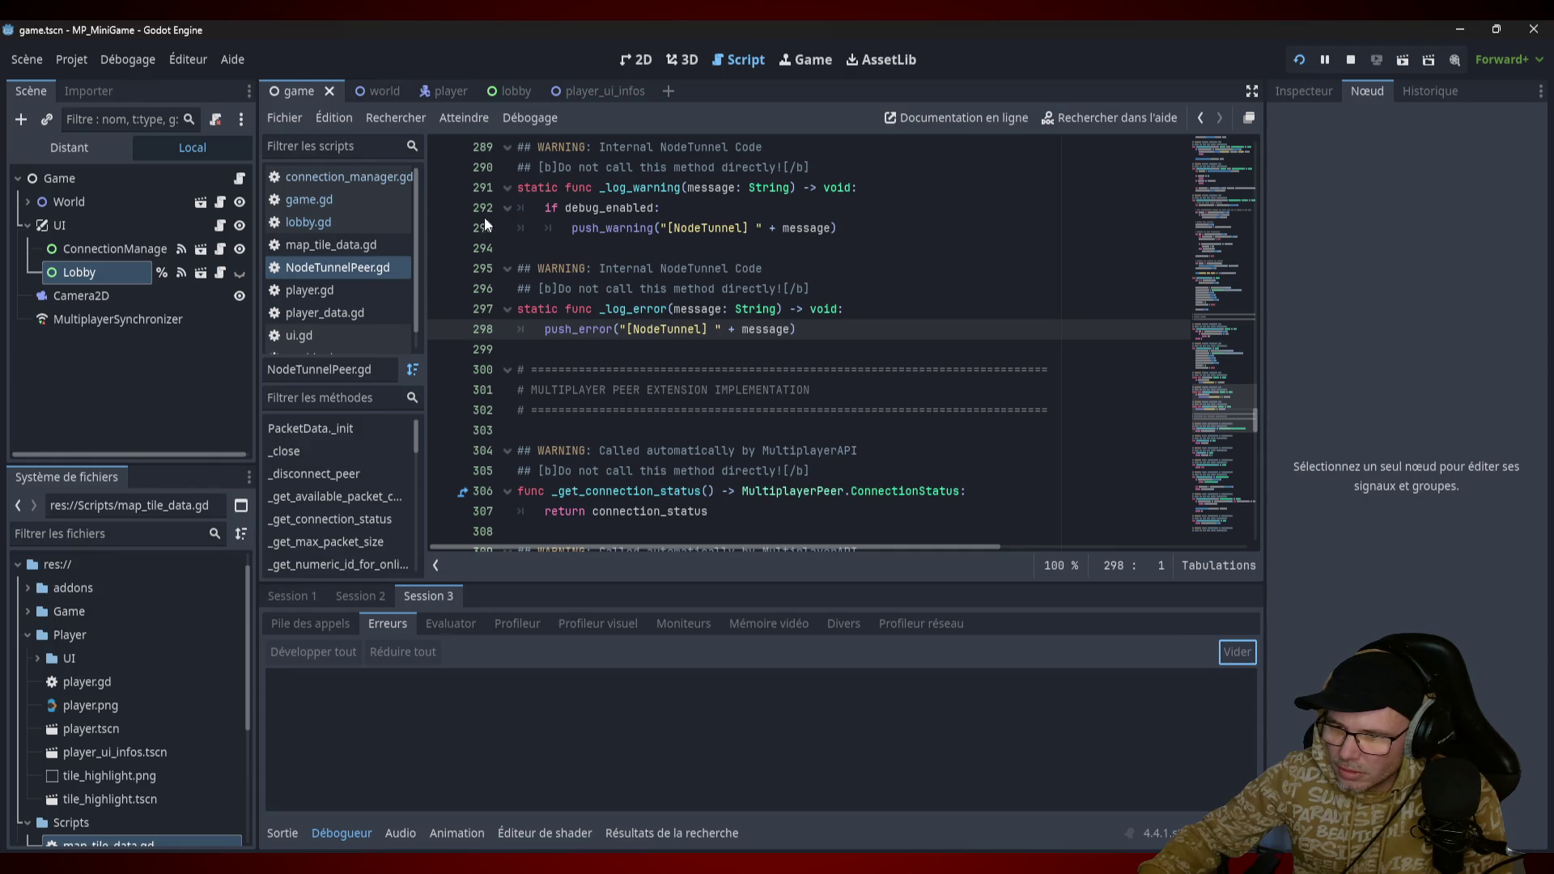
{"action": "left_click", "coordinate": [361, 175]}
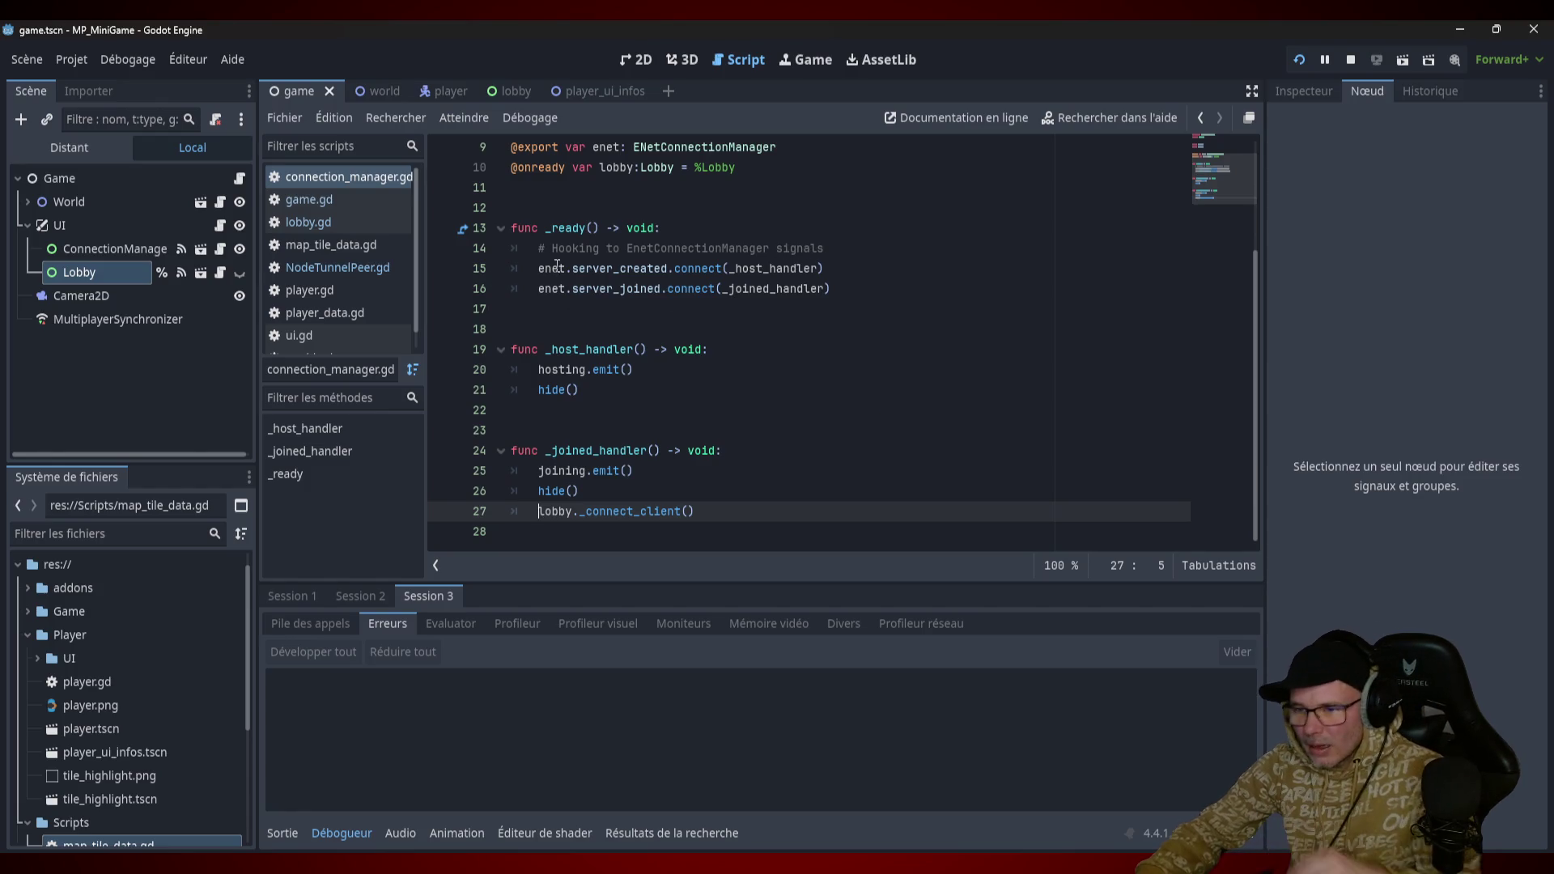
- Copy the server_joined connection from line 16 onto a new line after hide() in _joined_handler
{"action": "left_click", "coordinate": [626, 490]}
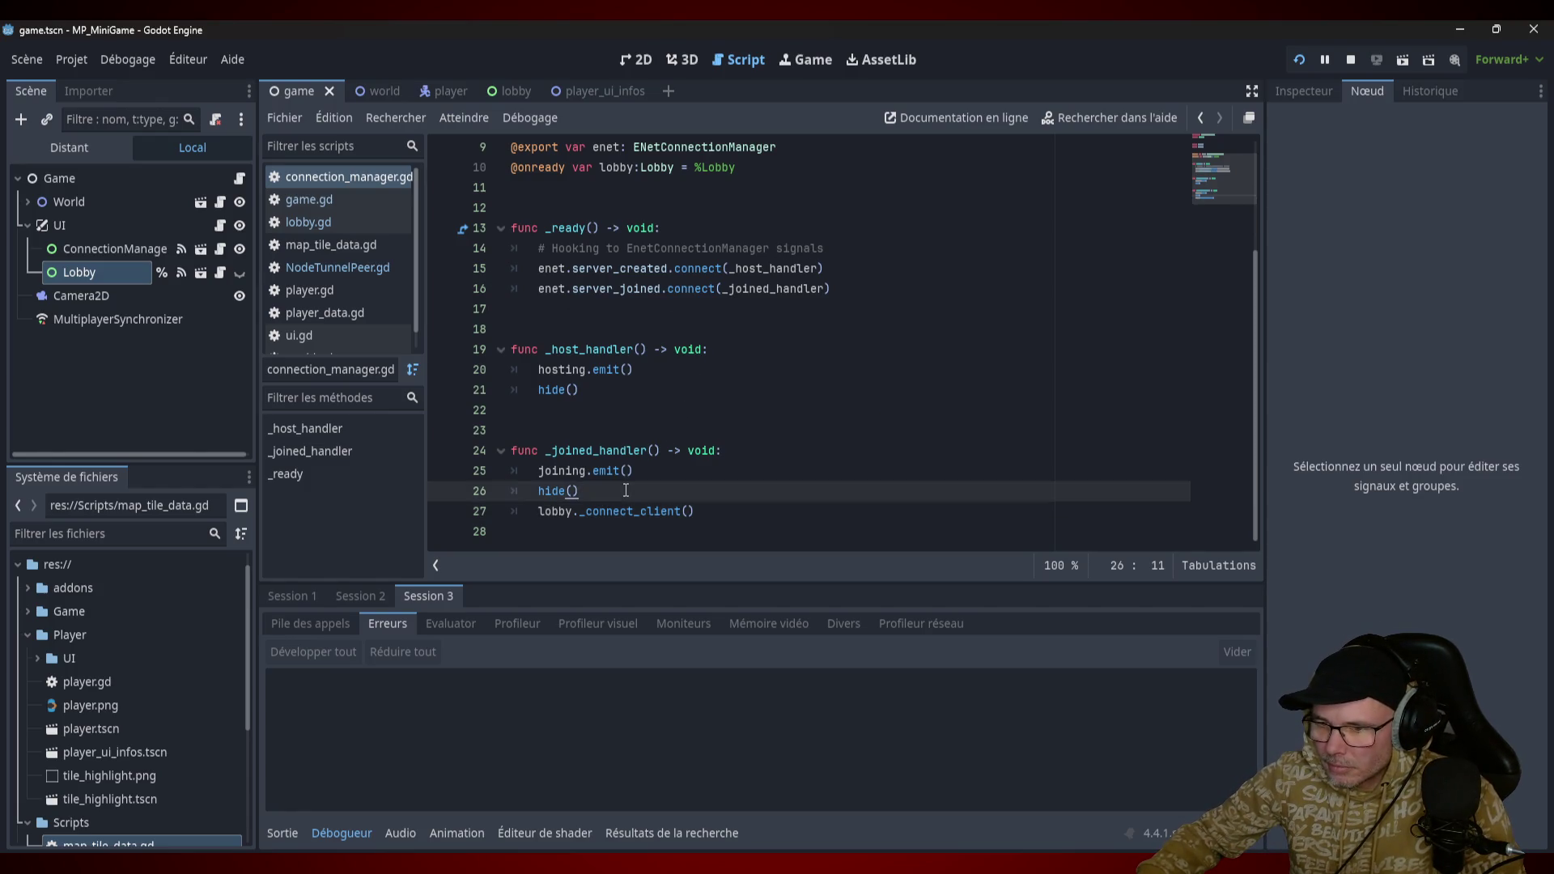
{"action": "left_click_drag", "start_coordinate": [910, 288], "coordinate": [540, 290]}
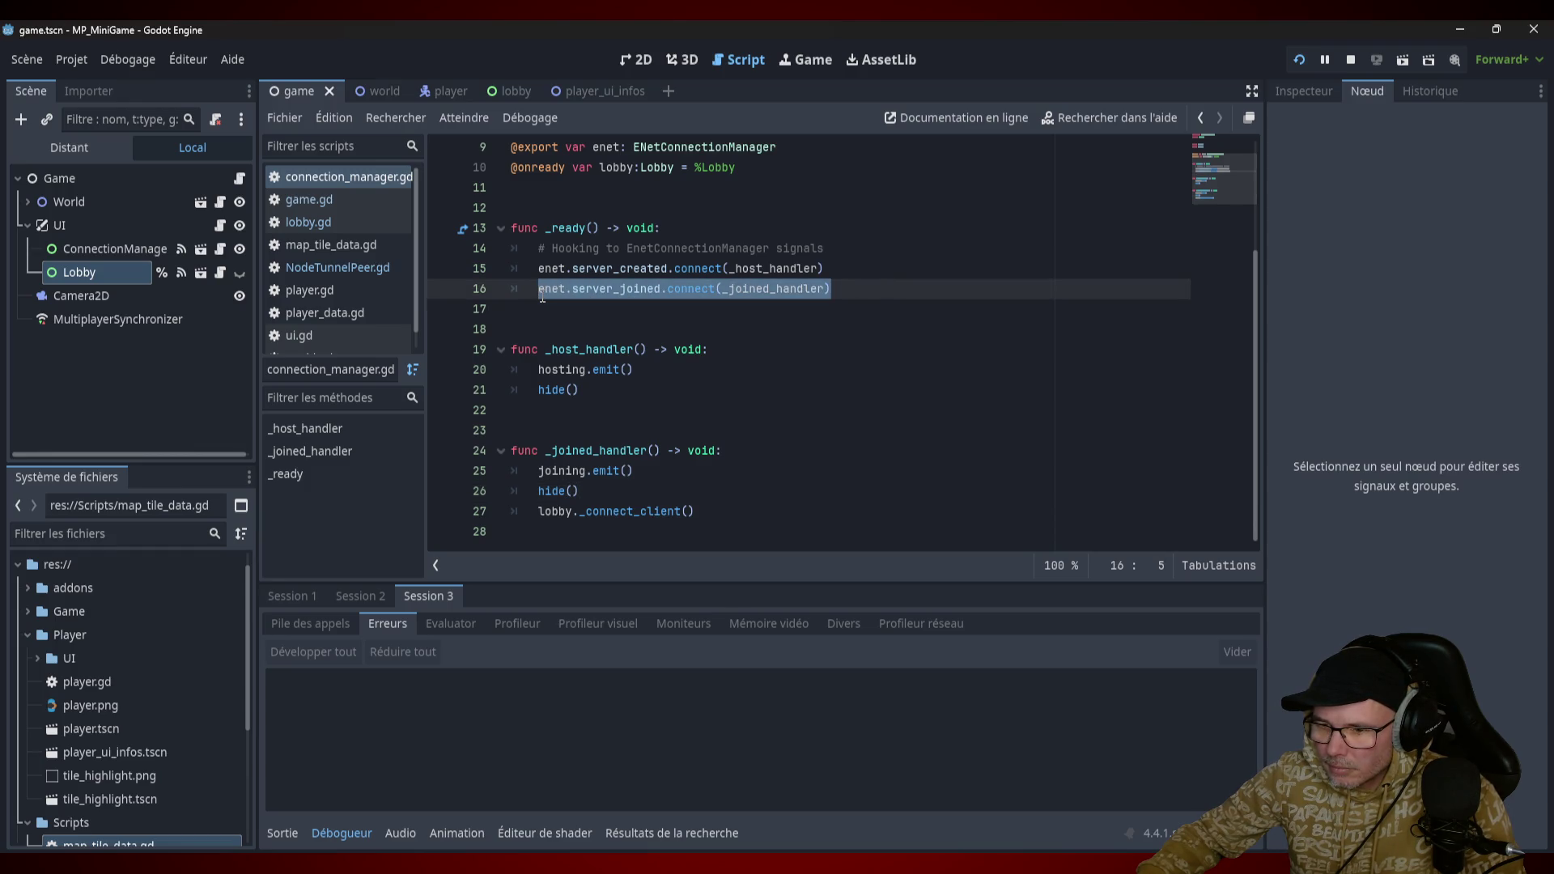
{"action": "left_click", "coordinate": [795, 371]}
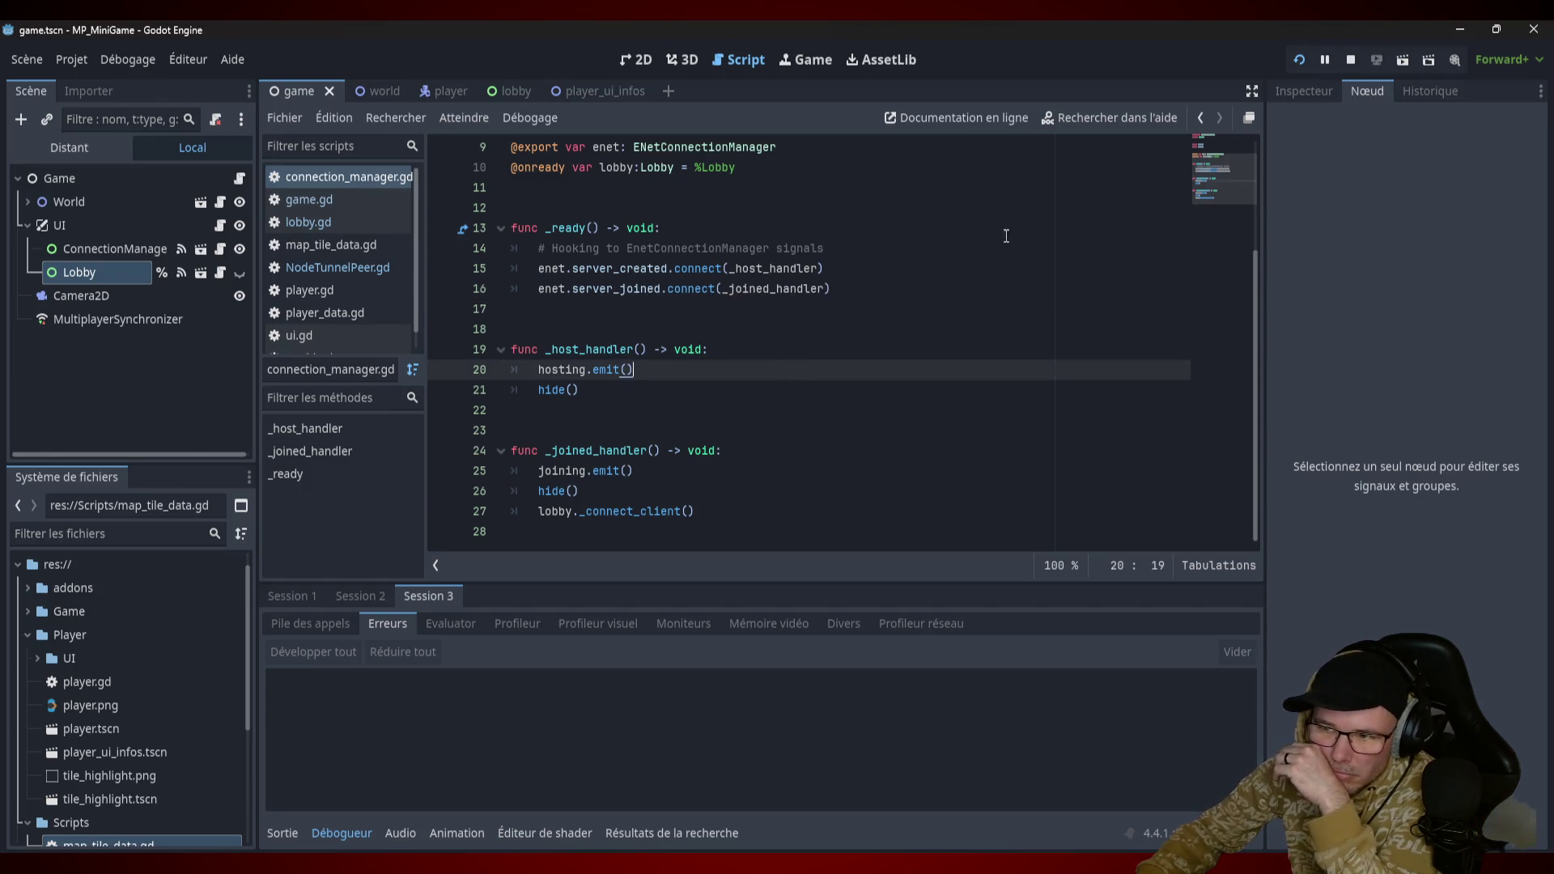
{"action": "left_click_drag", "start_coordinate": [906, 288], "coordinate": [539, 290]}
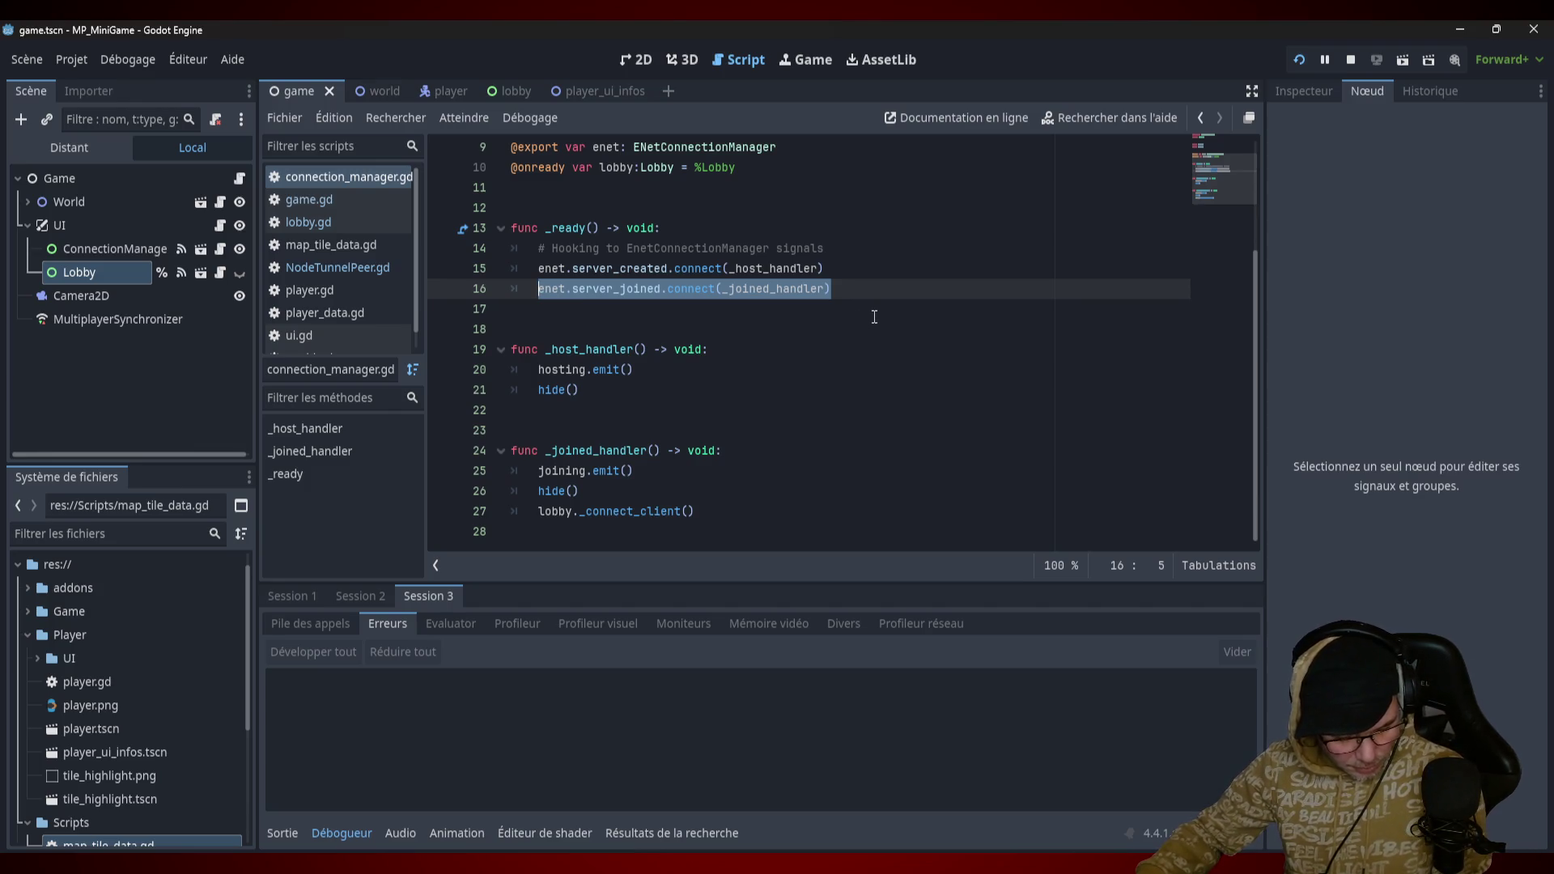
{"action": "key", "text": "ctrl+c"}
{"action": "left_click", "coordinate": [633, 496]}
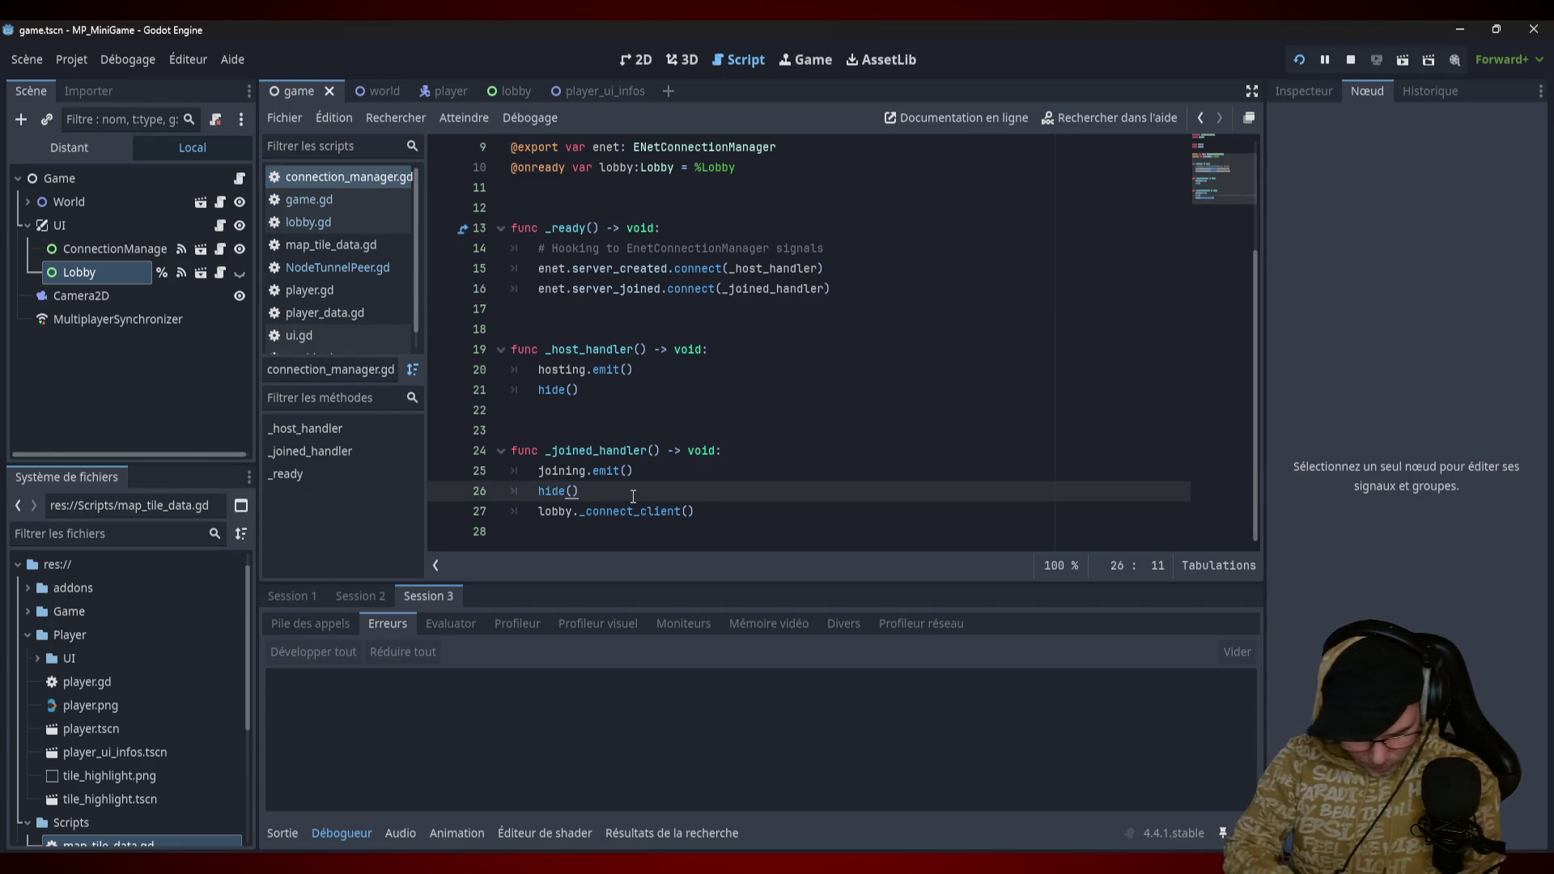
{"action": "key", "text": "Return"}
{"action": "key", "text": "ctrl+v"}
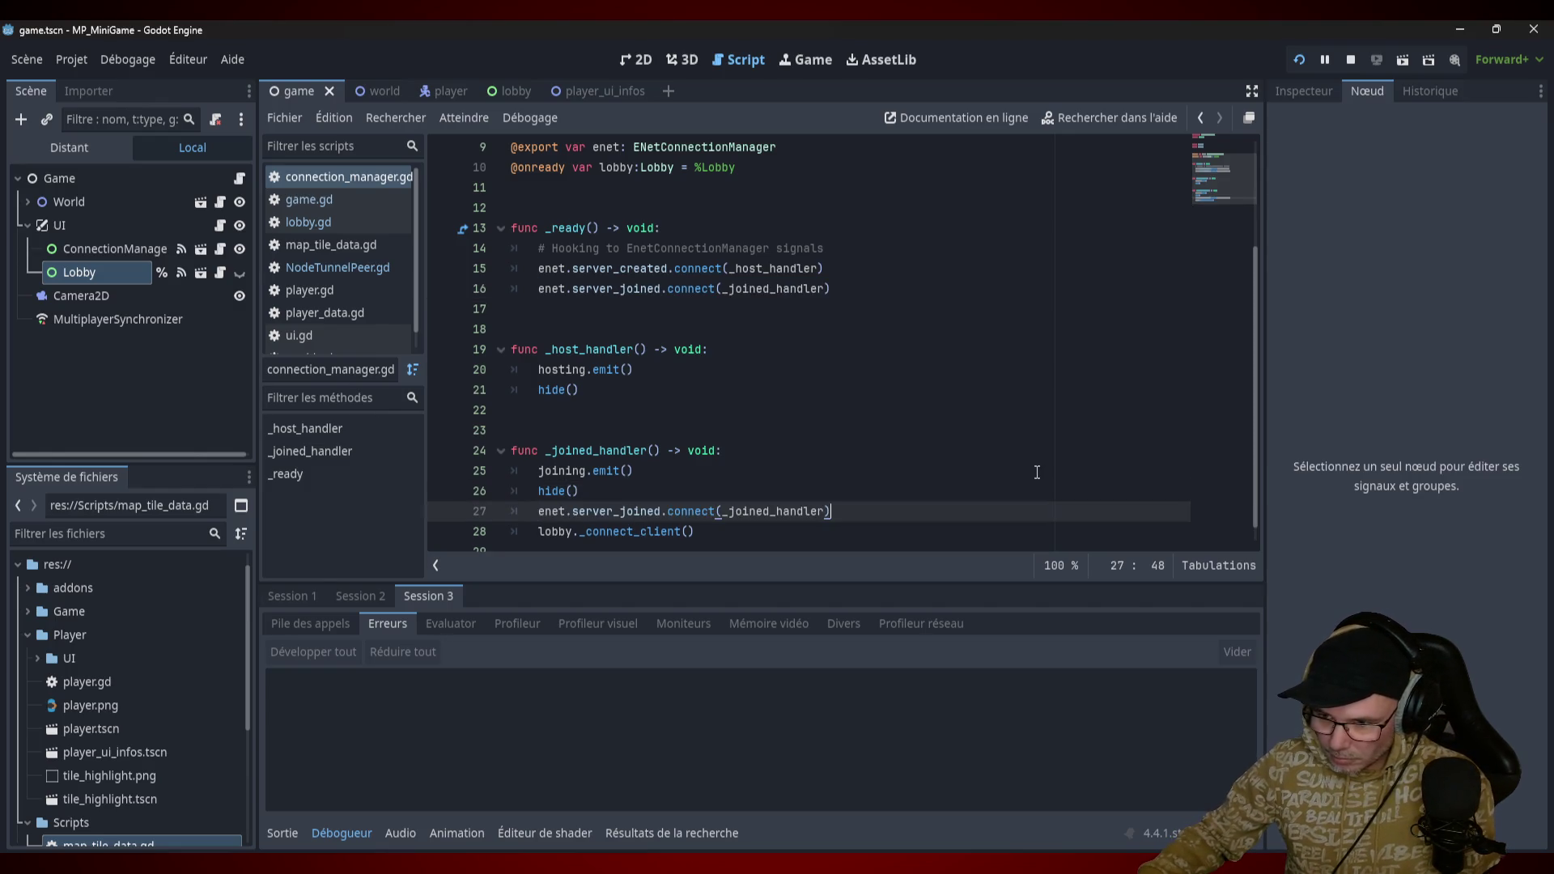
- Comment out the original line 16 with Ctrl+K and relaunch the project
{"action": "left_click", "coordinate": [842, 285]}
{"action": "key", "text": "ctrl+k"}
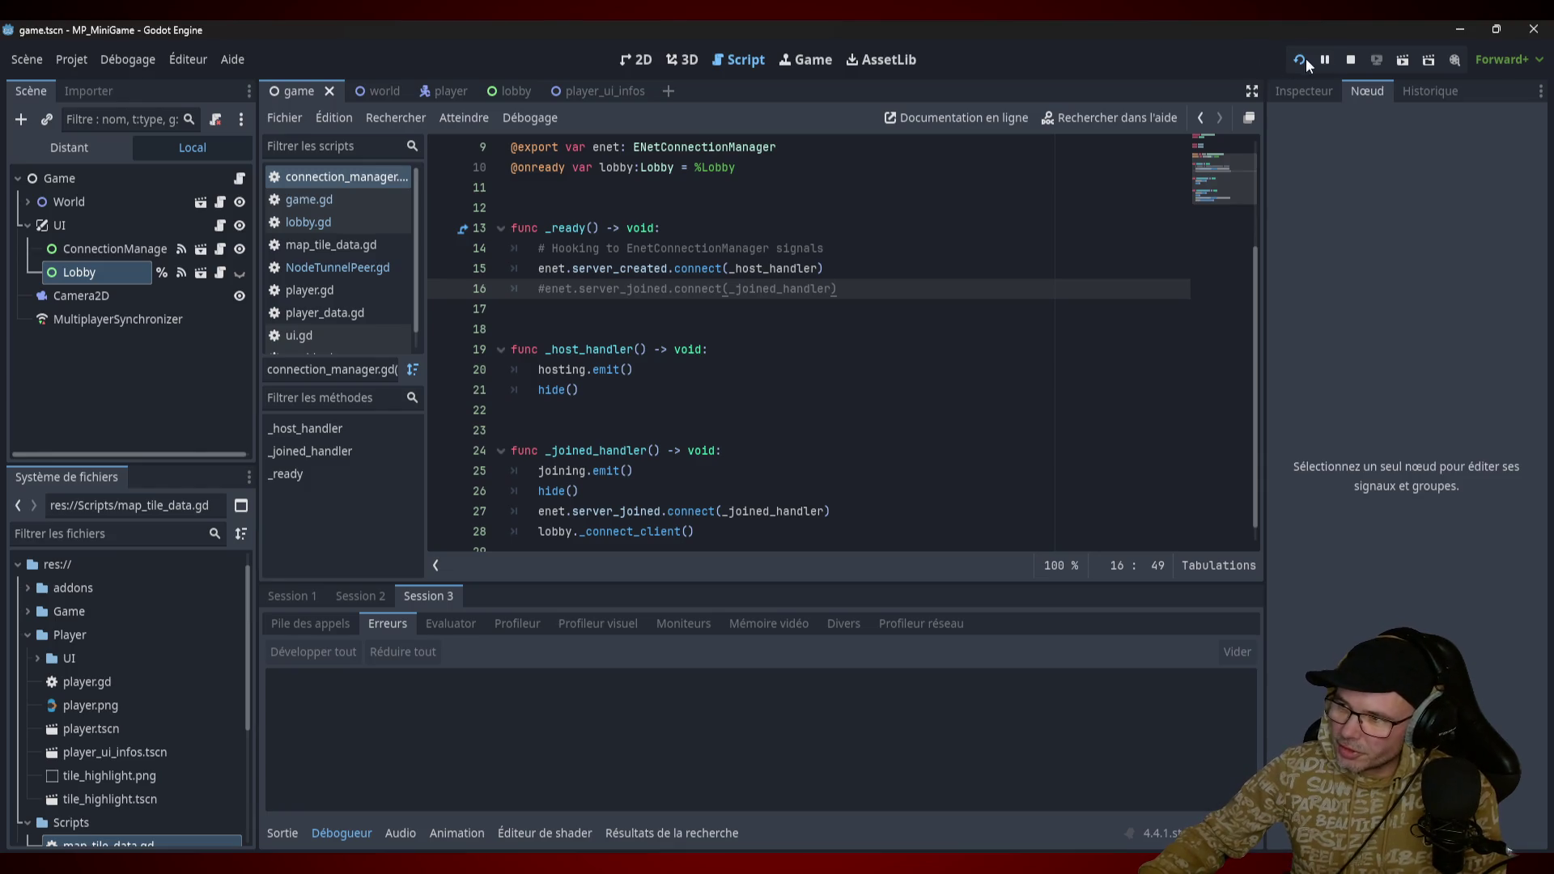
{"action": "left_click", "coordinate": [1297, 58]}
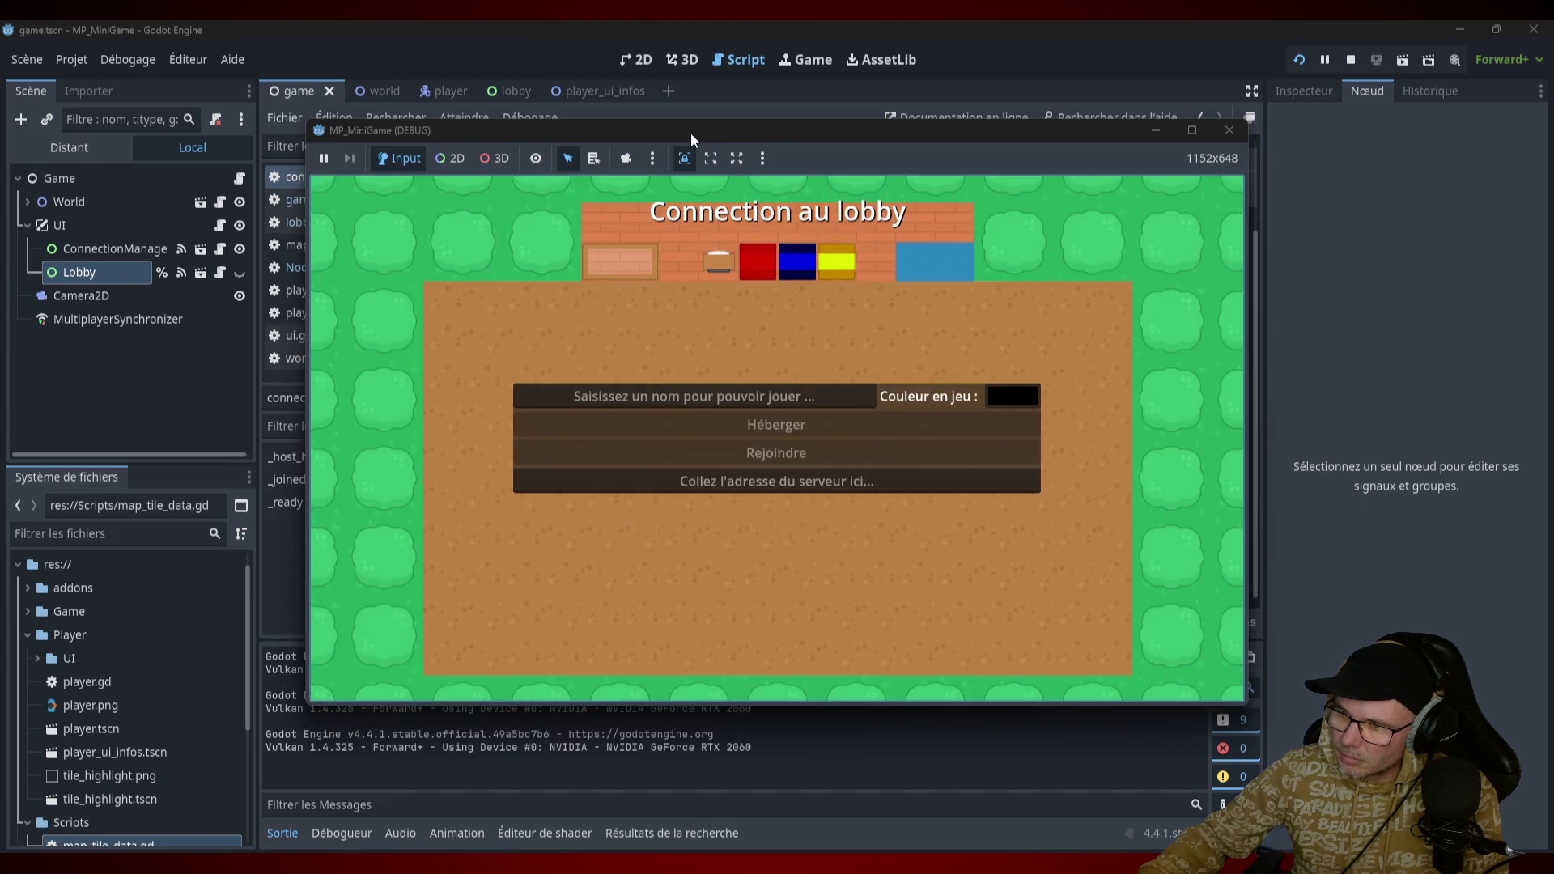
- Uncover the game windows and host a game as '<yxy<xy<' from the first instance
{"action": "mouse_move", "coordinate": [691, 133]}
{"action": "left_mouse_down"}
{"action": "mouse_move", "coordinate": [975, 121]}
{"action": "mouse_move", "coordinate": [896, 144]}
{"action": "mouse_move", "coordinate": [809, 120]}
{"action": "mouse_move", "coordinate": [854, 138]}
{"action": "left_mouse_up"}
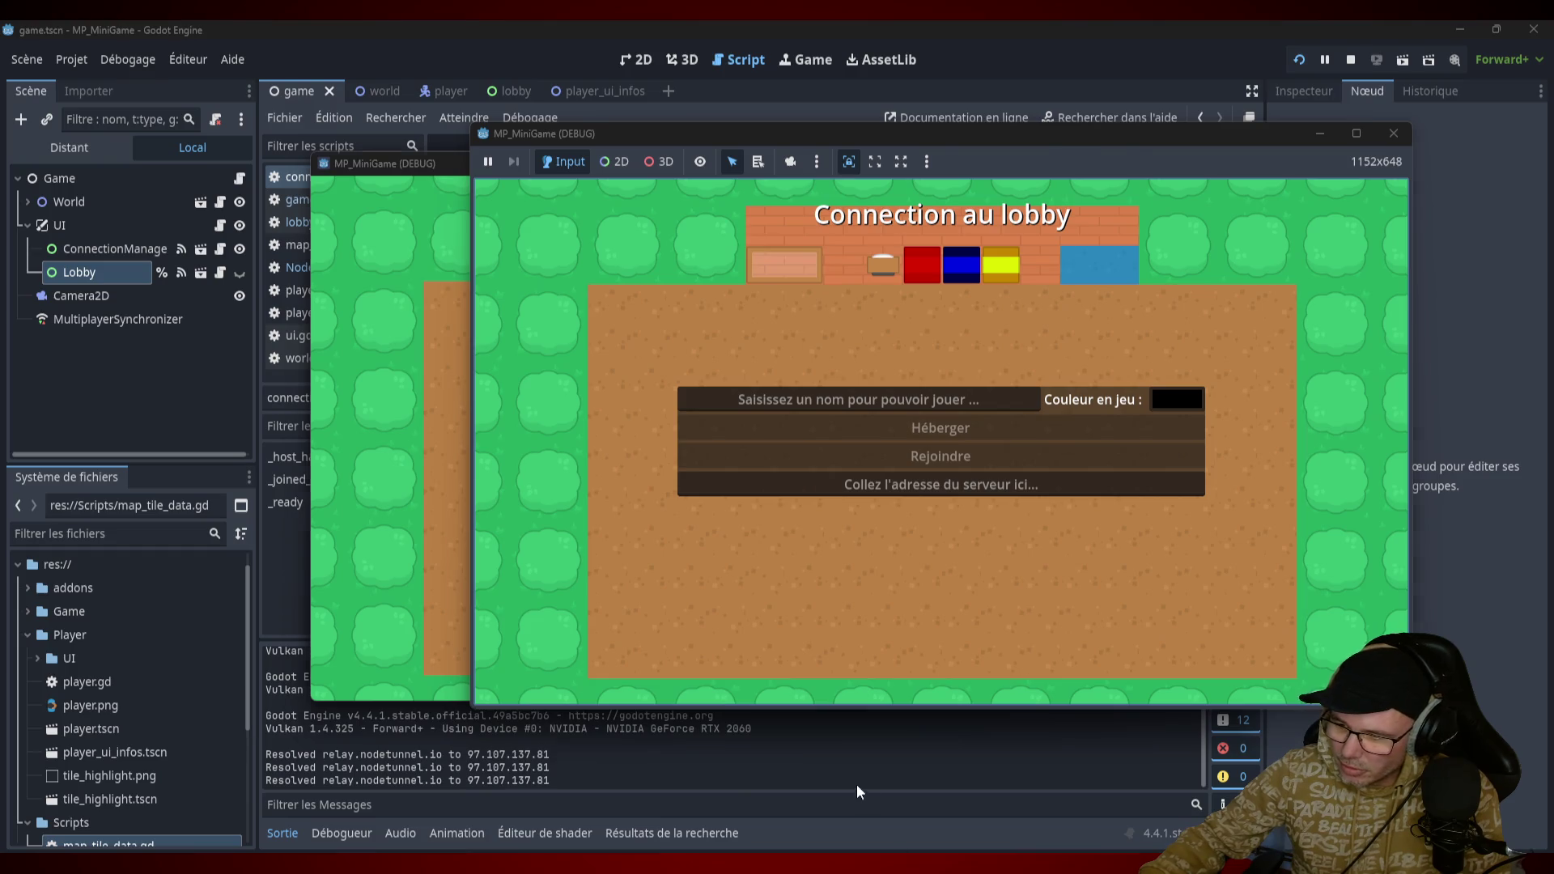
{"action": "left_click", "coordinate": [856, 784]}
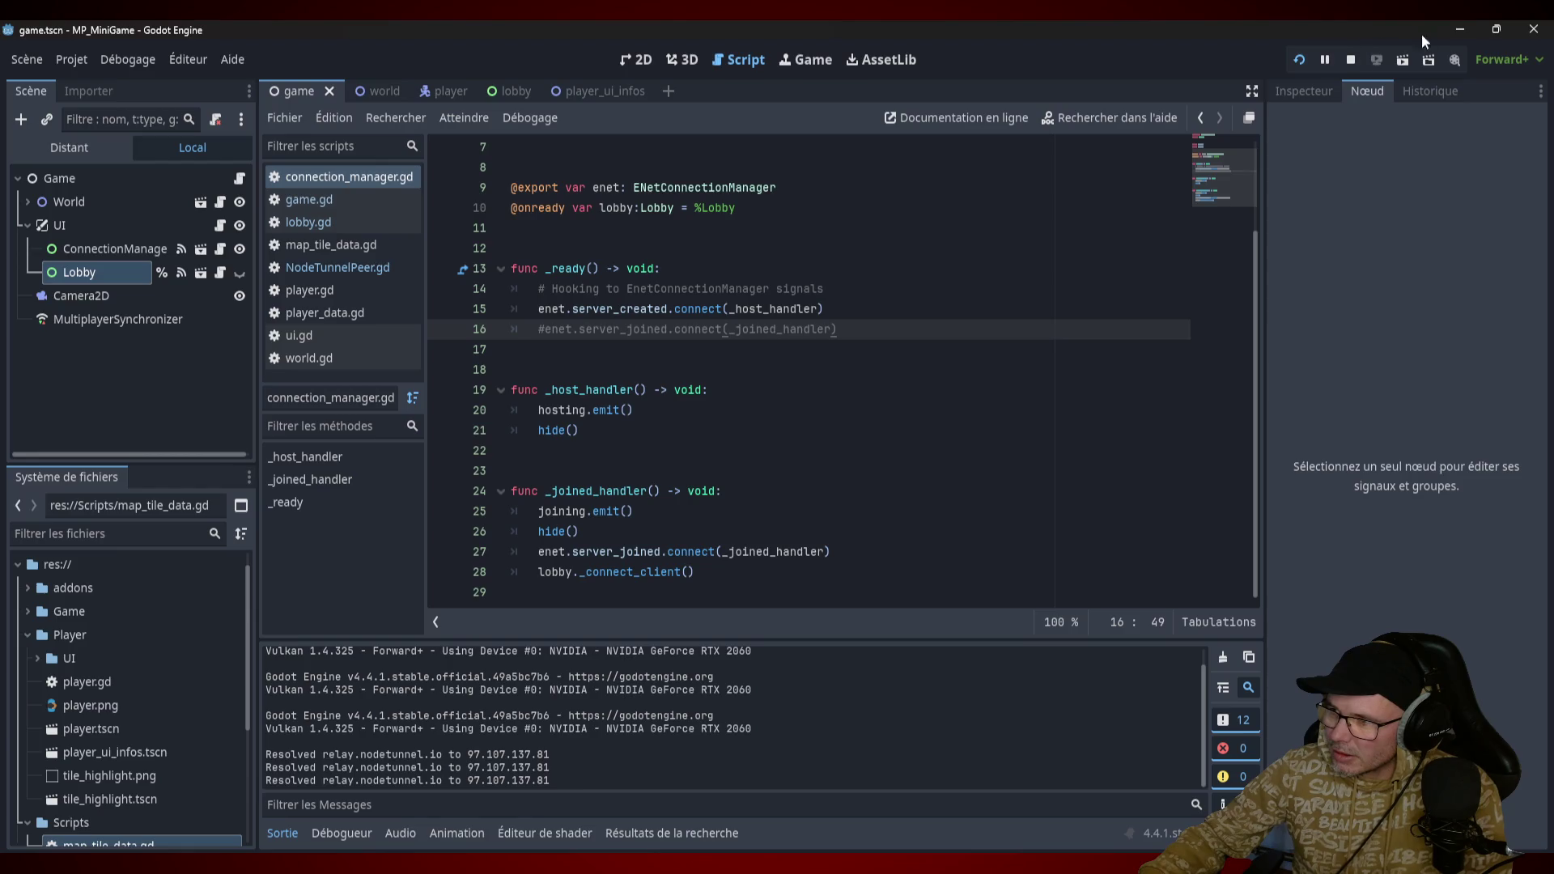
{"action": "left_click", "coordinate": [1460, 28]}
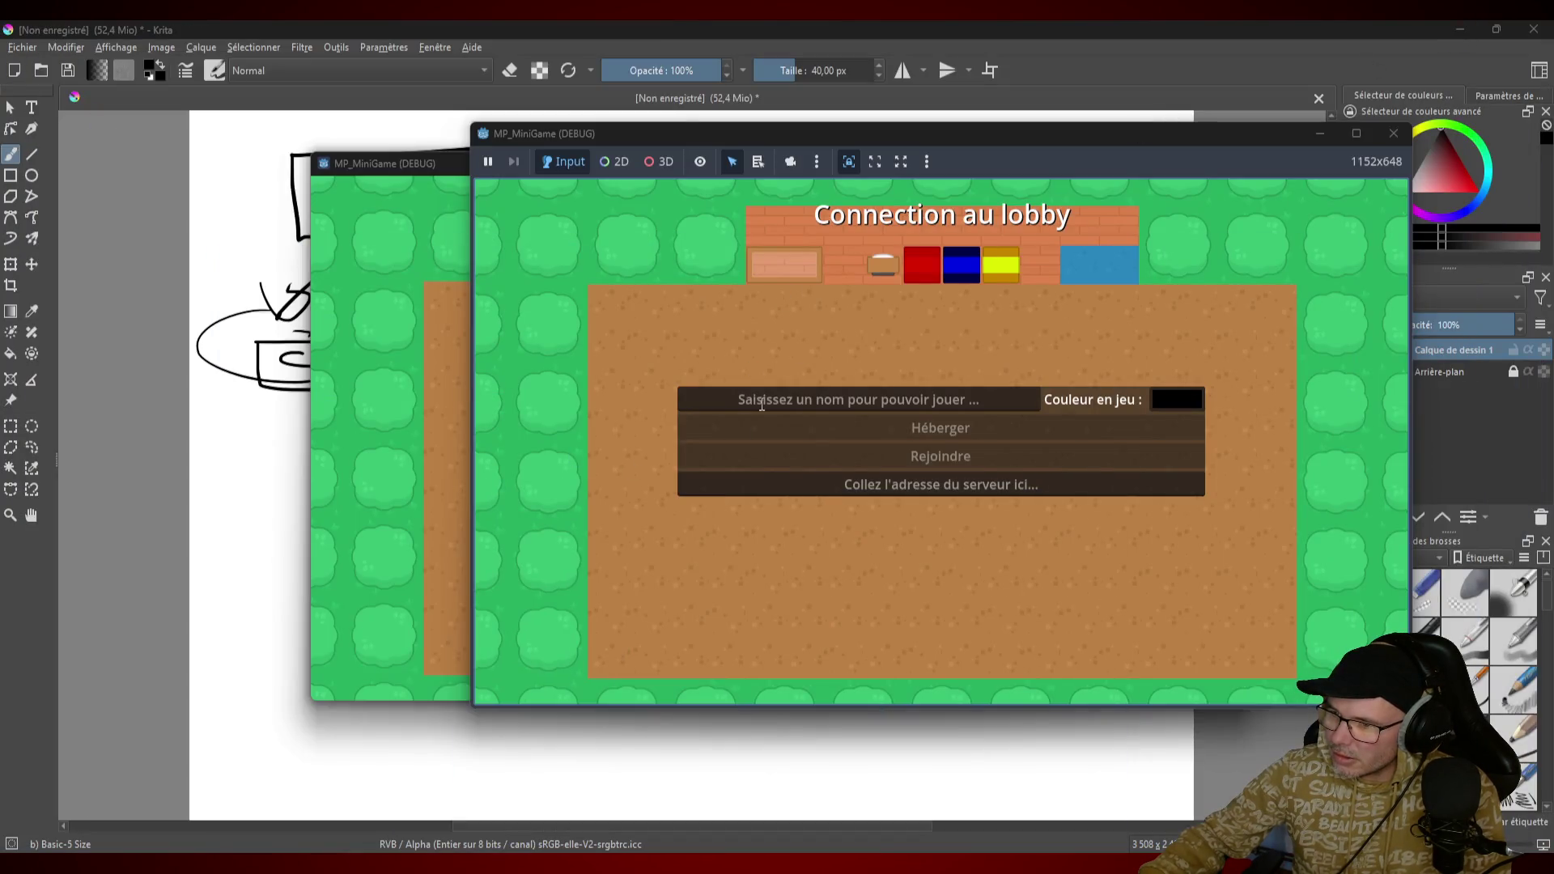
{"action": "left_click", "coordinate": [813, 404]}
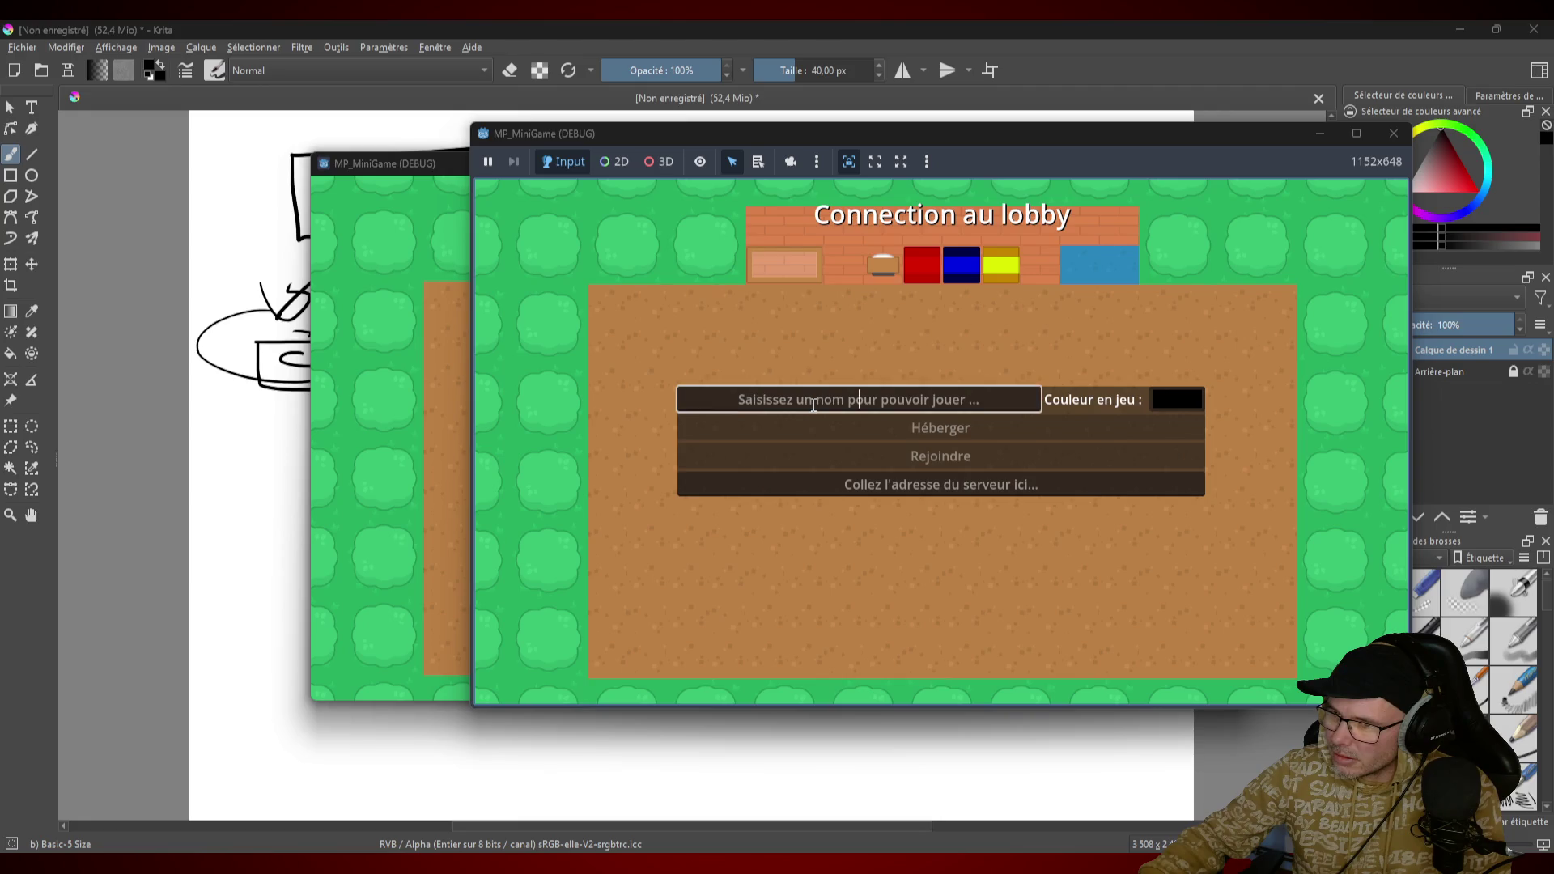
{"action": "type", "text": "<yxy<xy<"}
{"action": "left_click", "coordinate": [966, 428]}
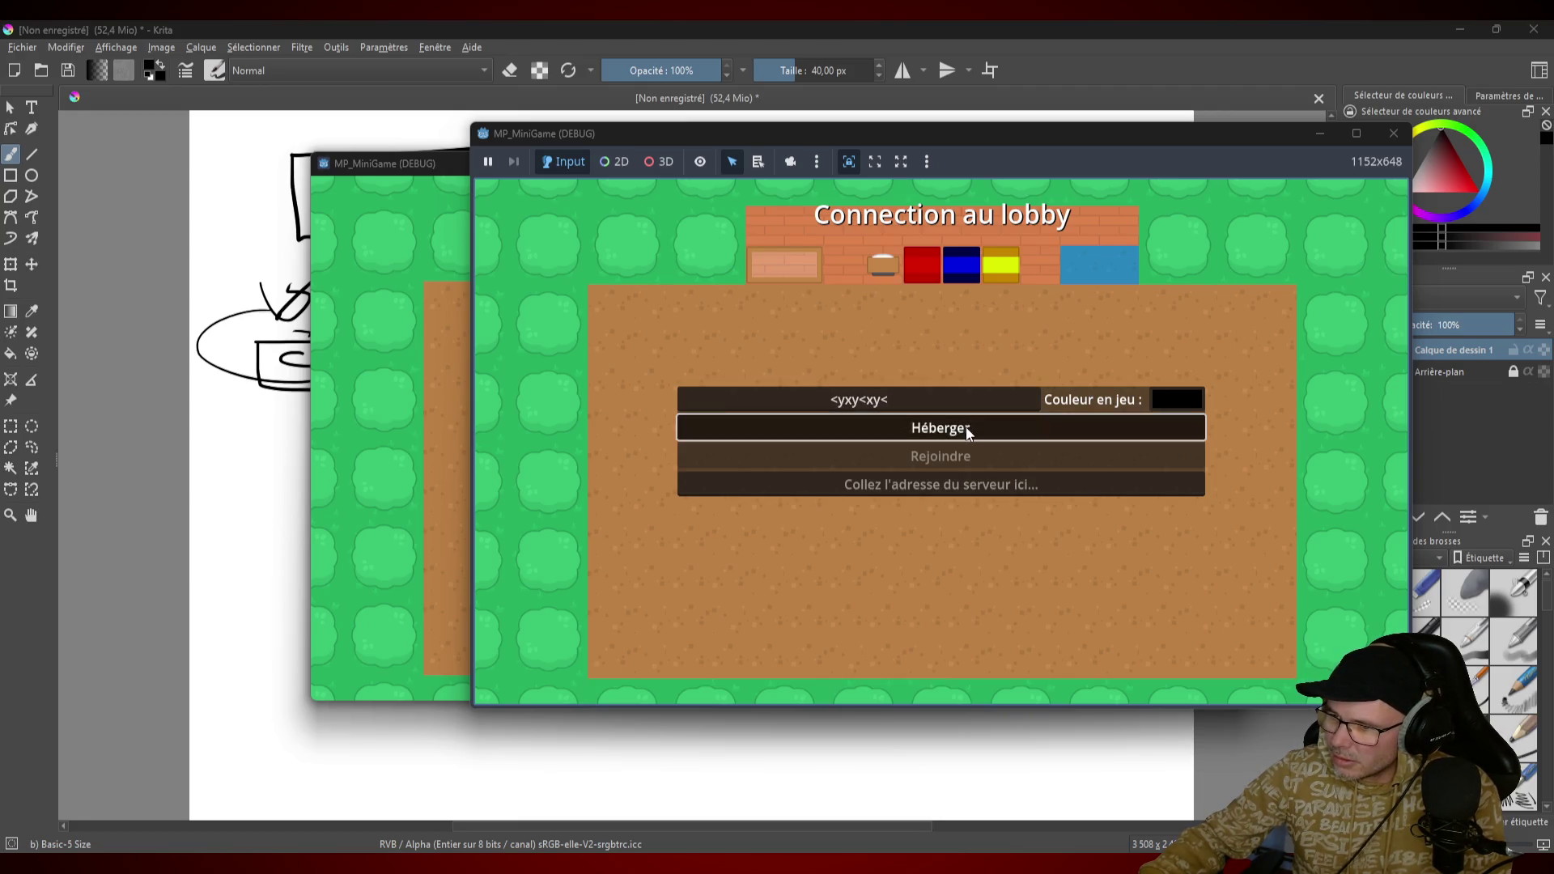
- Join the host as 'xcyxcyxy' from the second instance with the pasted address, retrying once
{"action": "left_click_drag", "start_coordinate": [1033, 143], "coordinate": [150, 229]}
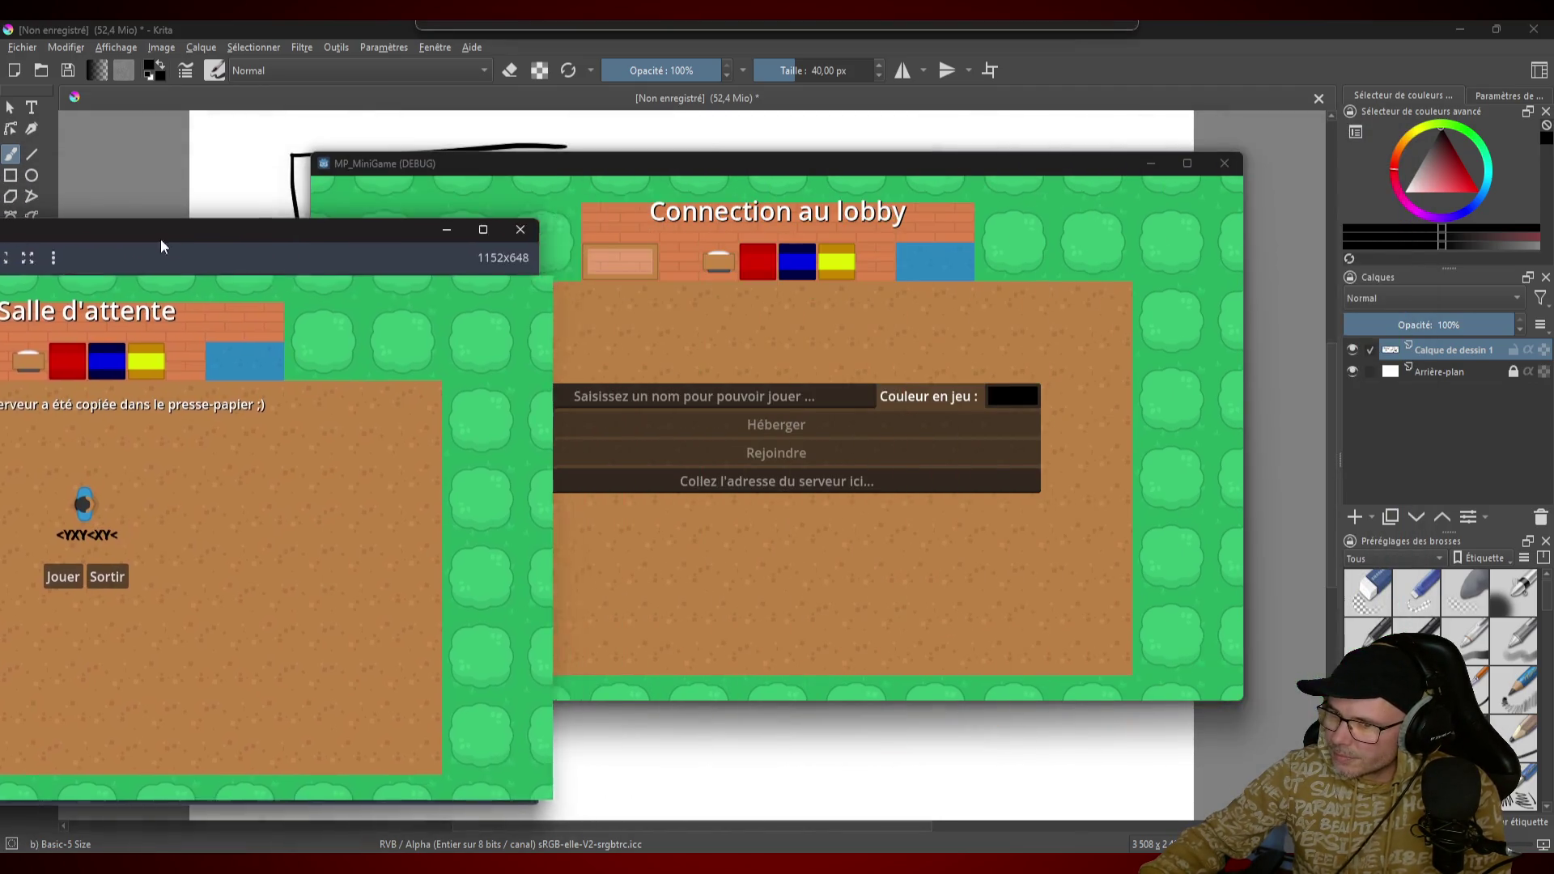
{"action": "left_click", "coordinate": [745, 387]}
{"action": "type", "text": "xcyxcyxy"}
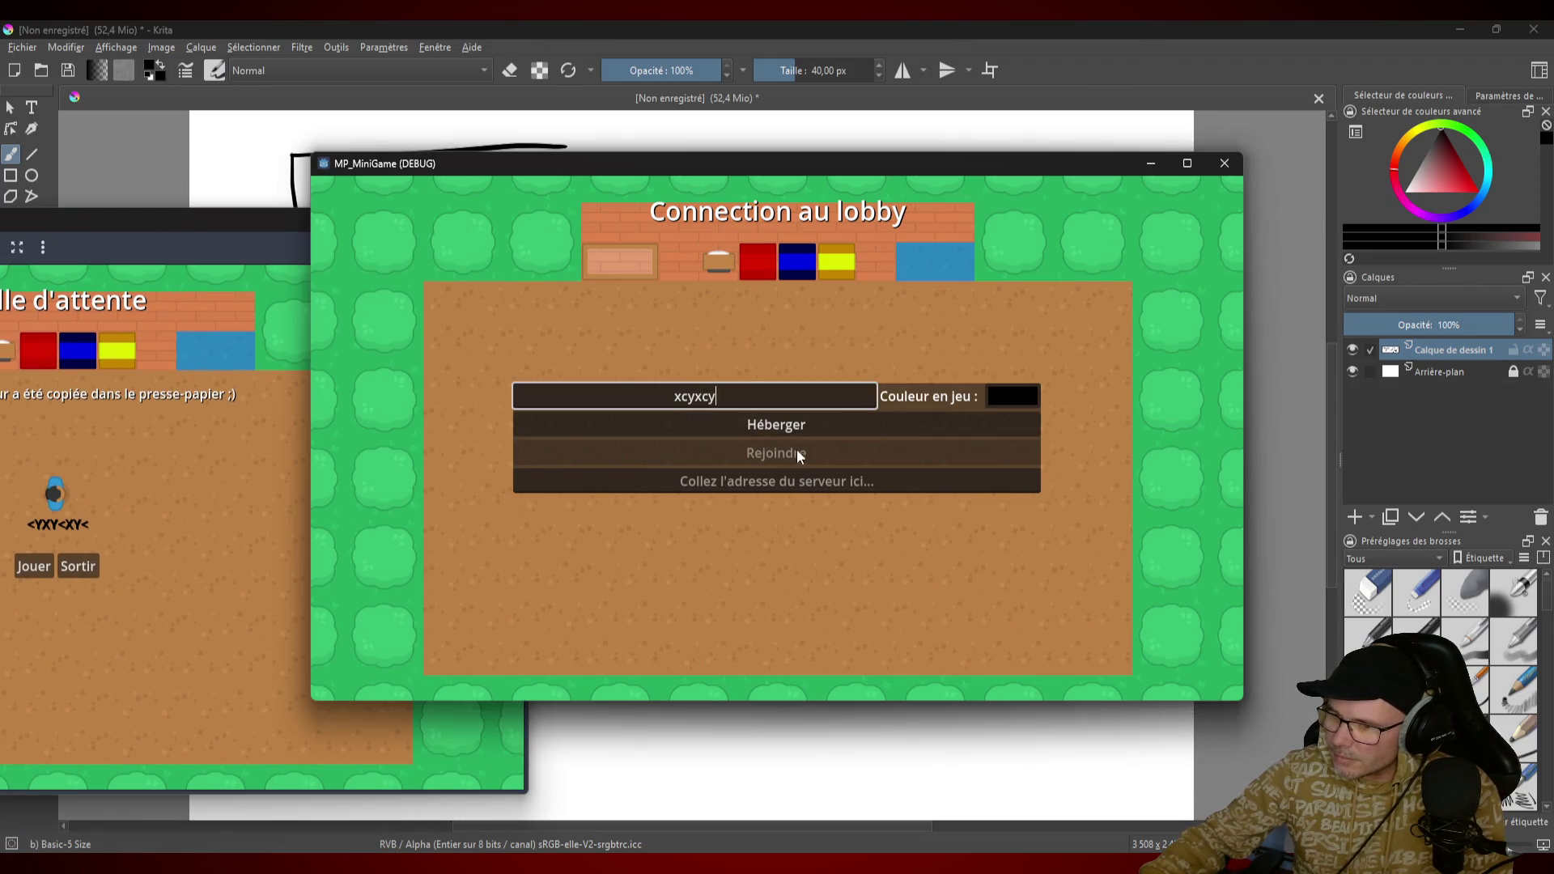
{"action": "left_click", "coordinate": [820, 489]}
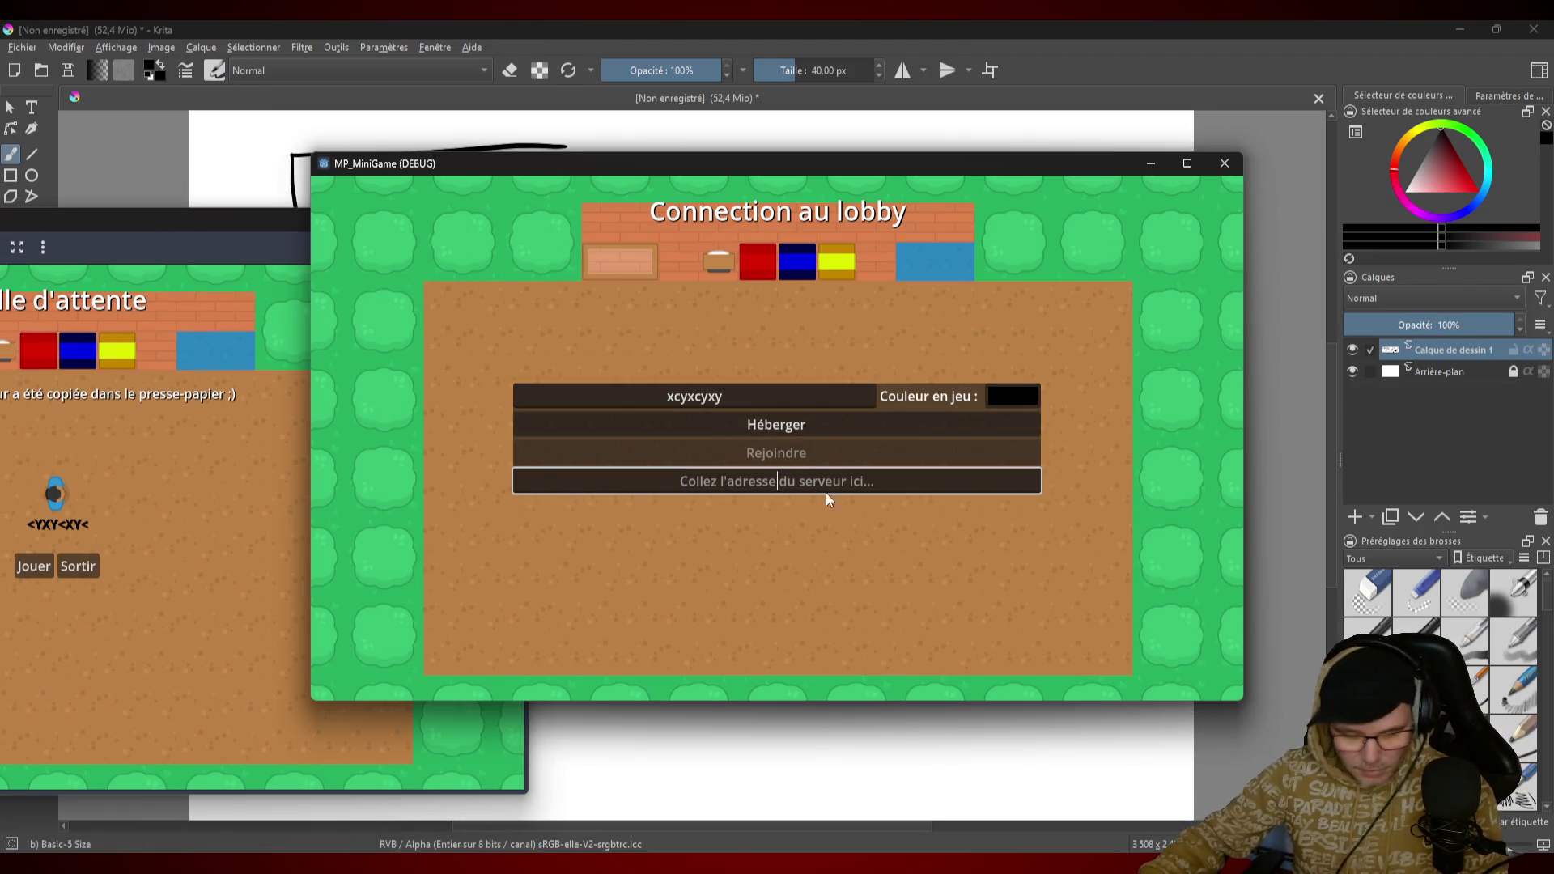
{"action": "key", "text": "ctrl+v"}
{"action": "left_click", "coordinate": [851, 458]}
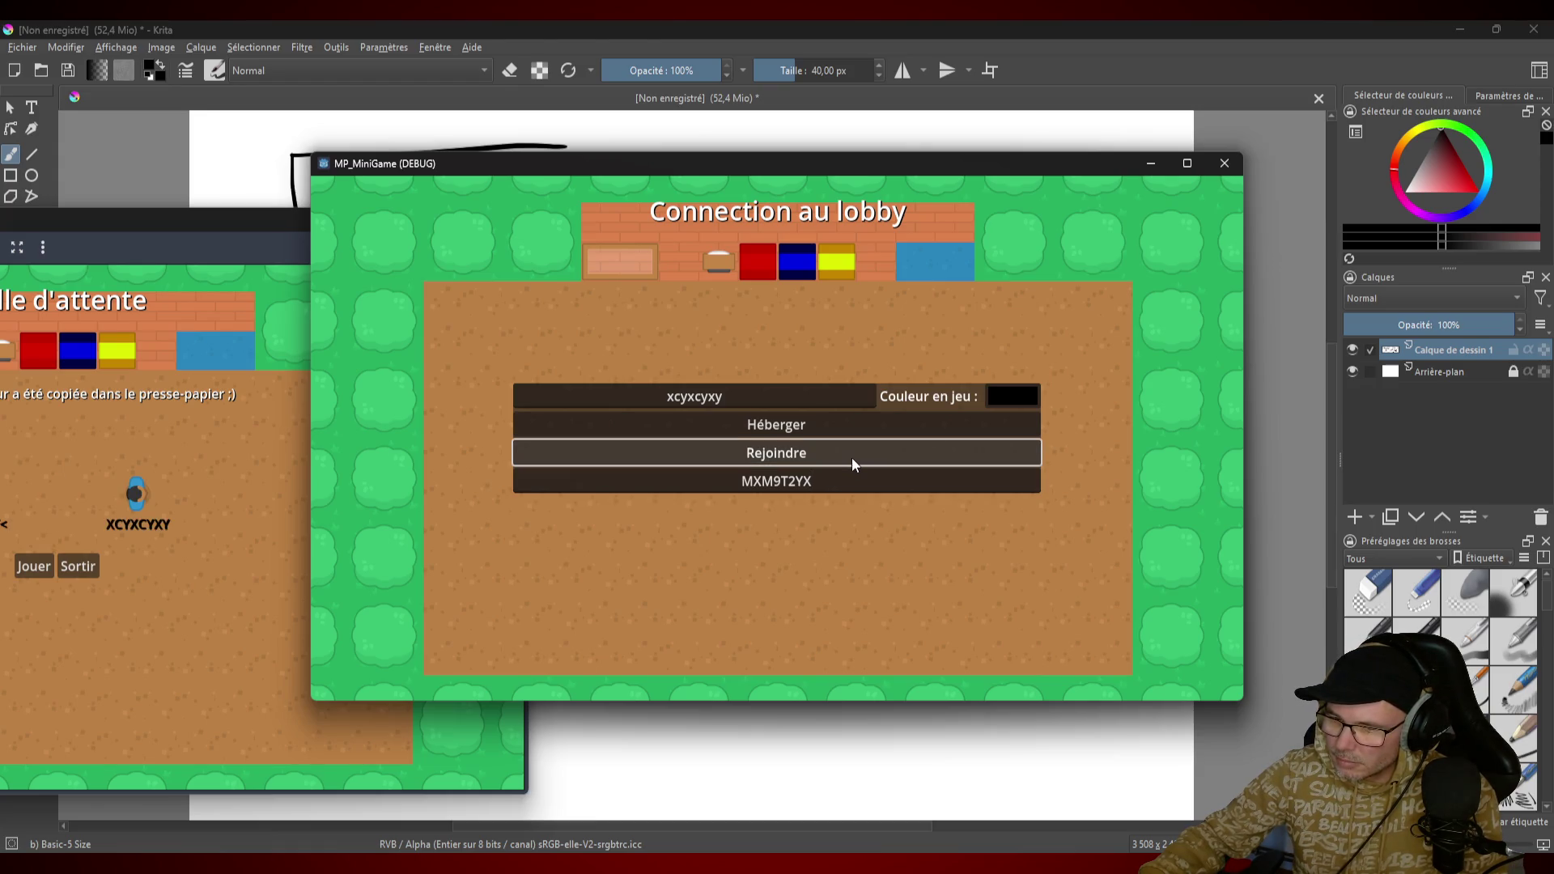
{"action": "mouse_move", "coordinate": [217, 220]}
{"action": "left_mouse_down"}
{"action": "mouse_move", "coordinate": [729, 192]}
{"action": "mouse_move", "coordinate": [549, 182]}
{"action": "left_mouse_up"}
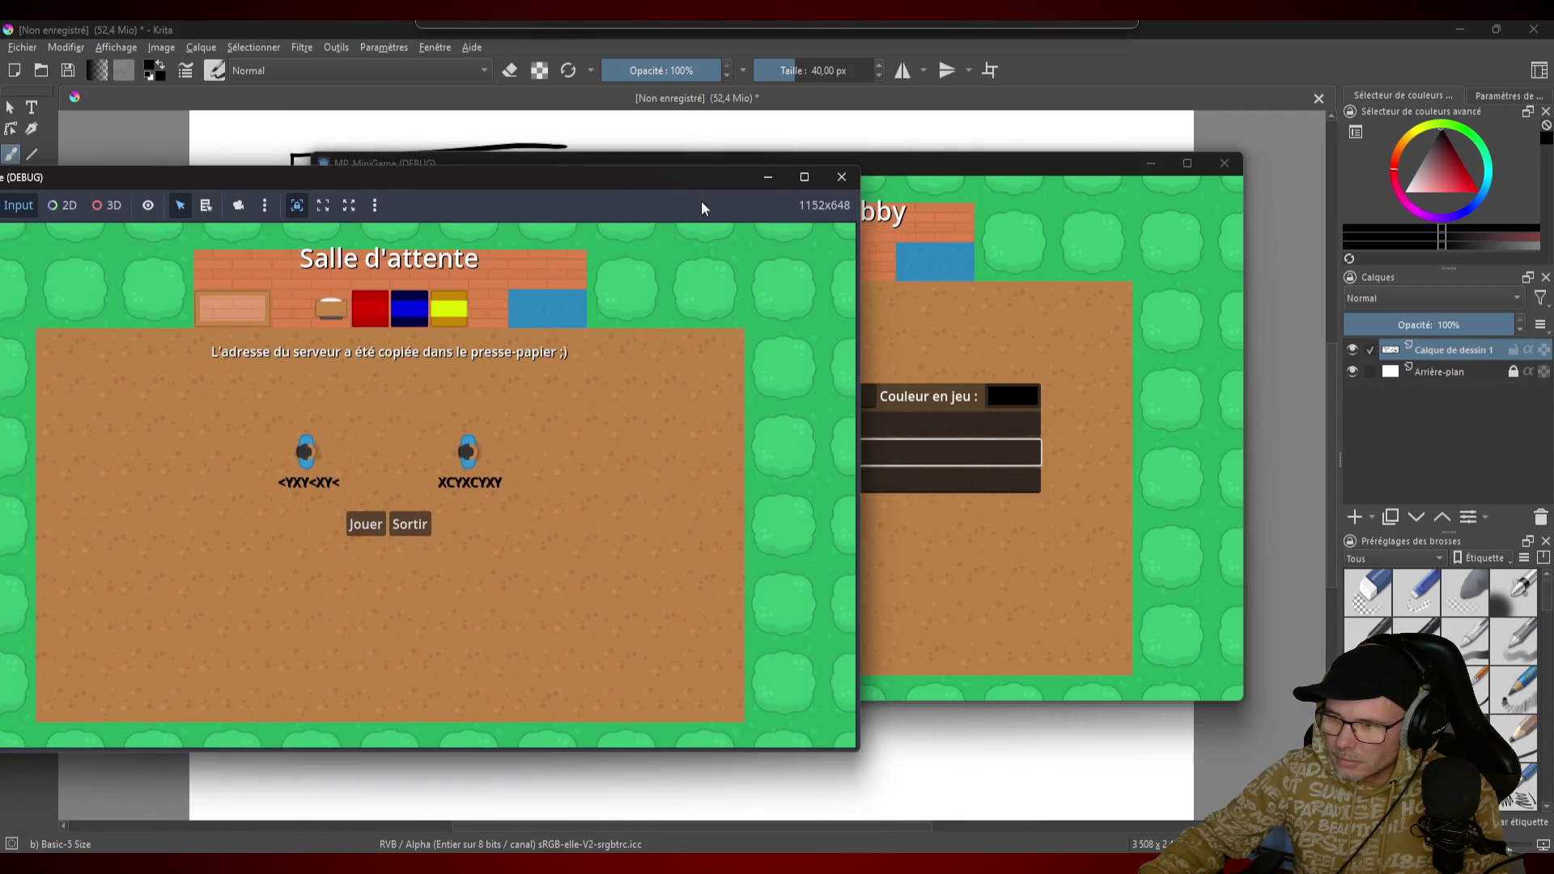
{"action": "left_click_drag", "start_coordinate": [1021, 170], "coordinate": [1267, 172]}
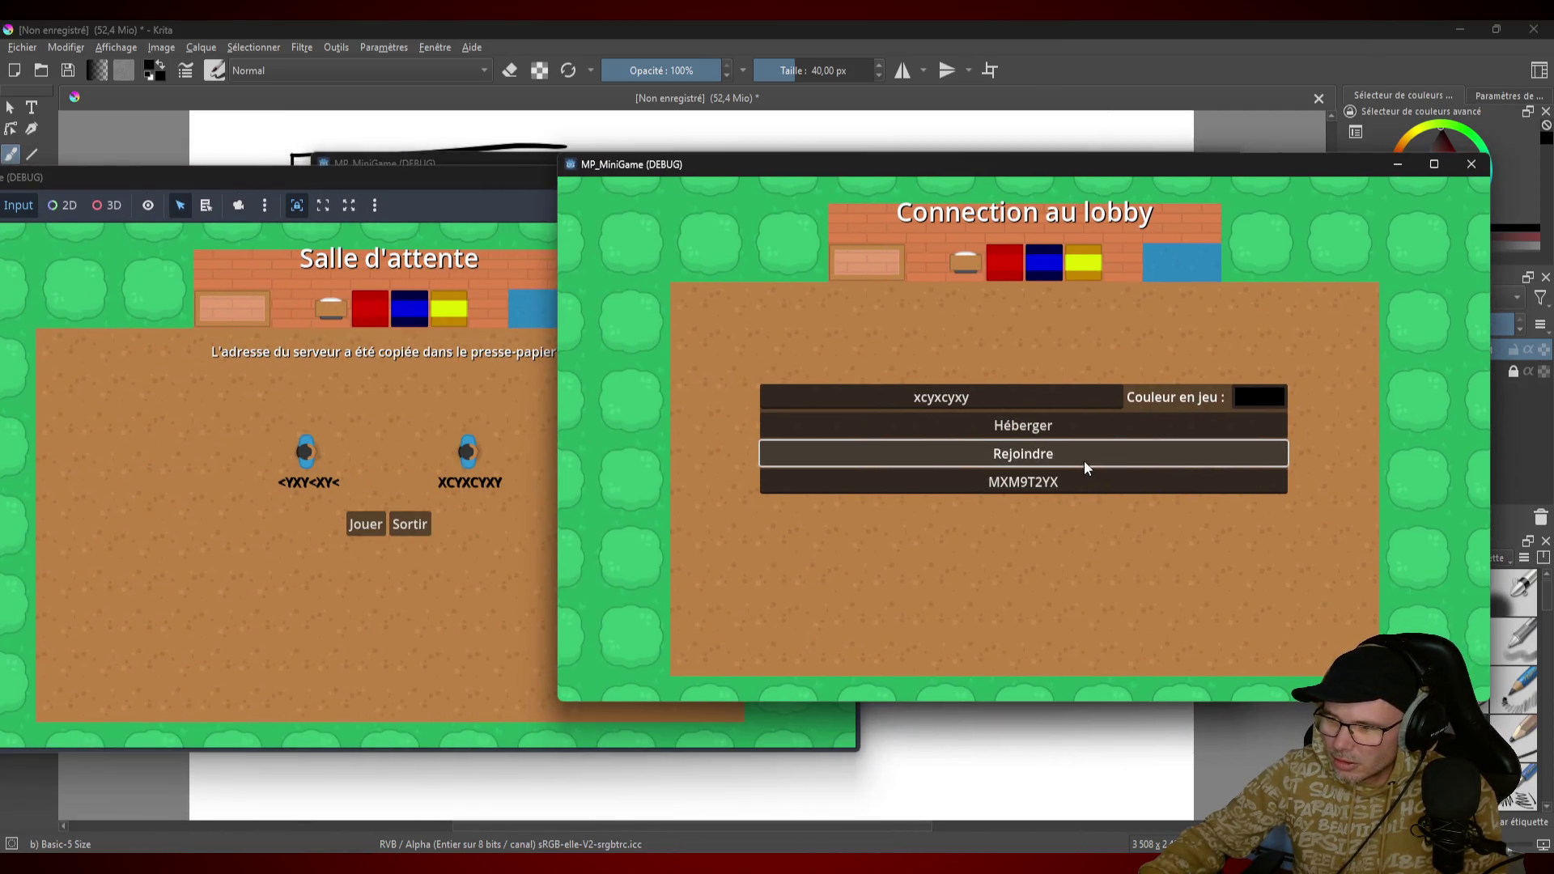
{"action": "left_click", "coordinate": [1033, 458]}
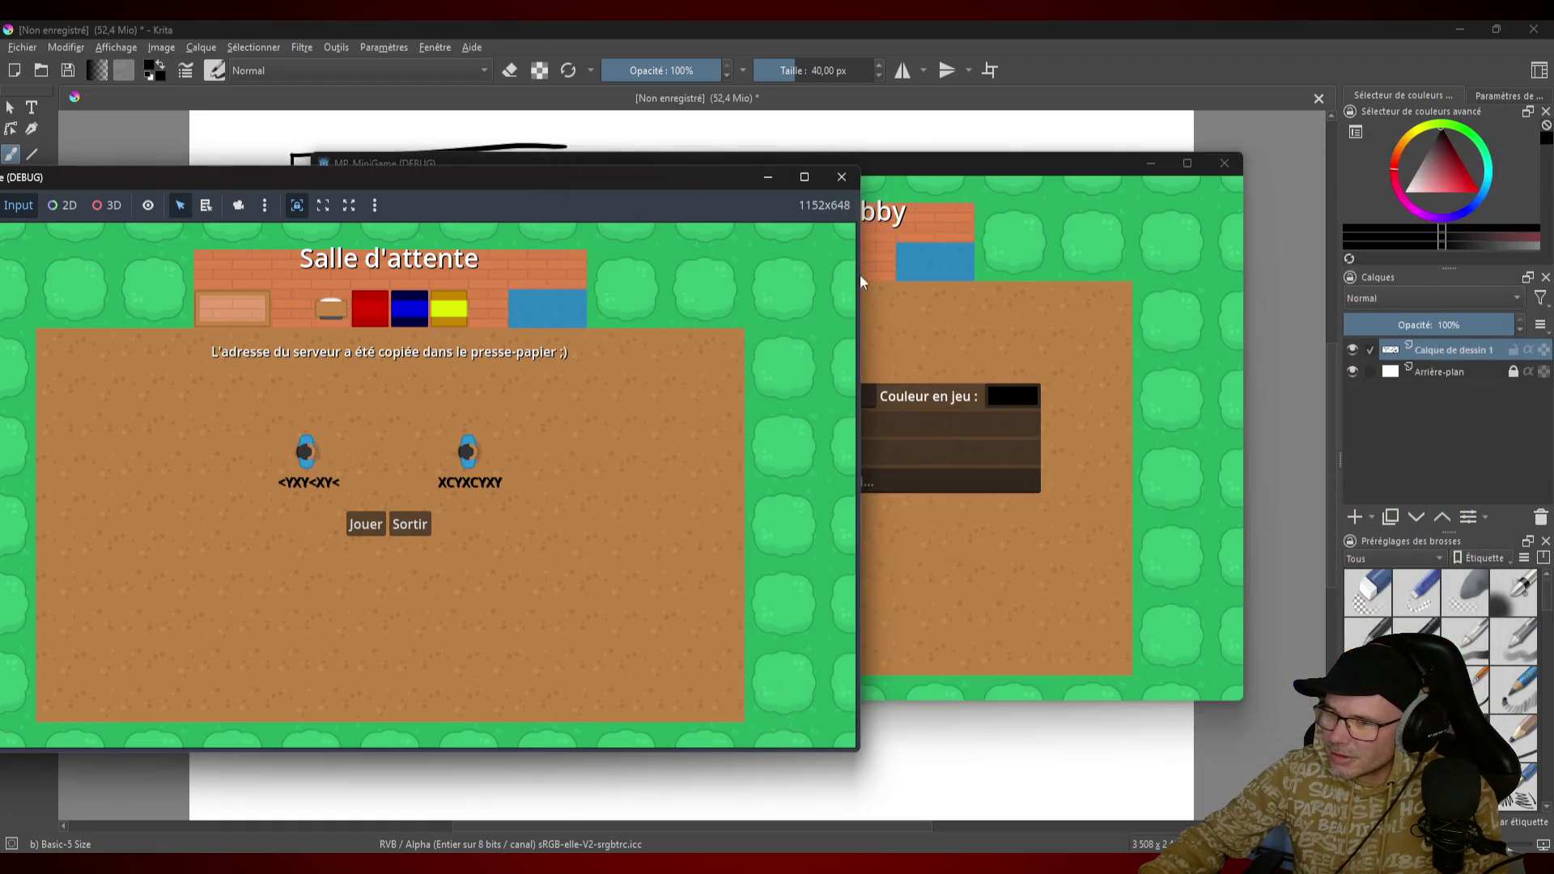
- Close all game windows and the launcher, then Alt+Tab away from the game
{"action": "left_click", "coordinate": [842, 177]}
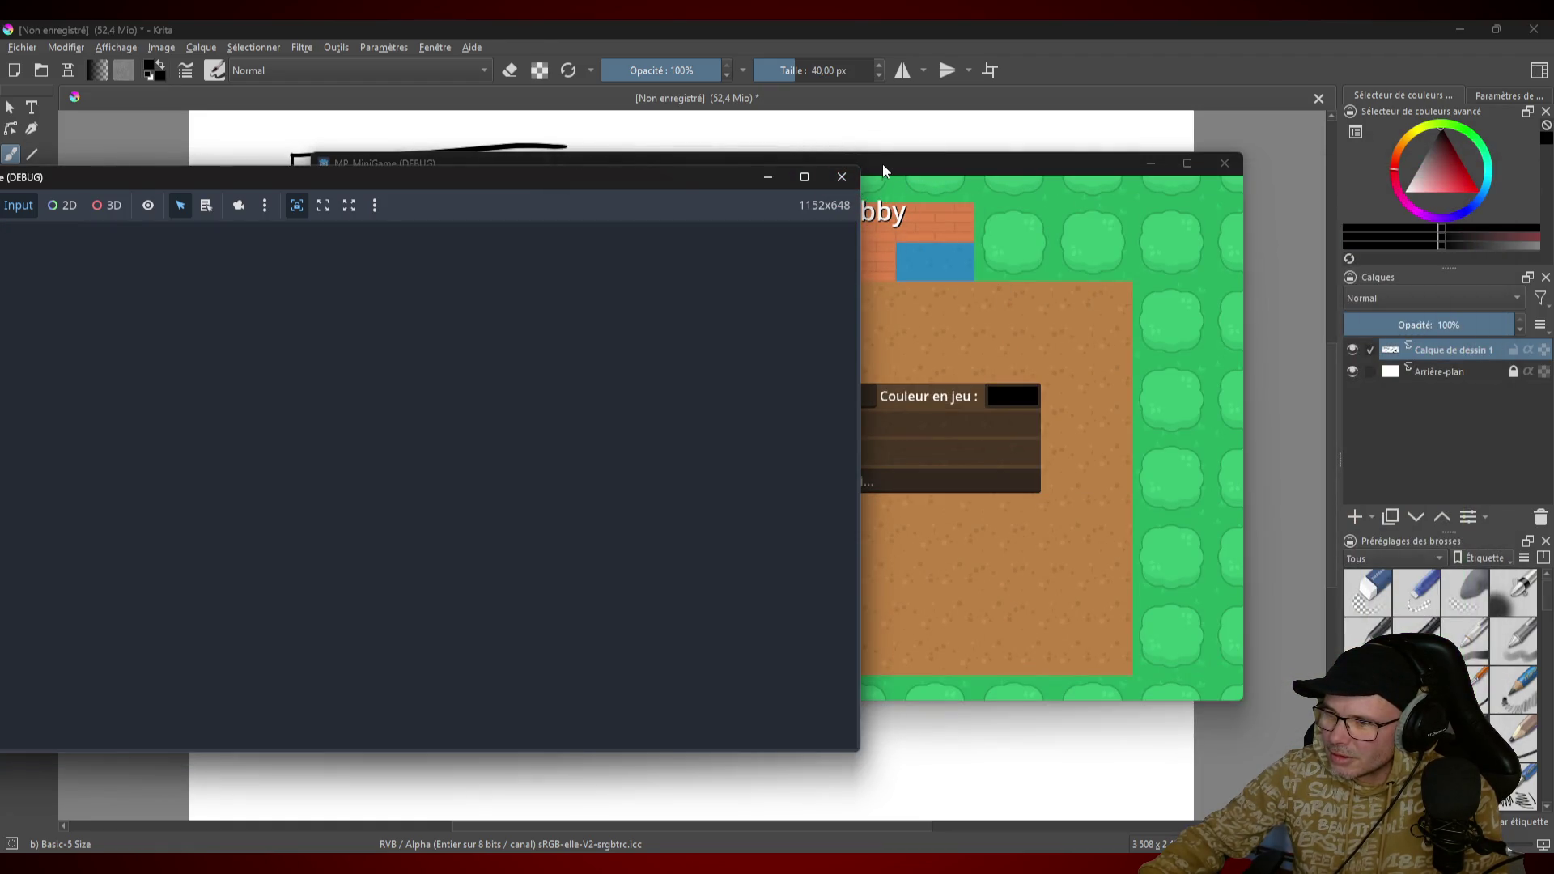
{"action": "left_click", "coordinate": [1012, 167]}
{"action": "left_click", "coordinate": [1224, 164]}
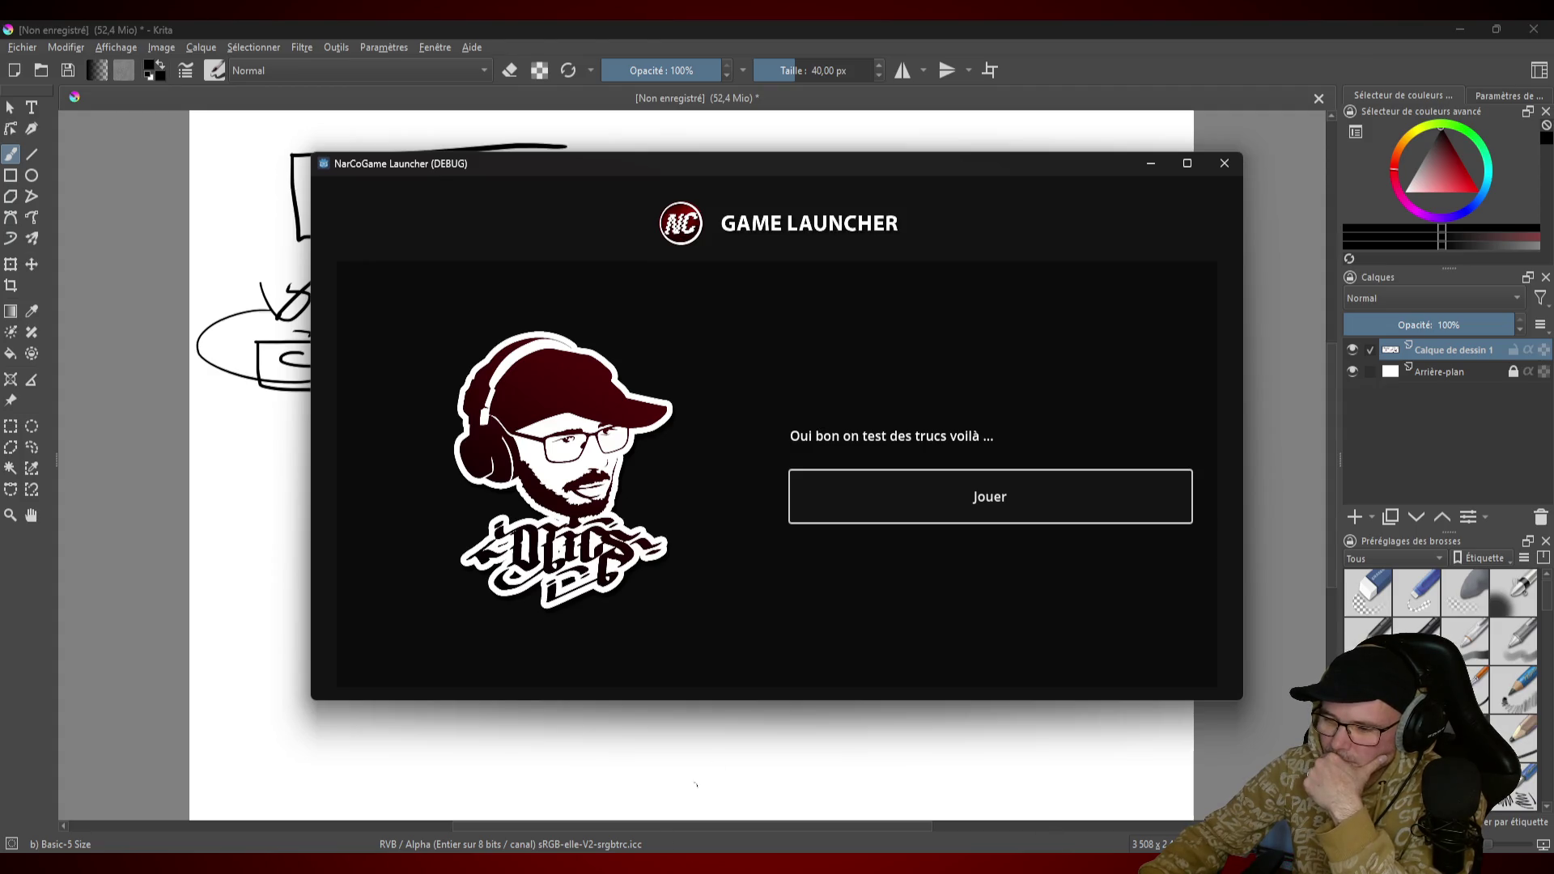
{"action": "left_click", "coordinate": [1224, 163]}
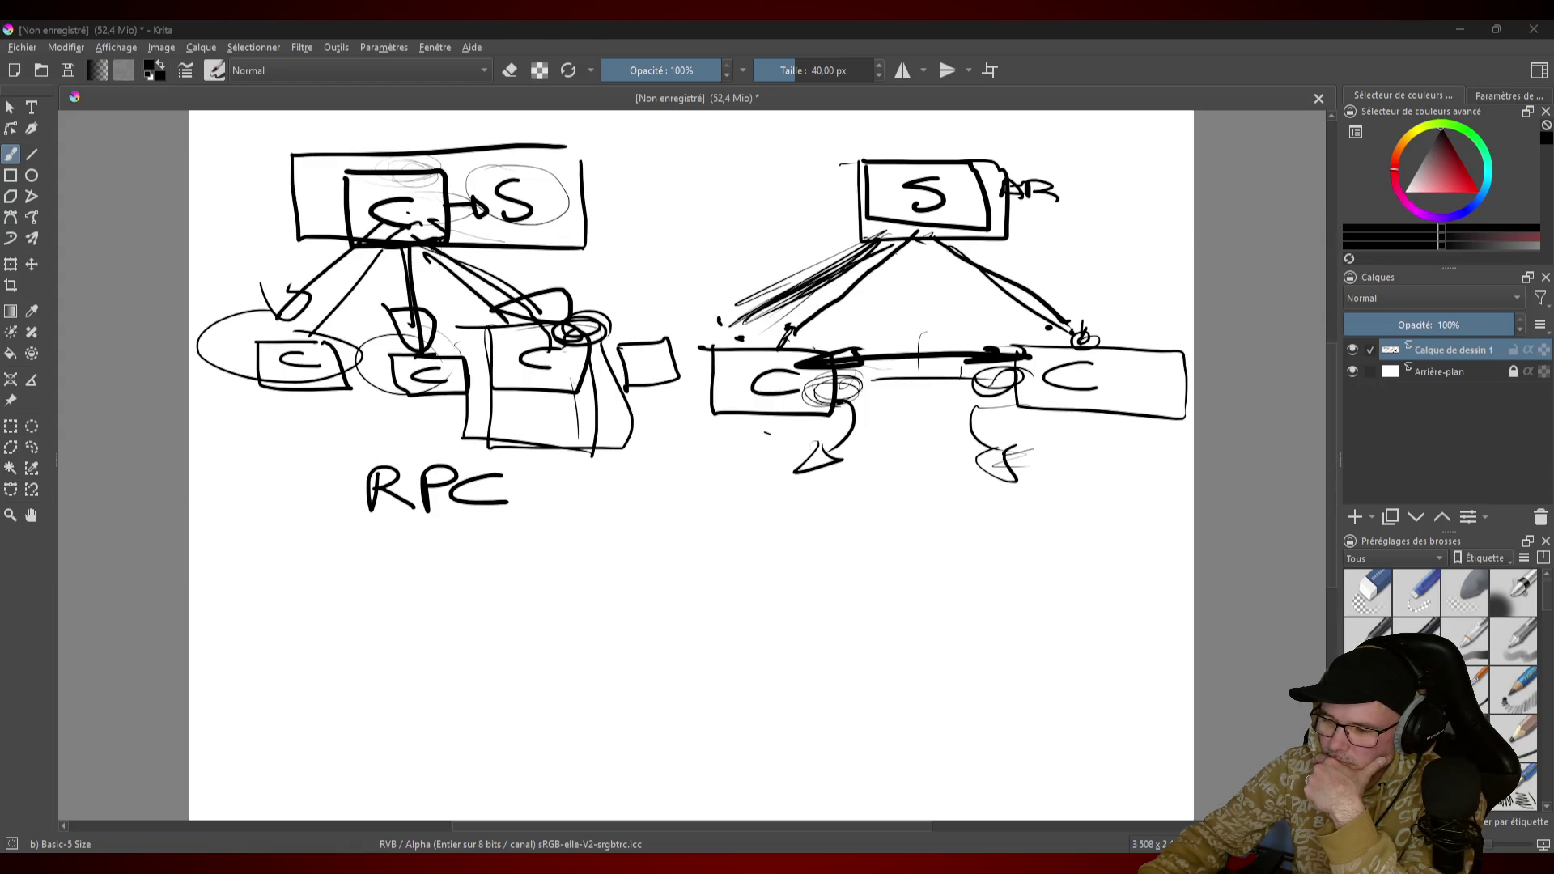
{"action": "key", "text": "alt+Tab"}
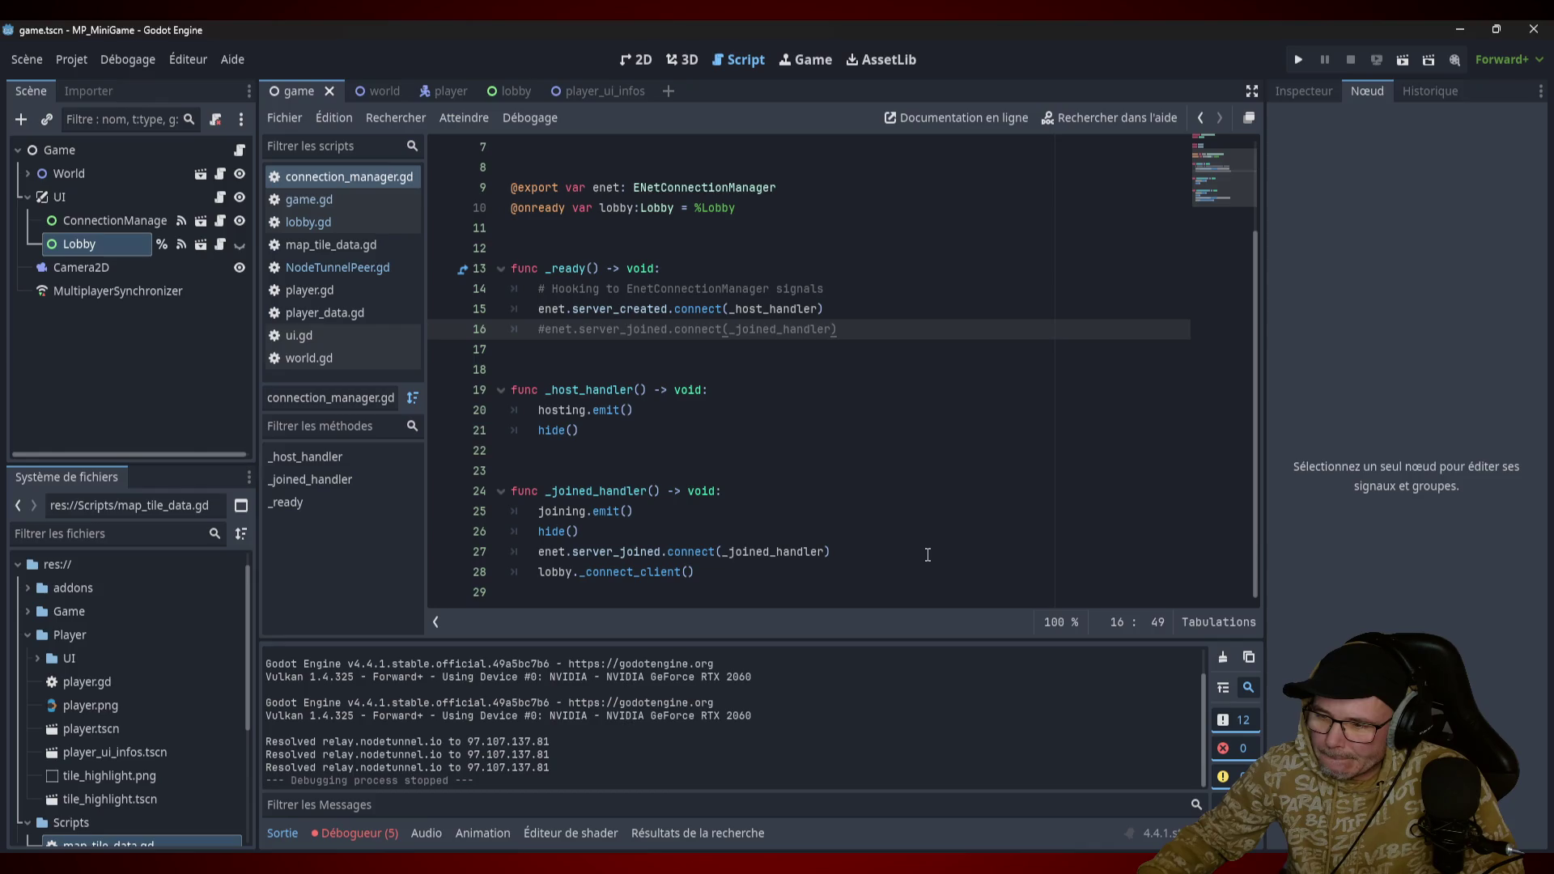
- Move the enet.server_joined.connect line to the top of _joined_handler with Alt+Up and save
{"action": "left_click", "coordinate": [918, 555]}
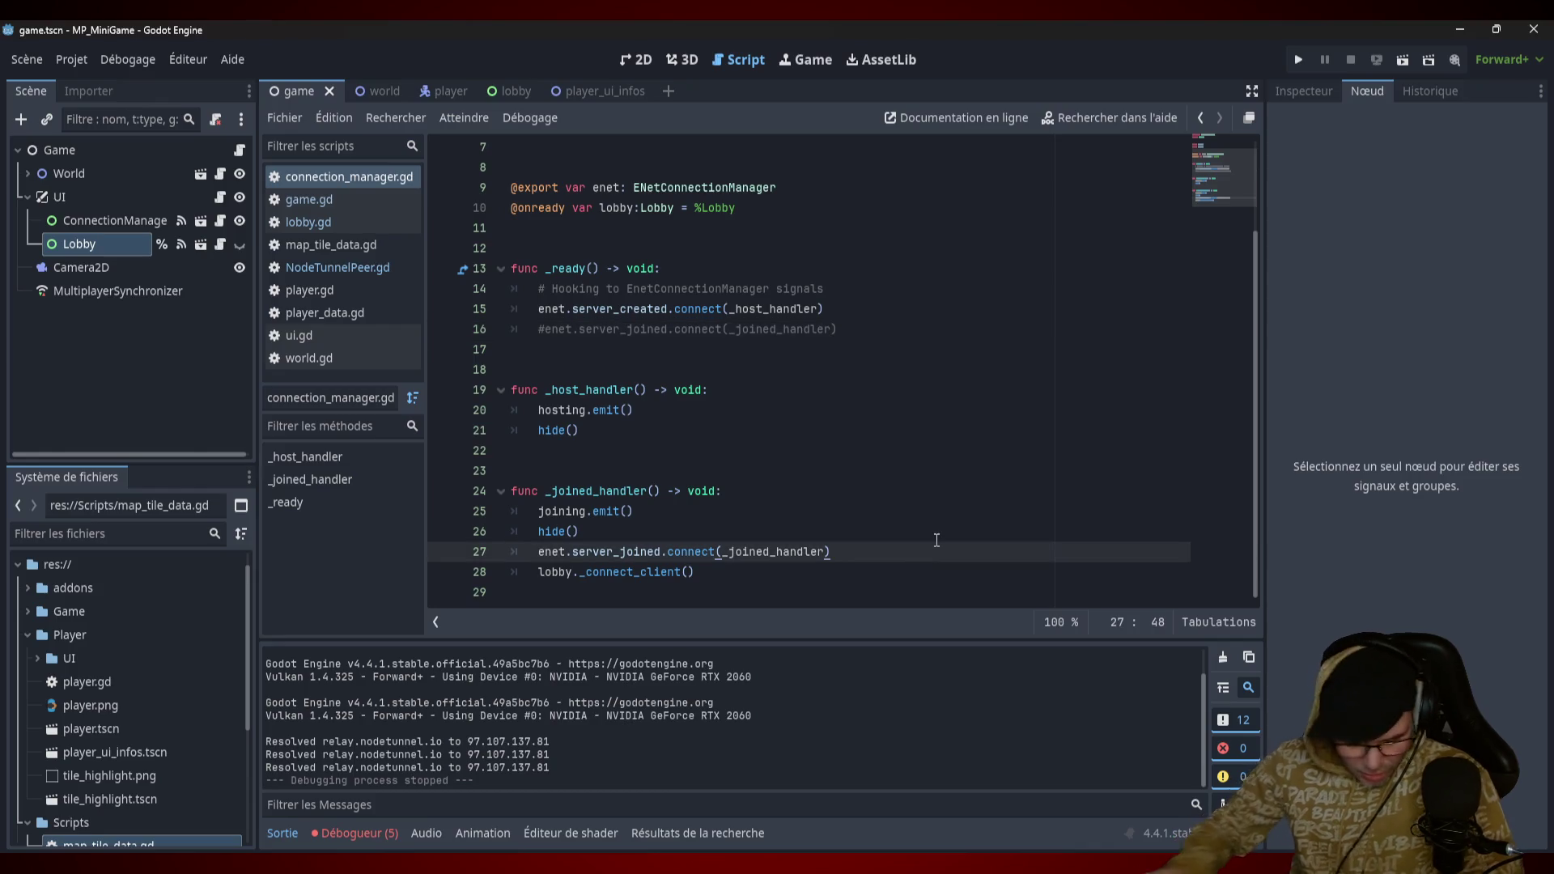
{"action": "key", "text": "alt+Up"}
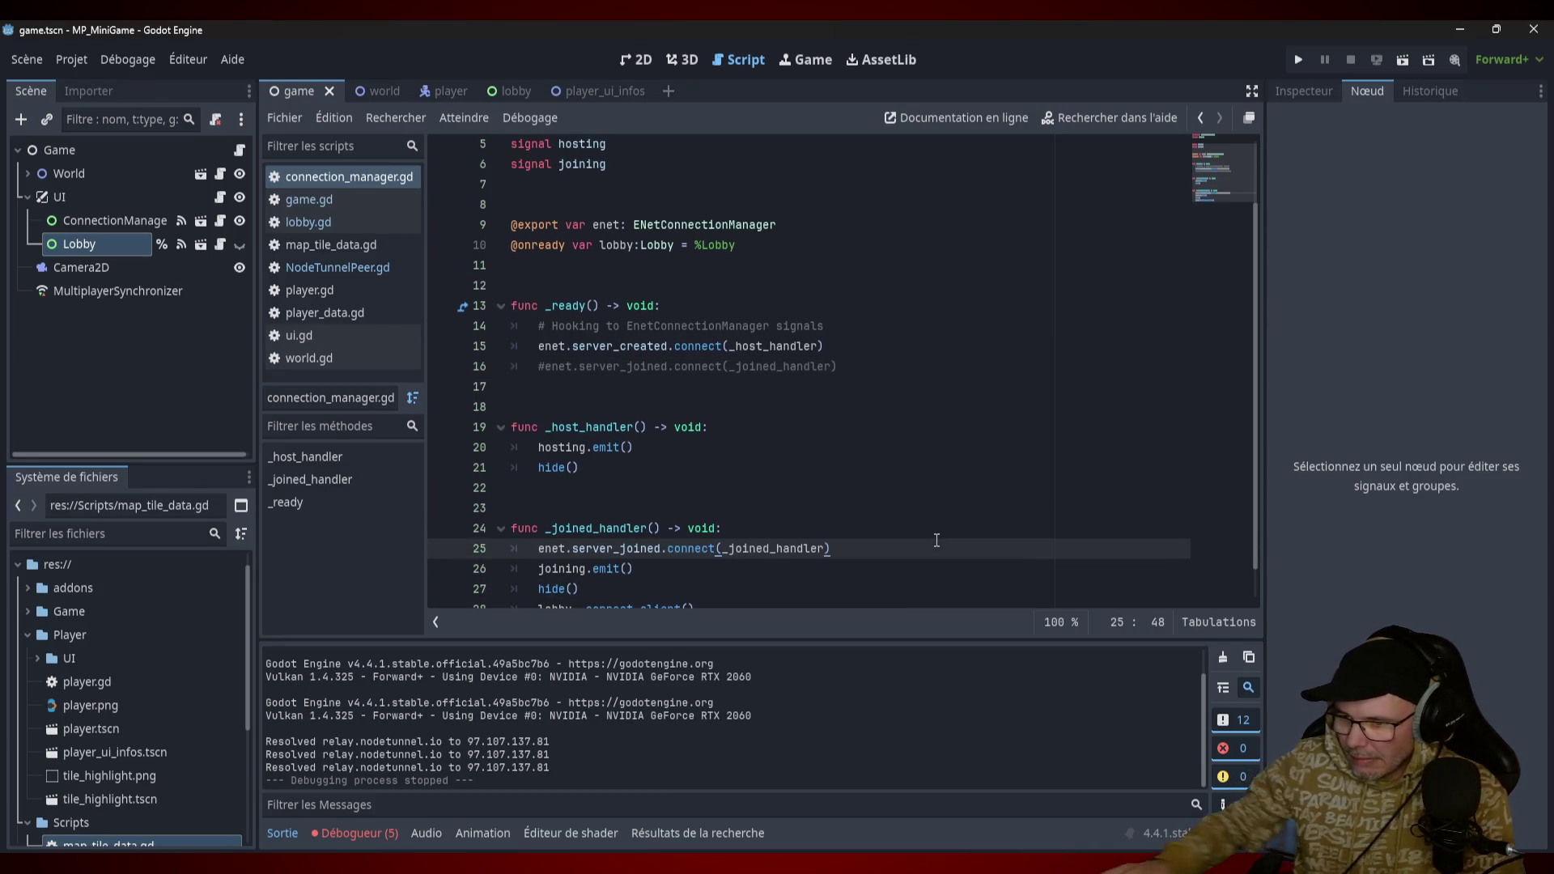
{"action": "key", "text": "alt+Up"}
{"action": "key", "text": "ctrl+s"}
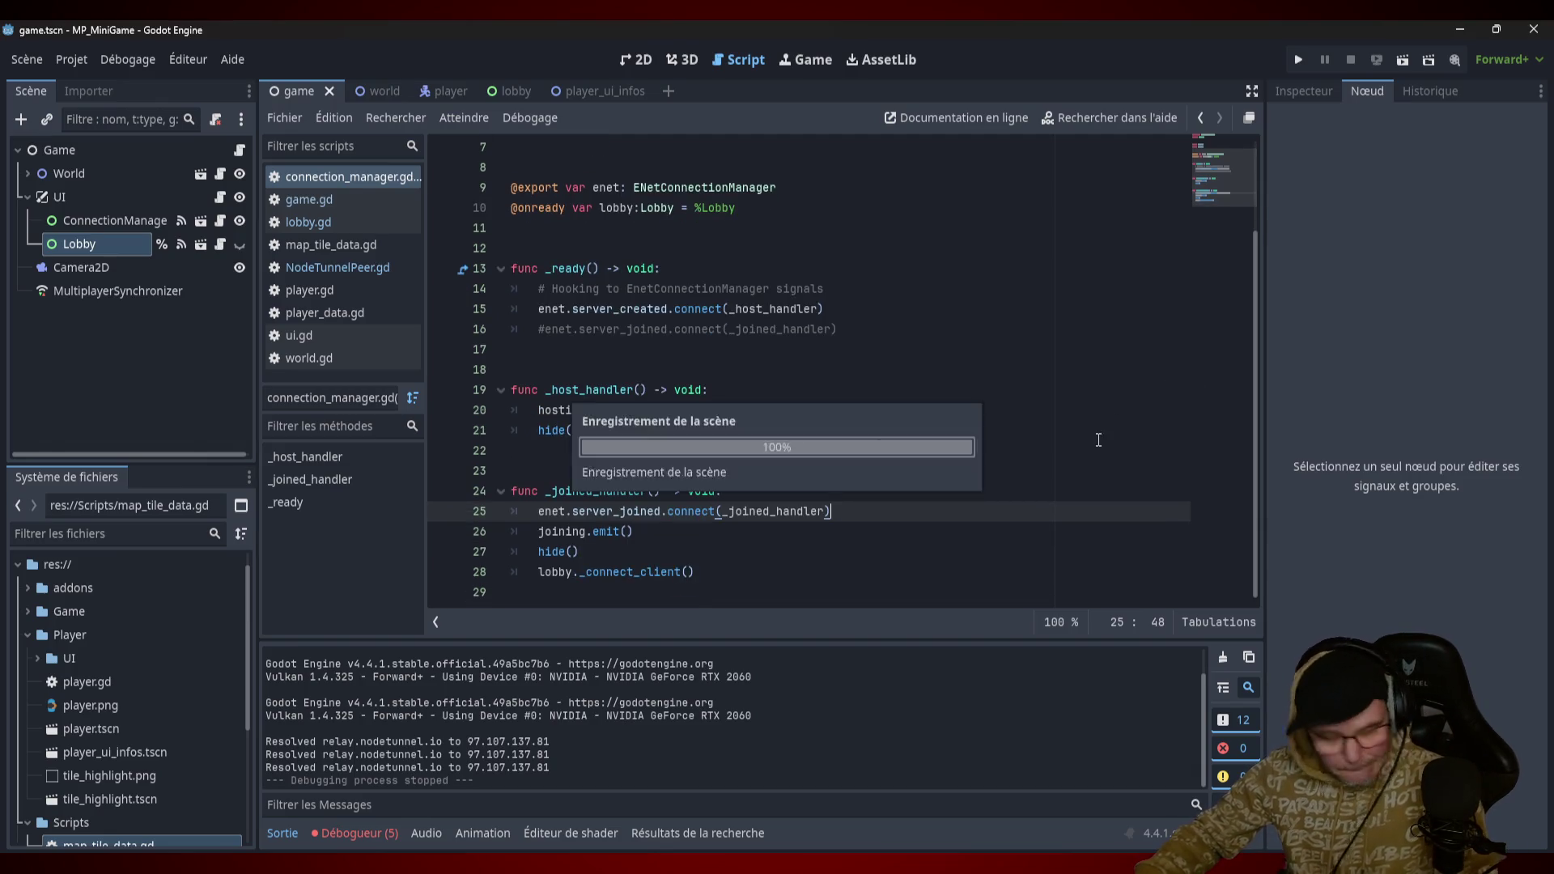
- Run the project and host a game as 'asdsd'
{"action": "left_click", "coordinate": [1300, 58]}
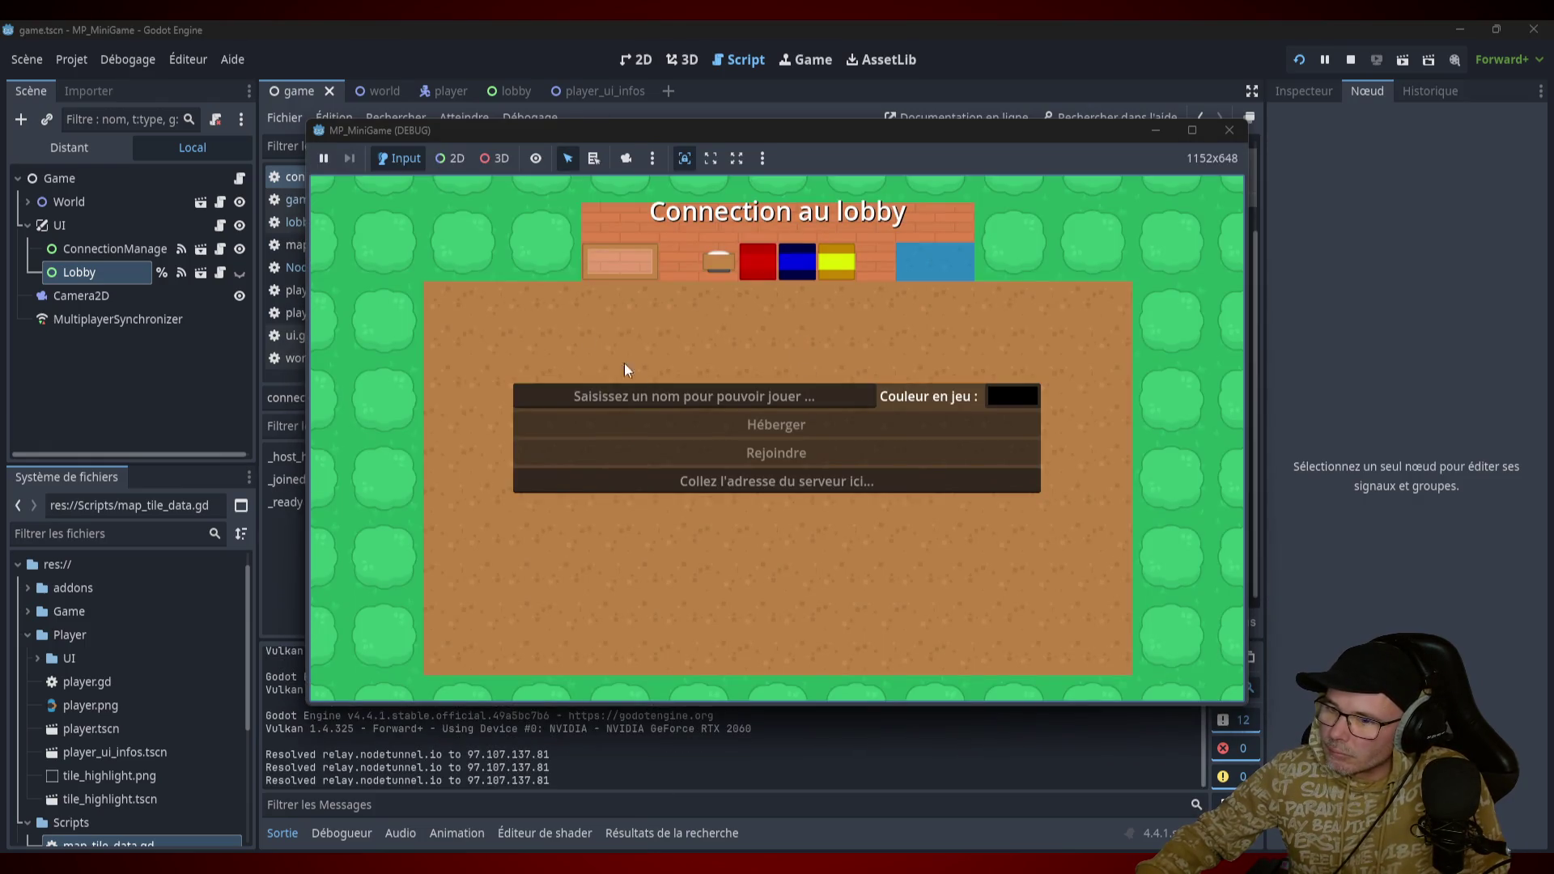
{"action": "left_click", "coordinate": [652, 399]}
{"action": "type", "text": "asdsd"}
{"action": "left_click", "coordinate": [769, 425]}
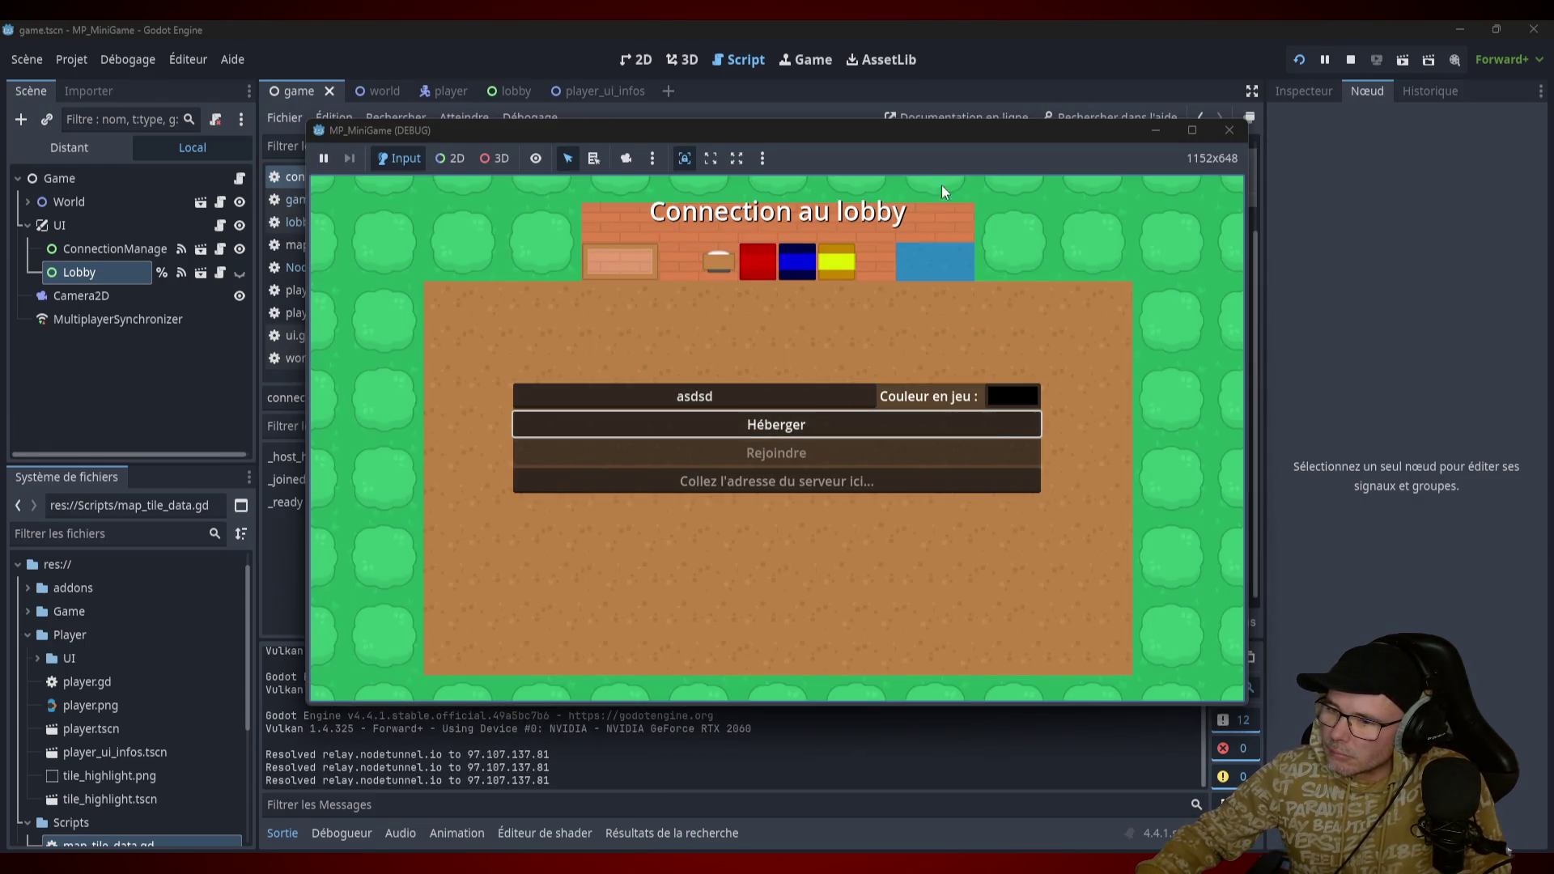
{"action": "mouse_move", "coordinate": [874, 130]}
{"action": "left_mouse_down"}
{"action": "mouse_move", "coordinate": [113, 162]}
{"action": "mouse_move", "coordinate": [99, 210]}
{"action": "mouse_move", "coordinate": [9, 206]}
{"action": "left_mouse_up"}
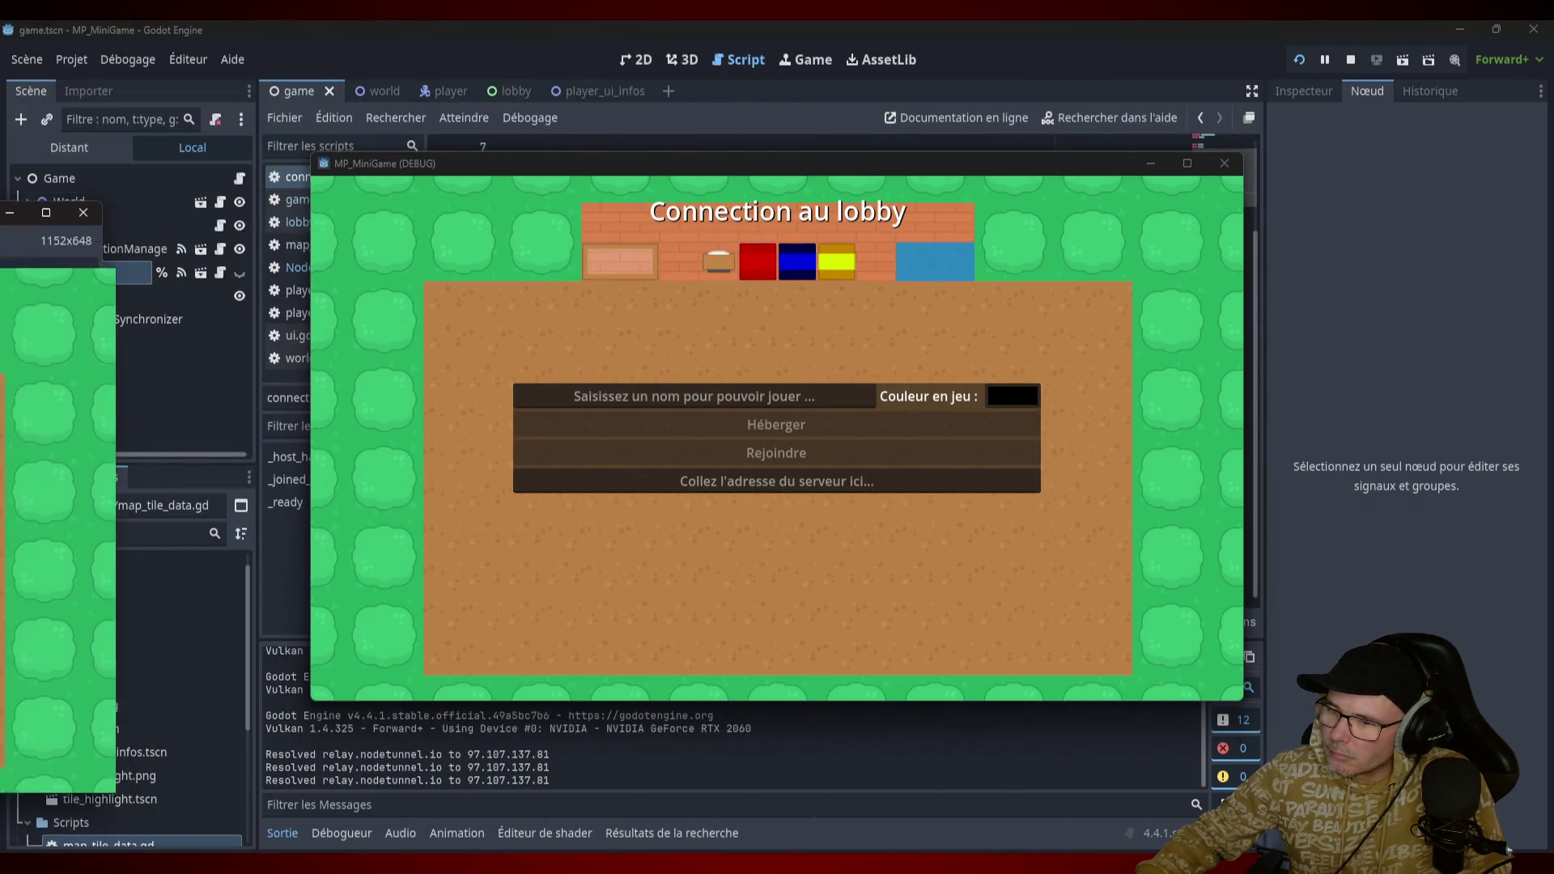
- Join the host from the second instance as 'vcxvxcvx' with the pasted address
{"action": "left_click", "coordinate": [704, 395]}
{"action": "type", "text": "vcxvxcvx"}
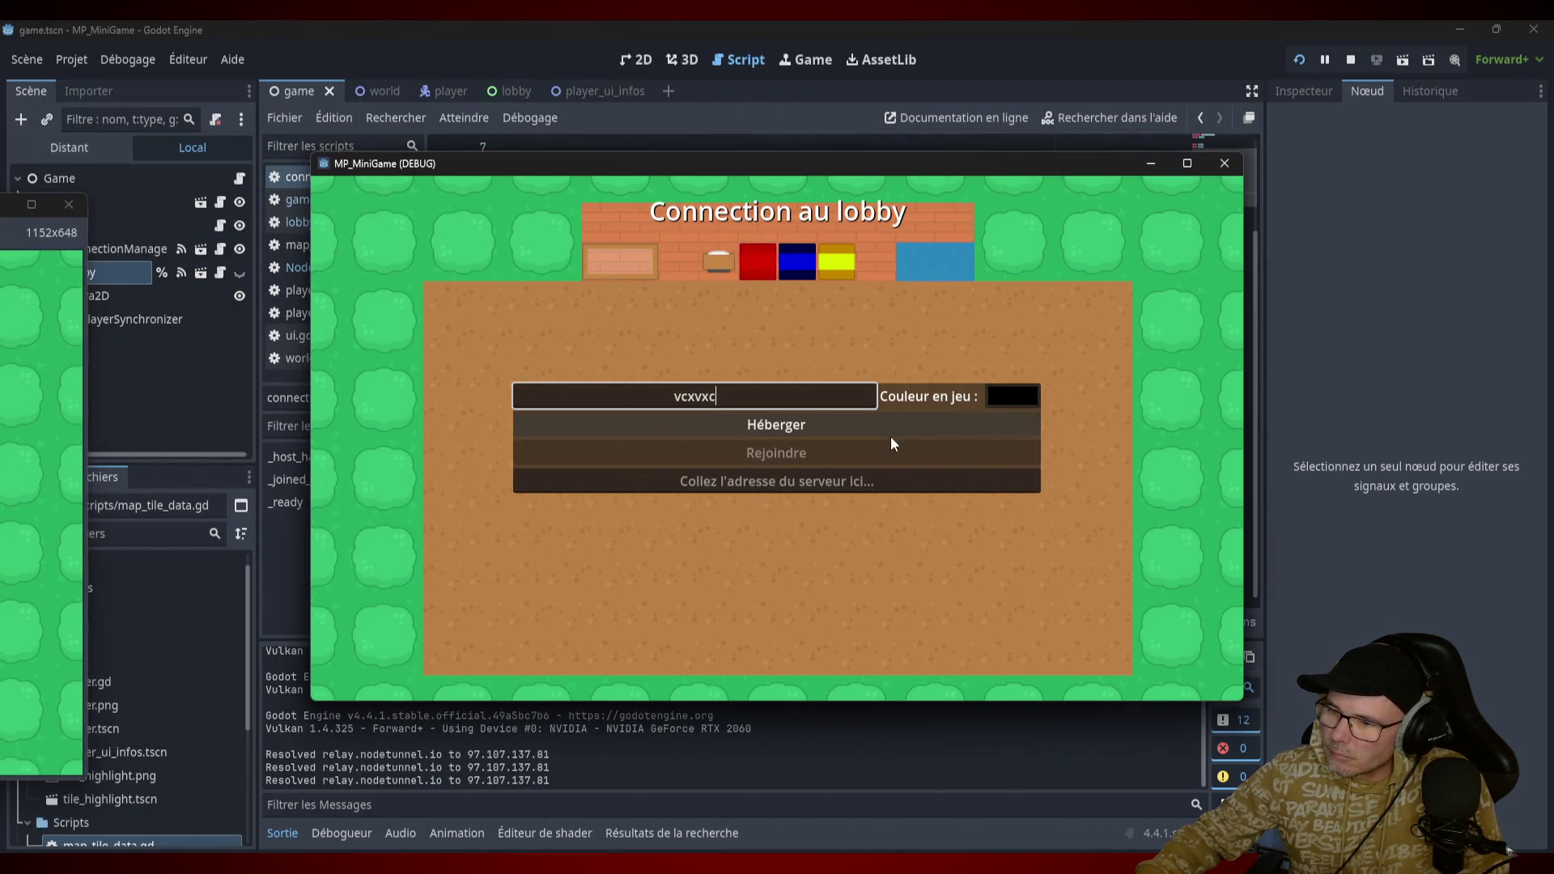
{"action": "left_click", "coordinate": [778, 481]}
{"action": "key", "text": "ctrl+v"}
{"action": "left_click", "coordinate": [891, 448]}
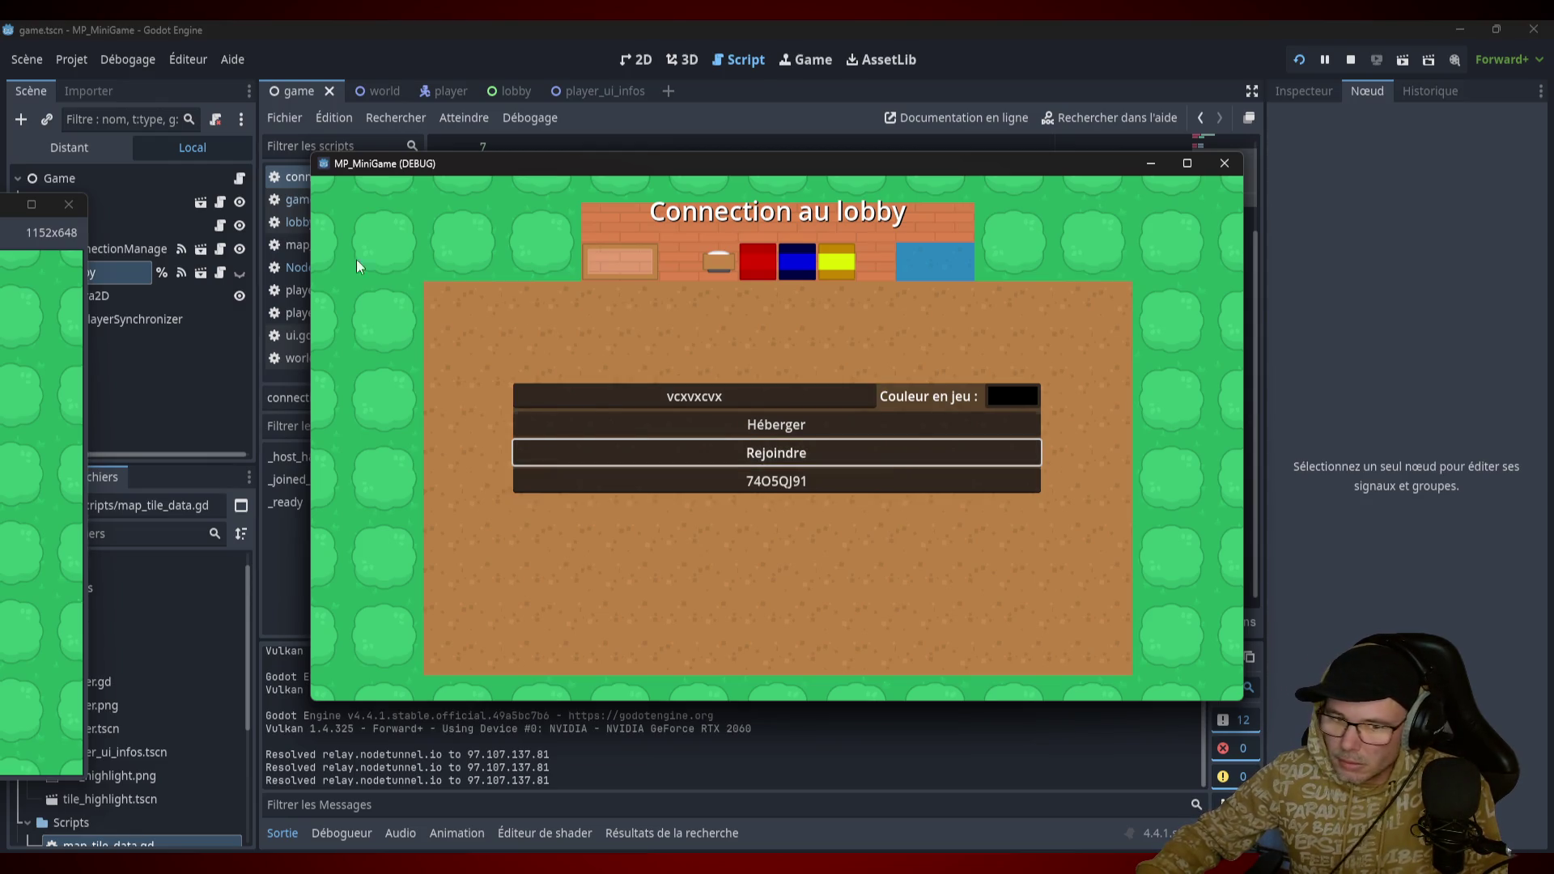
{"action": "mouse_move", "coordinate": [9, 204]}
{"action": "left_mouse_down"}
{"action": "mouse_move", "coordinate": [196, 226]}
{"action": "mouse_move", "coordinate": [707, 208]}
{"action": "left_mouse_up"}
- Join from the third instance as 'sdfdfdf' with the pasted server address
{"action": "left_click_drag", "start_coordinate": [1111, 170], "coordinate": [1228, 381]}
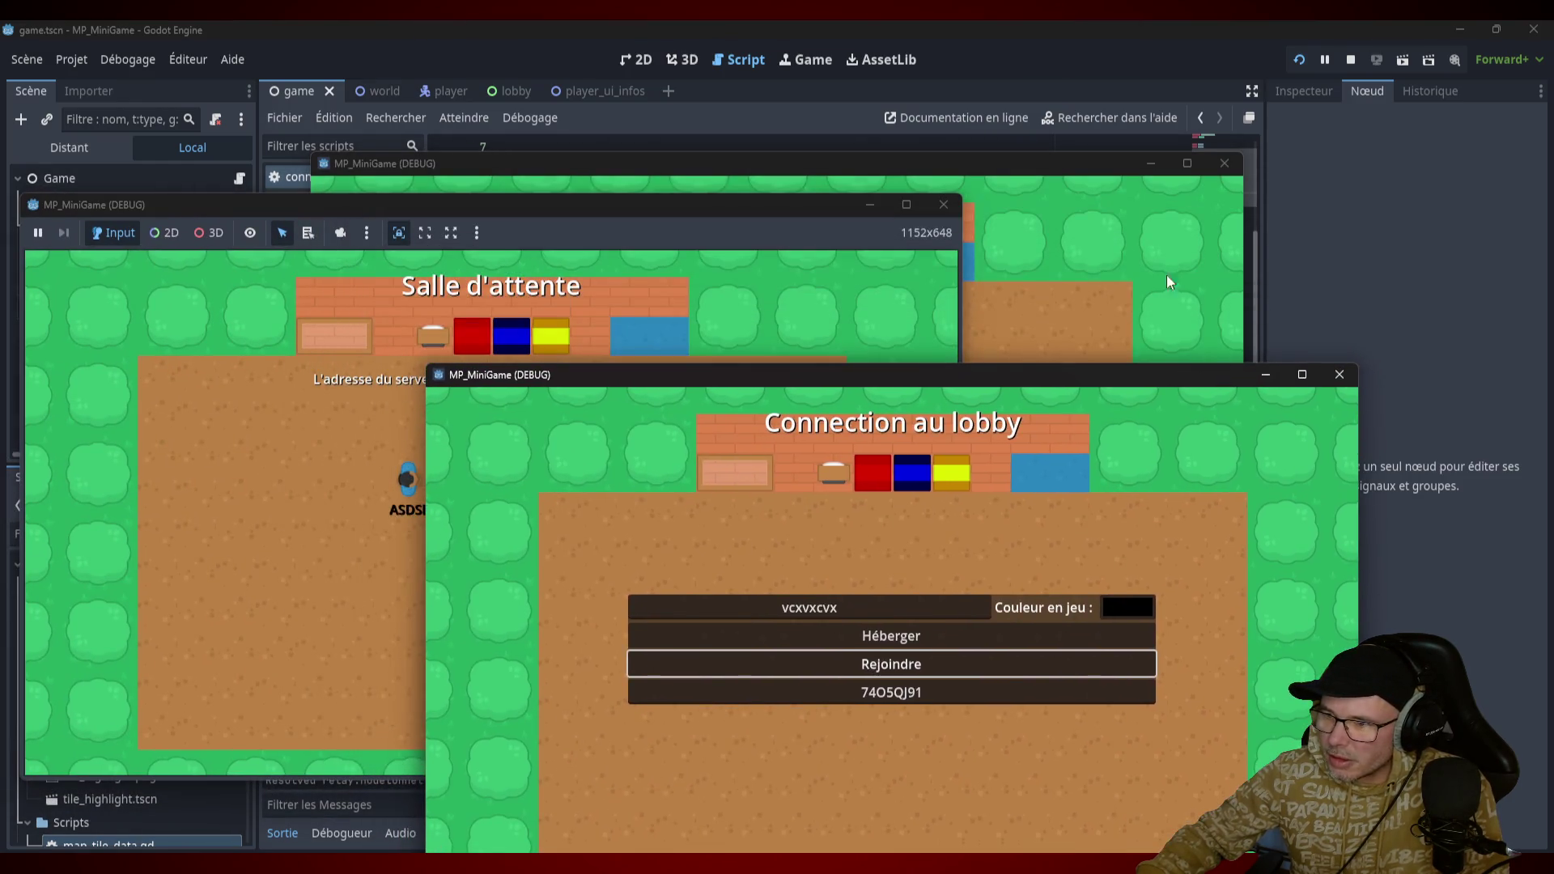
{"action": "left_click", "coordinate": [989, 366]}
{"action": "left_click", "coordinate": [817, 388]}
{"action": "type", "text": "sdfdfdf"}
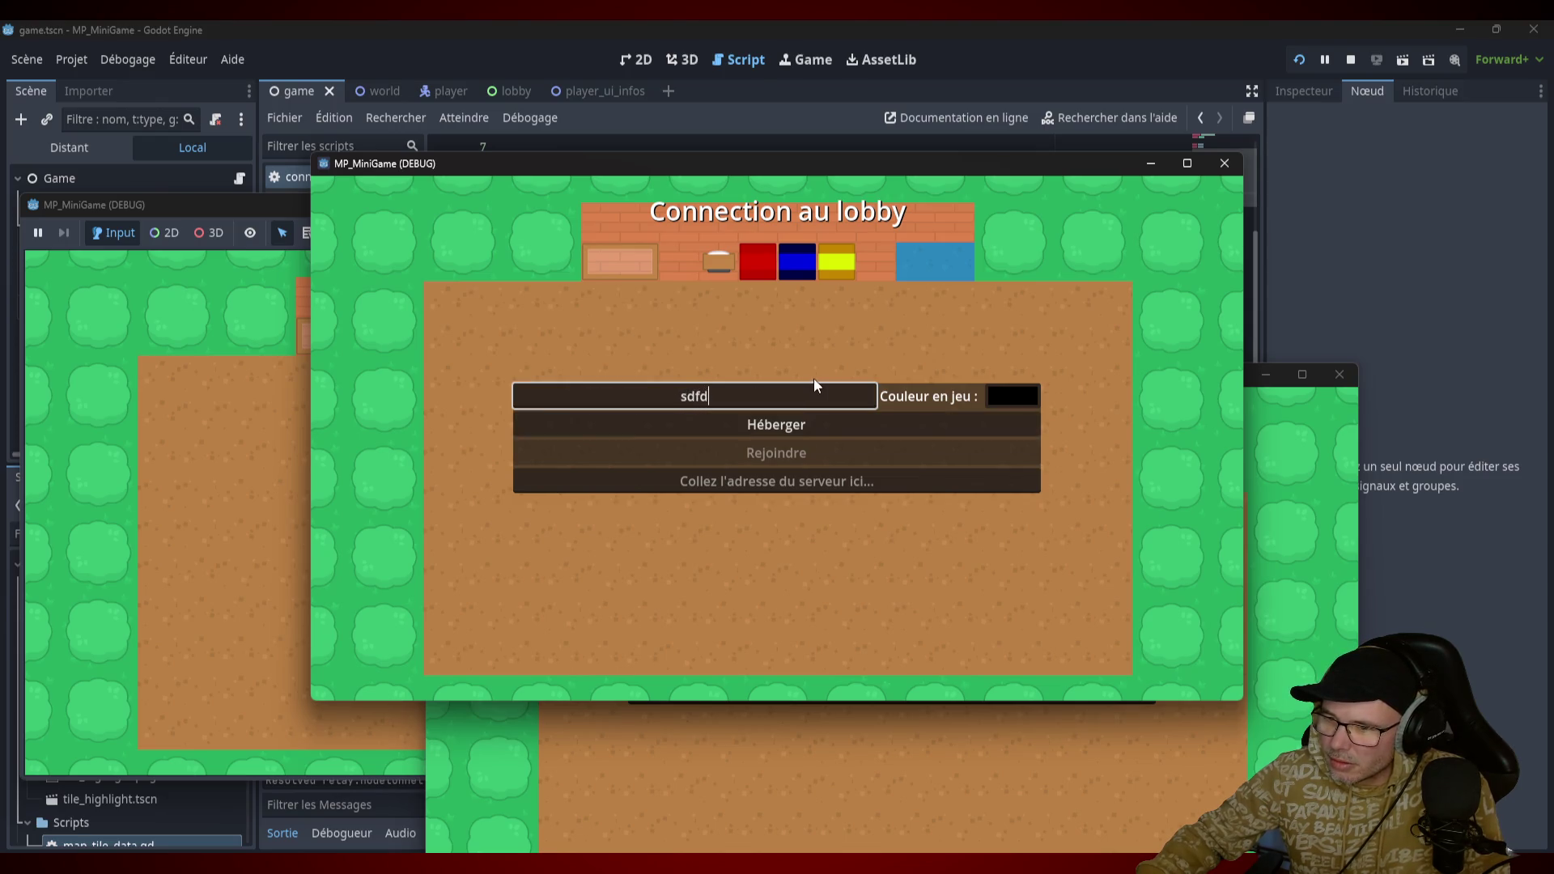
{"action": "left_click", "coordinate": [762, 484]}
{"action": "key", "text": "ctrl+v"}
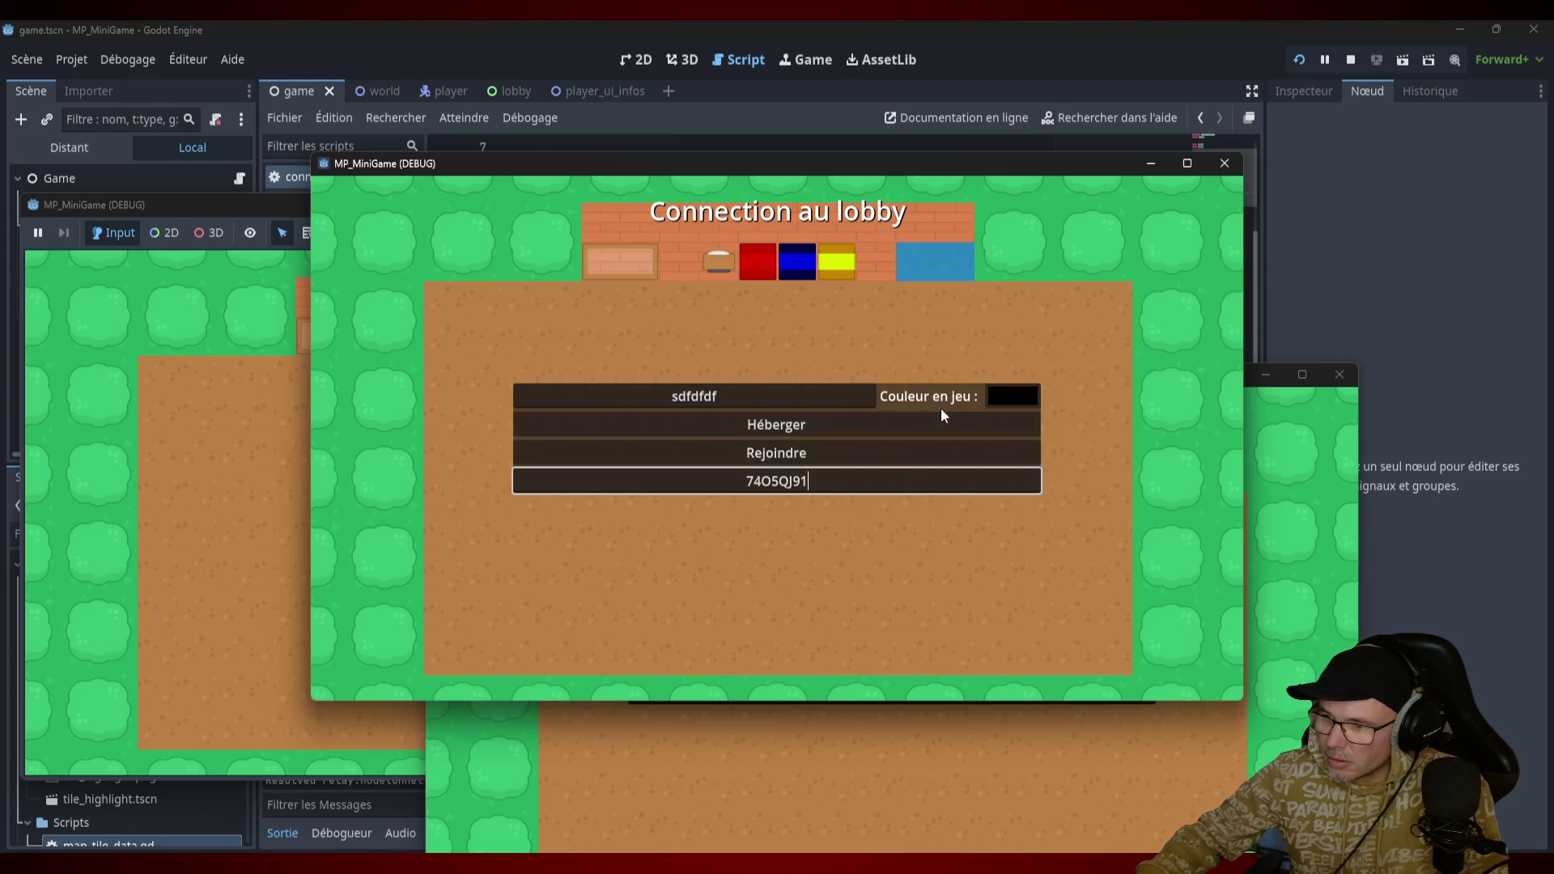
{"action": "left_click", "coordinate": [817, 455]}
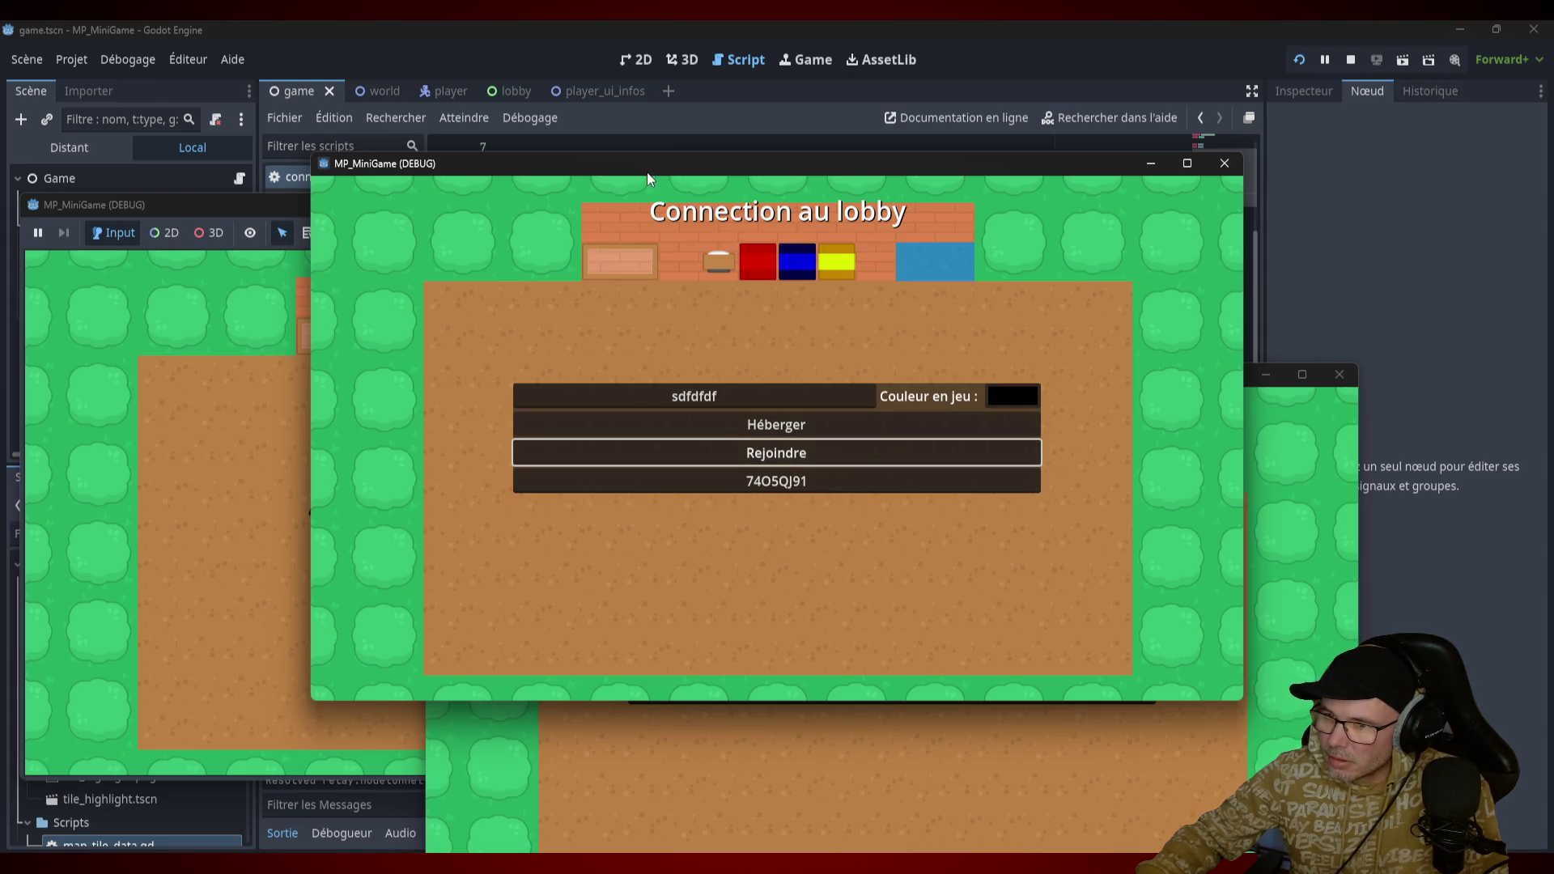
- Confirm three players in the waiting room, then close the VCXVXCVX and SDFDFDF client instances
{"action": "left_click_drag", "start_coordinate": [643, 169], "coordinate": [961, 139]}
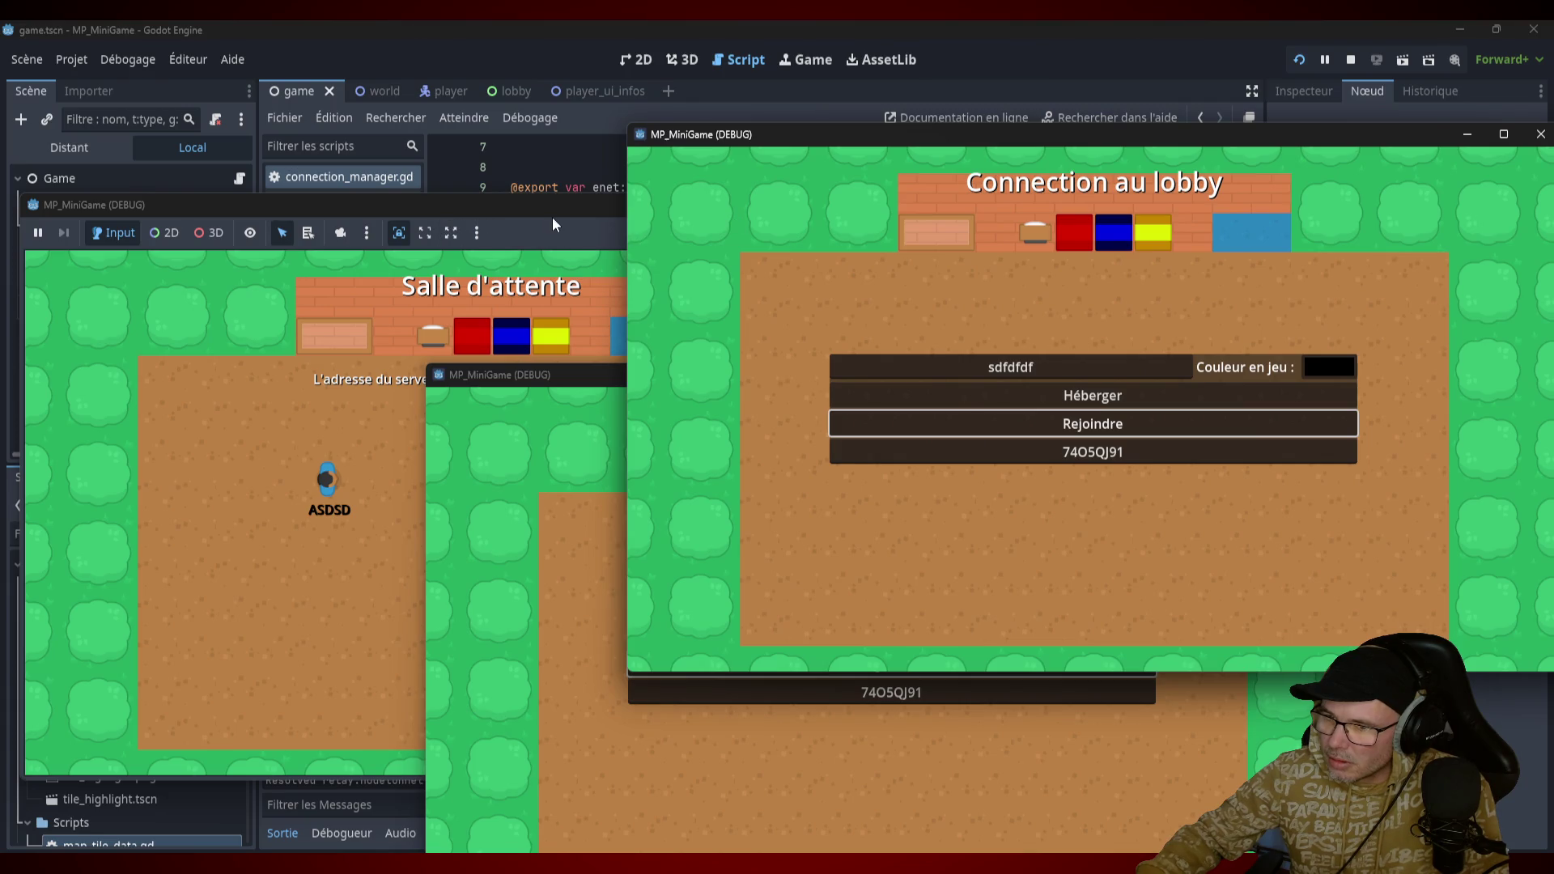
{"action": "left_click", "coordinate": [553, 224]}
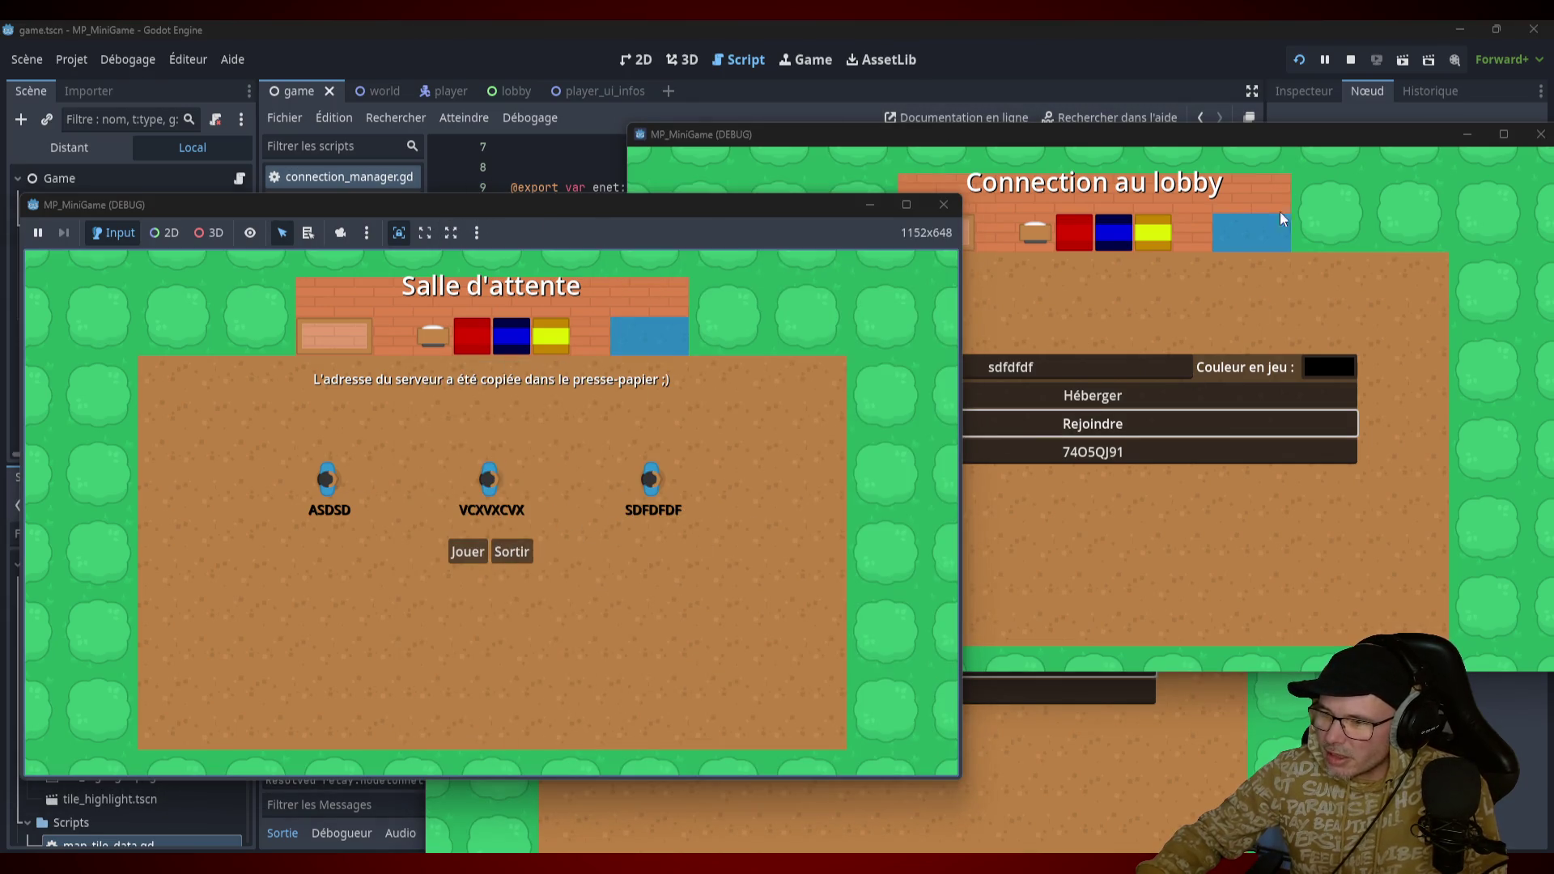
{"action": "mouse_move", "coordinate": [1188, 142]}
{"action": "left_mouse_down"}
{"action": "mouse_move", "coordinate": [1057, 168]}
{"action": "mouse_move", "coordinate": [767, 160]}
{"action": "left_mouse_up"}
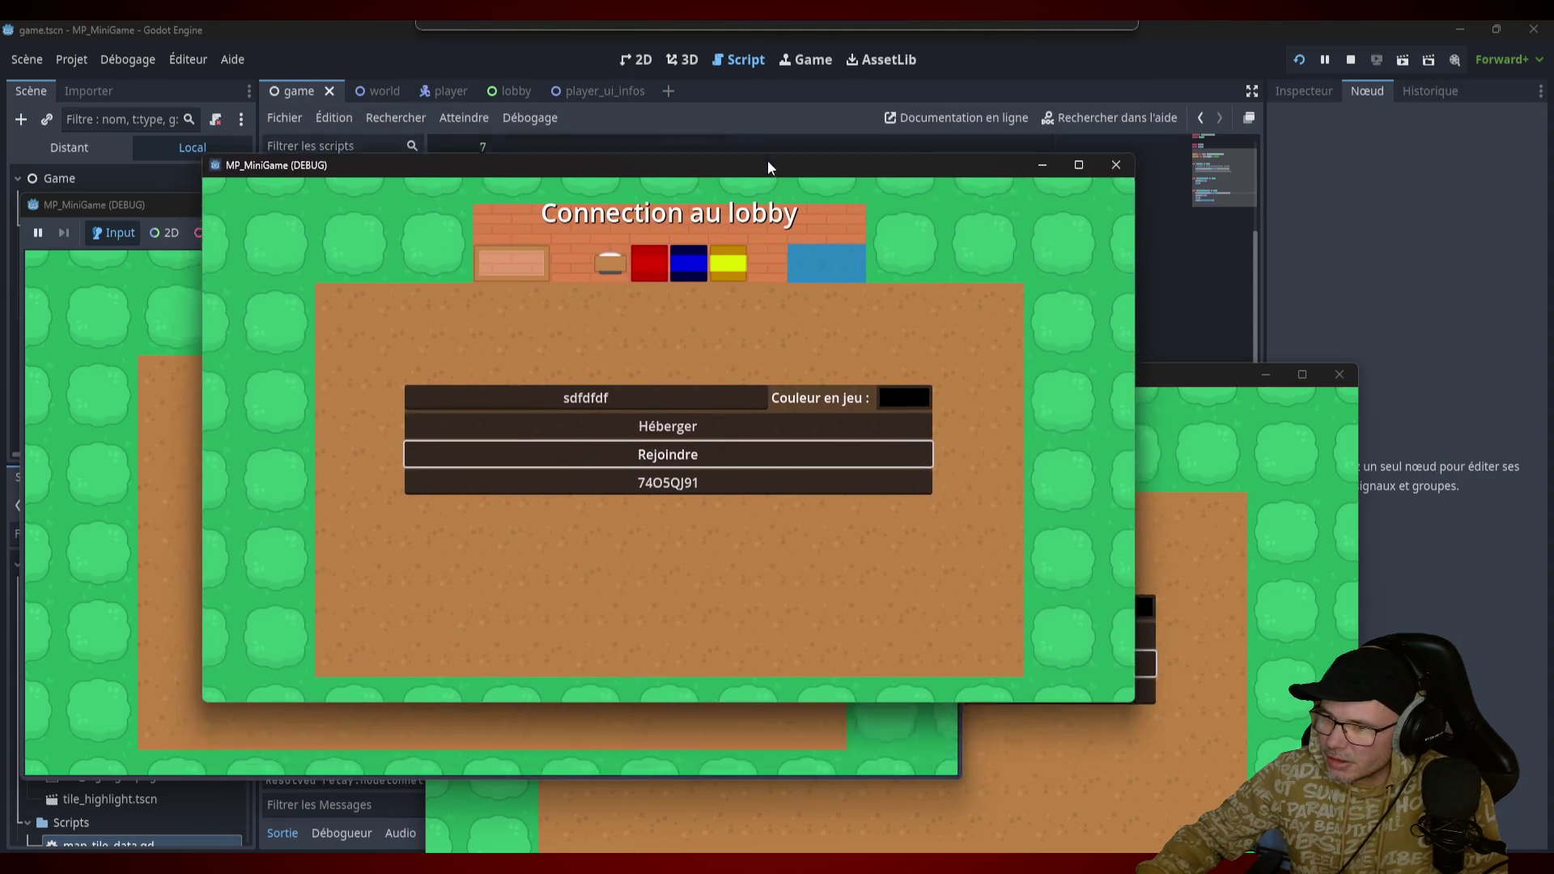
{"action": "mouse_move", "coordinate": [1172, 377]}
{"action": "left_mouse_down"}
{"action": "mouse_move", "coordinate": [1206, 306]}
{"action": "mouse_move", "coordinate": [1149, 283]}
{"action": "left_mouse_up"}
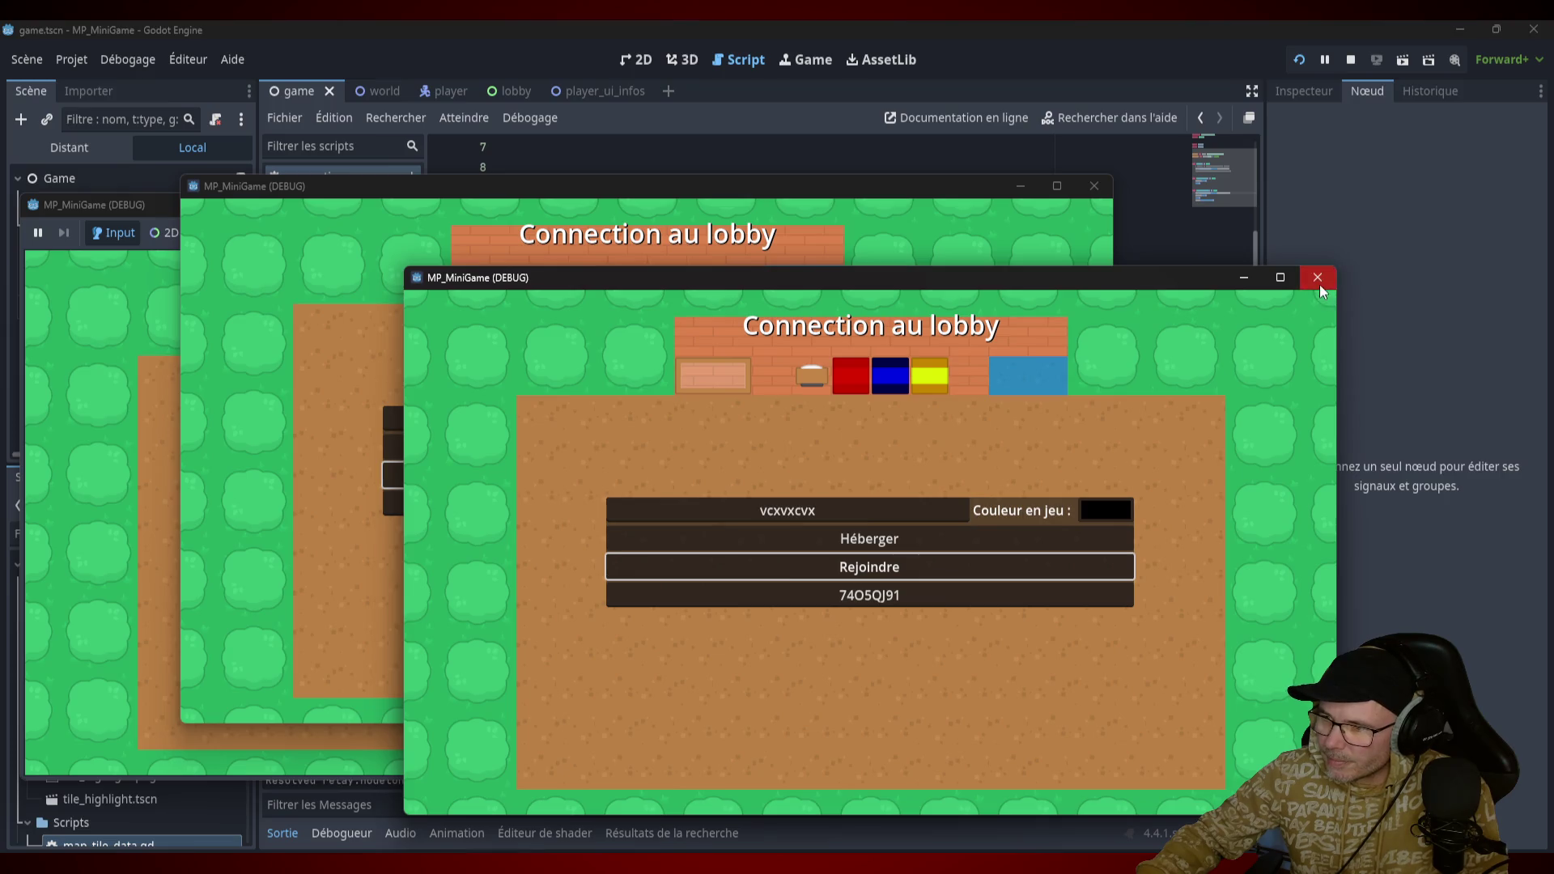
{"action": "left_click", "coordinate": [1318, 280]}
{"action": "left_click", "coordinate": [1090, 191]}
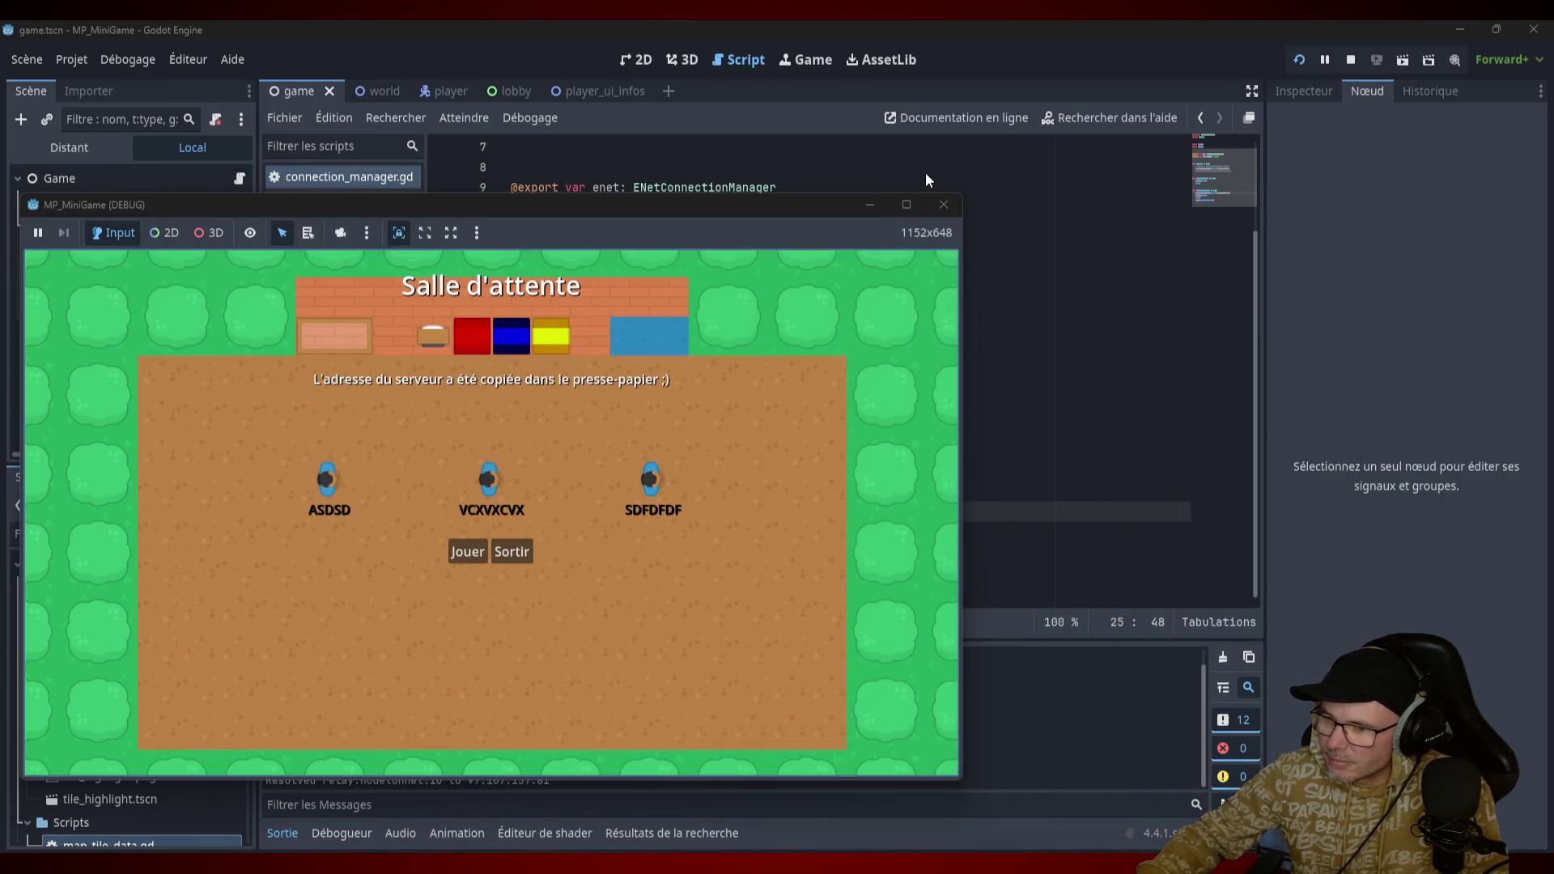
- Switch the Scene dock to Distant and inspect Lobby > PlayerCards node 1
{"action": "mouse_move", "coordinate": [692, 219]}
{"action": "left_mouse_down"}
{"action": "mouse_move", "coordinate": [1067, 200]}
{"action": "mouse_move", "coordinate": [1076, 169]}
{"action": "left_mouse_up"}
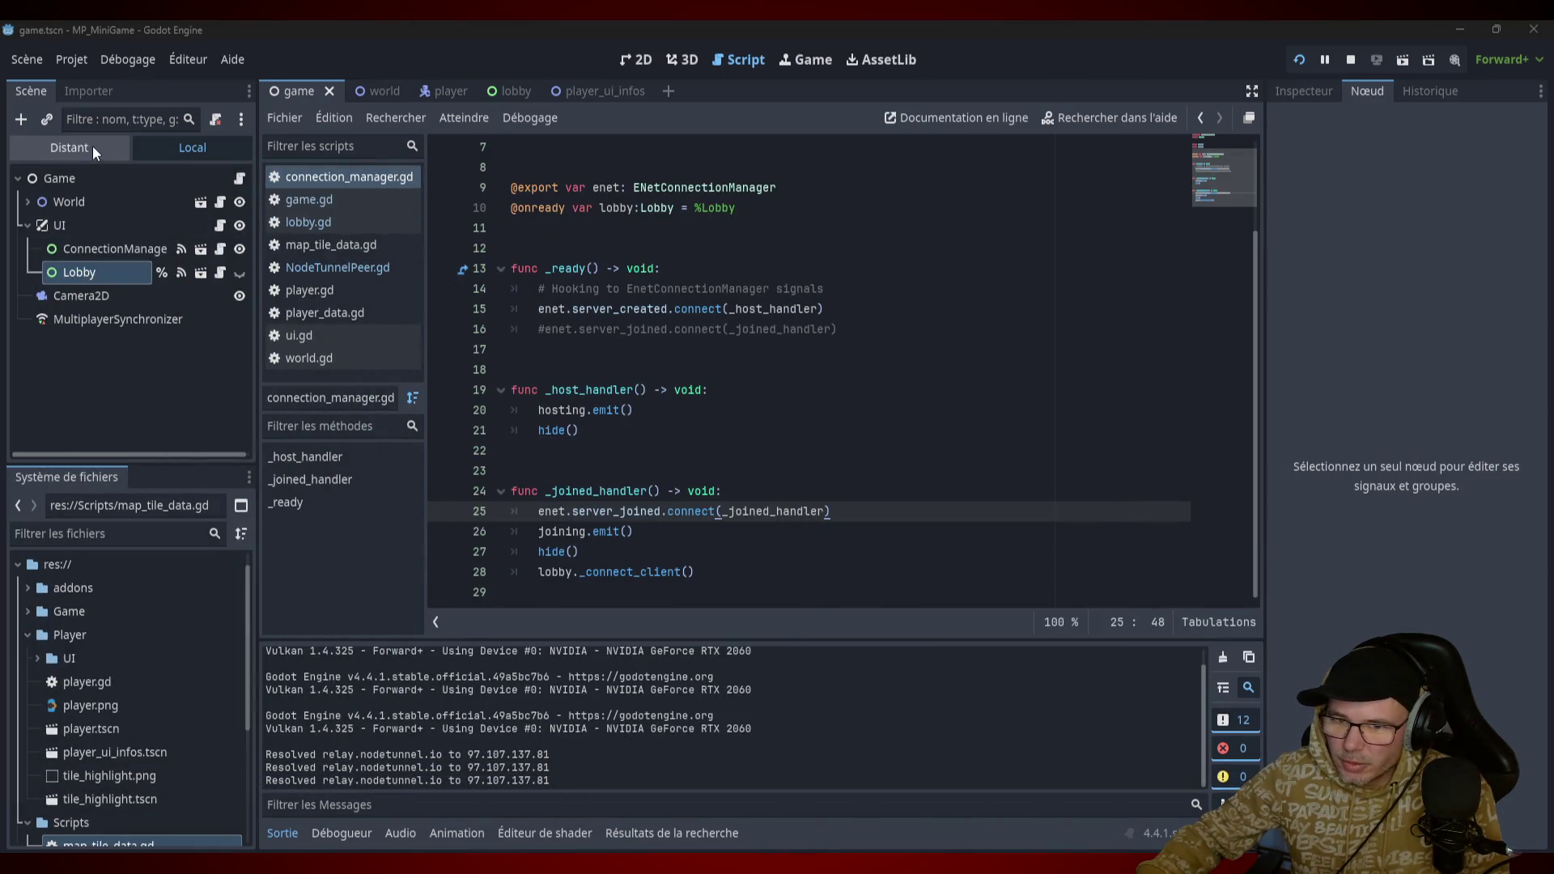
{"action": "left_click", "coordinate": [92, 145]}
{"action": "scroll", "coordinate": [146, 283], "scroll_direction": "down", "scroll_amount": 3}
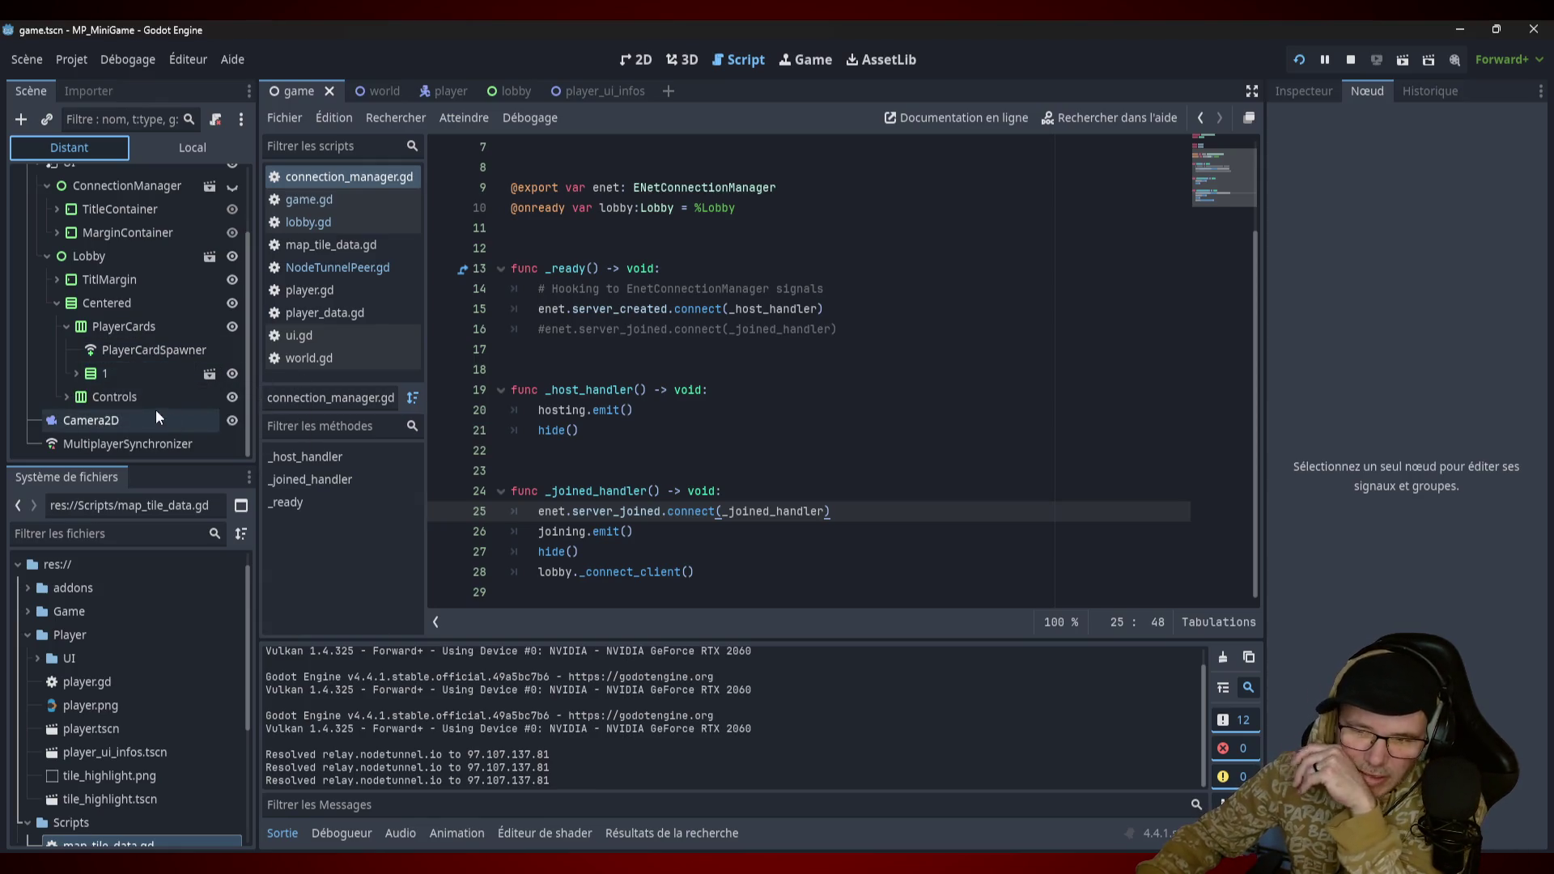
{"action": "left_click", "coordinate": [78, 374]}
{"action": "left_click", "coordinate": [77, 374]}
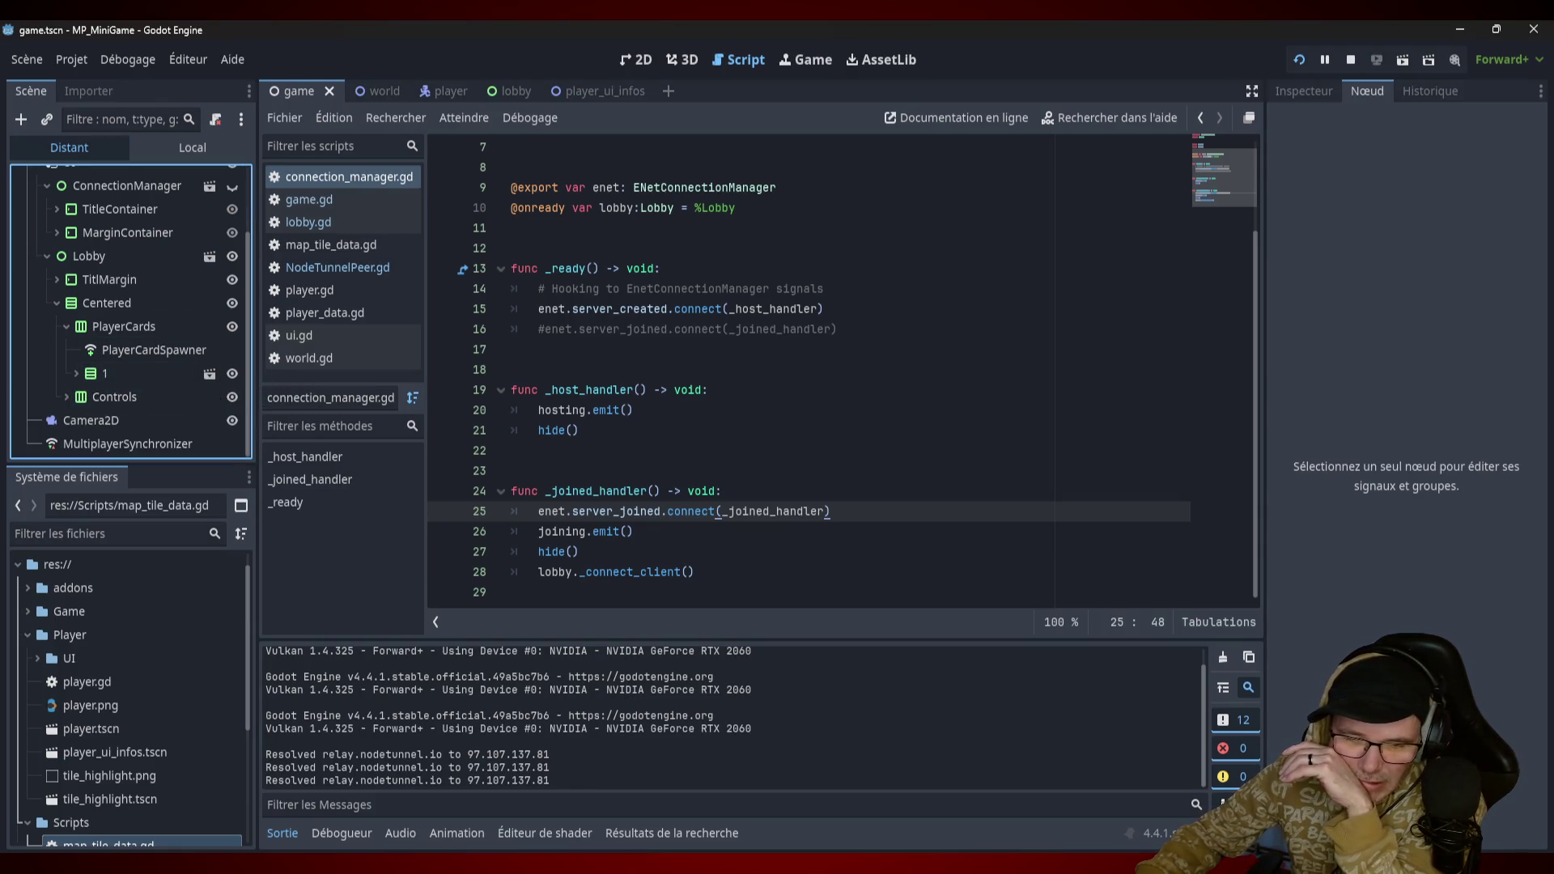
- Close the MP_MiniGame game window to end debugging
{"action": "key", "text": "F5"}
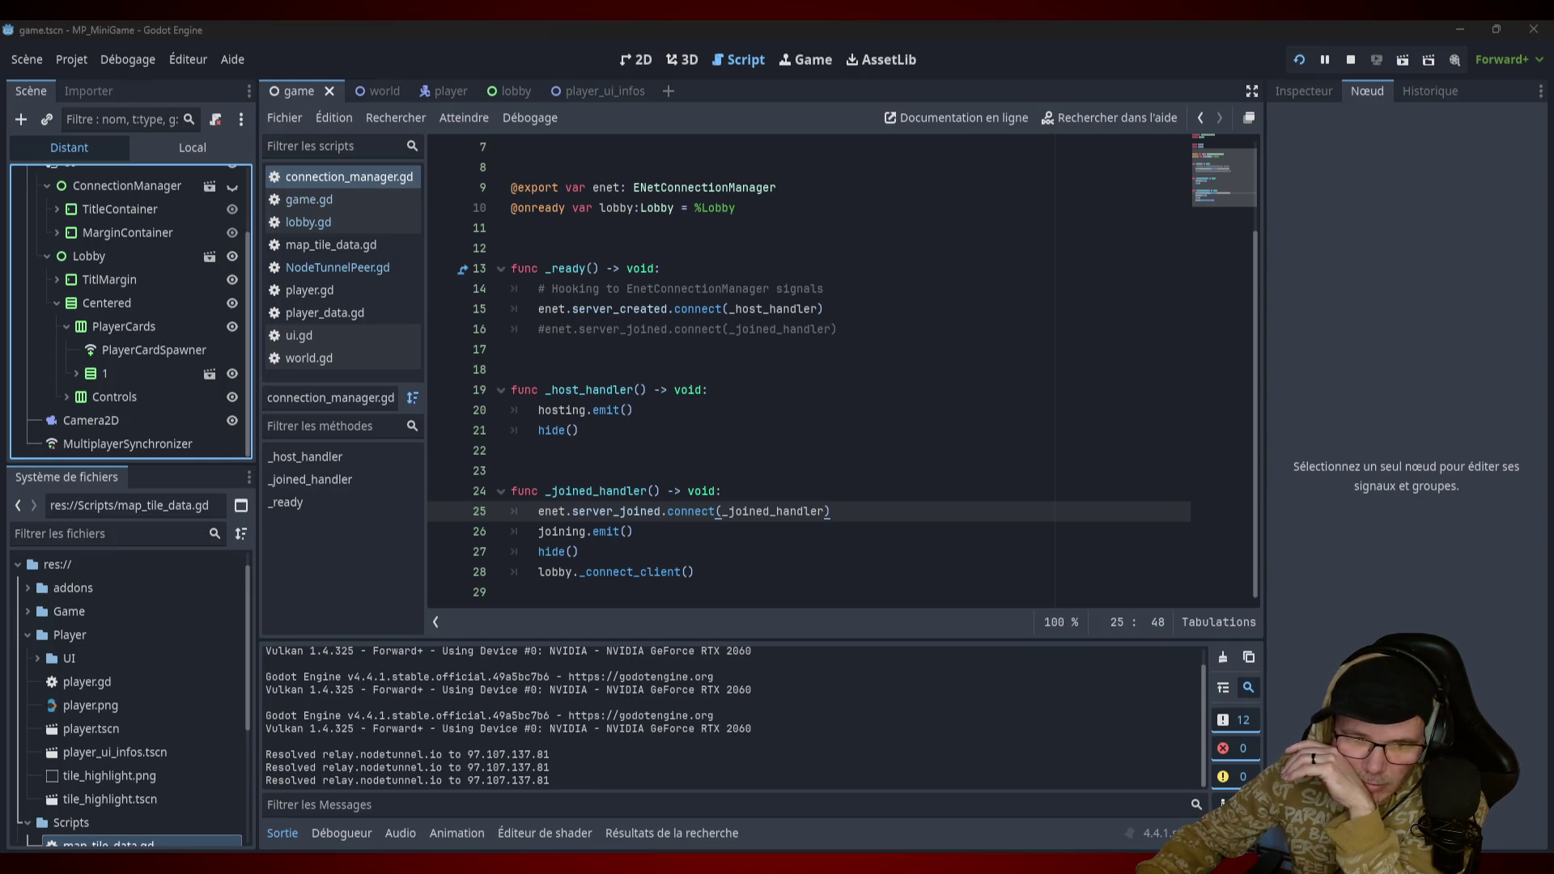
{"action": "left_click_drag", "start_coordinate": [1183, 130], "coordinate": [930, 144]}
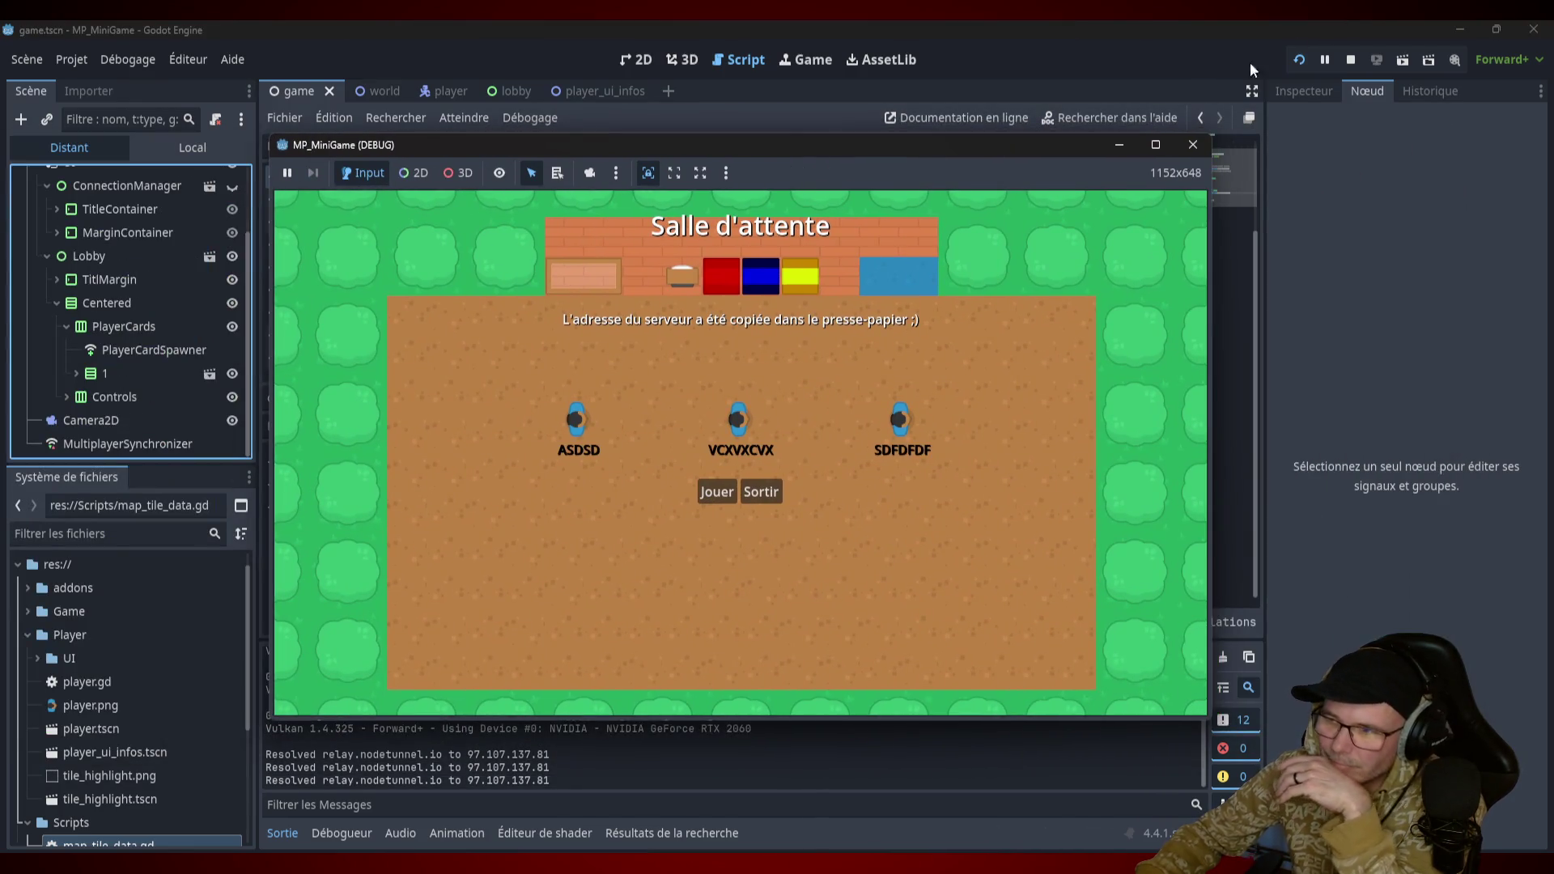
{"action": "left_click", "coordinate": [1193, 147]}
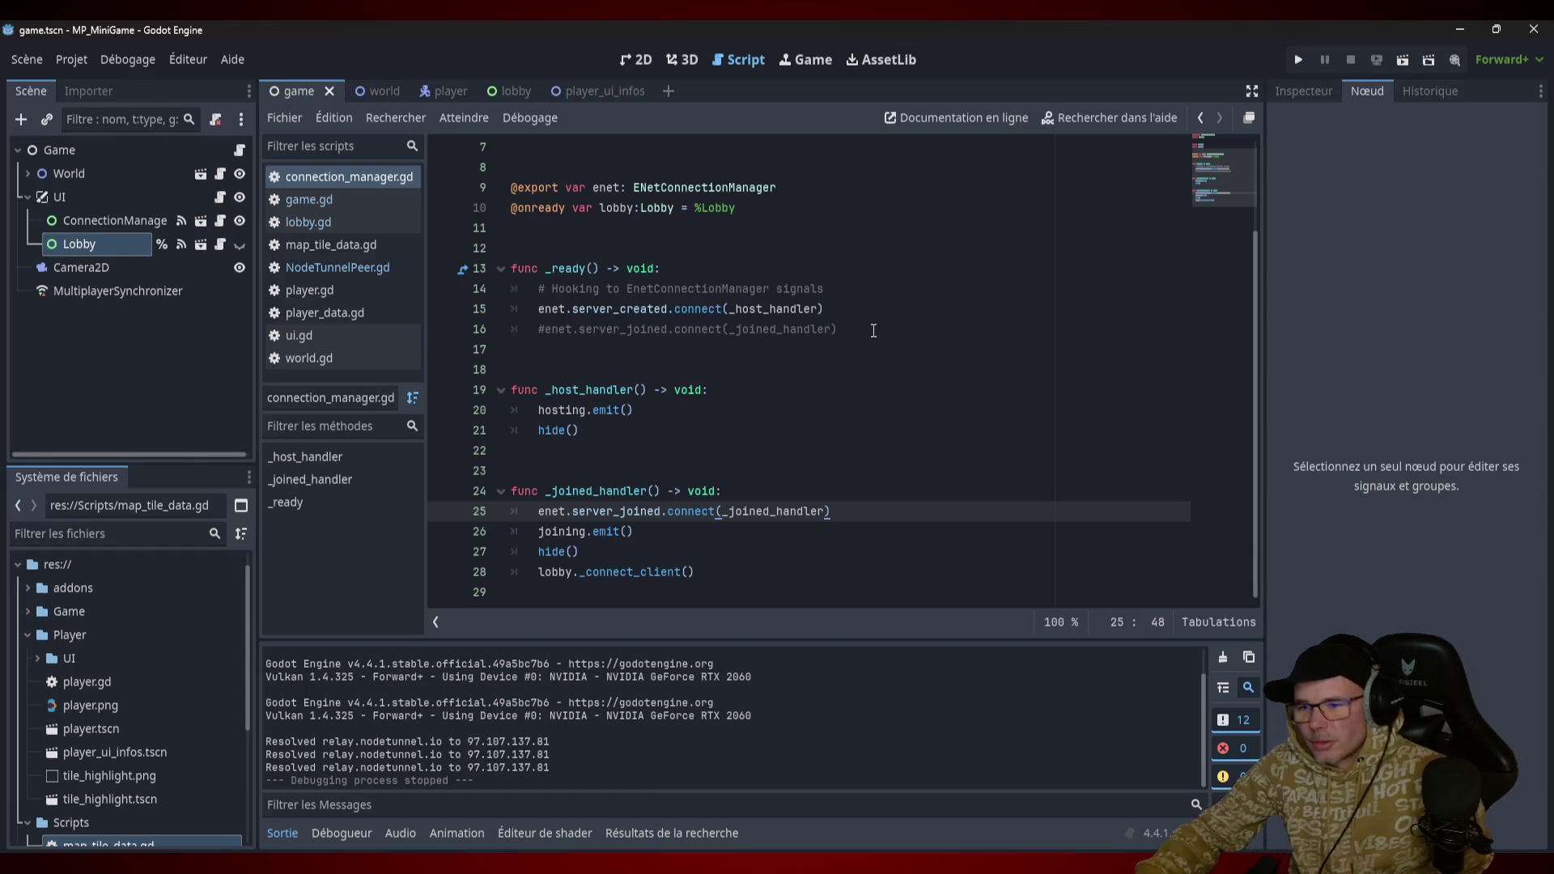
- Re-enable the server_joined connection in _ready and delete the stray connect line from _joined_handler
{"action": "left_click_drag", "start_coordinate": [871, 326], "coordinate": [506, 328]}
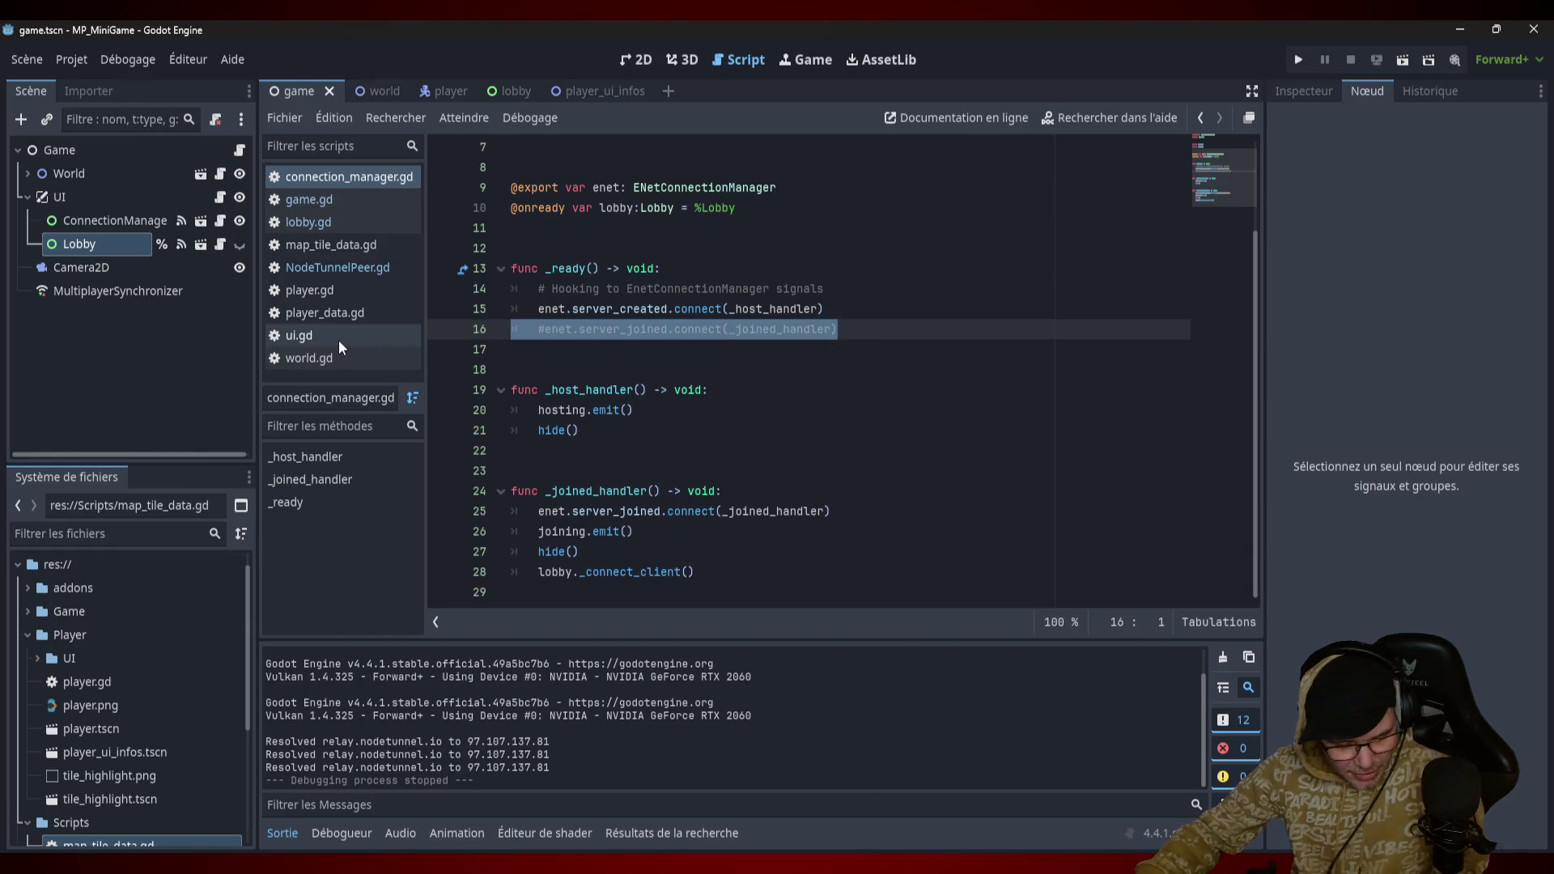
{"action": "key", "text": "ctrl+k"}
{"action": "mouse_move", "coordinate": [834, 511]}
{"action": "left_mouse_down"}
{"action": "mouse_move", "coordinate": [434, 501]}
{"action": "mouse_move", "coordinate": [423, 518]}
{"action": "left_mouse_up"}
{"action": "key", "text": "BackSpace"}
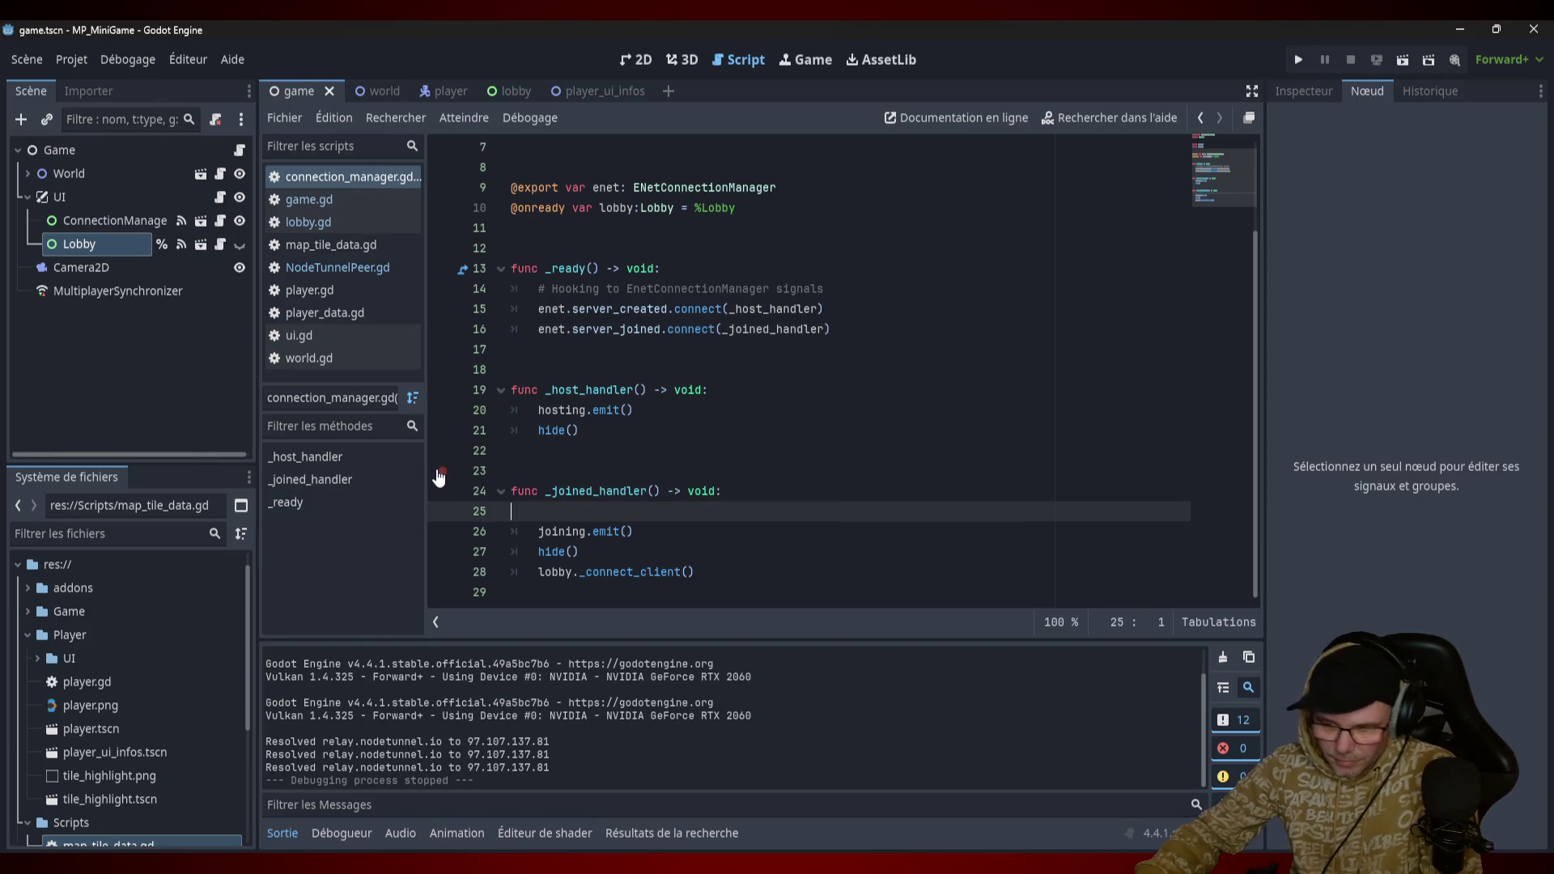
{"action": "key", "text": "BackSpace"}
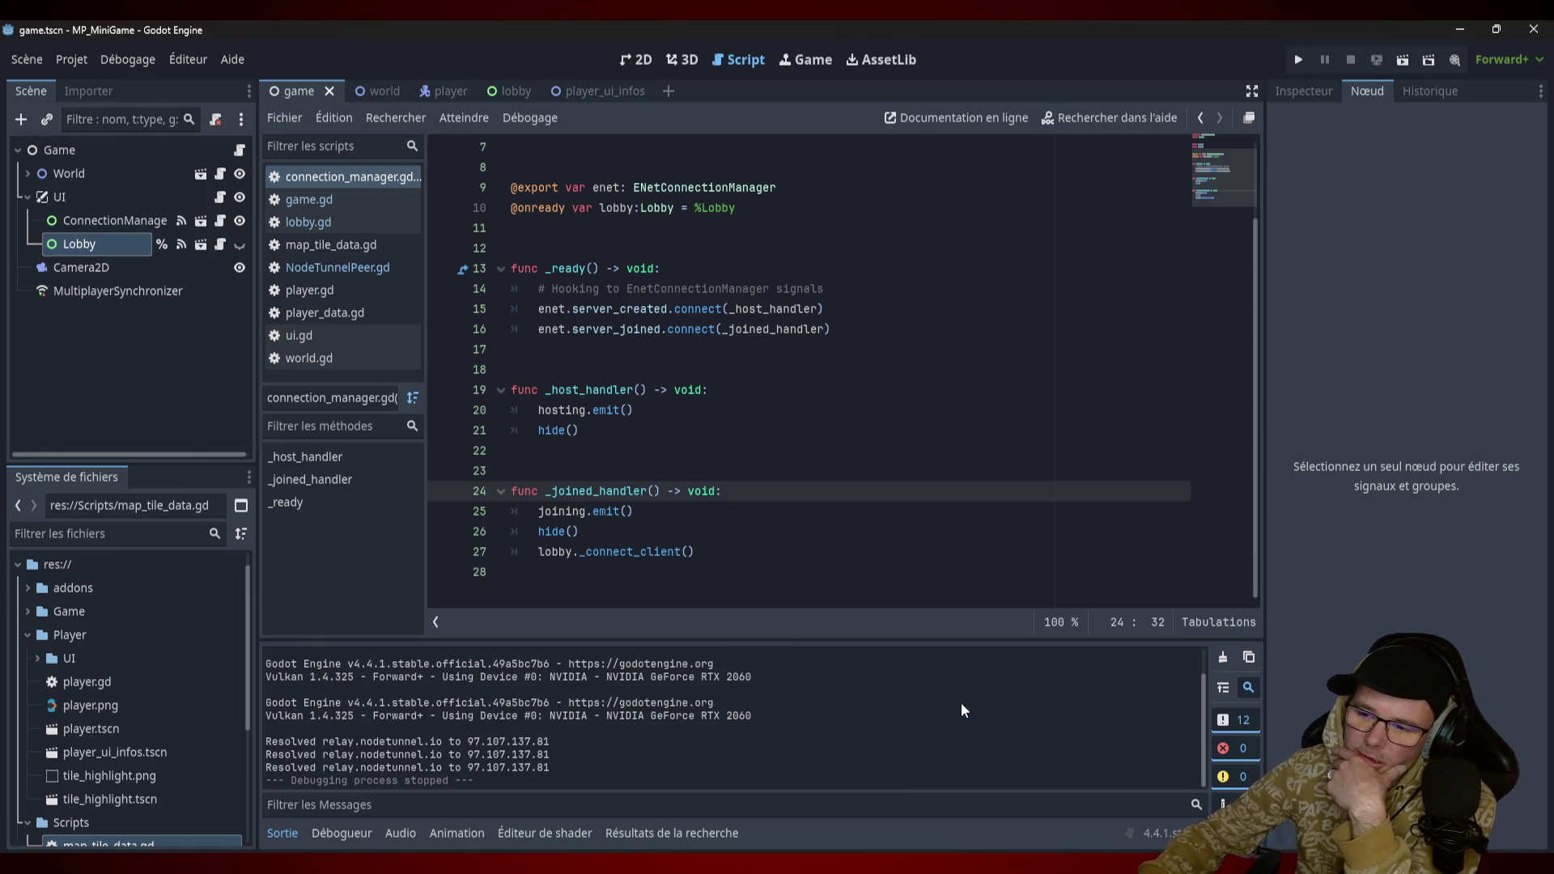
- Comment out lobby._connect_client() and save and run the game
{"action": "left_click", "coordinate": [722, 554]}
{"action": "key", "text": "ctrl+k"}
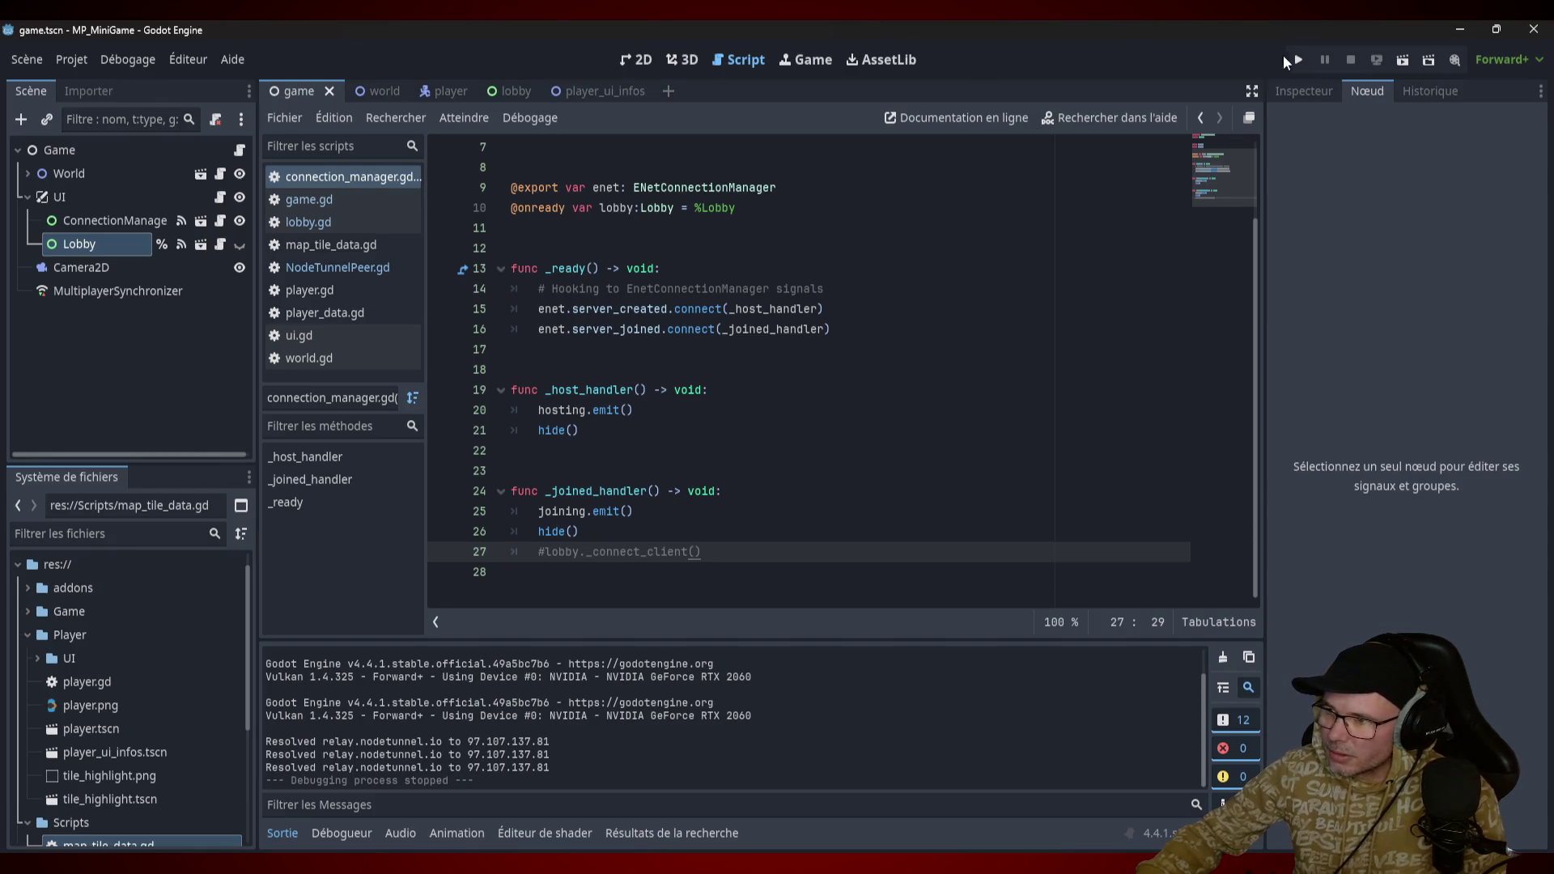
{"action": "left_click", "coordinate": [1296, 61]}
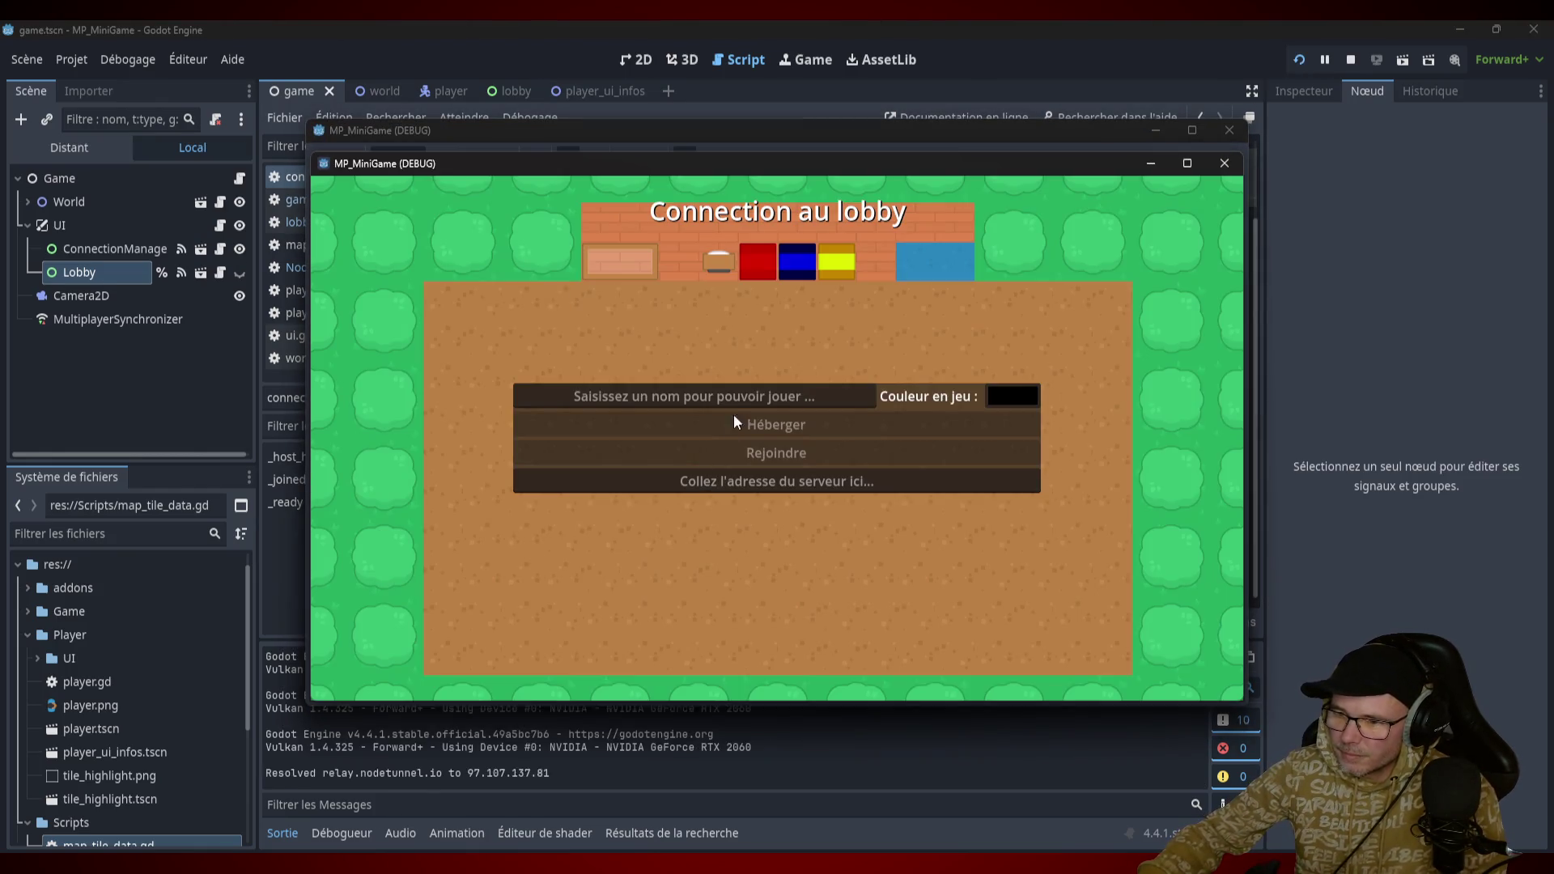
- Host a lobby under the name asdsad in the first game instance
{"action": "left_click", "coordinate": [783, 395]}
{"action": "type", "text": "asdsad"}
{"action": "left_click", "coordinate": [802, 426]}
{"action": "left_click_drag", "start_coordinate": [759, 167], "coordinate": [113, 203]}
- Join the lobby from the second instance as xfsdasasa using the pasted server address
{"action": "left_click", "coordinate": [799, 395]}
{"action": "type", "text": "xfsdasasa"}
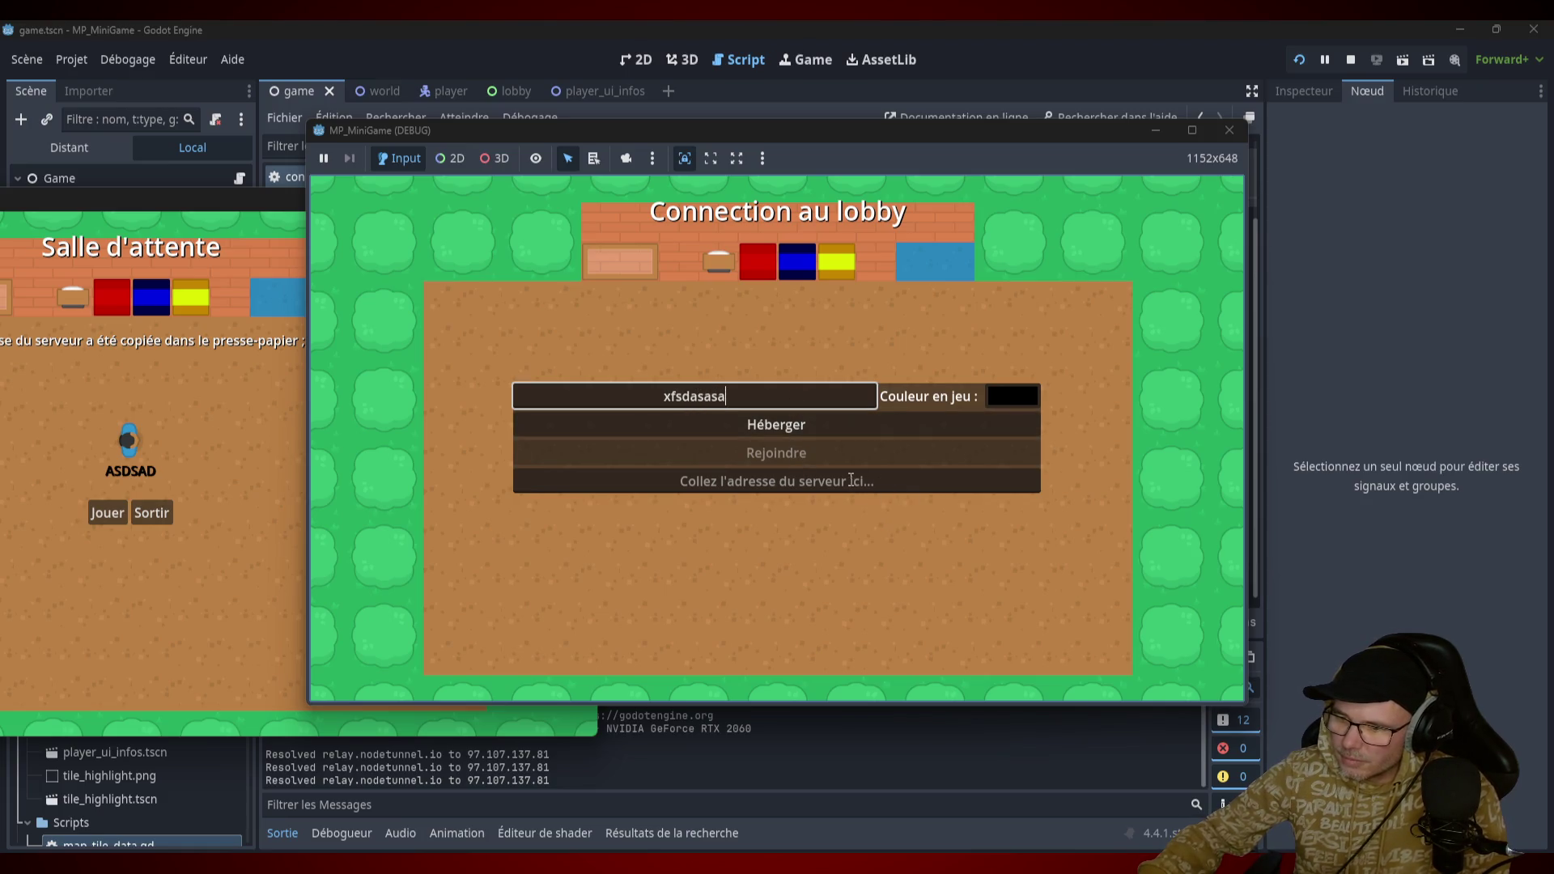
{"action": "left_click", "coordinate": [851, 480]}
{"action": "key", "text": "ctrl+v"}
{"action": "left_click", "coordinate": [839, 449]}
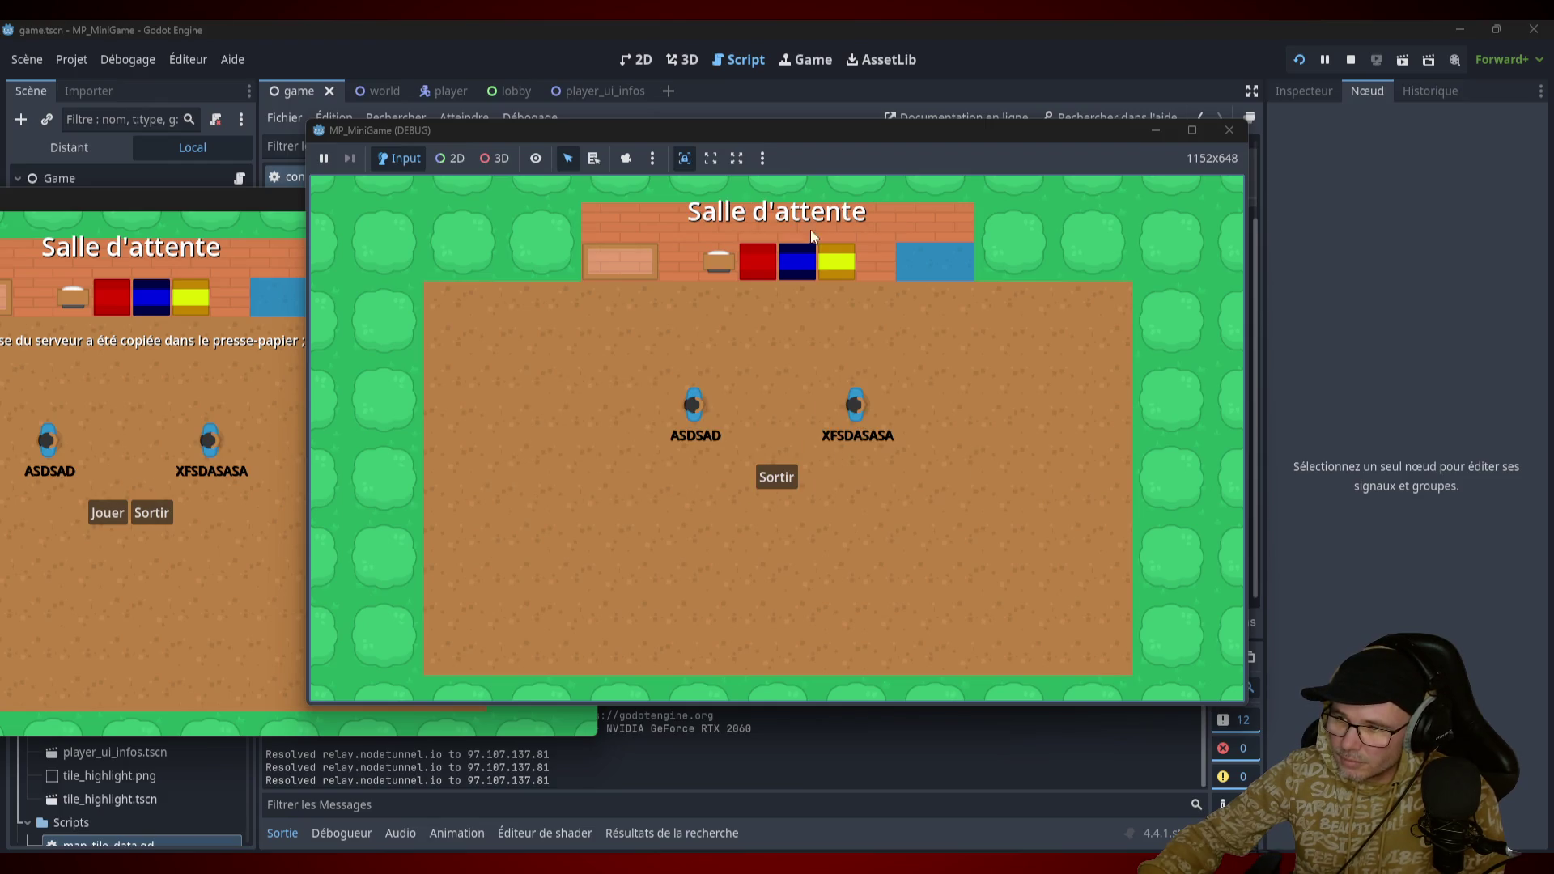
- Join the third instance as ssfdsfdsfds, then start the match from the host's waiting room
{"action": "mouse_move", "coordinate": [817, 131]}
{"action": "left_mouse_down"}
{"action": "mouse_move", "coordinate": [1151, 247]}
{"action": "mouse_move", "coordinate": [1104, 334]}
{"action": "mouse_move", "coordinate": [1022, 221]}
{"action": "mouse_move", "coordinate": [1183, 241]}
{"action": "mouse_move", "coordinate": [1158, 198]}
{"action": "mouse_move", "coordinate": [750, 293]}
{"action": "mouse_move", "coordinate": [767, 282]}
{"action": "left_mouse_up"}
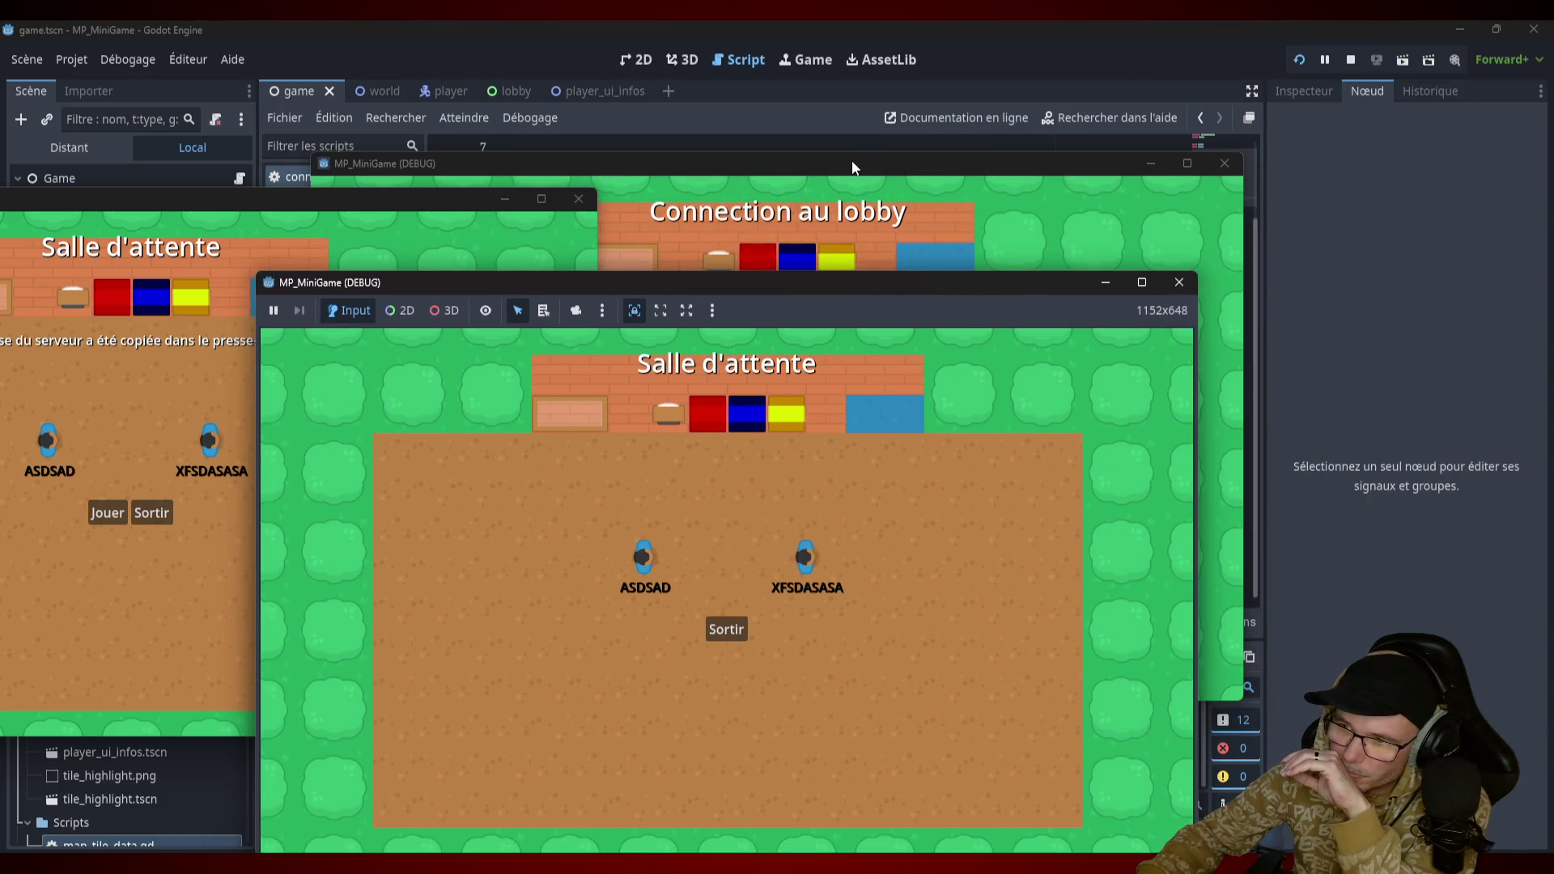
{"action": "left_click", "coordinate": [852, 160]}
{"action": "left_click", "coordinate": [712, 398]}
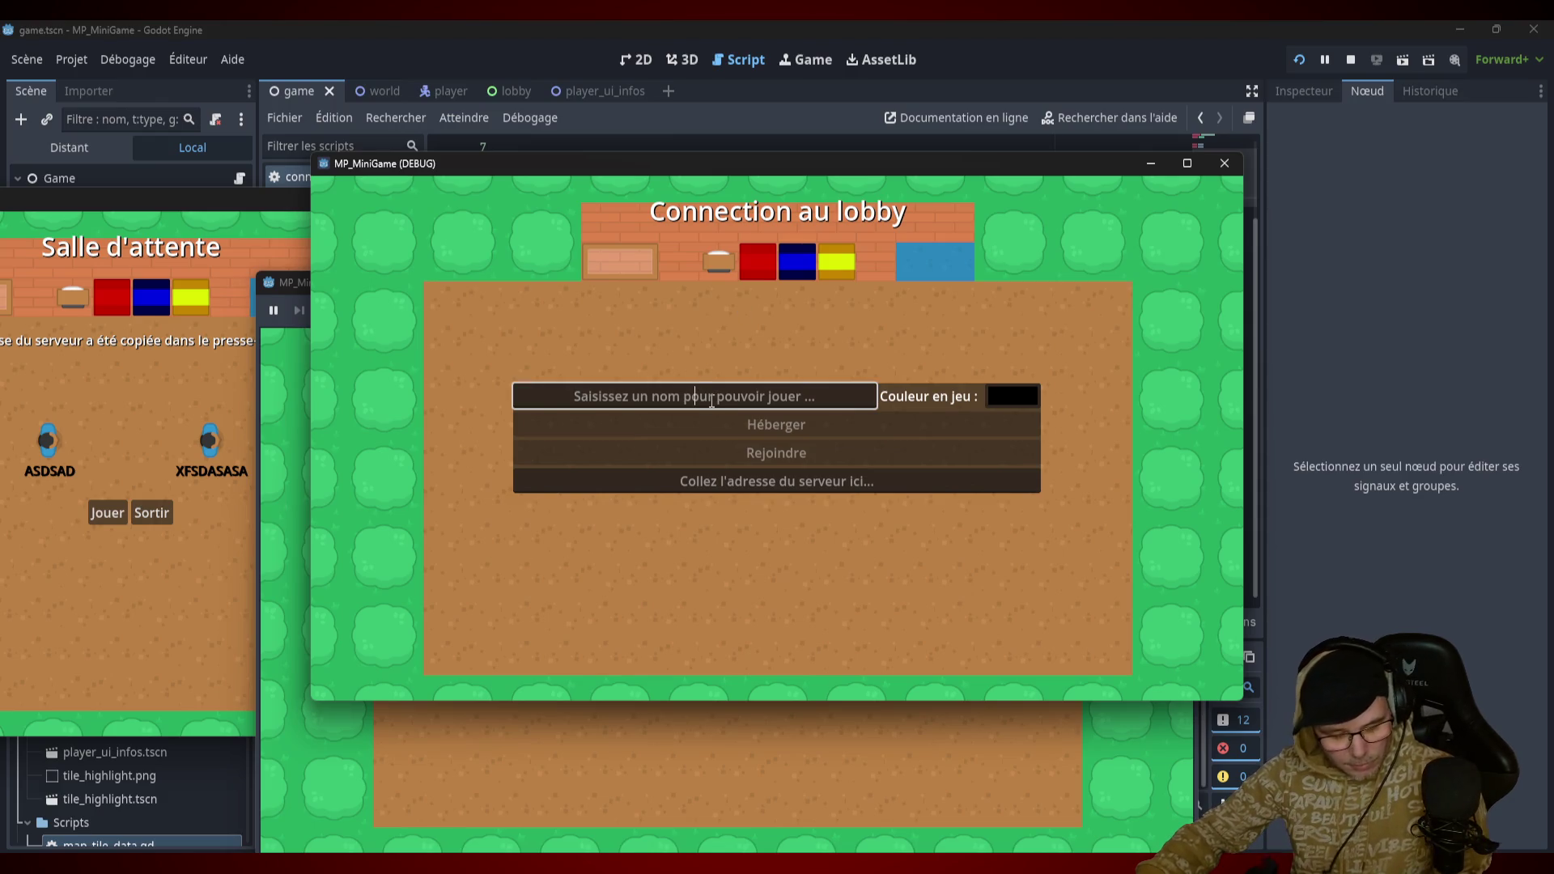
{"action": "type", "text": "ssfdsfdsfds"}
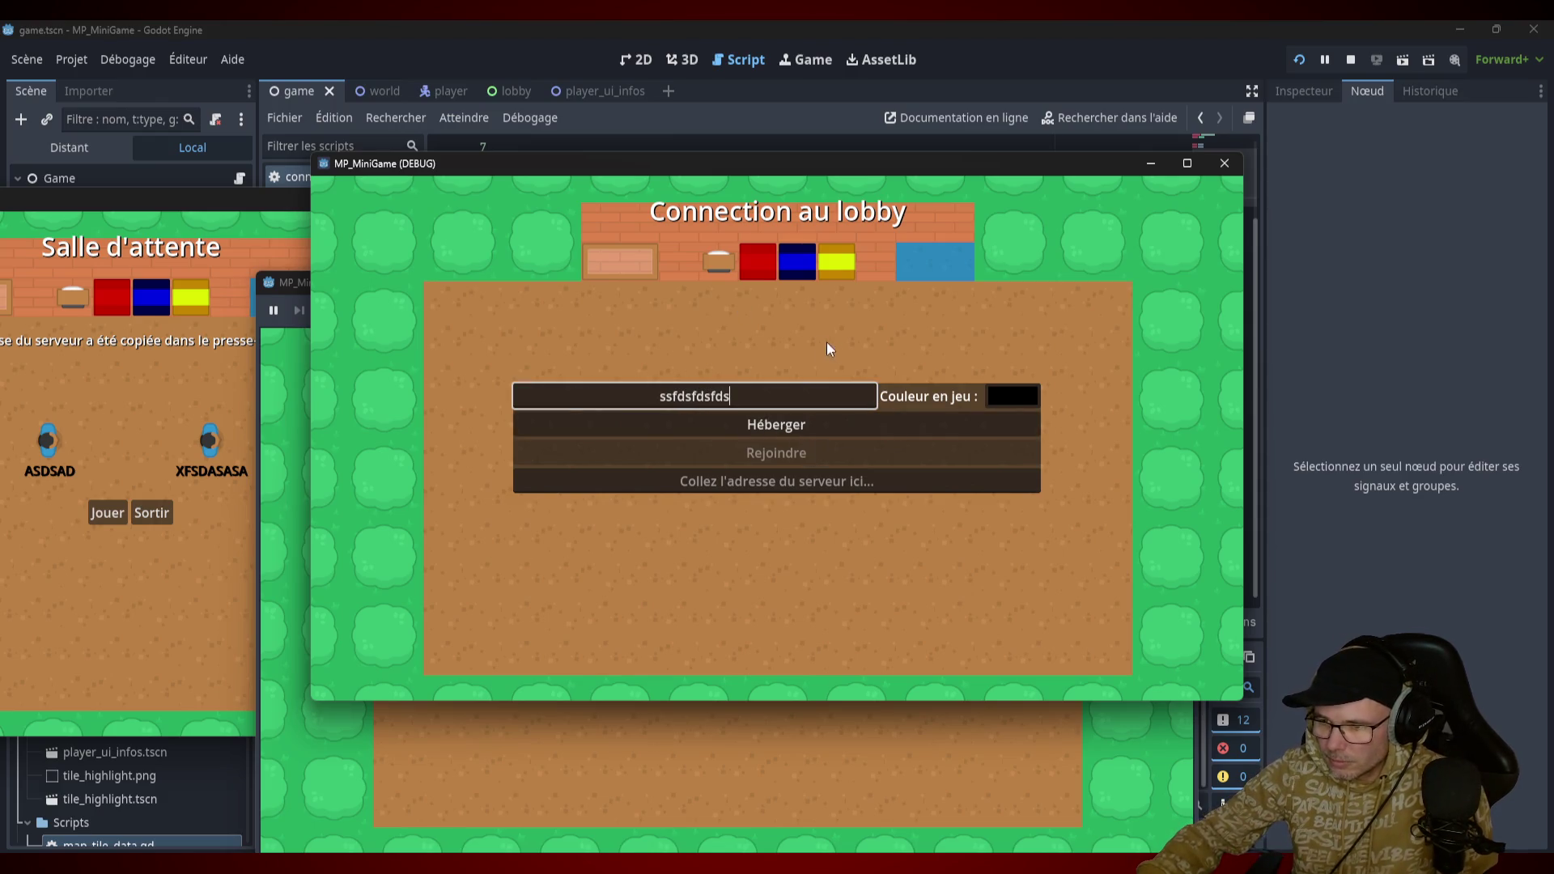
{"action": "left_click", "coordinate": [817, 479]}
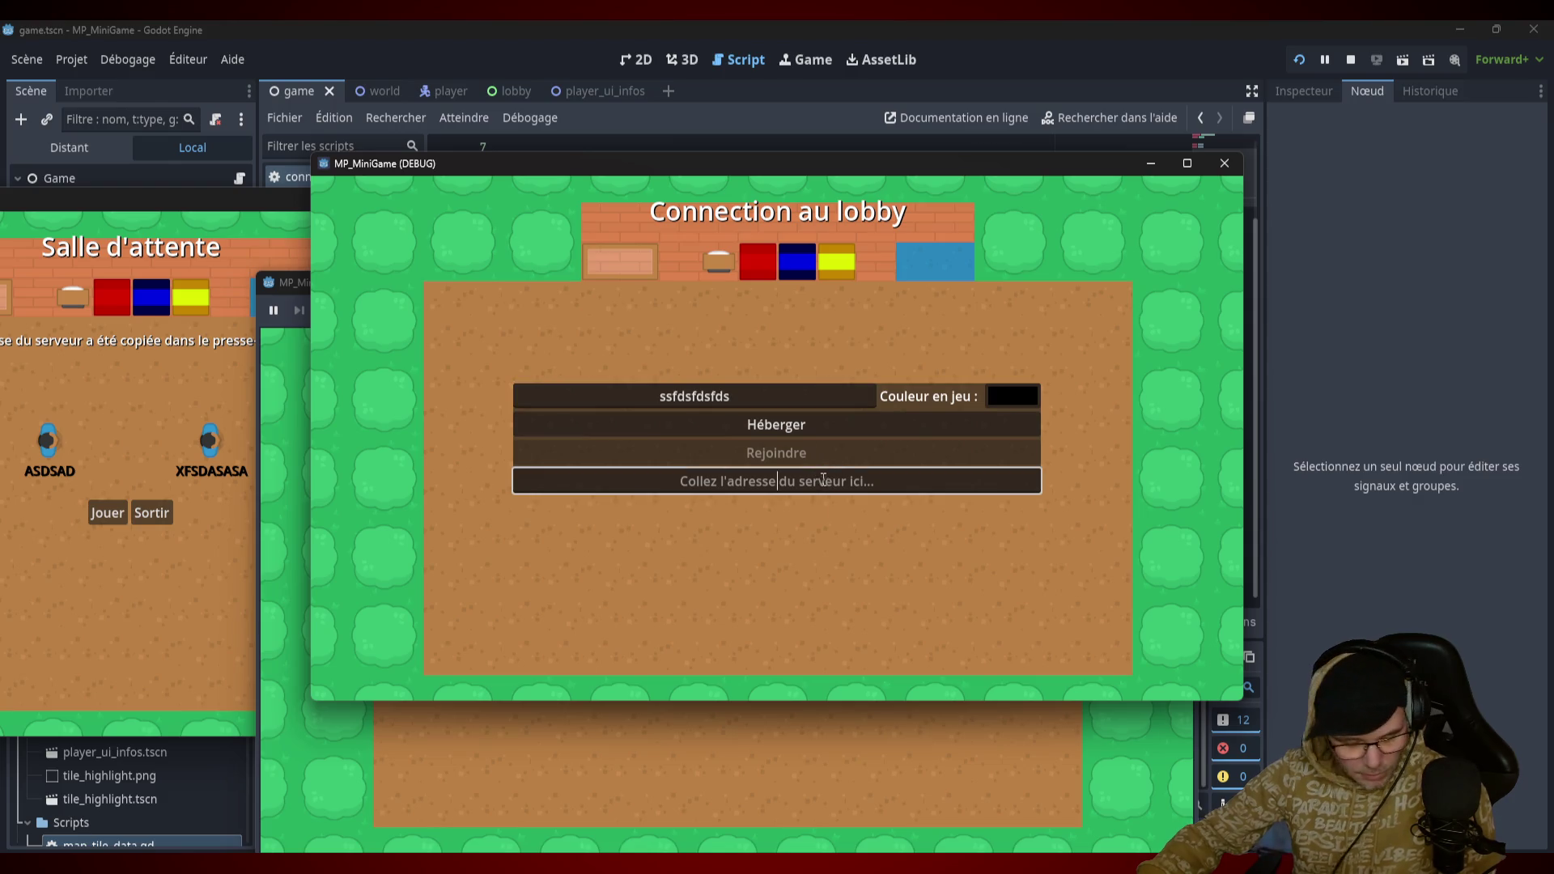
{"action": "key", "text": "ctrl+v"}
{"action": "left_click", "coordinate": [846, 455]}
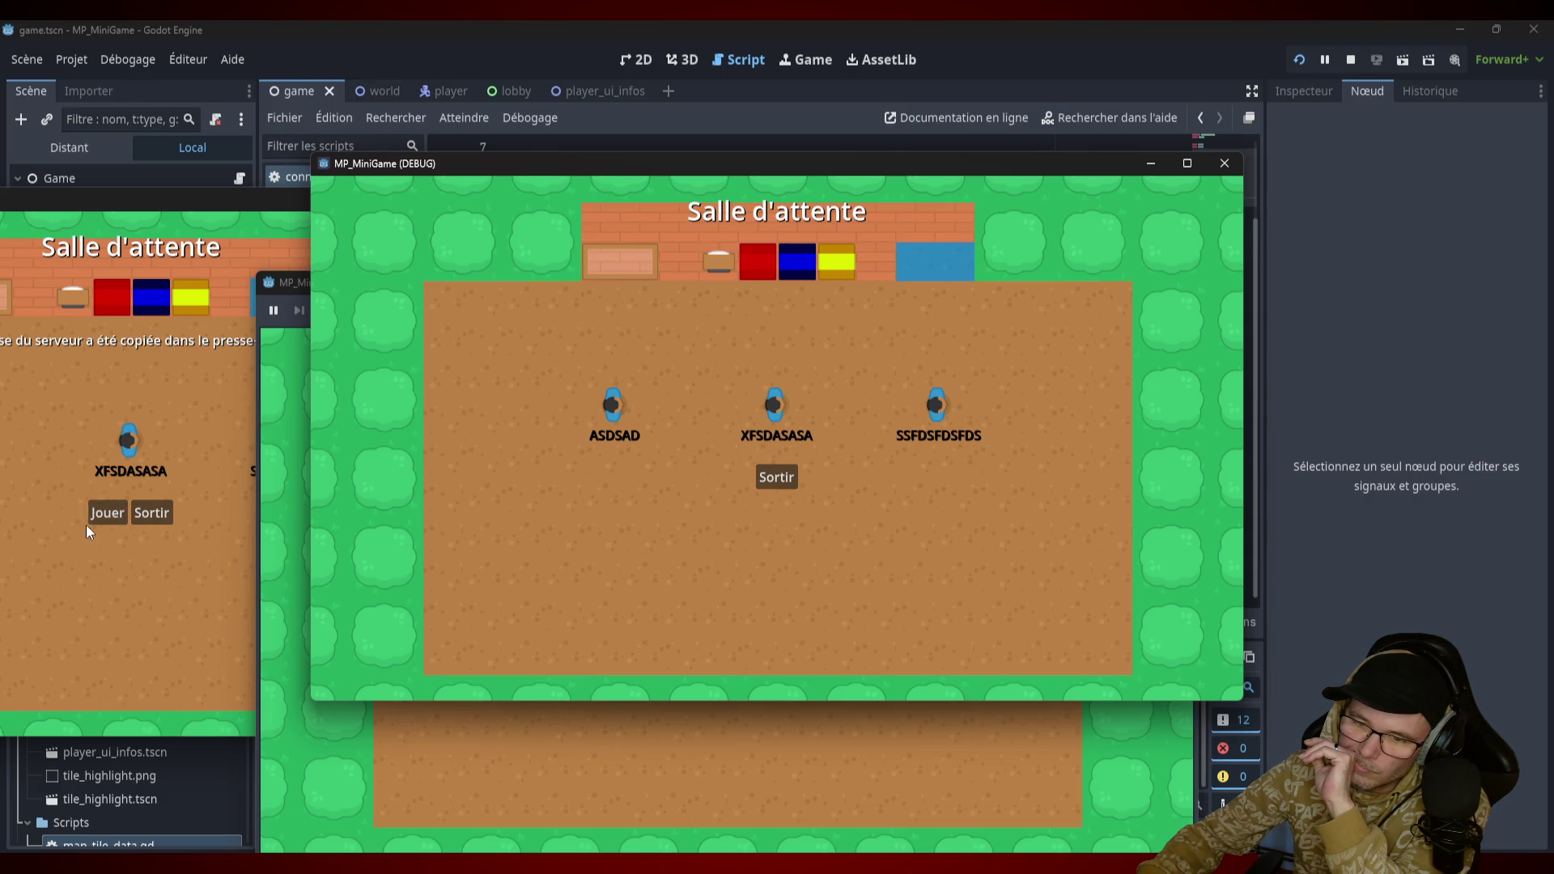
{"action": "left_click", "coordinate": [106, 513]}
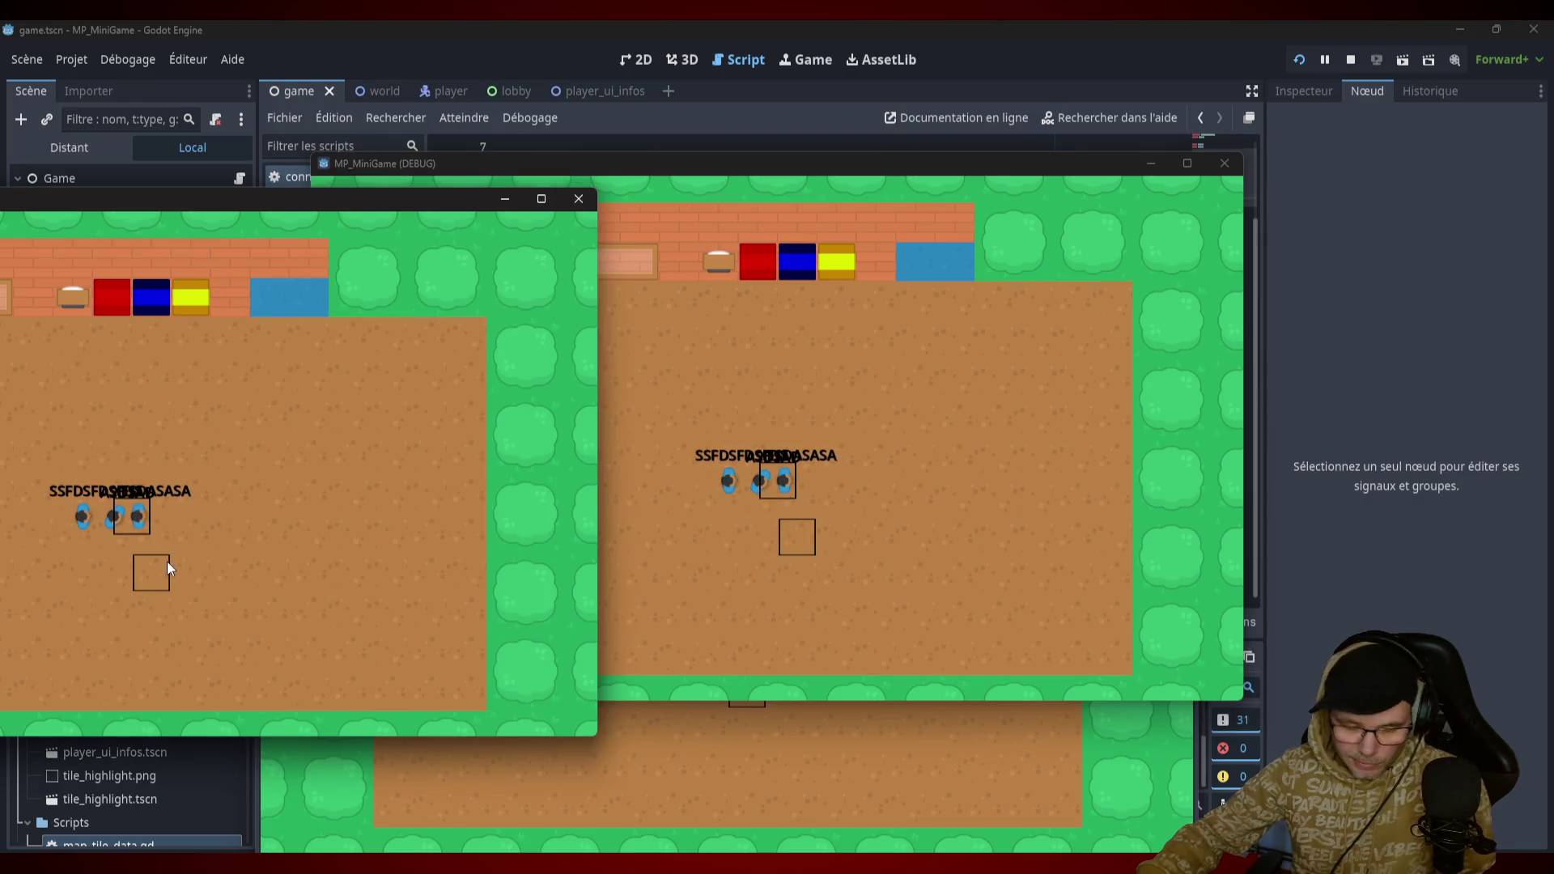
- Walk ASDSAD up, left, right and down around the map, dropping a dark tile
{"action": "mouse_move", "coordinate": [134, 575]}
{"action": "left_mouse_down"}
{"action": "mouse_move", "coordinate": [280, 580]}
{"action": "mouse_move", "coordinate": [556, 500]}
{"action": "mouse_move", "coordinate": [333, 444]}
{"action": "mouse_move", "coordinate": [357, 450]}
{"action": "mouse_move", "coordinate": [346, 527]}
{"action": "mouse_move", "coordinate": [318, 568]}
{"action": "left_mouse_up"}
{"action": "key", "text": "Up"}
{"action": "key", "text": "Left"}
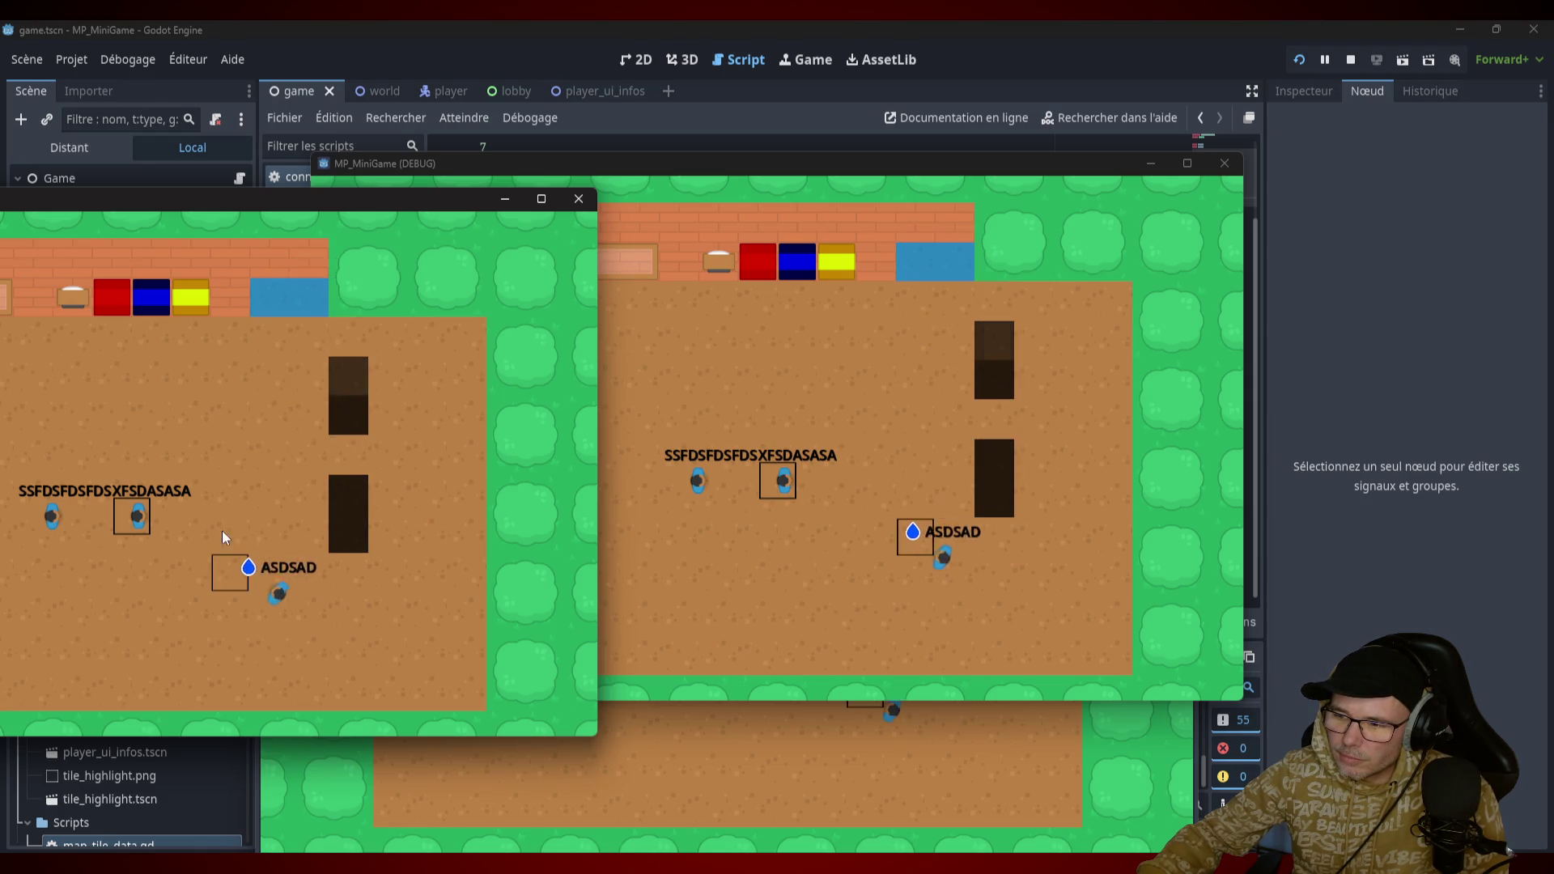
{"action": "key", "text": "Up"}
{"action": "key", "text": "Right"}
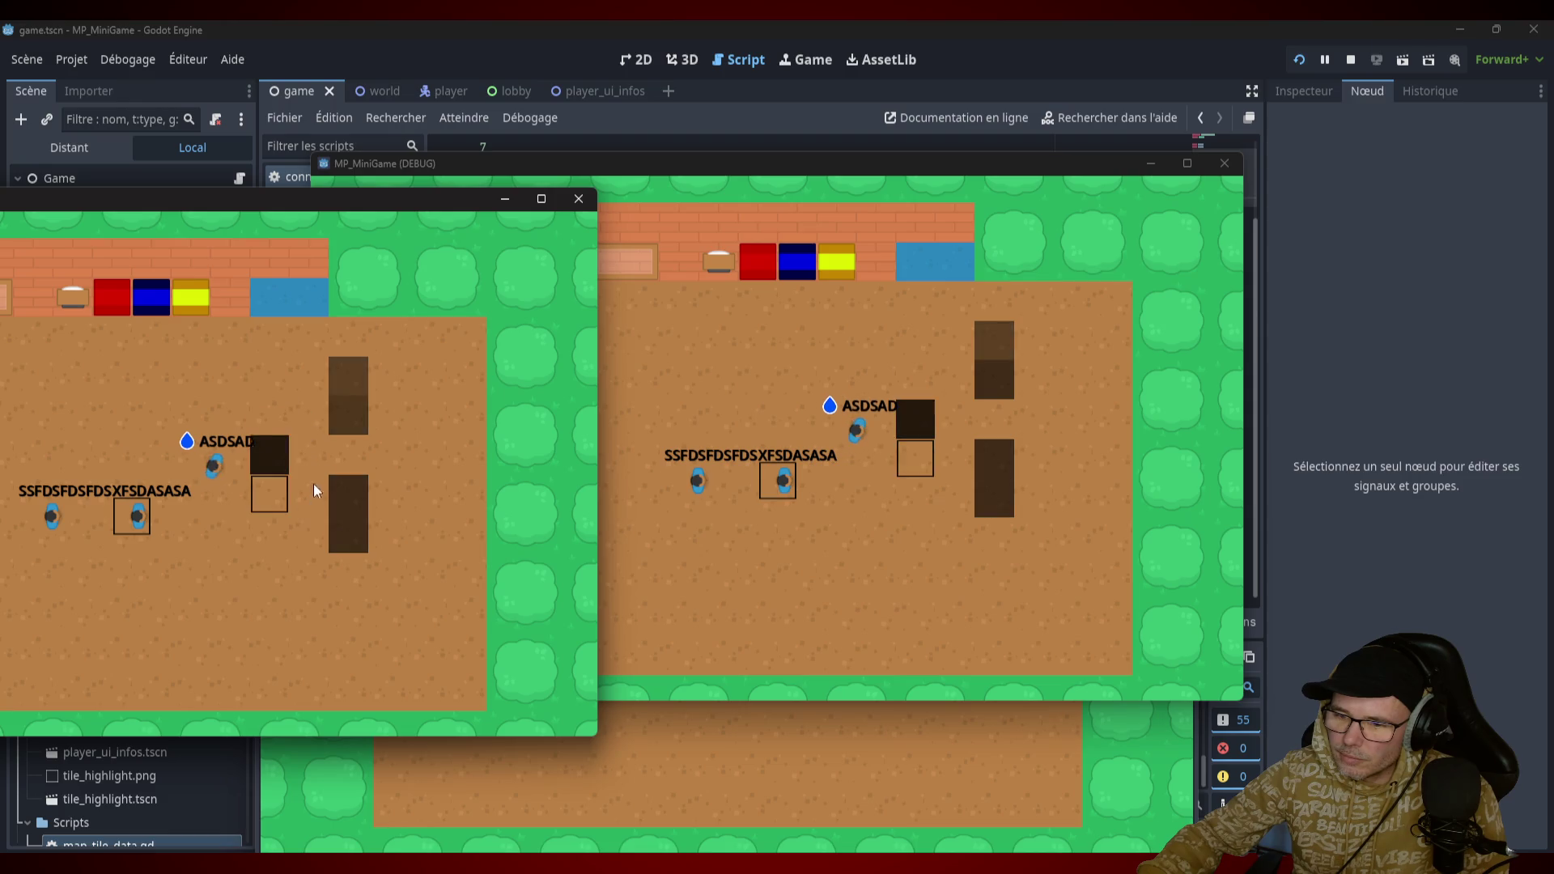
{"action": "key", "text": "Down"}
{"action": "key", "text": "Down"}
{"action": "key", "text": "Left"}
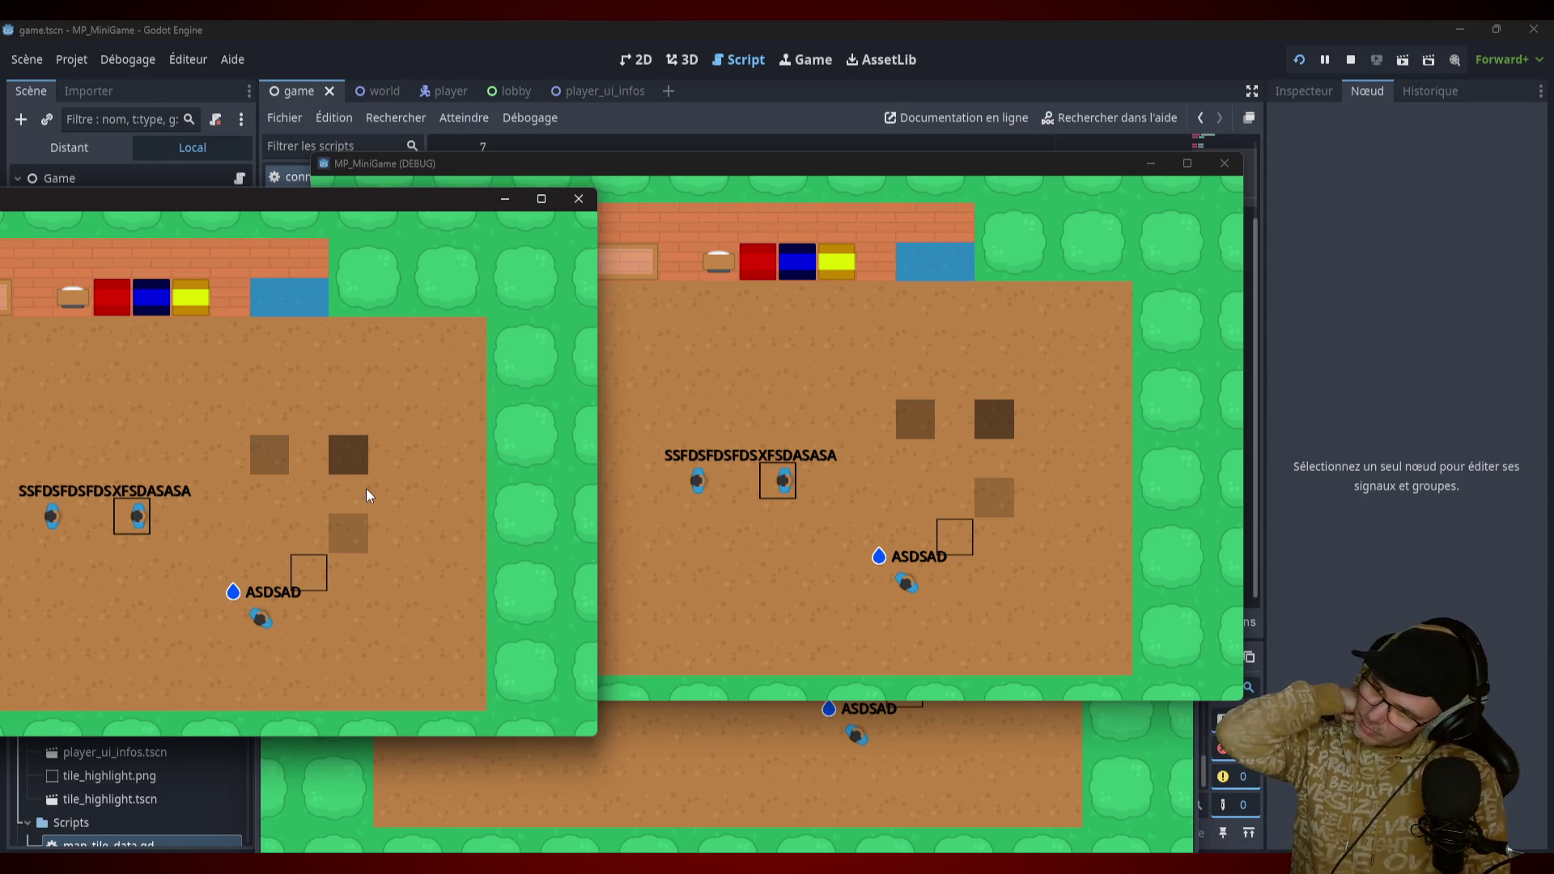
- Aim the tile highlight left and right of ASDSAD, then close two game windows
{"action": "key", "text": "Left"}
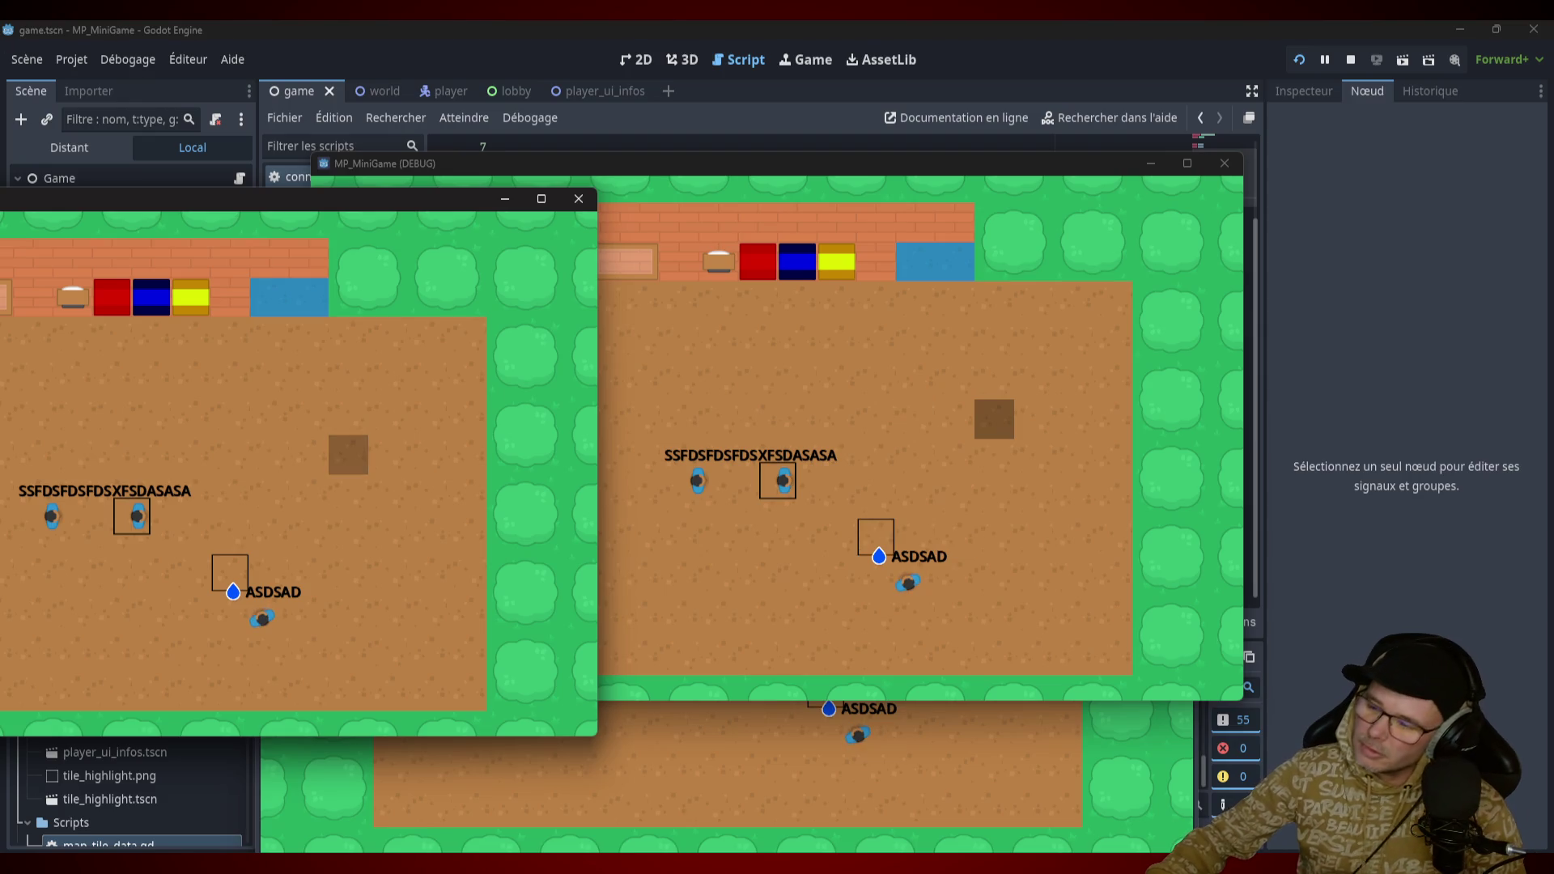
{"action": "key", "text": "Right"}
{"action": "left_click", "coordinate": [579, 199]}
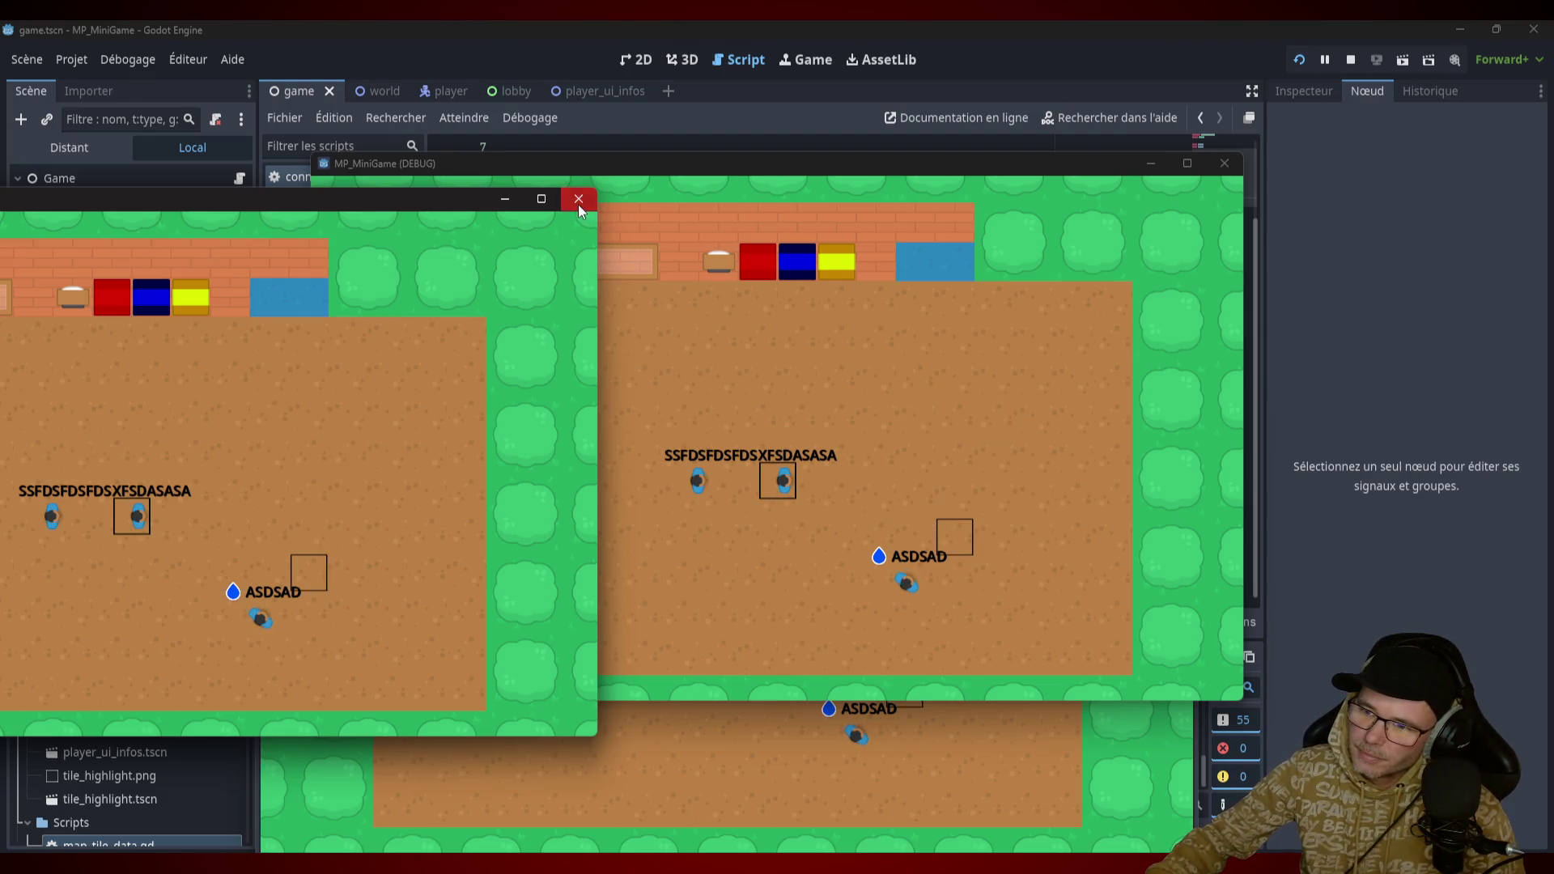
{"action": "left_click", "coordinate": [1224, 163]}
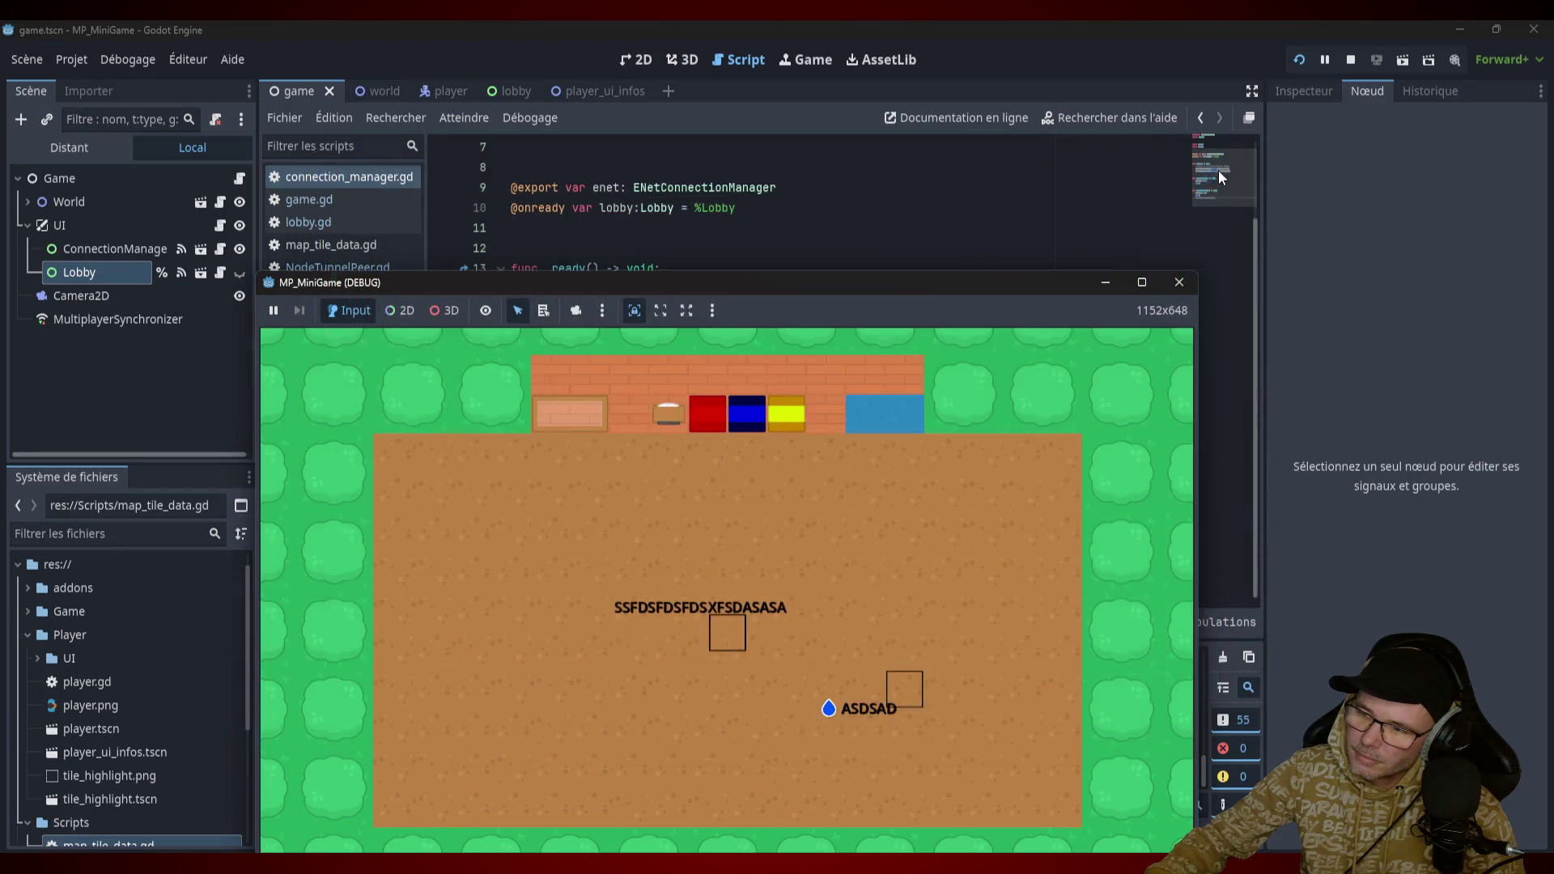
- Close the last game window and delete the commented-out lobby._connect_client() line
{"action": "left_click", "coordinate": [1179, 279]}
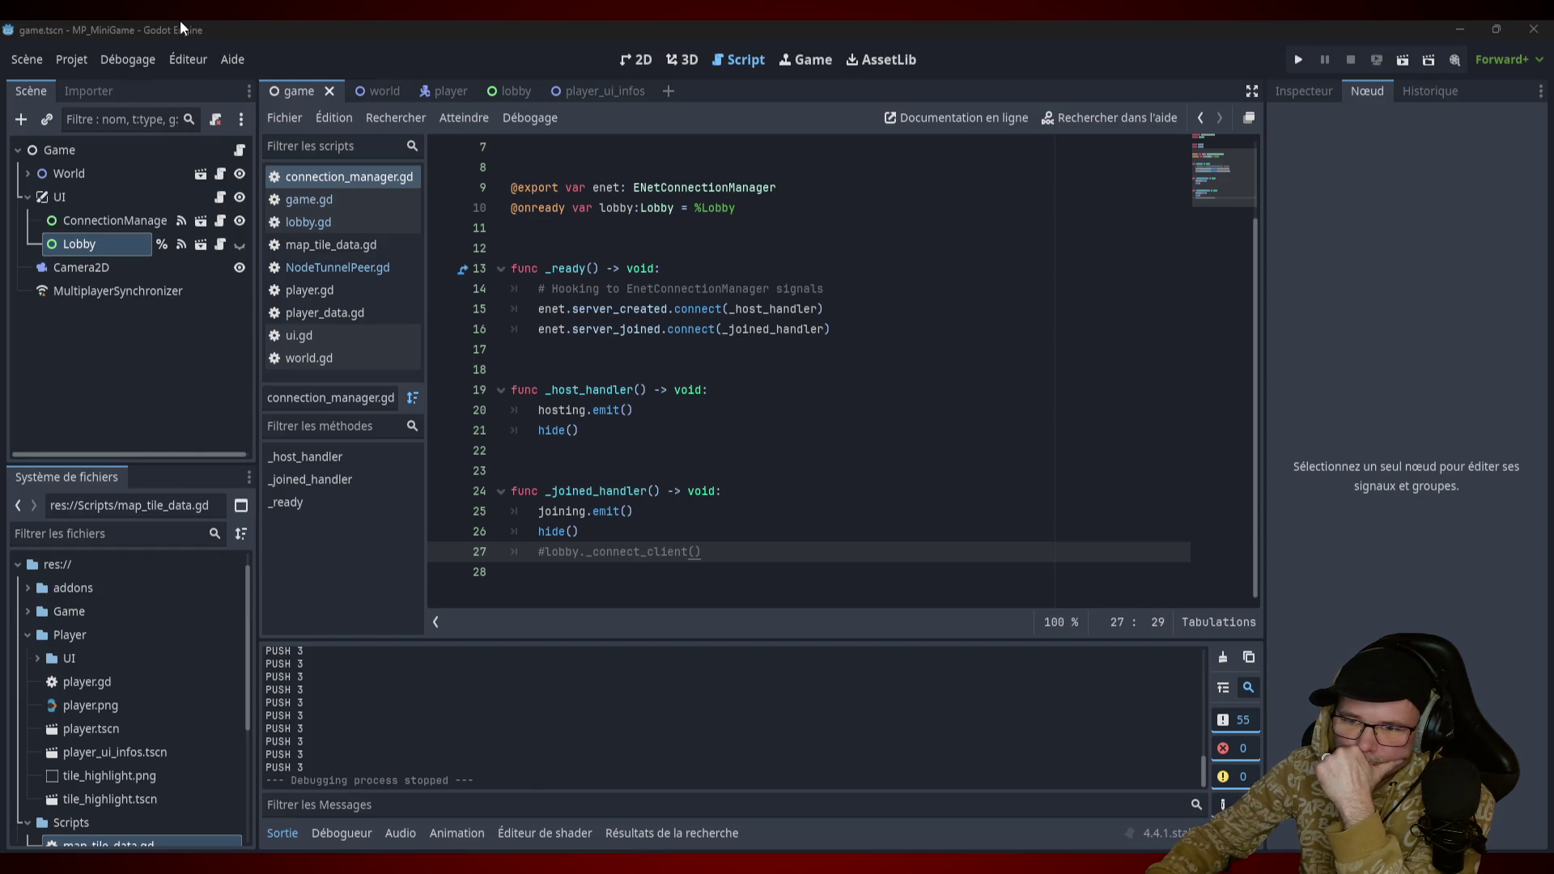
{"action": "left_click_drag", "start_coordinate": [824, 558], "coordinate": [324, 560]}
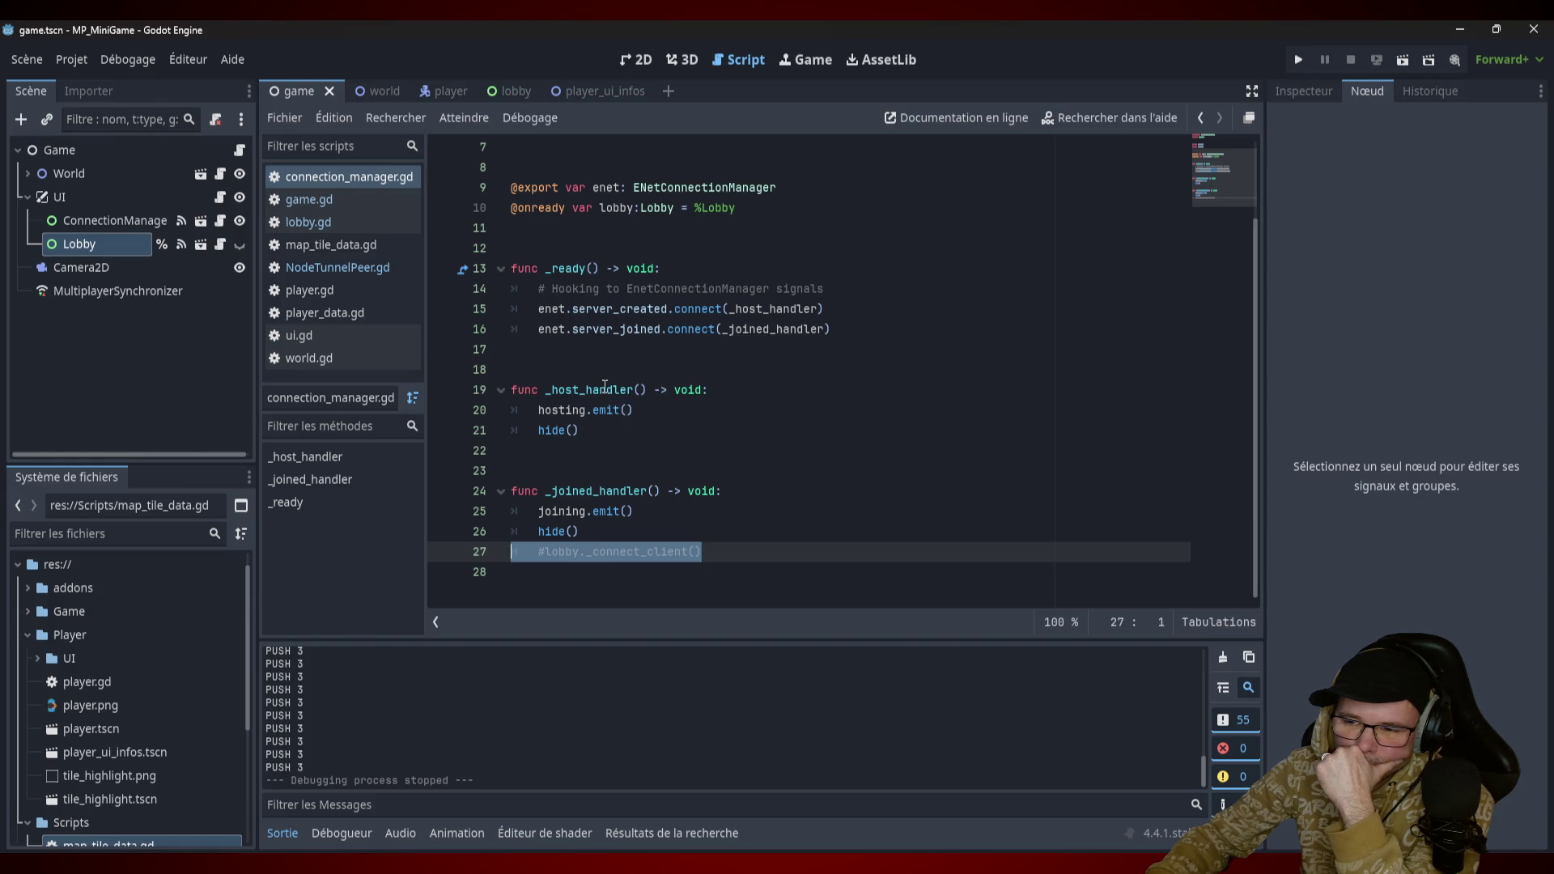
{"action": "key", "text": "BackSpace"}
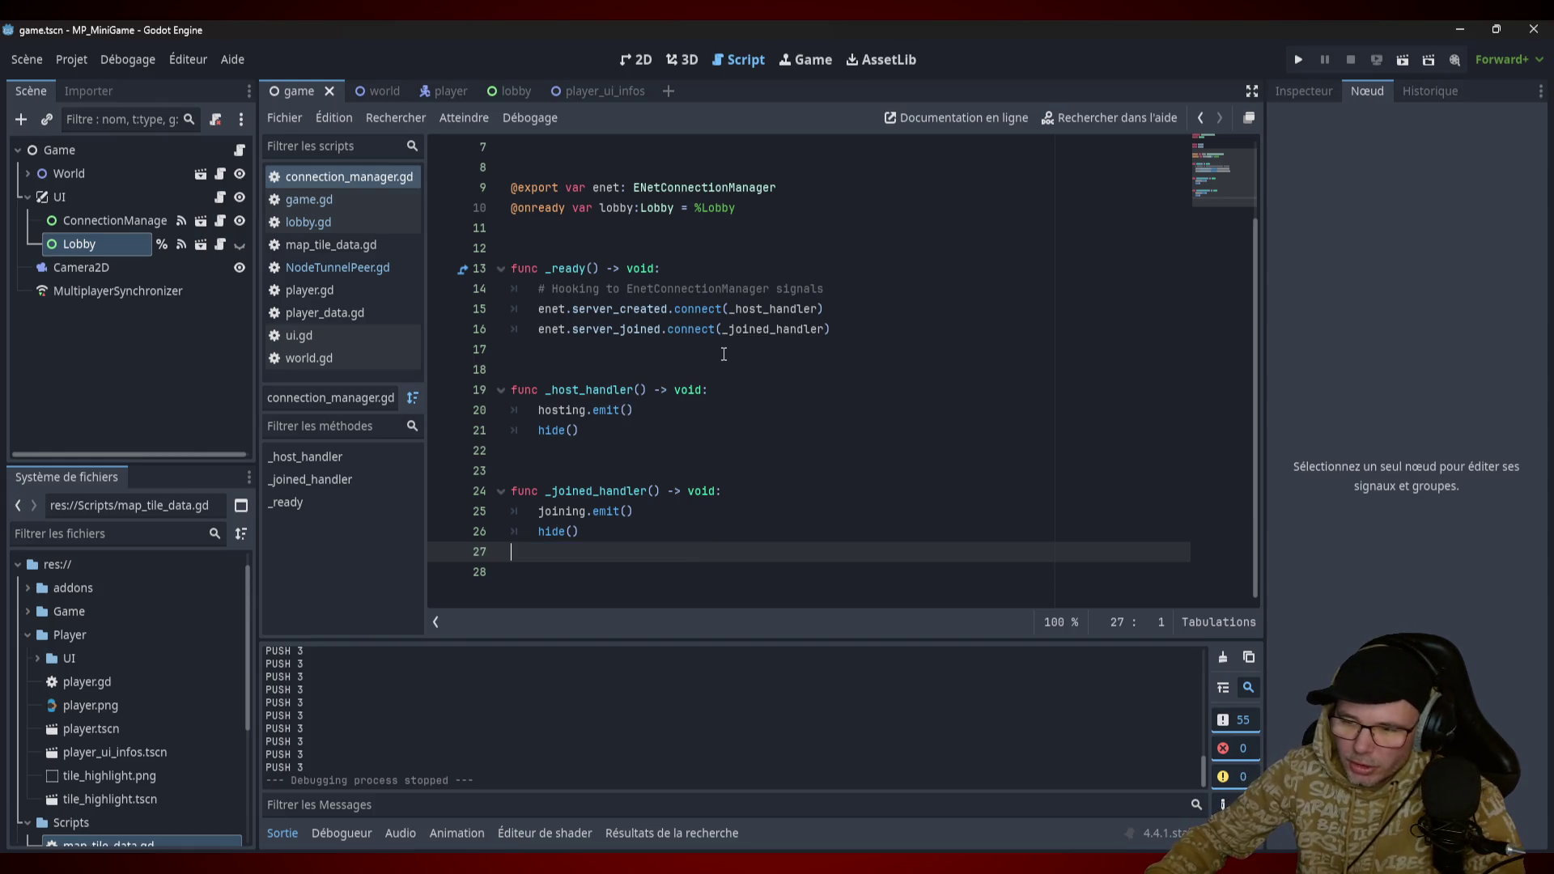
{"action": "key", "text": "Delete"}
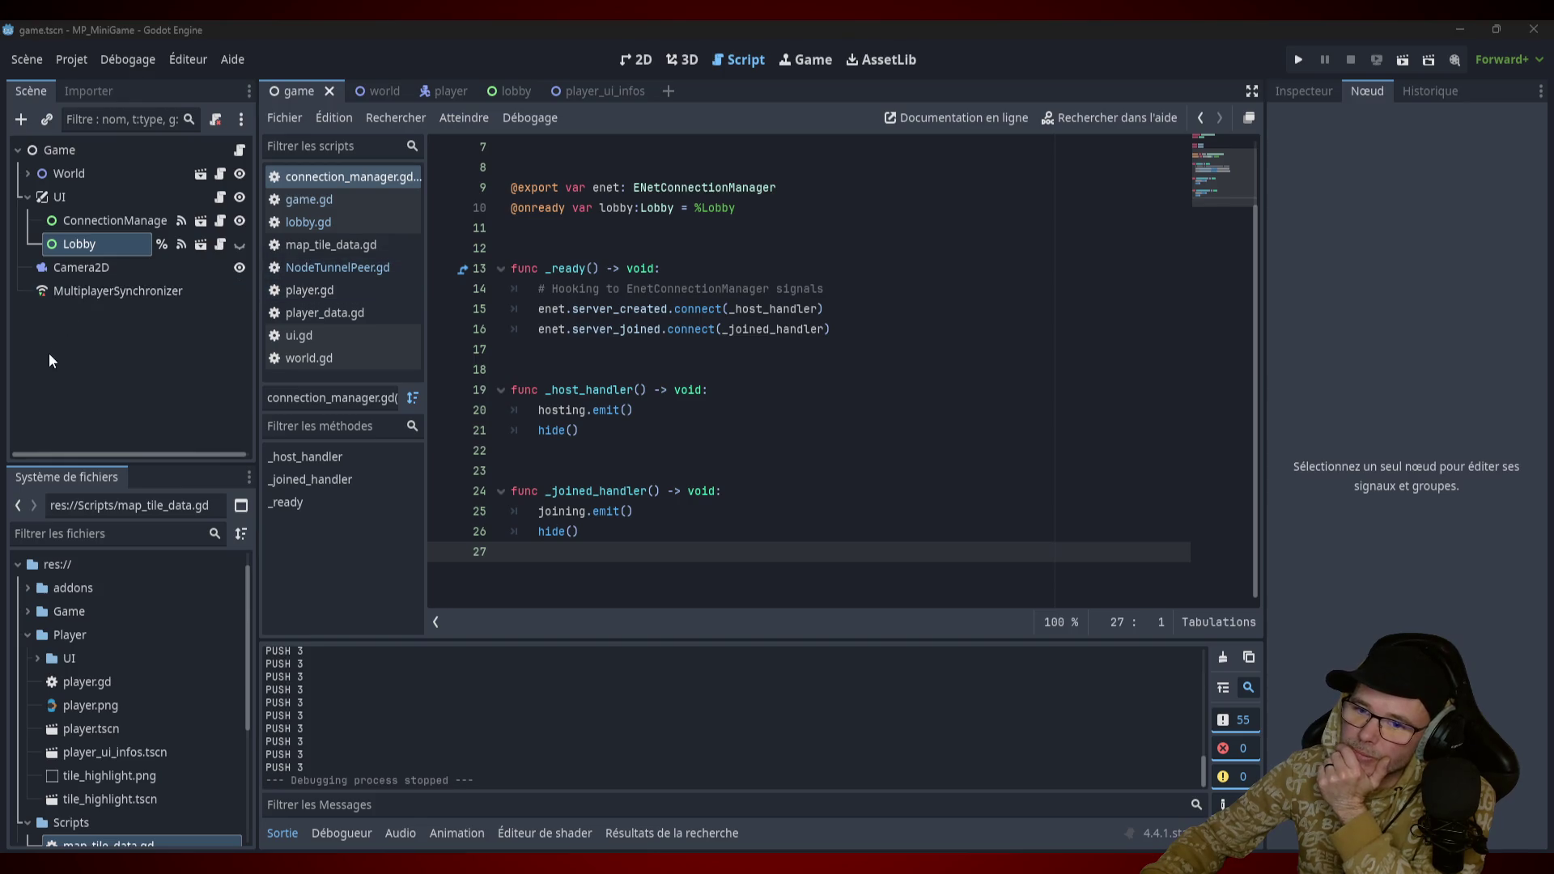
- Open the game.gd script from the Scripts list
{"action": "scroll", "coordinate": [853, 464], "scroll_direction": "up", "scroll_amount": 2}
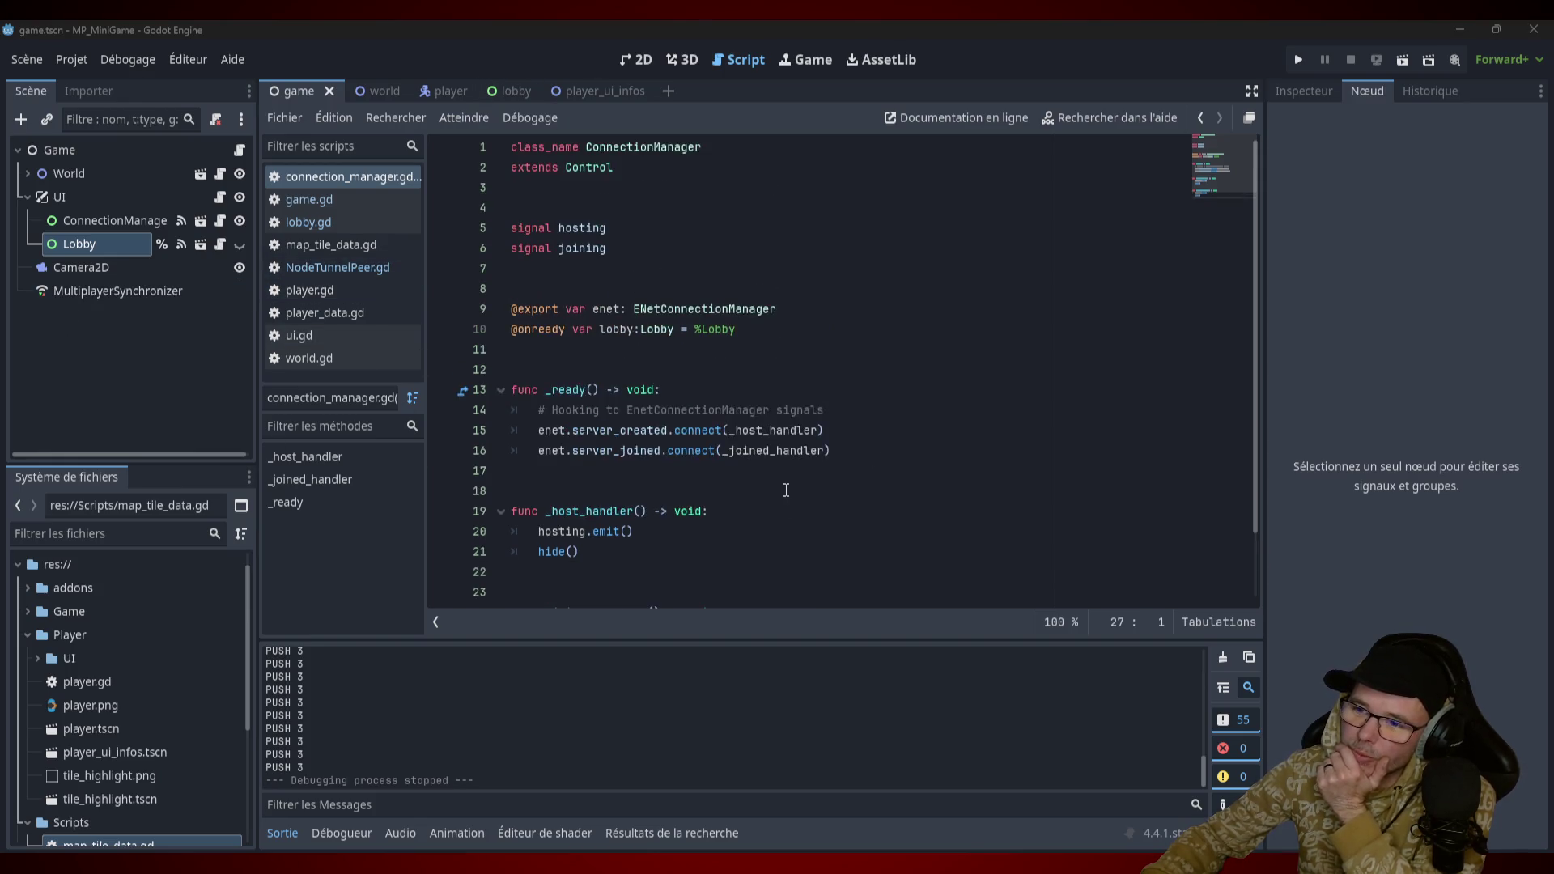
{"action": "scroll", "coordinate": [772, 499], "scroll_direction": "down", "scroll_amount": 2}
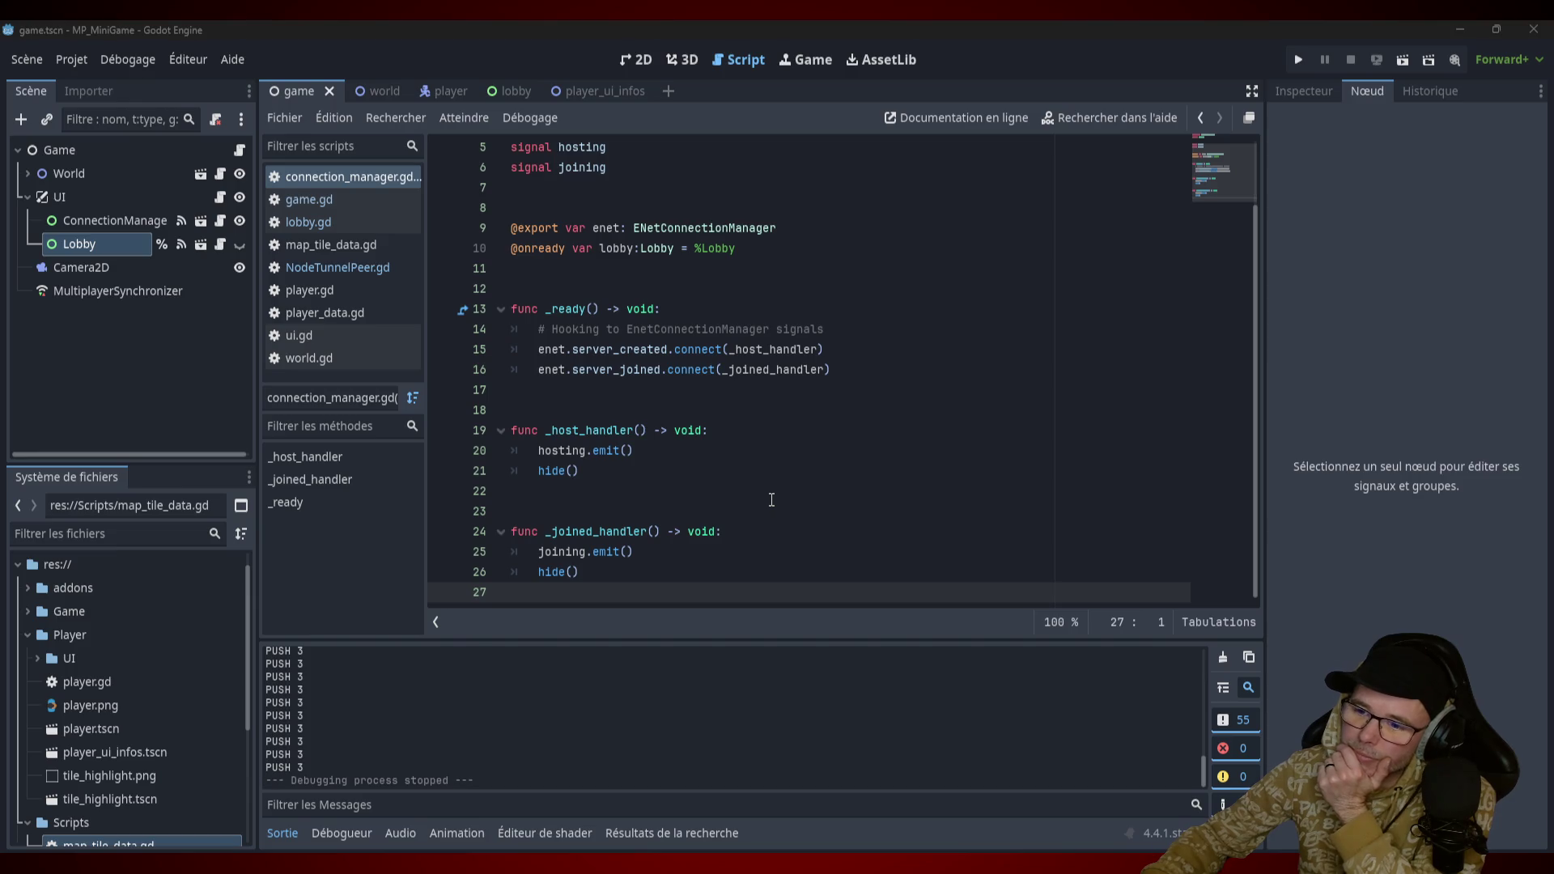
{"action": "left_click", "coordinate": [283, 198]}
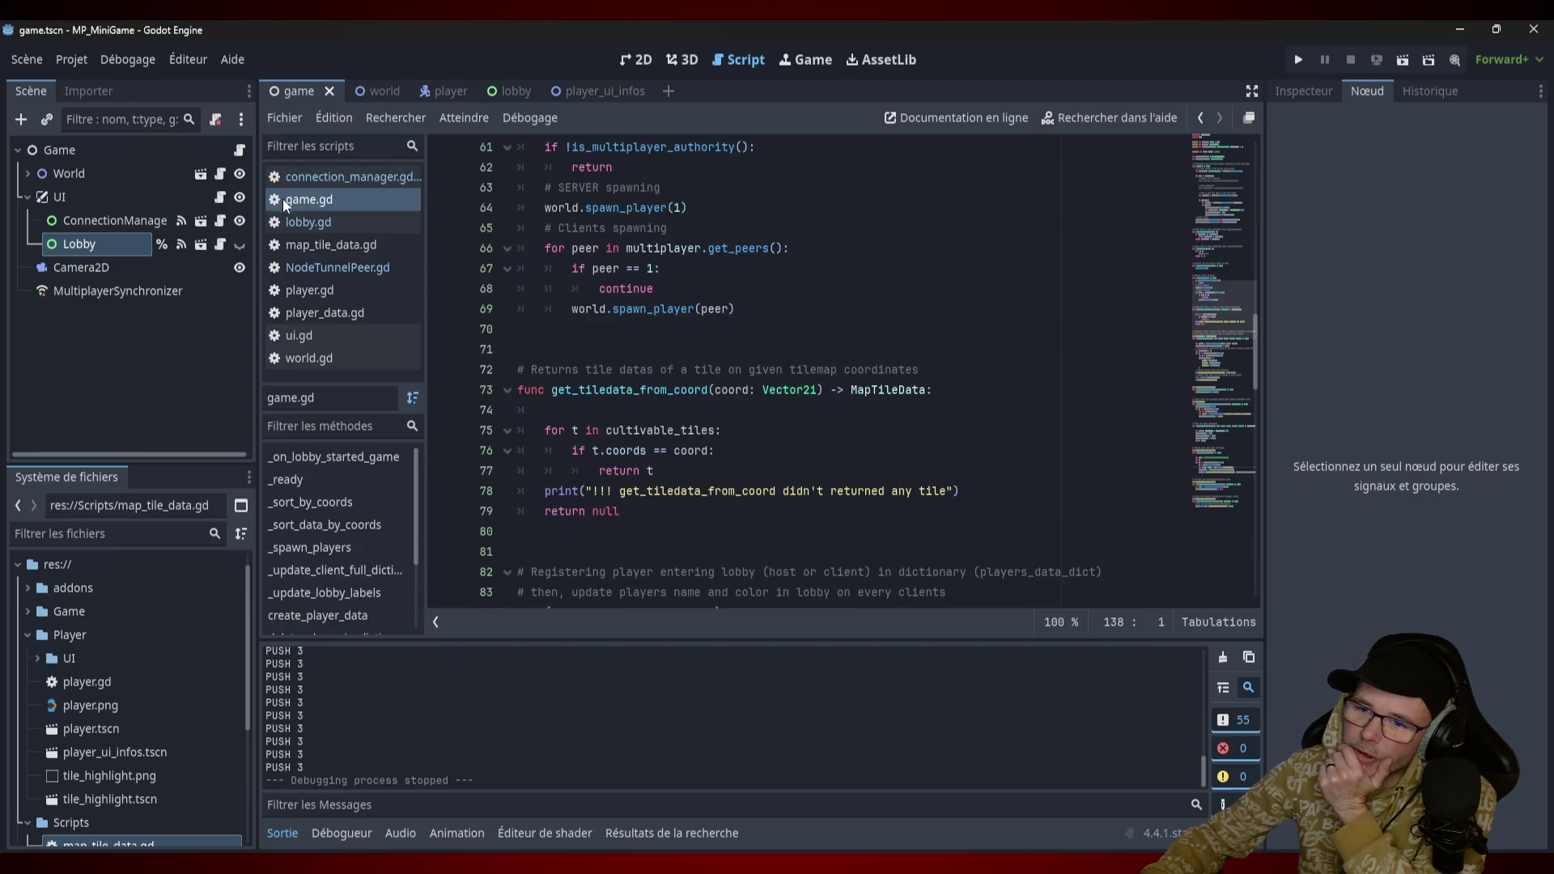
- Briefly open and close NodeTunnelPeer.gd, then select the Game root node to view its signals
{"action": "left_click", "coordinate": [361, 269]}
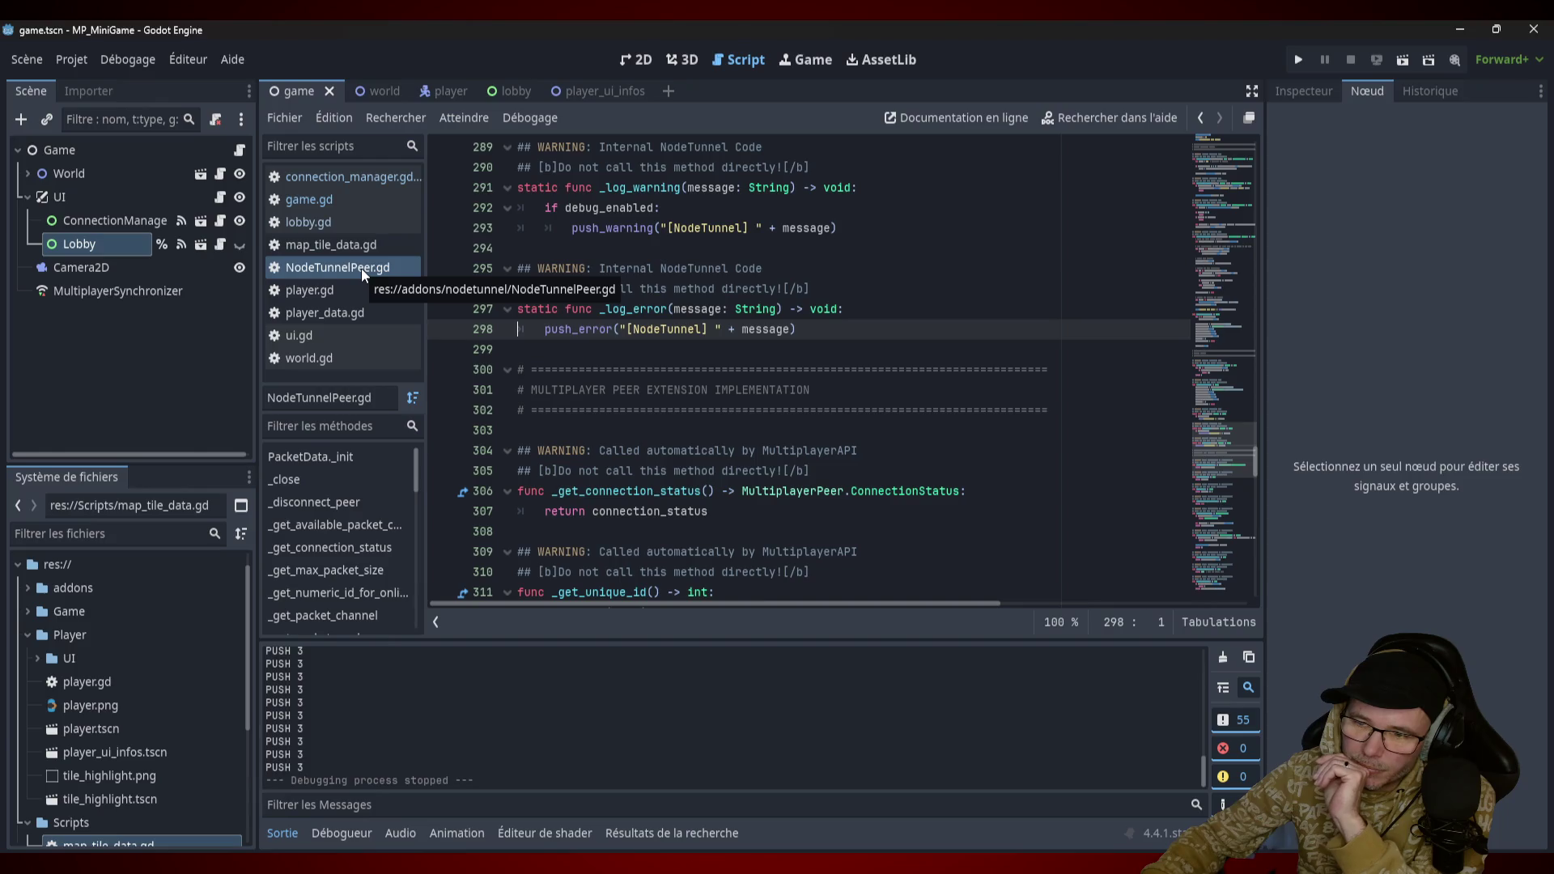
{"action": "middle_click", "coordinate": [361, 269]}
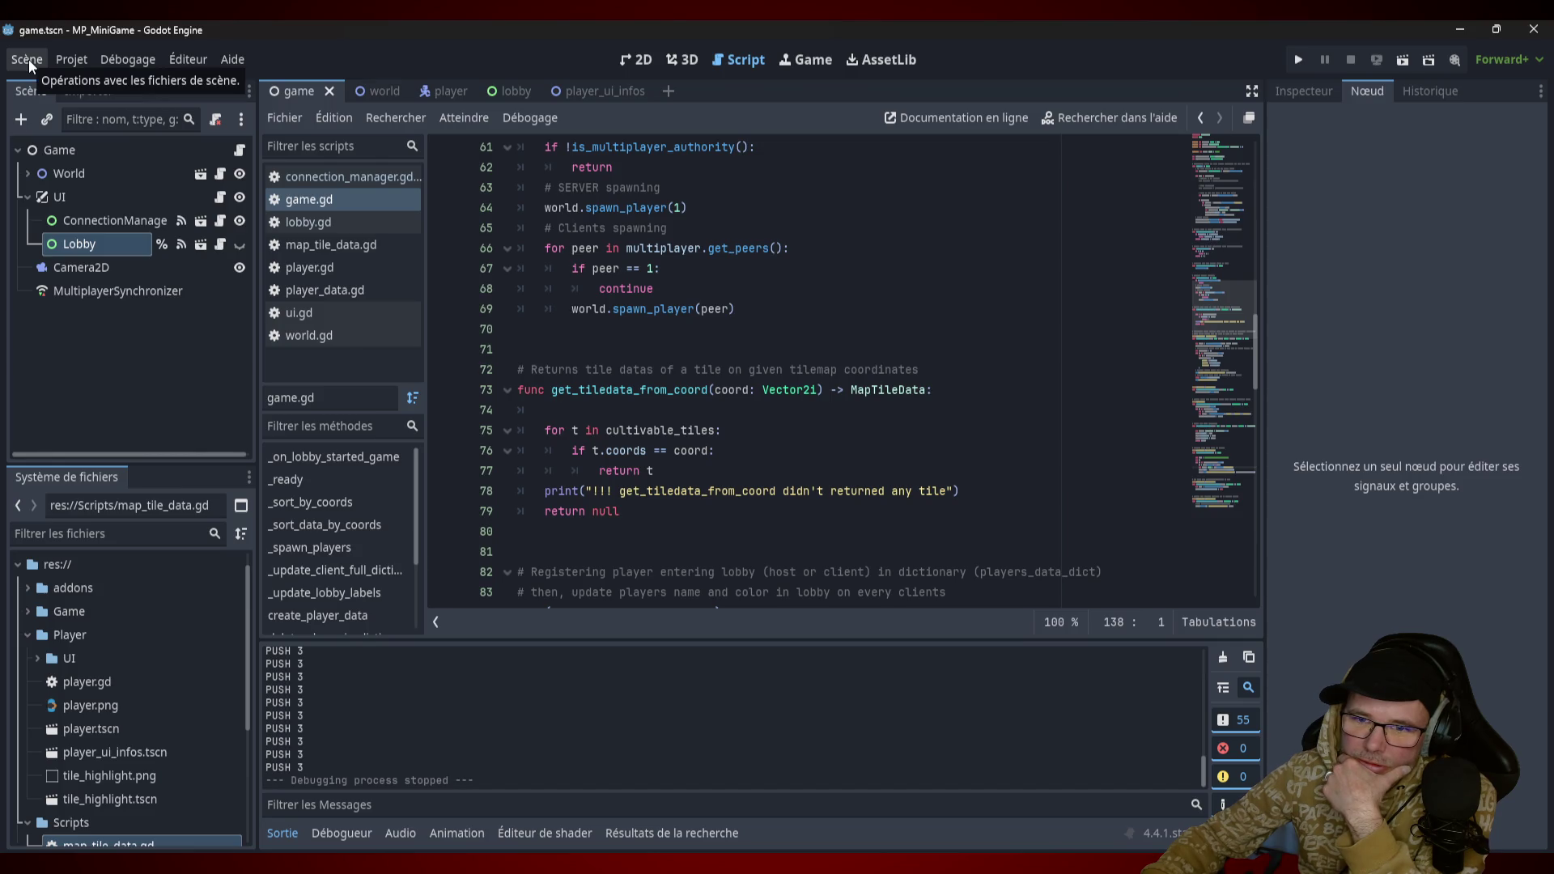
{"action": "left_click", "coordinate": [54, 151]}
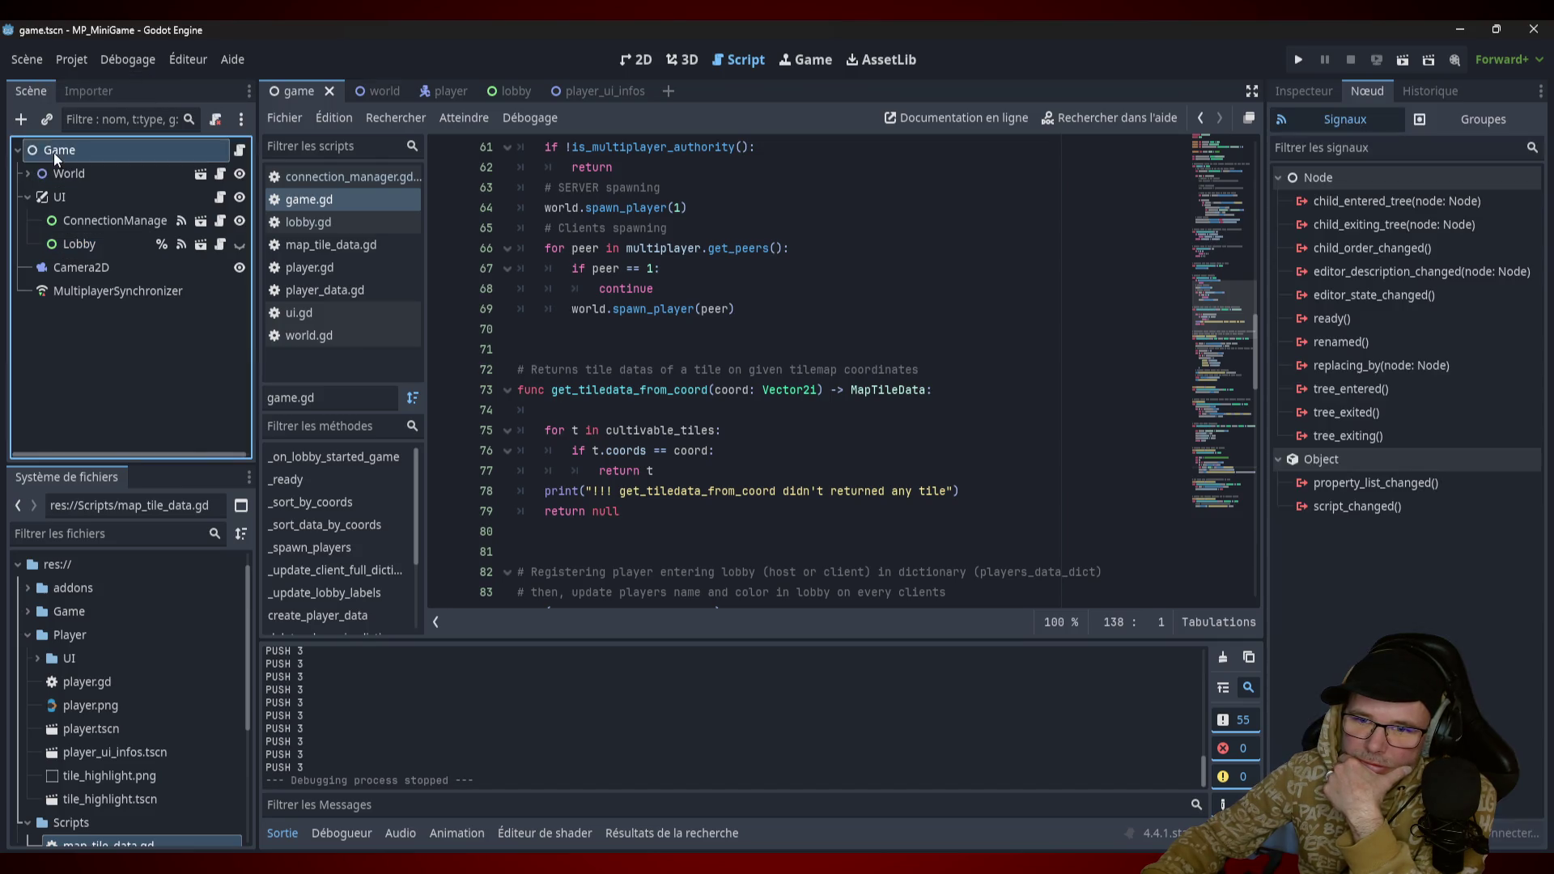
- Check the lobby scene, then open the ConnectionManager node's scene from the game scene
{"action": "left_click", "coordinate": [503, 92]}
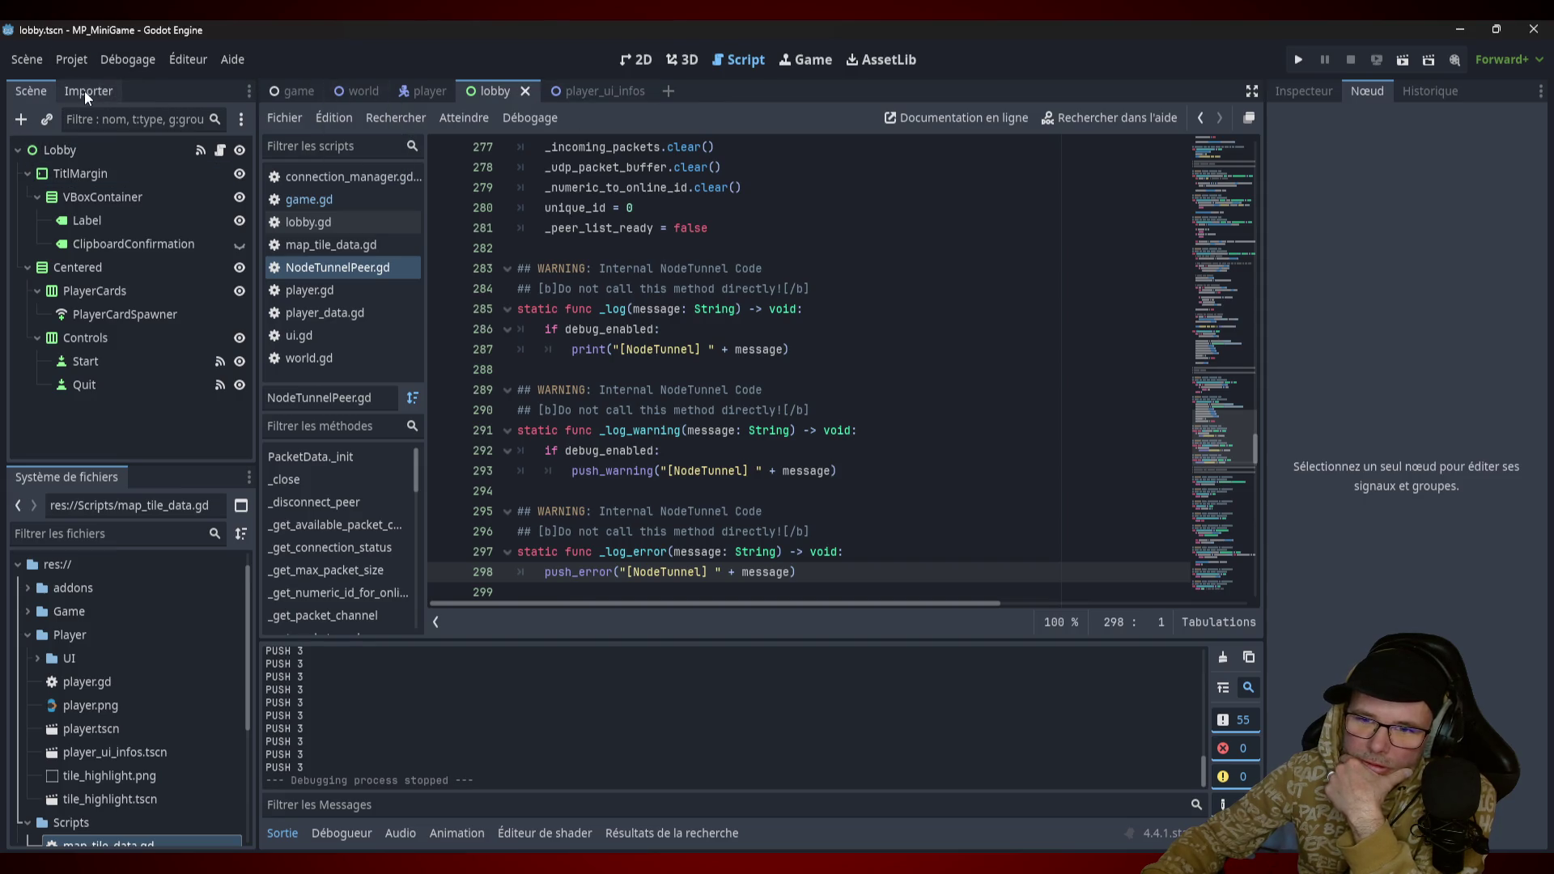
{"action": "left_click", "coordinate": [295, 93]}
{"action": "left_click", "coordinate": [90, 219]}
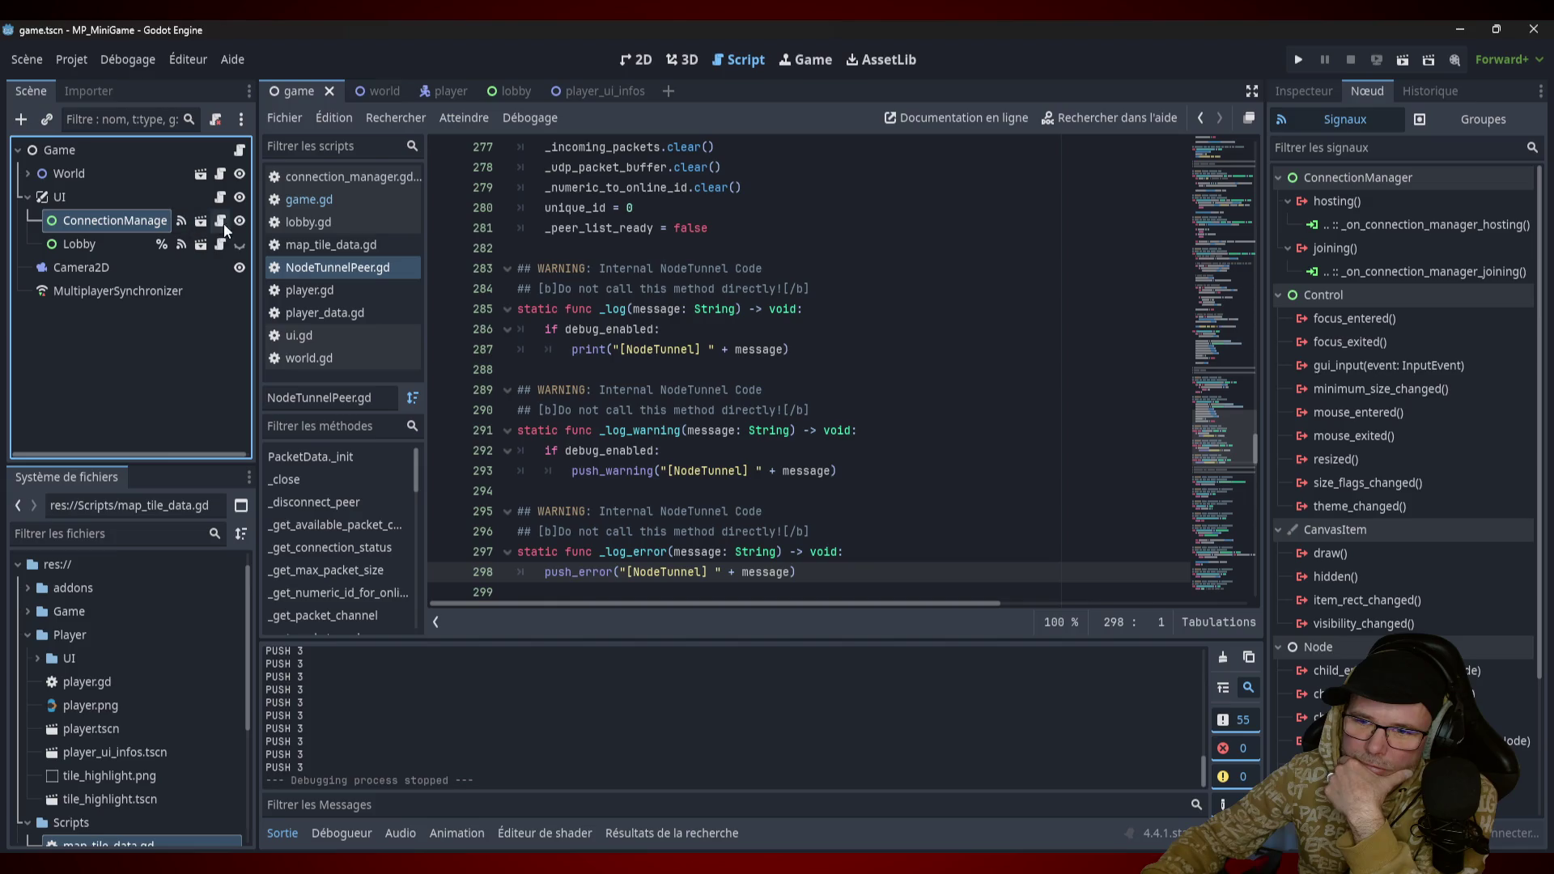
{"action": "left_click", "coordinate": [203, 222]}
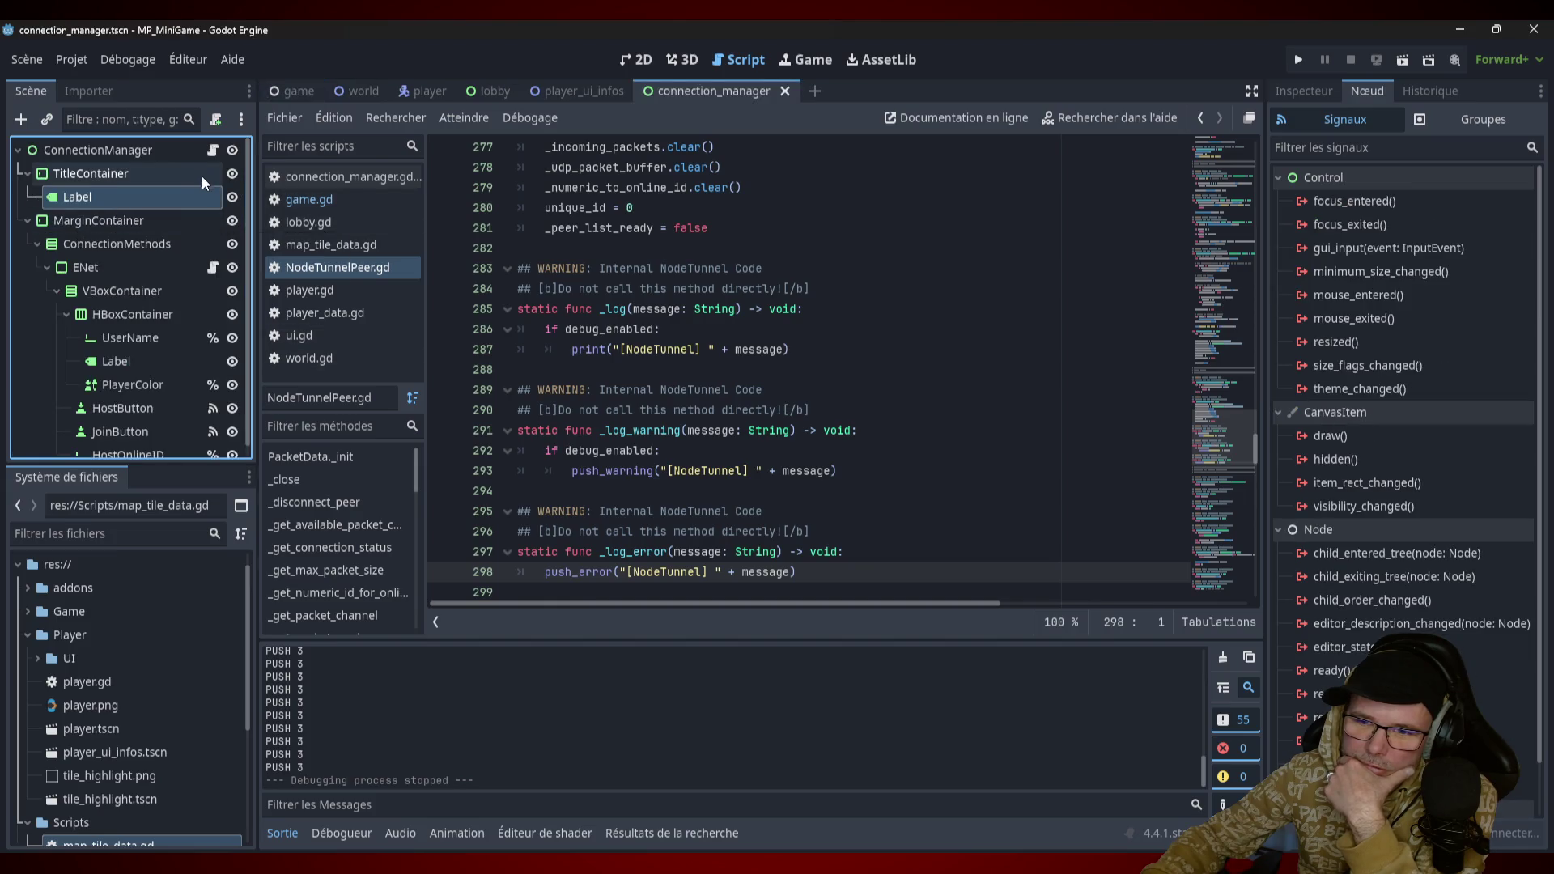
- Jump to the JoinButton pressed() handler in e_net_connection_manager.gd
{"action": "scroll", "coordinate": [166, 303], "scroll_direction": "down", "scroll_amount": 1}
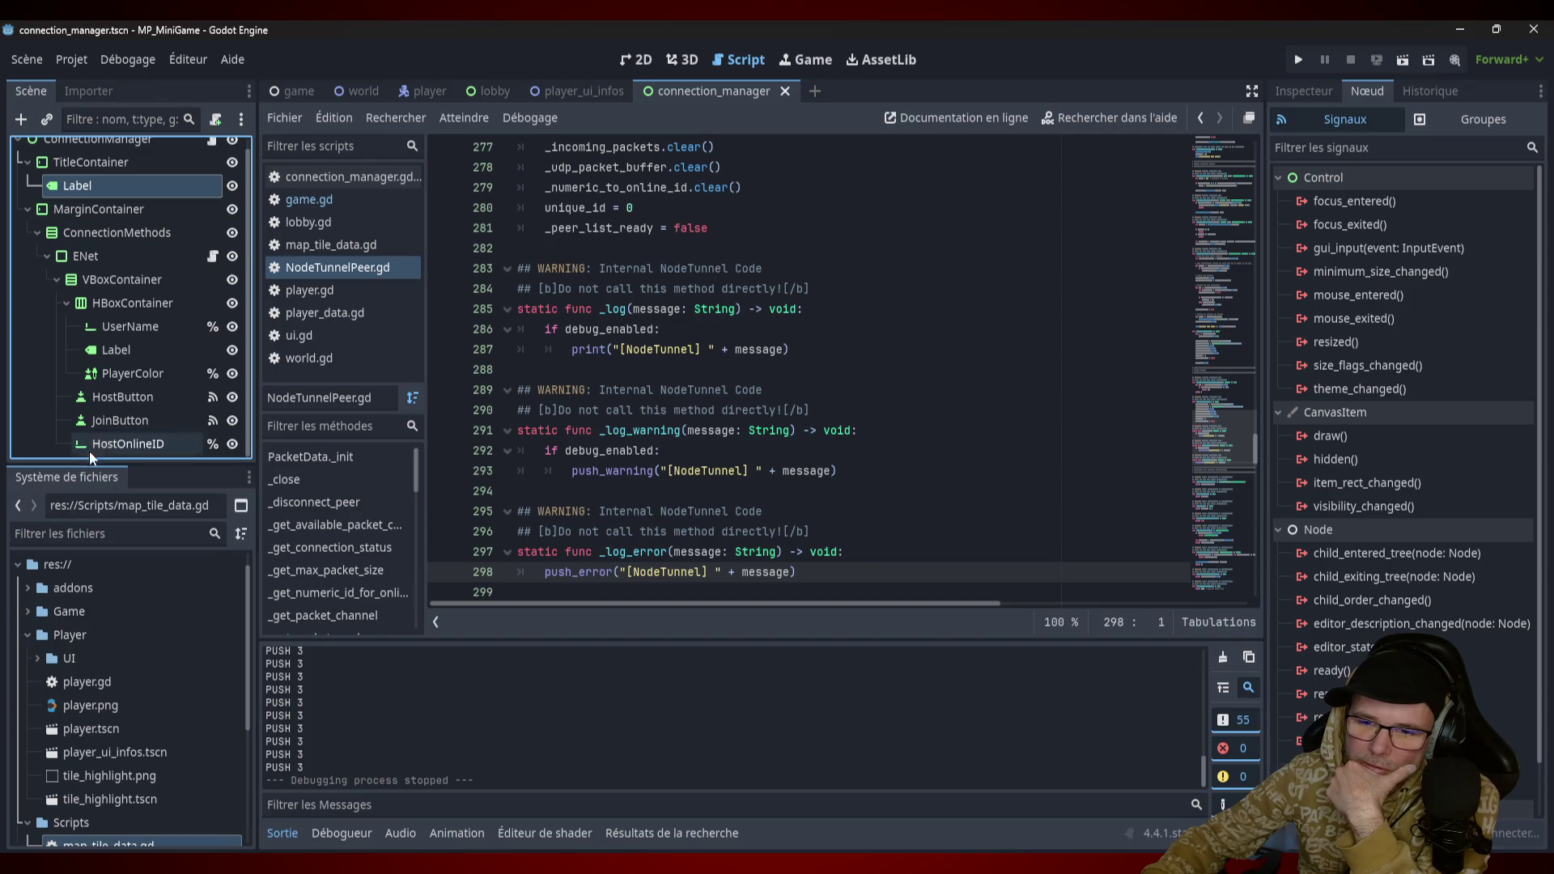
{"action": "left_click", "coordinate": [112, 421]}
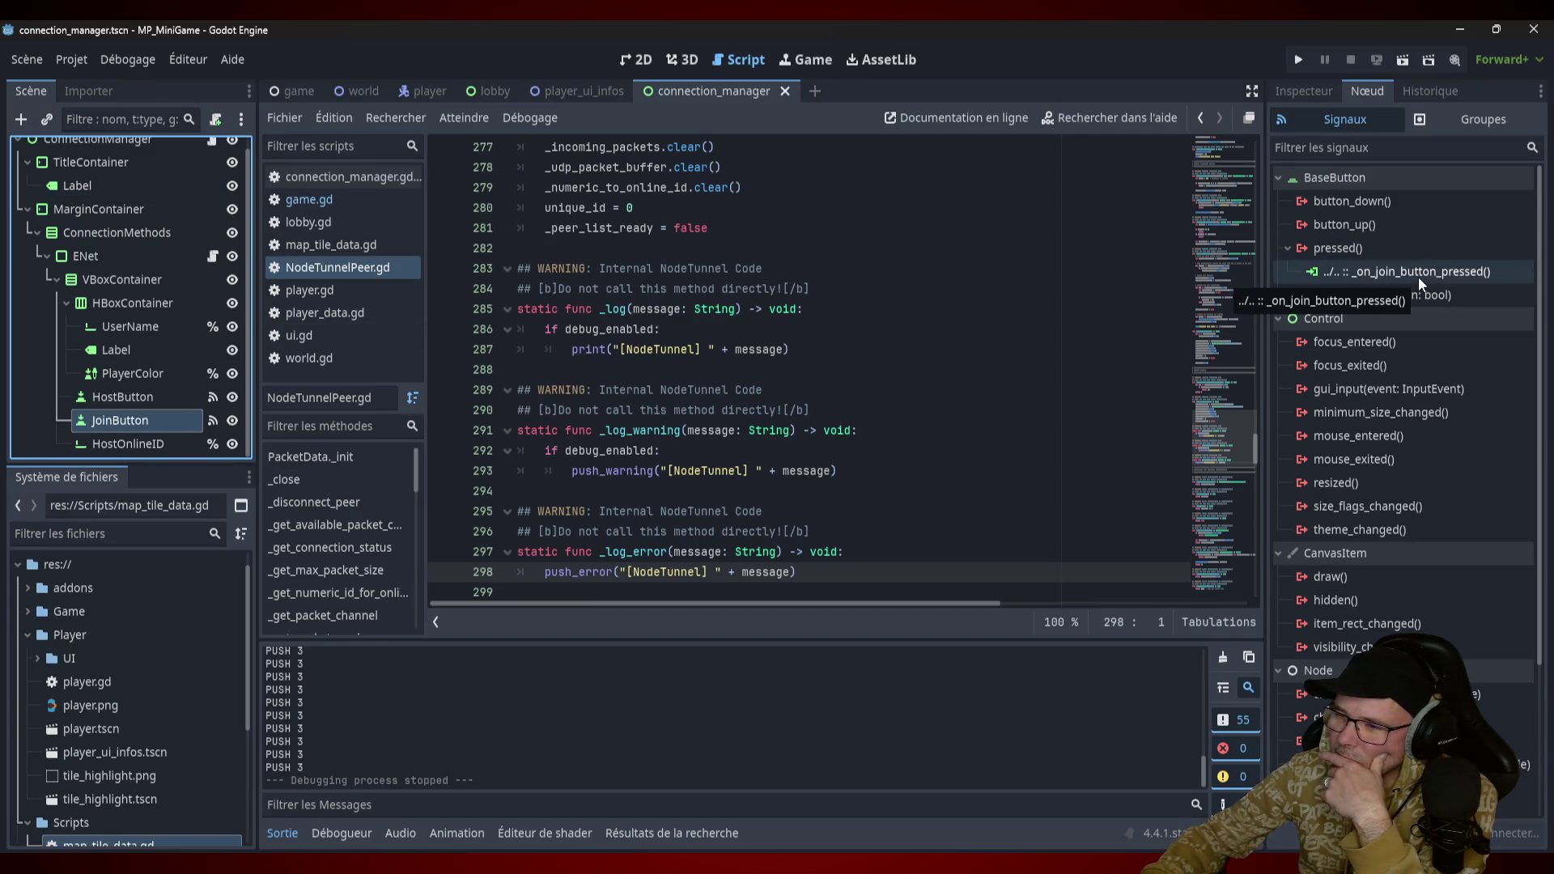
{"action": "double_click", "coordinate": [1418, 277]}
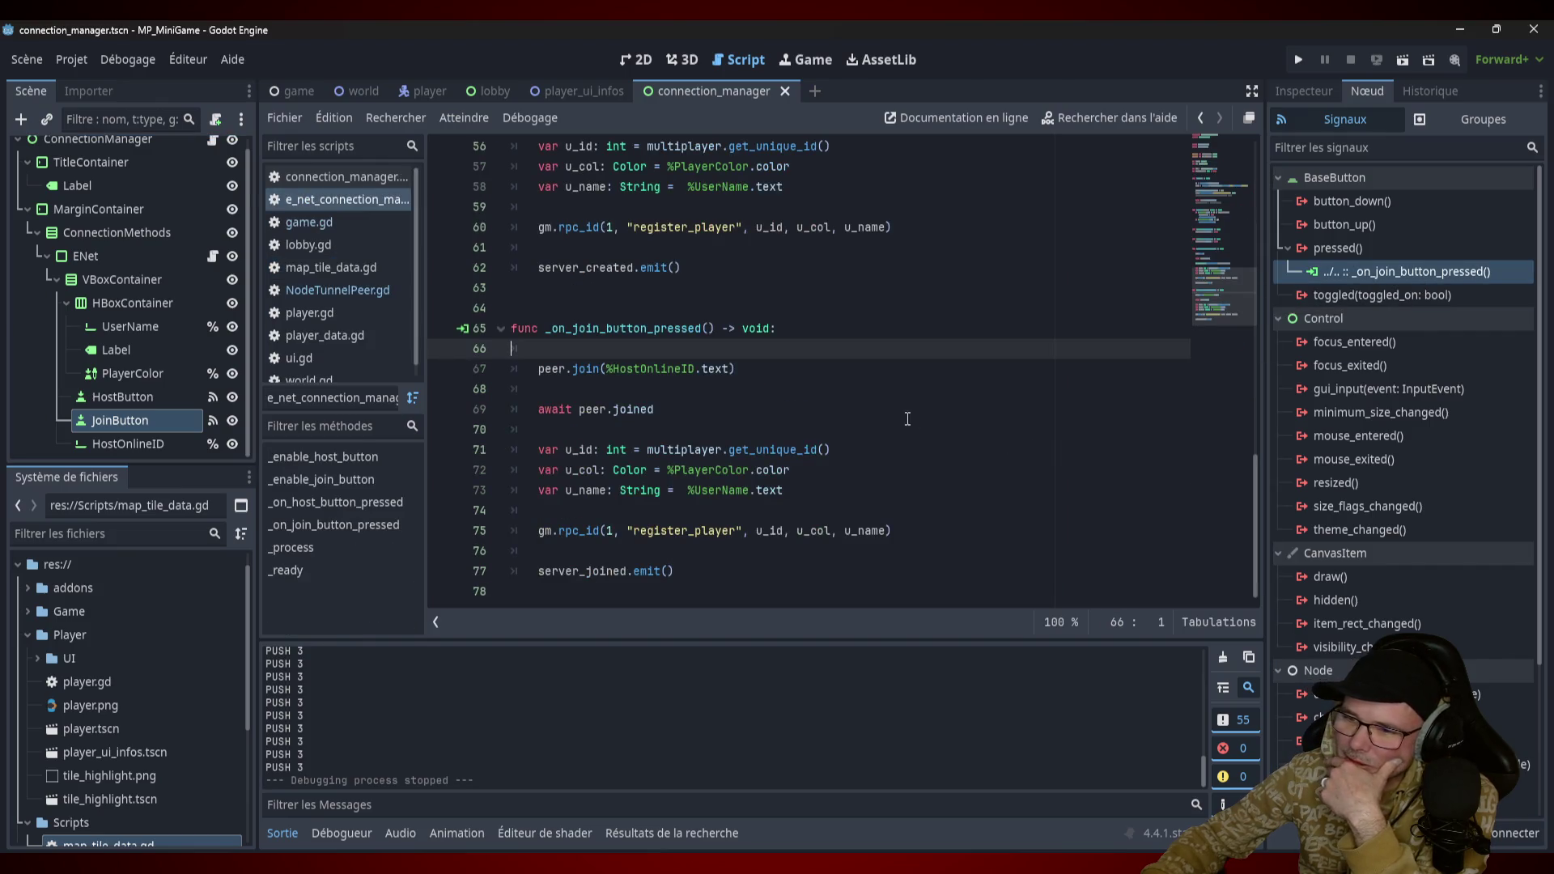
{"action": "left_click", "coordinate": [828, 391]}
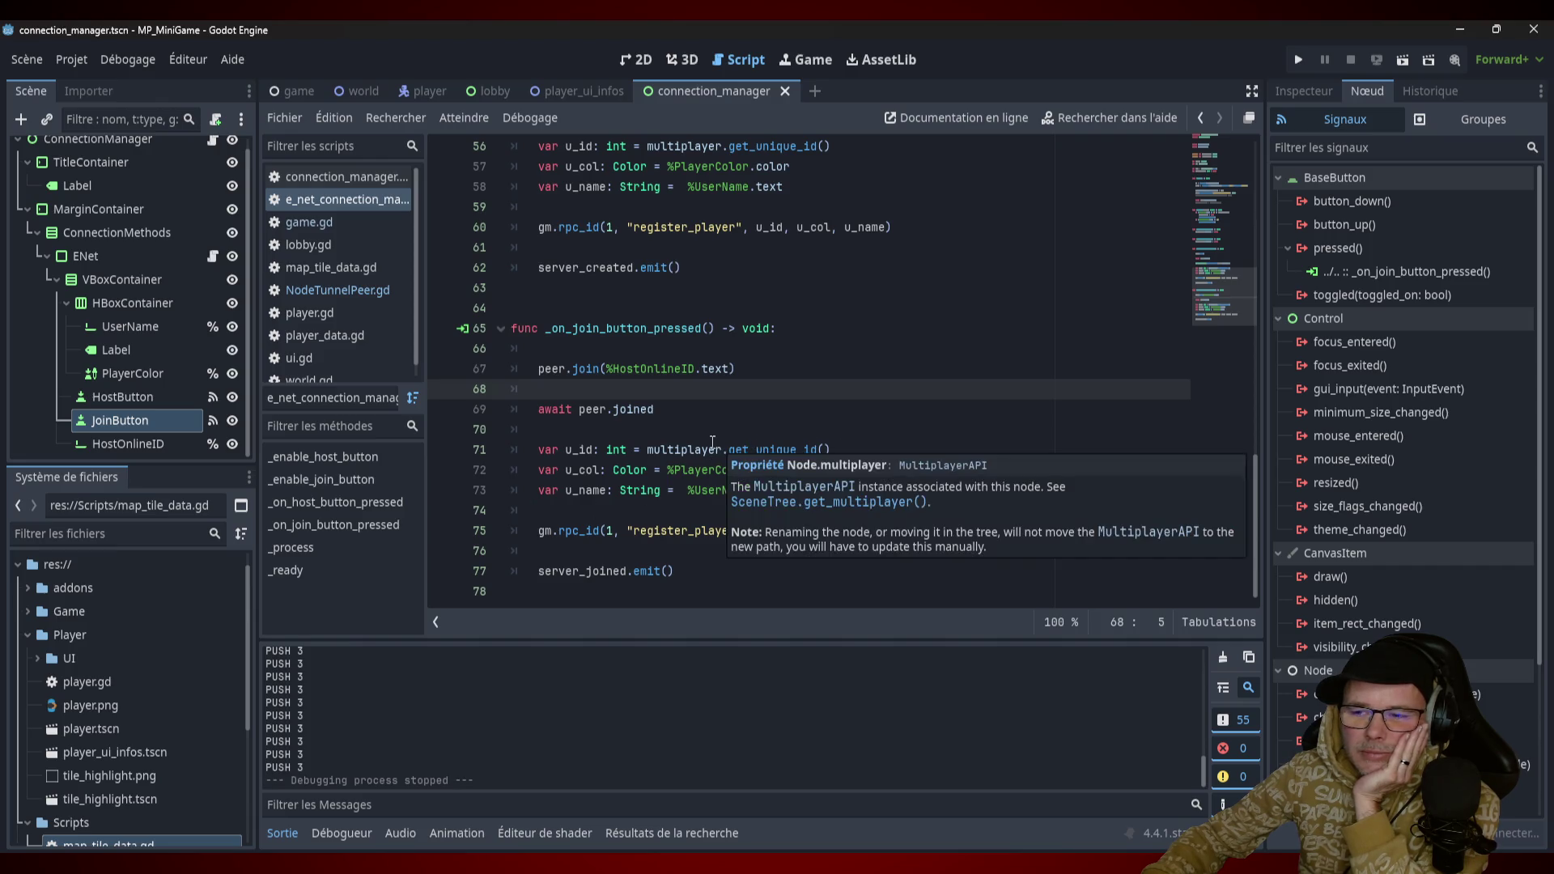
- Select HostOnlineID on line 67 and add a new line after the peer.join call
{"action": "left_click", "coordinate": [671, 368]}
{"action": "double_click", "coordinate": [670, 368]}
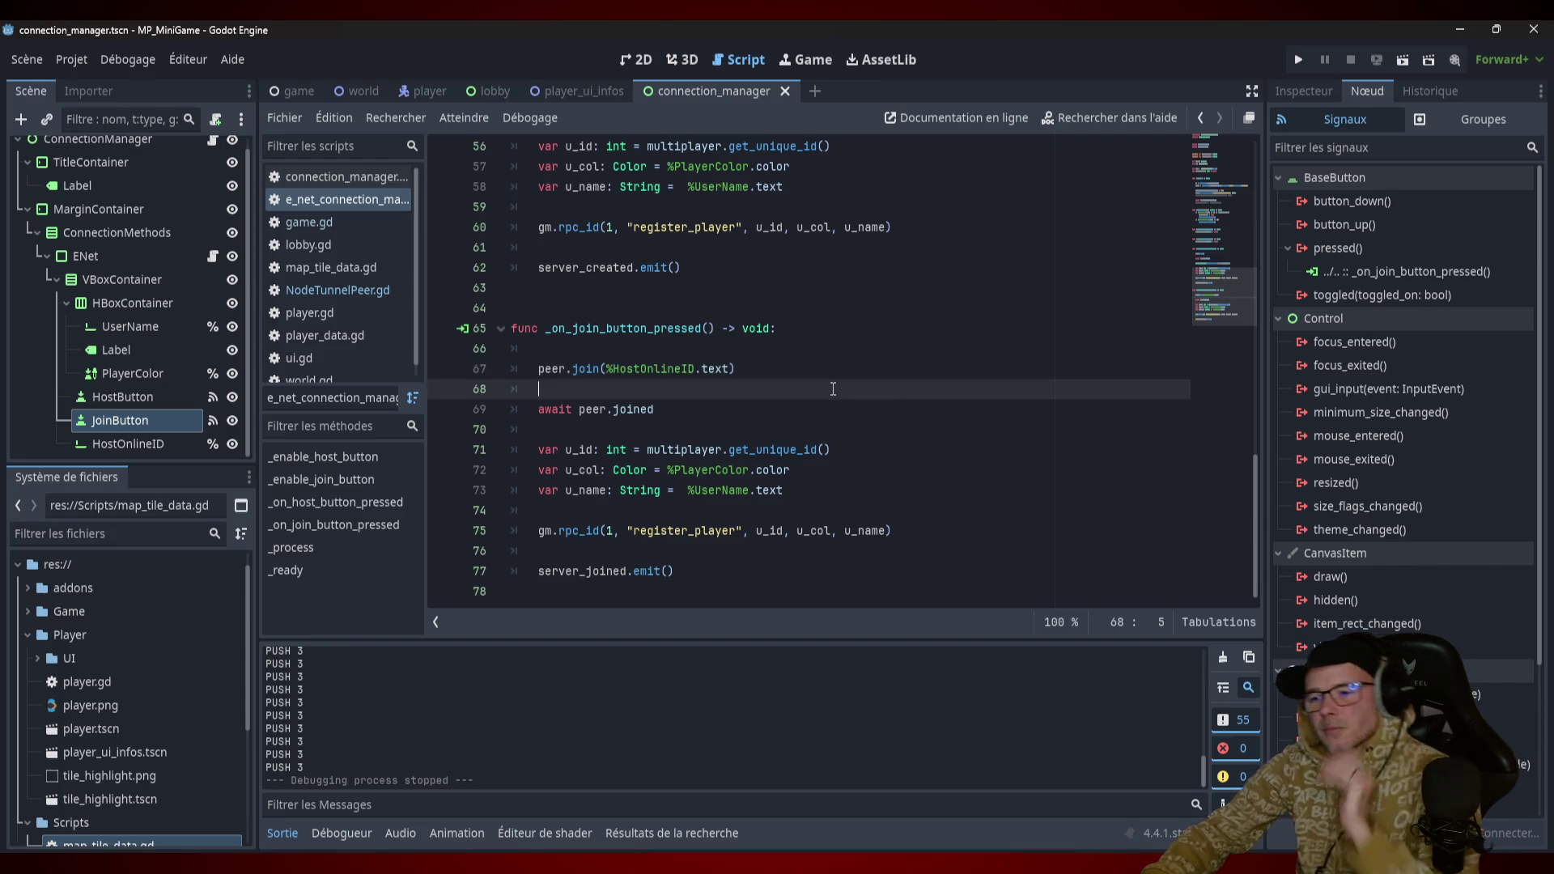
{"action": "left_click", "coordinate": [794, 366]}
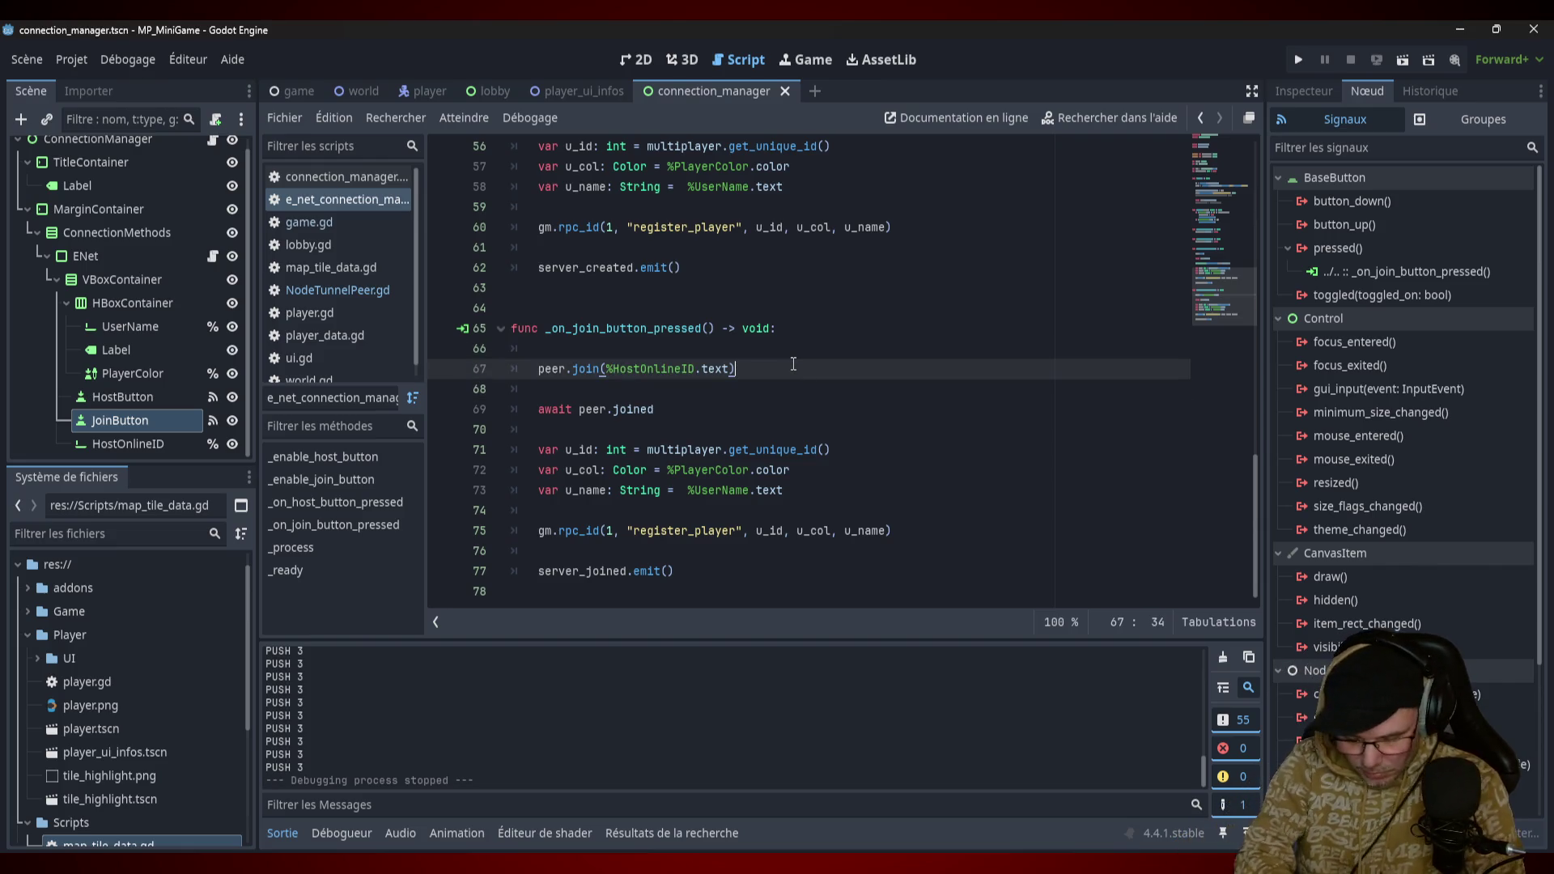
{"action": "key", "text": "Return"}
{"action": "left_click", "coordinate": [127, 59]}
- Run the project as two instances and host a lobby named adsadas in the first
{"action": "left_click", "coordinate": [243, 350]}
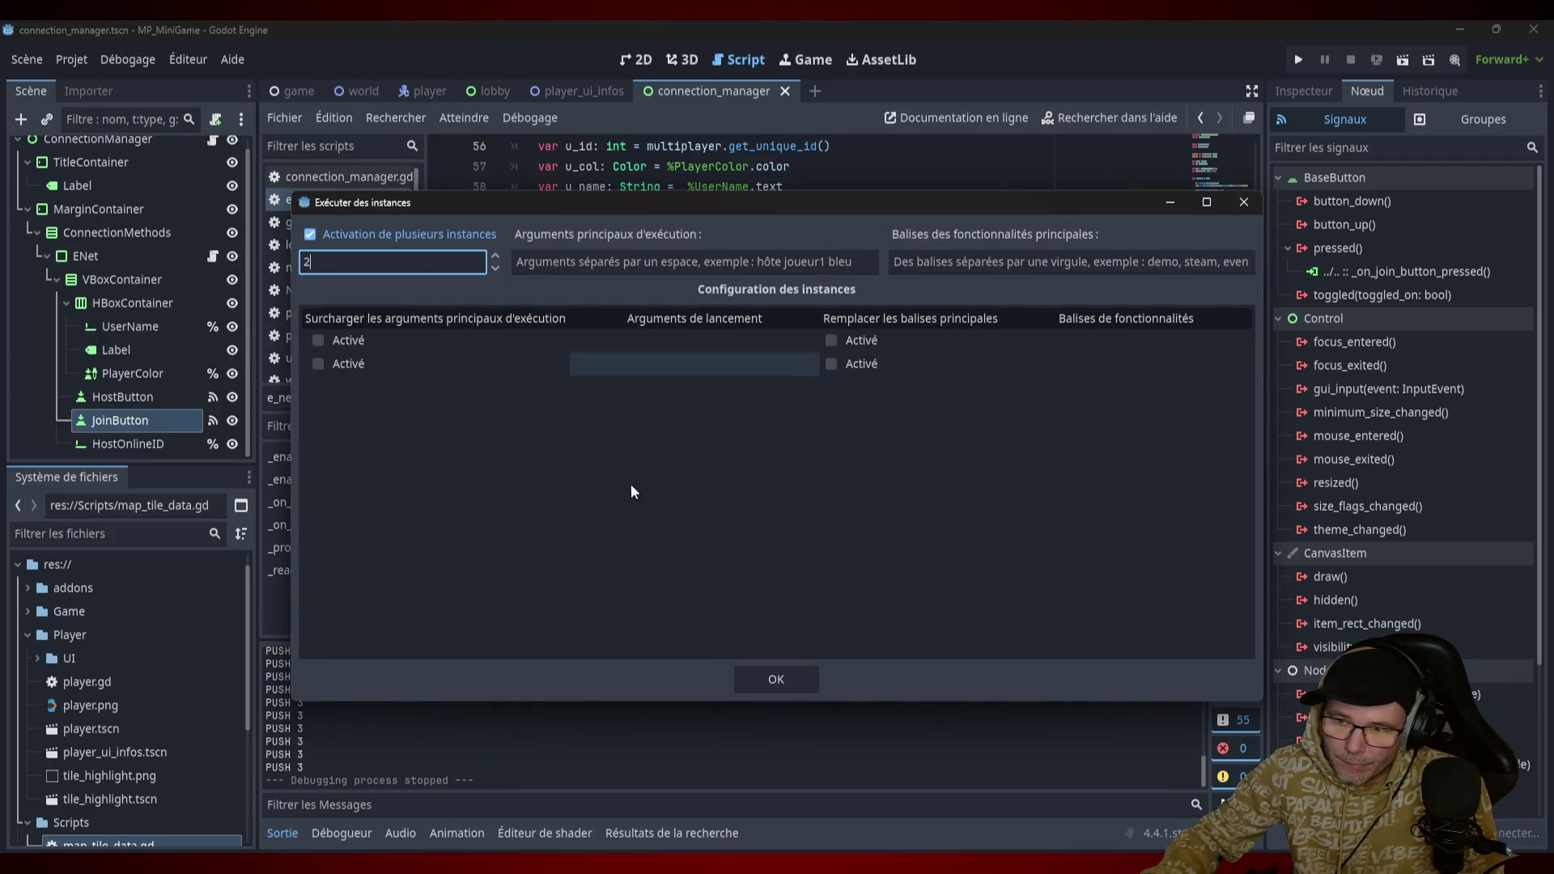
{"action": "left_click", "coordinate": [769, 681]}
{"action": "left_click", "coordinate": [1297, 59]}
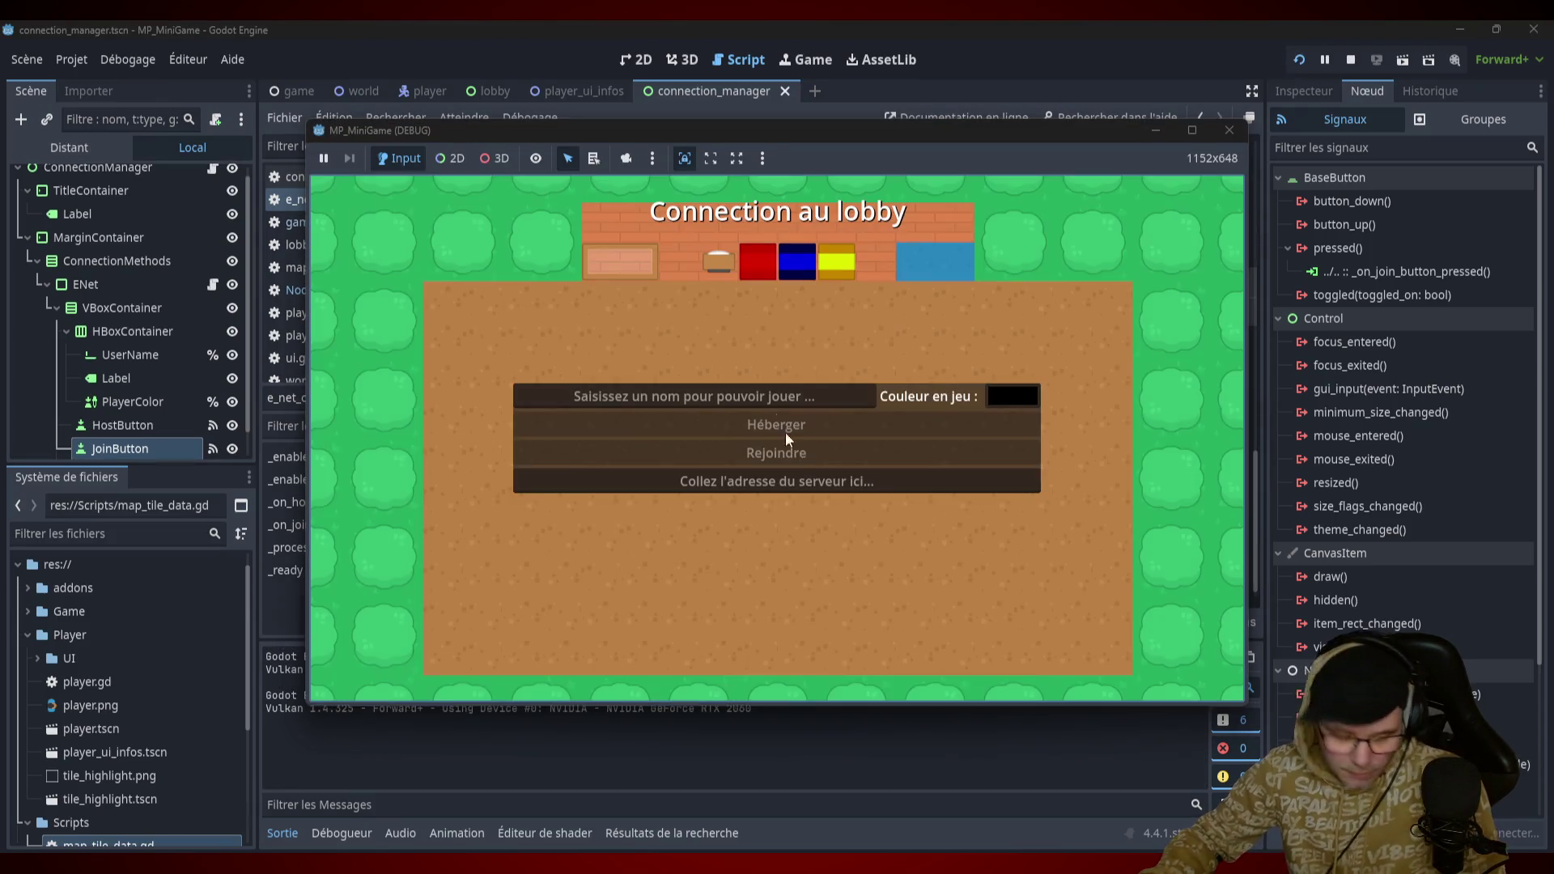
{"action": "left_click", "coordinate": [779, 403]}
{"action": "type", "text": "adsadas"}
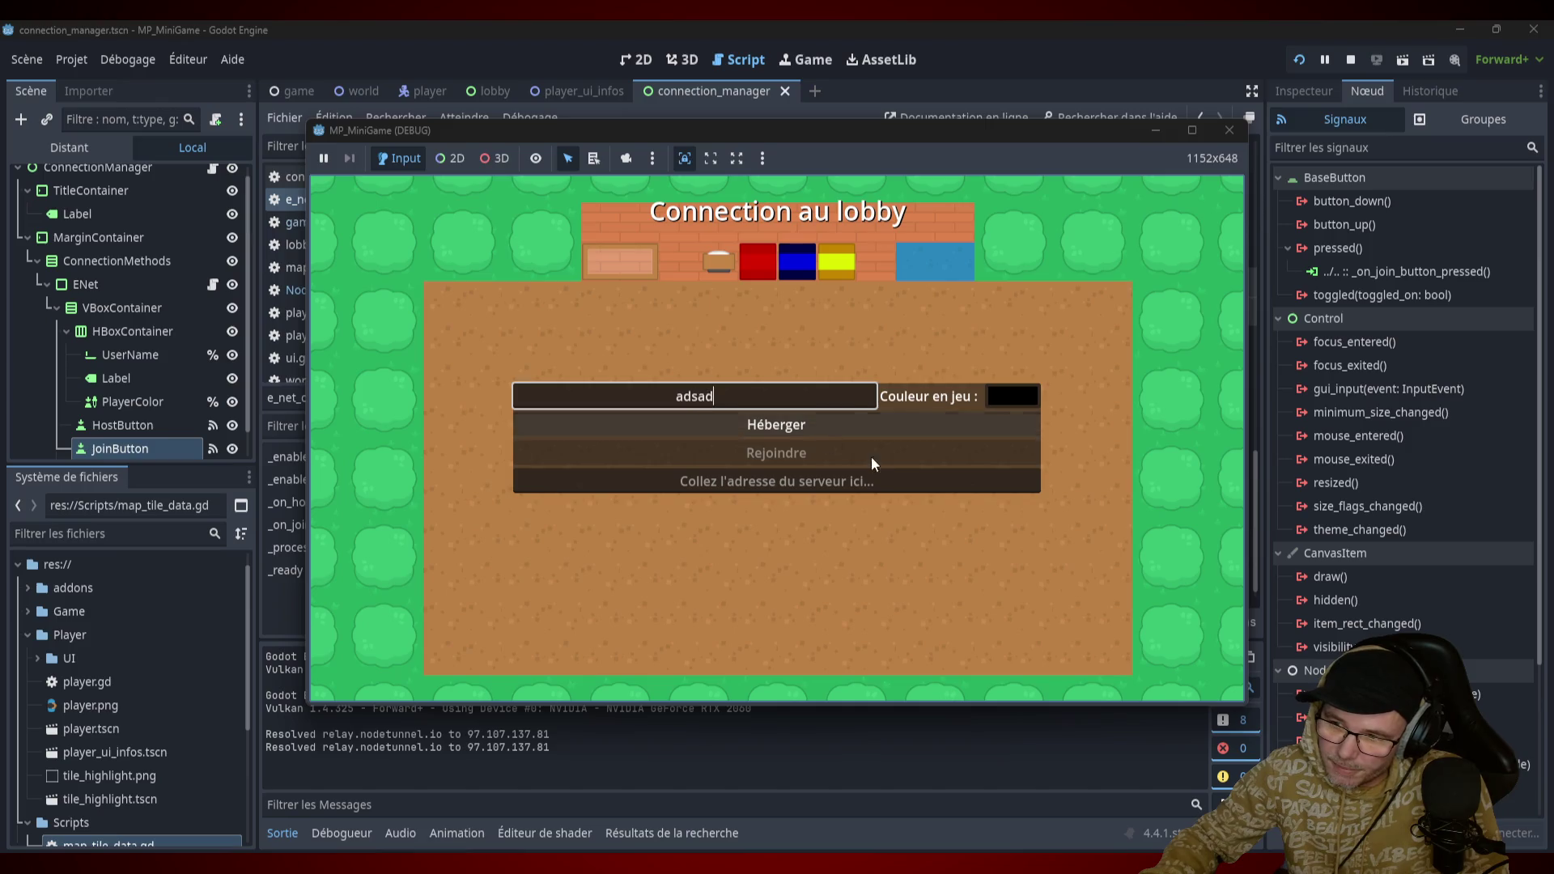
{"action": "left_click", "coordinate": [839, 425]}
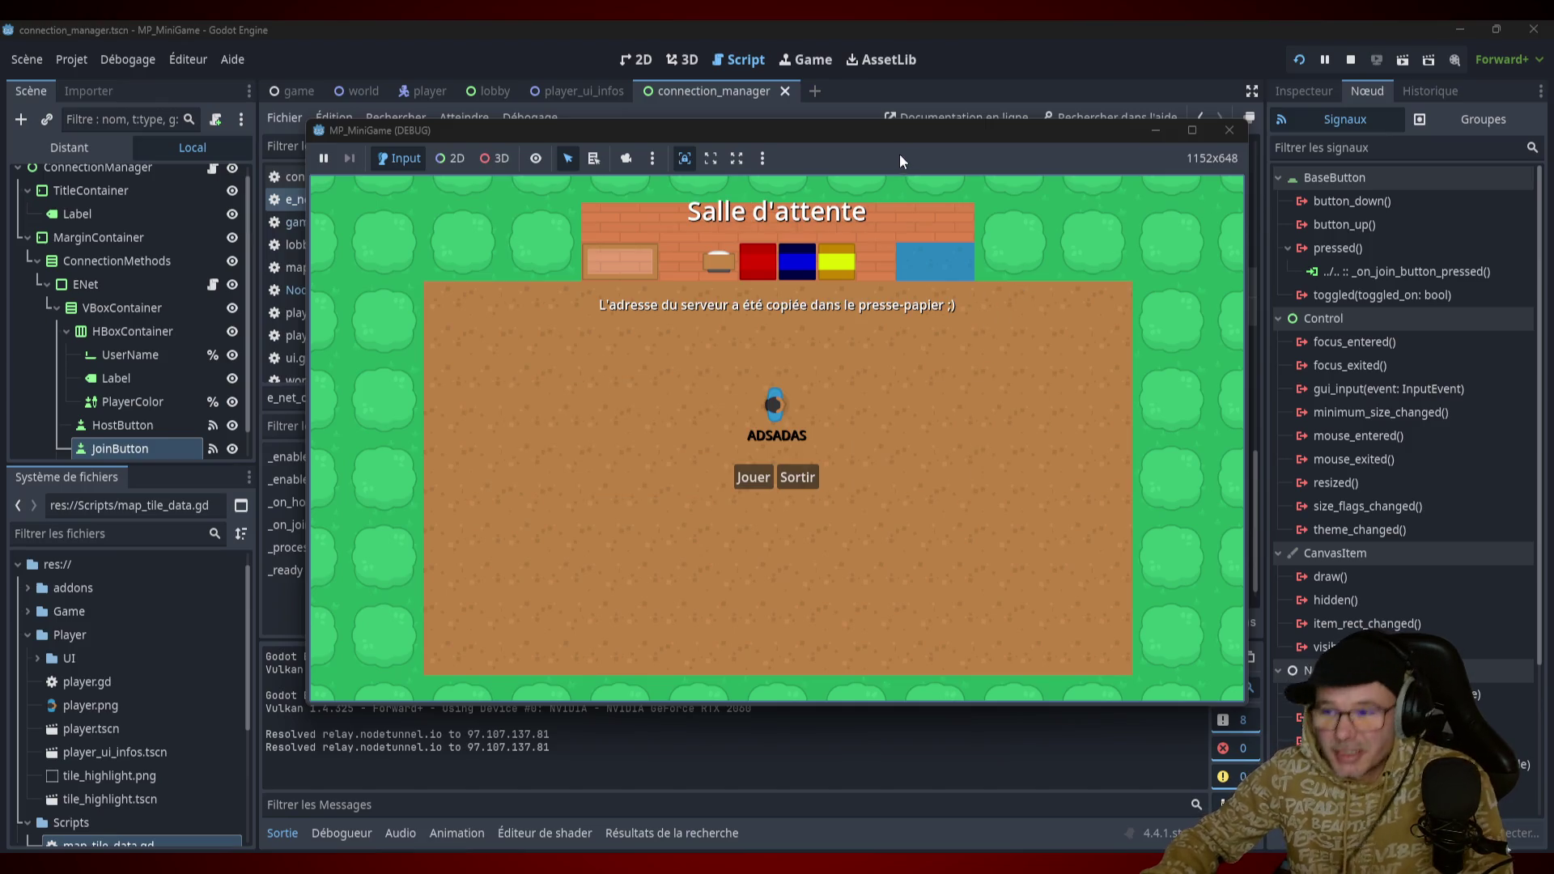
{"action": "left_click_drag", "start_coordinate": [898, 129], "coordinate": [17, 183]}
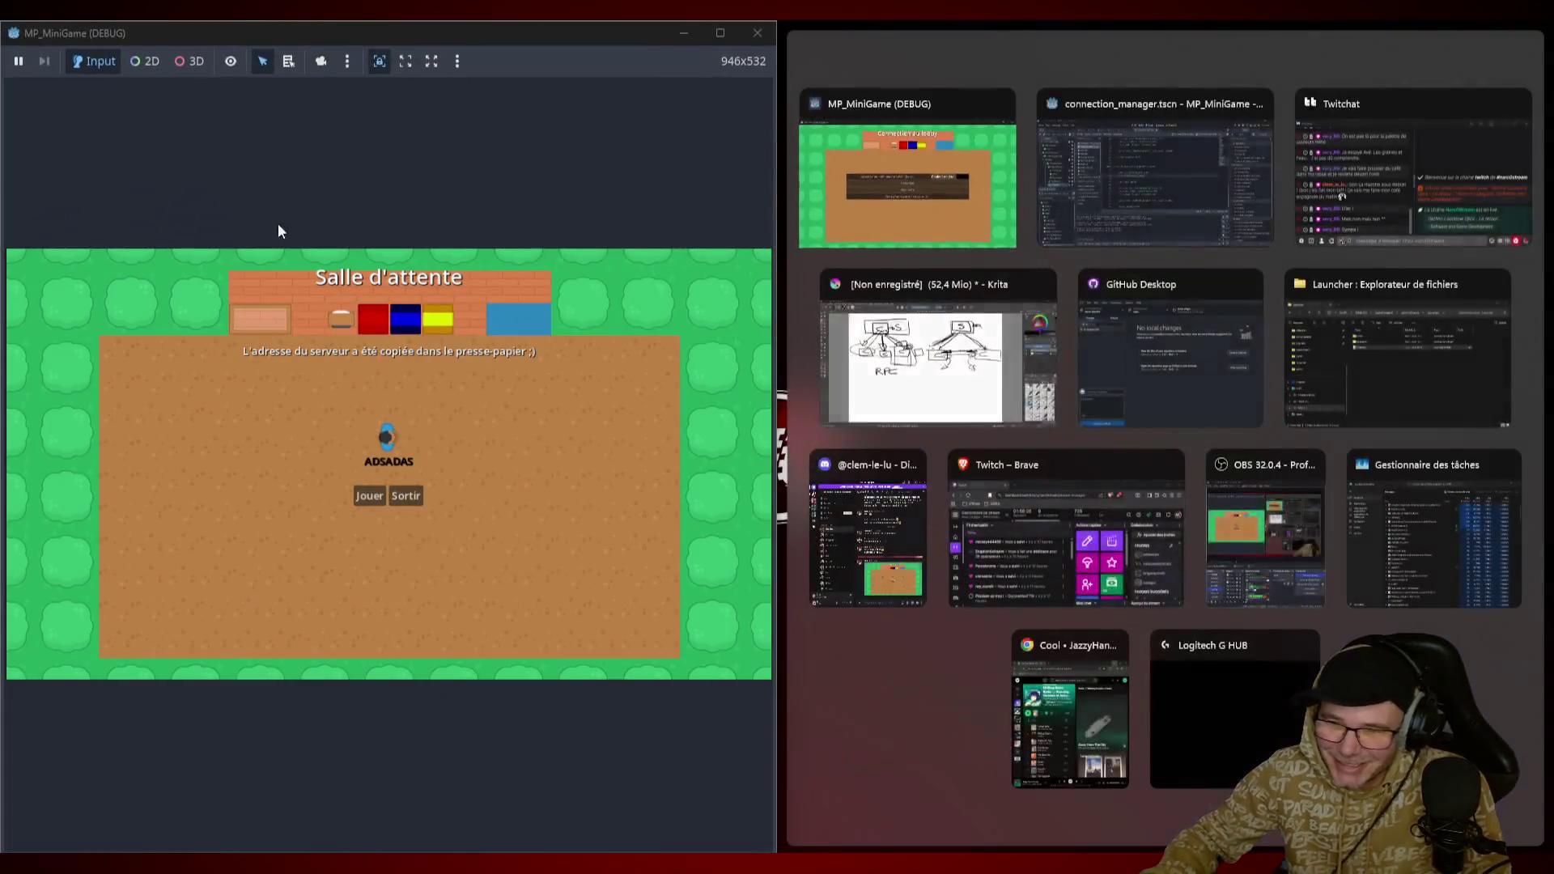
- Join the lobby from the second instance as dsasds using the pasted server code
{"action": "left_click", "coordinate": [442, 42]}
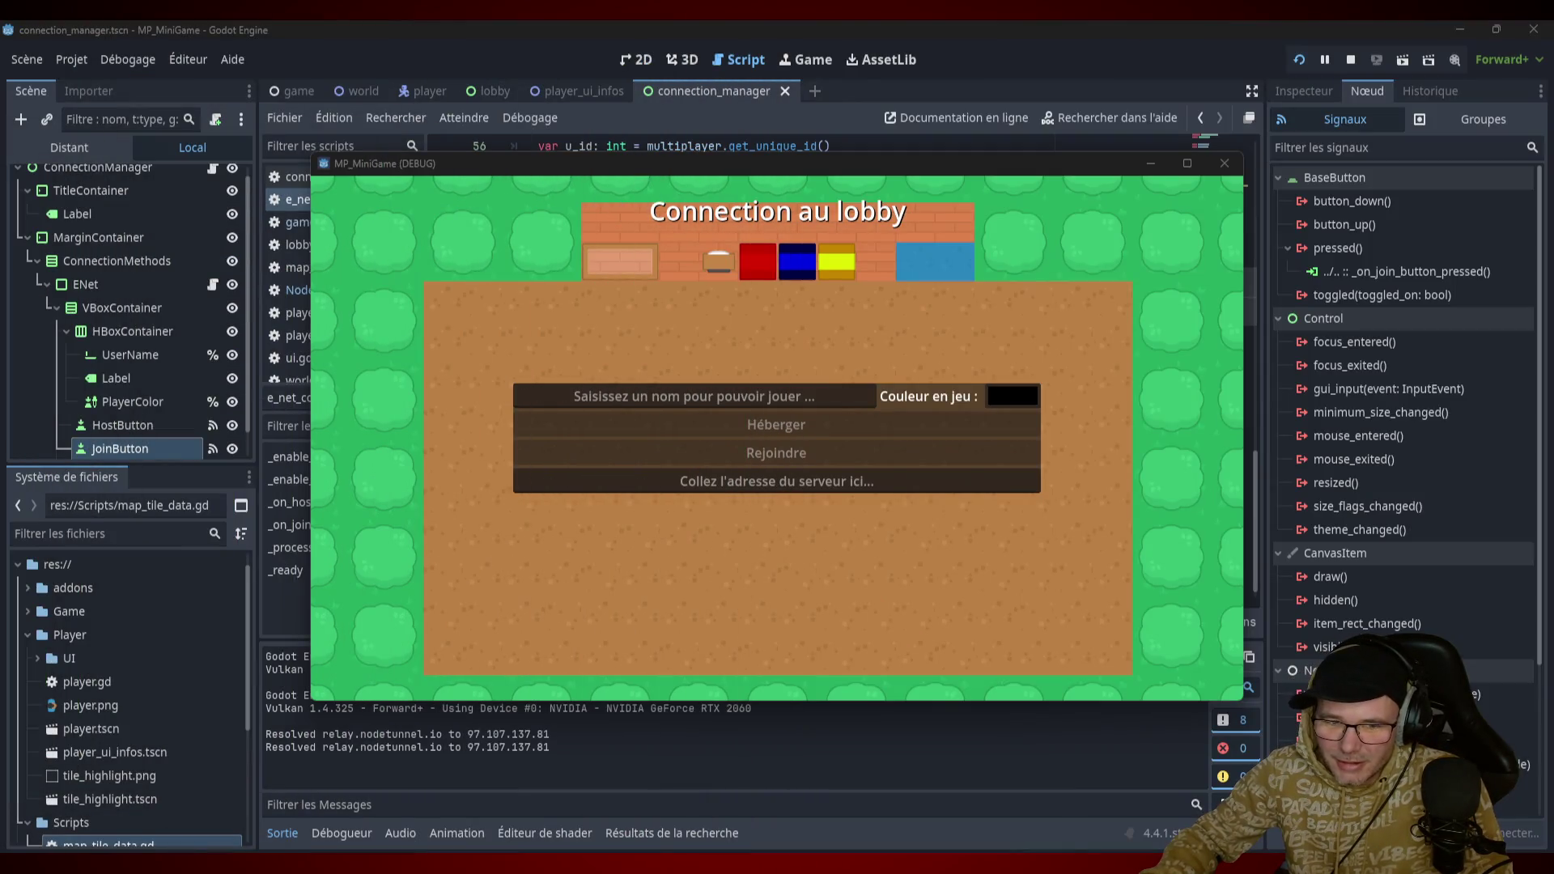
{"action": "left_click", "coordinate": [684, 395]}
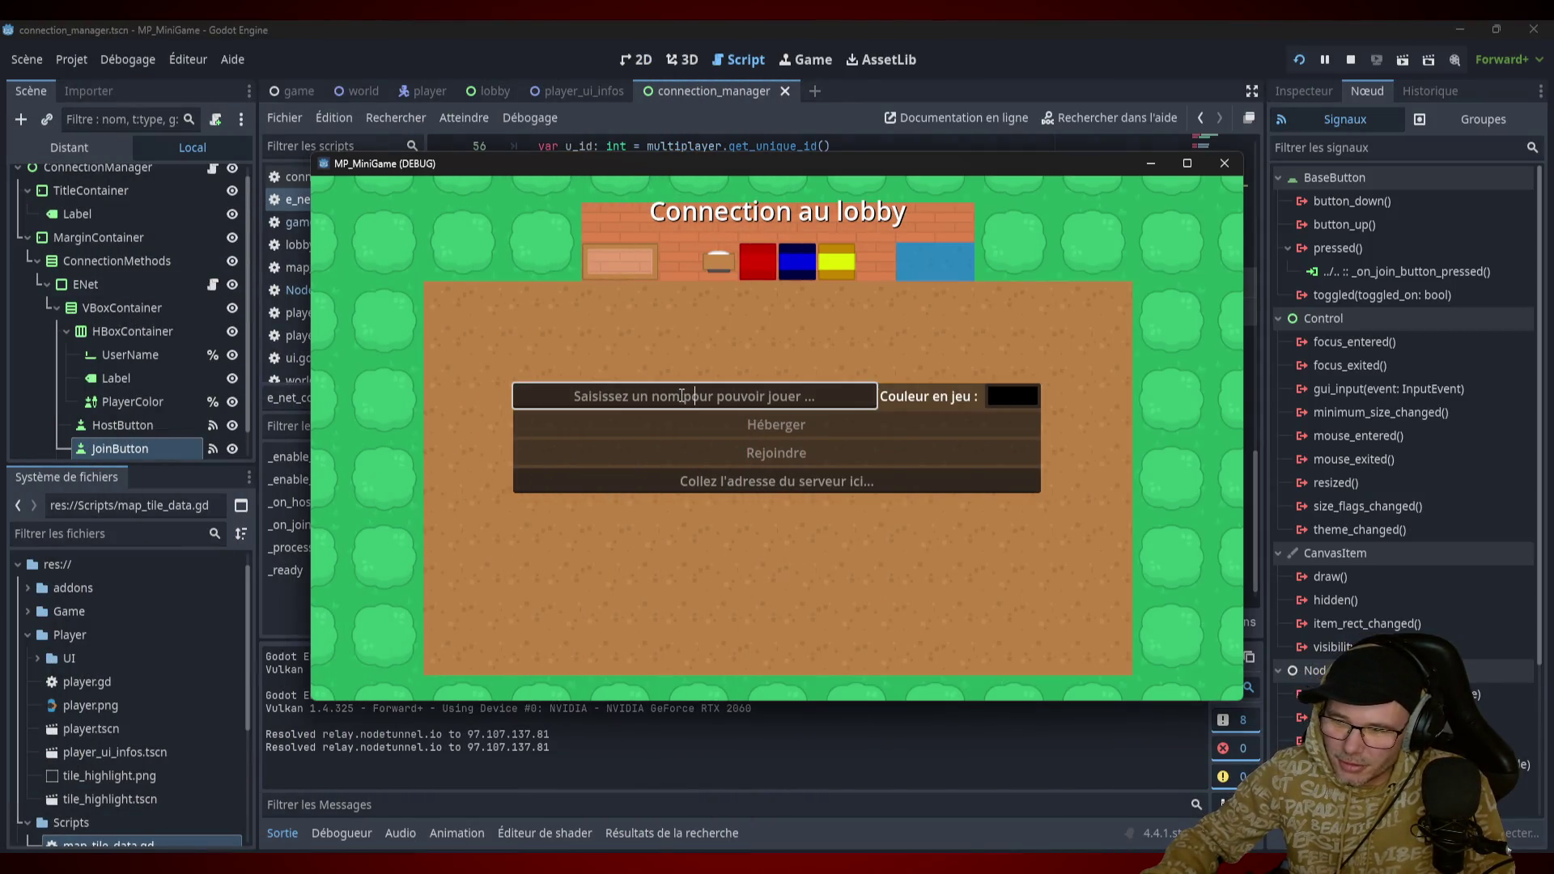
{"action": "type", "text": "dsasds"}
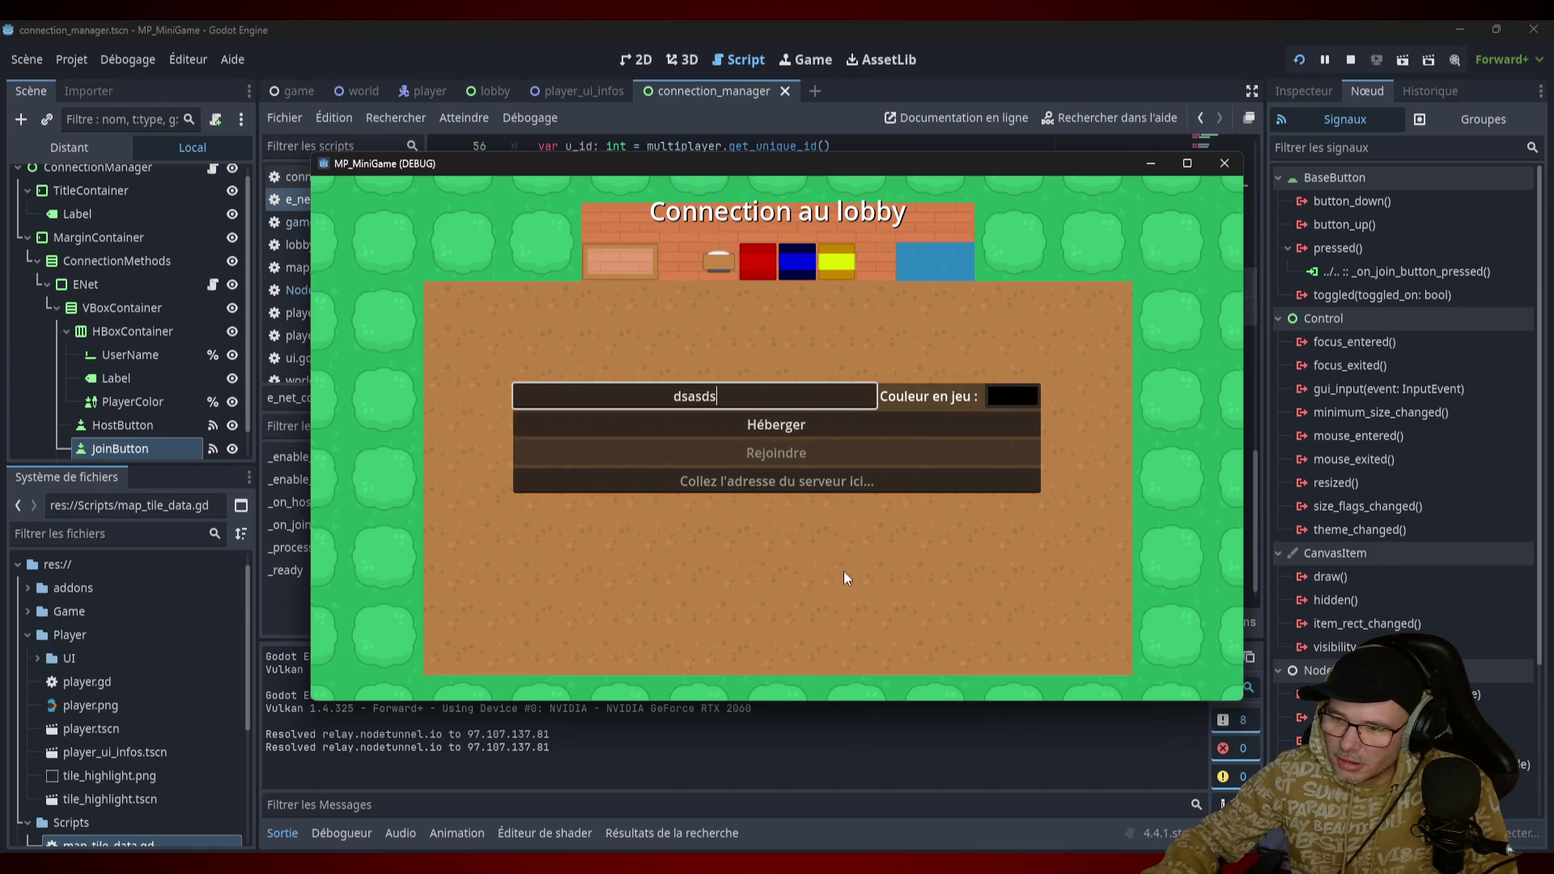
{"action": "left_click", "coordinate": [879, 481]}
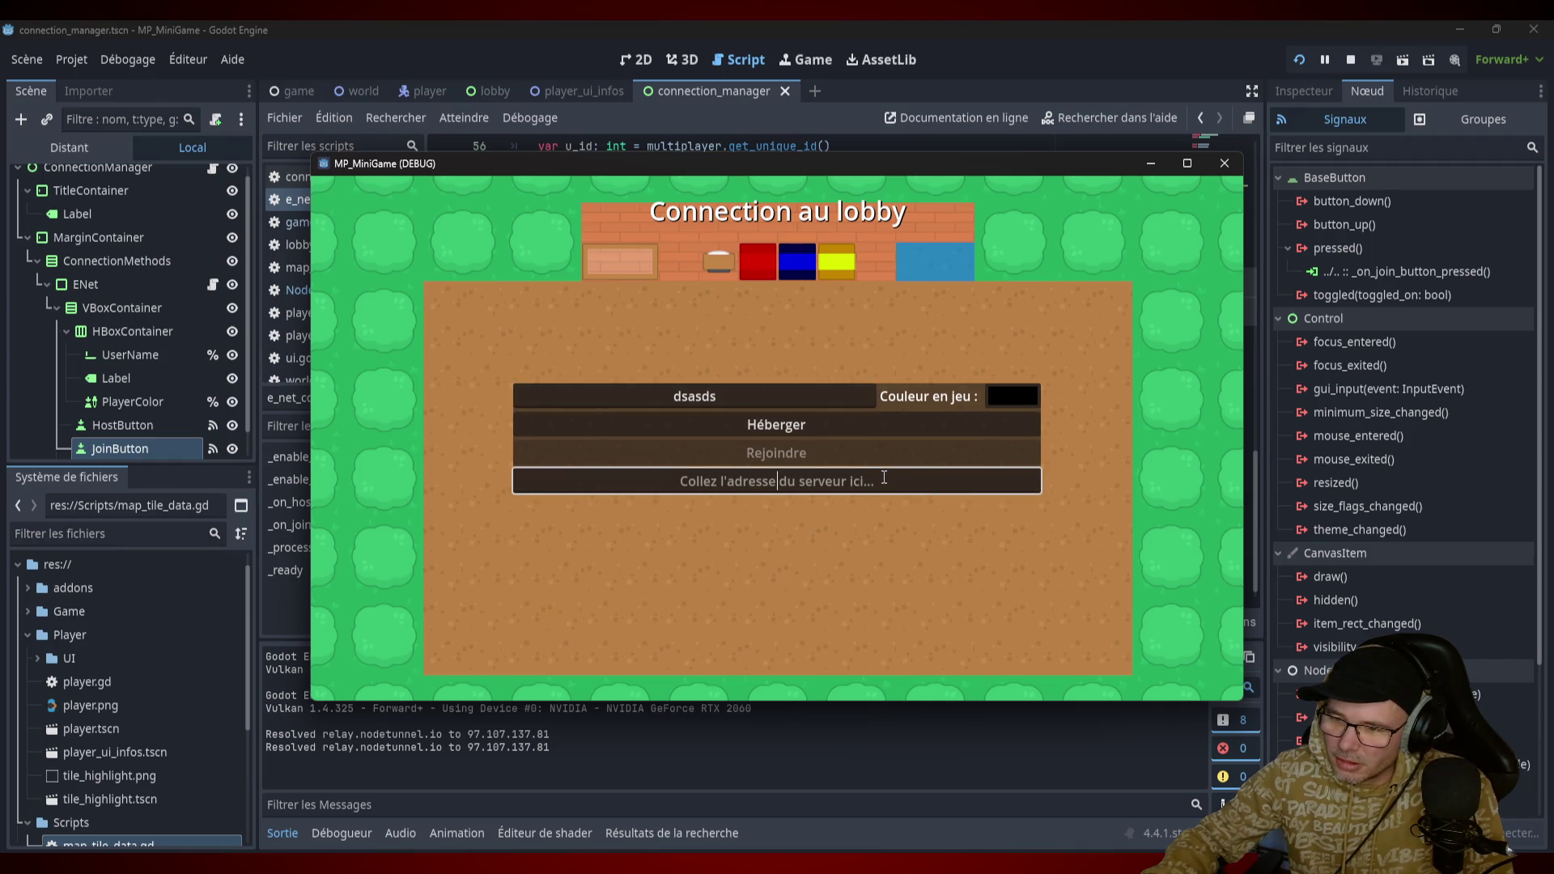
{"action": "key", "text": "ctrl+v"}
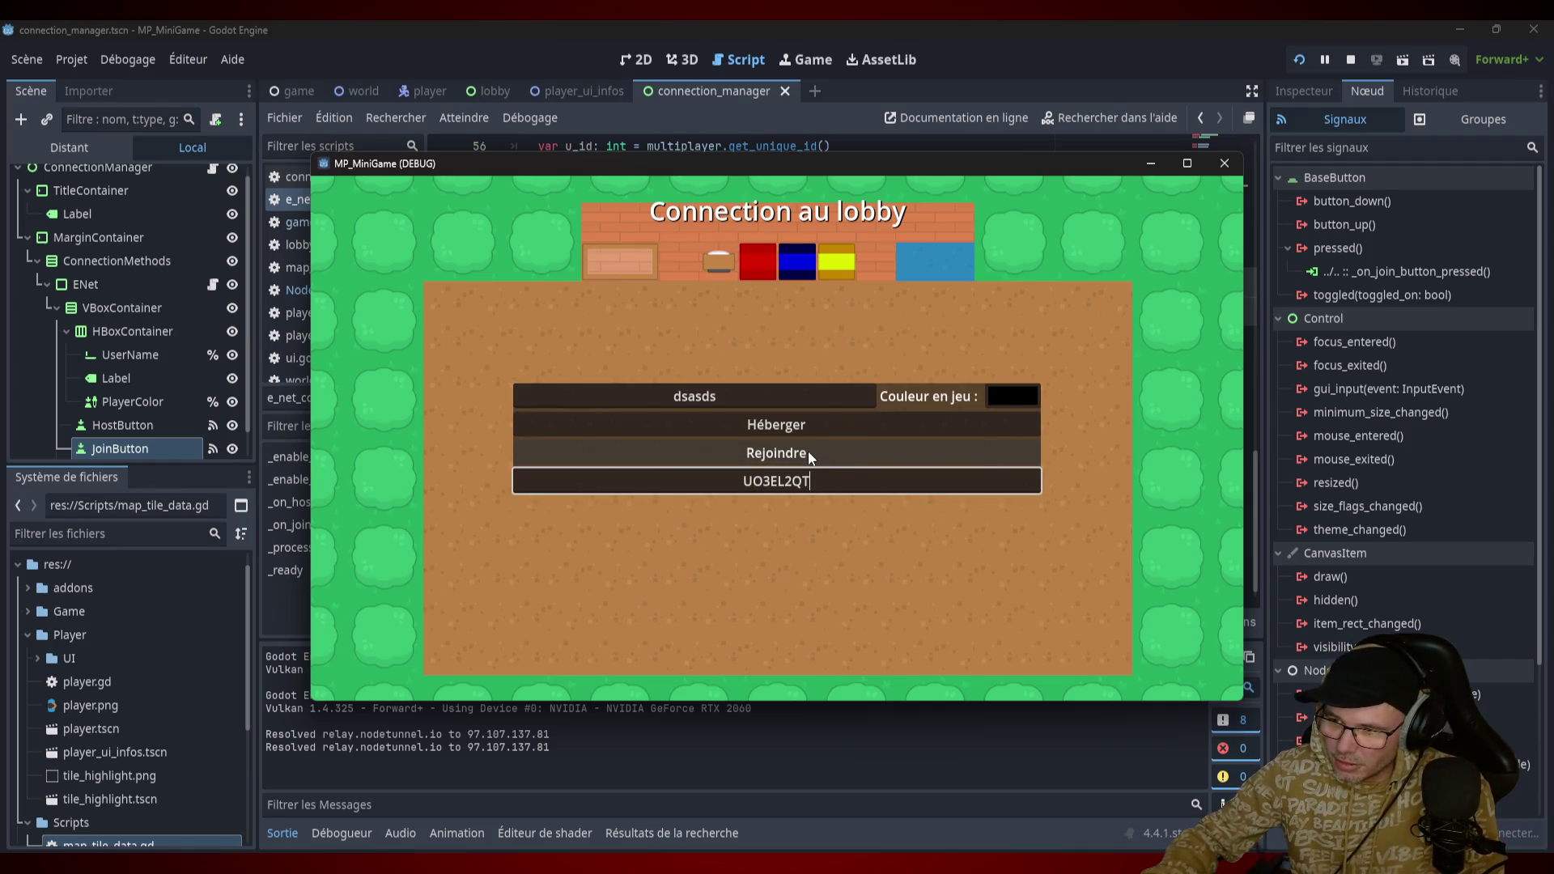
{"action": "left_click", "coordinate": [816, 453]}
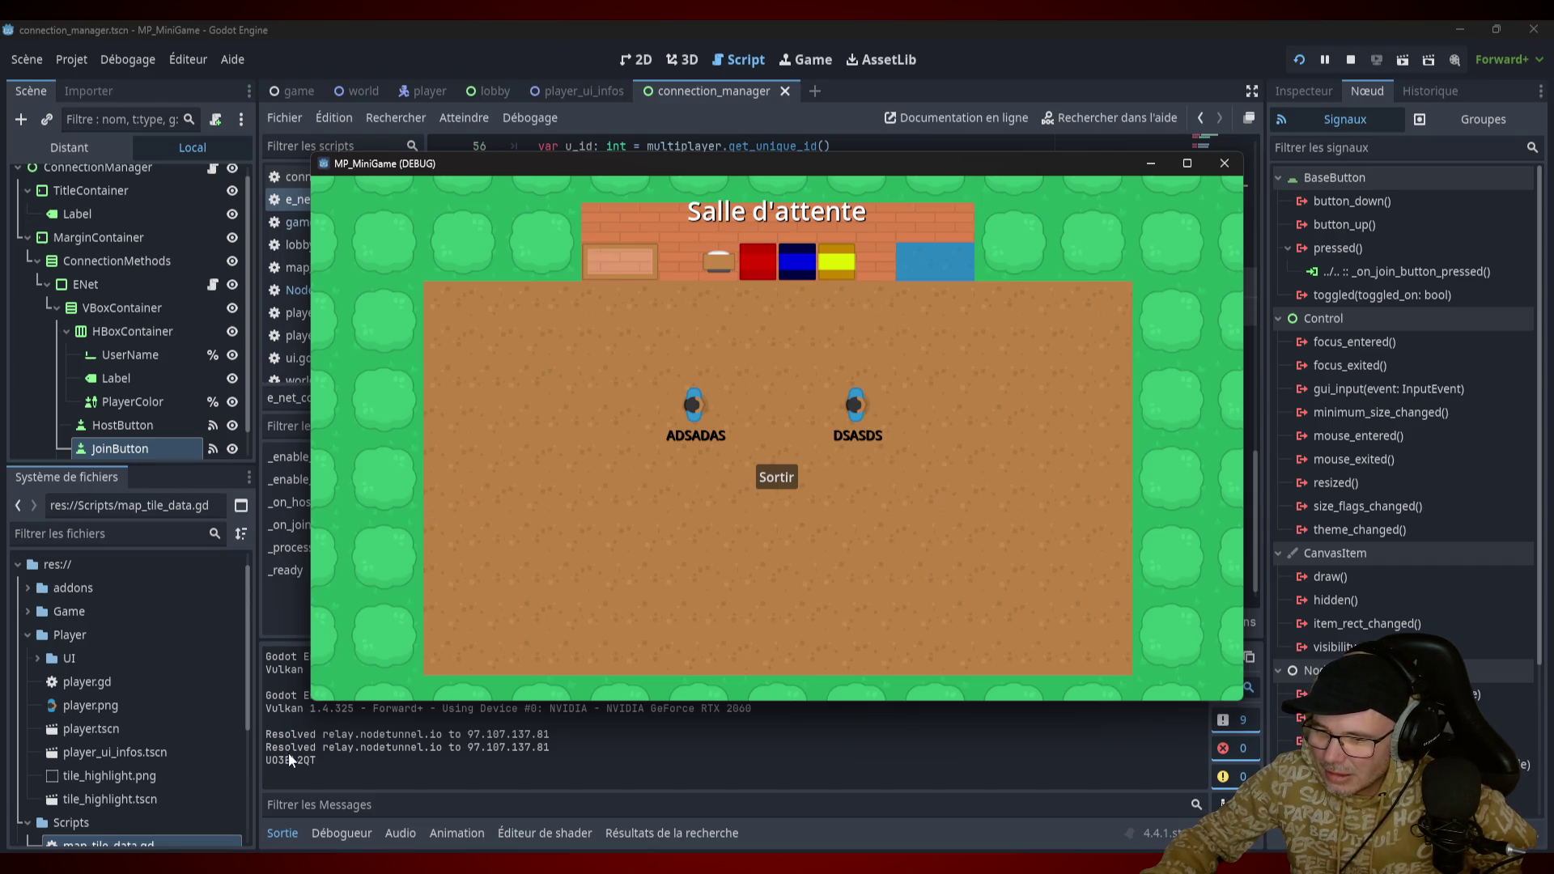
{"action": "mouse_move", "coordinate": [632, 171]}
{"action": "left_mouse_down"}
{"action": "mouse_move", "coordinate": [128, 444]}
{"action": "mouse_move", "coordinate": [0, 405]}
{"action": "left_mouse_up"}
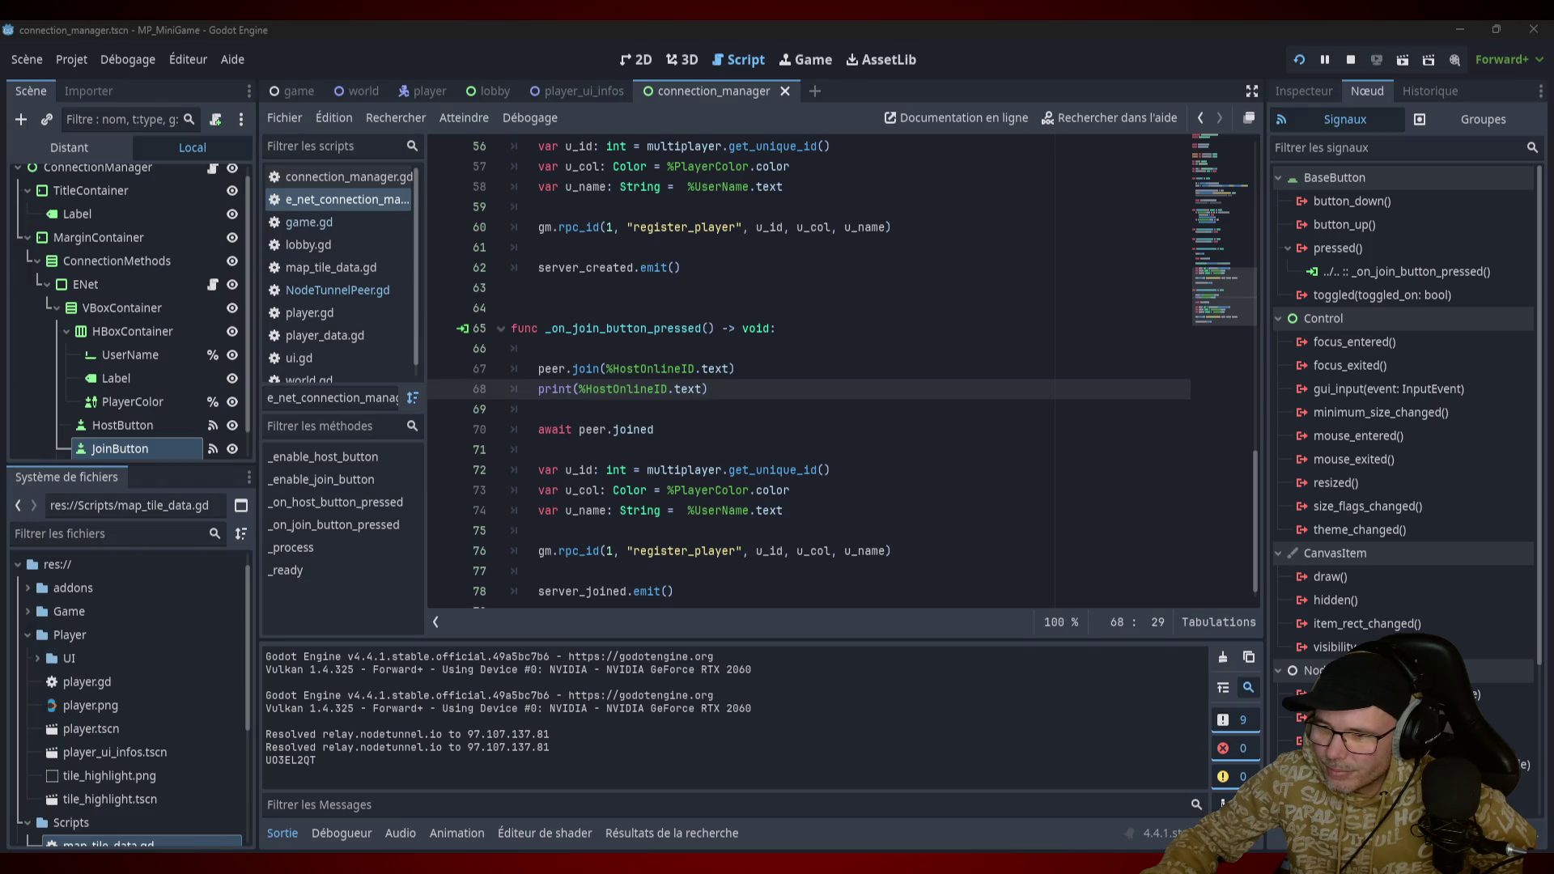
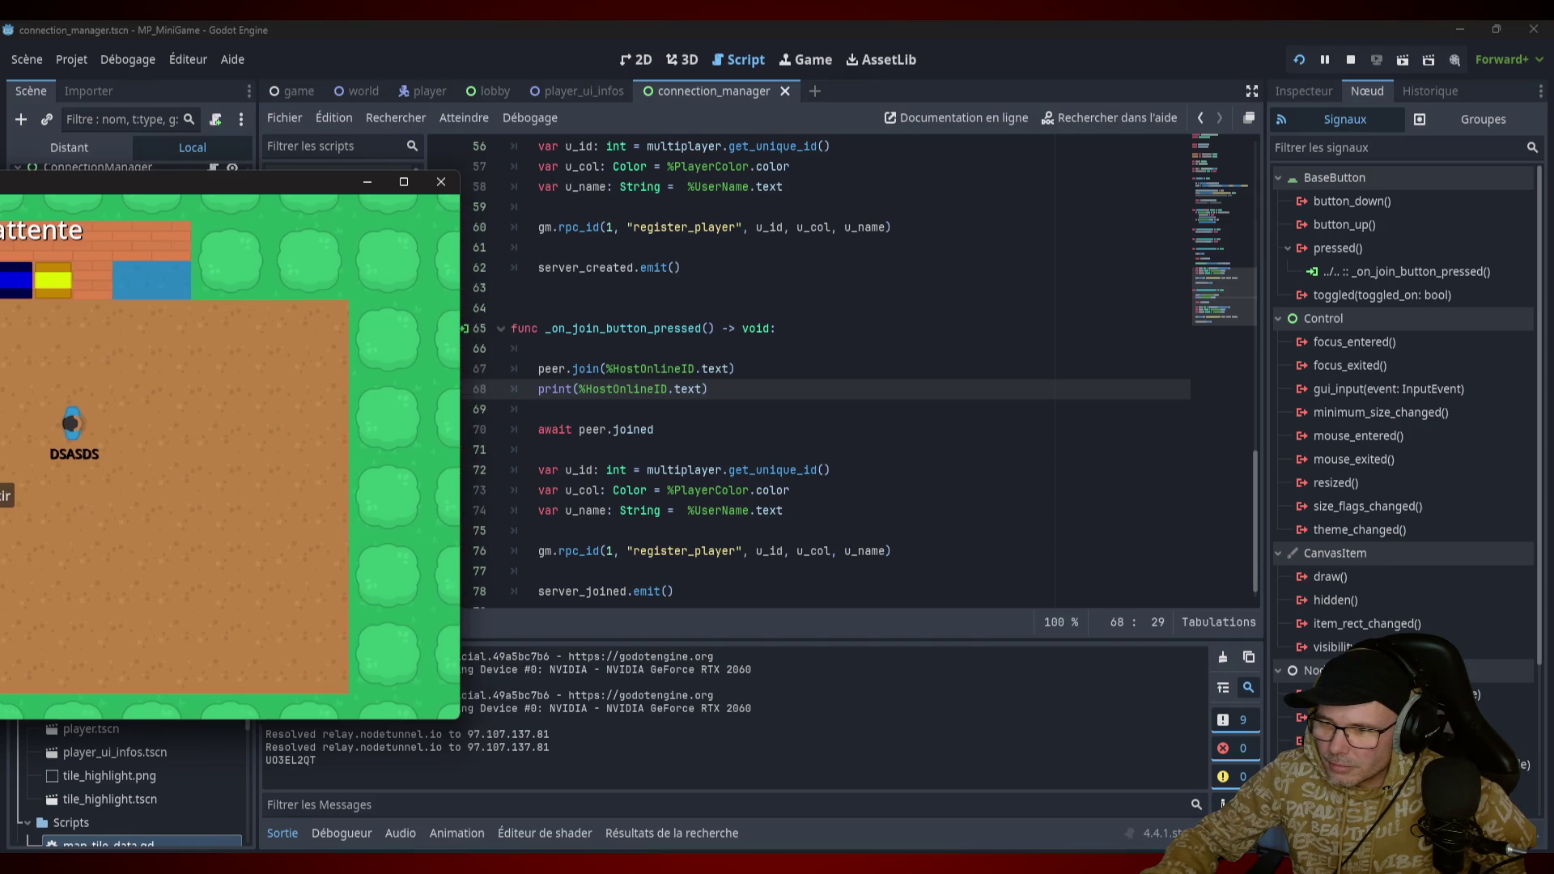
- Leave the waiting room, retry Rejoindre with the same server code, and open the Débogueur errors
{"action": "left_click_drag", "start_coordinate": [0, 174], "coordinate": [346, 177]}
{"action": "left_click", "coordinate": [475, 488]}
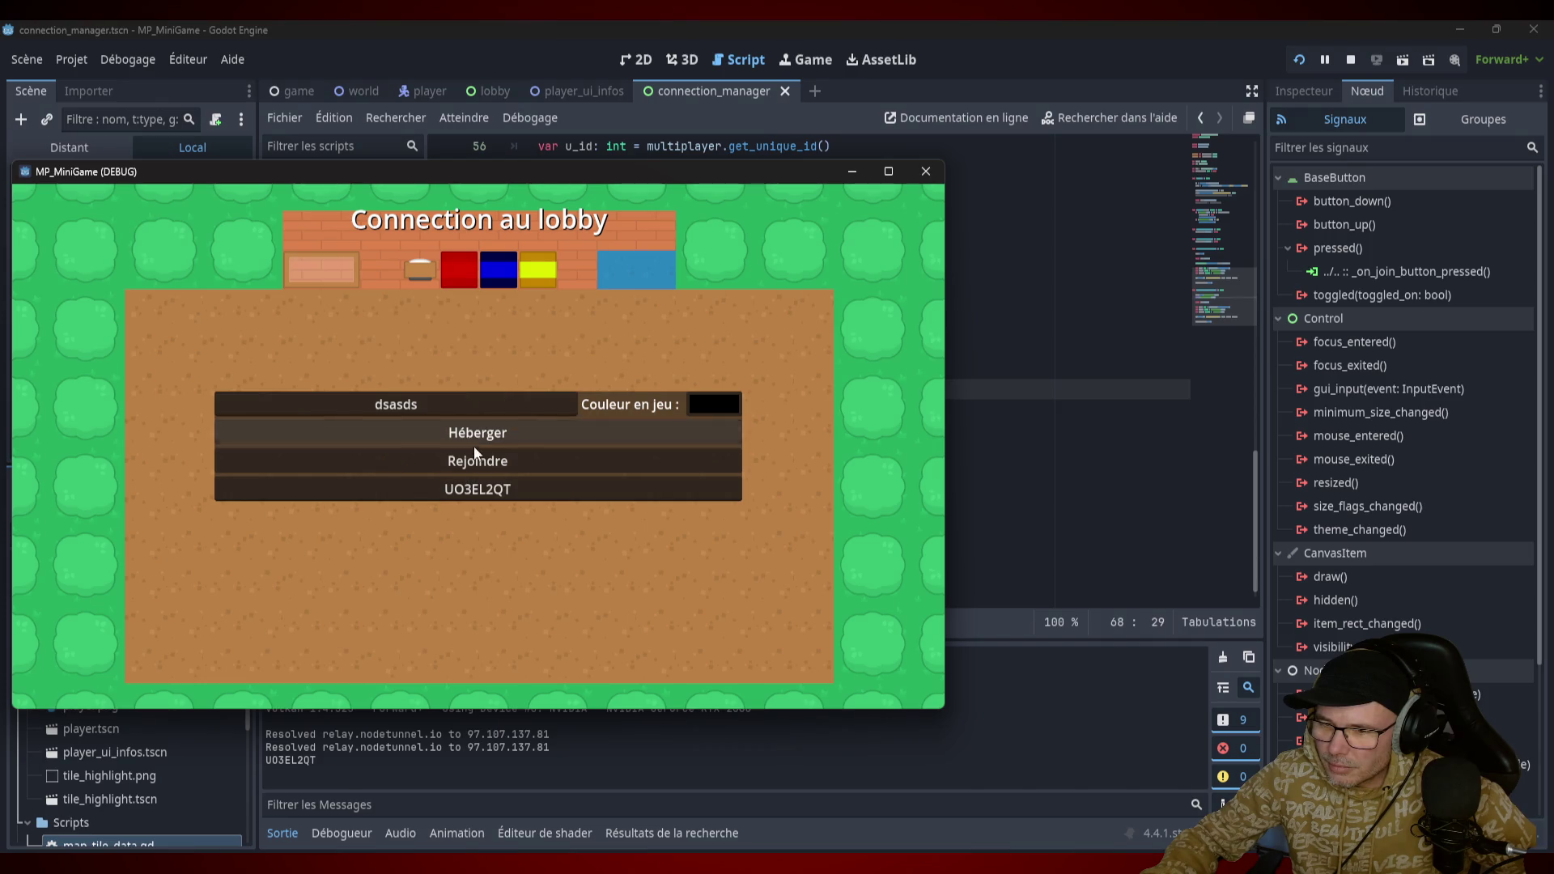
{"action": "left_click", "coordinate": [478, 465]}
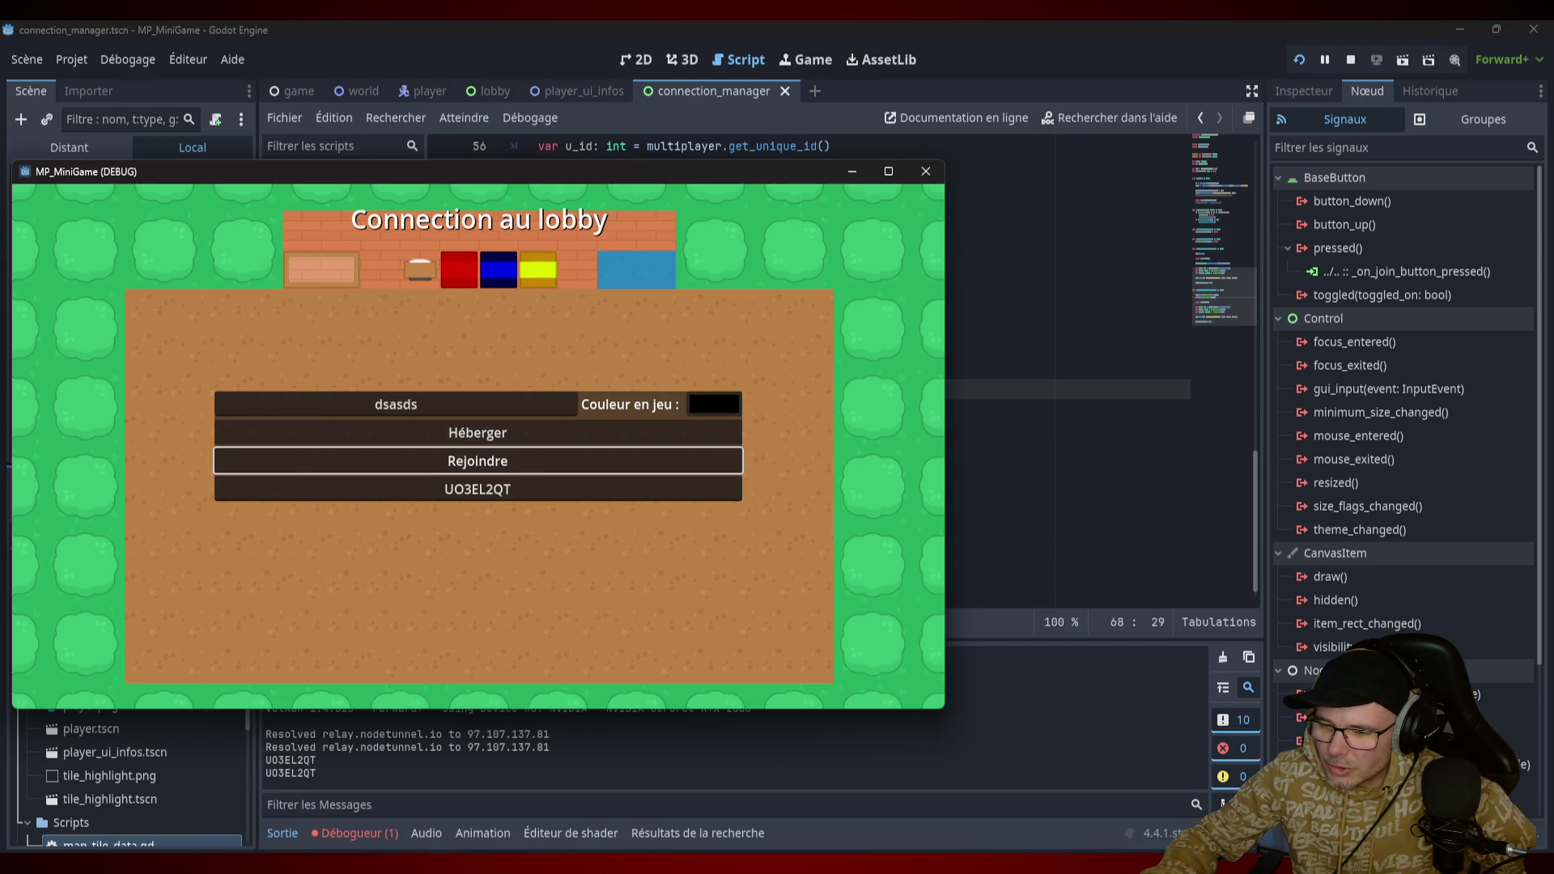
{"action": "left_click", "coordinate": [362, 836]}
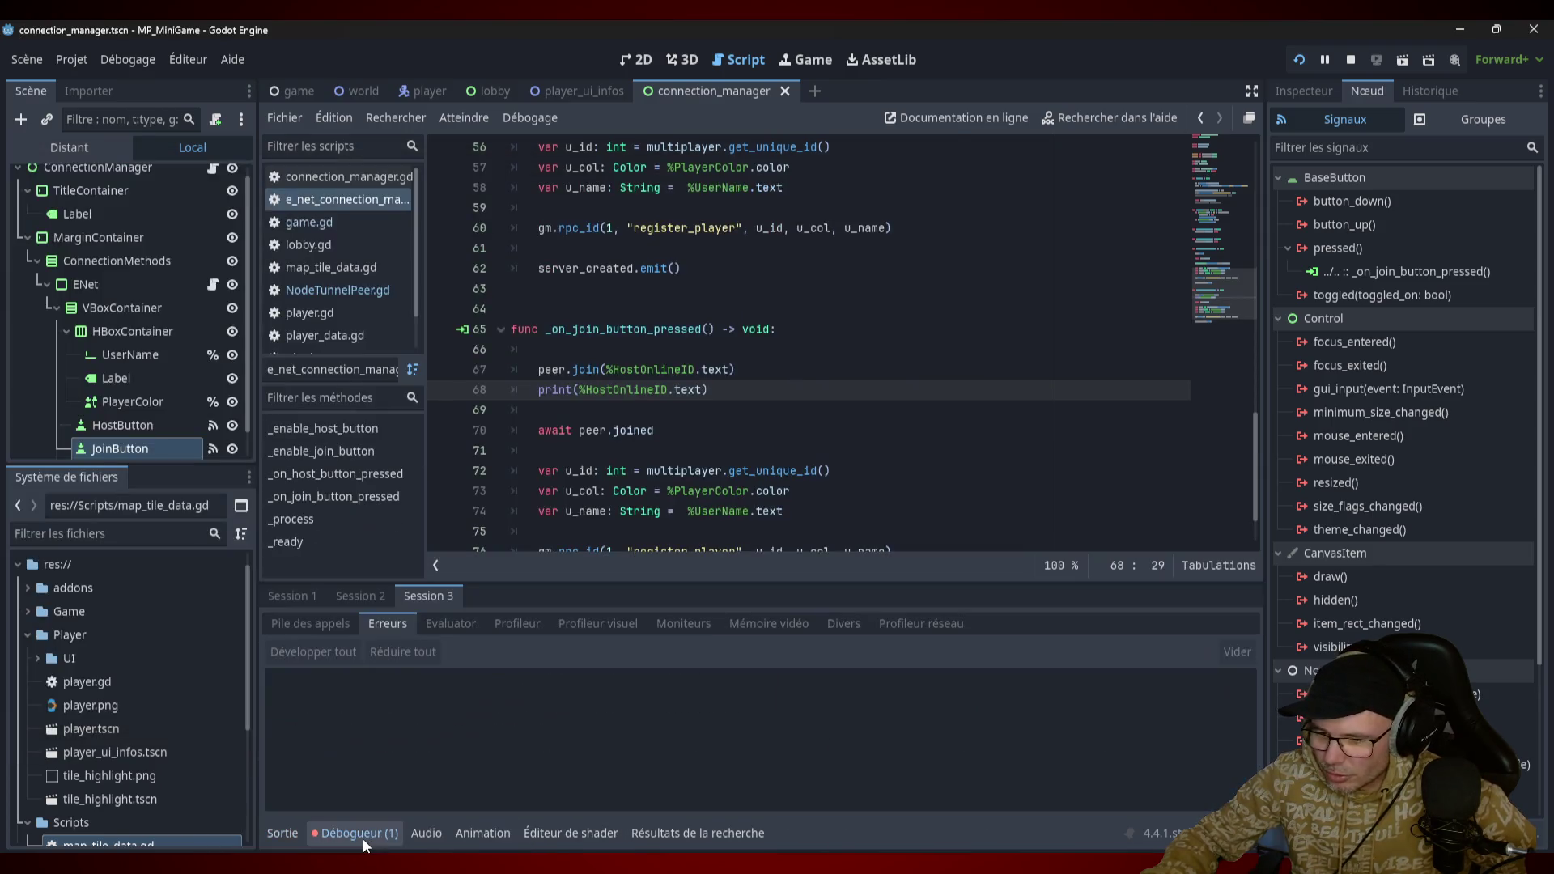
- Compare Sessions 2 and 3, then jump to Session 2's 'Must be connected to relay before joining' error in NodeTunnelPeer.gd
{"action": "left_click", "coordinate": [362, 595]}
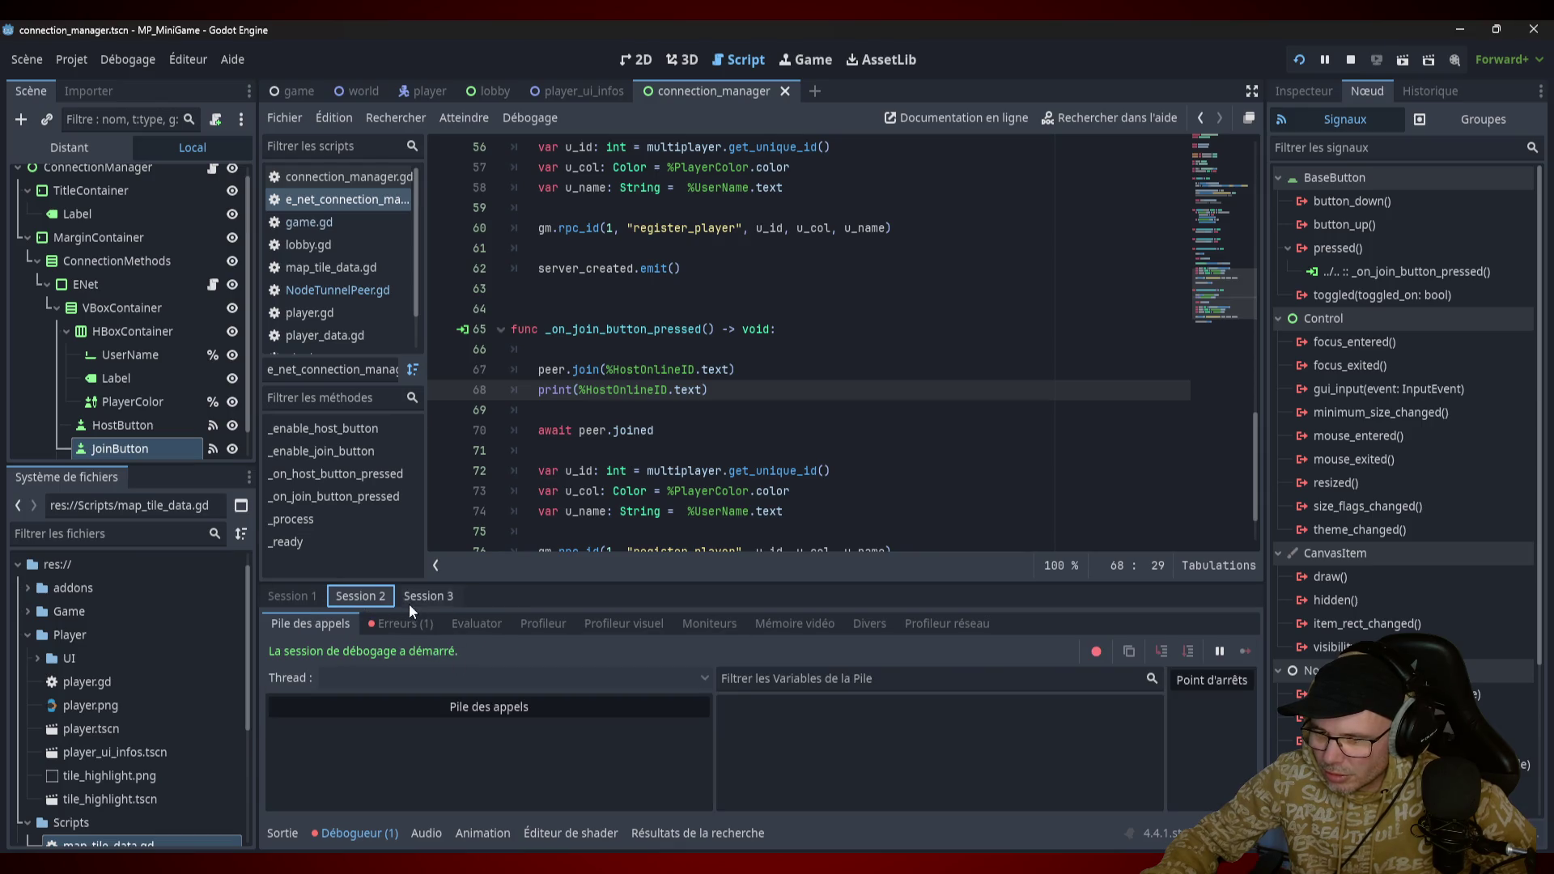
{"action": "left_click", "coordinate": [436, 597]}
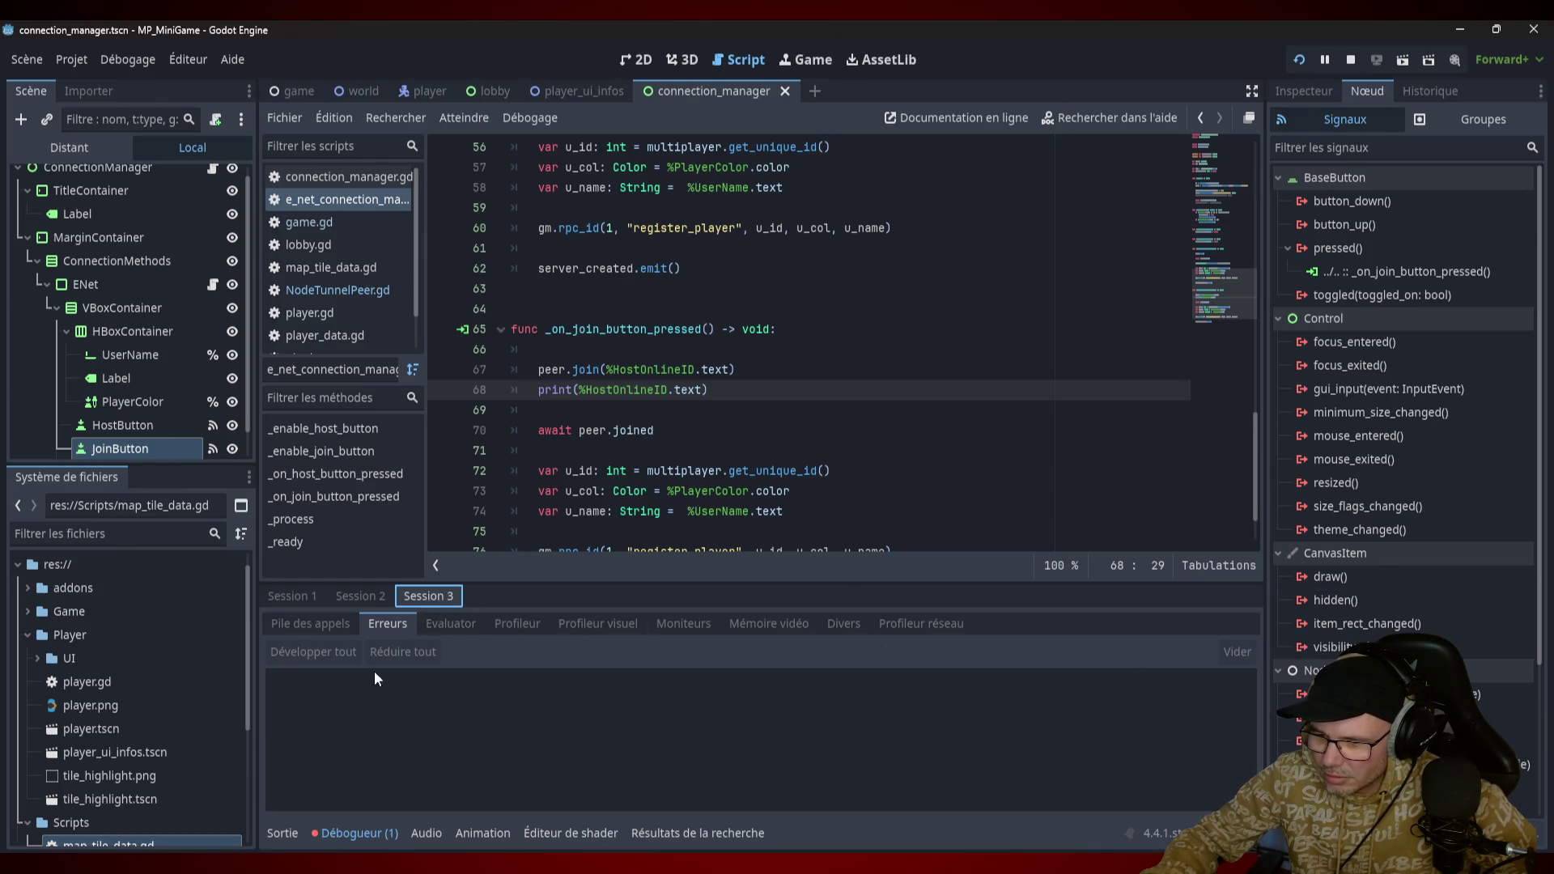
{"action": "left_click", "coordinate": [369, 600]}
{"action": "left_click", "coordinate": [400, 622]}
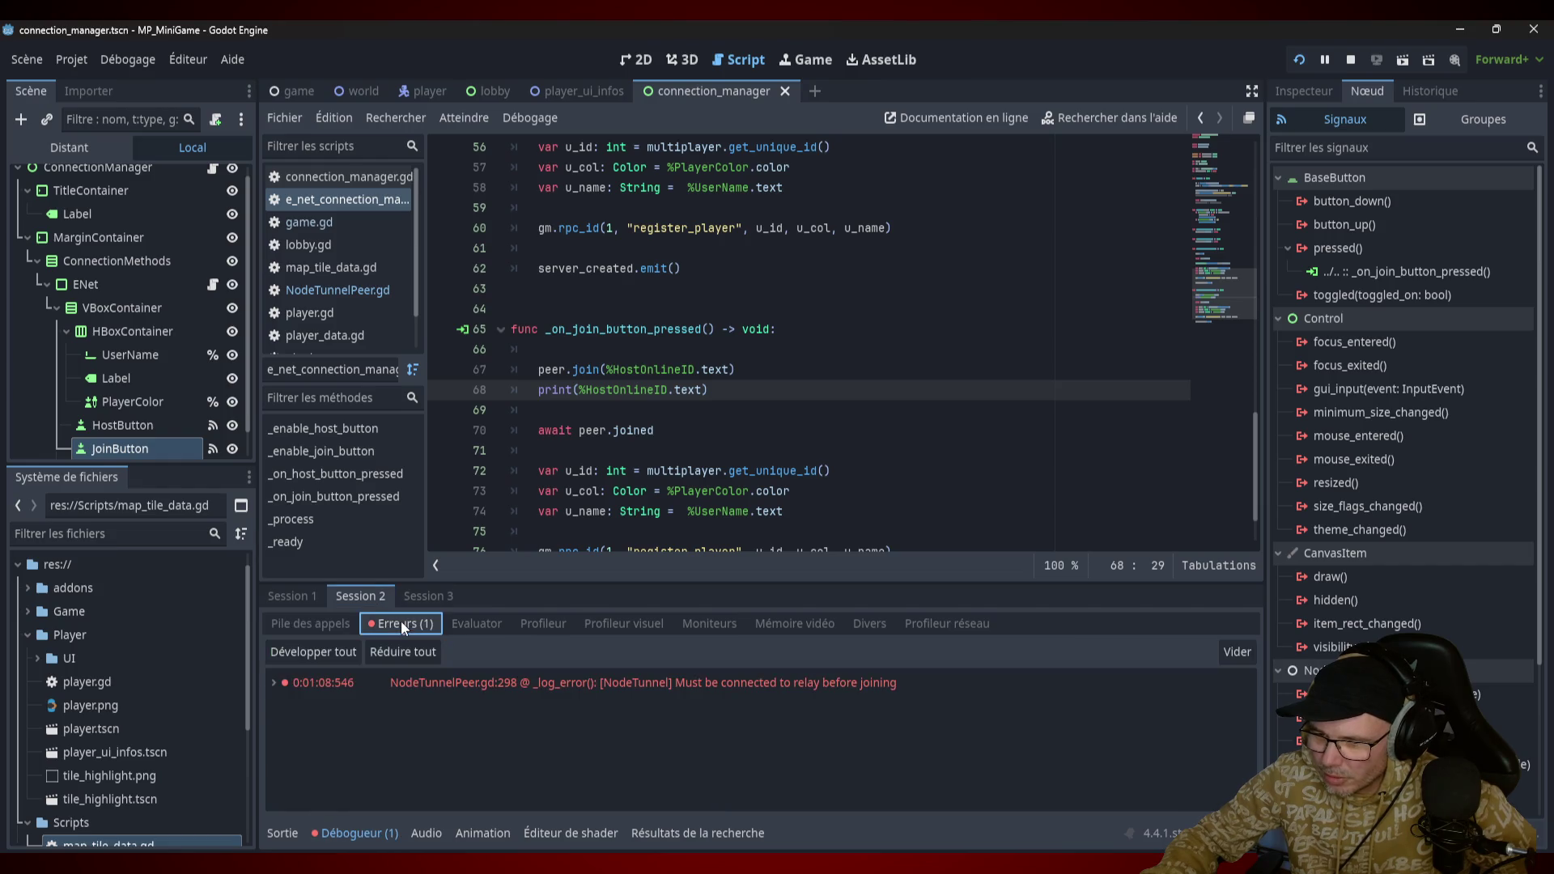
{"action": "mouse_move", "coordinate": [639, 688]}
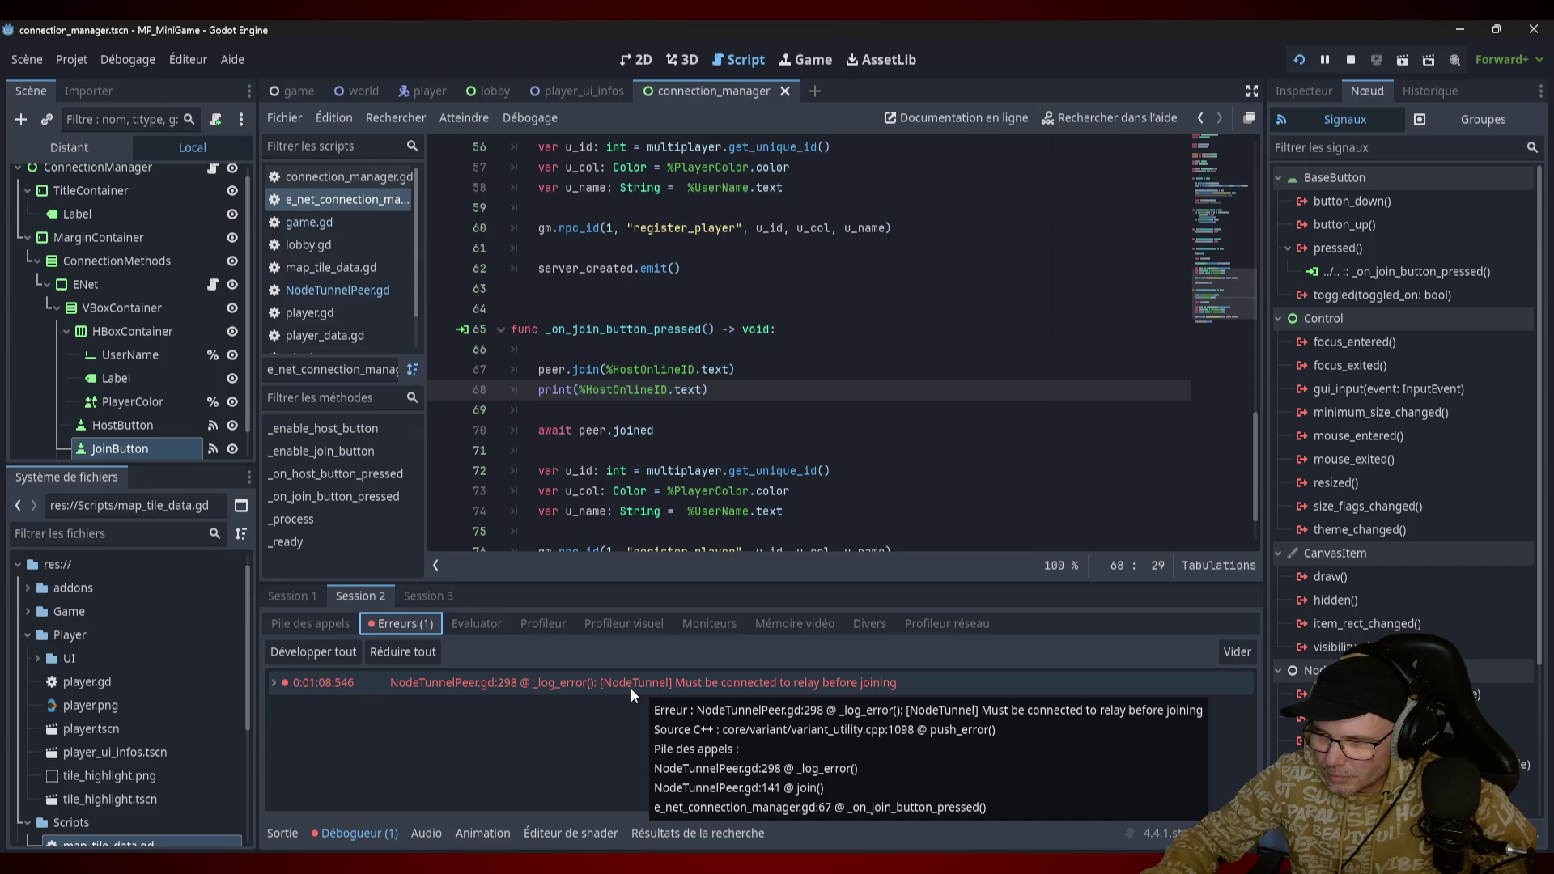
{"action": "left_click", "coordinate": [630, 688]}
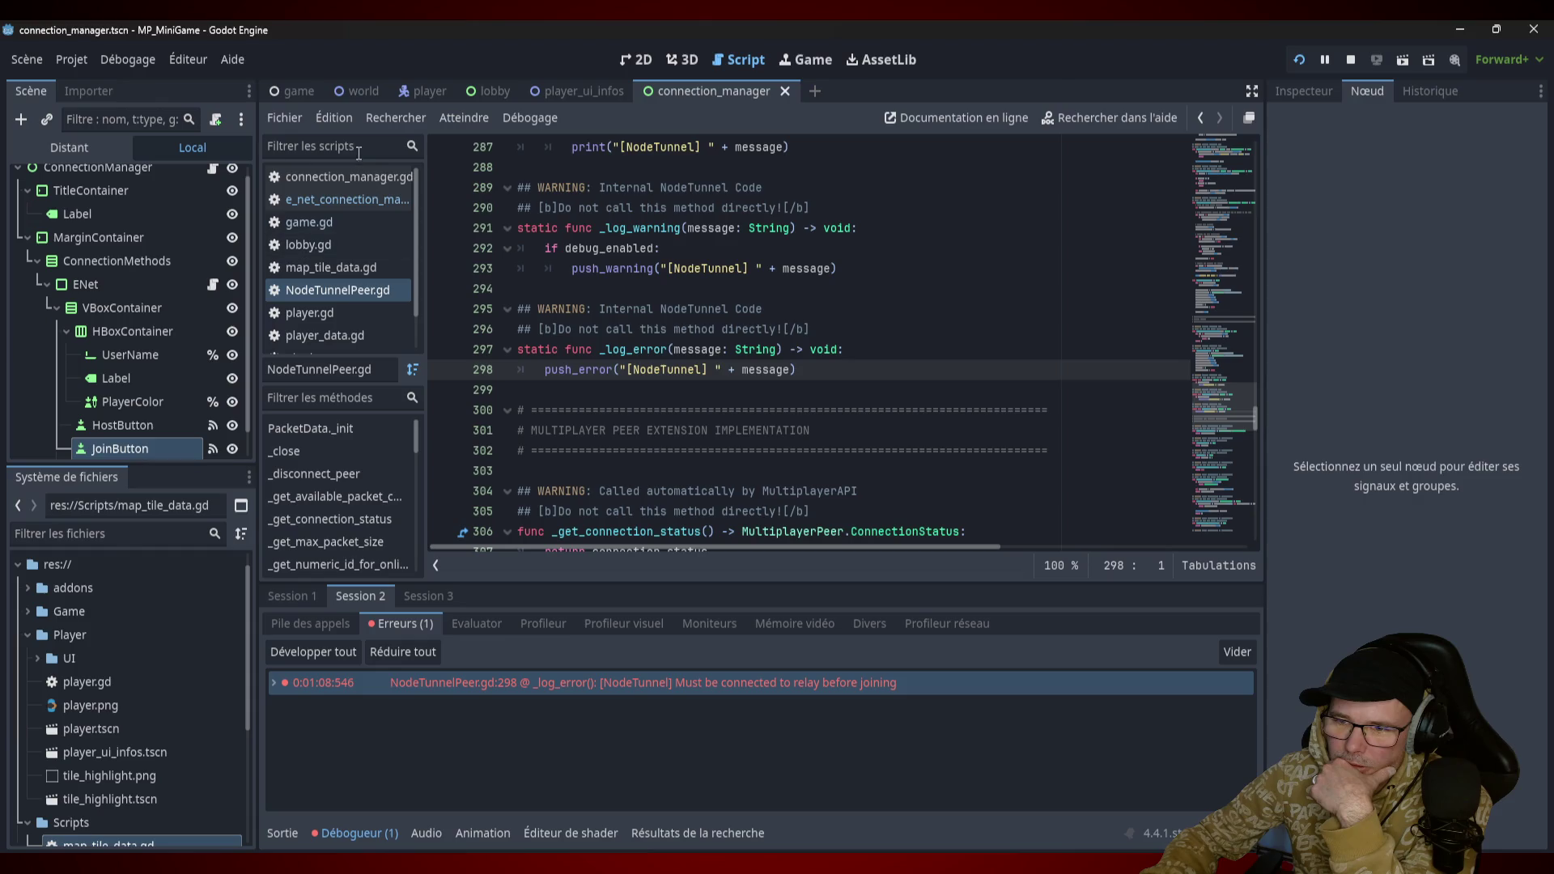
- Review the join function in e_net_connection_manager.gd, then switch to the lobby scene
{"action": "left_click", "coordinate": [357, 202]}
{"action": "left_click", "coordinate": [358, 178]}
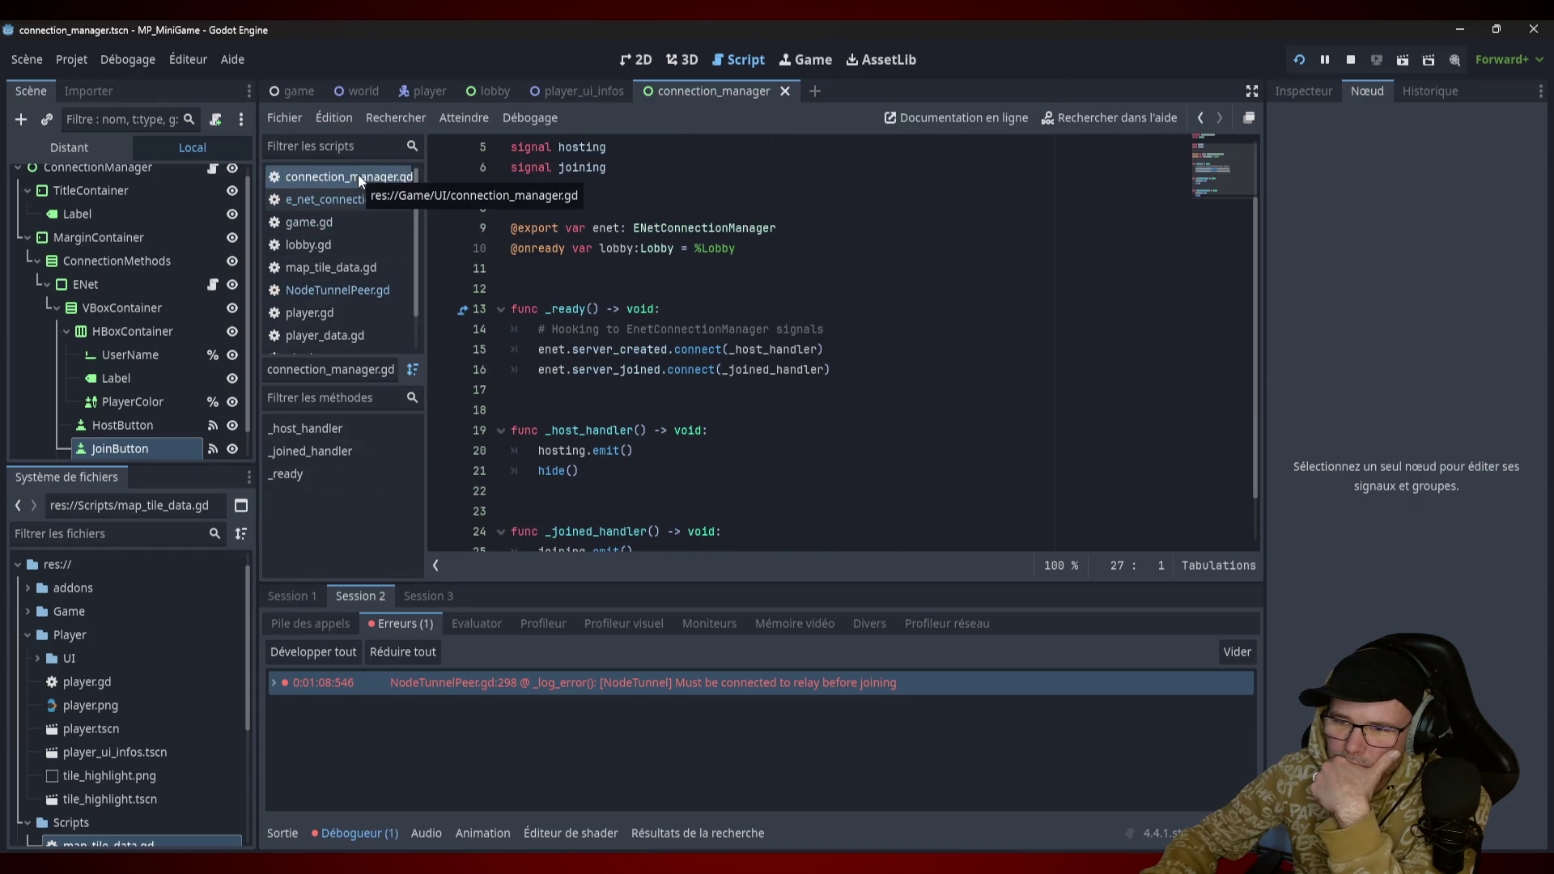
{"action": "left_click", "coordinate": [358, 200]}
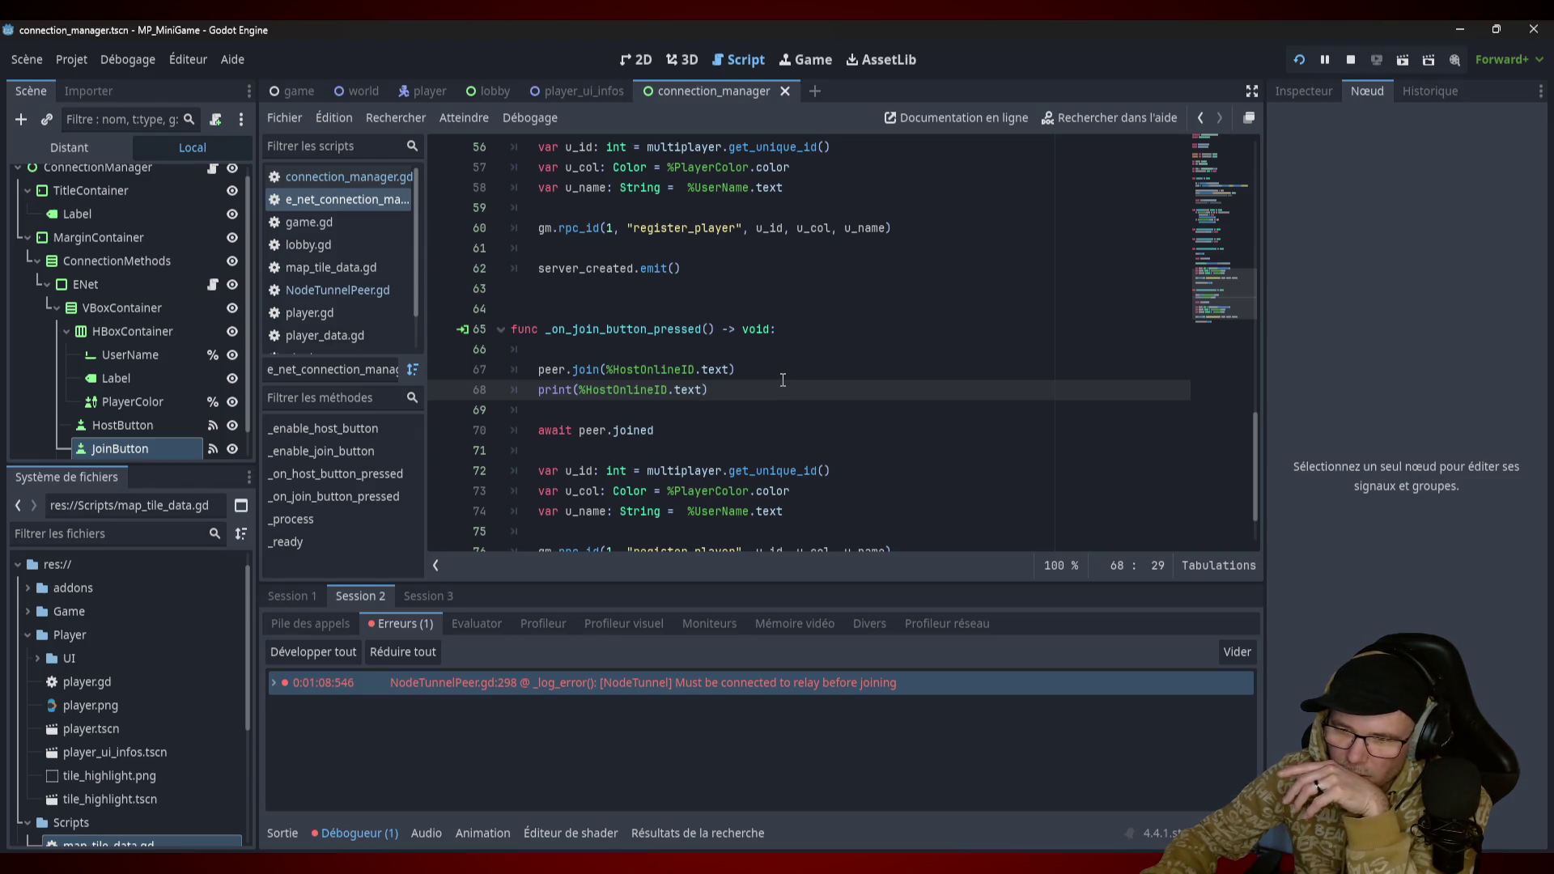
{"action": "scroll", "coordinate": [77, 369], "scroll_direction": "down", "scroll_amount": 1}
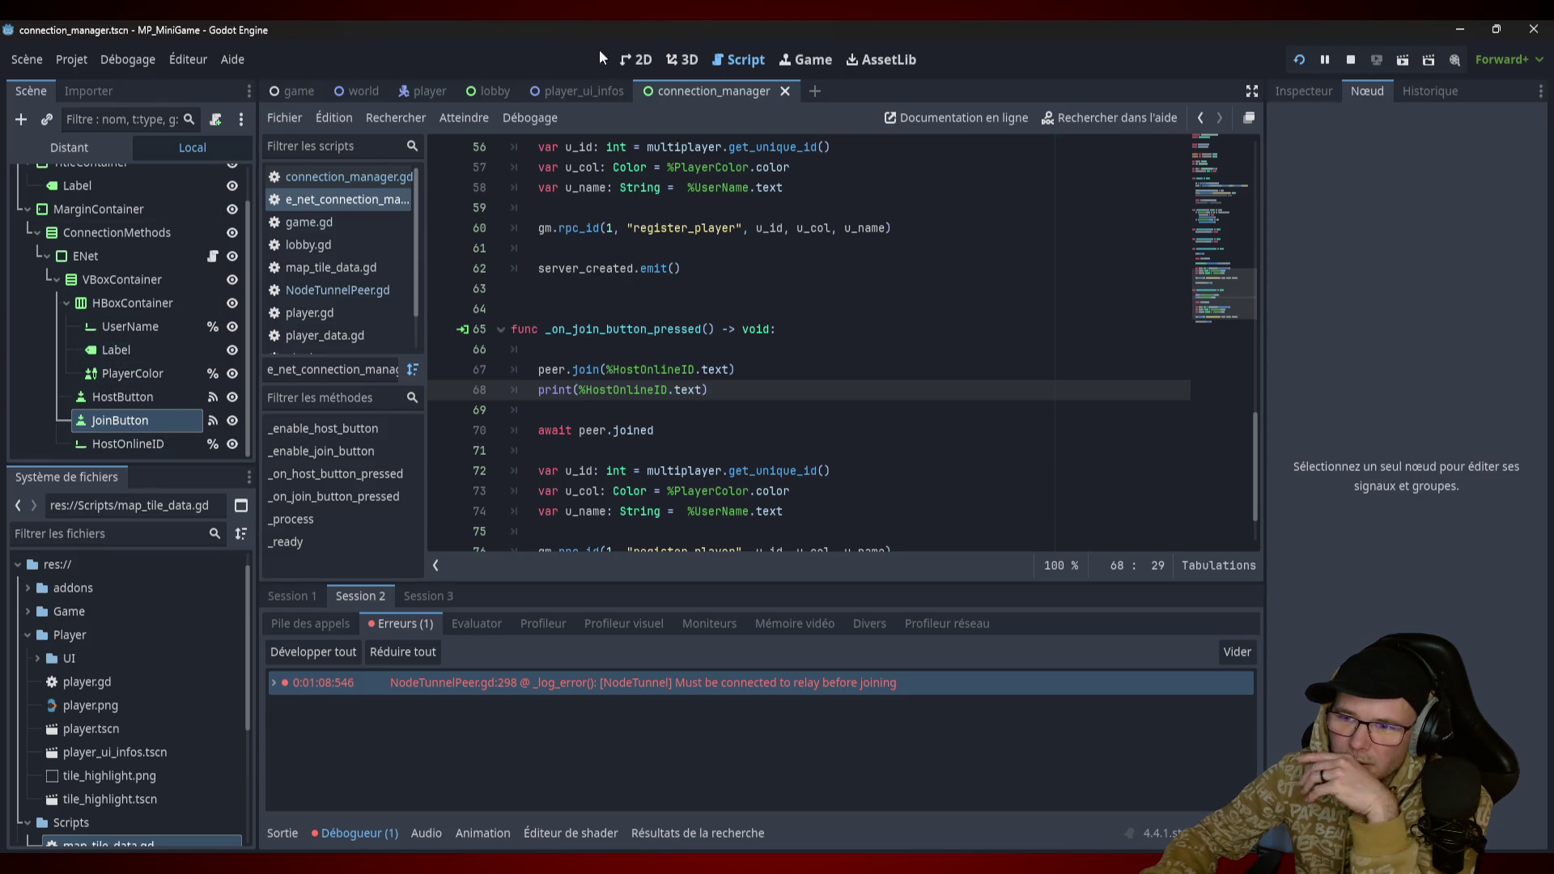
{"action": "left_click", "coordinate": [492, 90]}
{"action": "left_click", "coordinate": [116, 395]}
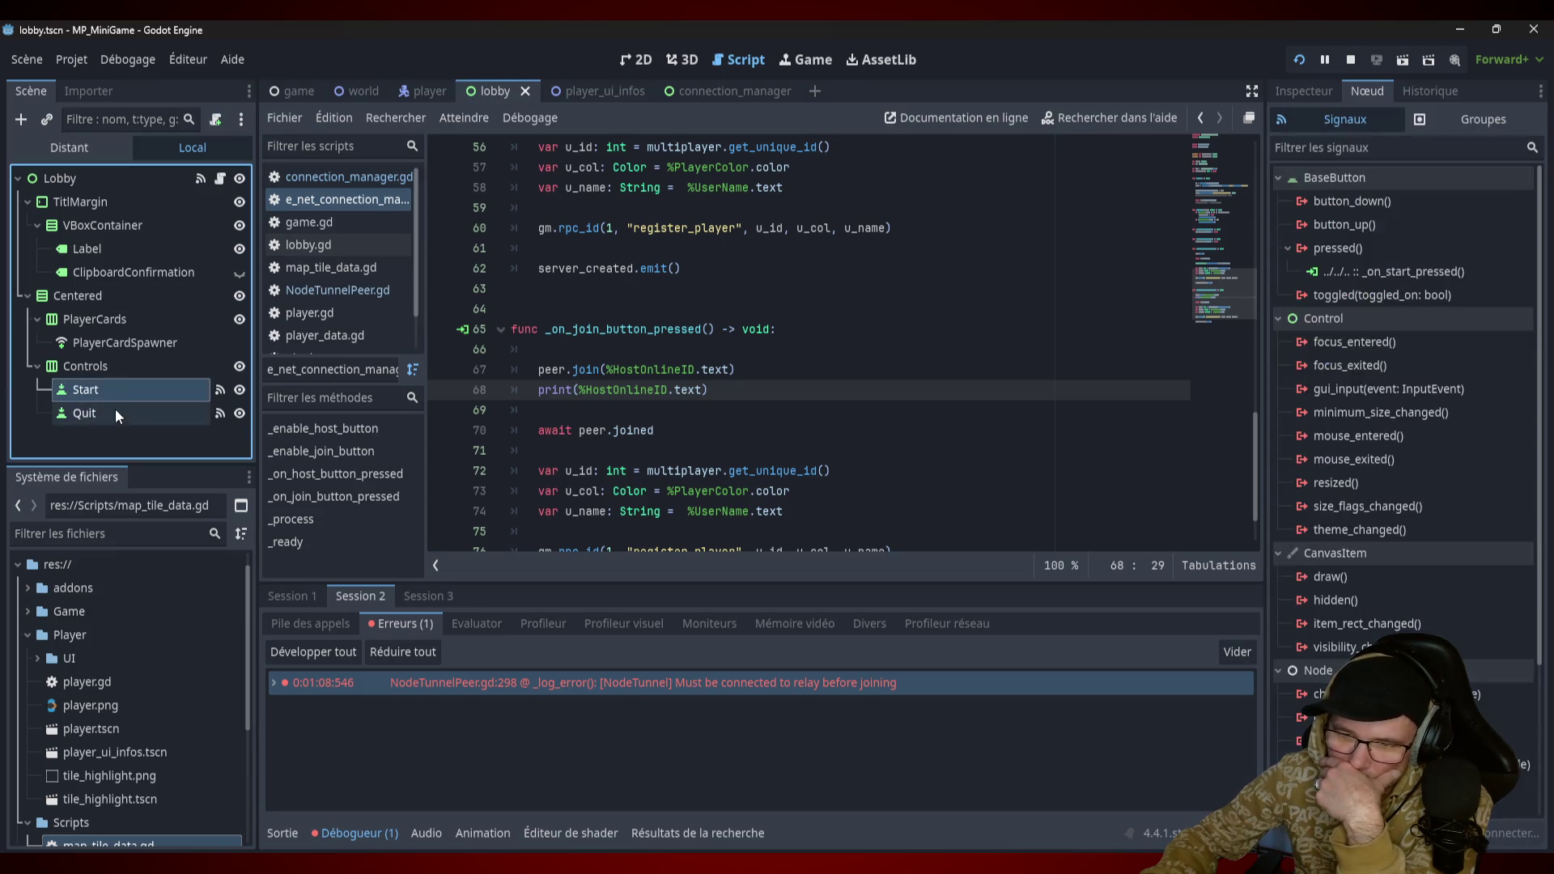
- Comment out multiplayer_peer.close() on line 71 of the Quit node's _on_quit_pressed handler and relaunch the game
{"action": "left_click", "coordinate": [115, 411]}
{"action": "left_click", "coordinate": [1392, 270]}
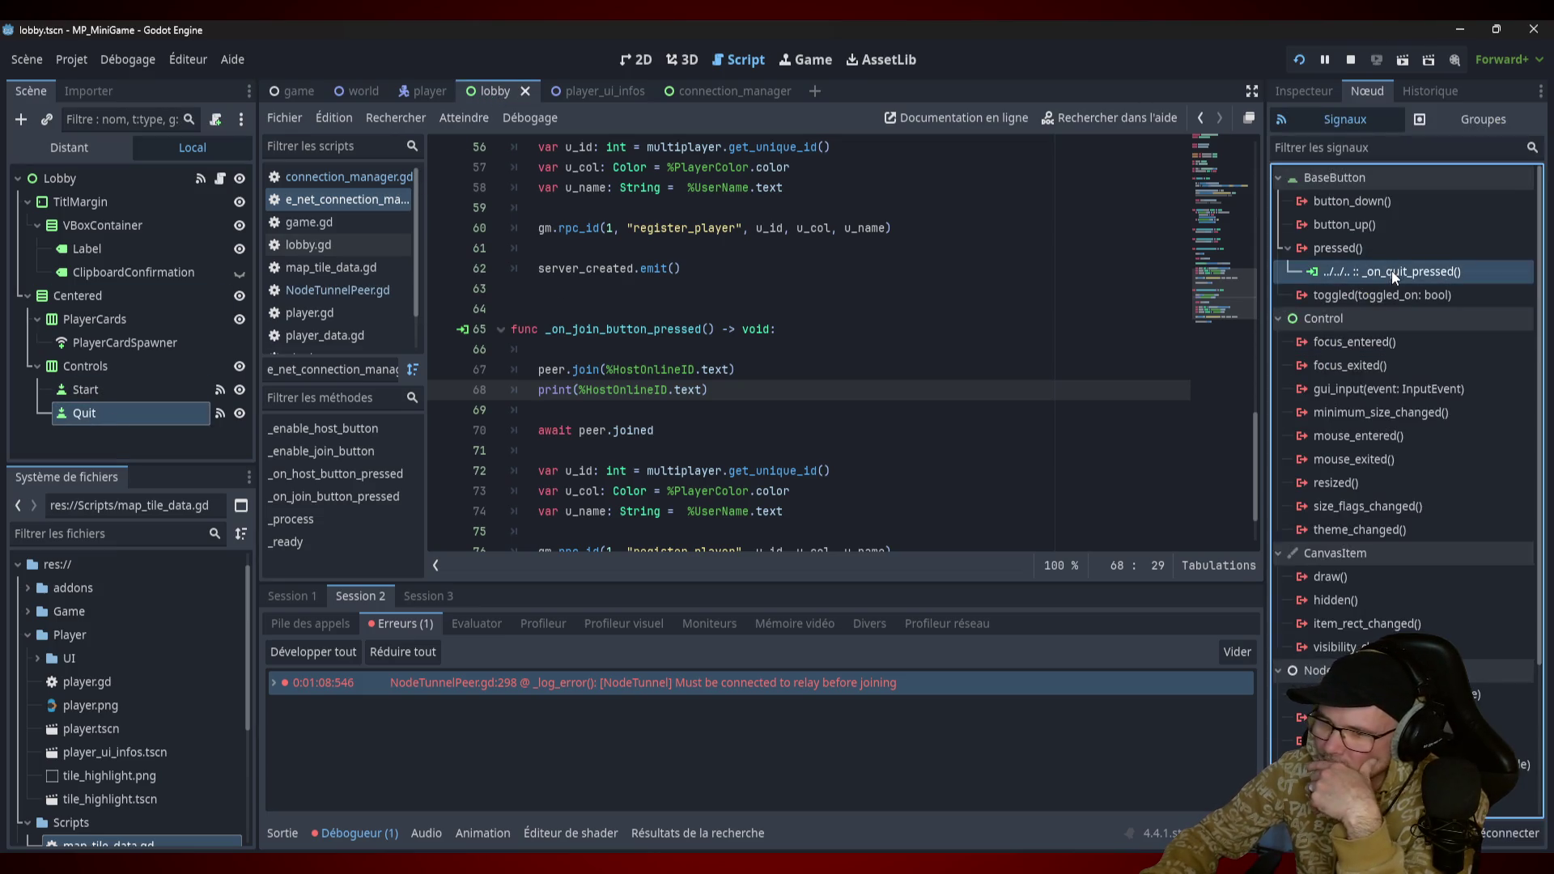
{"action": "double_click", "coordinate": [1392, 270]}
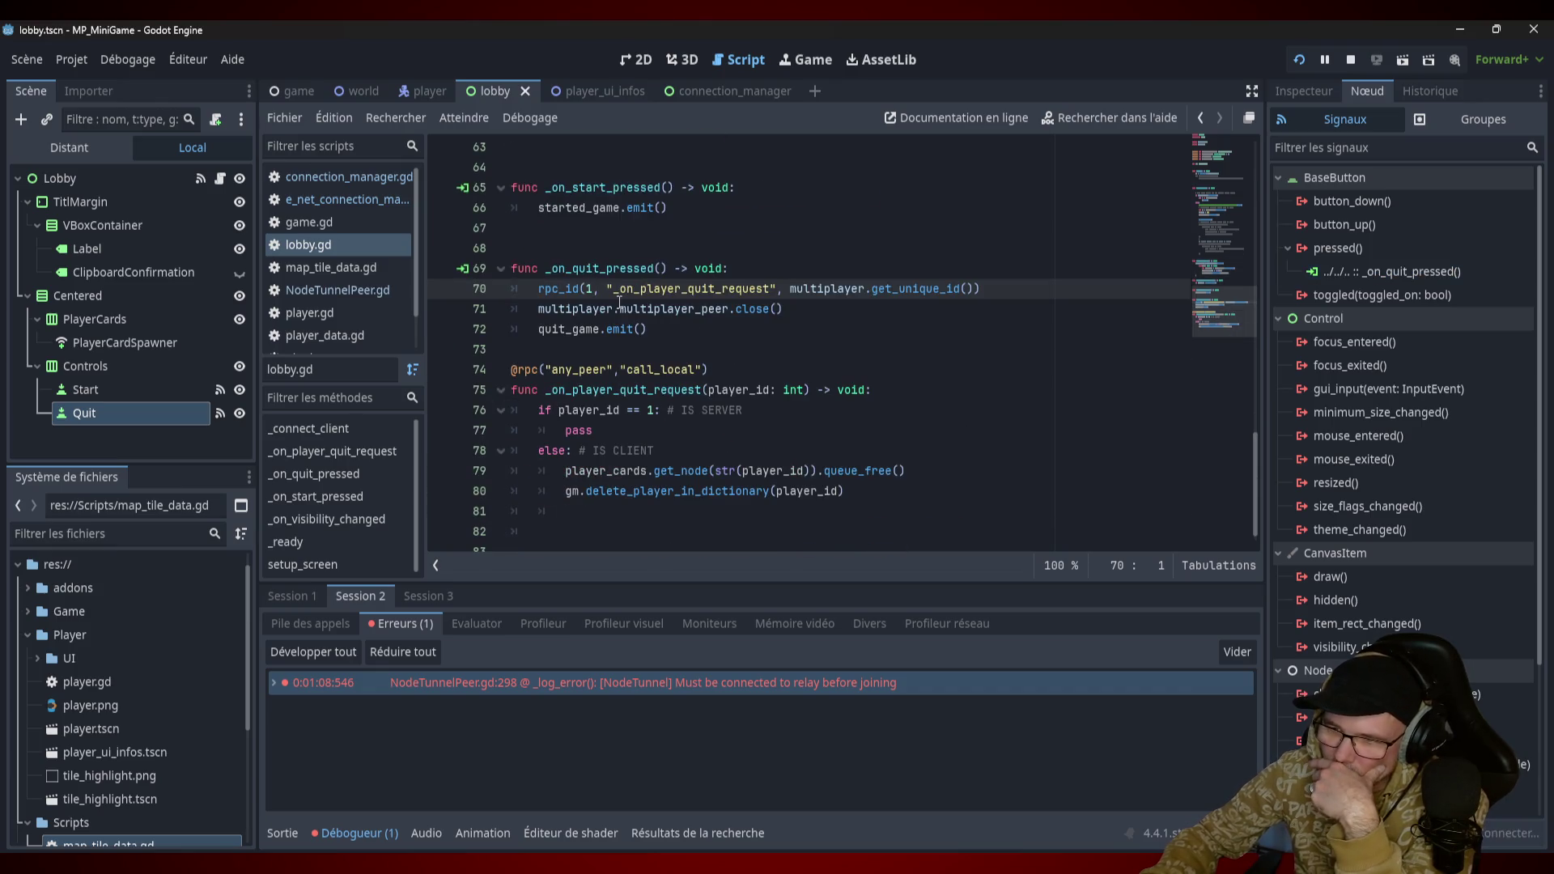
{"action": "left_click", "coordinate": [542, 315]}
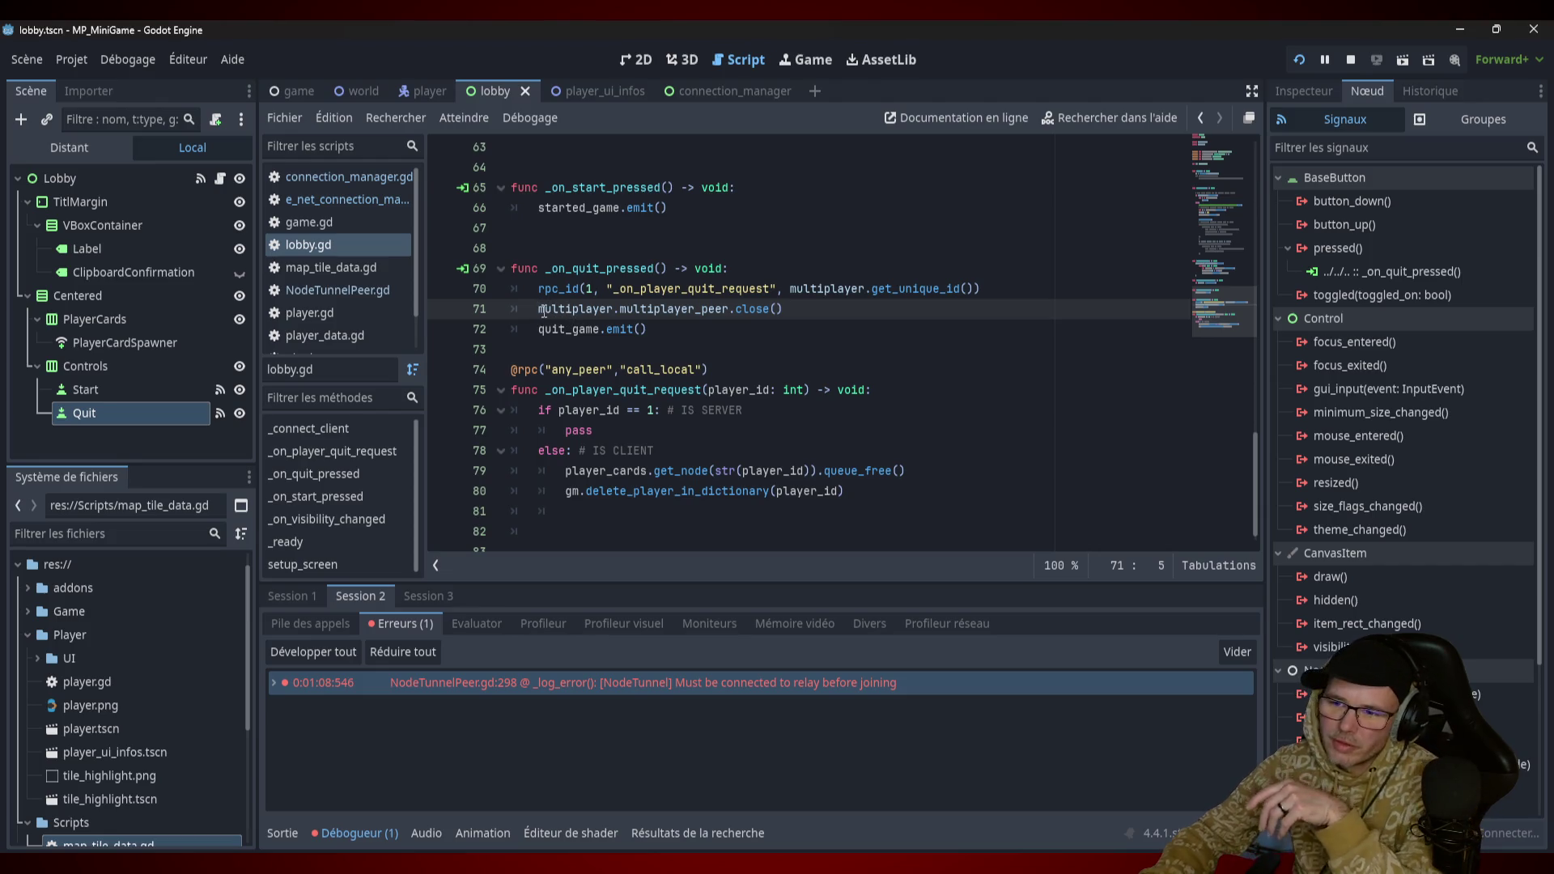
{"action": "type", "text": "#"}
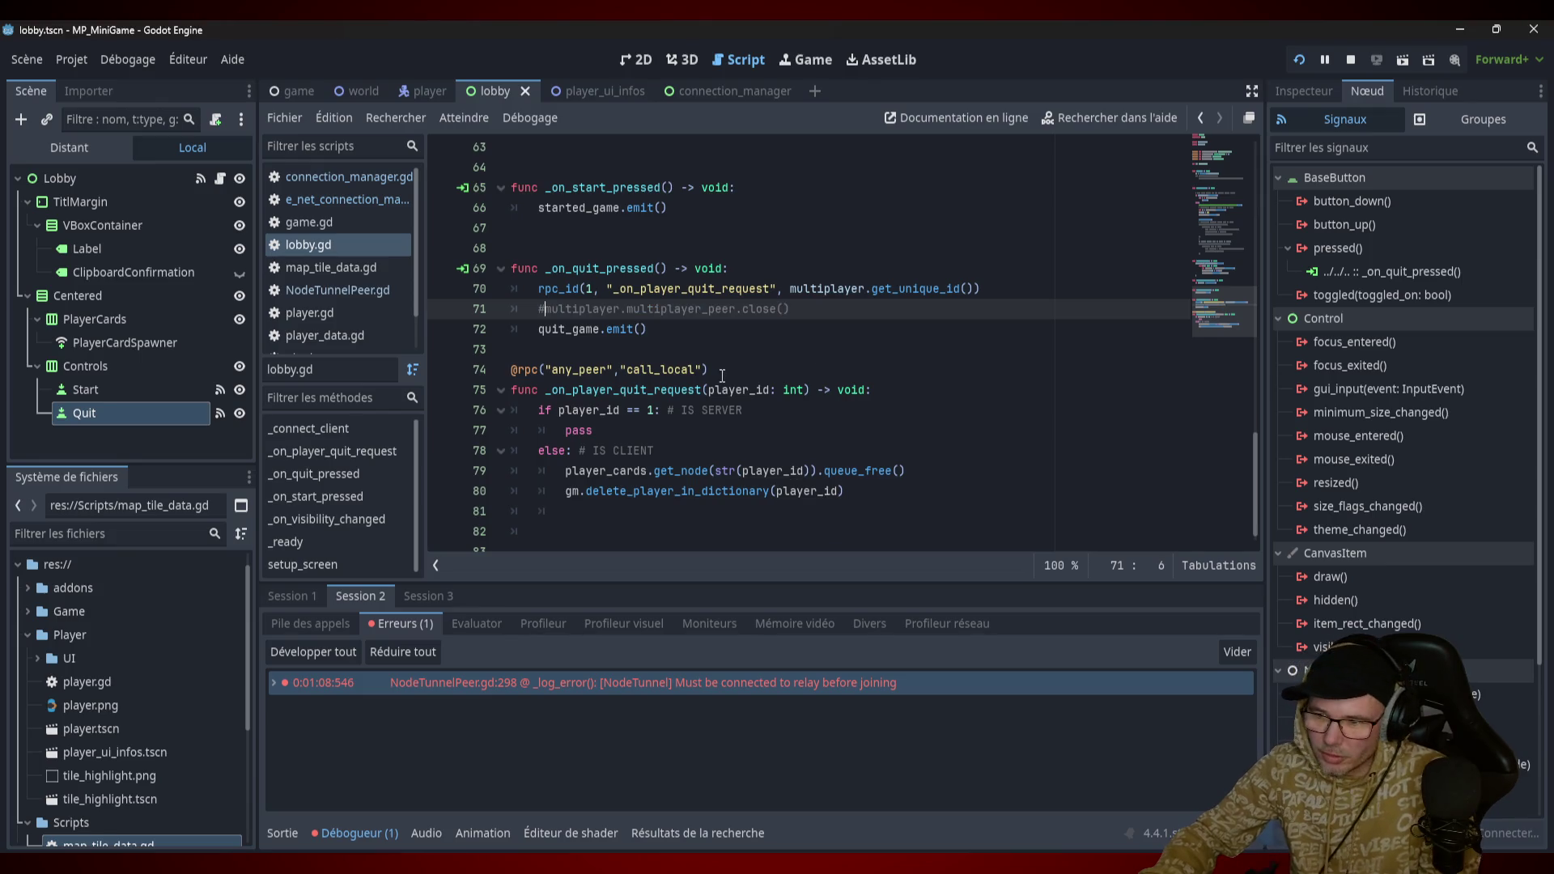
{"action": "left_click", "coordinate": [1299, 60]}
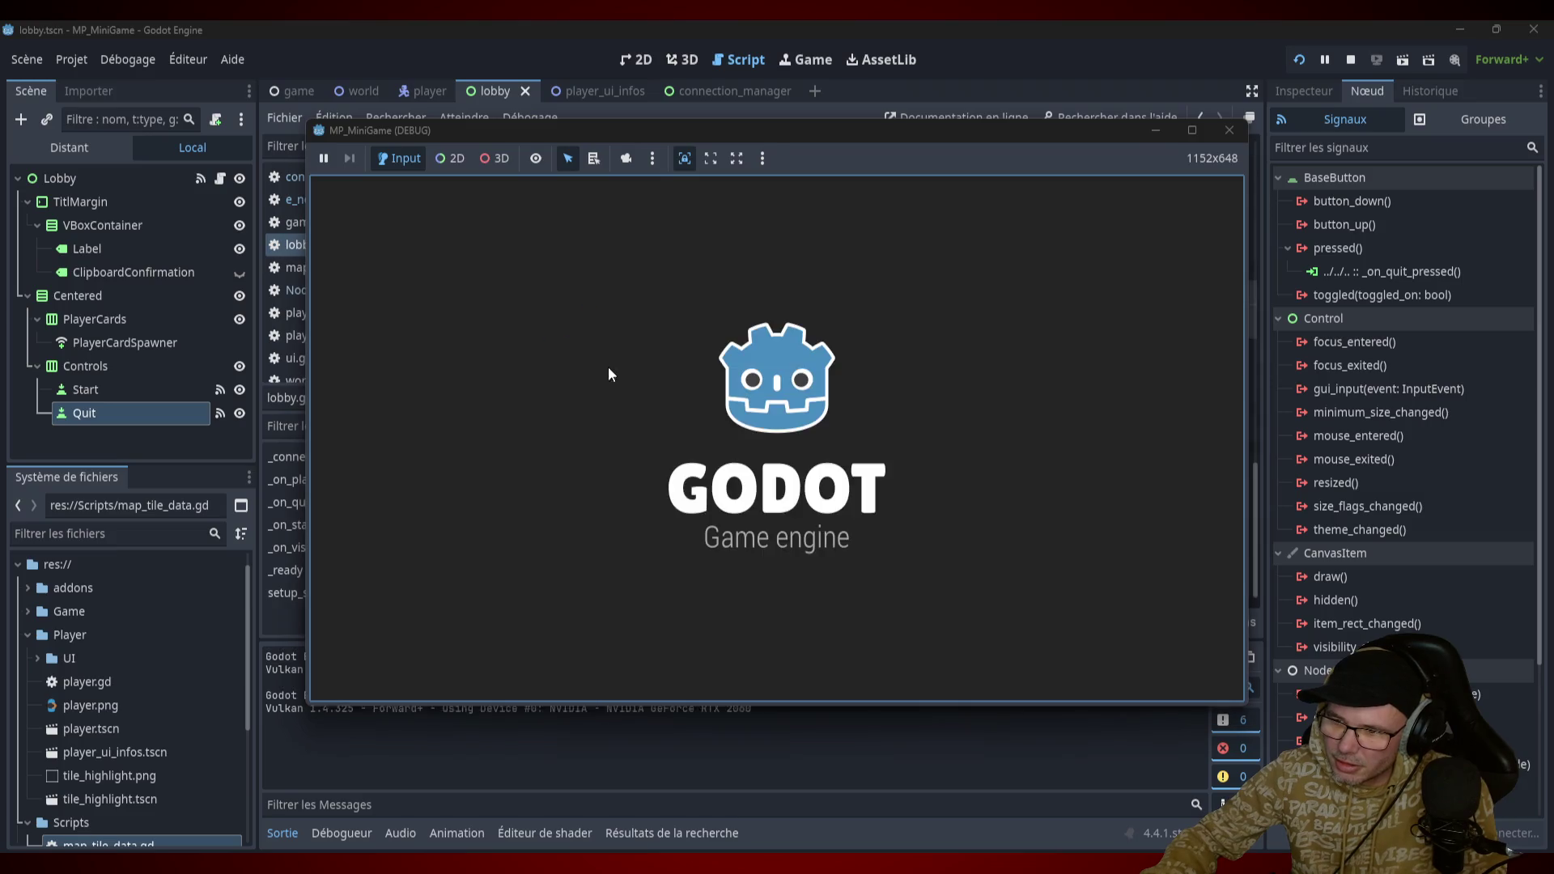
- Host a lobby as player 'asdsada'
{"action": "type", "text": "asdsada"}
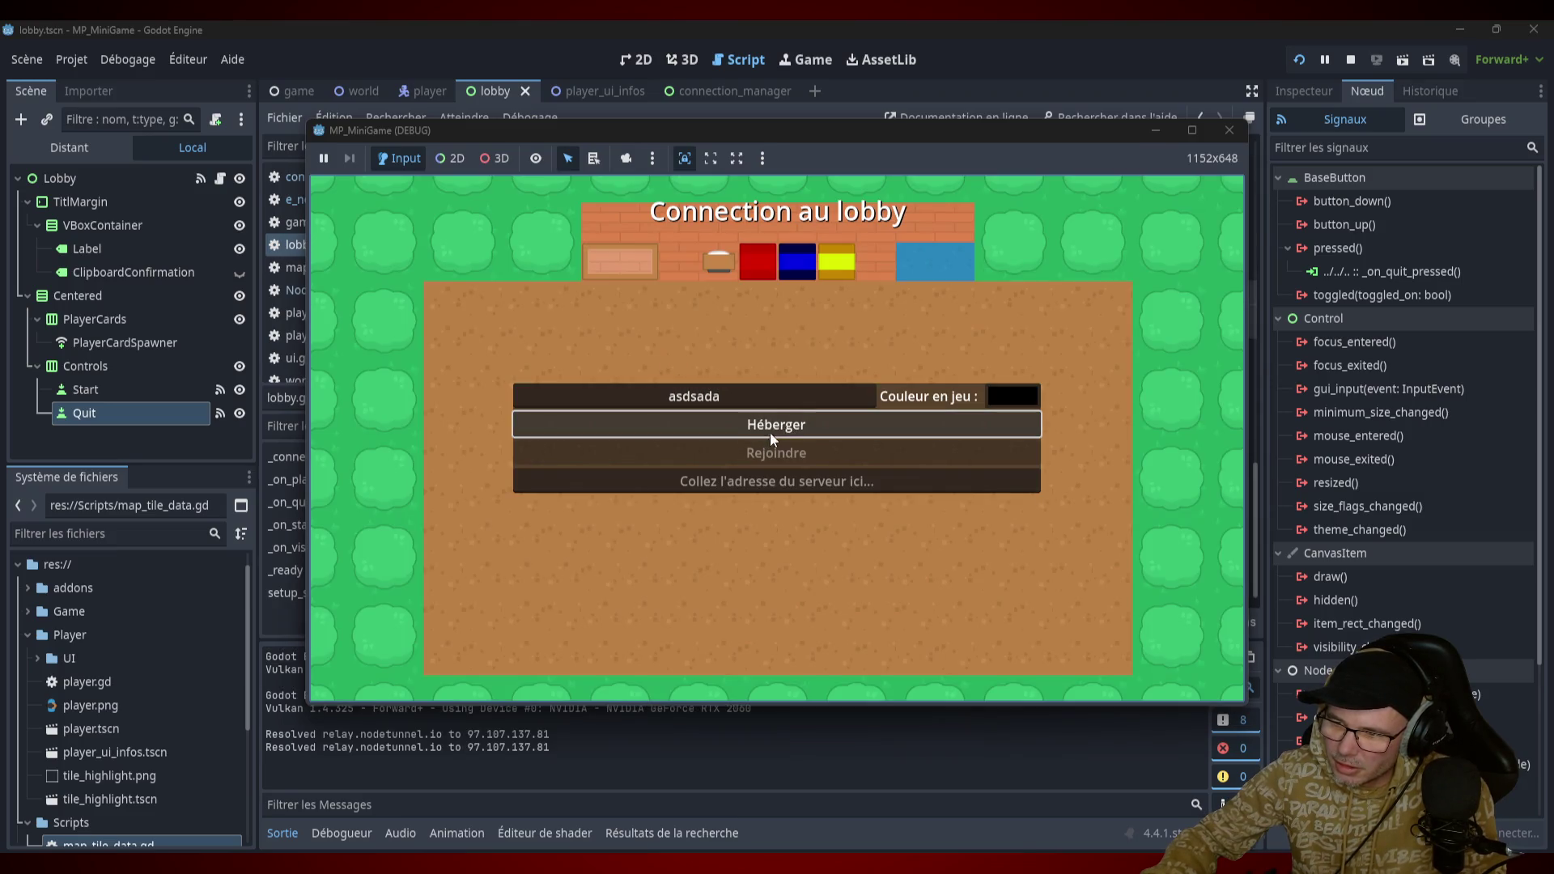
{"action": "left_click", "coordinate": [770, 431]}
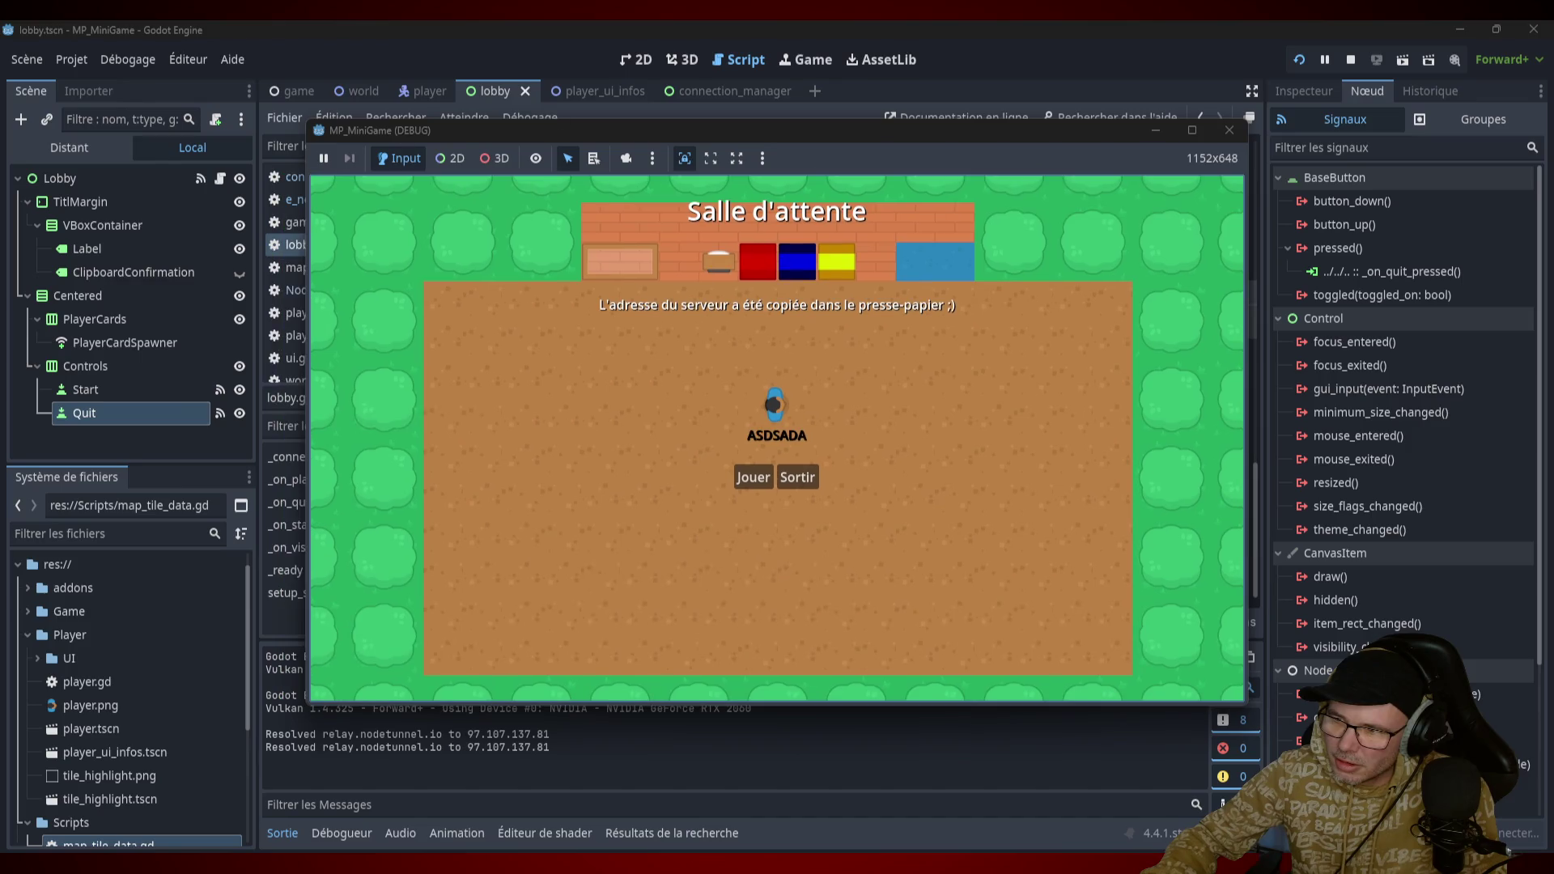
{"action": "left_click_drag", "start_coordinate": [557, 139], "coordinate": [0, 139]}
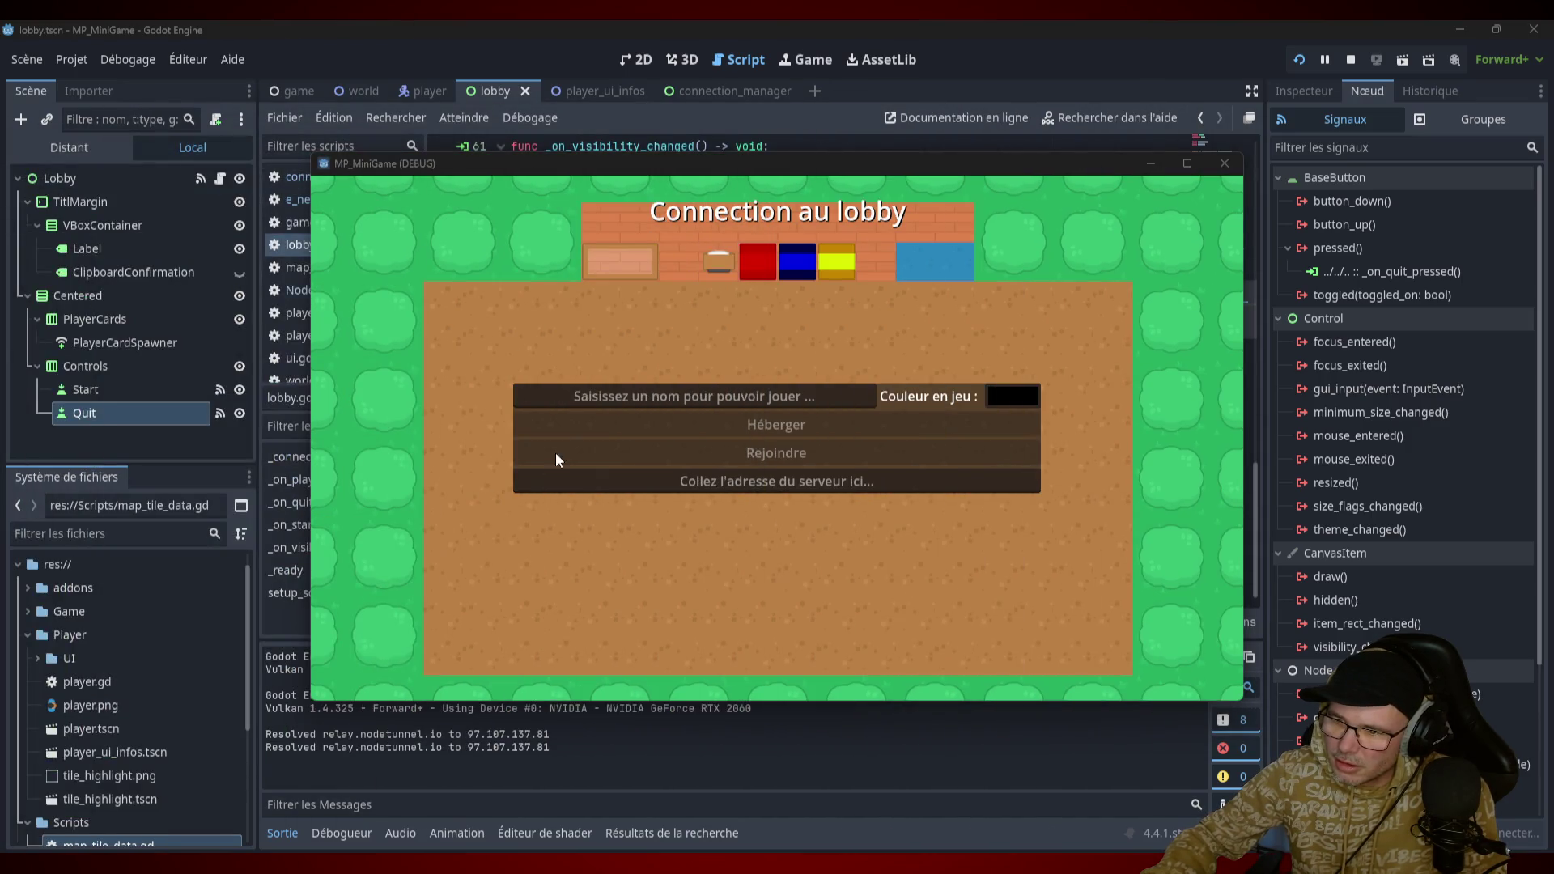
- In the second instance, join as 'asdxycy' with the pasted code, leave, retry rejoining, then close the game
{"action": "type", "text": "asdxycy"}
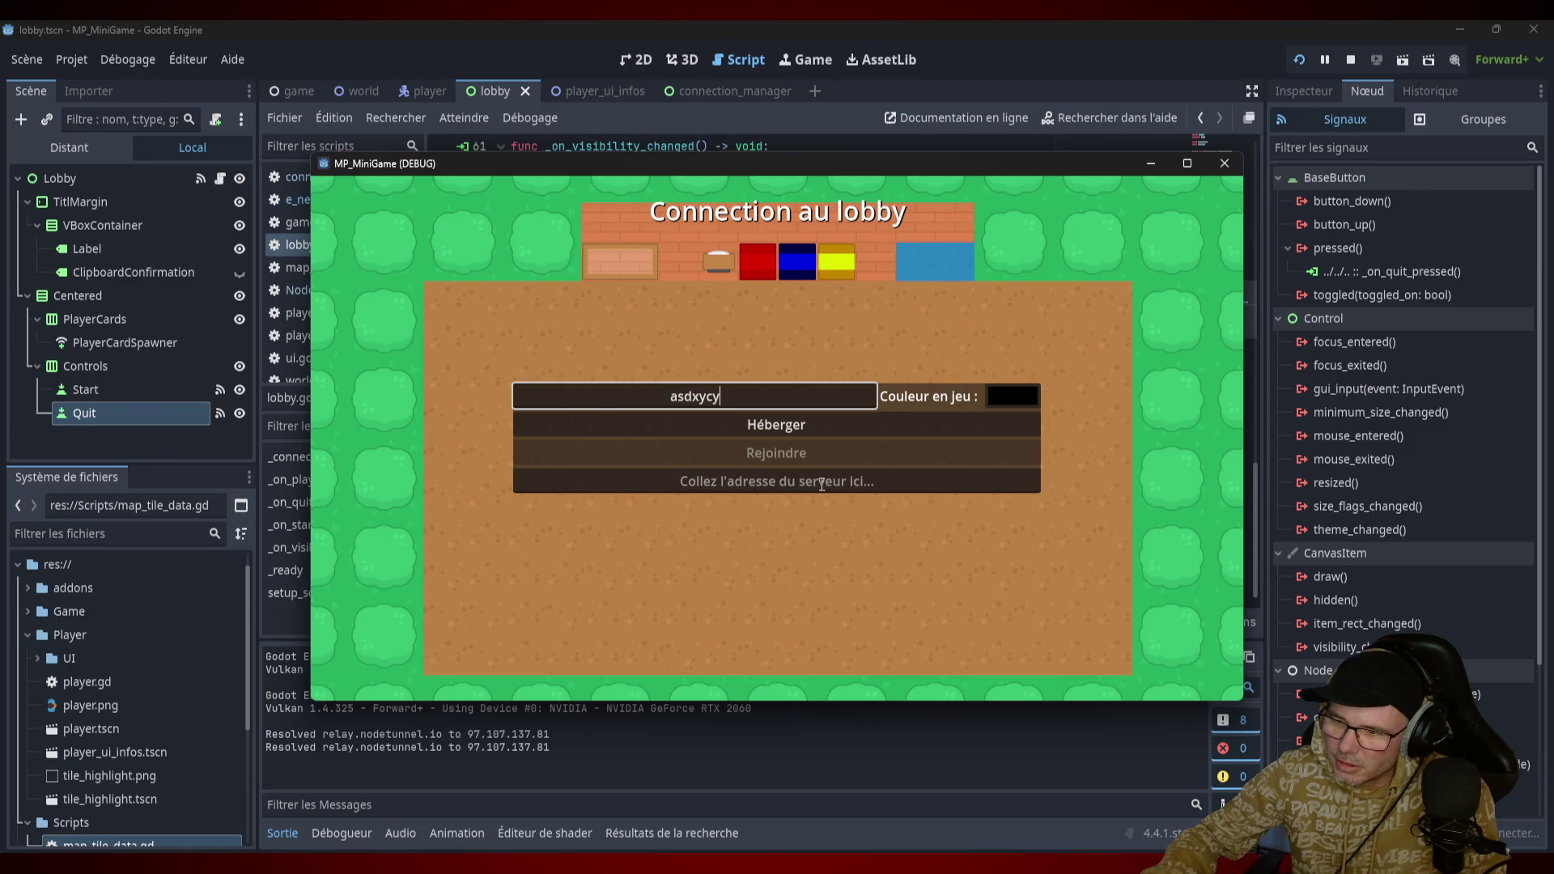
{"action": "left_click", "coordinate": [827, 483]}
{"action": "key", "text": "ctrl+v"}
{"action": "left_click", "coordinate": [853, 454]}
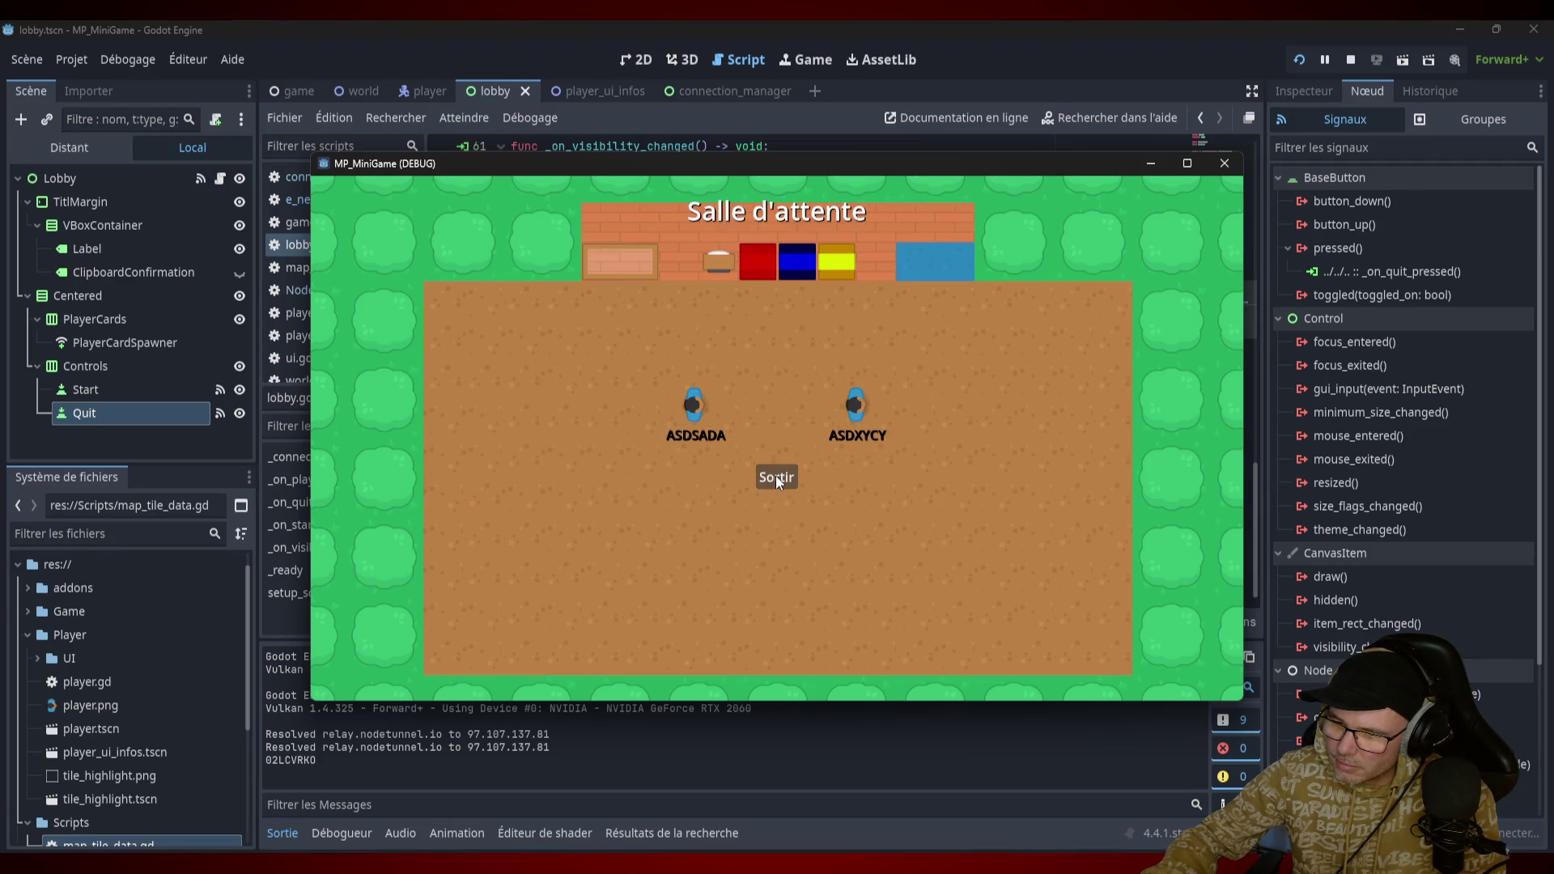
{"action": "left_click", "coordinate": [777, 479]}
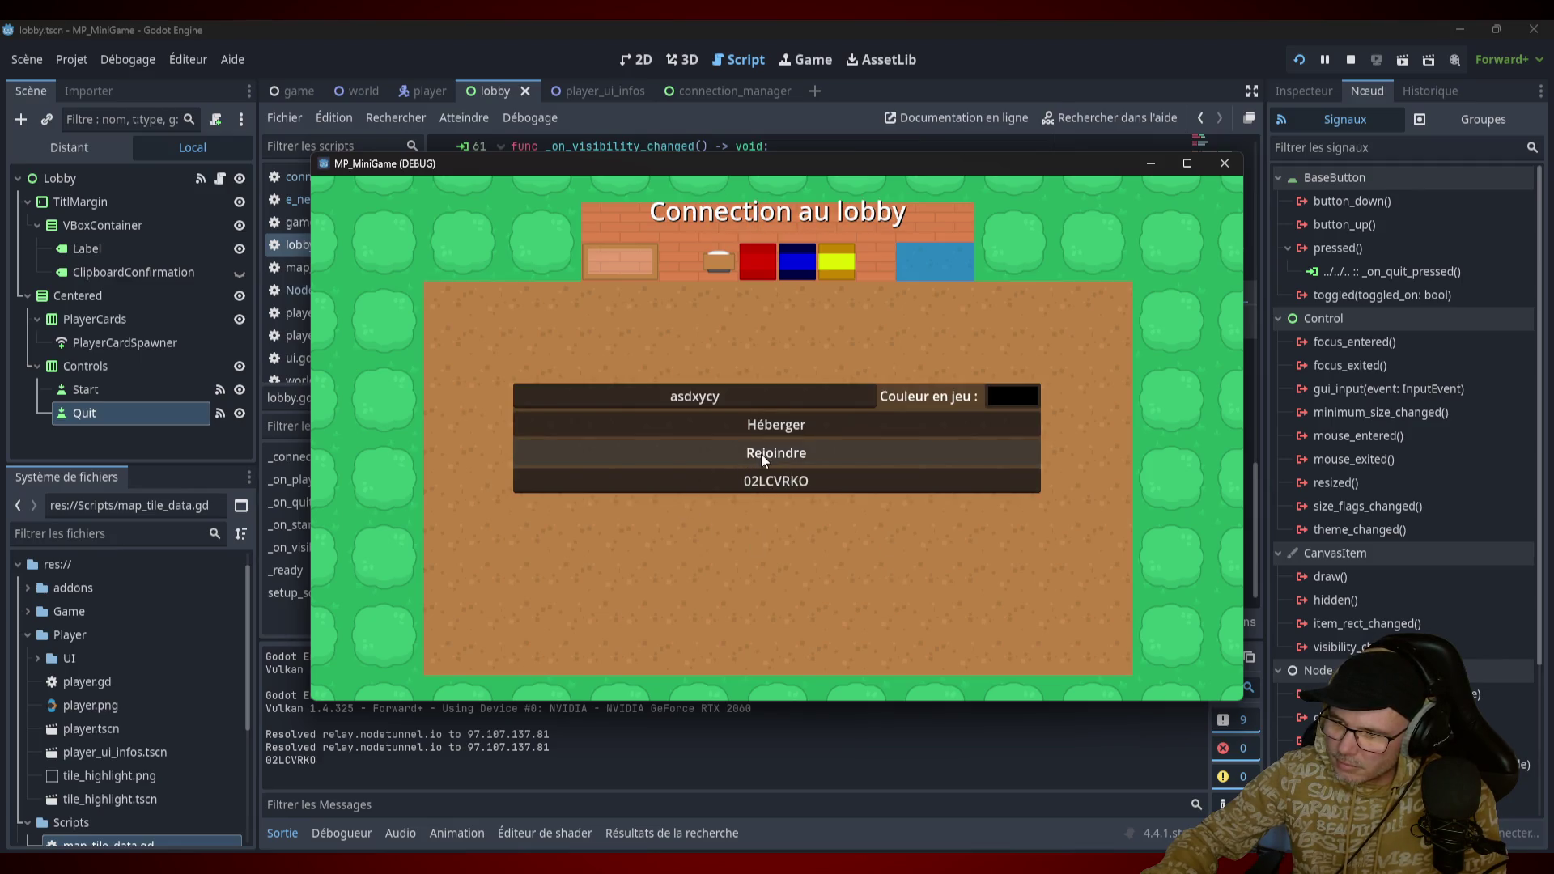
{"action": "left_click", "coordinate": [763, 454]}
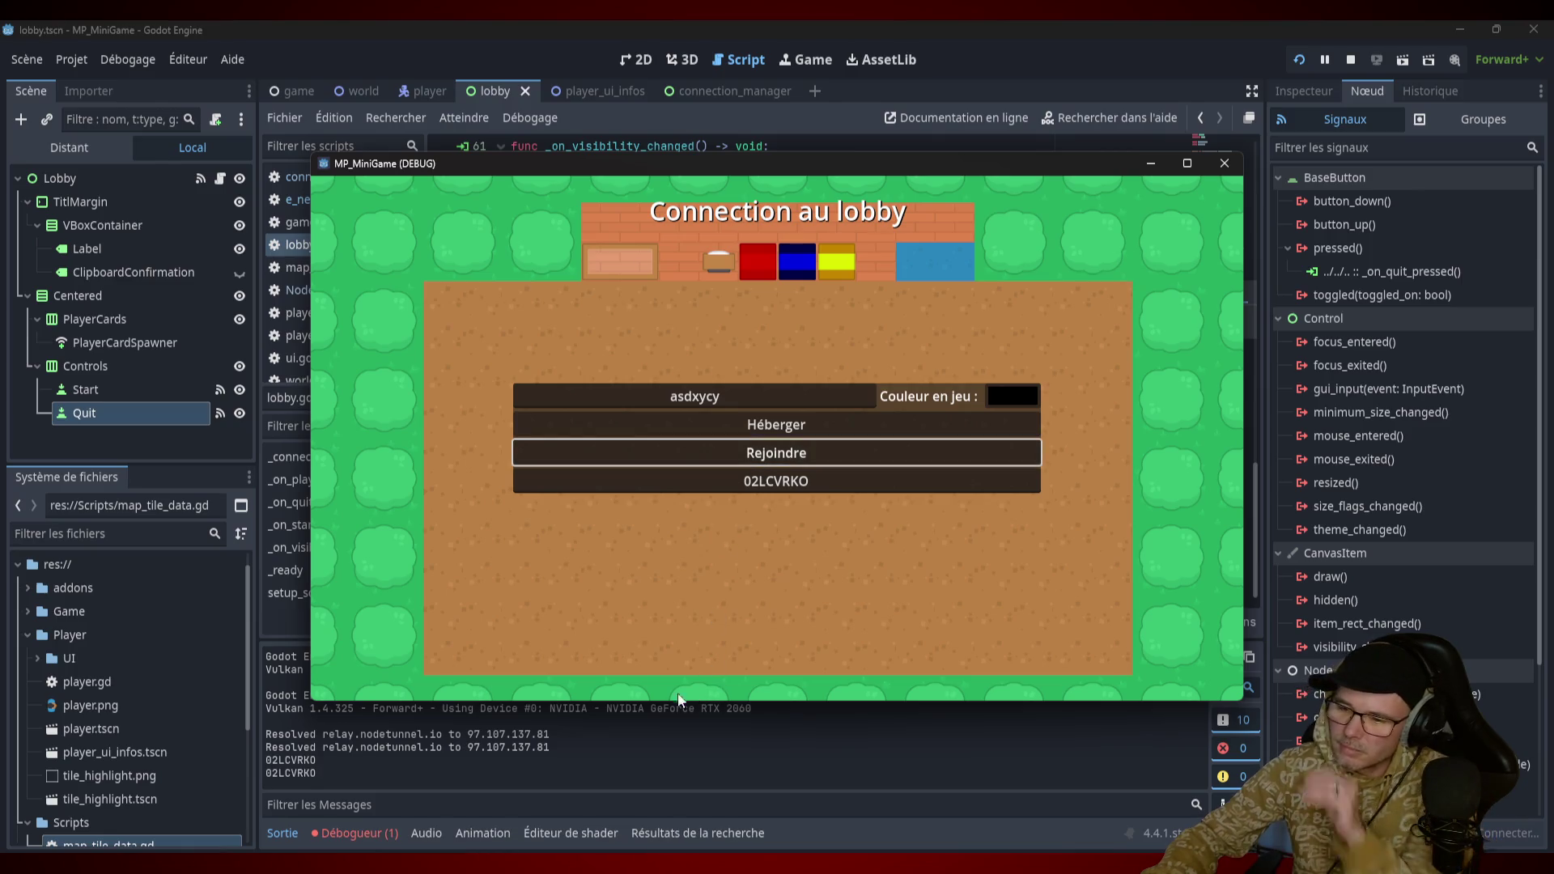
{"action": "left_click", "coordinate": [1221, 165]}
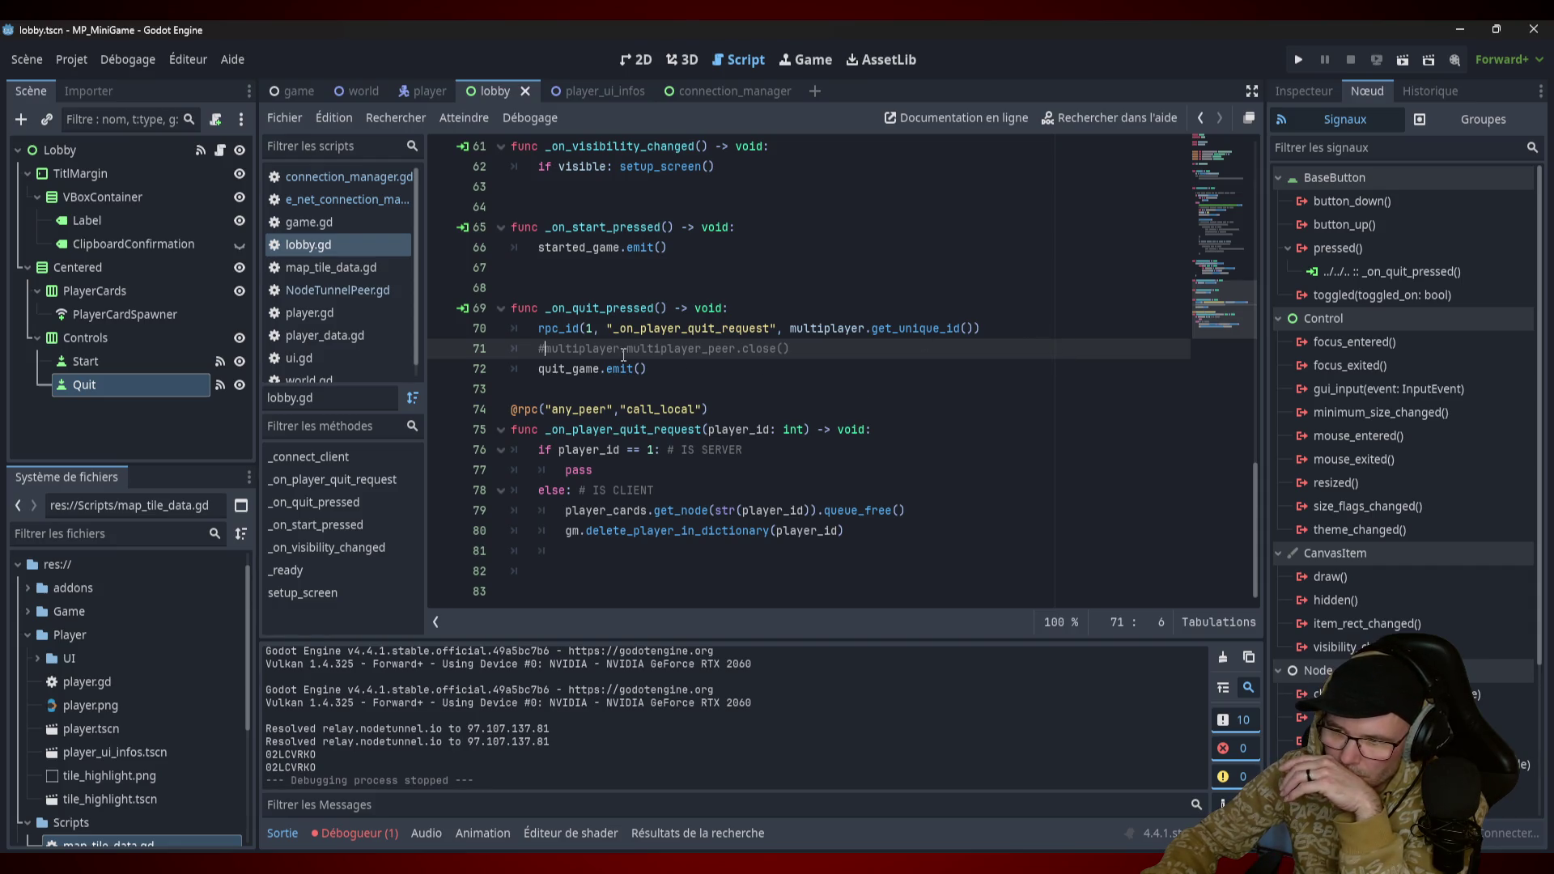
- Inspect the commented peer-closing line and the quit_game.emit call in _on_quit_pressed
{"action": "mouse_move", "coordinate": [538, 328]}
{"action": "left_mouse_down"}
{"action": "mouse_move", "coordinate": [822, 347]}
{"action": "mouse_move", "coordinate": [535, 358]}
{"action": "left_mouse_up"}
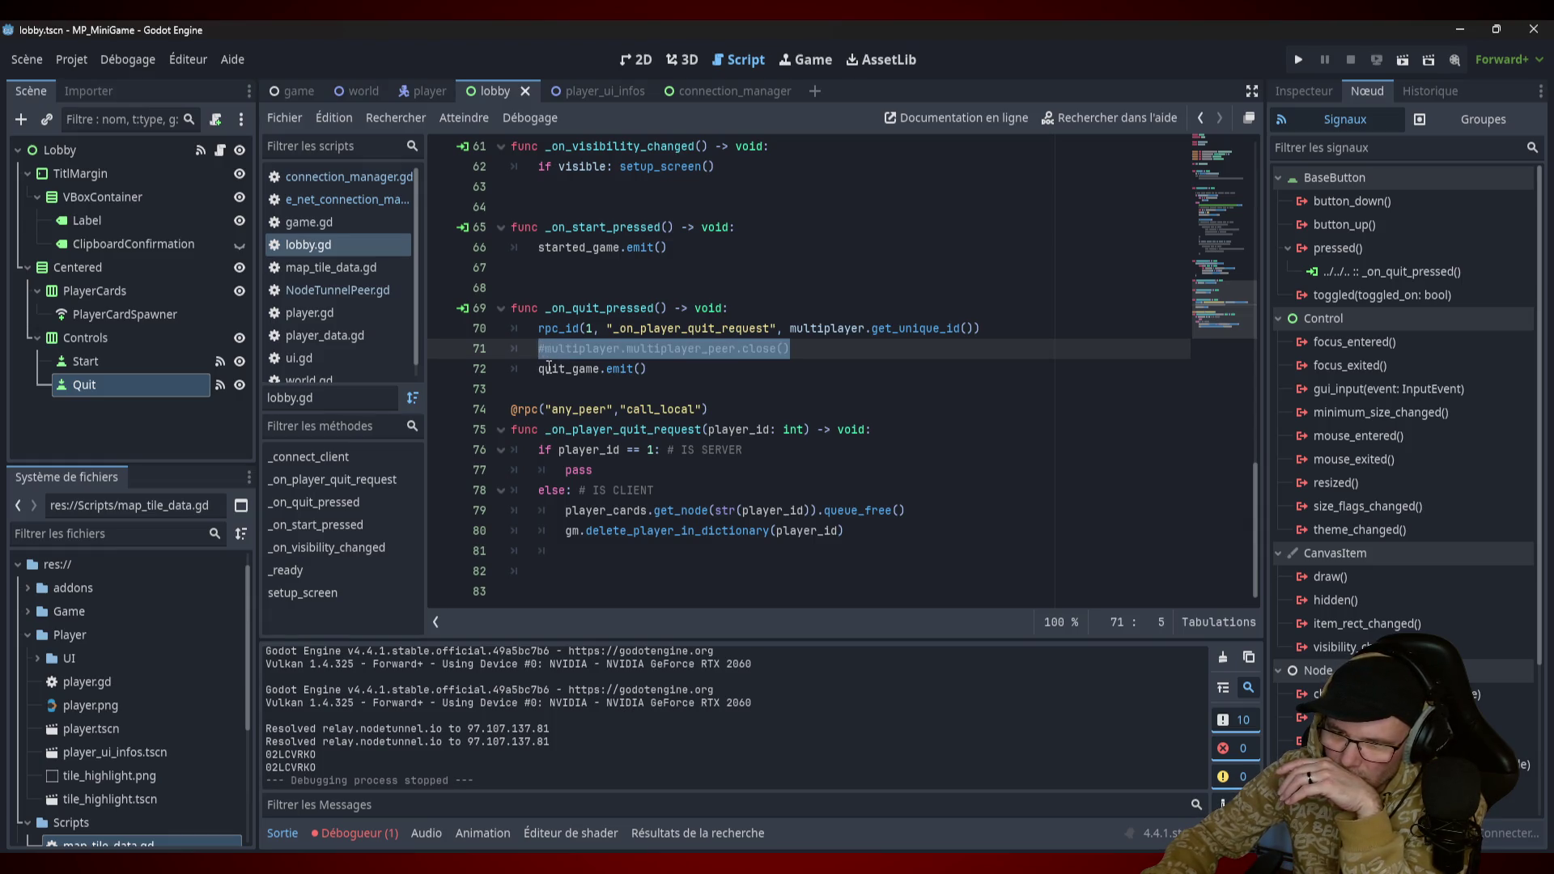
{"action": "left_click", "coordinate": [218, 387]}
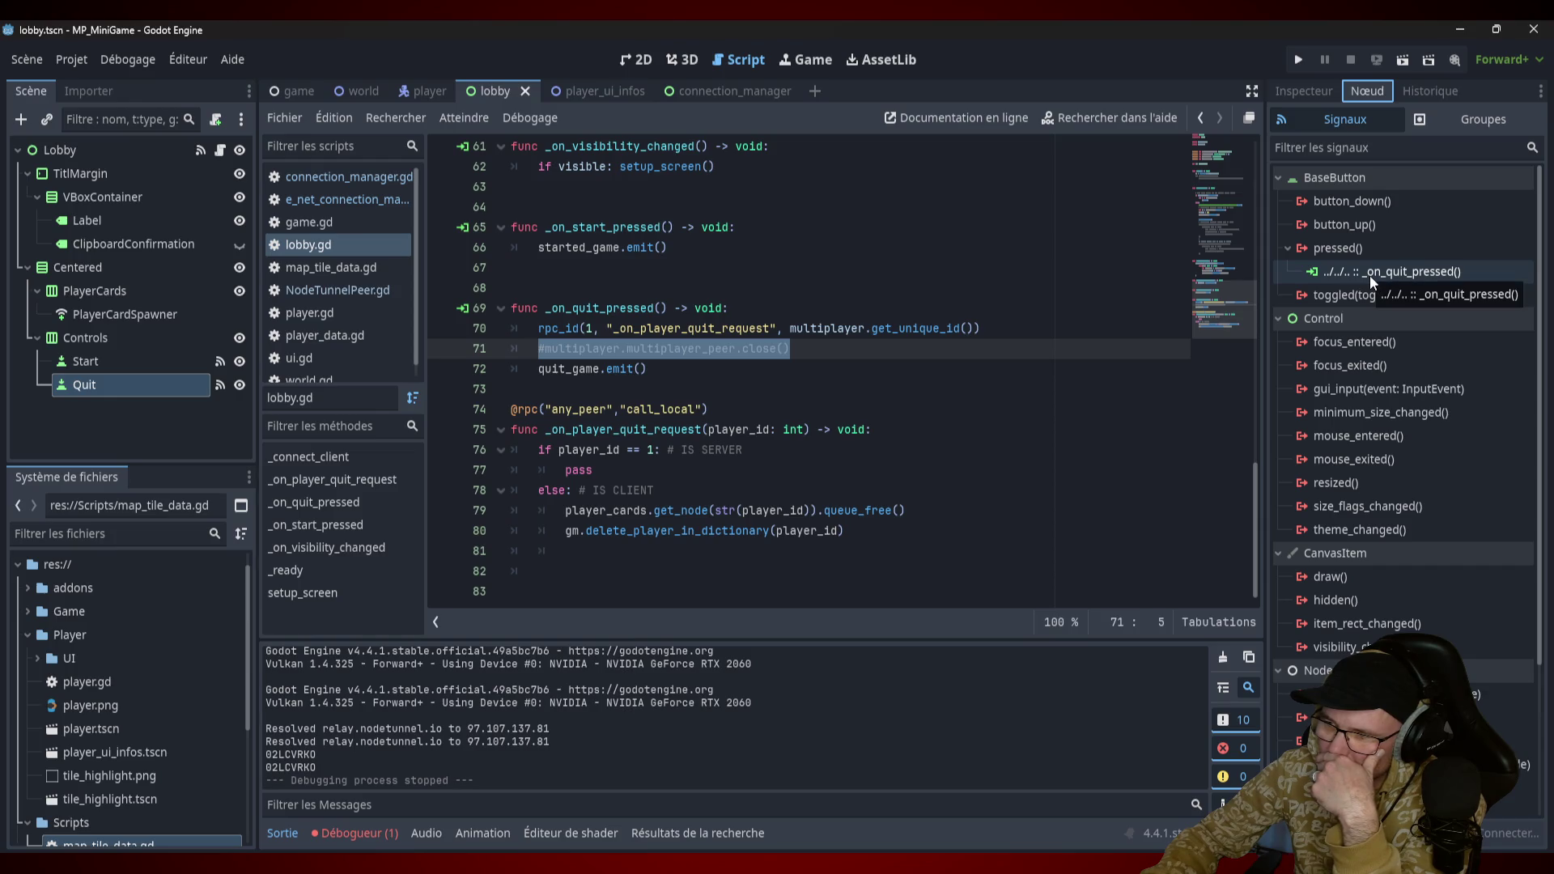
{"action": "double_click", "coordinate": [574, 370]}
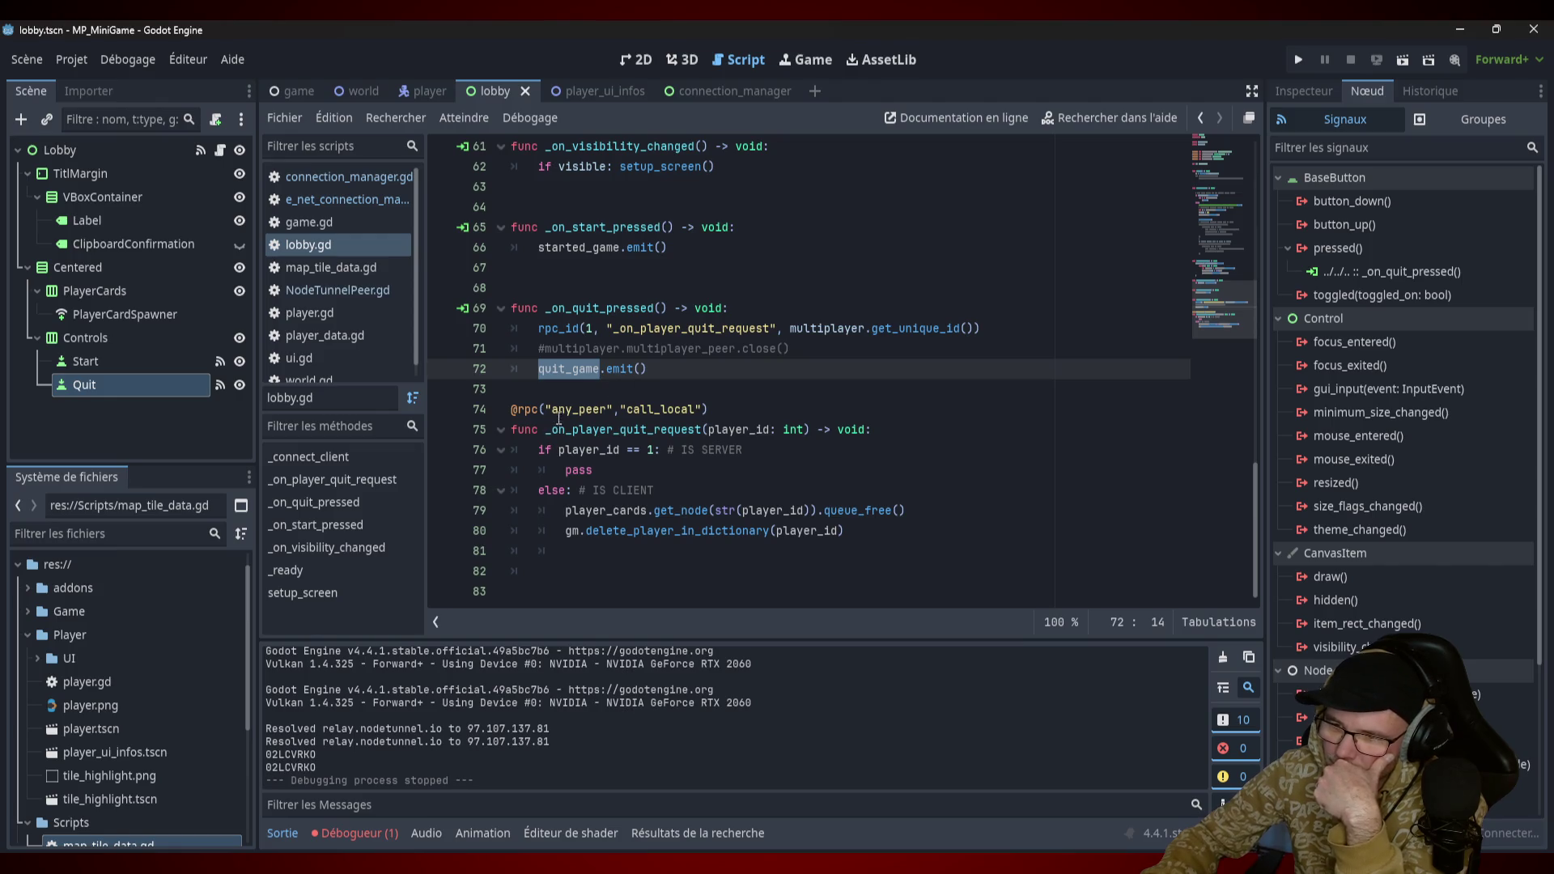
{"action": "double_click", "coordinate": [629, 374]}
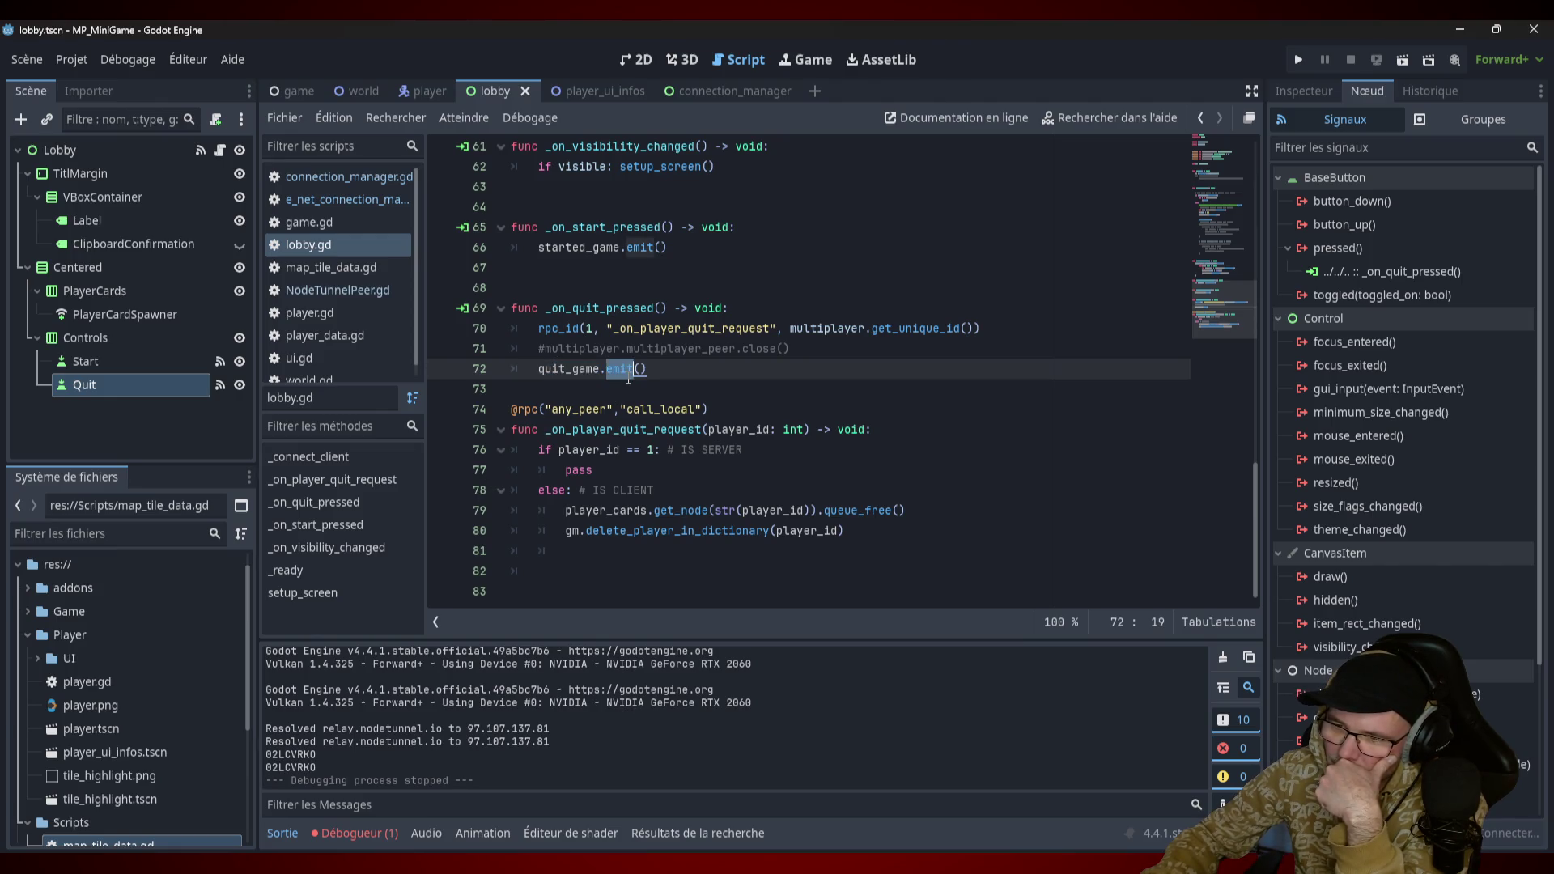
{"action": "double_click", "coordinate": [604, 375]}
{"action": "scroll", "coordinate": [680, 308], "scroll_direction": "up", "scroll_amount": 15}
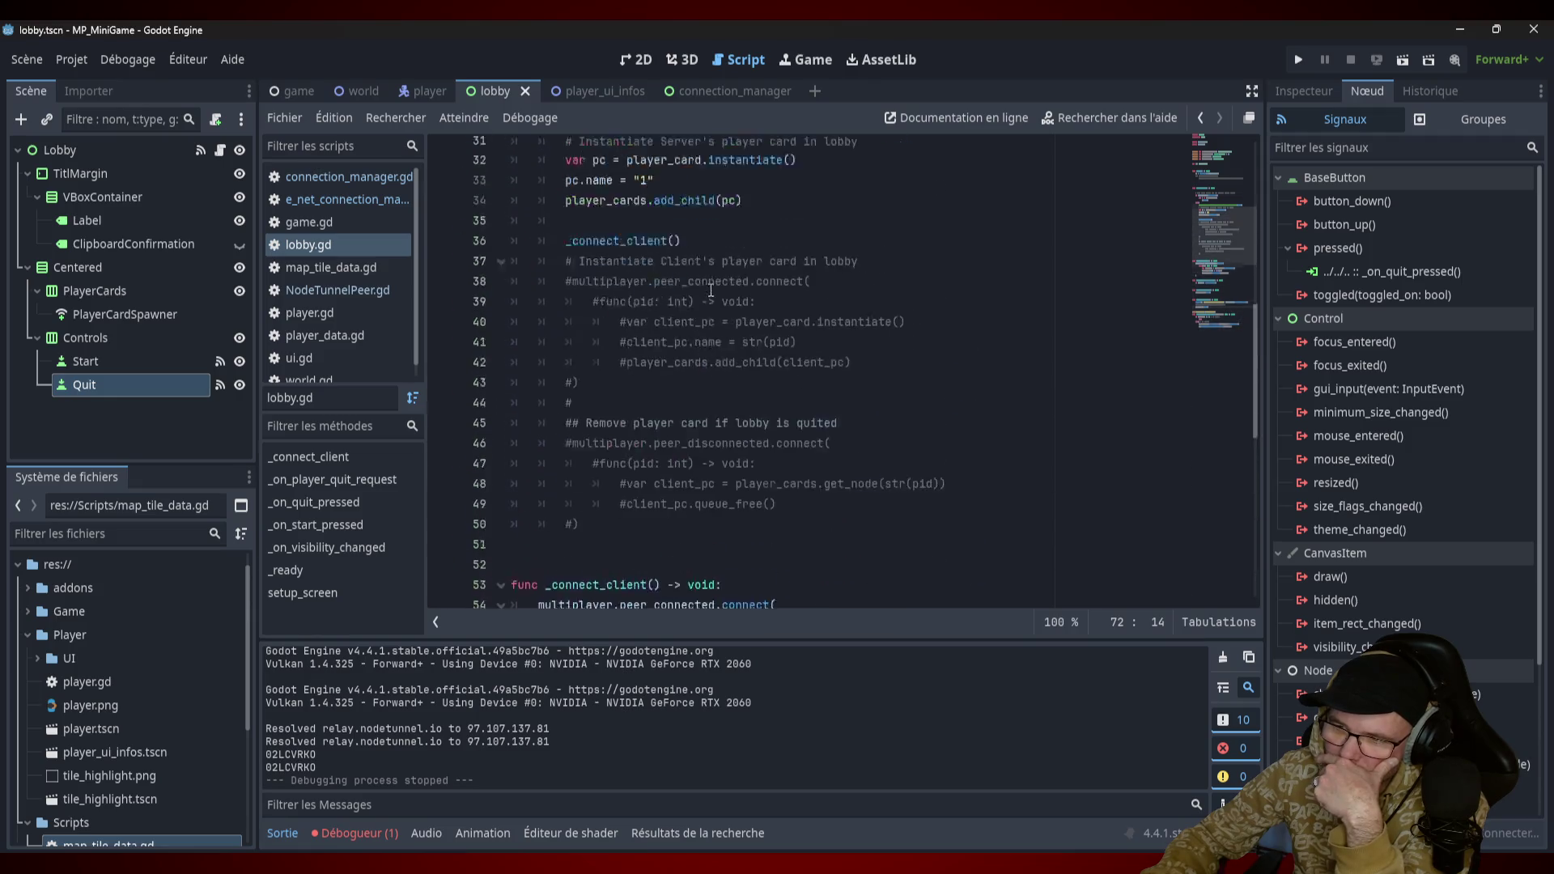
{"action": "scroll", "coordinate": [753, 230], "scroll_direction": "up", "scroll_amount": 2}
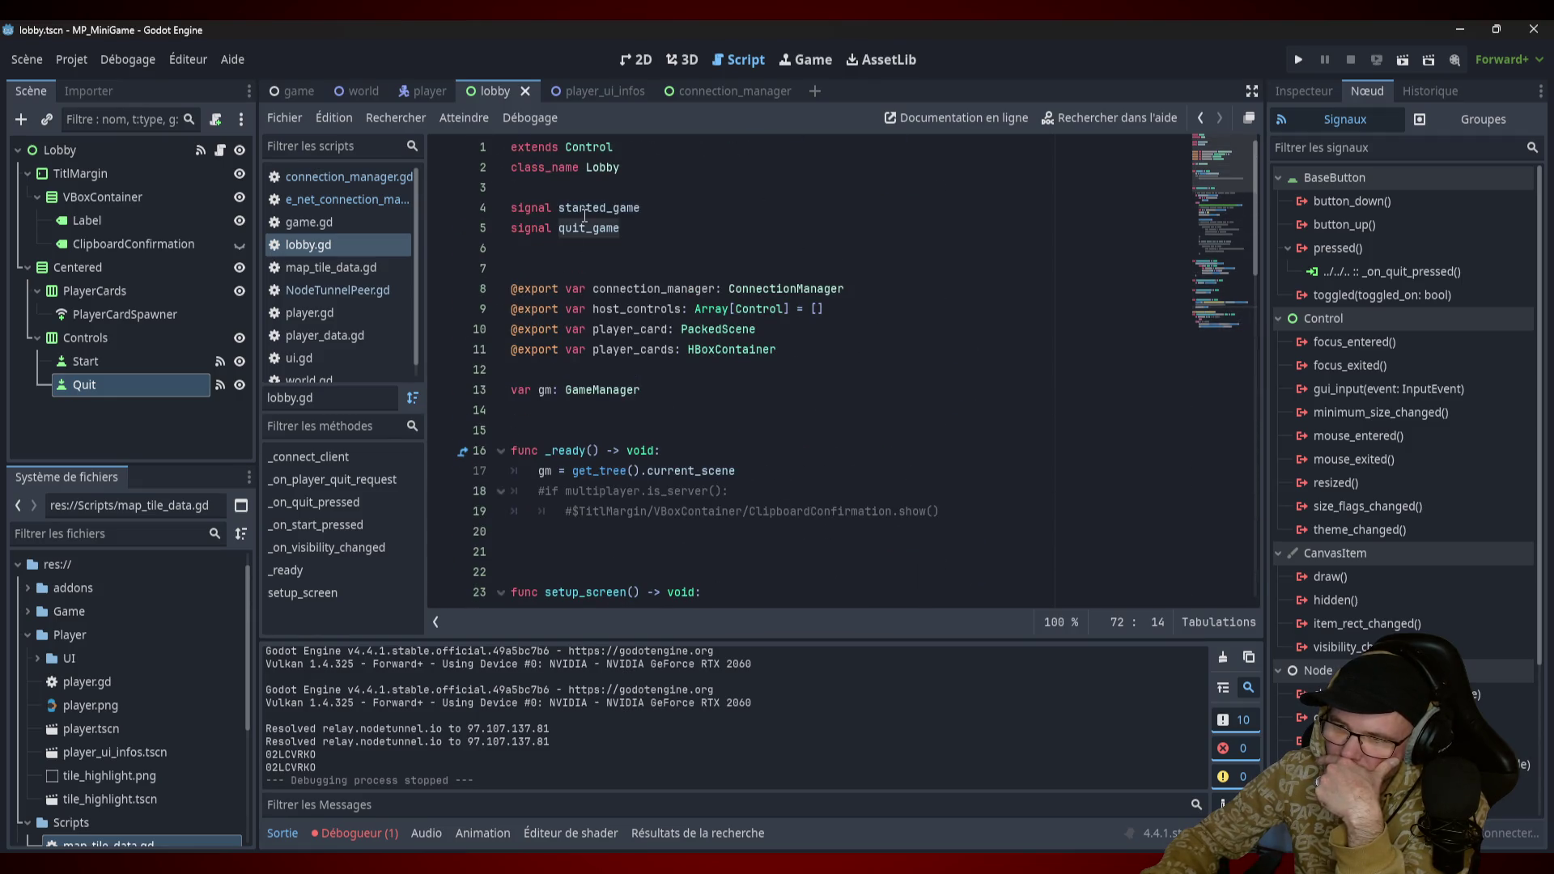
- Check the Lobby root node's quit_game signal connection
{"action": "left_click", "coordinate": [85, 154]}
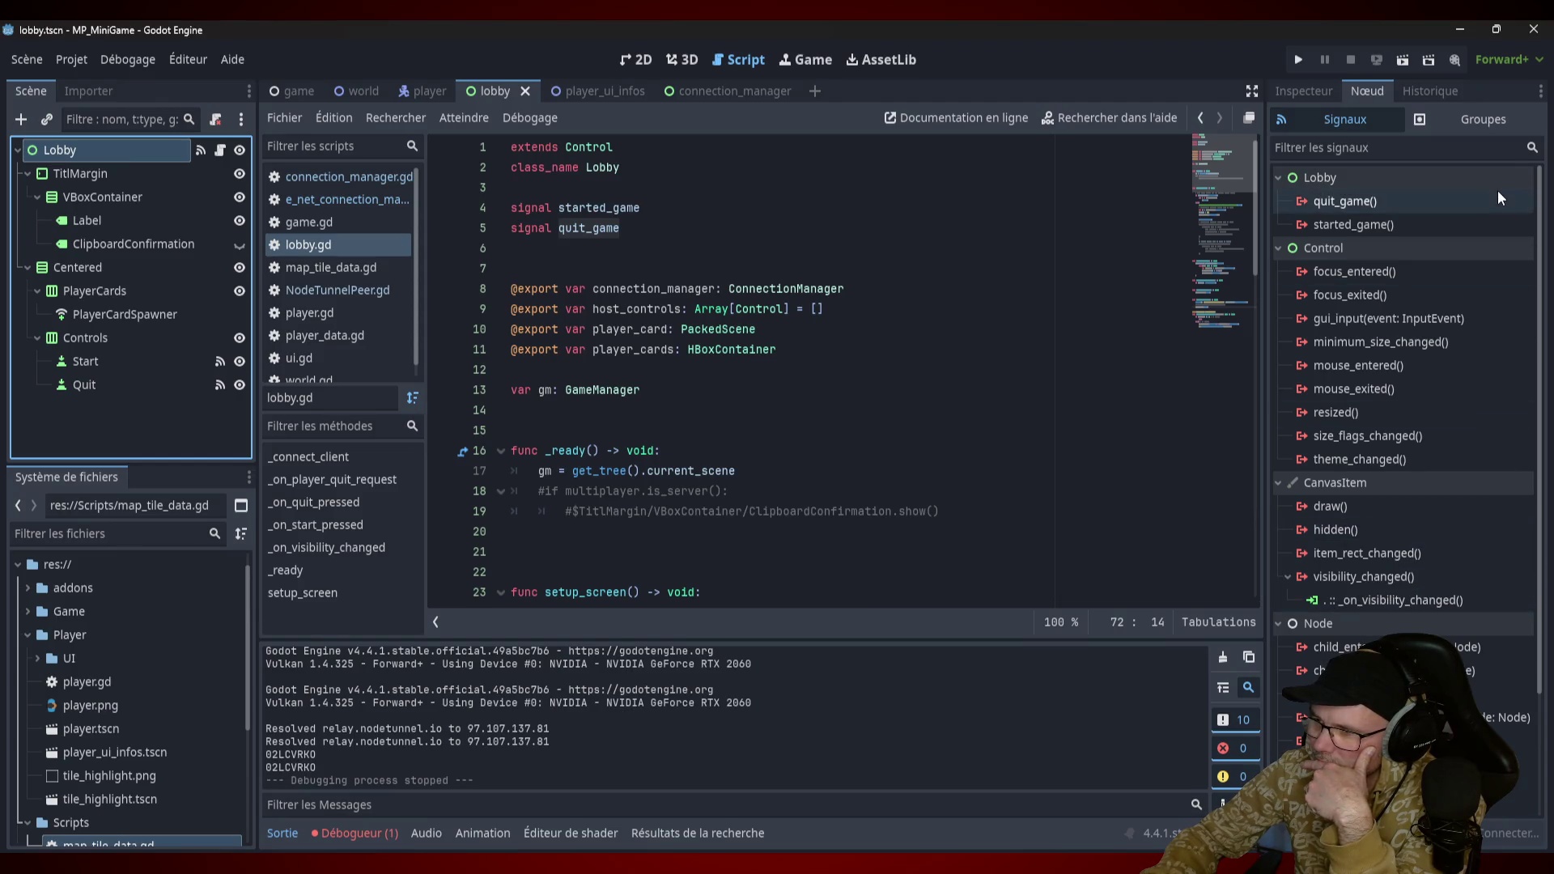
{"action": "left_click", "coordinate": [1454, 199]}
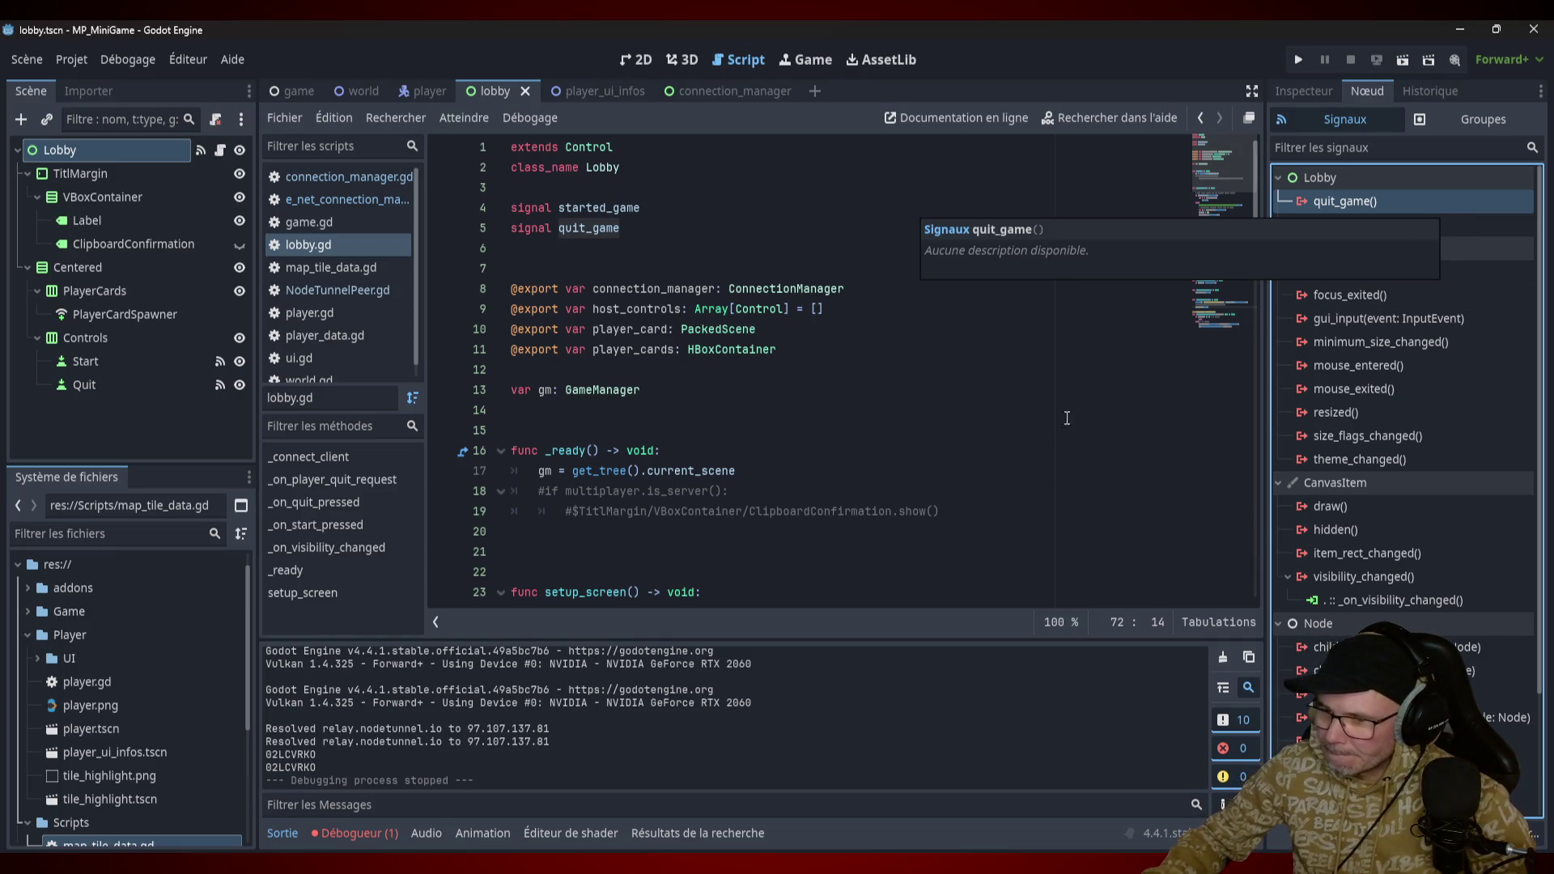
{"action": "scroll", "coordinate": [637, 400], "scroll_direction": "down", "scroll_amount": 5}
{"action": "scroll", "coordinate": [636, 400], "scroll_direction": "down", "scroll_amount": 15}
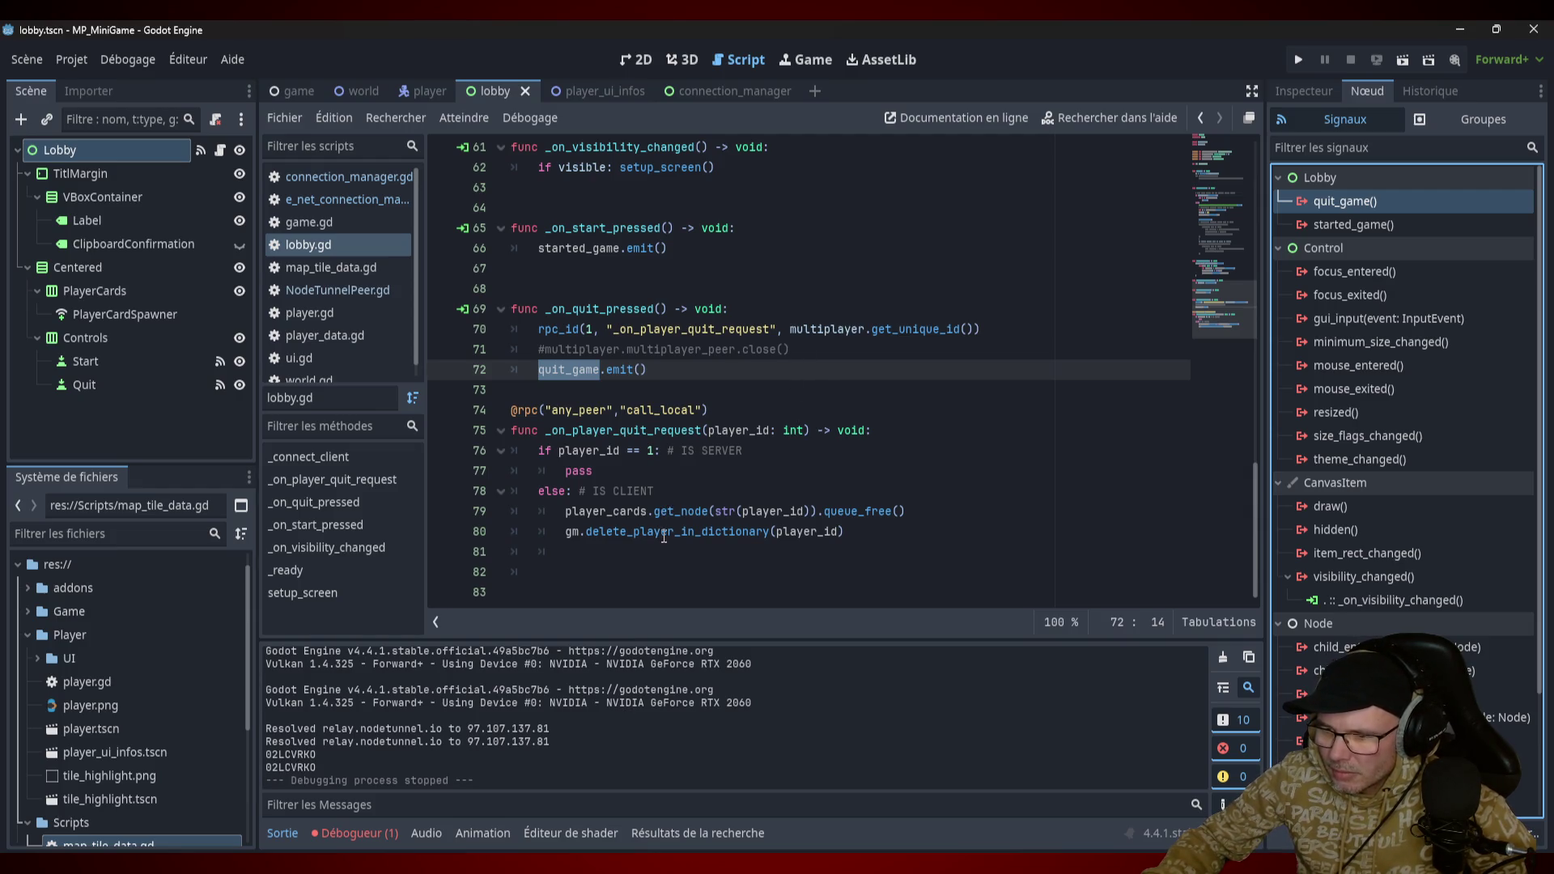
- Review the client removal code, then open e_net_connection_manager.gd
{"action": "left_click", "coordinate": [664, 511]}
{"action": "left_click", "coordinate": [661, 544]}
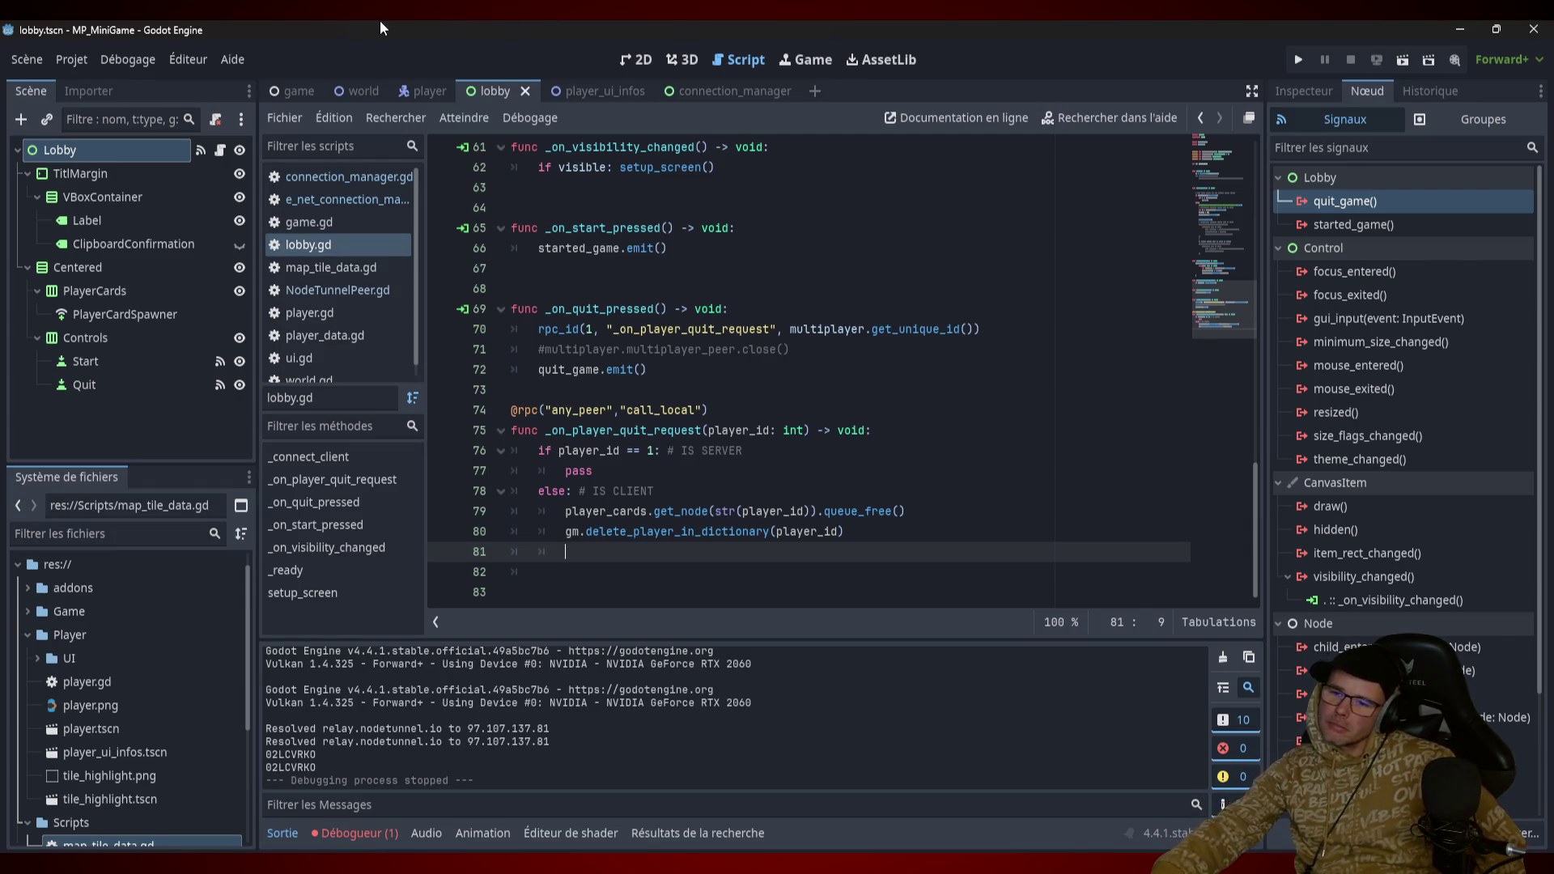
{"action": "left_click", "coordinate": [362, 202]}
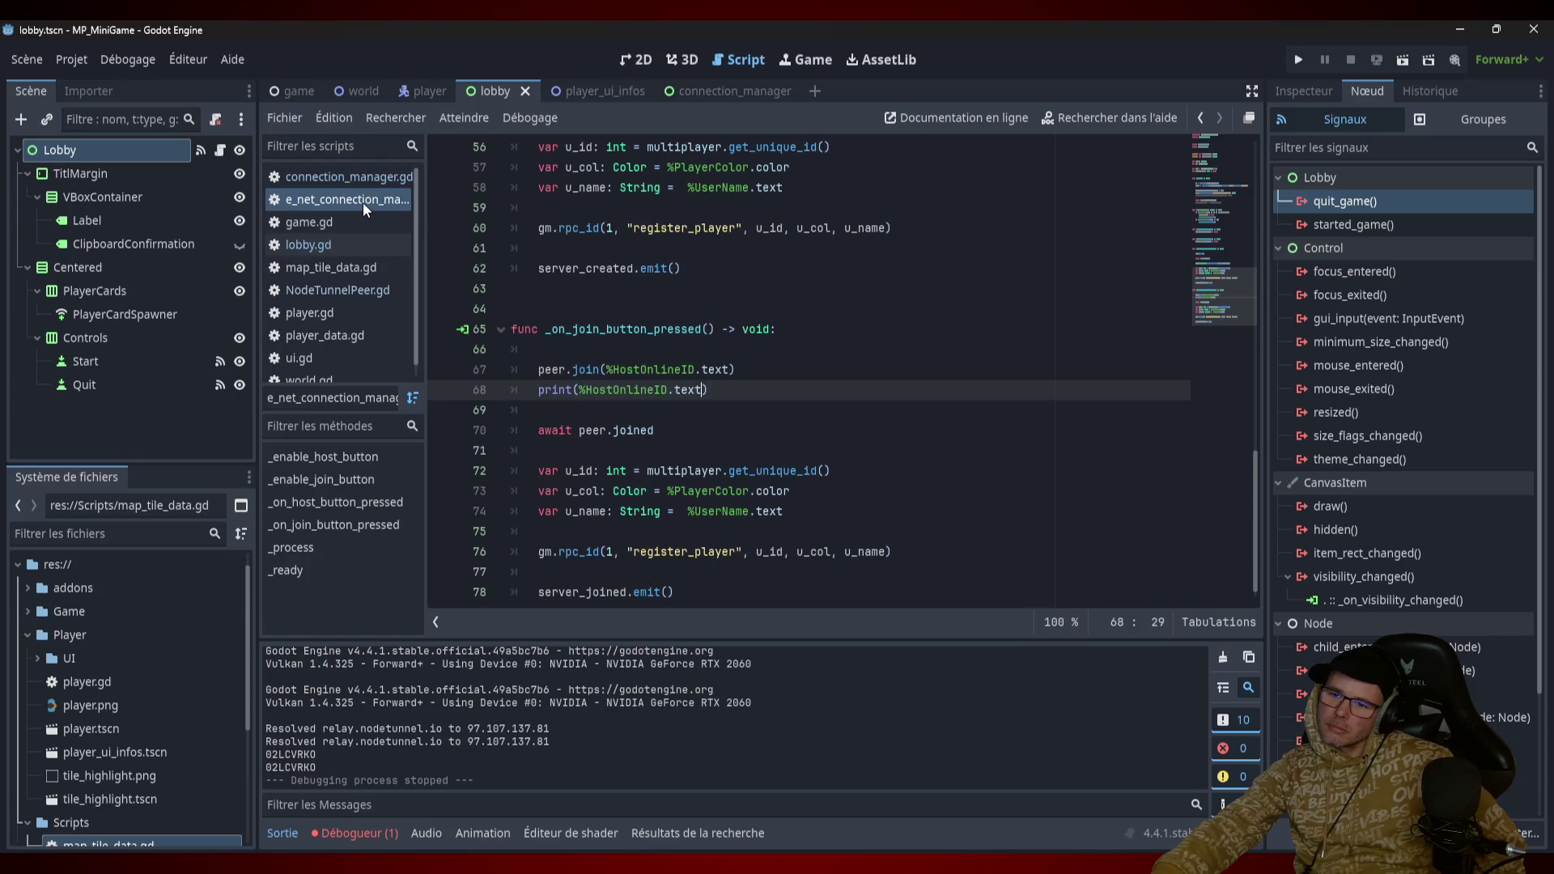
- Close NodeTunnelPeer.gd from the open scripts and scroll e_net_connection_manager.gd back to the top
{"action": "scroll", "coordinate": [1063, 401], "scroll_direction": "up", "scroll_amount": 5}
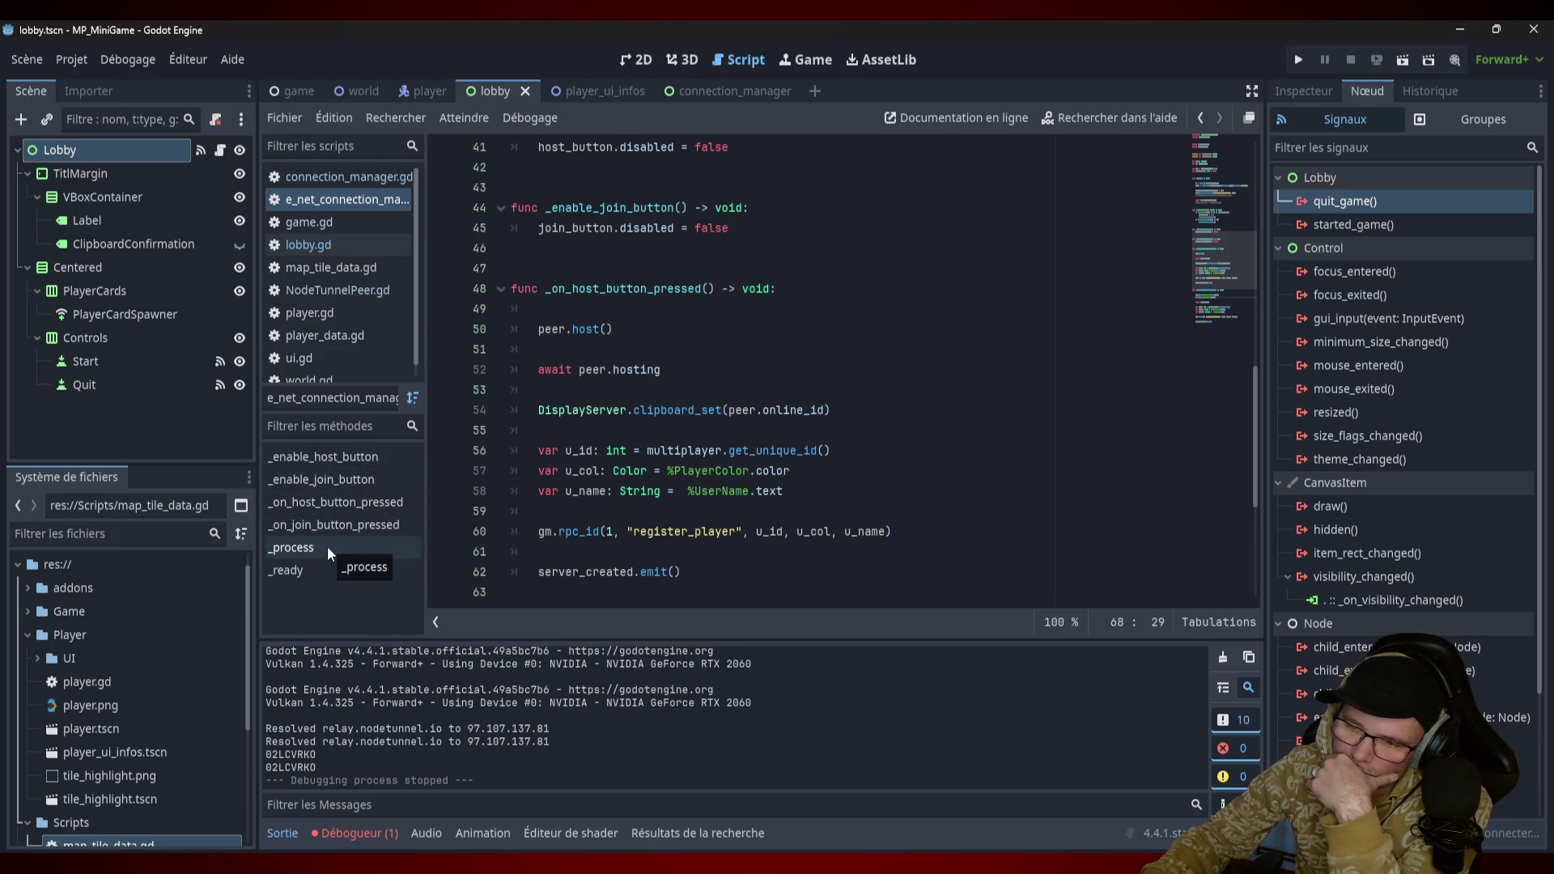
{"action": "scroll", "coordinate": [883, 450], "scroll_direction": "down", "scroll_amount": 4}
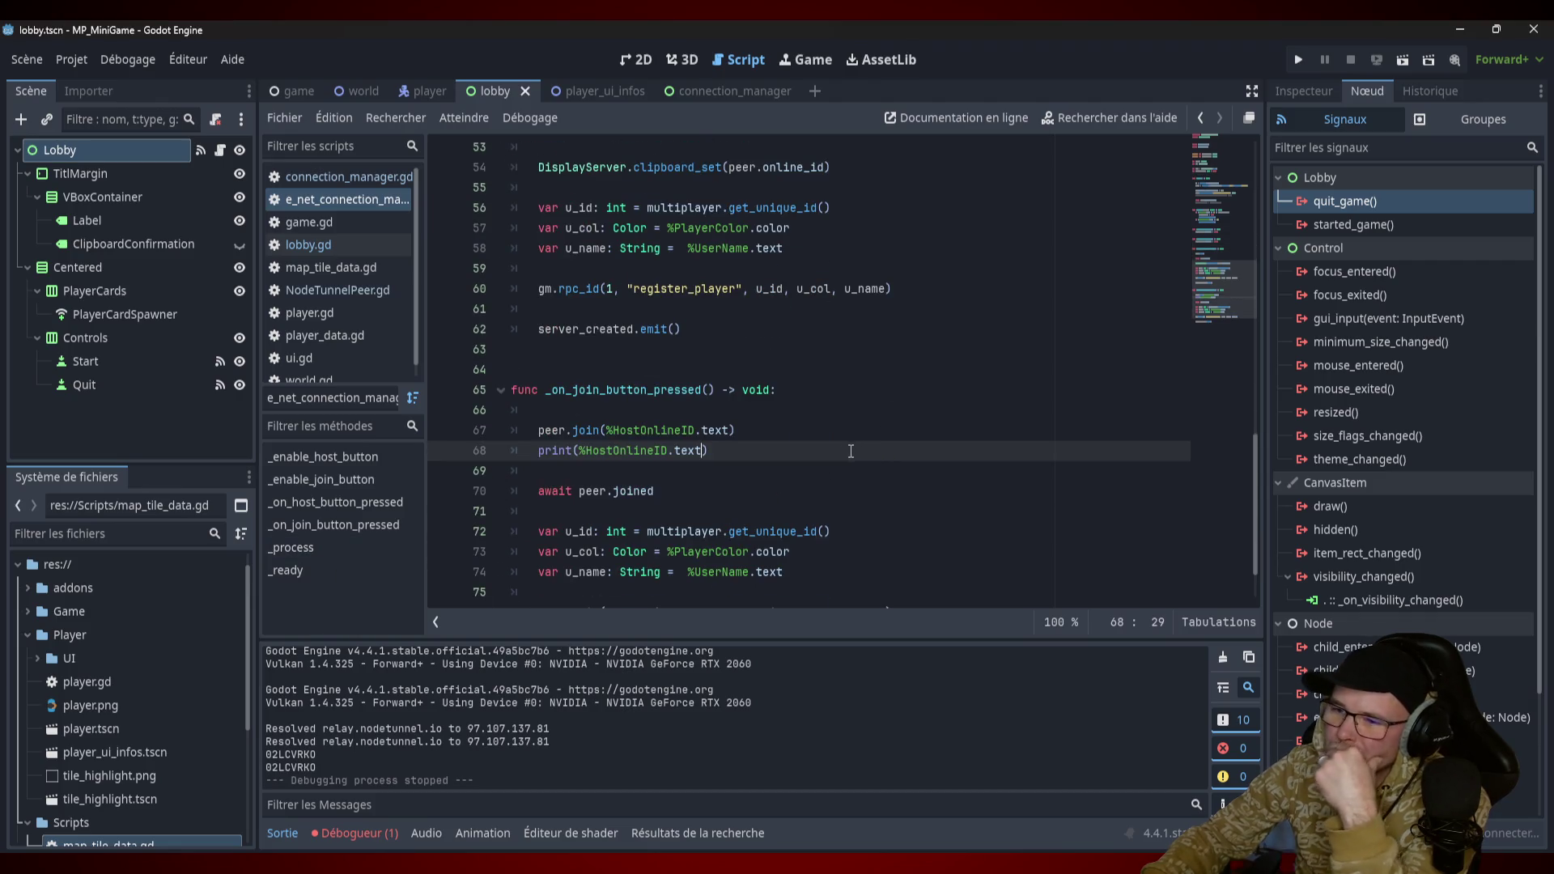
{"action": "scroll", "coordinate": [849, 450], "scroll_direction": "down", "scroll_amount": 1}
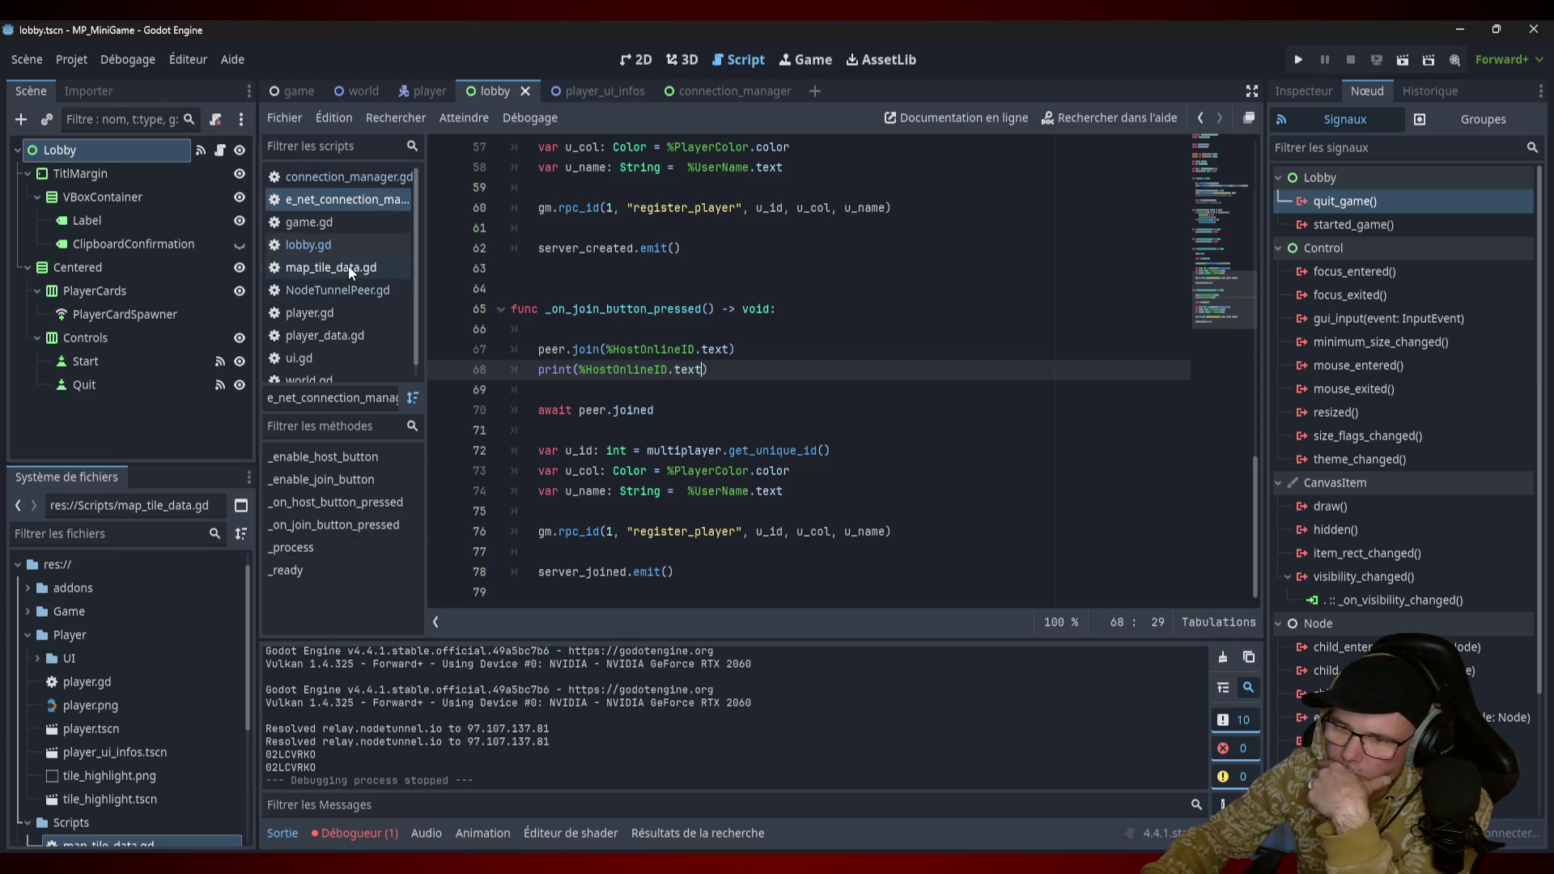
{"action": "middle_click", "coordinate": [340, 289]}
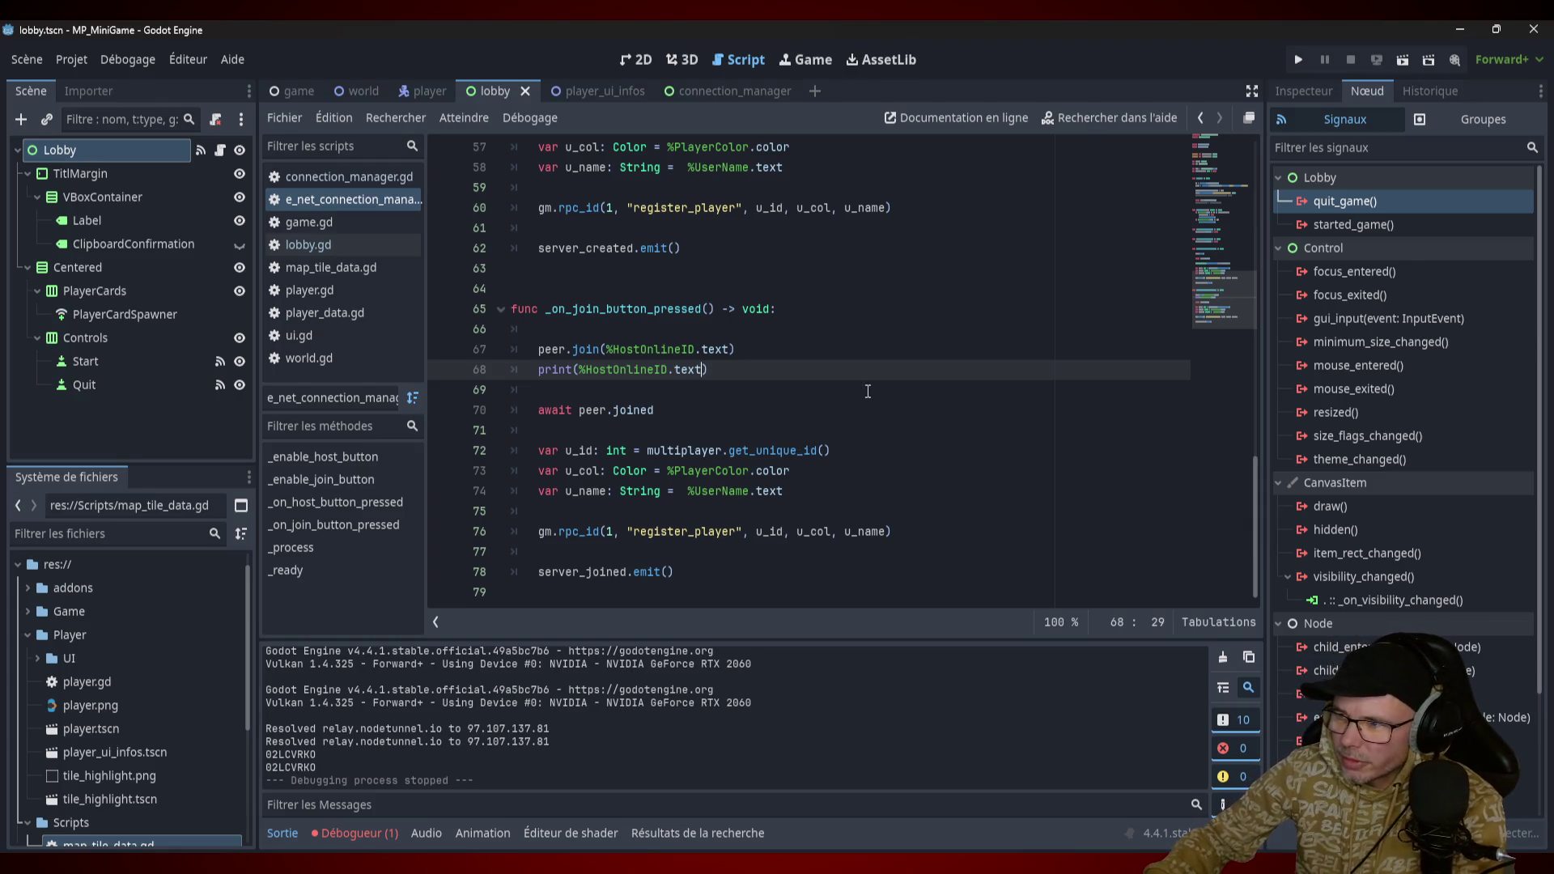
{"action": "scroll", "coordinate": [876, 388], "scroll_direction": "up", "scroll_amount": 5}
{"action": "scroll", "coordinate": [876, 388], "scroll_direction": "up", "scroll_amount": 14}
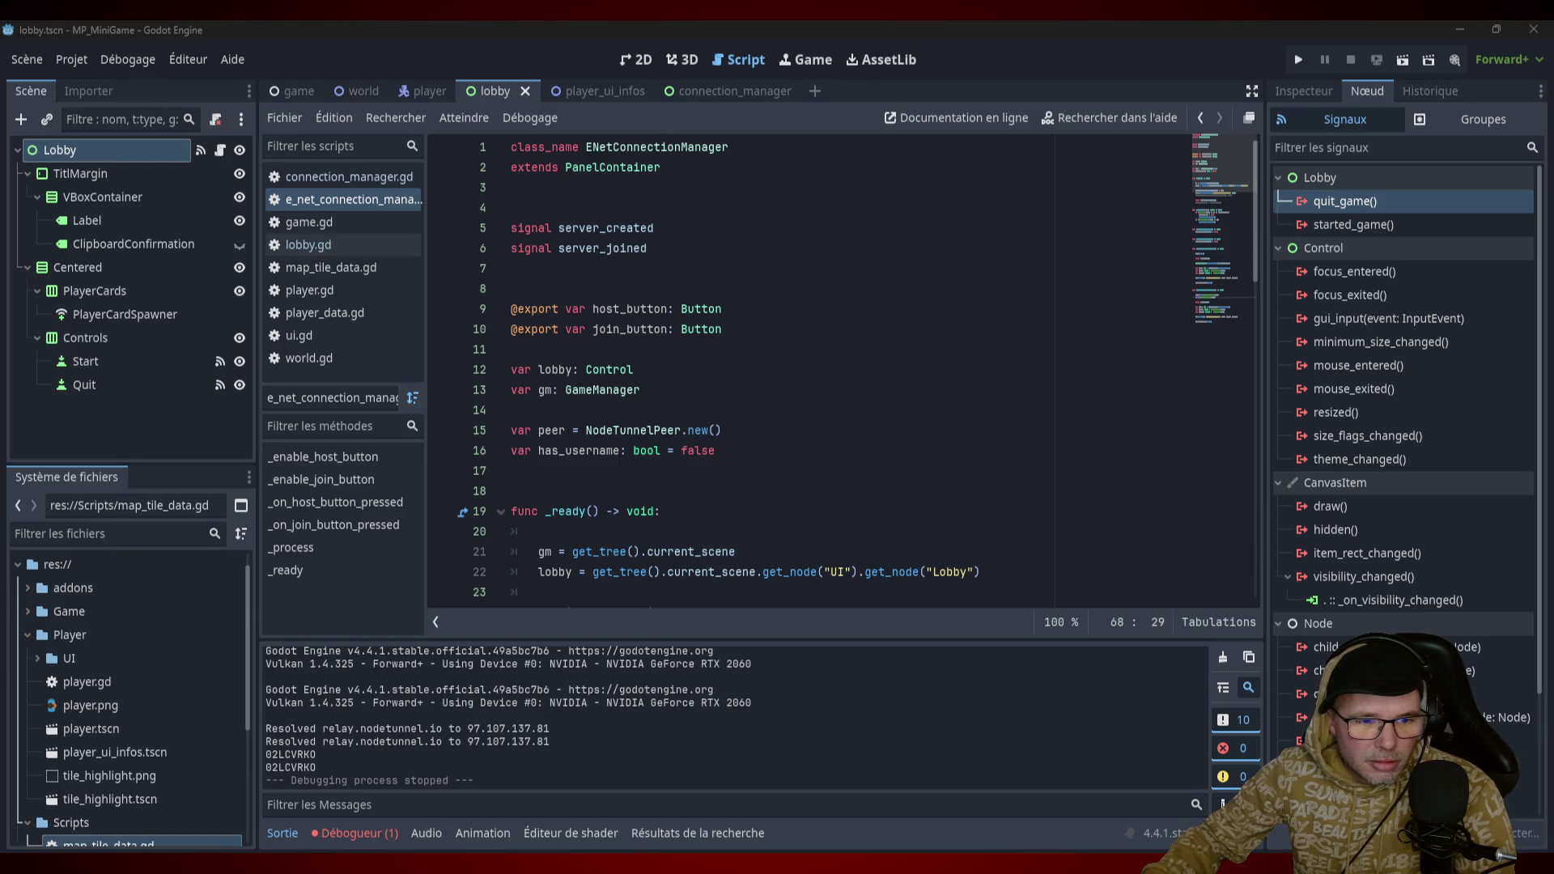
{"action": "key", "text": "alt+Tab"}
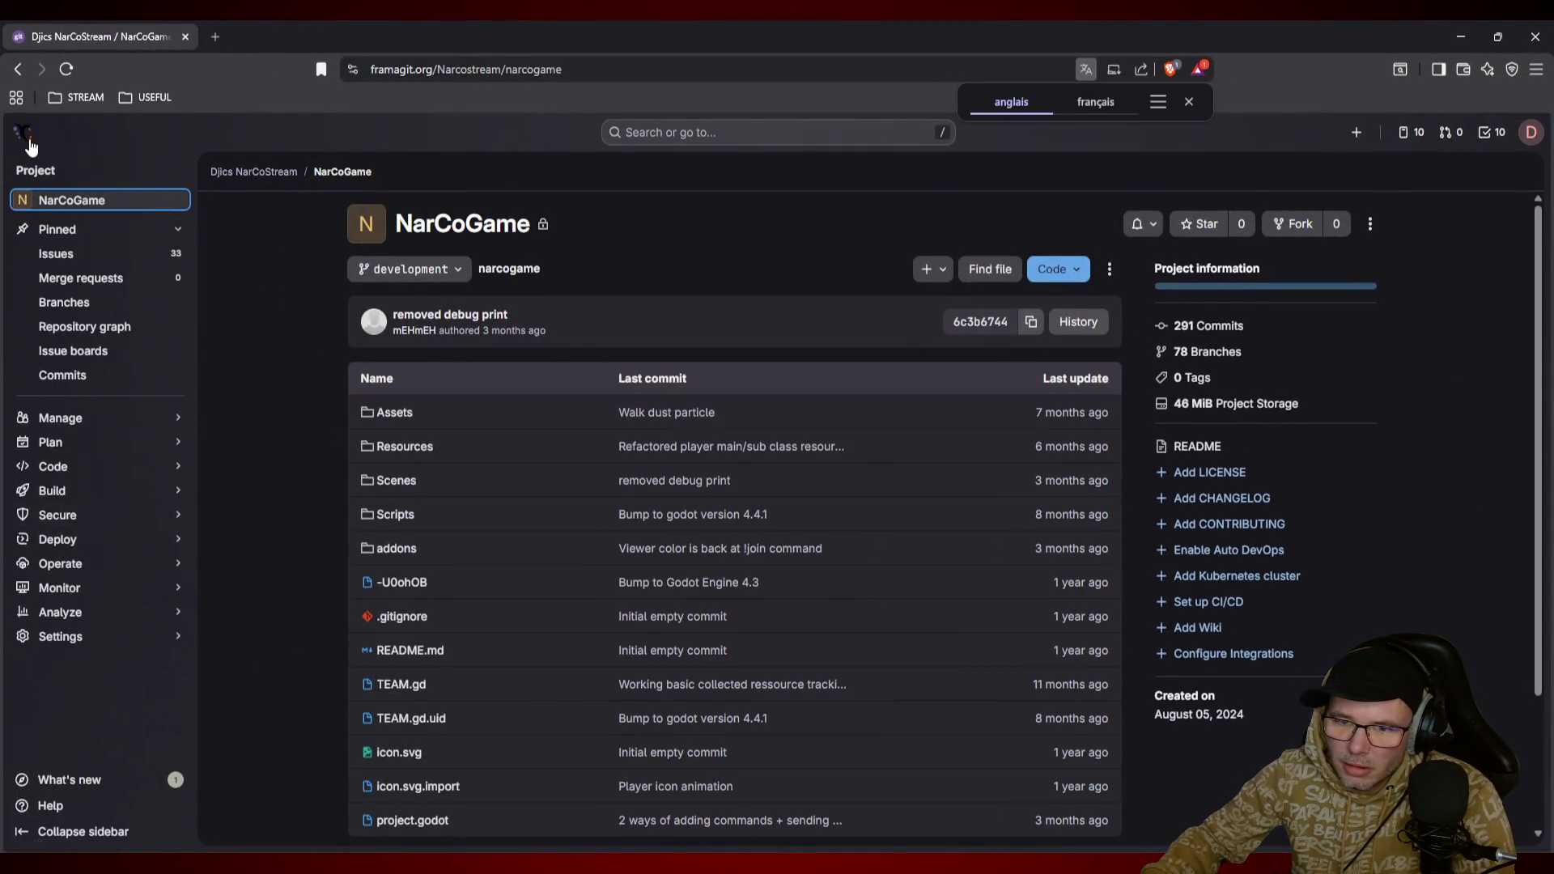
- Open the NarCo Multiplayer Minigame project's issue boards on framagit
{"action": "left_click", "coordinate": [23, 132]}
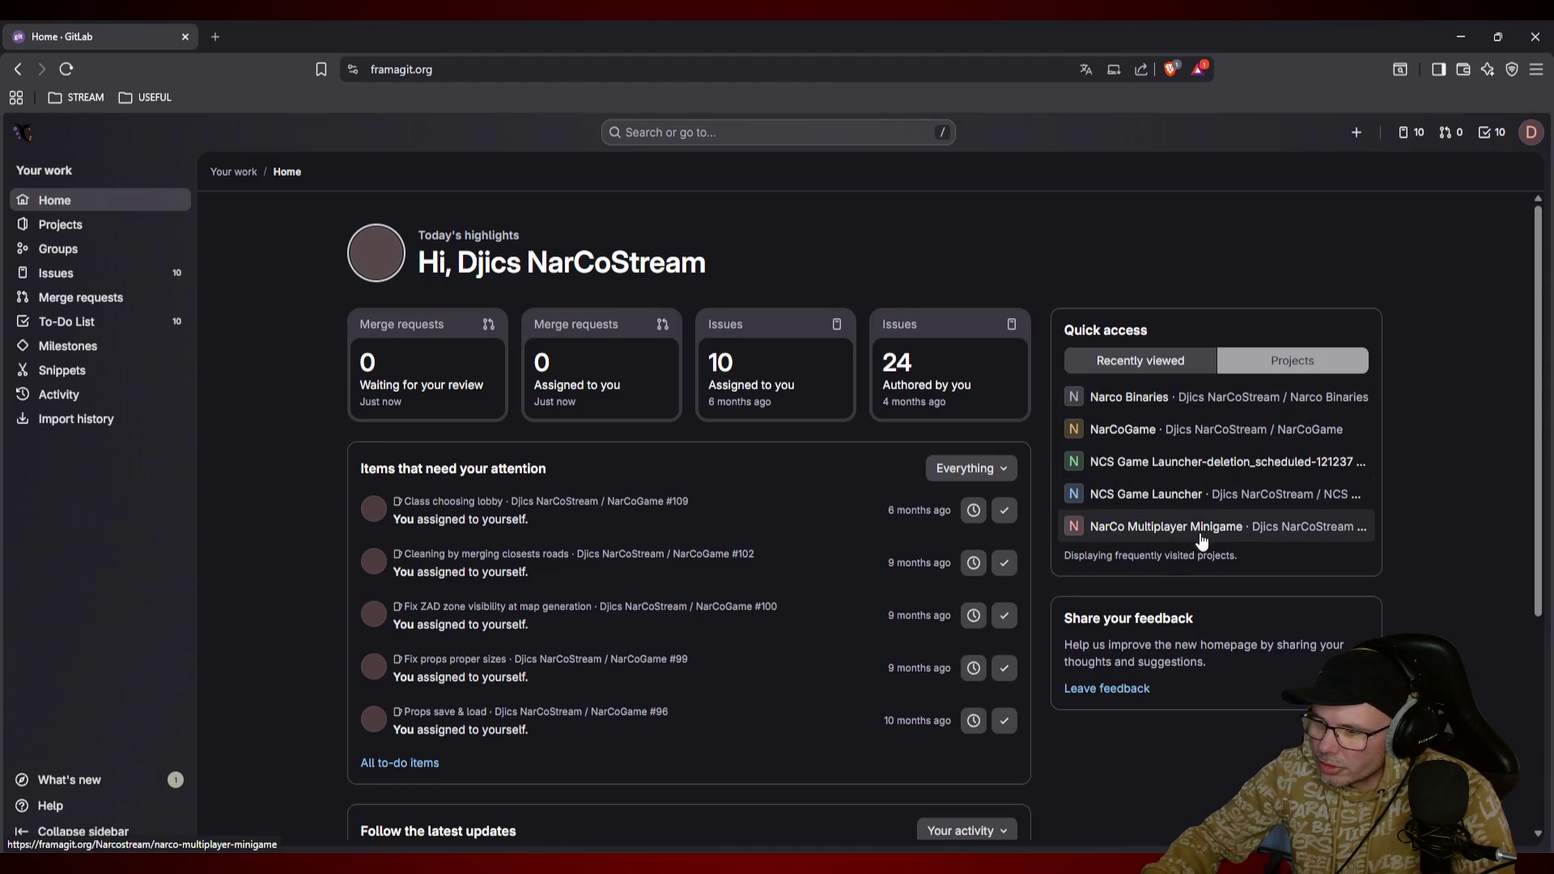
{"action": "left_click", "coordinate": [1158, 526]}
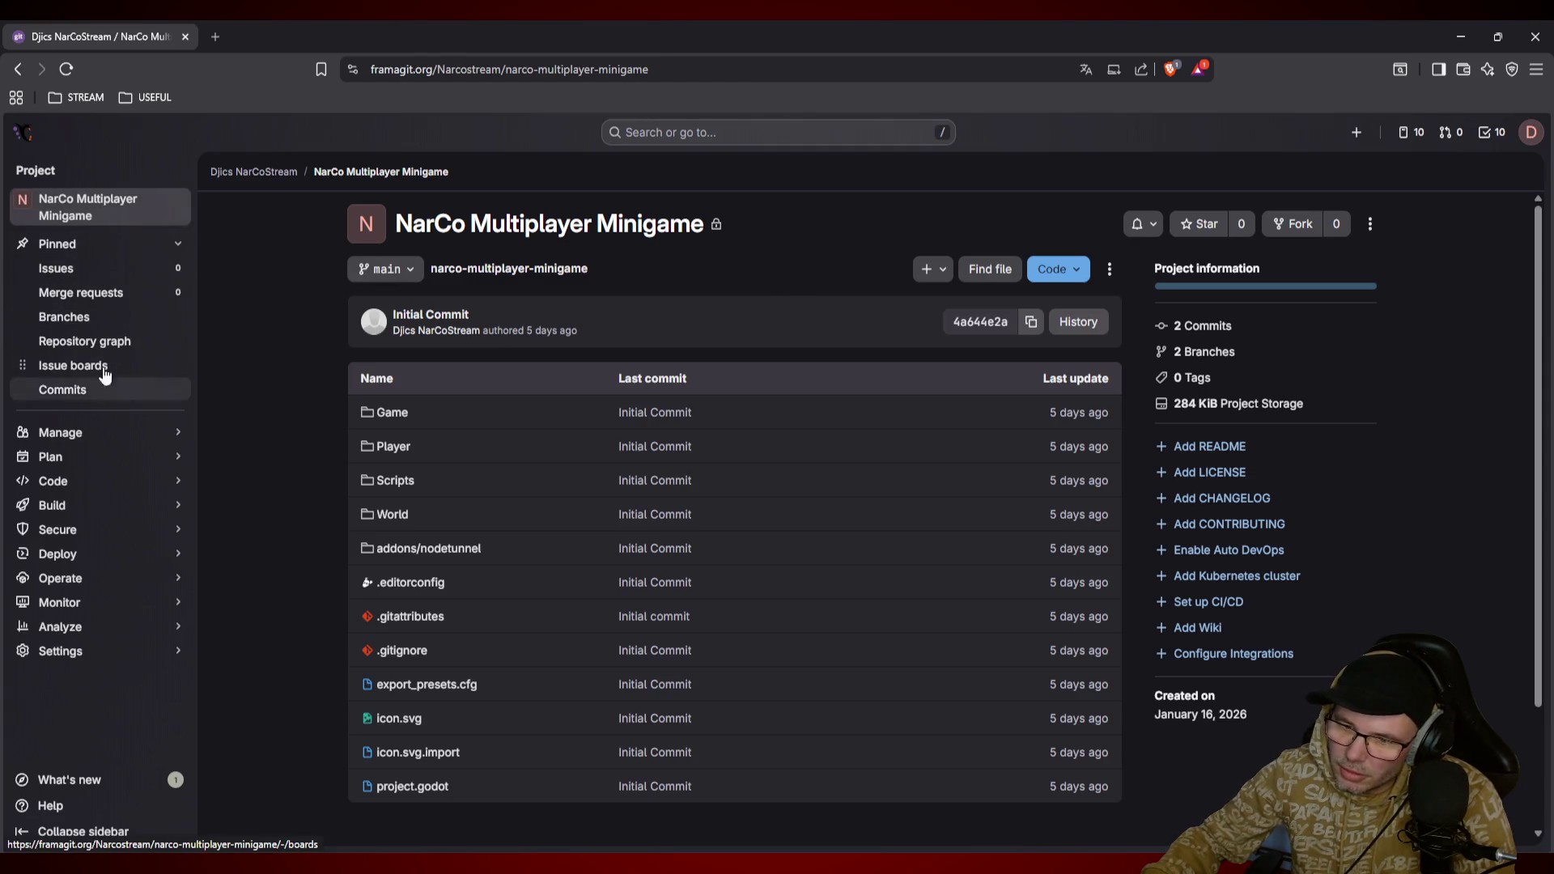
{"action": "left_click", "coordinate": [67, 366]}
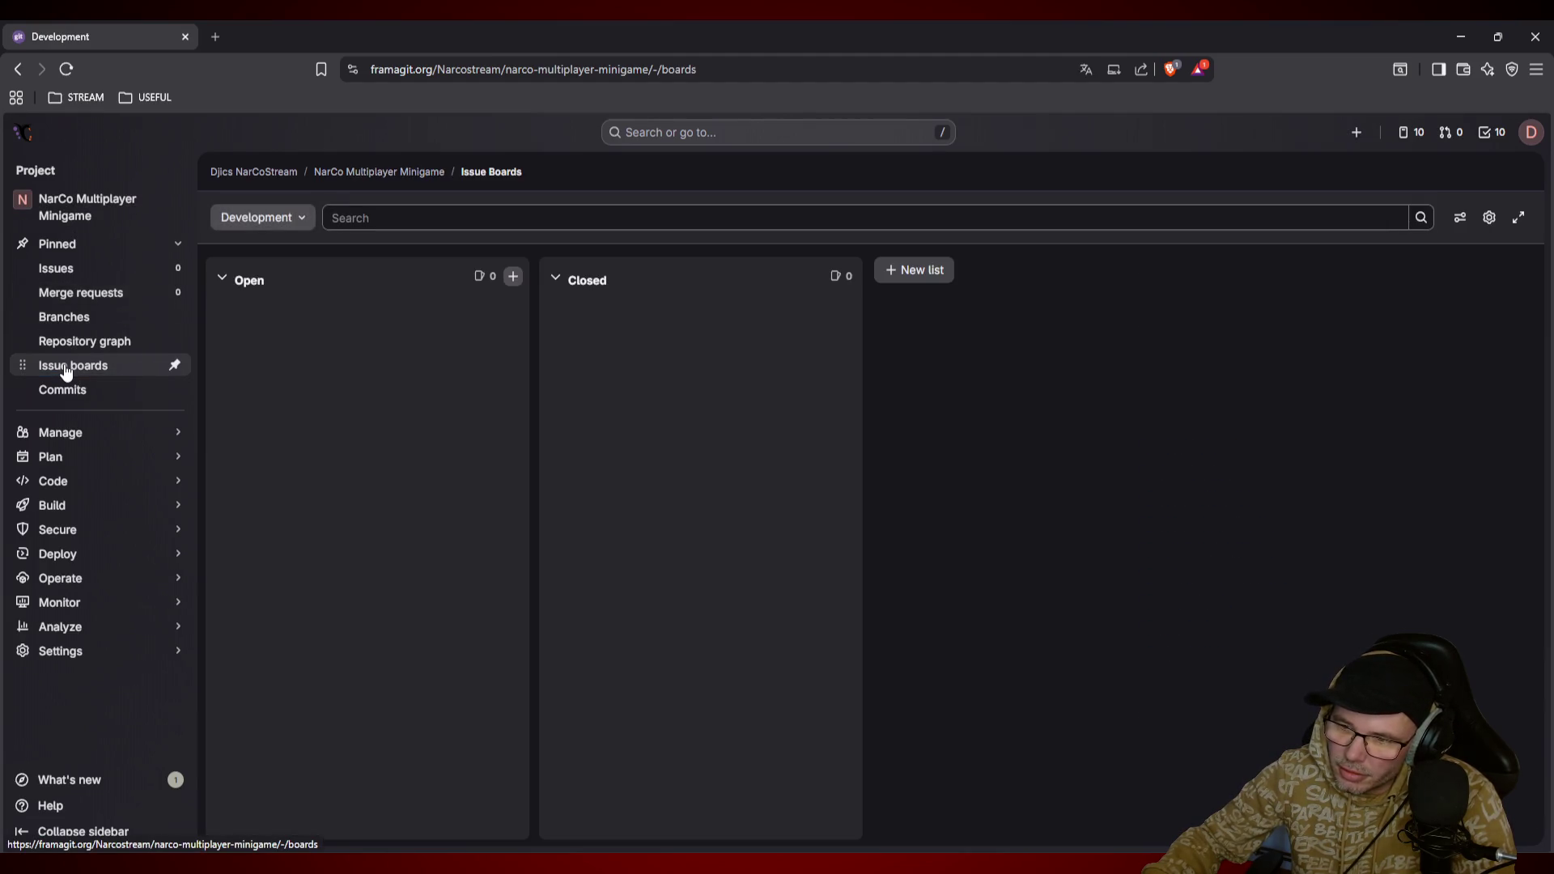
- Create issue 'Reconnect to lobby' in the Open list, then return to Godot
{"action": "left_click", "coordinate": [513, 280]}
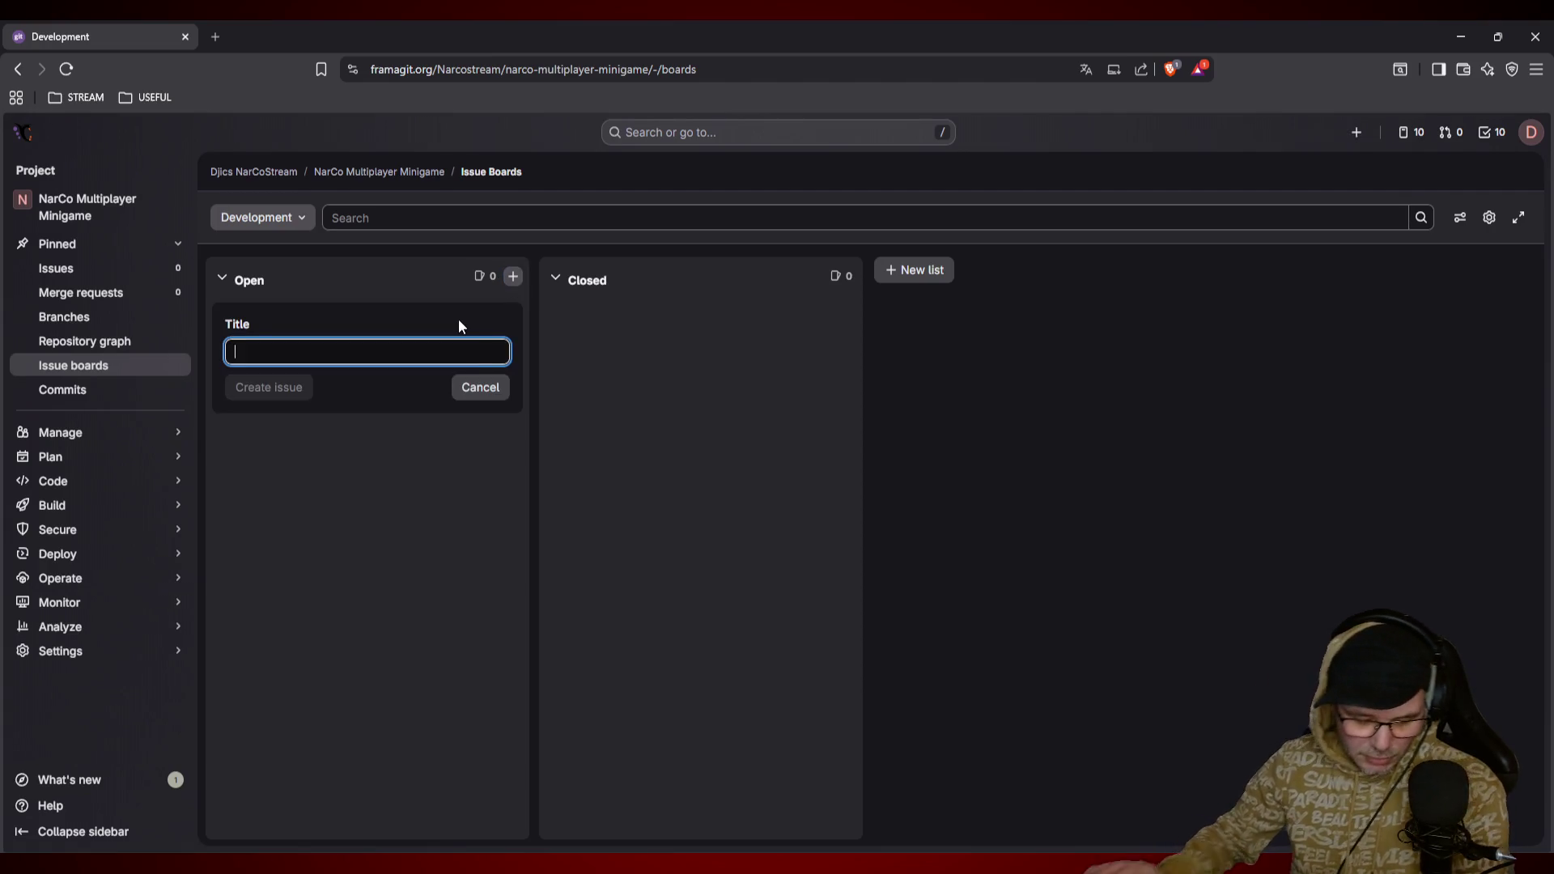
{"action": "type", "text": "Di"}
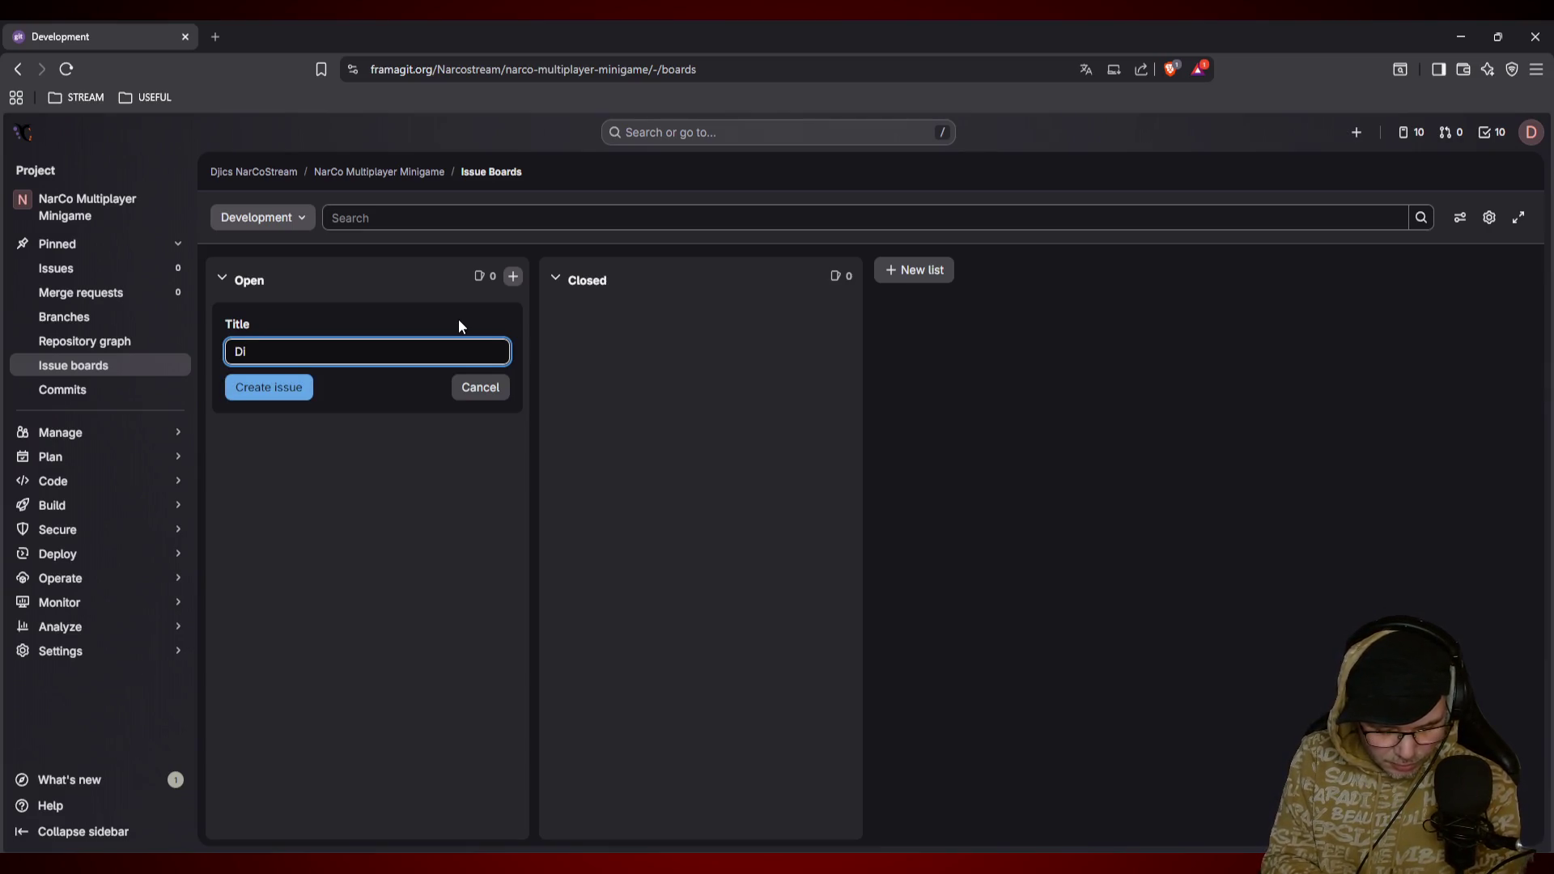
{"action": "key", "text": "BackSpace"}
{"action": "type", "text": "Reconnect t"}
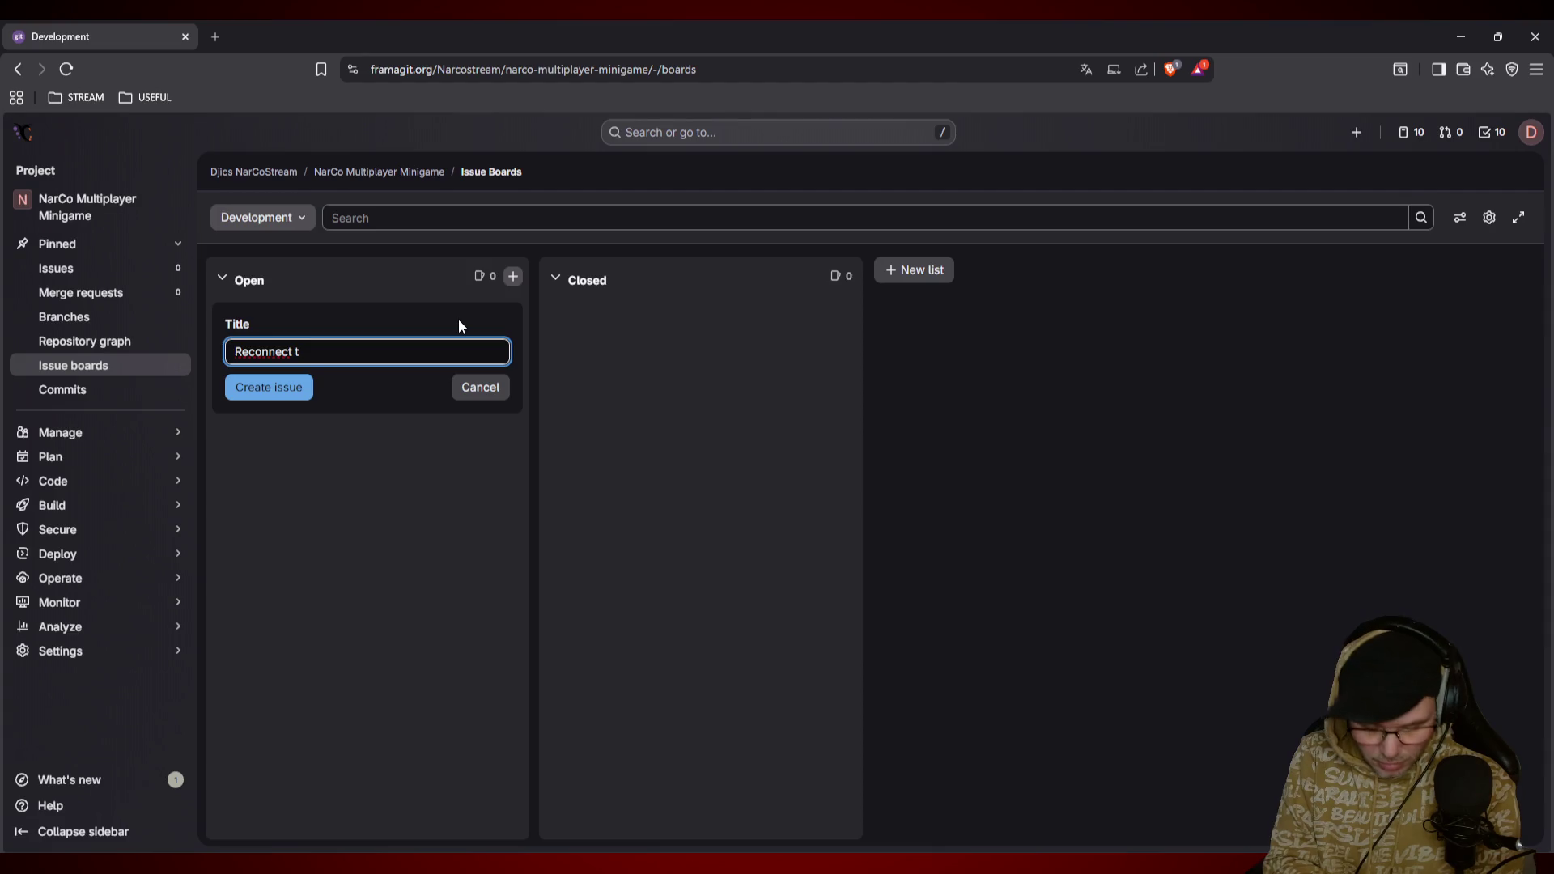
{"action": "type", "text": "o loyy"}
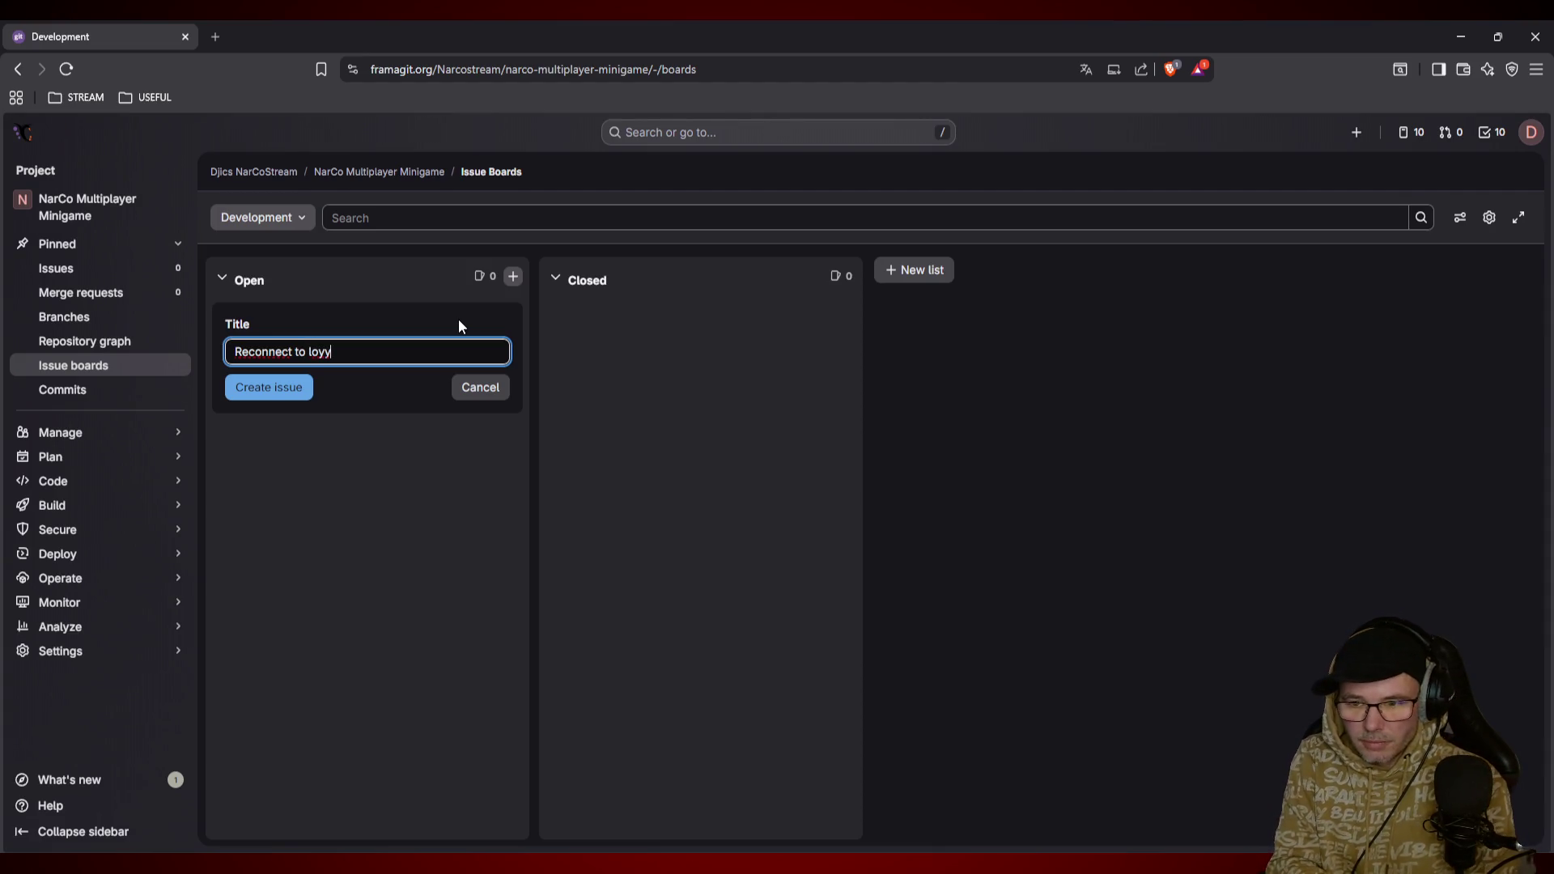
{"action": "key", "text": "BackSpace"}
{"action": "key", "text": "BackSpace"}
{"action": "type", "text": "bby"}
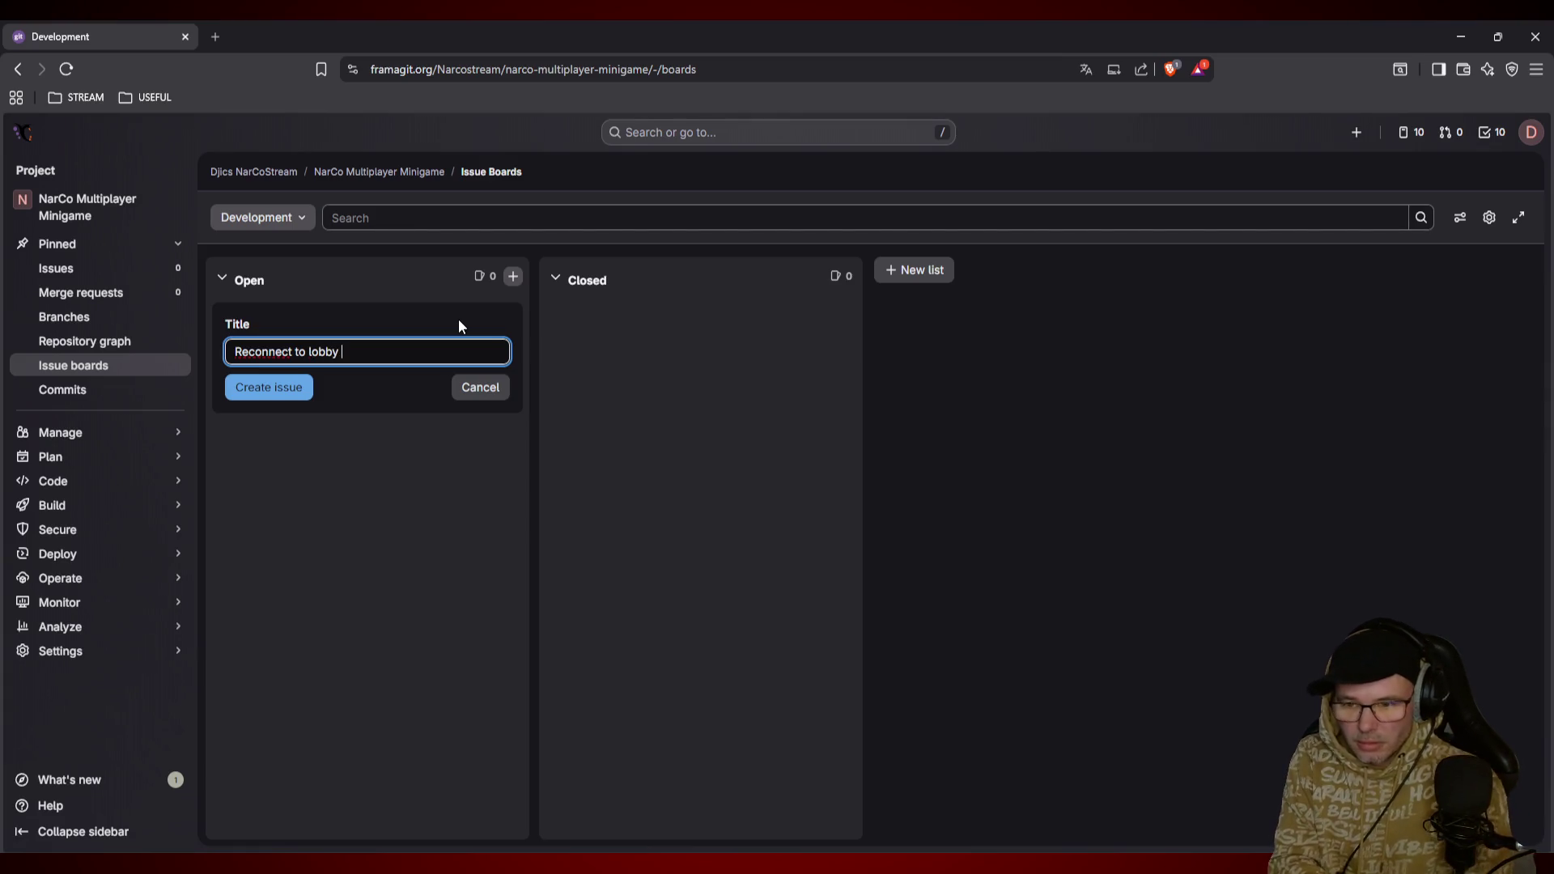
{"action": "type", "text": " afe"}
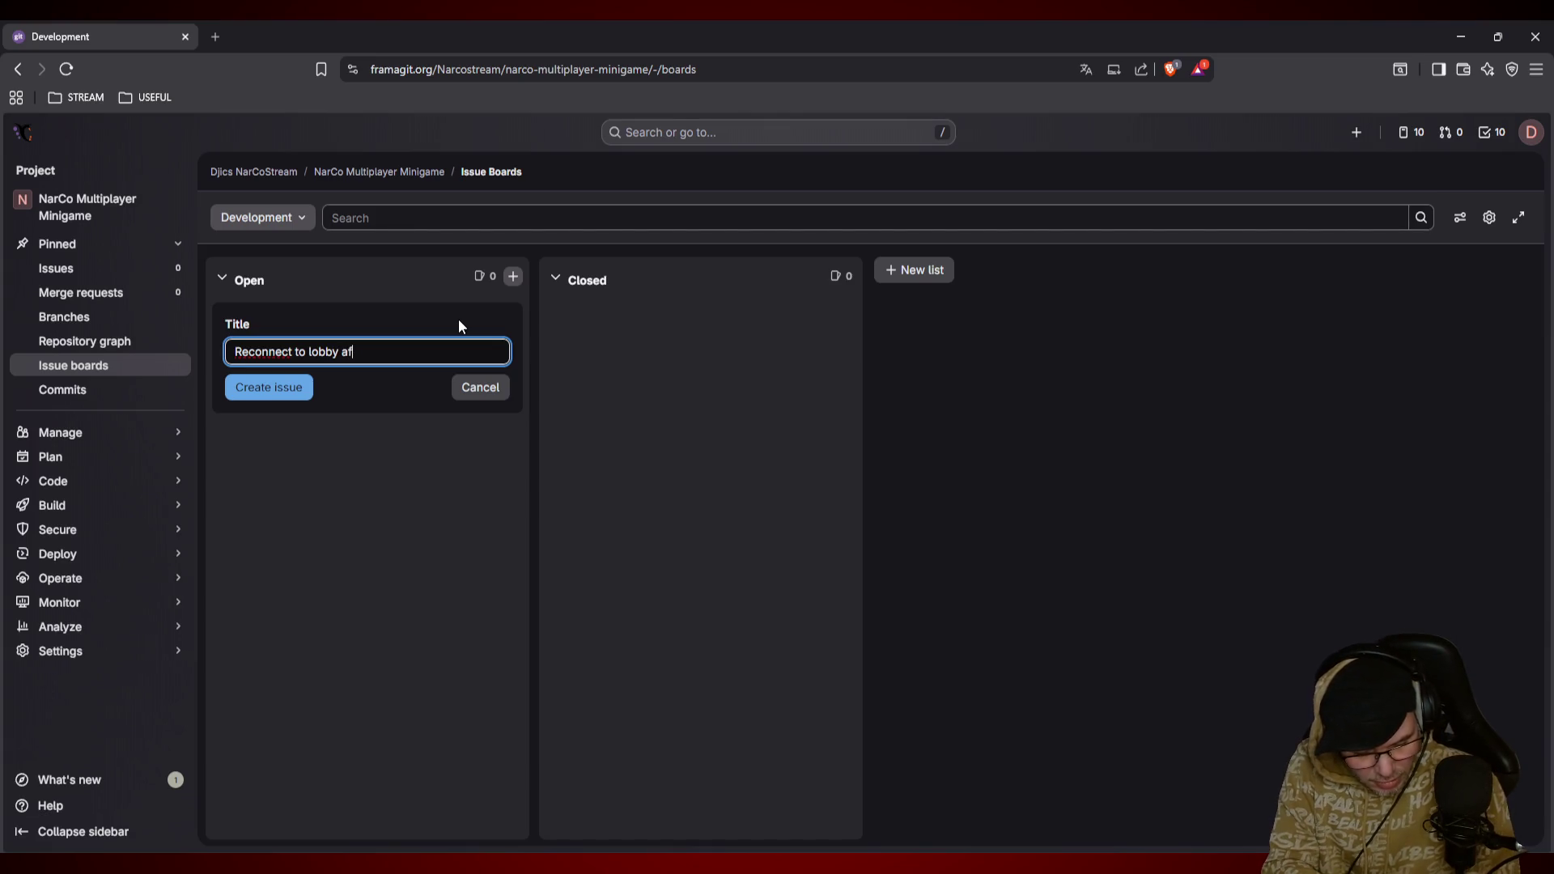
{"action": "key", "text": "BackSpace"}
{"action": "key", "text": "BackSpace"}
{"action": "key", "text": "BackSpace"}
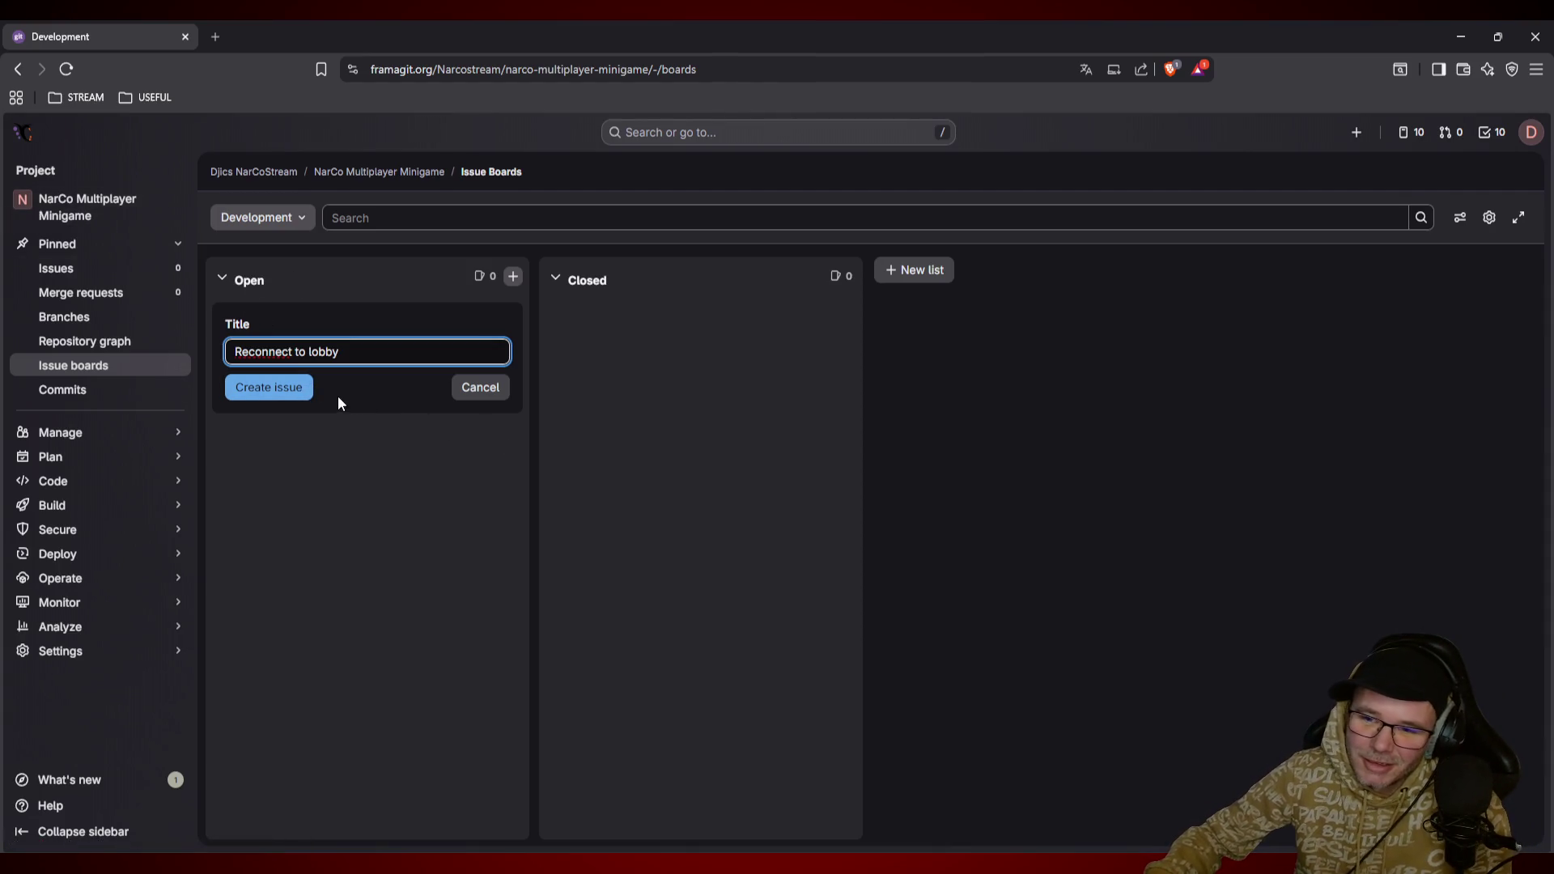
{"action": "left_click", "coordinate": [296, 389]}
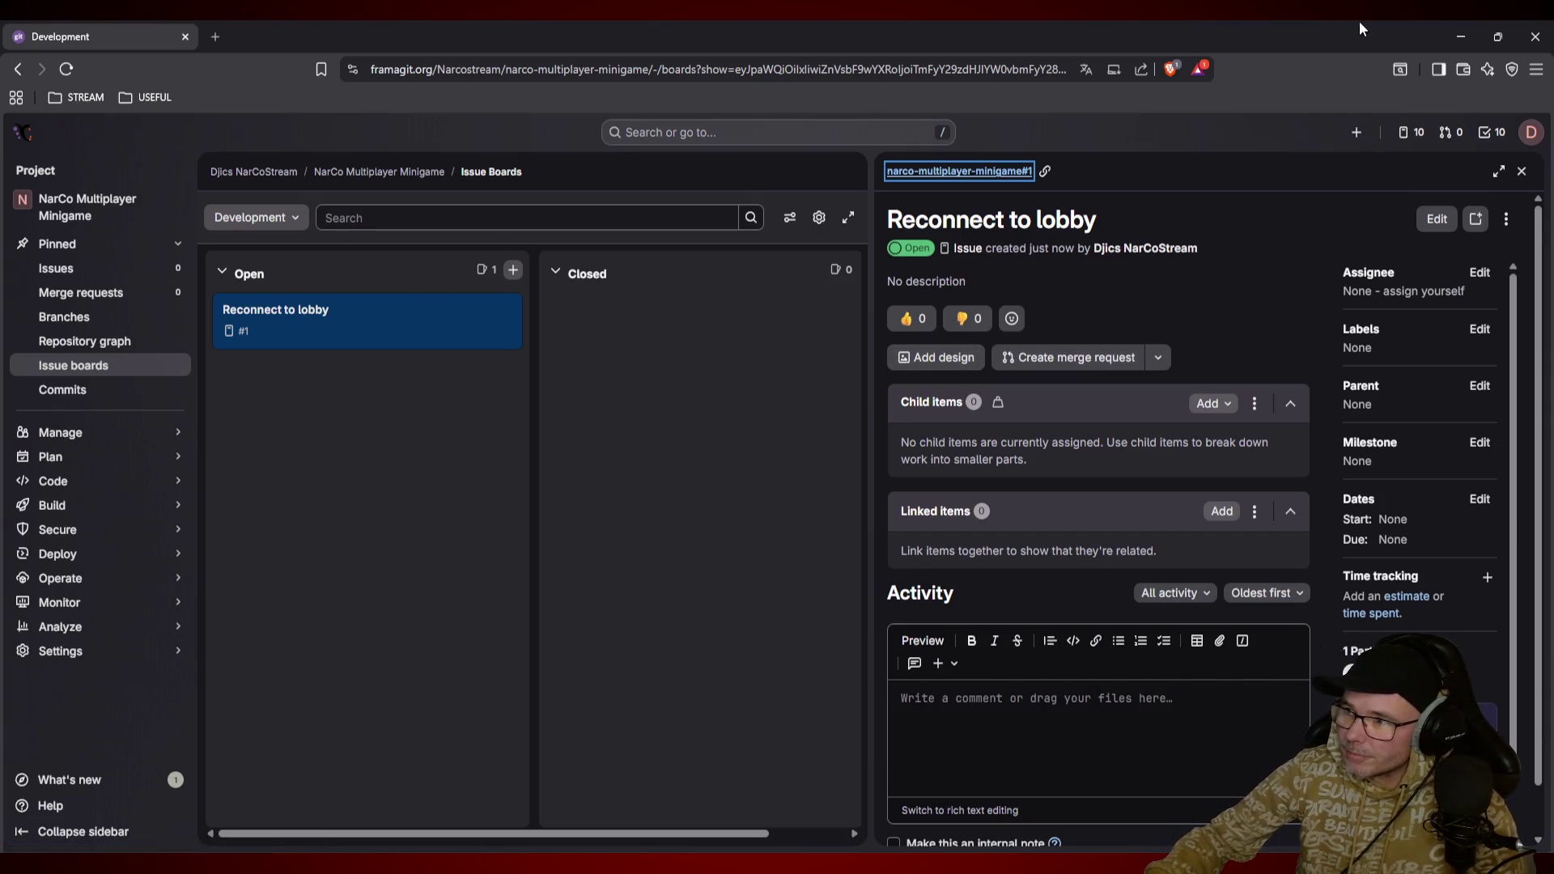
{"action": "left_click", "coordinate": [1456, 35]}
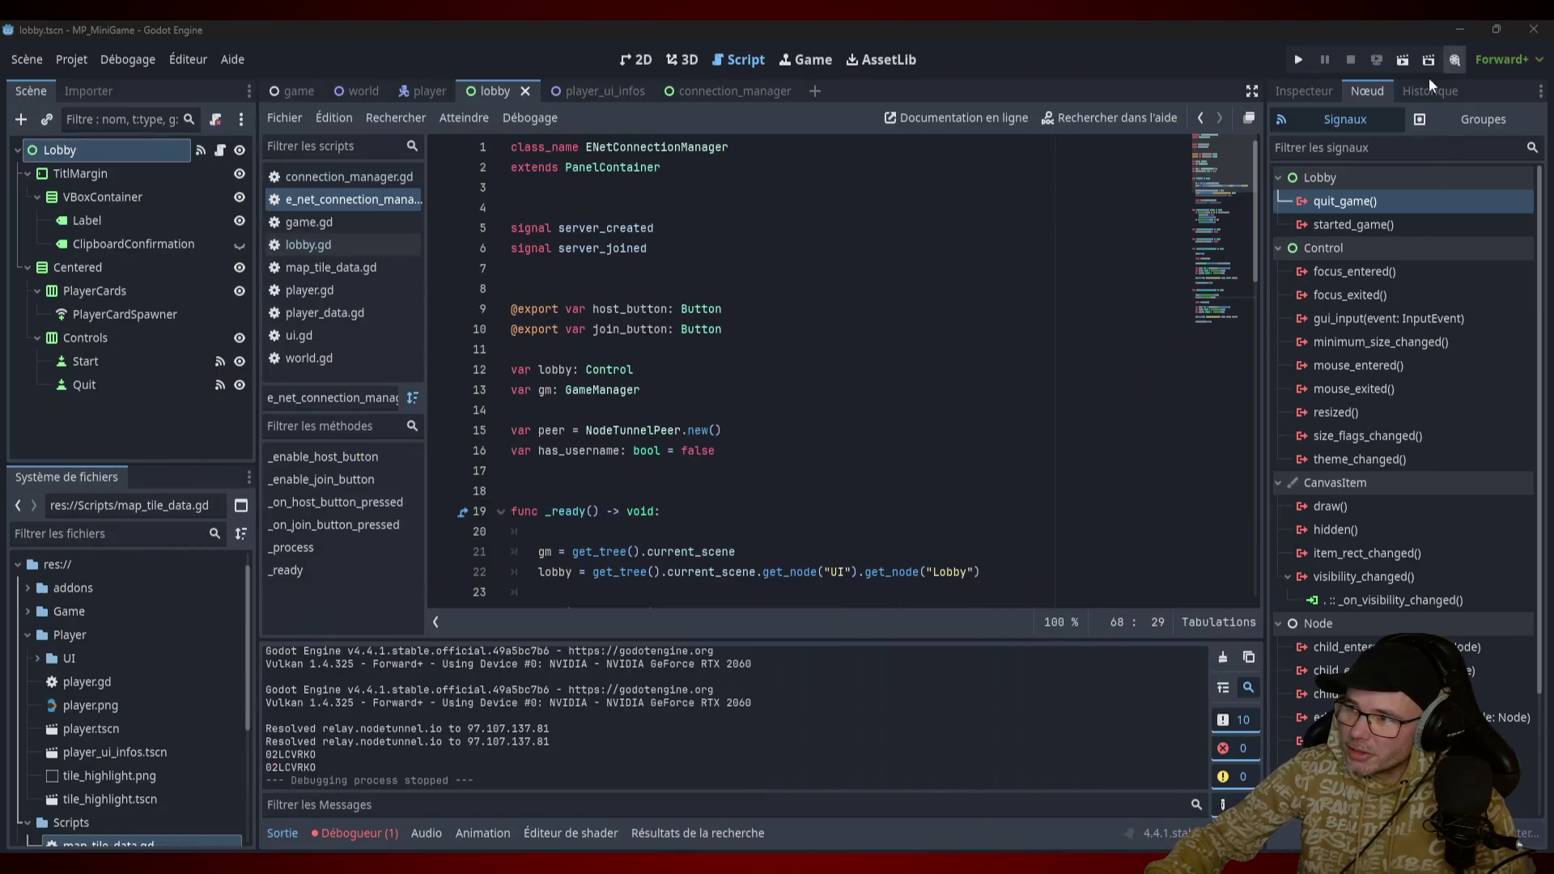
- Reopen lobby.gd and place the caret on lines 79 and 80 of _on_player_quit_request
{"action": "left_click", "coordinate": [975, 387]}
{"action": "left_click", "coordinate": [365, 203]}
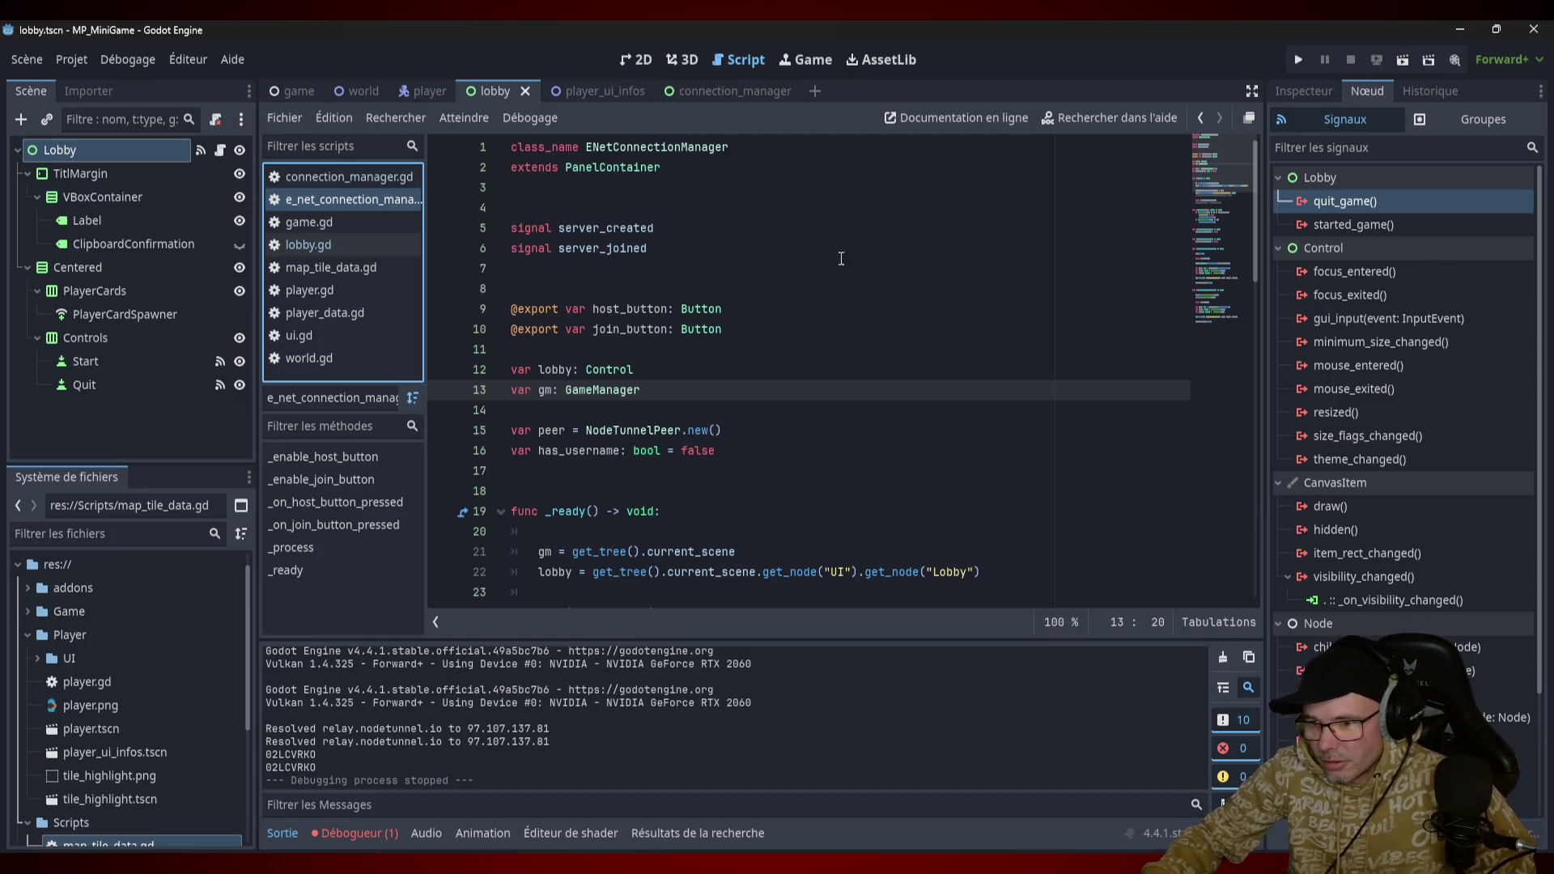
{"action": "scroll", "coordinate": [842, 258], "scroll_direction": "down", "scroll_amount": 17}
{"action": "scroll", "coordinate": [874, 313], "scroll_direction": "down", "scroll_amount": 2}
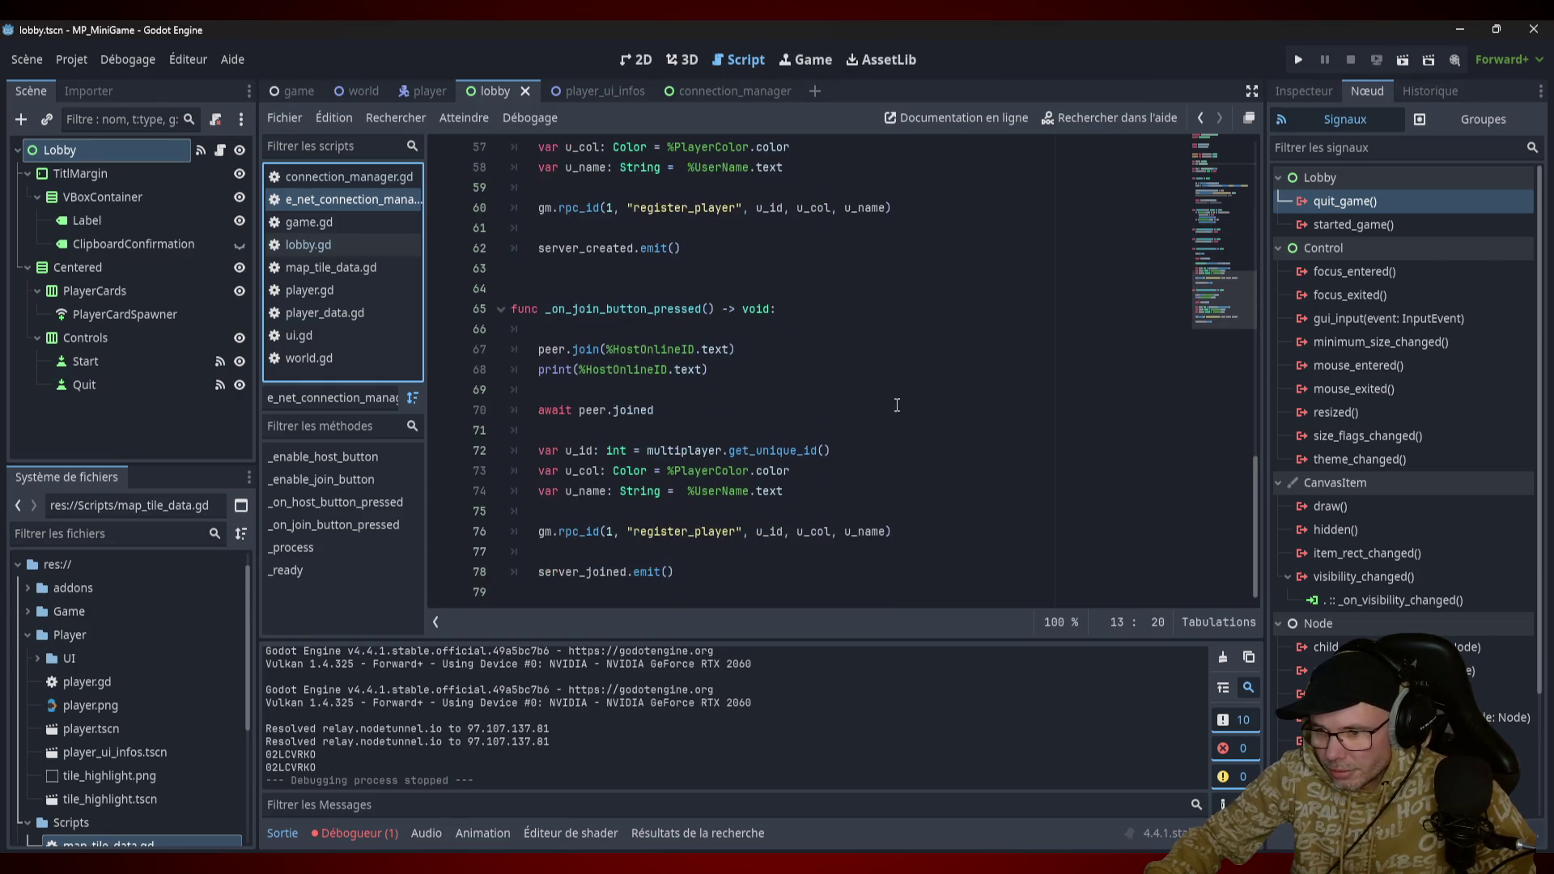
{"action": "left_click", "coordinate": [332, 247]}
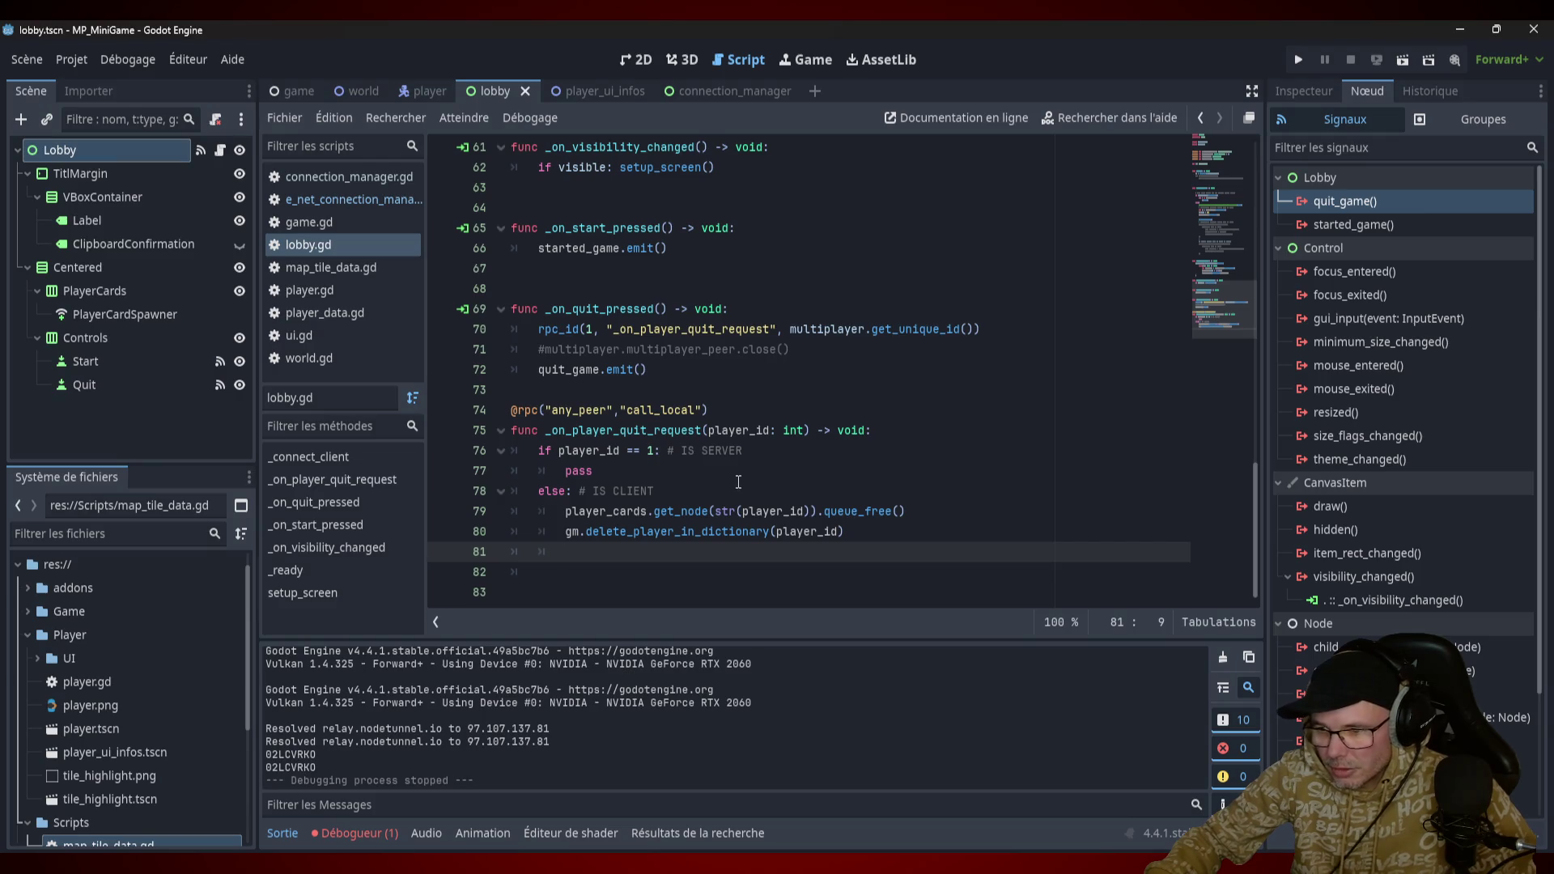
{"action": "left_click", "coordinate": [917, 509]}
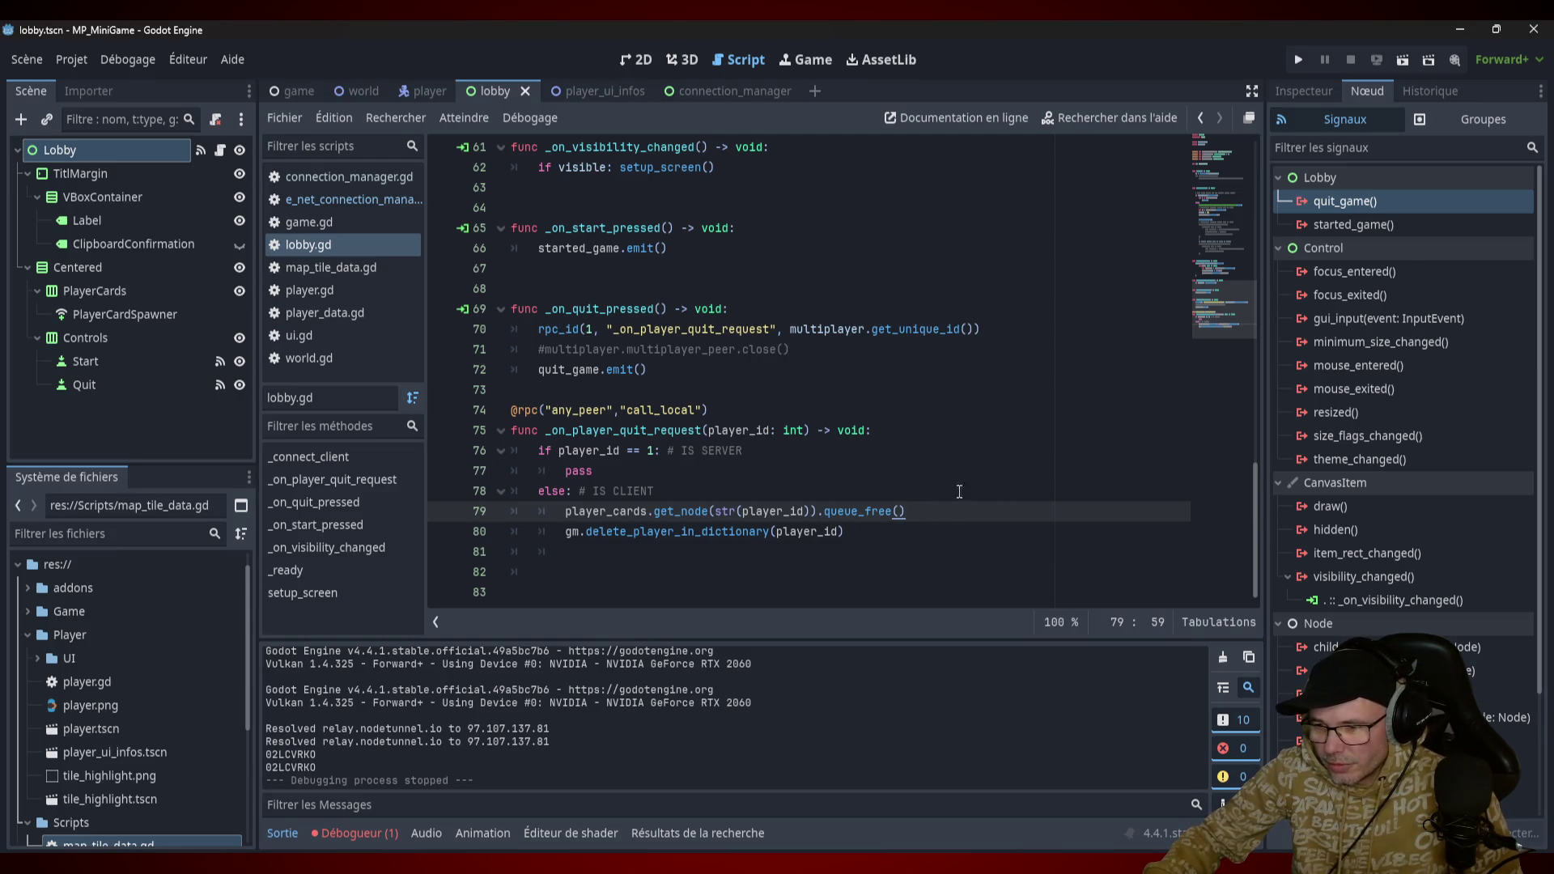
{"action": "left_click", "coordinate": [873, 531]}
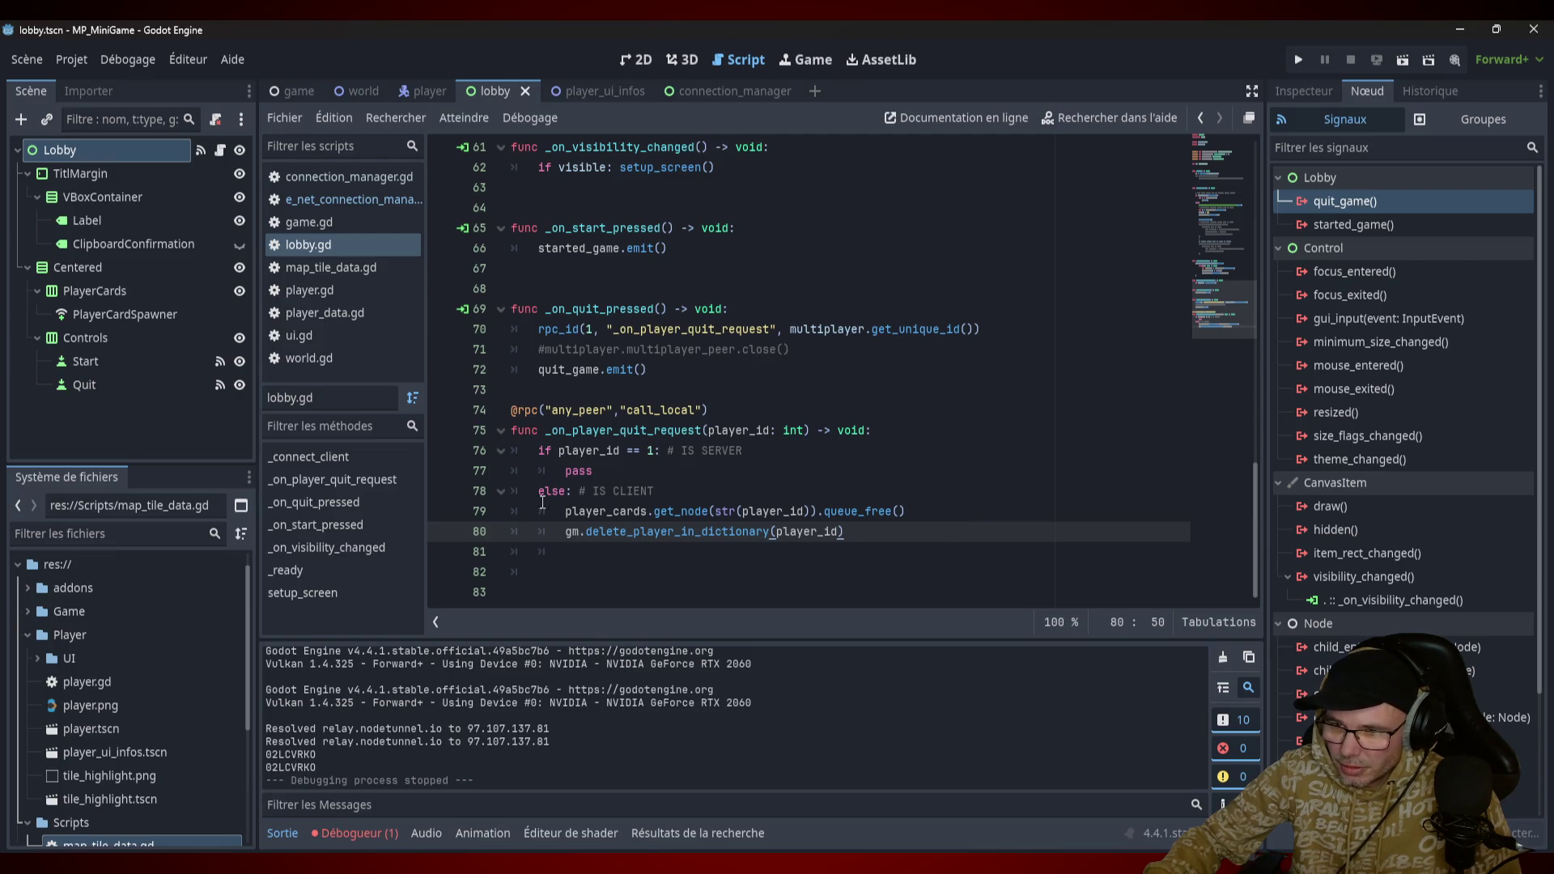
- Open game.gd at the delete_player_in_dictionary function
{"action": "left_click", "coordinate": [320, 223]}
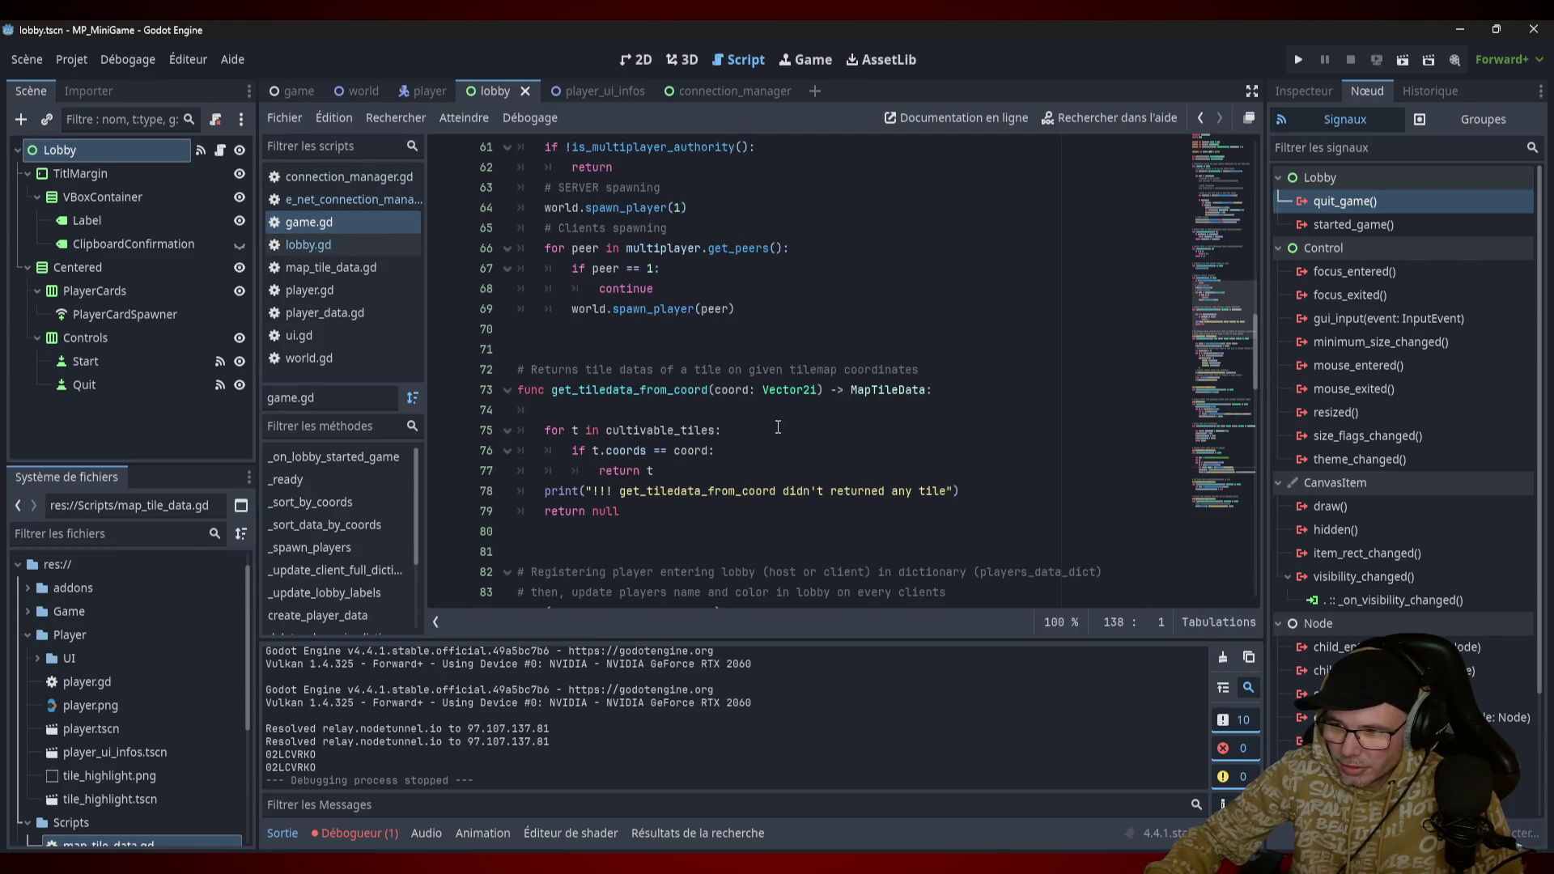
{"action": "scroll", "coordinate": [883, 346], "scroll_direction": "down", "scroll_amount": 4}
{"action": "scroll", "coordinate": [883, 346], "scroll_direction": "down", "scroll_amount": 12}
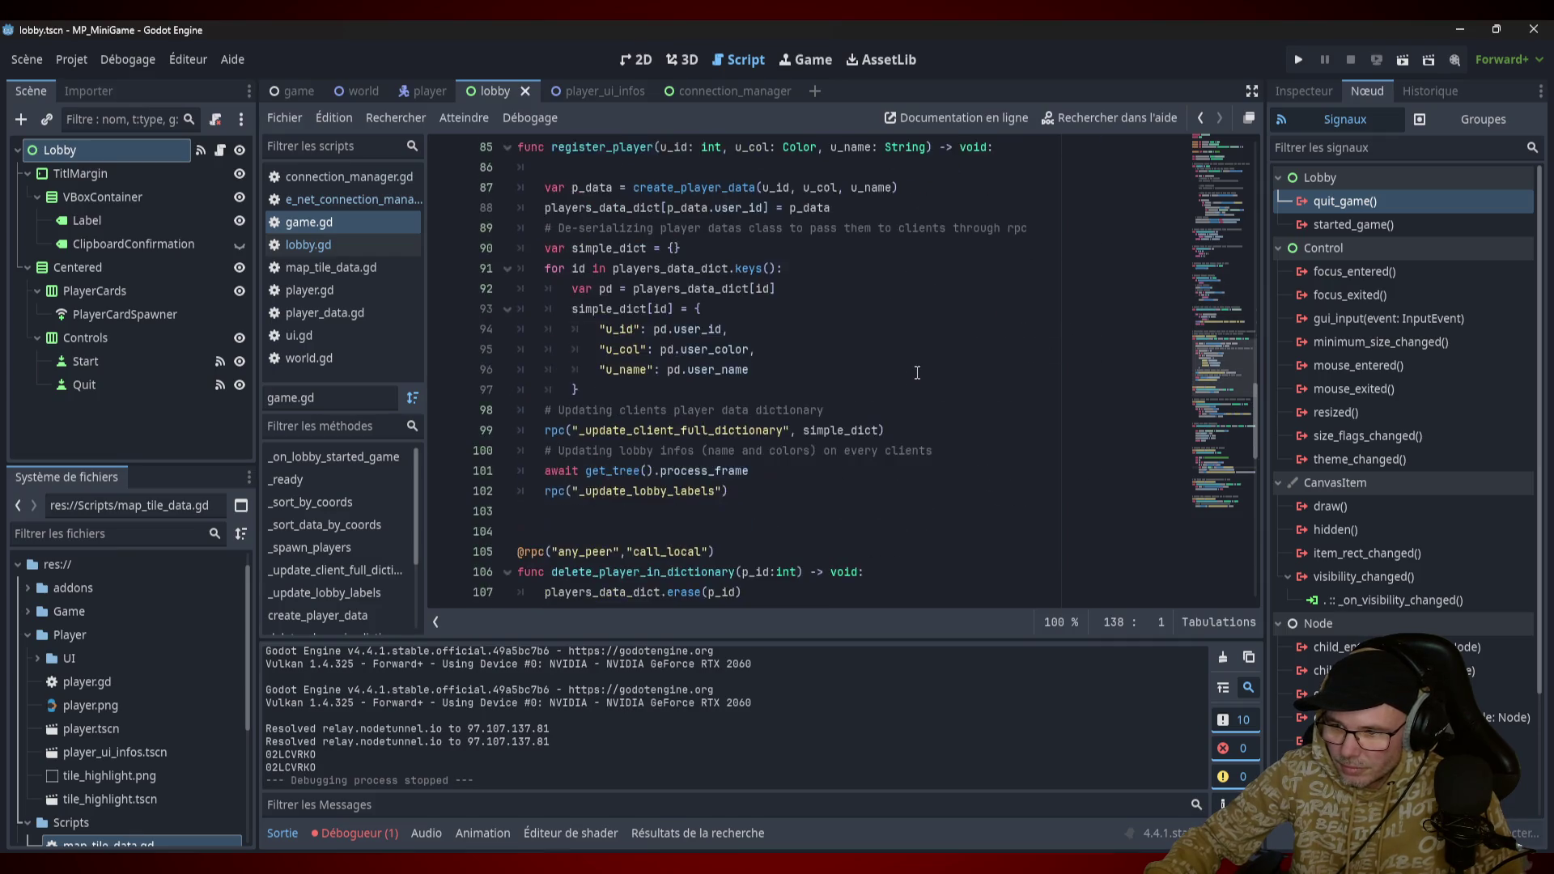
{"action": "scroll", "coordinate": [928, 422], "scroll_direction": "down", "scroll_amount": 4}
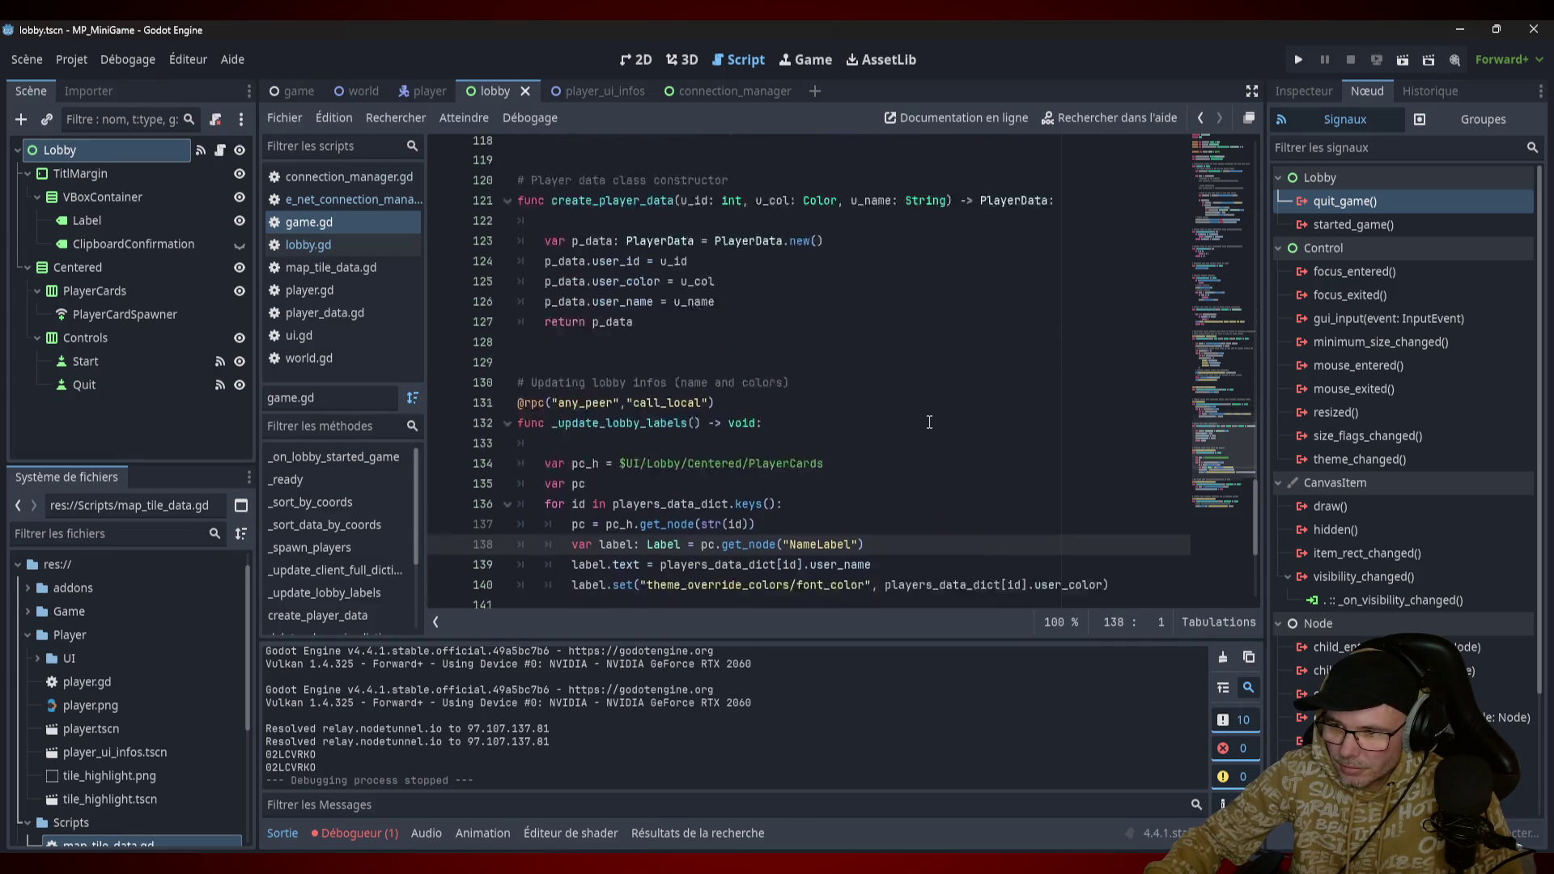
{"action": "scroll", "coordinate": [939, 416], "scroll_direction": "down", "scroll_amount": 1}
{"action": "scroll", "coordinate": [940, 416], "scroll_direction": "down", "scroll_amount": 3}
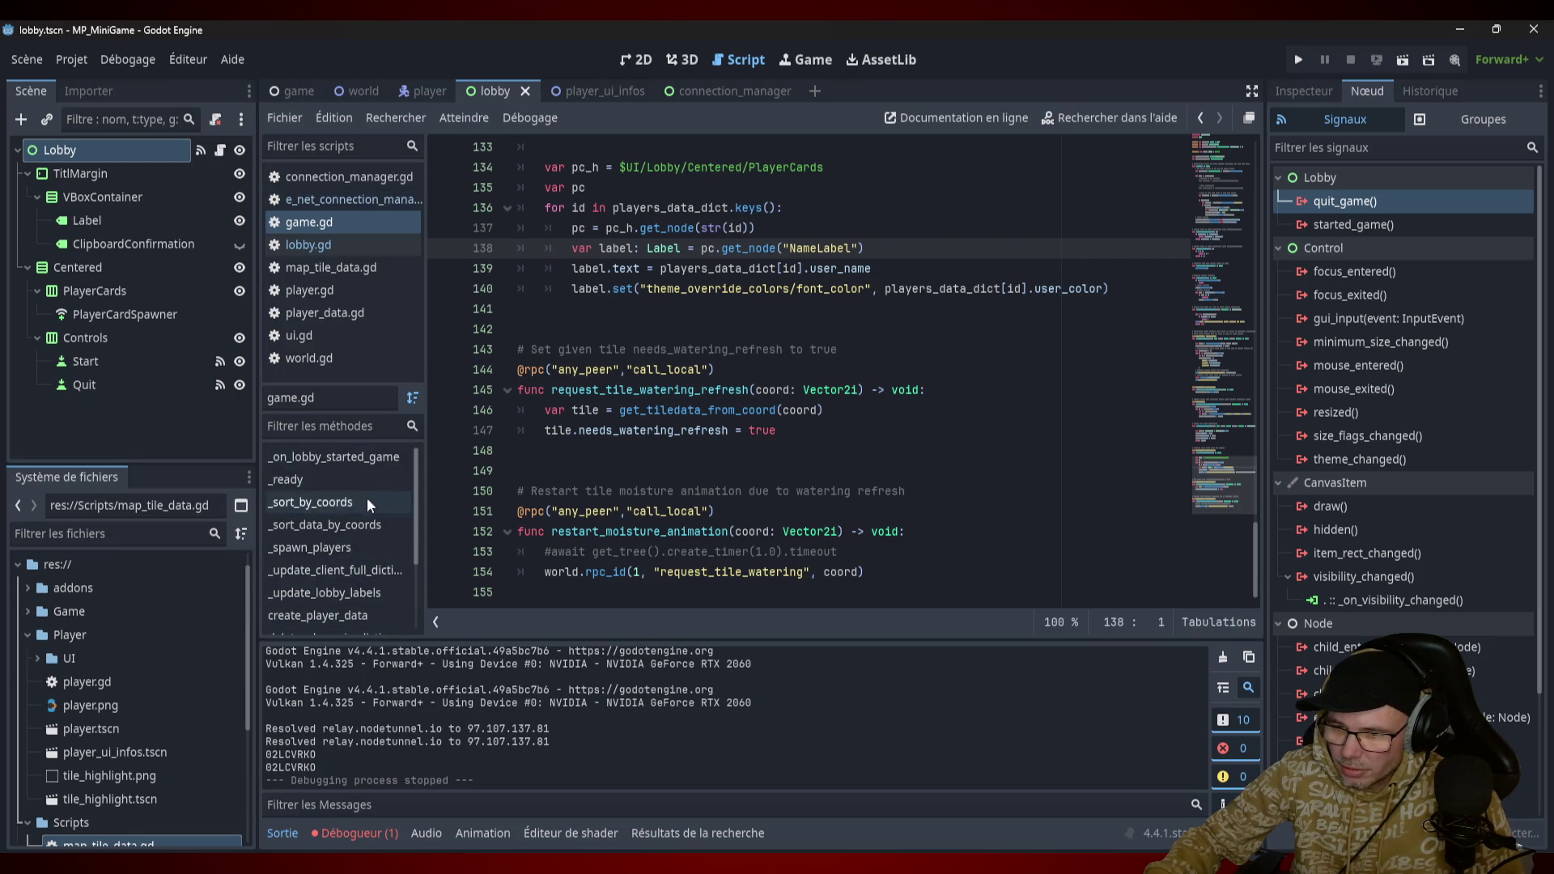
{"action": "scroll", "coordinate": [389, 527], "scroll_direction": "down", "scroll_amount": 1}
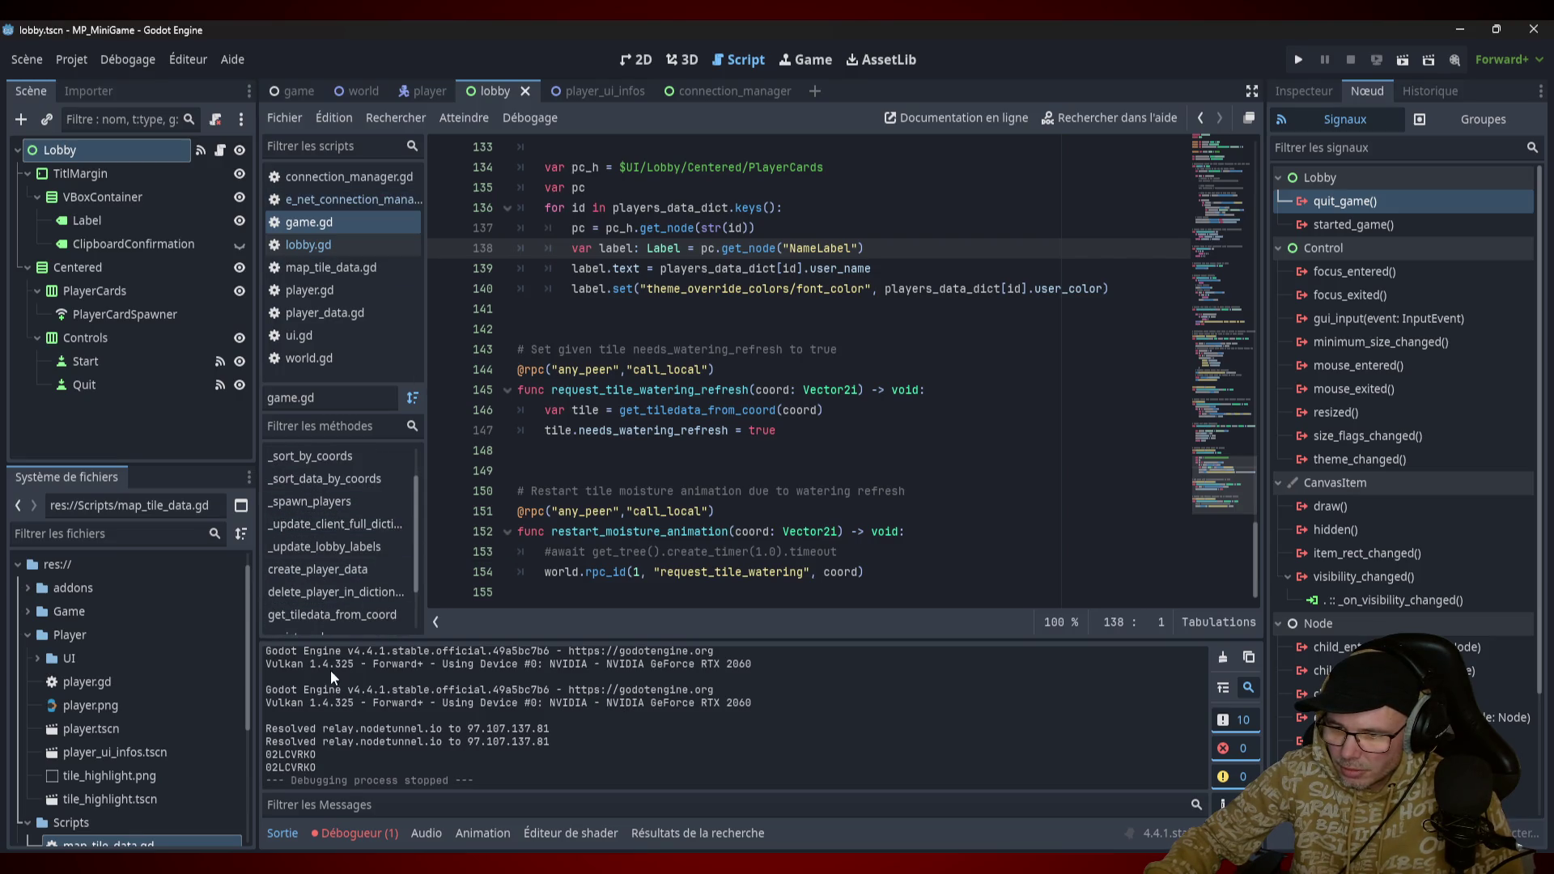
{"action": "left_click", "coordinate": [360, 593]}
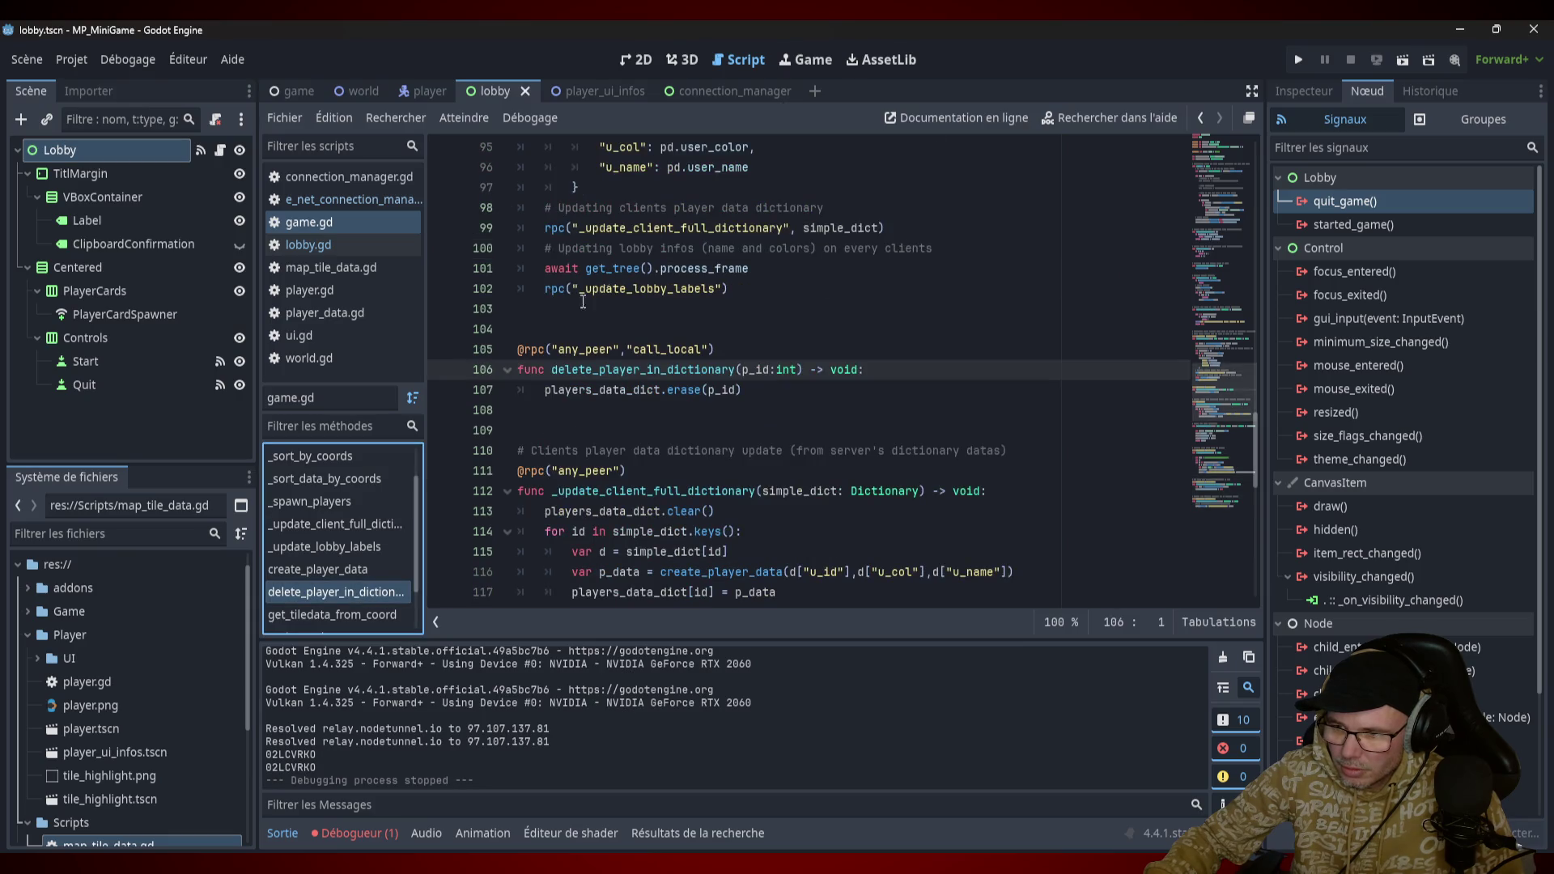
- Add an empty line after the erase call on line 107 and select the rpc call updating client dictionaries
{"action": "left_click", "coordinate": [842, 400]}
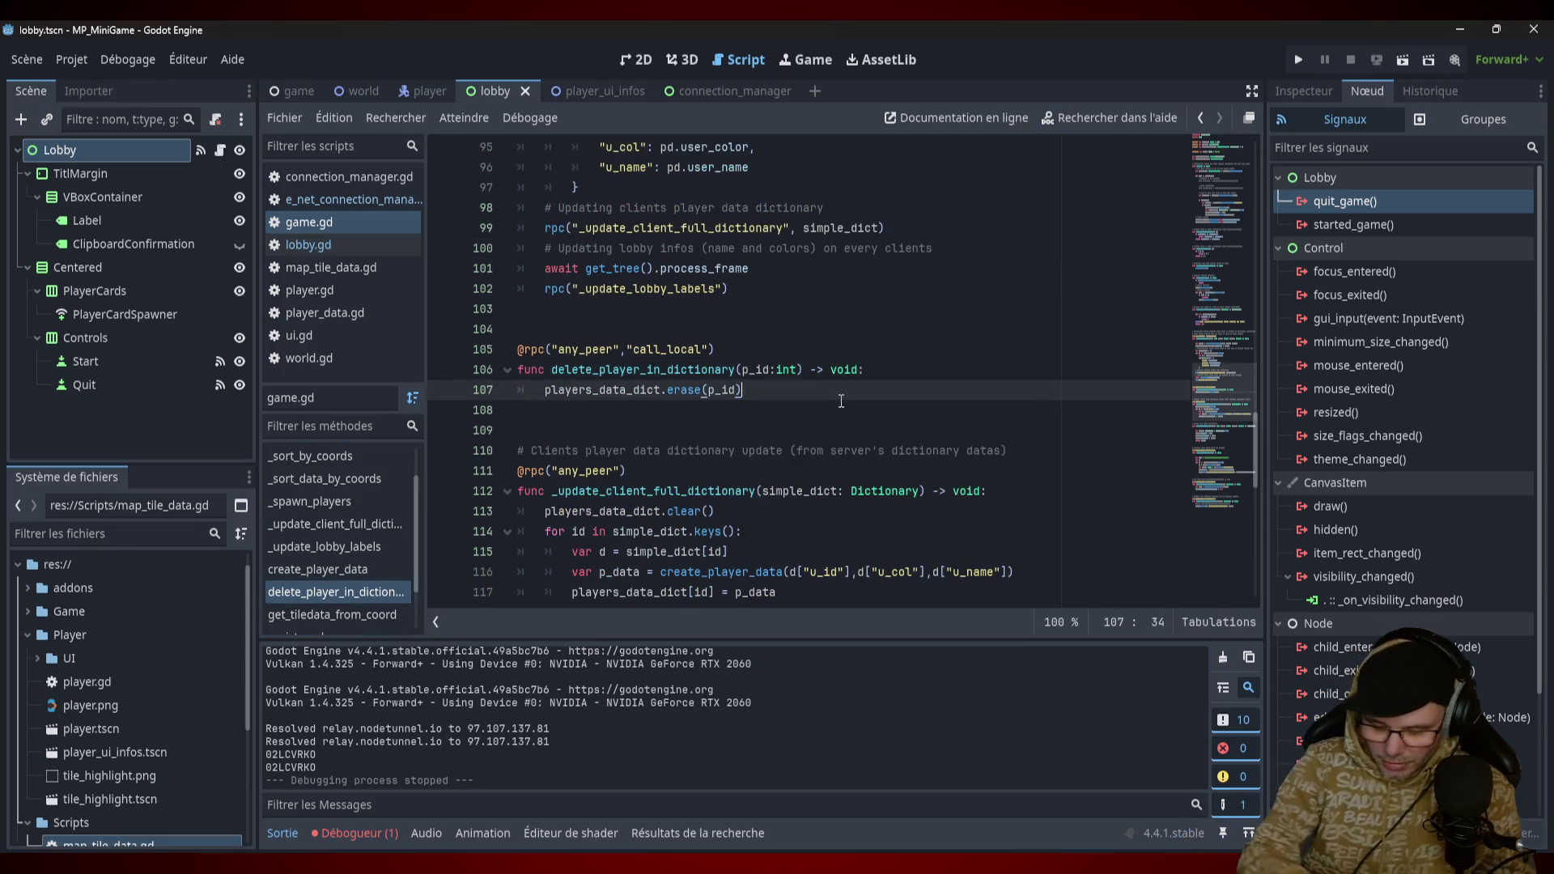
{"action": "key", "text": "Return"}
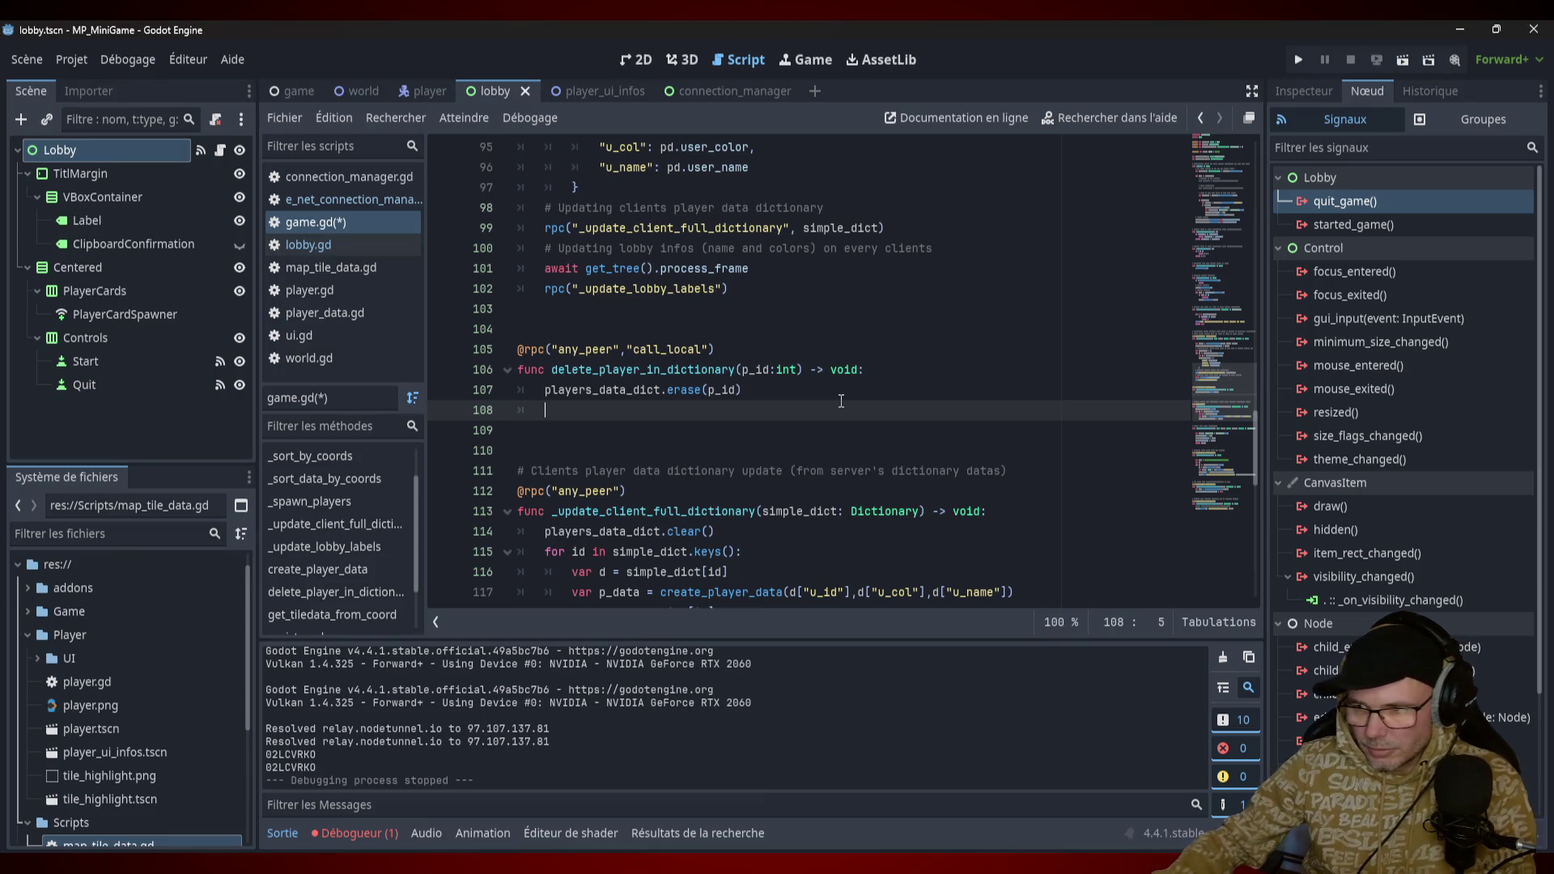
{"action": "mouse_move", "coordinate": [920, 227]}
{"action": "left_mouse_down"}
{"action": "mouse_move", "coordinate": [566, 224]}
{"action": "mouse_move", "coordinate": [775, 207]}
{"action": "mouse_move", "coordinate": [544, 229]}
{"action": "left_mouse_up"}
{"action": "key", "text": "ctrl+c"}
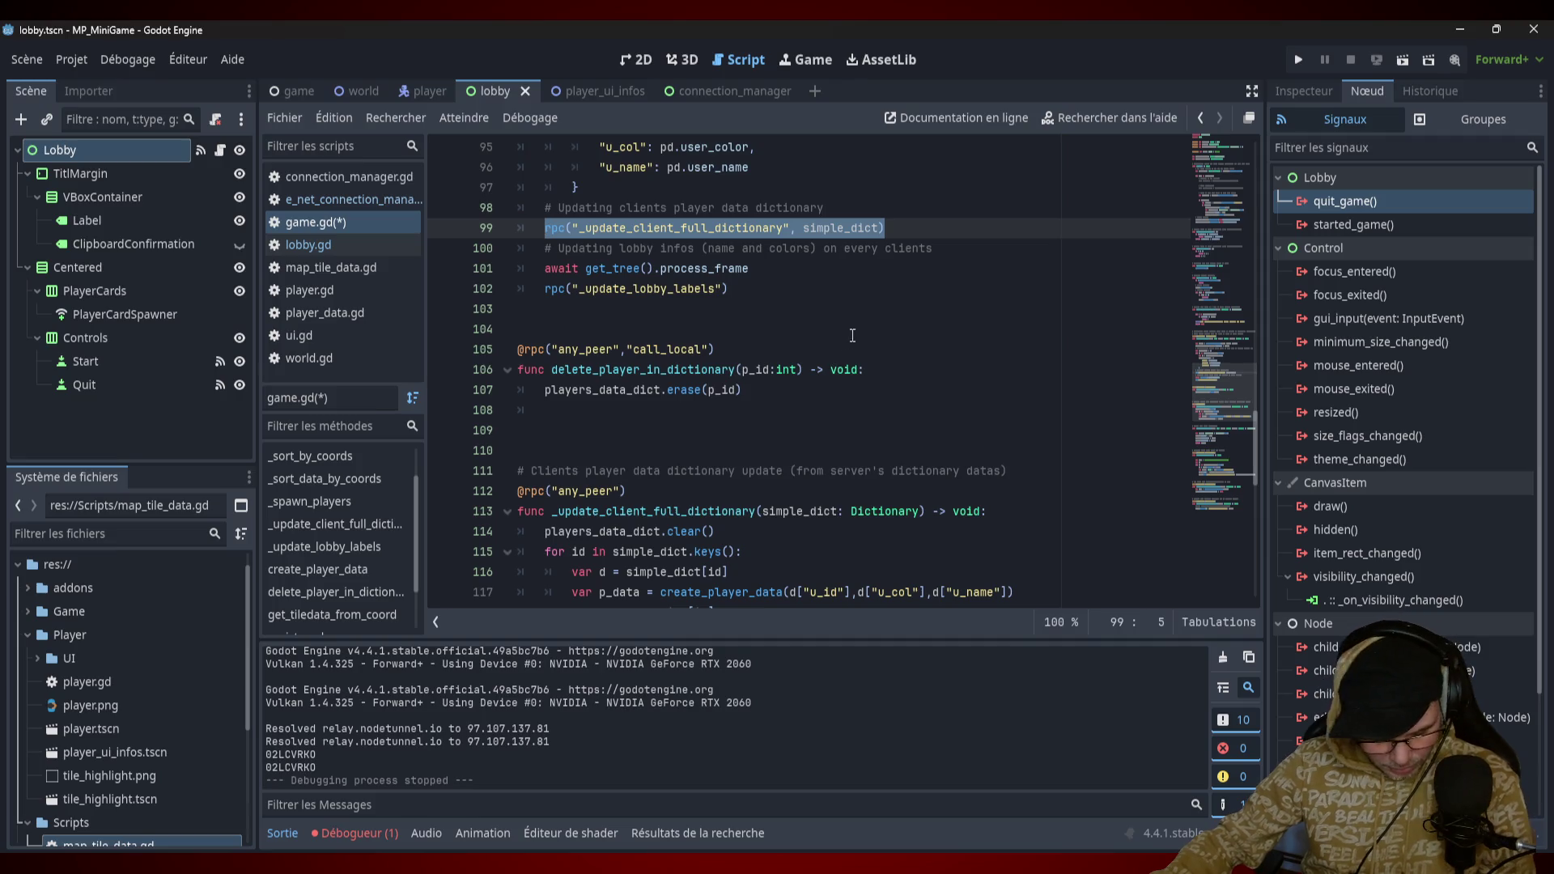
- Paste rpc("_update_client_full_dictionary", simple_dict) onto line 108 of delete_player_in_dictionary
{"action": "left_click", "coordinate": [665, 413]}
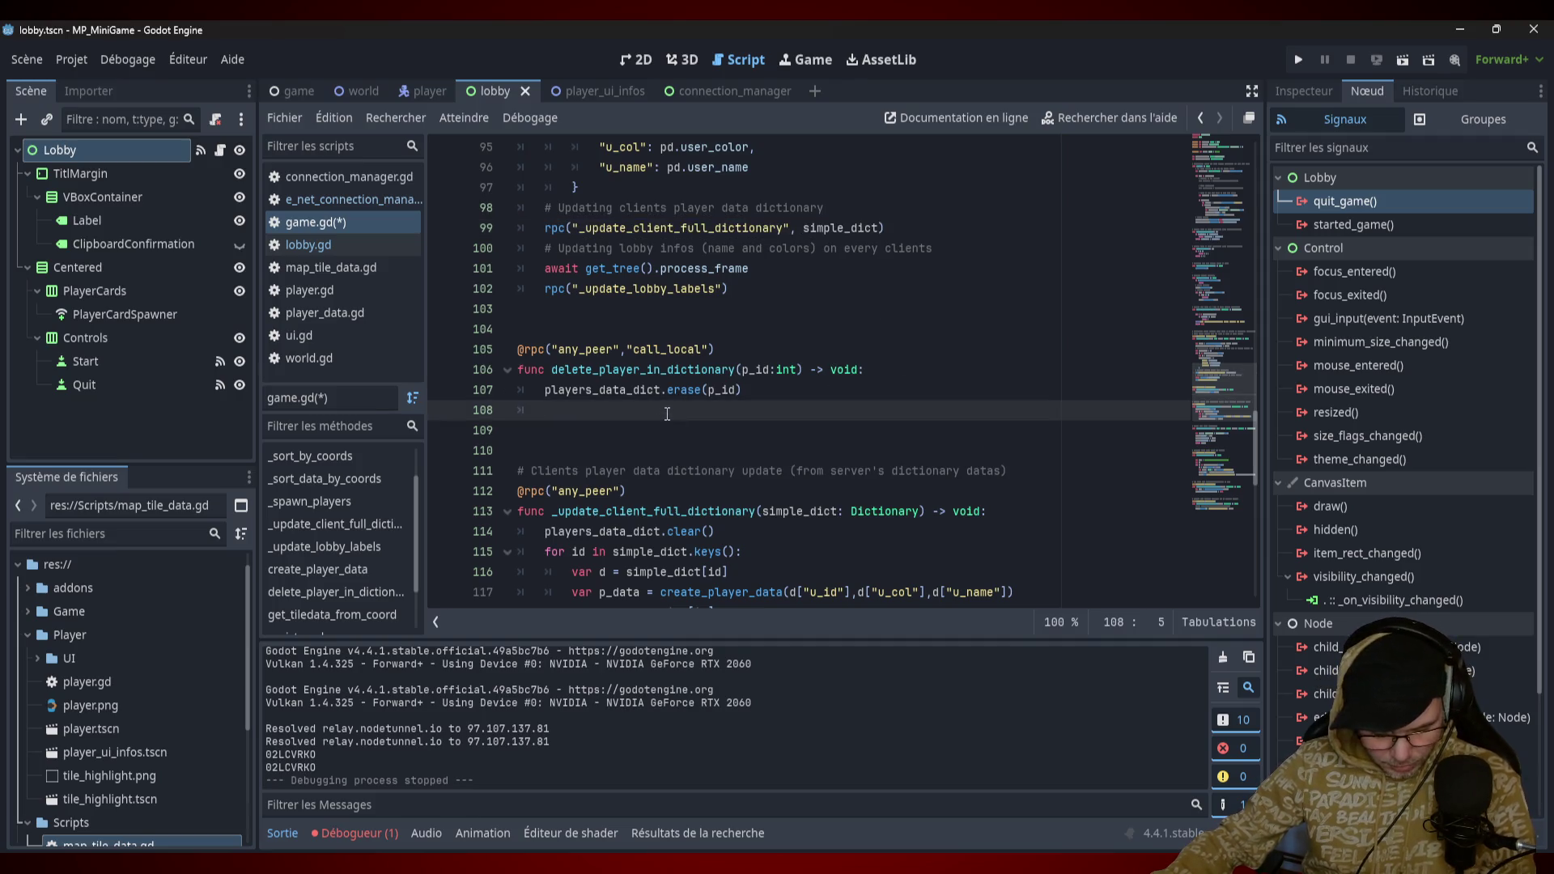
{"action": "key", "text": "ctrl+v"}
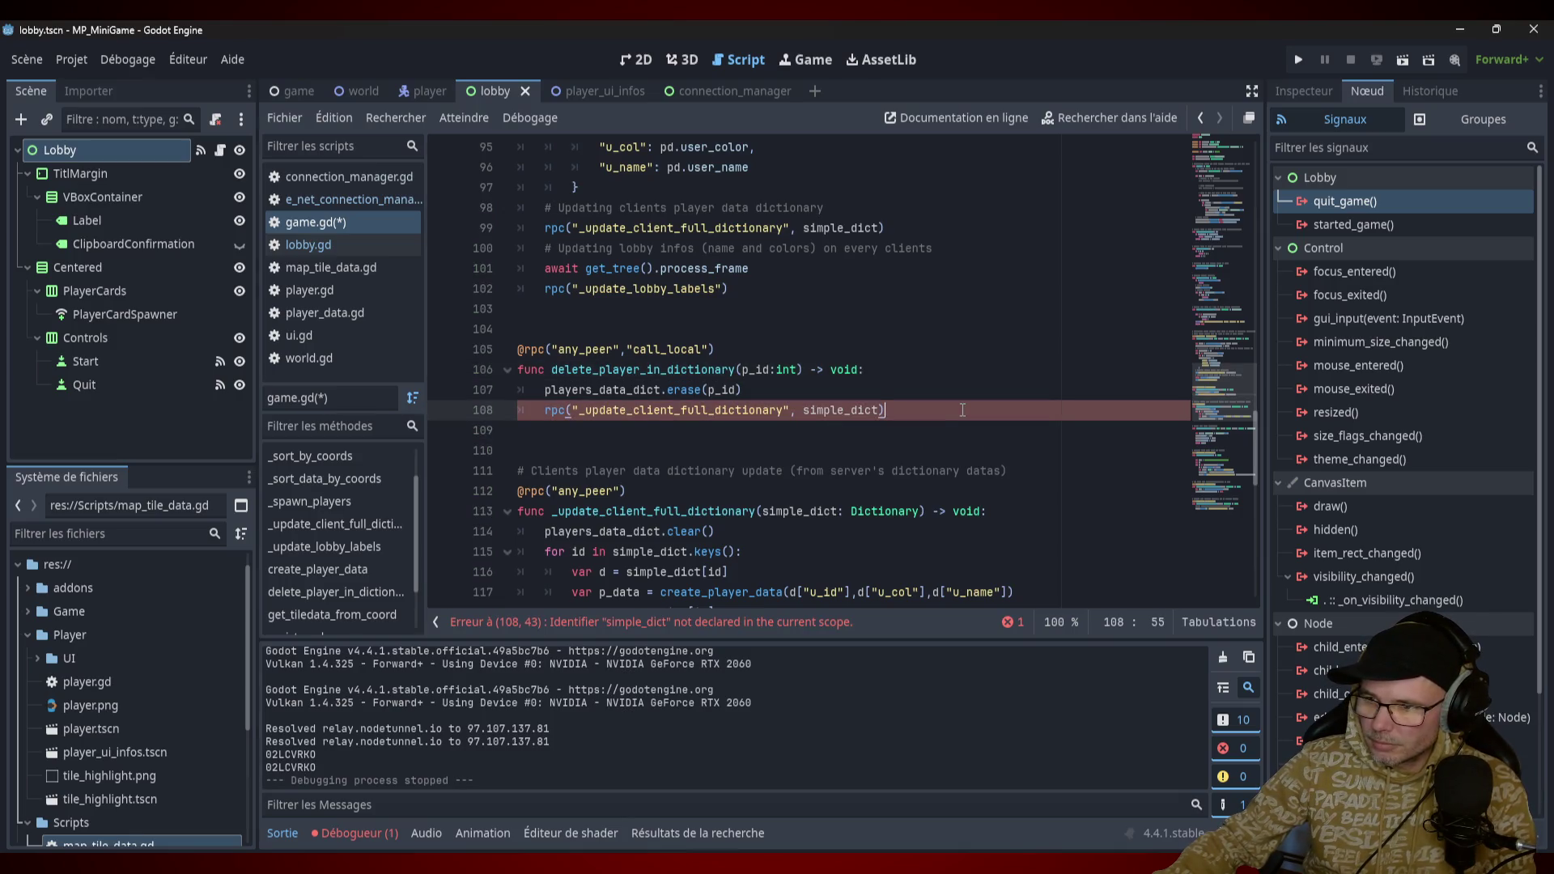
{"action": "scroll", "coordinate": [955, 405], "scroll_direction": "up", "scroll_amount": 5}
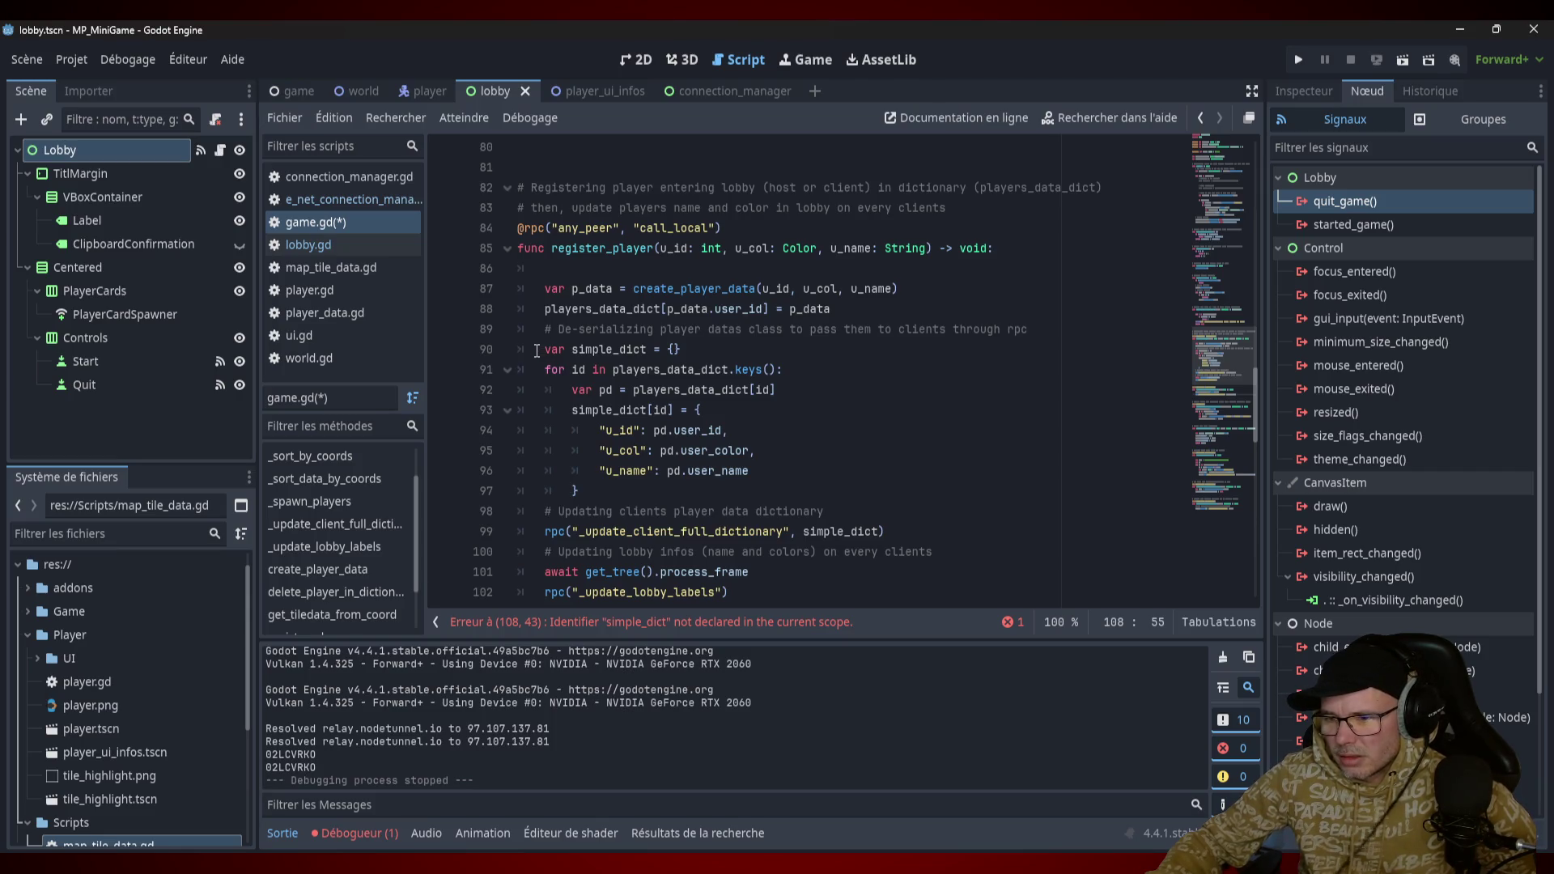
{"action": "scroll", "coordinate": [536, 351], "scroll_direction": "down", "scroll_amount": 1}
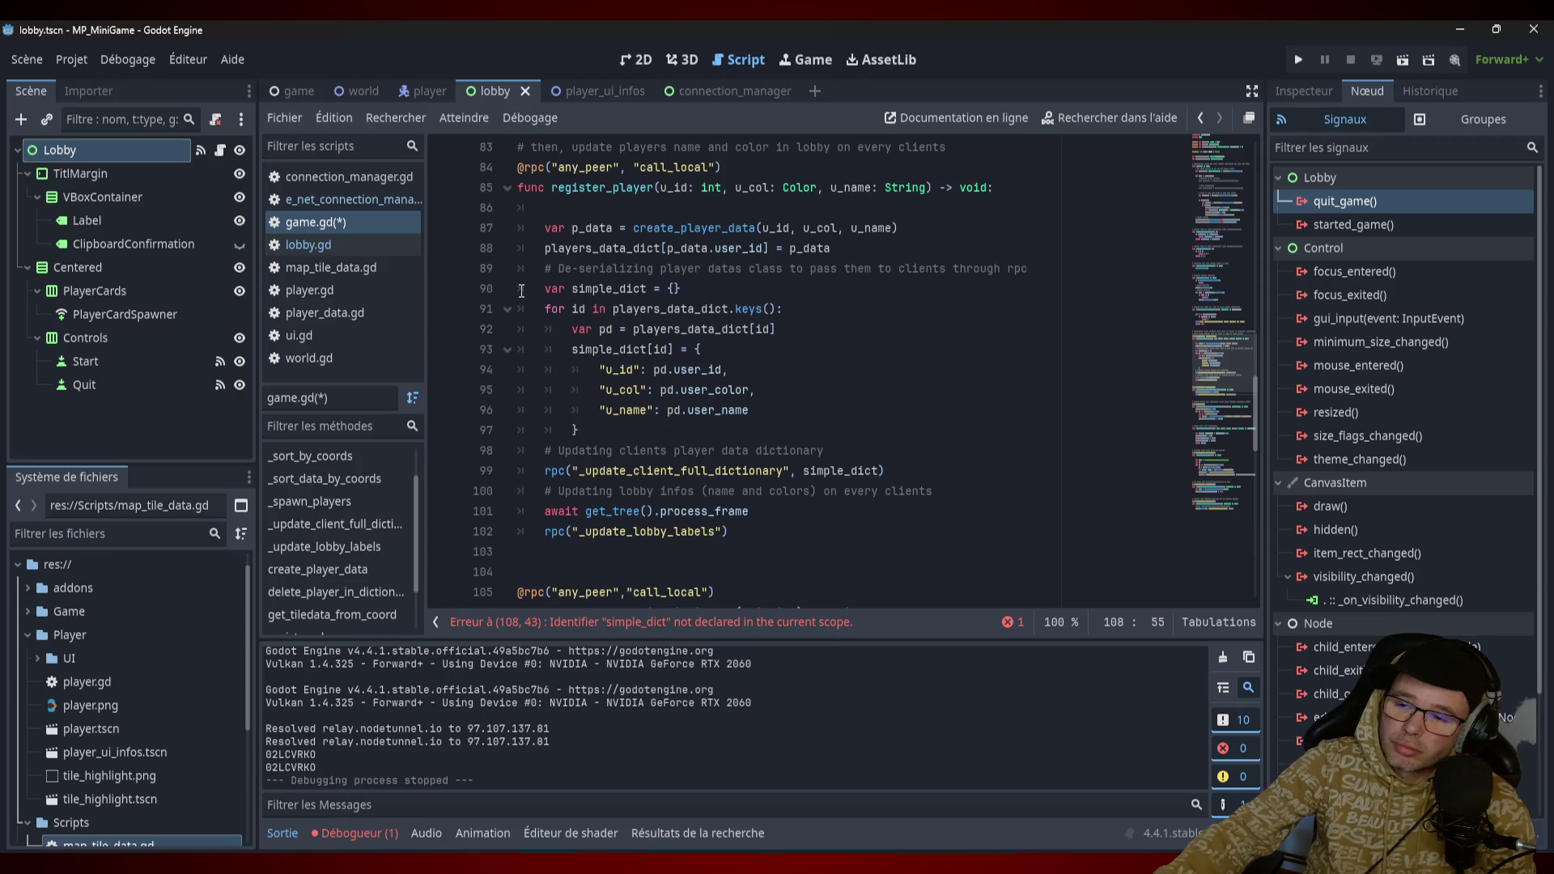
- Review the code in register_player that builds simple_dict
{"action": "mouse_move", "coordinate": [523, 292]}
{"action": "left_mouse_down"}
{"action": "mouse_move", "coordinate": [647, 293]}
{"action": "mouse_move", "coordinate": [824, 429]}
{"action": "left_mouse_up"}
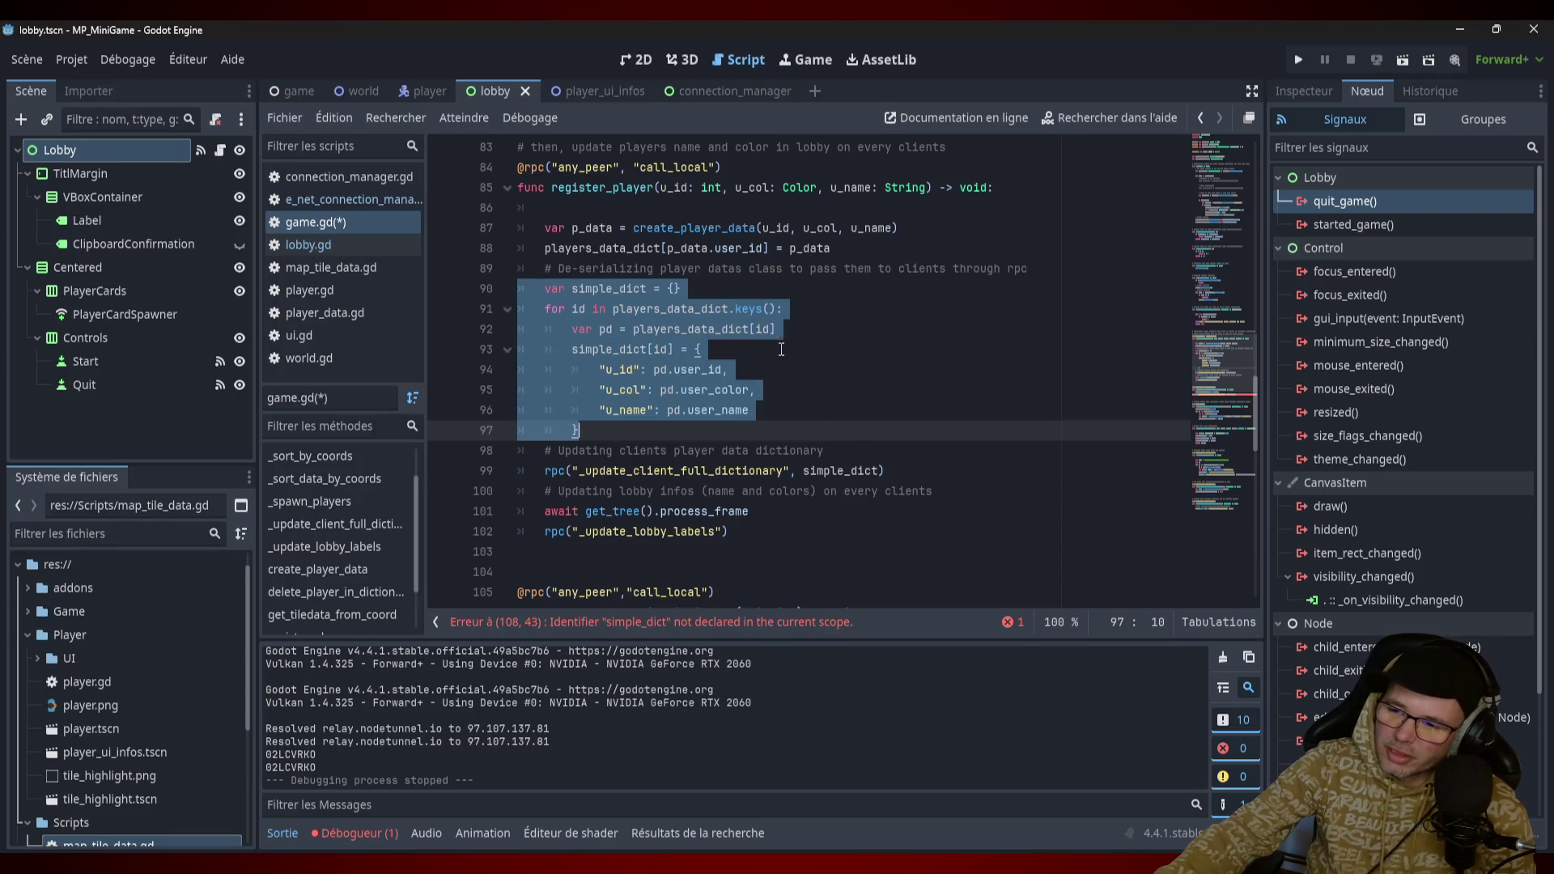
{"action": "left_click", "coordinate": [829, 400]}
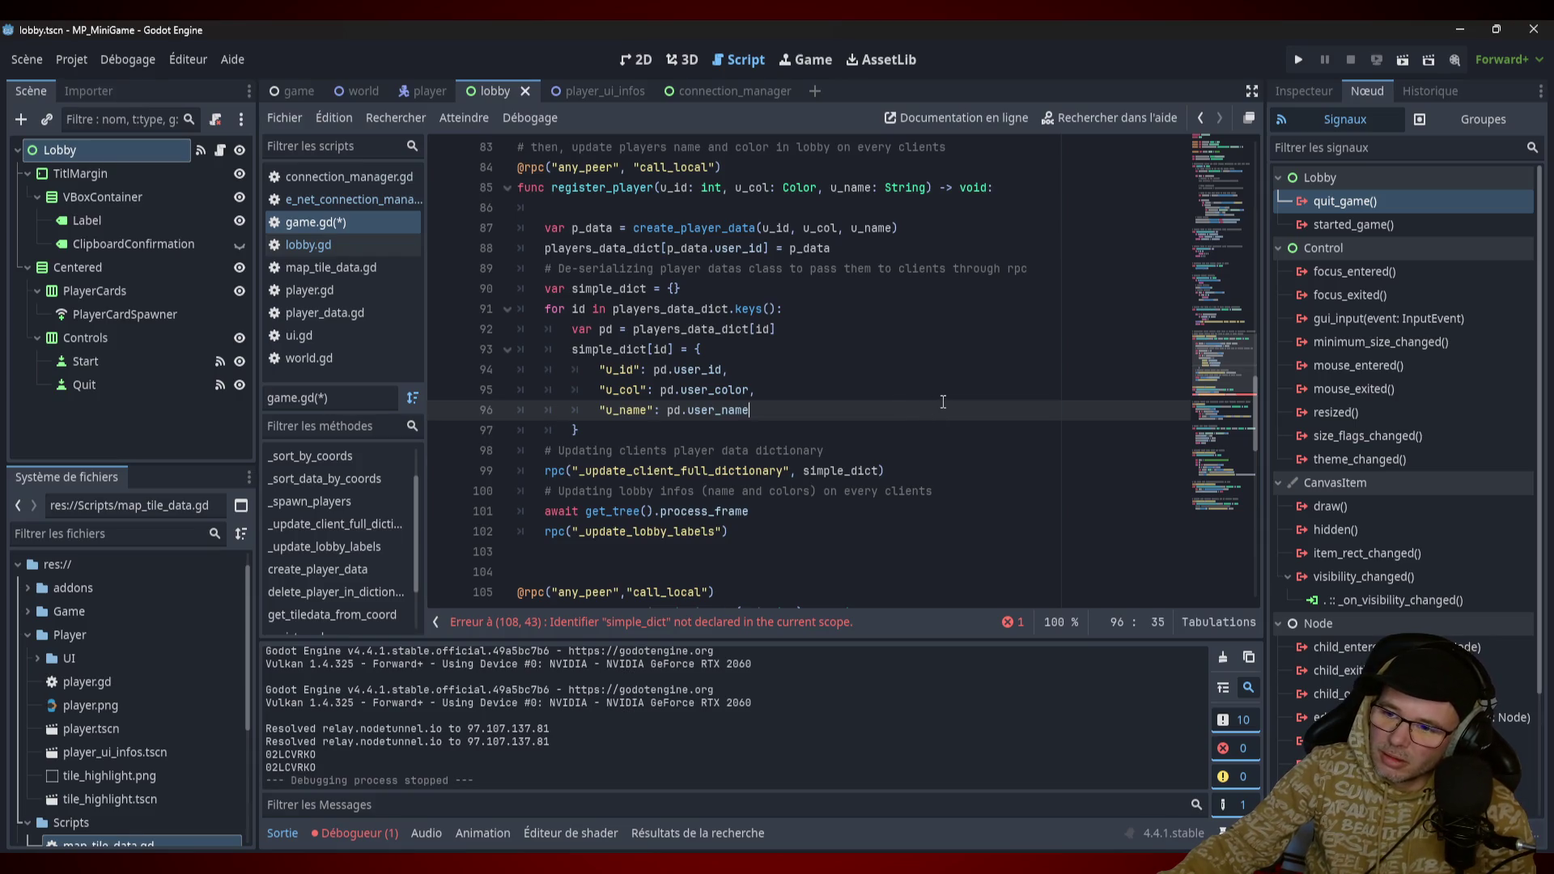
{"action": "scroll", "coordinate": [950, 396], "scroll_direction": "down", "scroll_amount": 3}
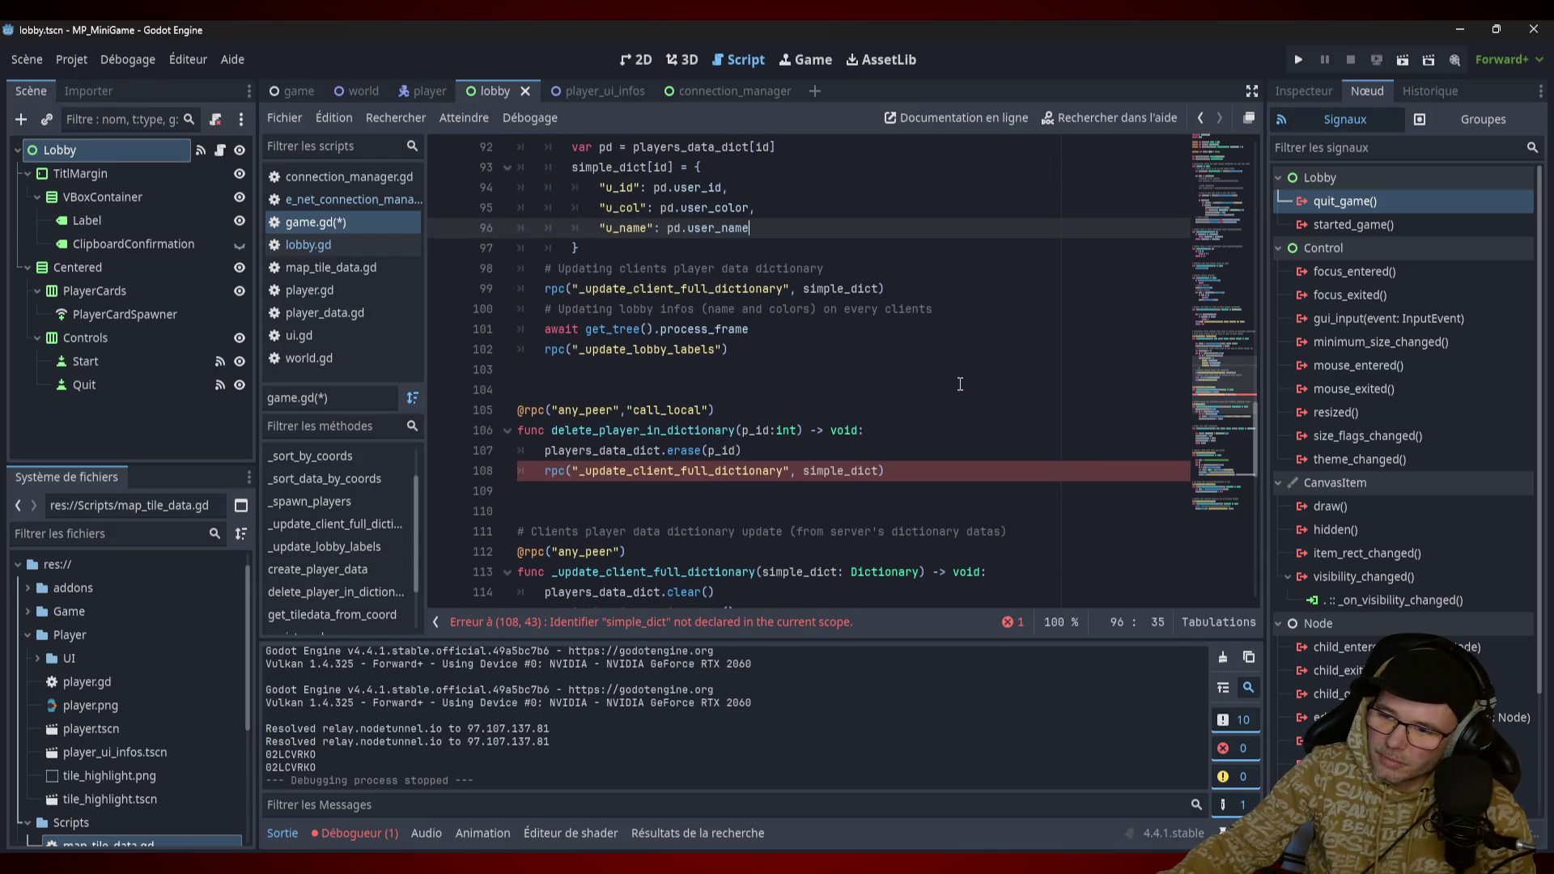
{"action": "scroll", "coordinate": [965, 383], "scroll_direction": "down", "scroll_amount": 3}
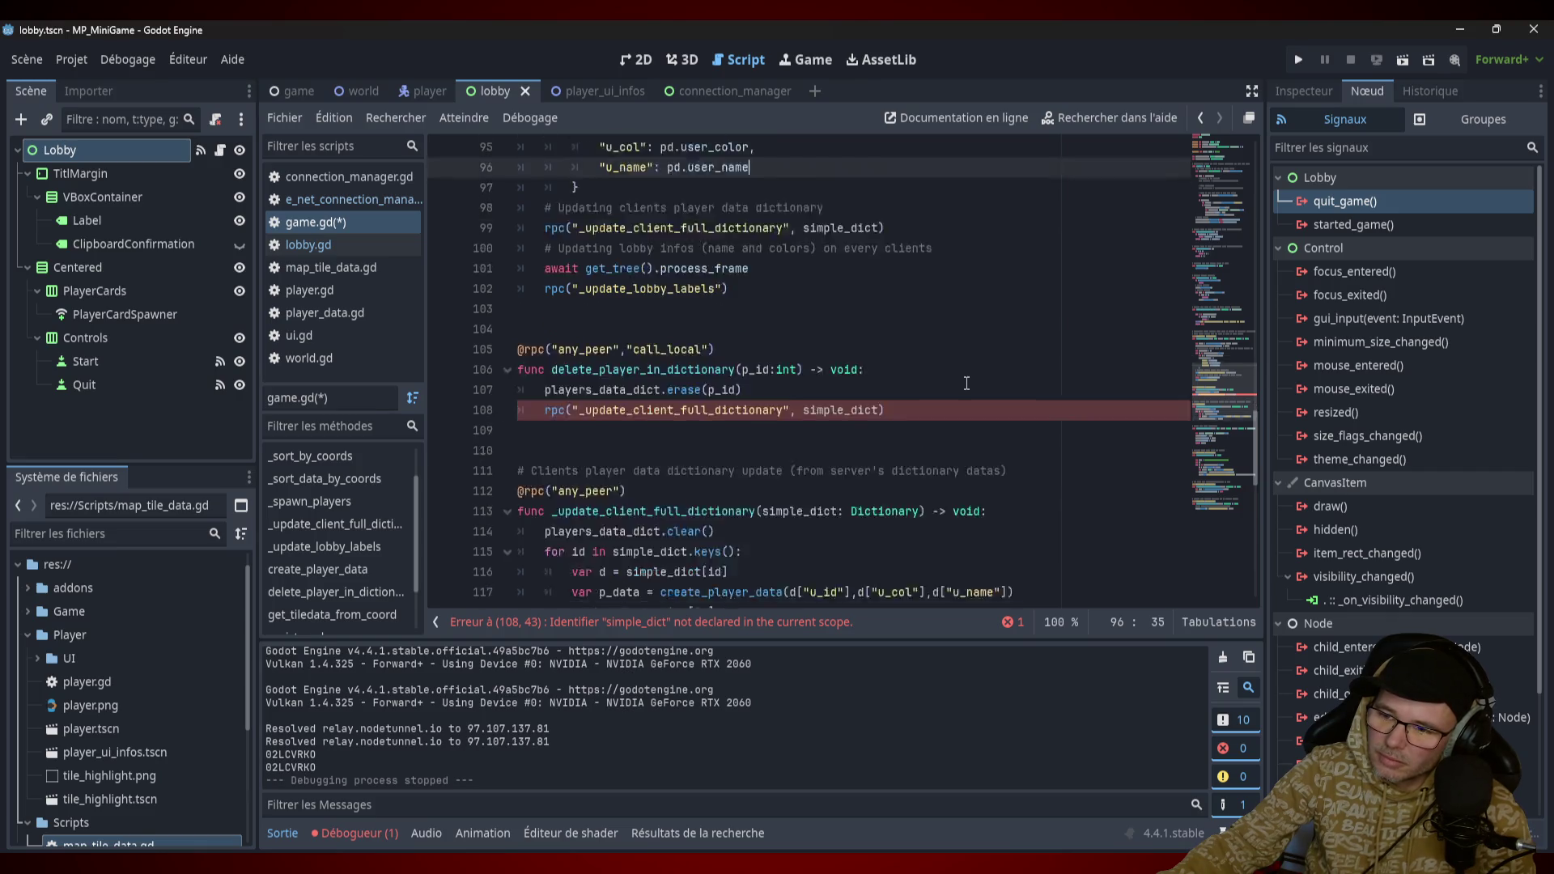
{"action": "scroll", "coordinate": [966, 382], "scroll_direction": "up", "scroll_amount": 3}
- Add blank lines after register_player and start a new func _get_simple_dict() declaration
{"action": "left_click", "coordinate": [930, 370]}
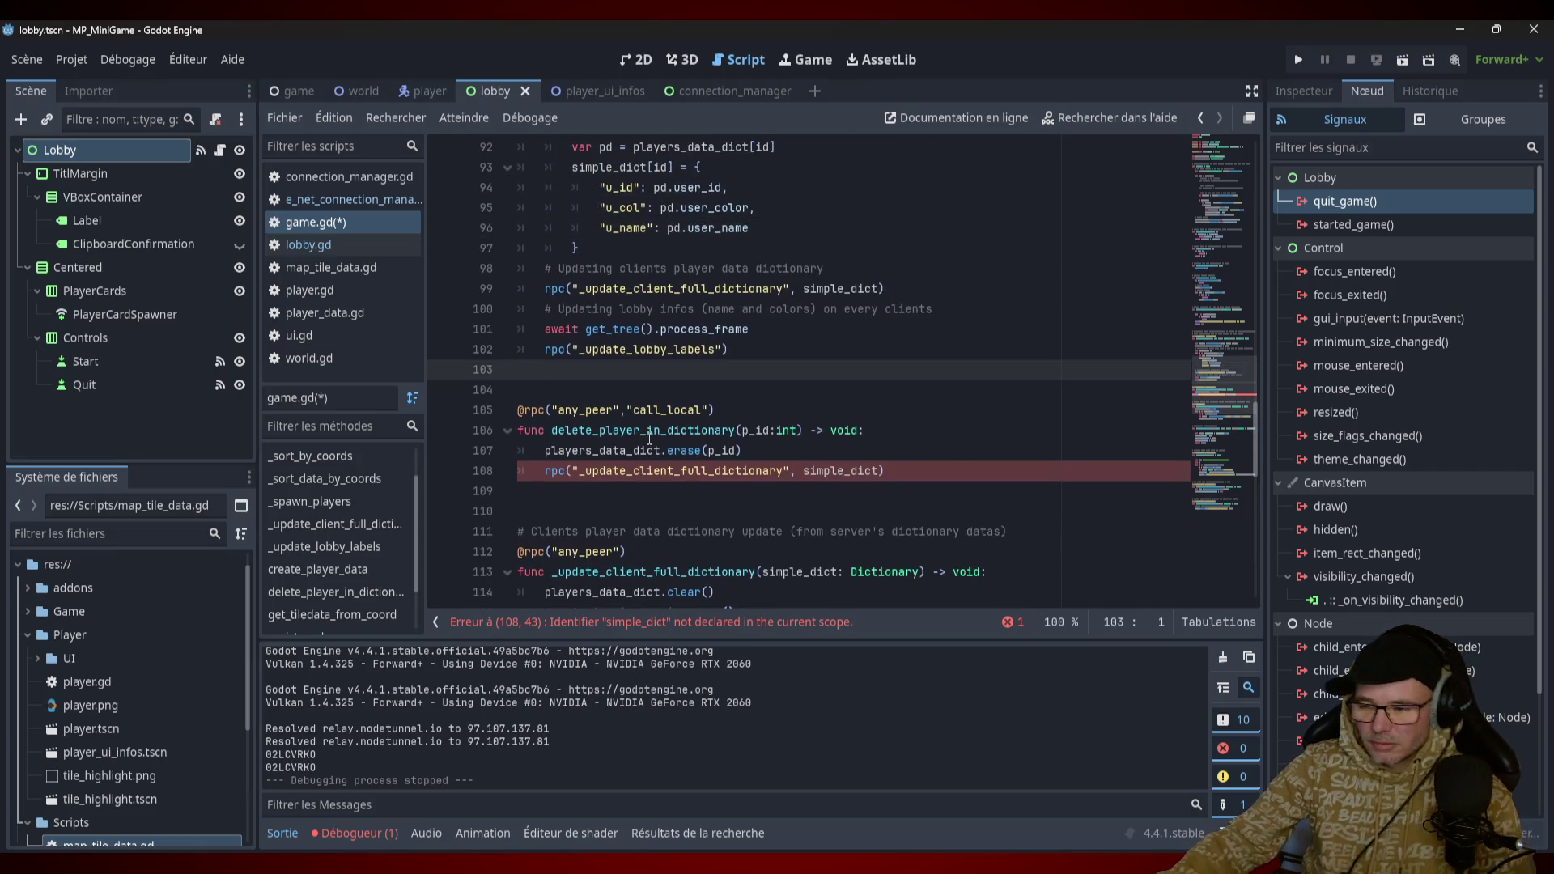
{"action": "key", "text": "Return"}
{"action": "key", "text": "Return"}
{"action": "key", "text": "Up"}
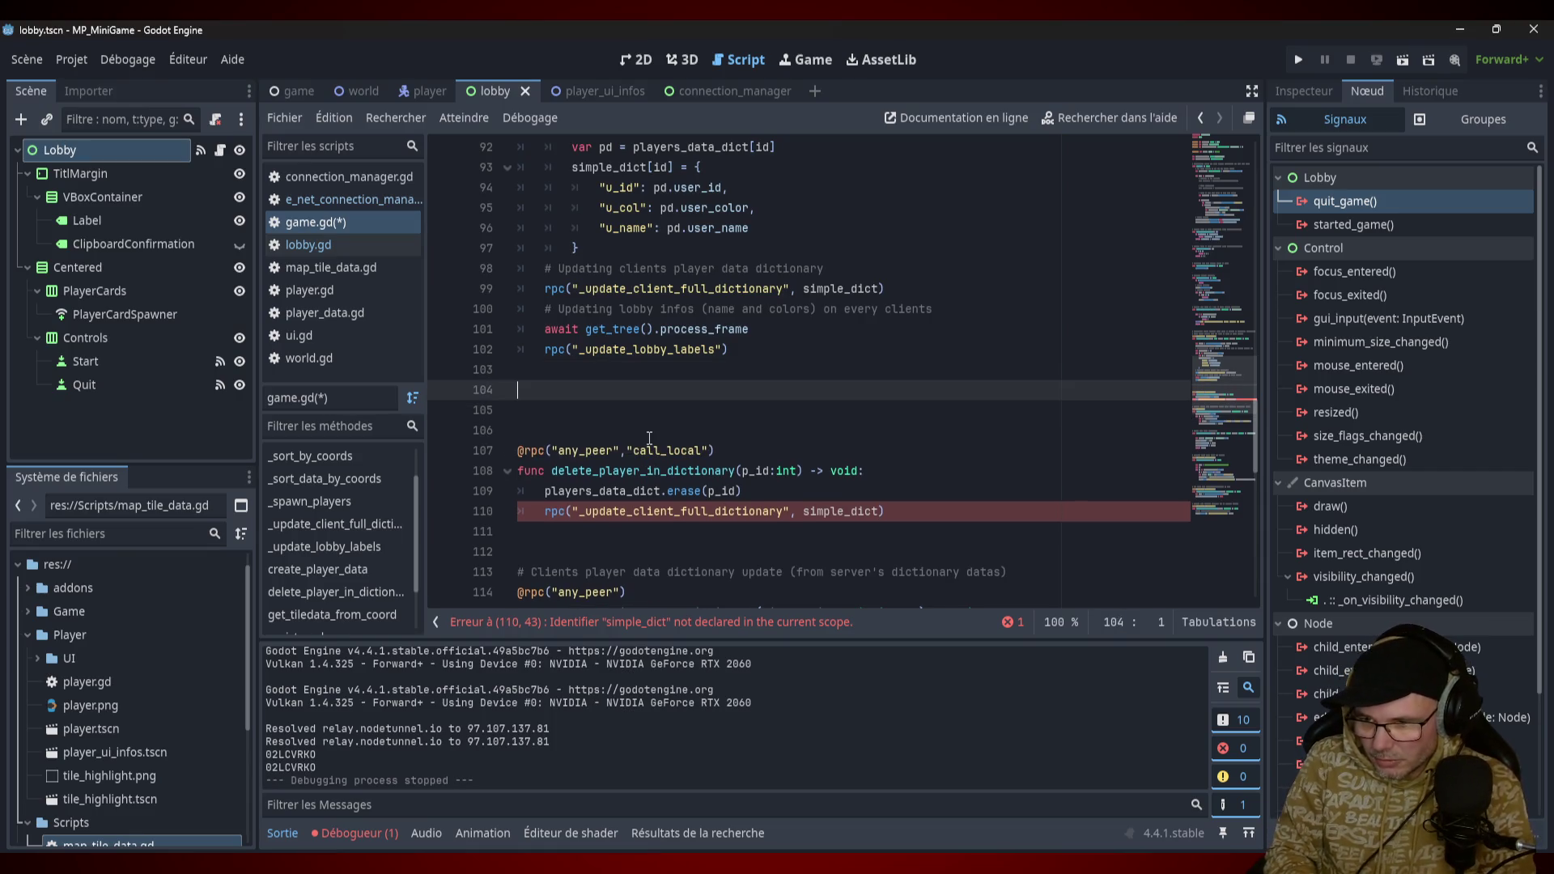
{"action": "key", "text": "Return"}
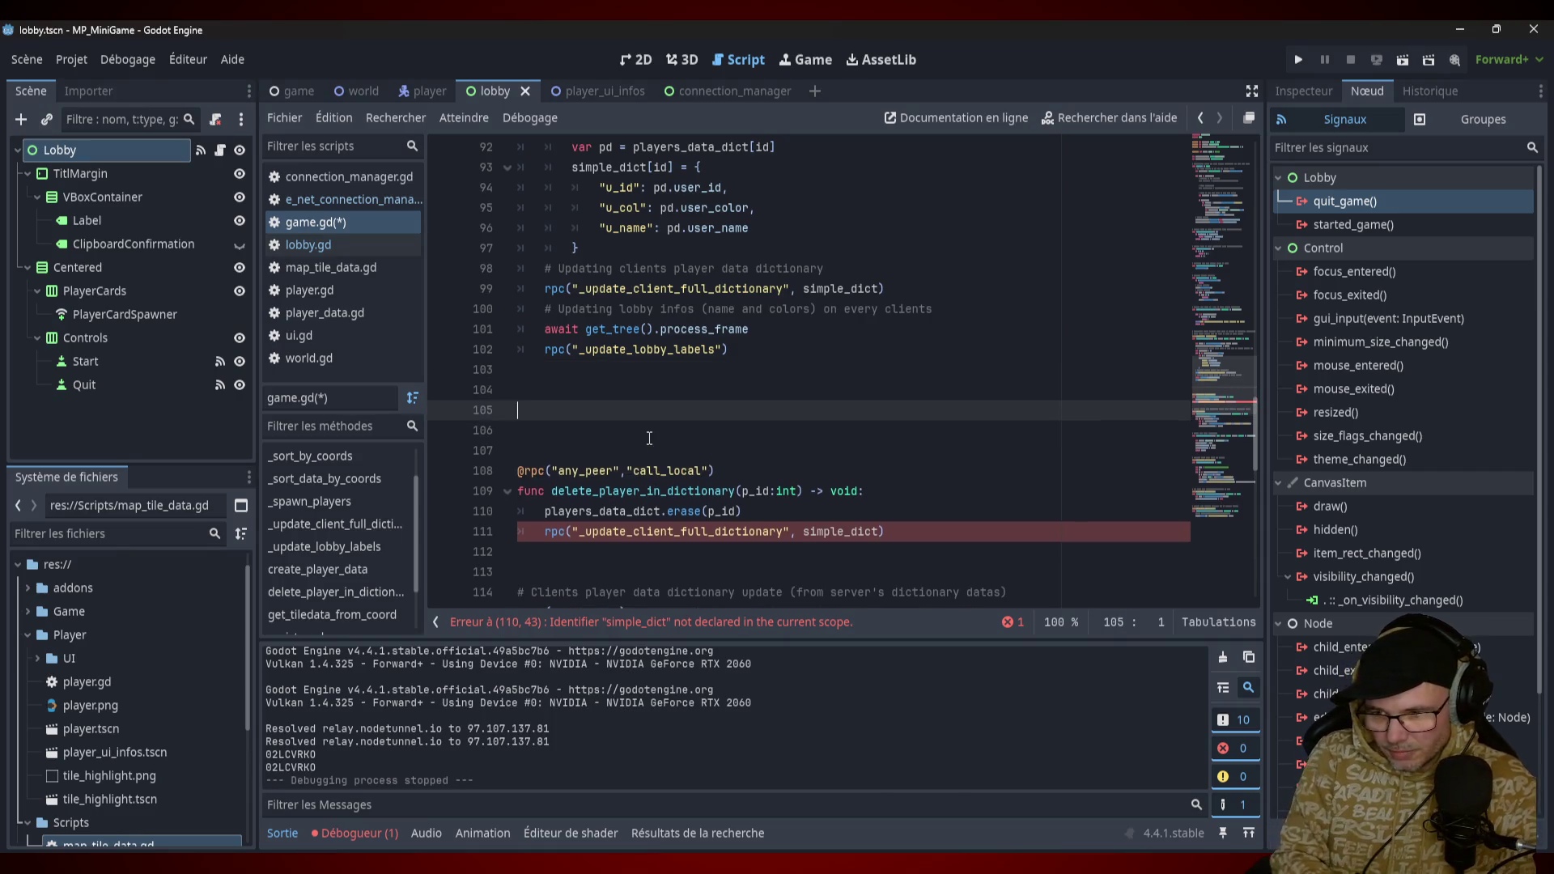
{"action": "type", "text": "func _"}
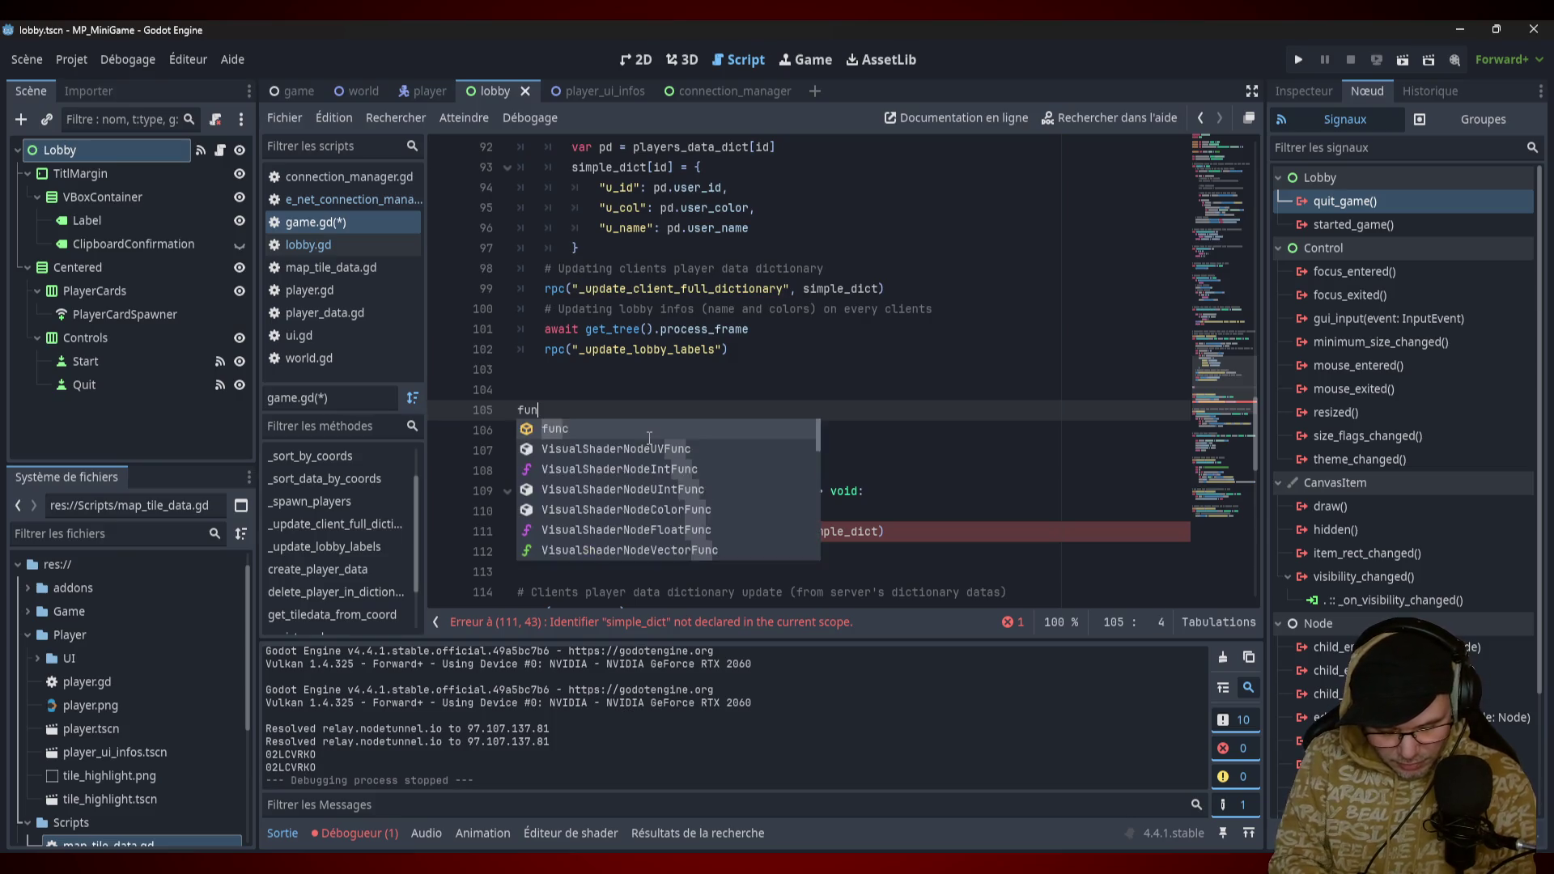
{"action": "type", "text": "get"}
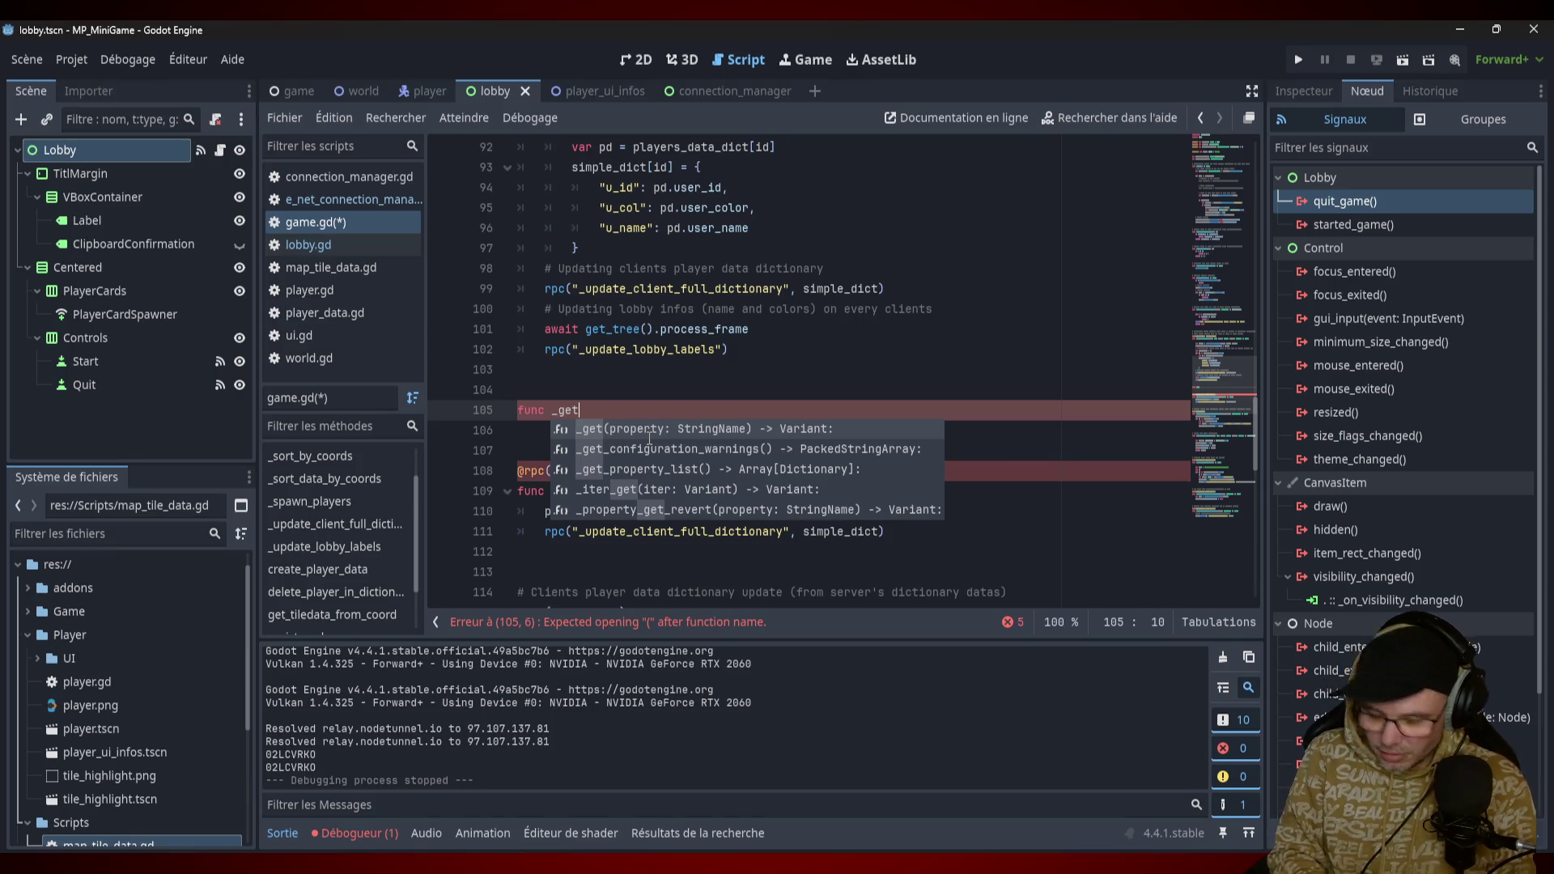
{"action": "type", "text": "_simple_"}
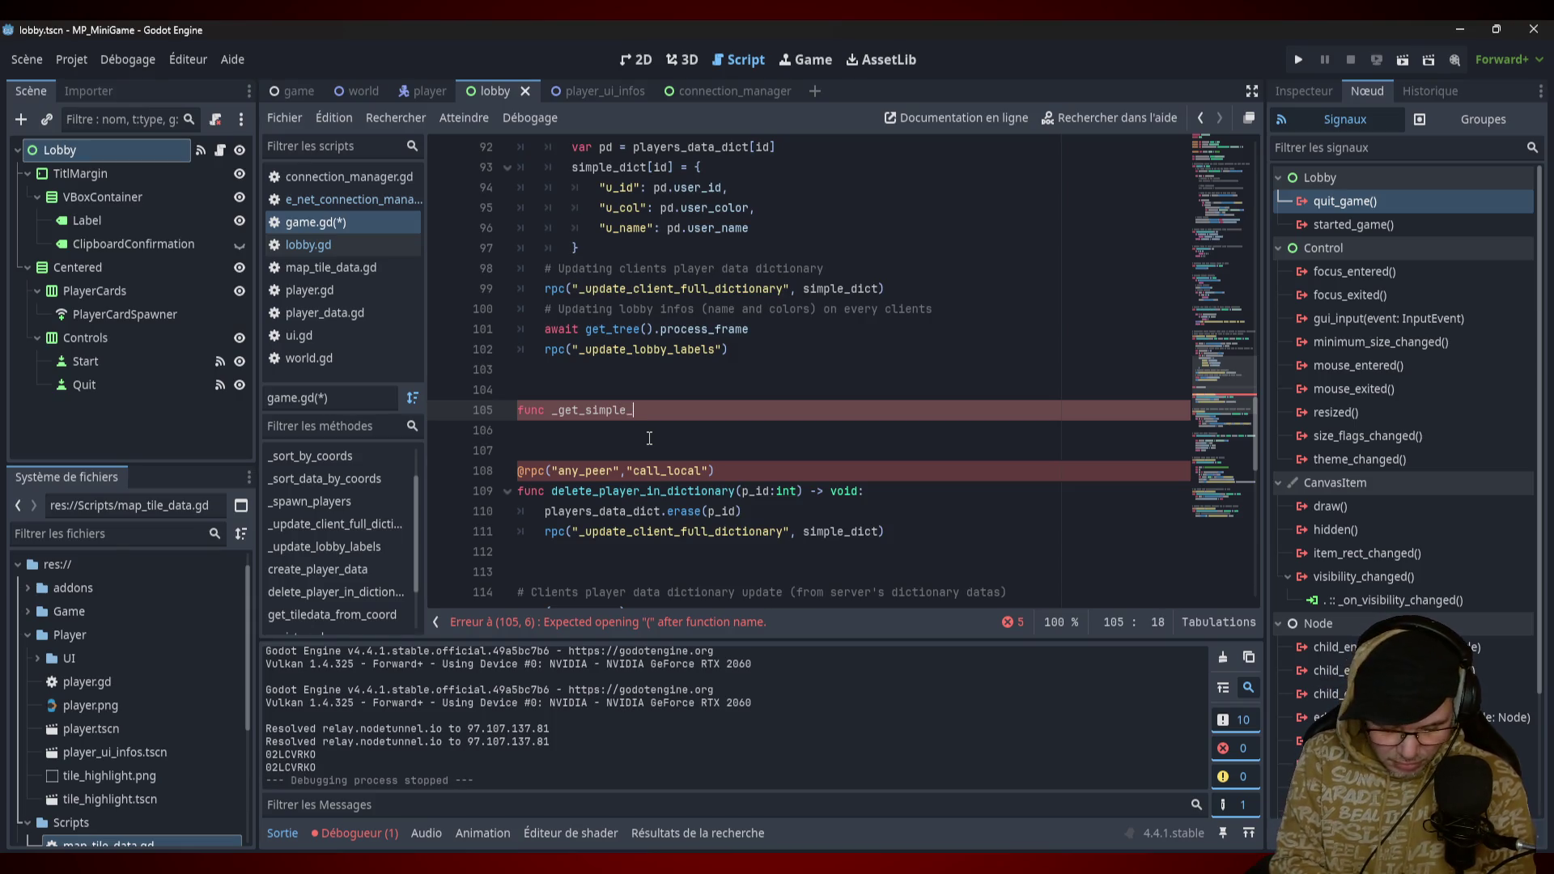
{"action": "type", "text": "d"}
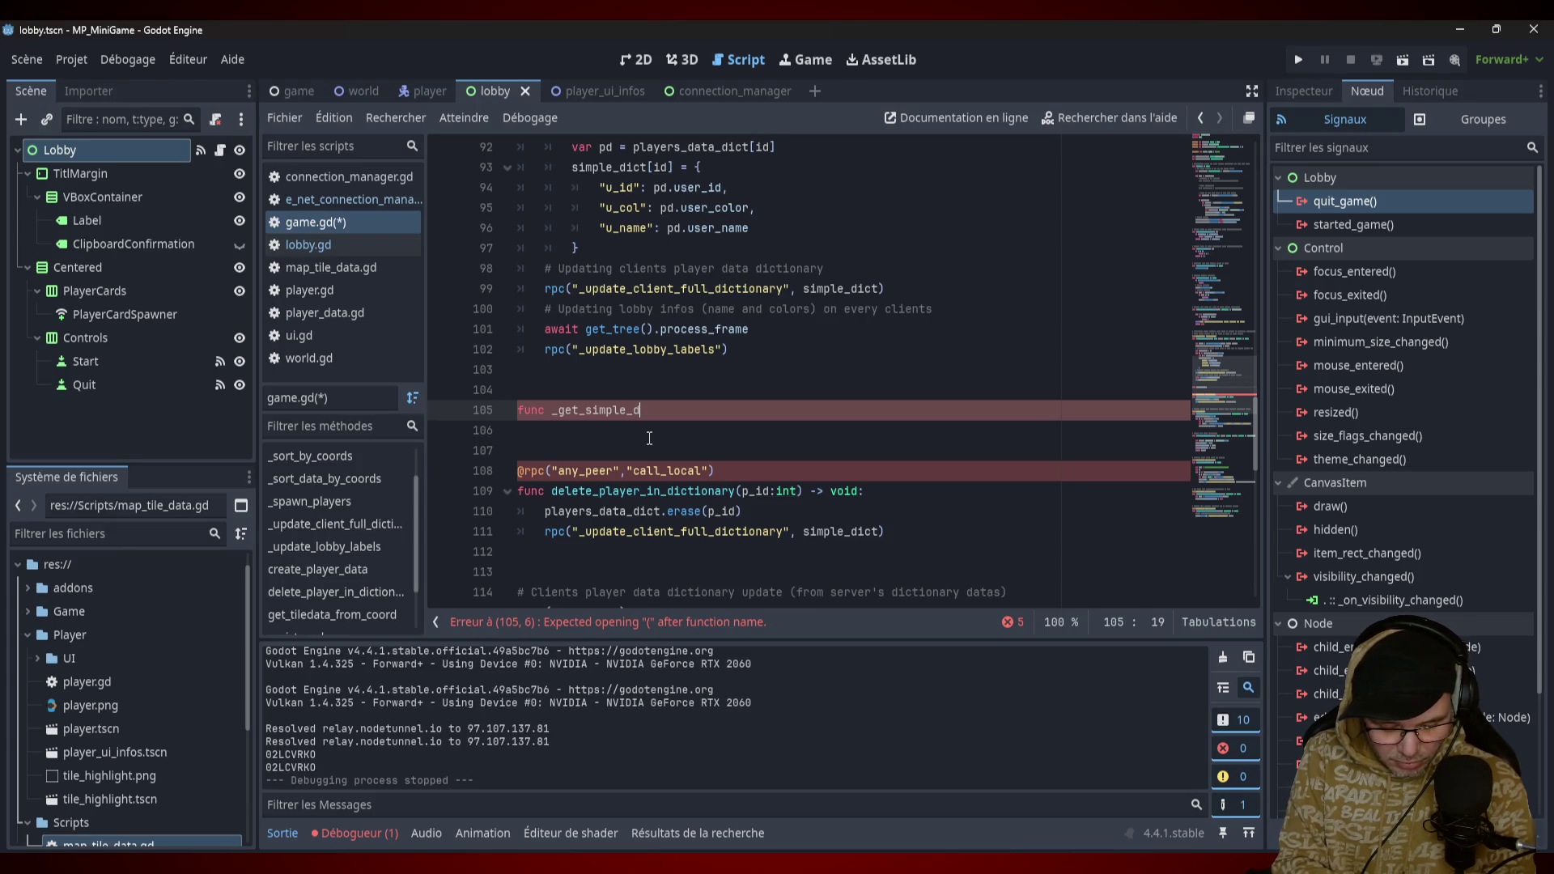
{"action": "type", "text": "ict"}
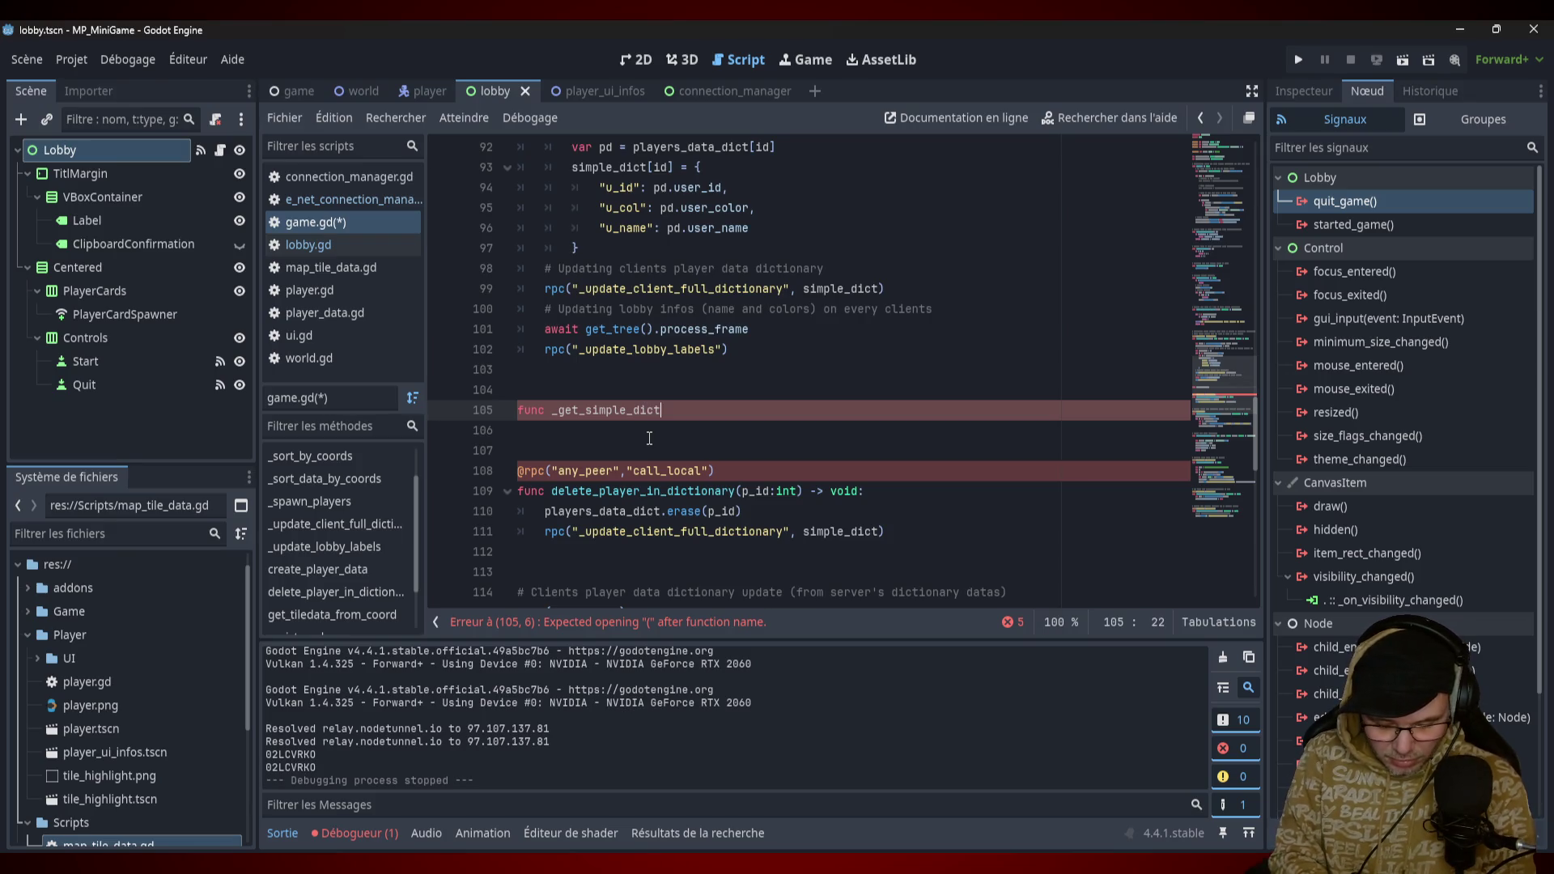
{"action": "type", "text": "("}
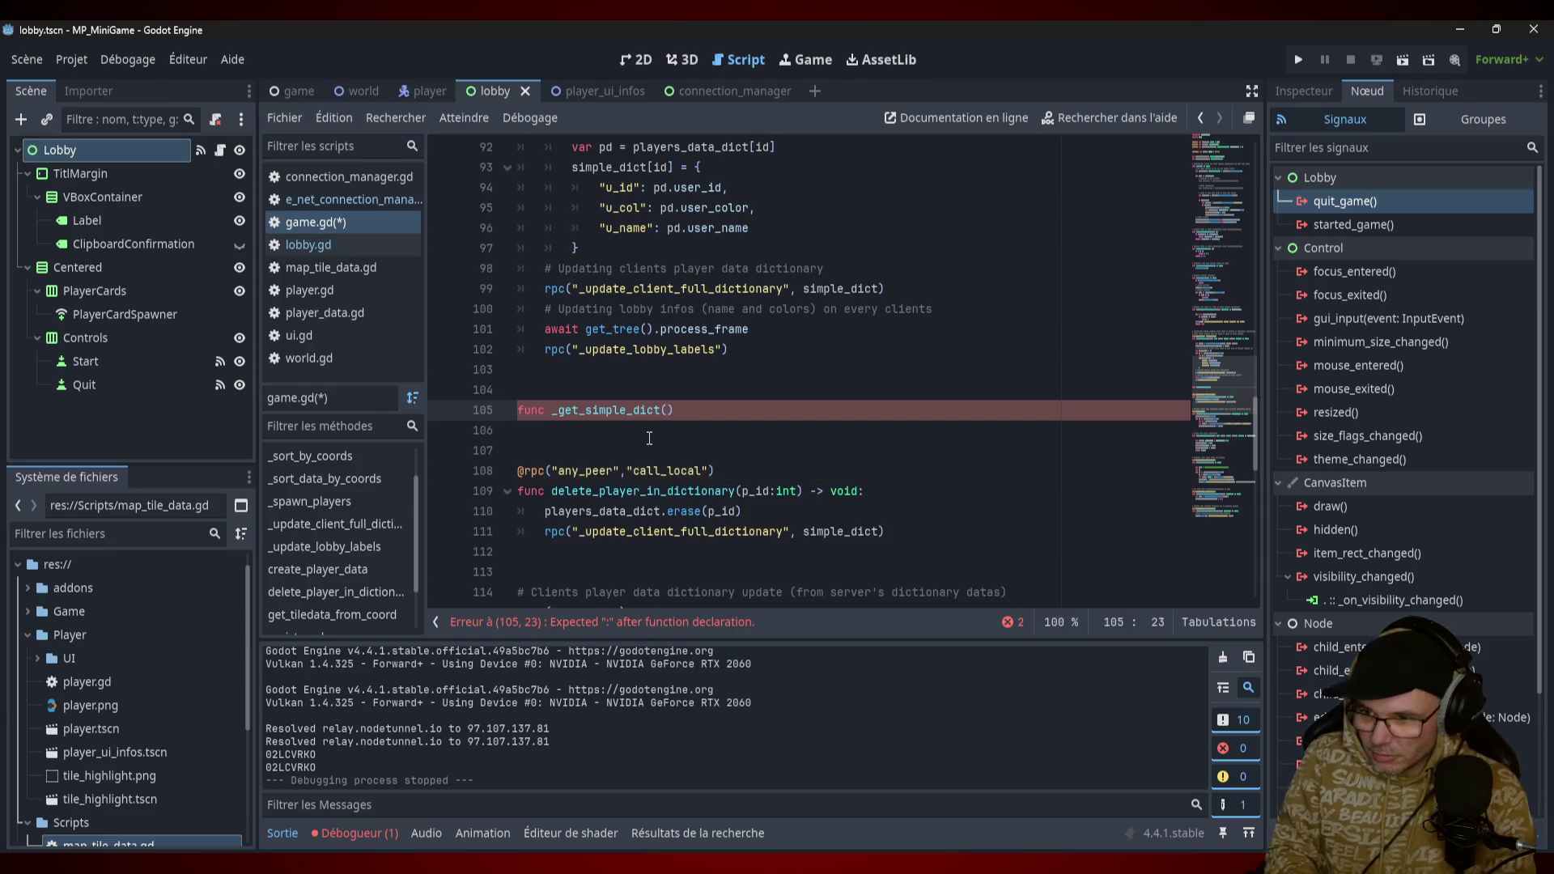
- Highlight every use of players_data_dict in game.gd
{"action": "scroll", "coordinate": [834, 263], "scroll_direction": "up", "scroll_amount": 3}
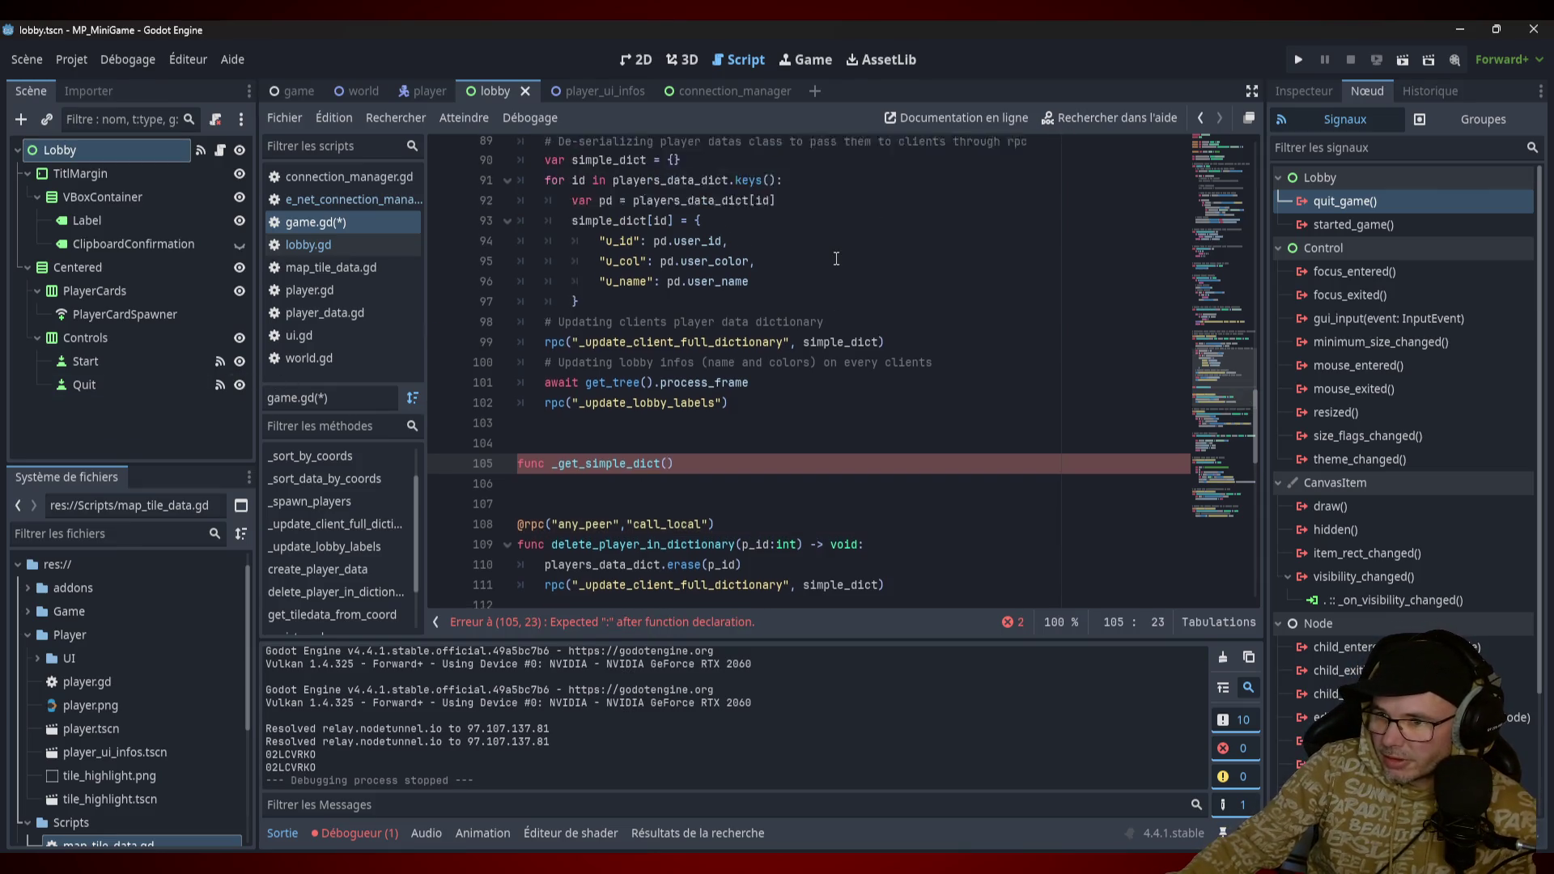
{"action": "scroll", "coordinate": [579, 263], "scroll_direction": "up", "scroll_amount": 1}
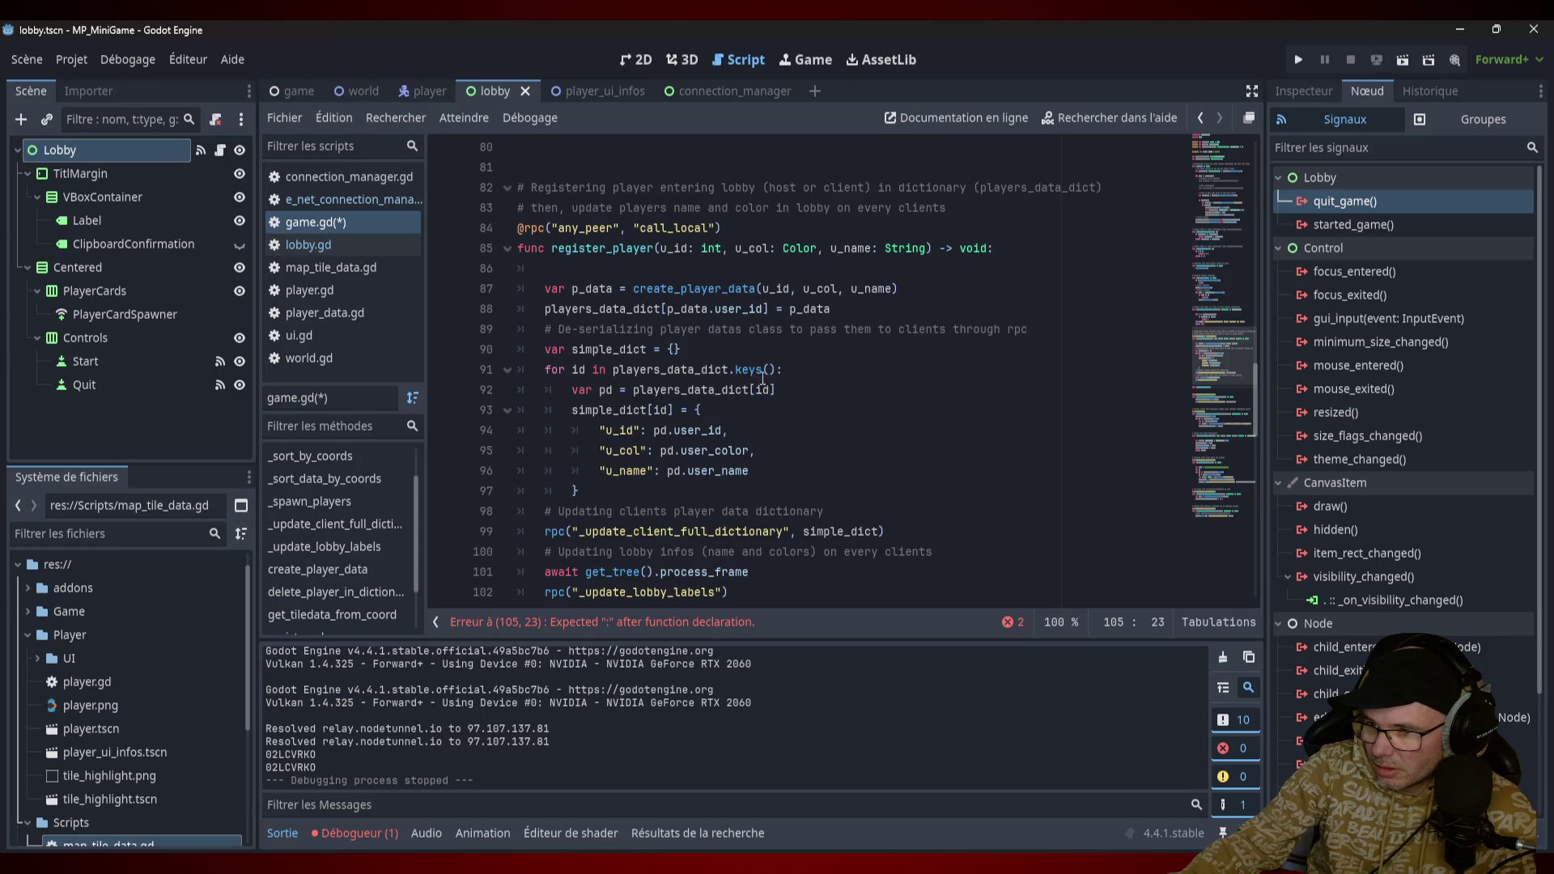
{"action": "double_click", "coordinate": [676, 369]}
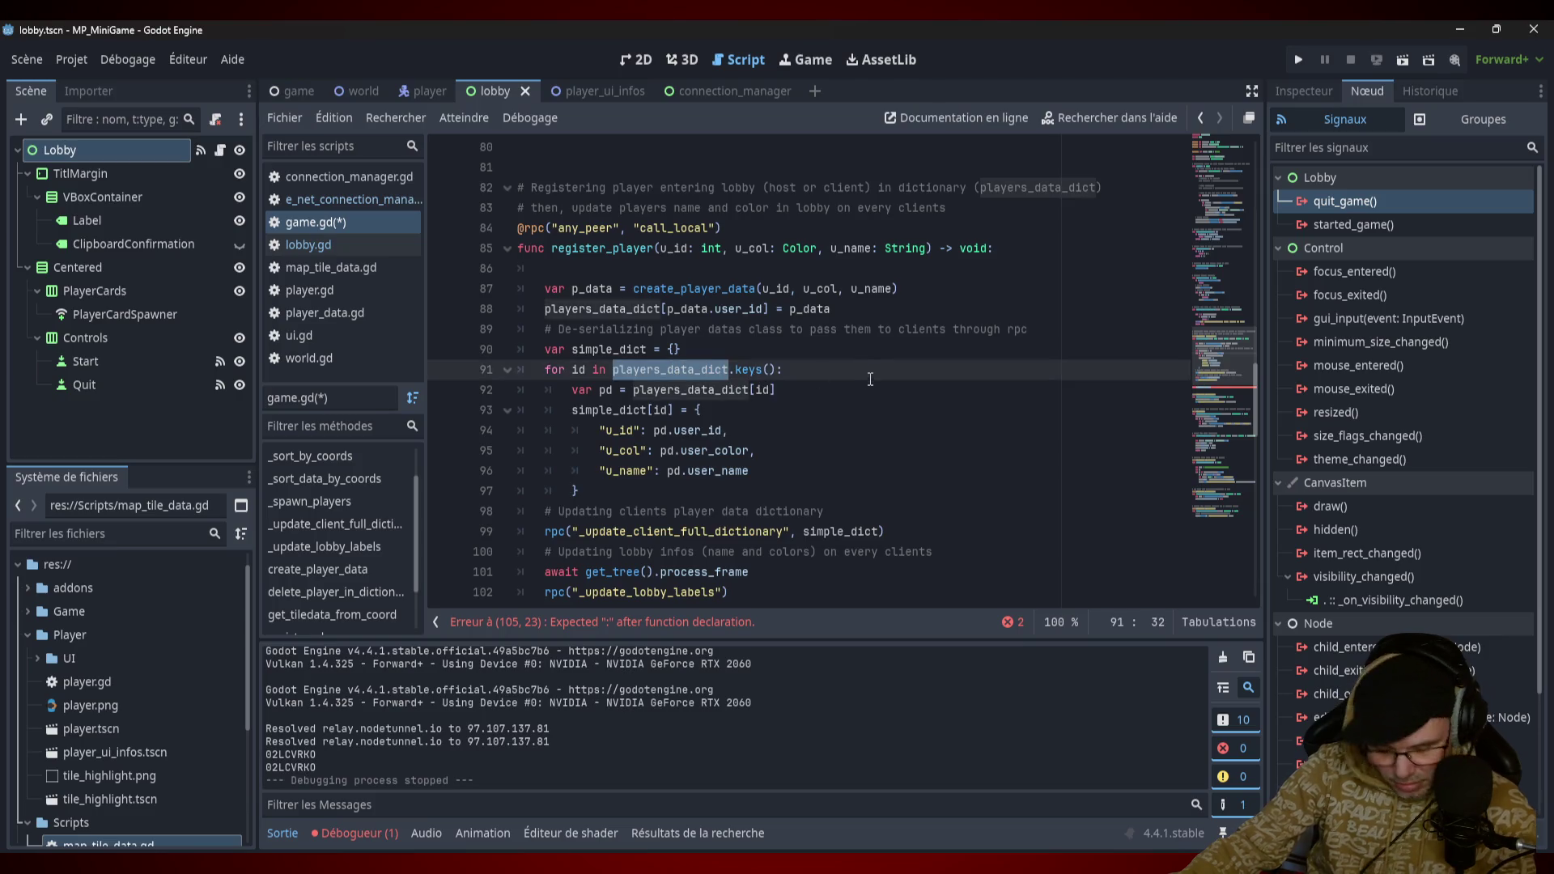
{"action": "scroll", "coordinate": [890, 377], "scroll_direction": "up", "scroll_amount": 20}
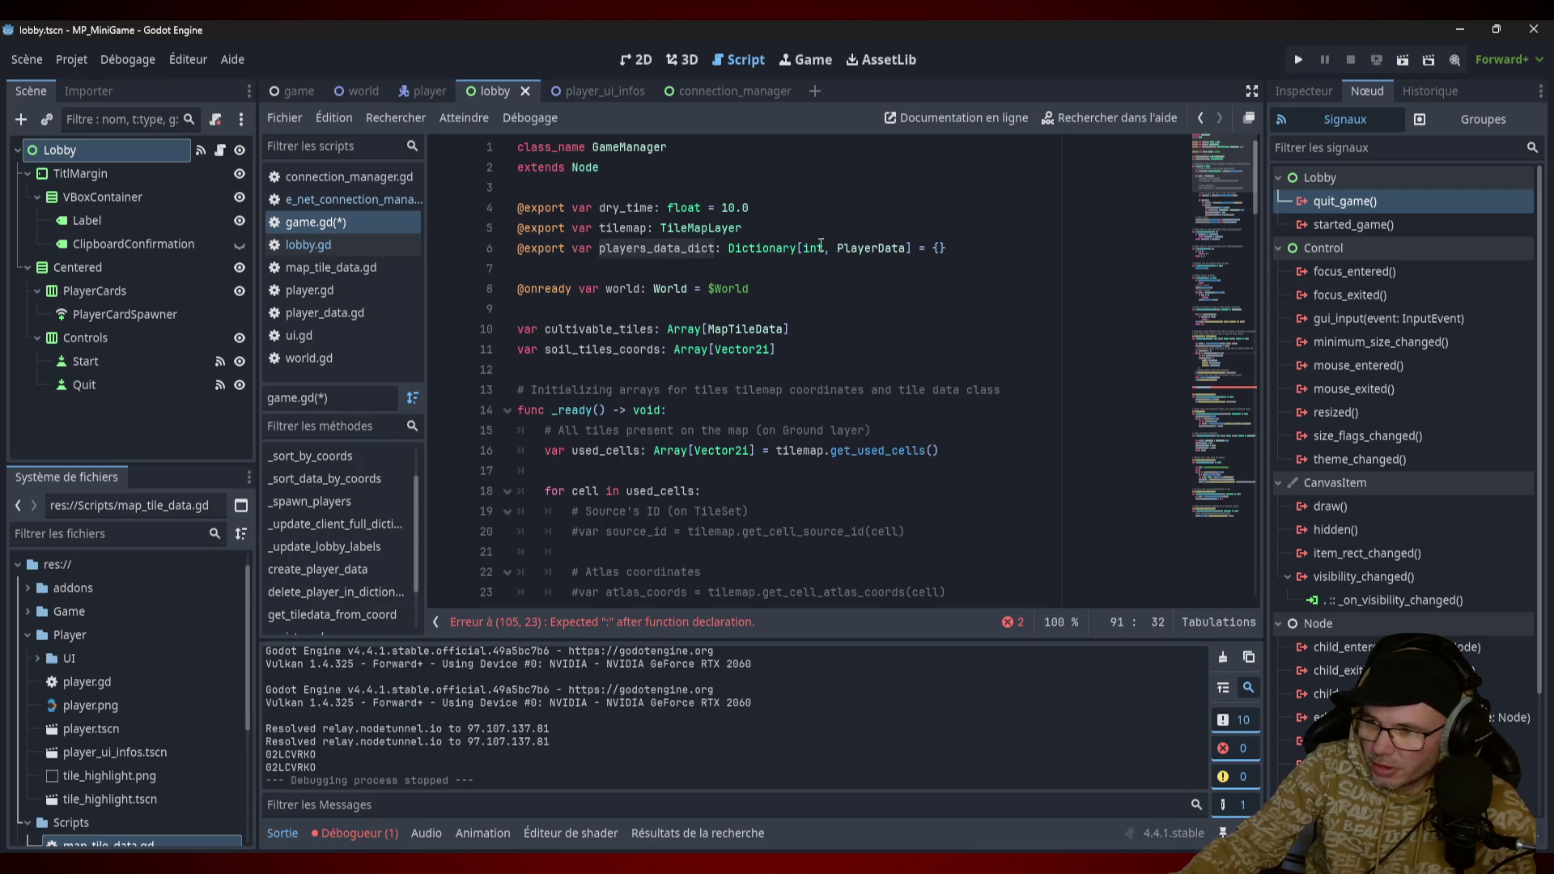
{"action": "scroll", "coordinate": [864, 358], "scroll_direction": "down", "scroll_amount": 20}
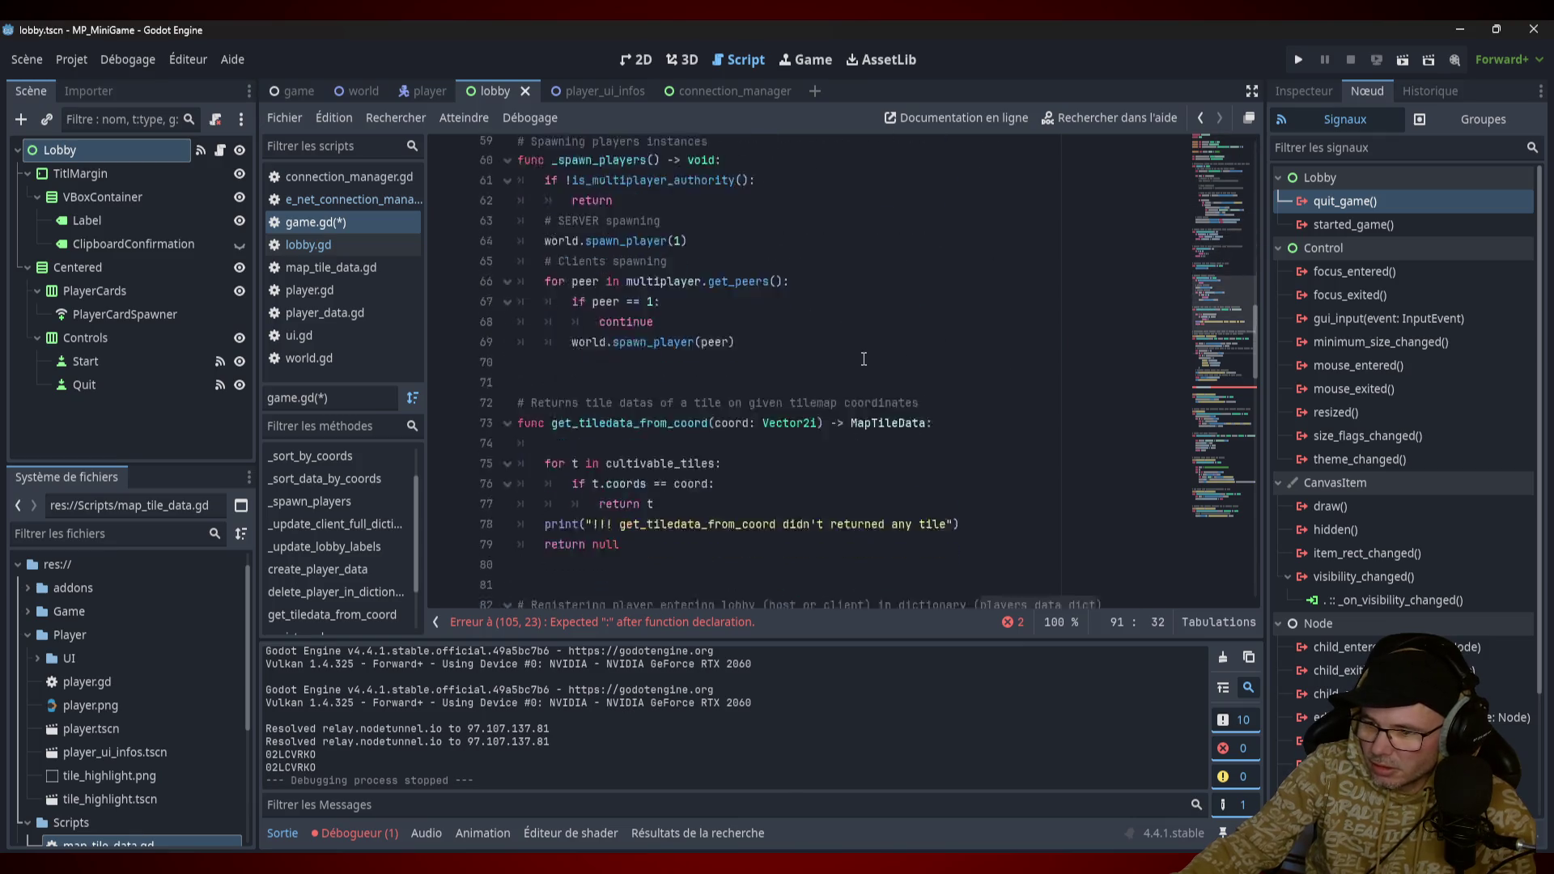
{"action": "scroll", "coordinate": [864, 359], "scroll_direction": "down", "scroll_amount": 8}
{"action": "scroll", "coordinate": [899, 416], "scroll_direction": "down", "scroll_amount": 2}
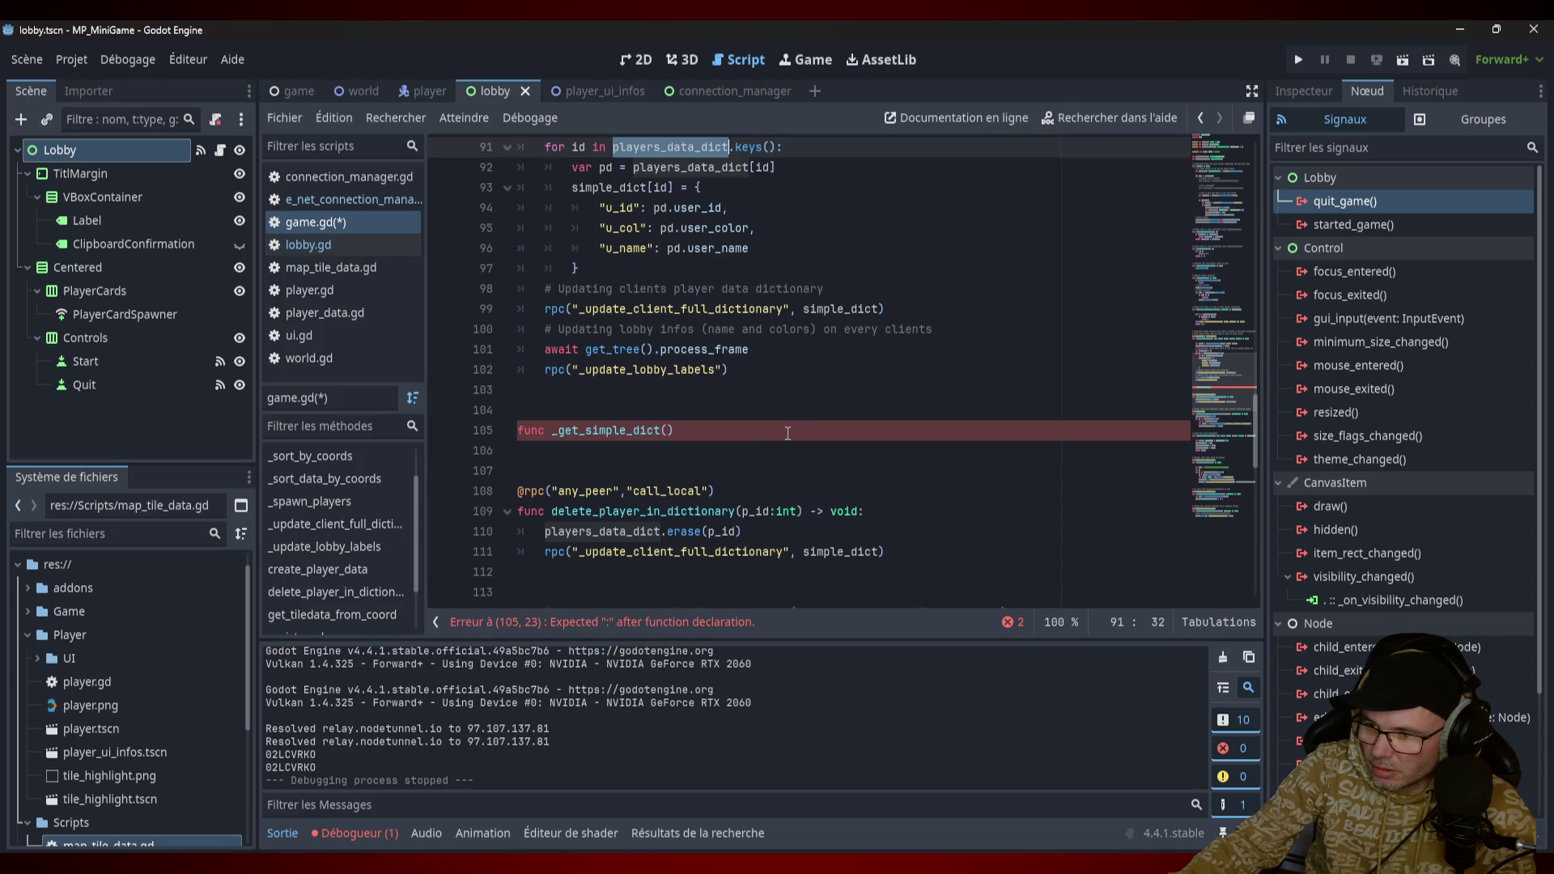
- Give _get_simple_dict the return type -> Dictionary, closing the header with a colon
{"action": "left_click", "coordinate": [790, 431]}
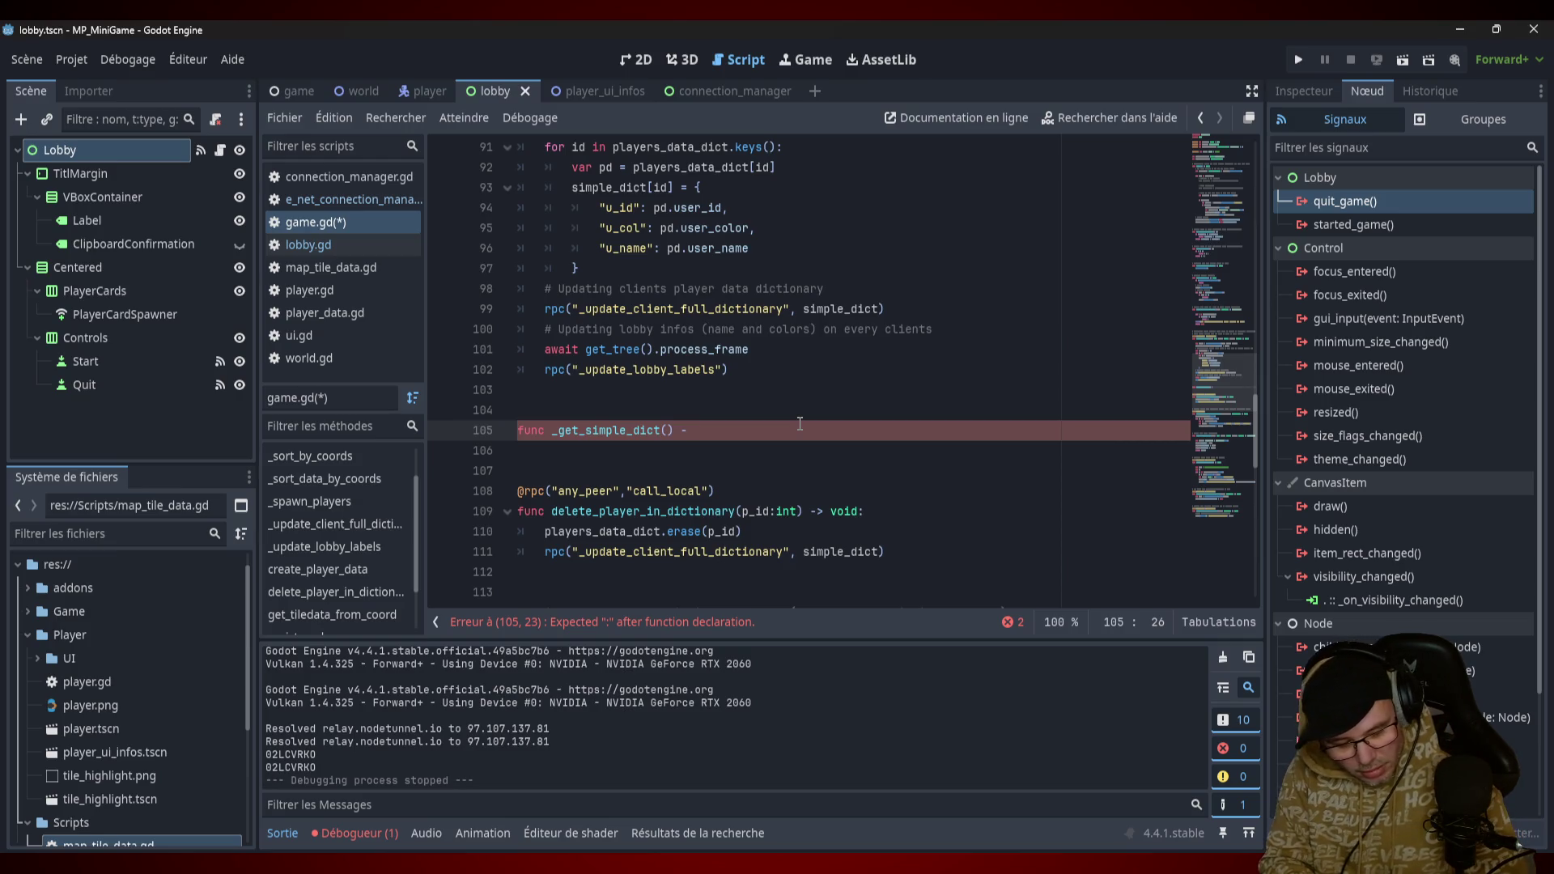
{"action": "type", "text": ">"}
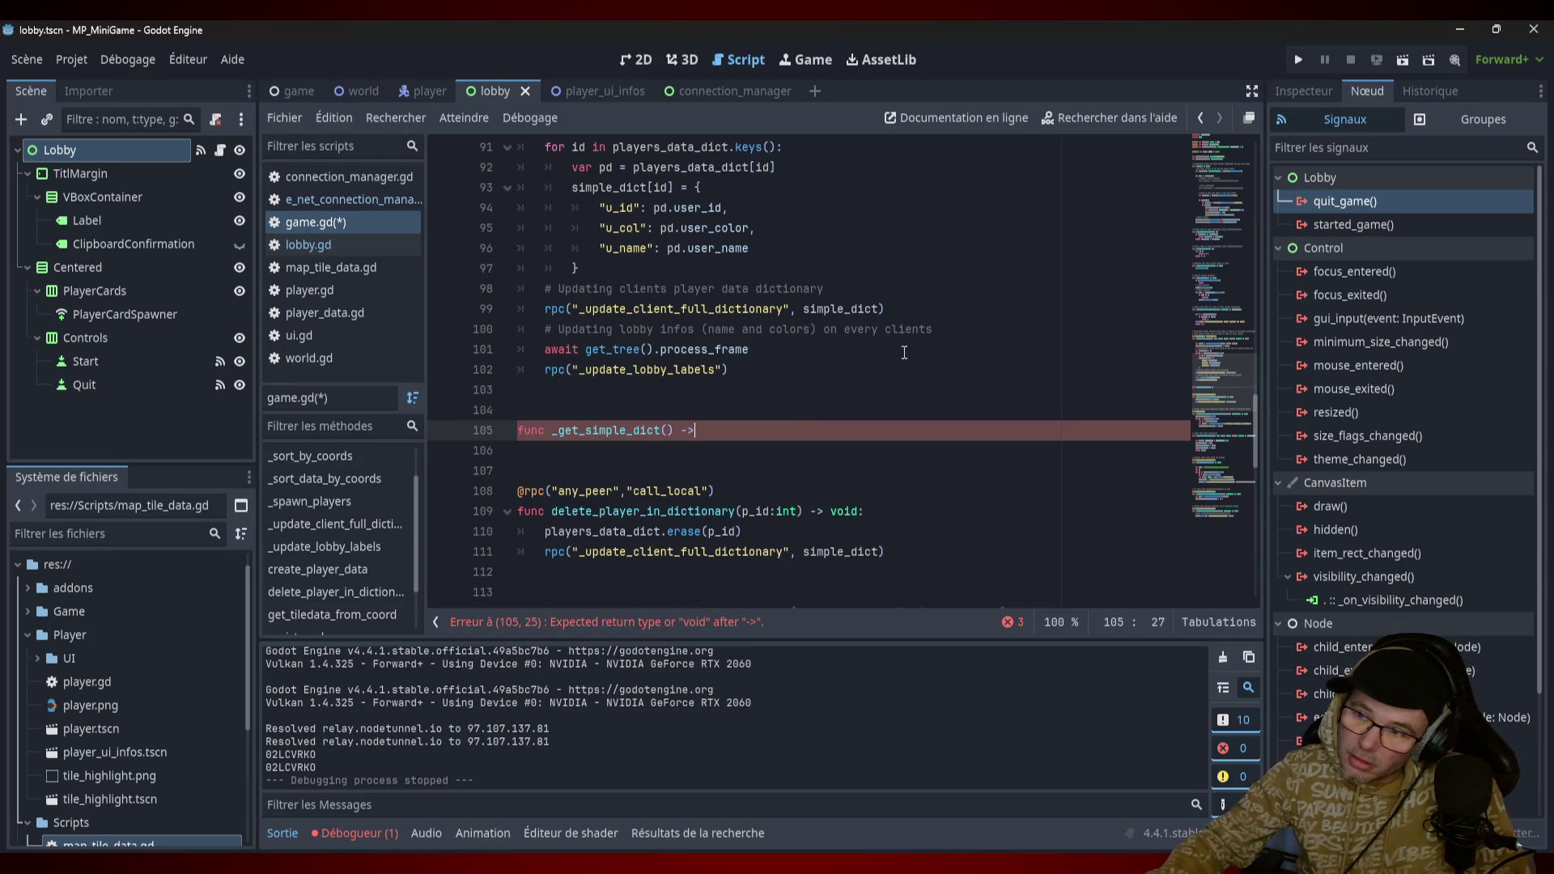
{"action": "scroll", "coordinate": [912, 362], "scroll_direction": "up", "scroll_amount": 2}
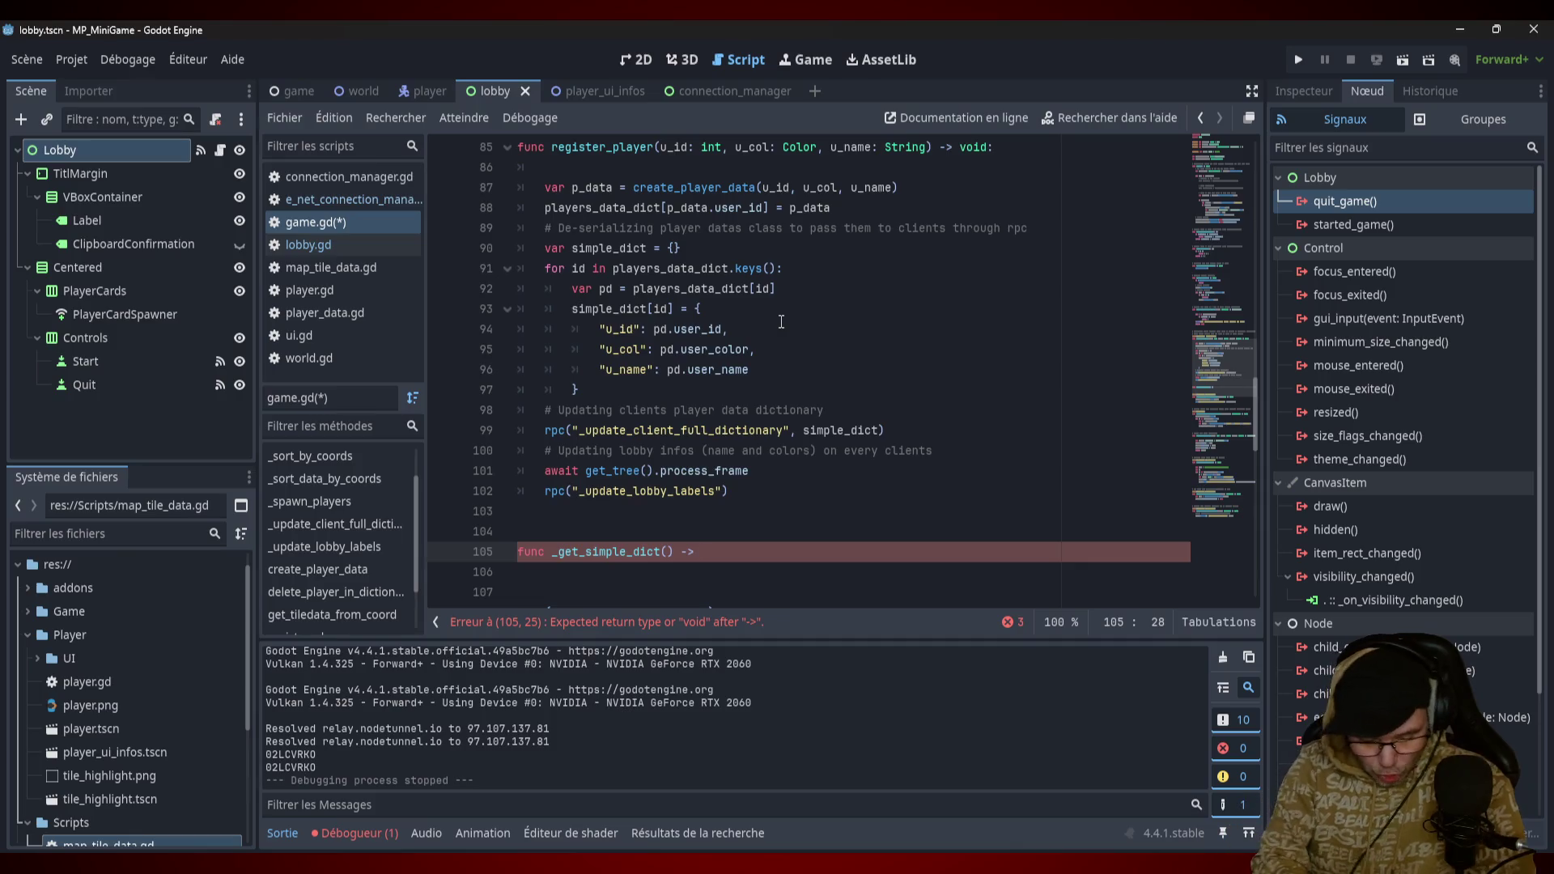
{"action": "type", "text": "Dictio"}
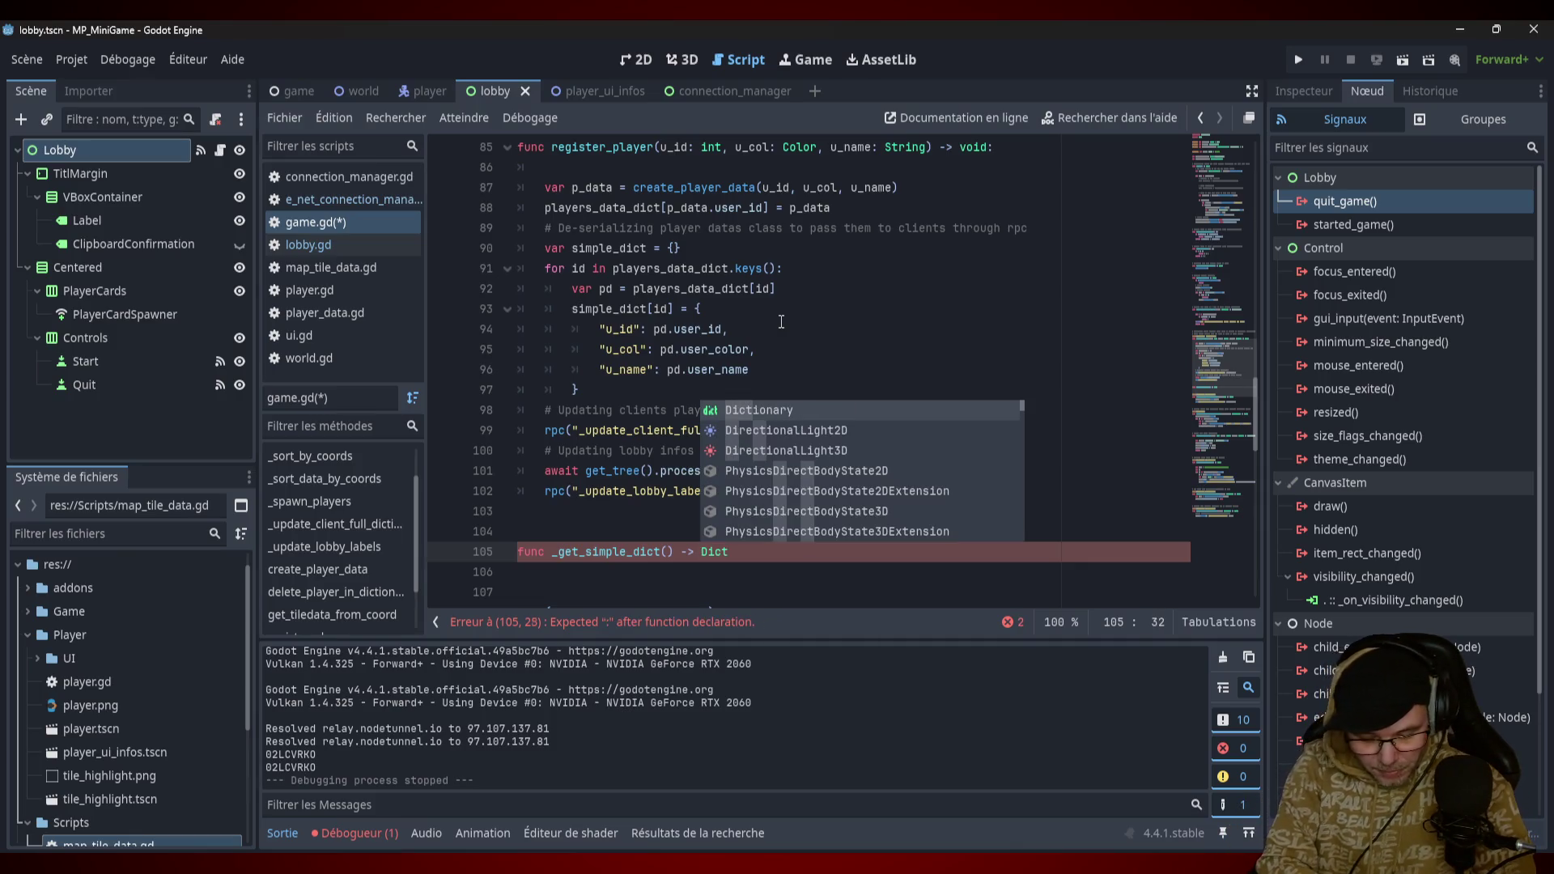
{"action": "key", "text": "Return"}
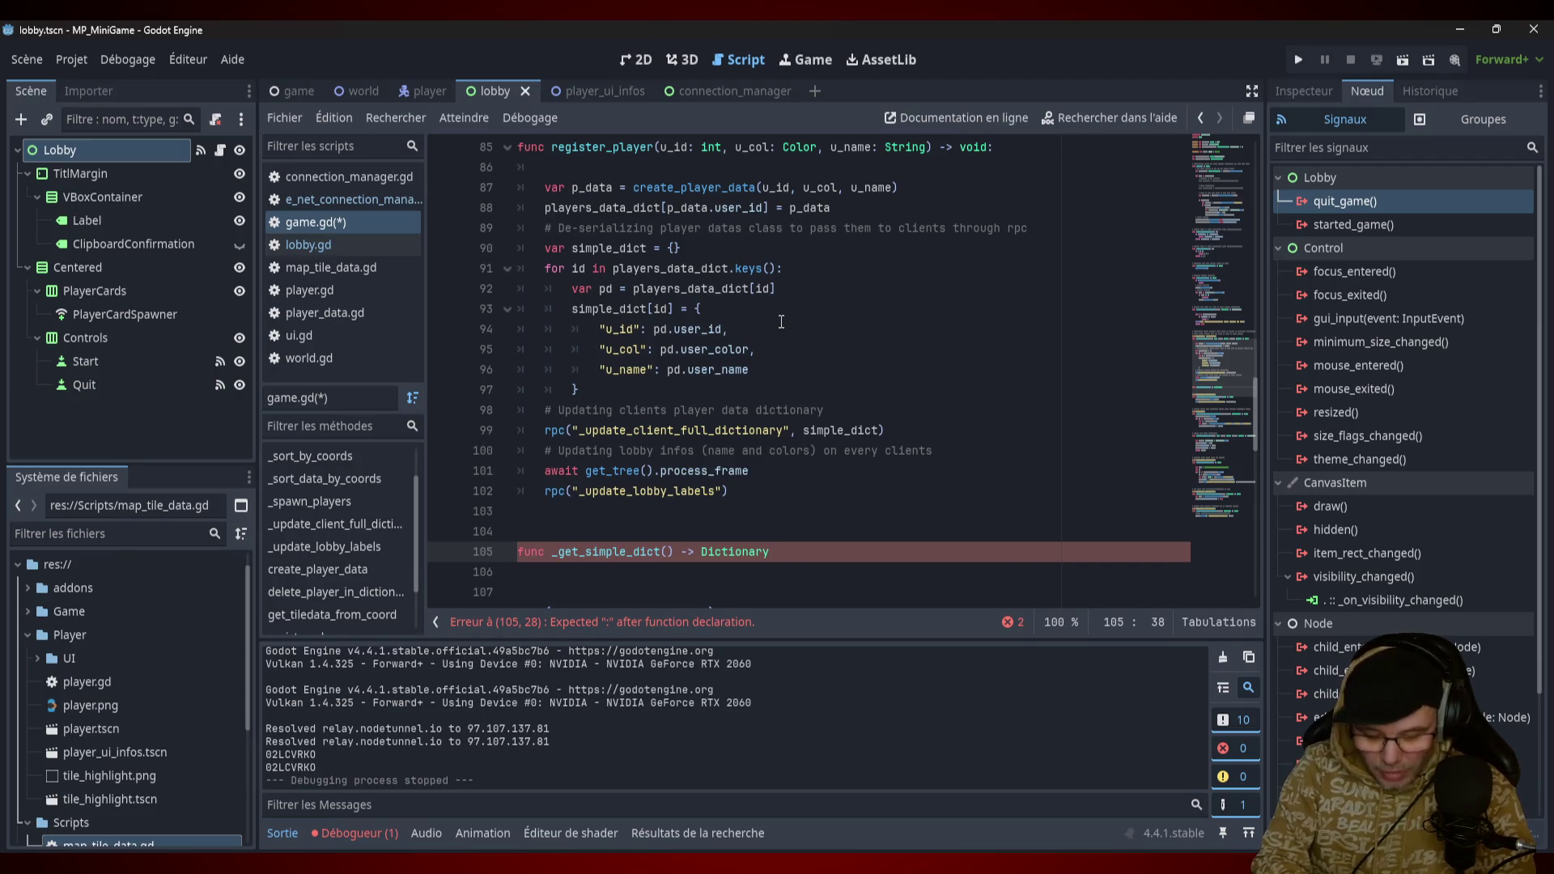
{"action": "type", "text": ":"}
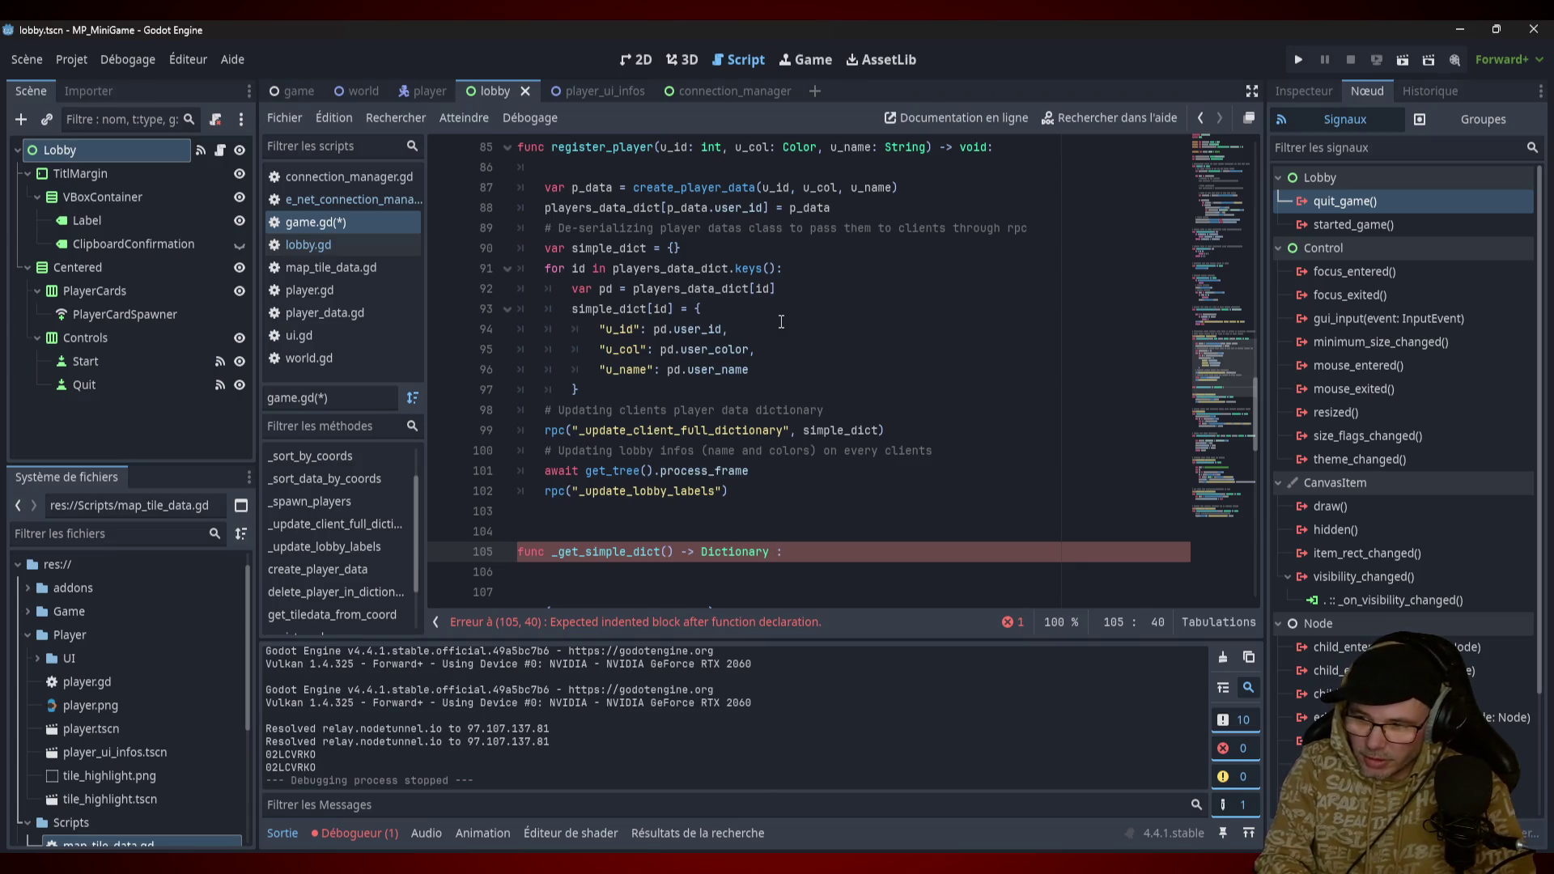
{"action": "key", "text": "Return"}
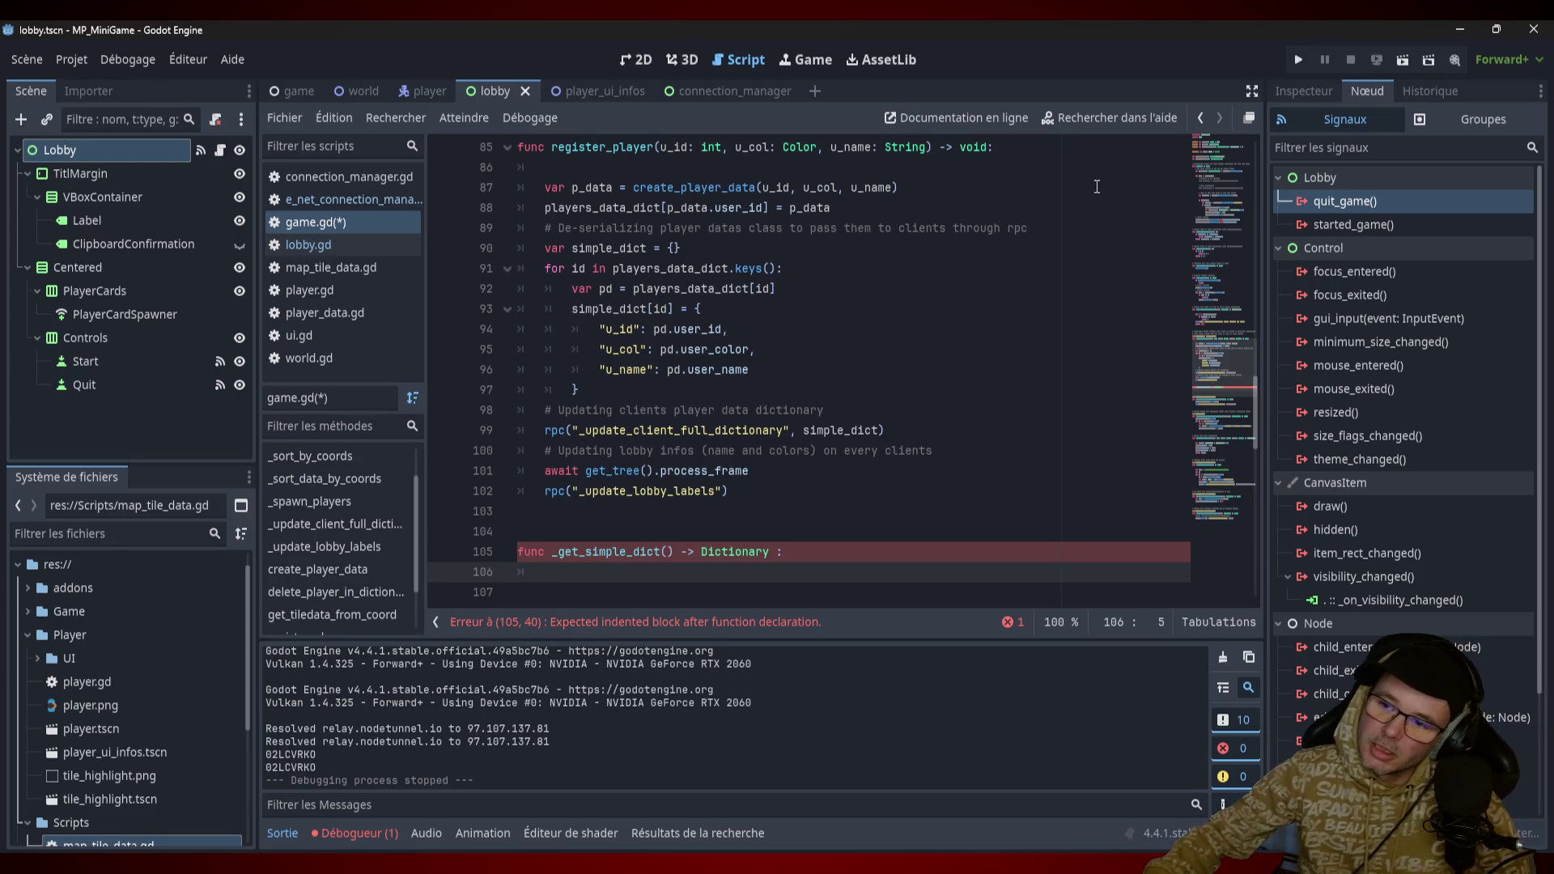
- Paste the simple_dict-building loop into _get_simple_dict and end it with 'return simple_dict'
{"action": "left_click_drag", "start_coordinate": [522, 247], "coordinate": [738, 387]}
{"action": "key", "text": "ctrl+c"}
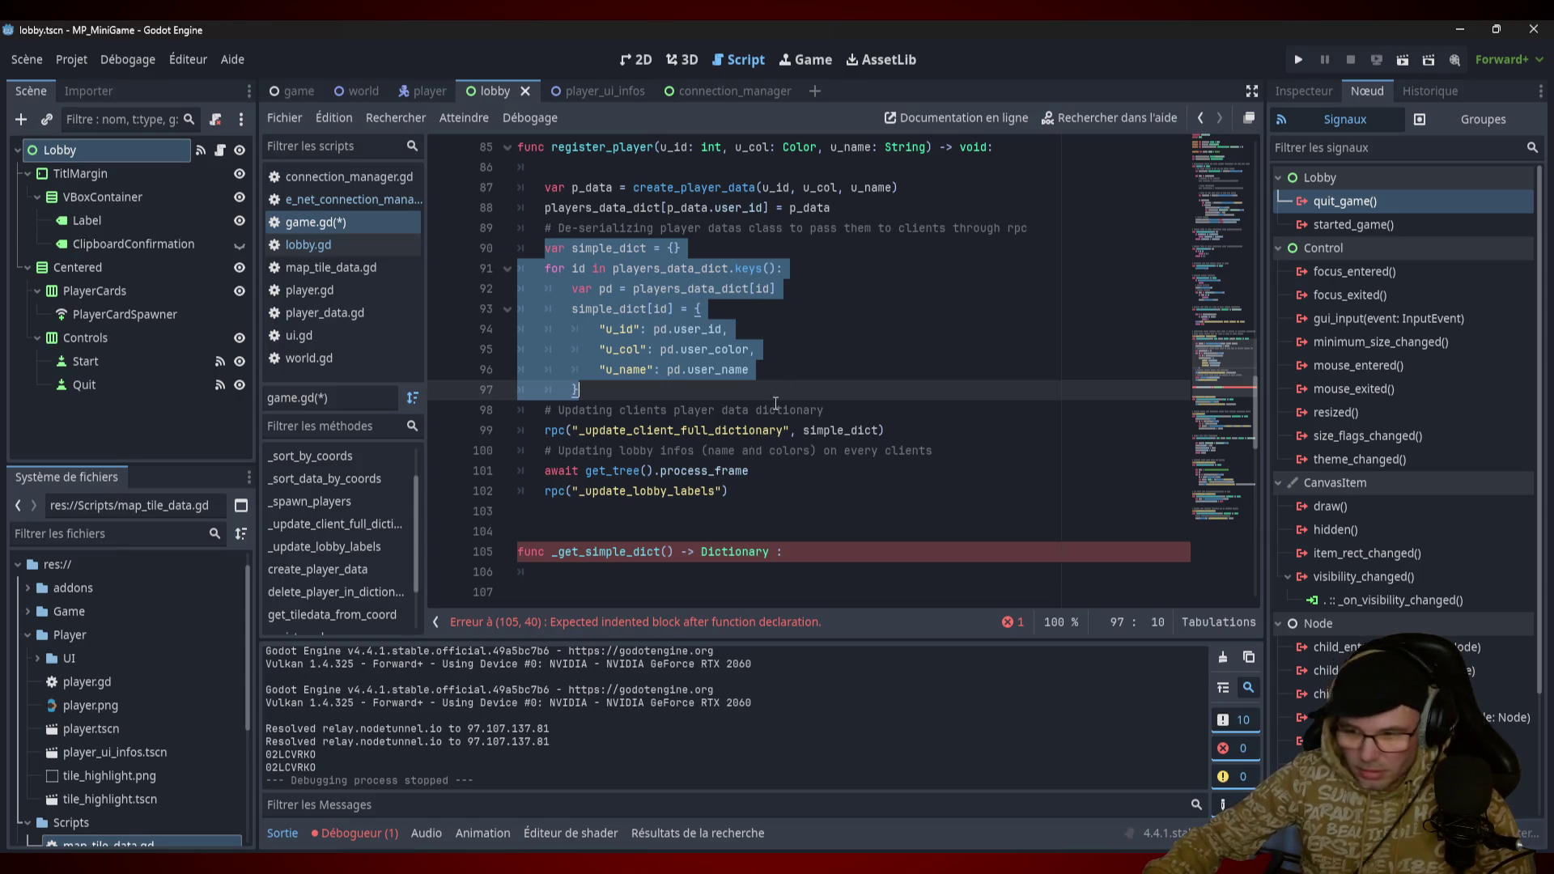
{"action": "left_click", "coordinate": [559, 581]}
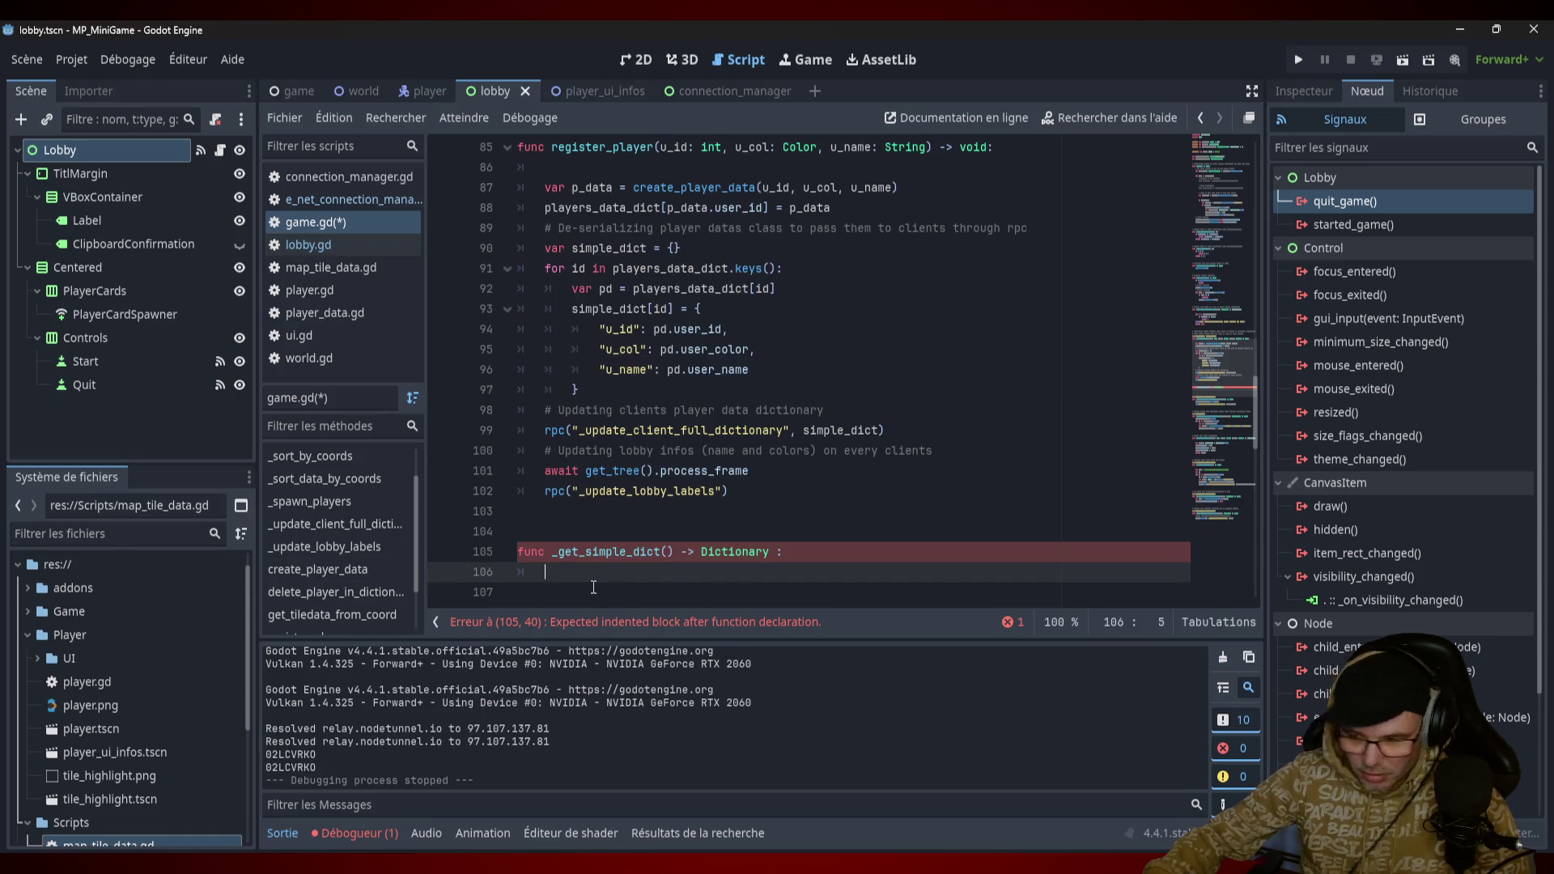
{"action": "key", "text": "ctrl+v"}
{"action": "key", "text": "Return"}
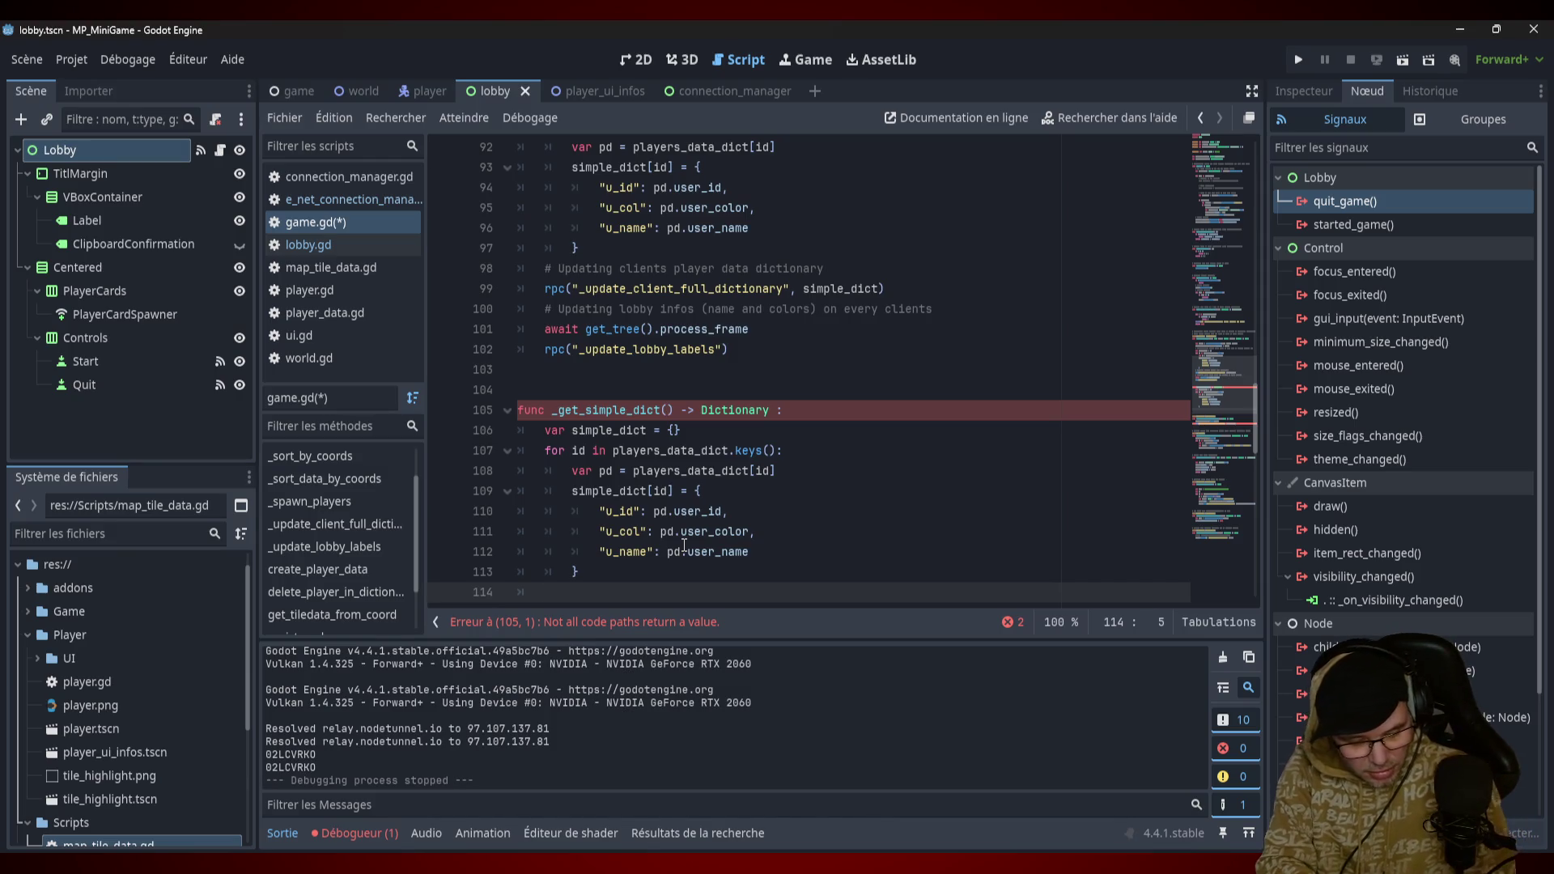
{"action": "type", "text": "re"}
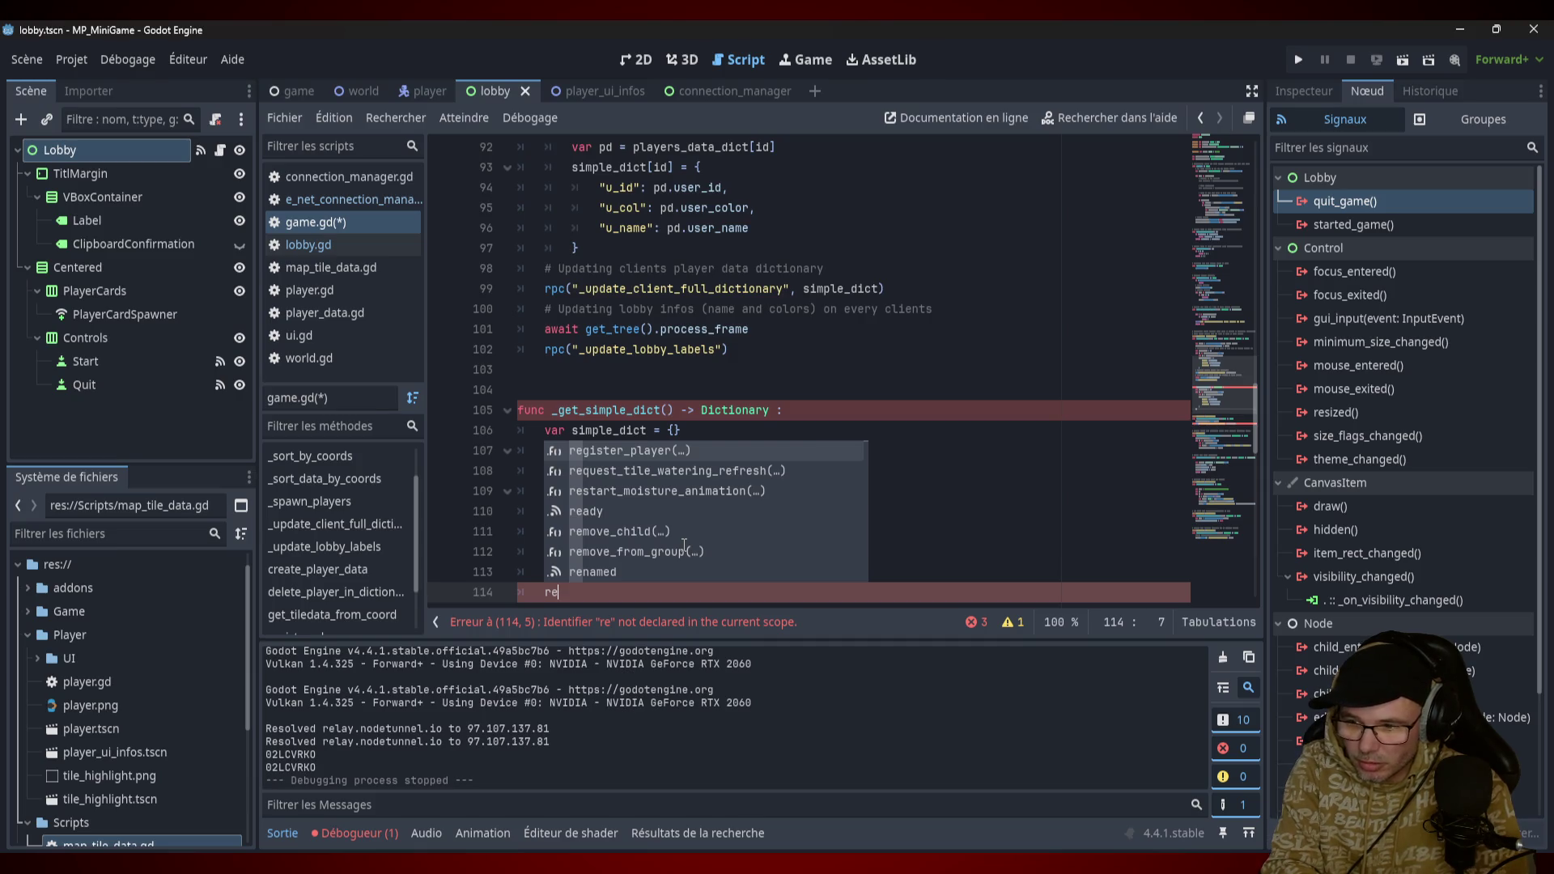
{"action": "type", "text": "turn "}
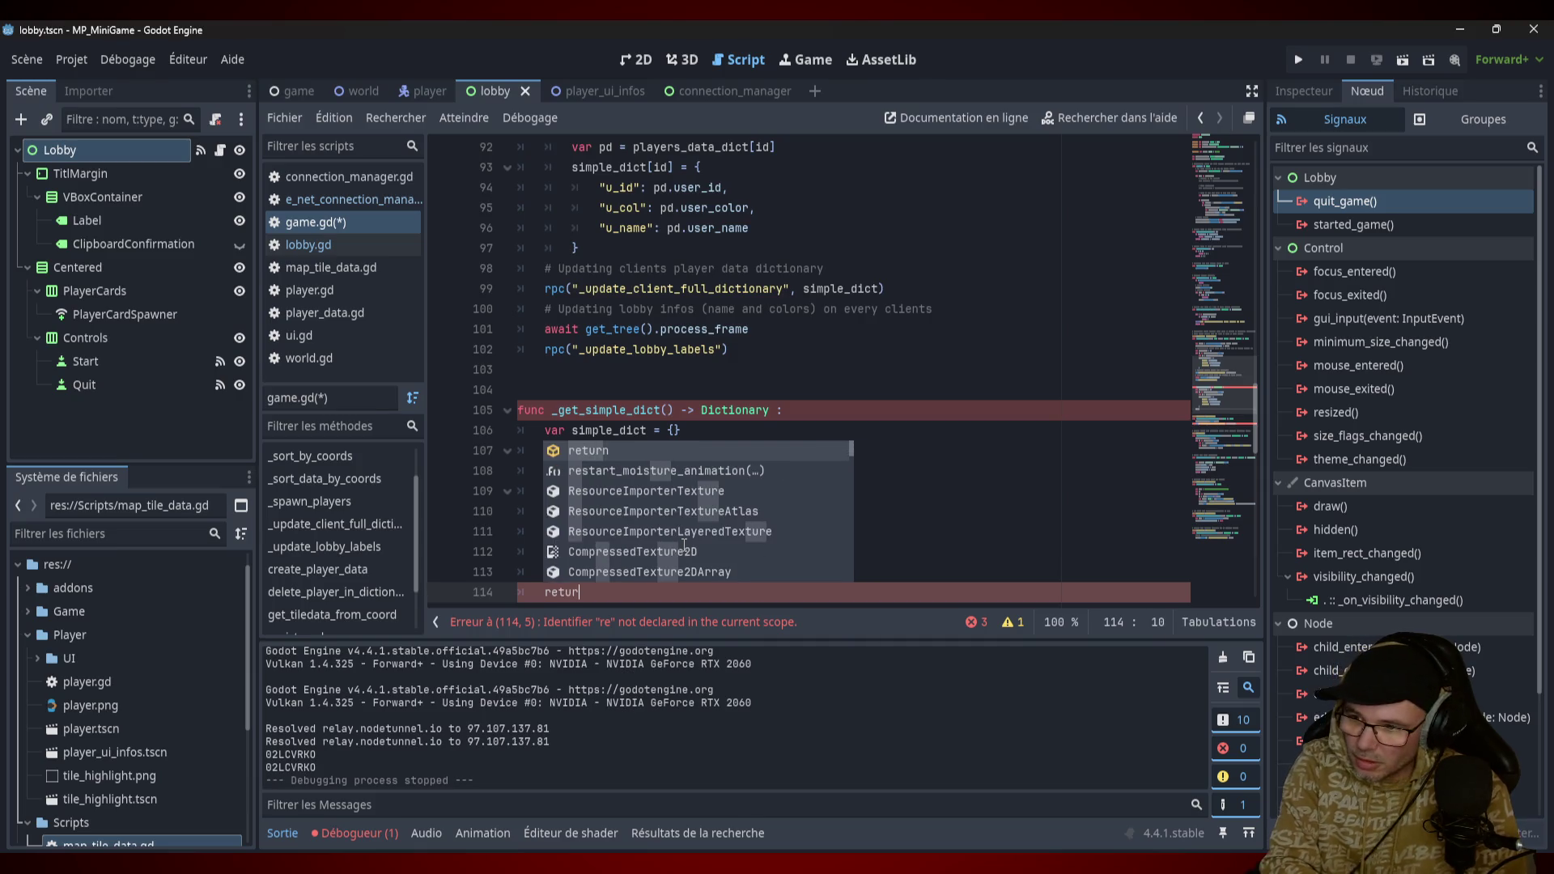
{"action": "type", "text": "simp"}
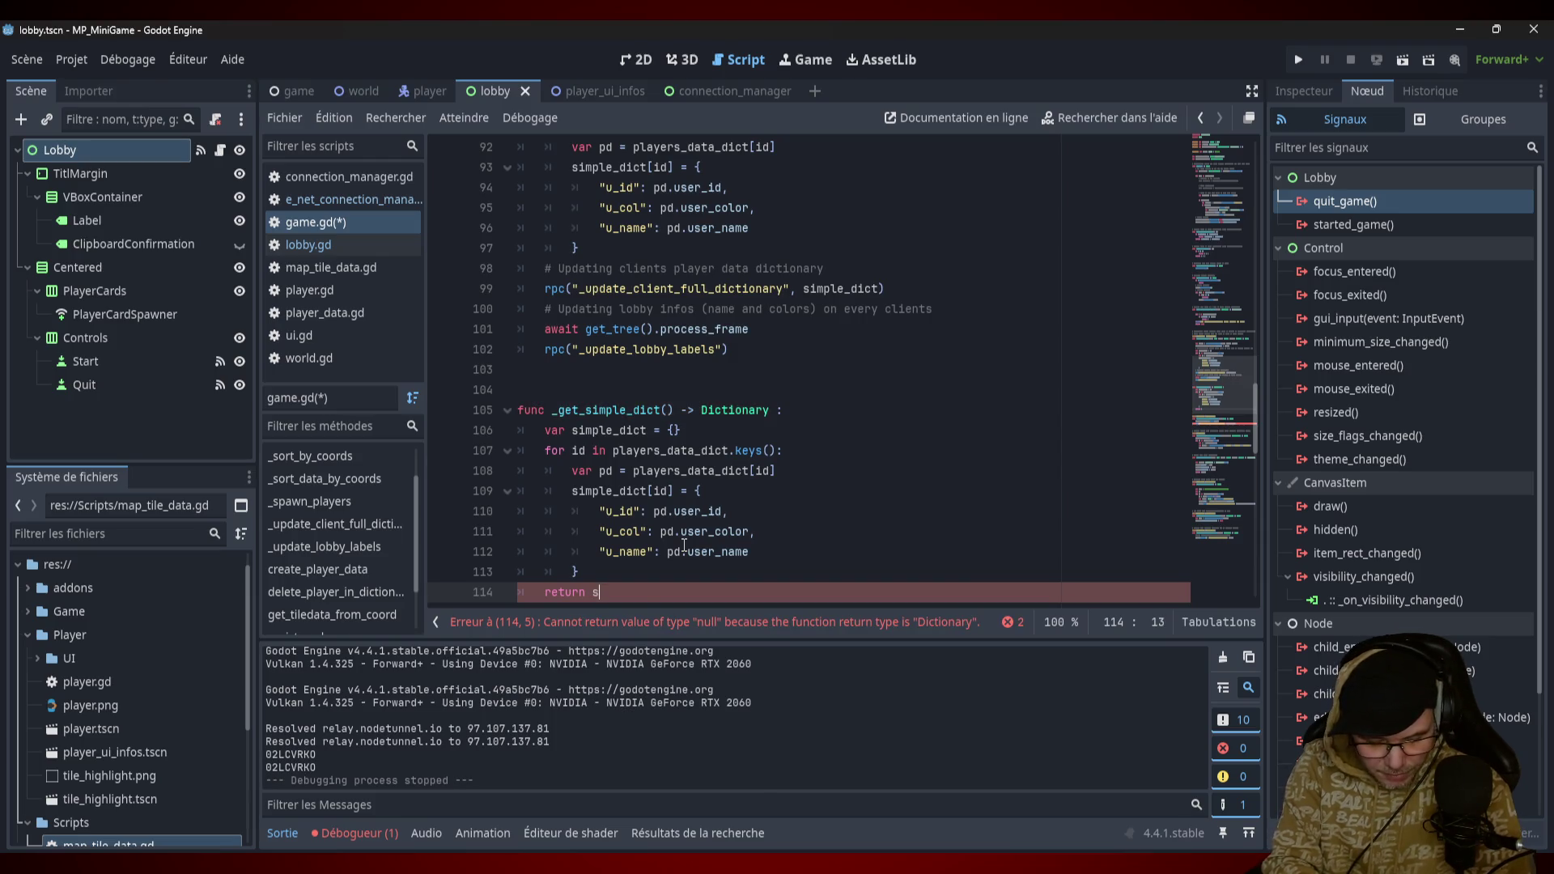
{"action": "key", "text": "Return"}
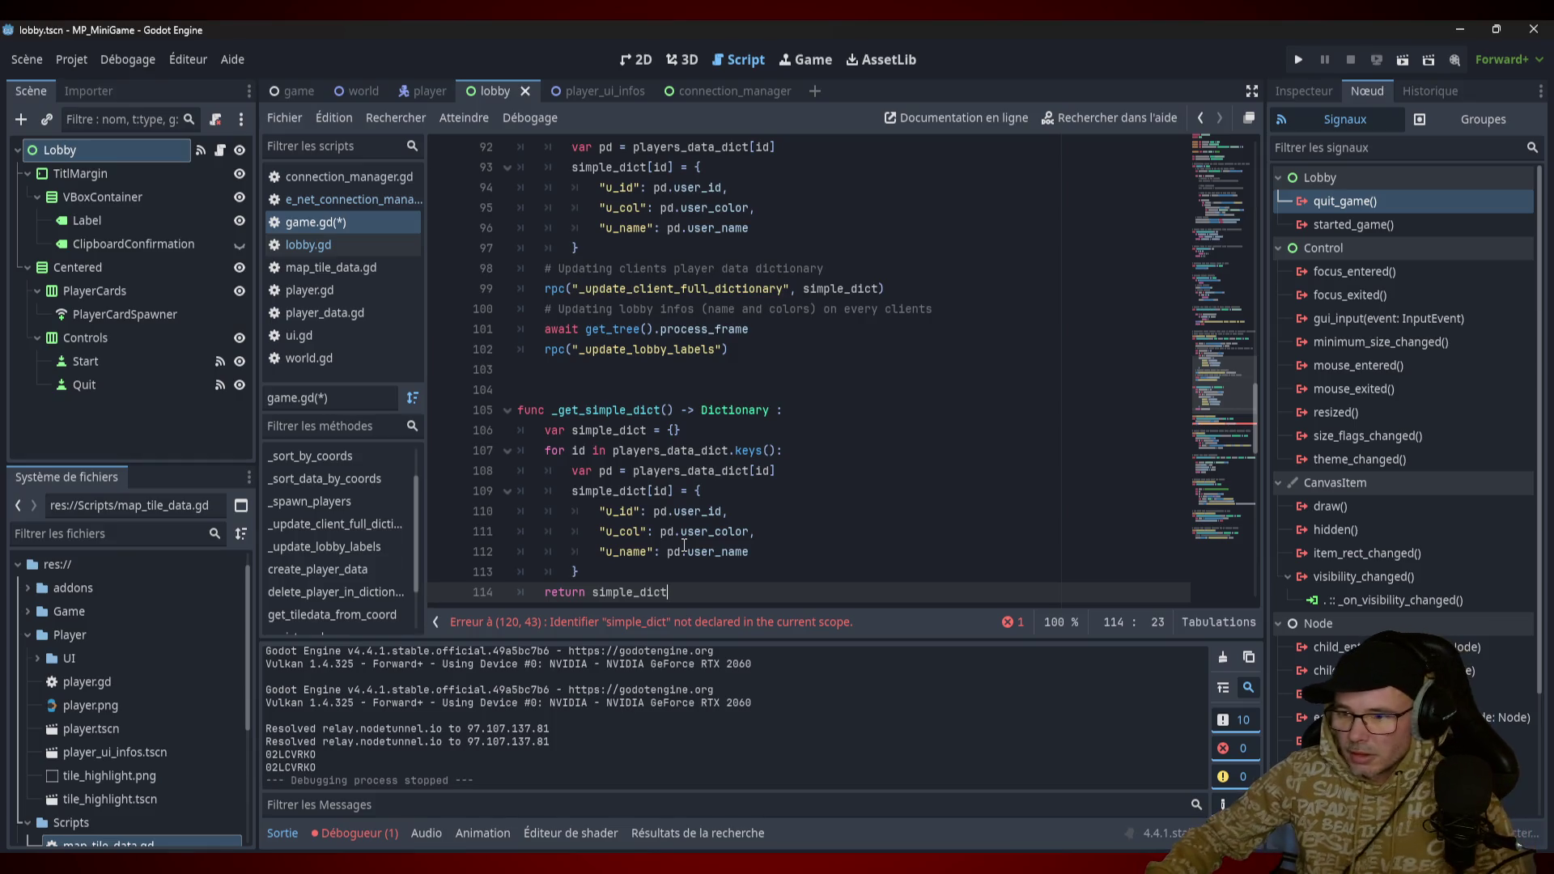
{"action": "scroll", "coordinate": [852, 339], "scroll_direction": "up", "scroll_amount": 2}
{"action": "scroll", "coordinate": [853, 338], "scroll_direction": "up", "scroll_amount": 1}
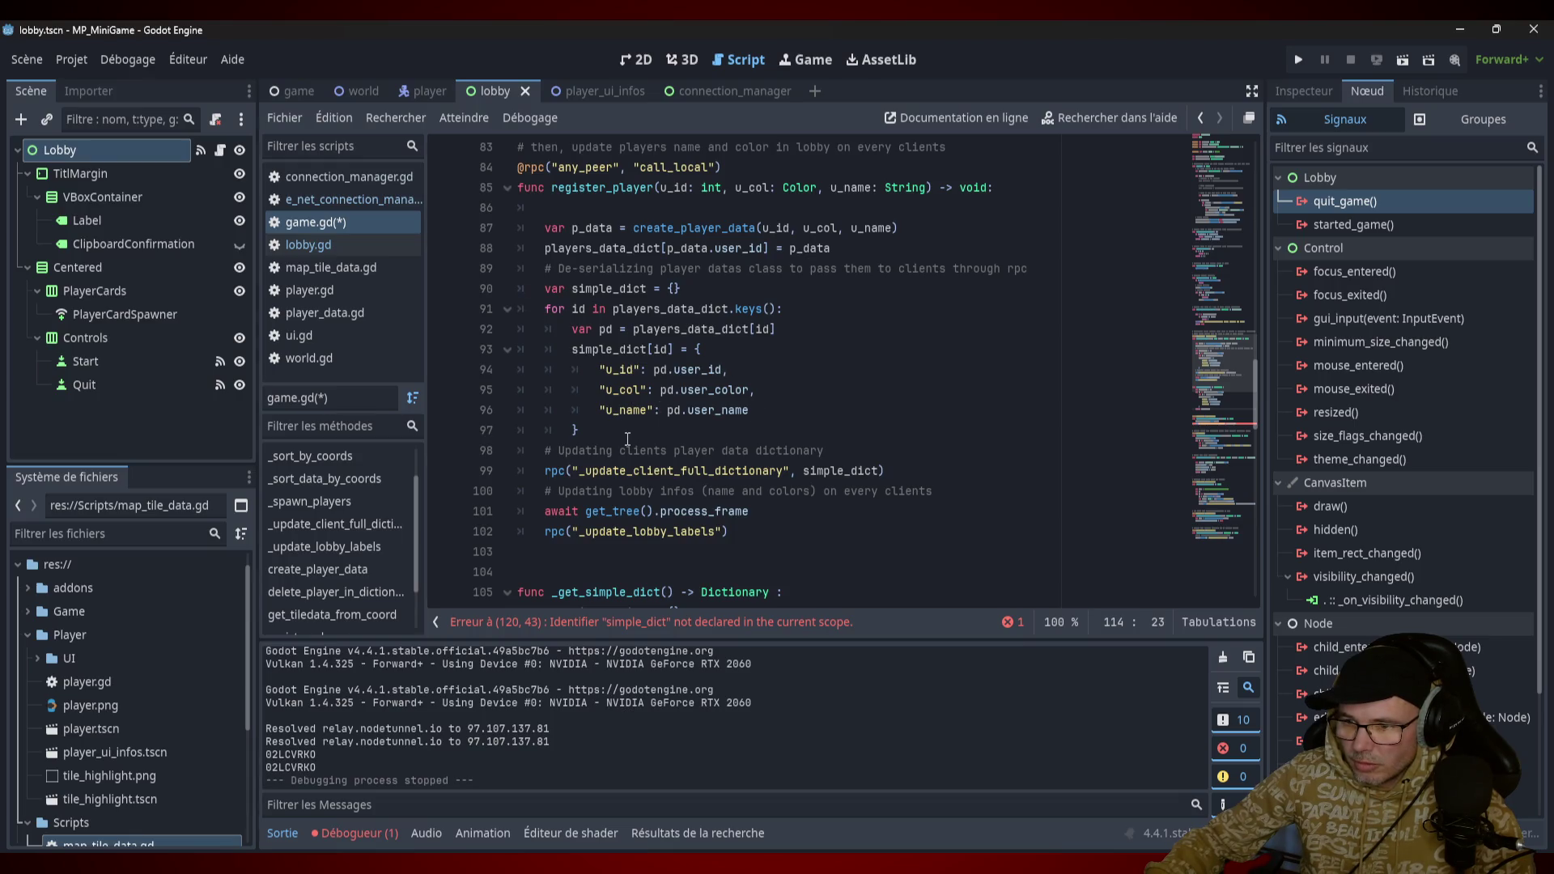
- Comment out register_player's old loop and add 'simple_dict = _get_simple_dict()' after line 90
{"action": "left_click_drag", "start_coordinate": [579, 430], "coordinate": [518, 390]}
{"action": "left_click_drag", "start_coordinate": [440, 321], "coordinate": [438, 310]}
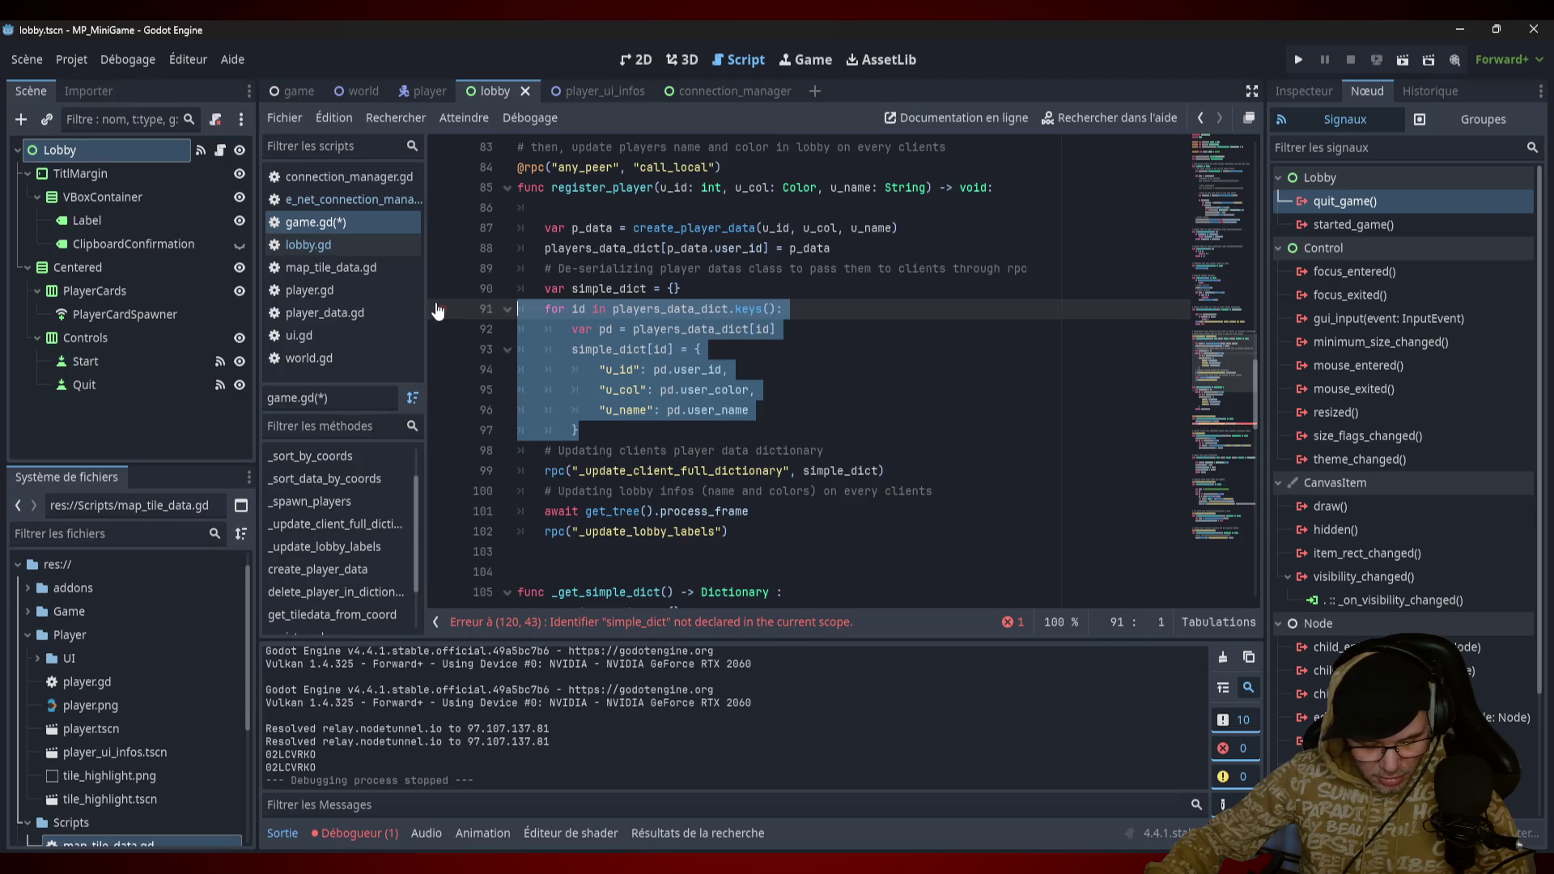
{"action": "key", "text": "ctrl+k"}
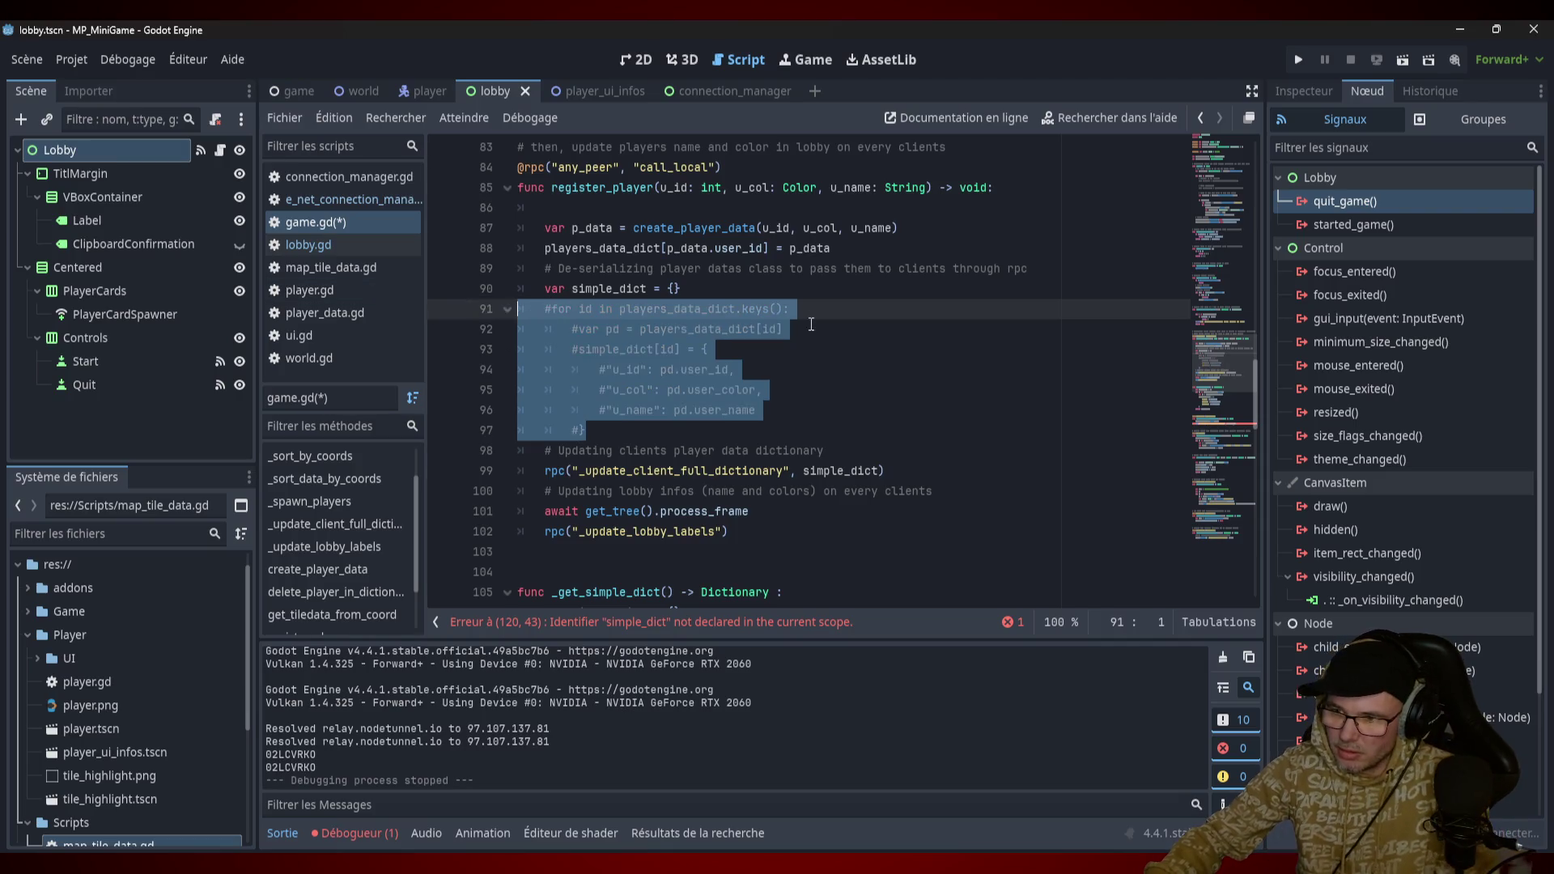
{"action": "left_click", "coordinate": [775, 288]}
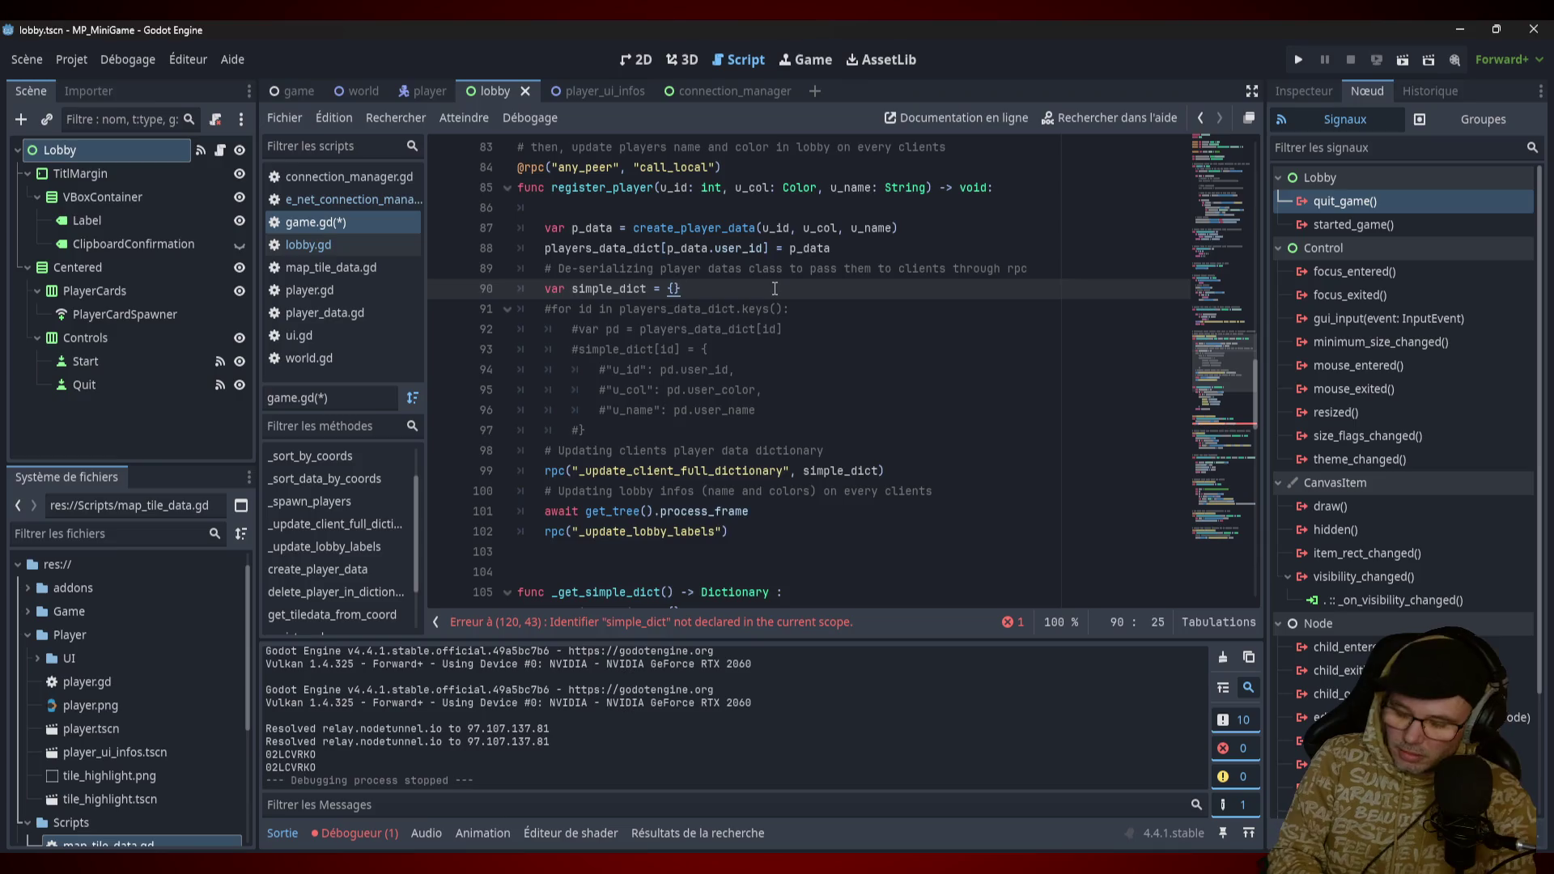
{"action": "key", "text": "Return"}
{"action": "type", "text": "simpl"}
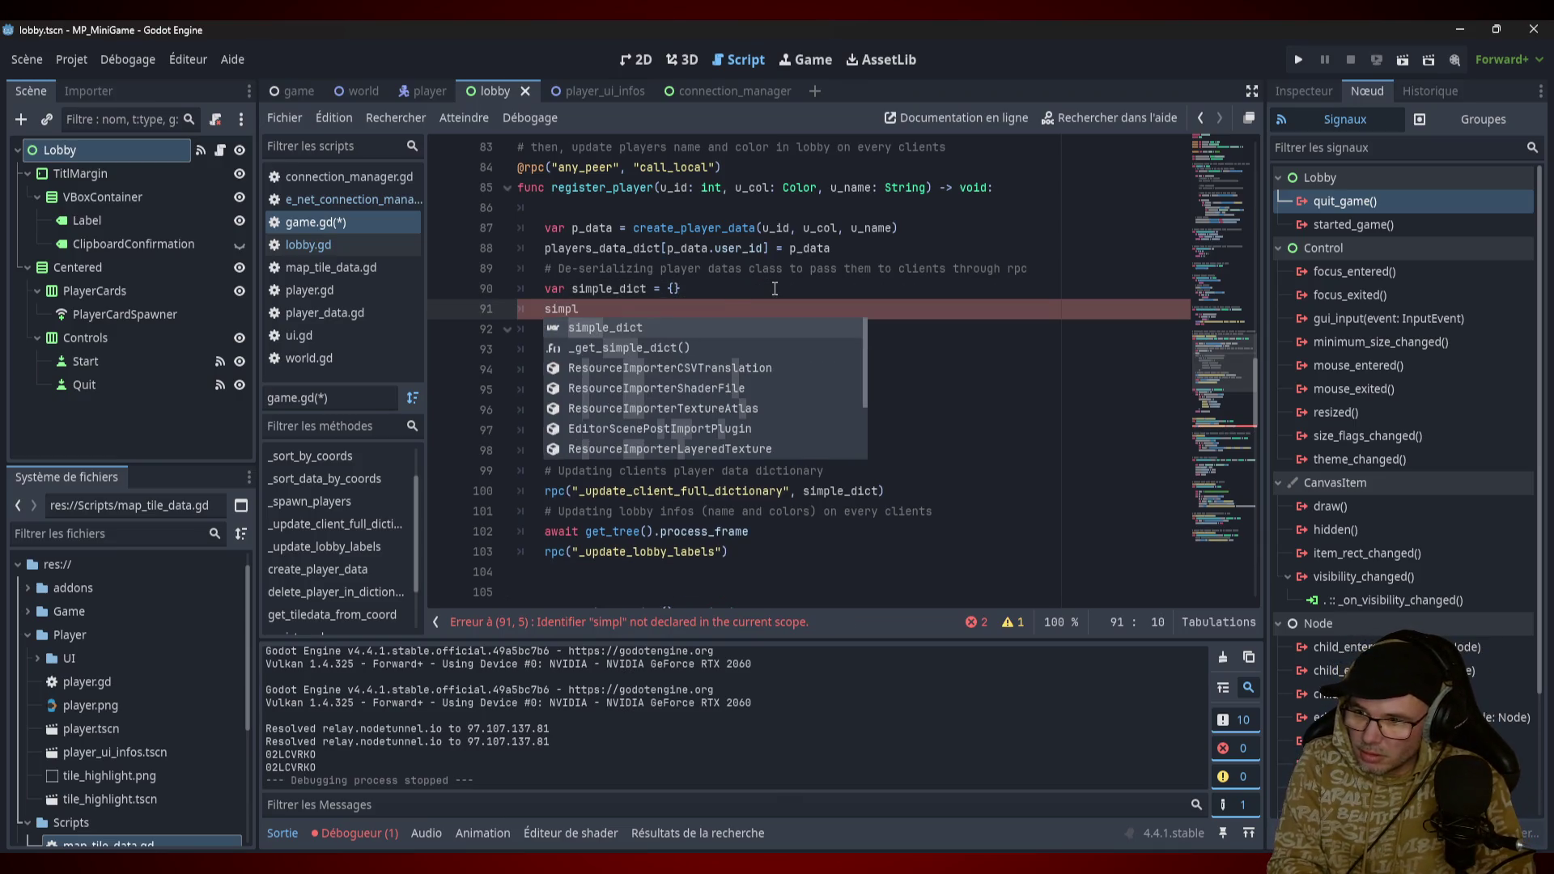
{"action": "key", "text": "Return"}
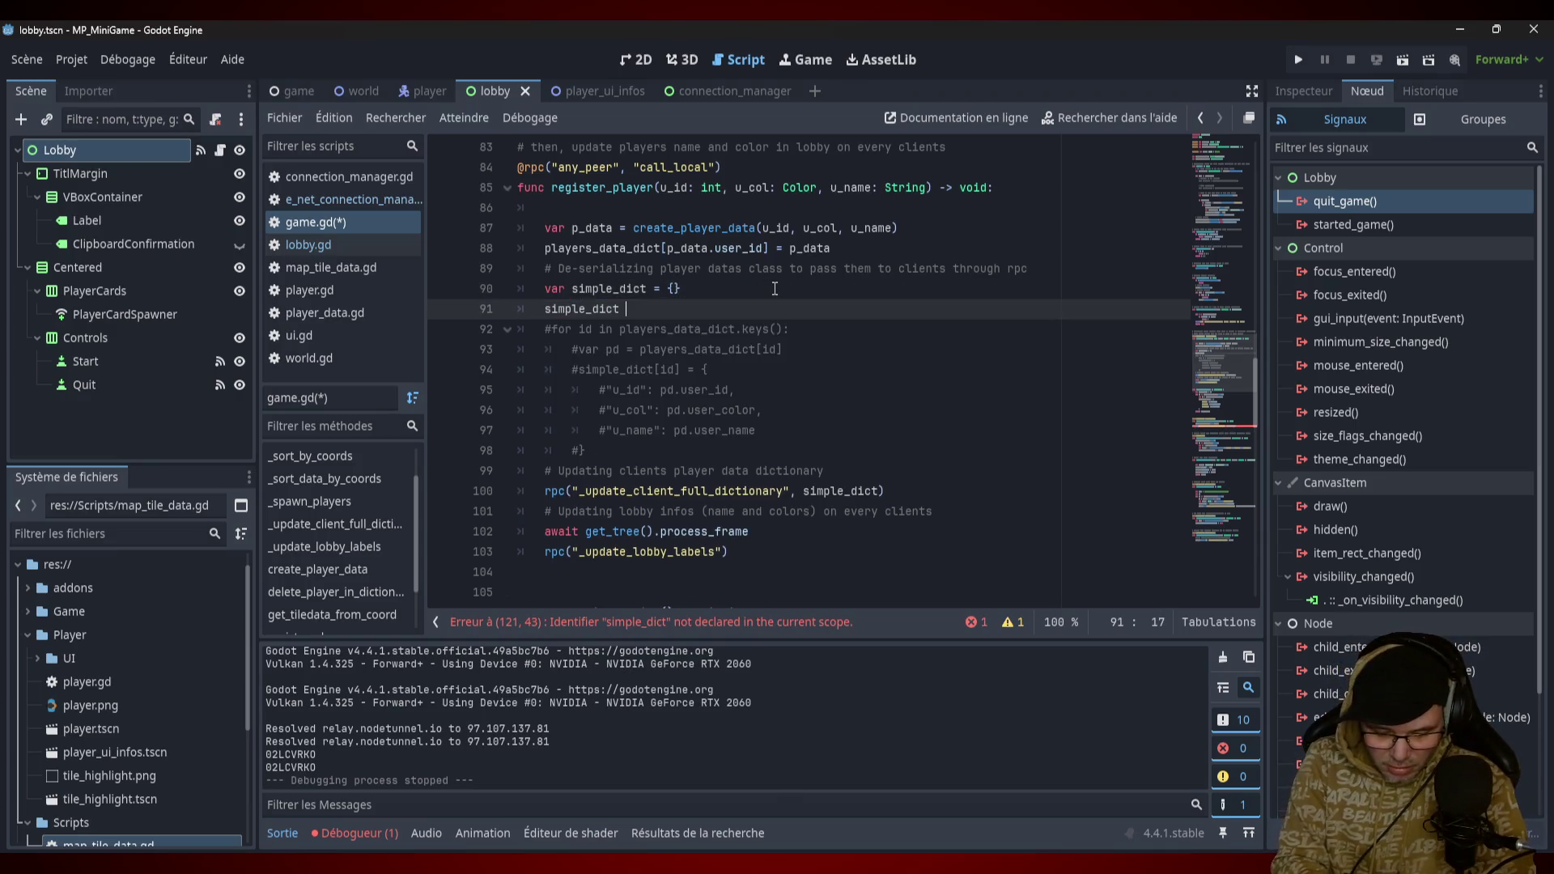
{"action": "type", "text": "= _"}
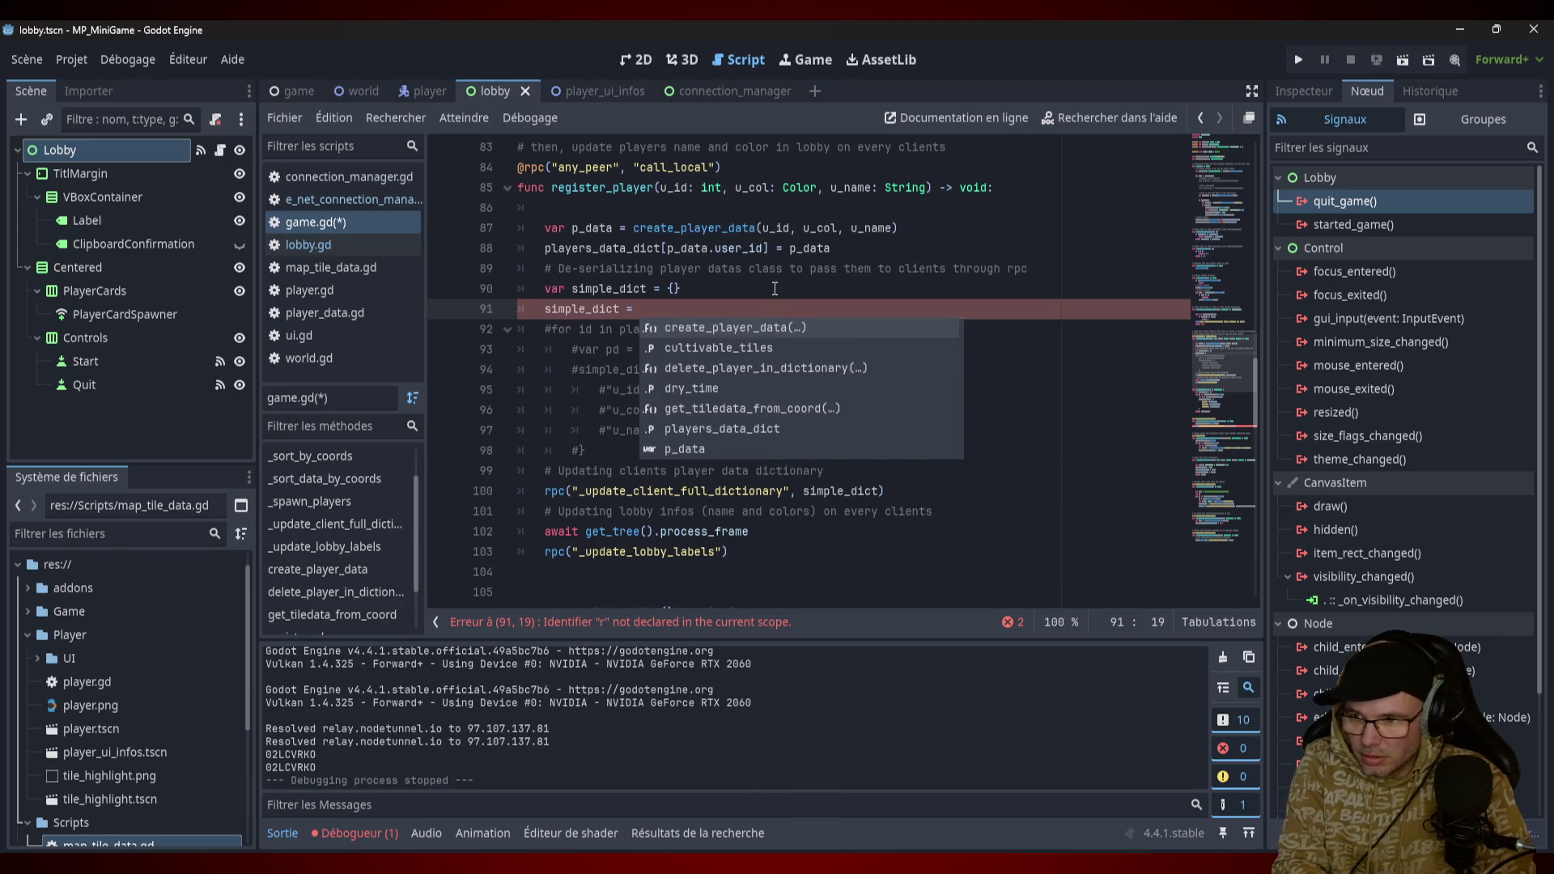
{"action": "type", "text": "get_"}
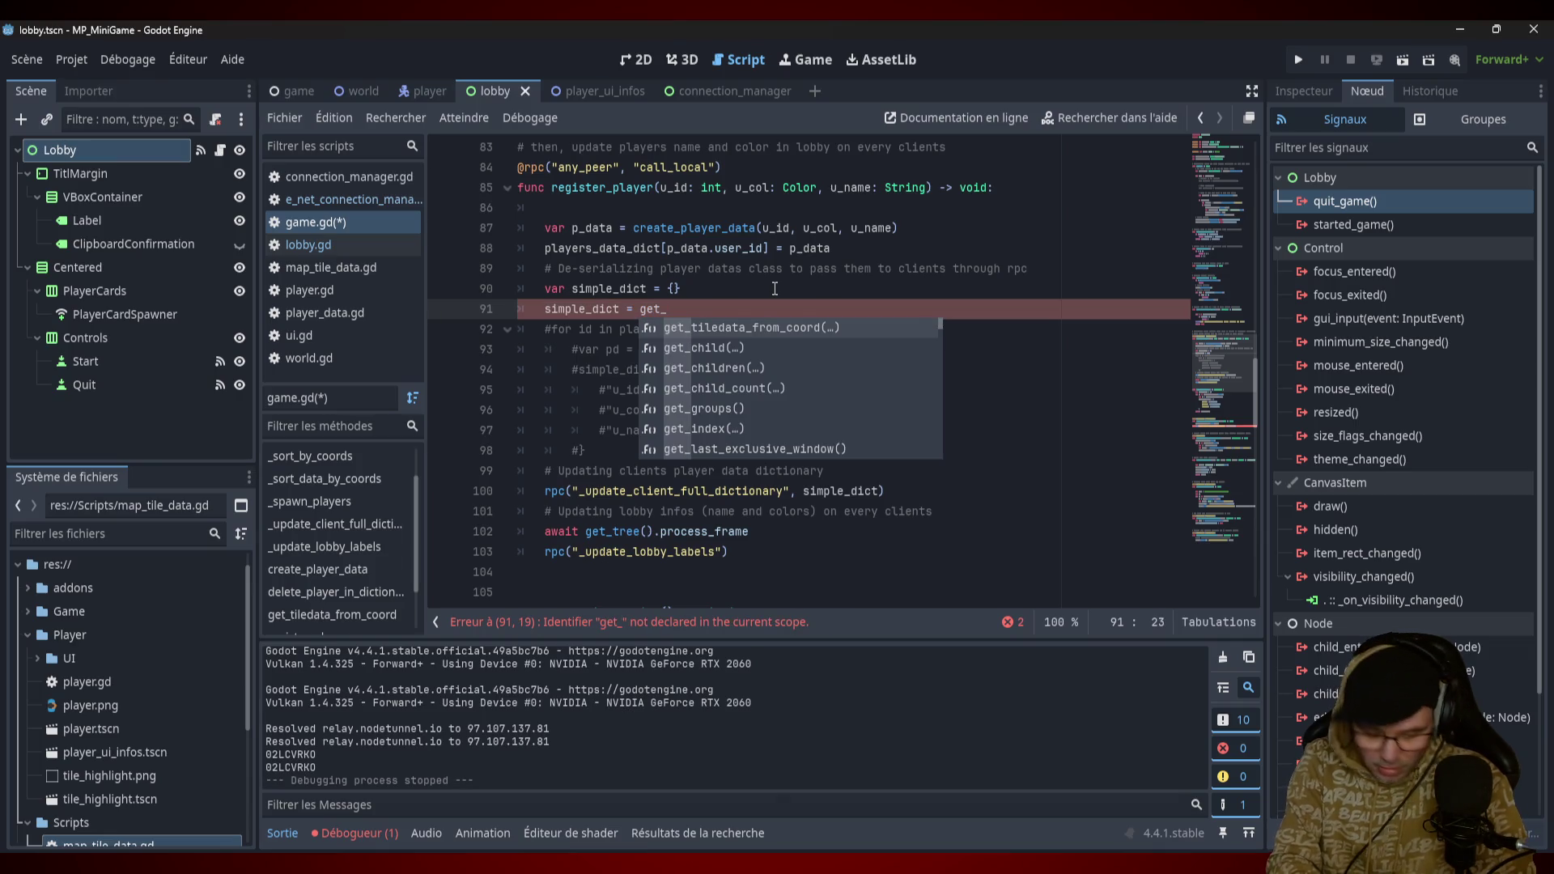
{"action": "type", "text": "si"}
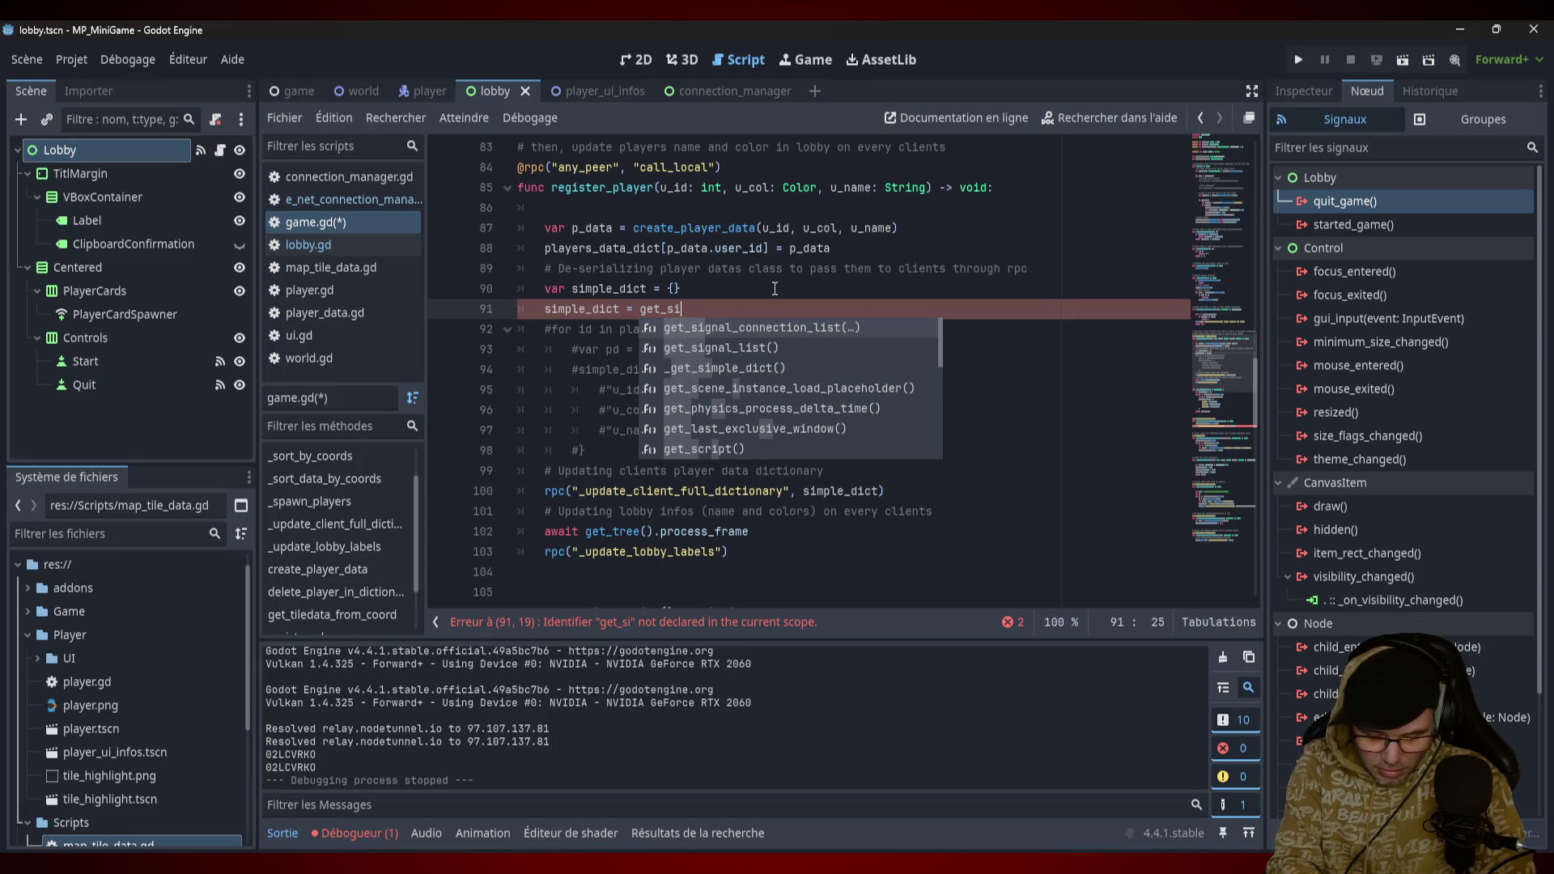
{"action": "type", "text": "m"}
{"action": "key", "text": "Return"}
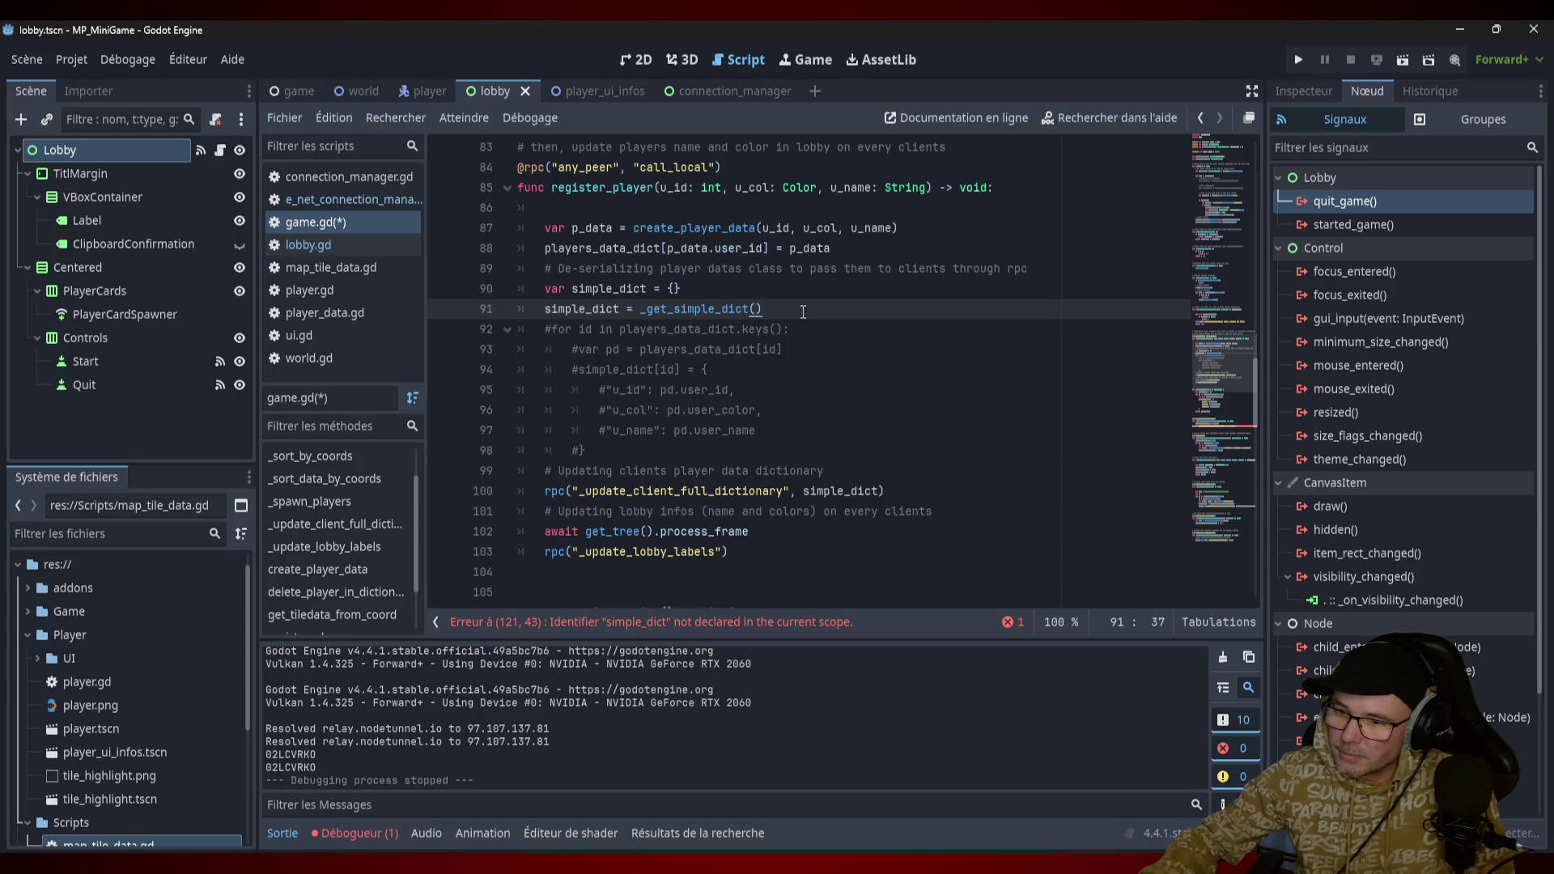
- Replace simple_dict on line 121 with _get_simple_dict() and save game.gd
{"action": "scroll", "coordinate": [833, 357], "scroll_direction": "down", "scroll_amount": 3}
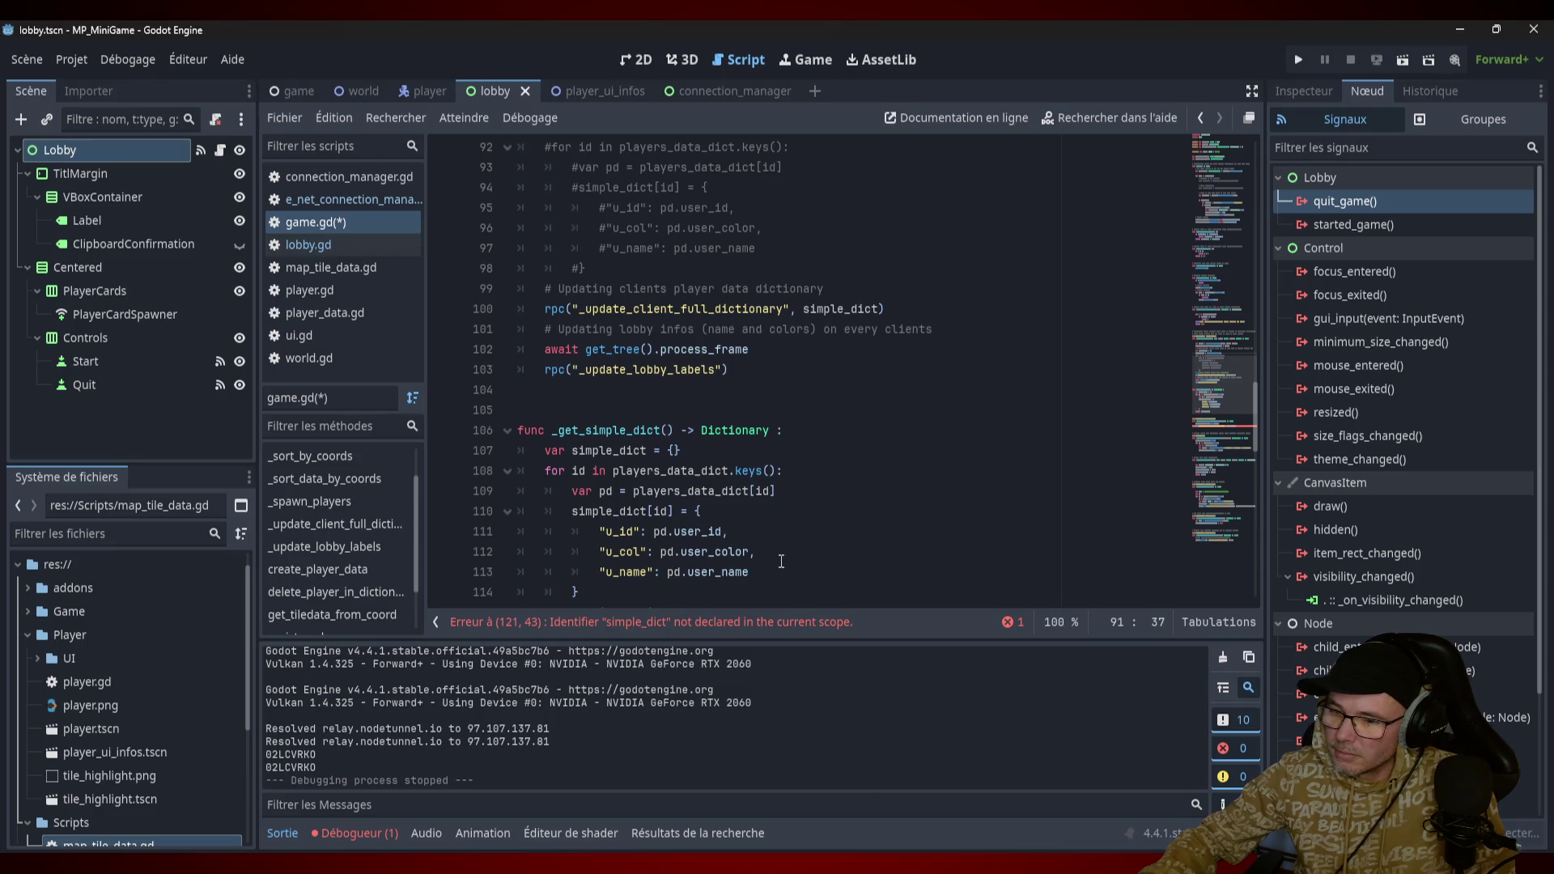
{"action": "left_click", "coordinate": [608, 624]}
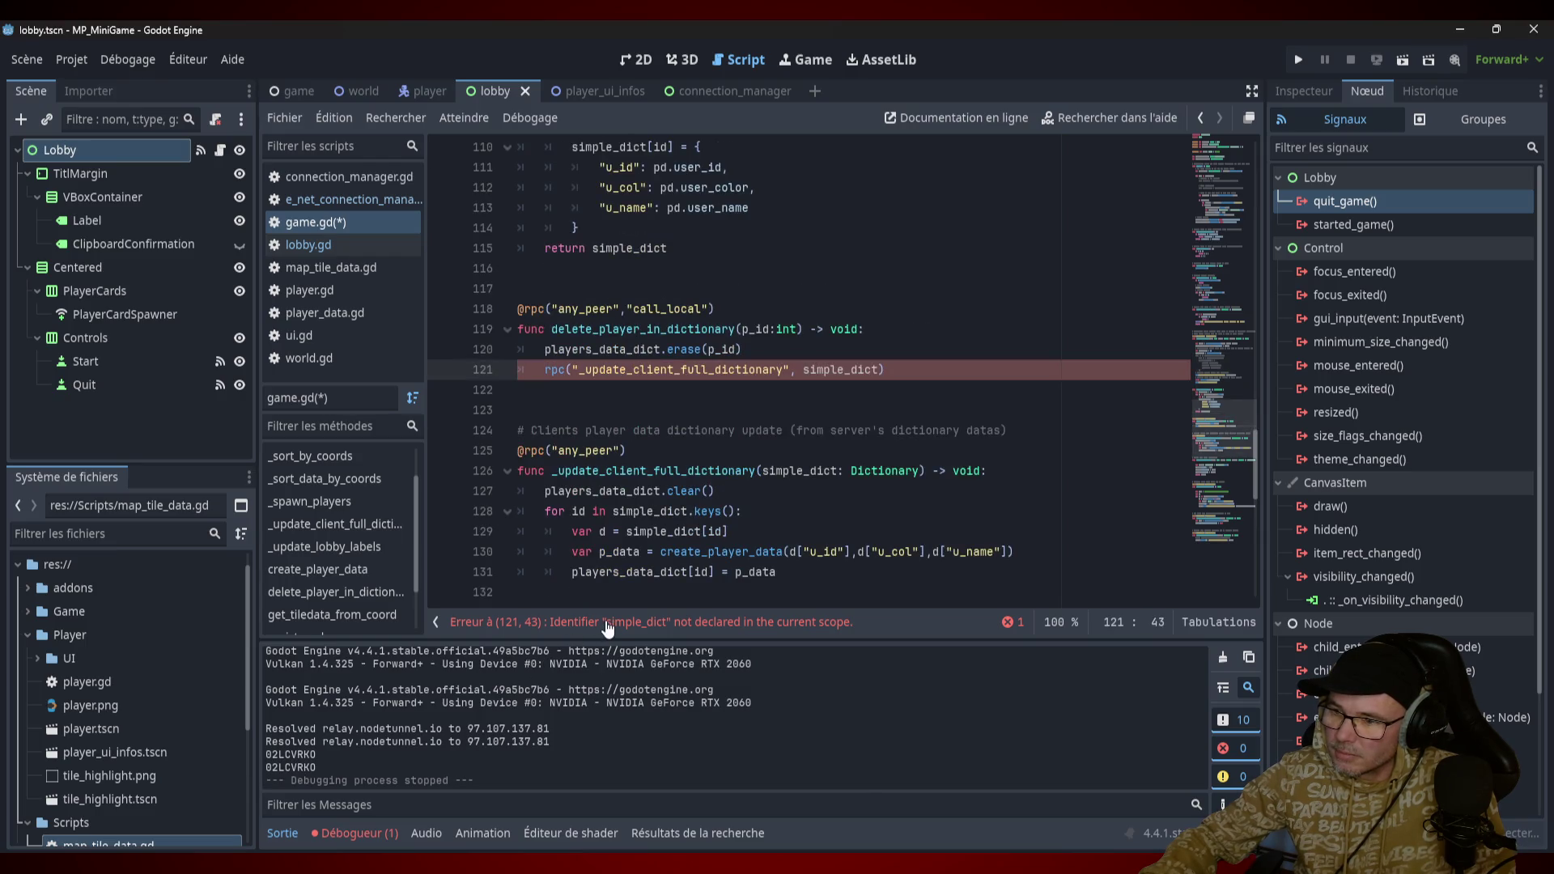
{"action": "left_click_drag", "start_coordinate": [799, 370], "coordinate": [879, 374]}
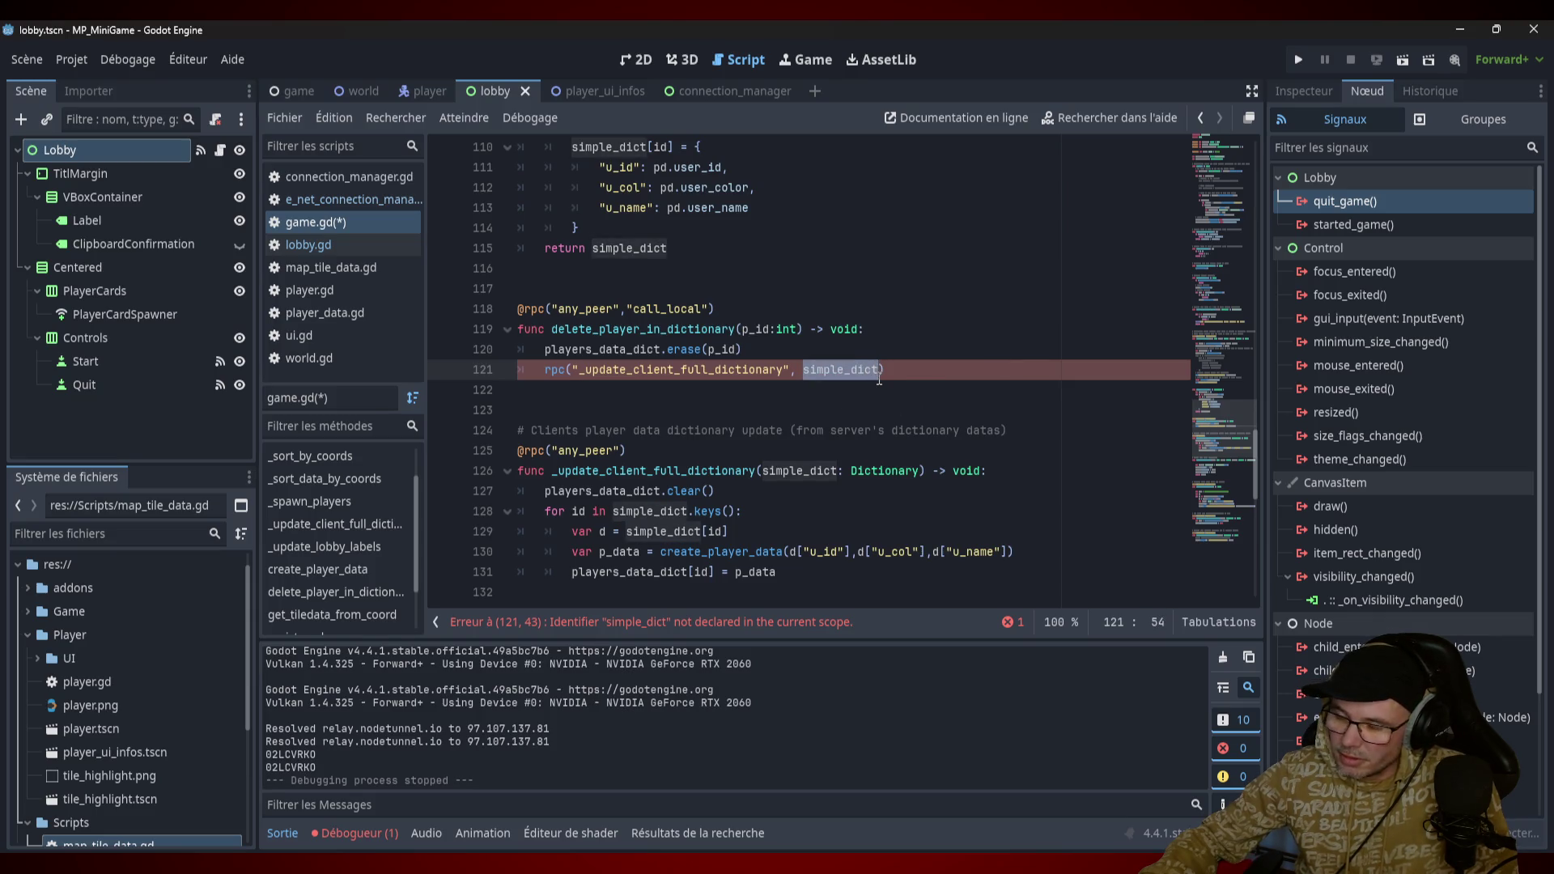
{"action": "type", "text": "get"}
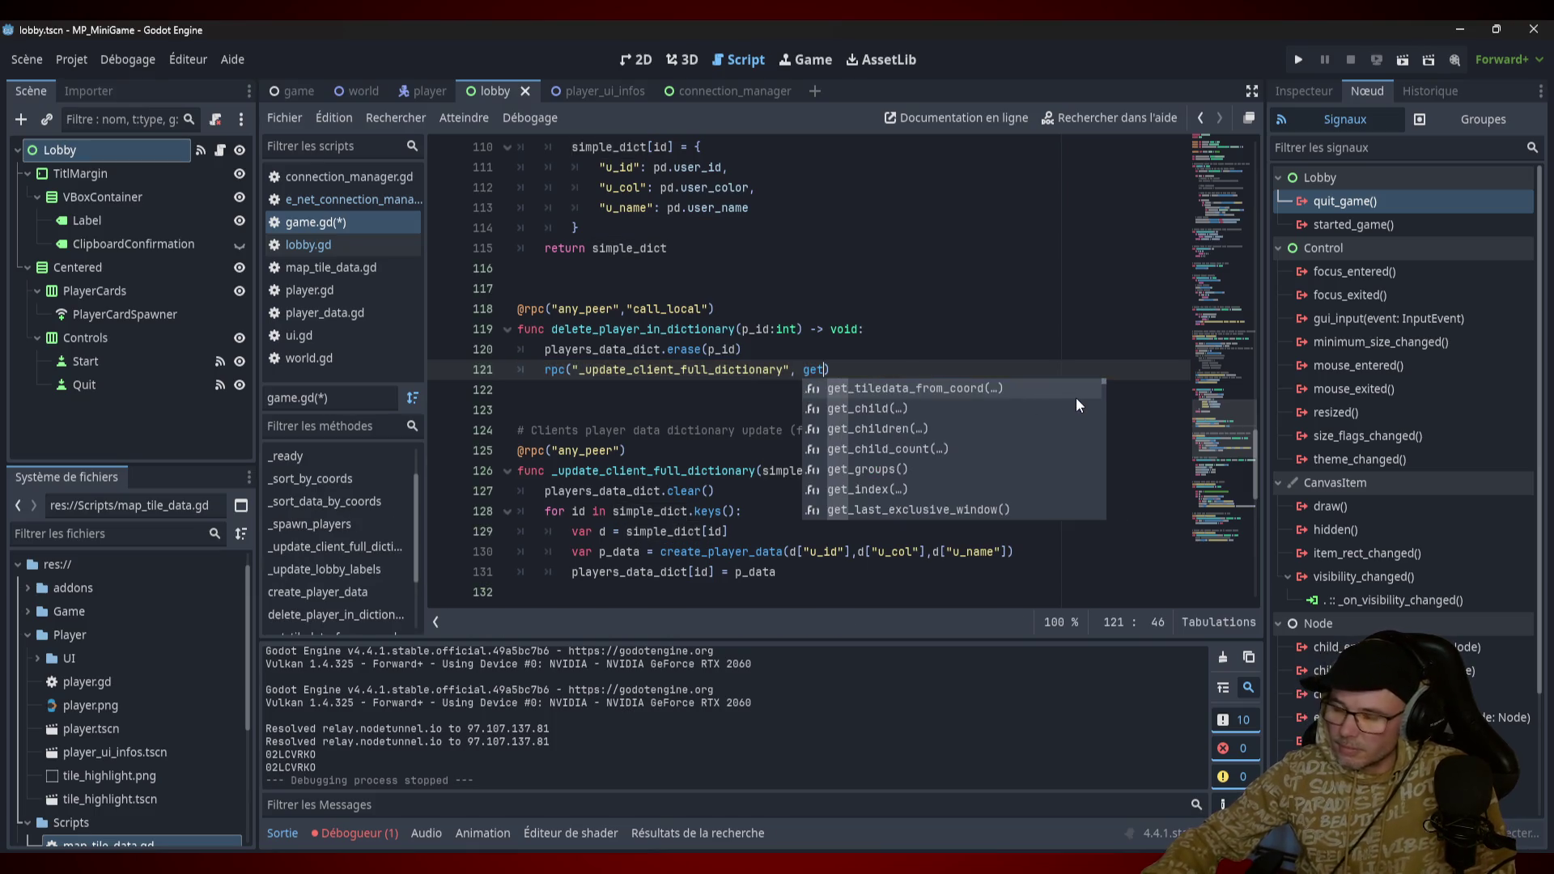
{"action": "type", "text": "_sim"}
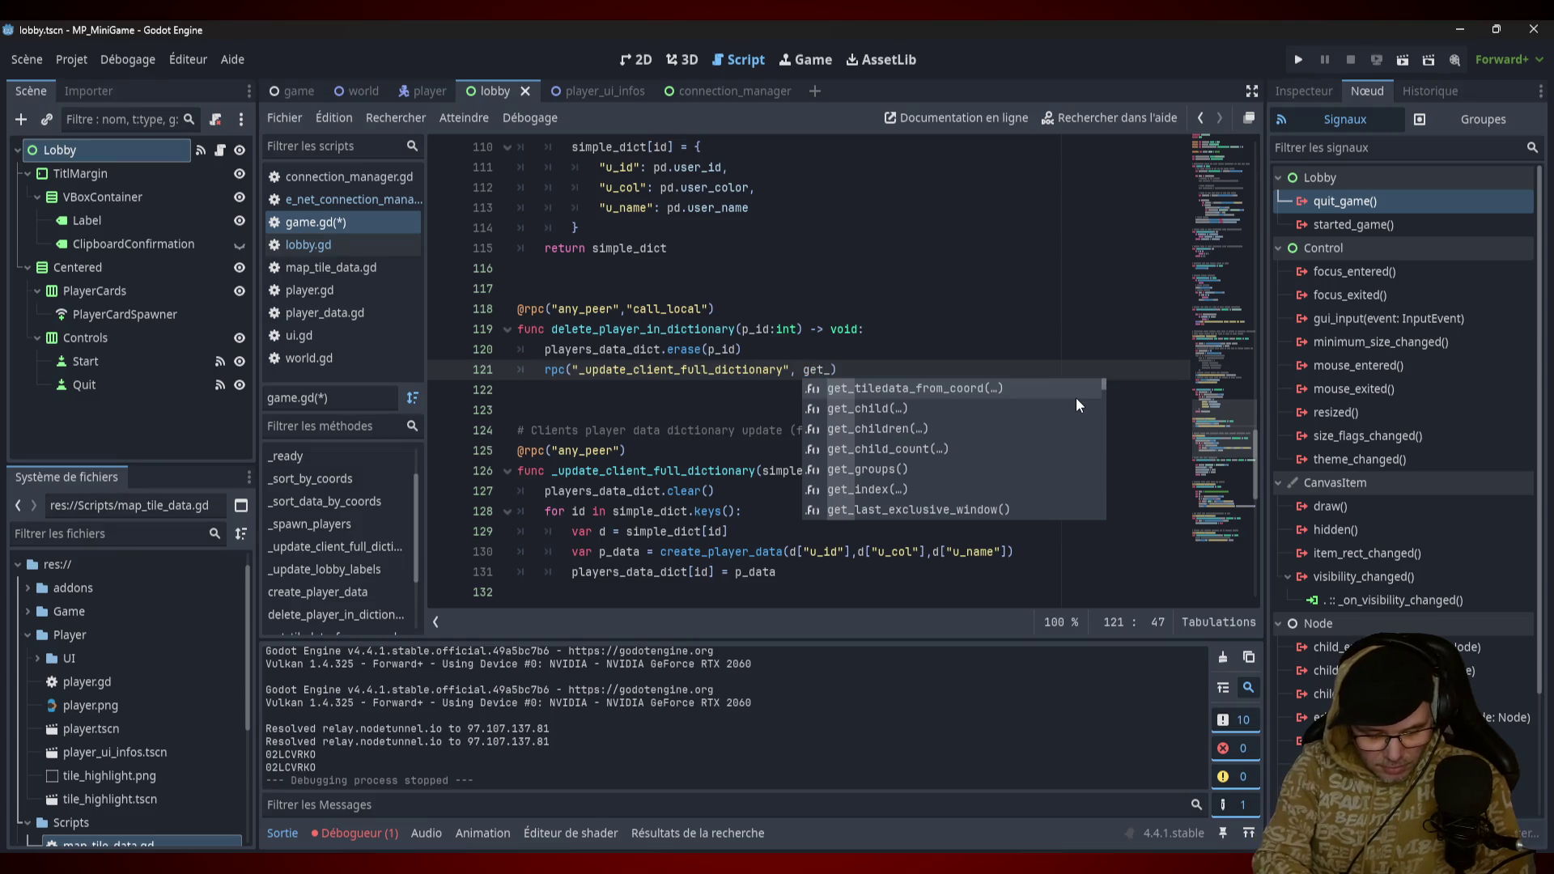
{"action": "key", "text": "Return"}
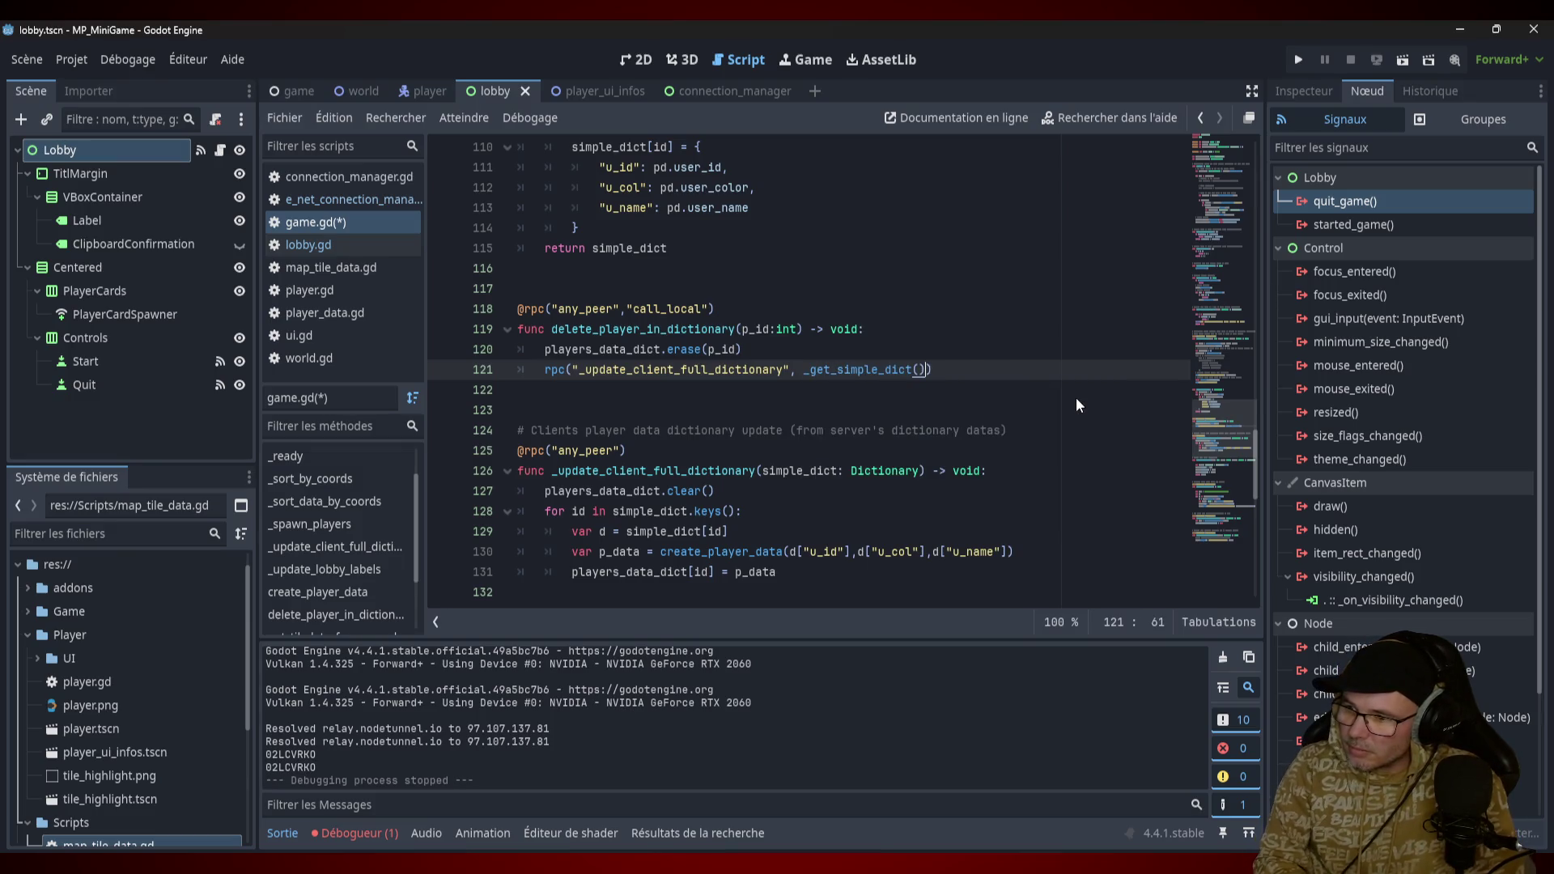
{"action": "key", "text": "ctrl+s"}
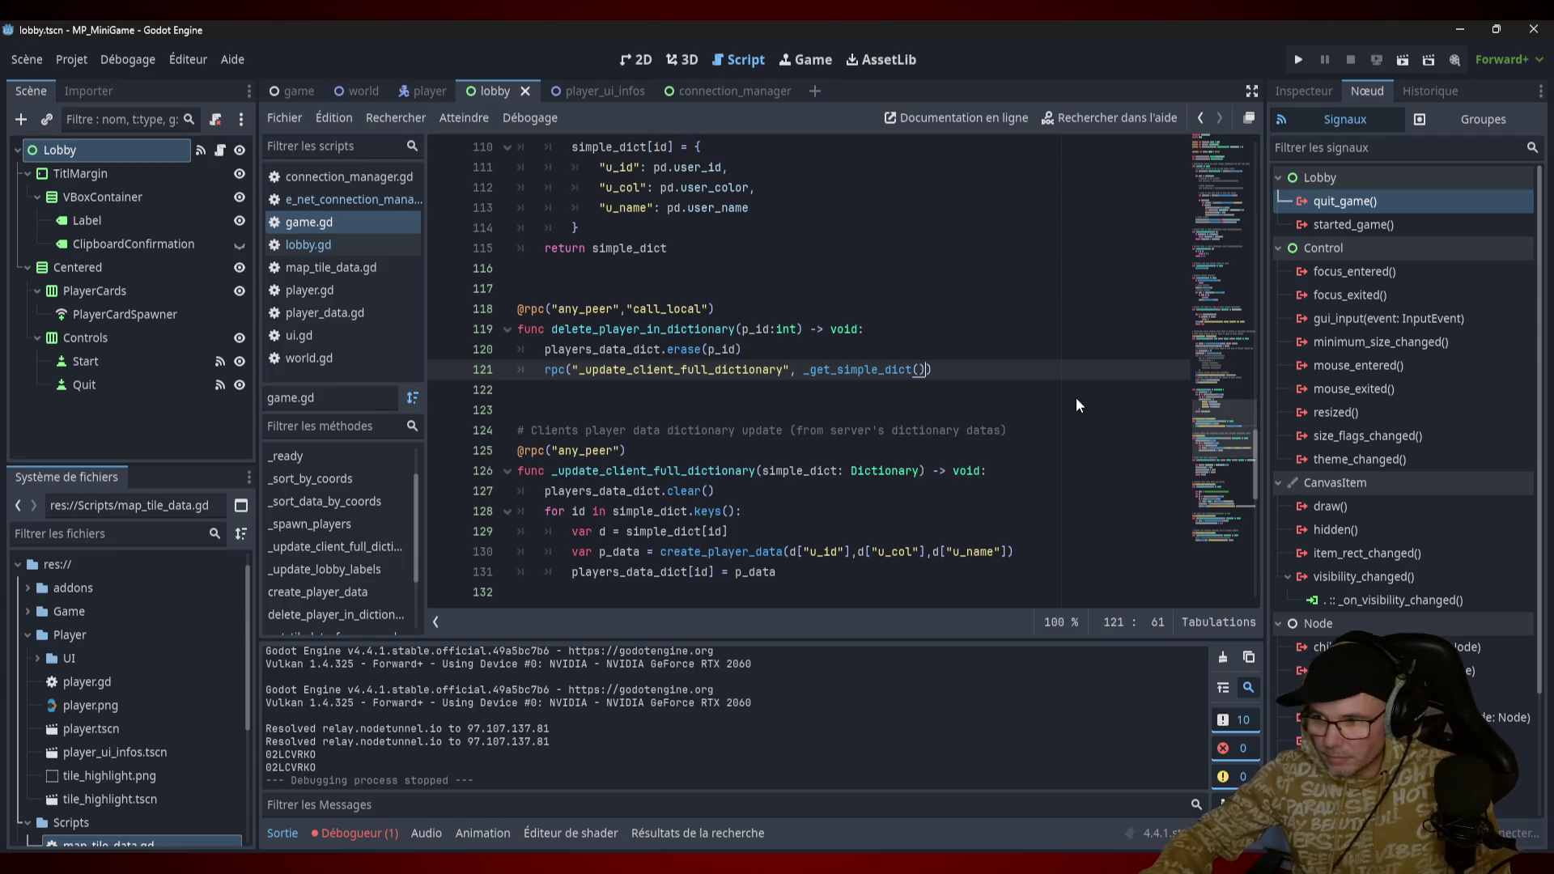
- Run the game and host a lobby from the first window under a throwaway name
{"action": "left_click", "coordinate": [1299, 59]}
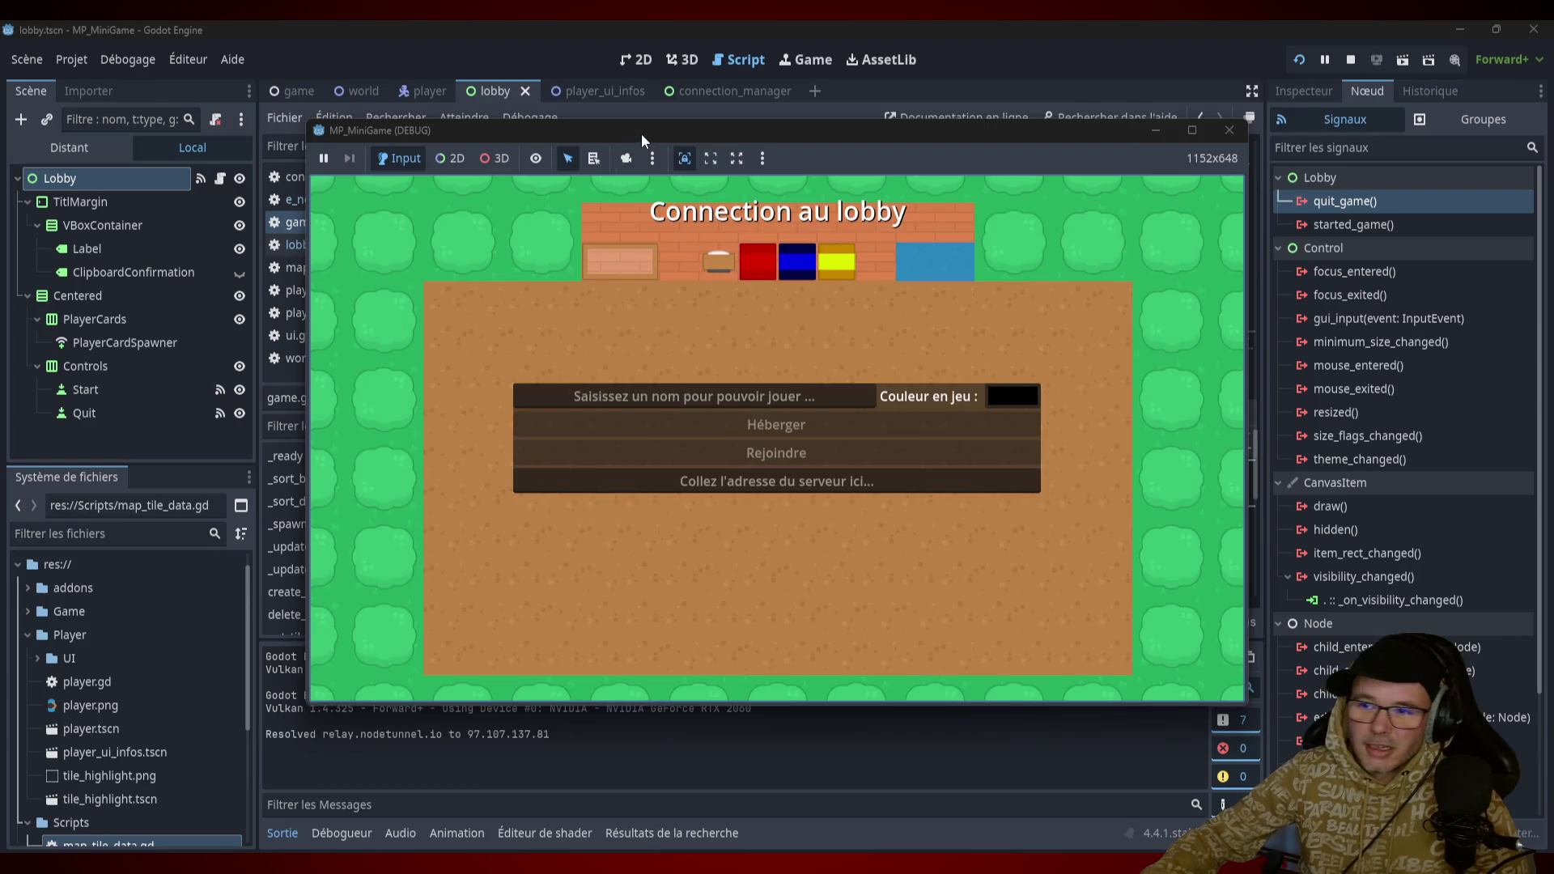
{"action": "left_click_drag", "start_coordinate": [641, 134], "coordinate": [353, 133]}
{"action": "left_click", "coordinate": [332, 398]}
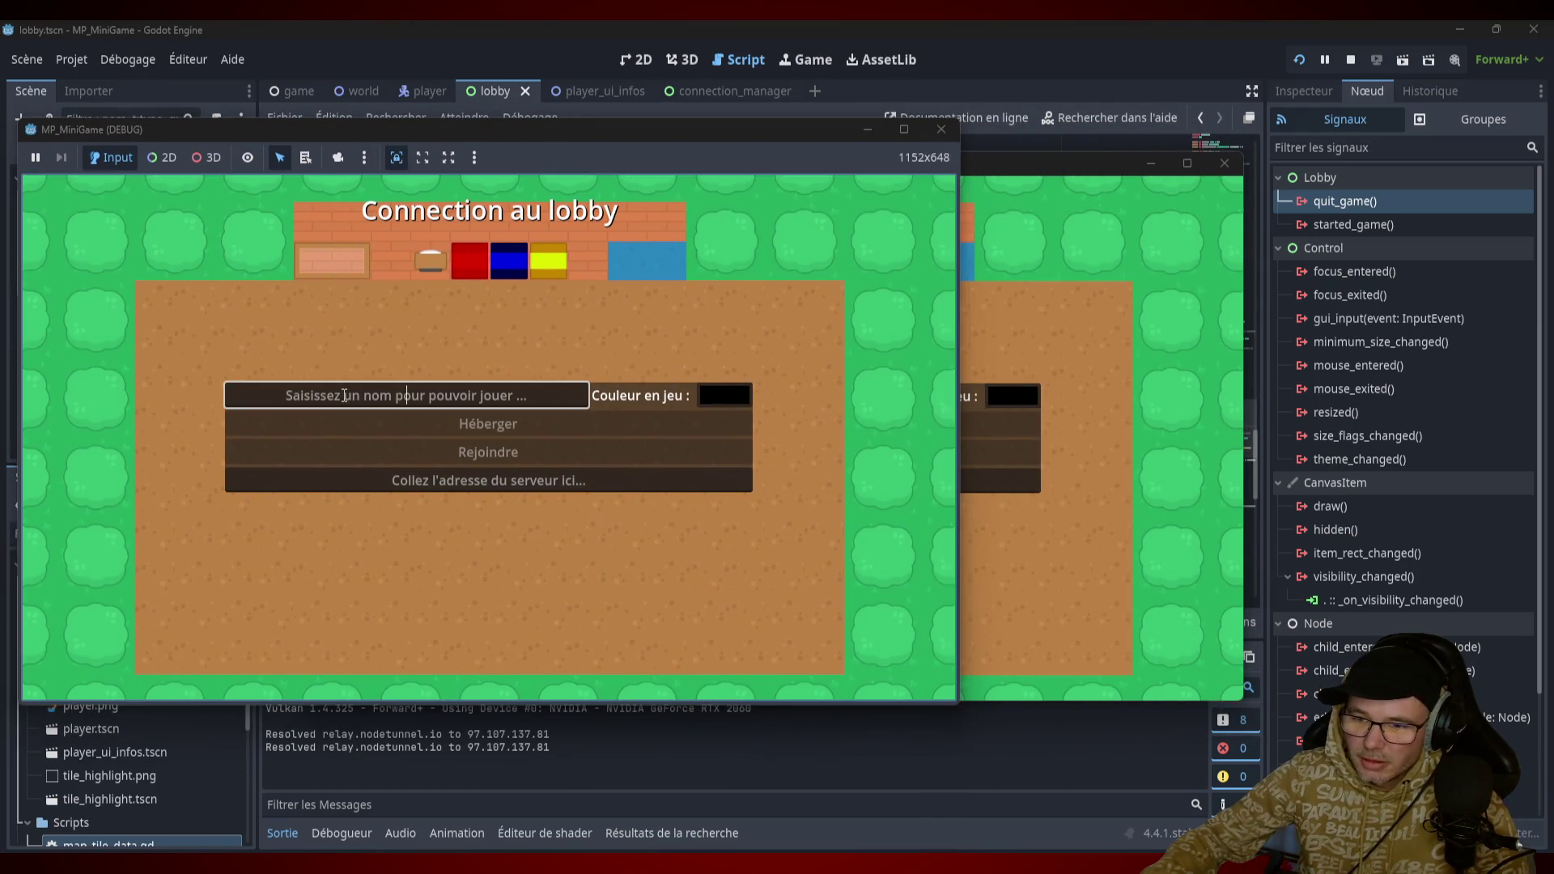
{"action": "type", "text": "sdfsdfsd"}
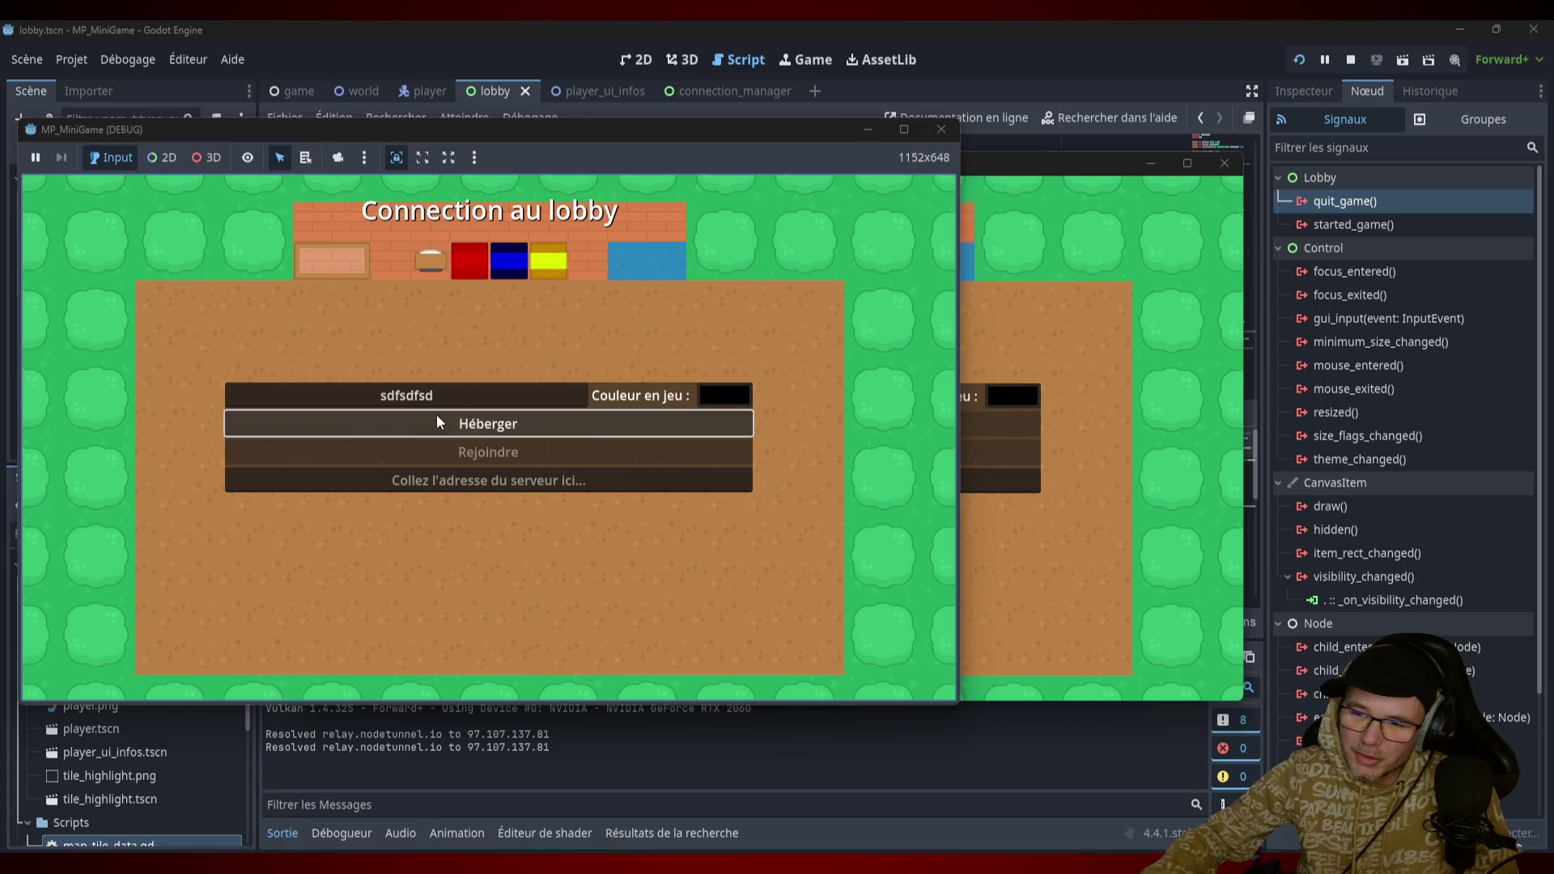
{"action": "left_click", "coordinate": [435, 420]}
{"action": "left_click_drag", "start_coordinate": [638, 125], "coordinate": [421, 160]}
- Join from the second window using the pasted server address, then leave with Sortir
{"action": "left_click", "coordinate": [930, 152]}
{"action": "left_click", "coordinate": [818, 395]}
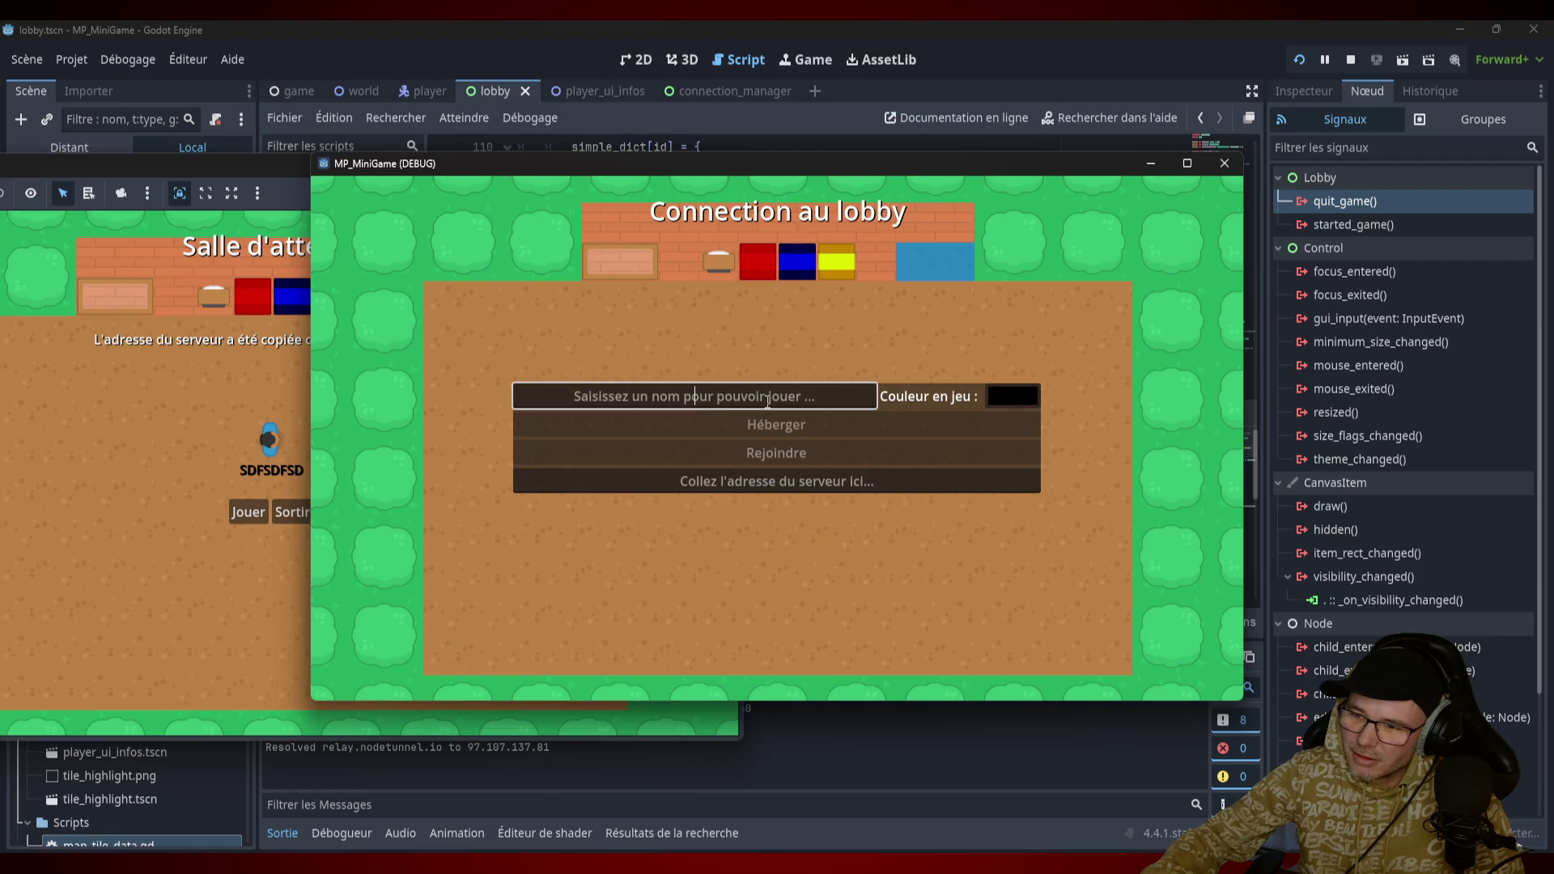
{"action": "type", "text": "vcxvxy"}
{"action": "left_click", "coordinate": [878, 484]}
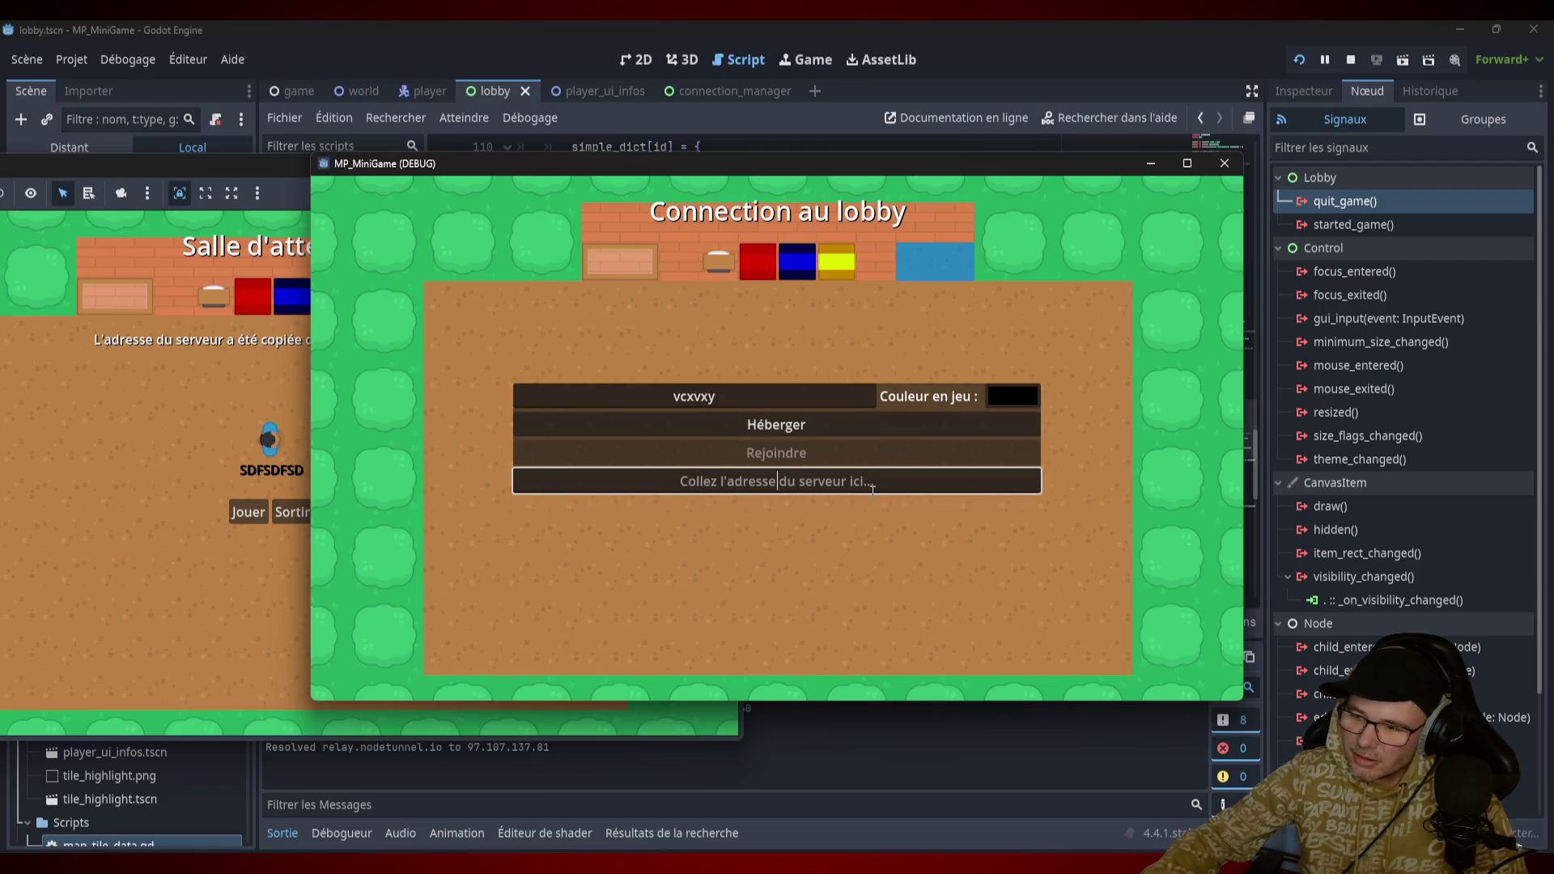
{"action": "key", "text": "ctrl+v"}
{"action": "left_click", "coordinate": [847, 453]}
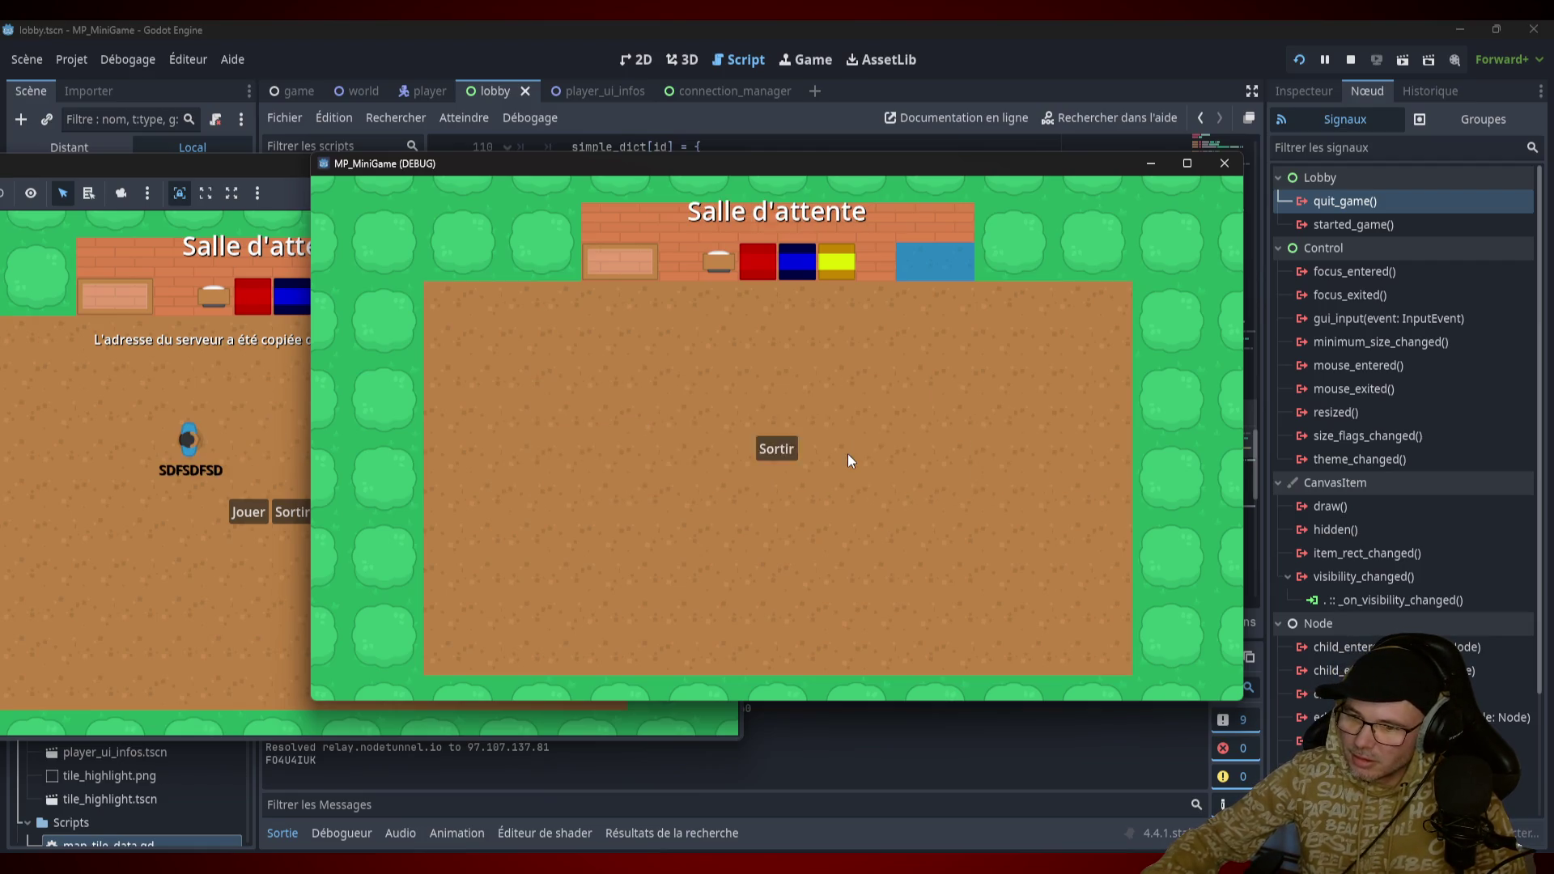
{"action": "mouse_move", "coordinate": [813, 172]}
{"action": "left_mouse_down"}
{"action": "mouse_move", "coordinate": [1365, 158]}
{"action": "mouse_move", "coordinate": [1213, 160]}
{"action": "mouse_move", "coordinate": [1132, 129]}
{"action": "mouse_move", "coordinate": [1172, 103]}
{"action": "mouse_move", "coordinate": [1185, 129]}
{"action": "left_mouse_up"}
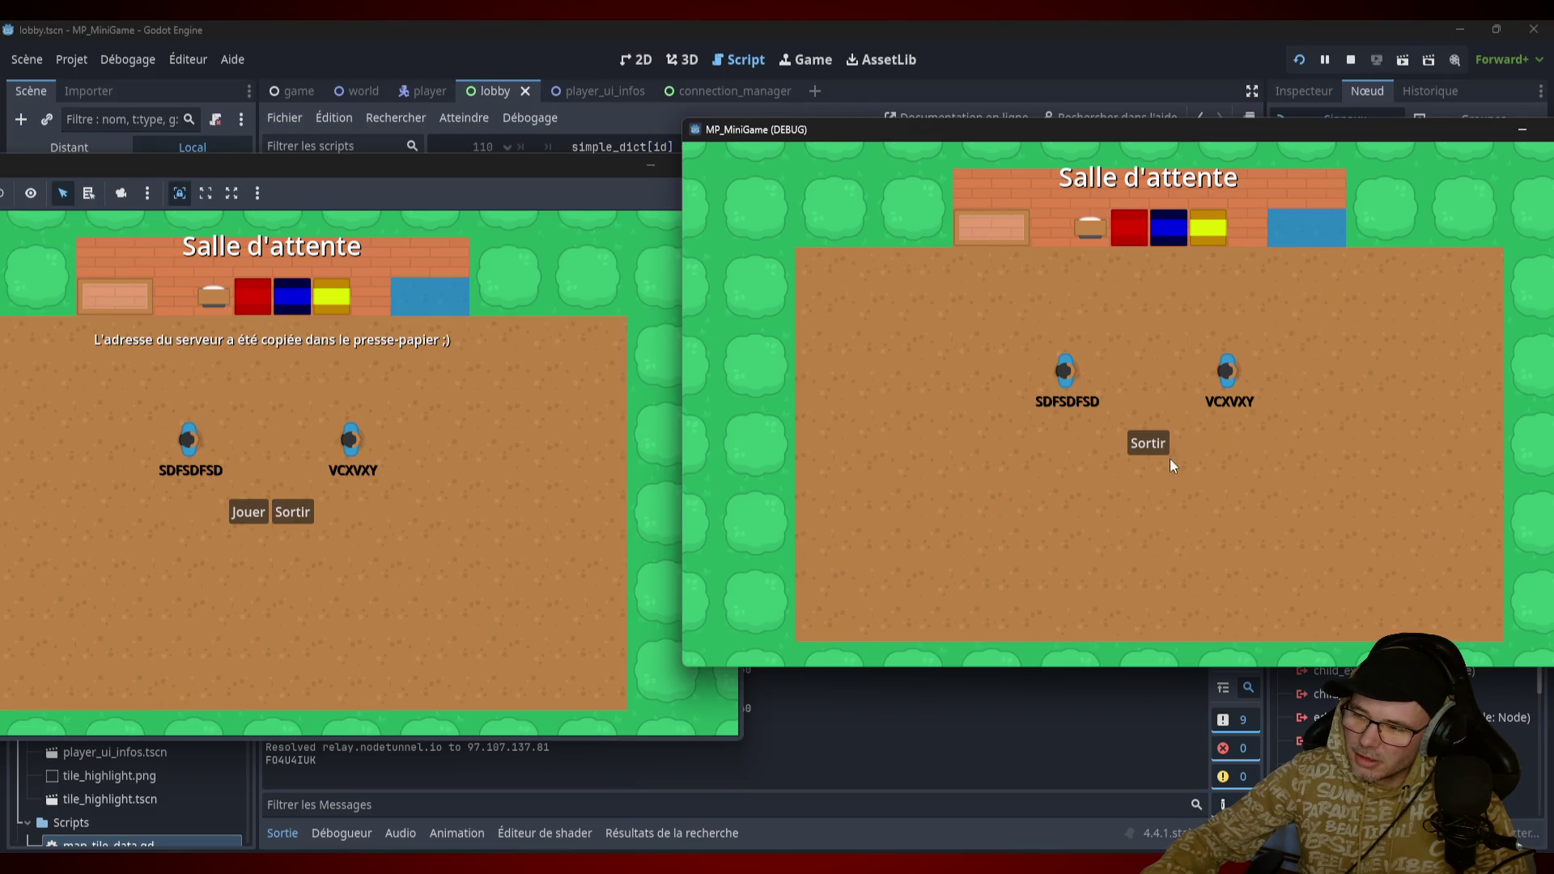
{"action": "left_click", "coordinate": [1148, 445]}
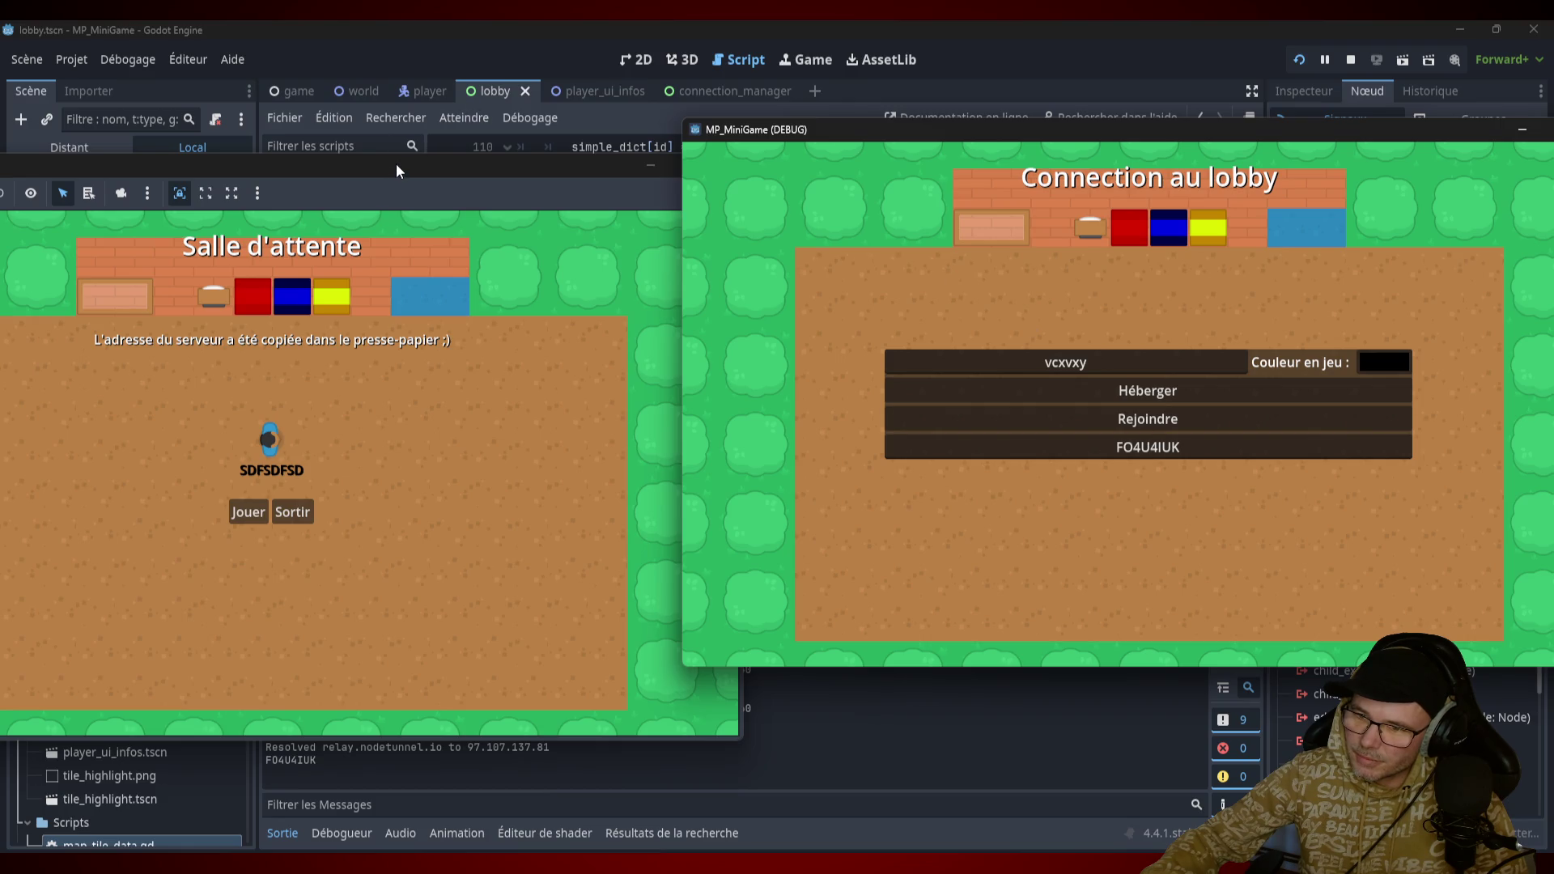
{"action": "left_click_drag", "start_coordinate": [395, 163], "coordinate": [16, 165]}
{"action": "key", "text": "alt+Tab"}
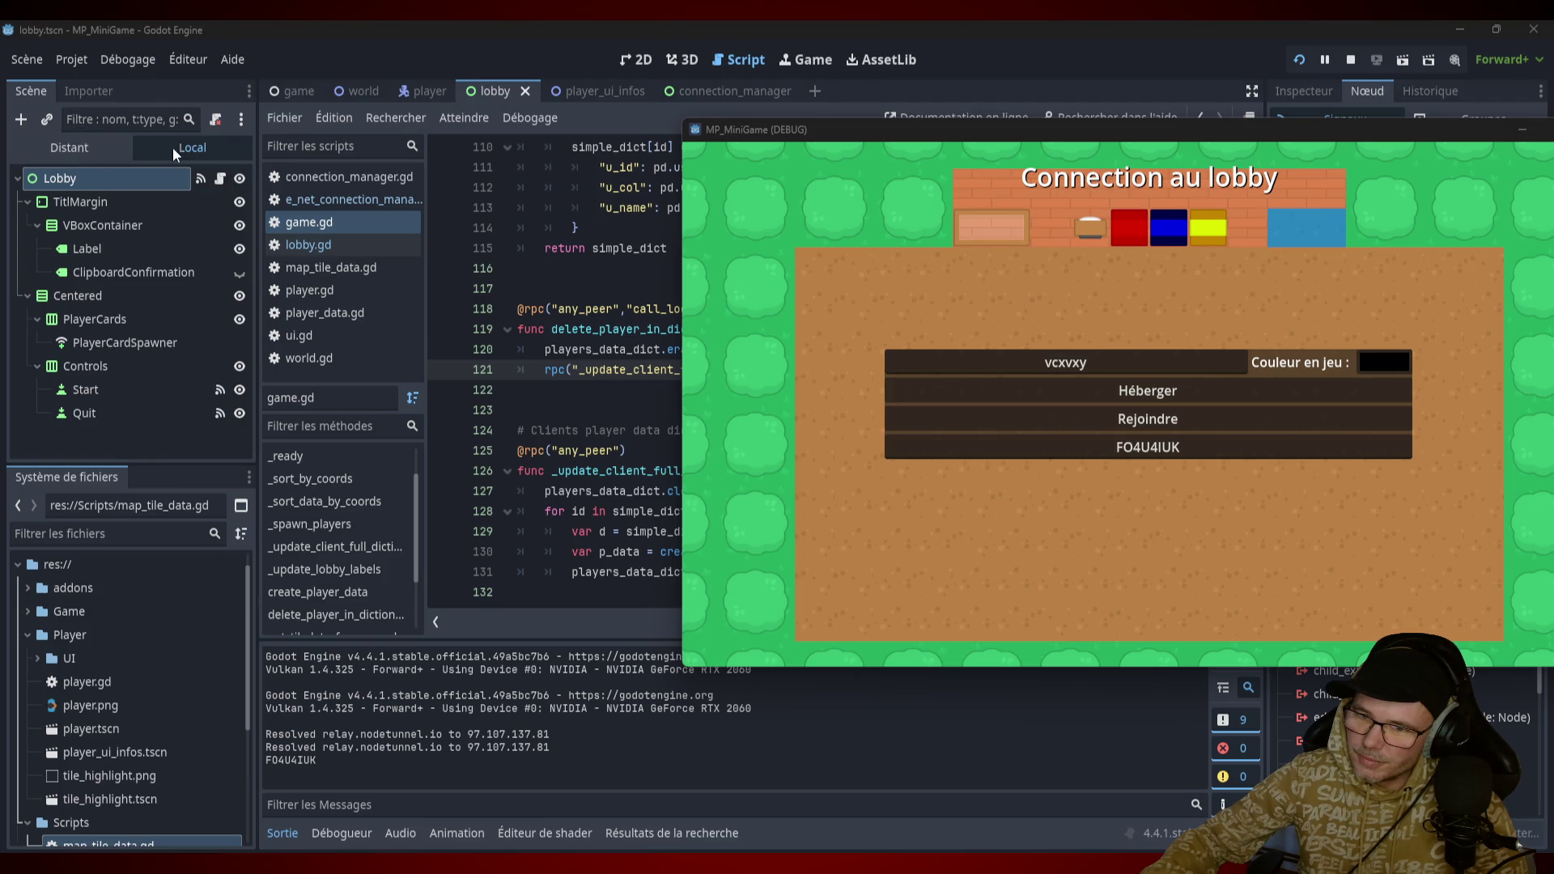
- Expand the remote Game node's Players Data Dict to confirm only the host remains, then stop
{"action": "left_click", "coordinate": [92, 143]}
{"action": "left_click", "coordinate": [26, 206]}
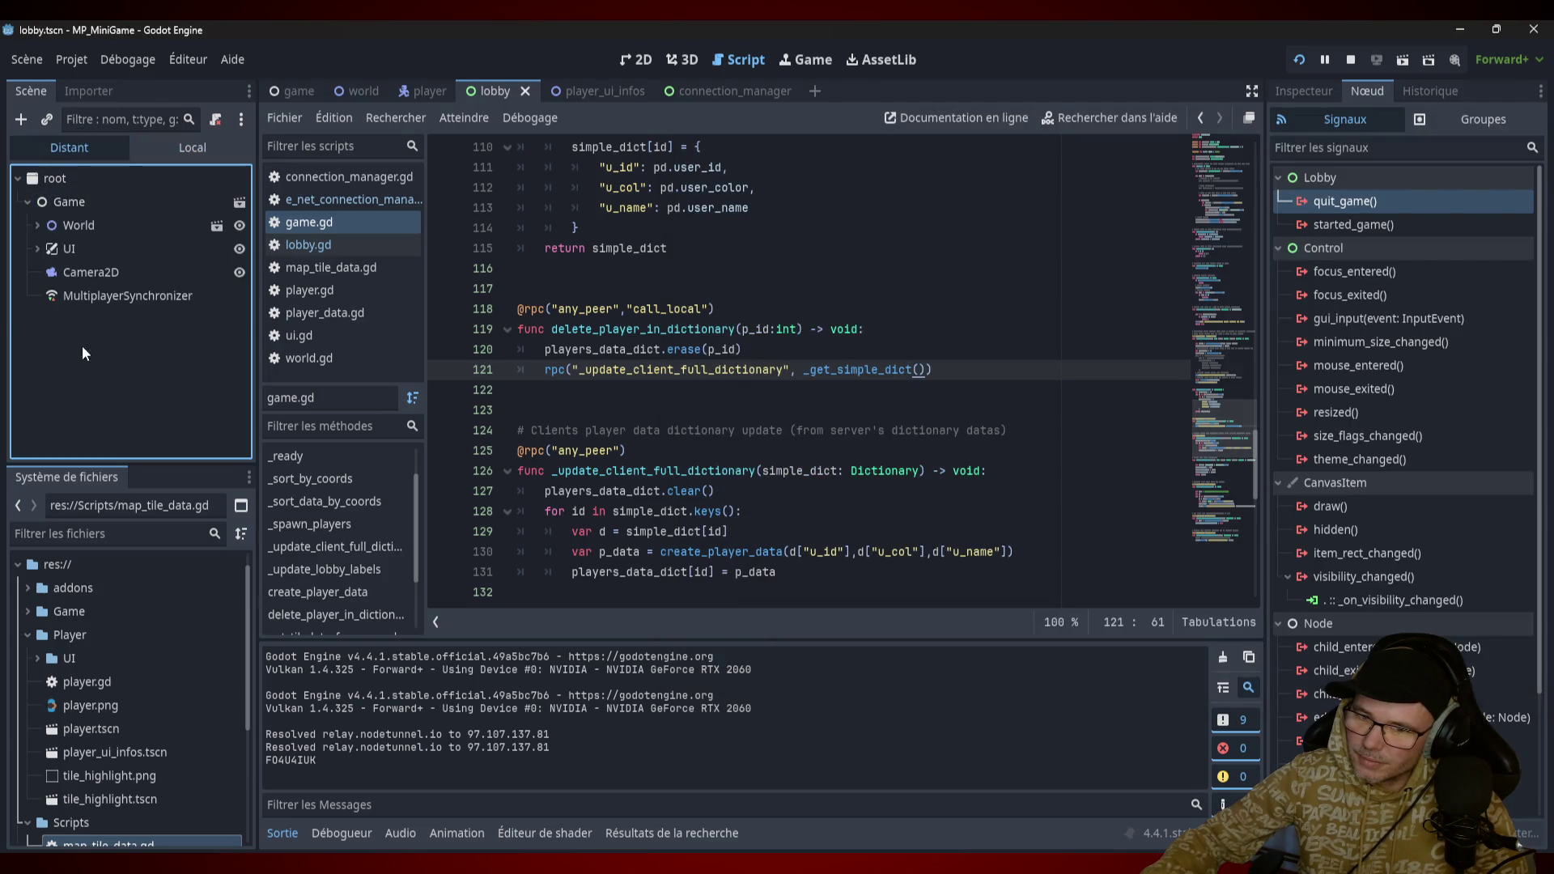
{"action": "left_click", "coordinate": [69, 202]}
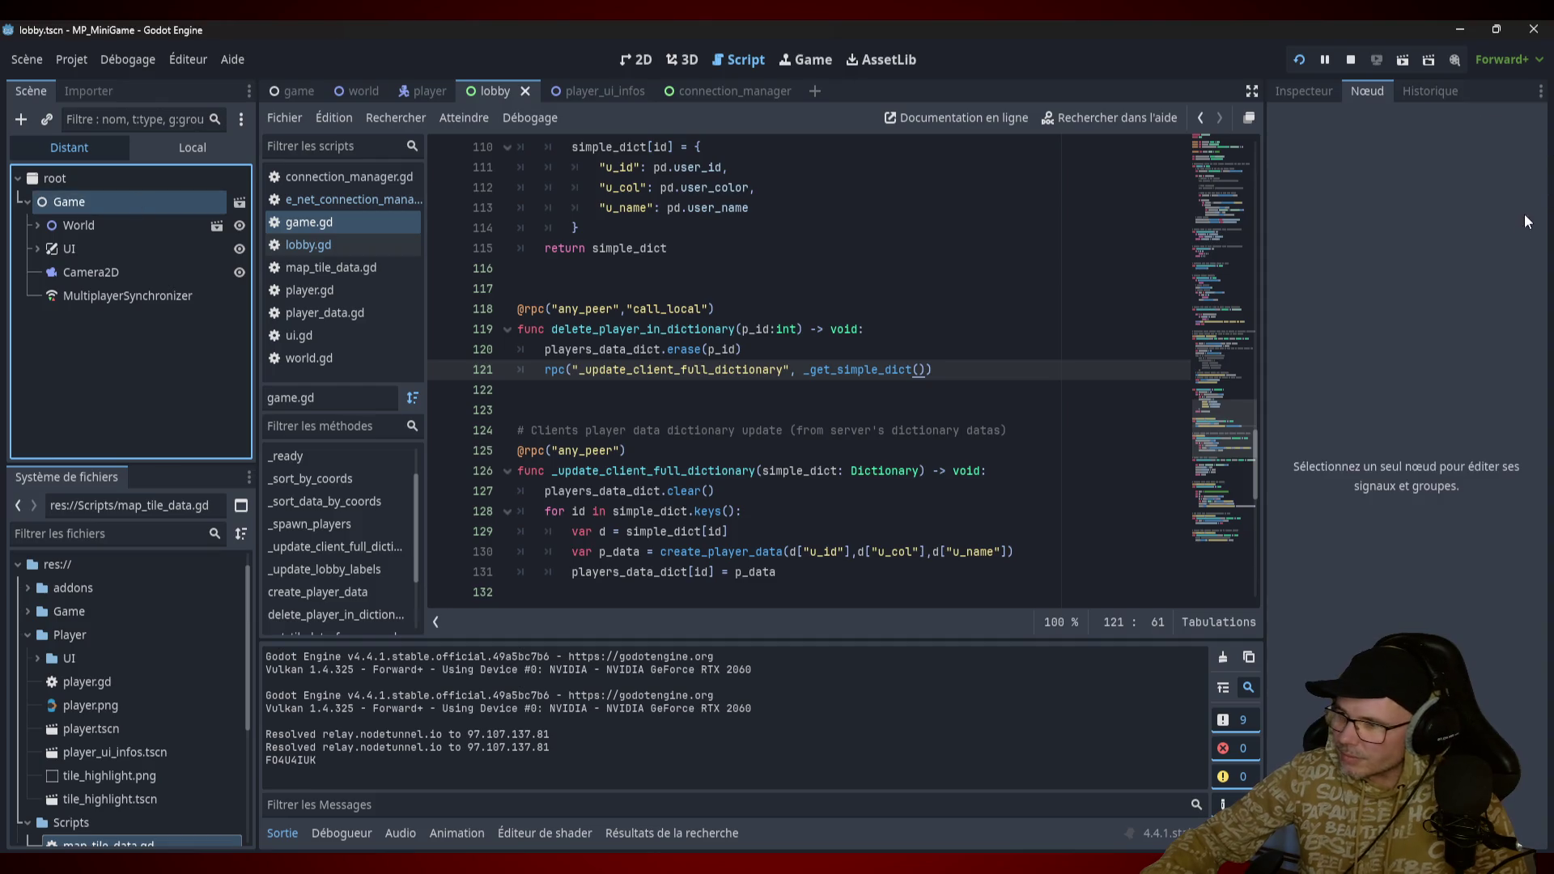
{"action": "left_click", "coordinate": [1313, 94]}
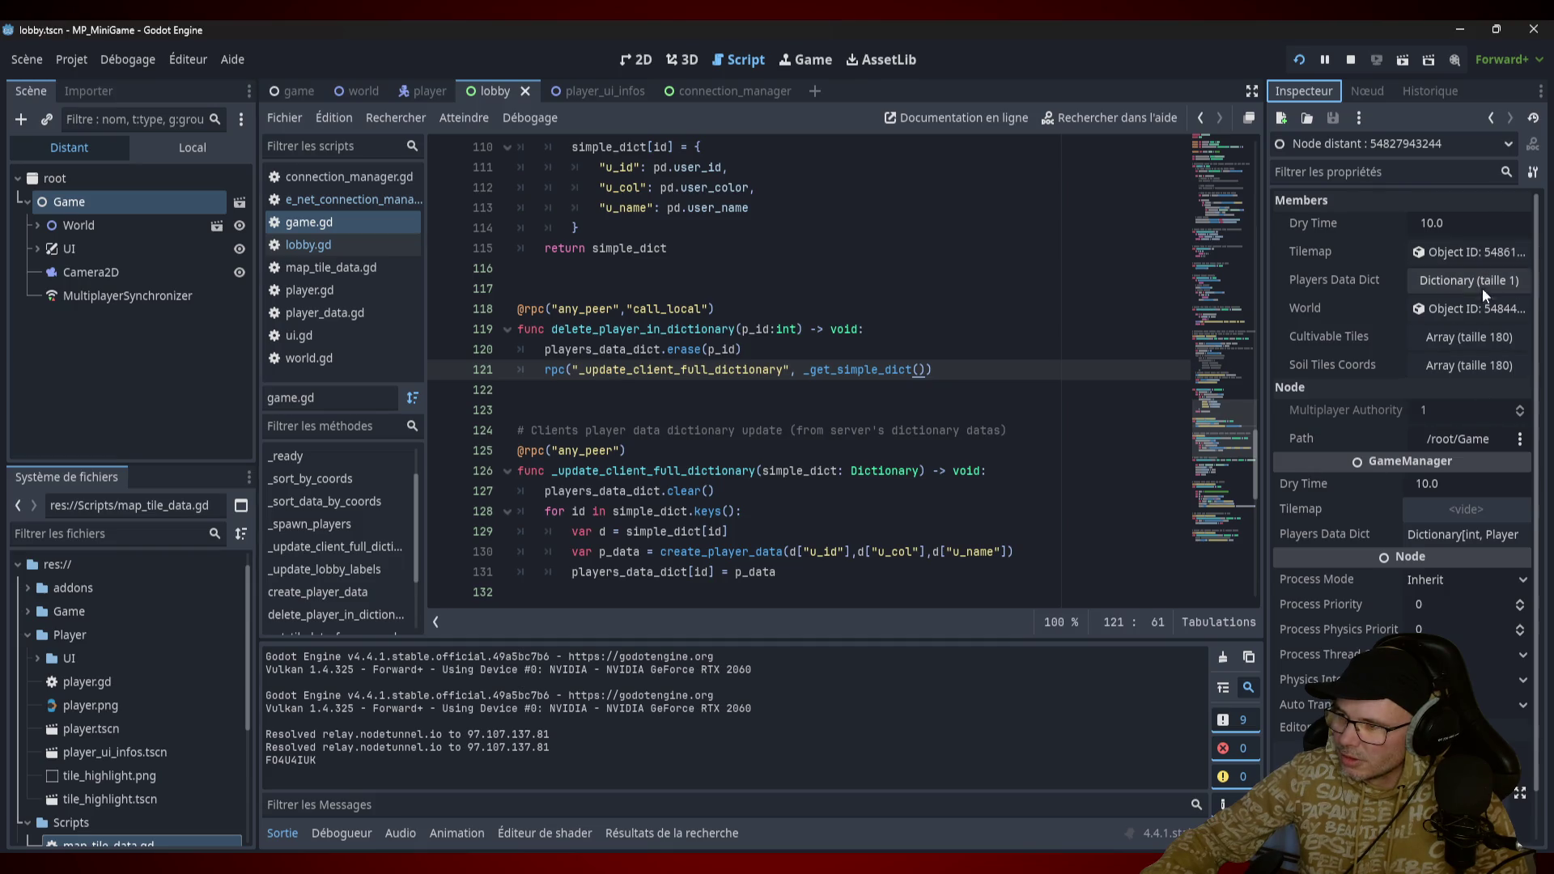
{"action": "left_click", "coordinate": [1461, 275]}
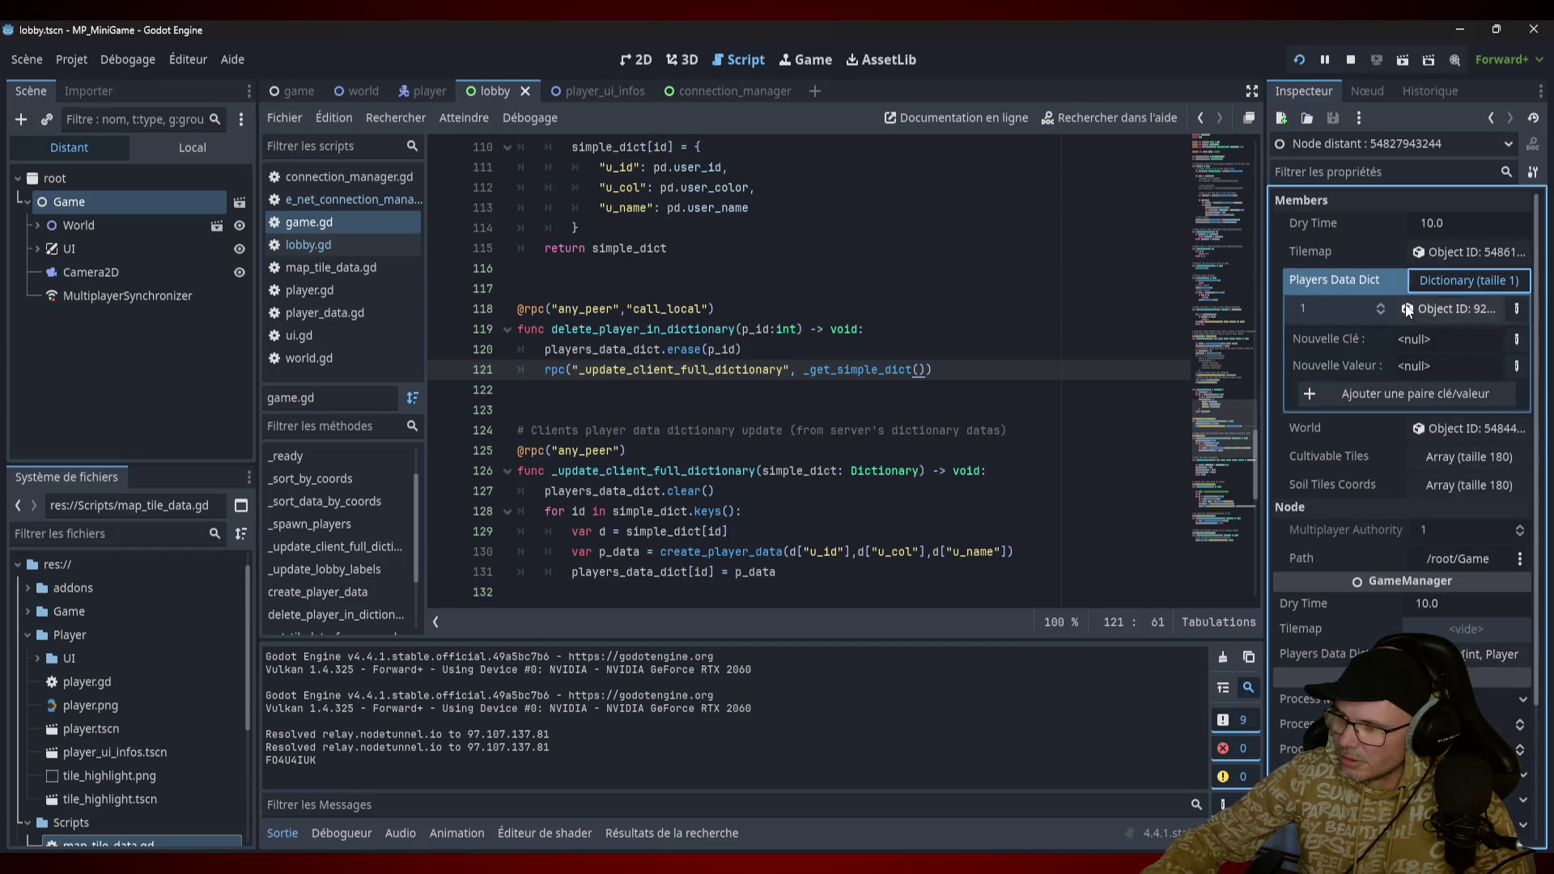
{"action": "left_click", "coordinate": [1455, 310]}
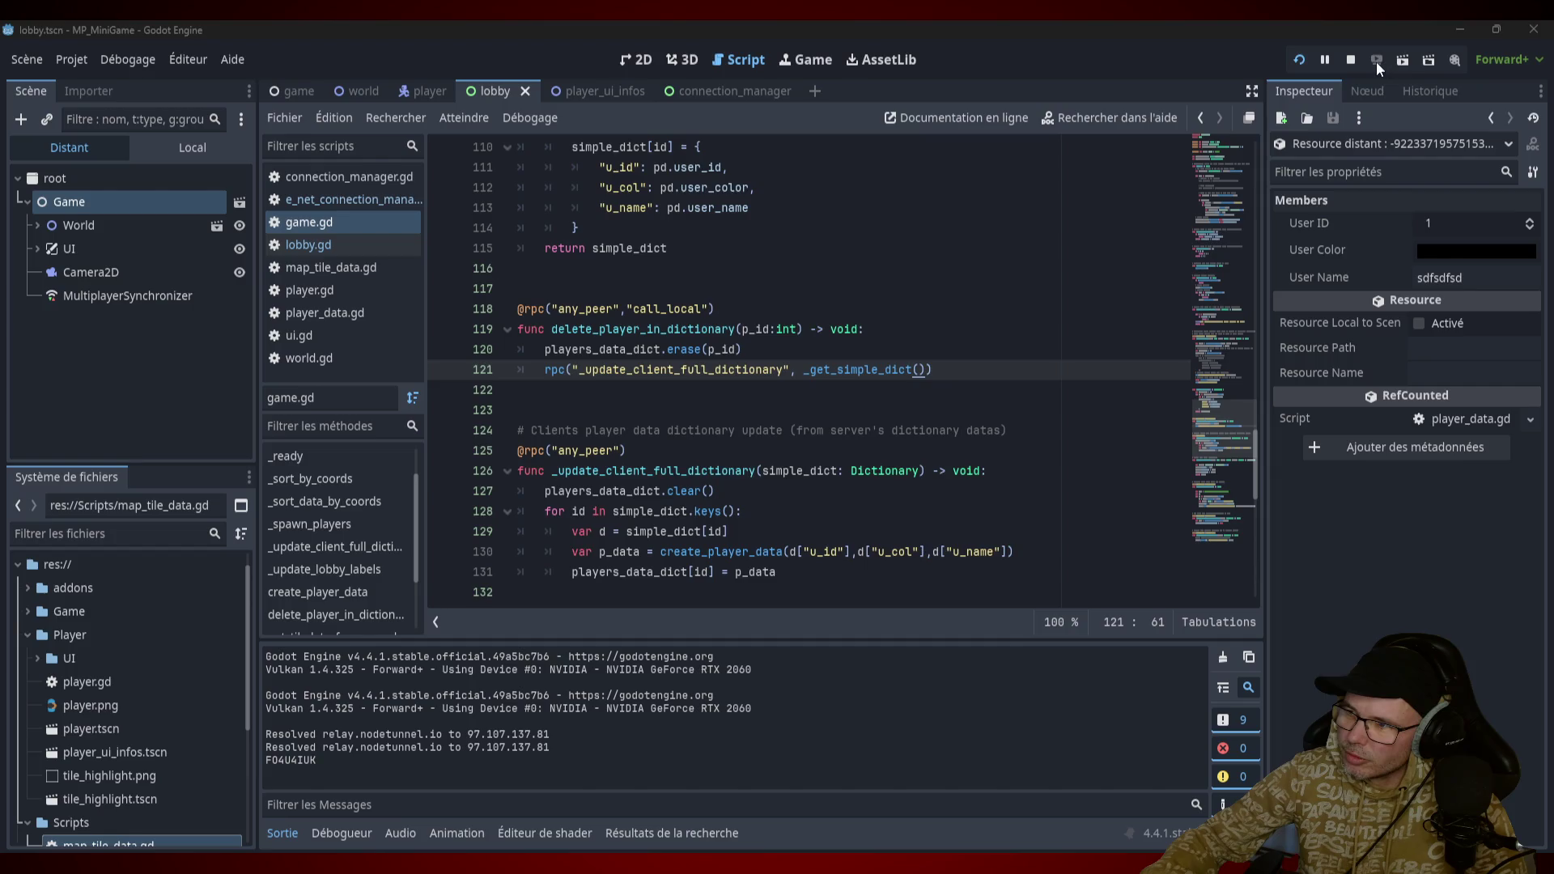
{"action": "left_click", "coordinate": [1347, 63]}
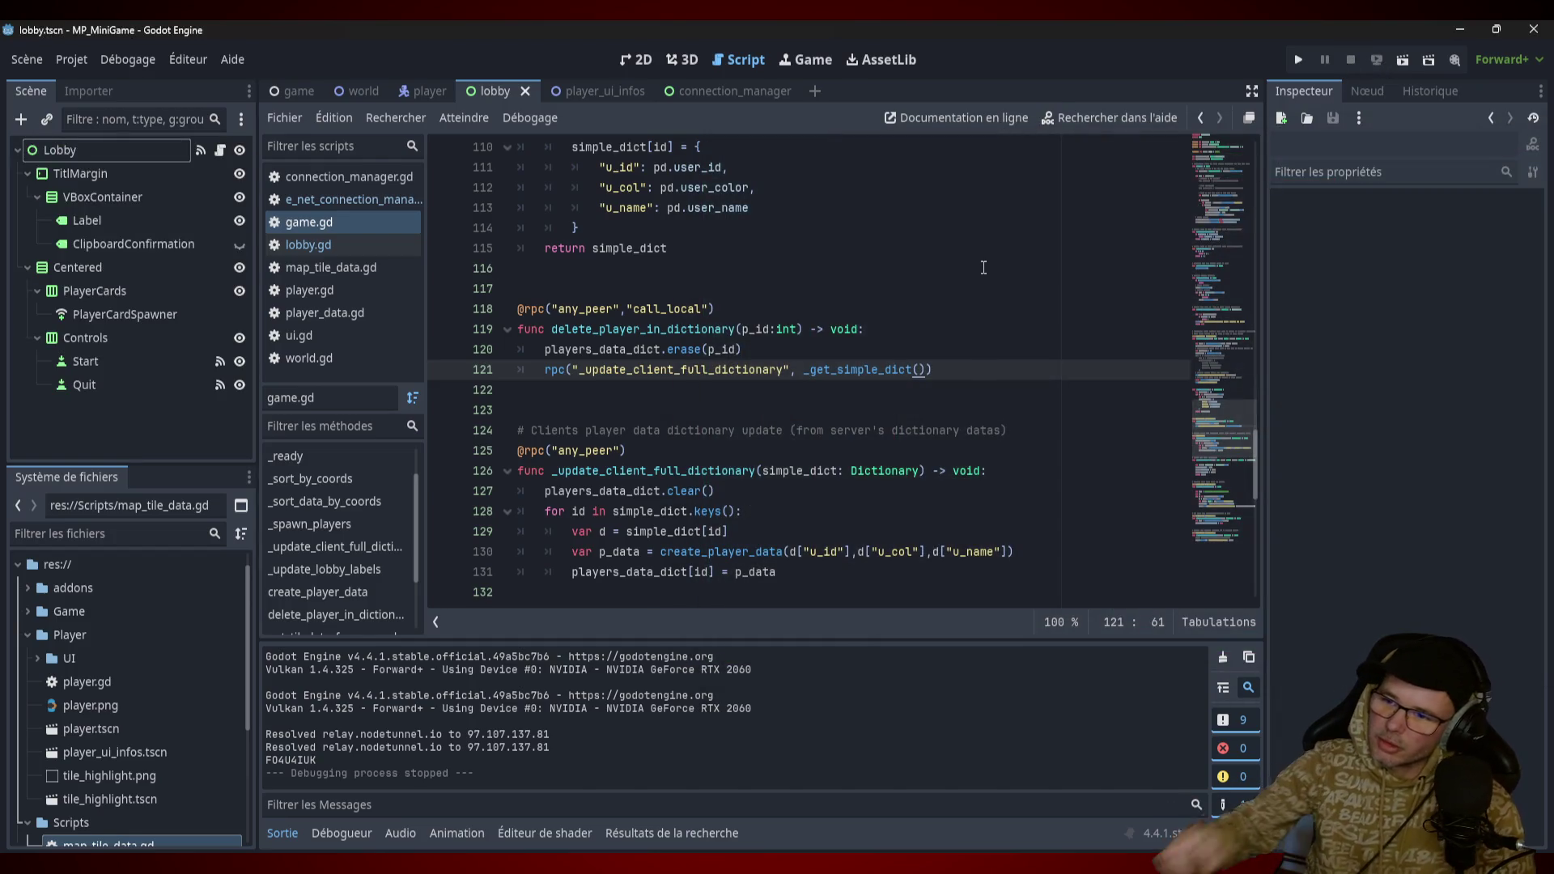
- Scroll through game.gd, then switch to lobby.gd in the script list
{"action": "scroll", "coordinate": [749, 429], "scroll_direction": "down", "scroll_amount": 7}
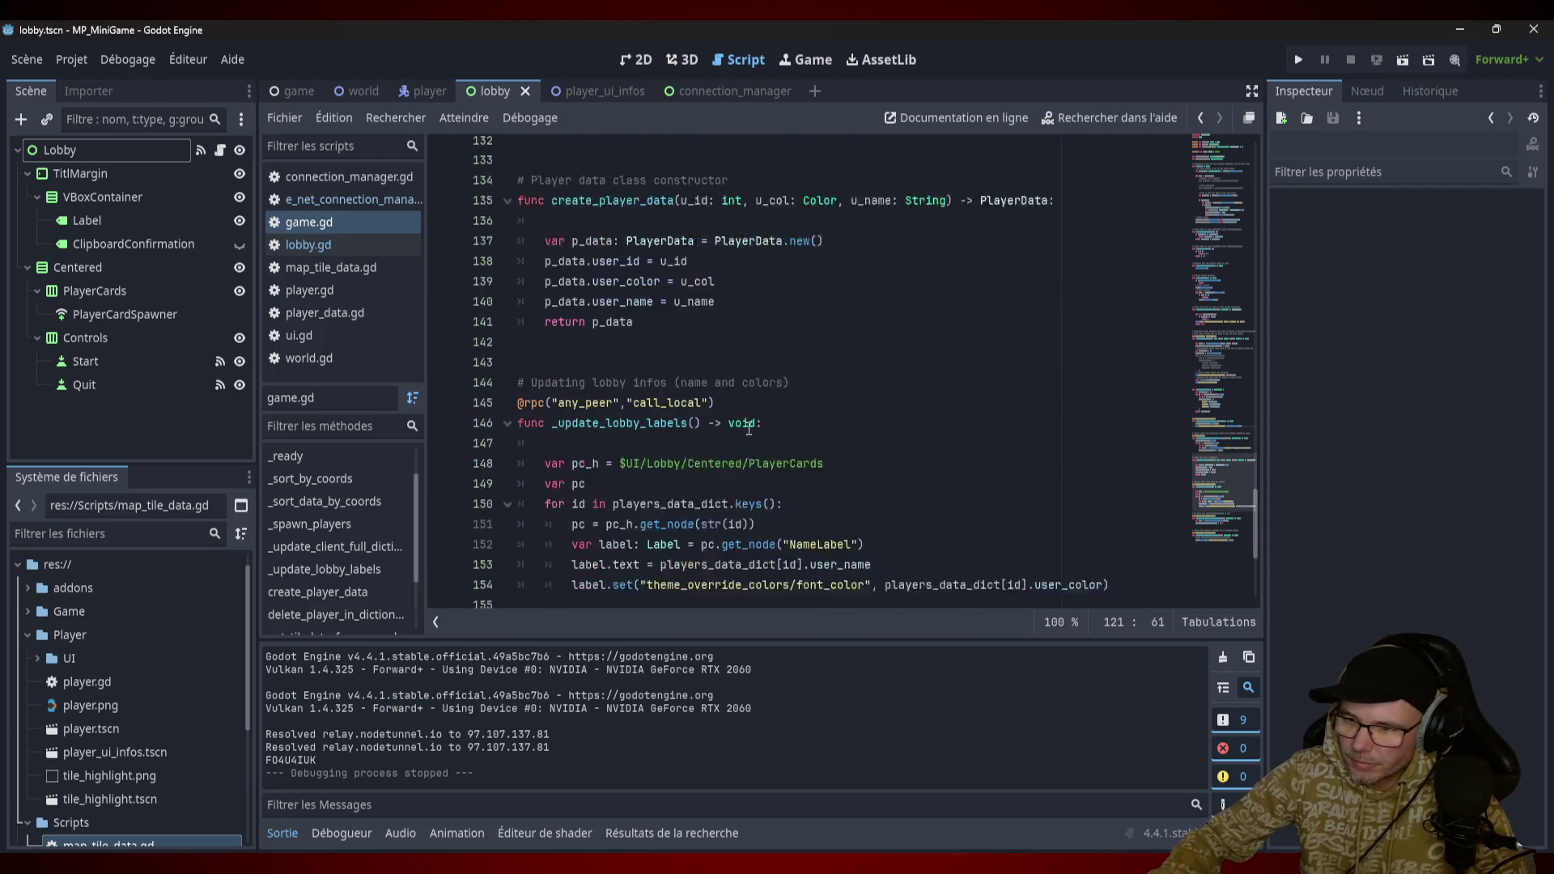
{"action": "scroll", "coordinate": [748, 429], "scroll_direction": "down", "scroll_amount": 5}
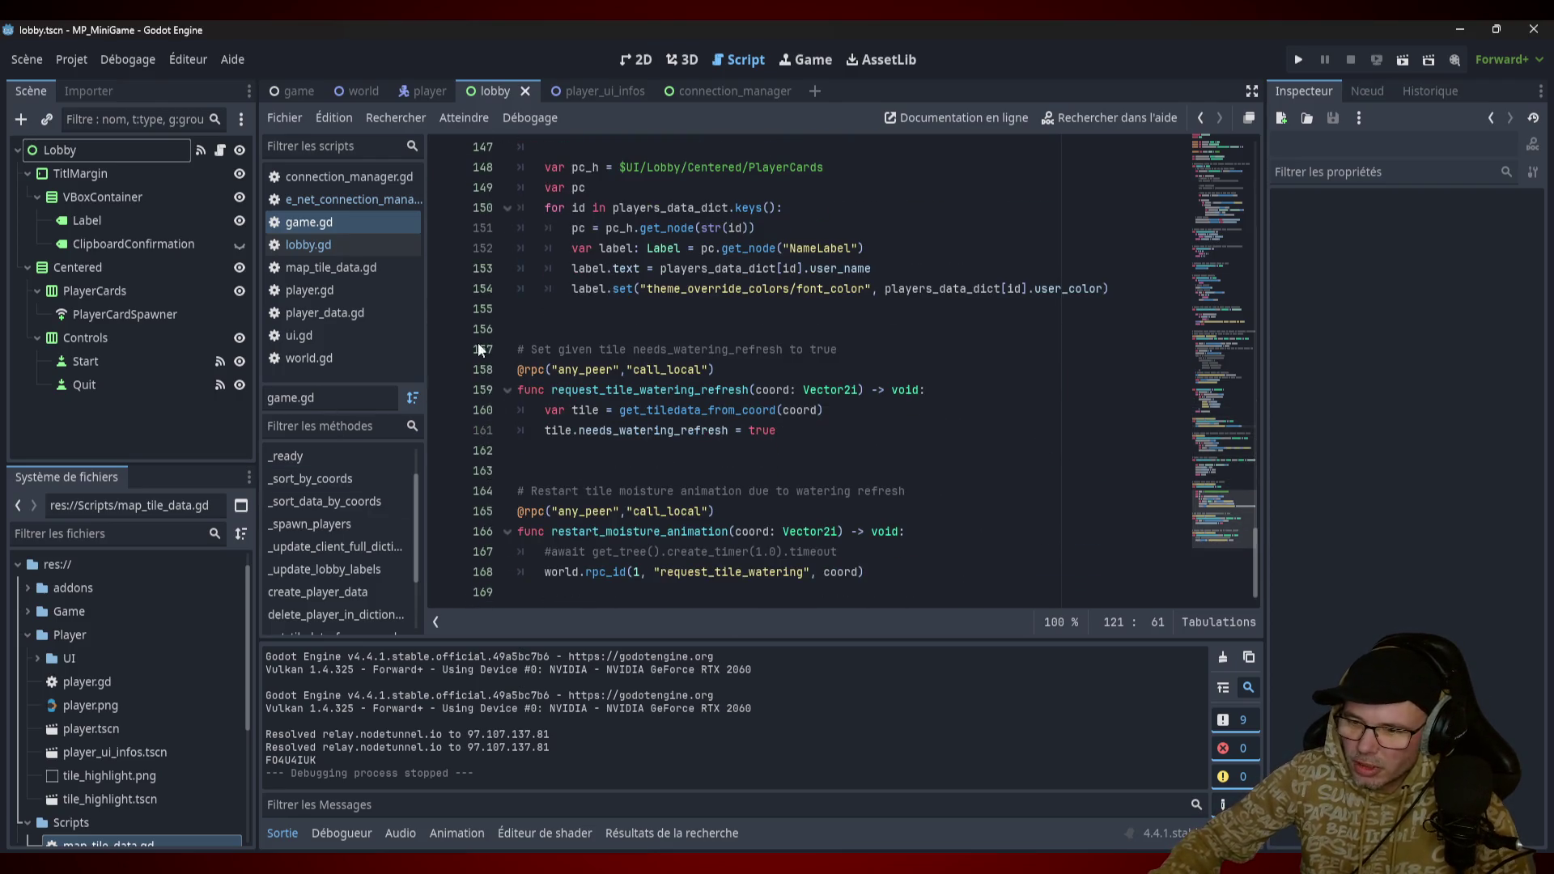
{"action": "left_click", "coordinate": [316, 242]}
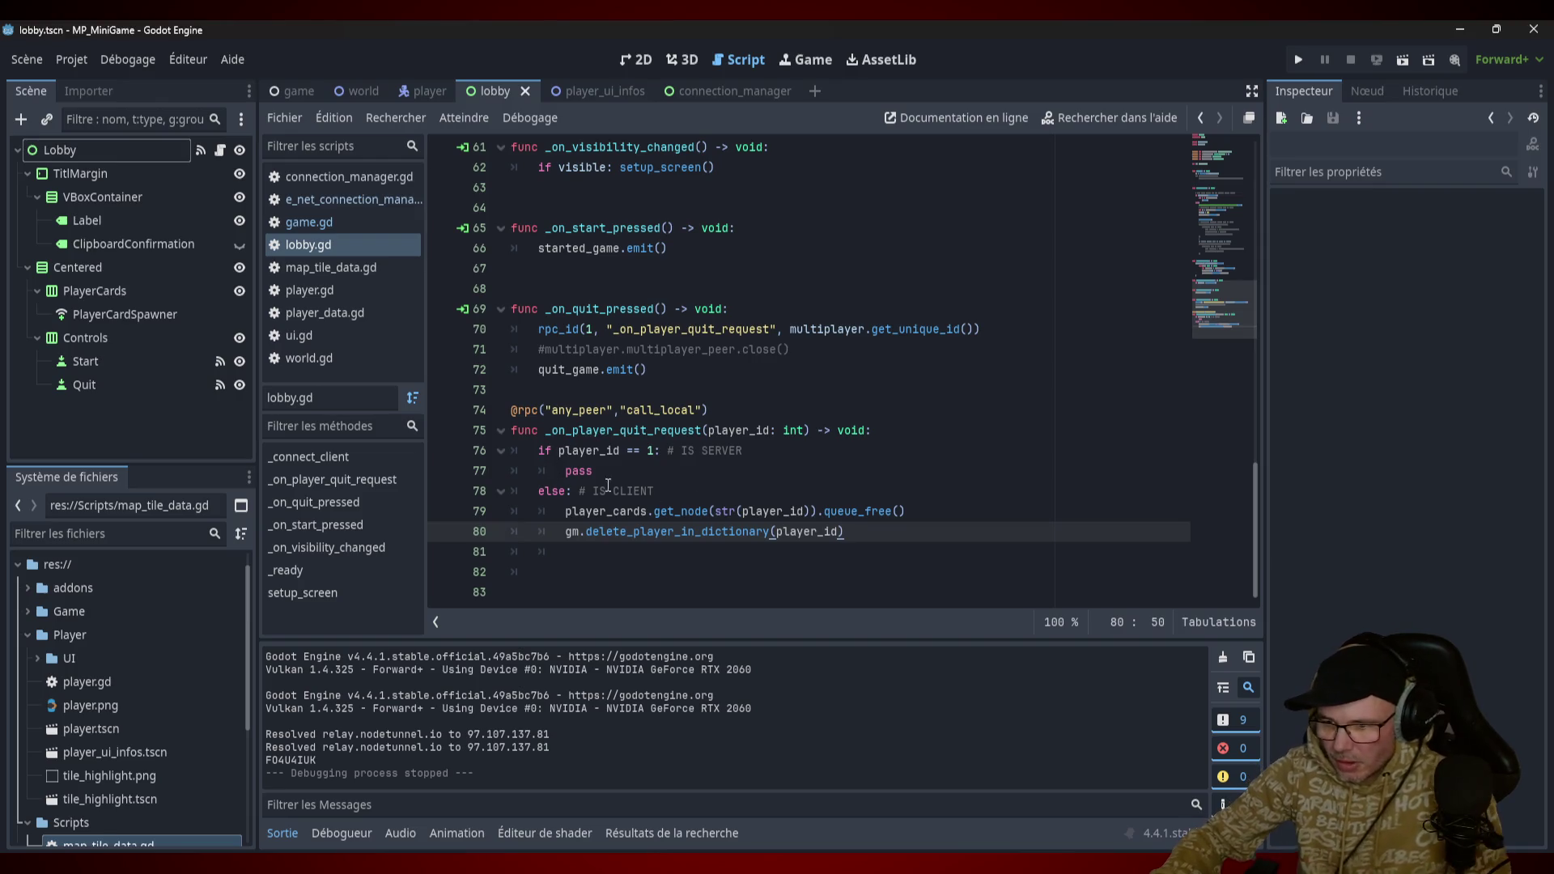
- Comment out lines 76–80 of _on_player_quit_request's server/client branch
{"action": "mouse_move", "coordinate": [845, 531]}
{"action": "left_mouse_down"}
{"action": "mouse_move", "coordinate": [598, 531]}
{"action": "mouse_move", "coordinate": [558, 504]}
{"action": "left_mouse_up"}
{"action": "key", "text": "ctrl+c"}
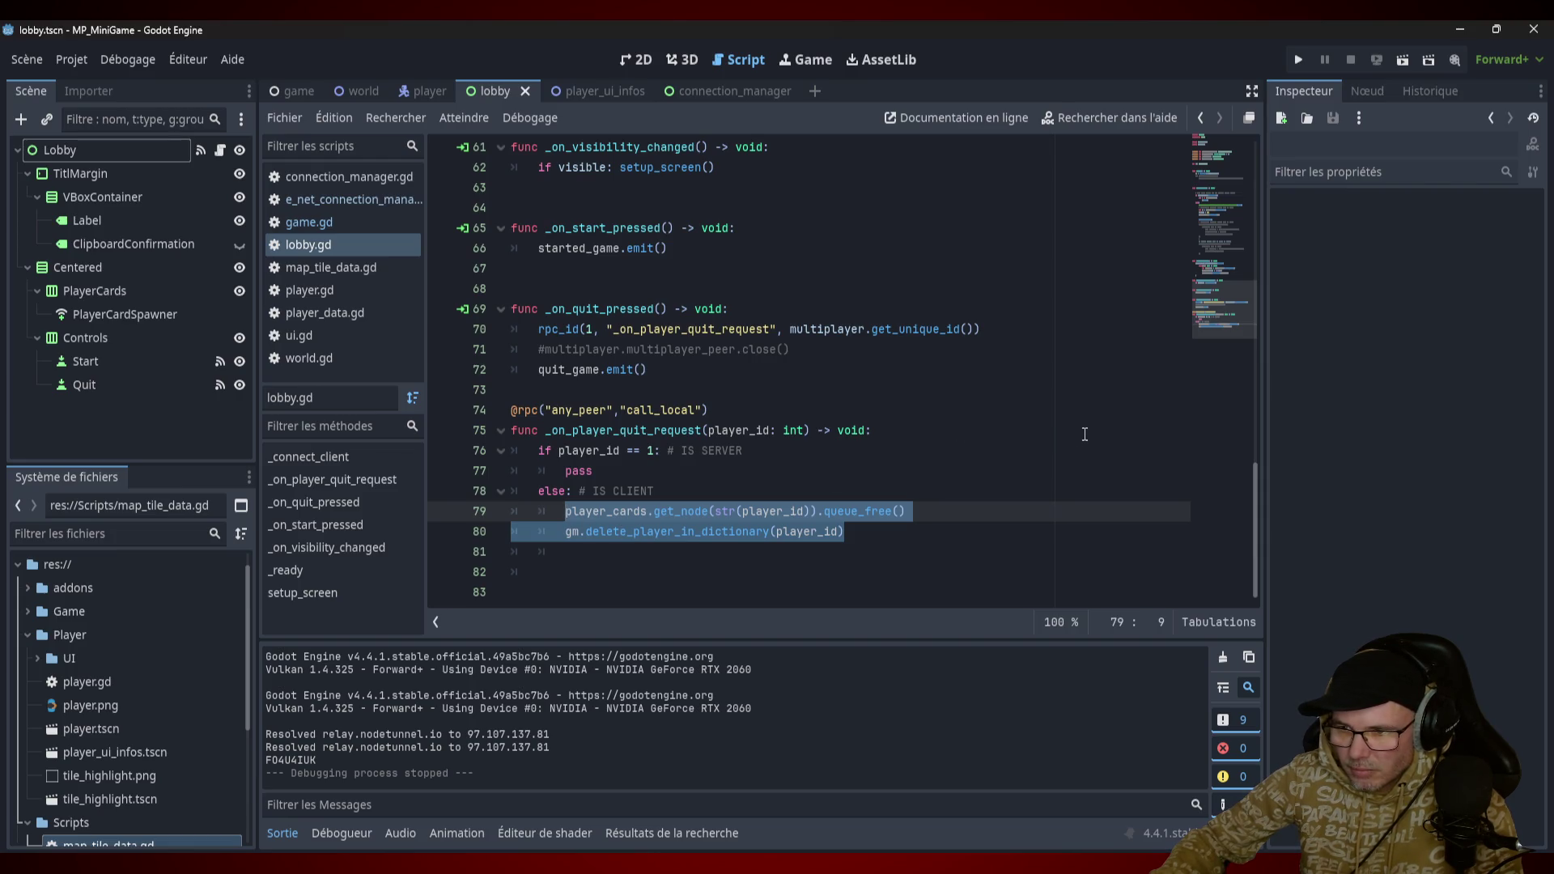
{"action": "scroll", "coordinate": [1086, 434], "scroll_direction": "up", "scroll_amount": 1}
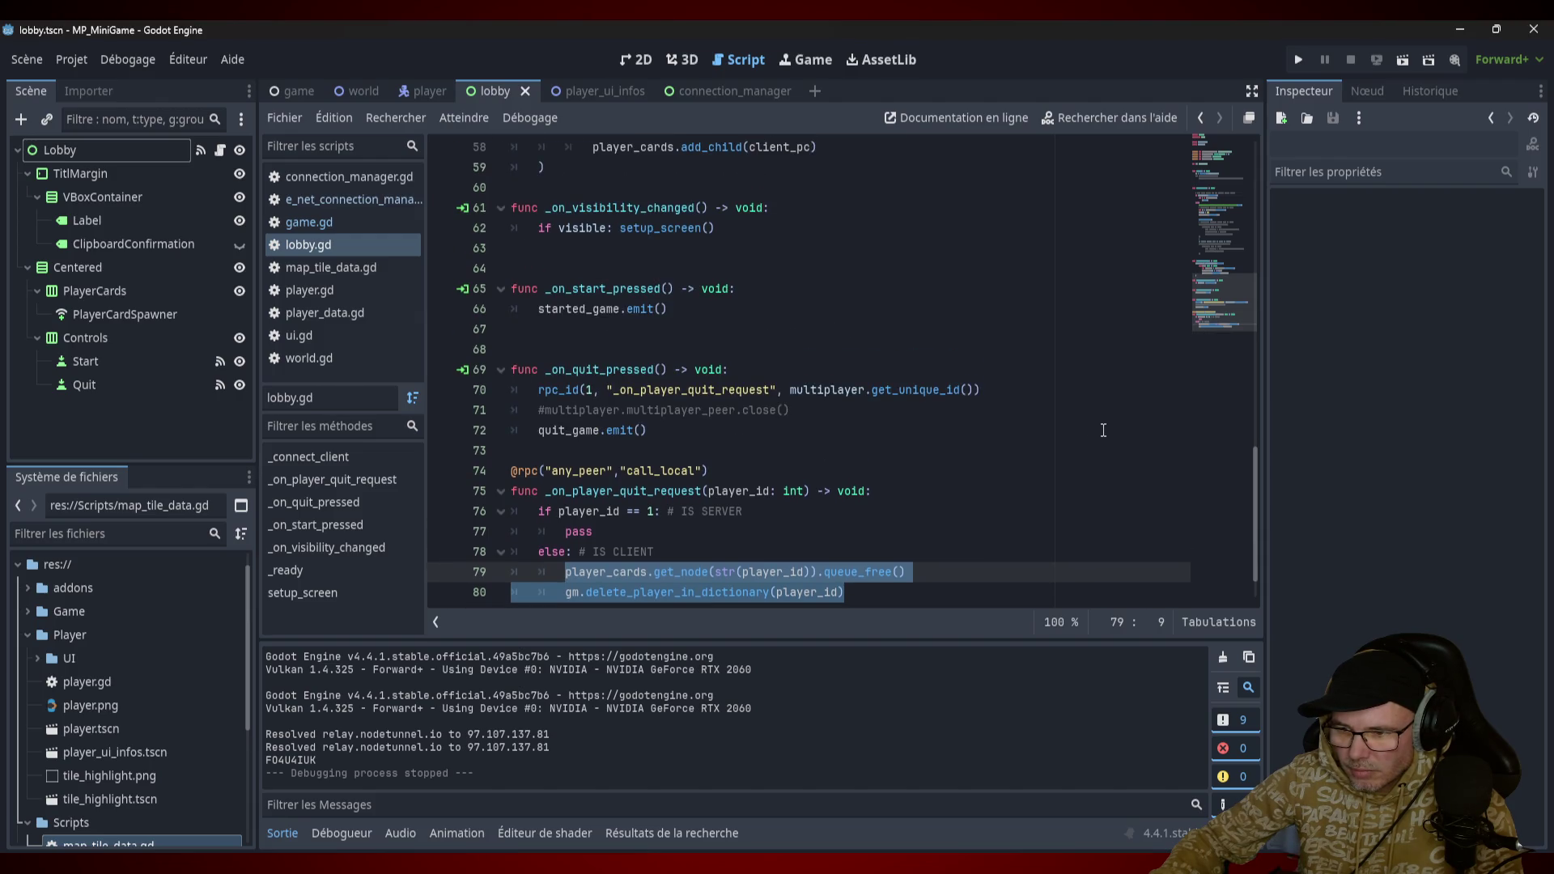
{"action": "scroll", "coordinate": [1103, 430], "scroll_direction": "down", "scroll_amount": 1}
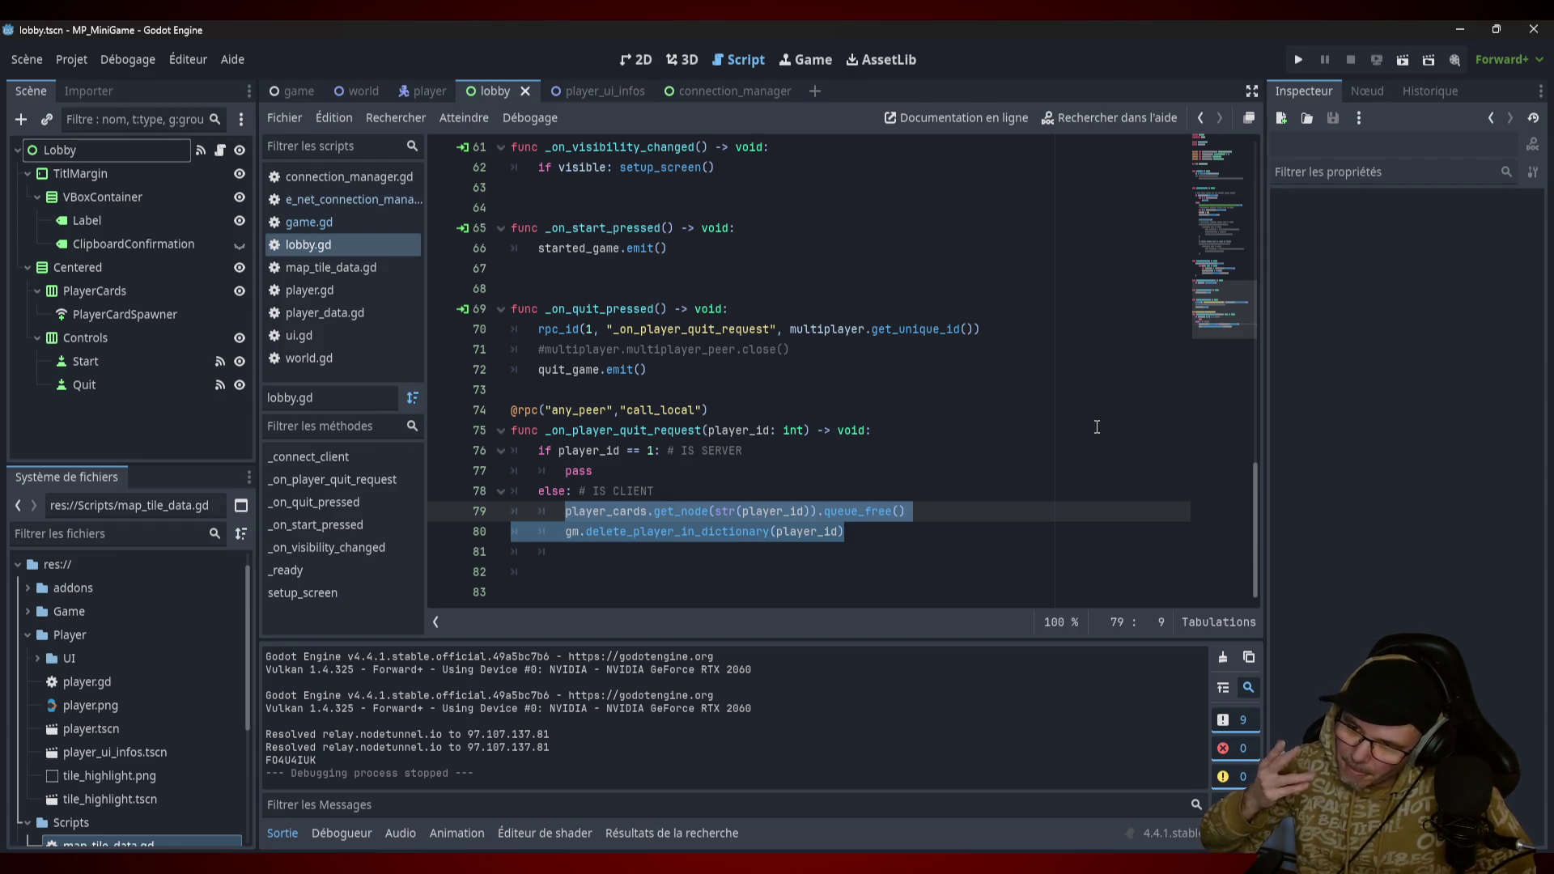
{"action": "left_click", "coordinate": [901, 534]}
{"action": "left_click", "coordinate": [519, 520], "text": "shift"}
{"action": "left_click", "coordinate": [566, 515], "text": "shift"}
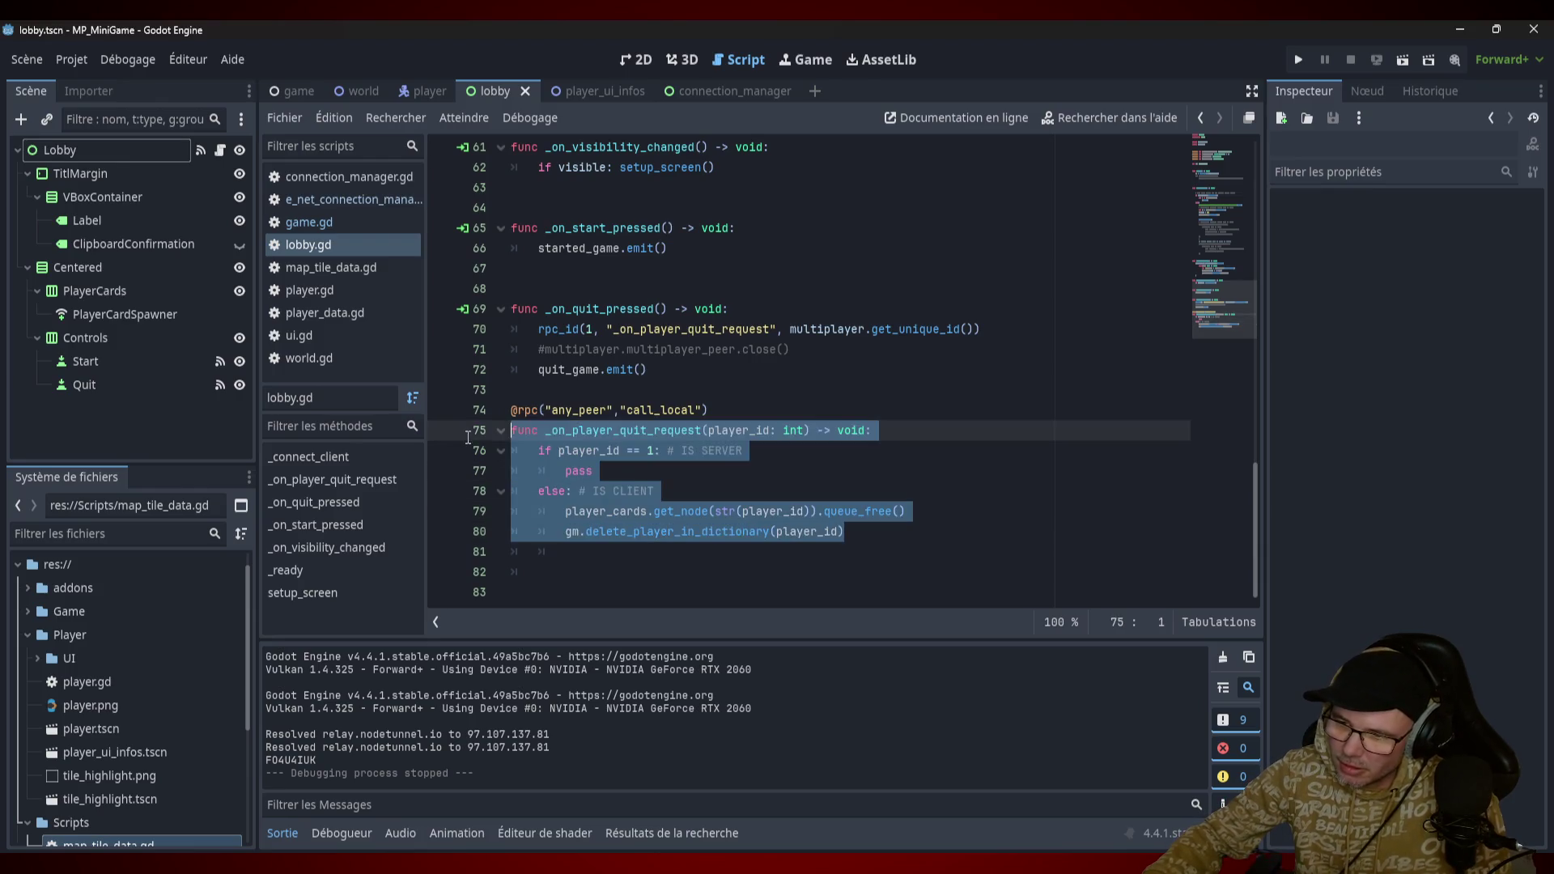
{"action": "left_click", "coordinate": [492, 452], "text": "shift"}
{"action": "key", "text": "ctrl+k"}
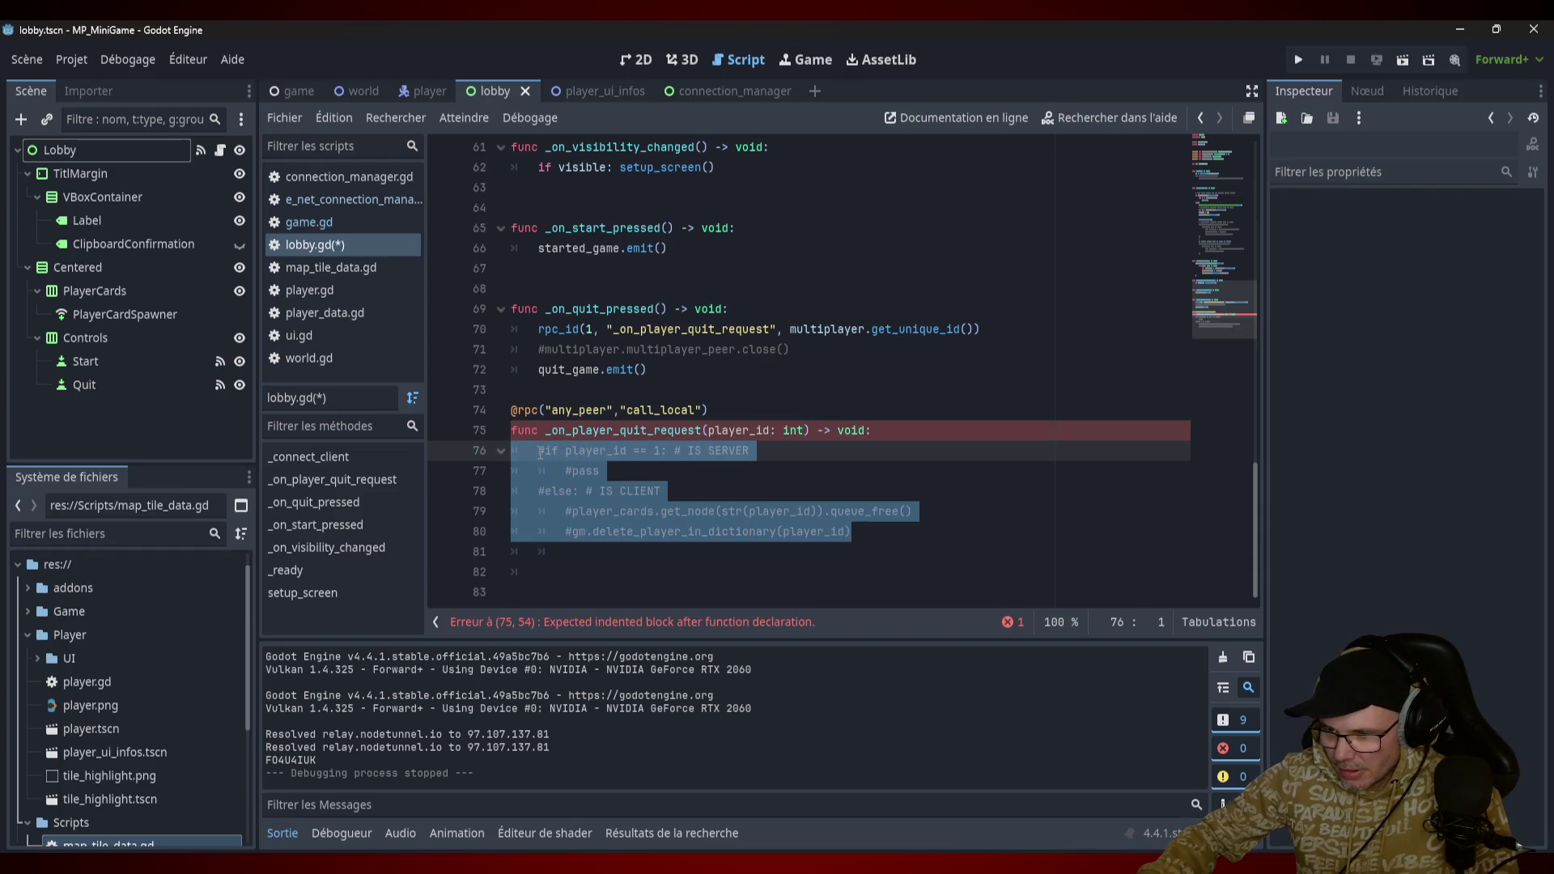
- Paste the card-freeing and dictionary-deletion lines above the comments, fix indentation, and save lobby.gd
{"action": "left_click", "coordinate": [539, 454]}
{"action": "key", "text": "Return"}
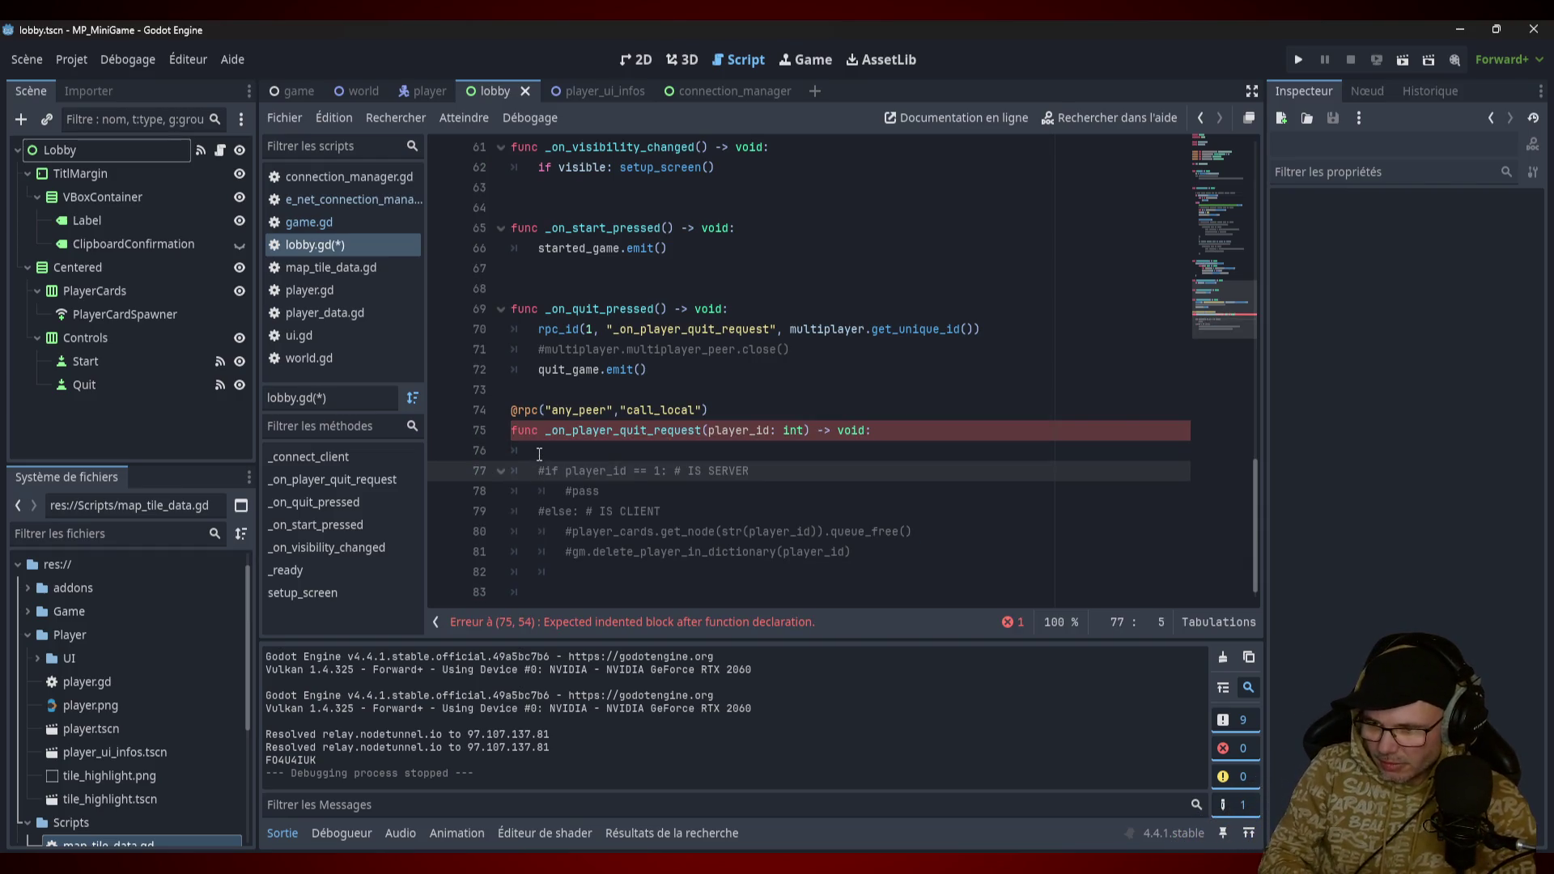
{"action": "left_click", "coordinate": [539, 452]}
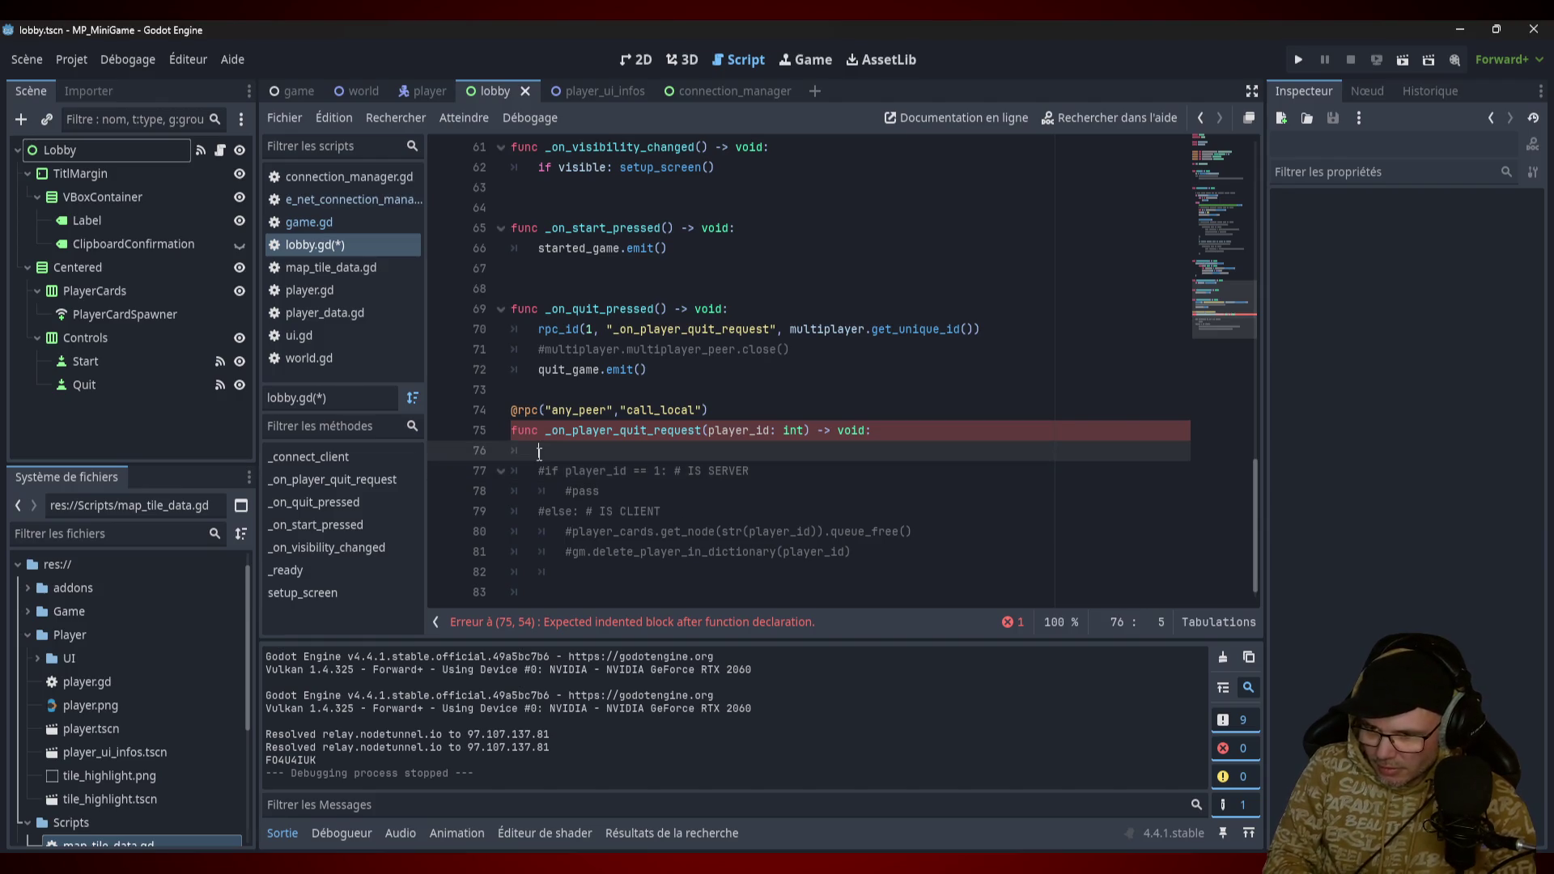
{"action": "key", "text": "ctrl+v"}
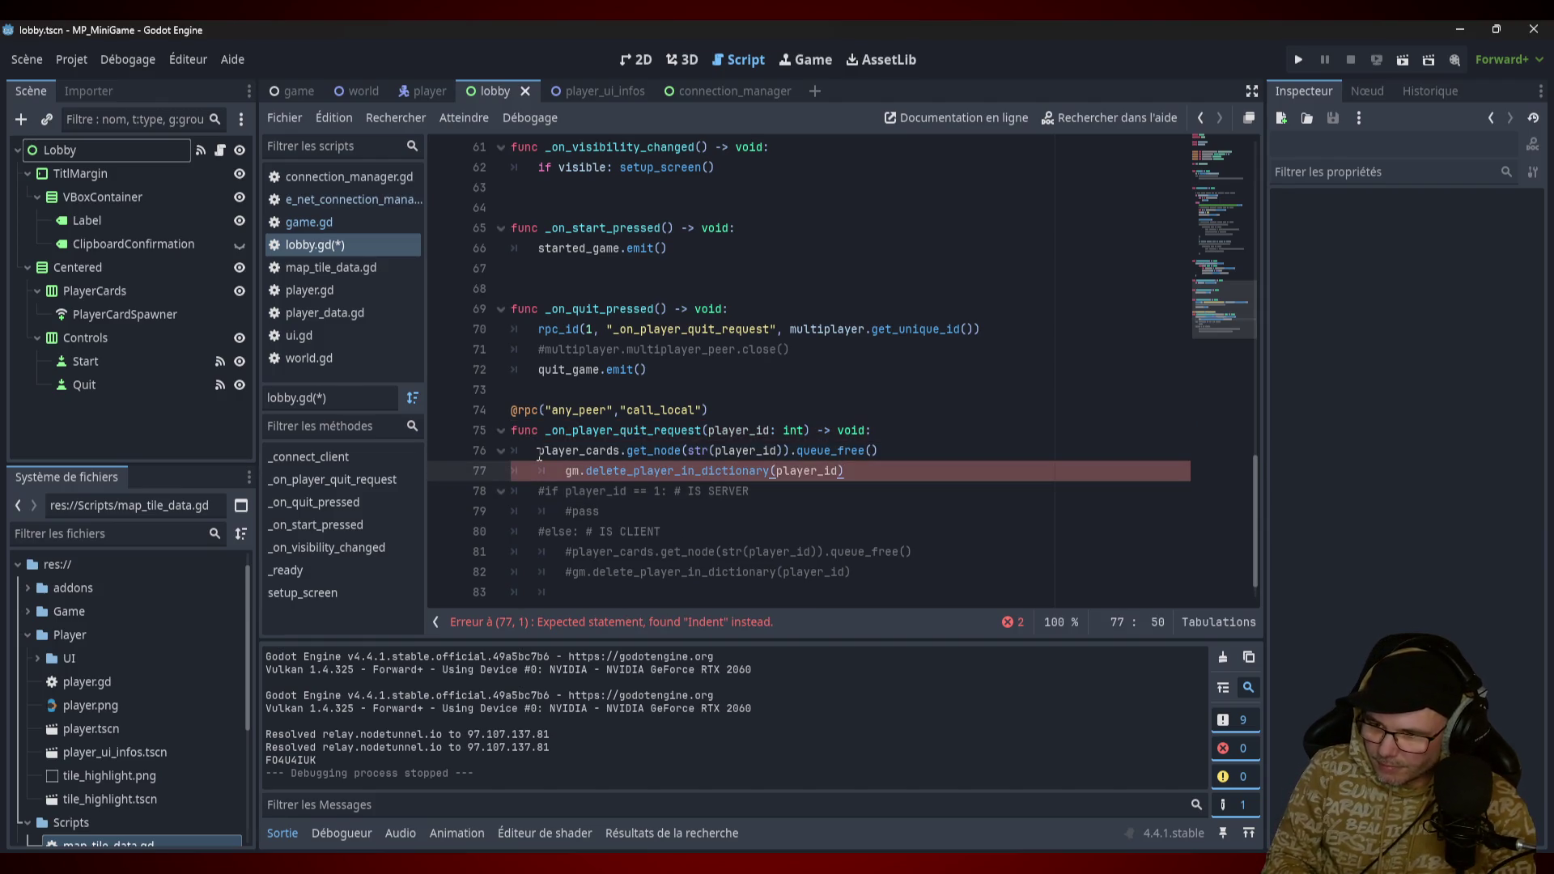
{"action": "key", "text": "Left"}
{"action": "key", "text": "Left"}
{"action": "key", "text": "Left"}
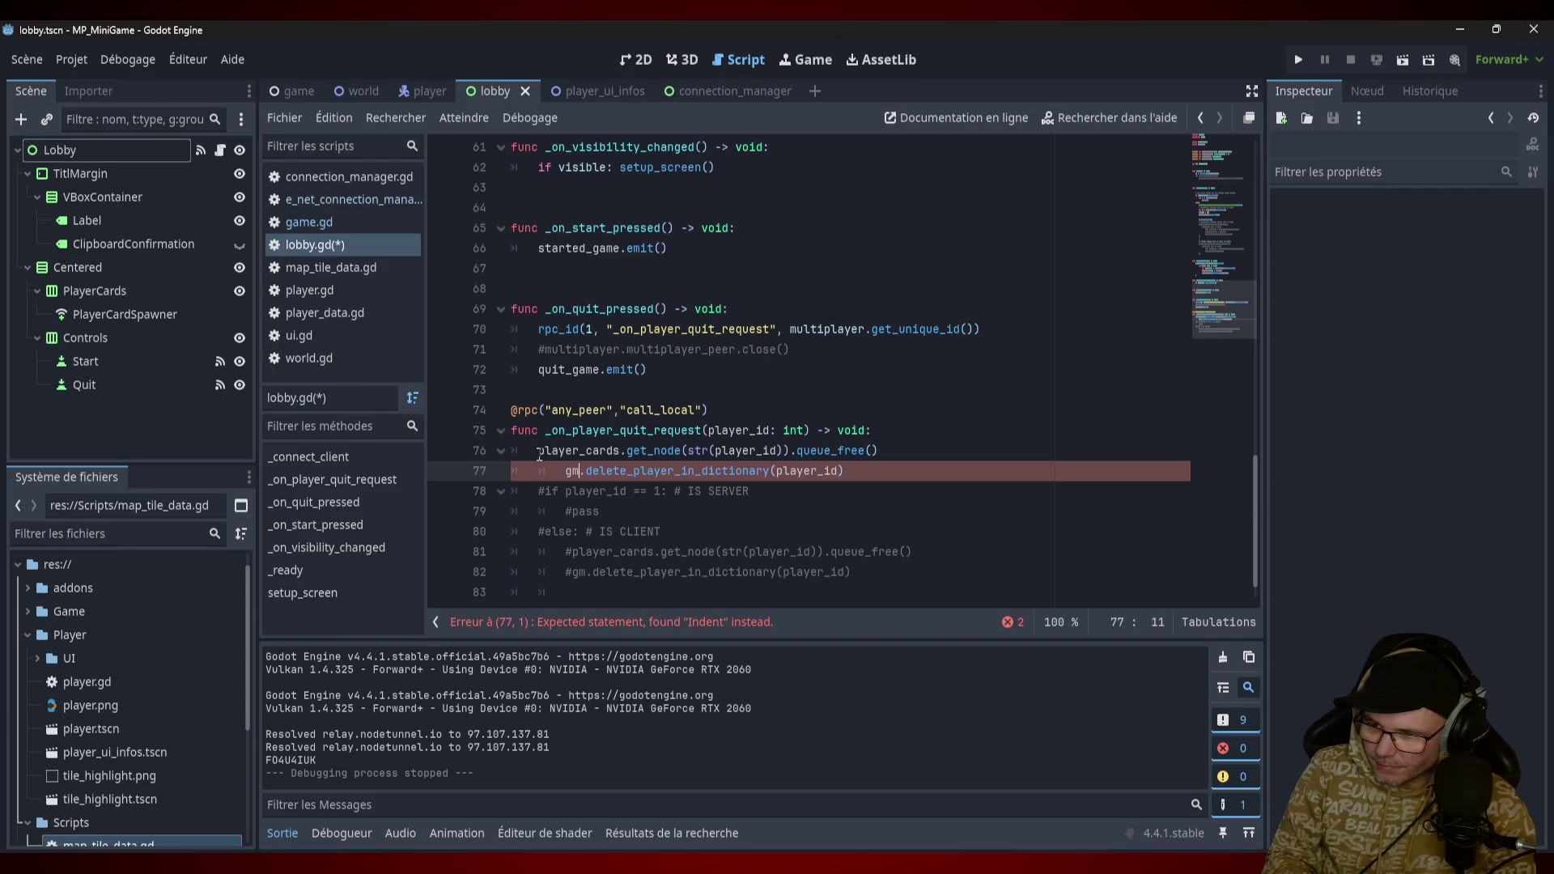
{"action": "key", "text": "BackSpace"}
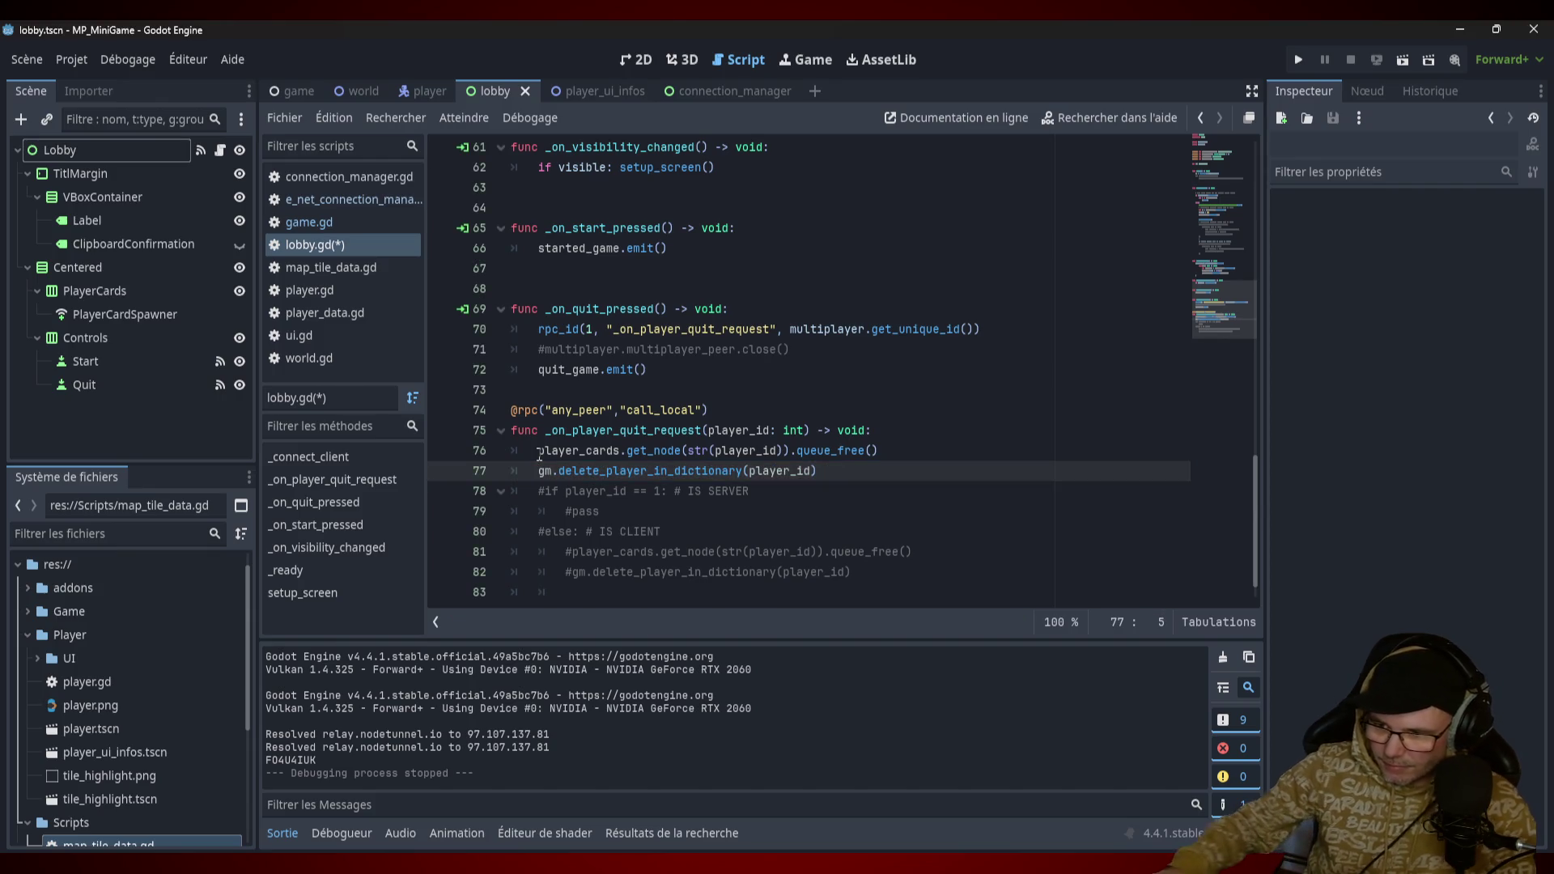
{"action": "key", "text": "ctrl+s"}
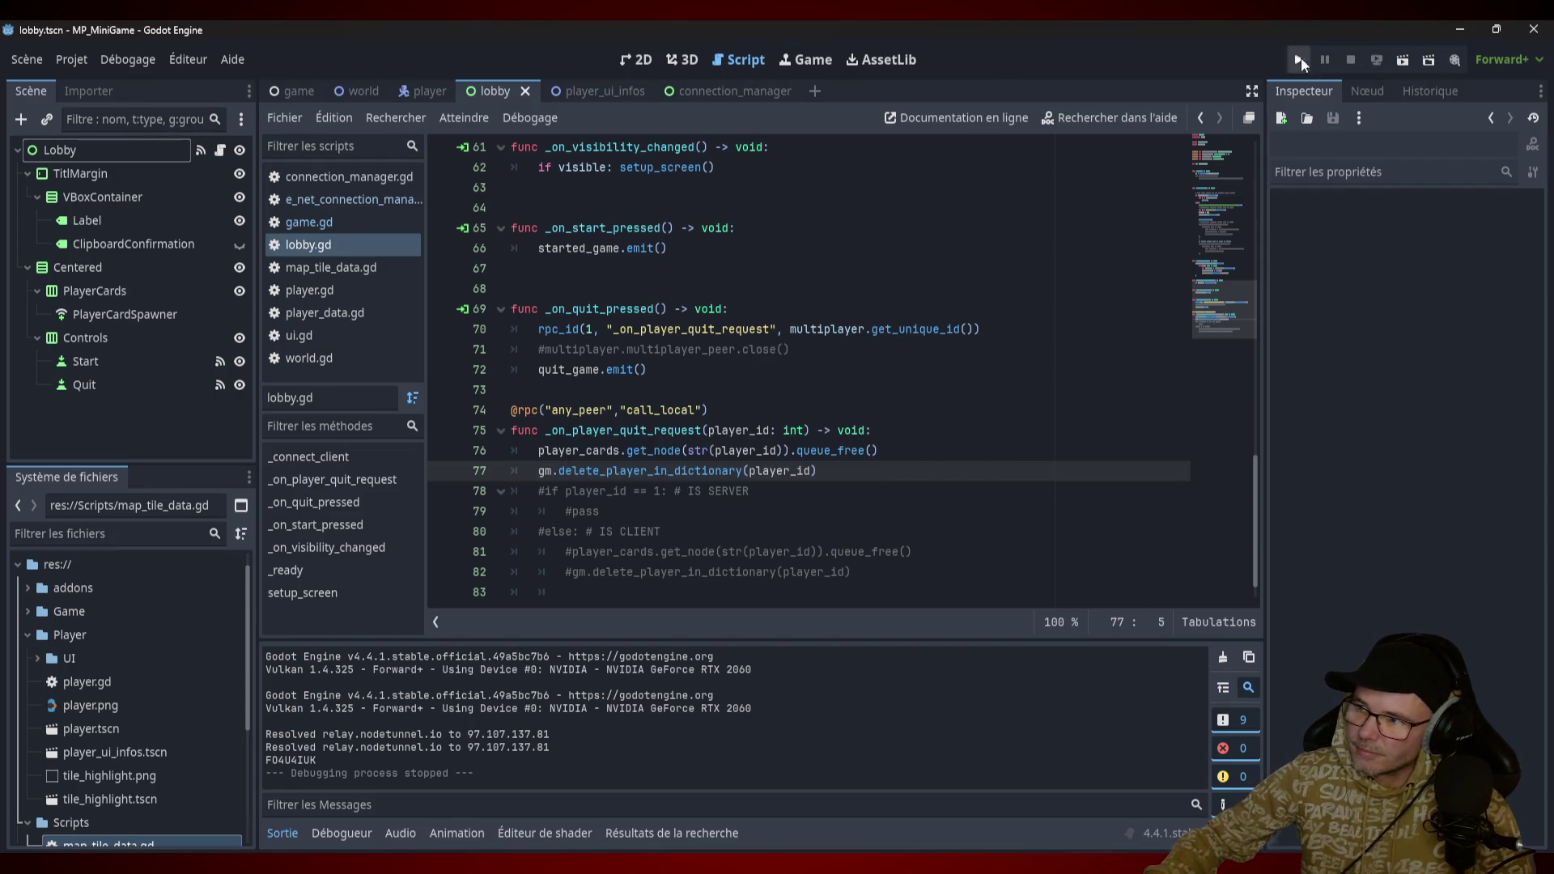
- Run the project and host a lobby from the first instance
{"action": "left_click", "coordinate": [1298, 61]}
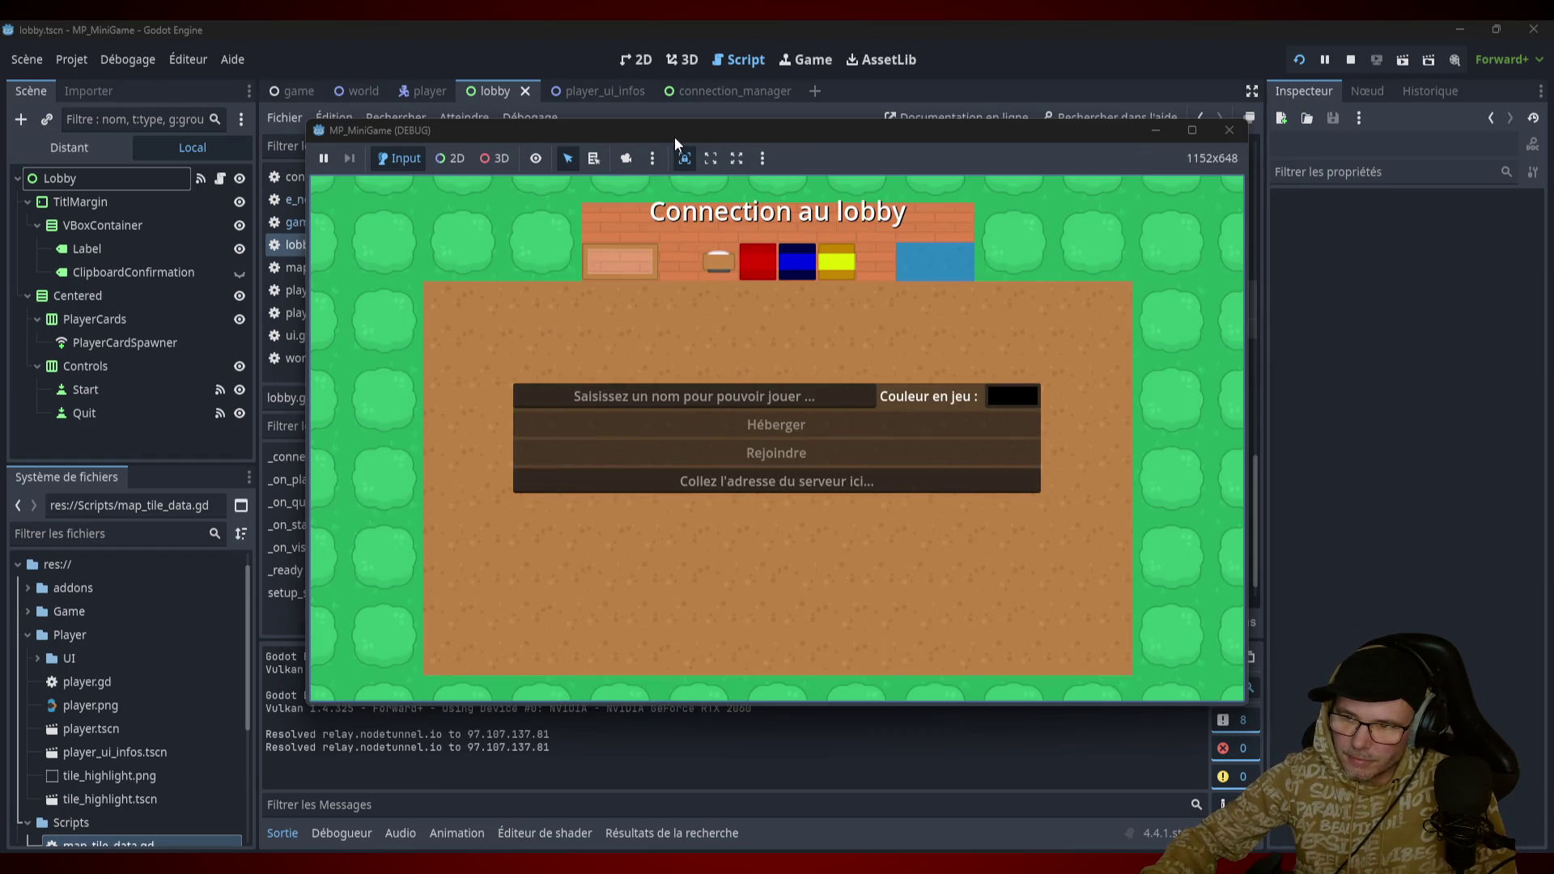
{"action": "left_click", "coordinate": [682, 407]}
{"action": "type", "text": "sadasdsa"}
{"action": "left_click", "coordinate": [809, 424]}
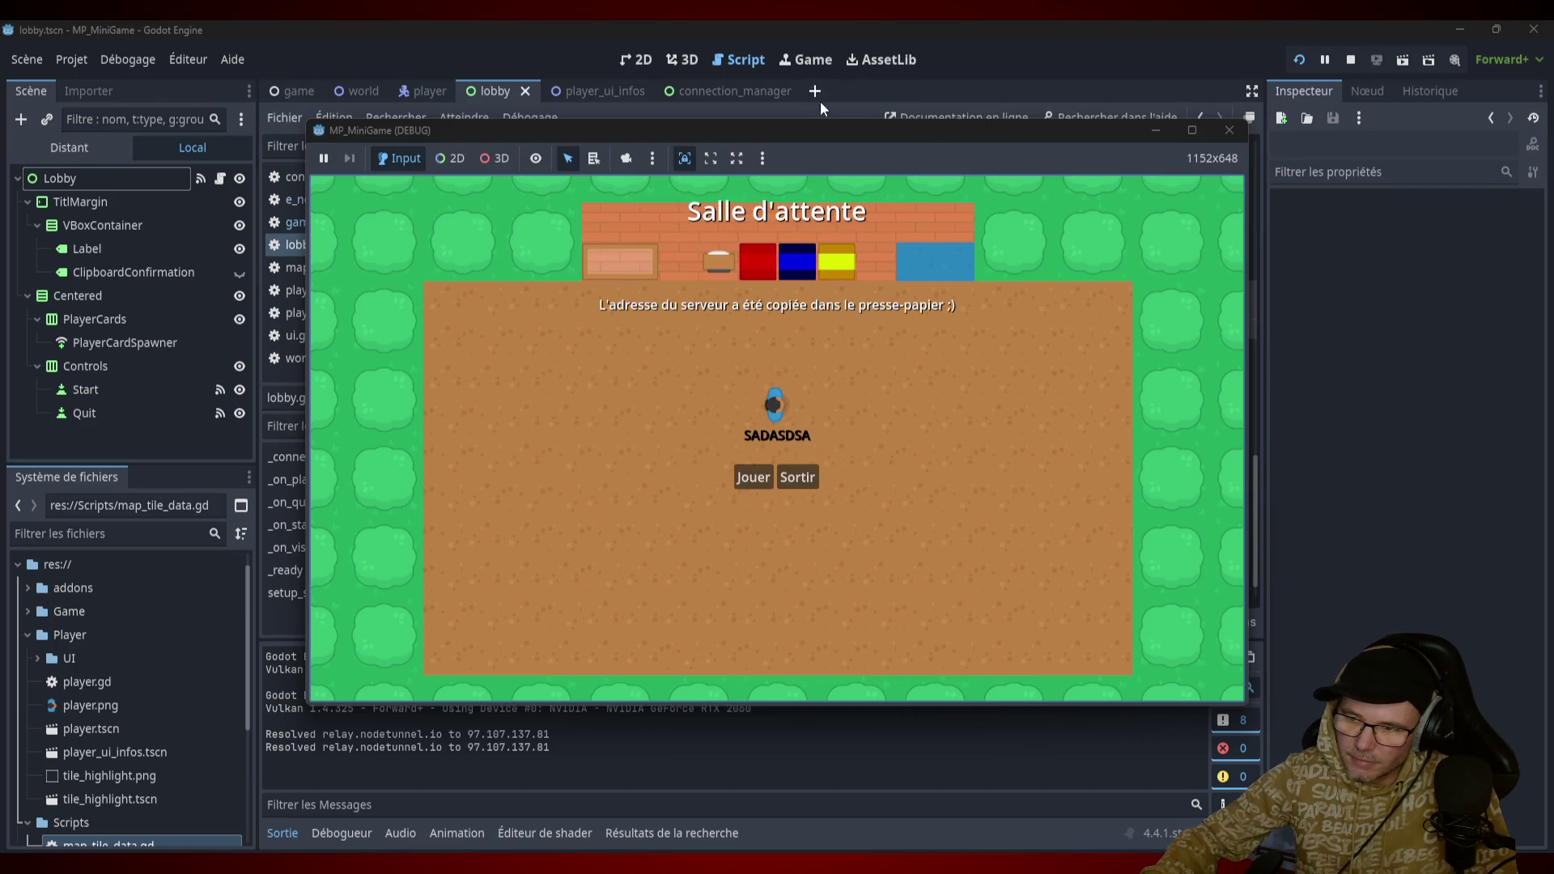
{"action": "left_click_drag", "start_coordinate": [895, 128], "coordinate": [190, 141]}
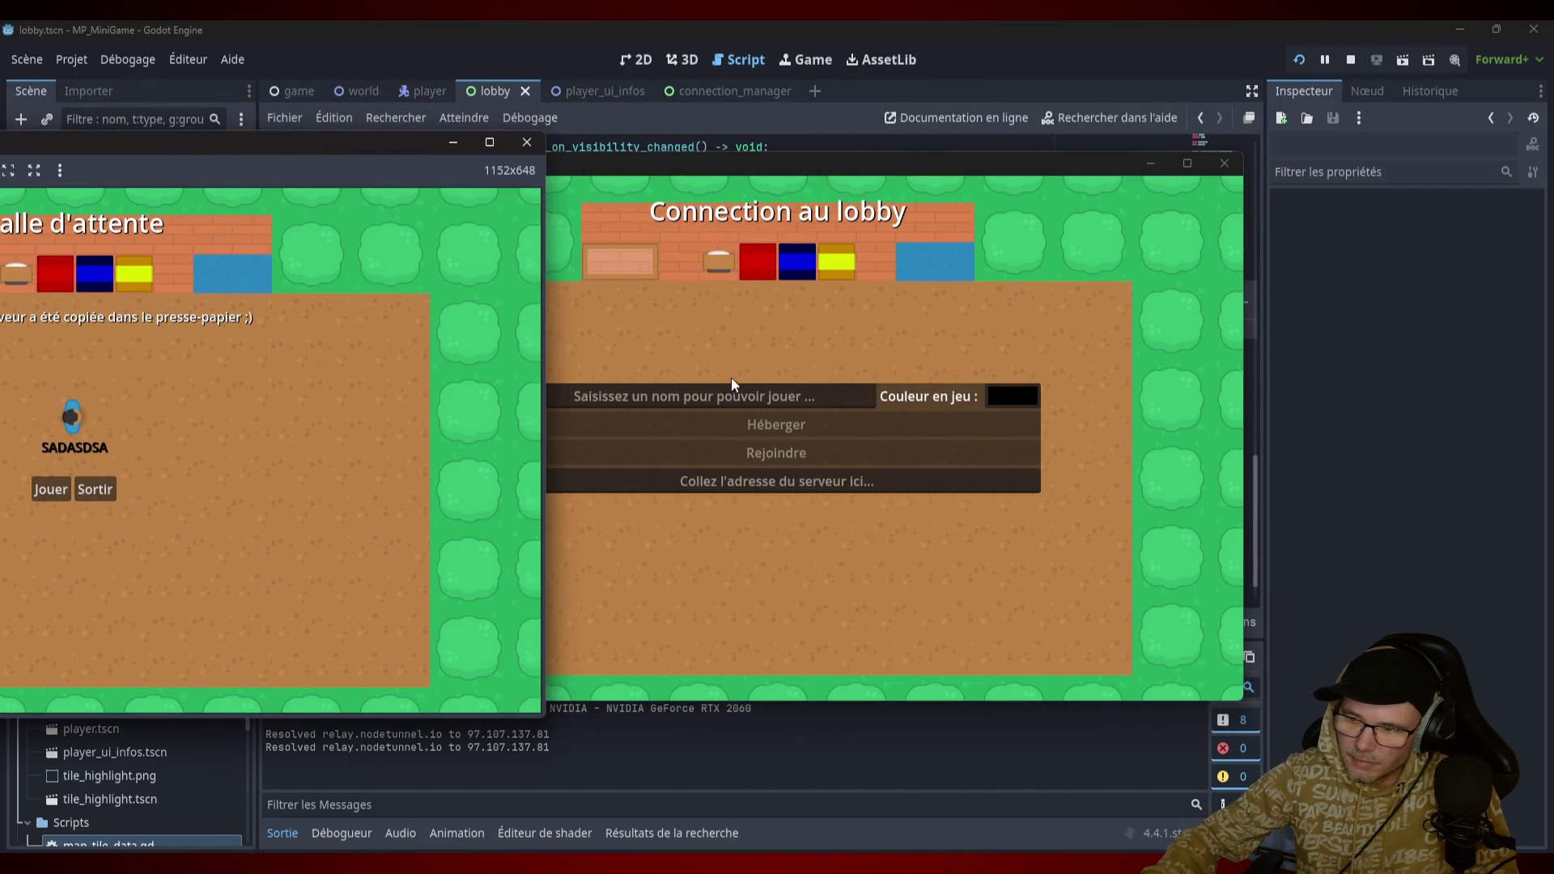
- Join from the second instance with the pasted address, leave via Sortir, then relaunch the game
{"action": "left_click", "coordinate": [694, 395]}
{"action": "type", "text": "yxcyxccyx"}
{"action": "left_click", "coordinate": [790, 481]}
{"action": "key", "text": "ctrl+v"}
{"action": "left_click", "coordinate": [821, 447]}
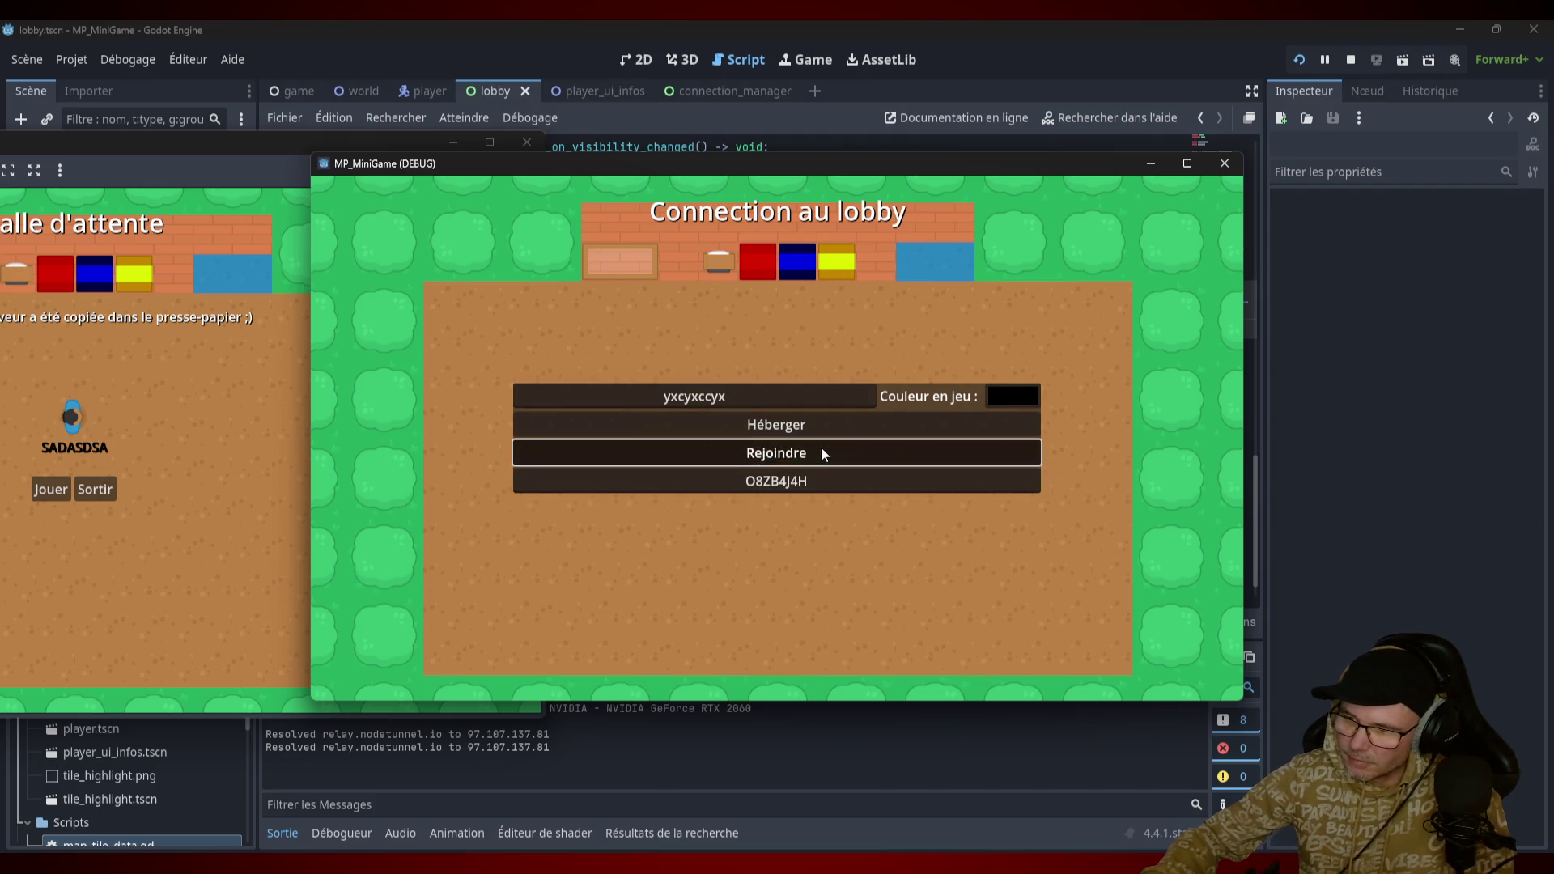
{"action": "mouse_move", "coordinate": [560, 164]}
{"action": "left_mouse_down"}
{"action": "mouse_move", "coordinate": [848, 159]}
{"action": "mouse_move", "coordinate": [840, 131]}
{"action": "left_mouse_up"}
{"action": "left_click_drag", "start_coordinate": [387, 141], "coordinate": [496, 129]}
{"action": "left_click", "coordinate": [1055, 445]}
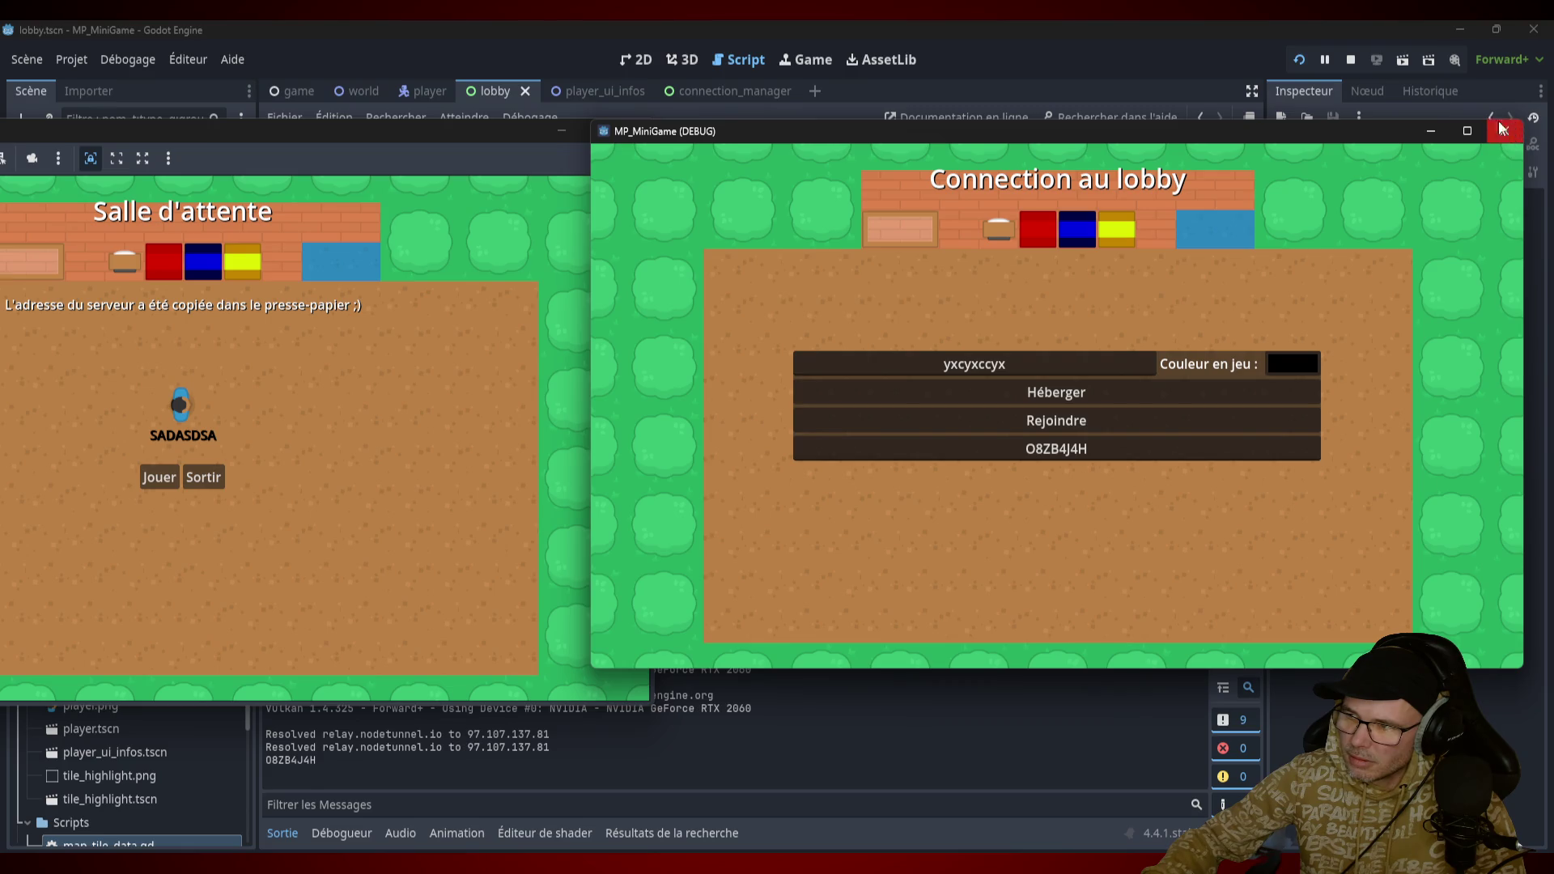
{"action": "left_click", "coordinate": [1352, 61]}
{"action": "left_click", "coordinate": [1297, 61]}
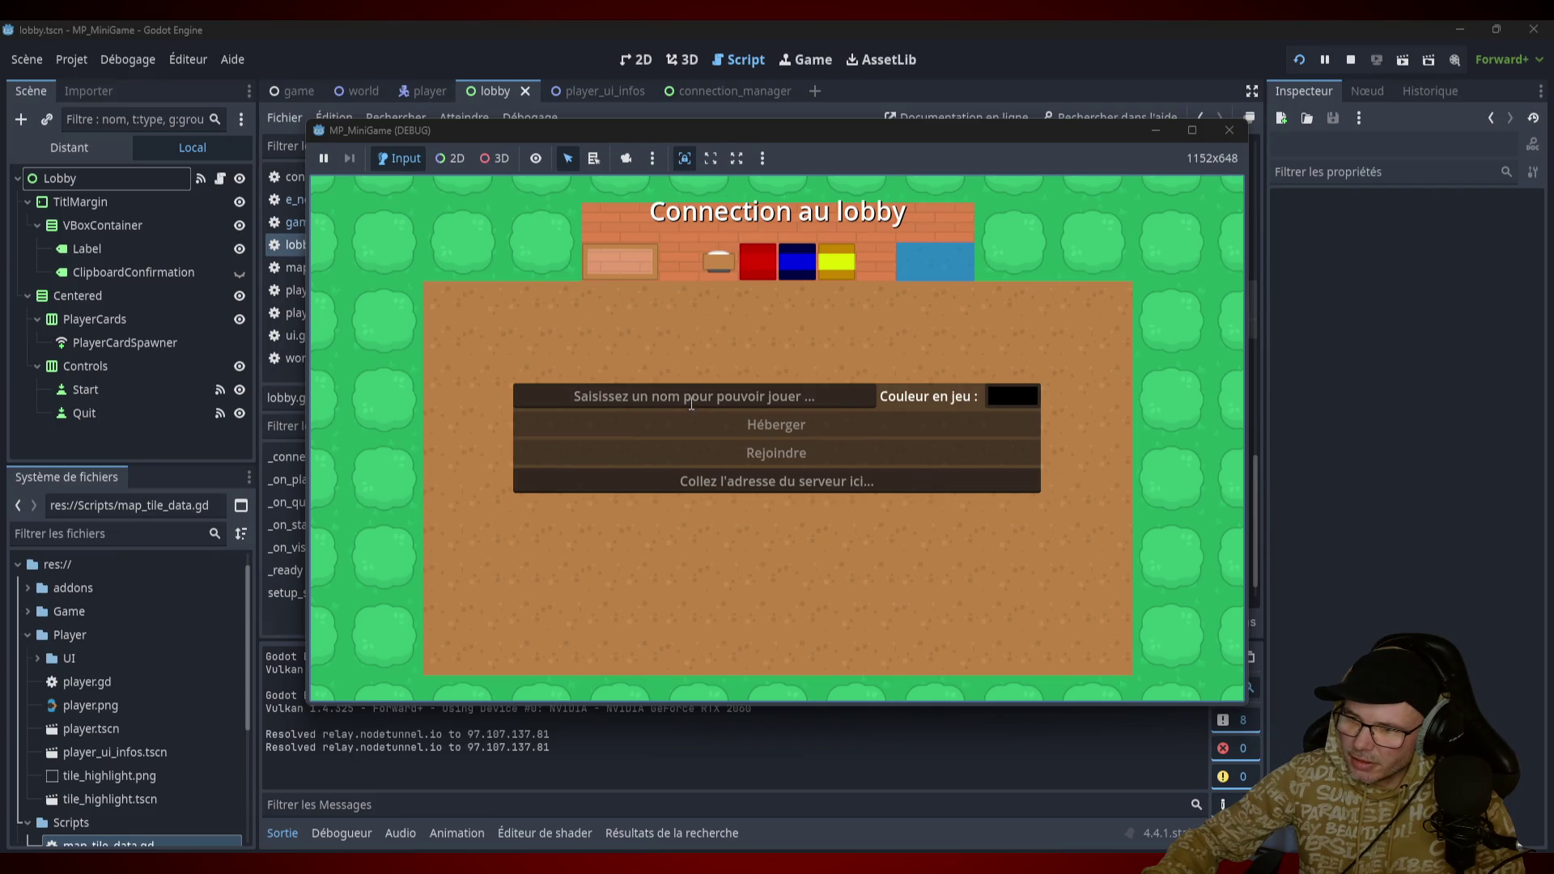
- Host a new lobby from the first instance and arrange both game windows side by side
{"action": "left_click", "coordinate": [694, 397]}
{"action": "type", "text": "adasdas"}
{"action": "left_click", "coordinate": [794, 427]}
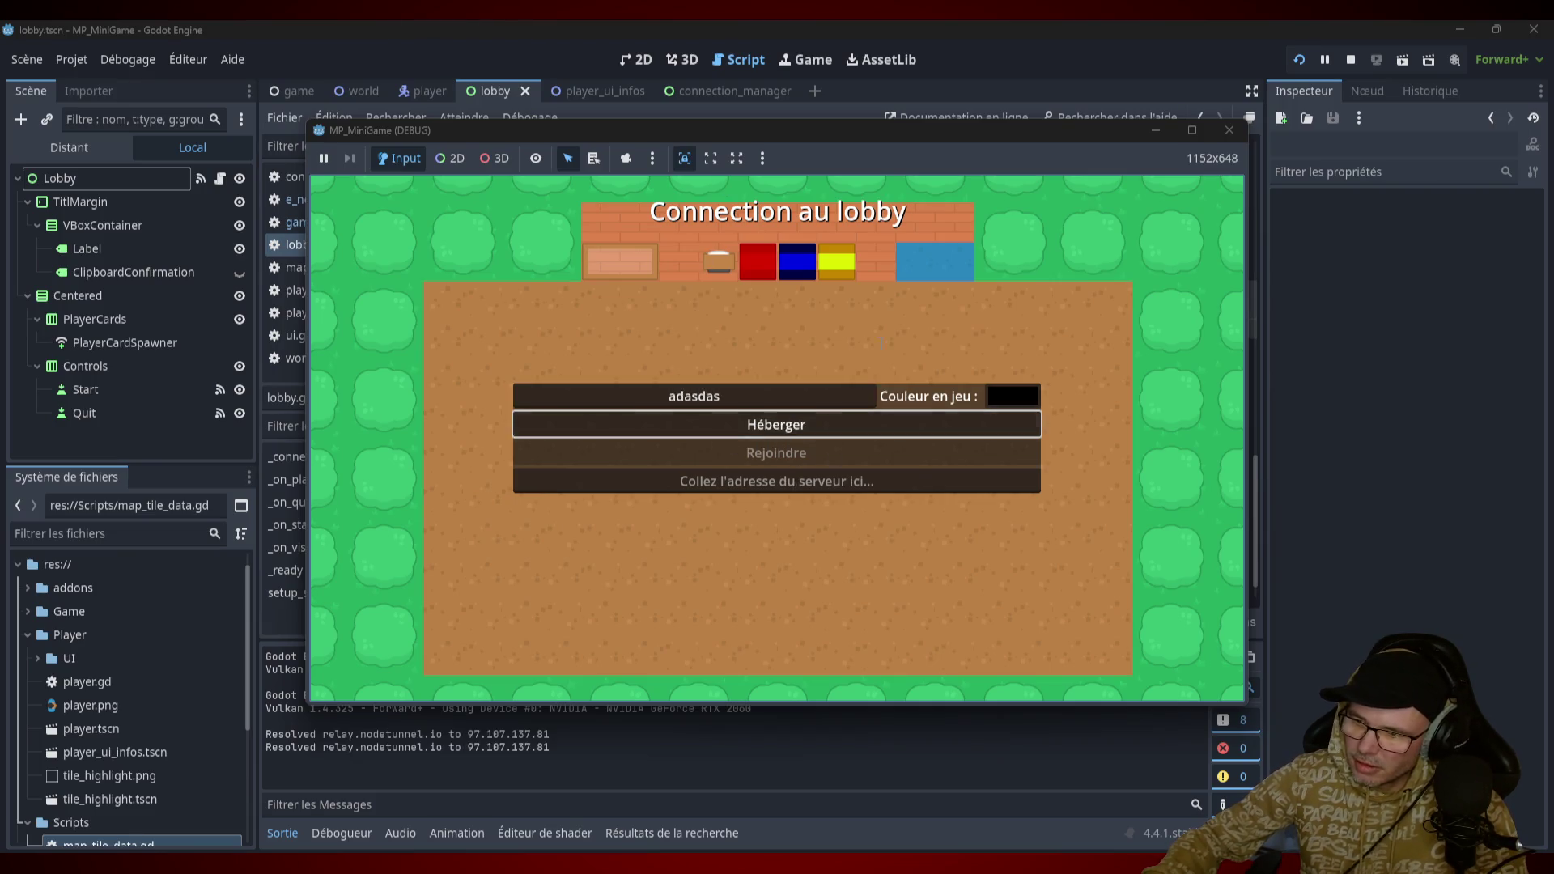
{"action": "left_click_drag", "start_coordinate": [824, 146], "coordinate": [531, 144]}
{"action": "left_click_drag", "start_coordinate": [1064, 163], "coordinate": [1263, 151]}
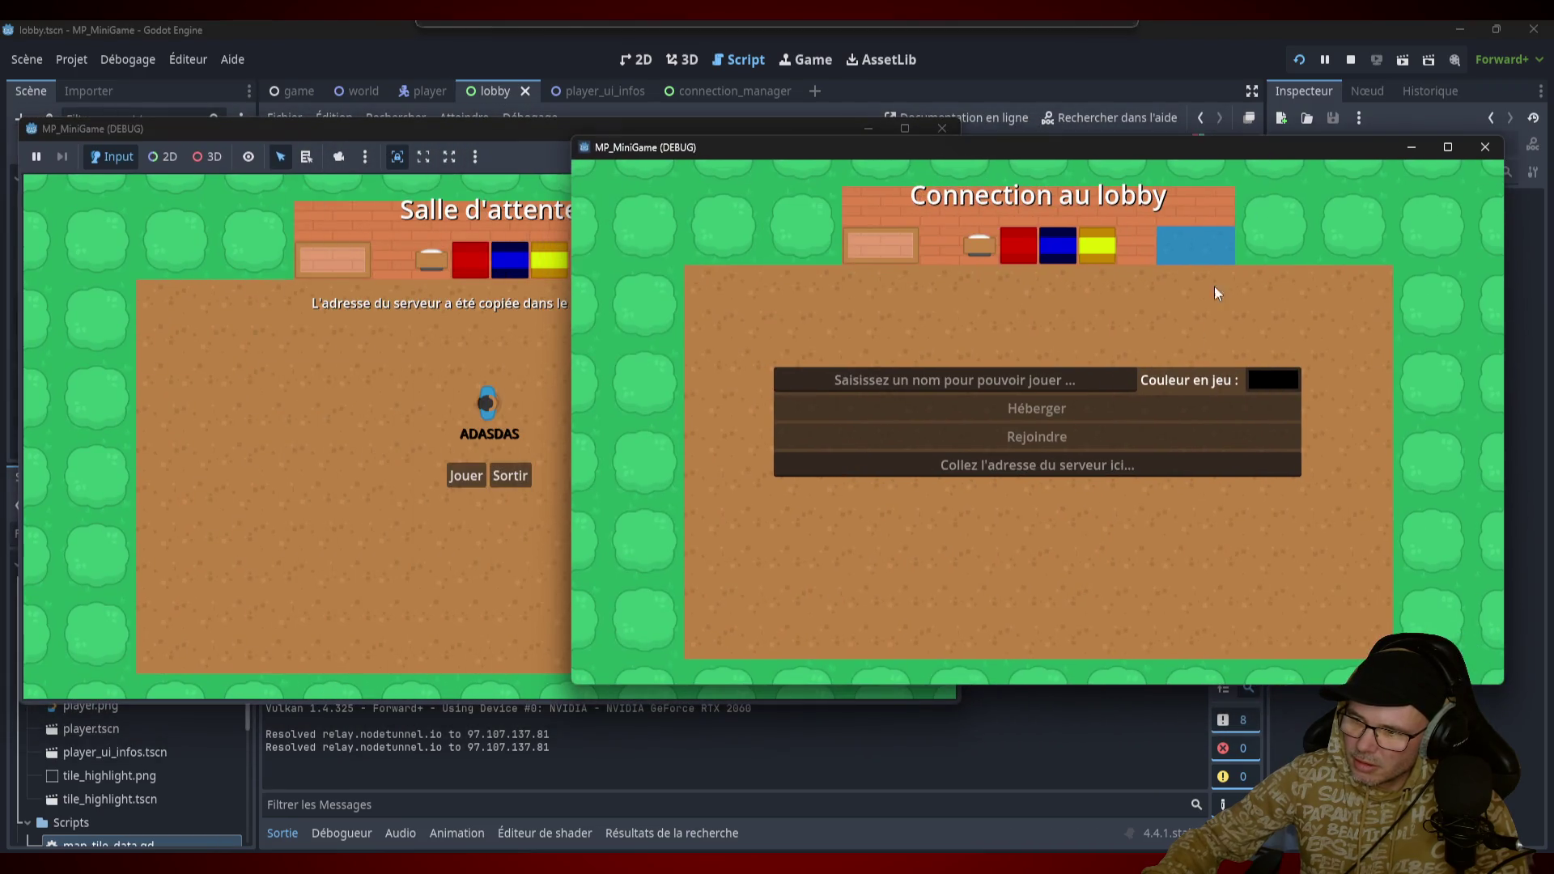
- Join the hosted lobby from the second instance using the pasted server address
{"action": "left_click", "coordinate": [971, 380]}
{"action": "type", "text": "adasxyx"}
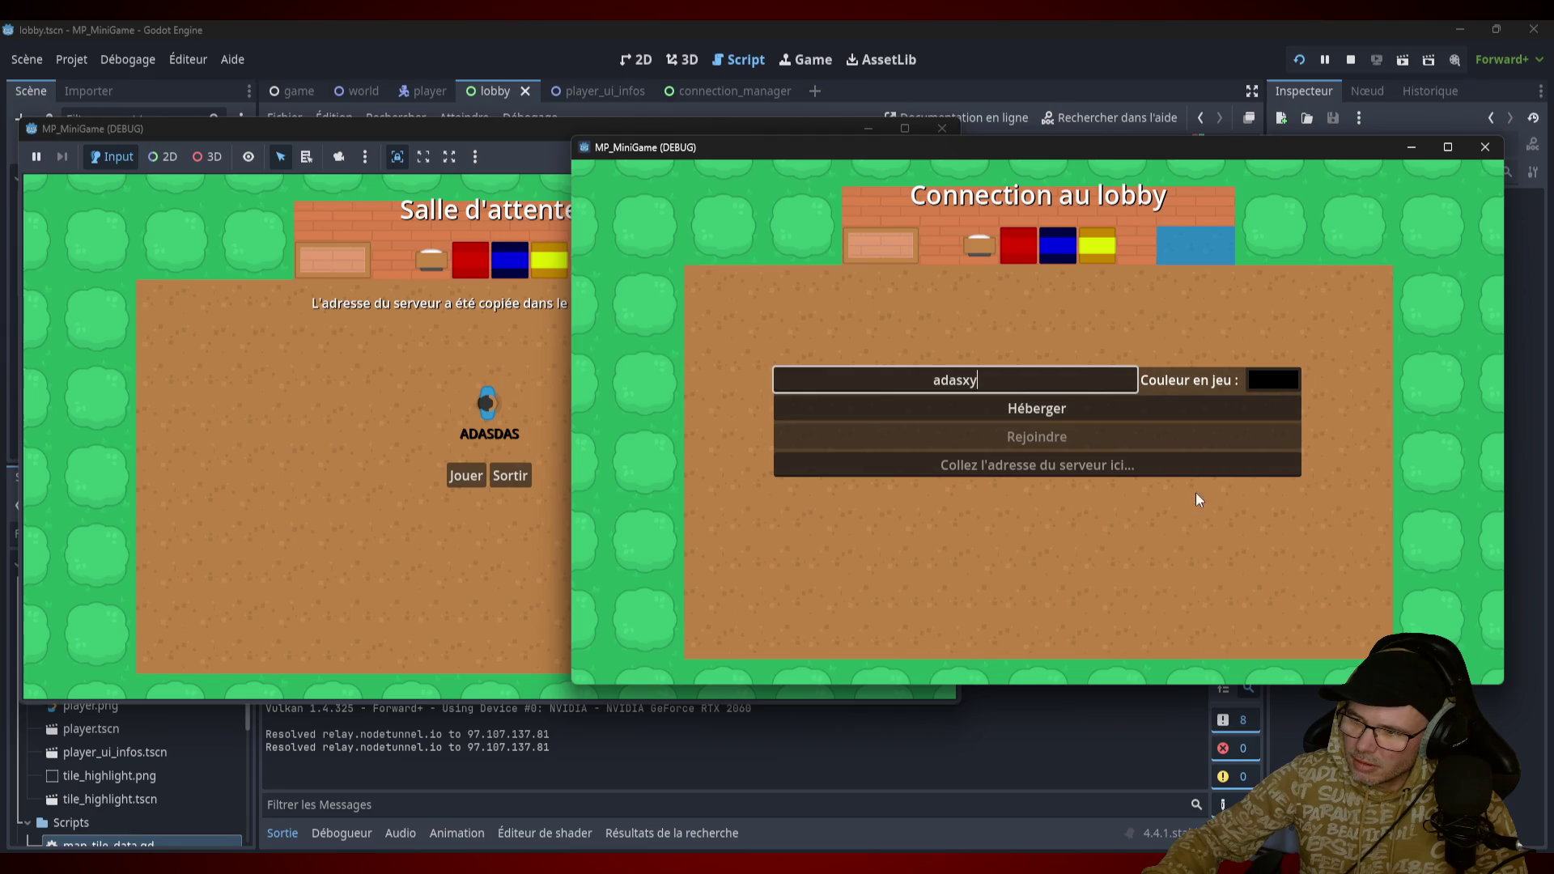
{"action": "left_click", "coordinate": [1139, 470]}
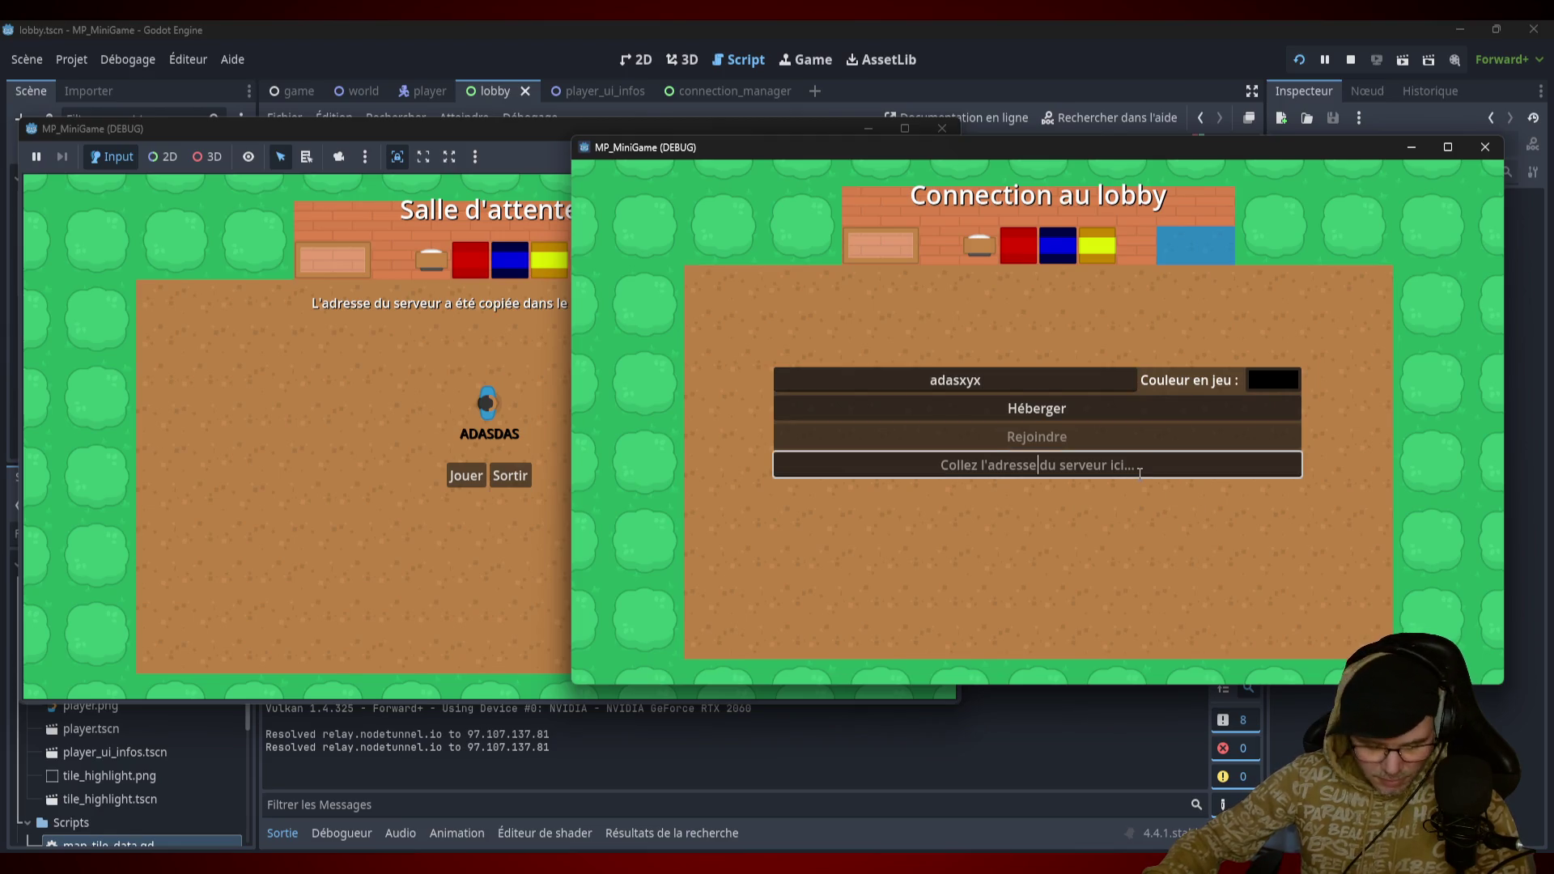
{"action": "key", "text": "ctrl+v"}
{"action": "left_click", "coordinate": [1058, 439]}
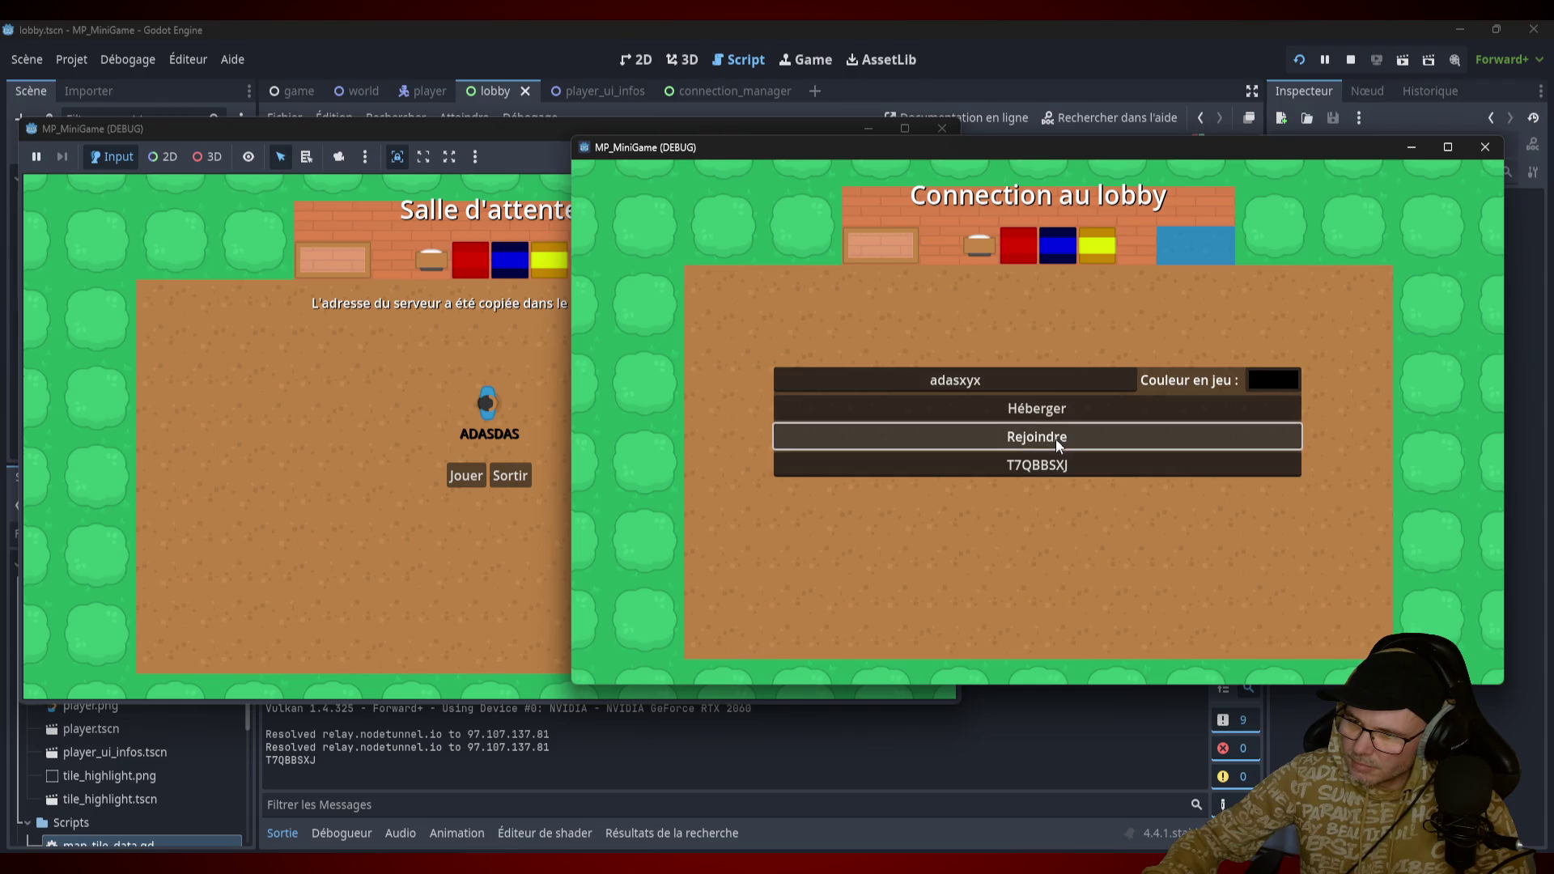
- Have the host leave with Sortir, then close both game windows
{"action": "left_click", "coordinate": [517, 131]}
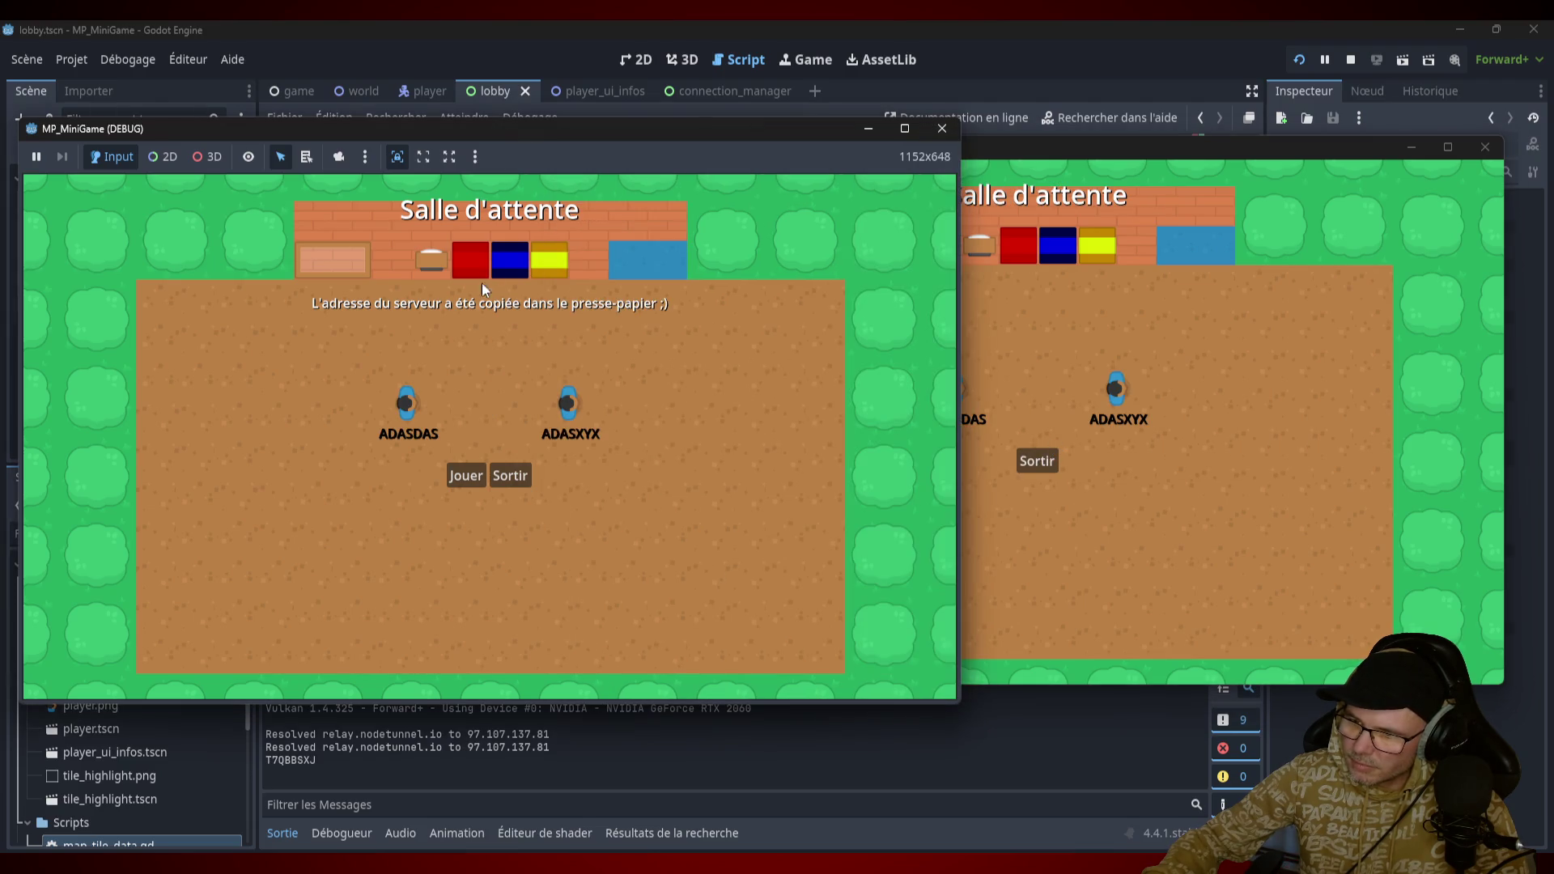
{"action": "left_click", "coordinate": [517, 476]}
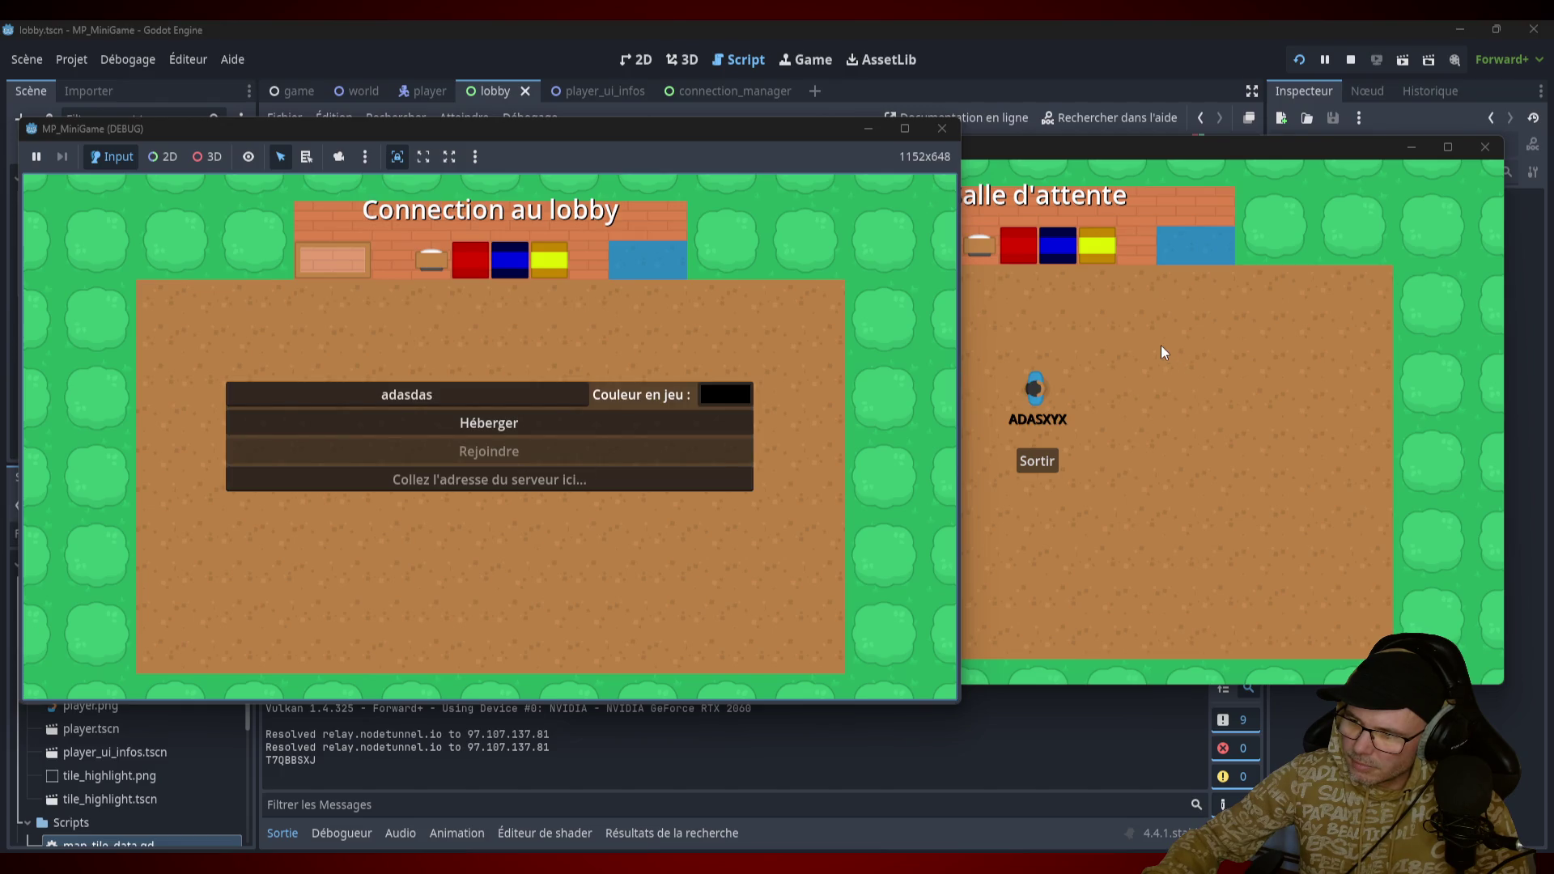
{"action": "left_click", "coordinate": [1134, 152]}
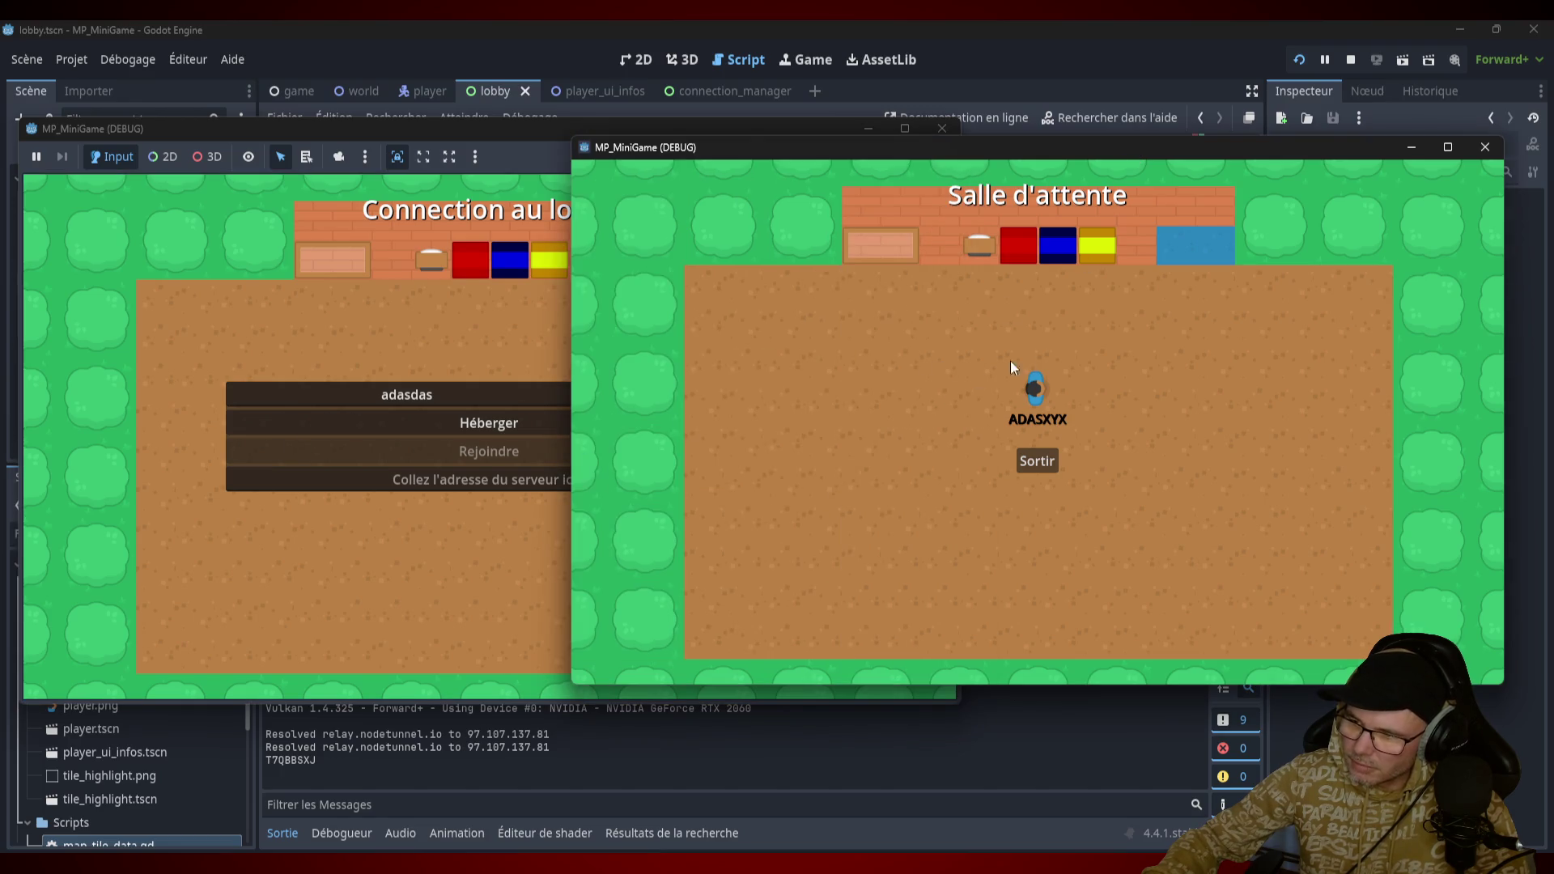
{"action": "left_click", "coordinate": [1485, 147]}
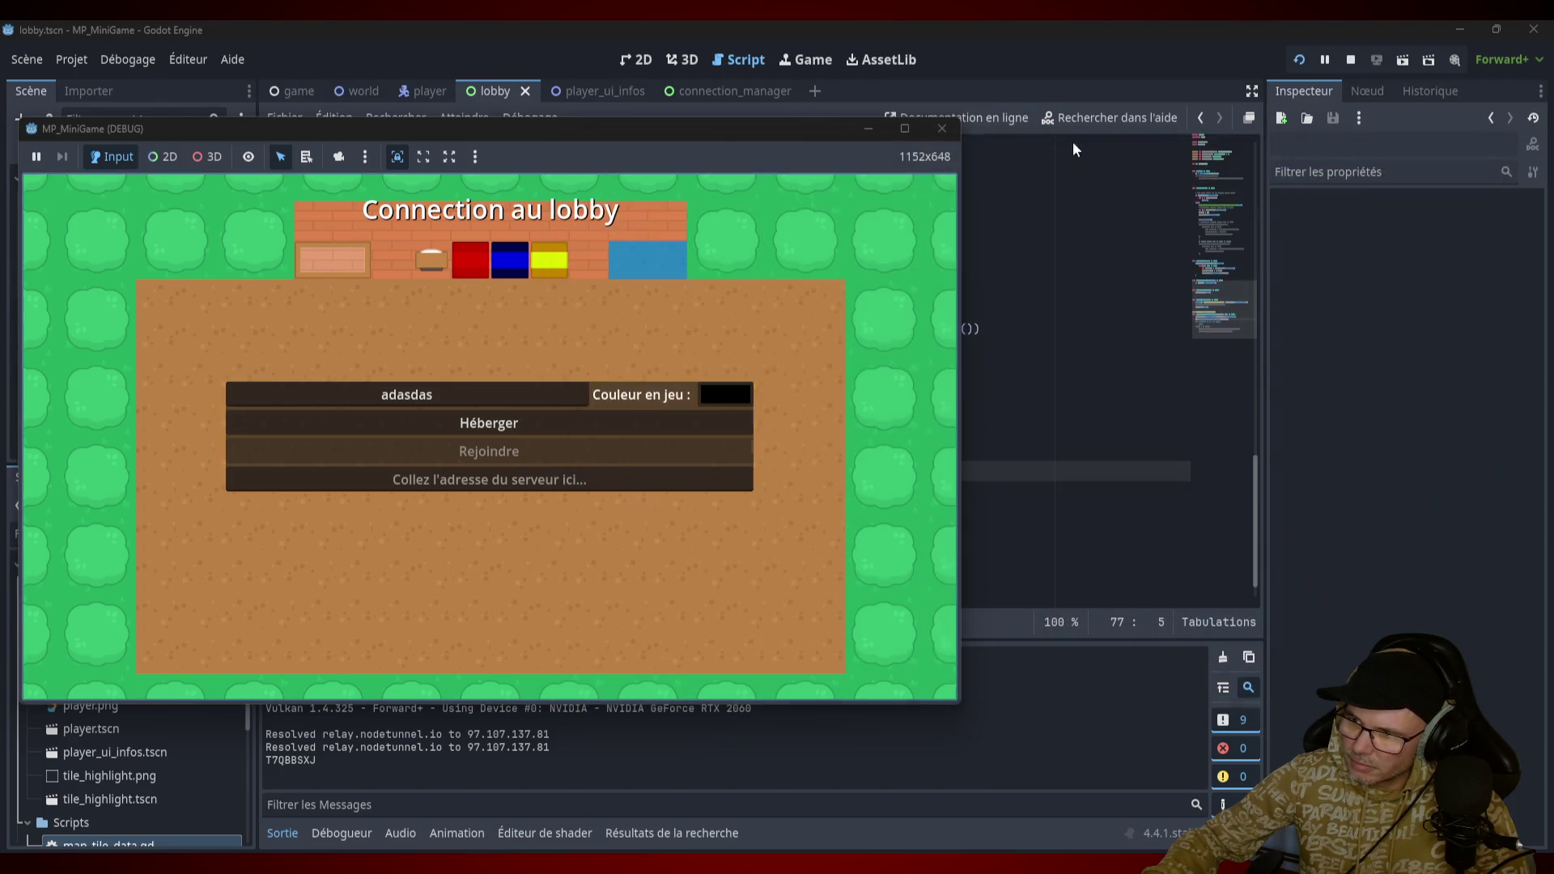
{"action": "left_click", "coordinate": [942, 128]}
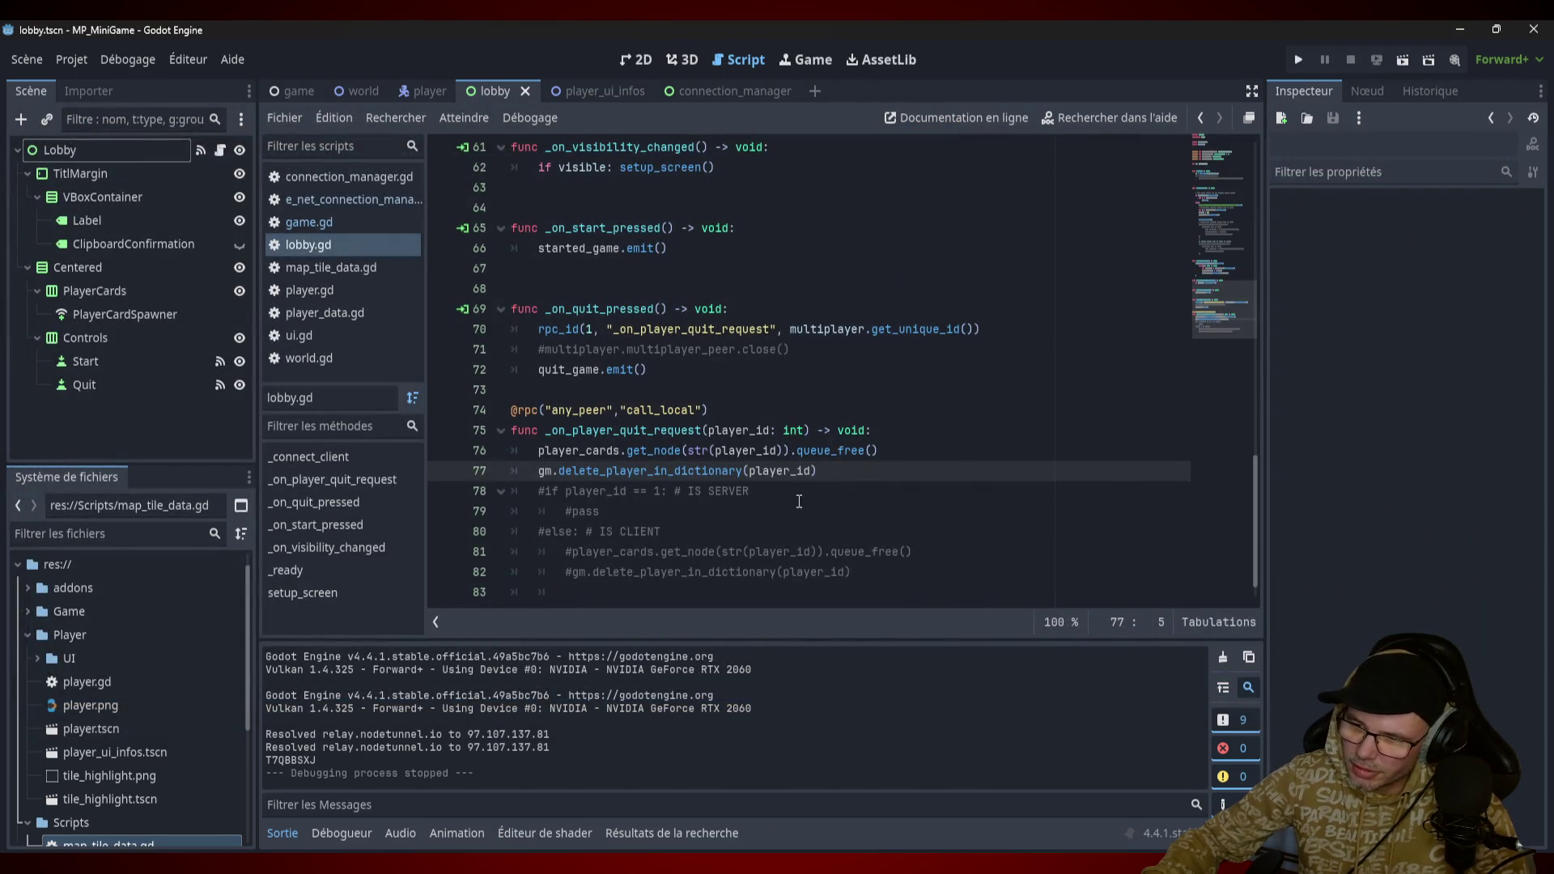
- Delete the leftover commented lines below line 78 in the quit handler
{"action": "scroll", "coordinate": [799, 501], "scroll_direction": "down", "scroll_amount": 1}
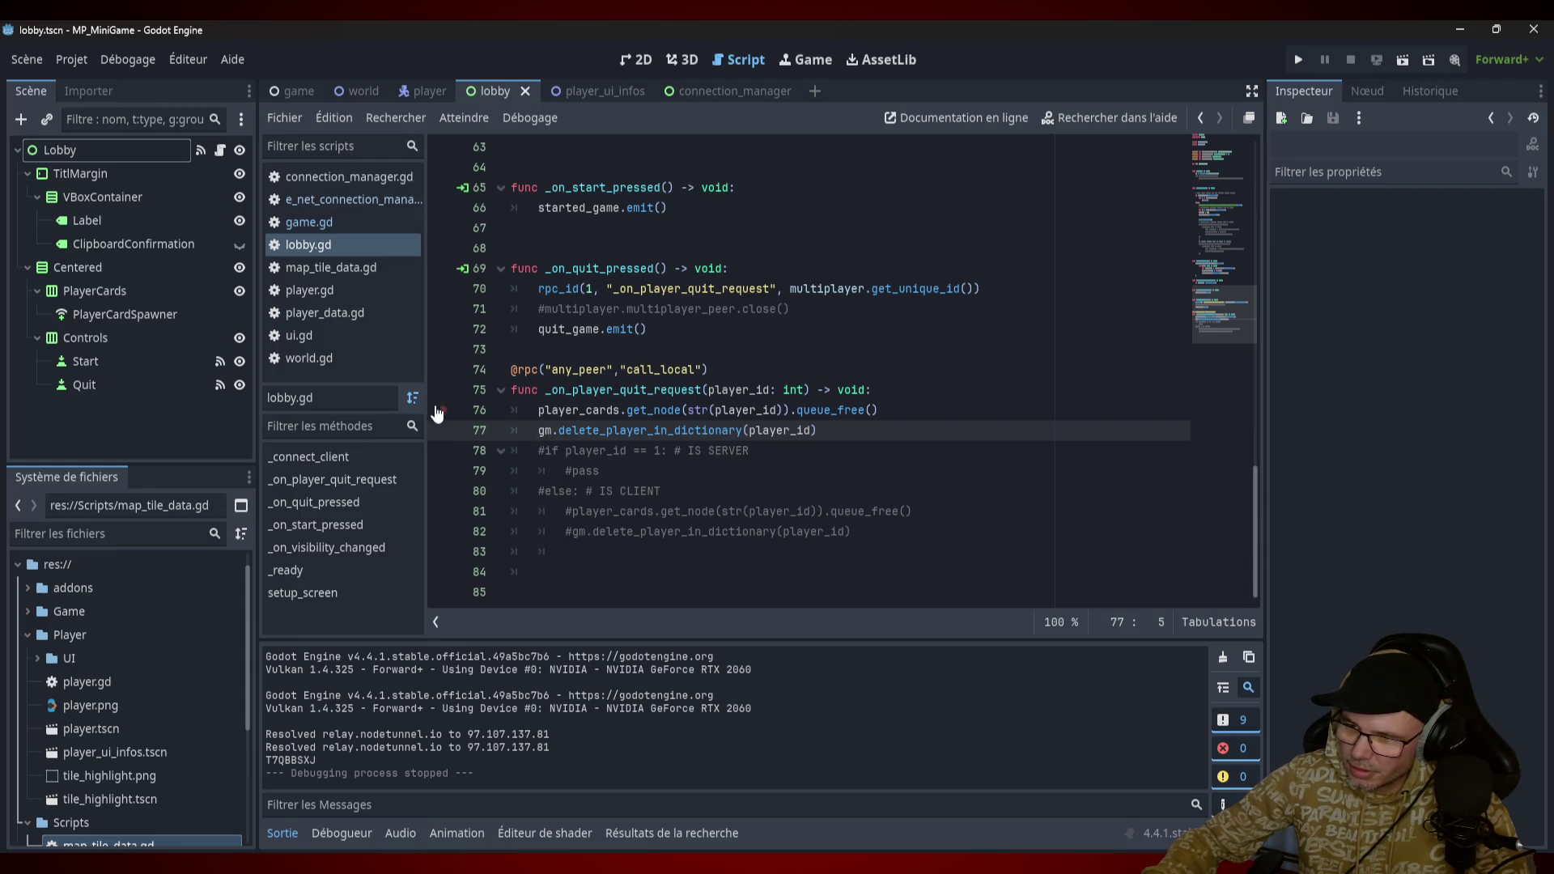
{"action": "mouse_move", "coordinate": [890, 531]}
{"action": "left_mouse_down"}
{"action": "mouse_move", "coordinate": [475, 455]}
{"action": "mouse_move", "coordinate": [548, 480]}
{"action": "left_mouse_up"}
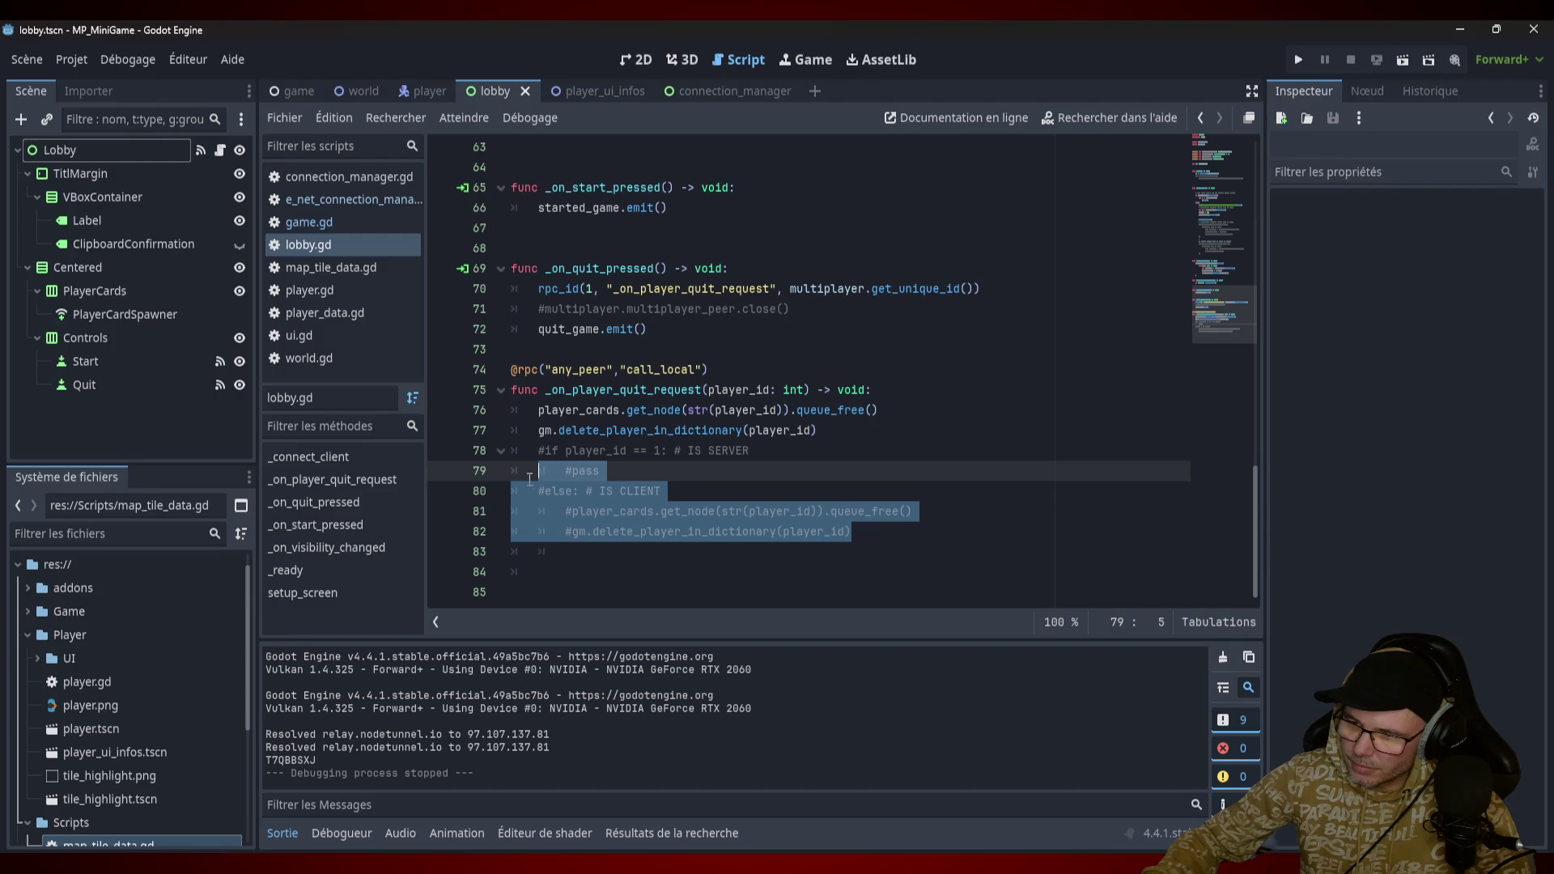
{"action": "left_click", "coordinate": [588, 584]}
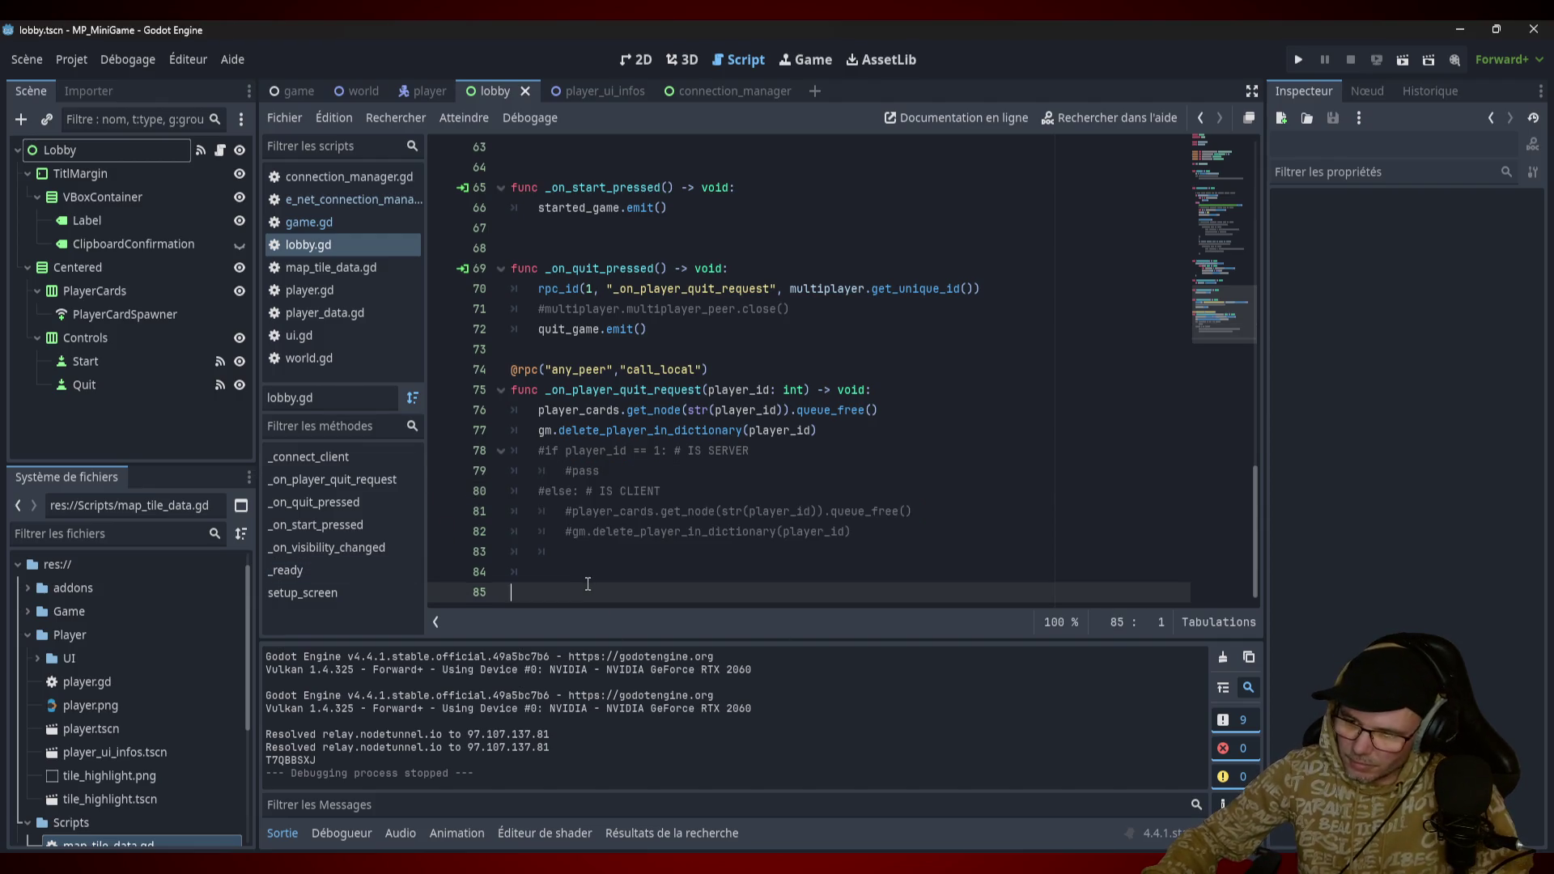
{"action": "key", "text": "shift+Up"}
{"action": "key", "text": "shift+Up"}
{"action": "key", "text": "shift+Up"}
{"action": "key", "text": "BackSpace"}
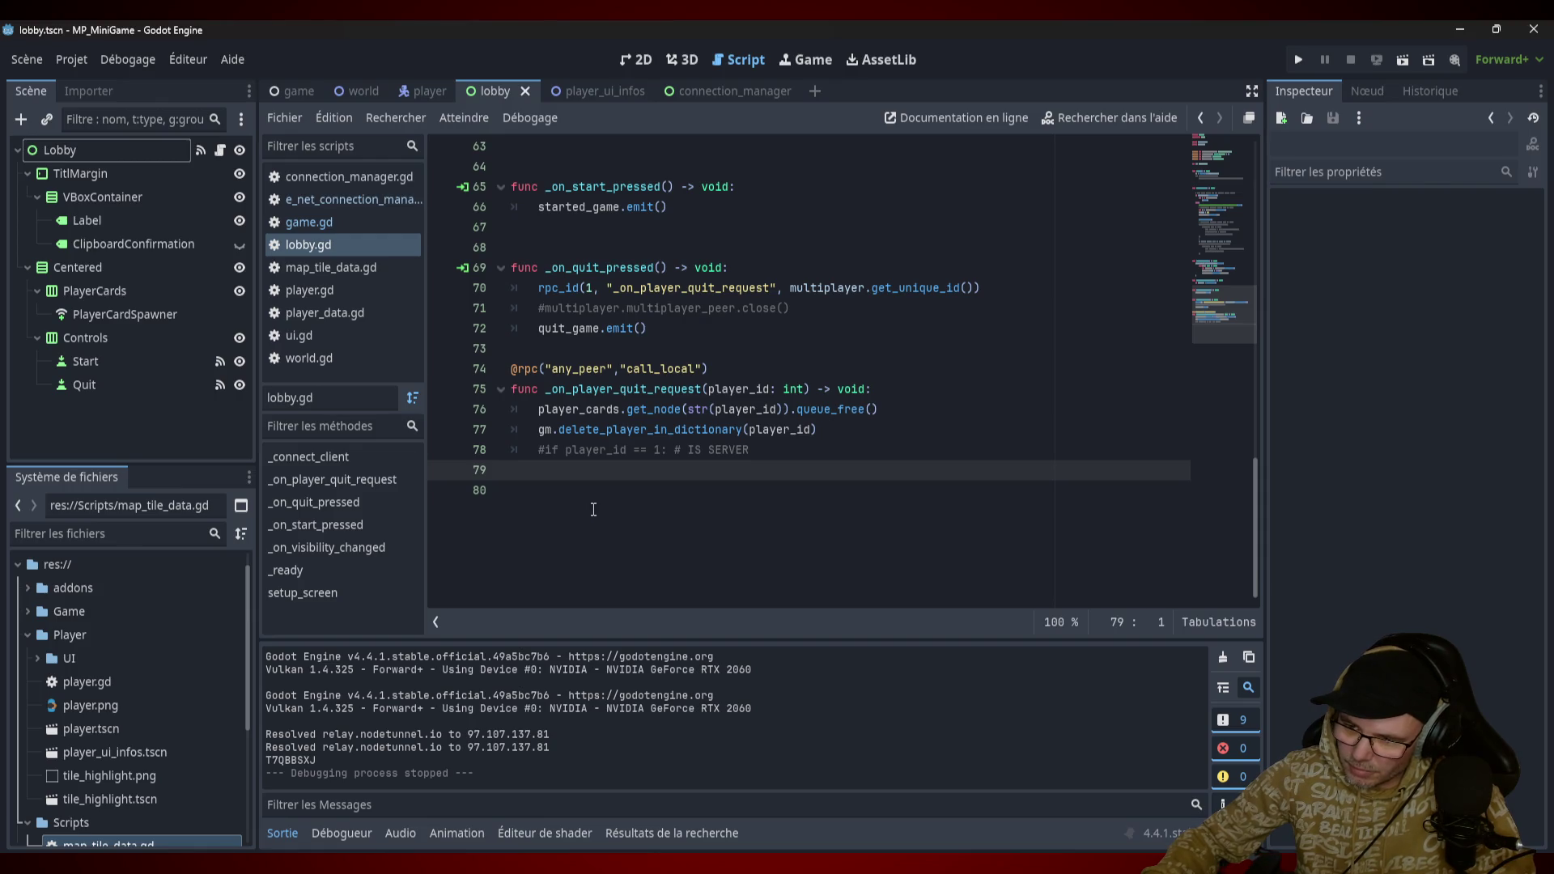
- Uncomment line 78 and change its check to 'if player_id != 1'
{"action": "left_click", "coordinate": [548, 450]}
{"action": "key", "text": "BackSpace"}
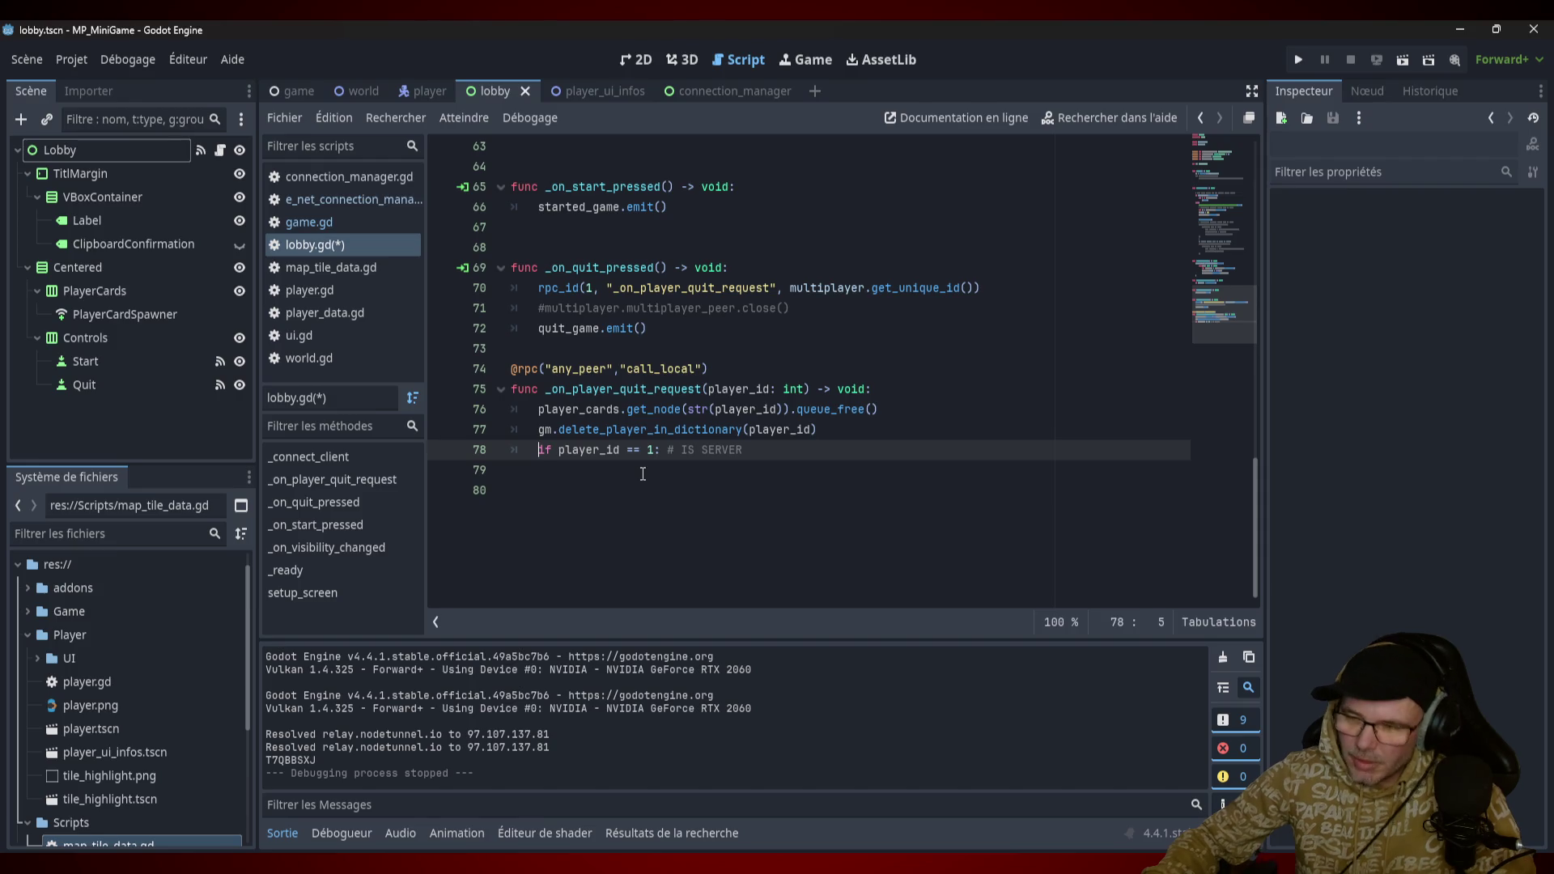
{"action": "left_click", "coordinate": [644, 450]}
{"action": "left_click", "coordinate": [631, 451]}
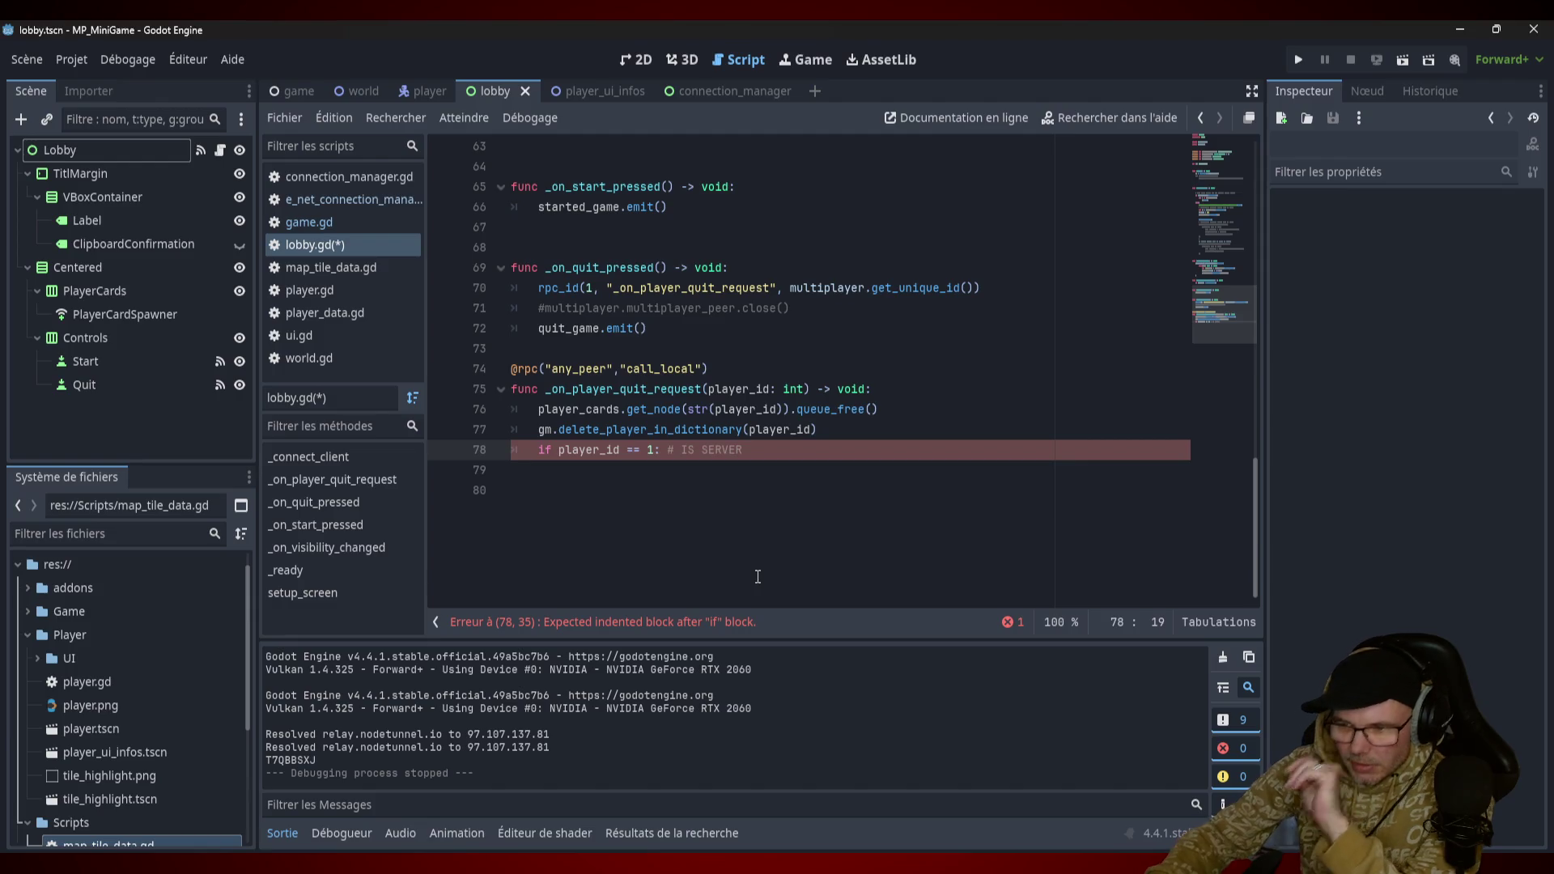
{"action": "key", "text": "Delete"}
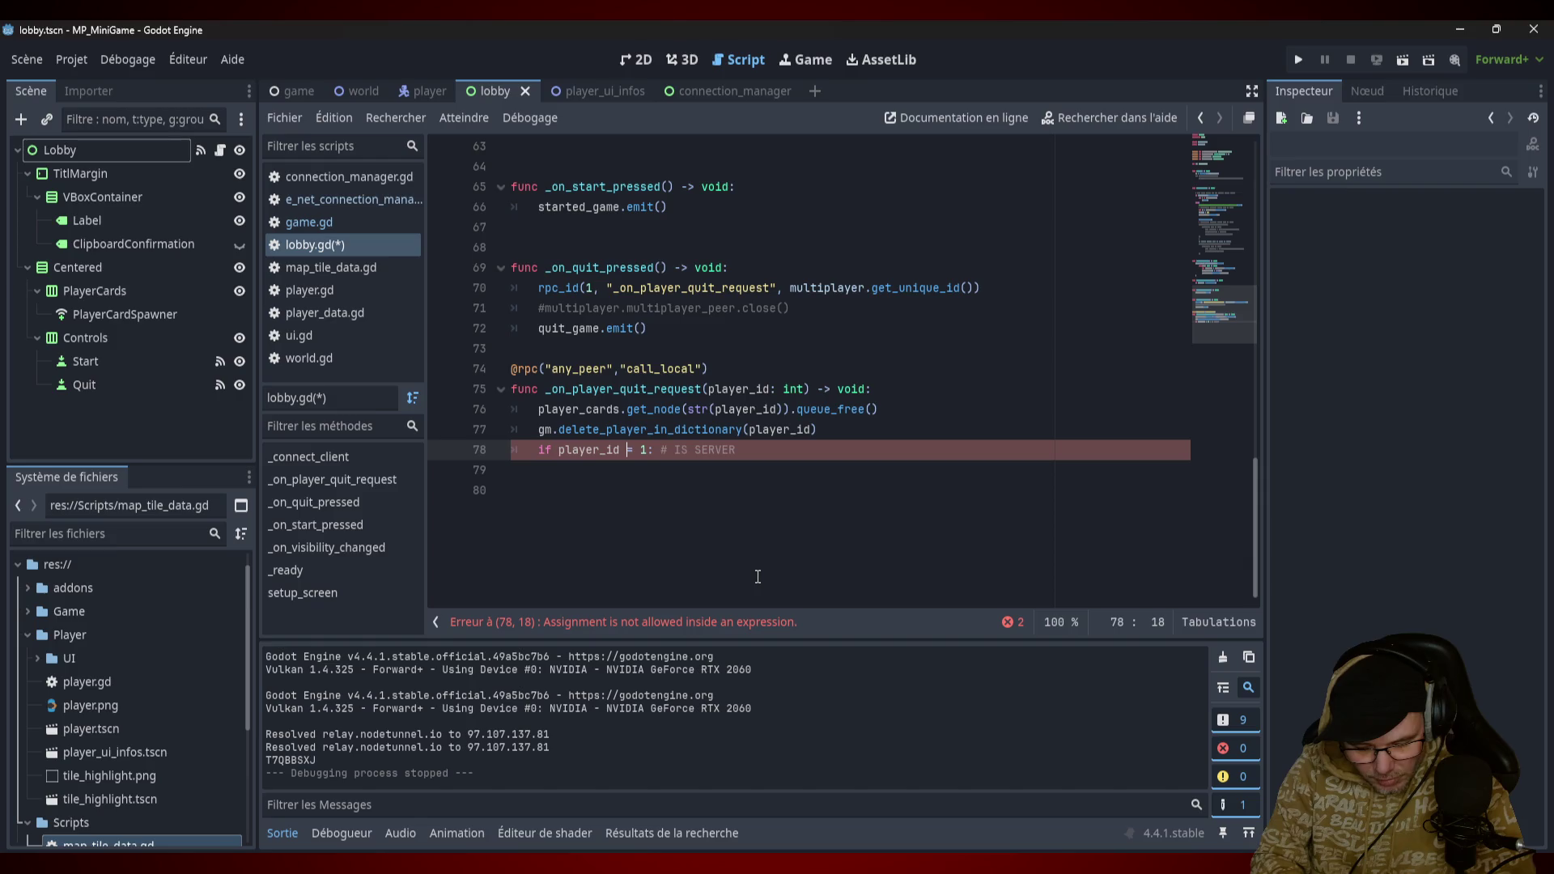
{"action": "type", "text": "!"}
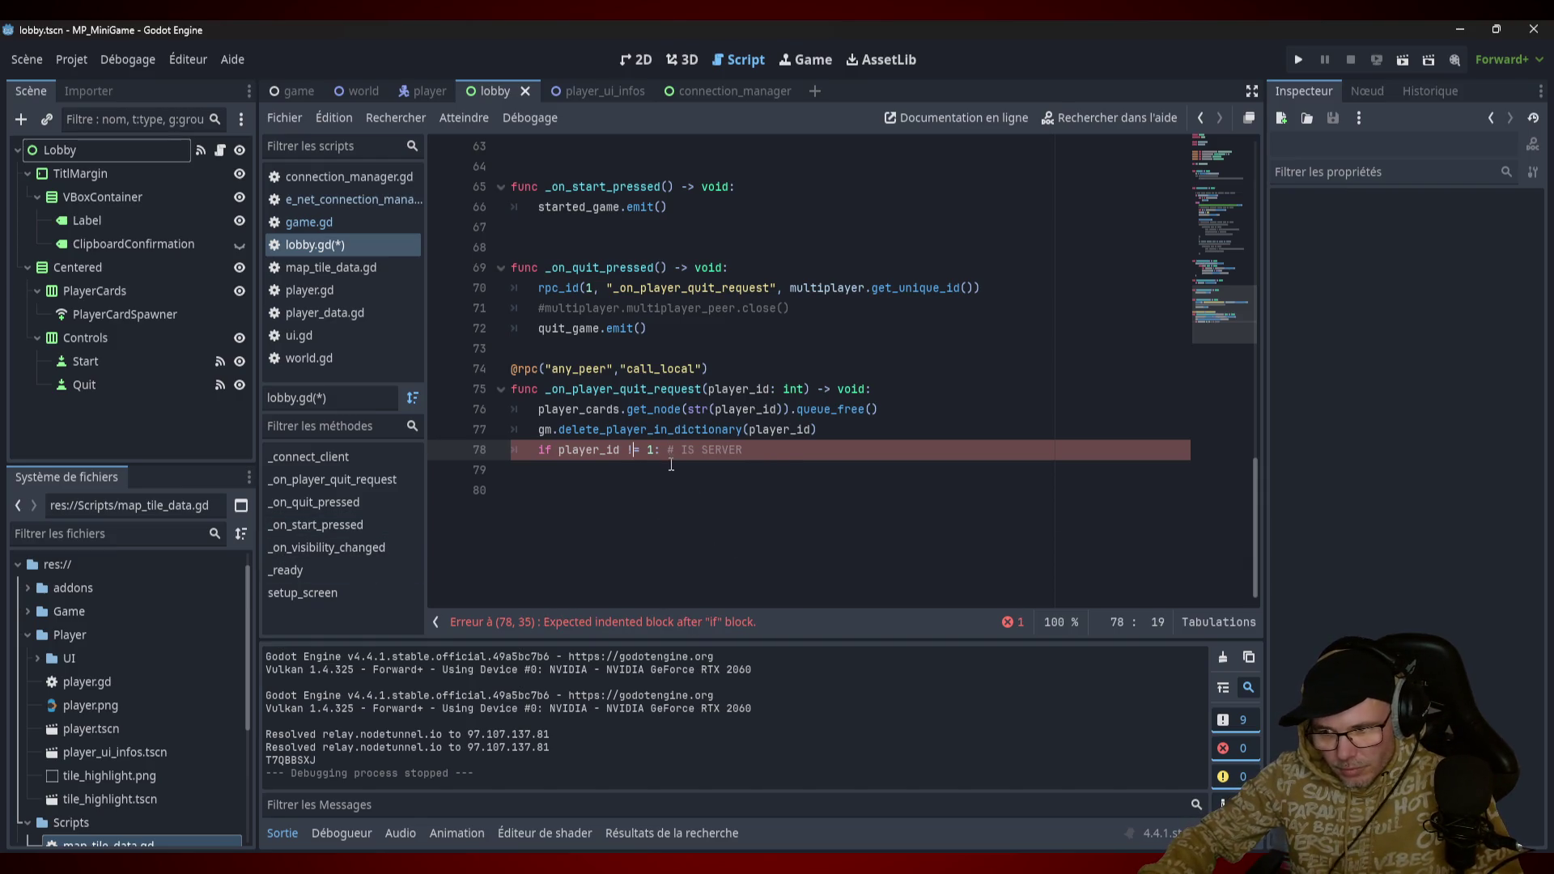
- Rename the line 78 comment from SERVER to IS CLIENT and begin an indented line below
{"action": "left_click_drag", "start_coordinate": [709, 451], "coordinate": [773, 449]}
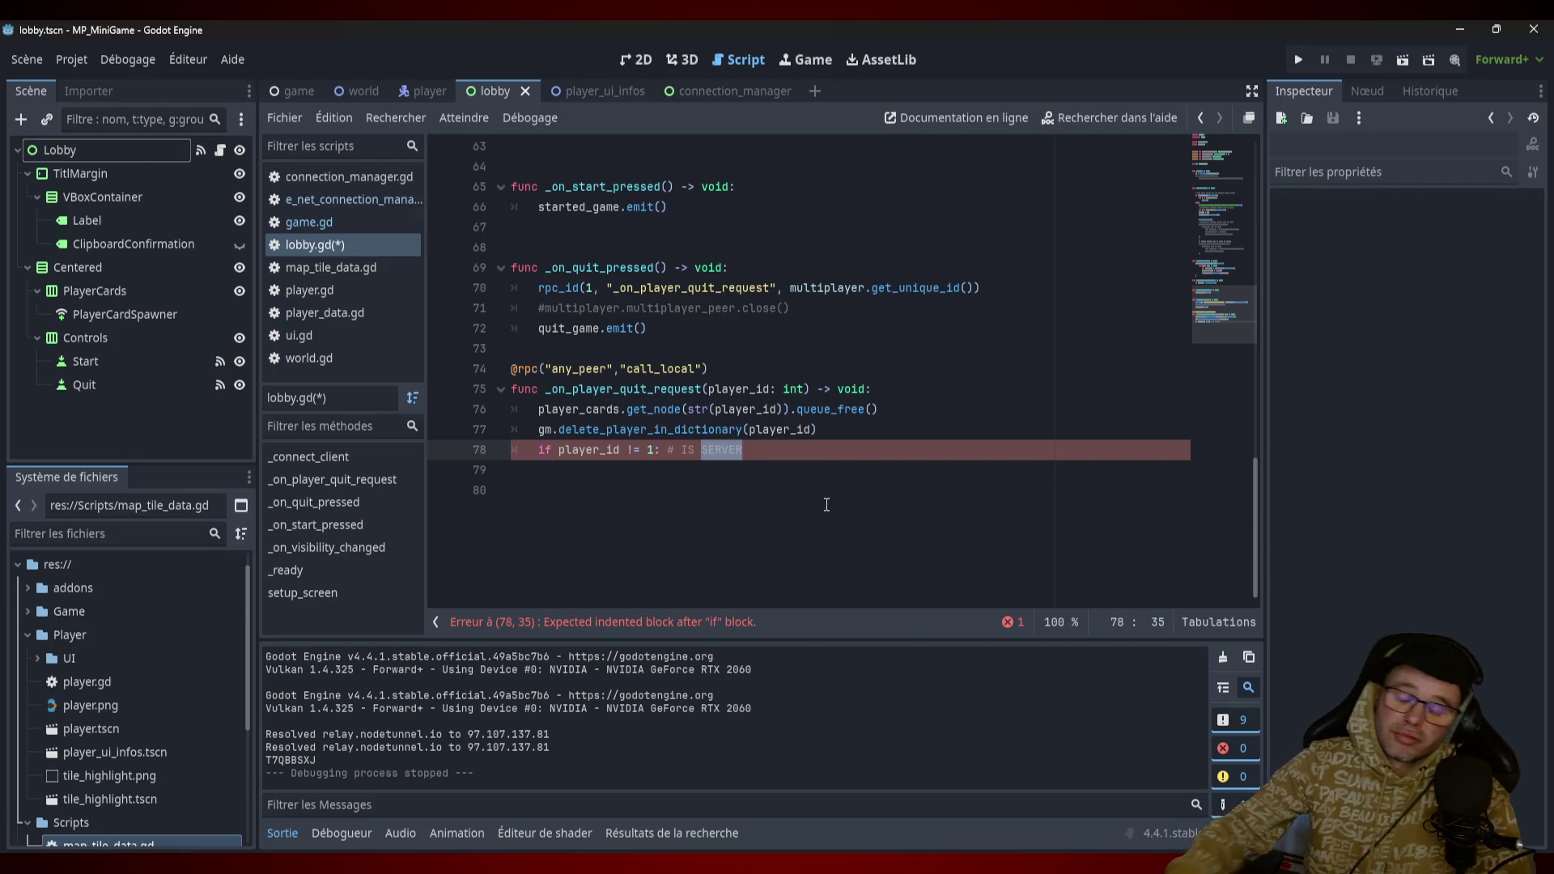
{"action": "type", "text": "VLIENT"}
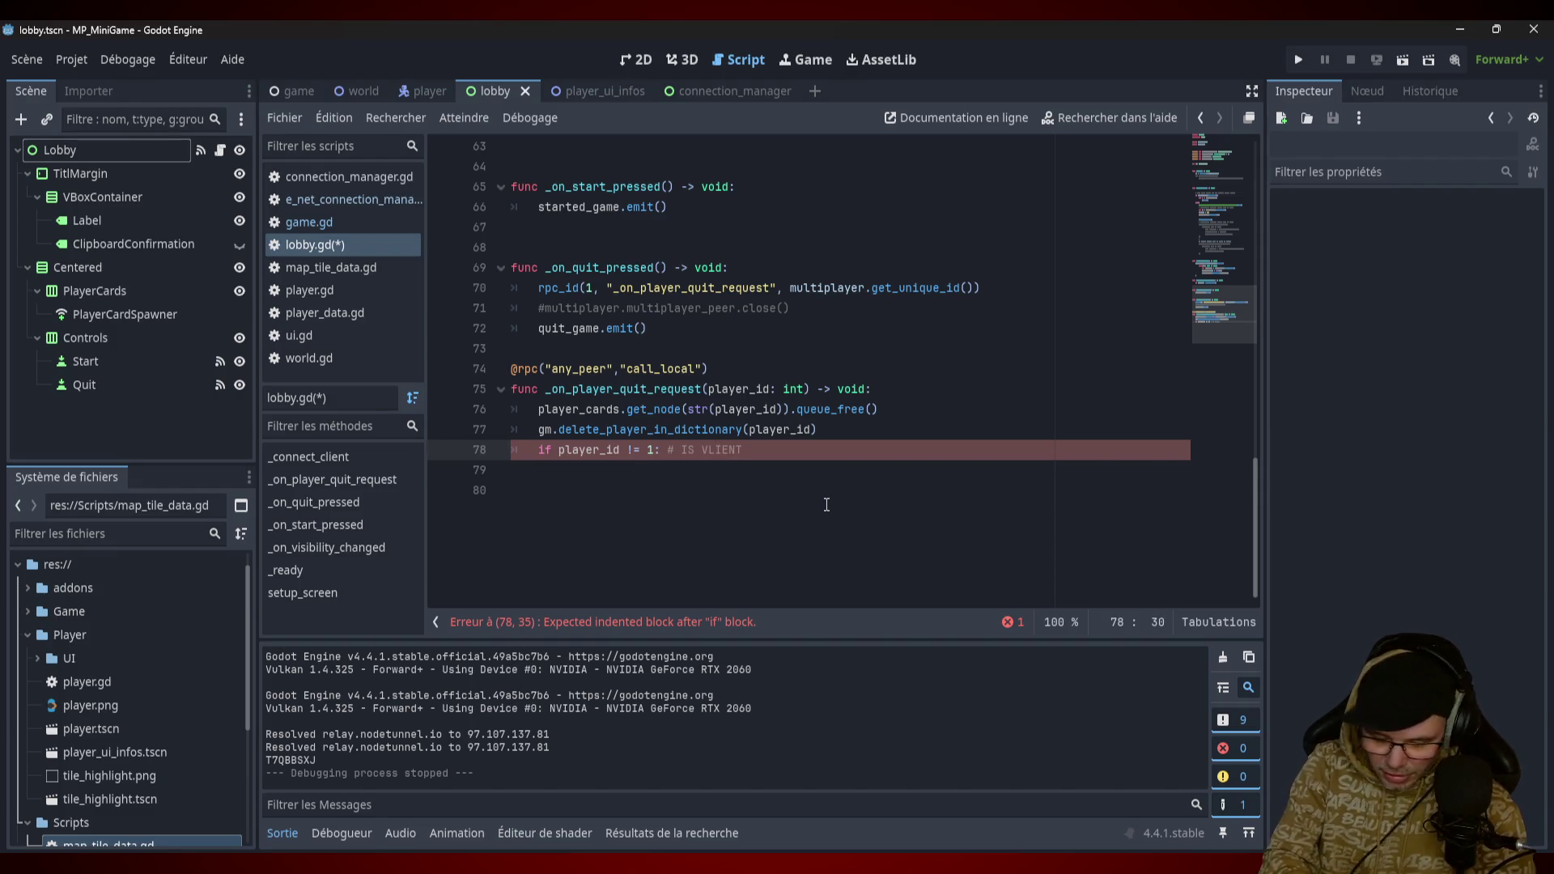
{"action": "type", "text": "C"}
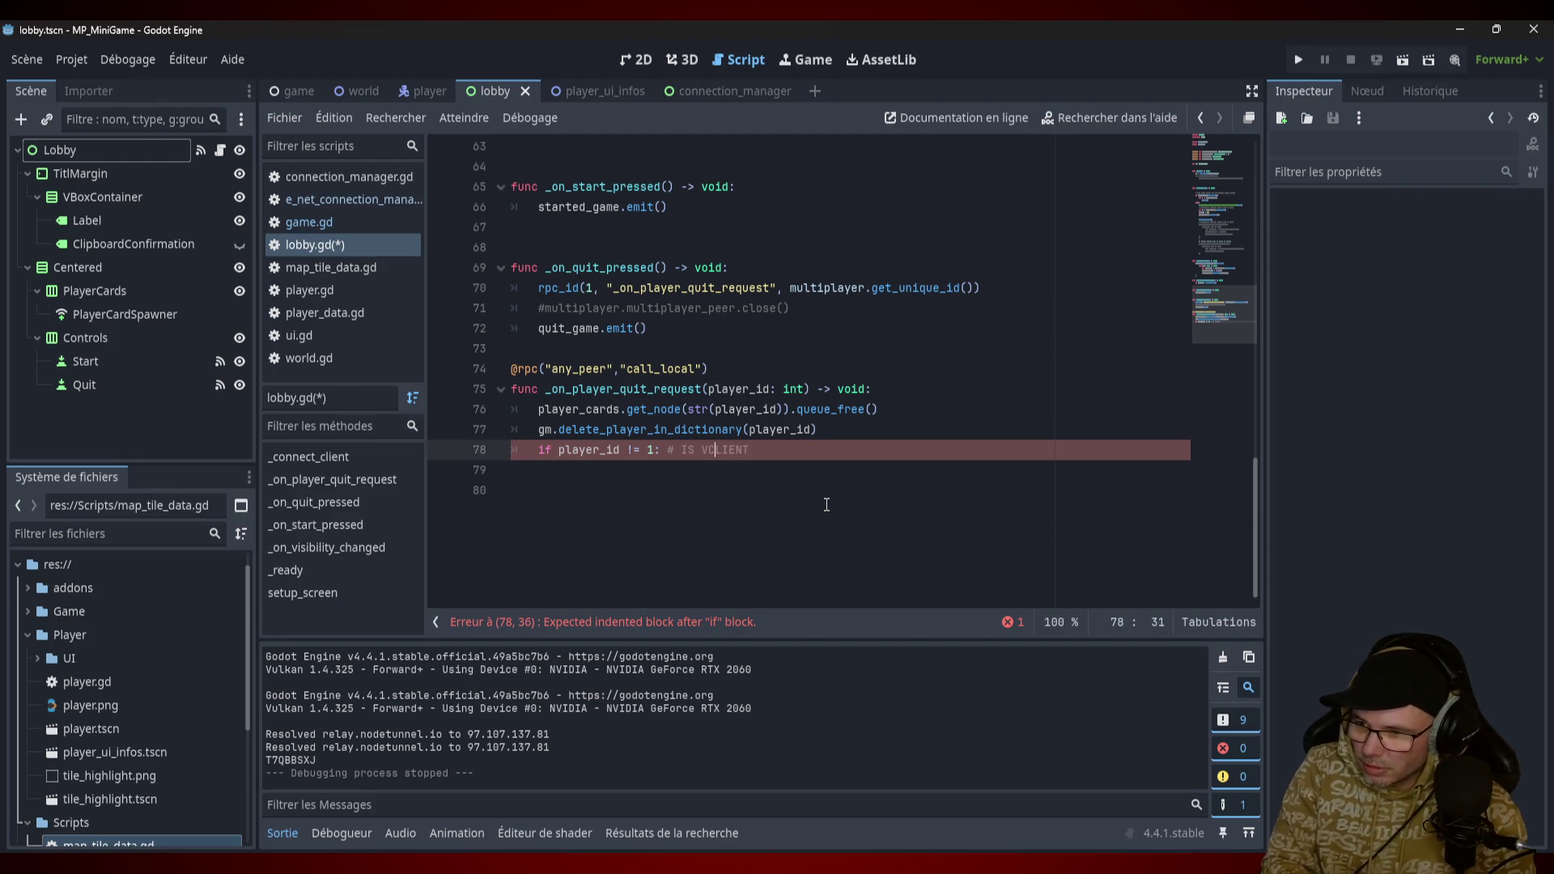
{"action": "key", "text": "BackSpace"}
{"action": "key", "text": "Right"}
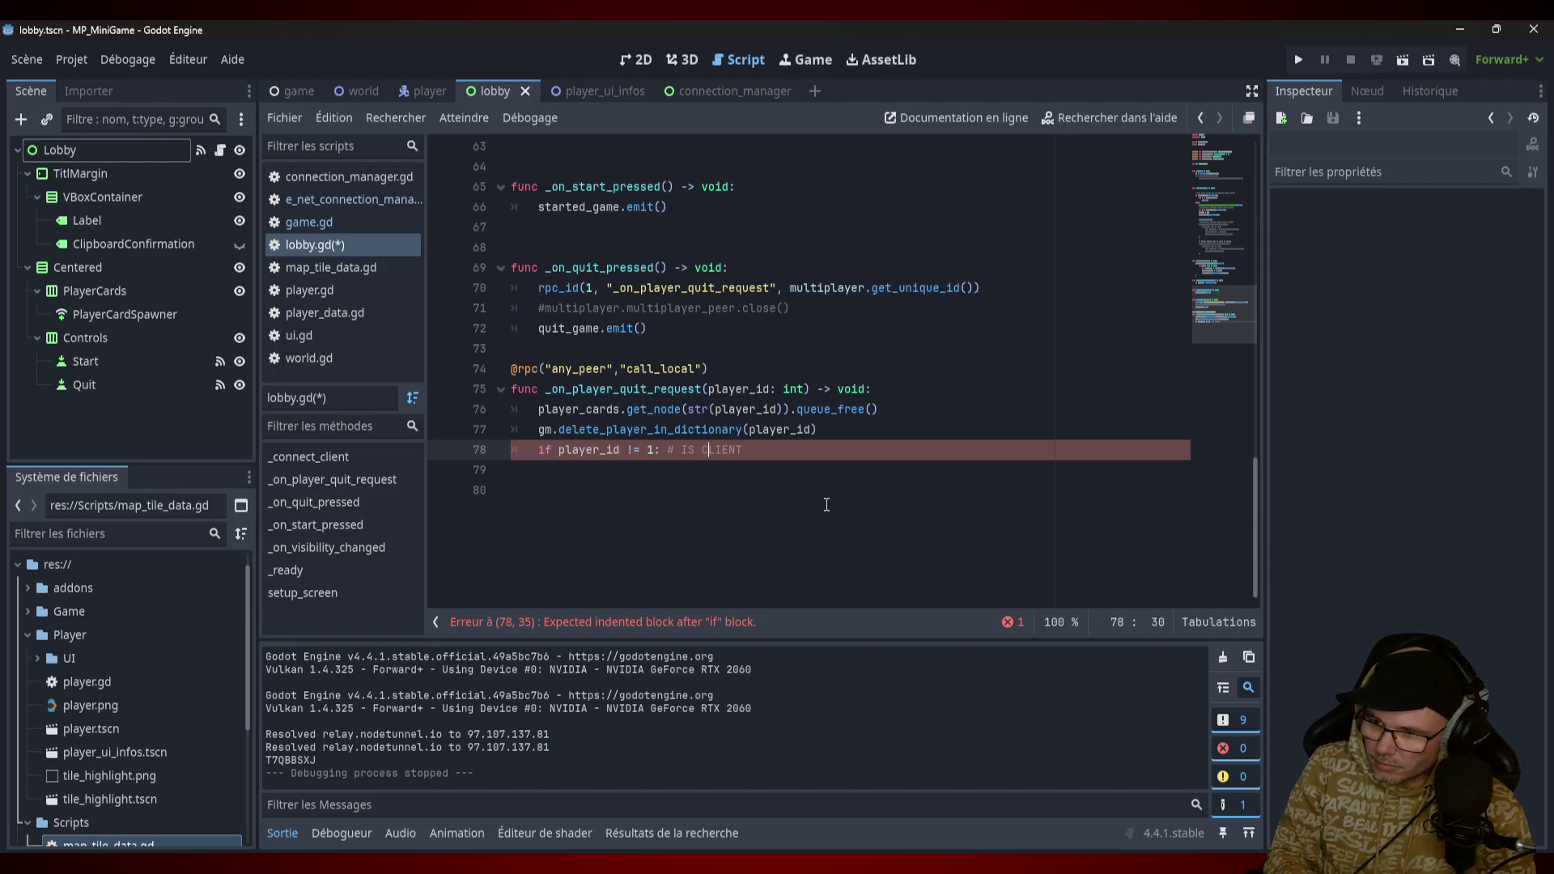
{"action": "key", "text": "Down"}
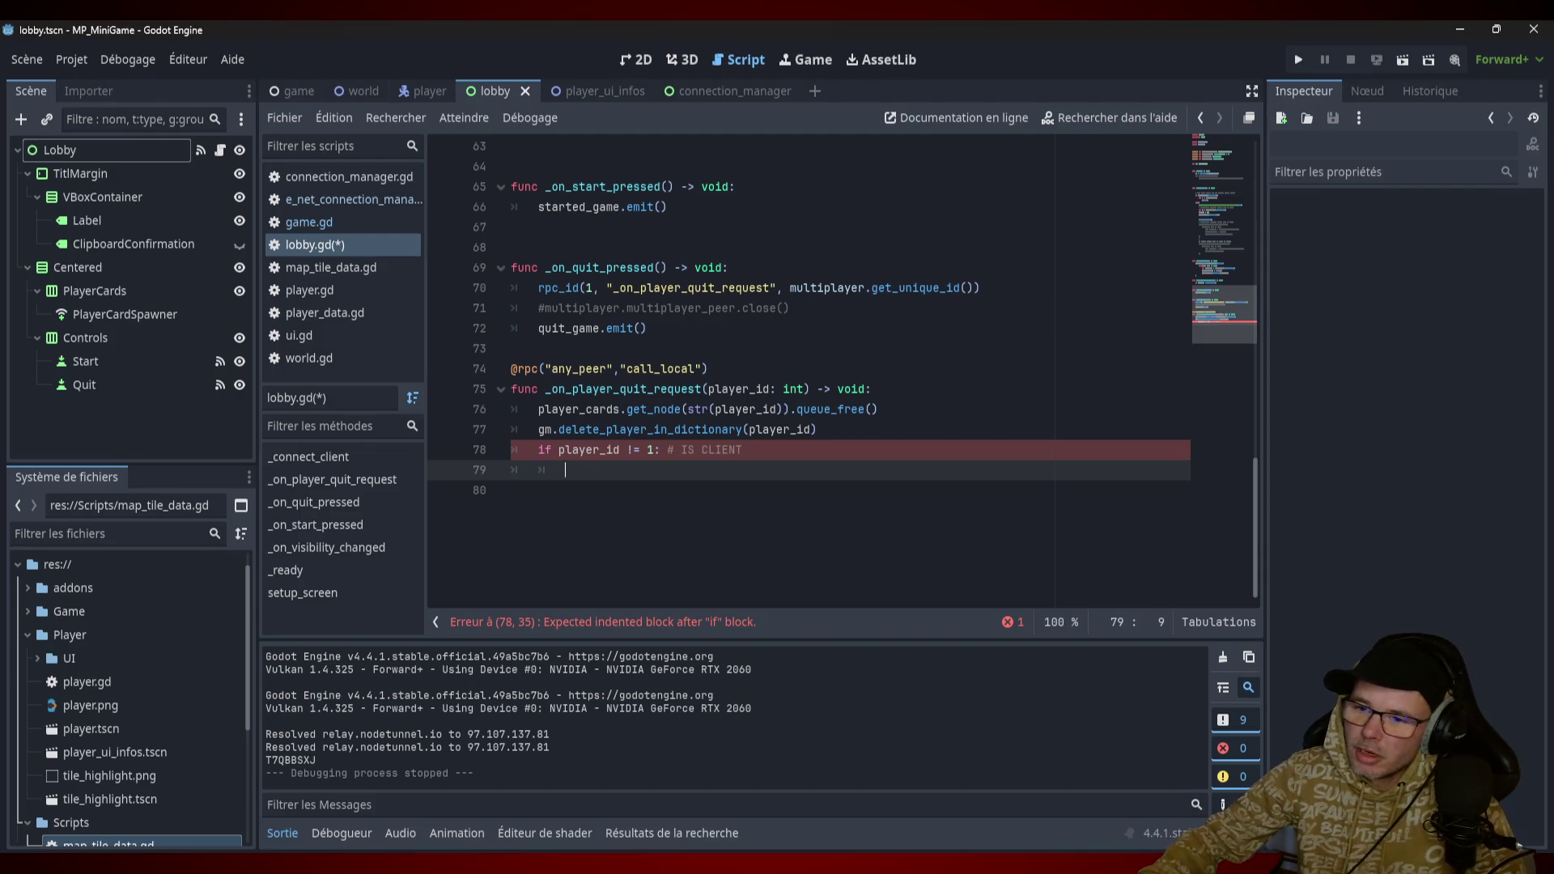
{"action": "scroll", "coordinate": [473, 299], "scroll_direction": "up", "scroll_amount": 15}
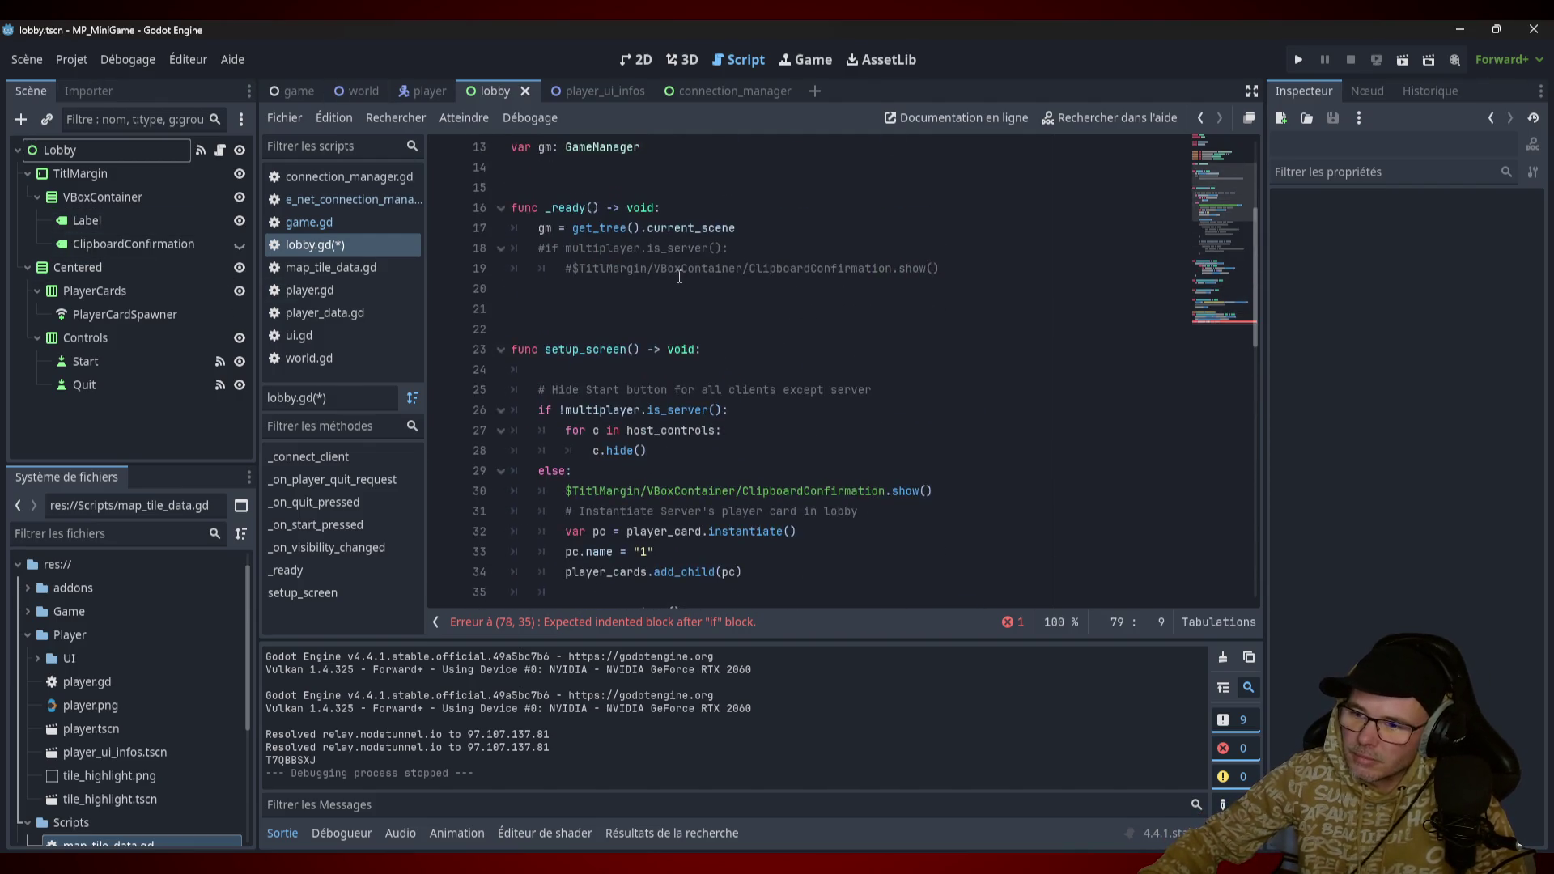
- Scroll through lobby.gd, then switch to connection_manager.gd, whose _ready hooks server_created and server_joined
{"action": "scroll", "coordinate": [684, 263], "scroll_direction": "down", "scroll_amount": 10}
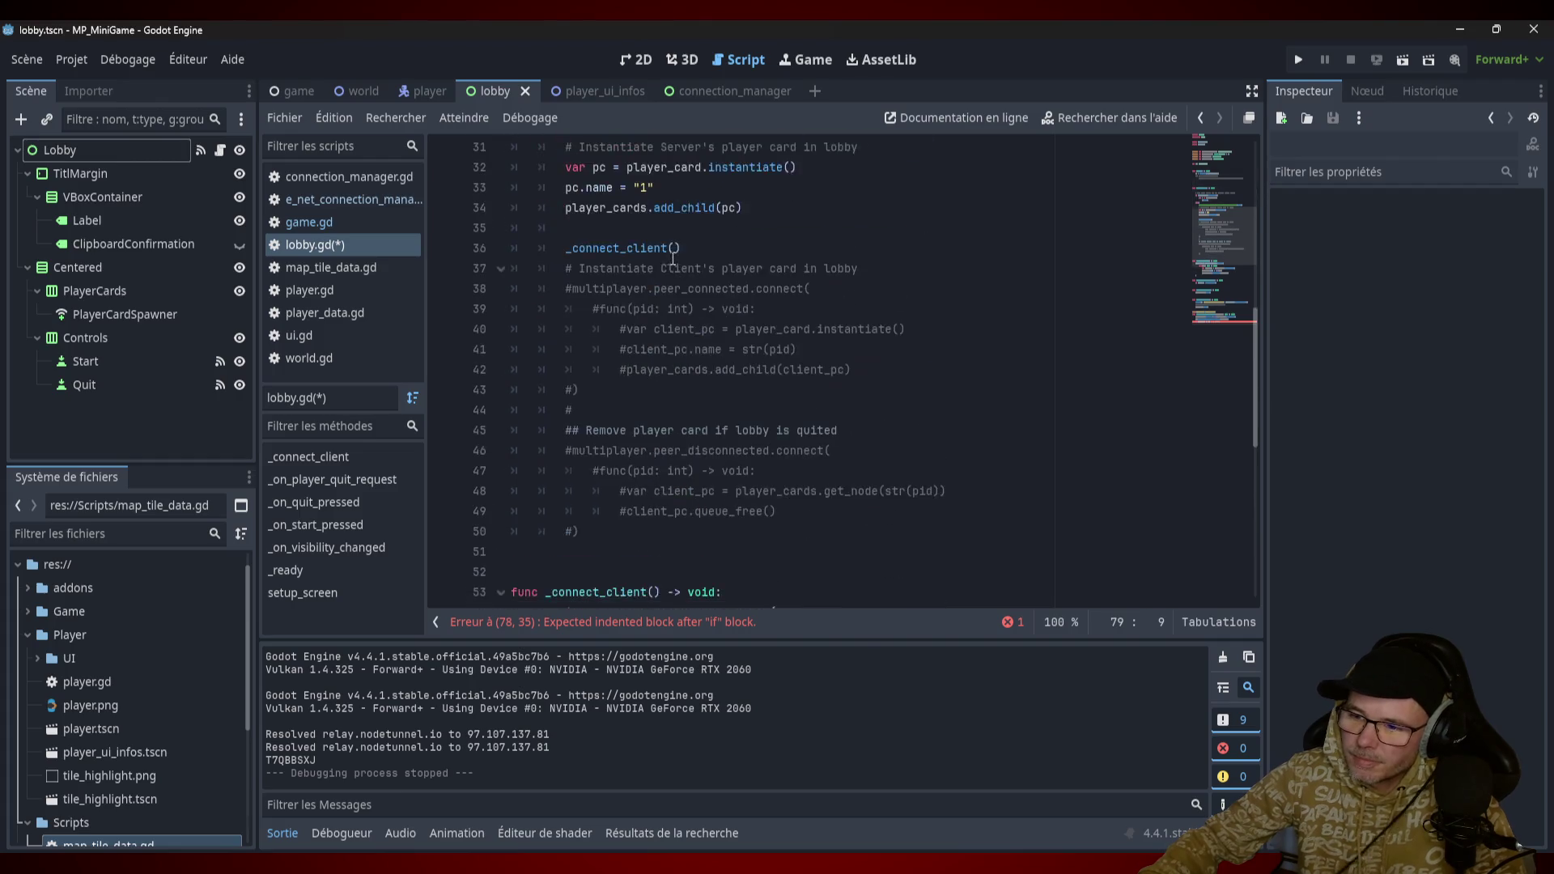
{"action": "scroll", "coordinate": [668, 251], "scroll_direction": "down", "scroll_amount": 3}
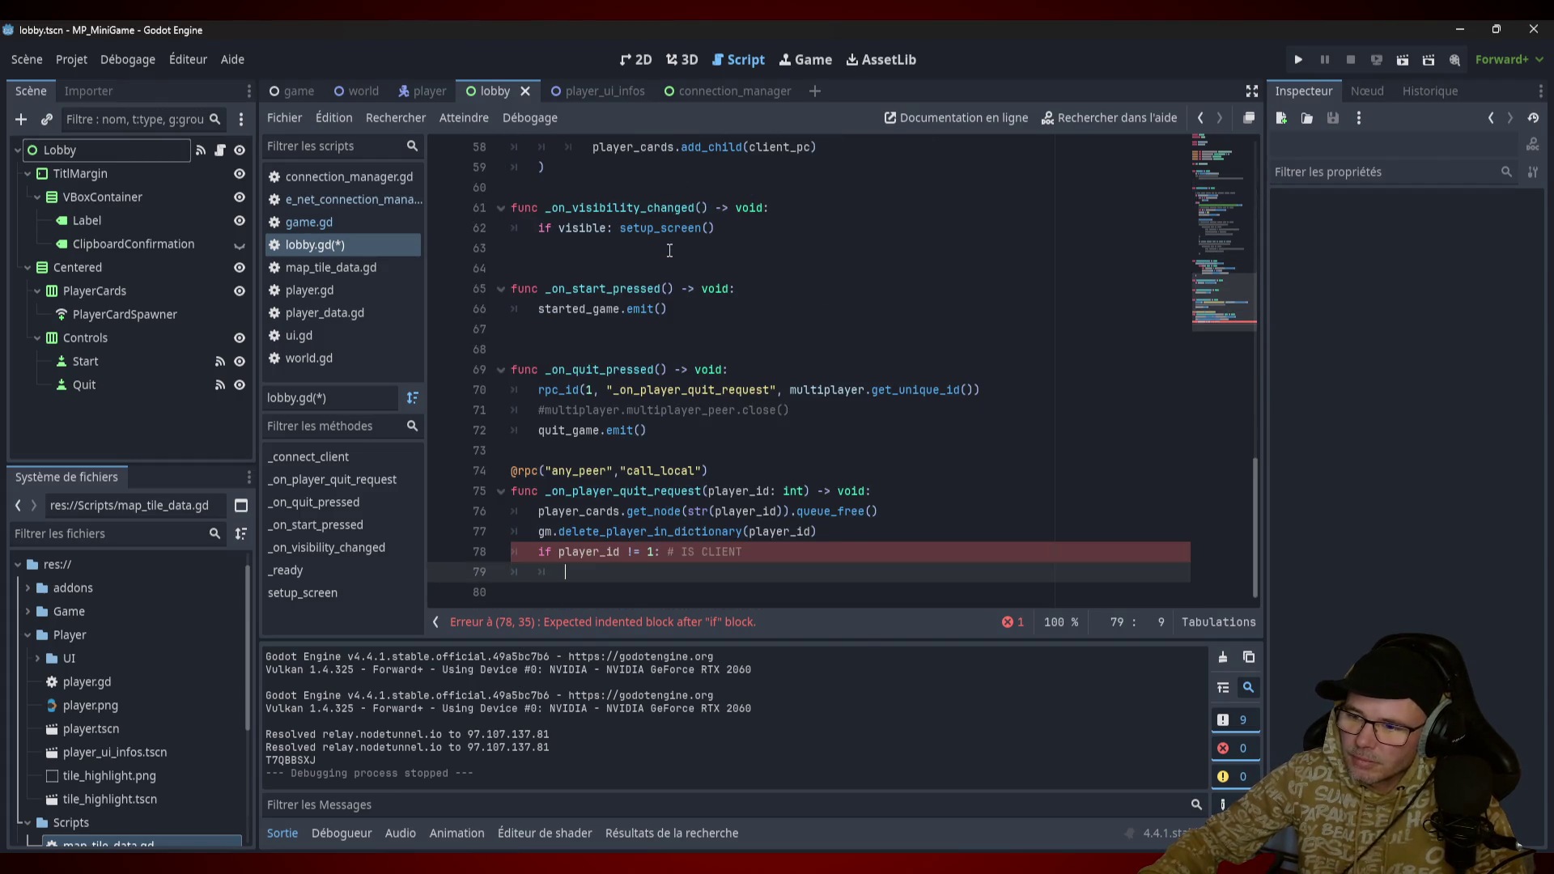
{"action": "scroll", "coordinate": [663, 251], "scroll_direction": "up", "scroll_amount": 1}
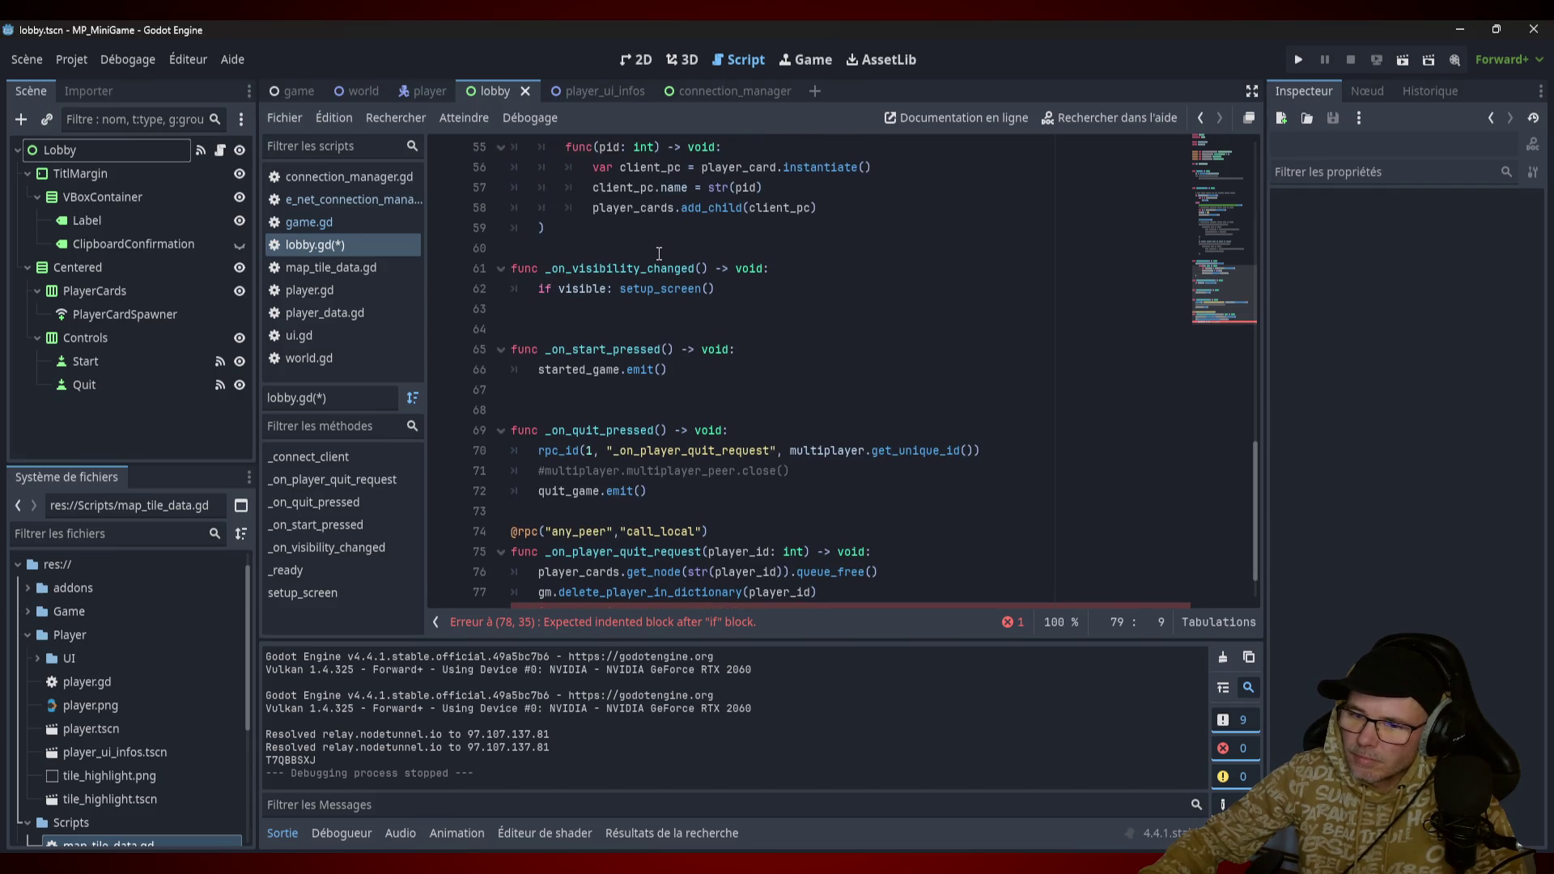
{"action": "scroll", "coordinate": [659, 253], "scroll_direction": "down", "scroll_amount": 1}
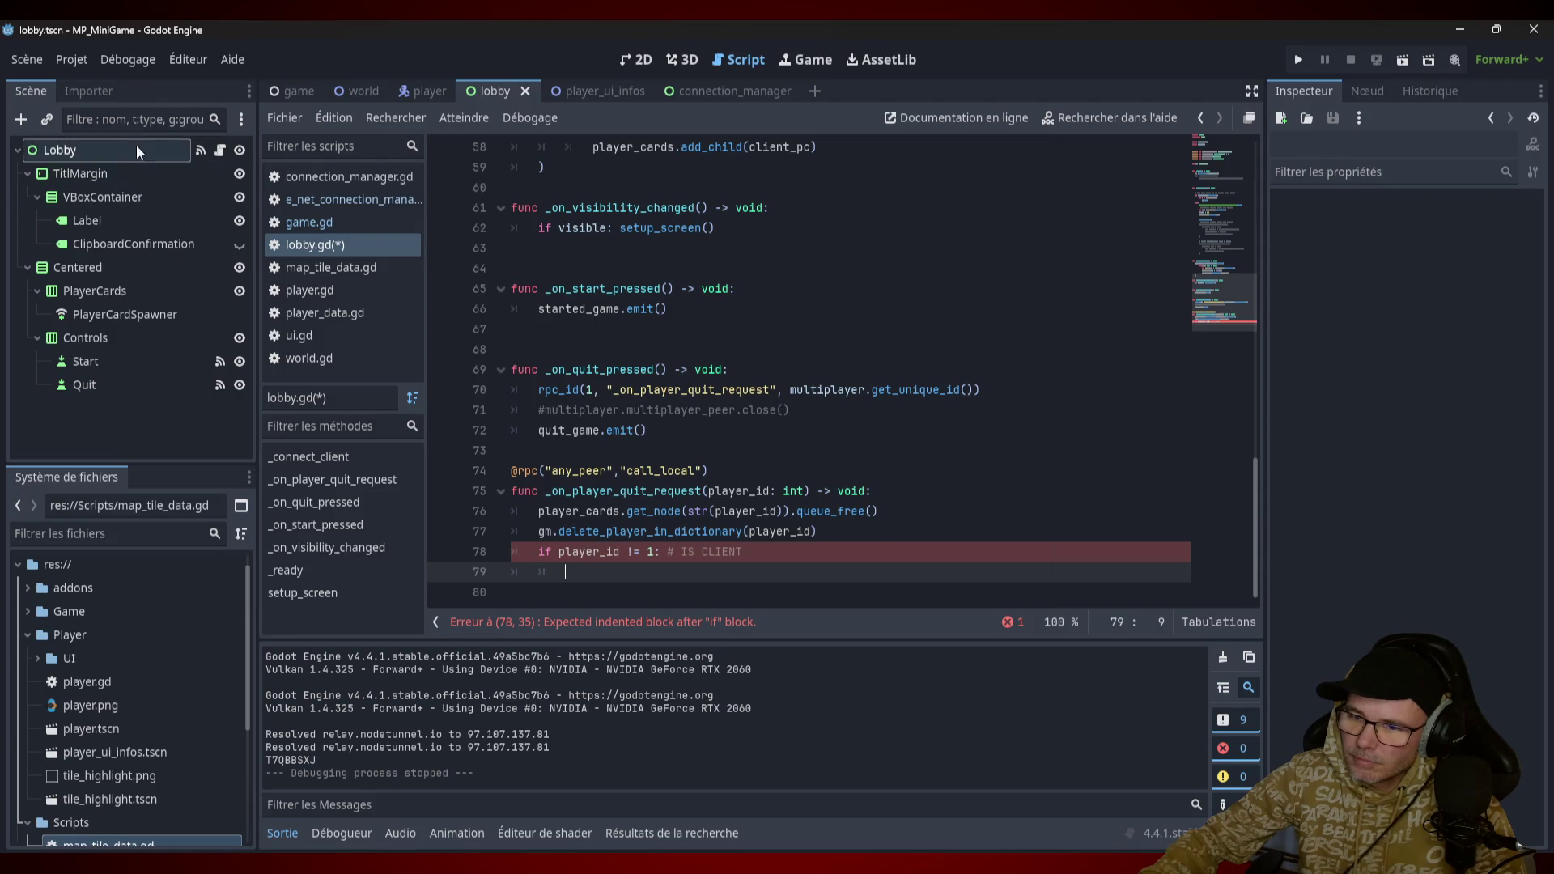
{"action": "left_click", "coordinate": [324, 178]}
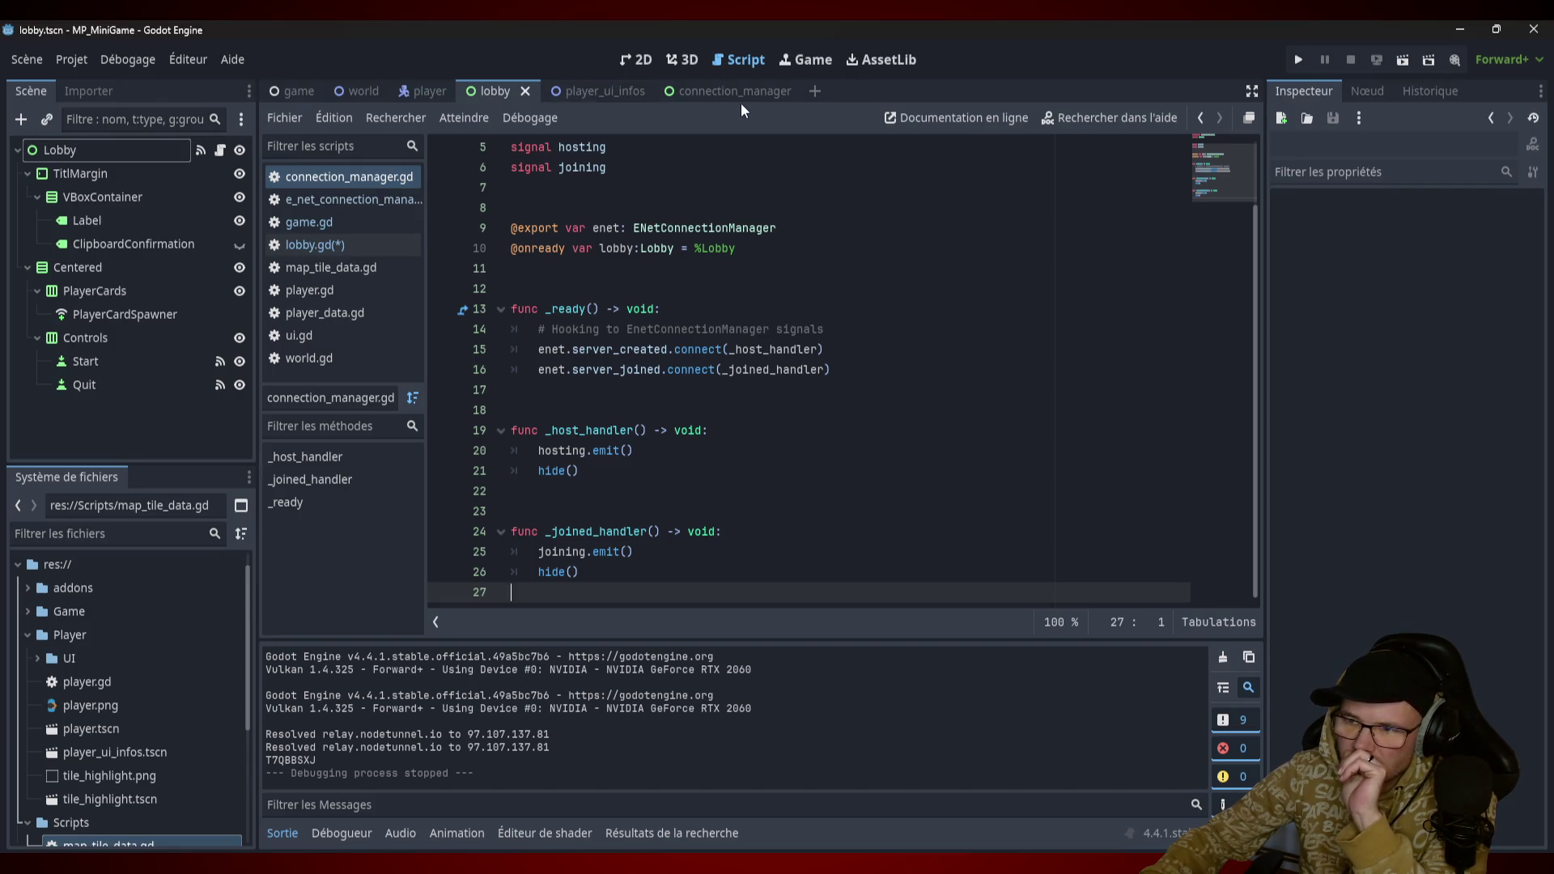
- Inspect the Quit node's pressed() signal and jump to its _on_quit_pressed handler in lobby.gd
{"action": "left_click", "coordinate": [130, 388]}
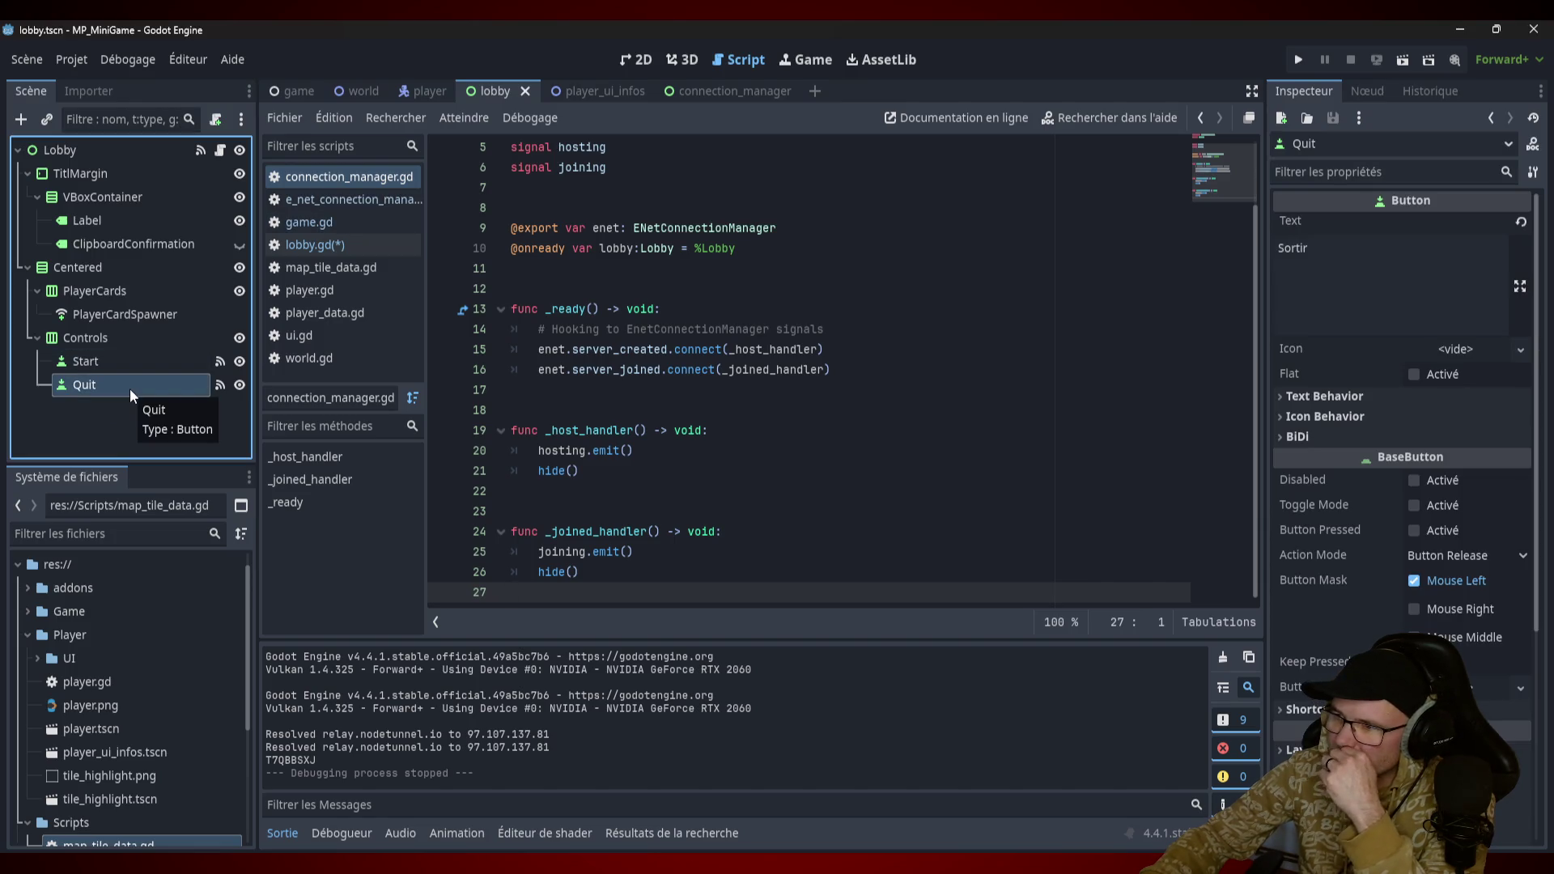
{"action": "left_click", "coordinate": [1367, 91]}
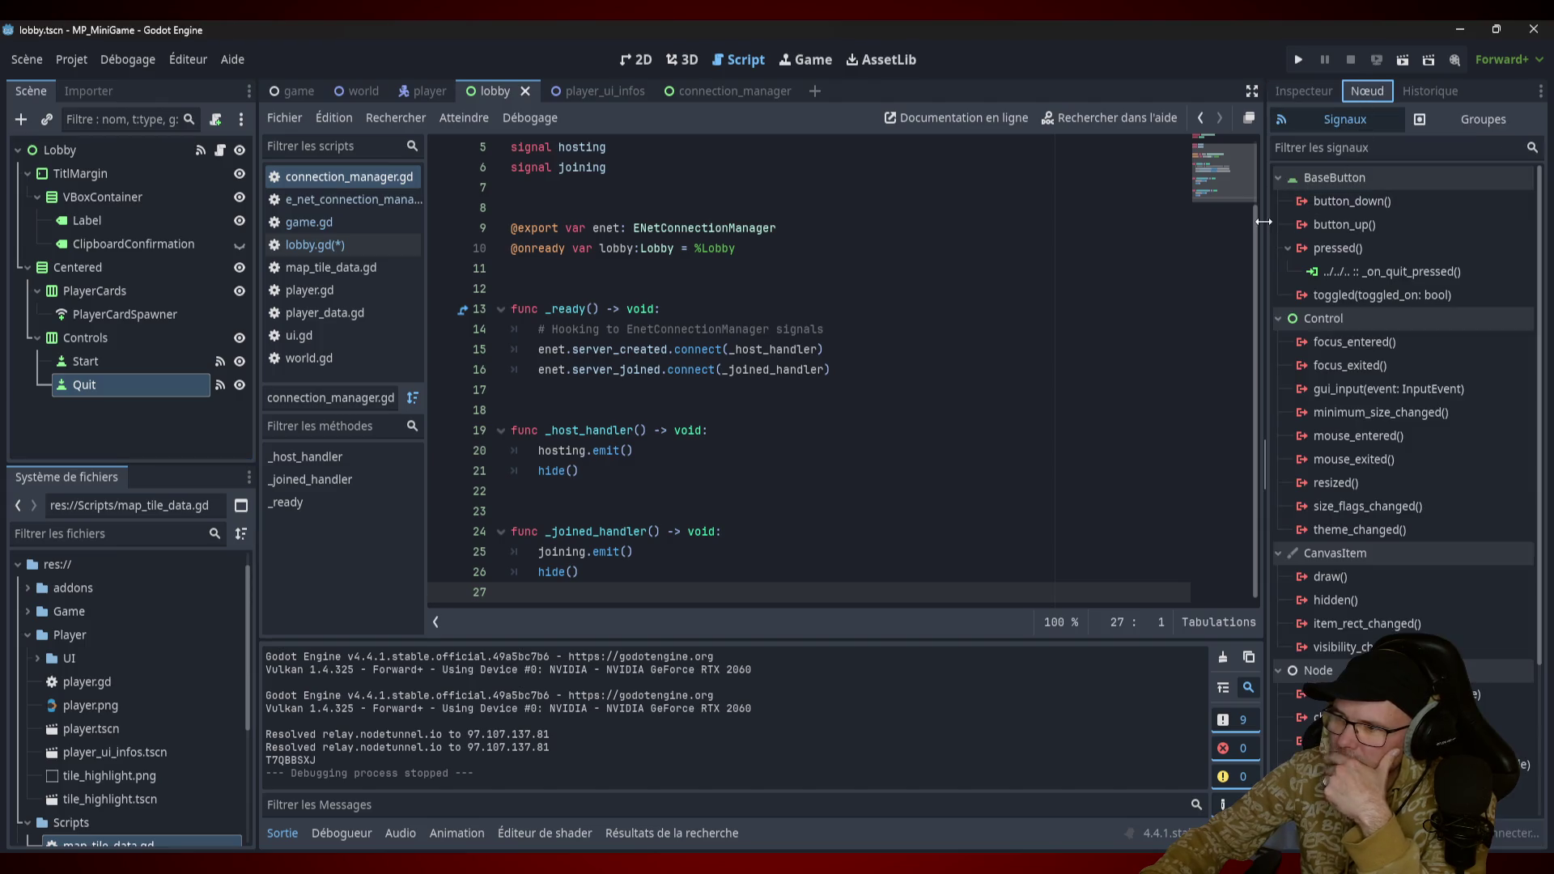
{"action": "double_click", "coordinate": [1449, 277]}
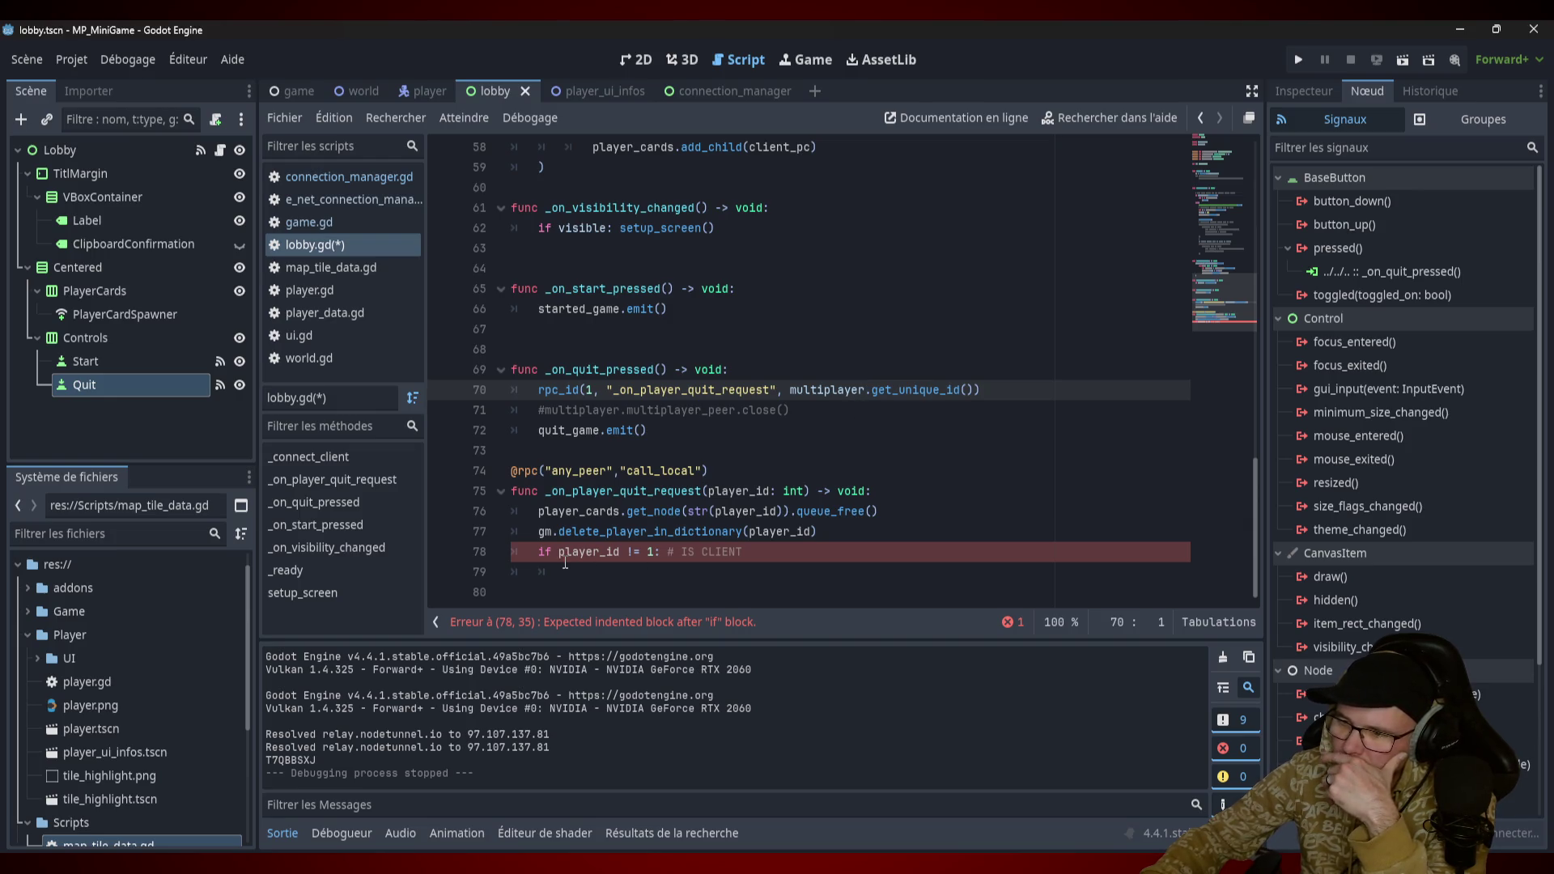
- Break line 78 after 'if player_id != 1:', moving the '# IS CLIENT' comment down
{"action": "left_click", "coordinate": [662, 552]}
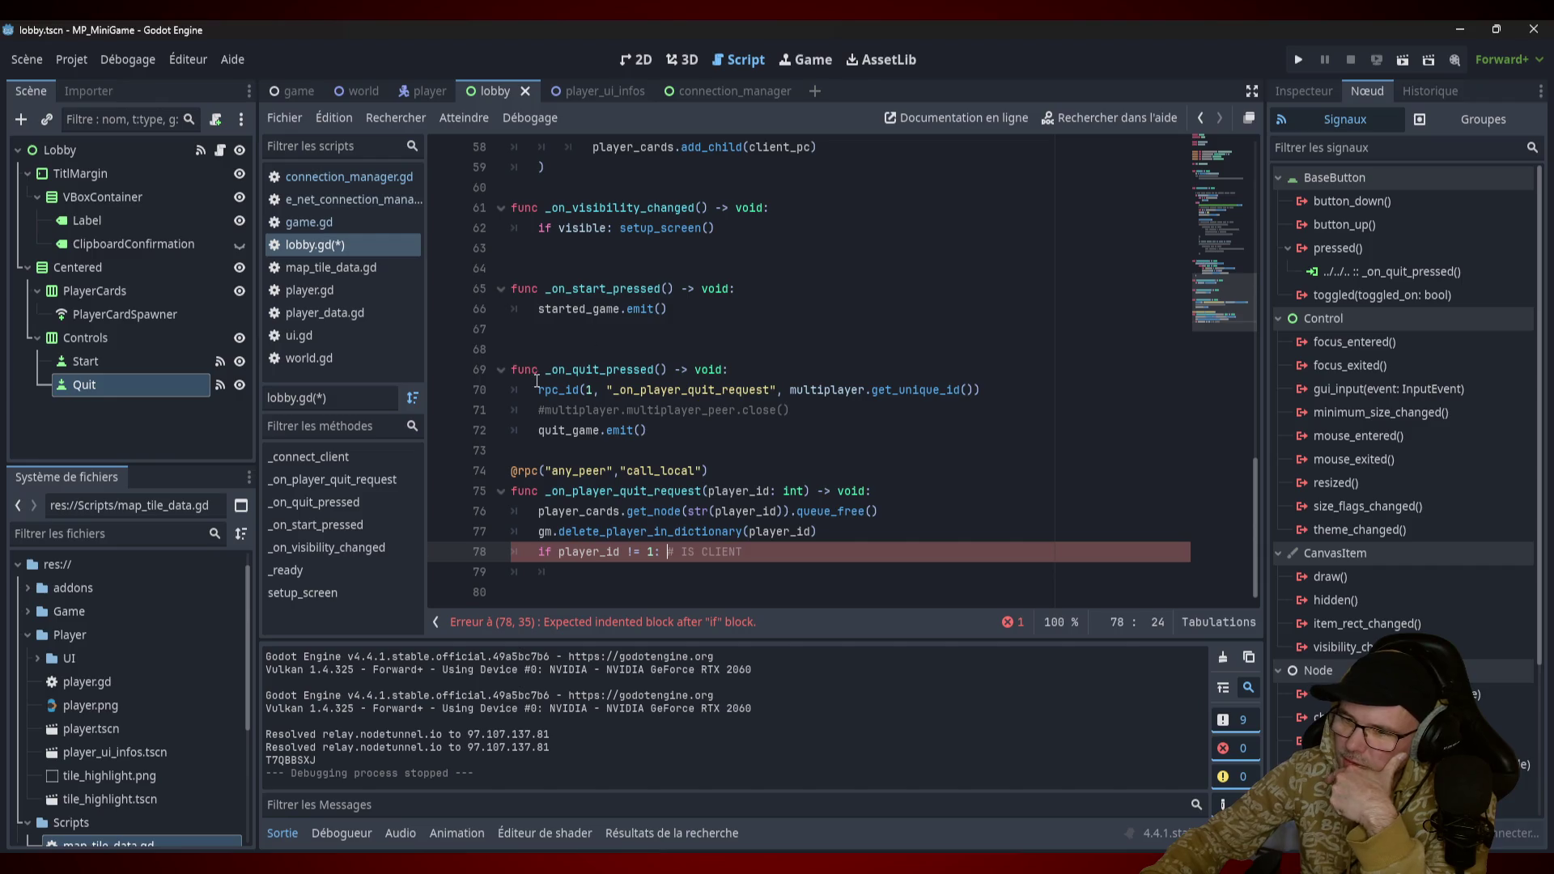
{"action": "mouse_move", "coordinate": [619, 390]}
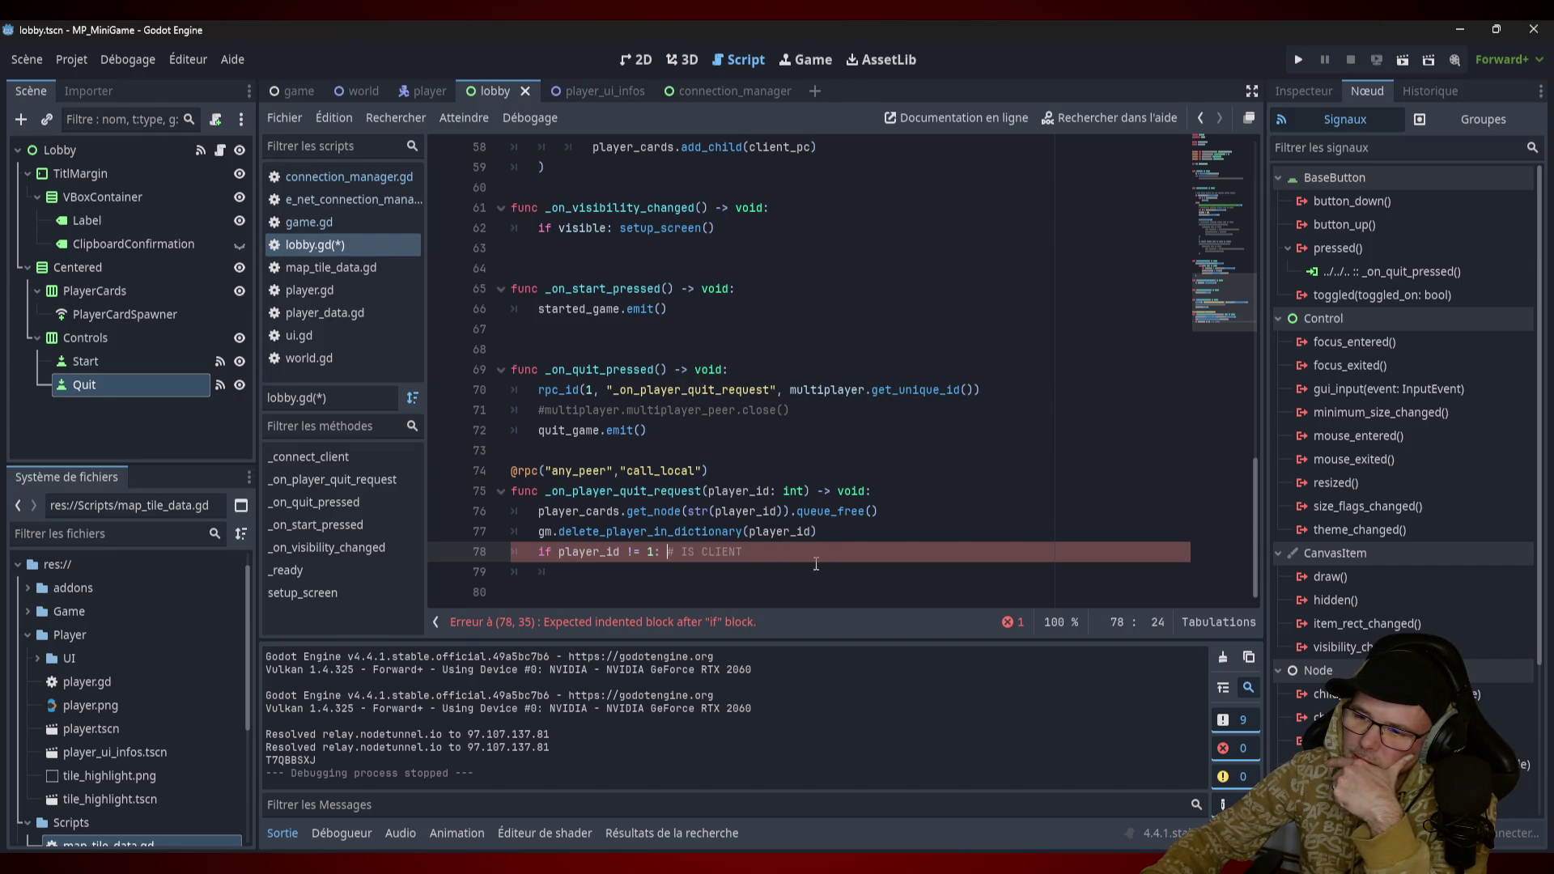
{"action": "key", "text": "Return"}
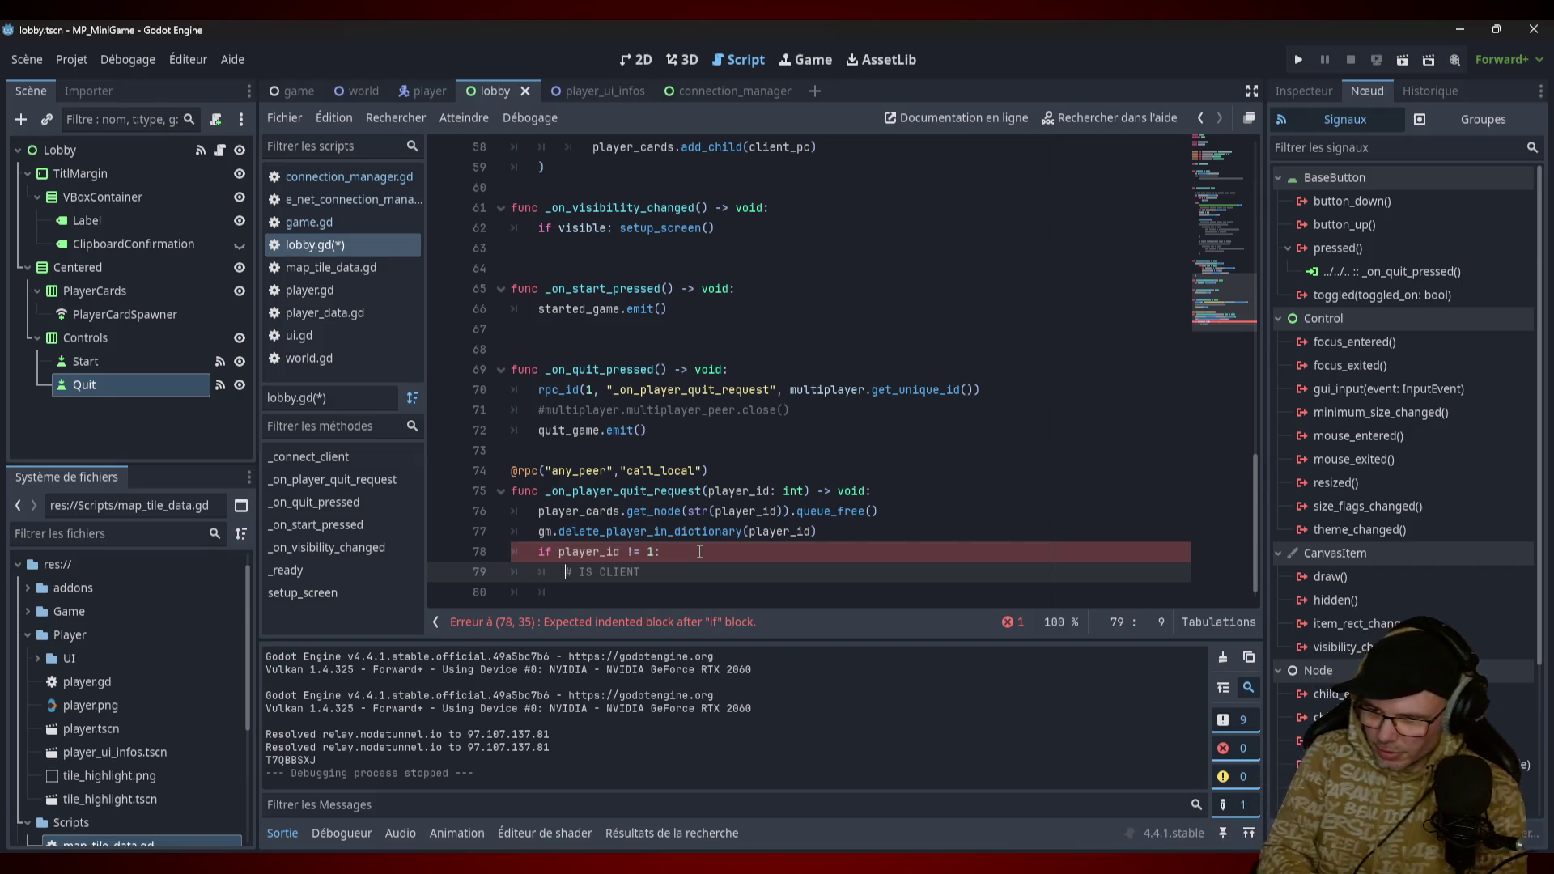
- Add quit_game.emit() under 'if player_id != 1:', then save lobby.gd and run the game
{"action": "key", "text": "BackSpace"}
{"action": "key", "text": "BackSpace"}
{"action": "key", "text": "BackSpace"}
{"action": "key", "text": "Down"}
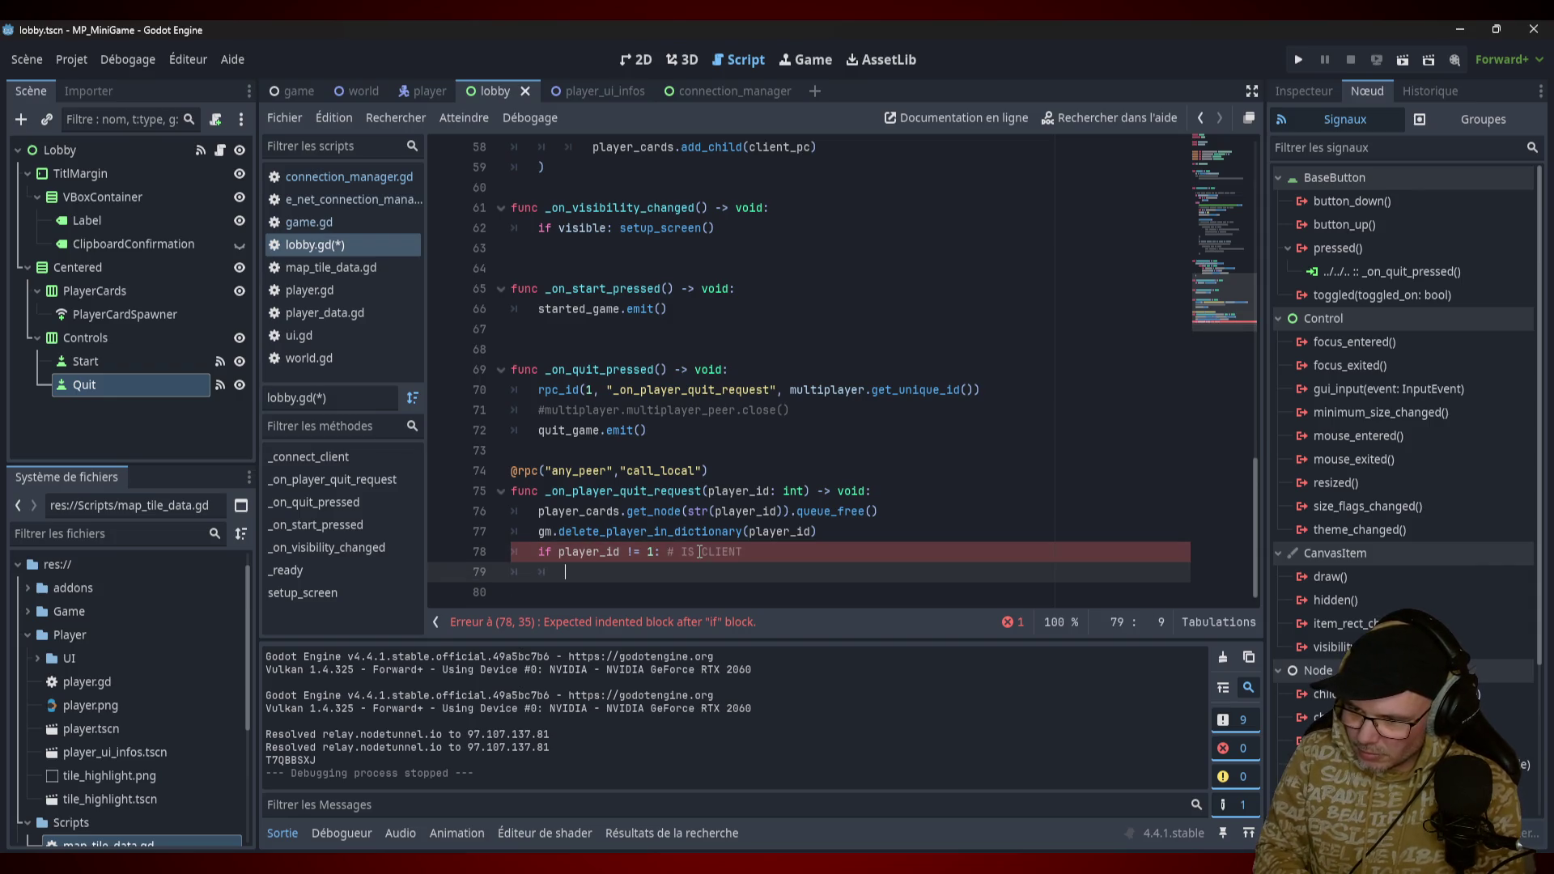
{"action": "type", "text": "quit"}
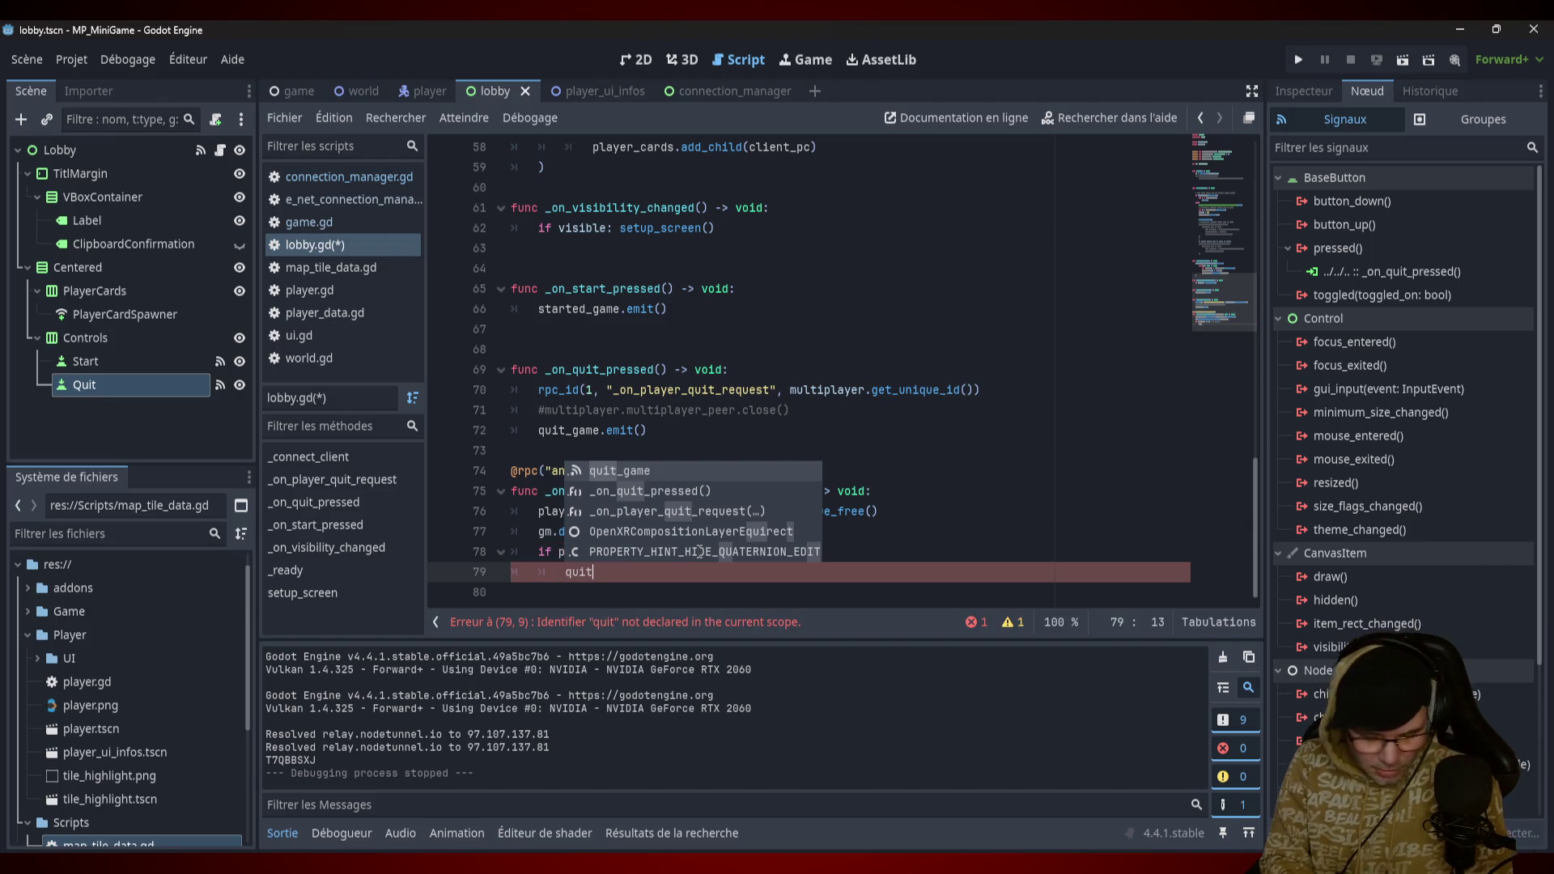
{"action": "key", "text": "Return"}
{"action": "type", "text": ".em"}
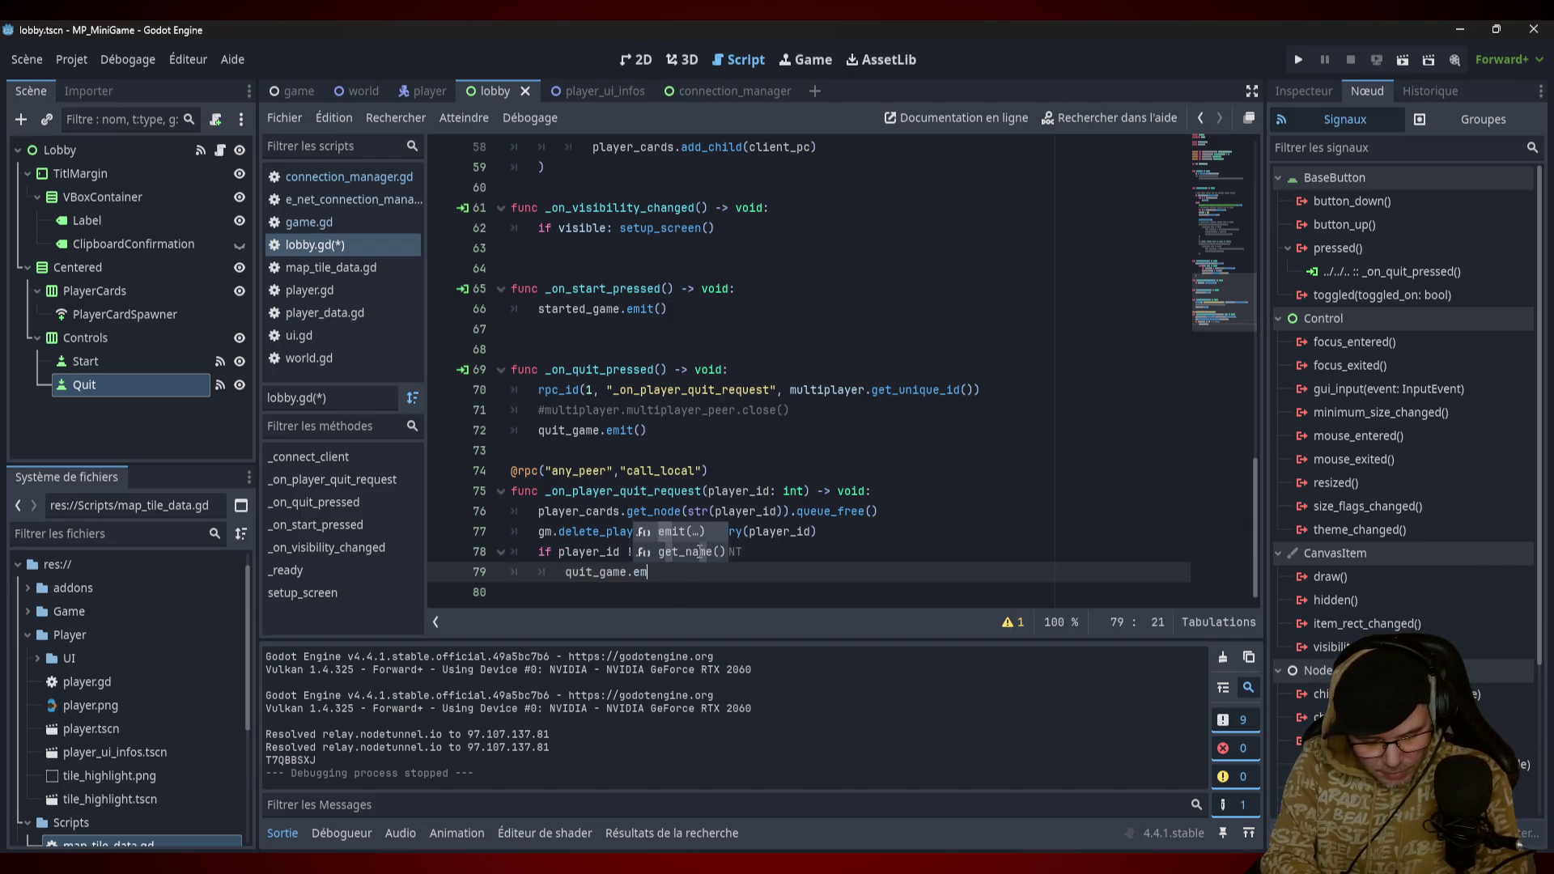
{"action": "type", "text": "it("}
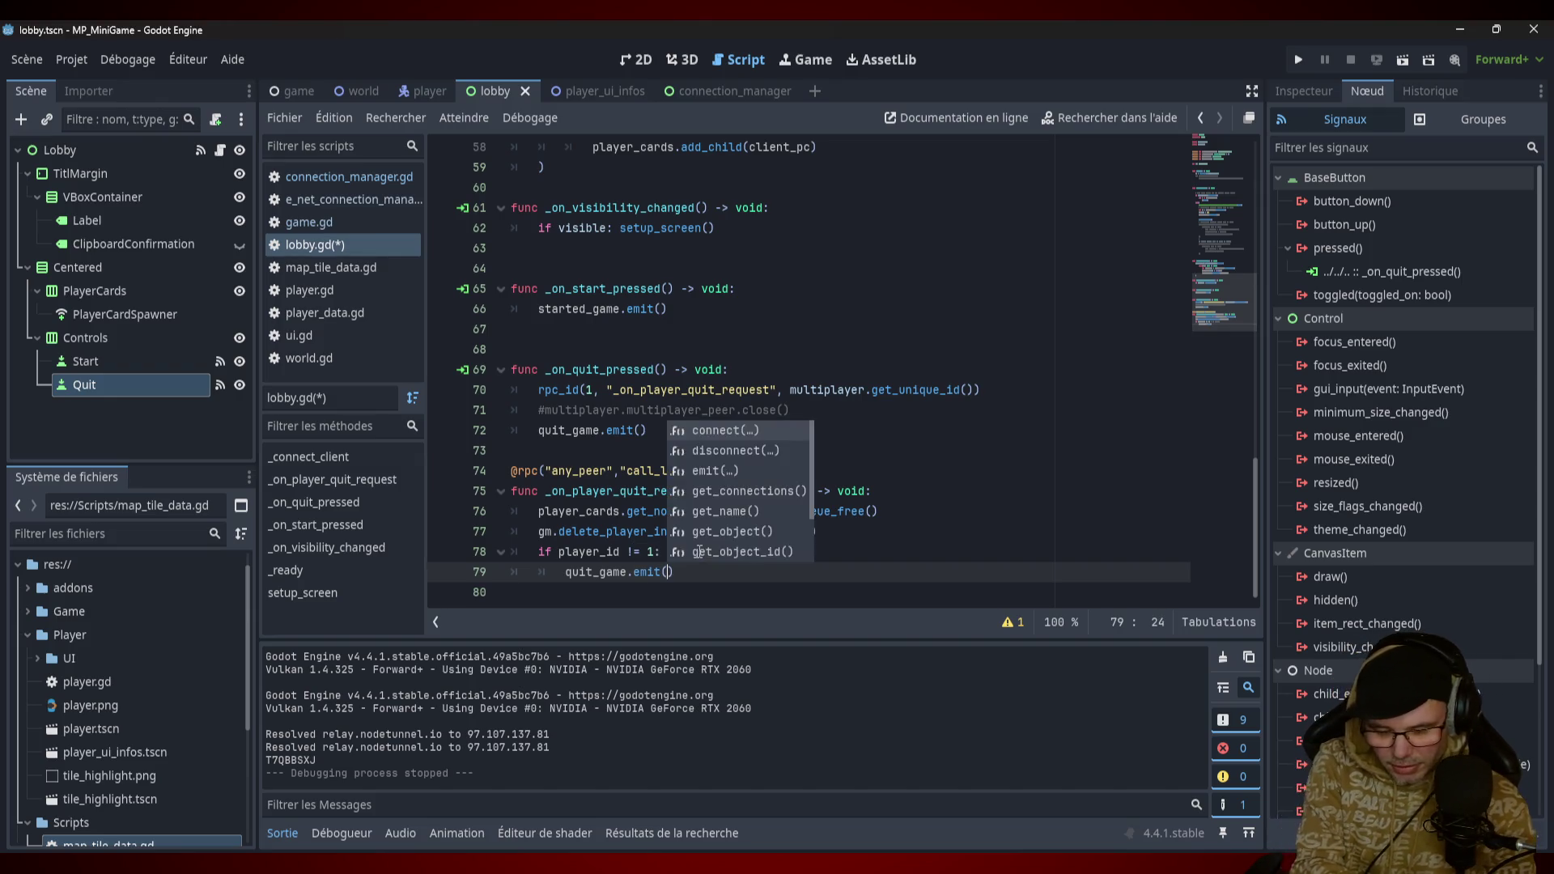
{"action": "key", "text": "Return"}
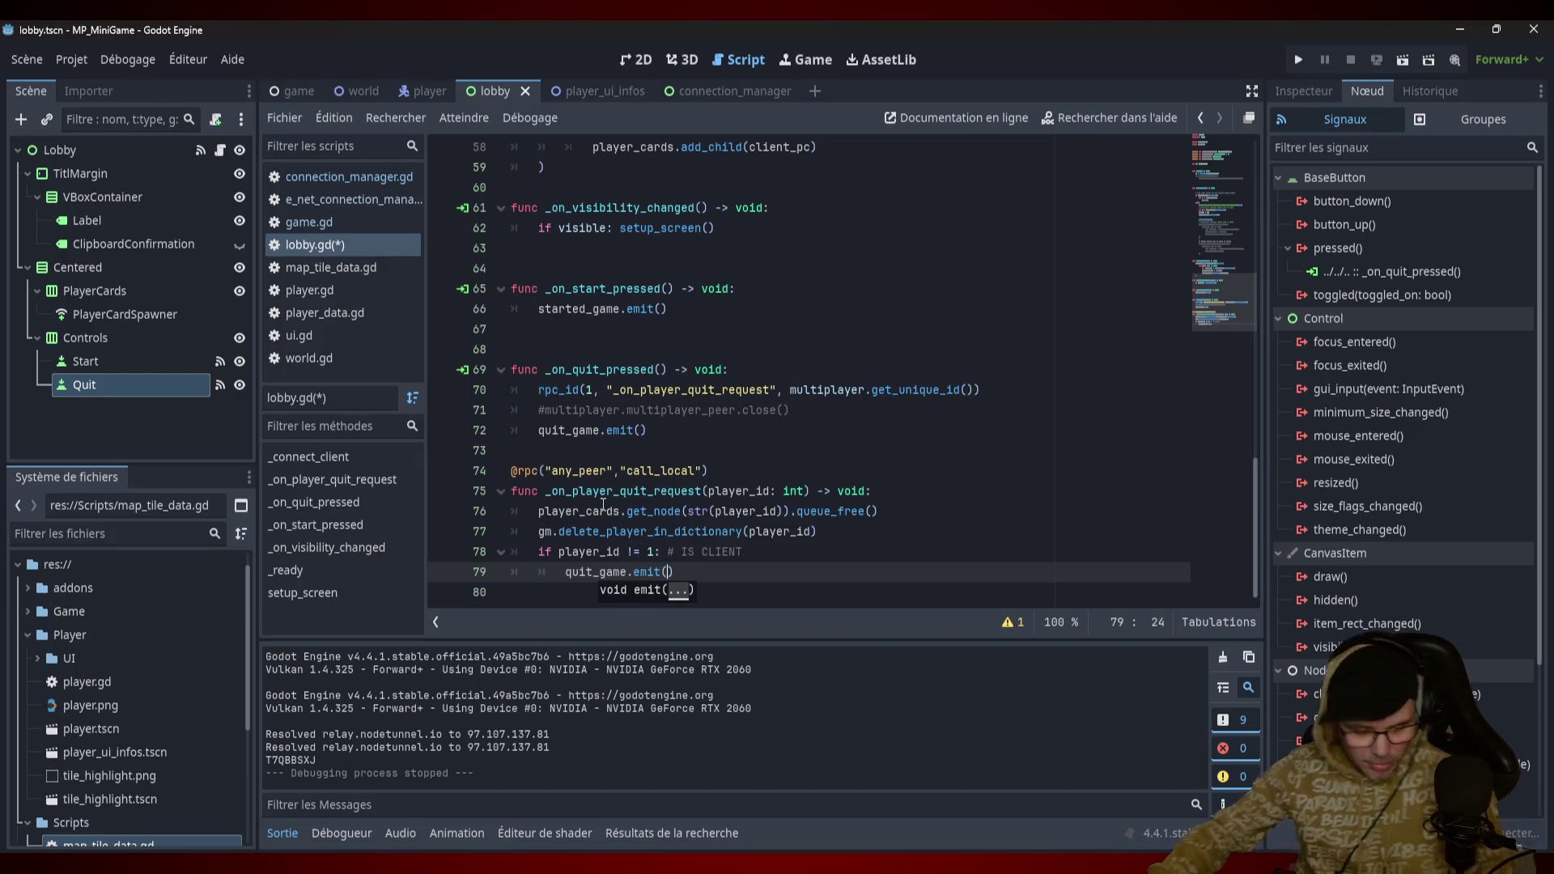
{"action": "key", "text": "ctrl+s"}
- In the first game instance, enter a player name and host a lobby with Héberger
{"action": "left_click", "coordinate": [1299, 59]}
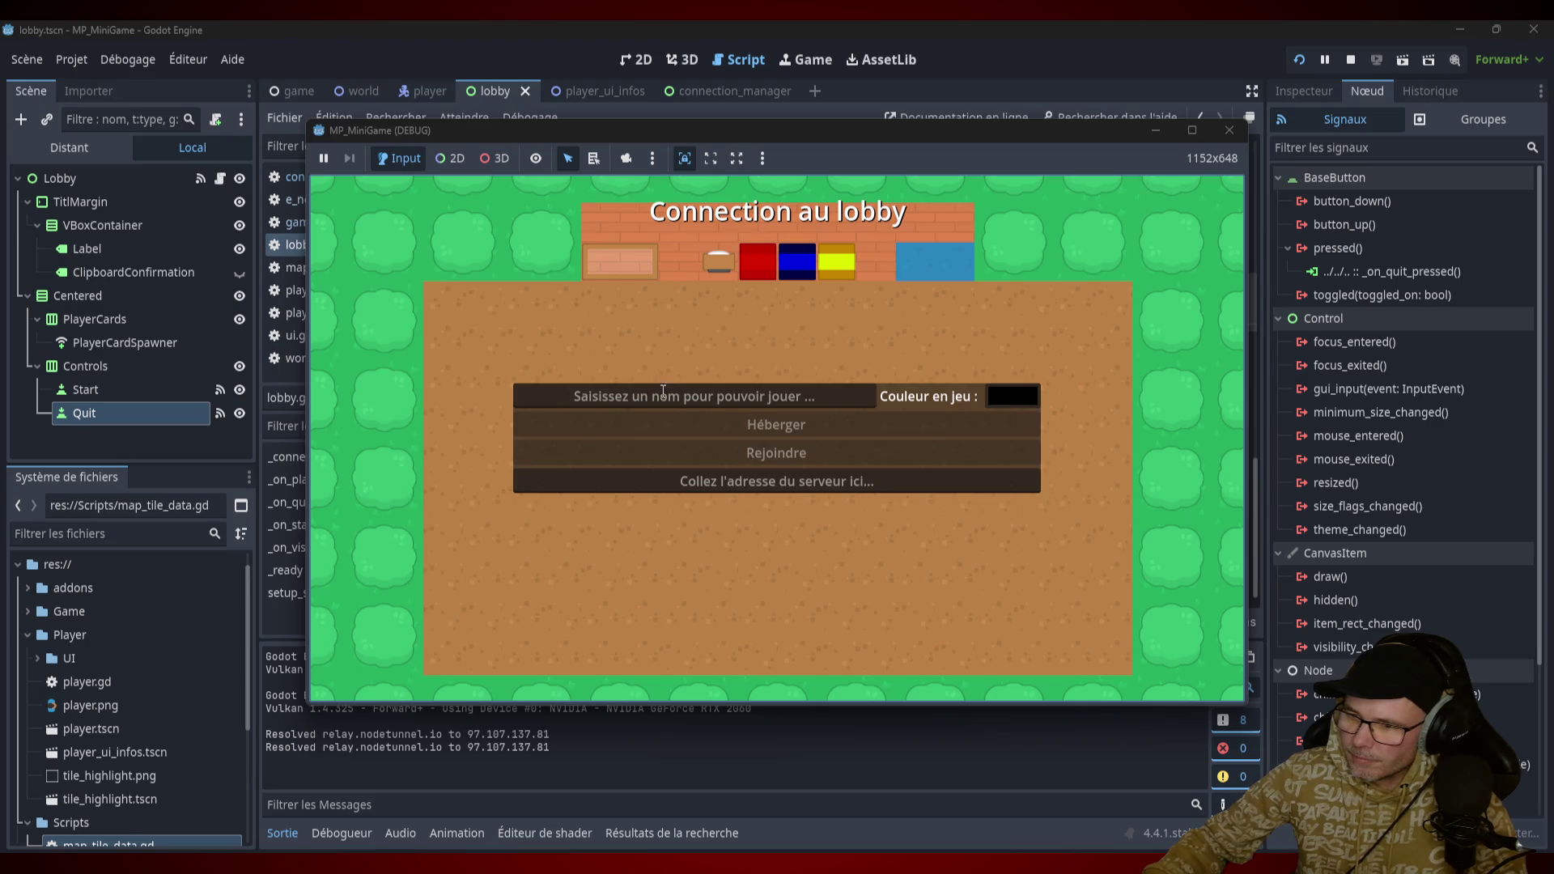
{"action": "left_click", "coordinate": [663, 391]}
{"action": "type", "text": "yasdsas"}
{"action": "left_click", "coordinate": [799, 437]}
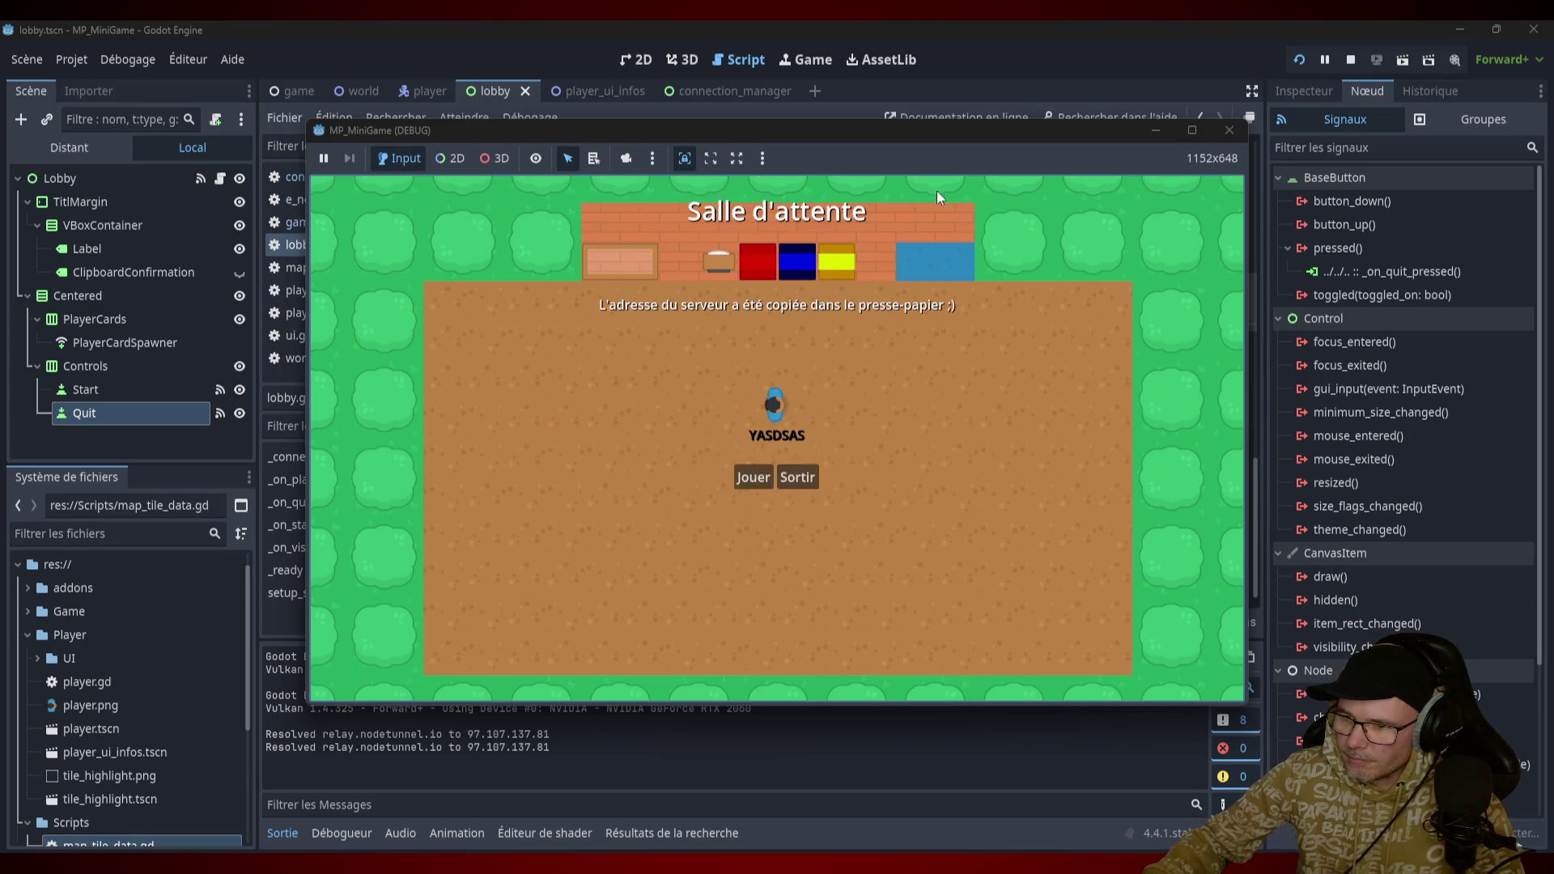
- In the second instance, enter a name, paste the server address and join with Rejoindre
{"action": "mouse_move", "coordinate": [913, 148]}
{"action": "left_mouse_down"}
{"action": "mouse_move", "coordinate": [794, 123]}
{"action": "mouse_move", "coordinate": [472, 146]}
{"action": "left_mouse_up"}
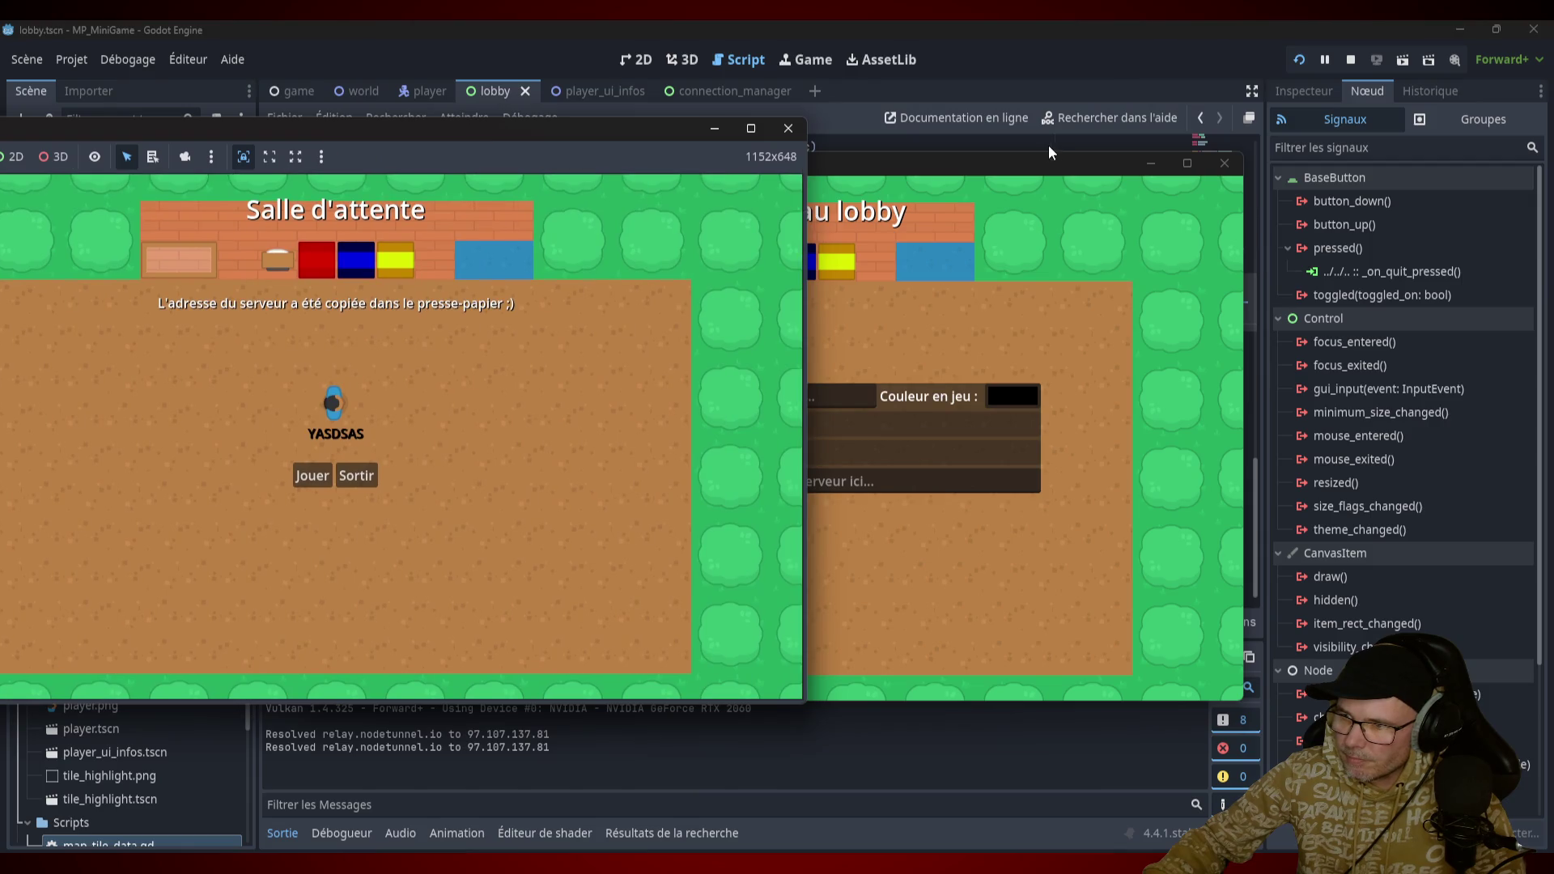
{"action": "left_click", "coordinate": [1001, 206]}
{"action": "left_click", "coordinate": [788, 397]}
{"action": "type", "text": "dsa"}
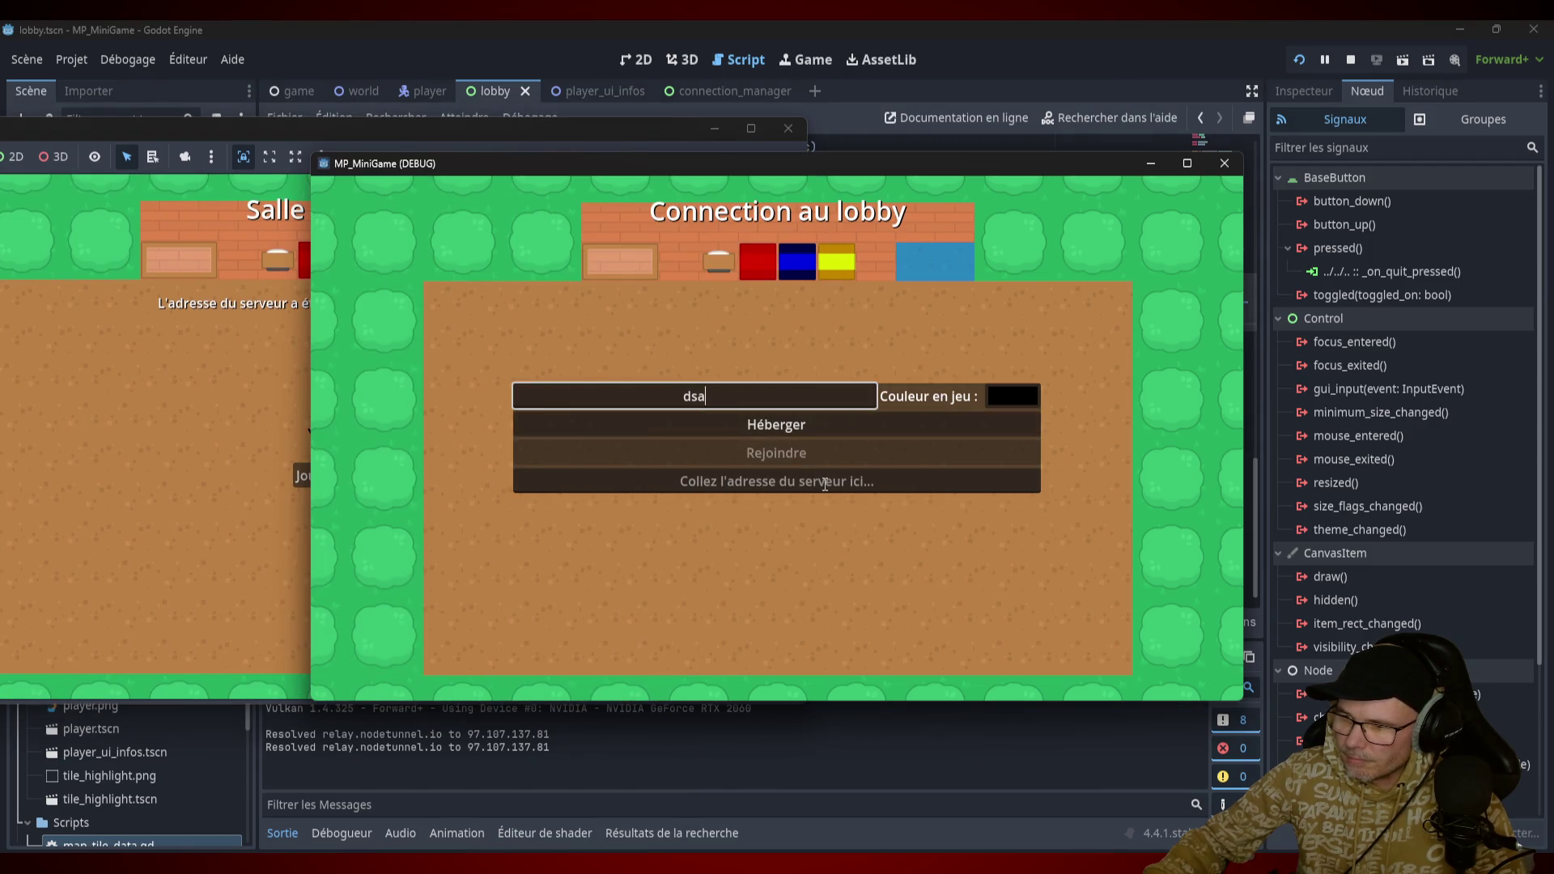
{"action": "left_click", "coordinate": [804, 481]}
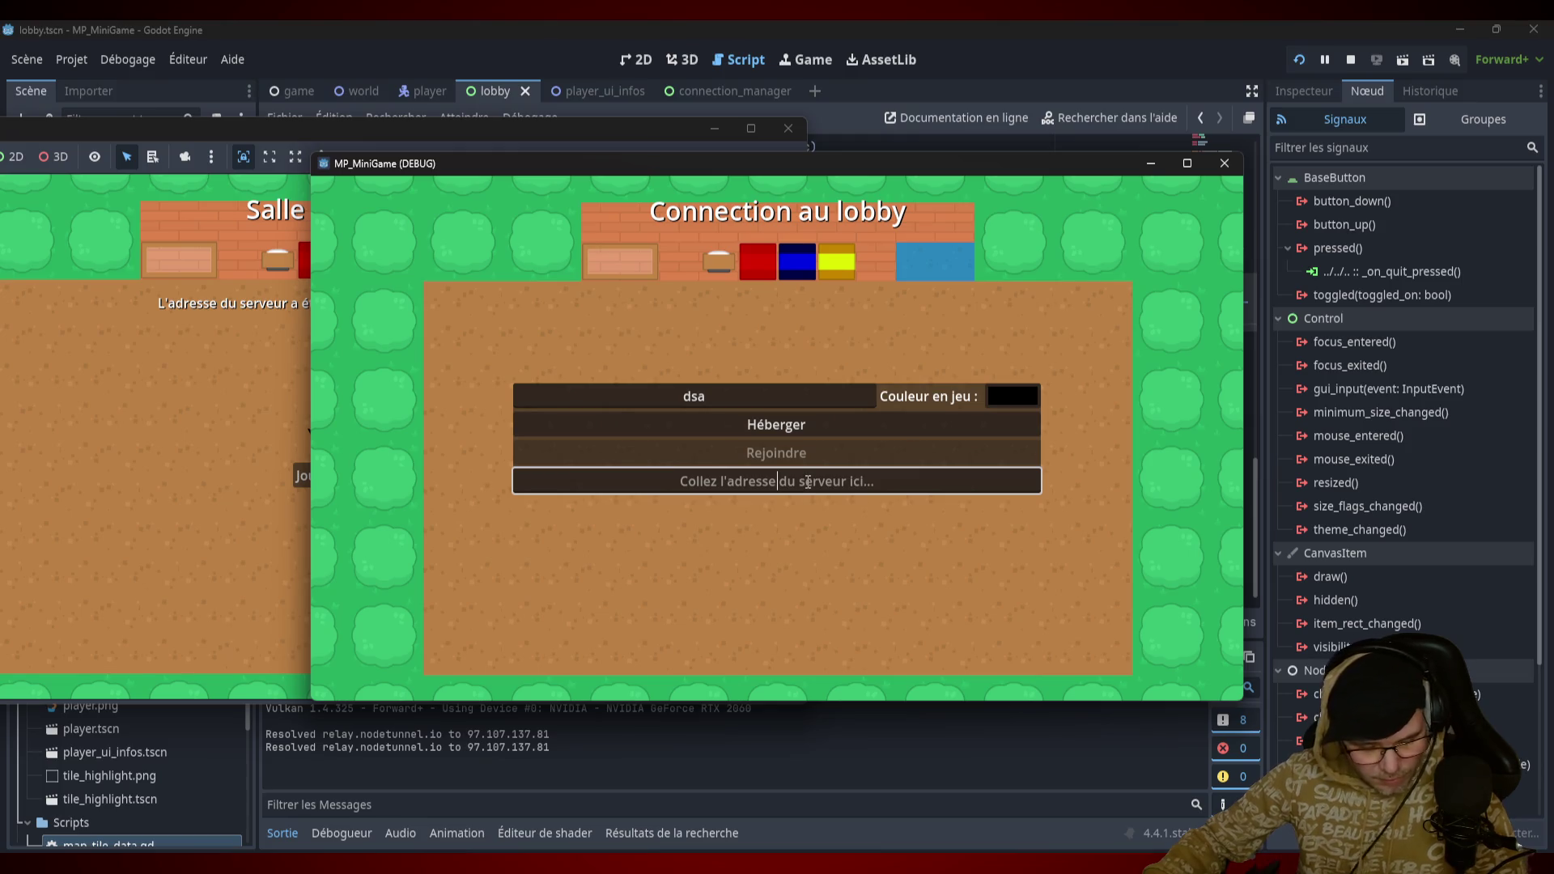
{"action": "key", "text": "ctrl+v"}
{"action": "left_click", "coordinate": [842, 447]}
- Quit the lobby as host, then leave the waiting room in the second instance
{"action": "left_click", "coordinate": [275, 126]}
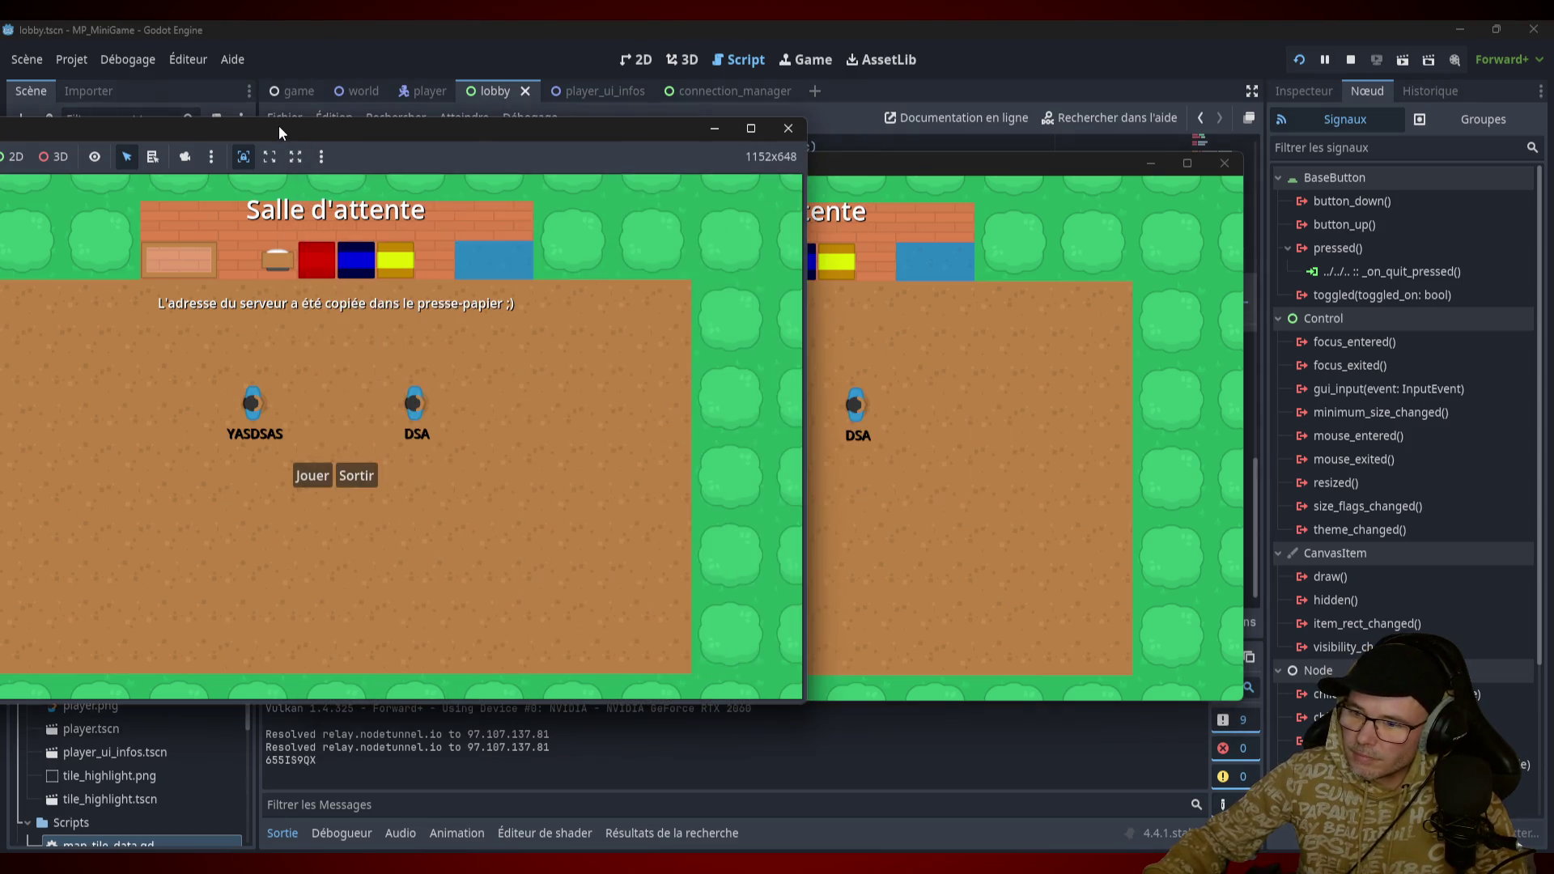
{"action": "left_click", "coordinate": [371, 474]}
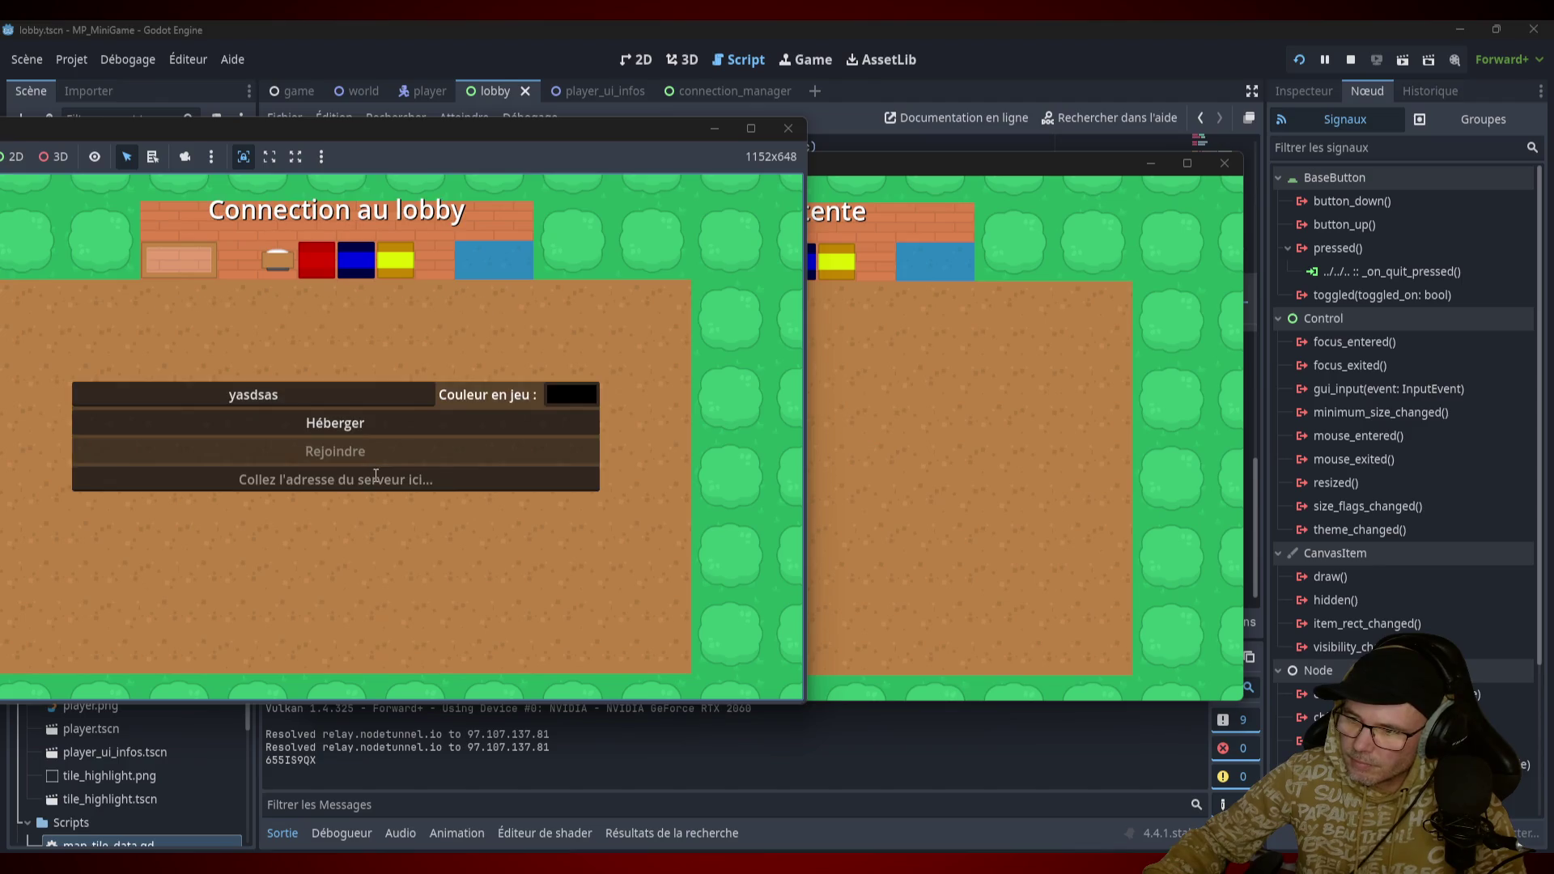
{"action": "left_click", "coordinate": [1077, 172]}
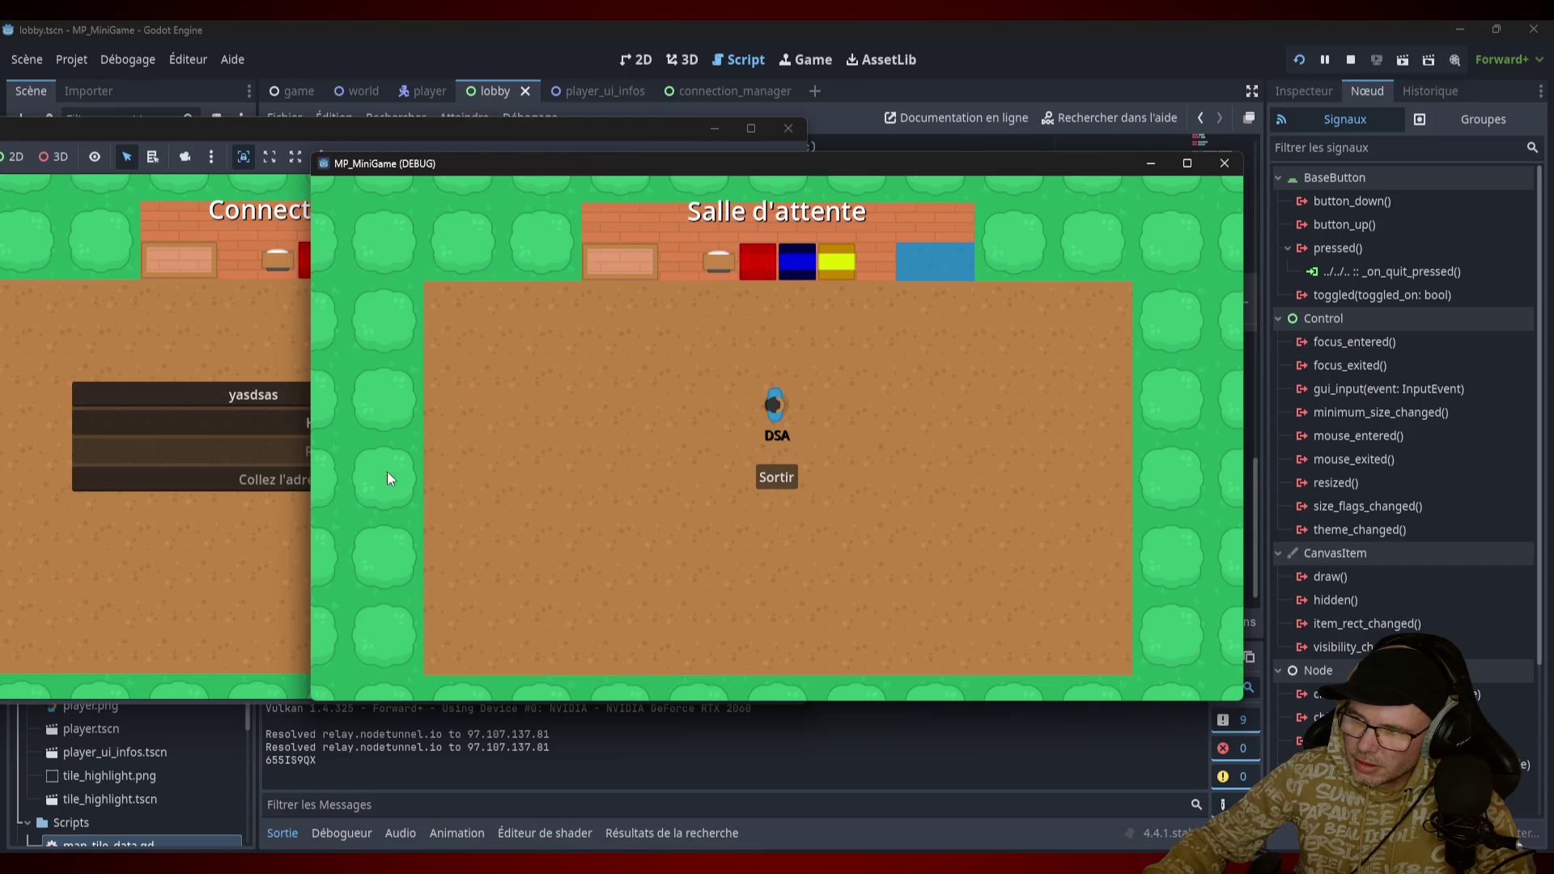
{"action": "left_click", "coordinate": [785, 482]}
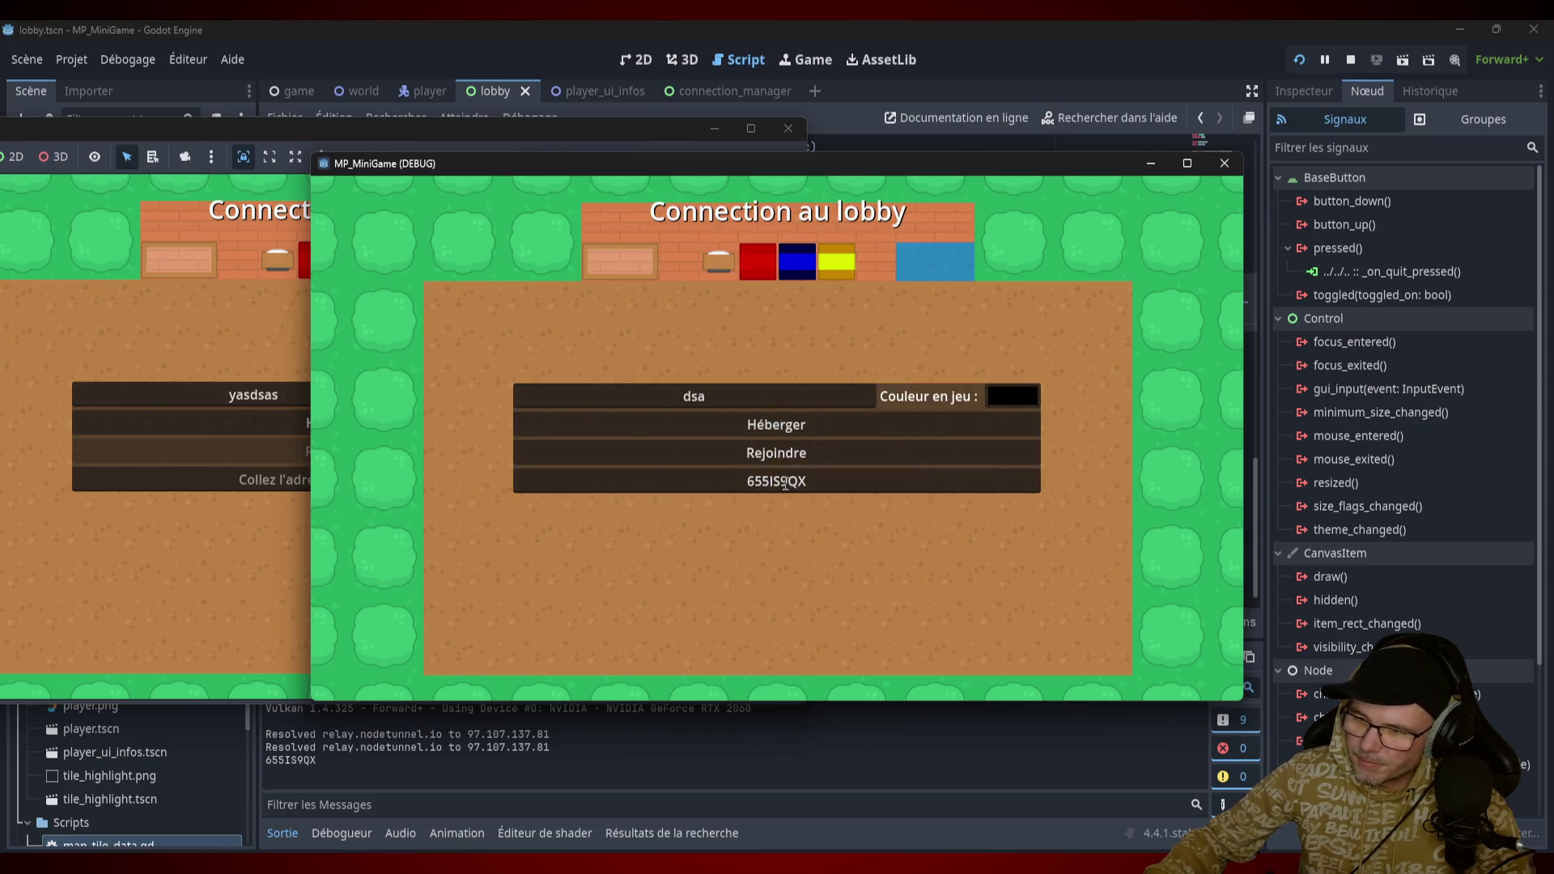
- Retry hosting and joining from the second instance, then close both game windows
{"action": "left_click", "coordinate": [736, 421]}
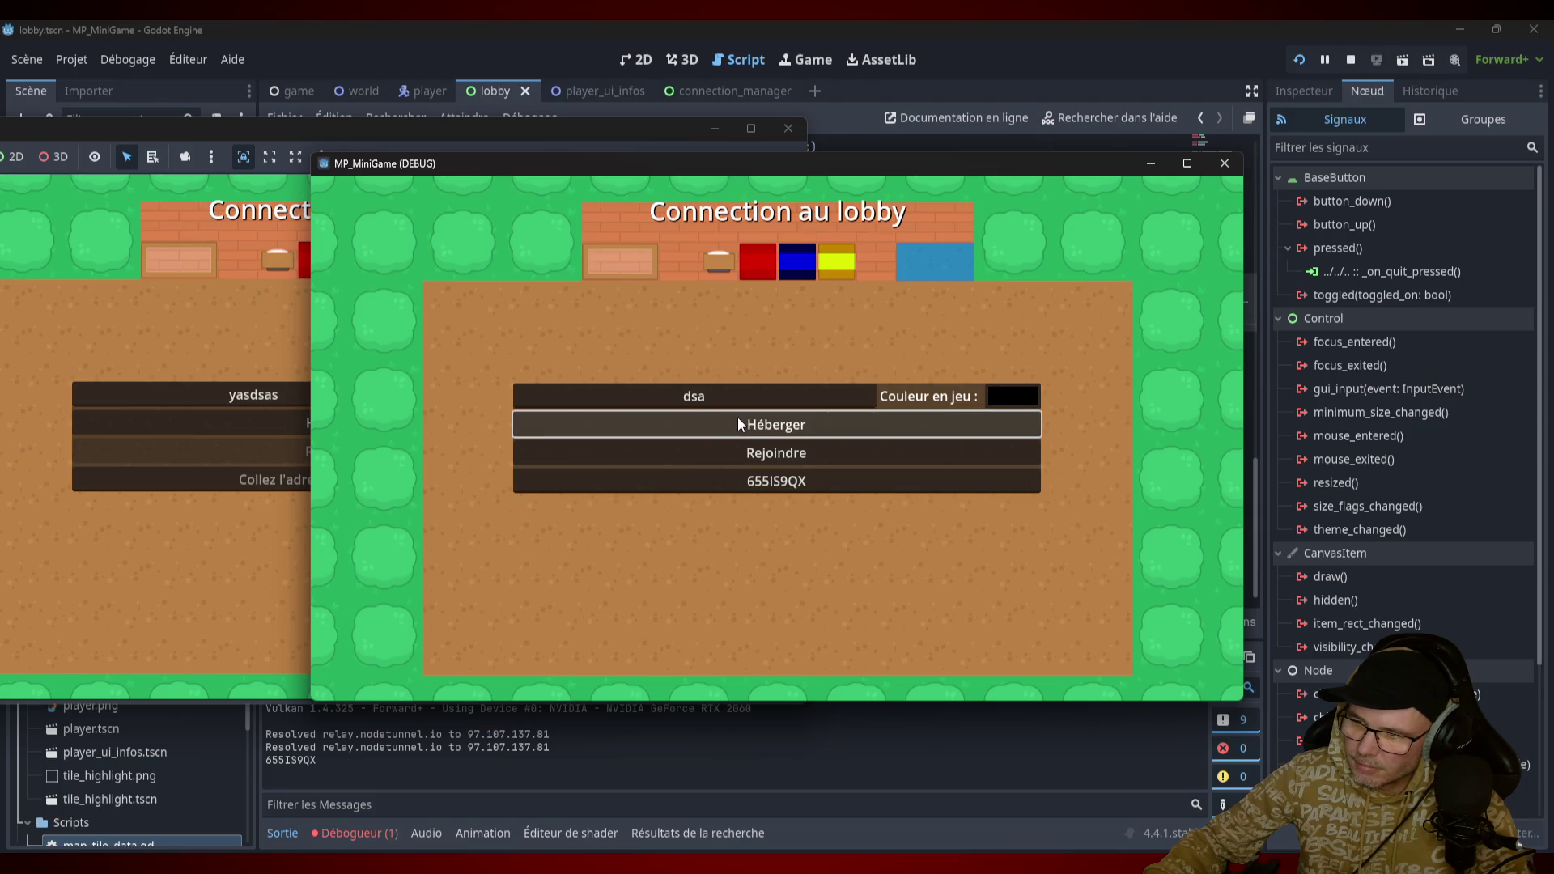
{"action": "left_click", "coordinate": [745, 428]}
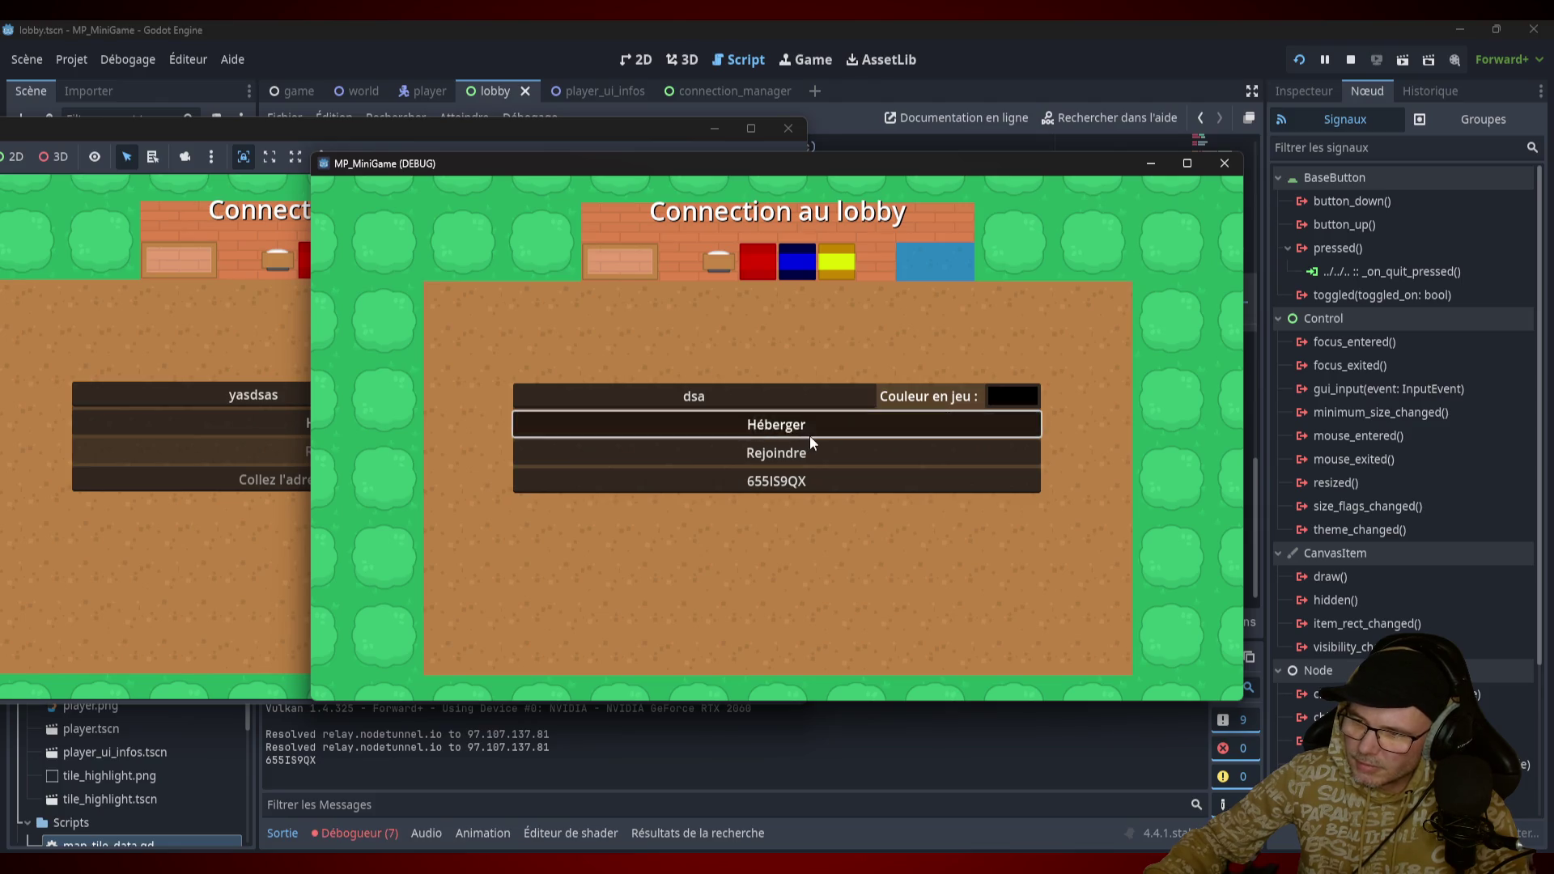
{"action": "left_click", "coordinate": [775, 455]}
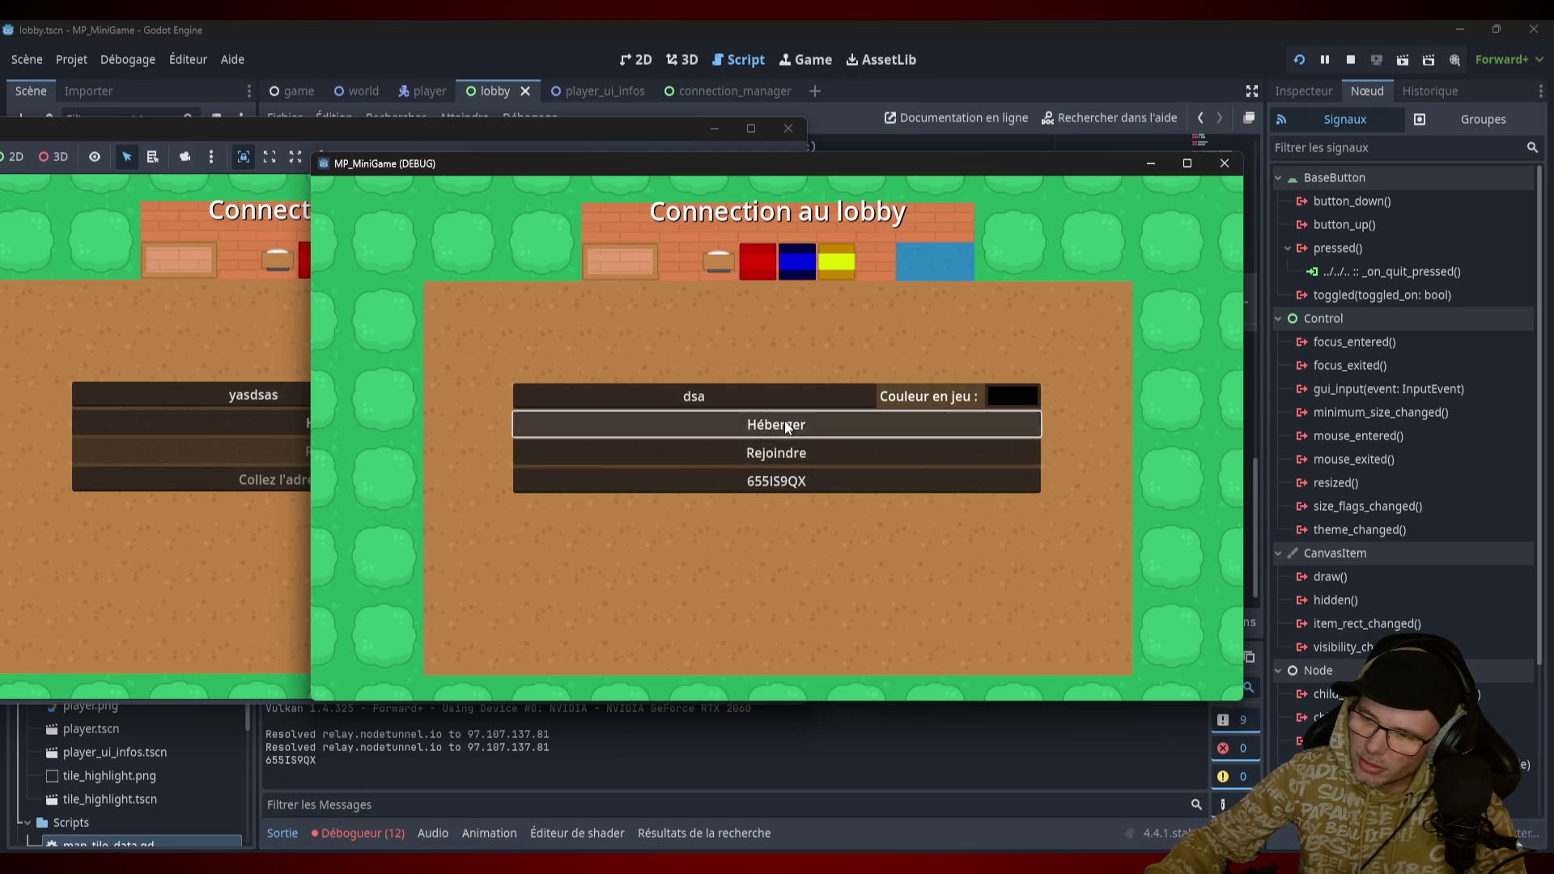
{"action": "left_click", "coordinate": [794, 432]}
{"action": "left_click", "coordinate": [809, 451]}
{"action": "left_click", "coordinate": [812, 450]}
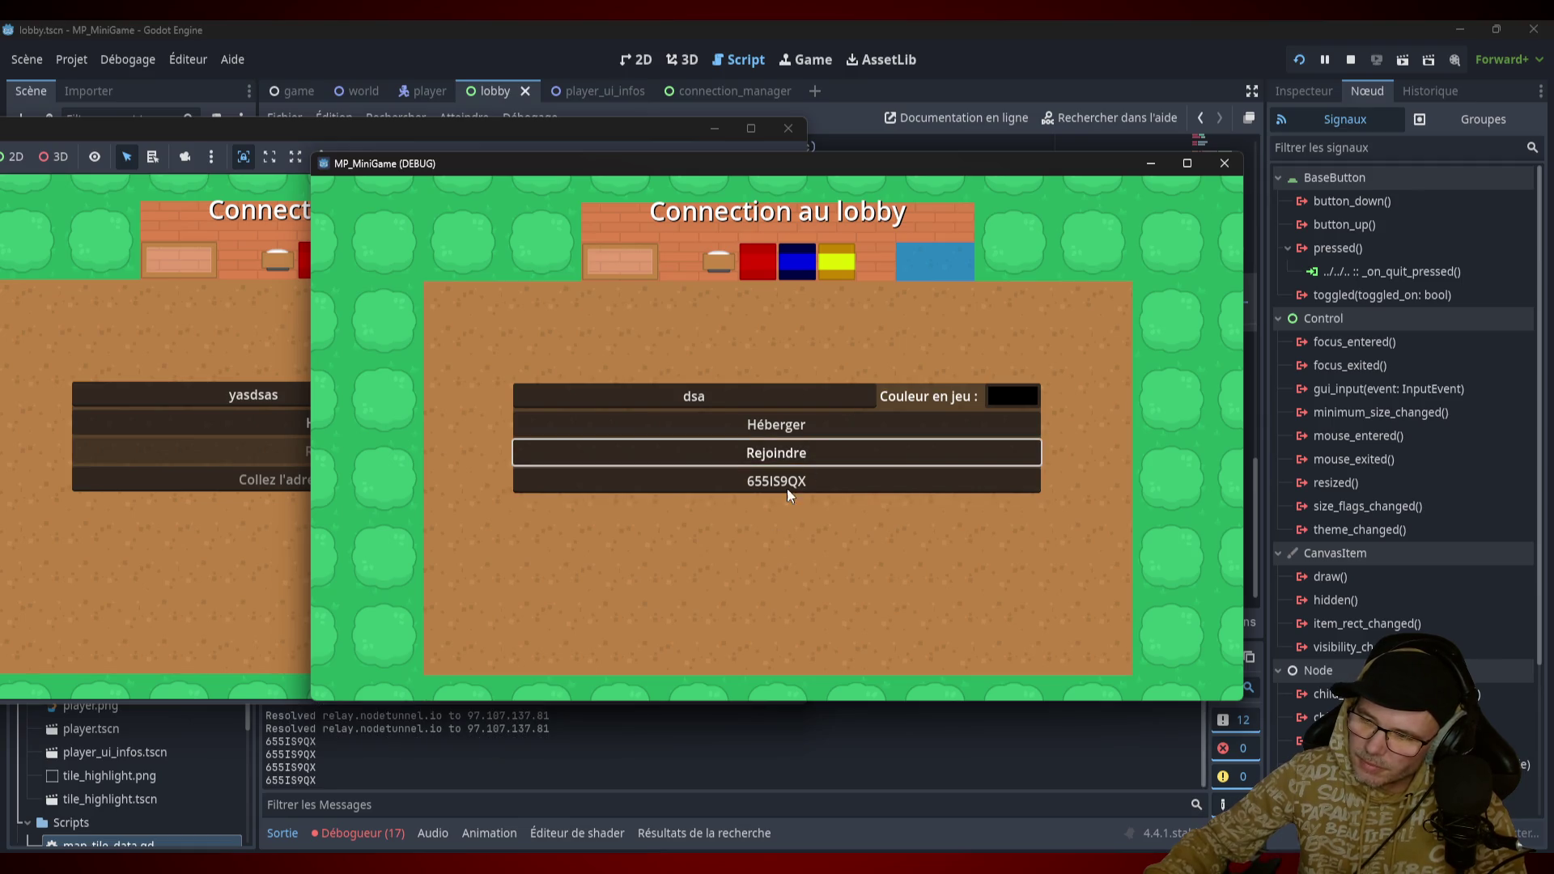
{"action": "left_click", "coordinate": [1232, 165]}
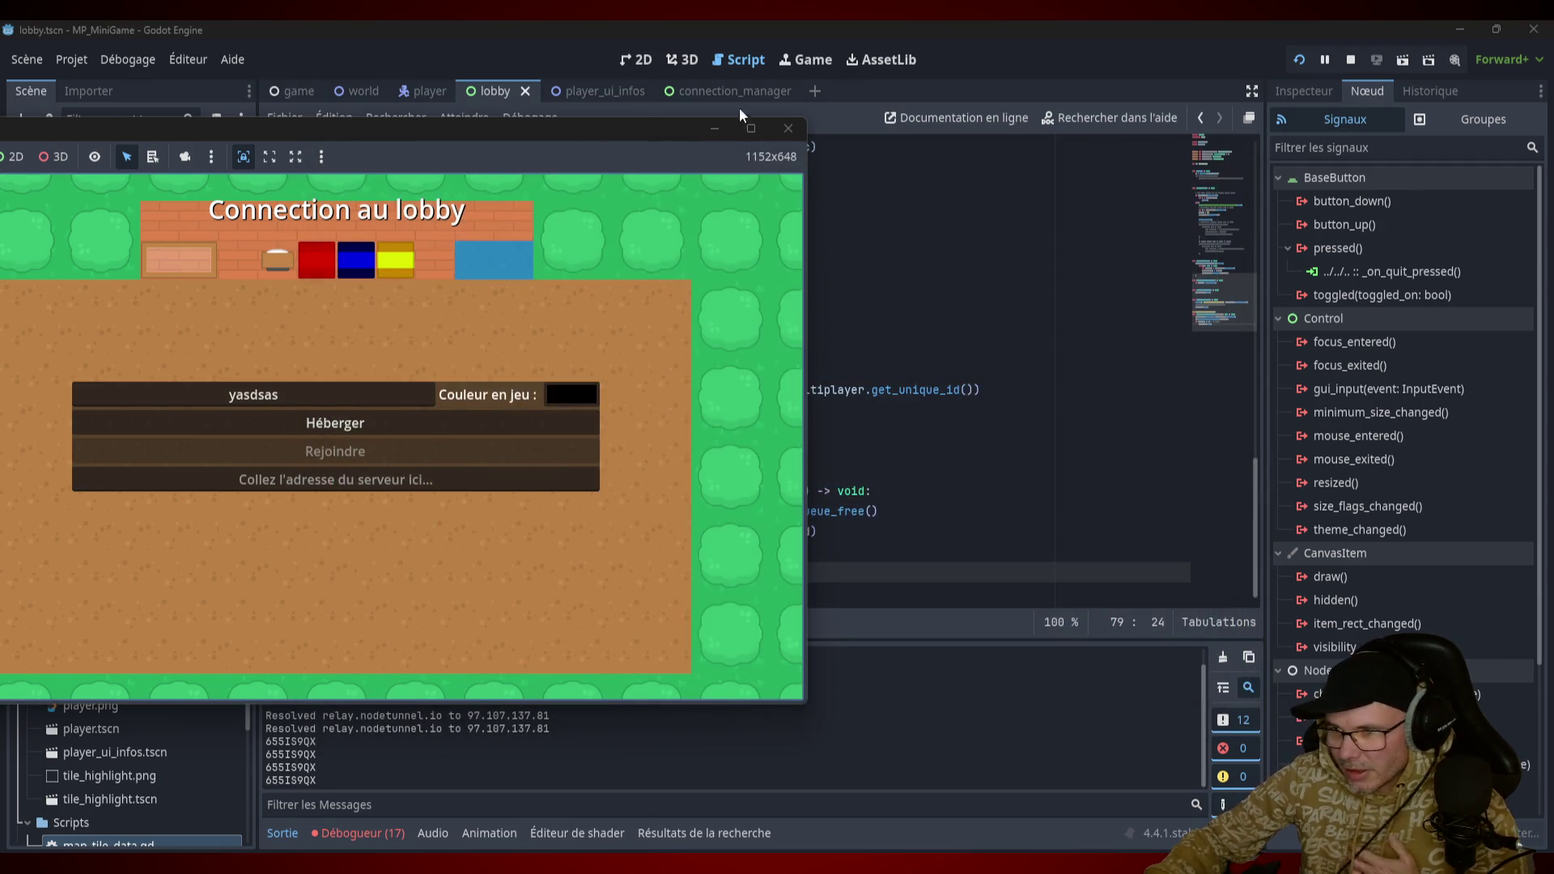
{"action": "left_click", "coordinate": [780, 127]}
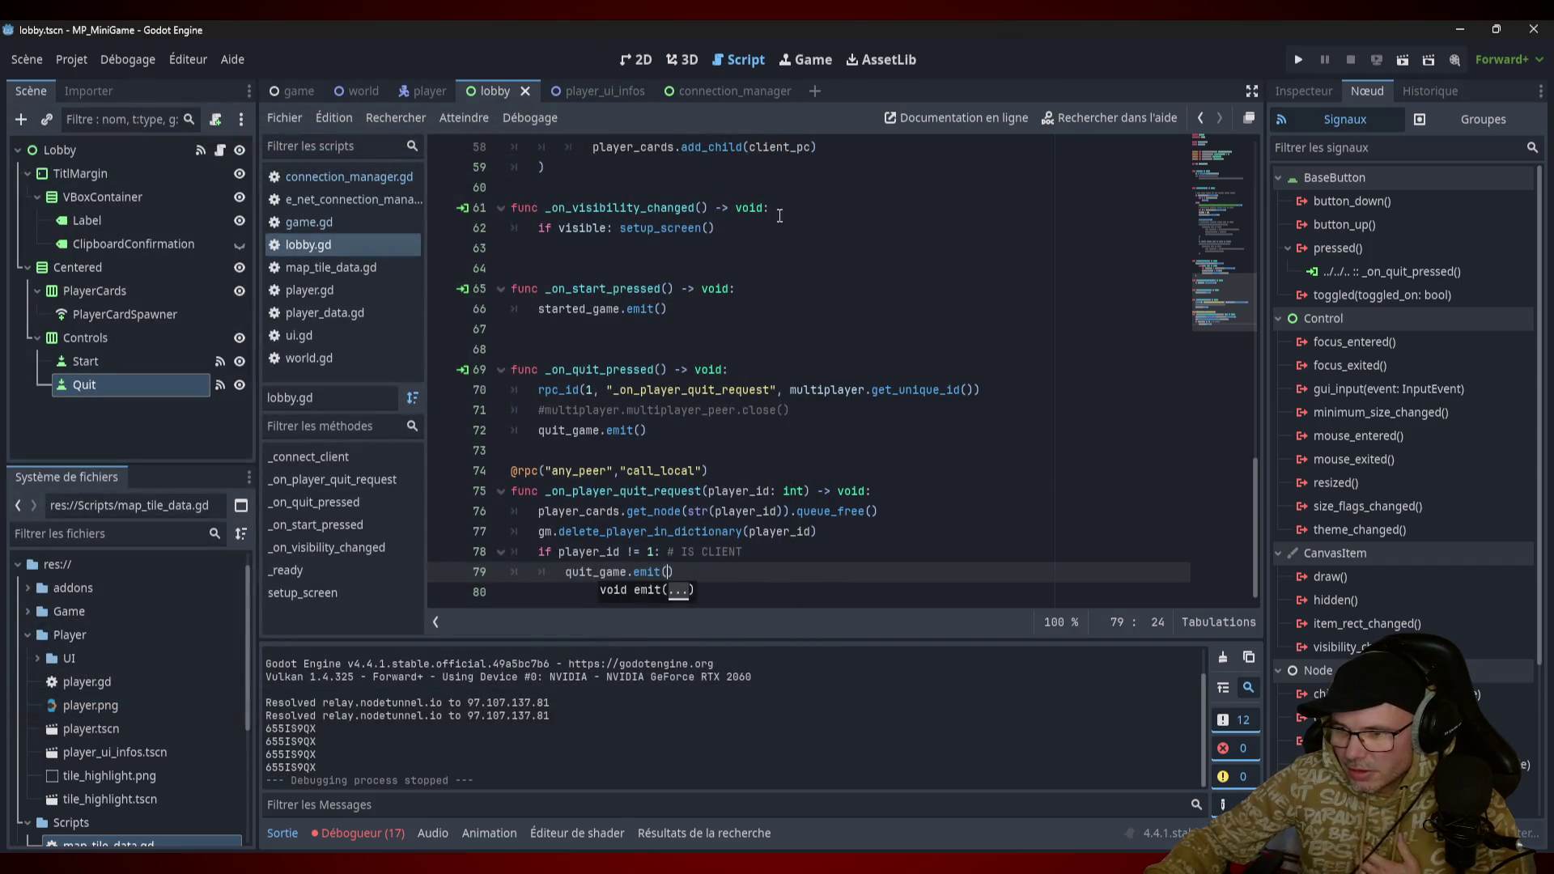
- Place the caret at the end of line 79 and glance at the node's groups and signals lists
{"action": "left_click", "coordinate": [832, 572]}
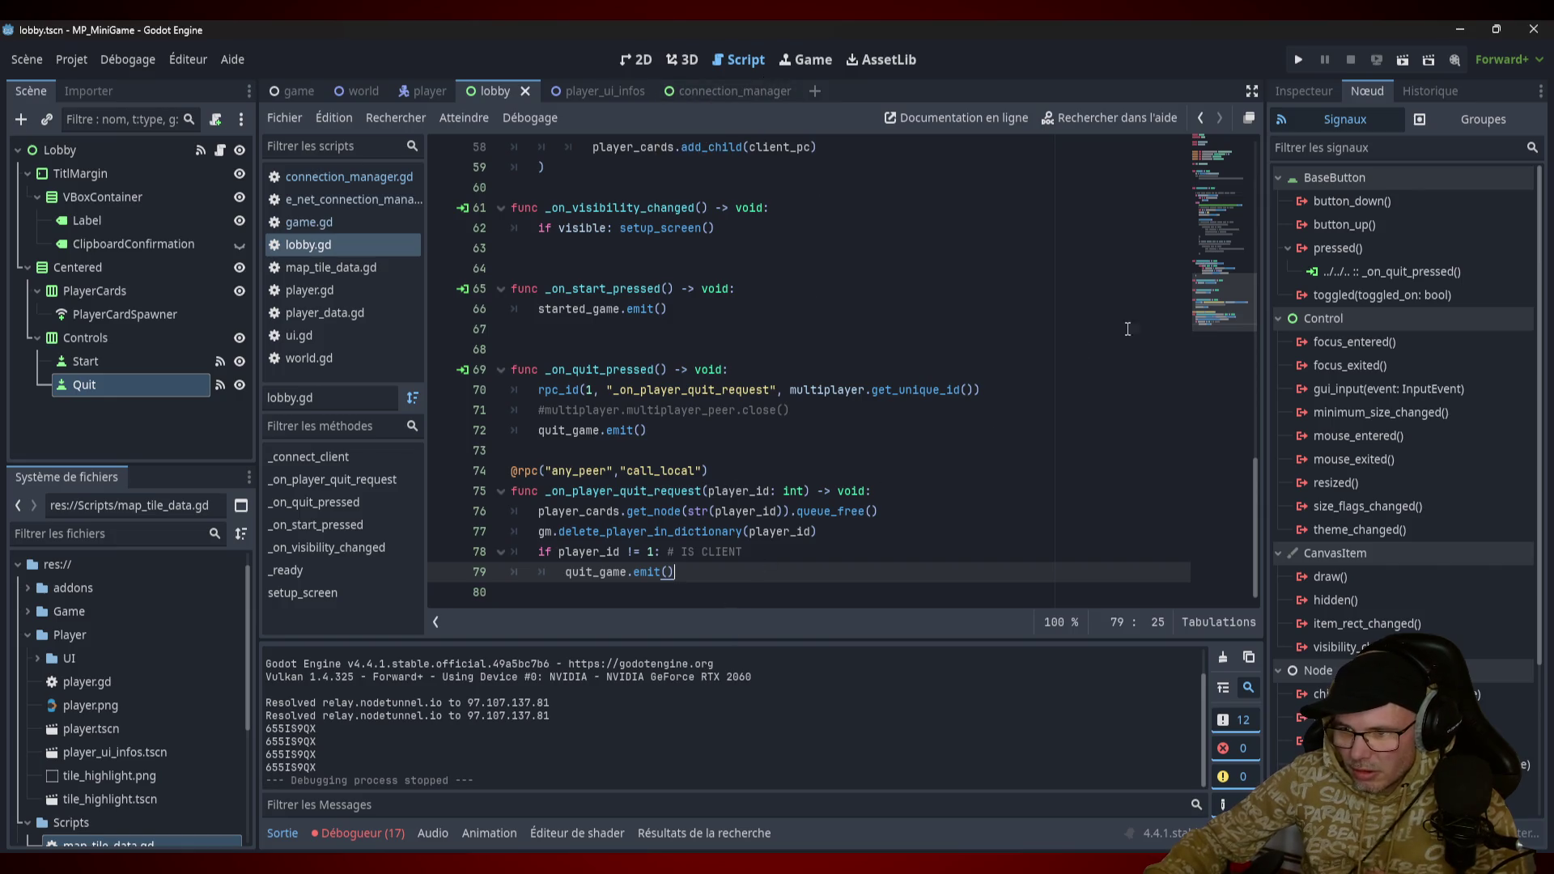
{"action": "left_click", "coordinate": [1485, 116]}
{"action": "left_click", "coordinate": [1335, 116]}
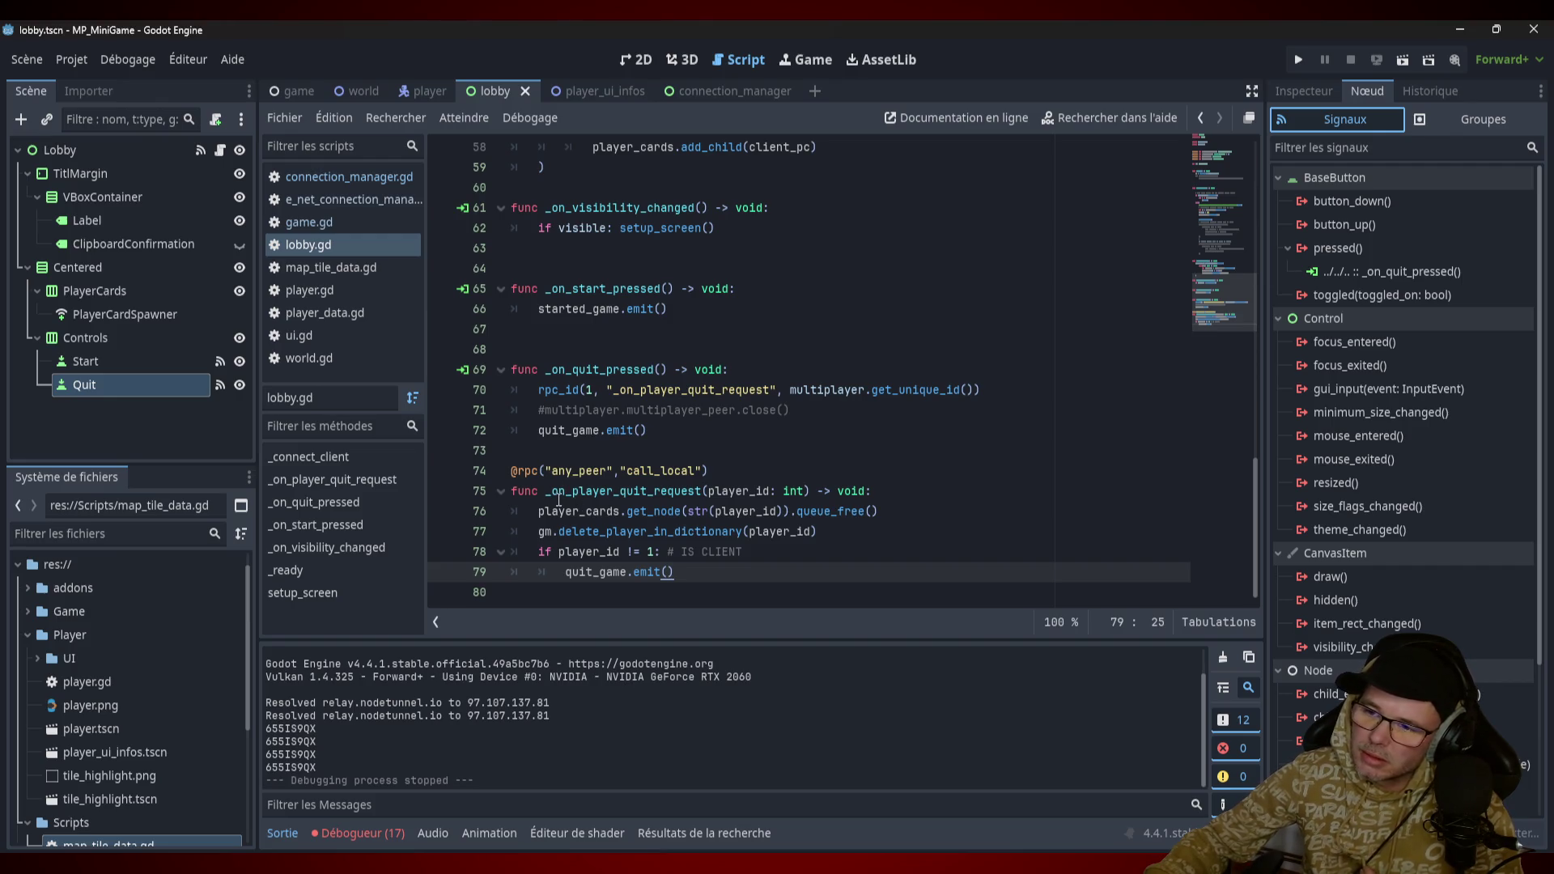
- Insert a blank line at line 73, check the debugger's Erreurs list, then open the player scene
{"action": "mouse_move", "coordinate": [556, 505]}
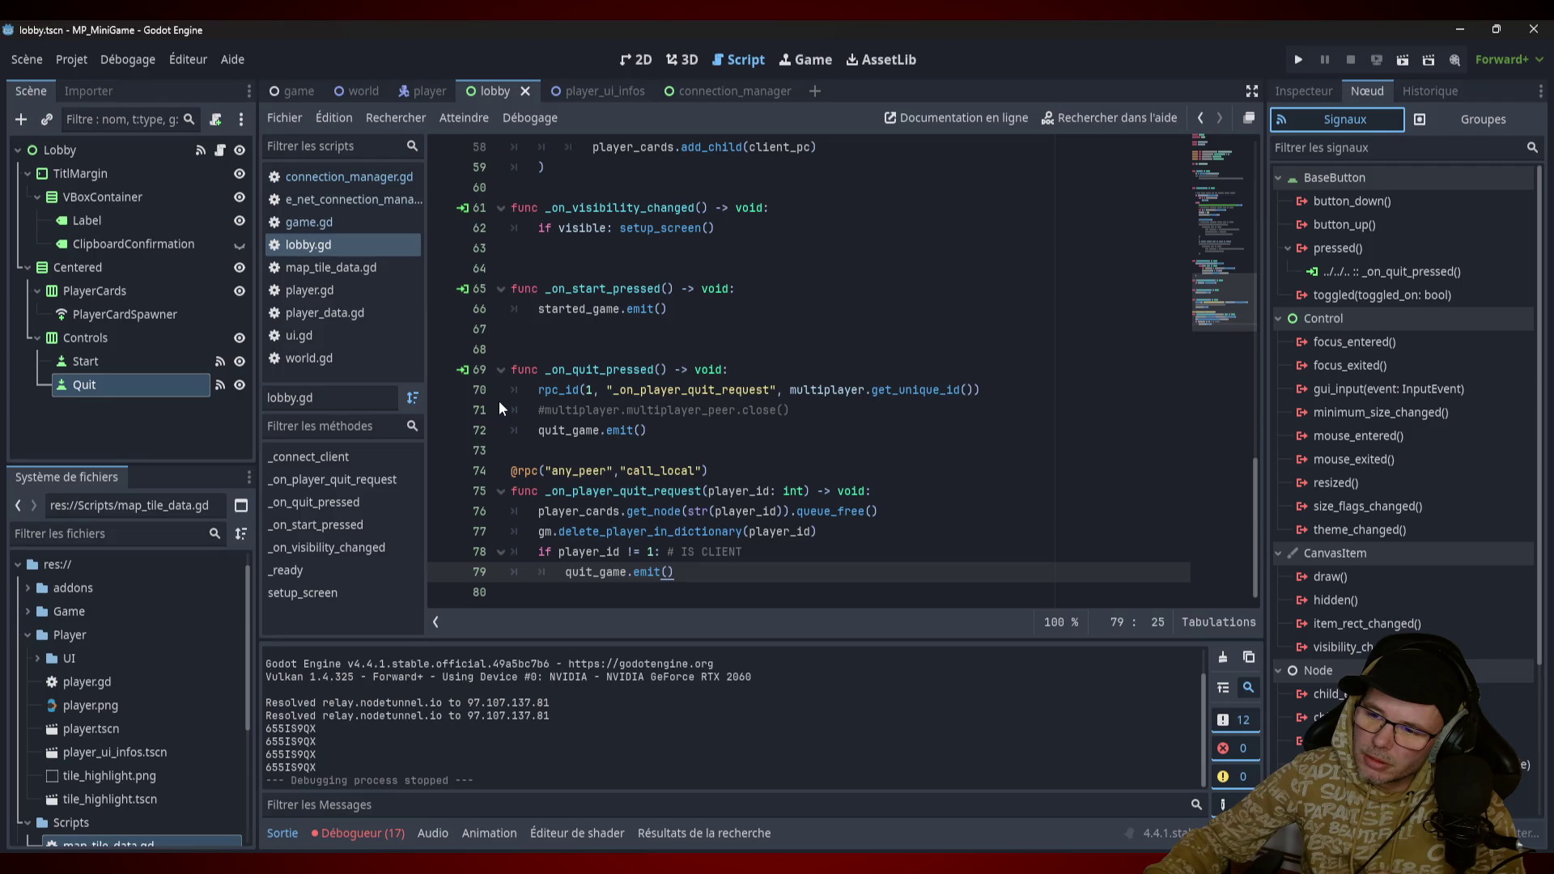
{"action": "left_click", "coordinate": [544, 450]}
{"action": "key", "text": "Return"}
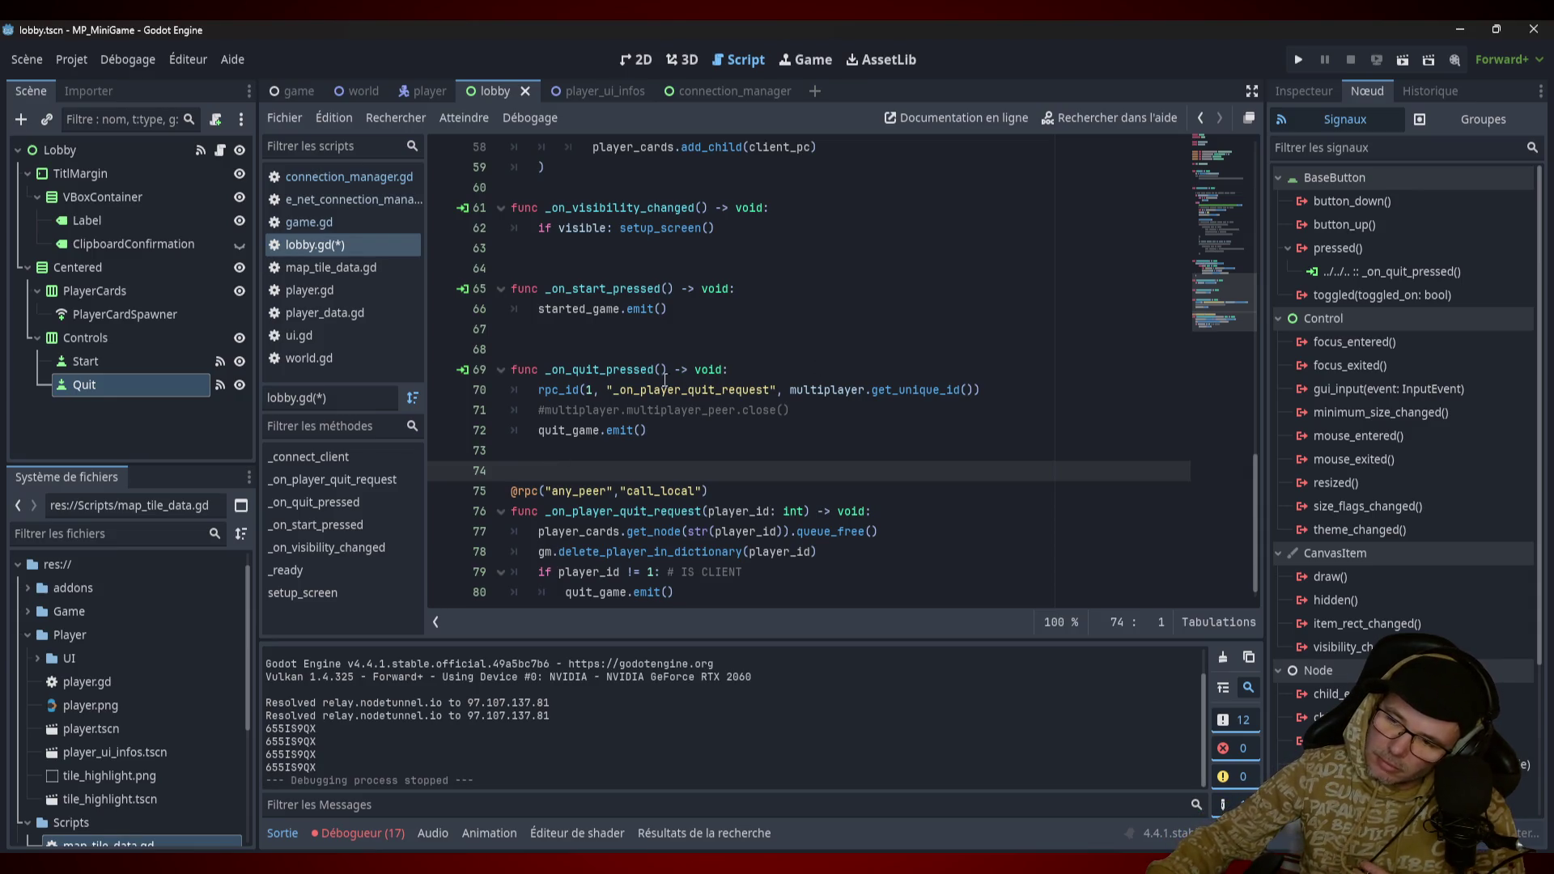
{"action": "left_click", "coordinate": [391, 831]}
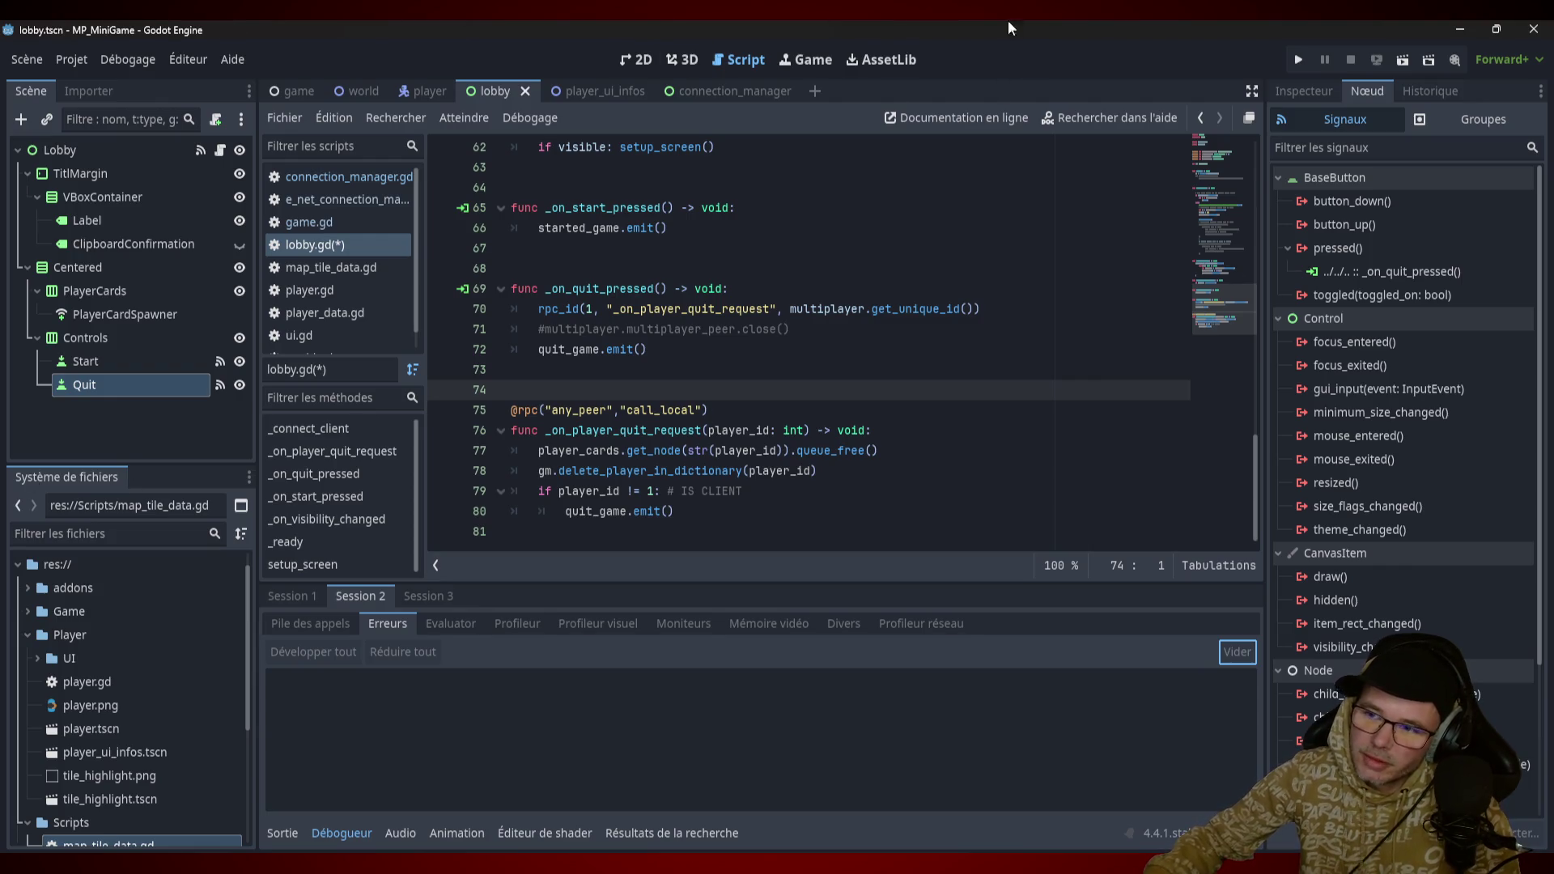
{"action": "left_click", "coordinate": [421, 91]}
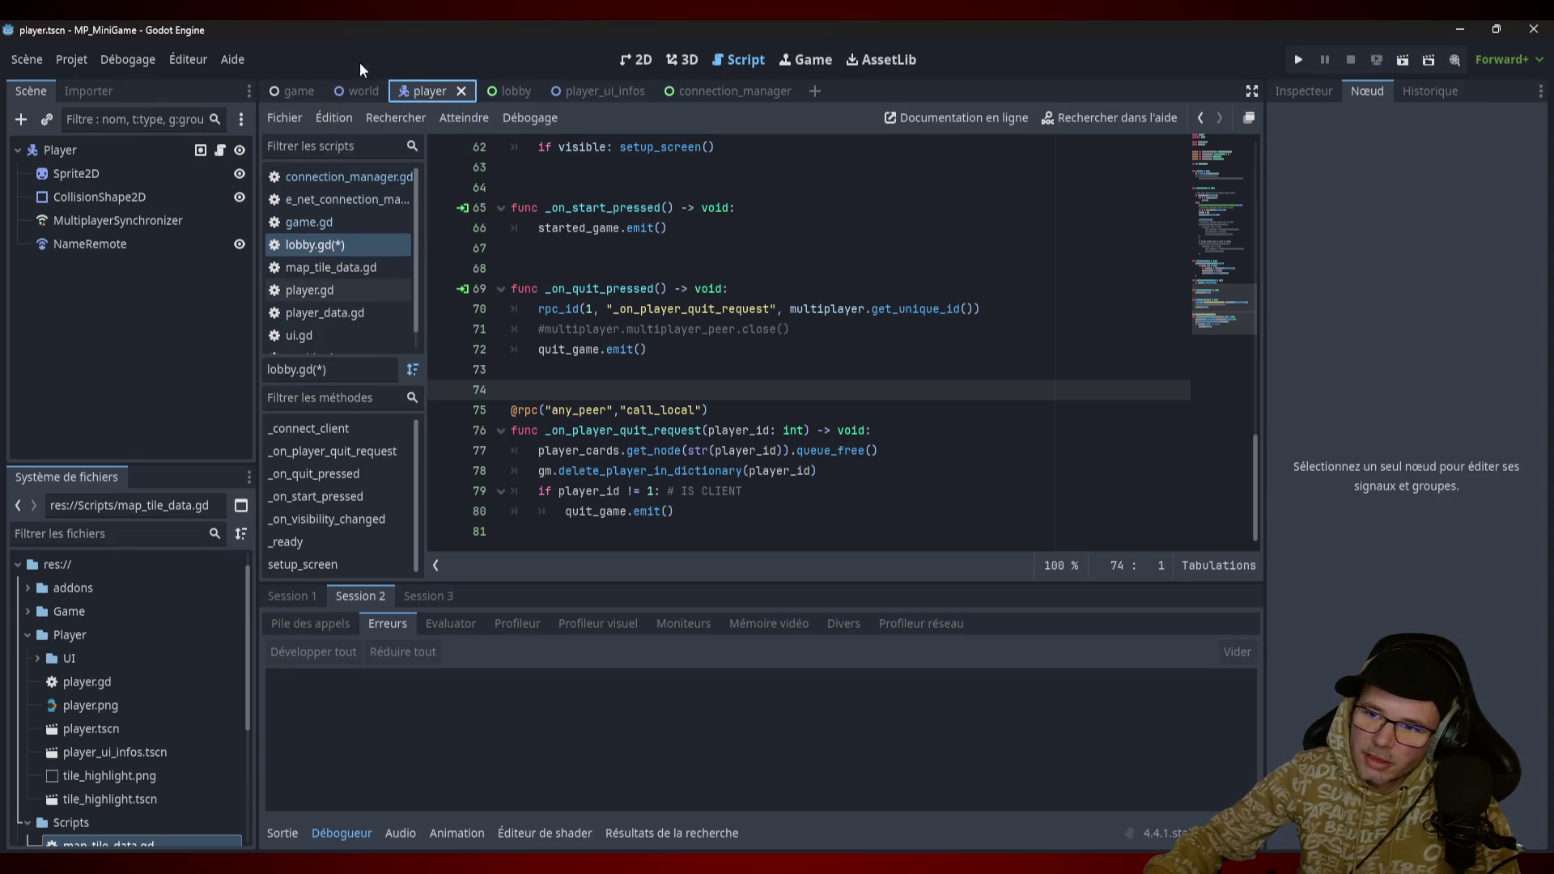
- Open the world scene in 2D, select the crops layer and paint a first crop tile
{"action": "left_click", "coordinate": [359, 87]}
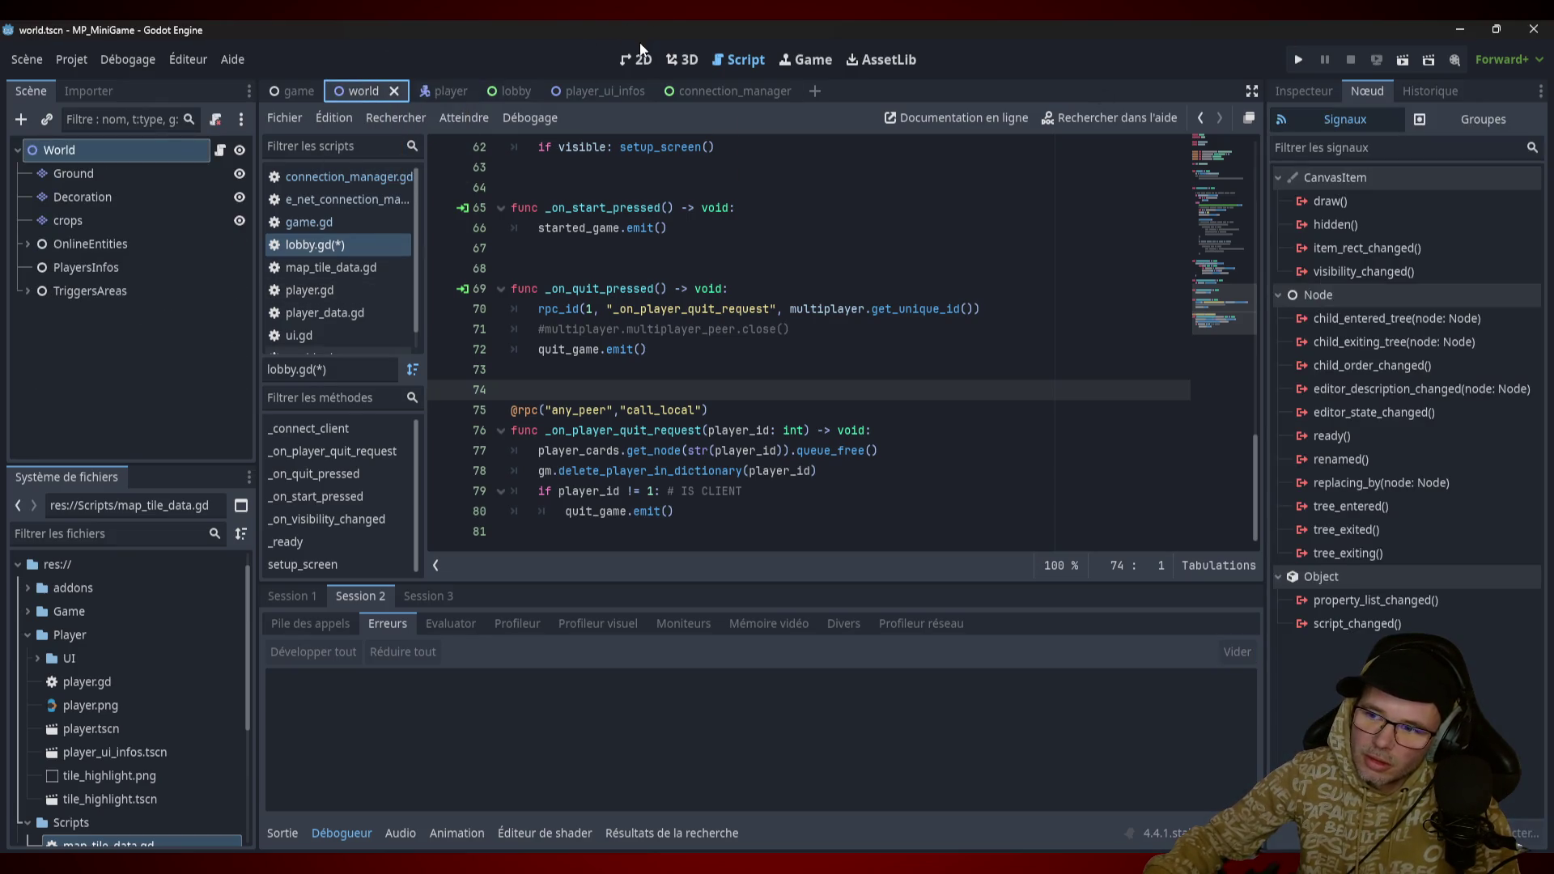
{"action": "left_click", "coordinate": [638, 59]}
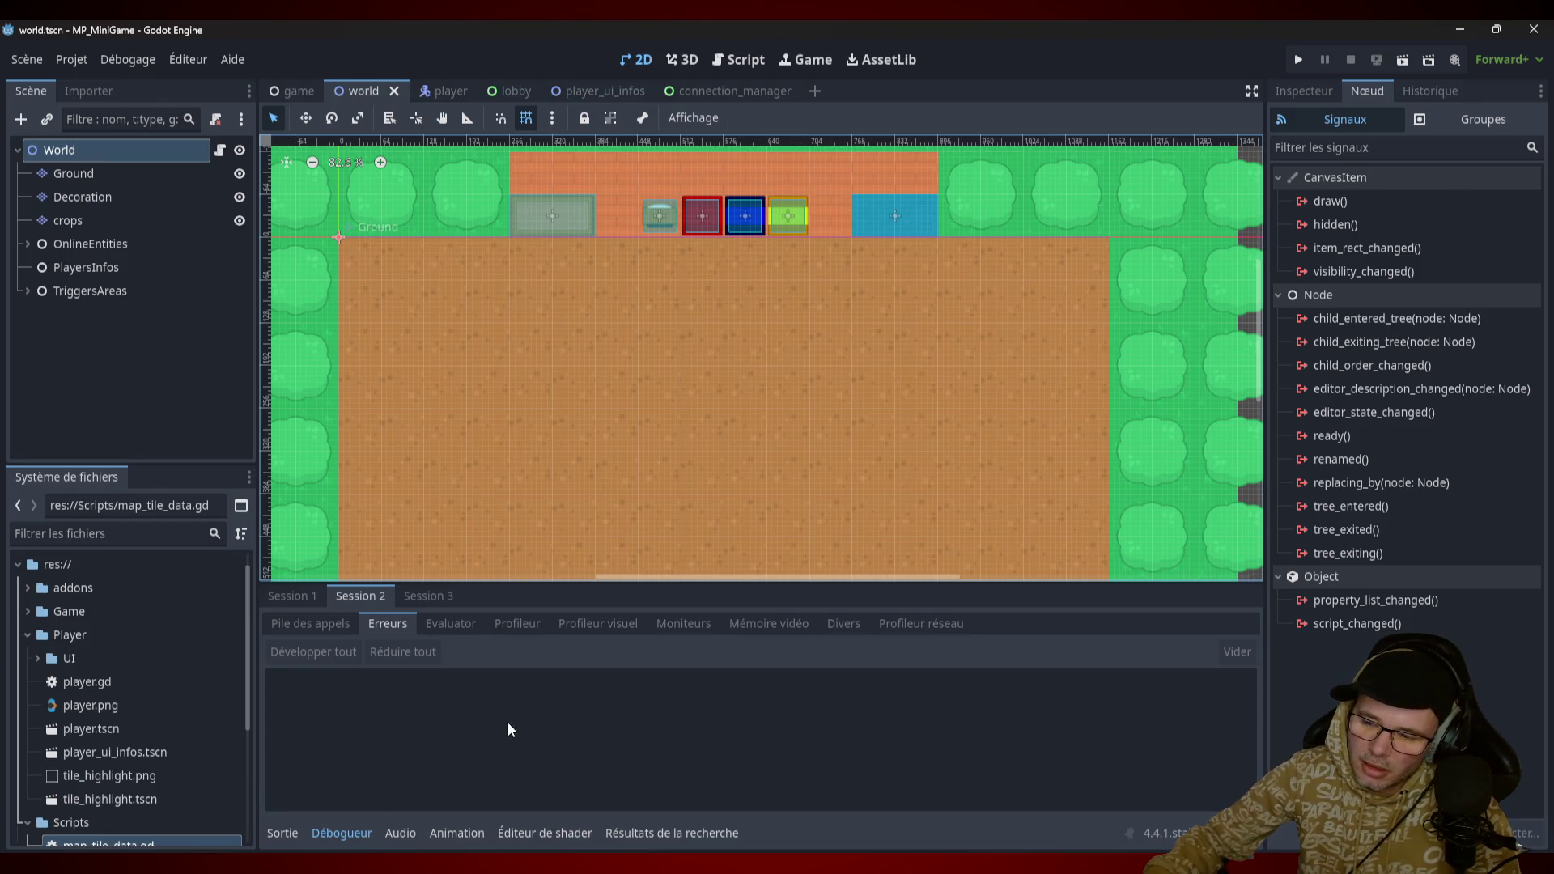
{"action": "left_click", "coordinate": [68, 221]}
{"action": "scroll", "coordinate": [476, 434], "scroll_direction": "up", "scroll_amount": 5}
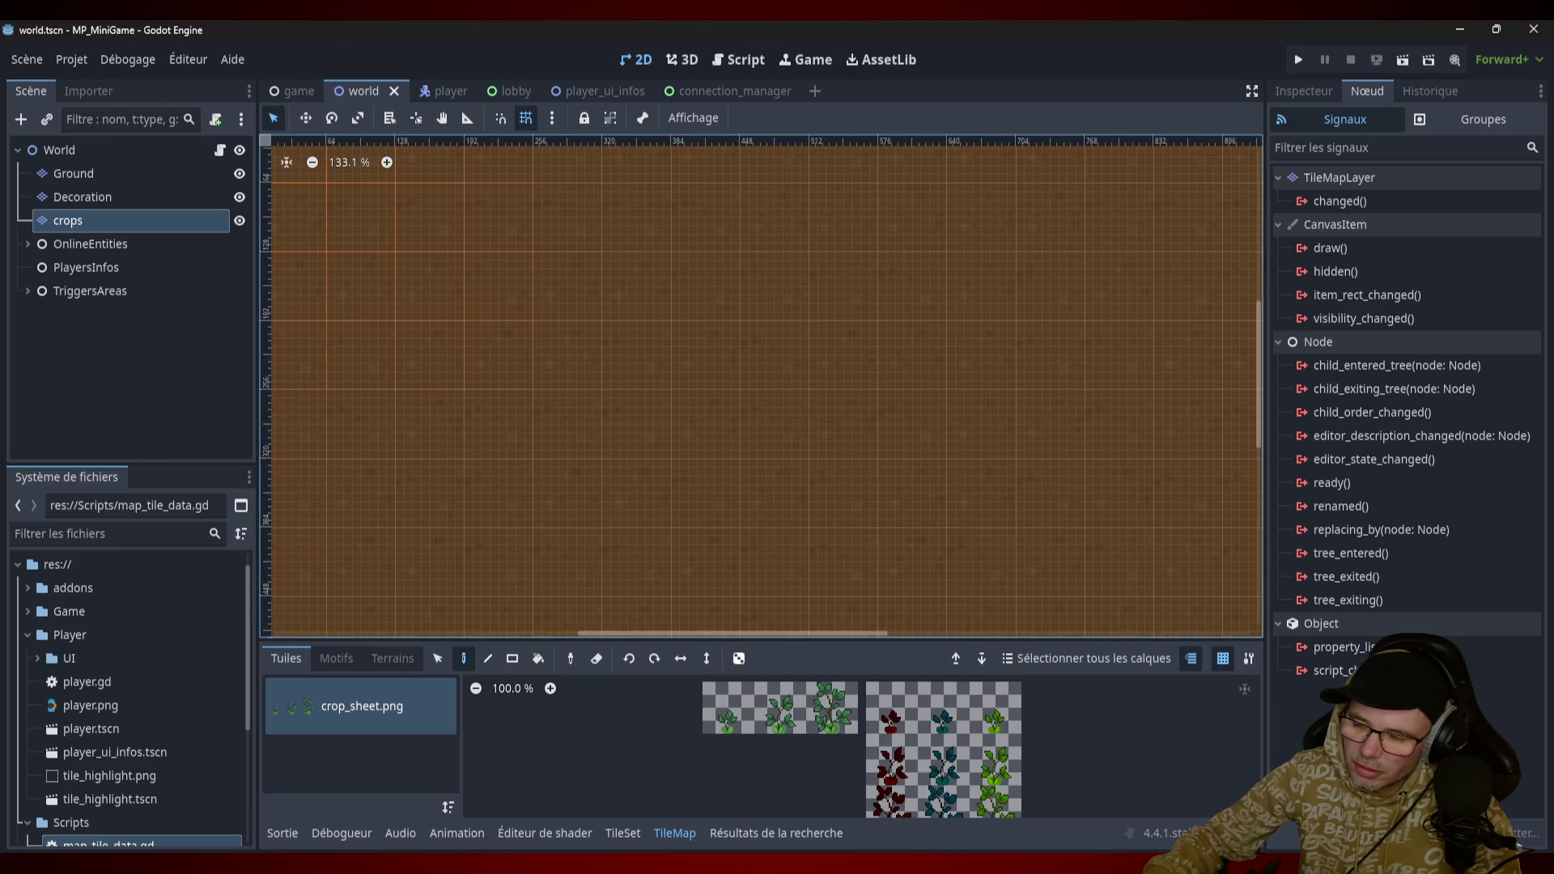
{"action": "left_click", "coordinate": [723, 723]}
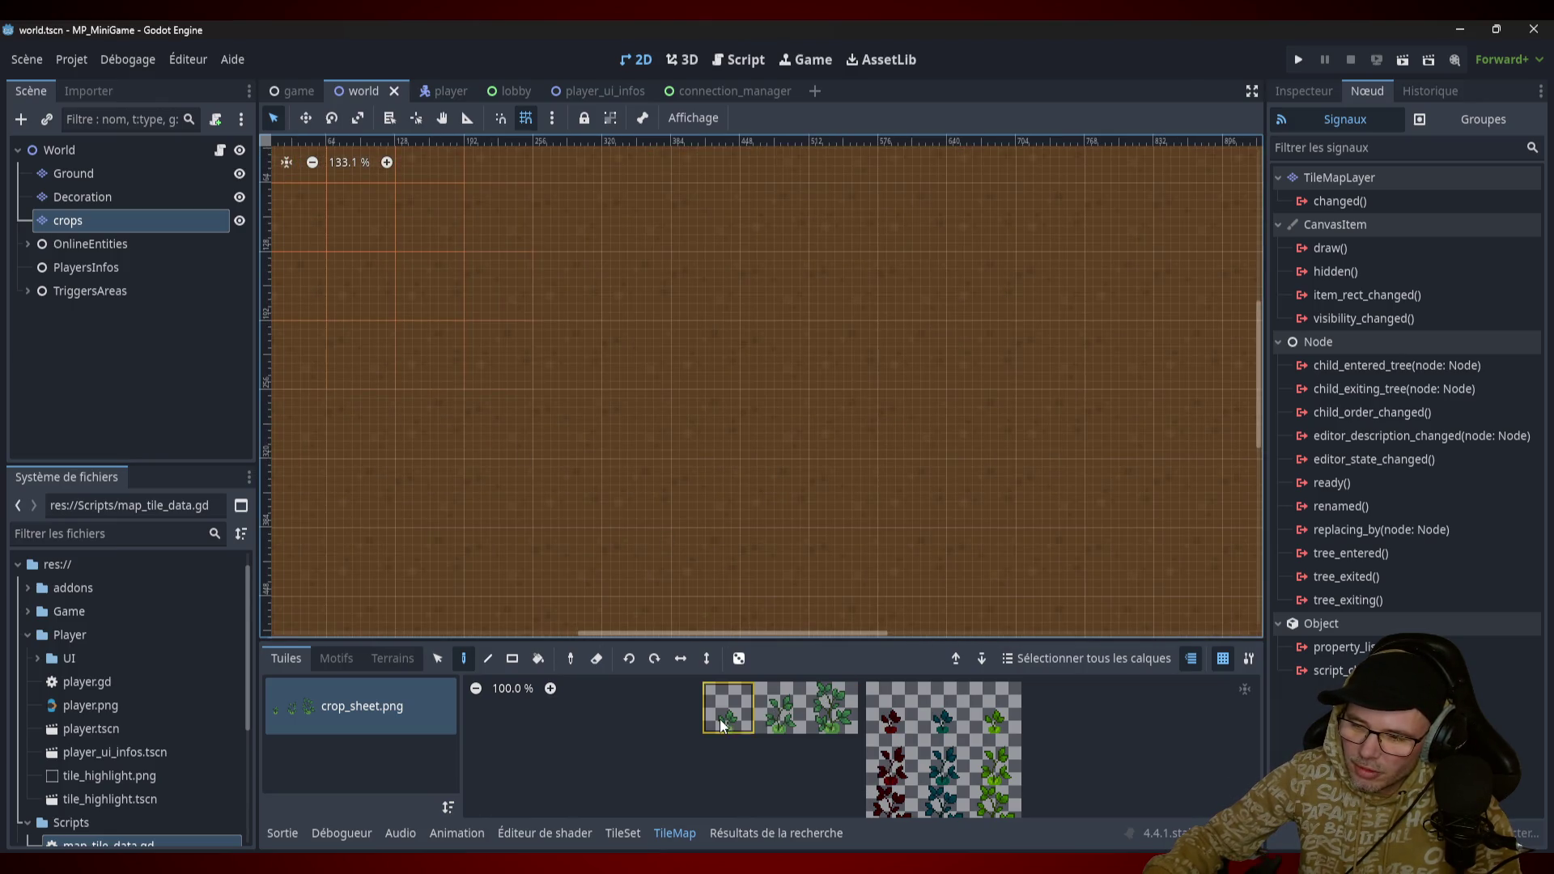
{"action": "scroll", "coordinate": [644, 332], "scroll_direction": "up", "scroll_amount": 4}
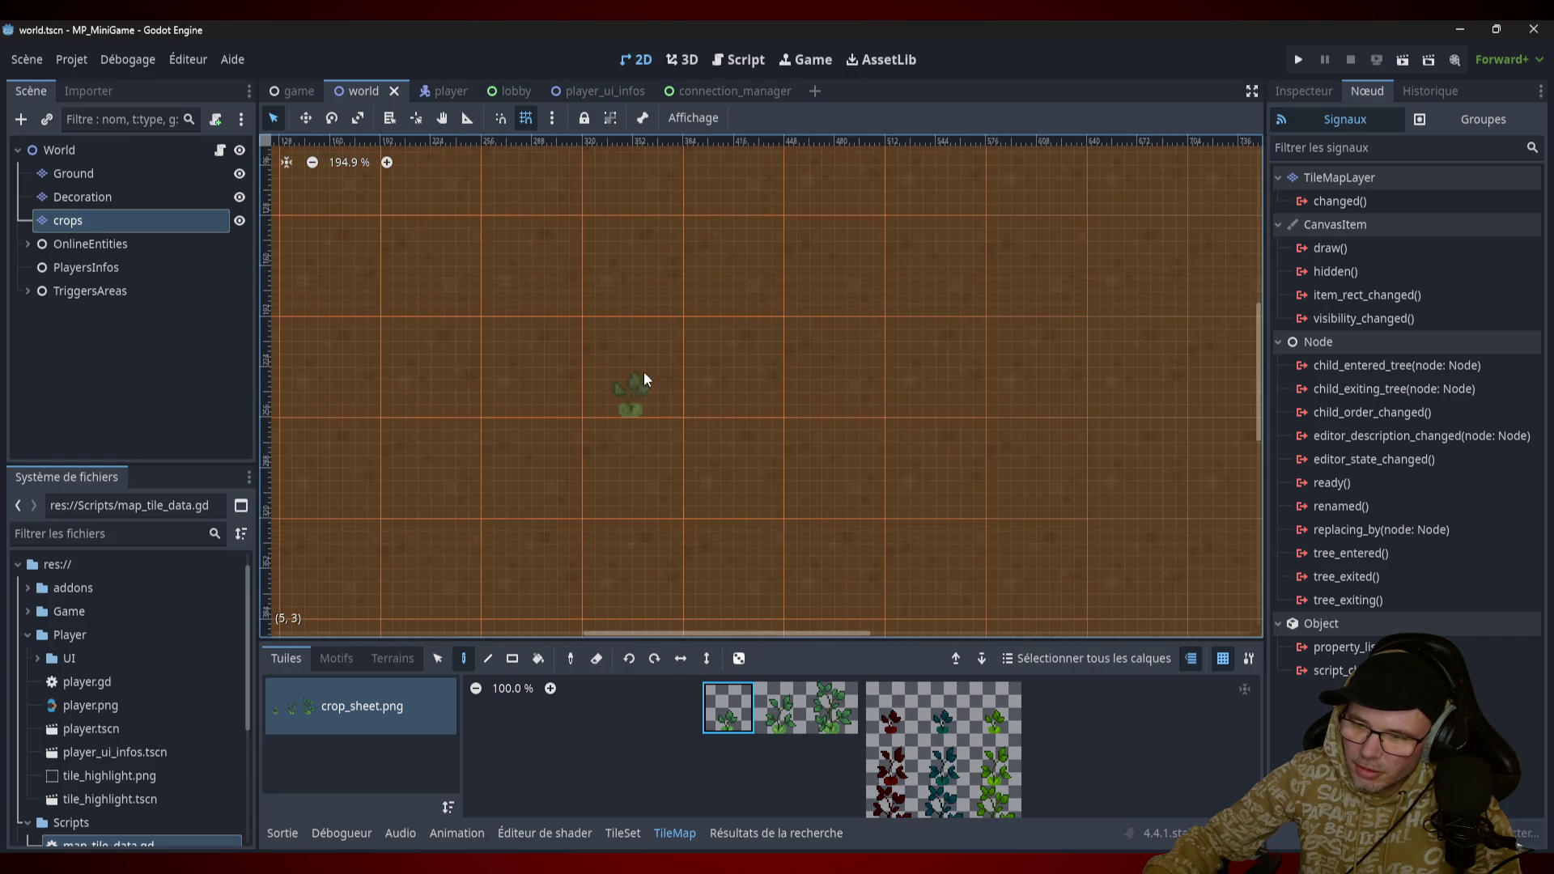
{"action": "left_click", "coordinate": [633, 390]}
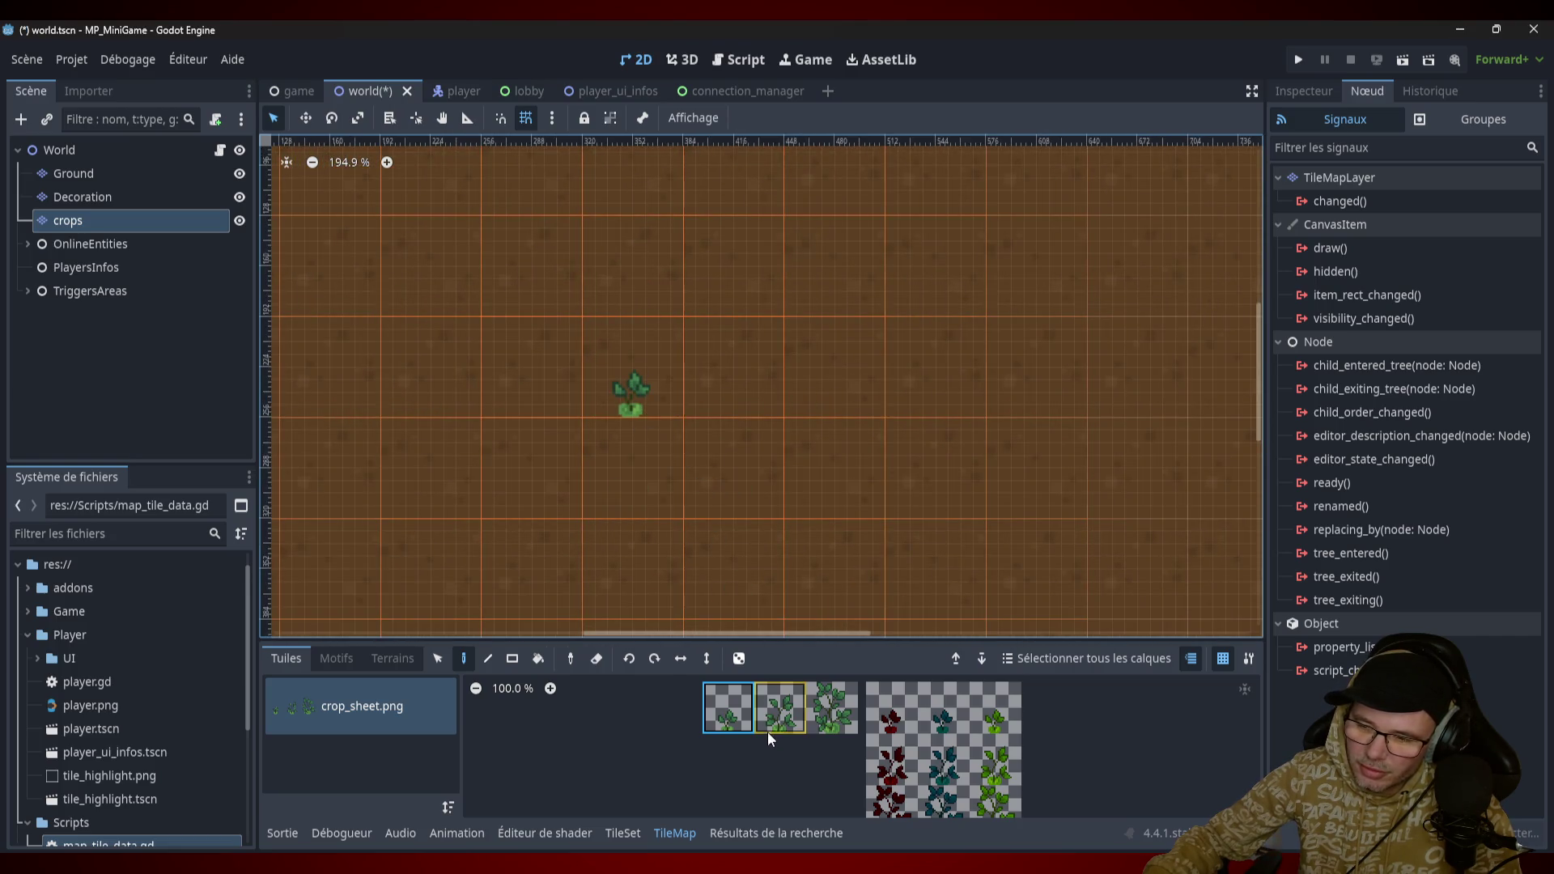
- Paint the fullest green crop stage, then the tallest red plant stage beside it
{"action": "left_click", "coordinate": [777, 708]}
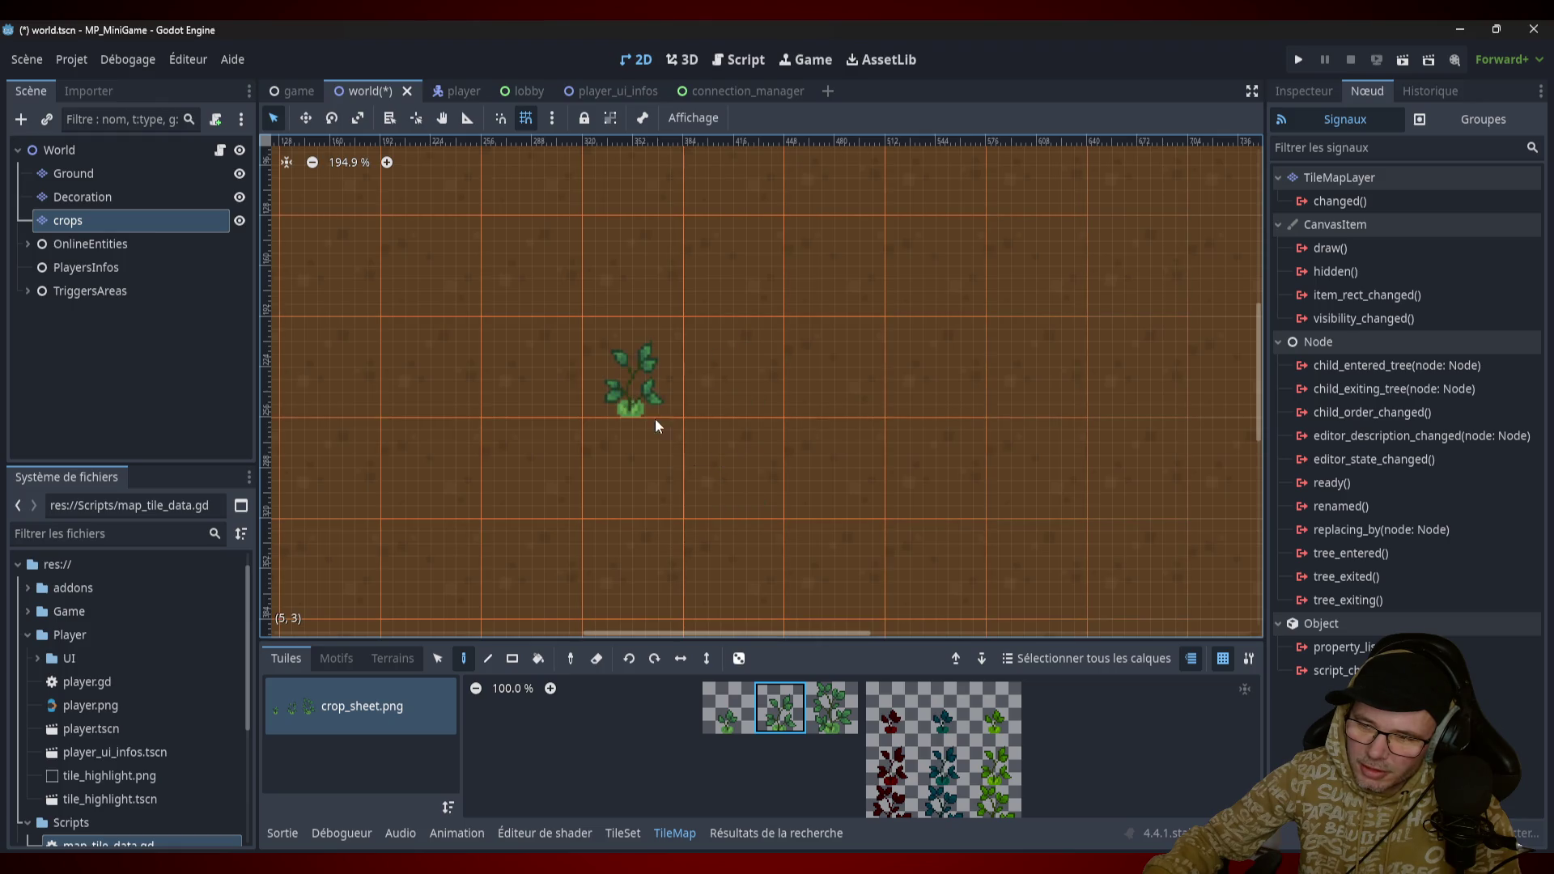
{"action": "left_click", "coordinate": [826, 717]}
{"action": "left_click", "coordinate": [633, 366]}
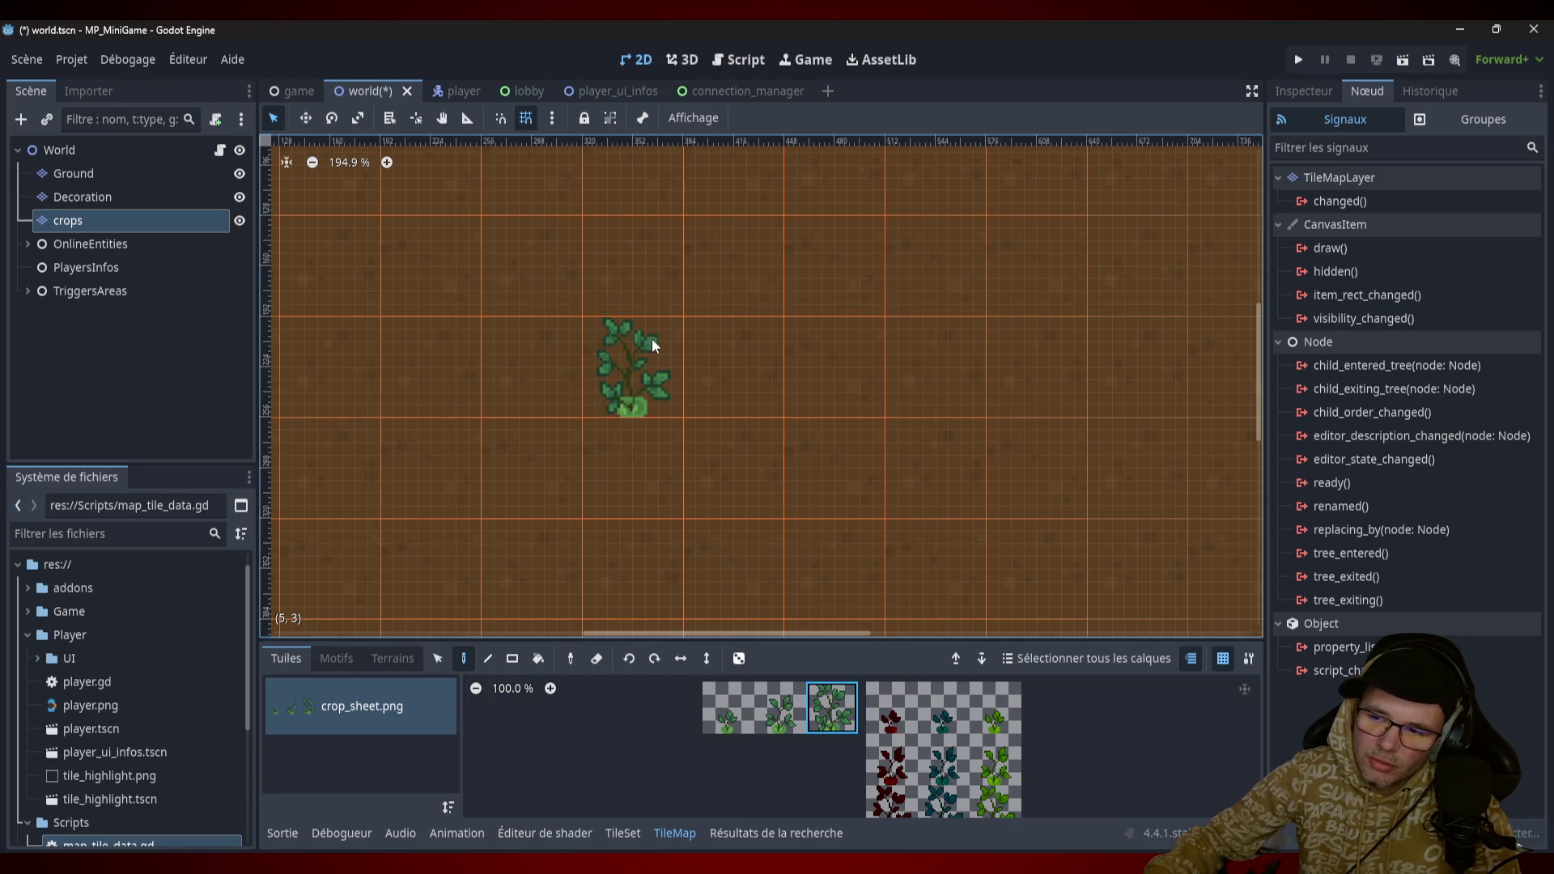
{"action": "left_click", "coordinate": [892, 707]}
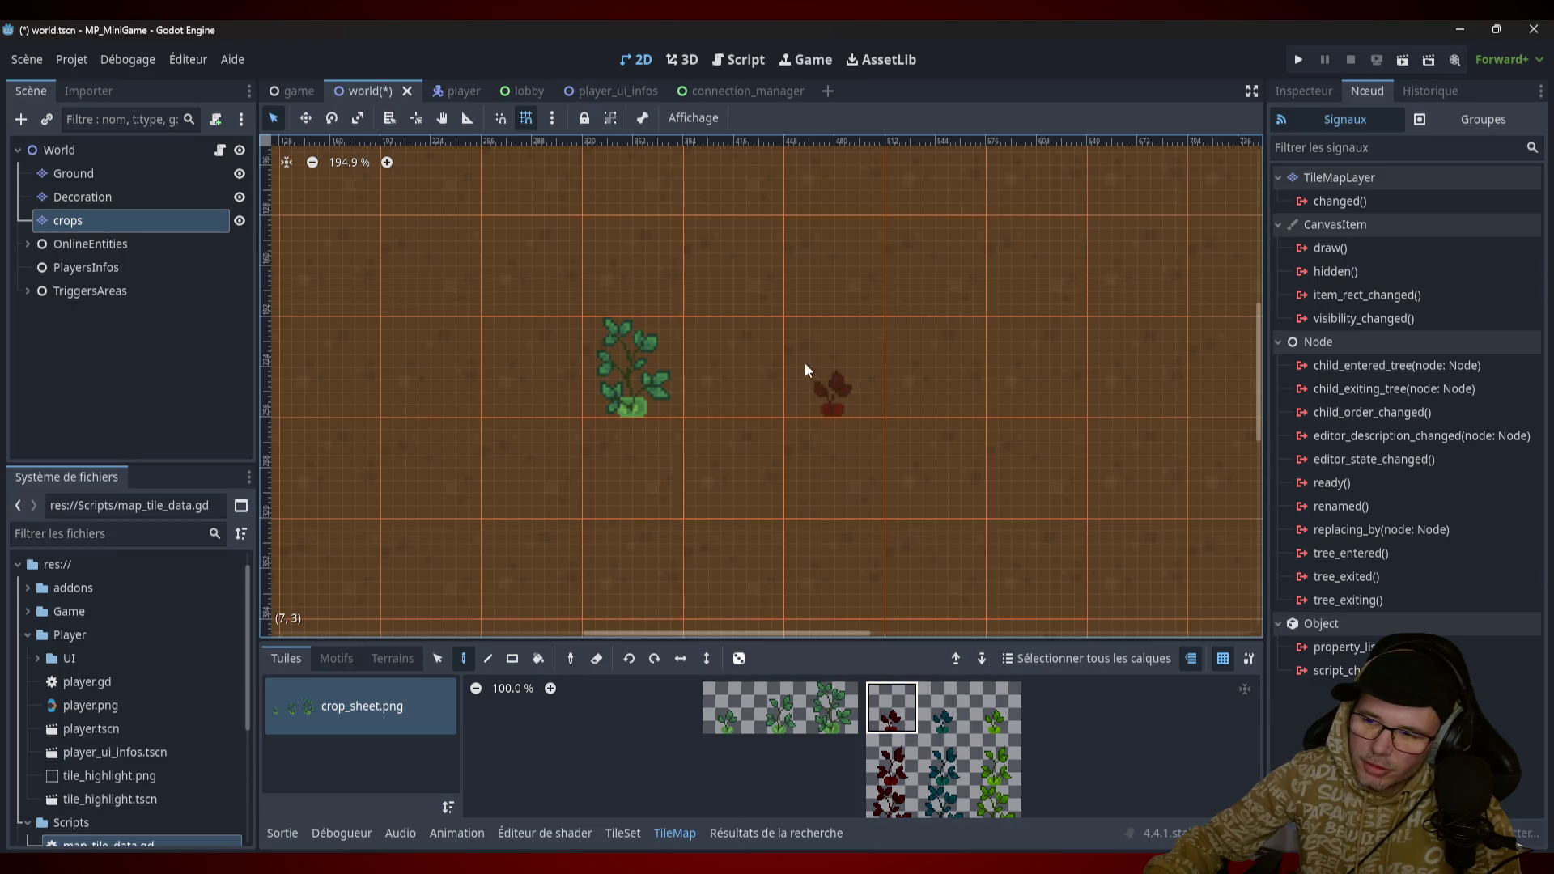
{"action": "left_click", "coordinate": [891, 761]}
{"action": "left_click", "coordinate": [732, 393]}
{"action": "left_click", "coordinate": [891, 801]}
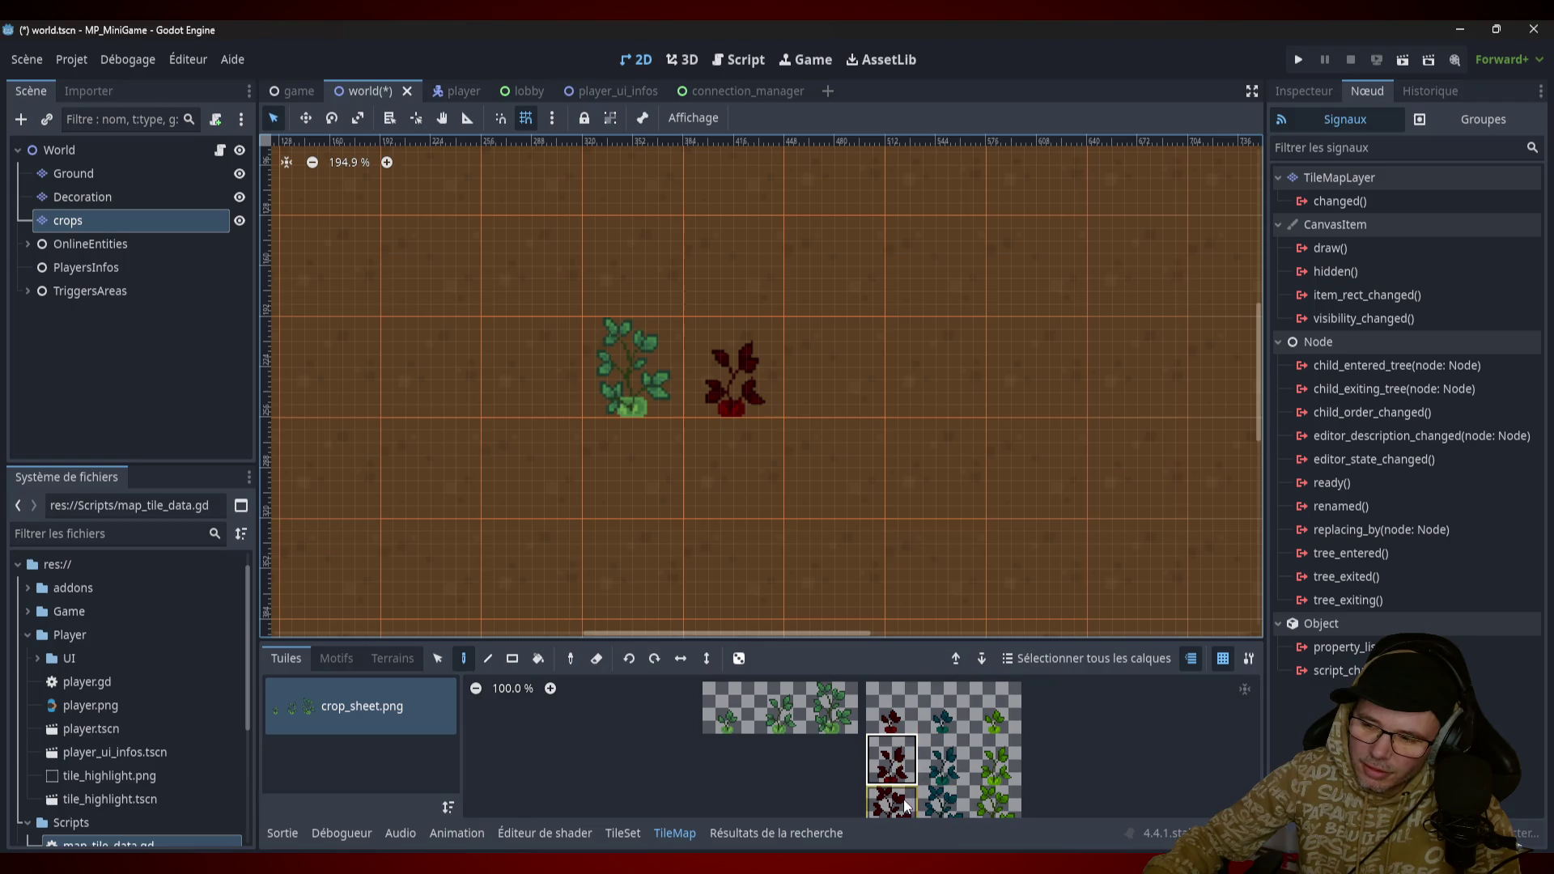
{"action": "left_click", "coordinate": [758, 392]}
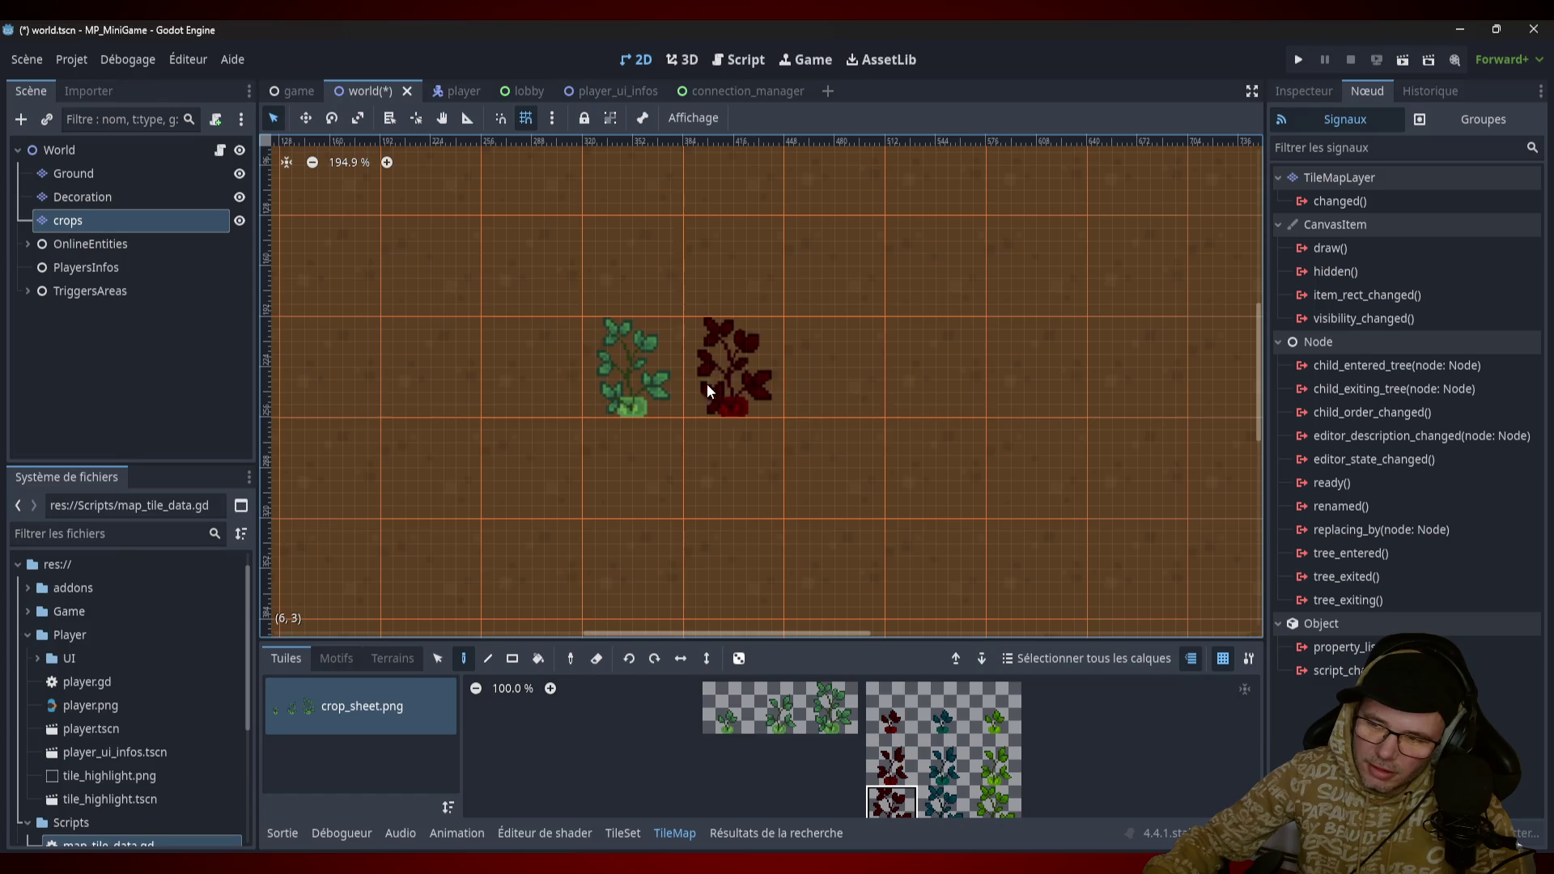
- Zoom the view to inspect the two painted plants, then pick the eraser
{"action": "scroll", "coordinate": [908, 438], "scroll_direction": "down", "scroll_amount": 4}
{"action": "scroll", "coordinate": [927, 435], "scroll_direction": "down", "scroll_amount": 1}
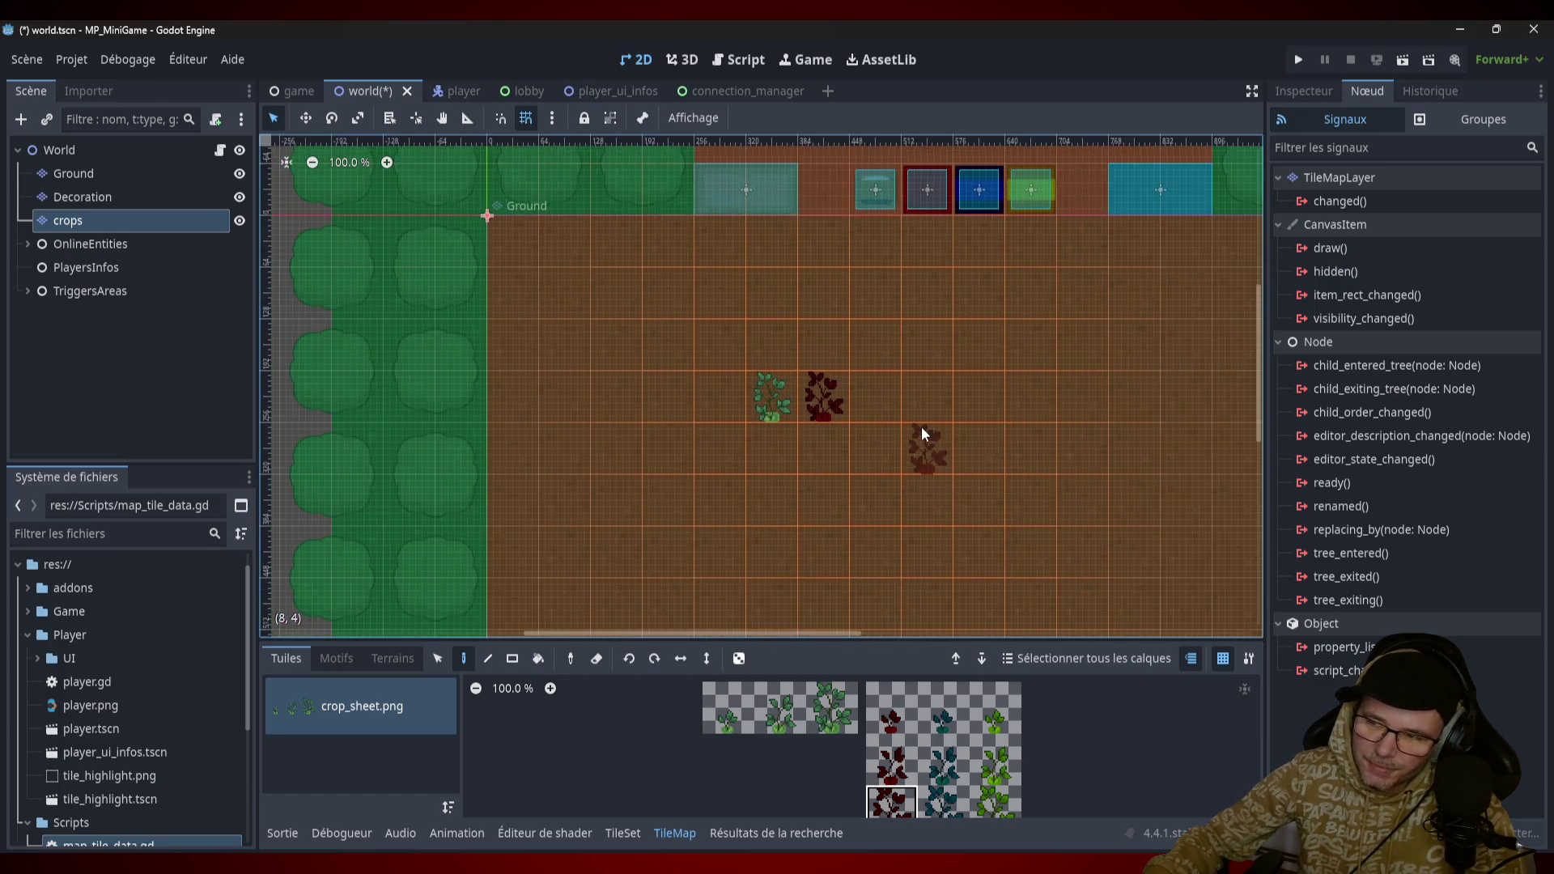
{"action": "scroll", "coordinate": [918, 429], "scroll_direction": "up", "scroll_amount": 4}
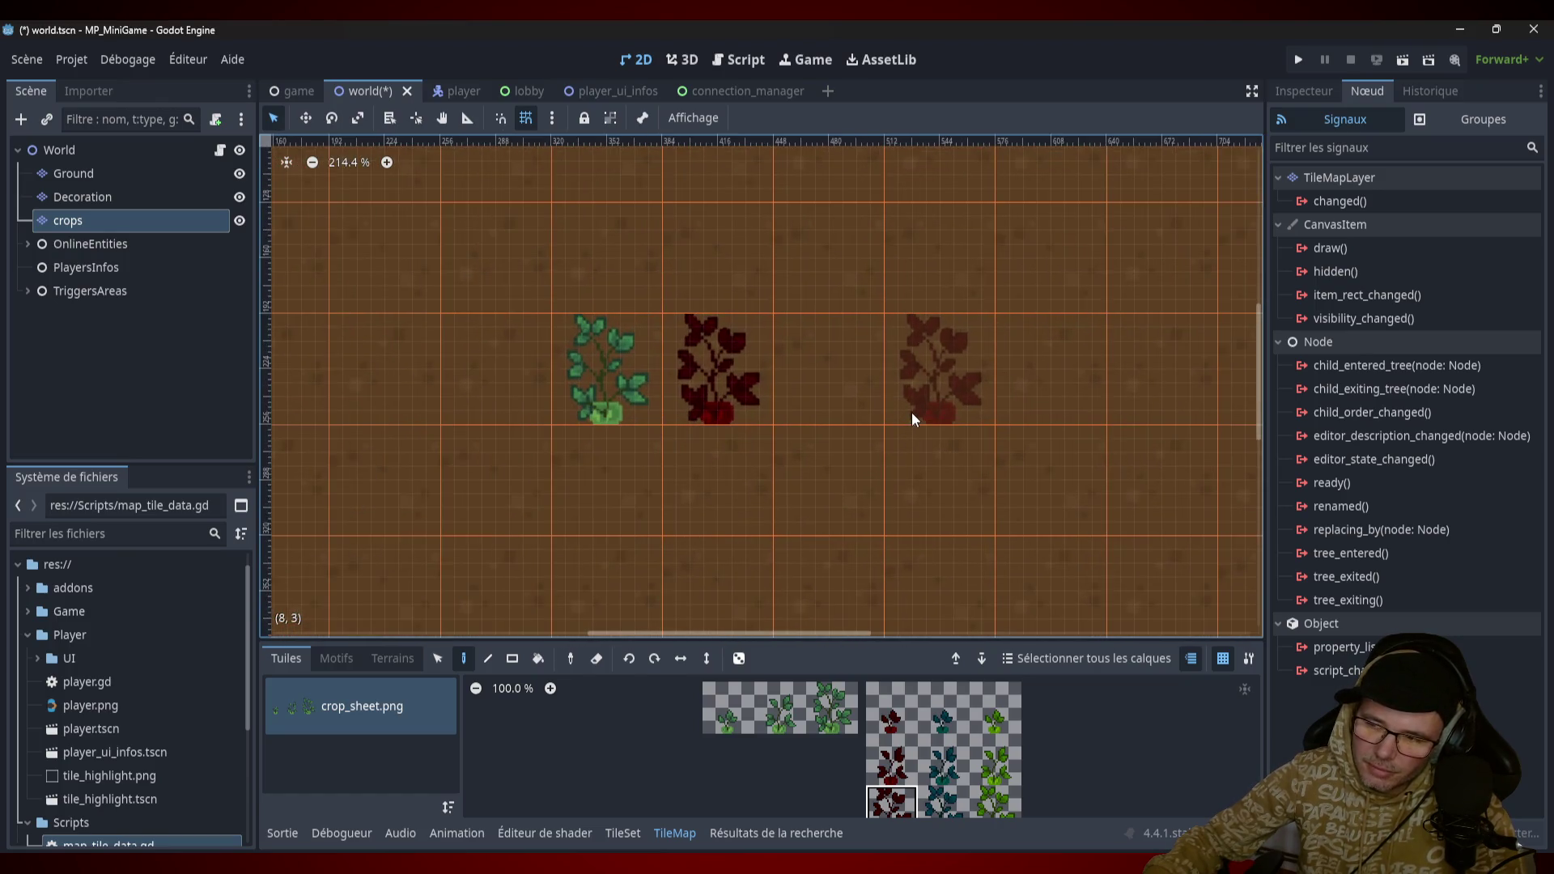
{"action": "scroll", "coordinate": [901, 417], "scroll_direction": "down", "scroll_amount": 4}
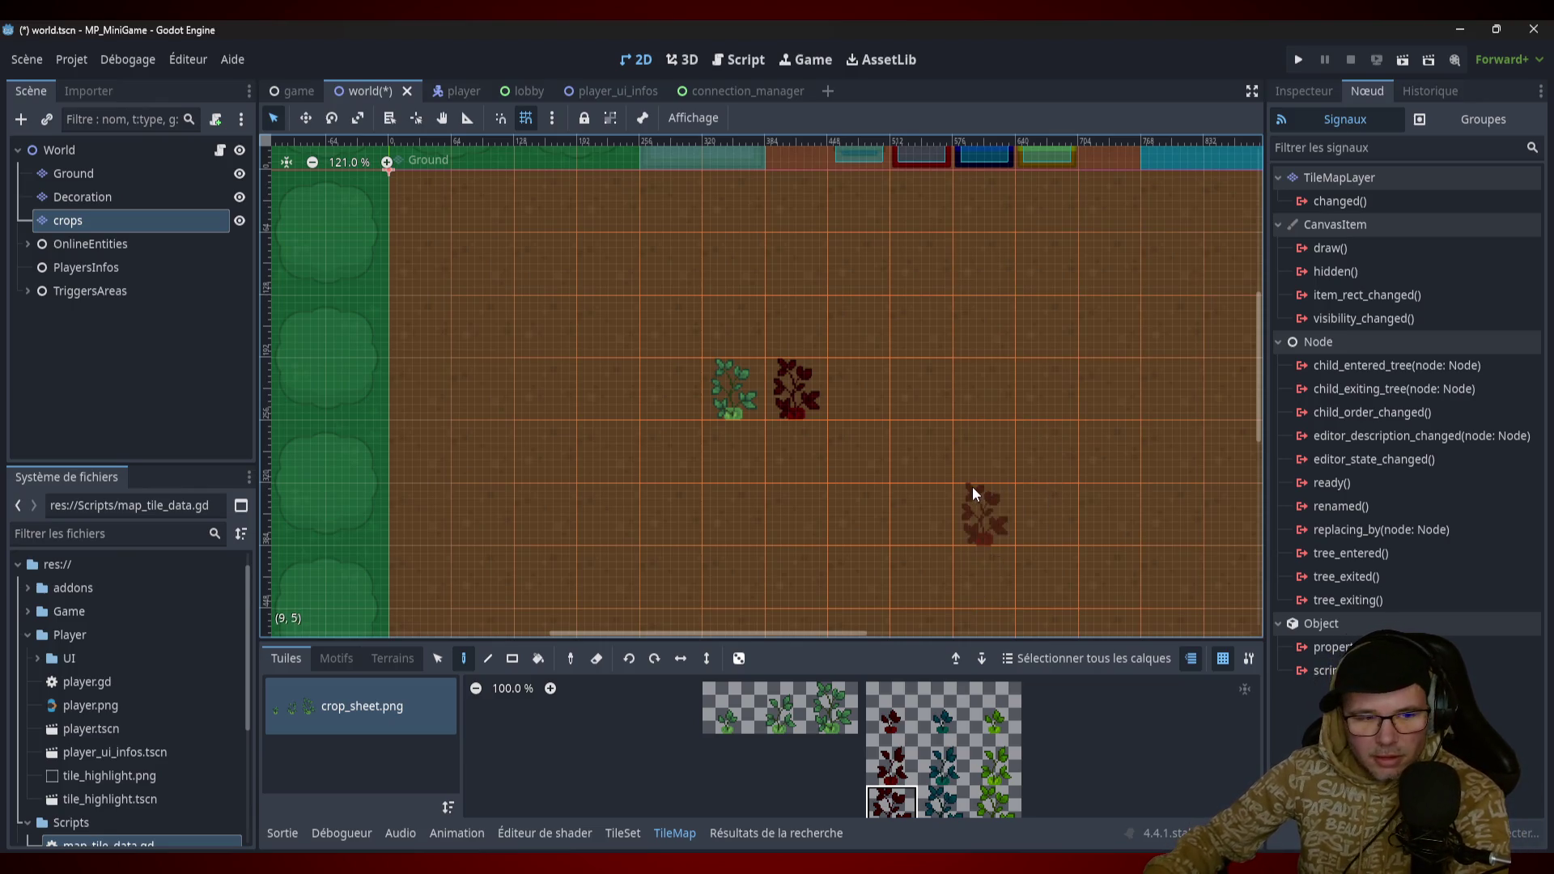
{"action": "scroll", "coordinate": [956, 530], "scroll_direction": "down", "scroll_amount": 3}
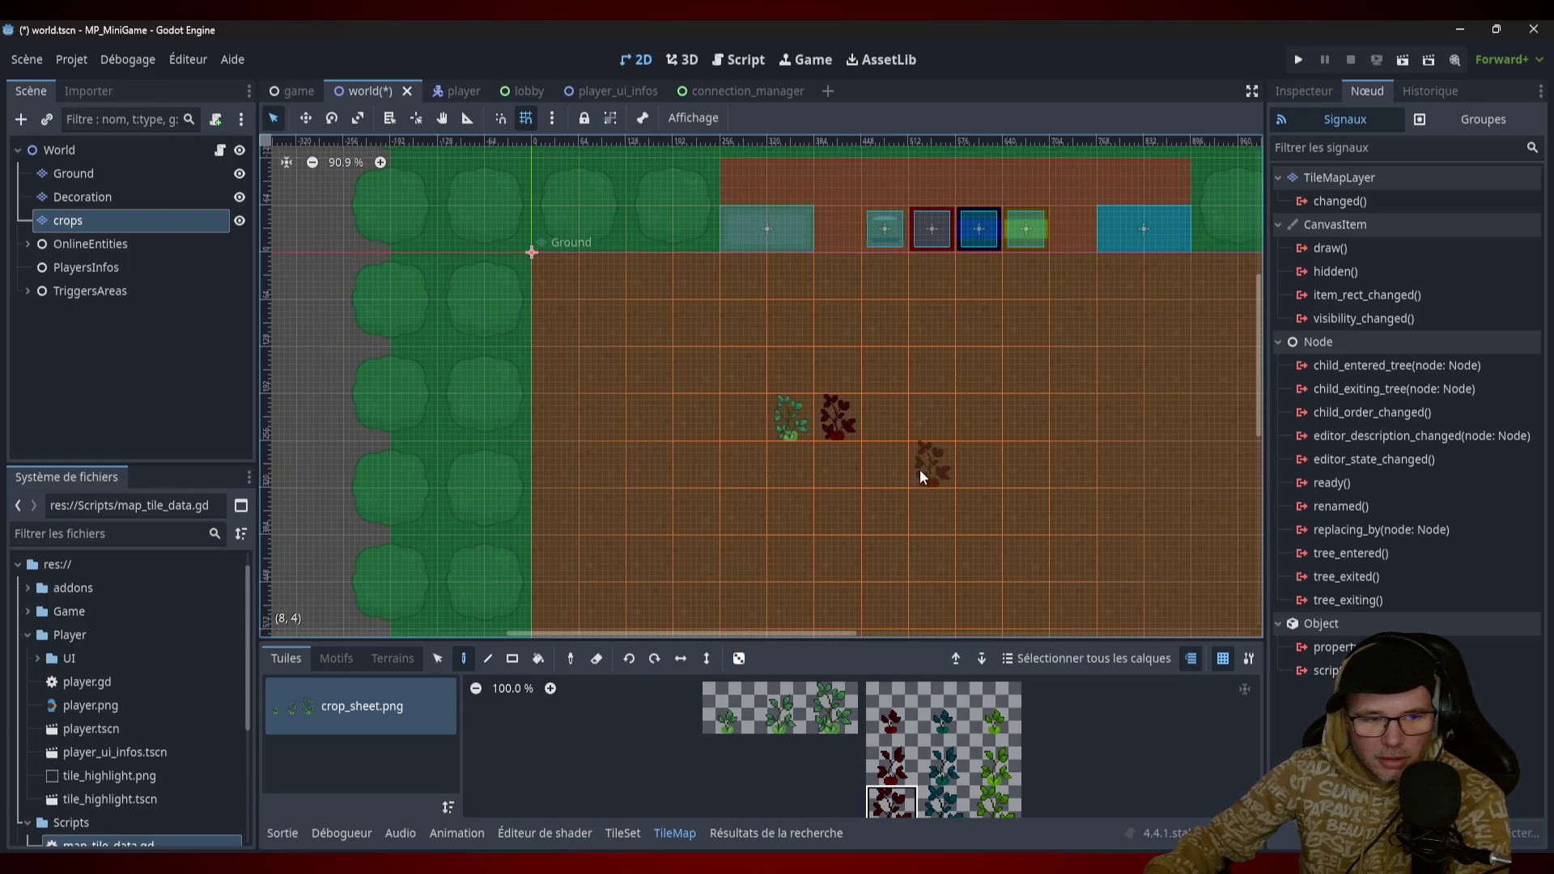
{"action": "scroll", "coordinate": [931, 454], "scroll_direction": "up", "scroll_amount": 3}
{"action": "scroll", "coordinate": [931, 453], "scroll_direction": "up", "scroll_amount": 3}
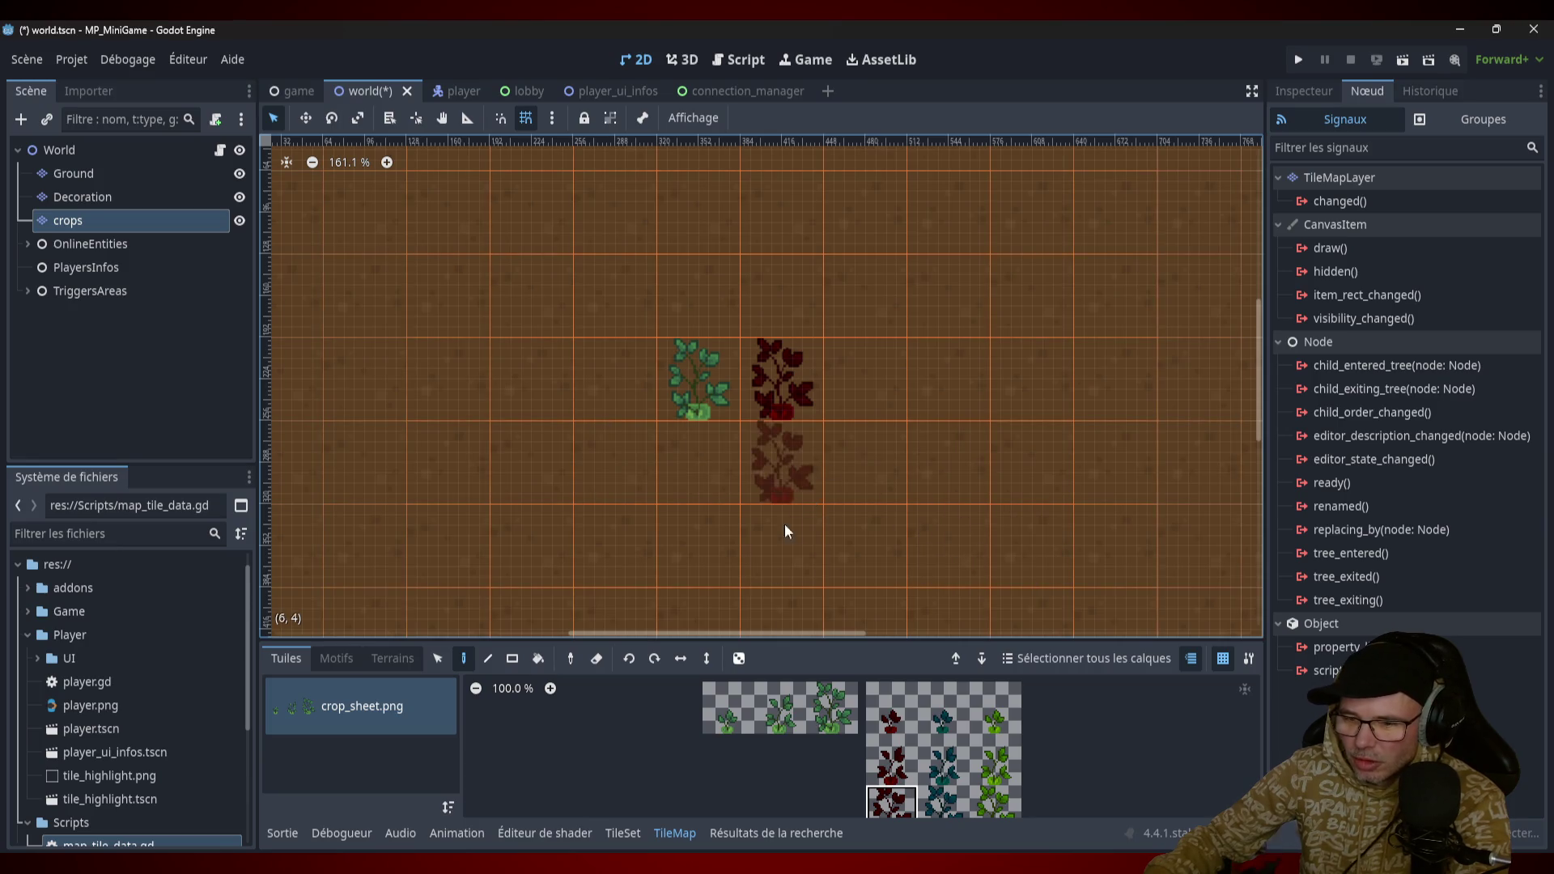
{"action": "left_click", "coordinate": [596, 659]}
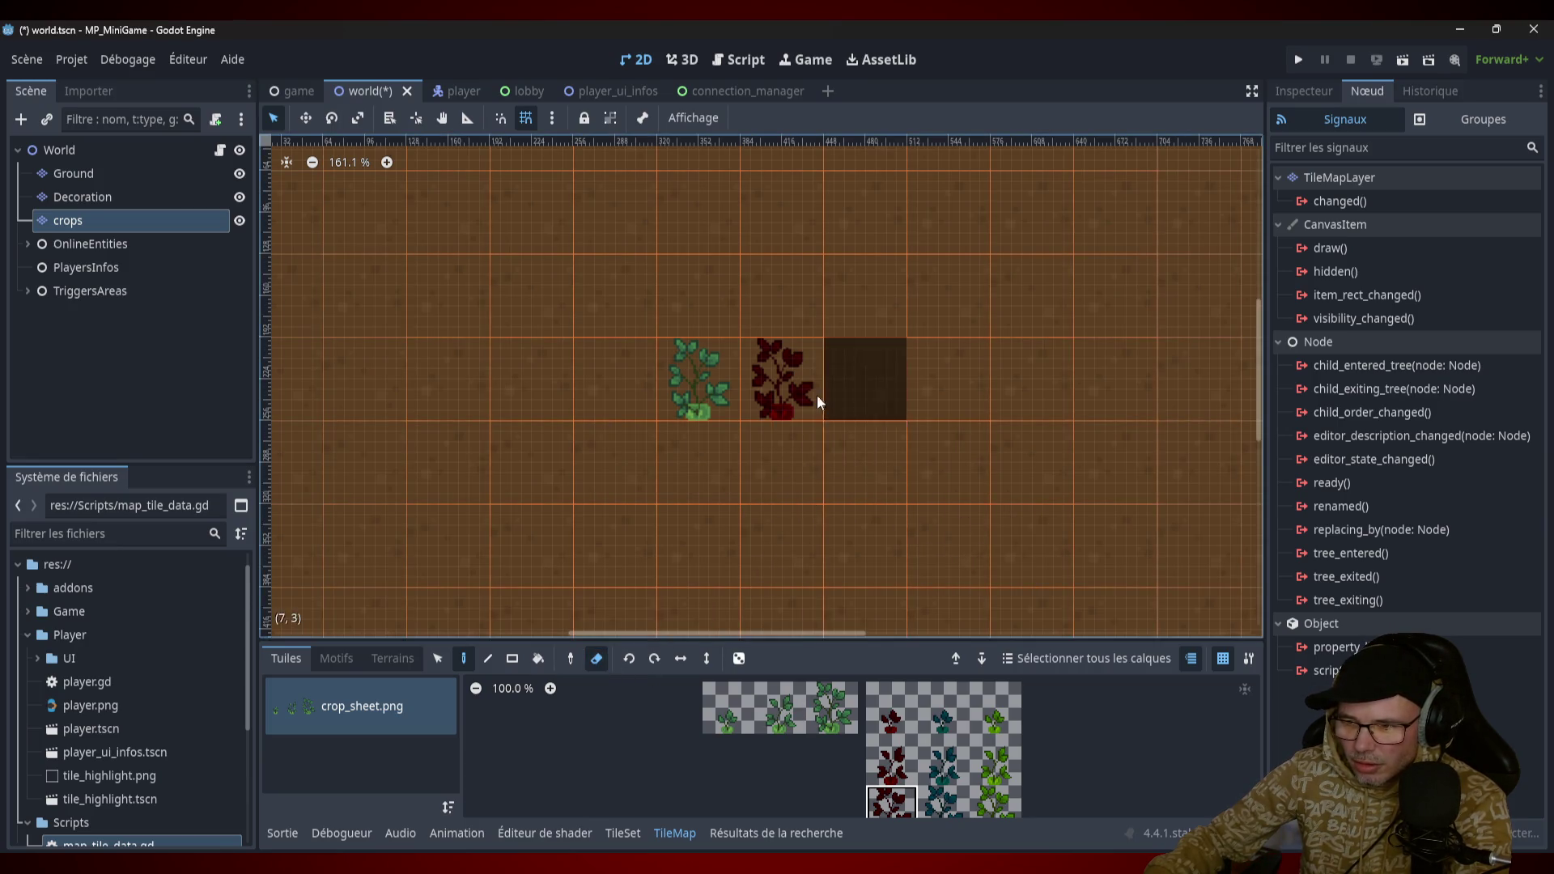
- Drag the eraser across both plants, then zoom and pan to check the field's bottom edge
{"action": "left_click_drag", "start_coordinate": [809, 396], "coordinate": [513, 389]}
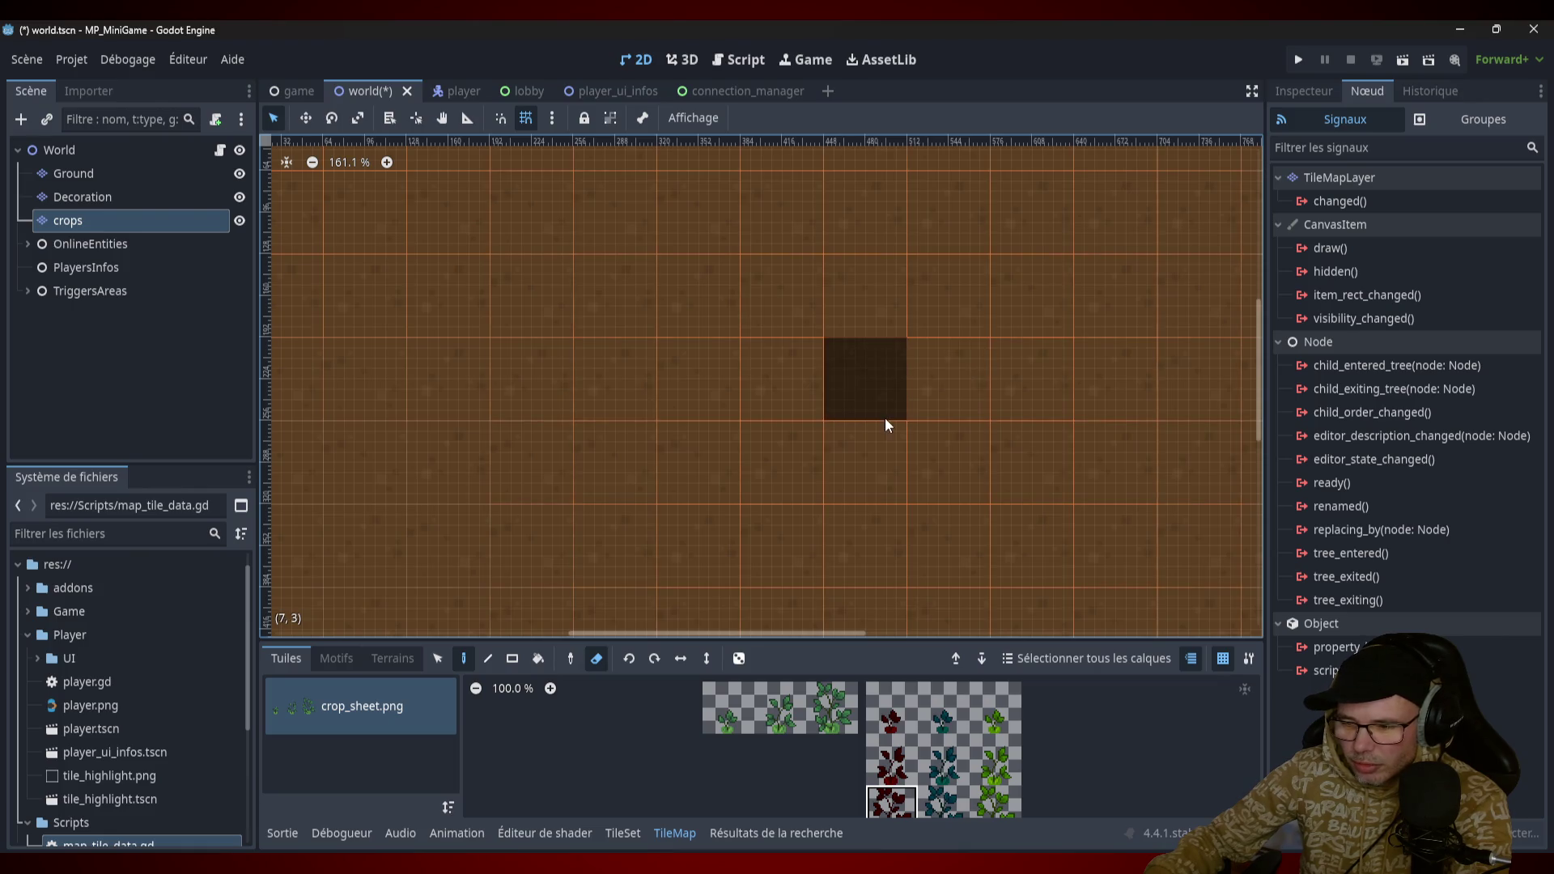
{"action": "scroll", "coordinate": [866, 437], "scroll_direction": "down", "scroll_amount": 4}
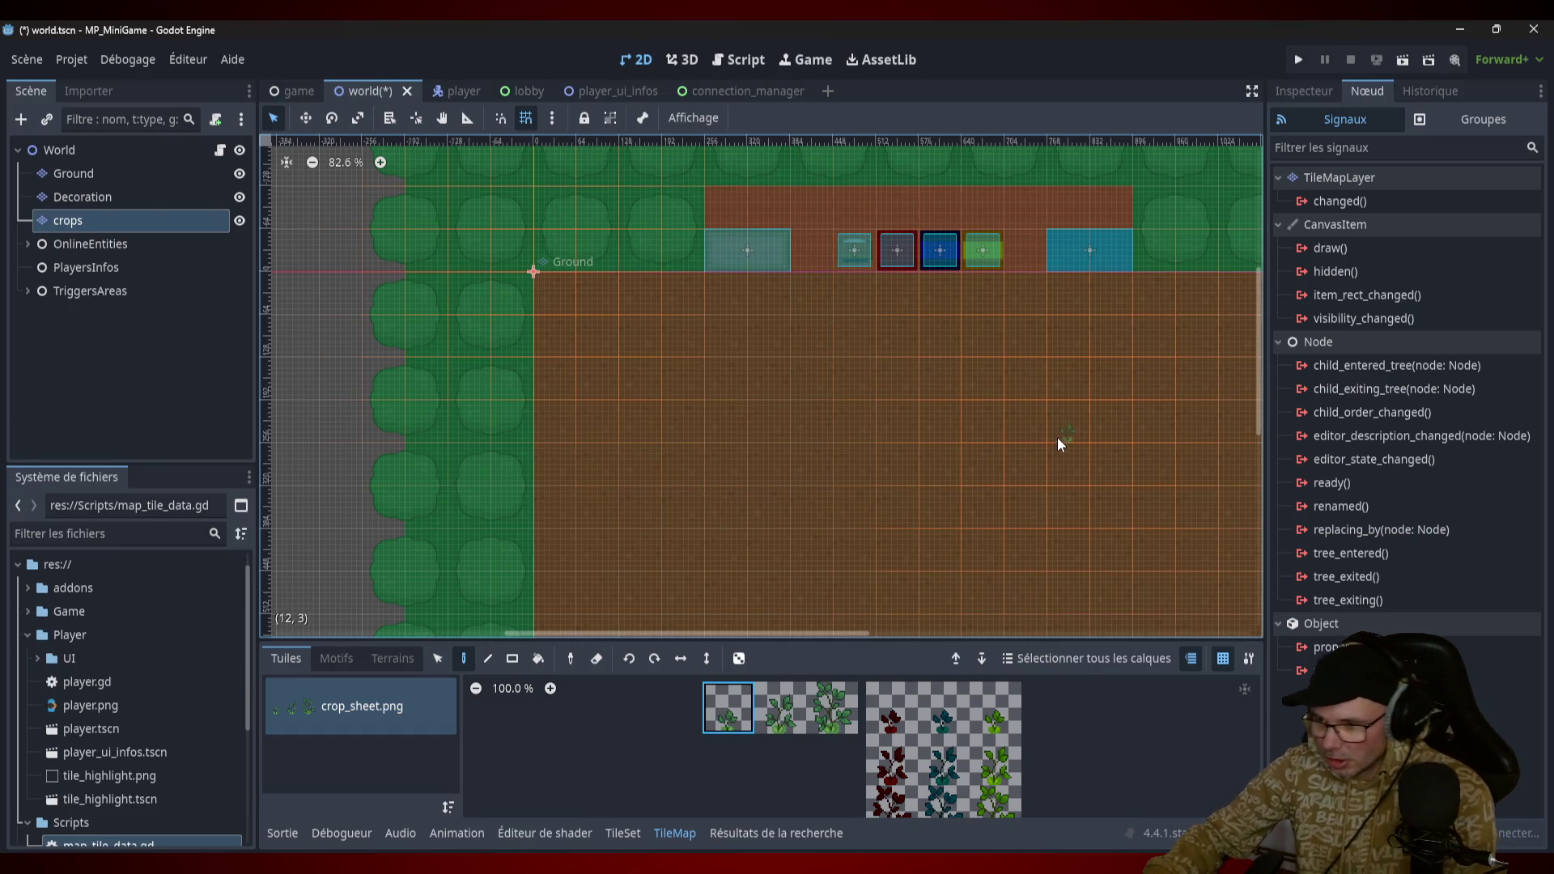
{"action": "scroll", "coordinate": [1052, 437], "scroll_direction": "down", "scroll_amount": 3}
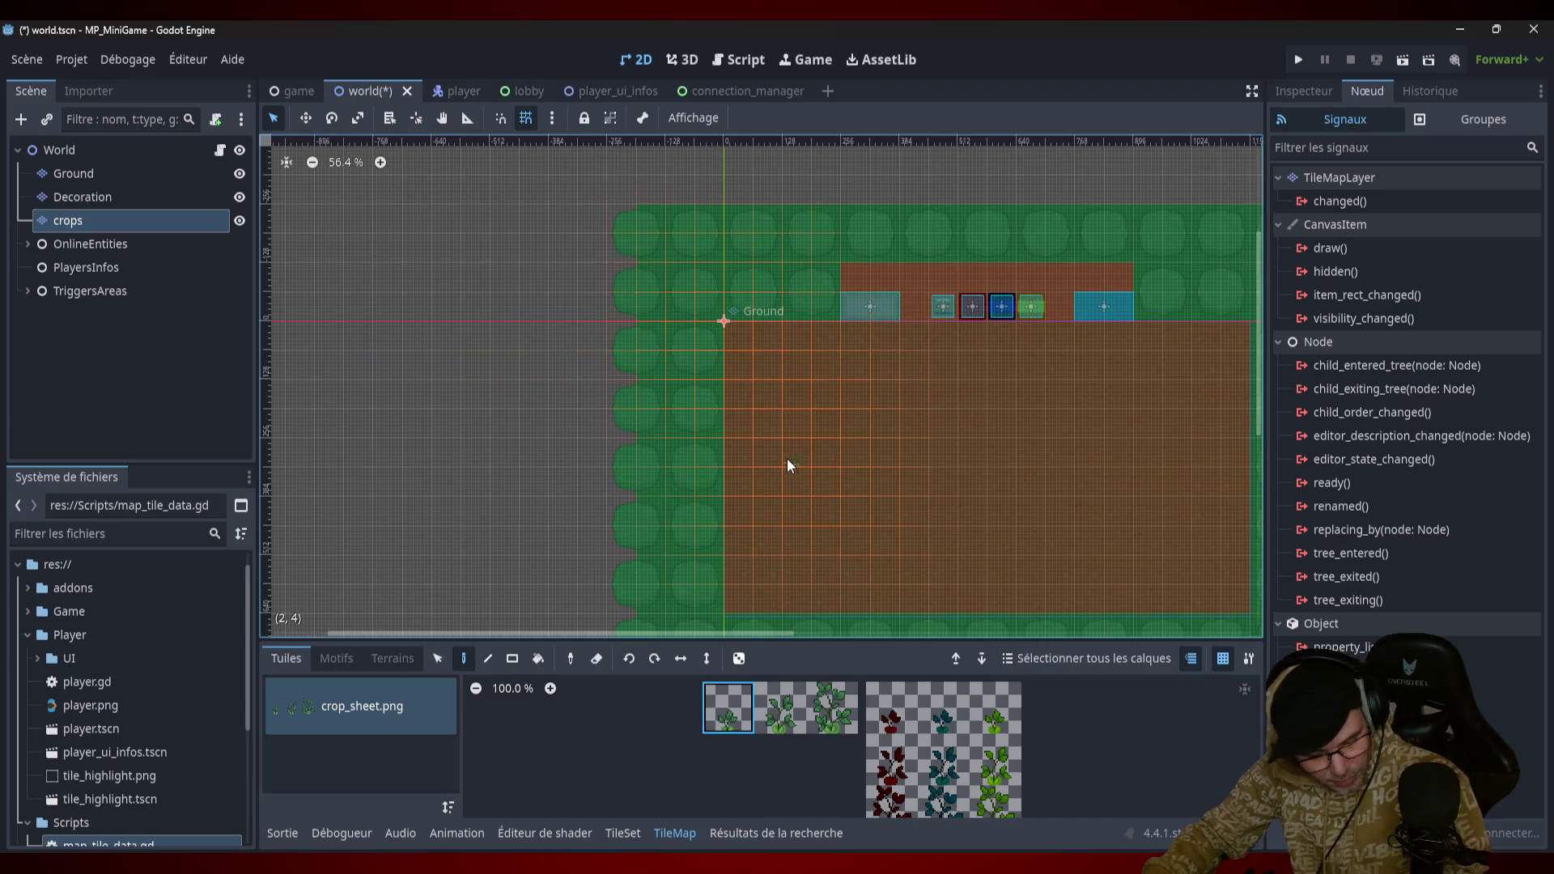
{"action": "mouse_move", "coordinate": [949, 489]}
{"action": "left_mouse_down"}
{"action": "mouse_move", "coordinate": [681, 359]}
{"action": "mouse_move", "coordinate": [685, 488]}
{"action": "left_mouse_up"}
{"action": "scroll", "coordinate": [696, 337], "scroll_direction": "up", "scroll_amount": 2}
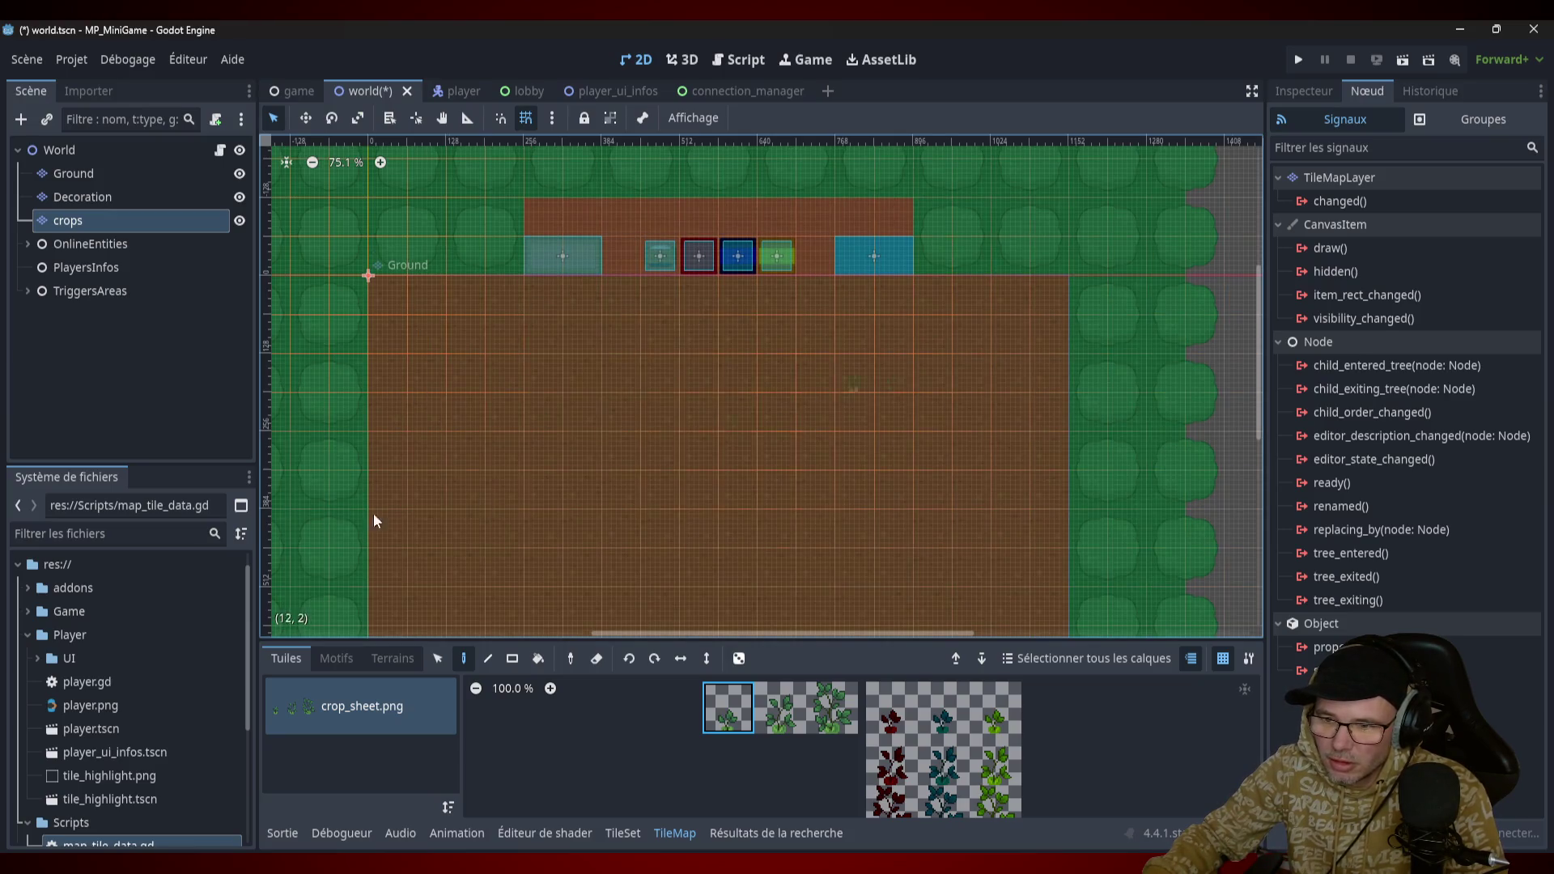
{"action": "mouse_move", "coordinate": [639, 429]}
{"action": "left_mouse_down"}
{"action": "mouse_move", "coordinate": [670, 424]}
{"action": "mouse_move", "coordinate": [736, 277]}
{"action": "left_mouse_up"}
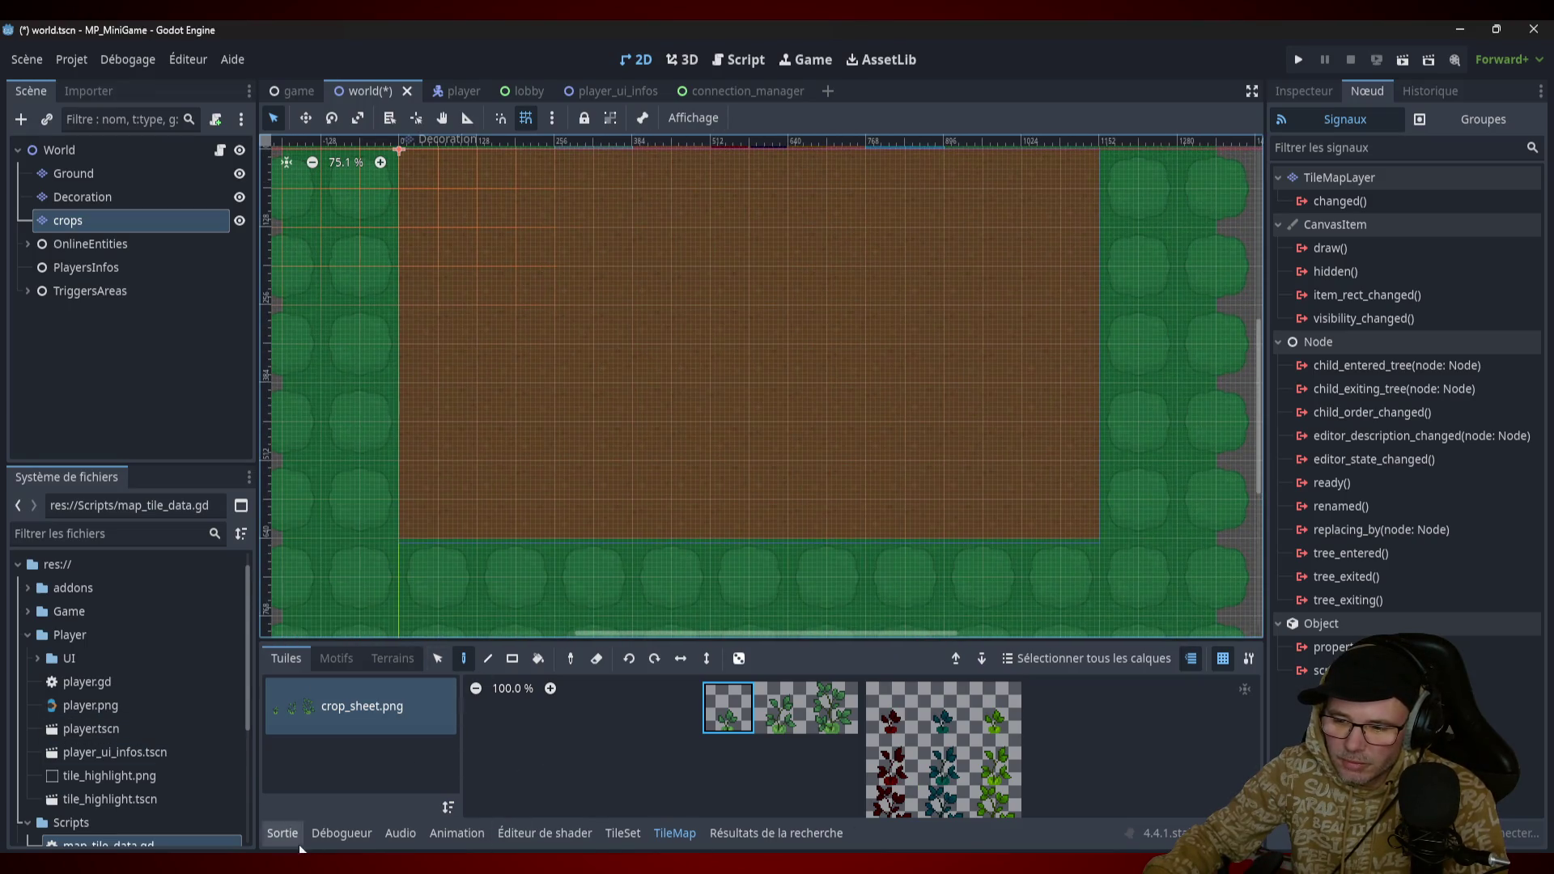
- Select the Ground node to paint tilesheet.png tiles, zooming and panning the atlas and map
{"action": "left_click", "coordinate": [623, 834]}
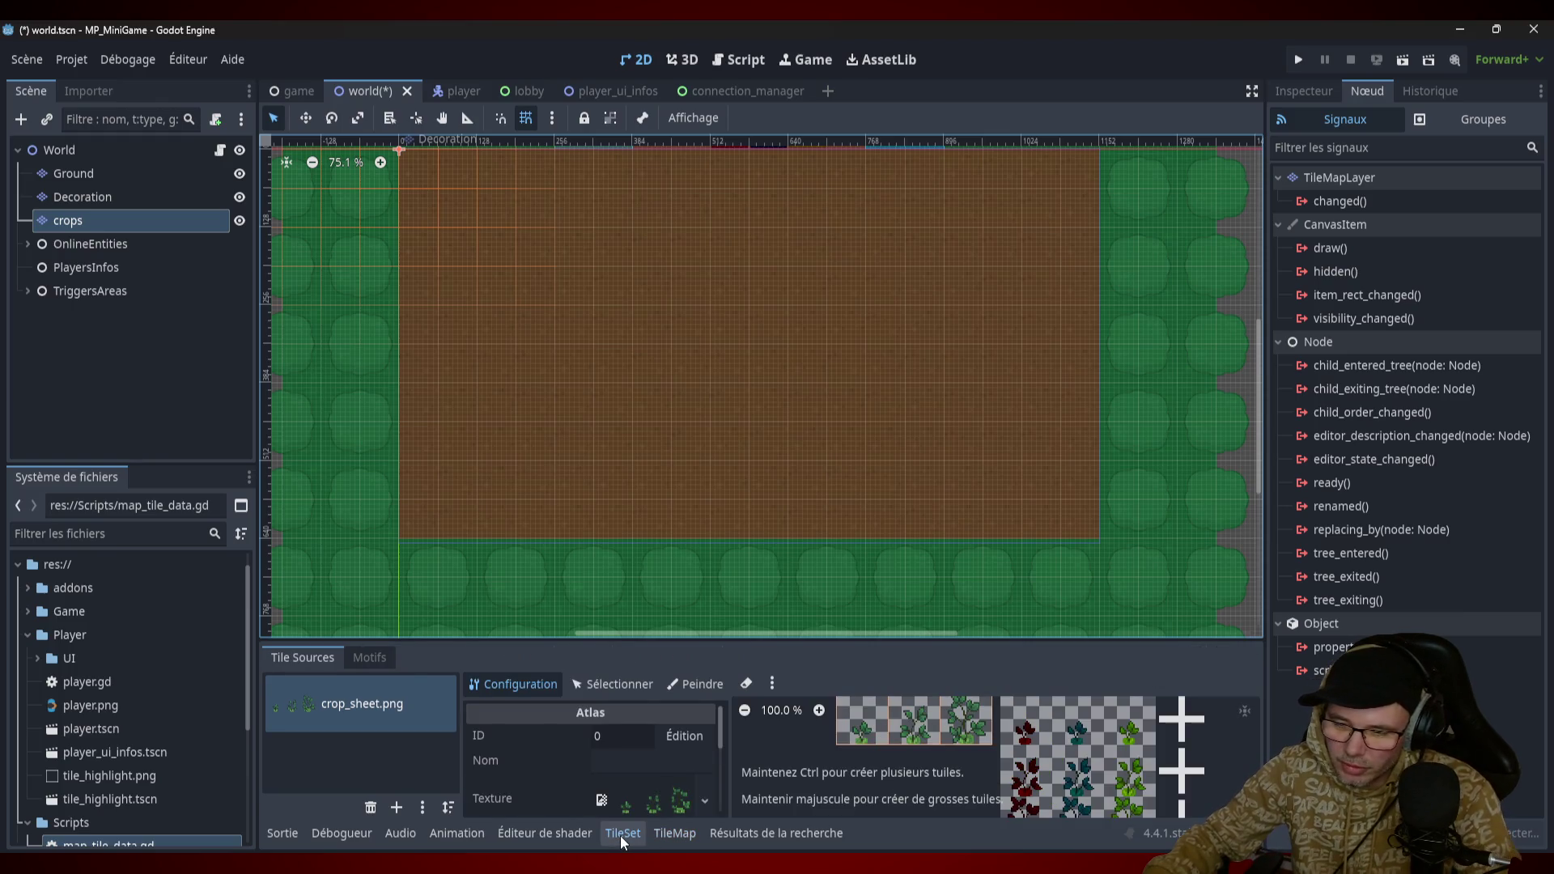
{"action": "left_click", "coordinate": [672, 833]}
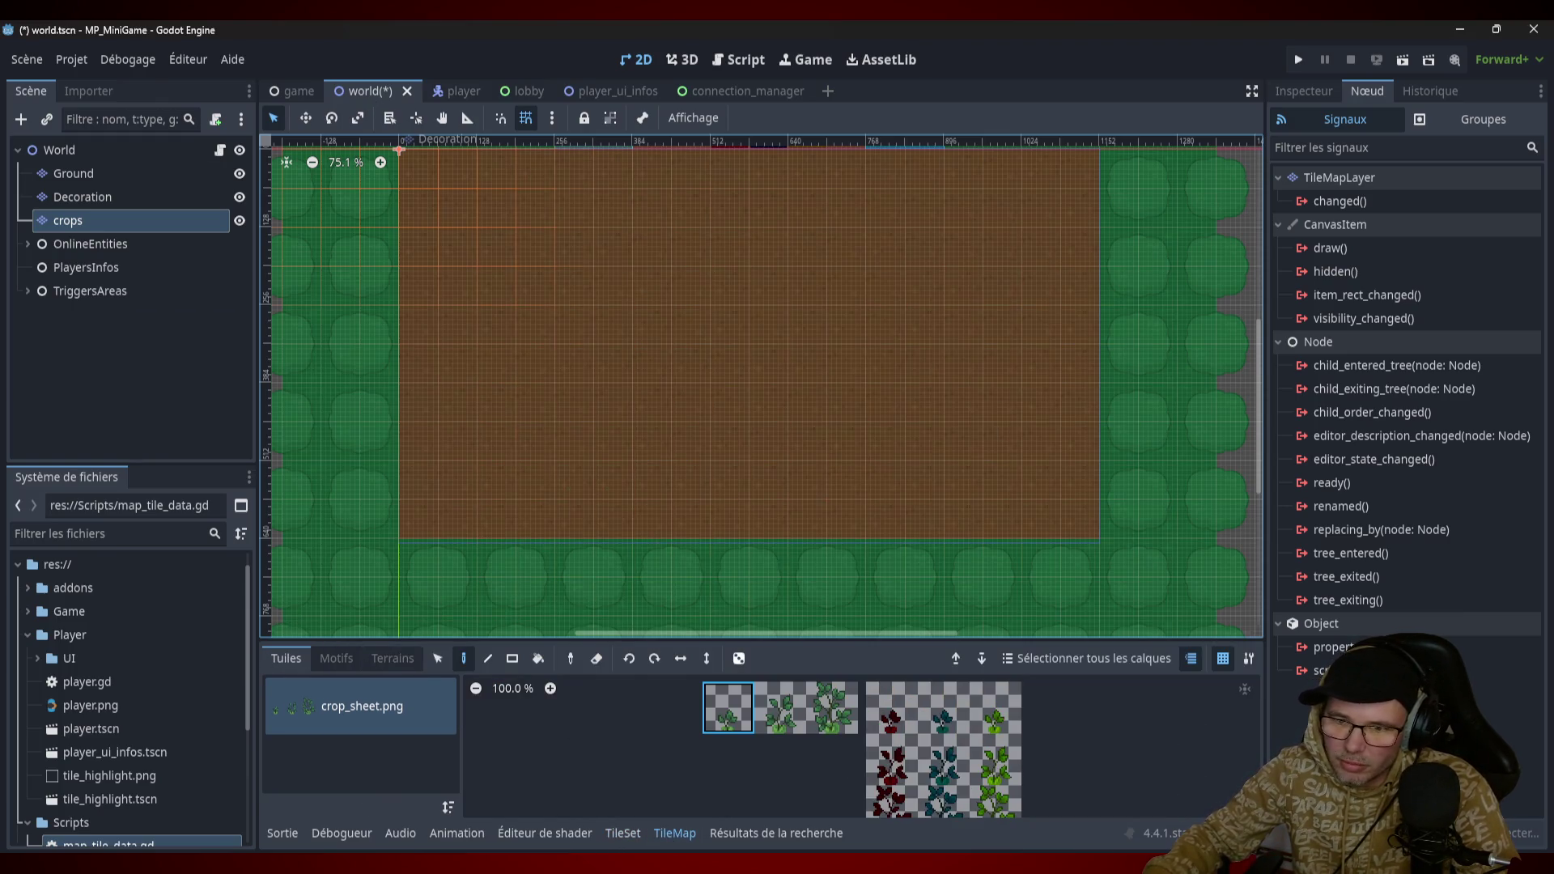
{"action": "left_click", "coordinate": [97, 177]}
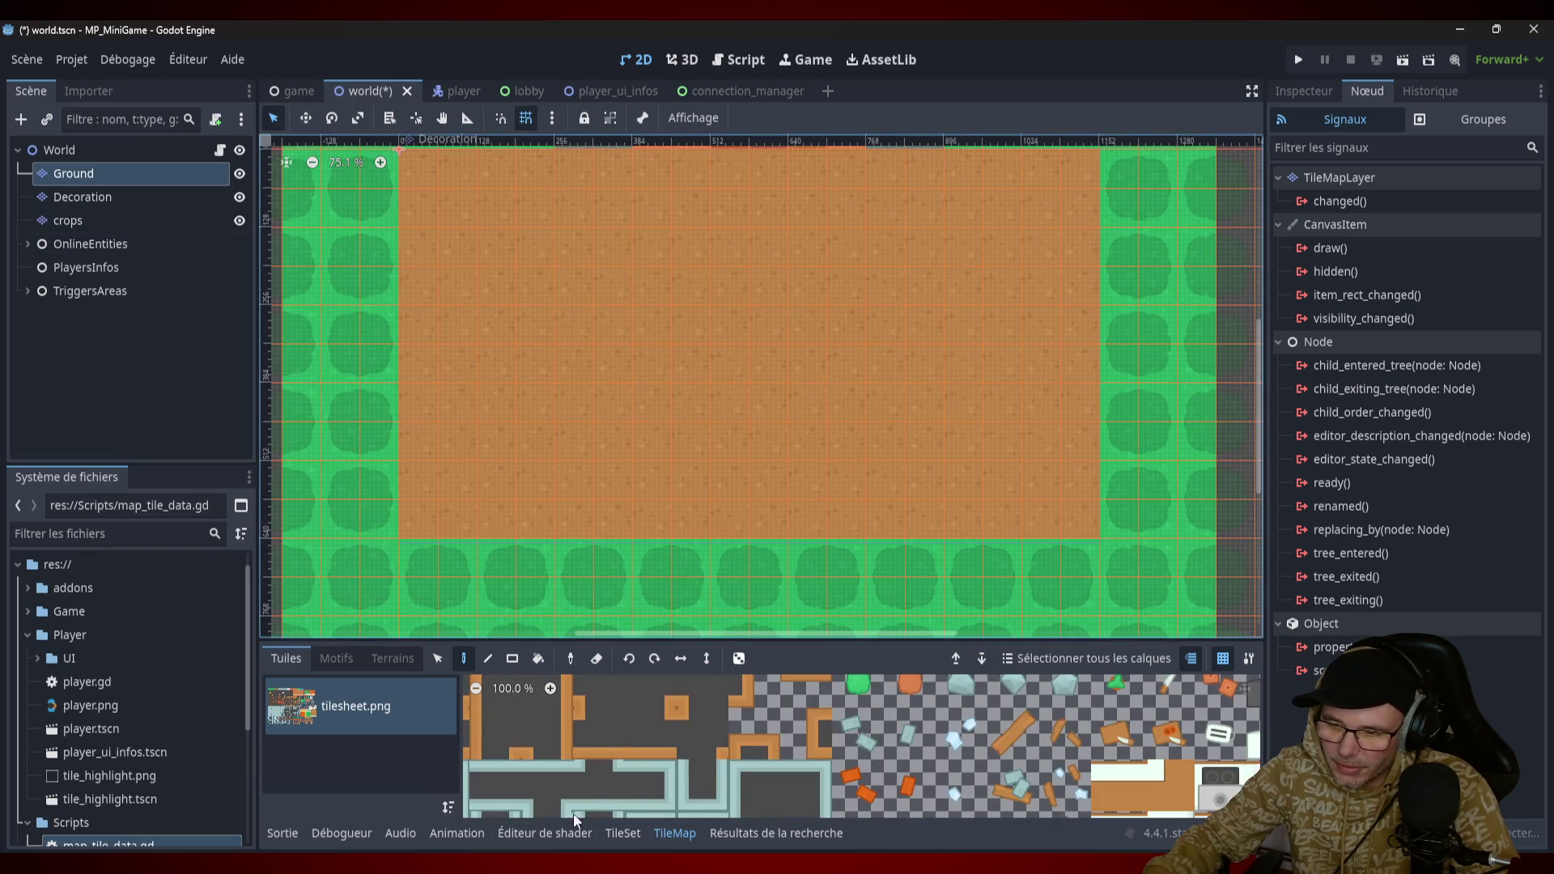
{"action": "scroll", "coordinate": [751, 749], "scroll_direction": "down", "scroll_amount": 3}
{"action": "scroll", "coordinate": [673, 812], "scroll_direction": "down", "scroll_amount": 3}
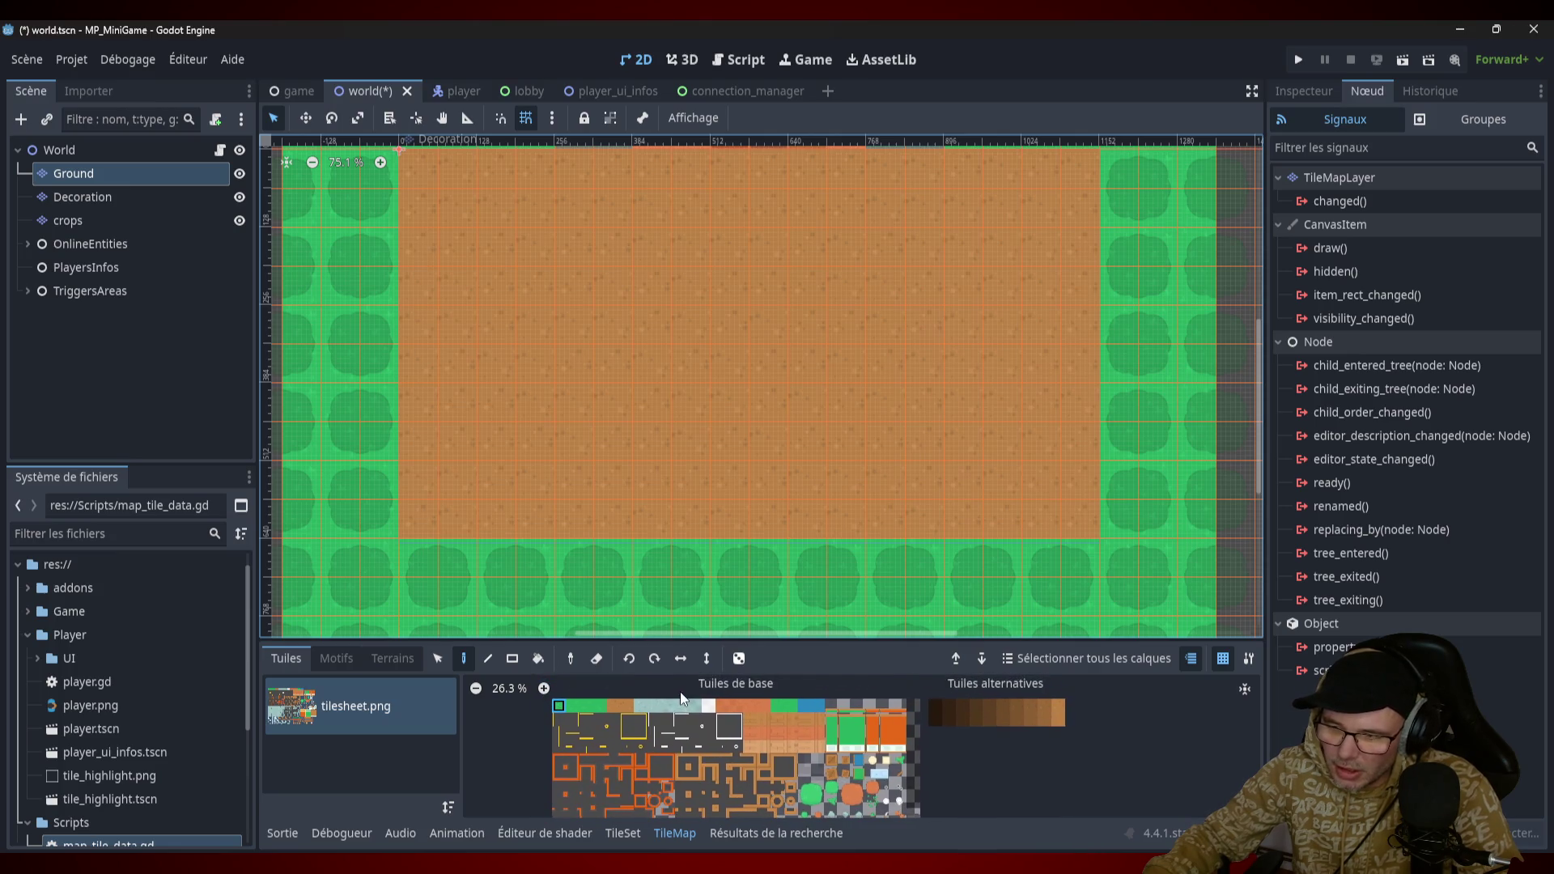
{"action": "scroll", "coordinate": [1121, 801], "scroll_direction": "up", "scroll_amount": 2}
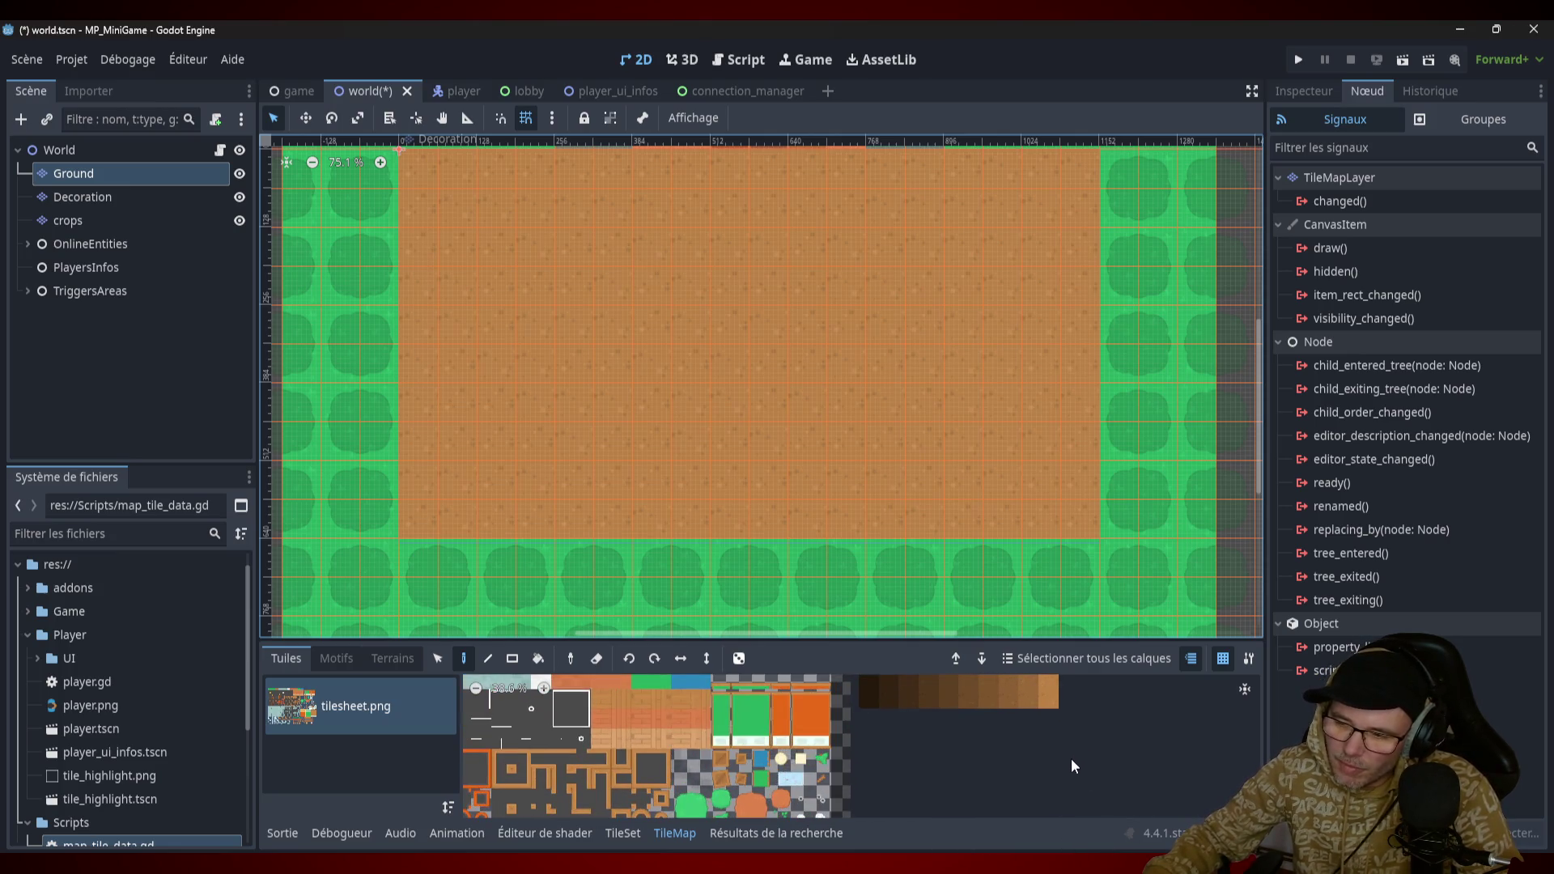
{"action": "scroll", "coordinate": [871, 423], "scroll_direction": "up", "scroll_amount": 4}
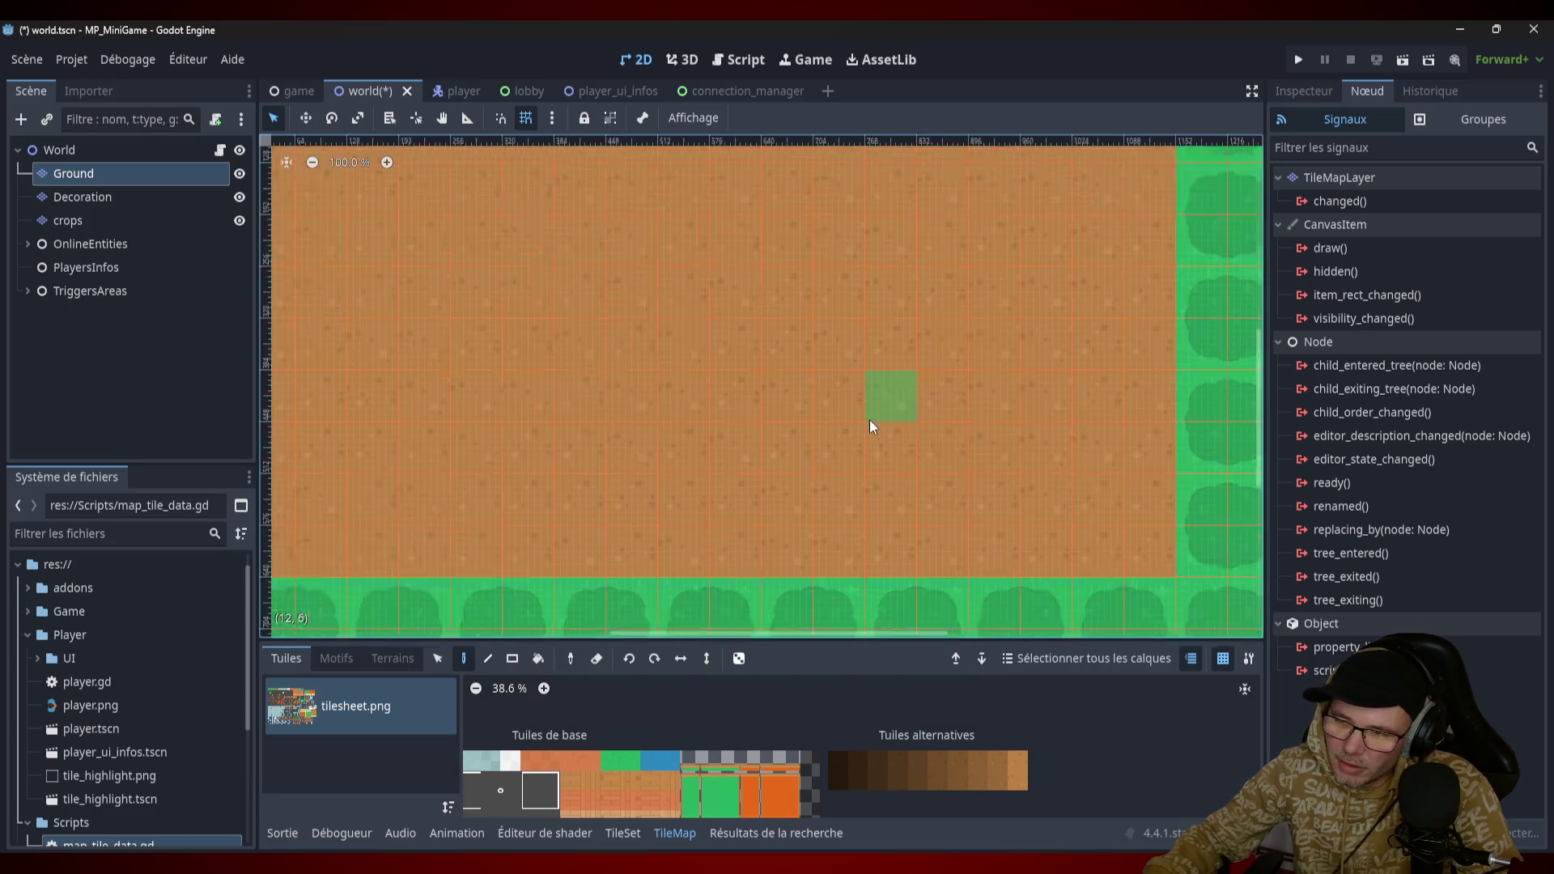
{"action": "scroll", "coordinate": [639, 347], "scroll_direction": "down", "scroll_amount": 2}
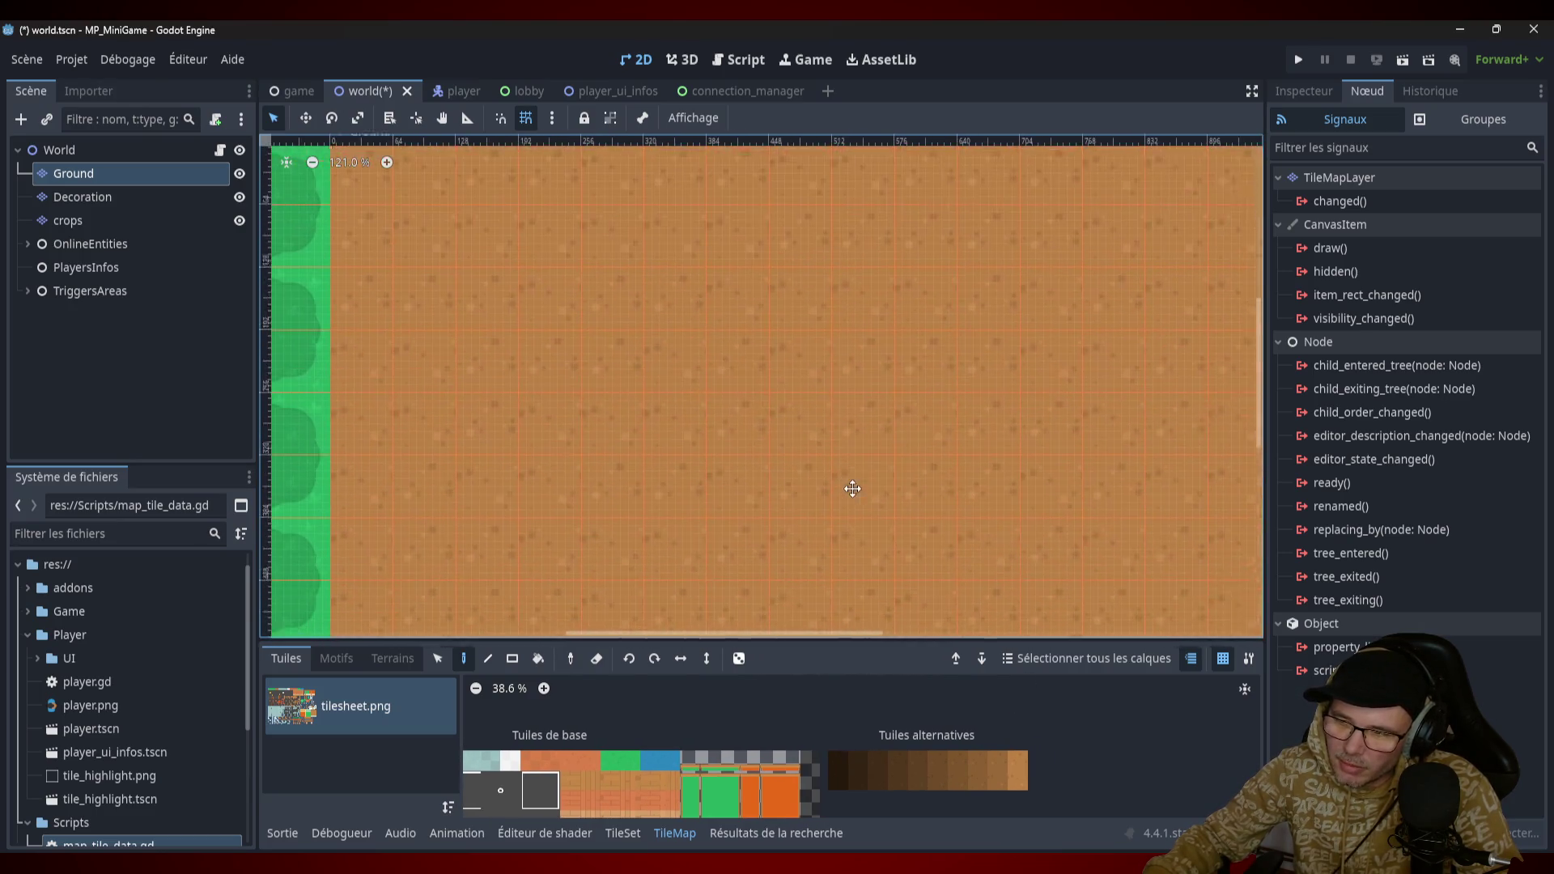
{"action": "scroll", "coordinate": [789, 492], "scroll_direction": "down", "scroll_amount": 3}
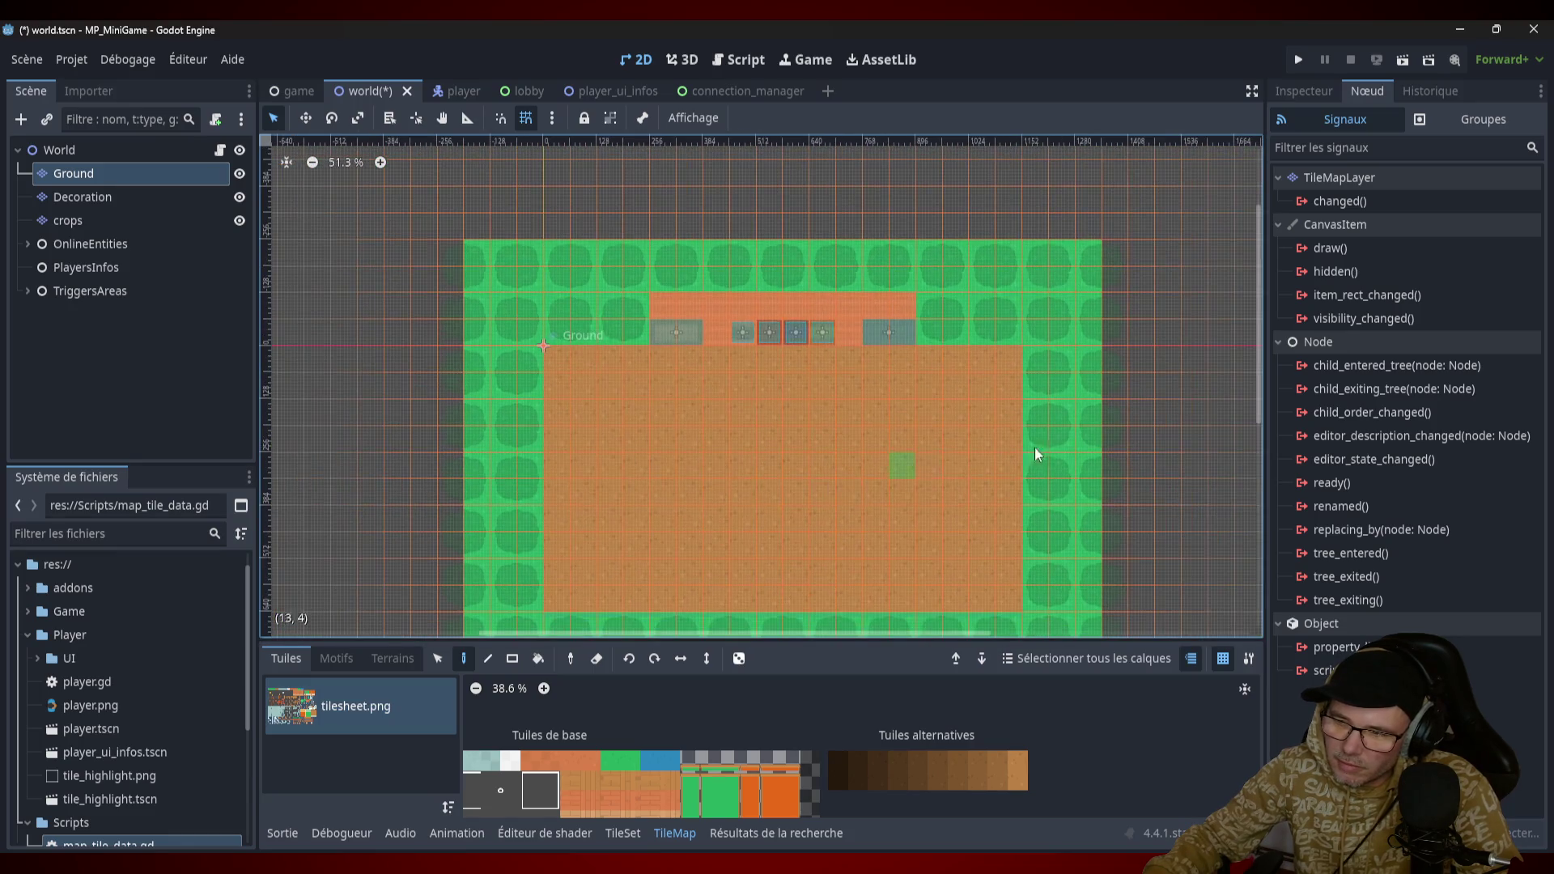
{"action": "left_click_drag", "start_coordinate": [998, 463], "coordinate": [935, 382]}
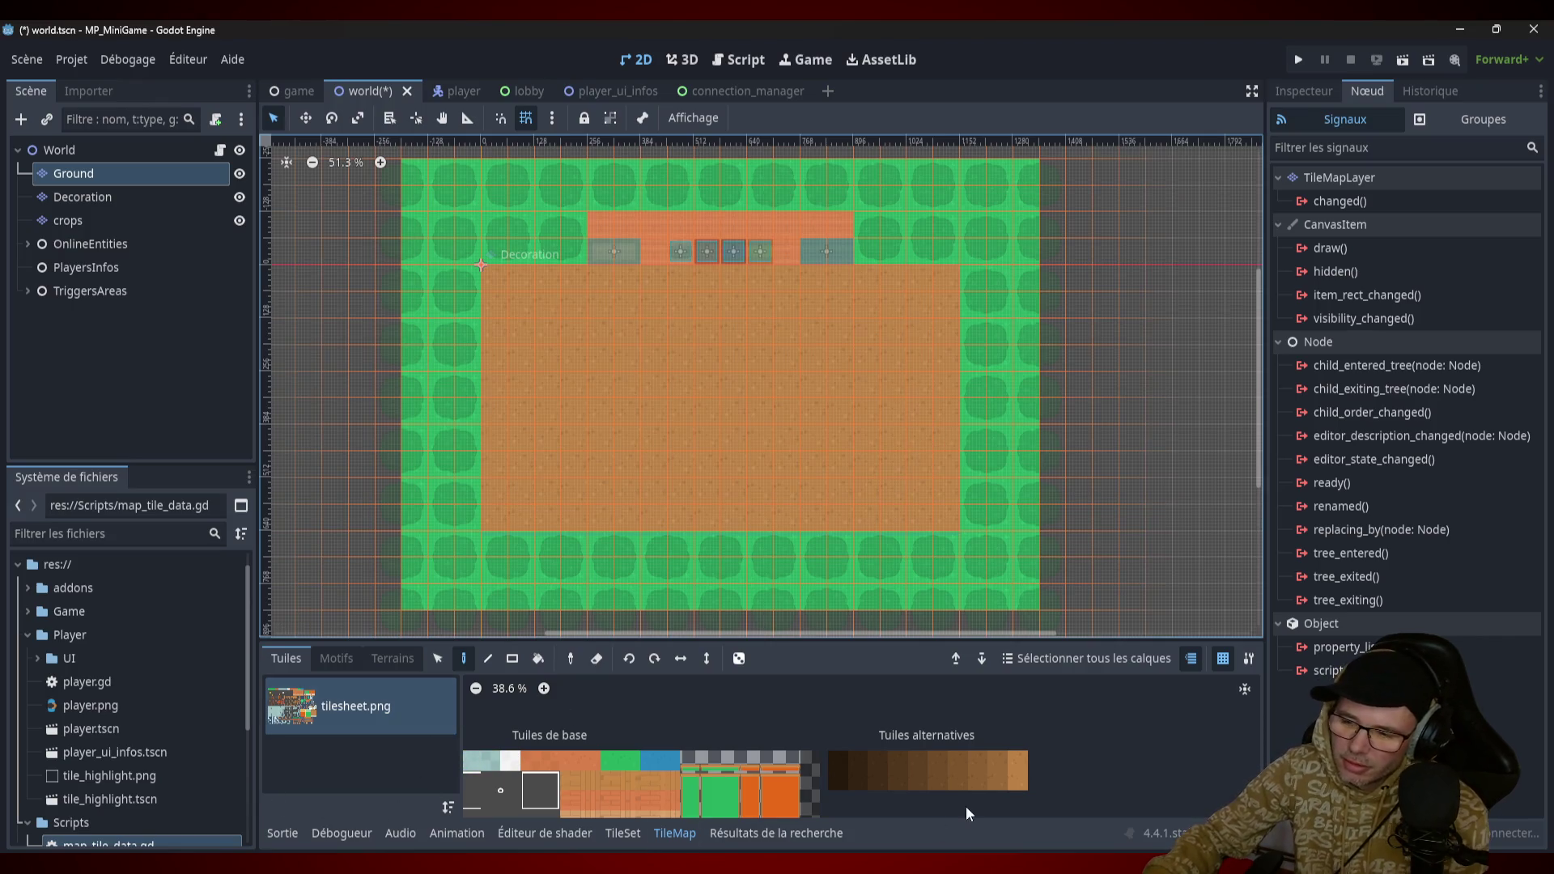
{"action": "left_click", "coordinate": [625, 835]}
{"action": "left_click", "coordinate": [674, 833]}
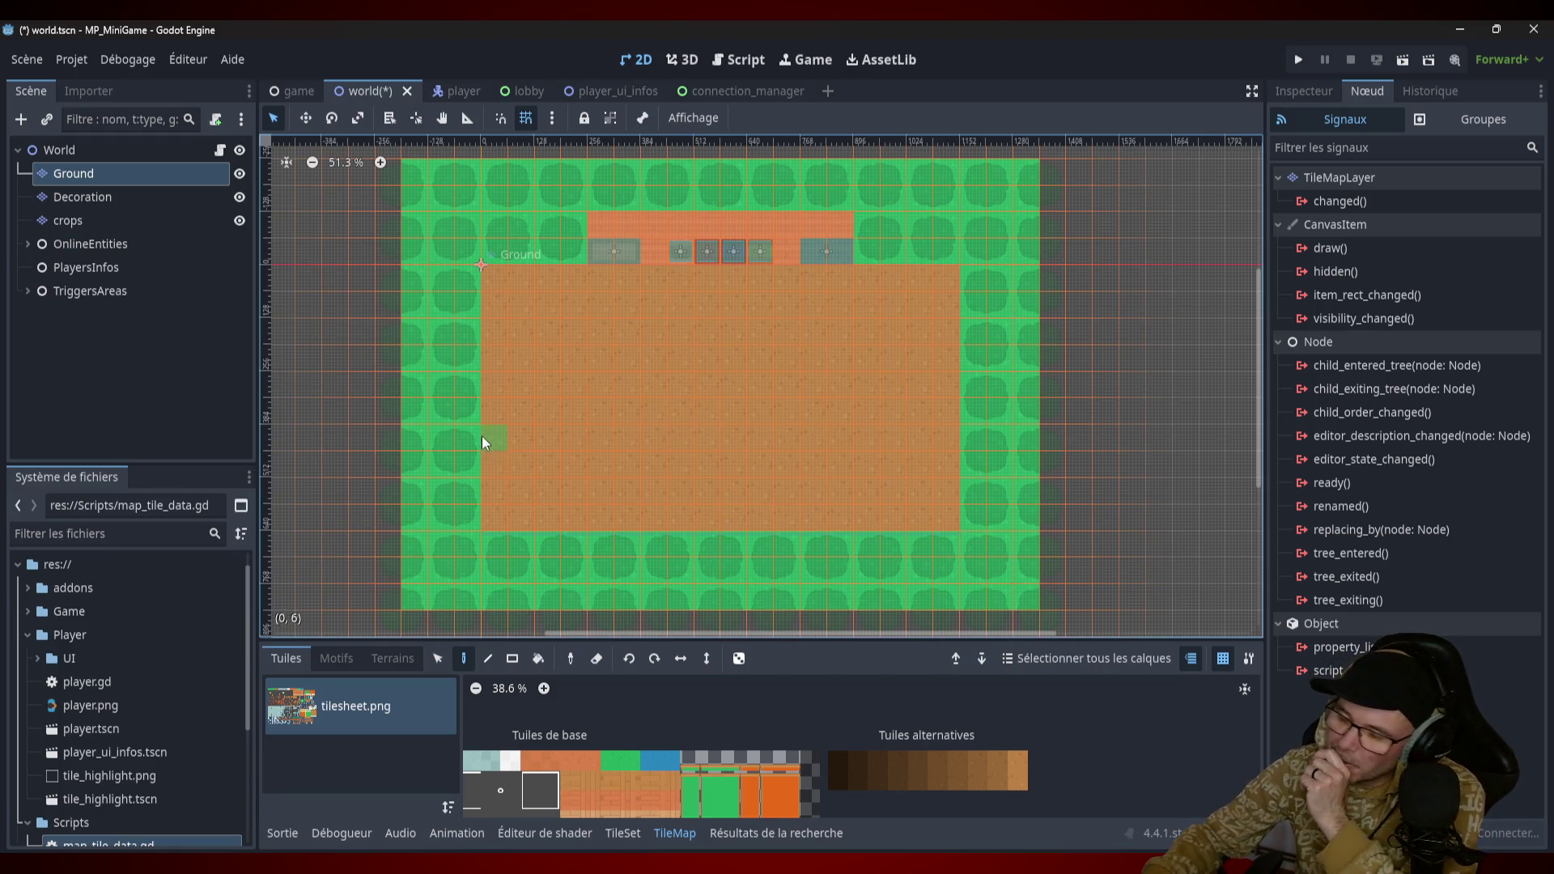
{"action": "mouse_move", "coordinate": [455, 512]}
{"action": "left_mouse_down"}
{"action": "mouse_move", "coordinate": [506, 501]}
{"action": "mouse_move", "coordinate": [538, 429]}
{"action": "mouse_move", "coordinate": [518, 498]}
{"action": "mouse_move", "coordinate": [504, 492]}
{"action": "left_mouse_up"}
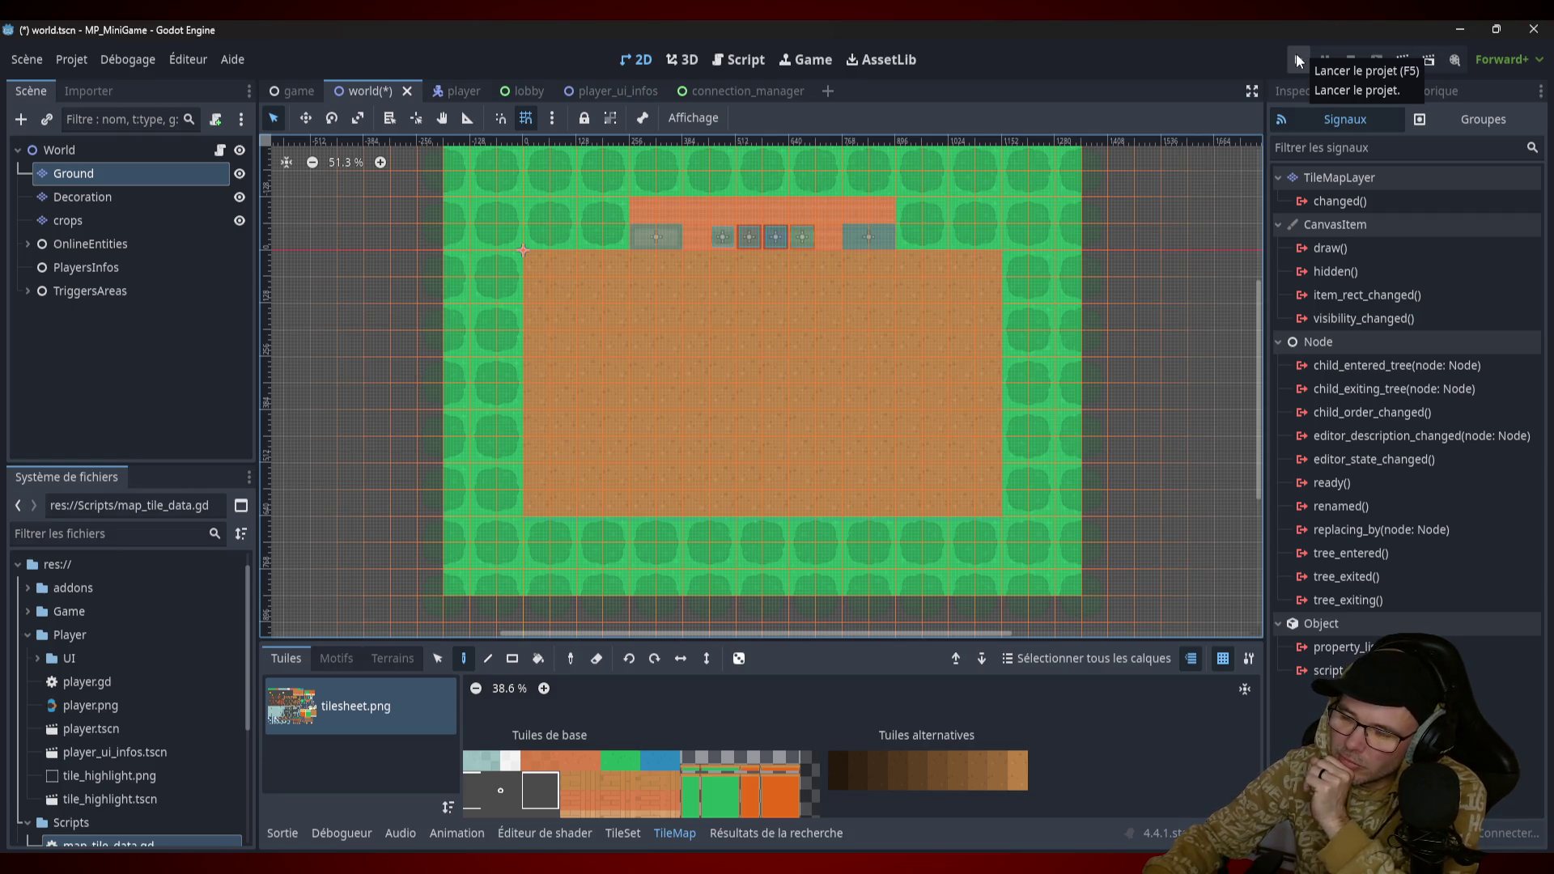
{"action": "left_click", "coordinate": [1294, 55]}
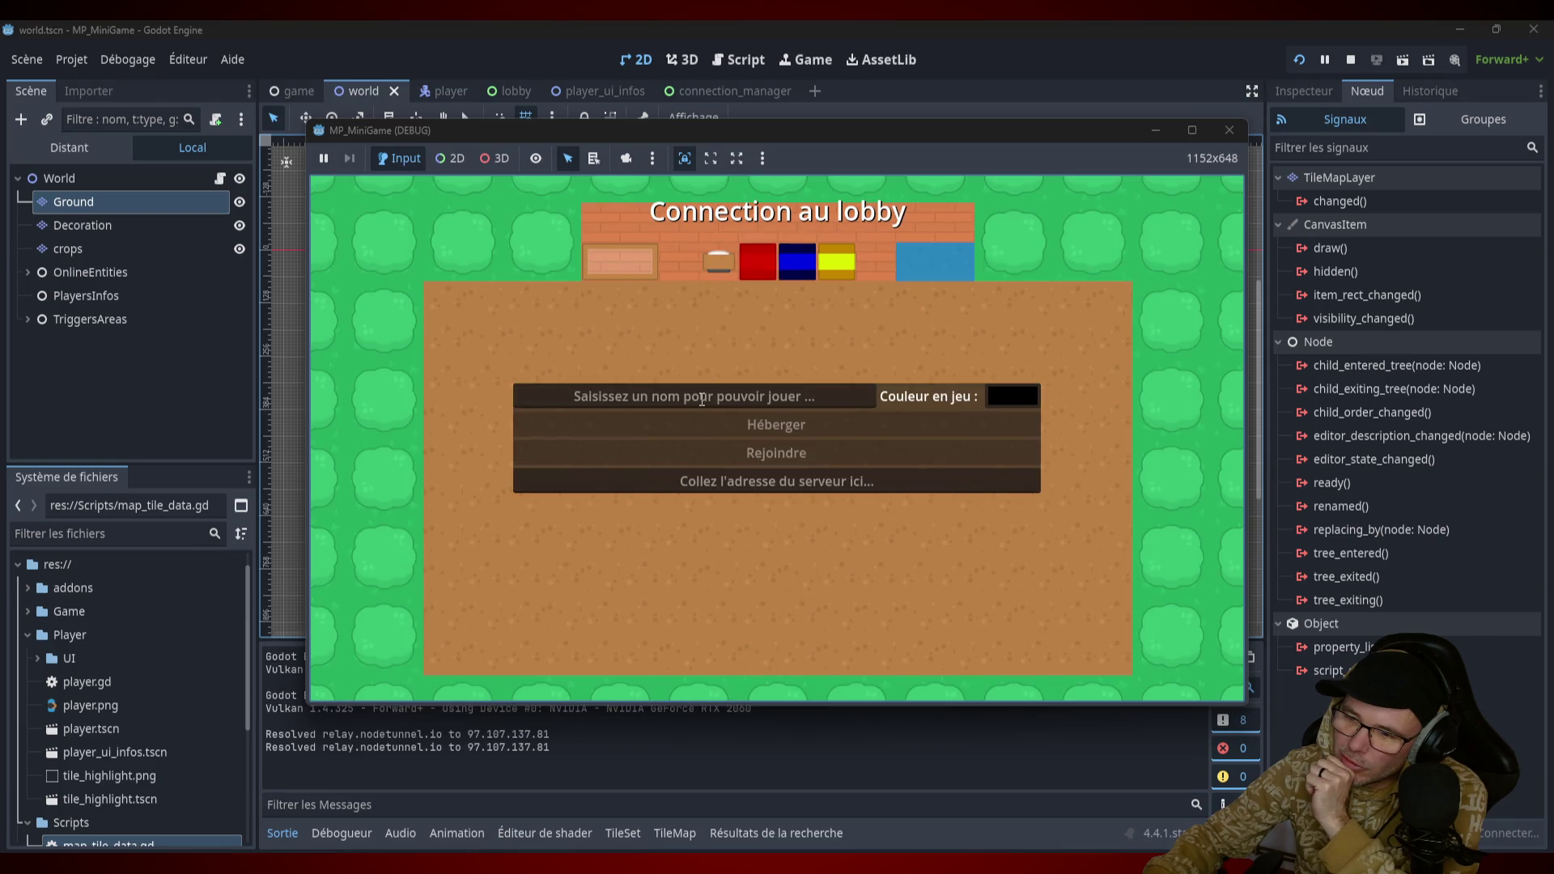
- Enter a player name, host a lobby and start playing
{"action": "left_click", "coordinate": [702, 398]}
{"action": "type", "text": "sdfsdsf"}
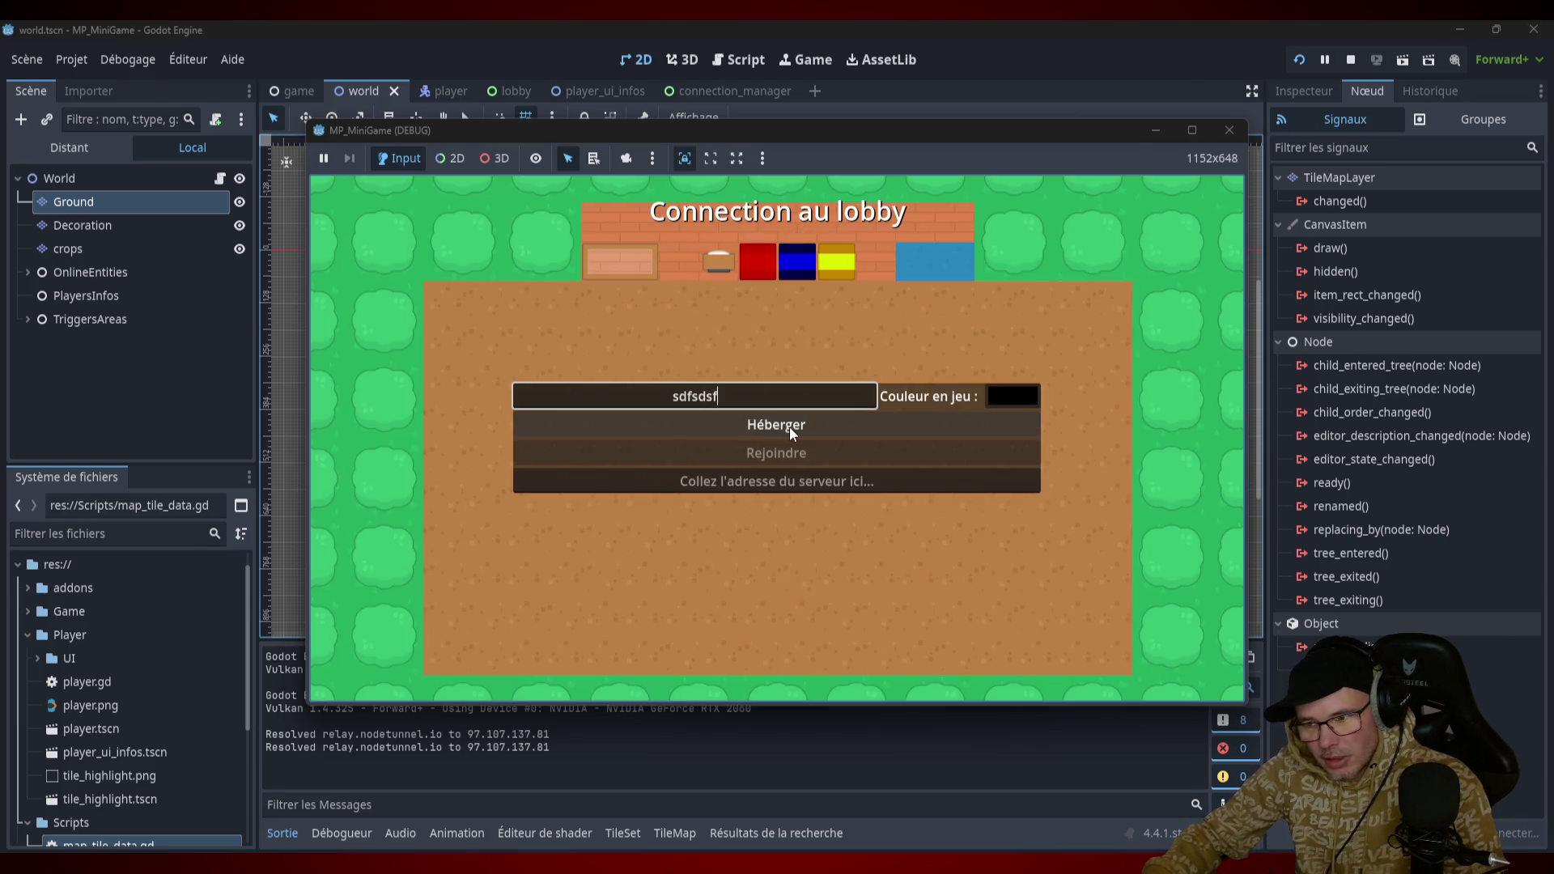
{"action": "left_click", "coordinate": [789, 426]}
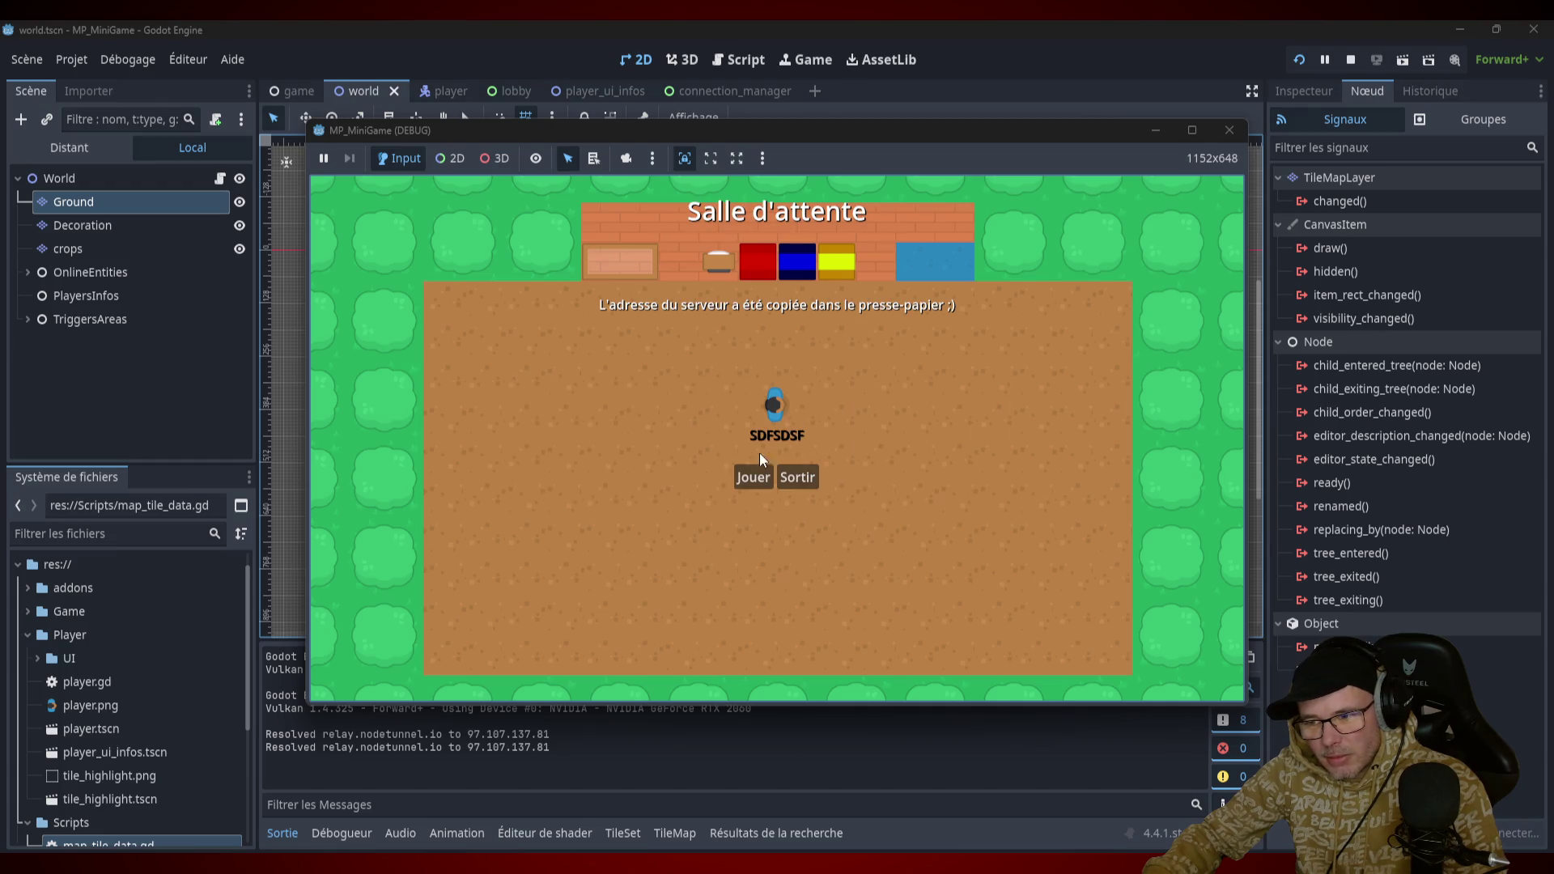
{"action": "left_click", "coordinate": [753, 477]}
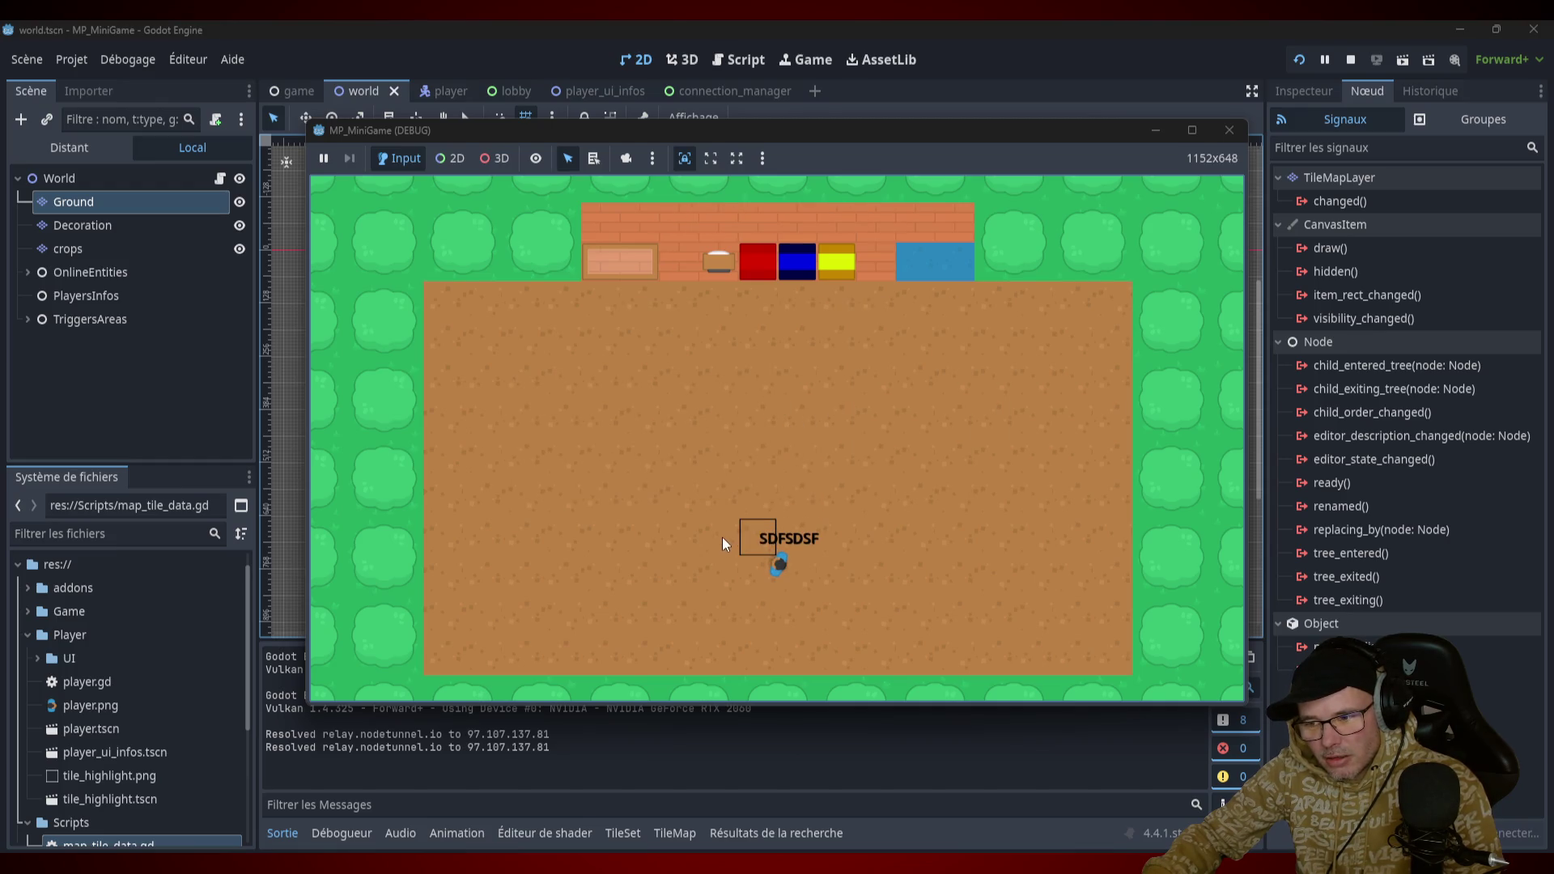
- Walk the player along every edge of the dirt field with the arrow keys, then till a tile beside it
{"action": "key", "text": "Left"}
{"action": "key", "text": "Up"}
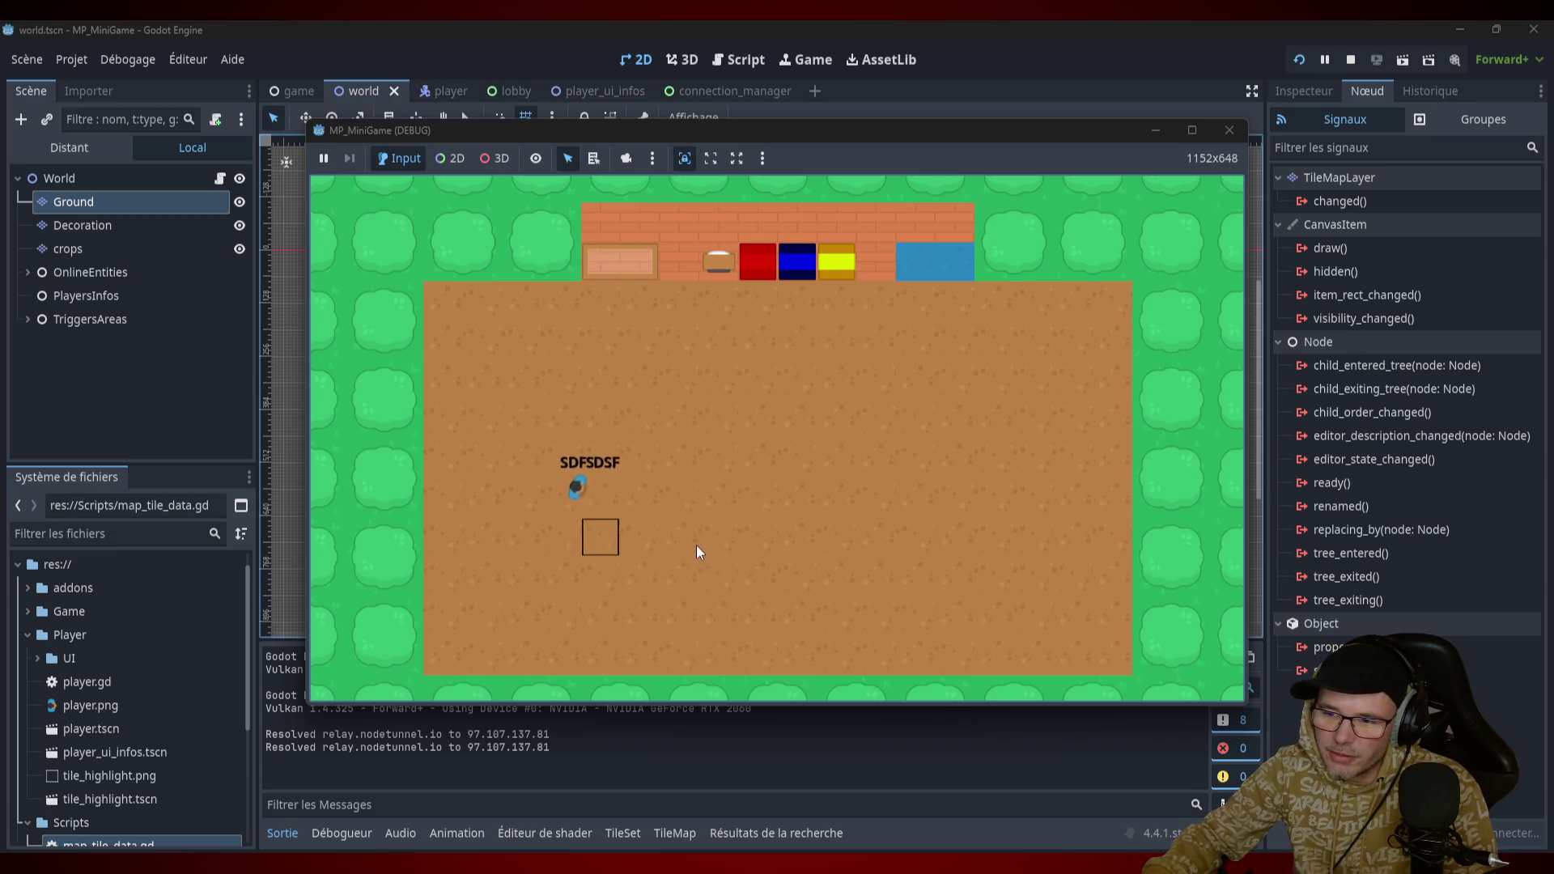
{"action": "key", "text": "Right"}
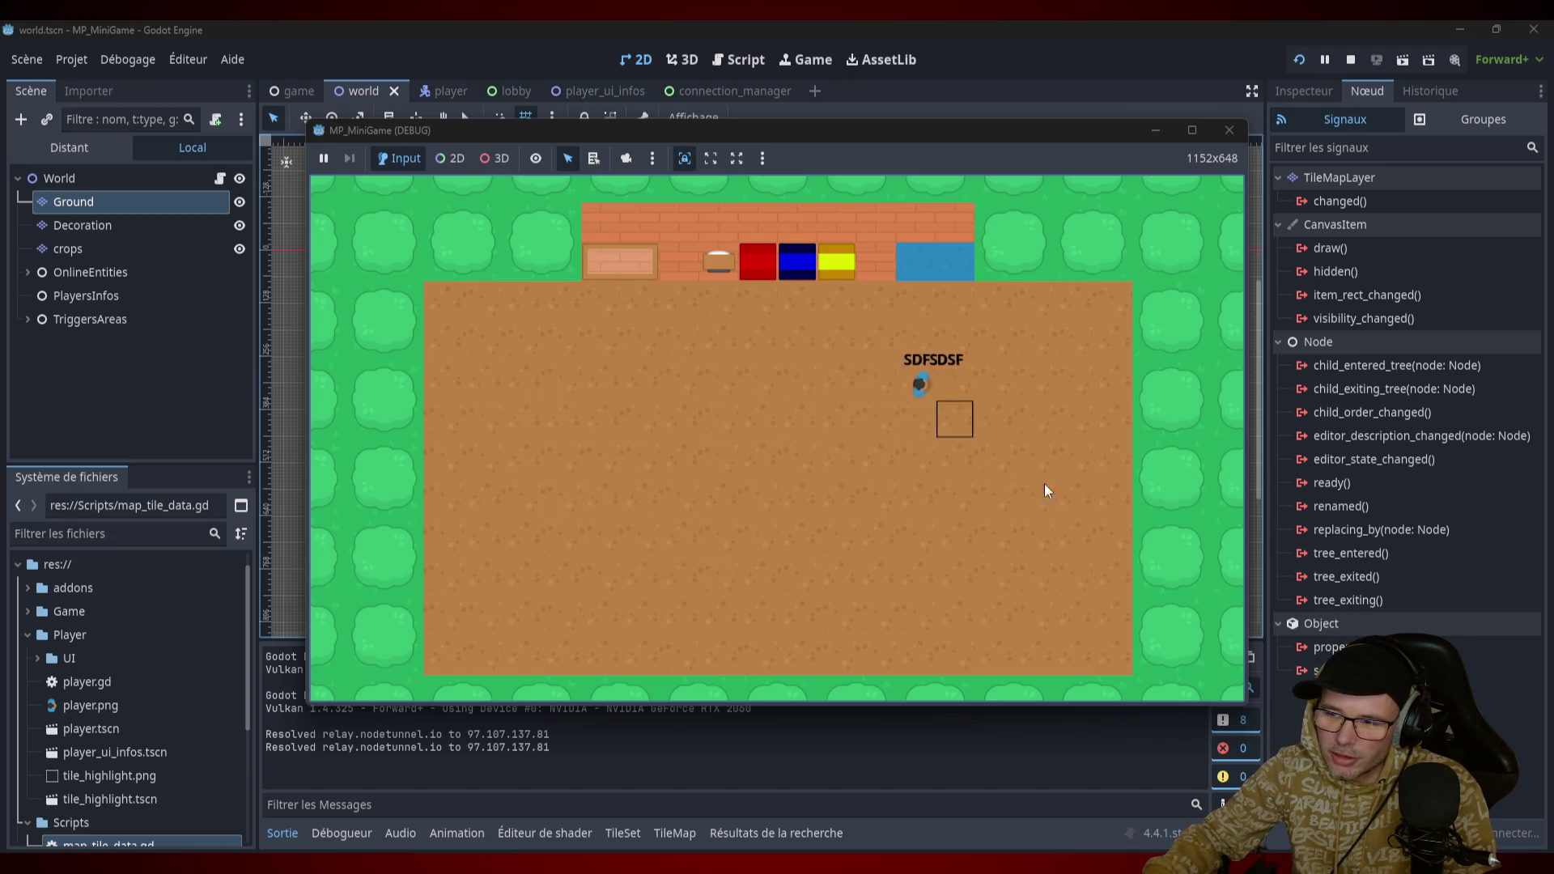
{"action": "key", "text": "Down"}
{"action": "key", "text": "Left"}
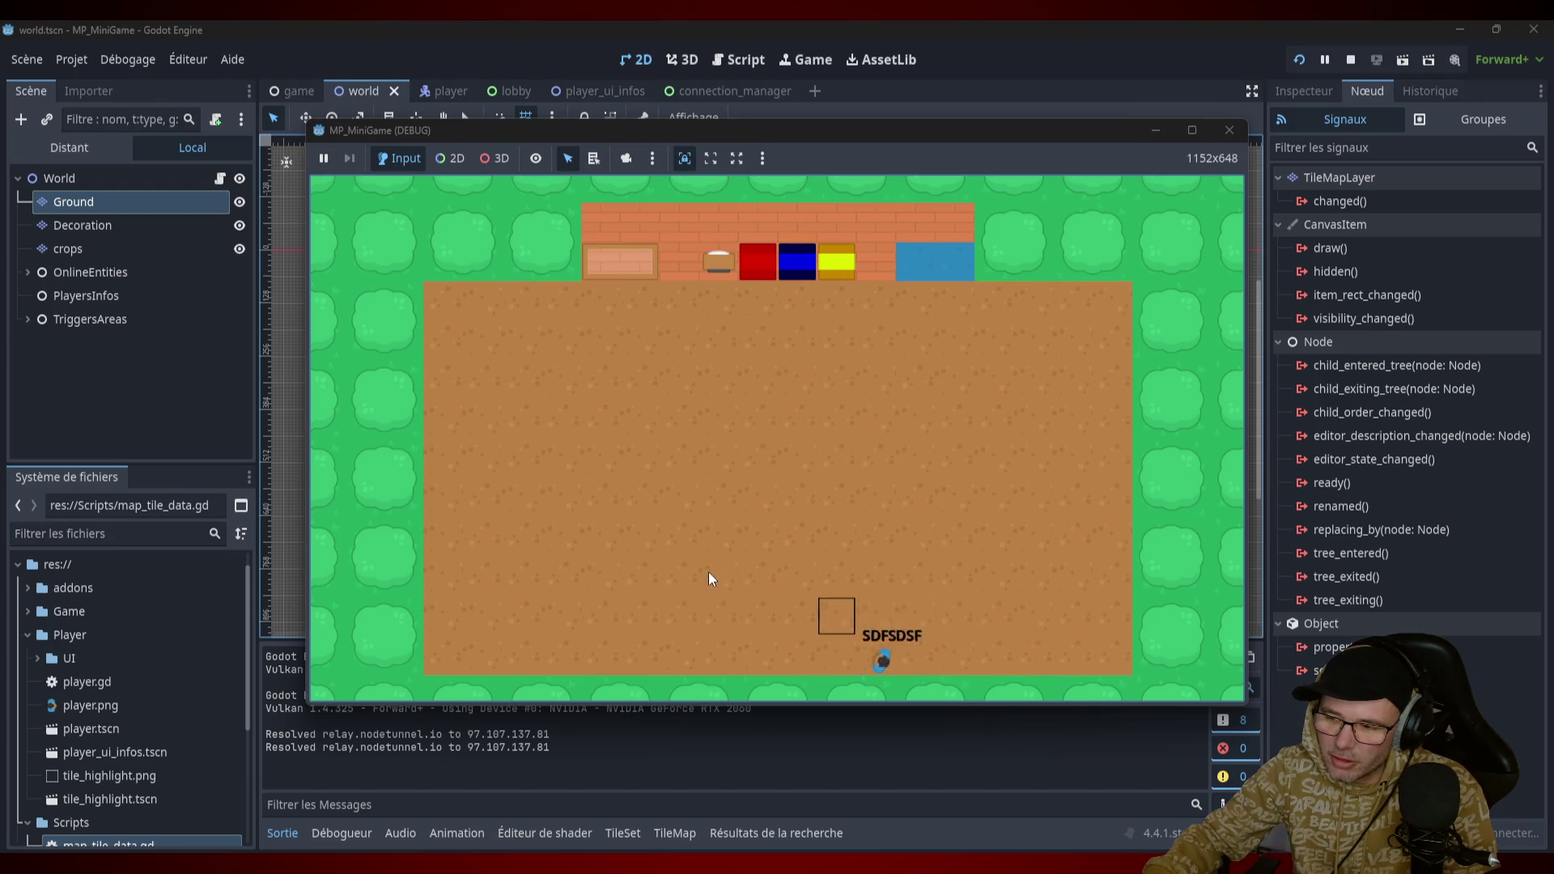
{"action": "key", "text": "Up"}
{"action": "key", "text": "Right"}
{"action": "key", "text": "Right"}
{"action": "key", "text": "Down"}
{"action": "key", "text": "Left"}
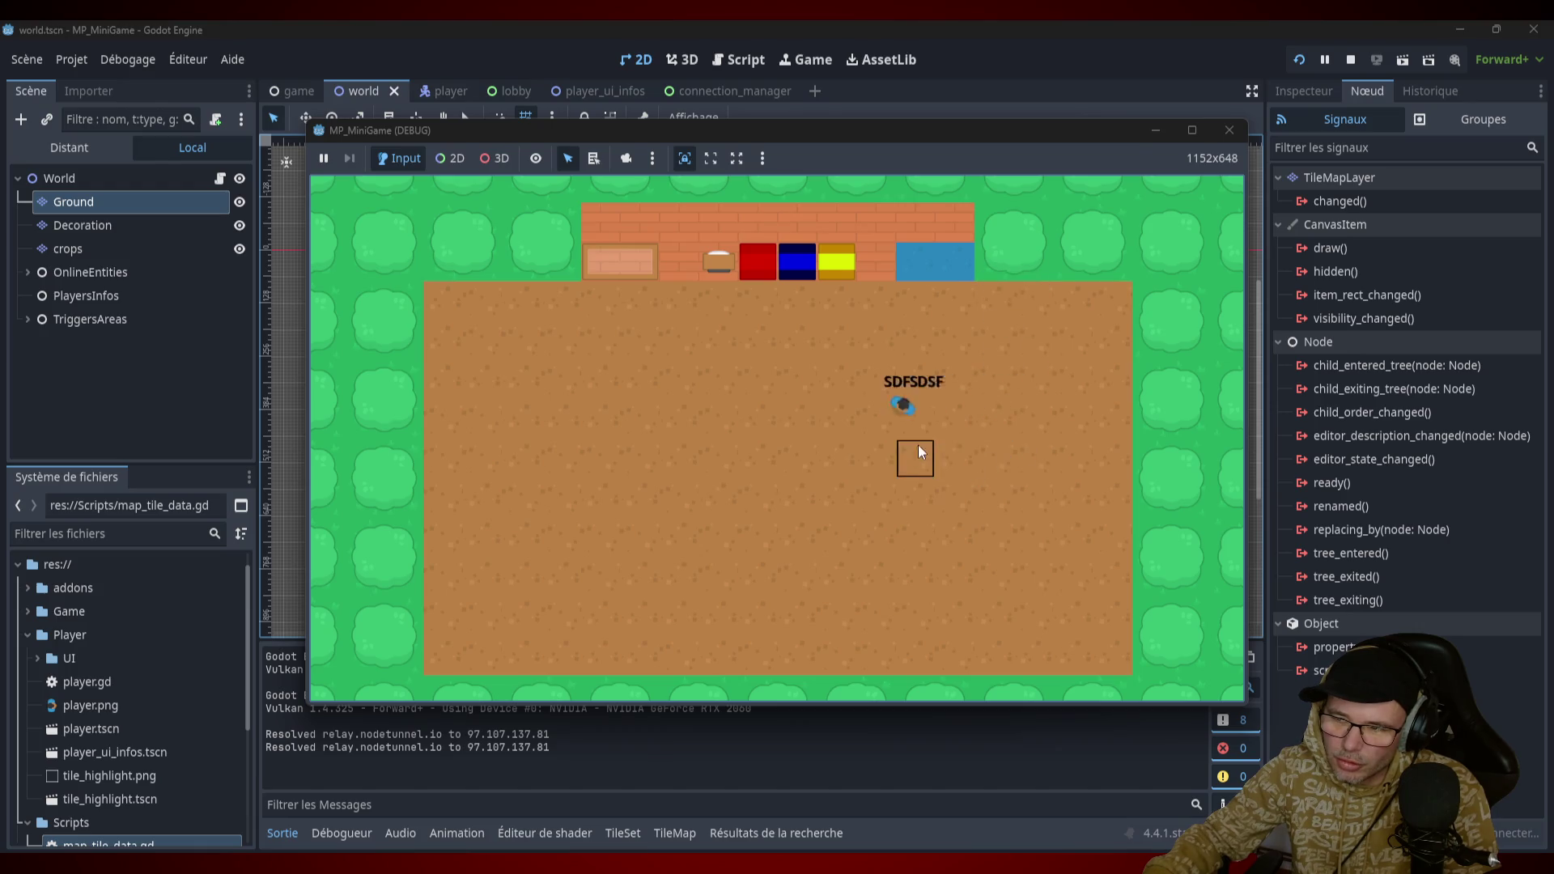
{"action": "key", "text": "Up"}
{"action": "key", "text": "Right"}
{"action": "key", "text": "Down"}
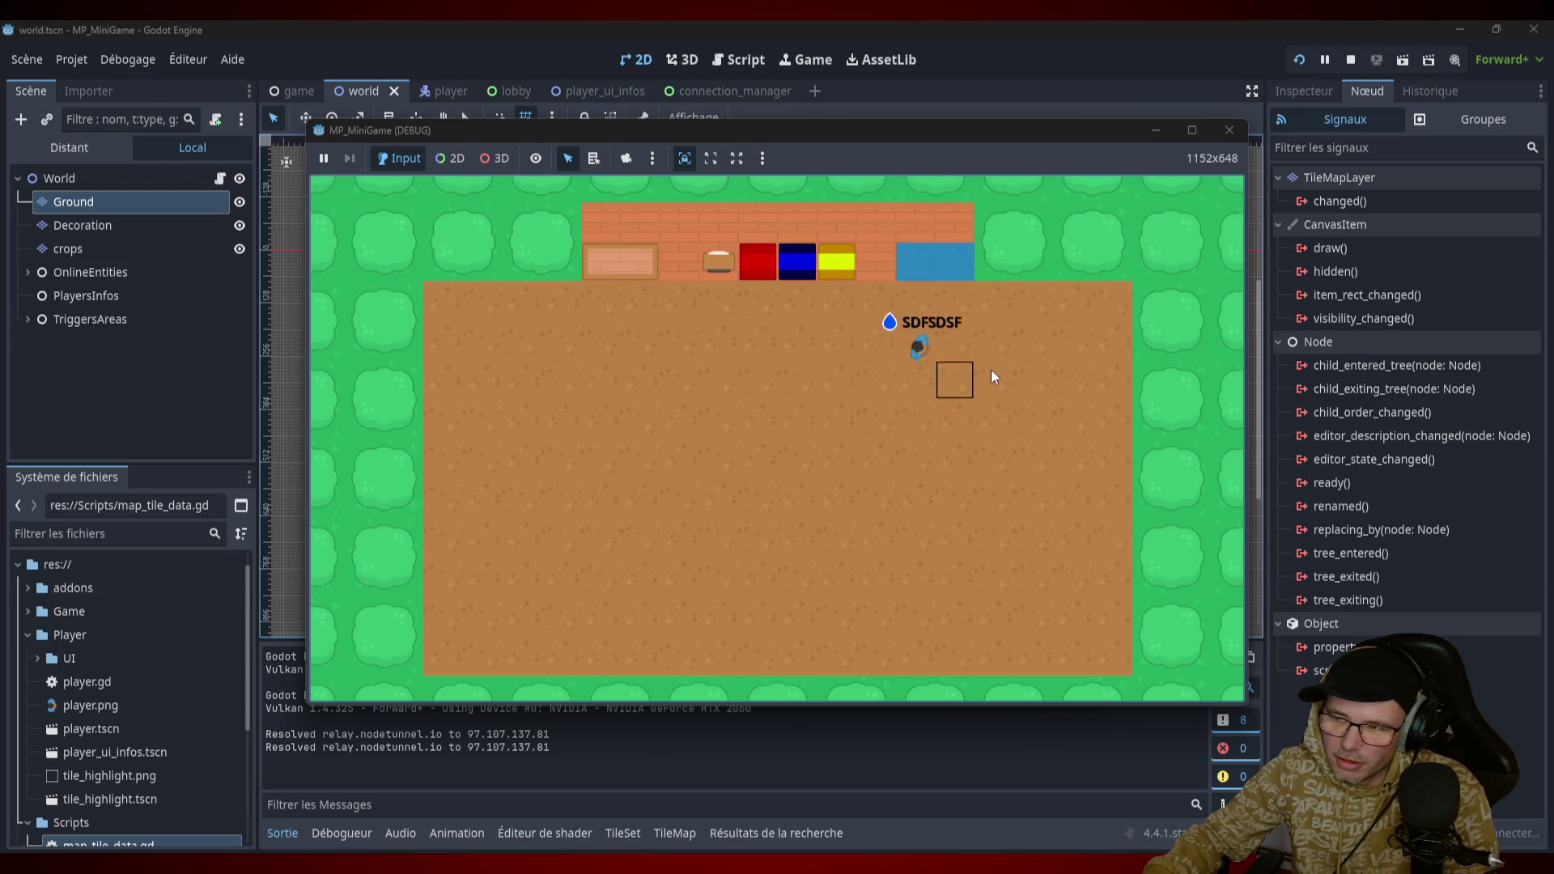
{"action": "key", "text": "Down"}
{"action": "key", "text": "Left"}
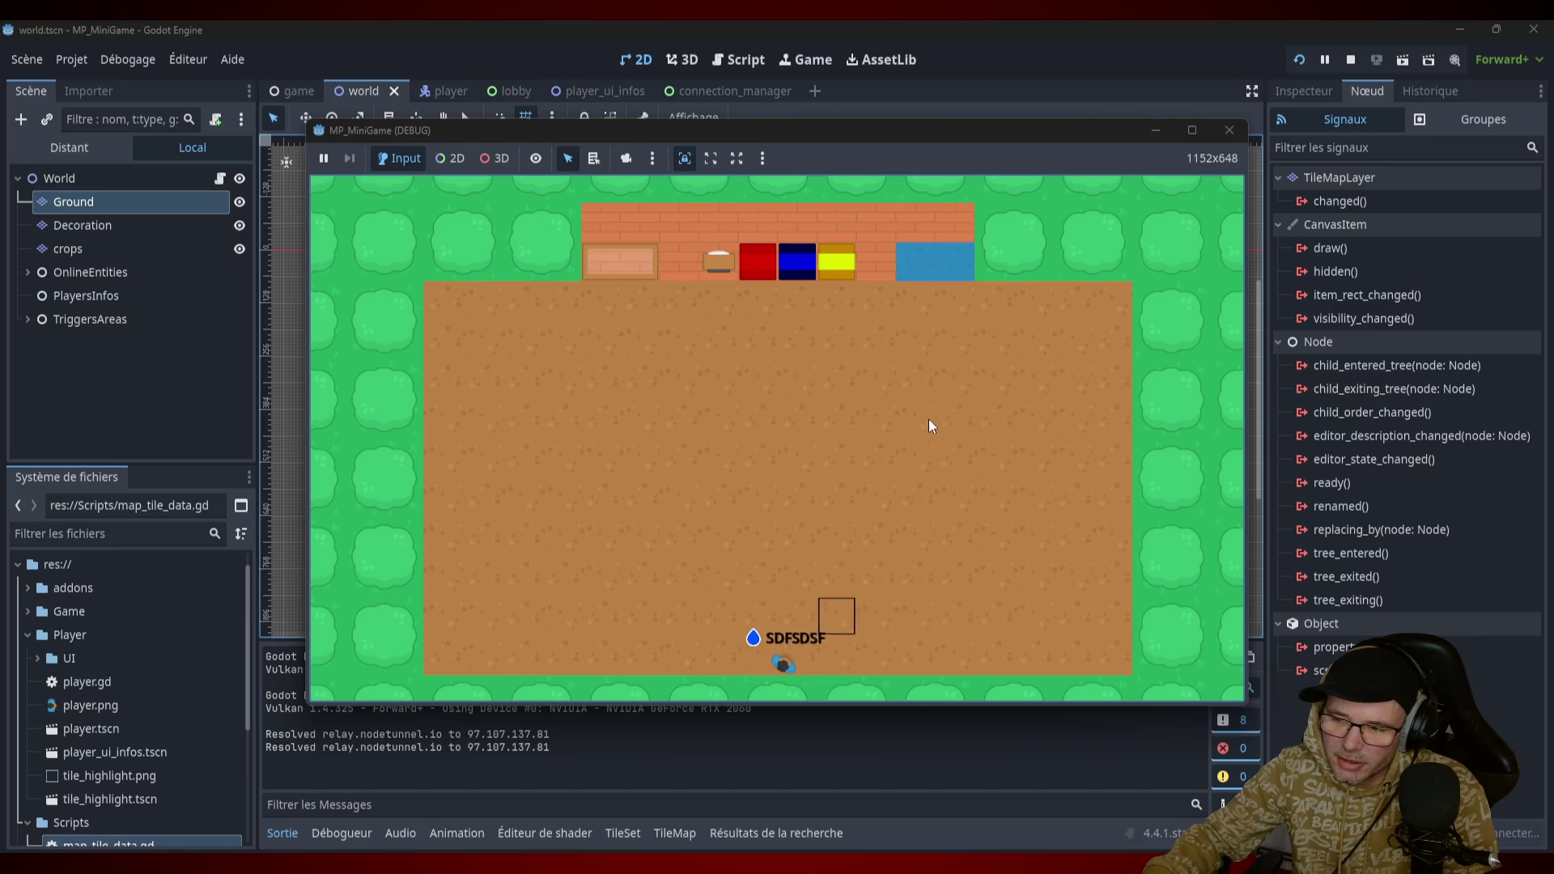
{"action": "key", "text": "Left"}
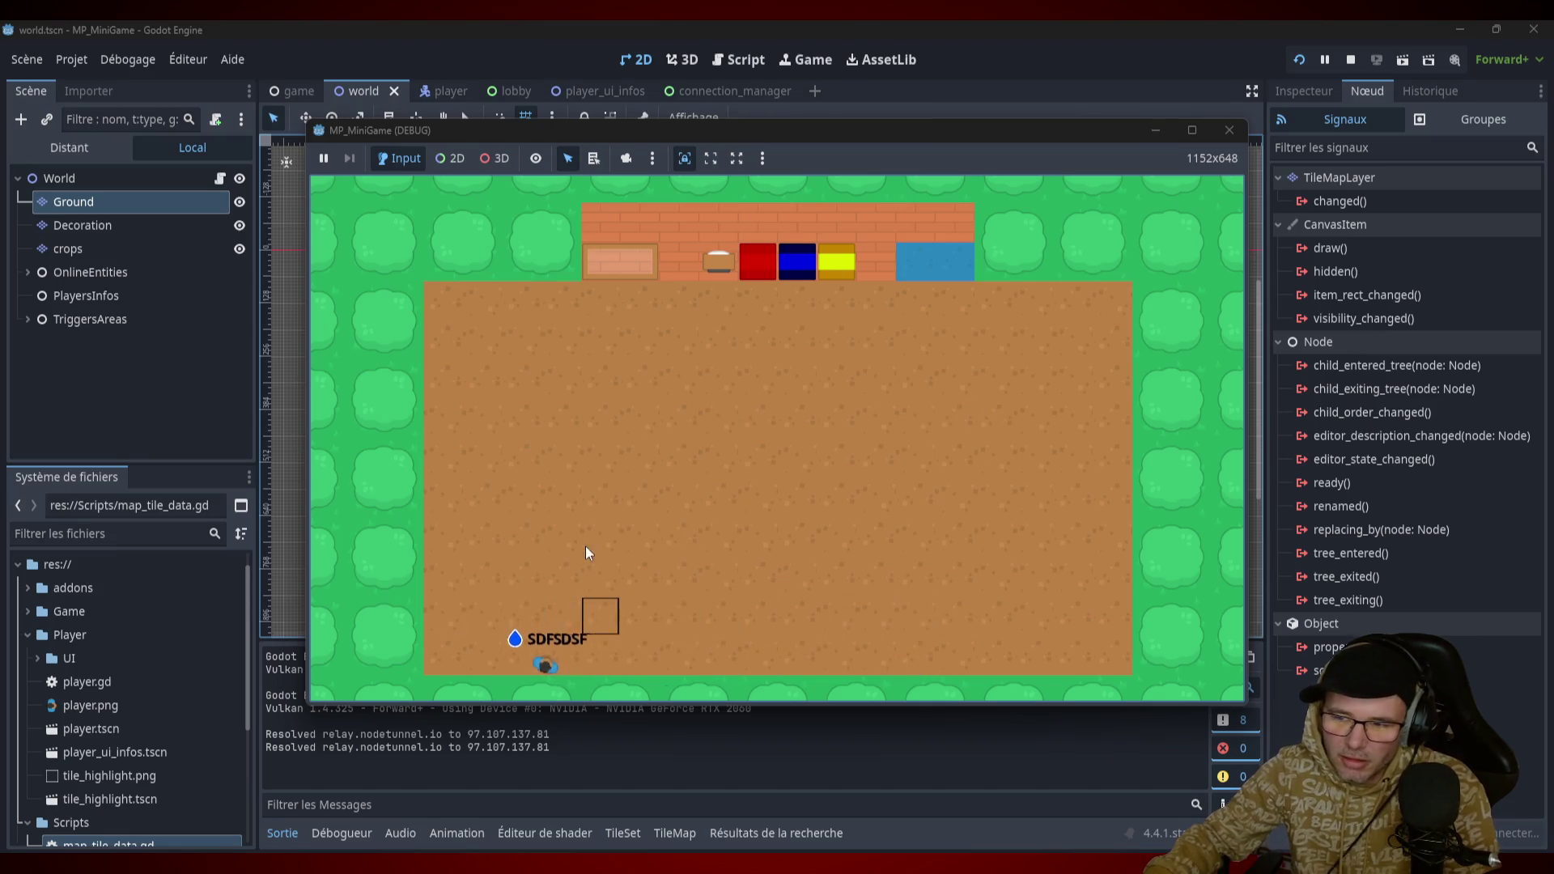
{"action": "key", "text": "Up"}
{"action": "key", "text": "Left"}
{"action": "key", "text": "Right"}
{"action": "key", "text": "Down"}
{"action": "key", "text": "Right"}
{"action": "key", "text": "Up"}
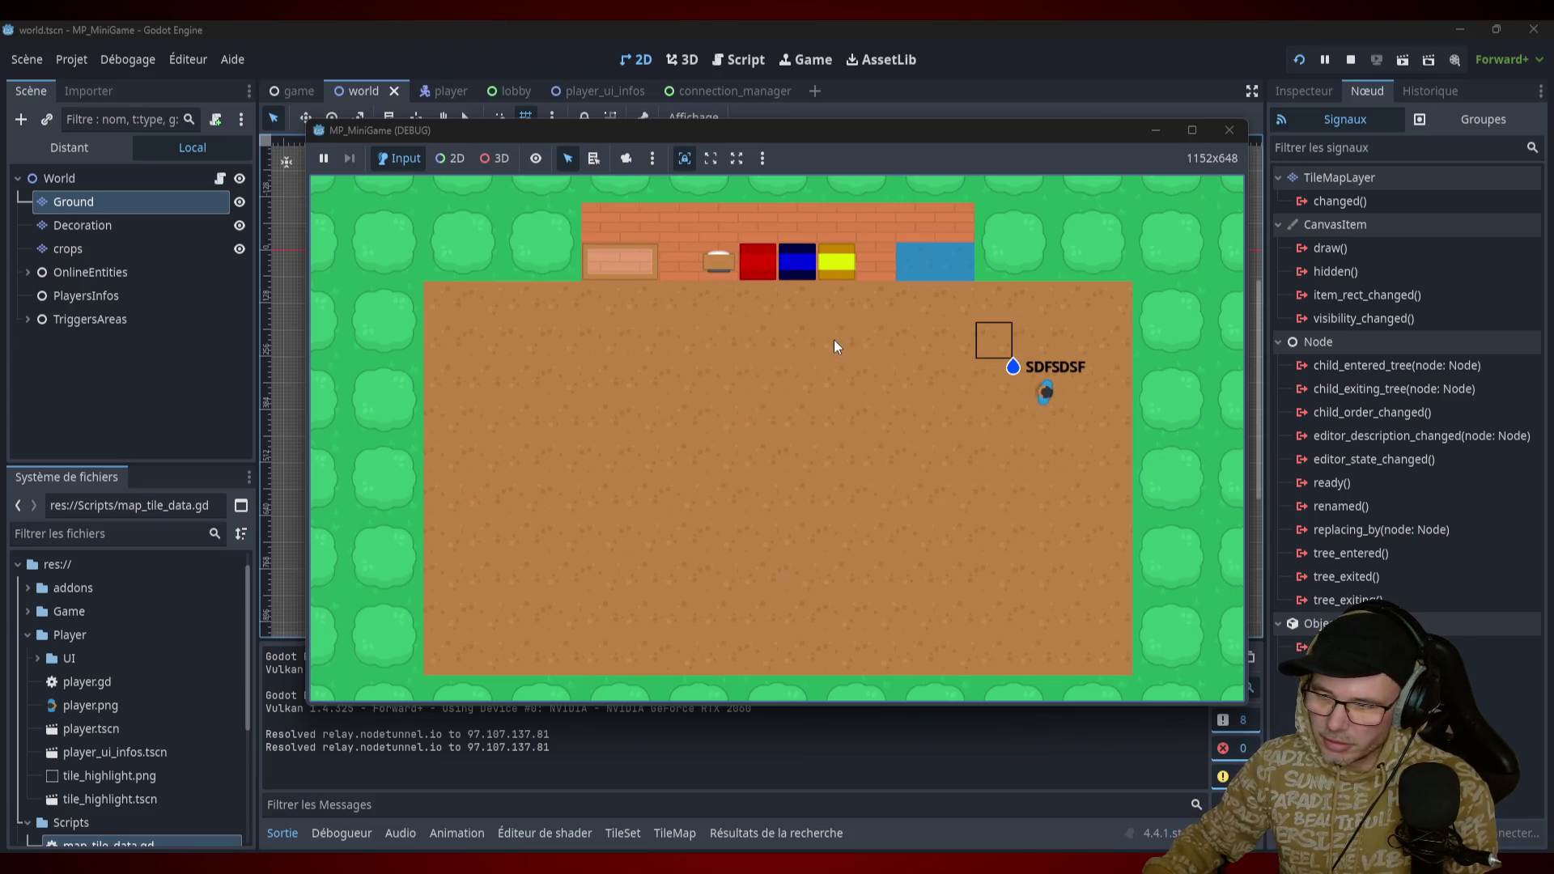
{"action": "key", "text": "Left"}
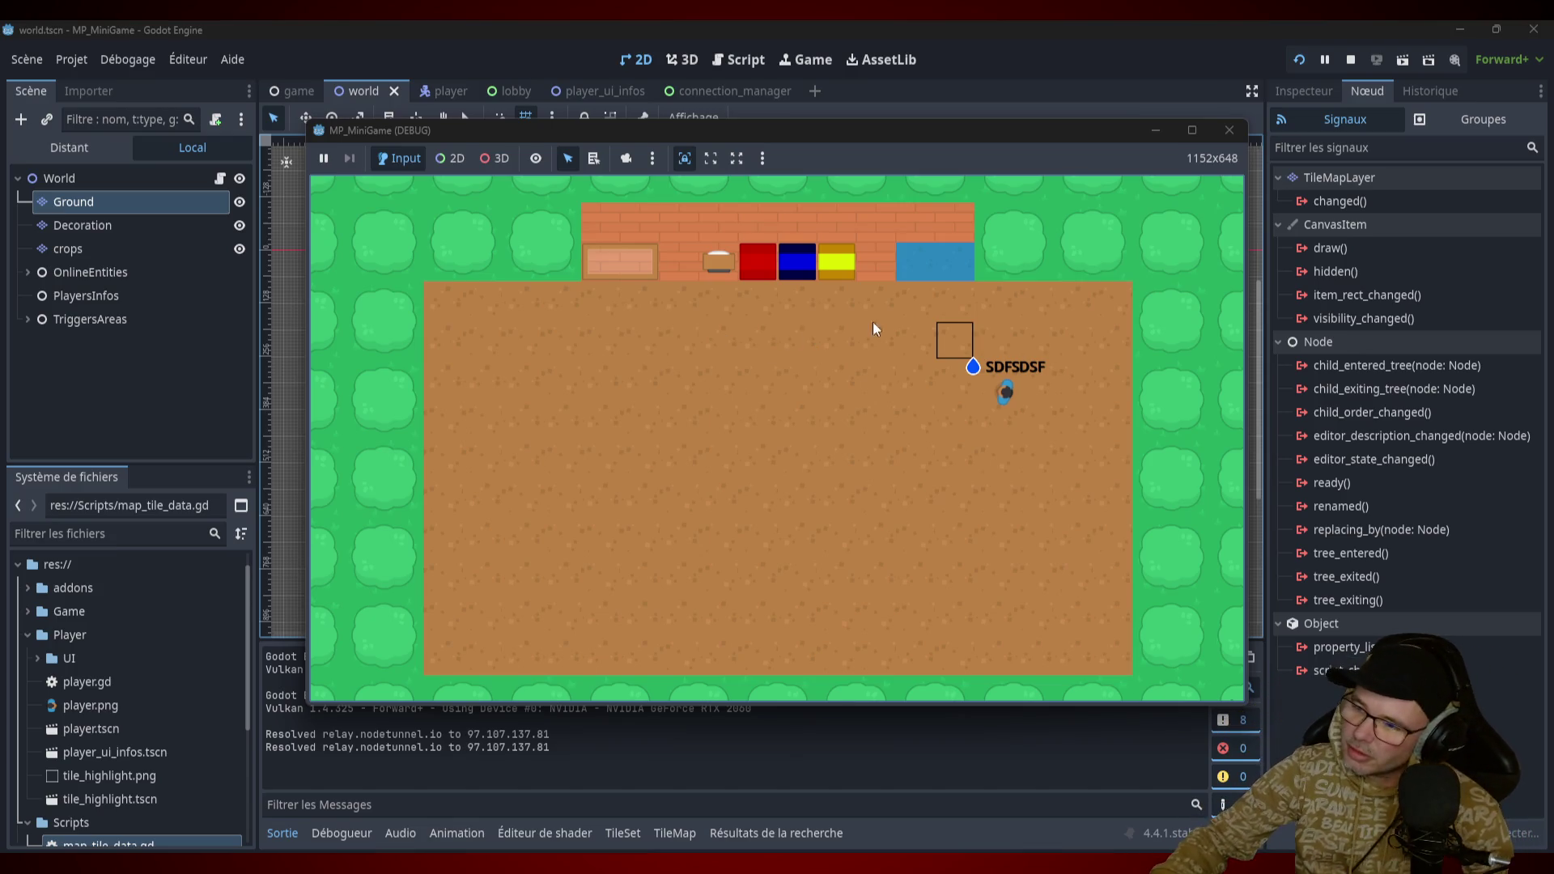
{"action": "left_click", "coordinate": [1027, 341]}
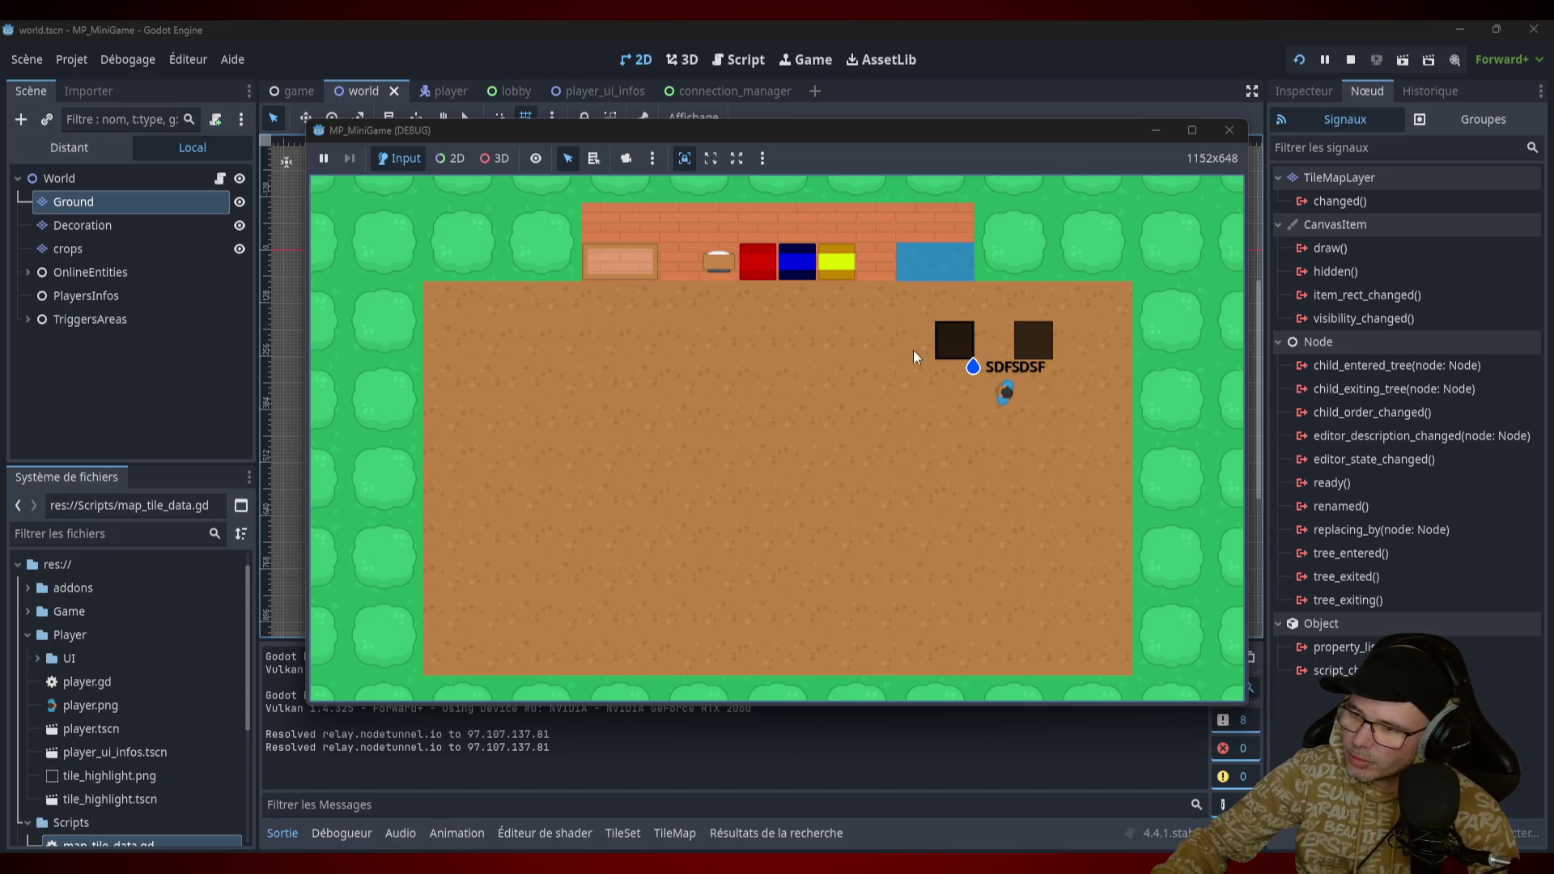
- Walk the player left while tilling a row of dirt tiles
{"action": "key", "text": "Left"}
{"action": "key", "text": "Left"}
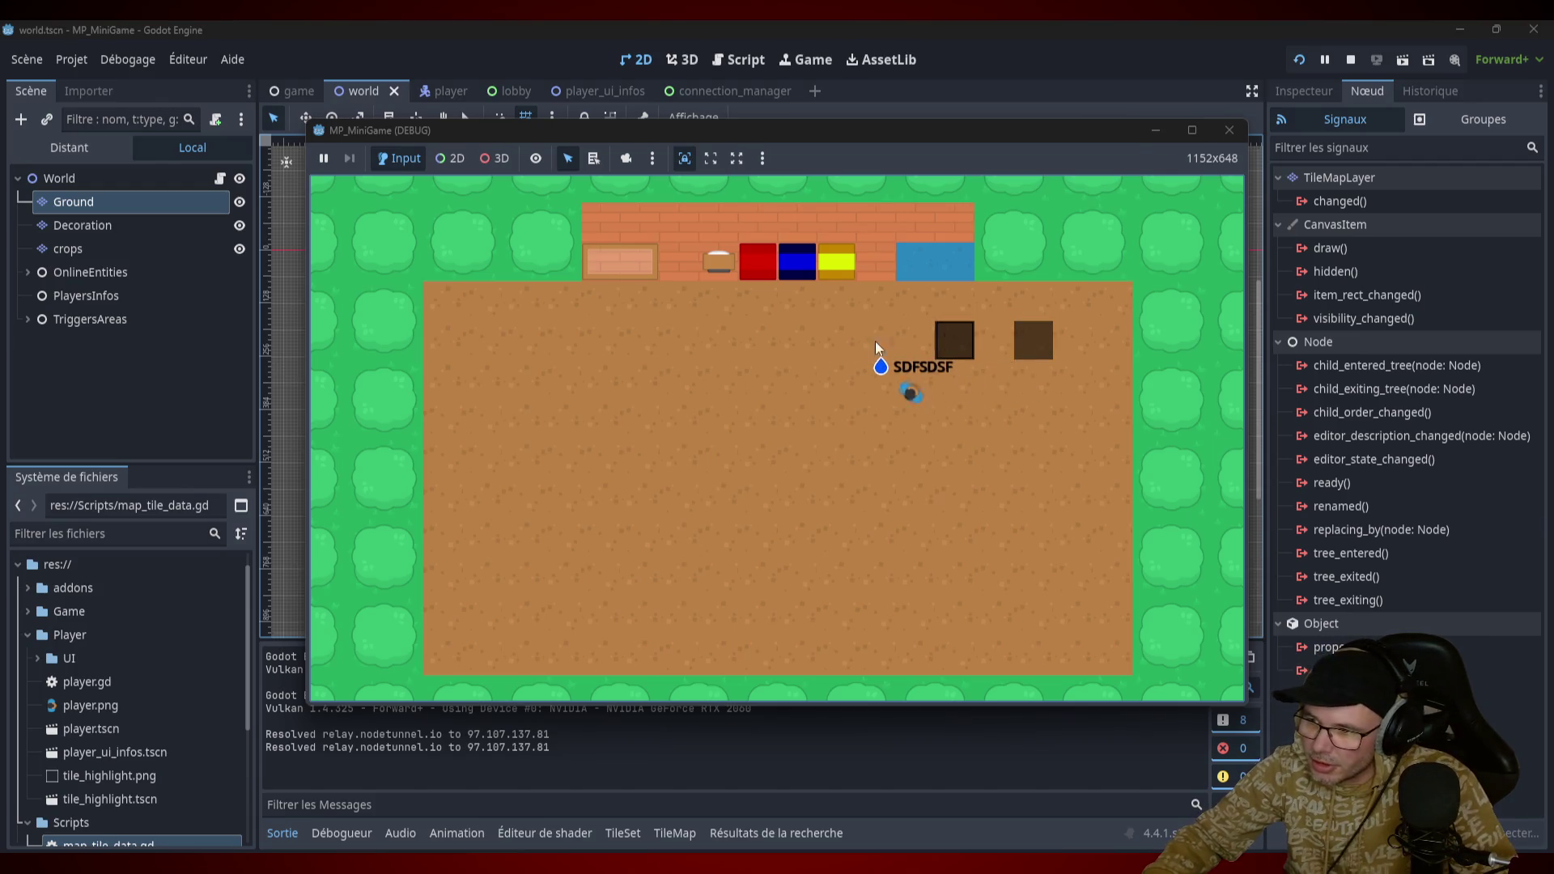
{"action": "key", "text": "Left"}
{"action": "left_click_drag", "start_coordinate": [910, 338], "coordinate": [680, 344]}
{"action": "key", "text": "Left"}
{"action": "key", "text": "Down"}
- Walk the player around the field and along the top wall as the tilled tiles fade
{"action": "key", "text": "Right"}
{"action": "key", "text": "Up"}
{"action": "key", "text": "Right"}
{"action": "key", "text": "Down"}
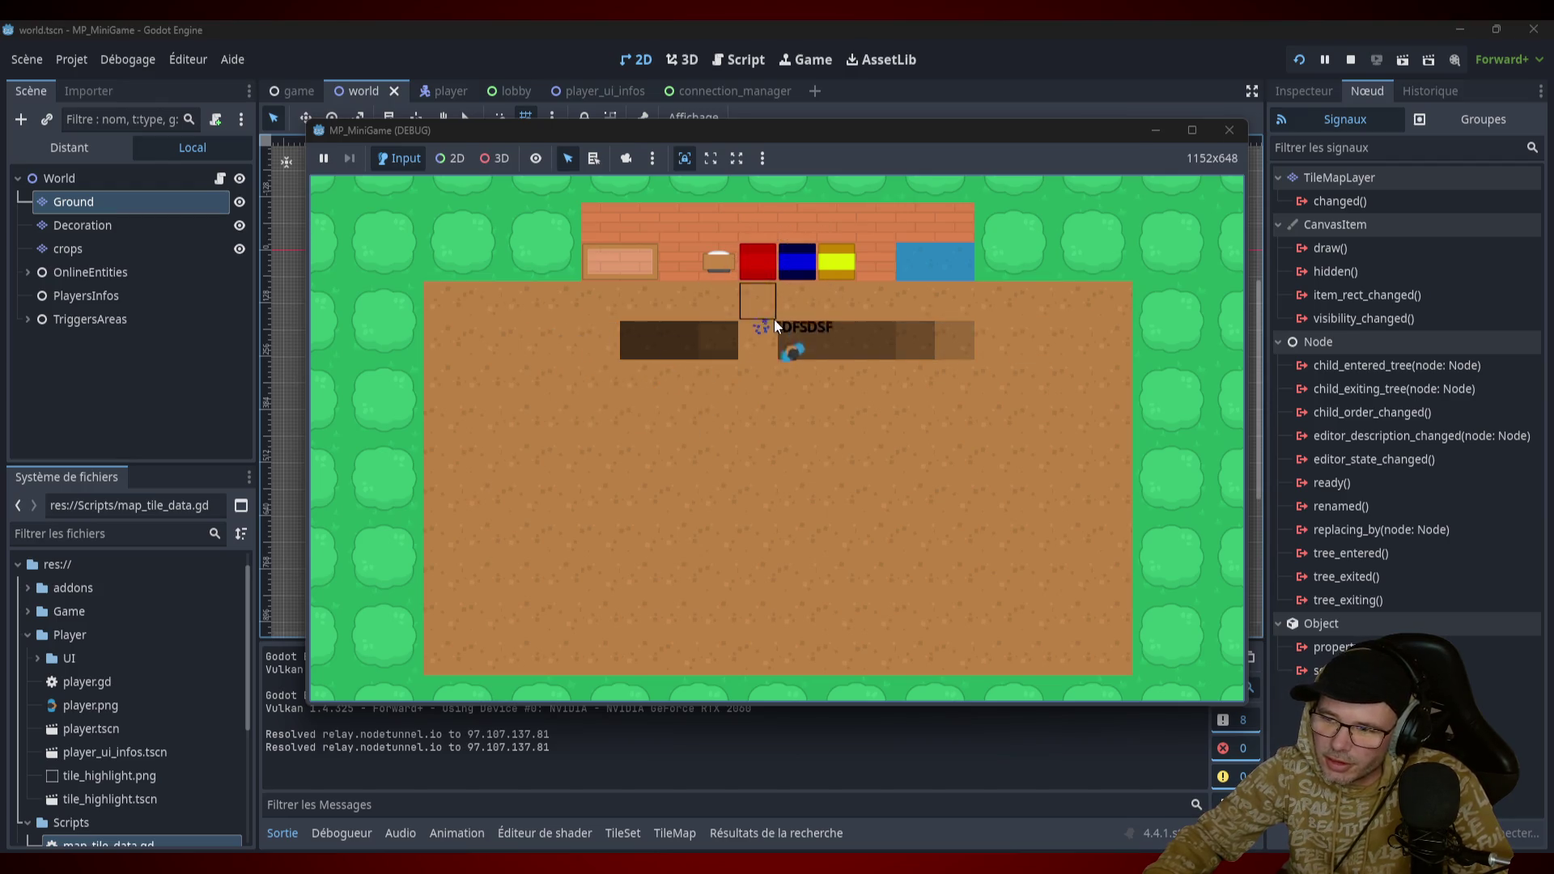
{"action": "key", "text": "Up"}
{"action": "key", "text": "Right"}
{"action": "key", "text": "Down"}
{"action": "key", "text": "Left"}
{"action": "key", "text": "Down"}
{"action": "key", "text": "Right"}
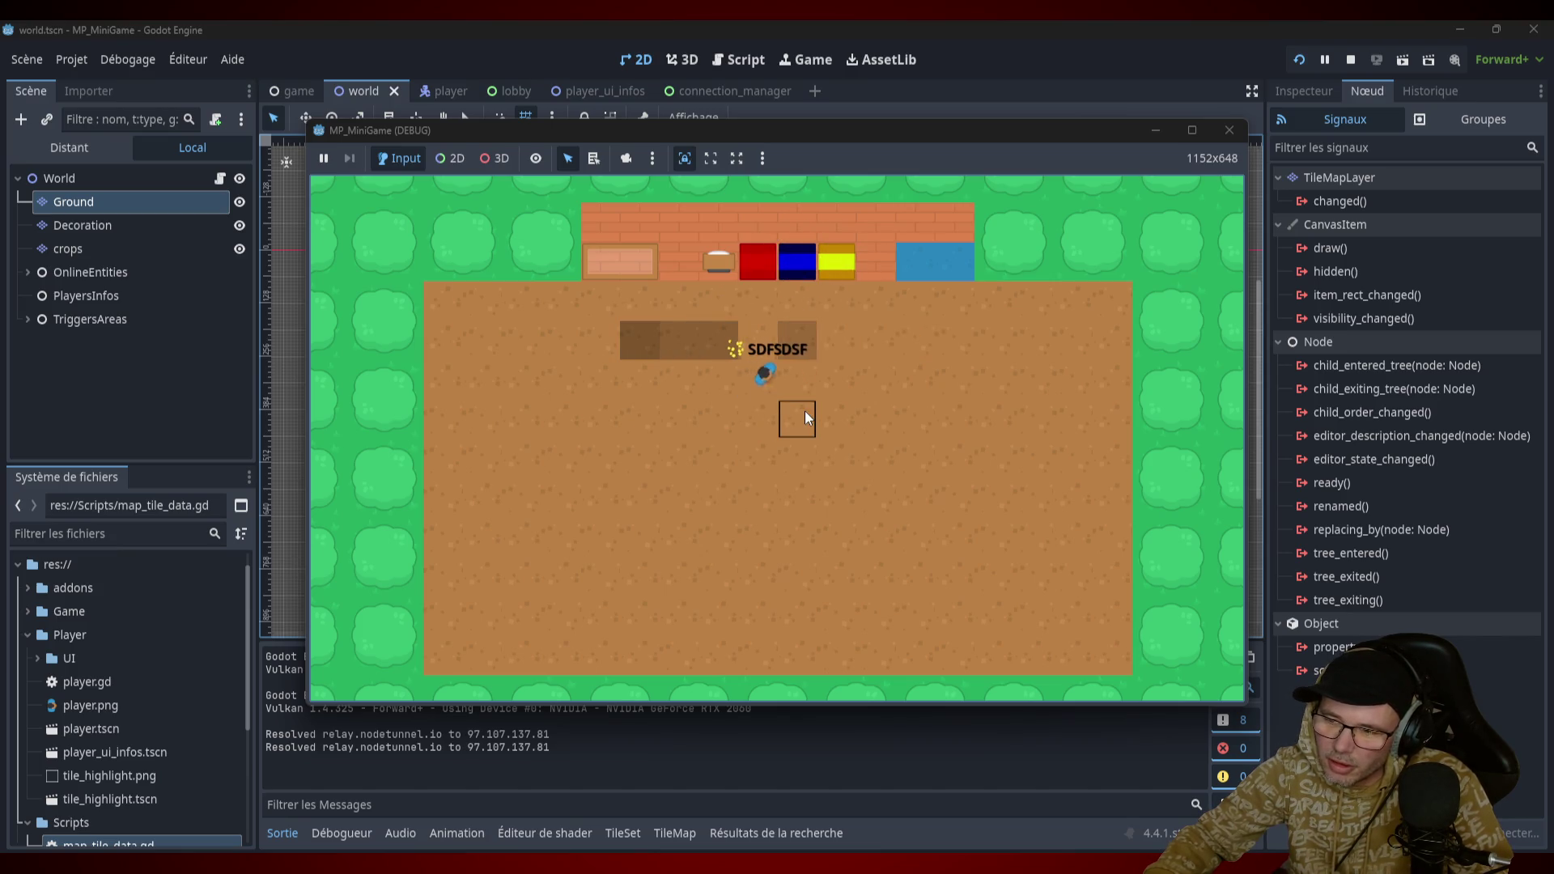
{"action": "key", "text": "Up"}
{"action": "key", "text": "Right"}
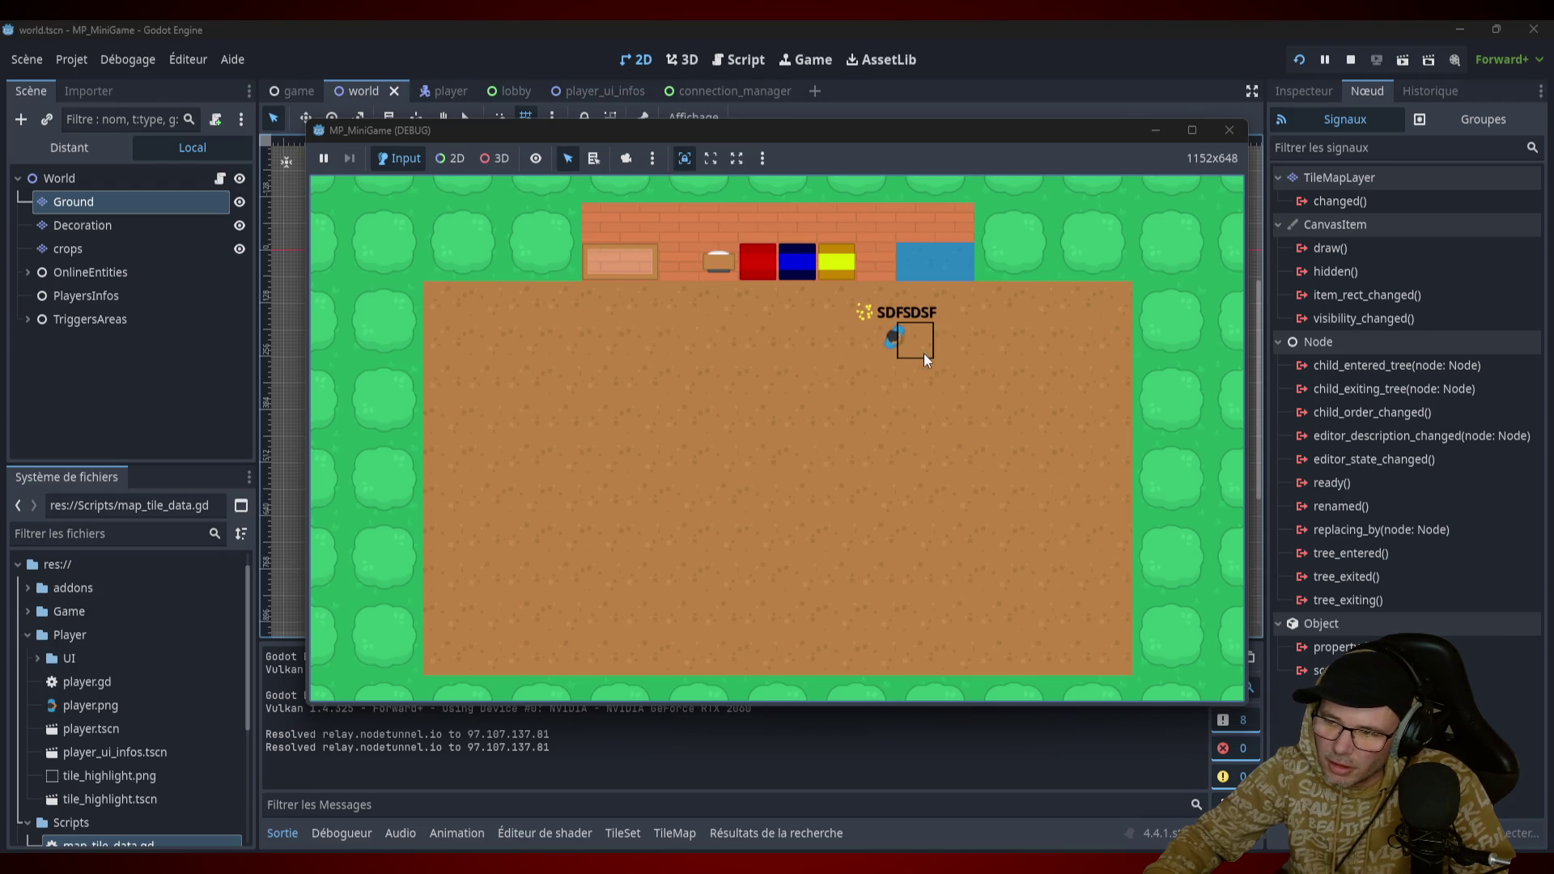
{"action": "key", "text": "Left"}
{"action": "key", "text": "Up"}
{"action": "key", "text": "Up"}
{"action": "key", "text": "Down"}
{"action": "key", "text": "Down"}
{"action": "key", "text": "Right"}
{"action": "key", "text": "Up"}
{"action": "key", "text": "Up"}
{"action": "key", "text": "Down"}
{"action": "key", "text": "Left"}
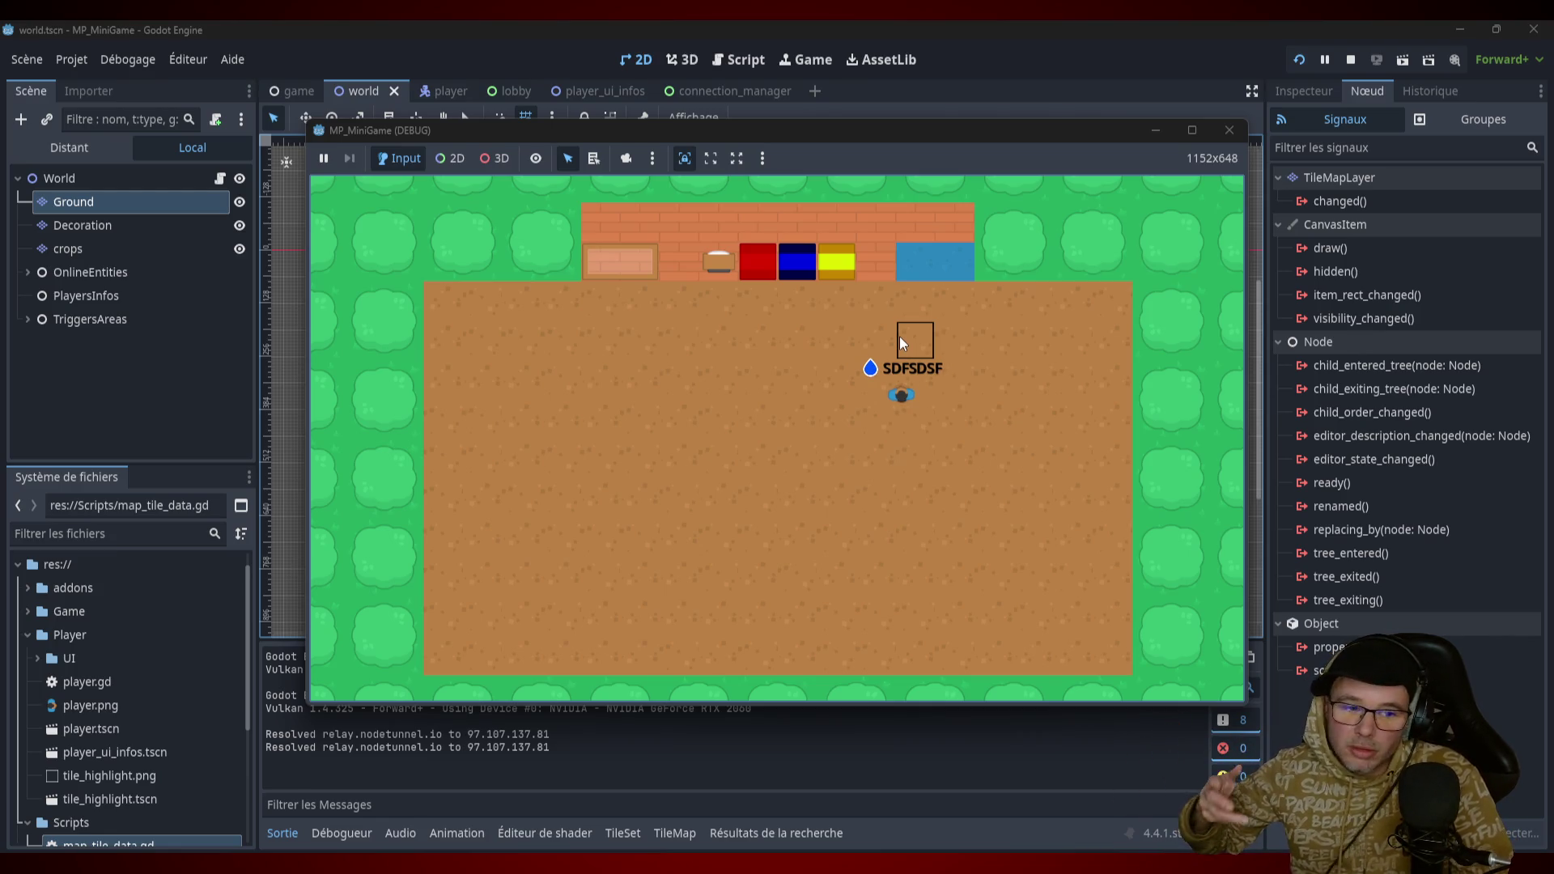
{"action": "key", "text": "Left"}
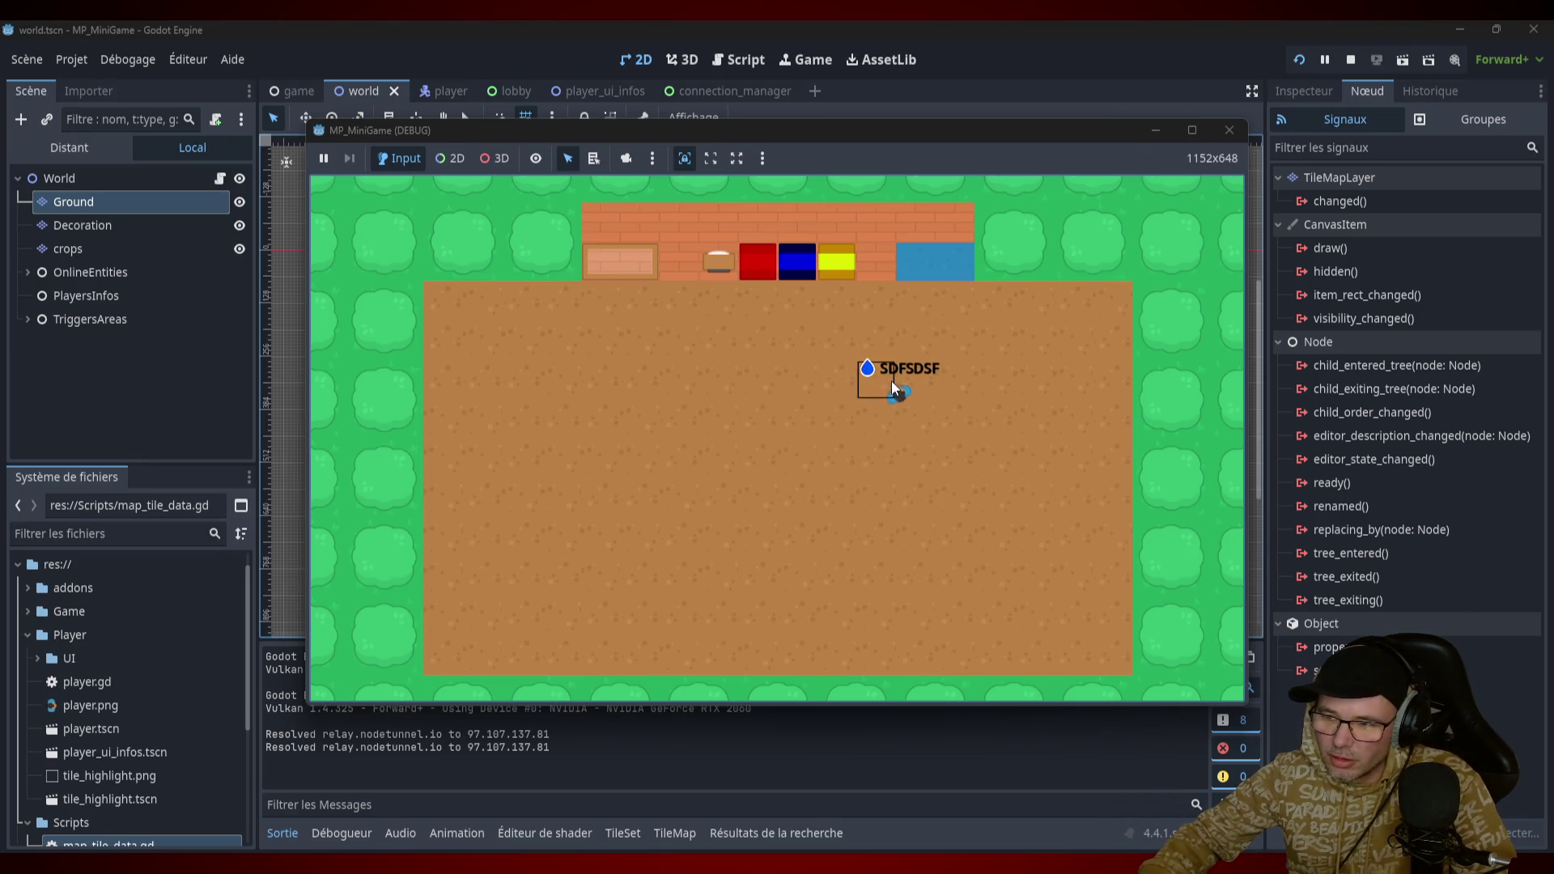
- Till the dirt tile beside the player, then walk a few tiles left
{"action": "left_click", "coordinate": [916, 393]}
{"action": "key", "text": "w"}
{"action": "key", "text": "d"}
{"action": "key", "text": "a"}
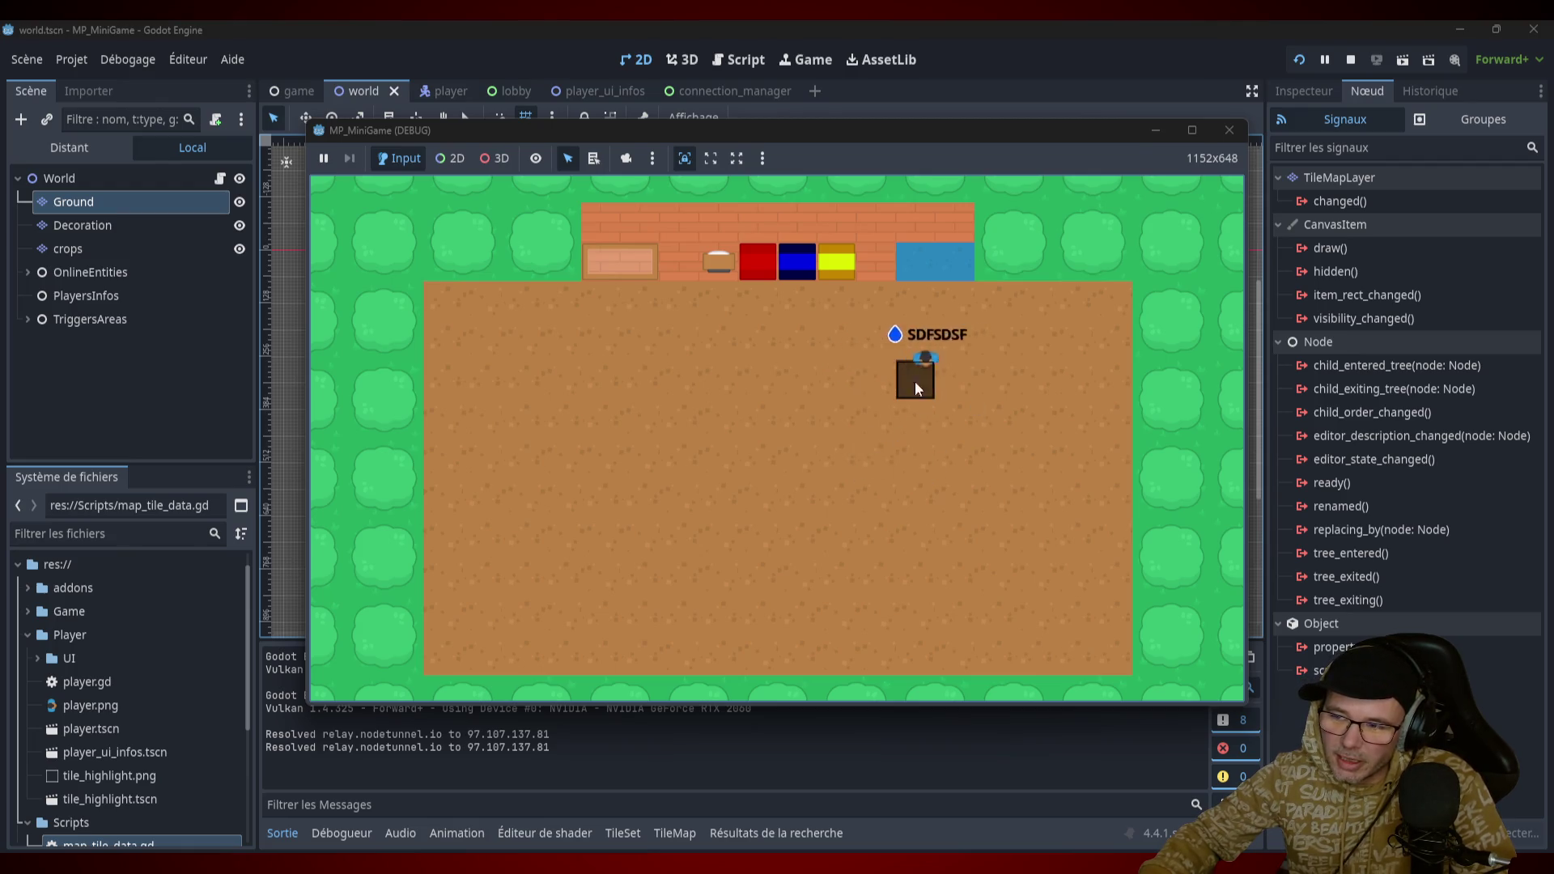
{"action": "key", "text": "a"}
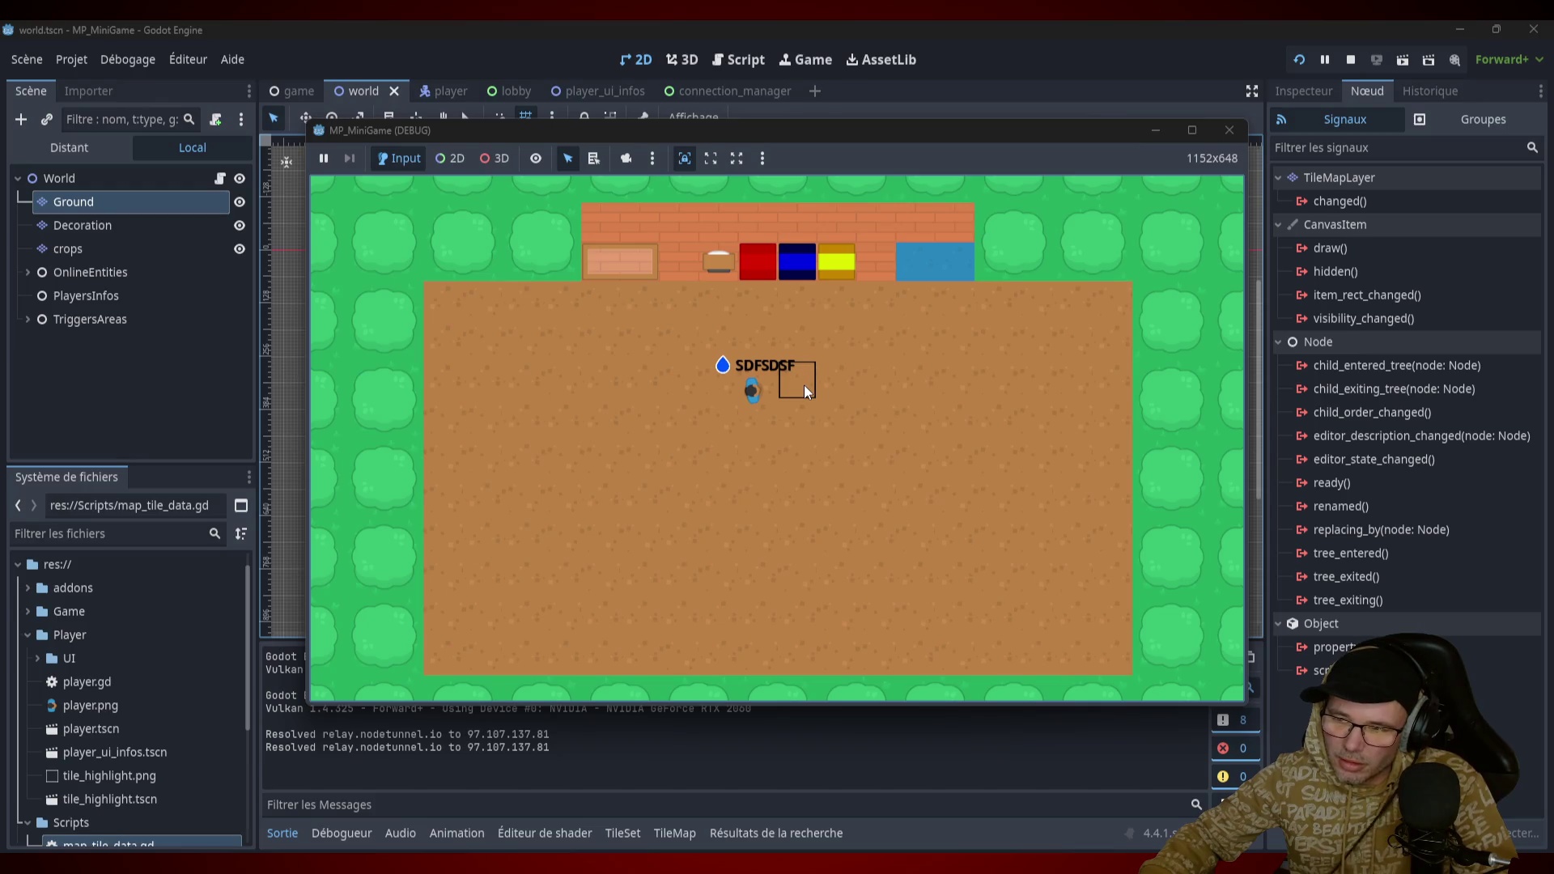
- Walk between the yellow block and the sack at the top wall, then step back into the field
{"action": "key", "text": "w"}
{"action": "key", "text": "w"}
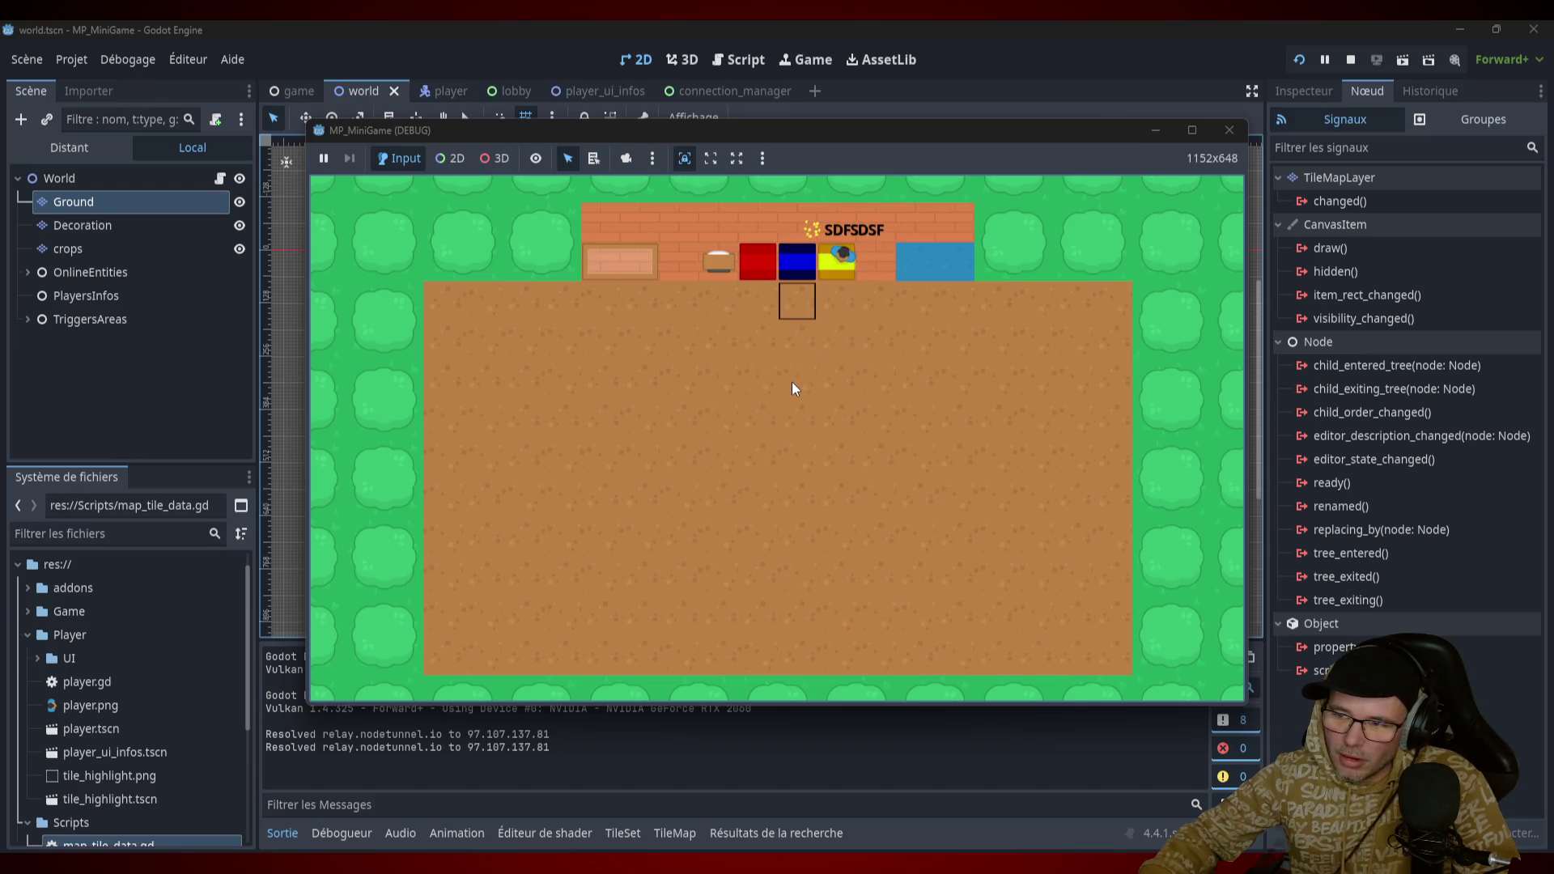
{"action": "key", "text": "d"}
{"action": "key", "text": "a"}
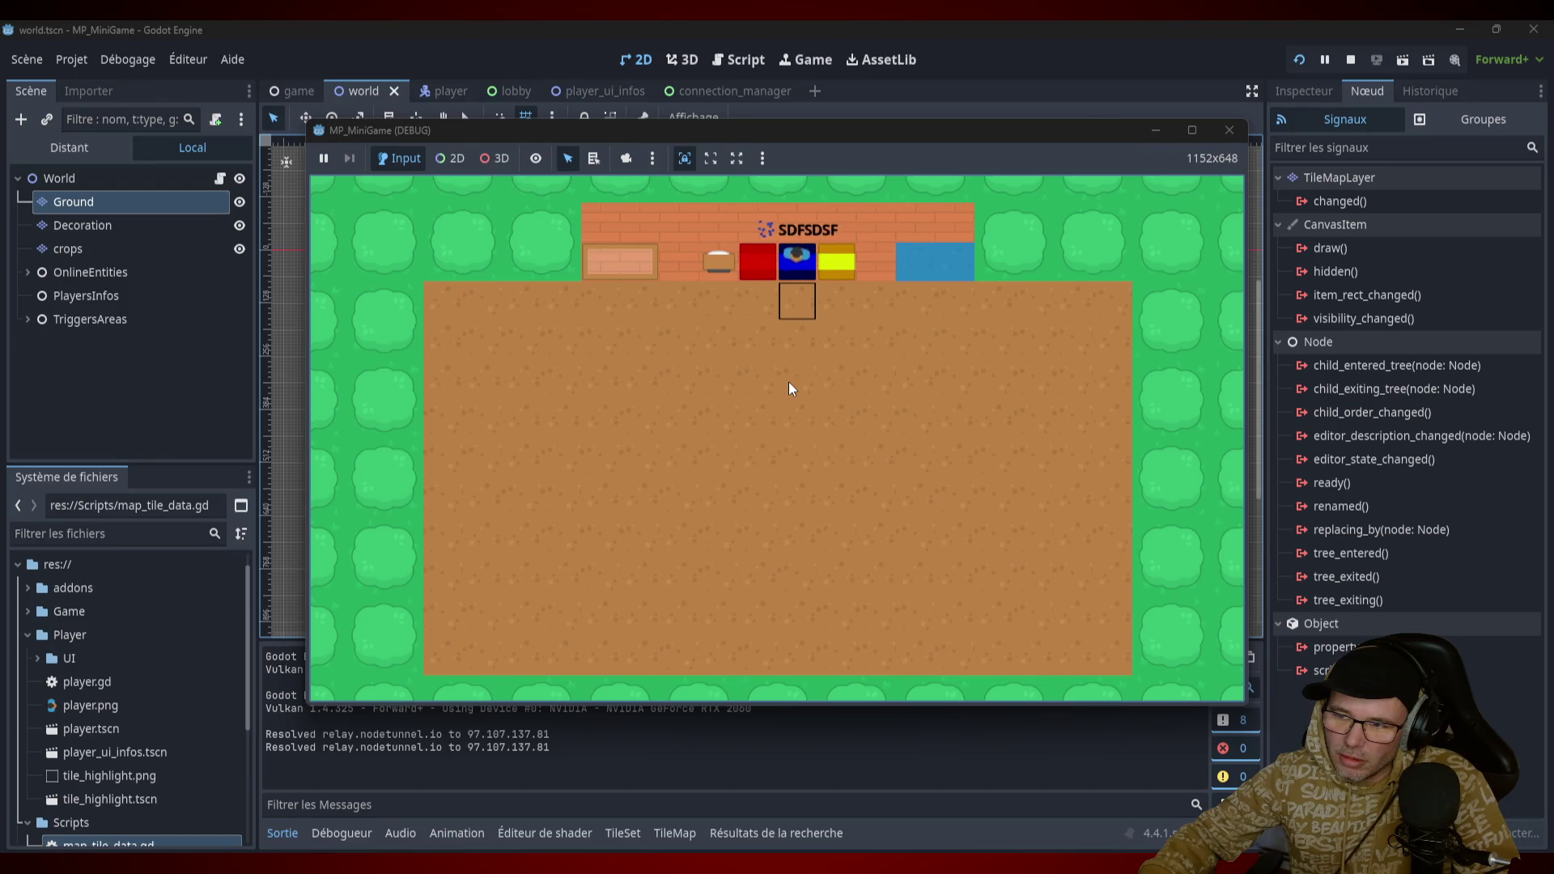
{"action": "key", "text": "d"}
{"action": "key", "text": "s"}
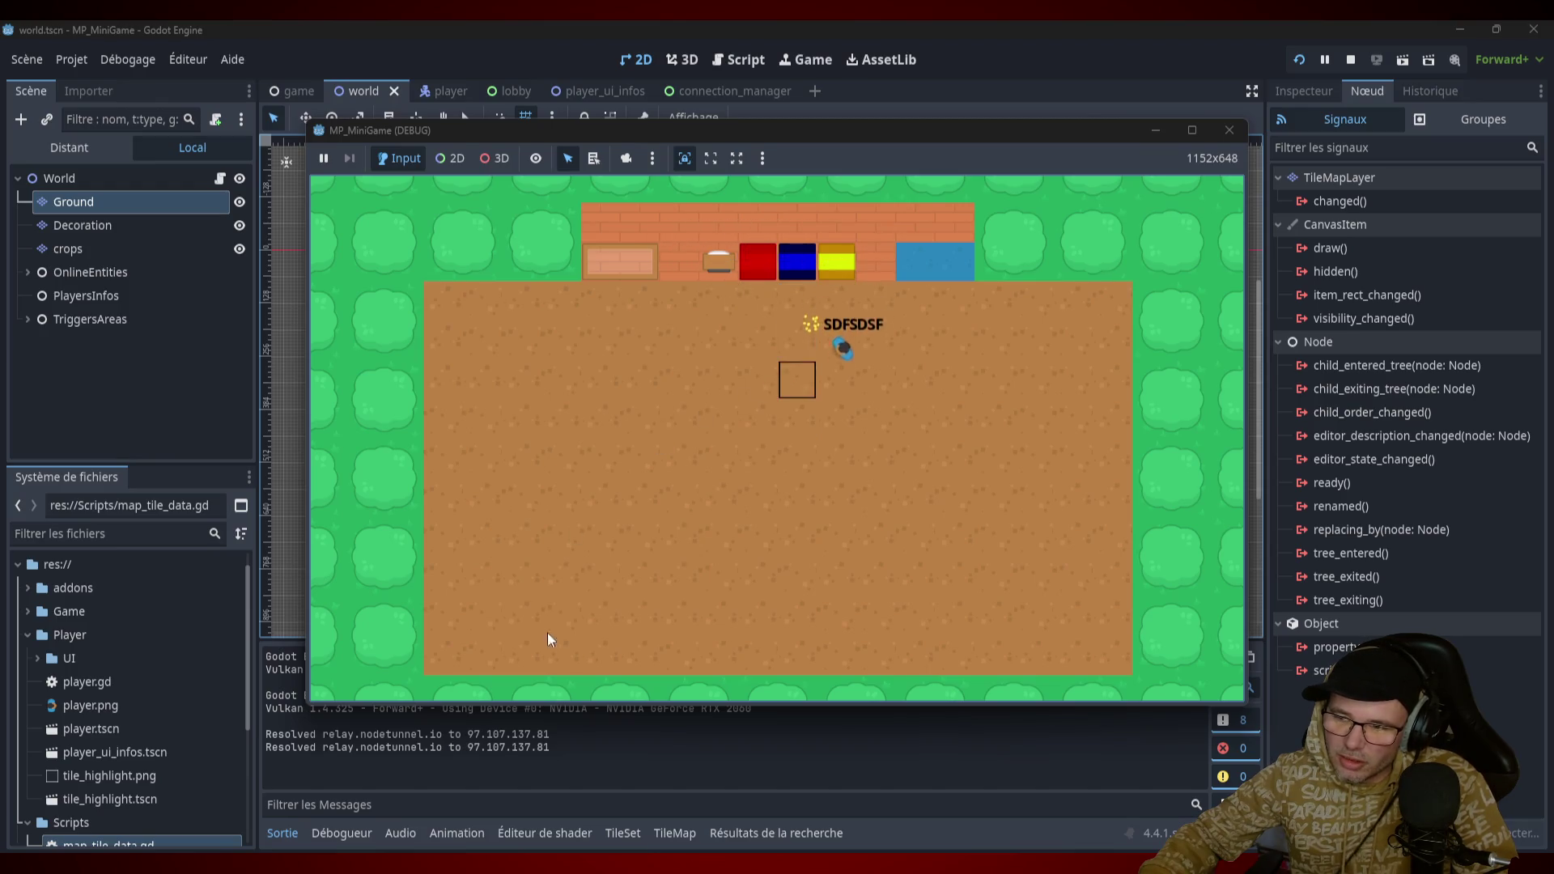
{"action": "key", "text": "w"}
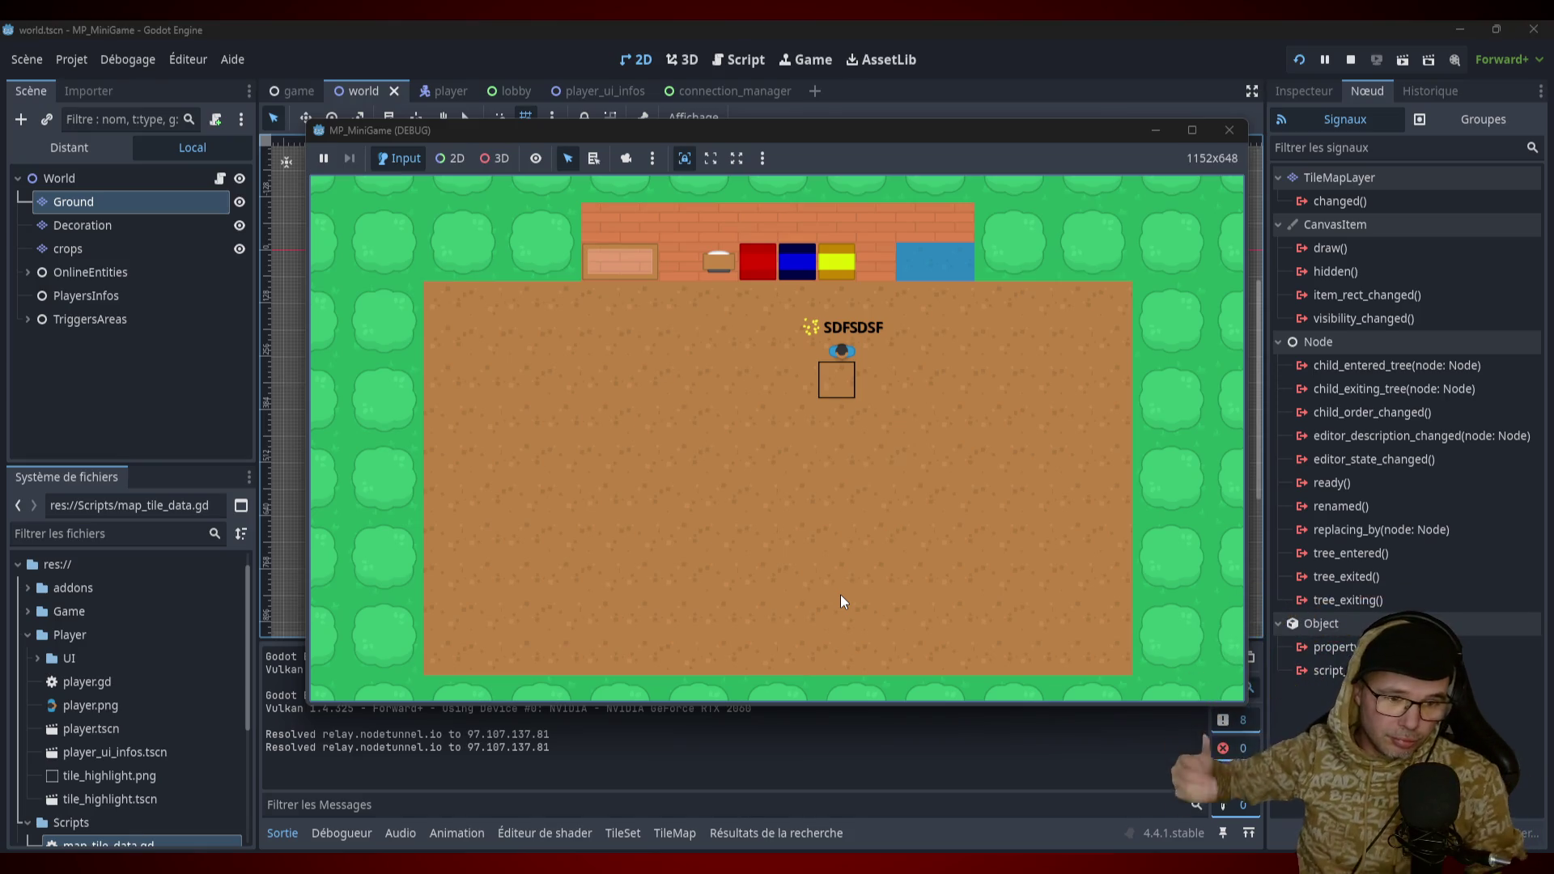
- Walk onto the blue tile, then till soil tiles along a down-left path
{"action": "key", "text": "d"}
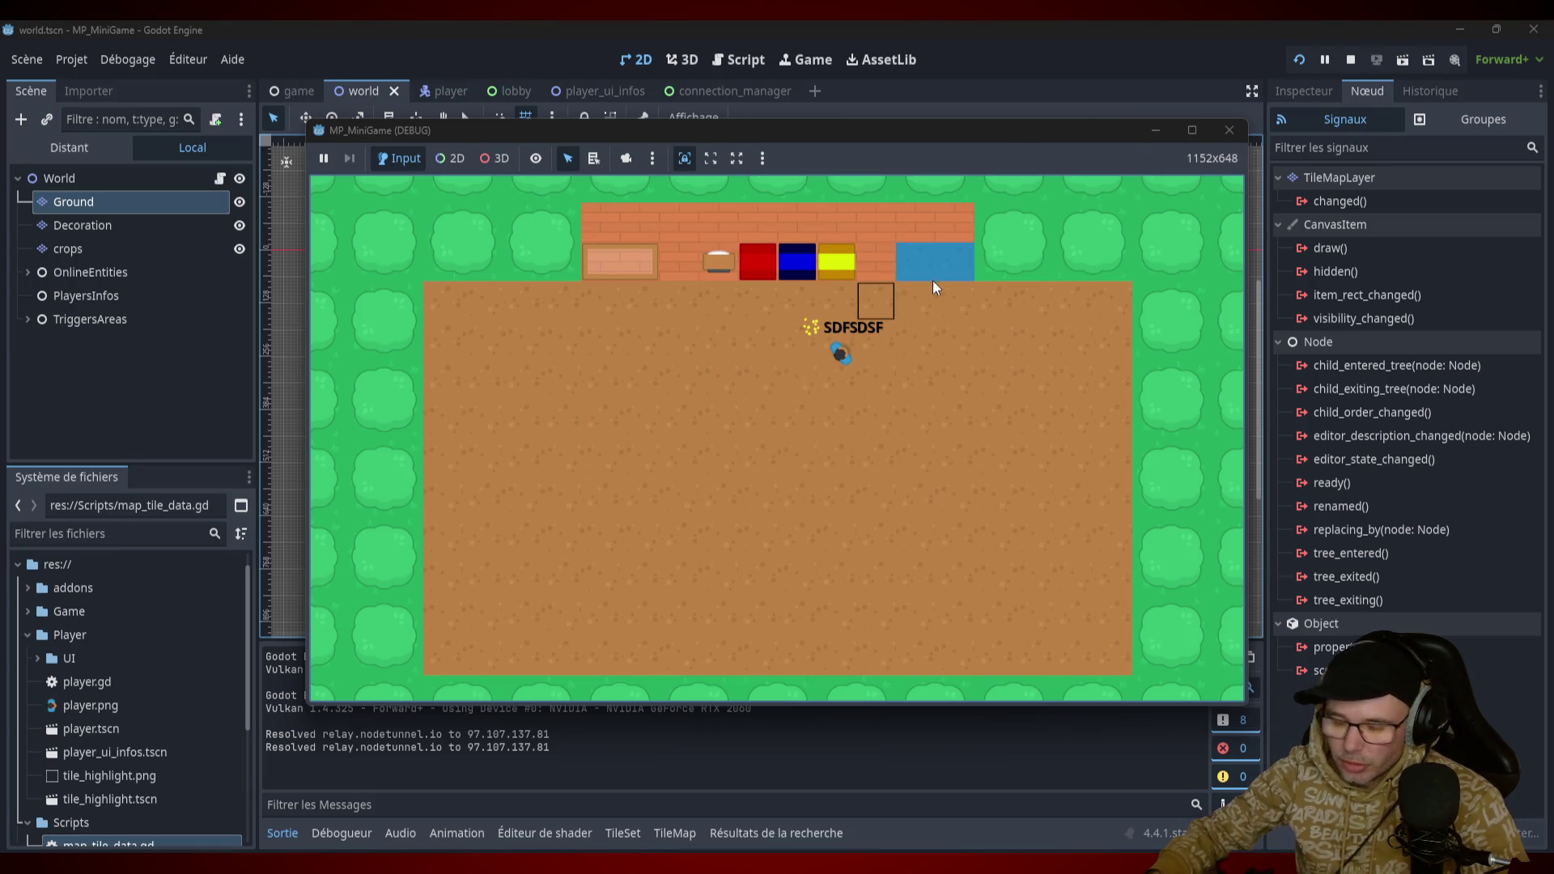
{"action": "key", "text": "d"}
{"action": "key", "text": "z"}
{"action": "key", "text": "s"}
{"action": "left_click", "coordinate": [929, 348]}
{"action": "key", "text": "q"}
{"action": "left_click", "coordinate": [863, 413]}
{"action": "left_click", "coordinate": [837, 421]}
{"action": "key", "text": "q"}
- Till a seven-tile row, trace the field edges, and add a diagonal line and top-right tile
{"action": "mouse_move", "coordinate": [746, 478]}
{"action": "left_mouse_down"}
{"action": "mouse_move", "coordinate": [599, 486]}
{"action": "mouse_move", "coordinate": [490, 429]}
{"action": "mouse_move", "coordinate": [484, 340]}
{"action": "mouse_move", "coordinate": [557, 314]}
{"action": "mouse_move", "coordinate": [822, 327]}
{"action": "mouse_move", "coordinate": [921, 437]}
{"action": "mouse_move", "coordinate": [950, 572]}
{"action": "mouse_move", "coordinate": [1024, 617]}
{"action": "mouse_move", "coordinate": [745, 629]}
{"action": "mouse_move", "coordinate": [521, 618]}
{"action": "mouse_move", "coordinate": [491, 561]}
{"action": "mouse_move", "coordinate": [502, 490]}
{"action": "mouse_move", "coordinate": [652, 462]}
{"action": "mouse_move", "coordinate": [479, 414]}
{"action": "mouse_move", "coordinate": [531, 382]}
{"action": "mouse_move", "coordinate": [709, 370]}
{"action": "mouse_move", "coordinate": [1020, 406]}
{"action": "left_mouse_up"}
{"action": "key", "text": "z"}
{"action": "key", "text": "d"}
{"action": "key", "text": "s"}
{"action": "key", "text": "d"}
{"action": "key", "text": "q"}
{"action": "key", "text": "z"}
{"action": "key", "text": "z"}
{"action": "key", "text": "d"}
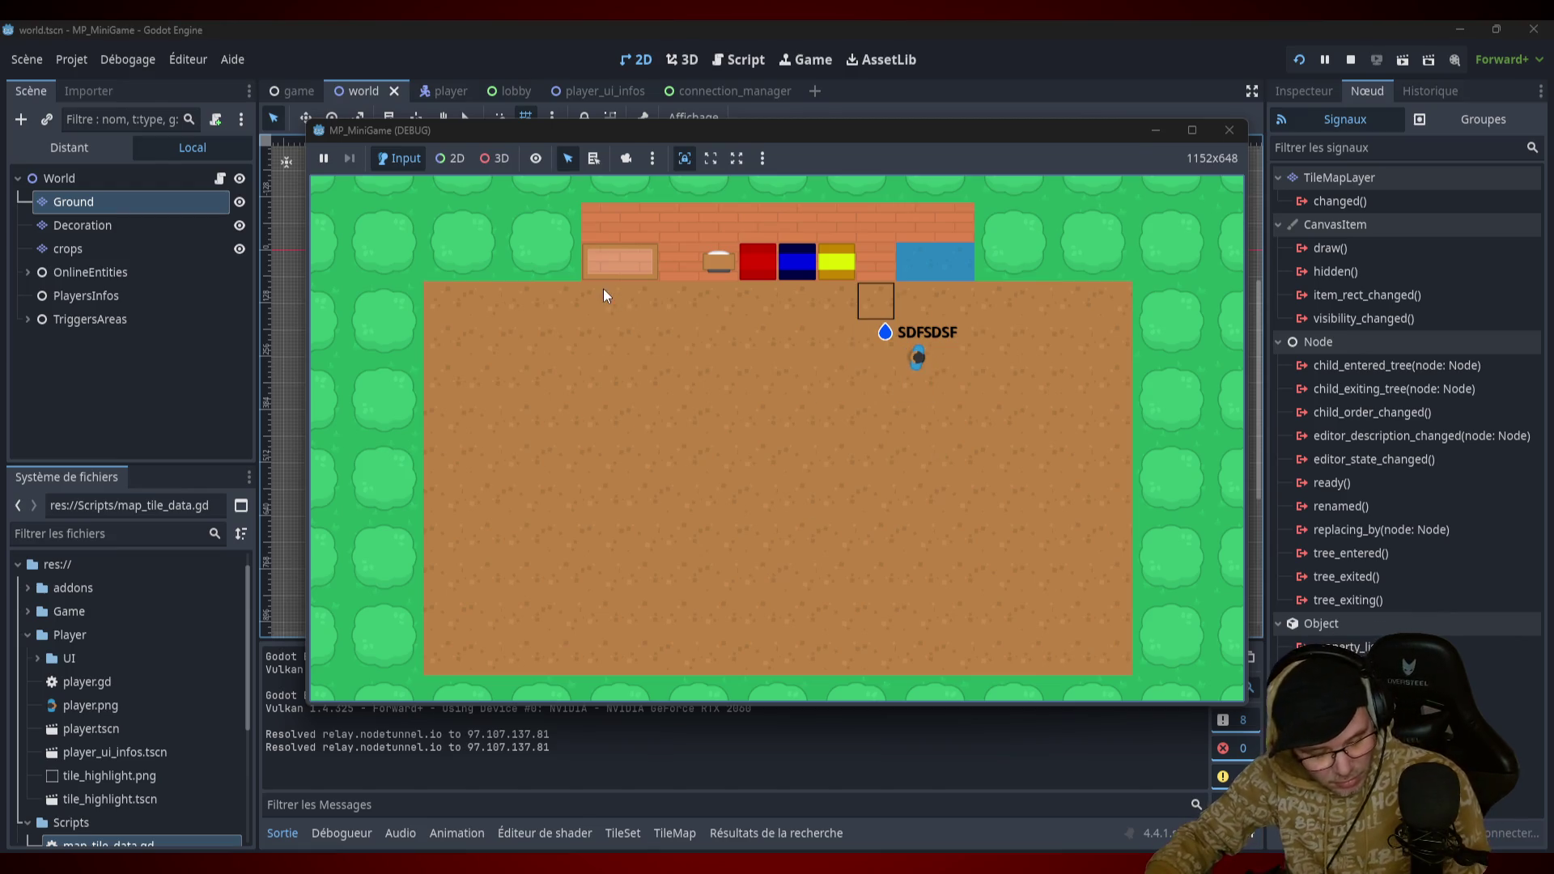
{"action": "mouse_move", "coordinate": [809, 381]}
{"action": "left_mouse_down"}
{"action": "mouse_move", "coordinate": [601, 643]}
{"action": "mouse_move", "coordinate": [574, 487]}
{"action": "mouse_move", "coordinate": [535, 406]}
{"action": "mouse_move", "coordinate": [633, 309]}
{"action": "mouse_move", "coordinate": [911, 396]}
{"action": "mouse_move", "coordinate": [871, 439]}
{"action": "mouse_move", "coordinate": [985, 537]}
{"action": "mouse_move", "coordinate": [1050, 623]}
{"action": "mouse_move", "coordinate": [1076, 618]}
{"action": "mouse_move", "coordinate": [1128, 500]}
{"action": "mouse_move", "coordinate": [1096, 381]}
{"action": "mouse_move", "coordinate": [883, 362]}
{"action": "left_mouse_up"}
{"action": "left_click", "coordinate": [1121, 303]}
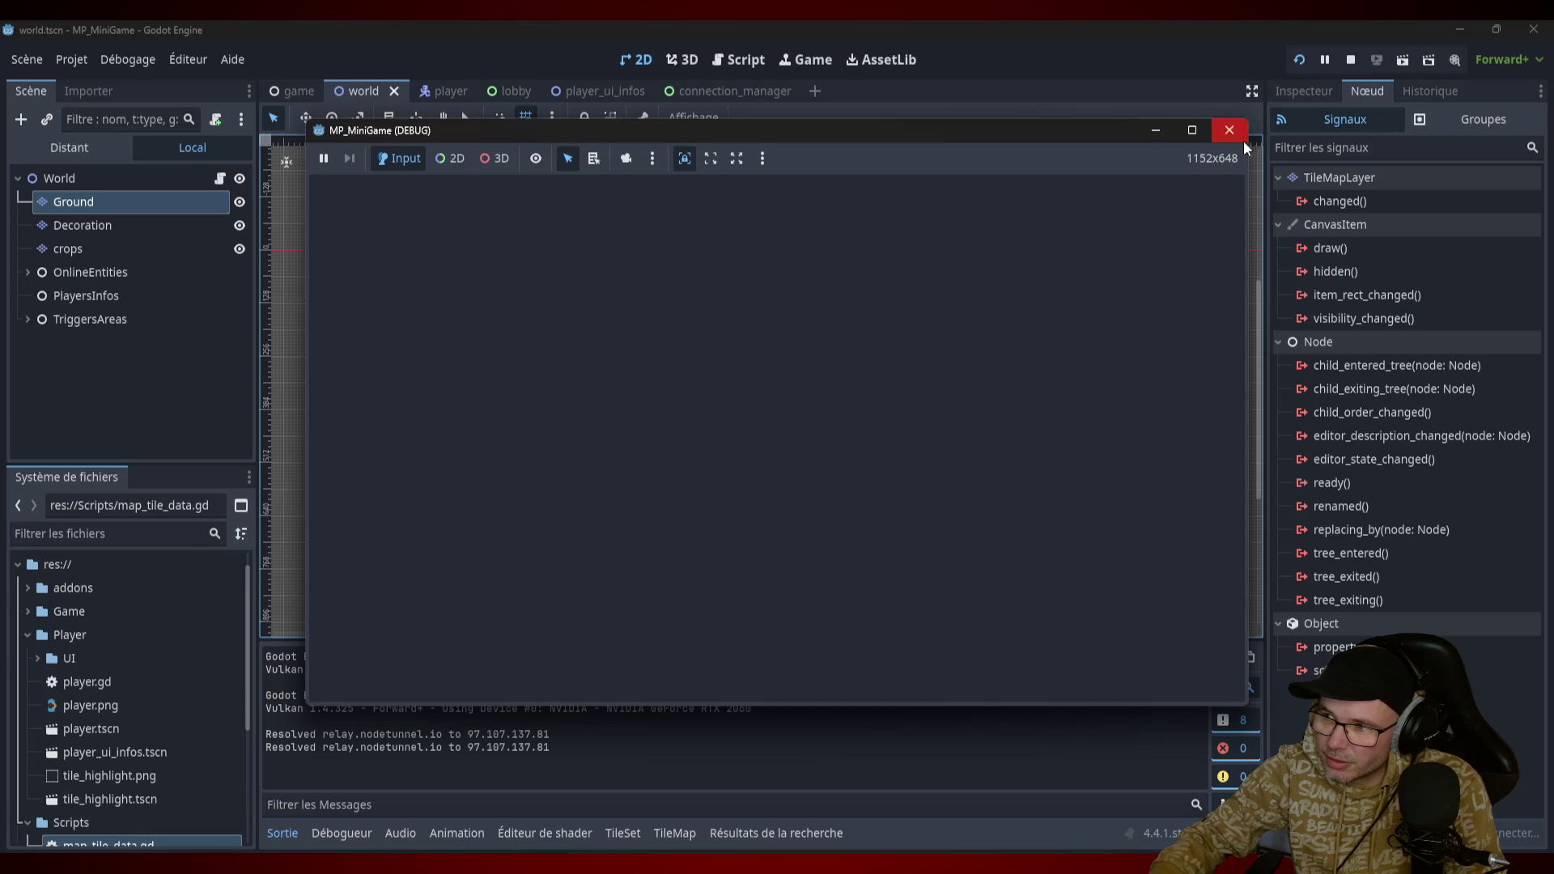
- Stop the running game, close the MP_MiniGame editor, and relaunch Godot from the taskbar
{"action": "left_click", "coordinate": [1345, 64]}
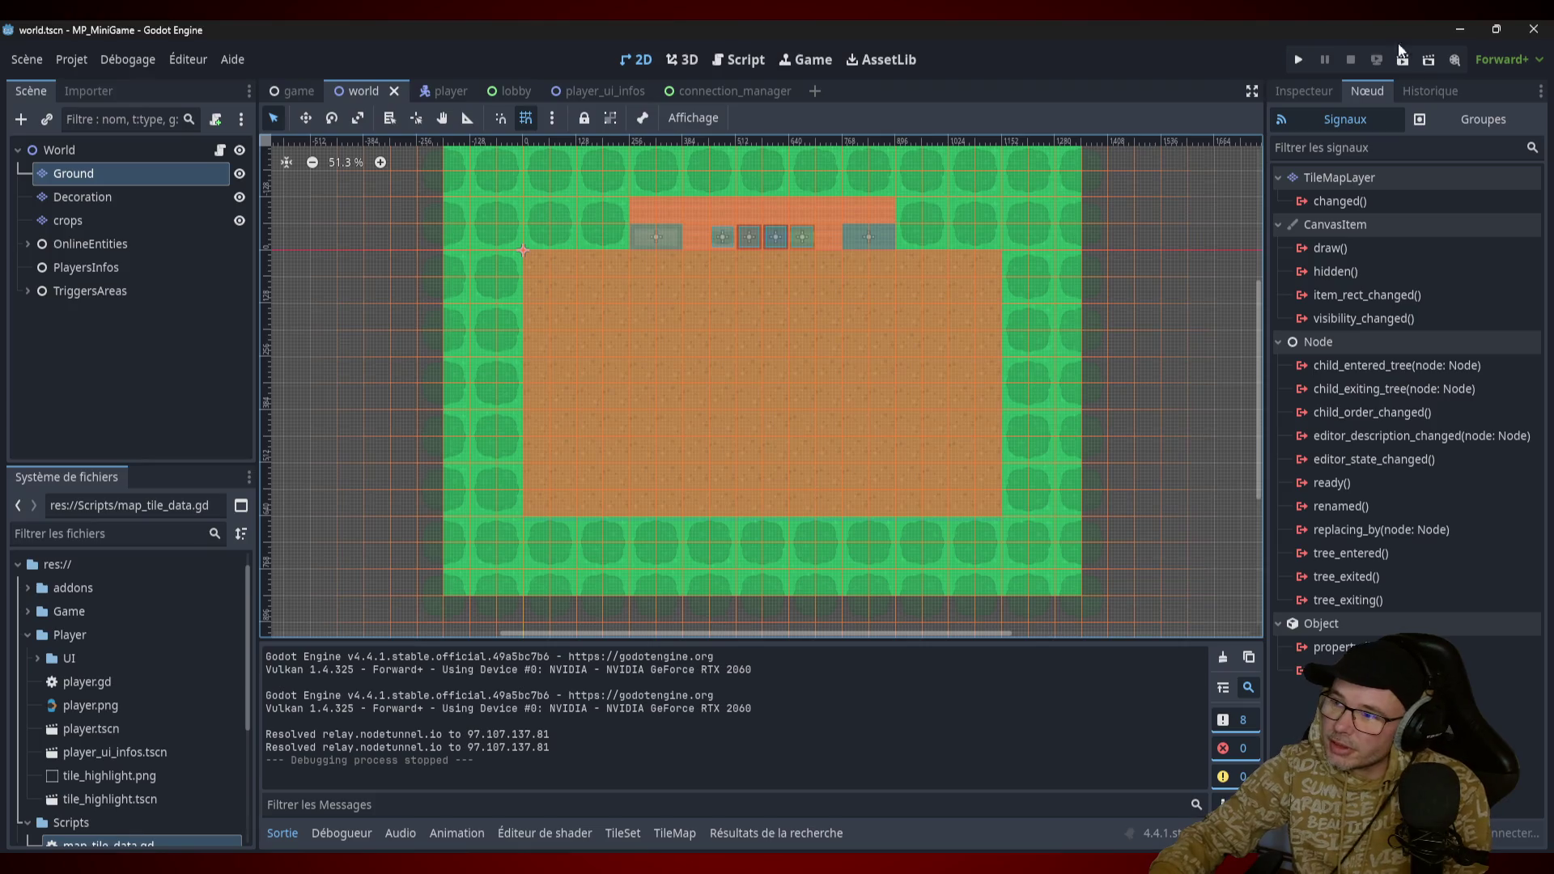
{"action": "left_click", "coordinate": [1534, 29]}
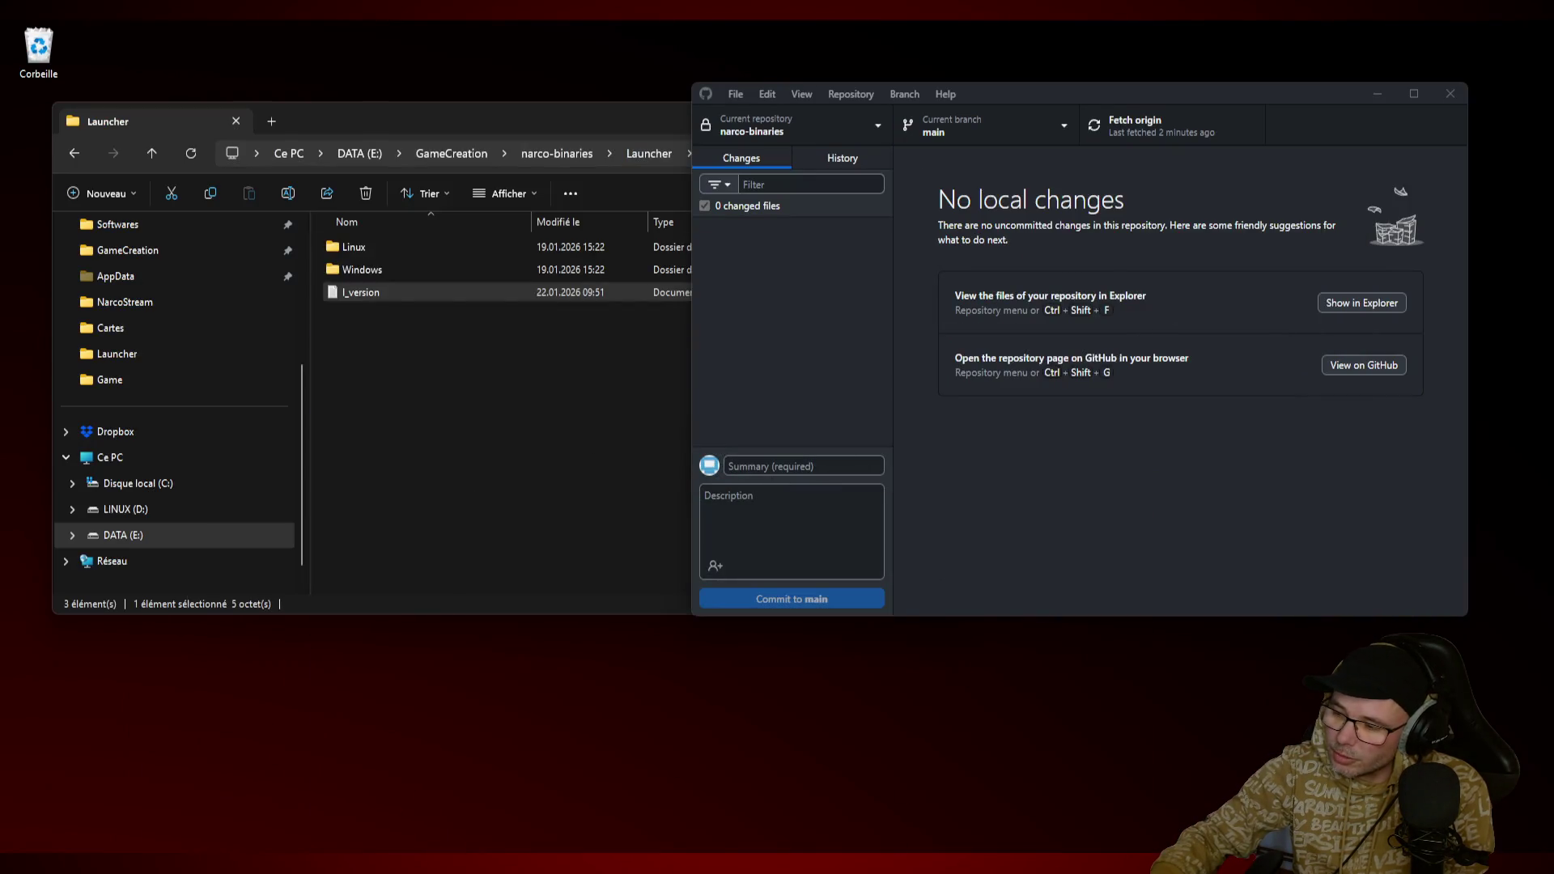
{"action": "left_click", "coordinate": [776, 844]}
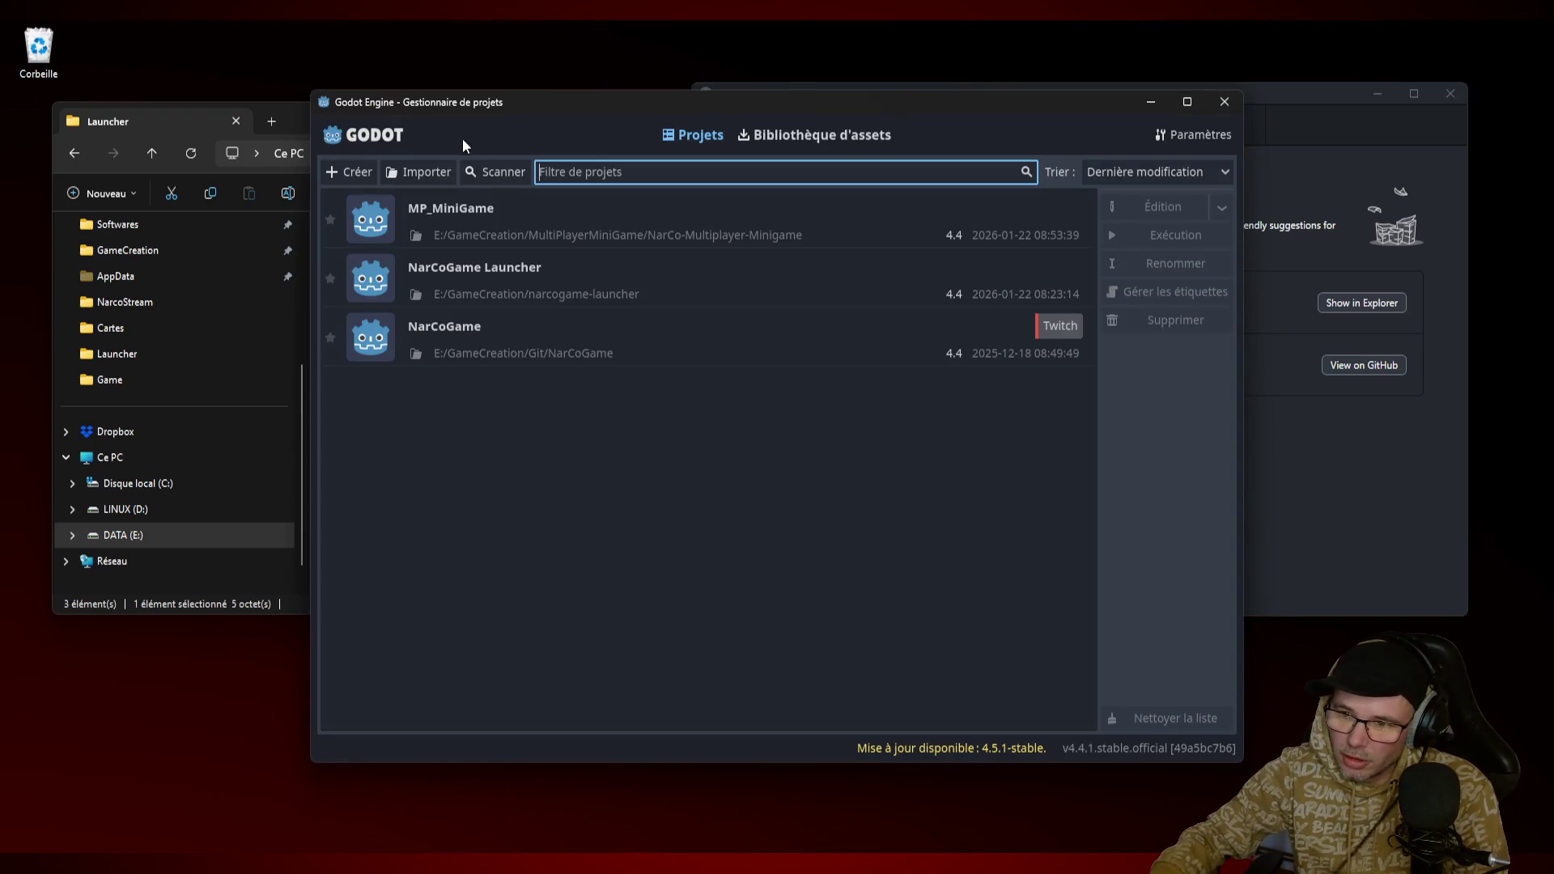
- Open NarCoGame from the Project Manager and run it with F5
{"action": "double_click", "coordinate": [528, 329]}
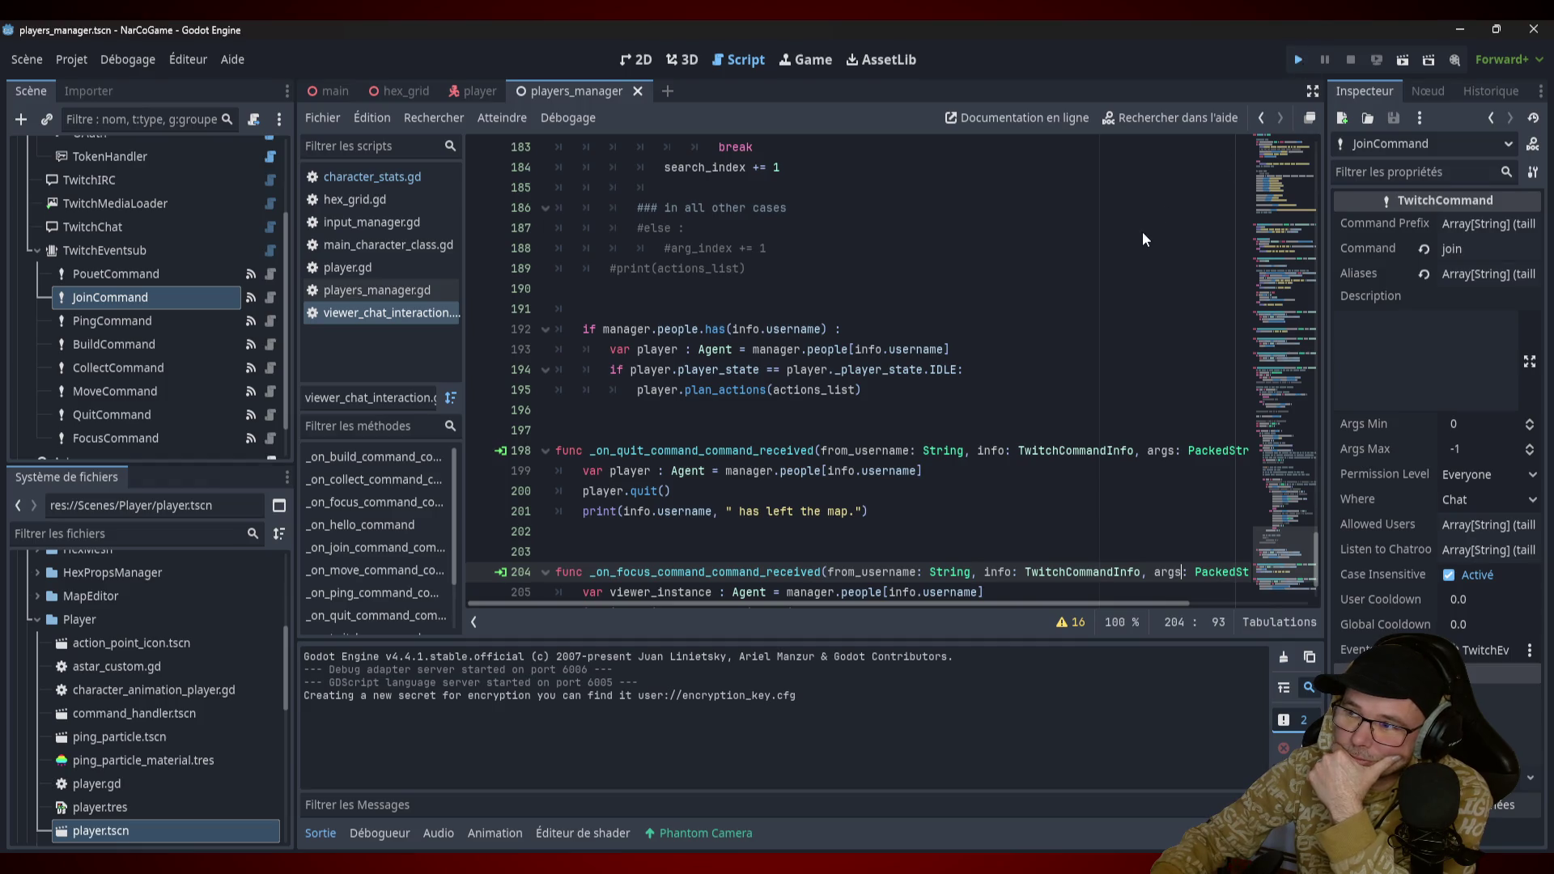
{"action": "key", "text": "F5"}
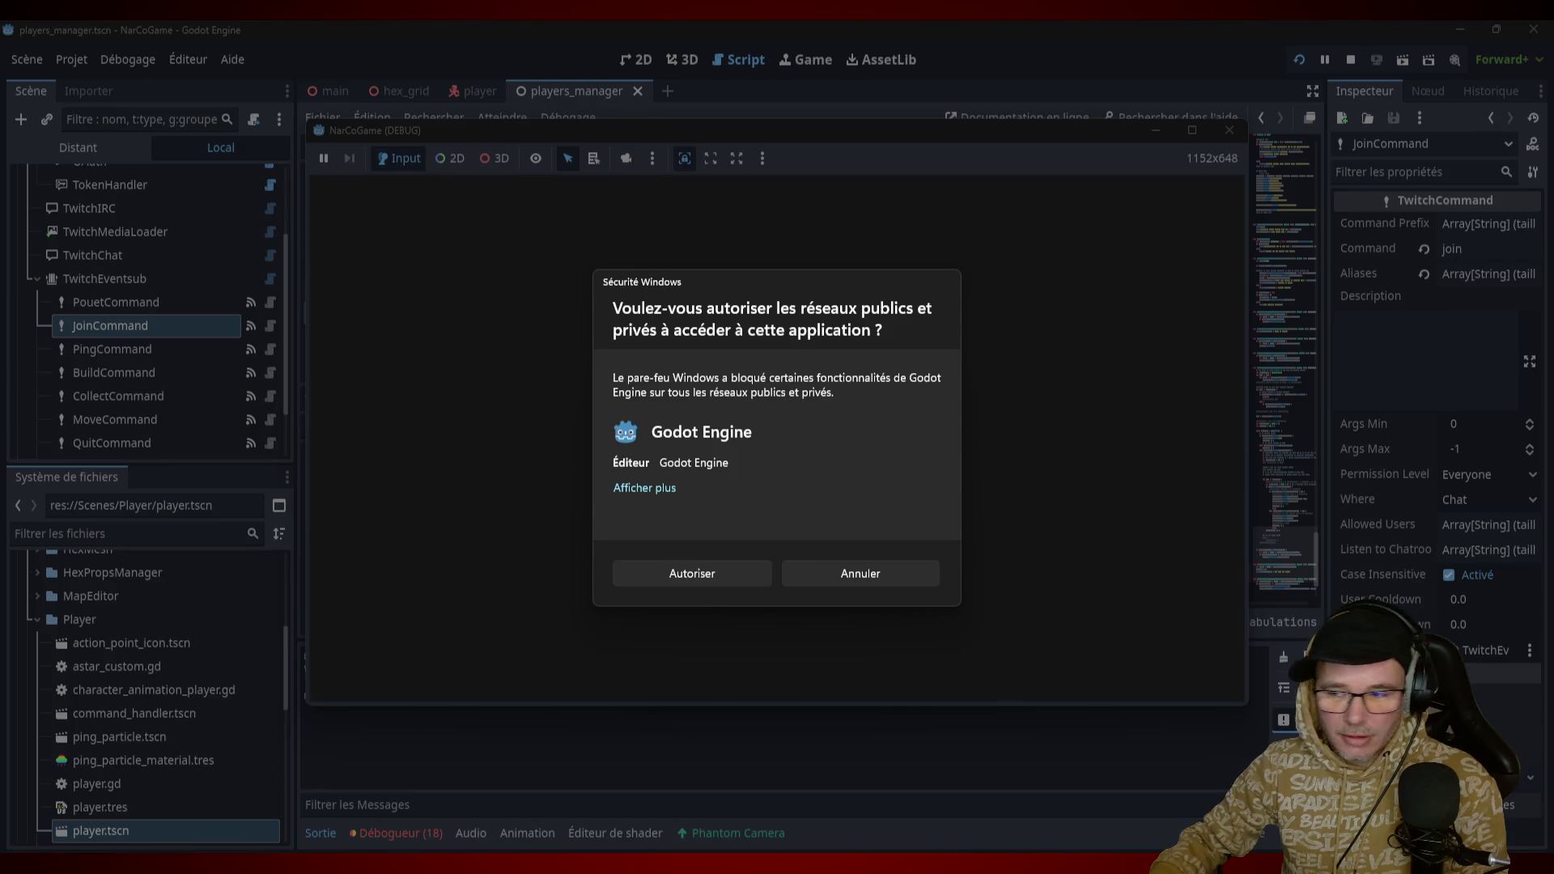
- Allow NarCoGame network access by choosing Autoriser in the Windows firewall prompt
{"action": "left_click", "coordinate": [708, 575]}
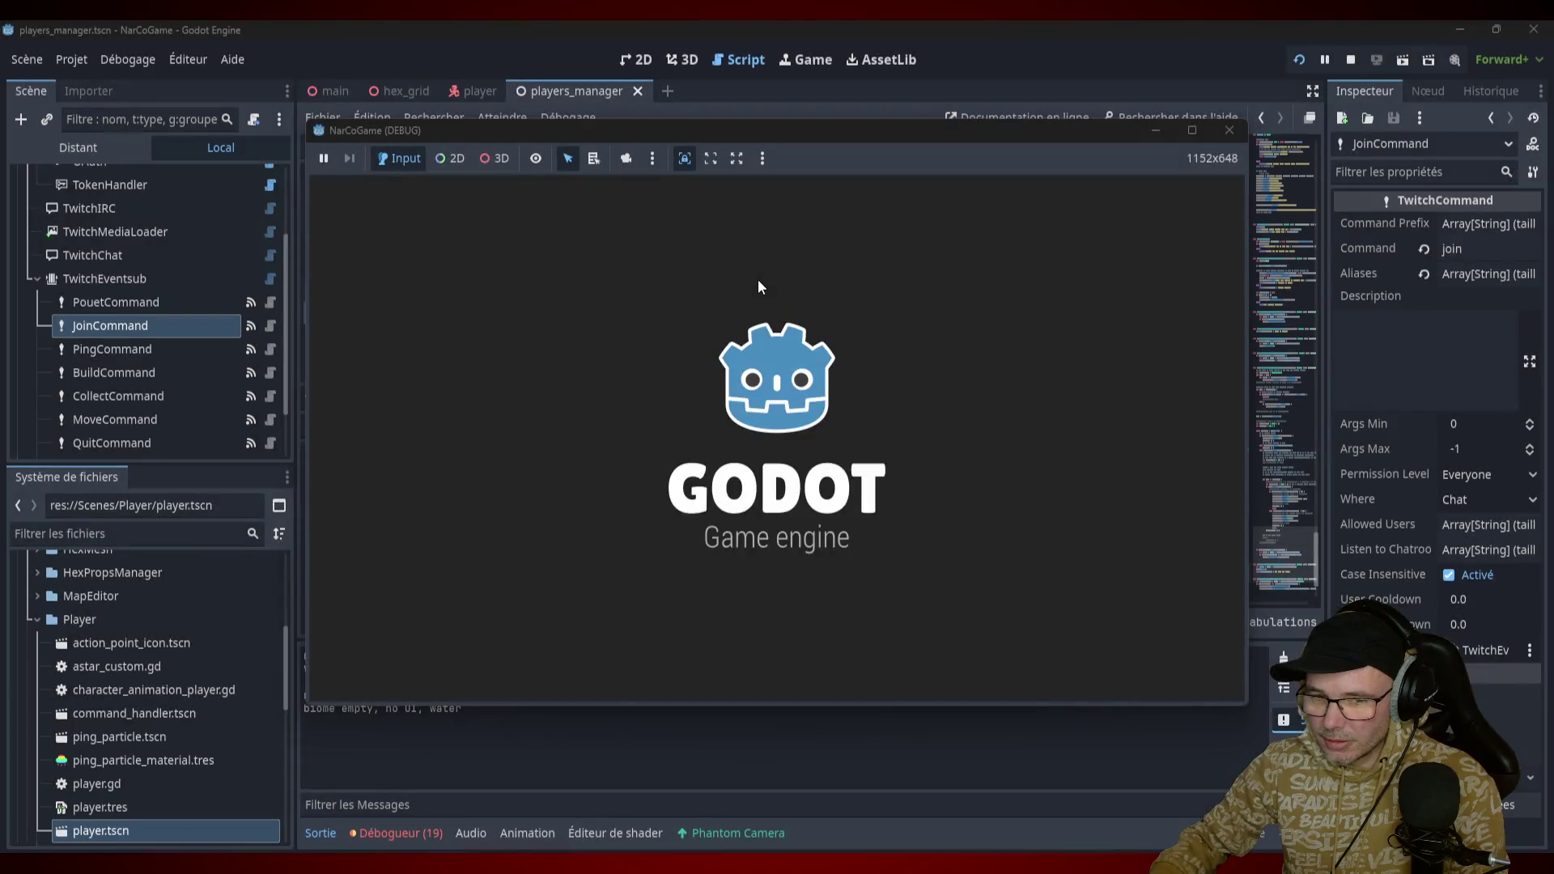
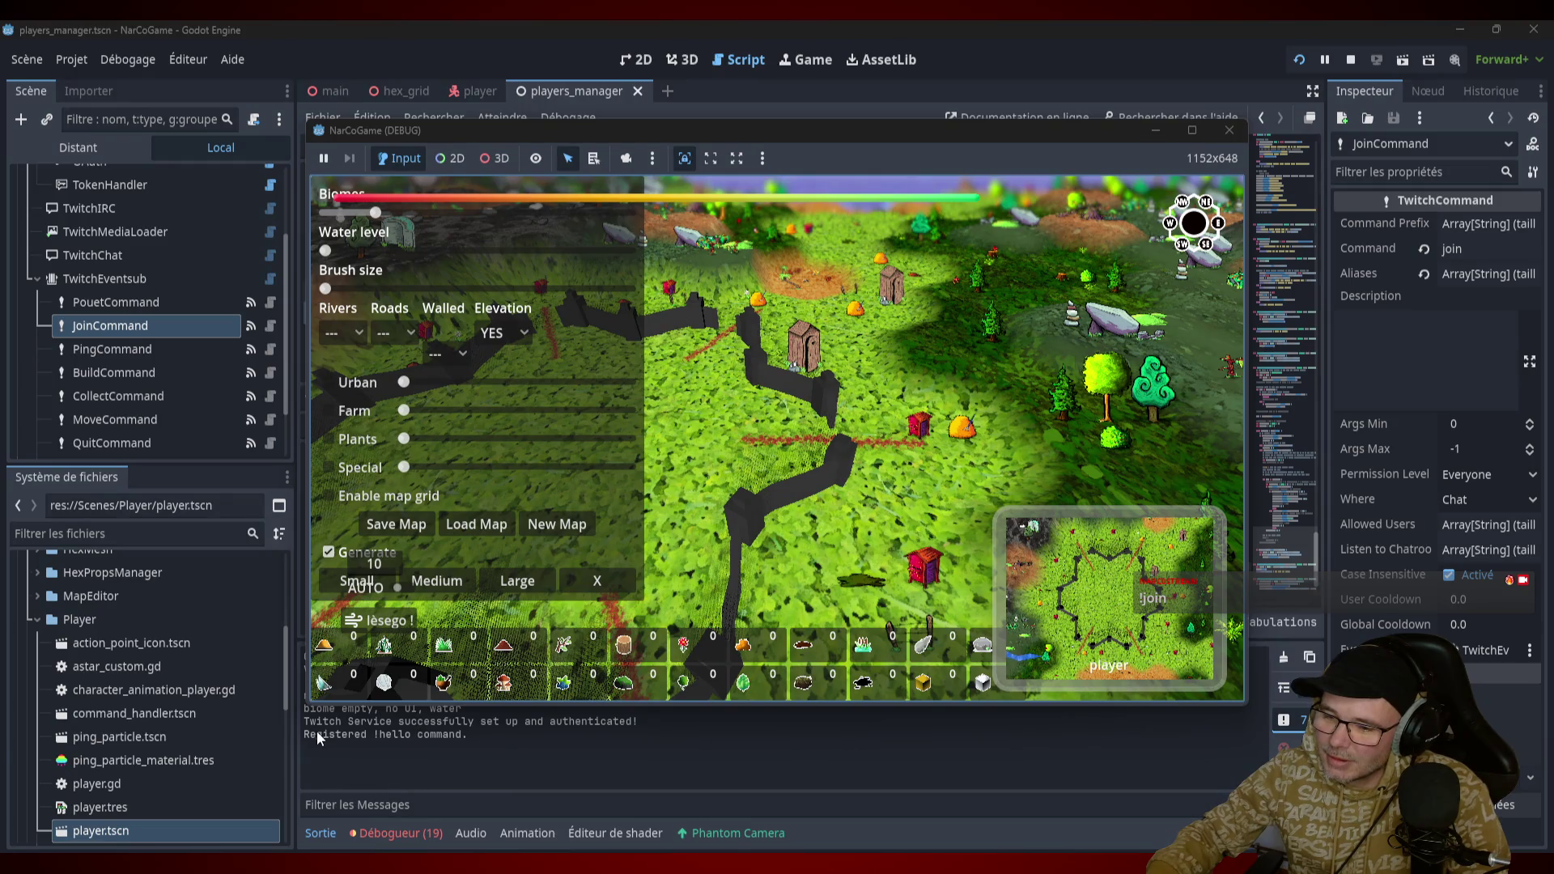
- From the debugger's error list, open crypto_key_provider.gd at the line 77 invalid padding error
{"action": "left_click", "coordinate": [414, 840]}
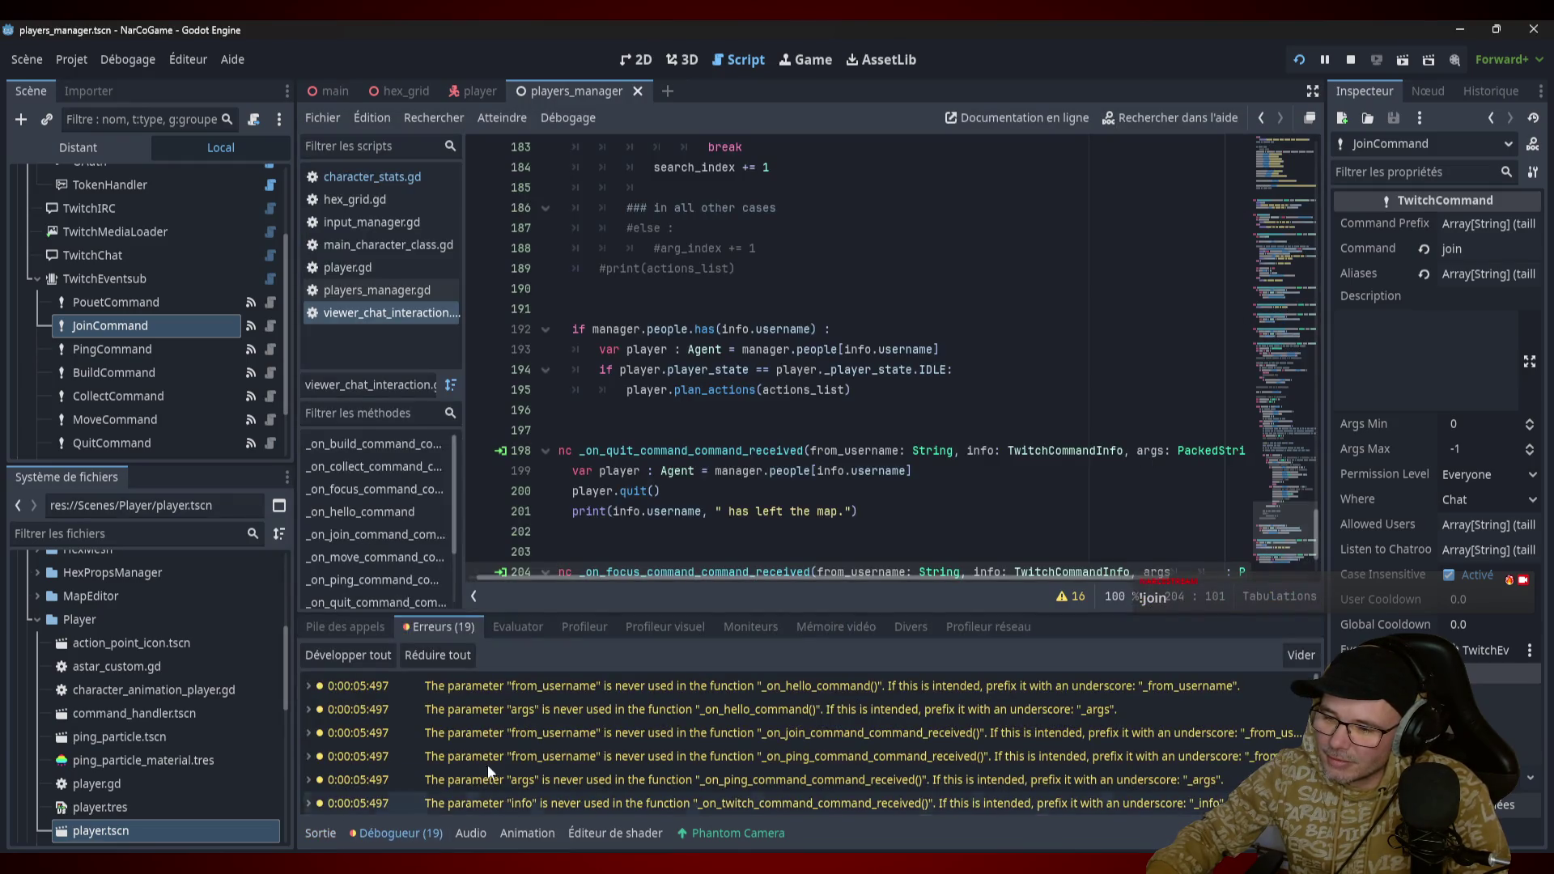
{"action": "scroll", "coordinate": [698, 691], "scroll_direction": "down", "scroll_amount": 4}
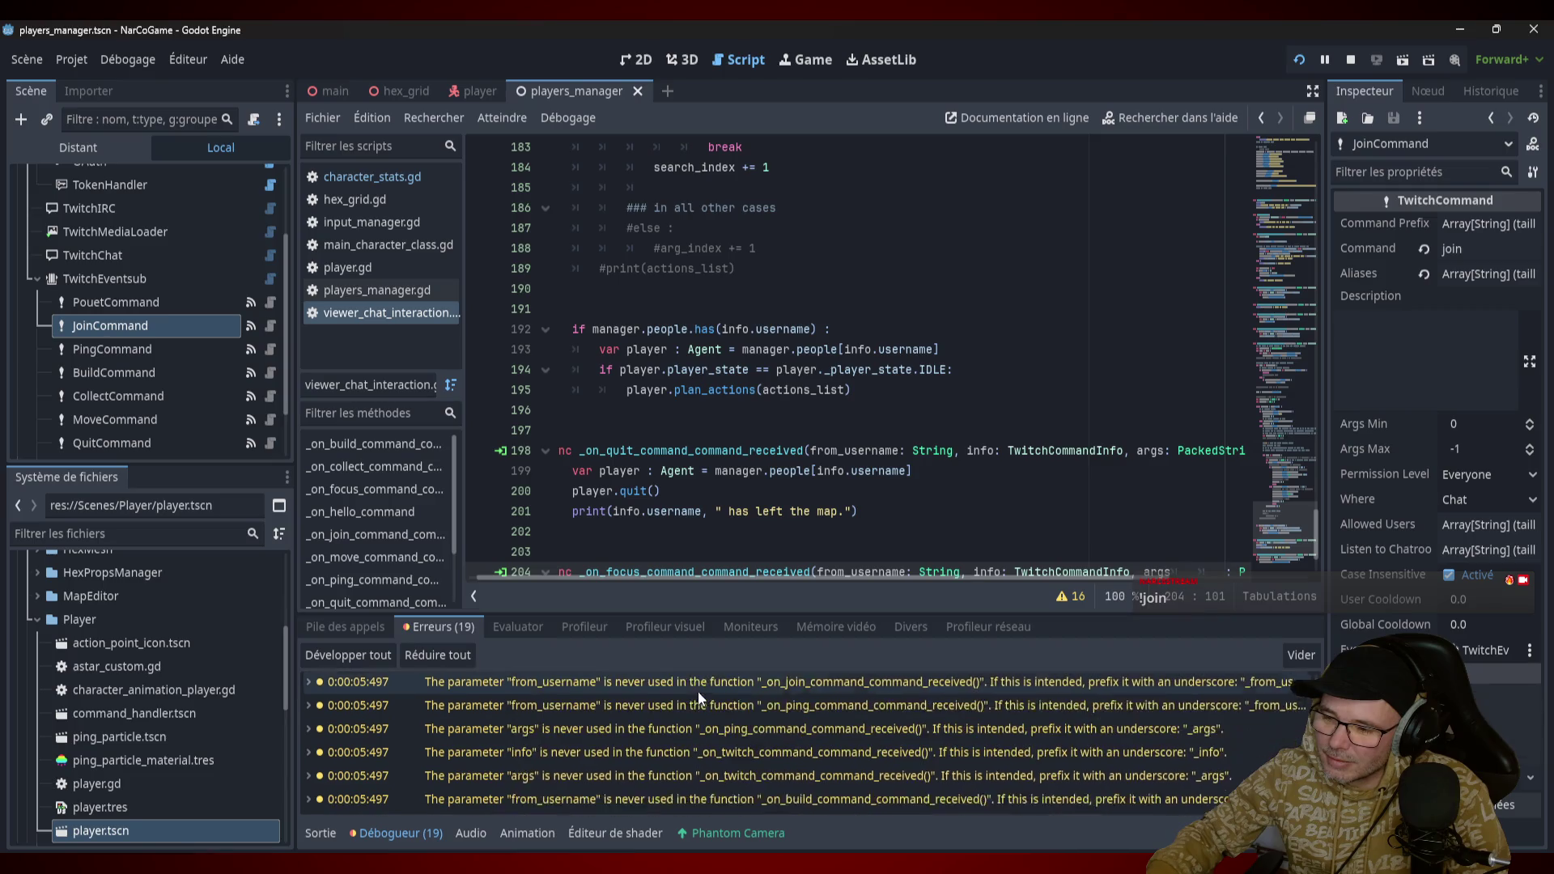
{"action": "scroll", "coordinate": [703, 736], "scroll_direction": "down", "scroll_amount": 3}
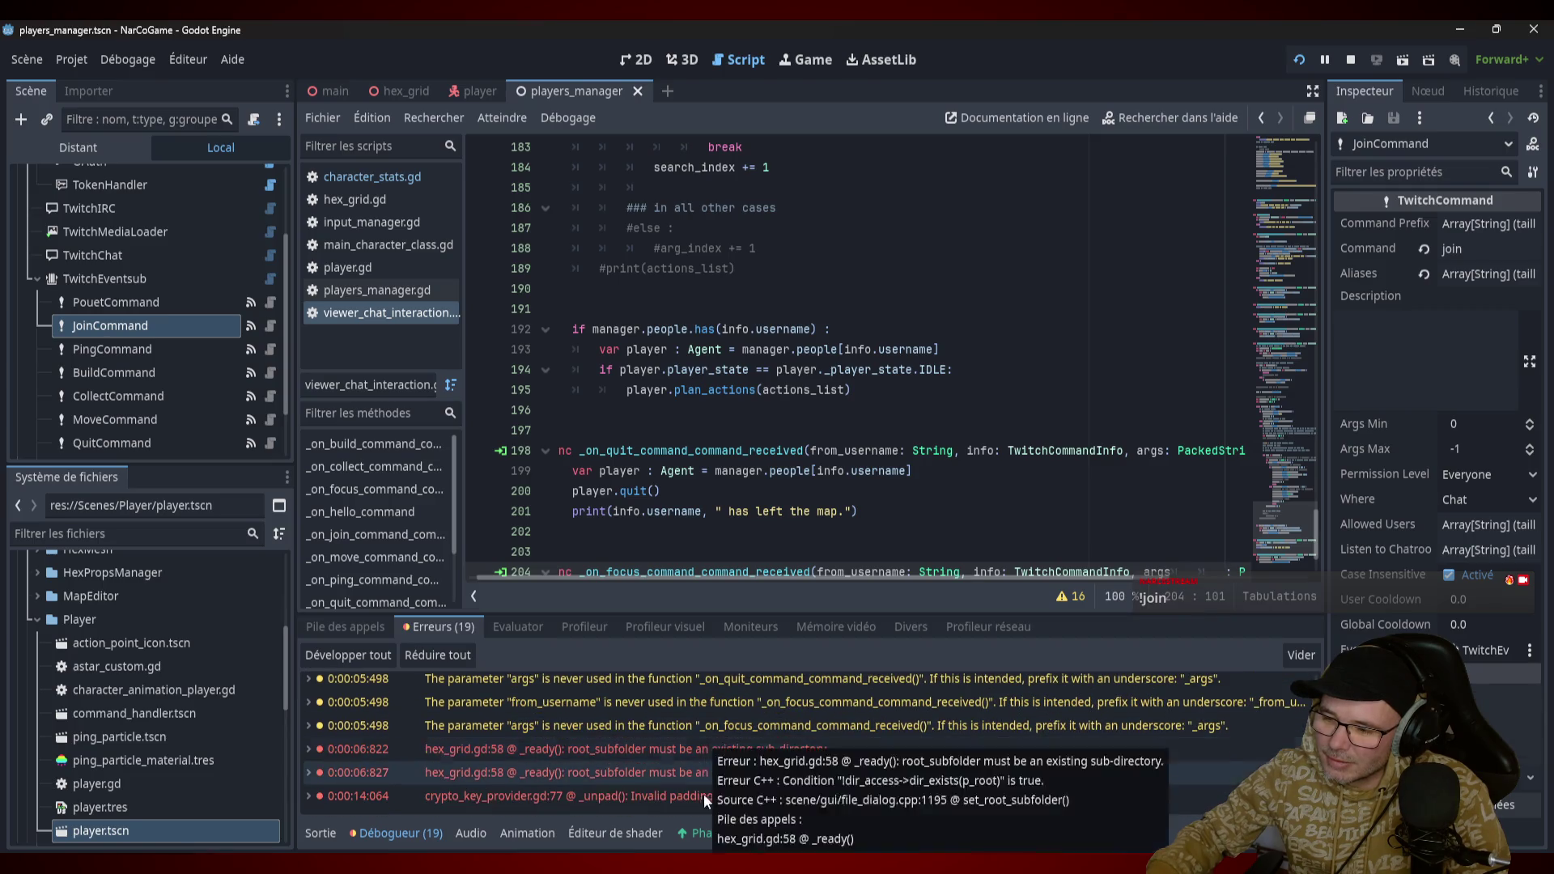
{"action": "double_click", "coordinate": [624, 799]}
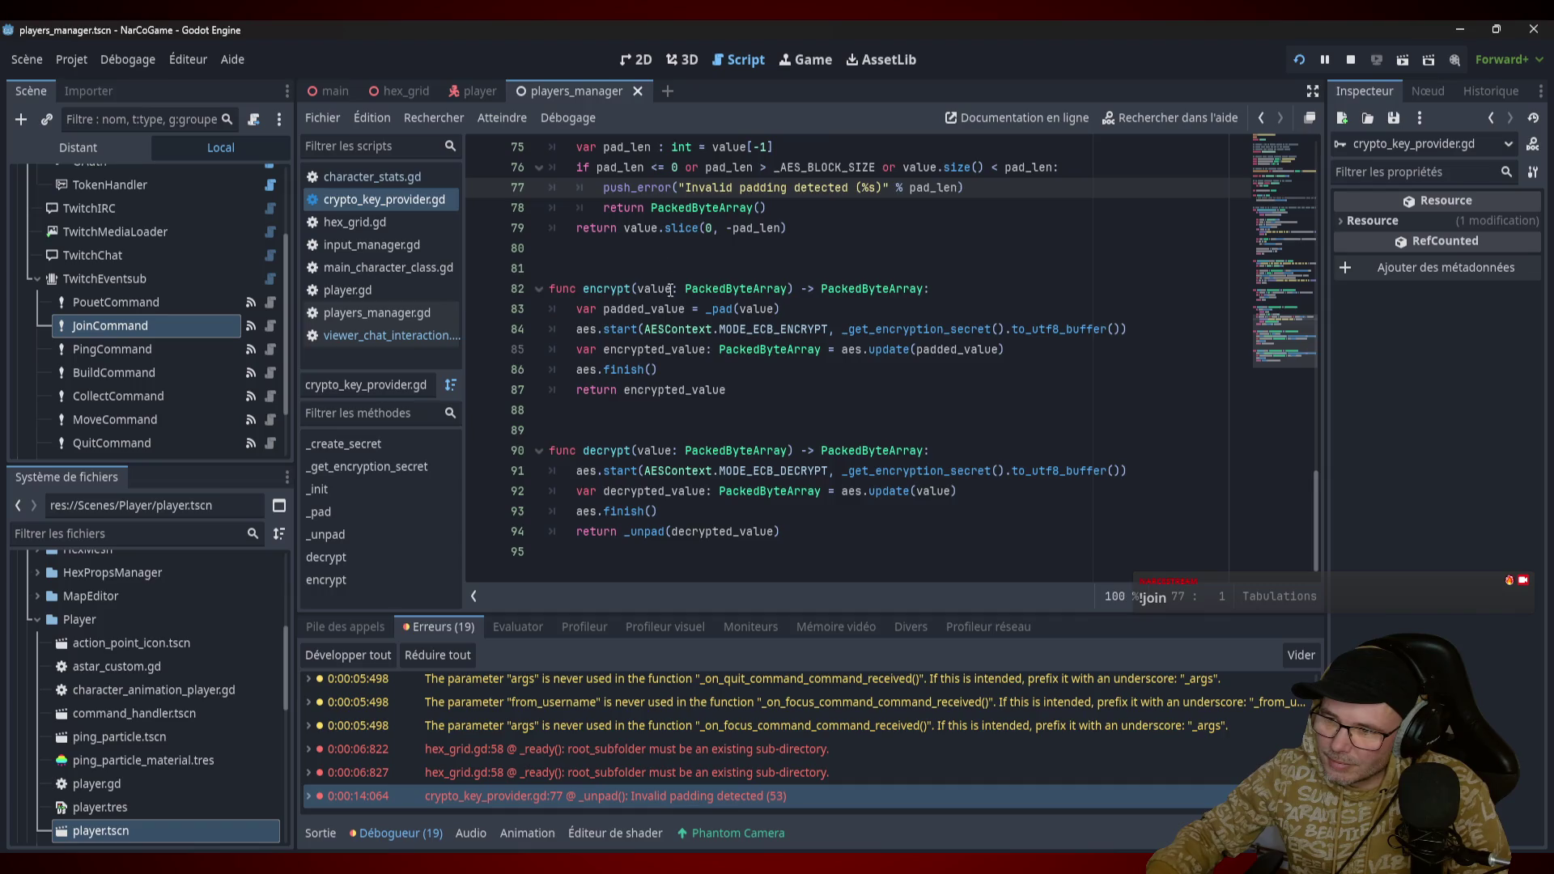
{"action": "scroll", "coordinate": [696, 296], "scroll_direction": "up", "scroll_amount": 3}
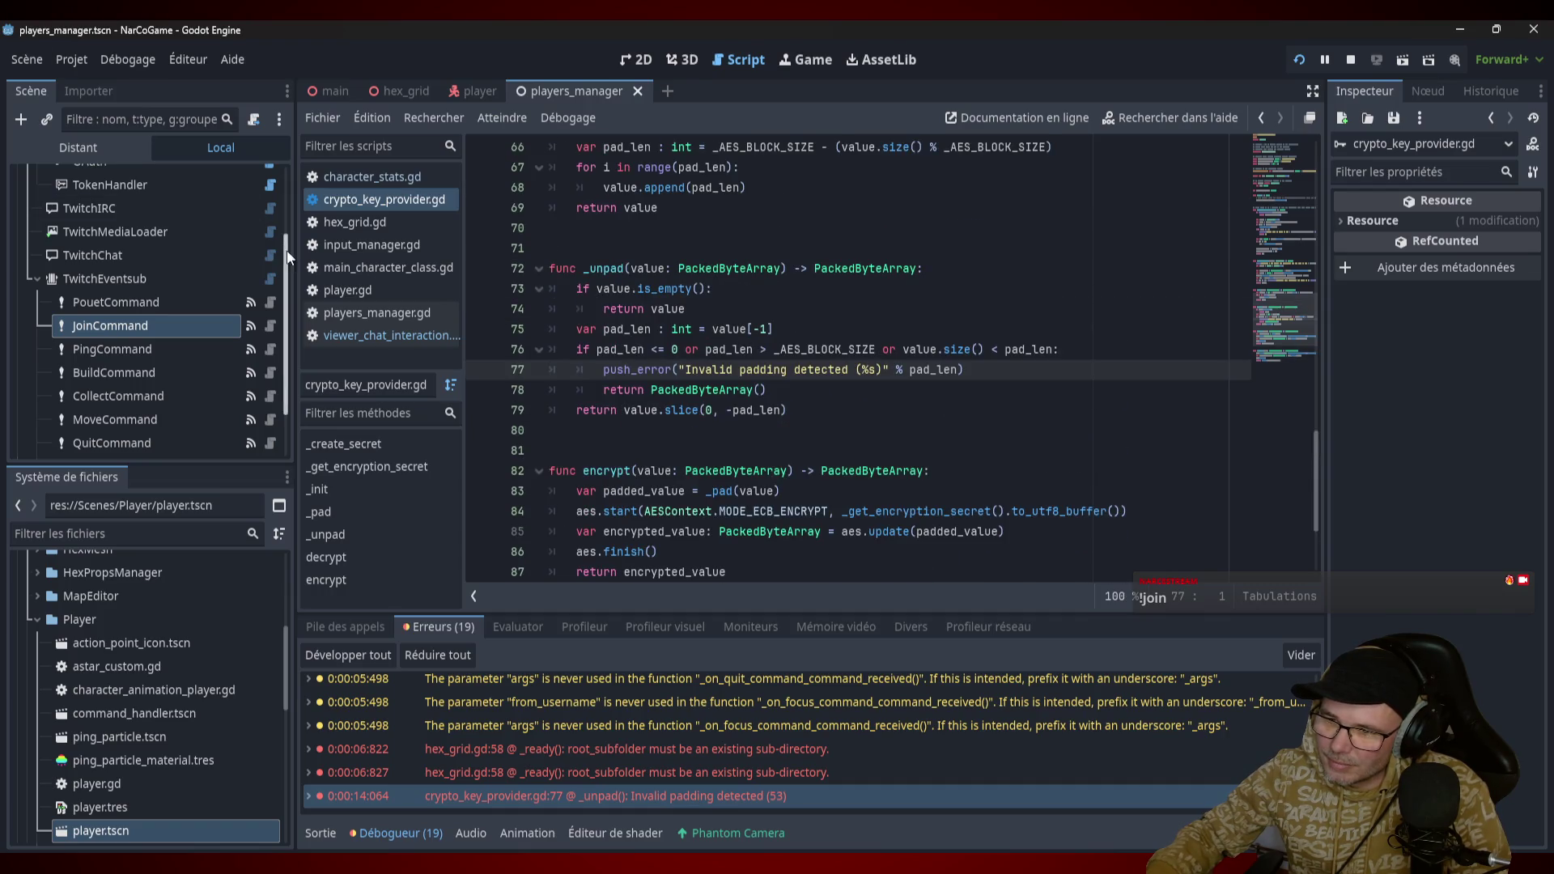
- Close crypto_key_provider.gd and reopen it from the invalid padding error rows
{"action": "middle_click", "coordinate": [381, 201]}
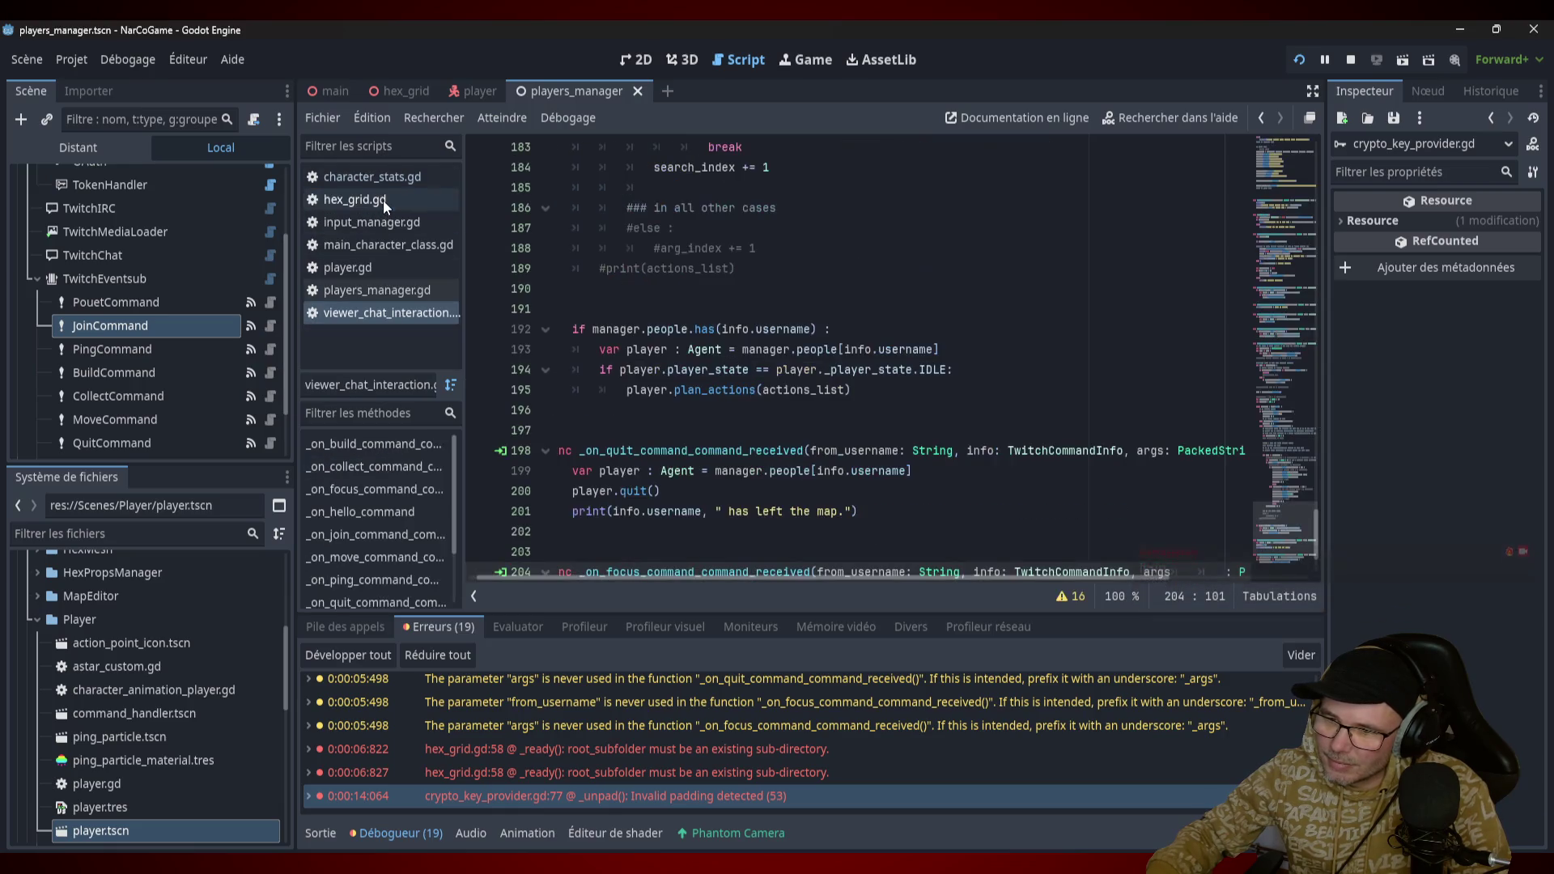
{"action": "scroll", "coordinate": [739, 411], "scroll_direction": "down", "scroll_amount": 2}
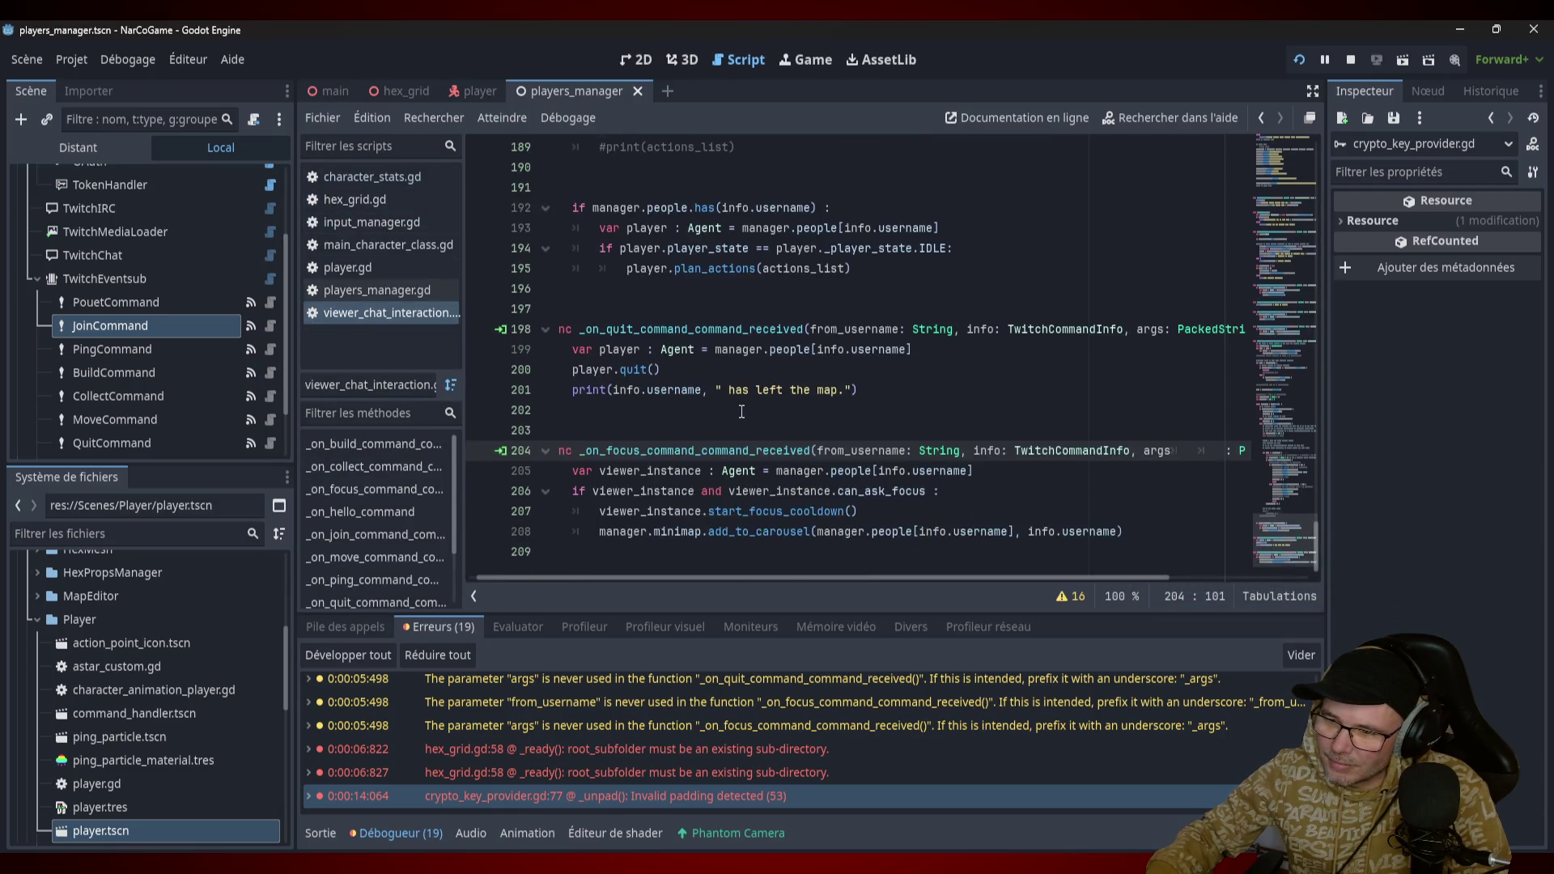
{"action": "double_click", "coordinate": [571, 792]}
{"action": "double_click", "coordinate": [580, 770]}
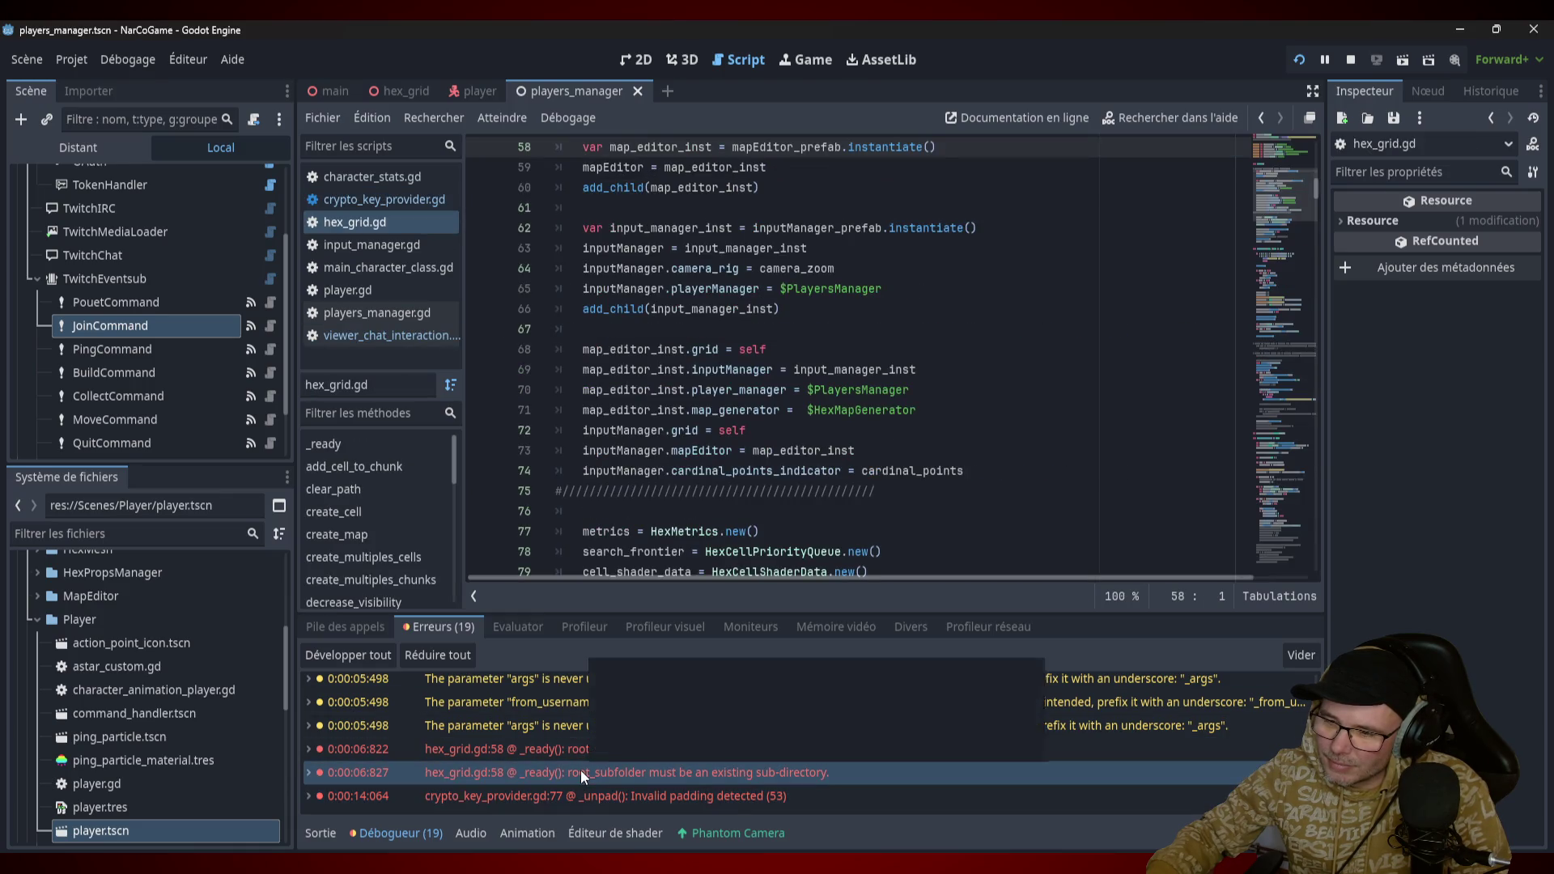
{"action": "double_click", "coordinate": [570, 801]}
{"action": "mouse_move", "coordinate": [569, 800]}
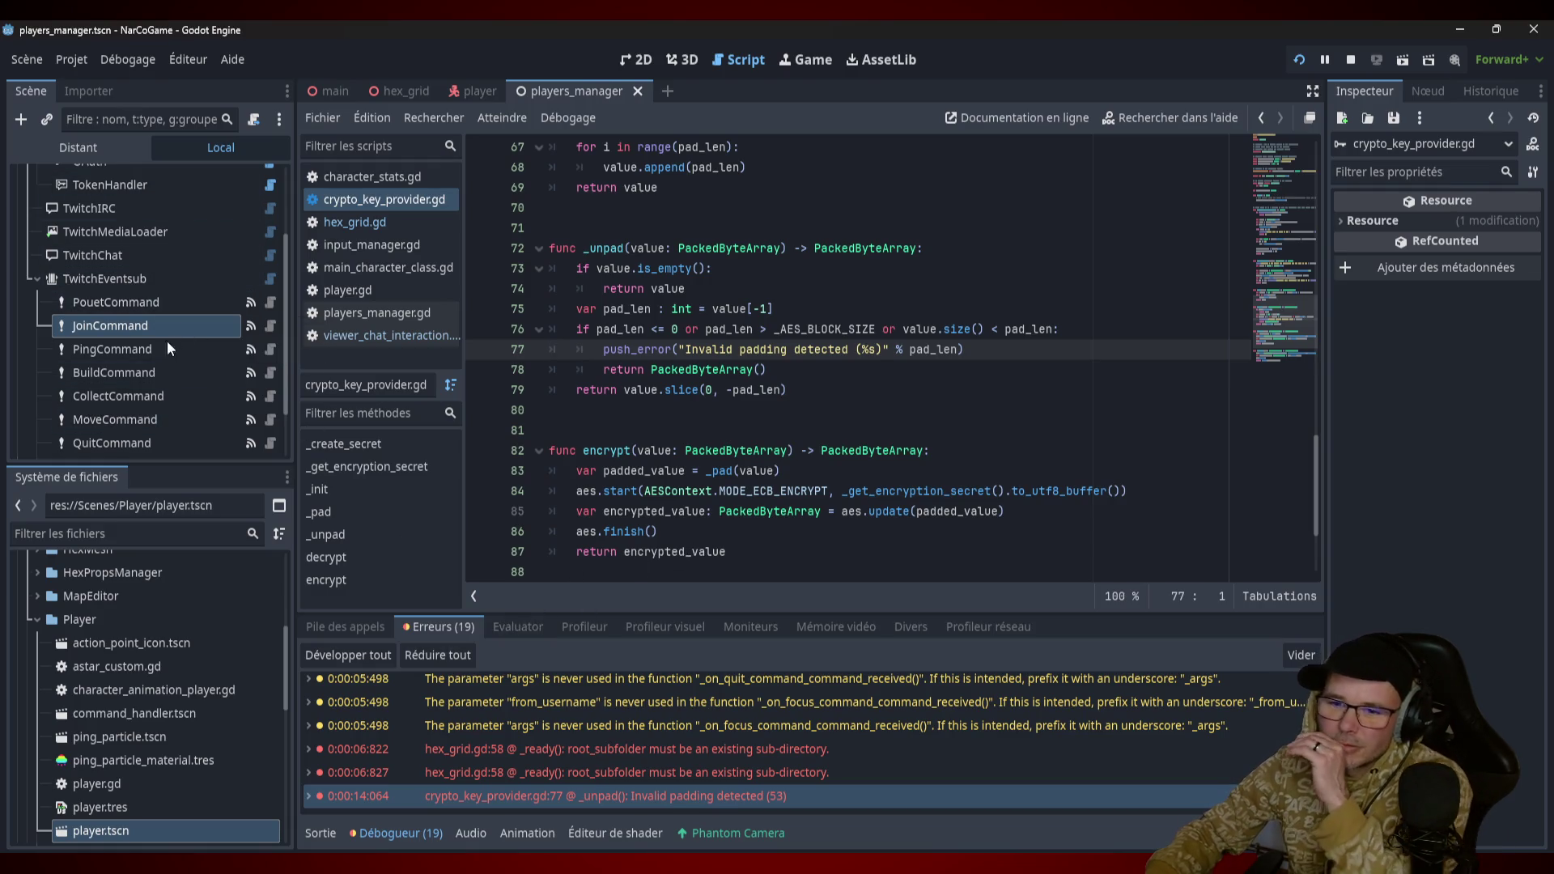
- Check JoinCommand's aliases j and rejoindre, rerun the game, and open hex_grid.gd at line 58
{"action": "left_click", "coordinate": [141, 327]}
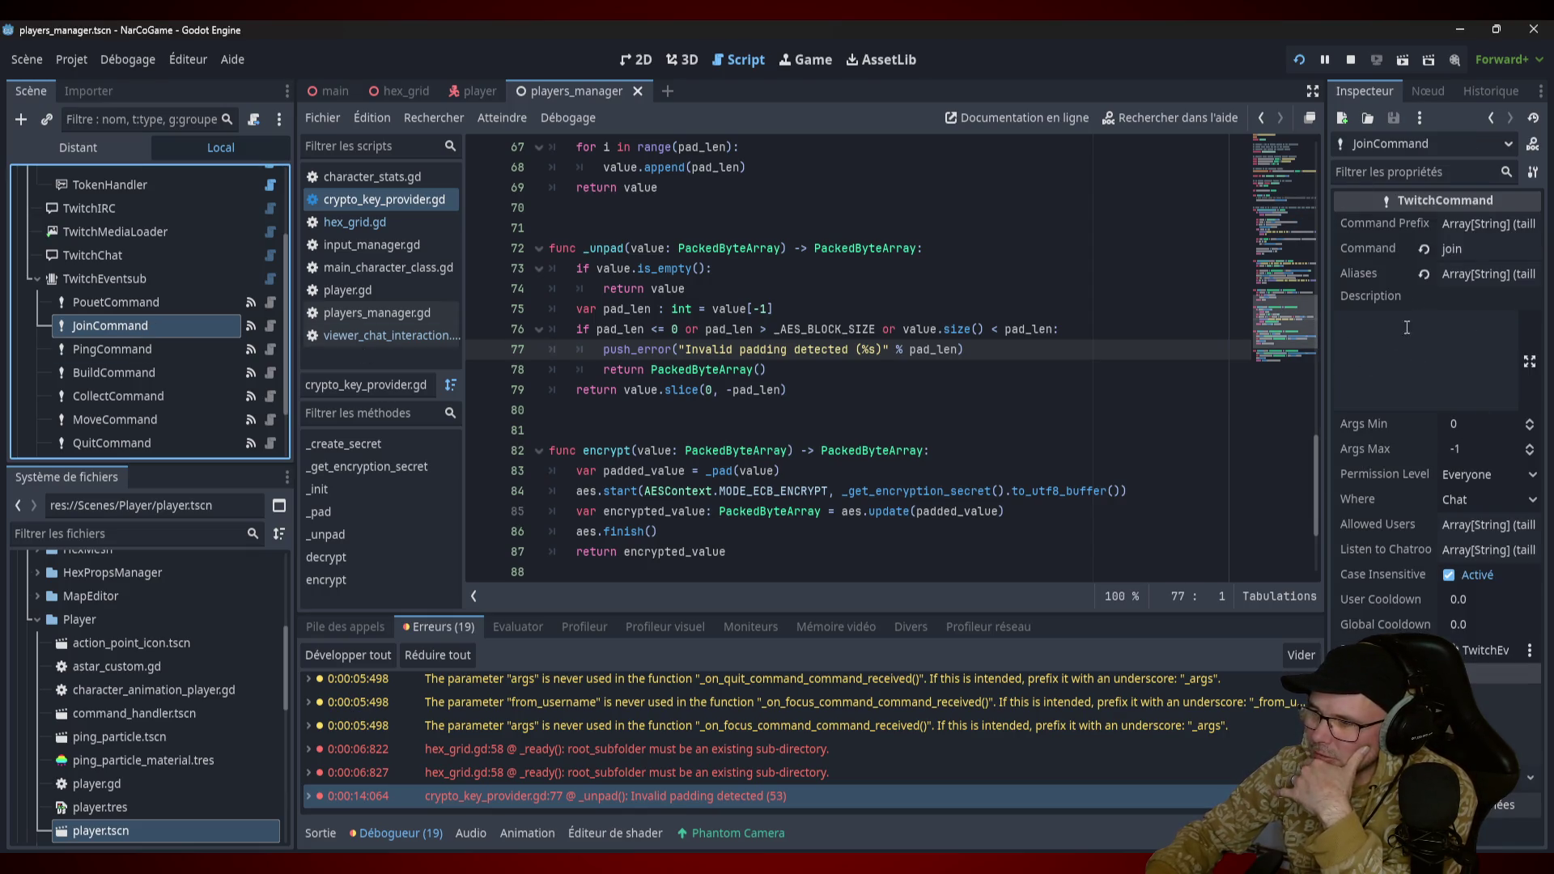
{"action": "left_click", "coordinate": [1476, 275]}
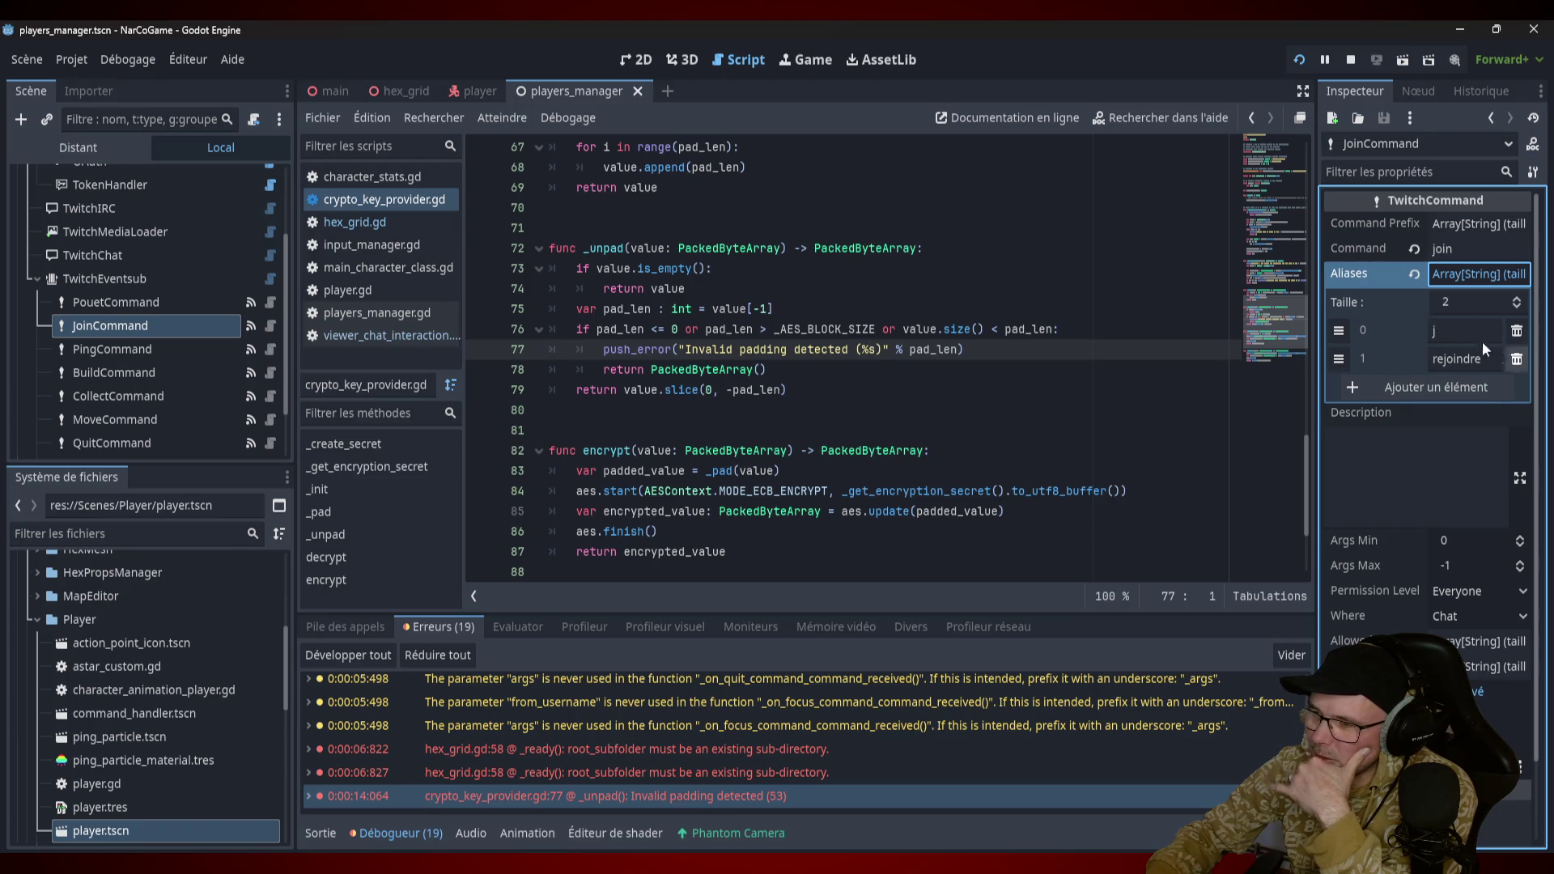
{"action": "left_click", "coordinate": [1297, 61]}
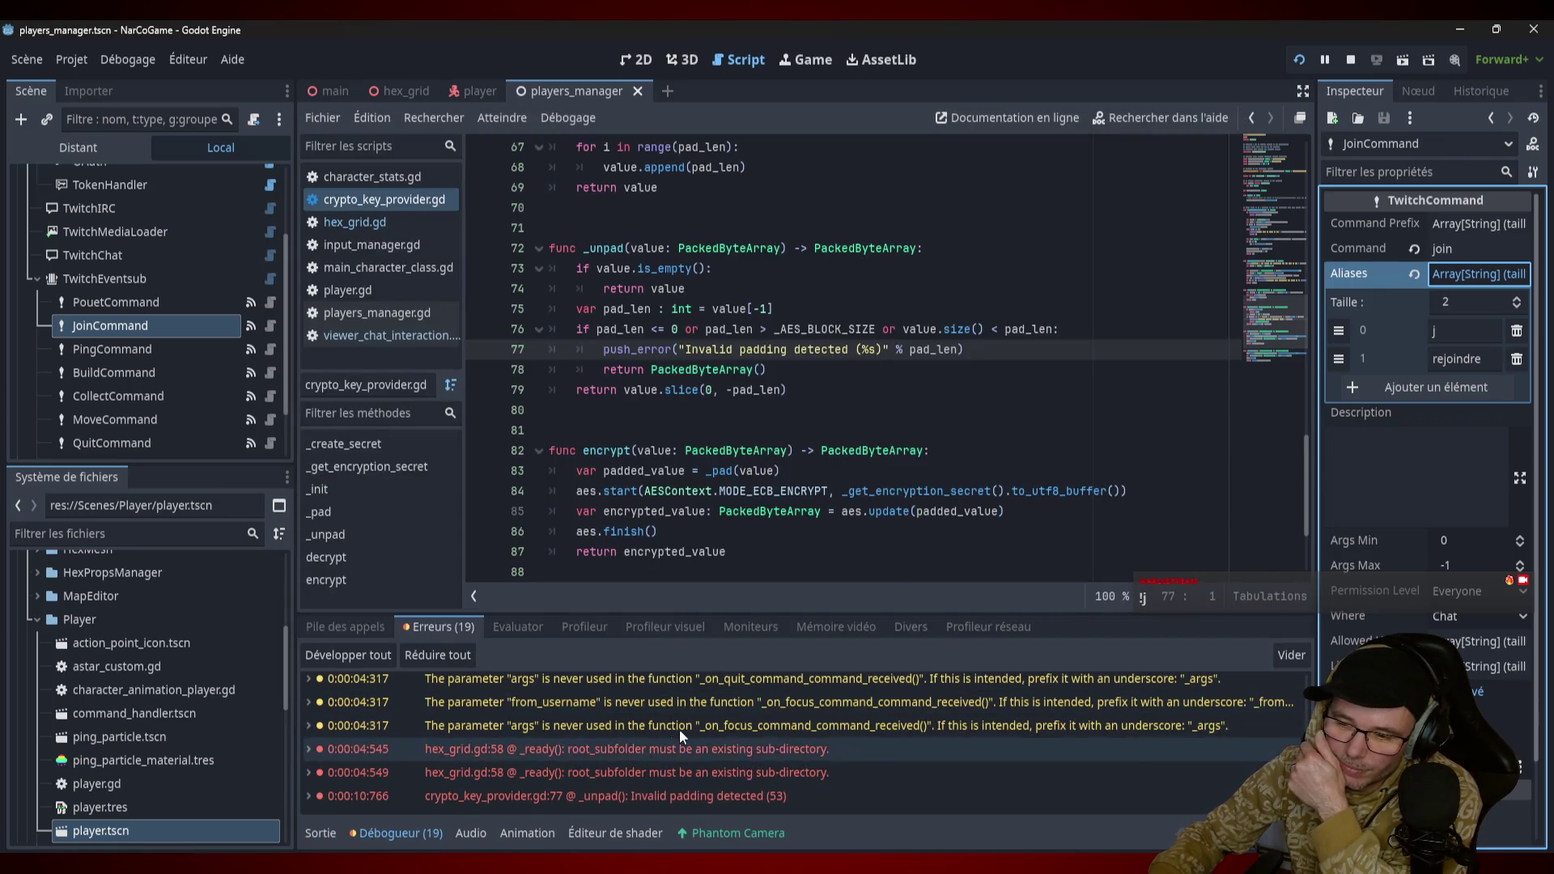
{"action": "mouse_move", "coordinate": [706, 744]}
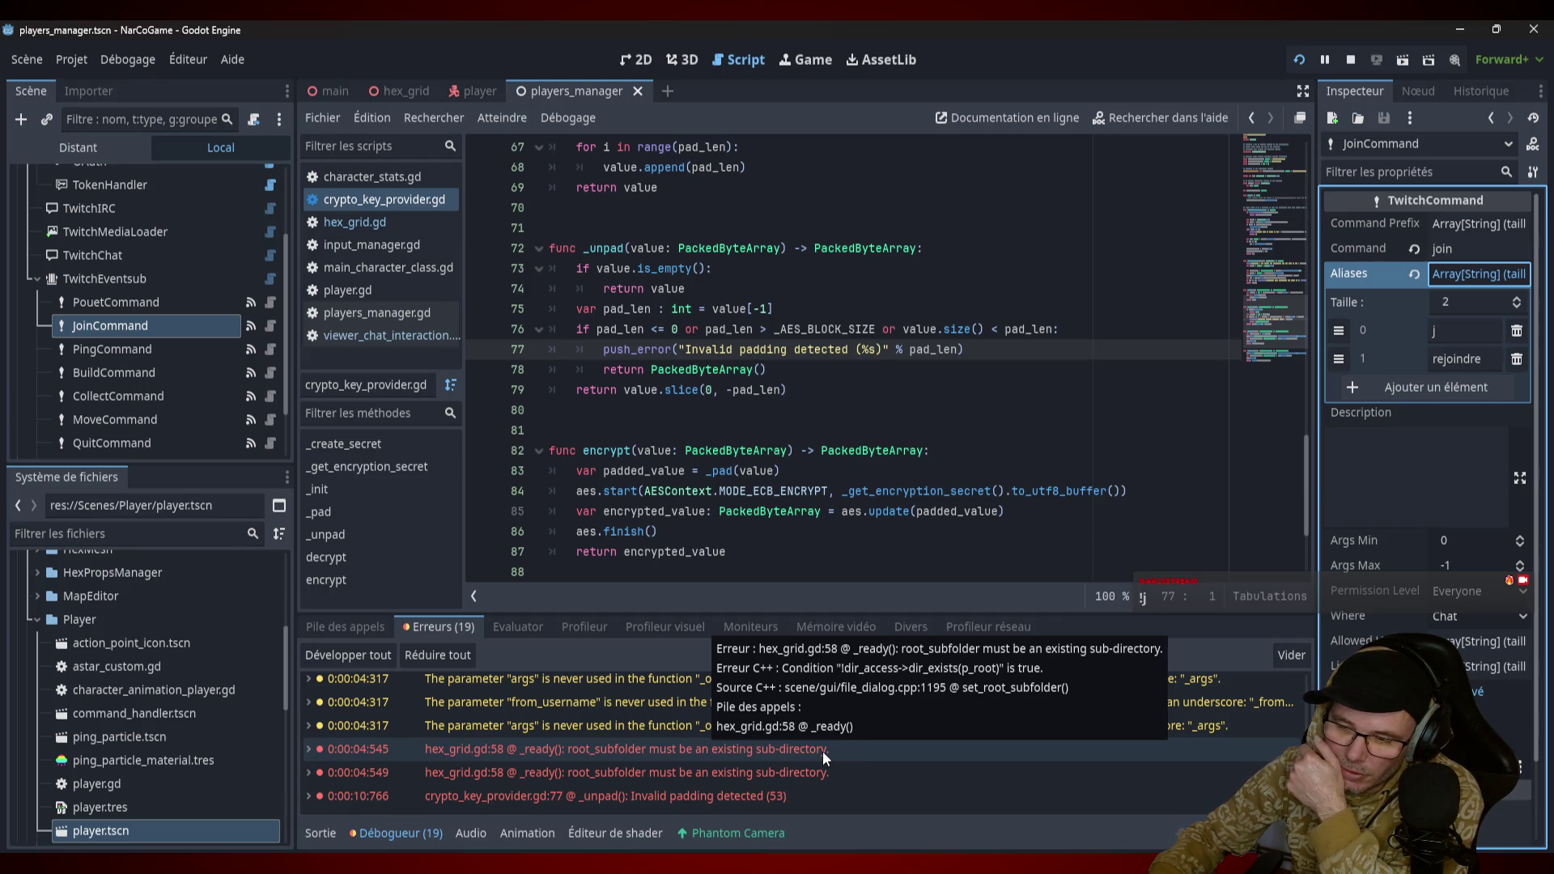
{"action": "double_click", "coordinate": [822, 751]}
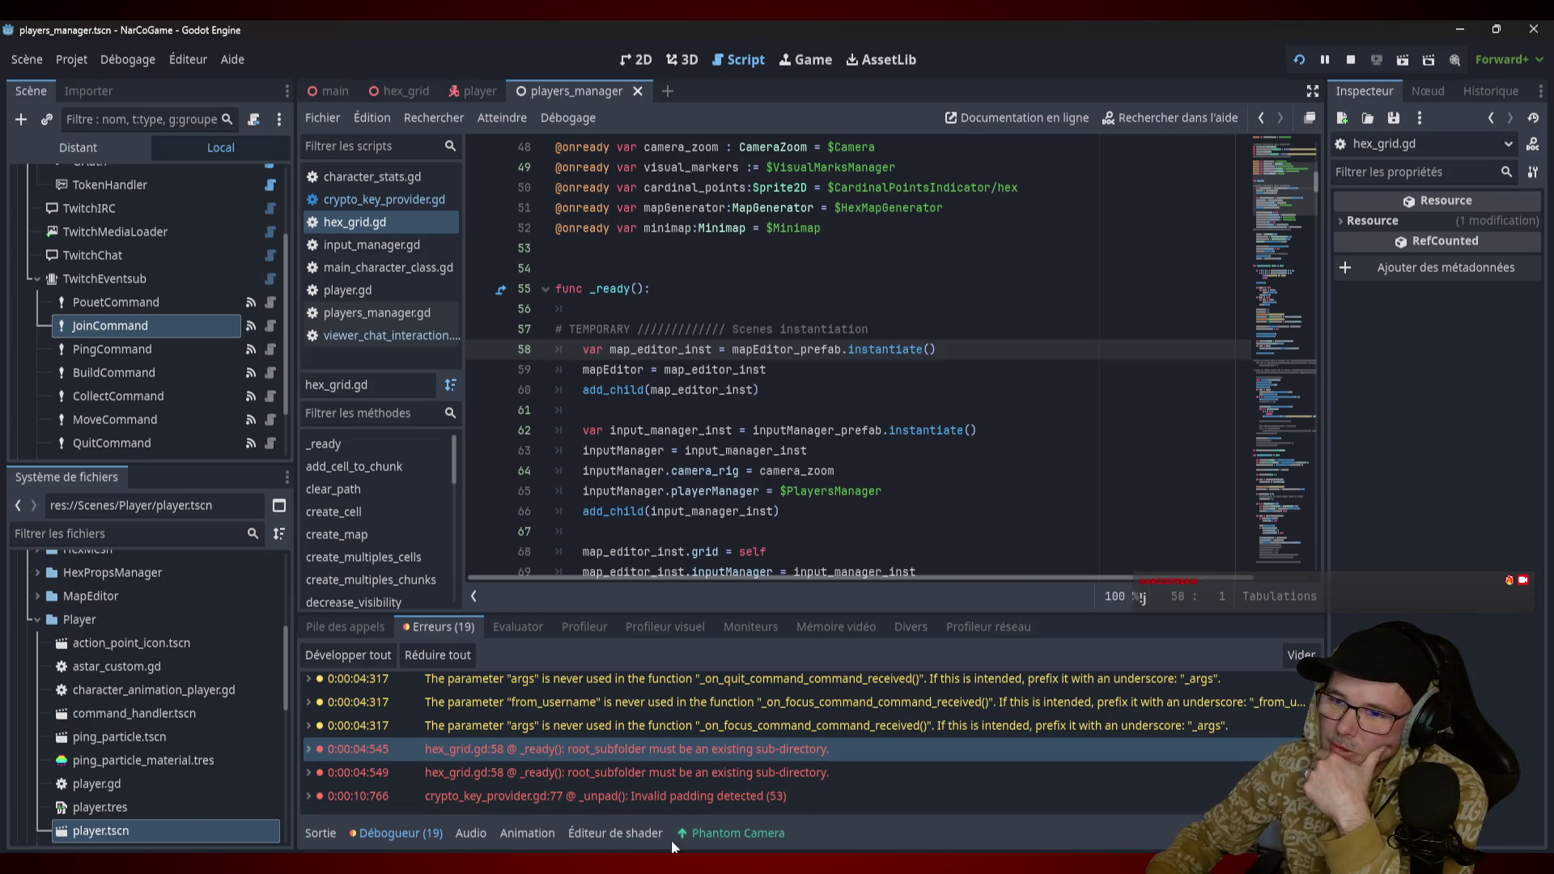
- Authorize TwitchChat's broadcaster and sender users, then clear the debugger errors and stop the game
{"action": "scroll", "coordinate": [107, 324], "scroll_direction": "up", "scroll_amount": 3}
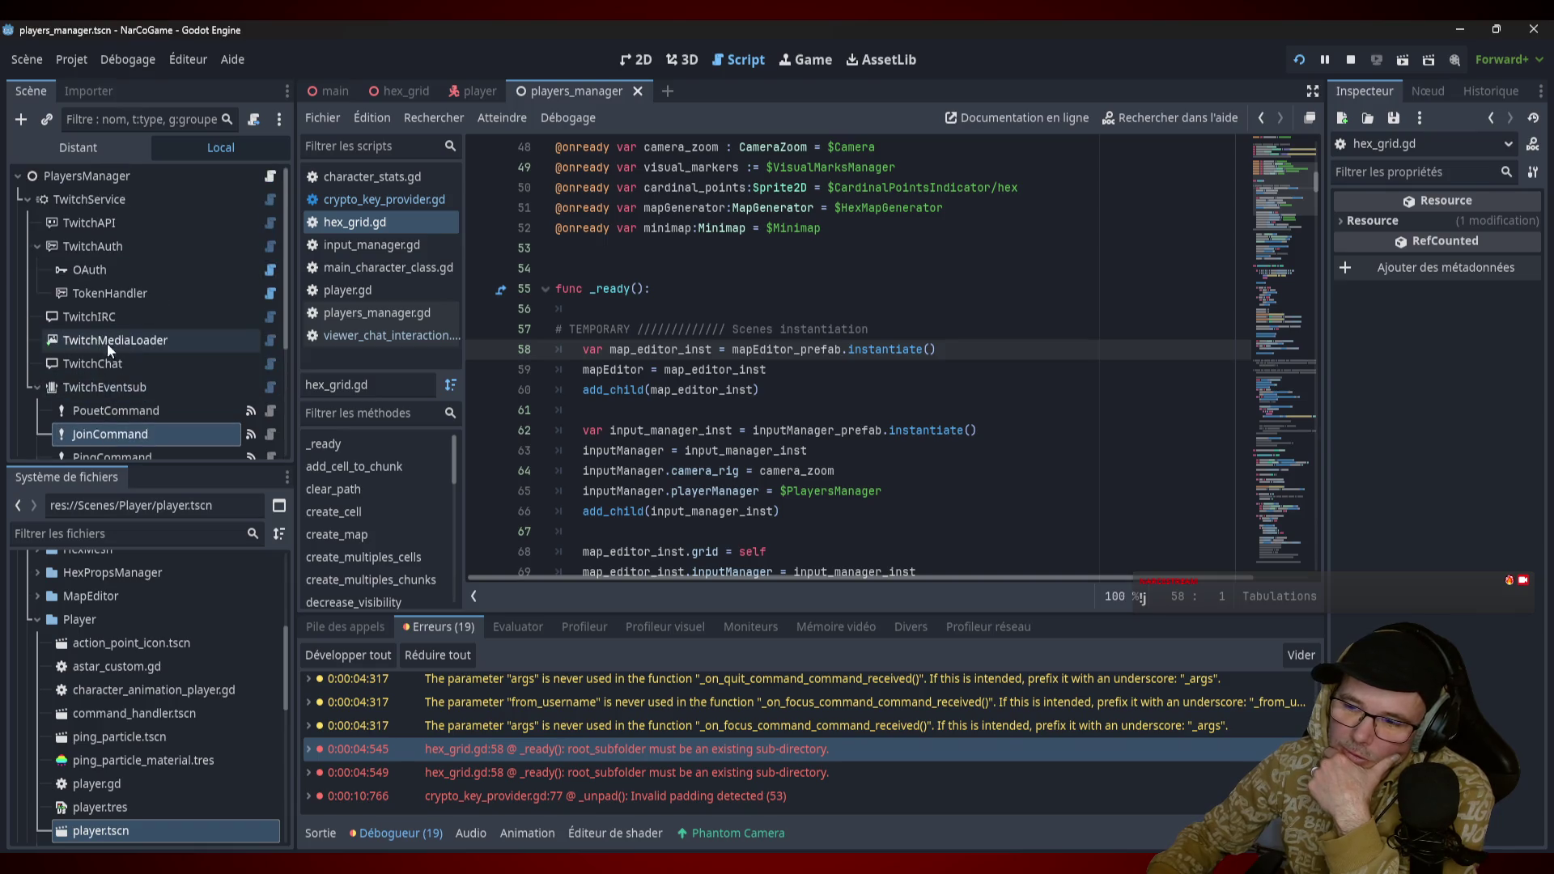
{"action": "left_click", "coordinate": [35, 391]}
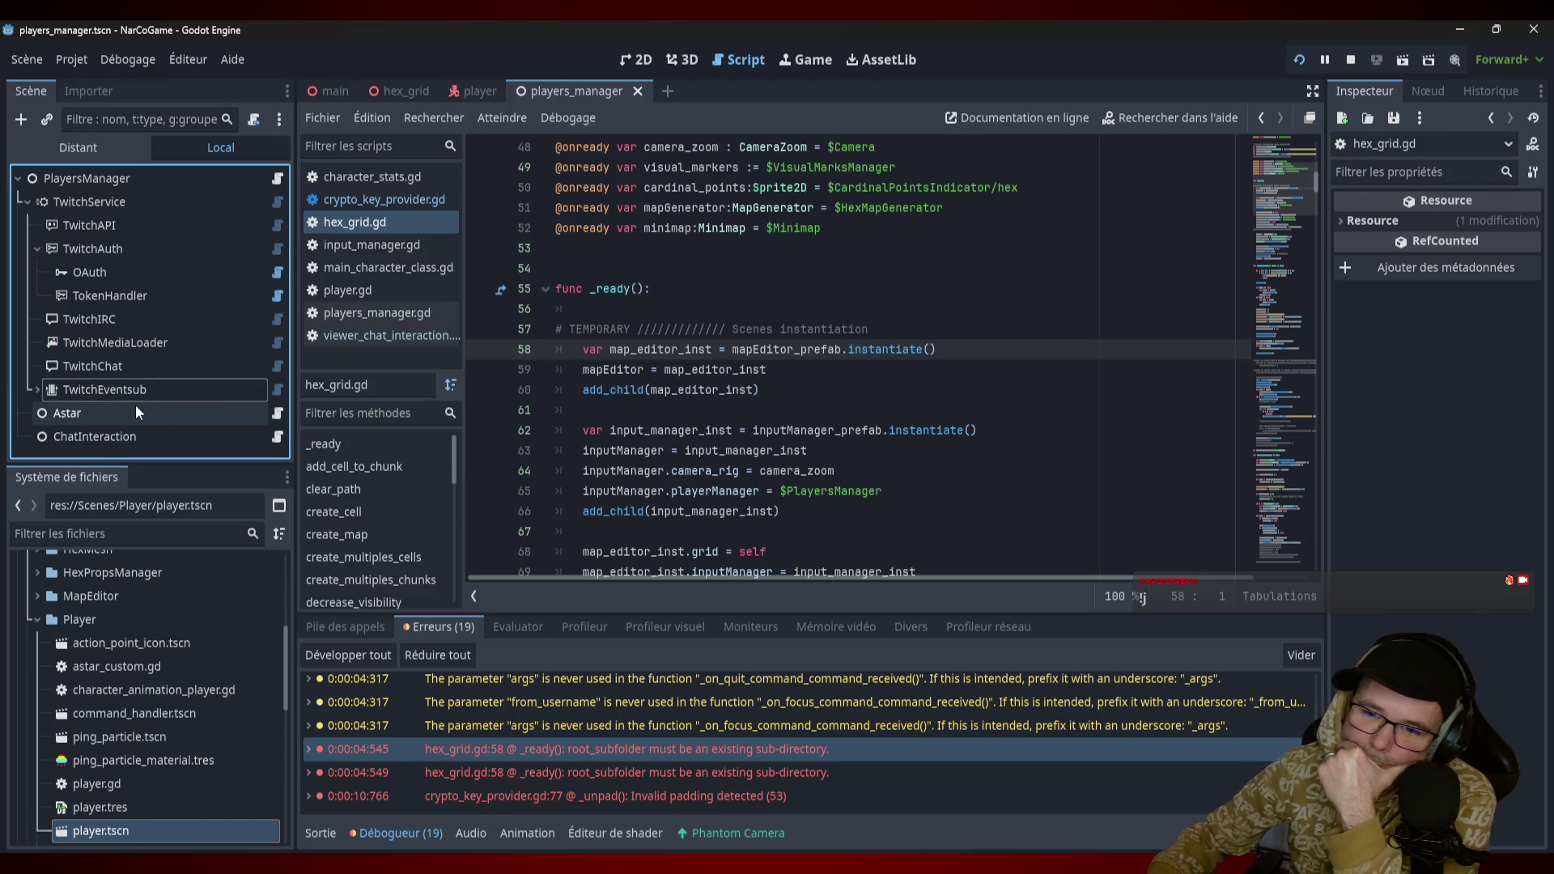
{"action": "left_click", "coordinate": [147, 366]}
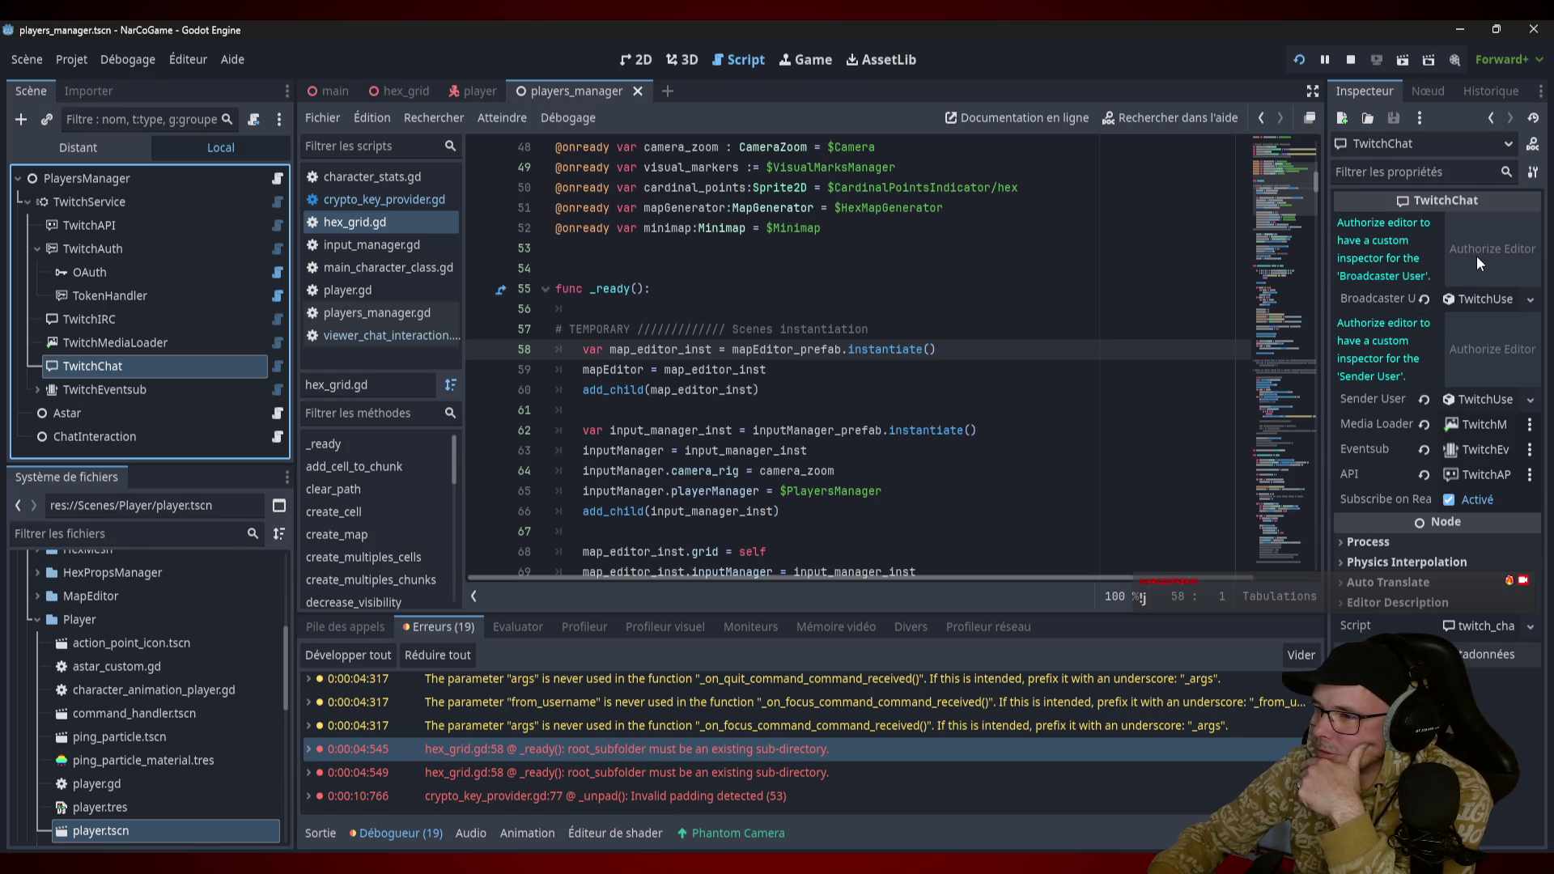
{"action": "left_click", "coordinate": [1501, 254]}
{"action": "left_click", "coordinate": [1472, 364]}
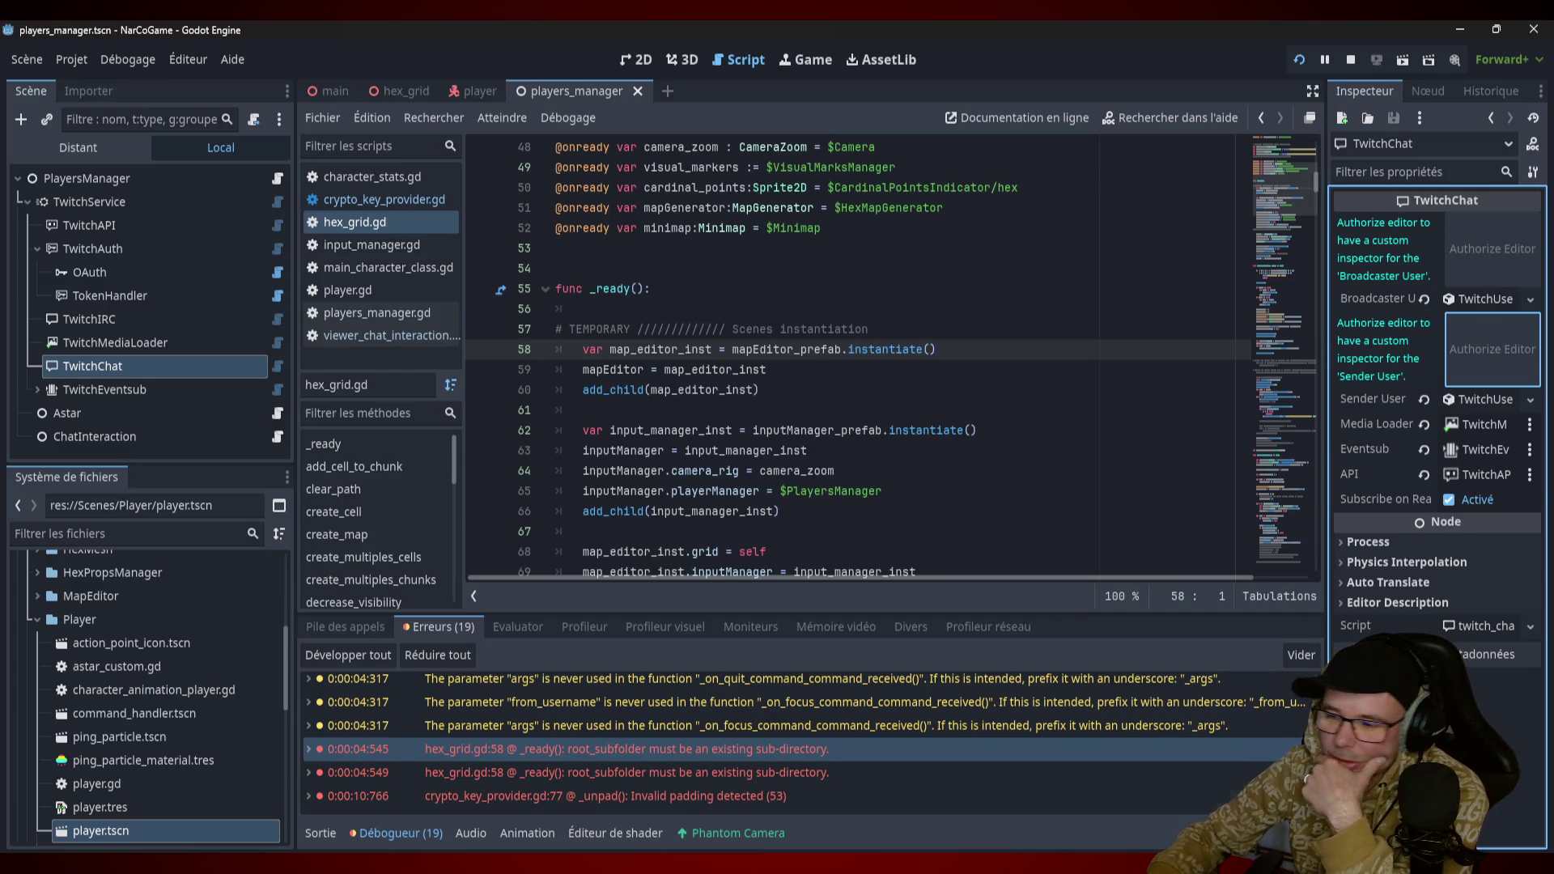
{"action": "left_click", "coordinate": [1300, 655]}
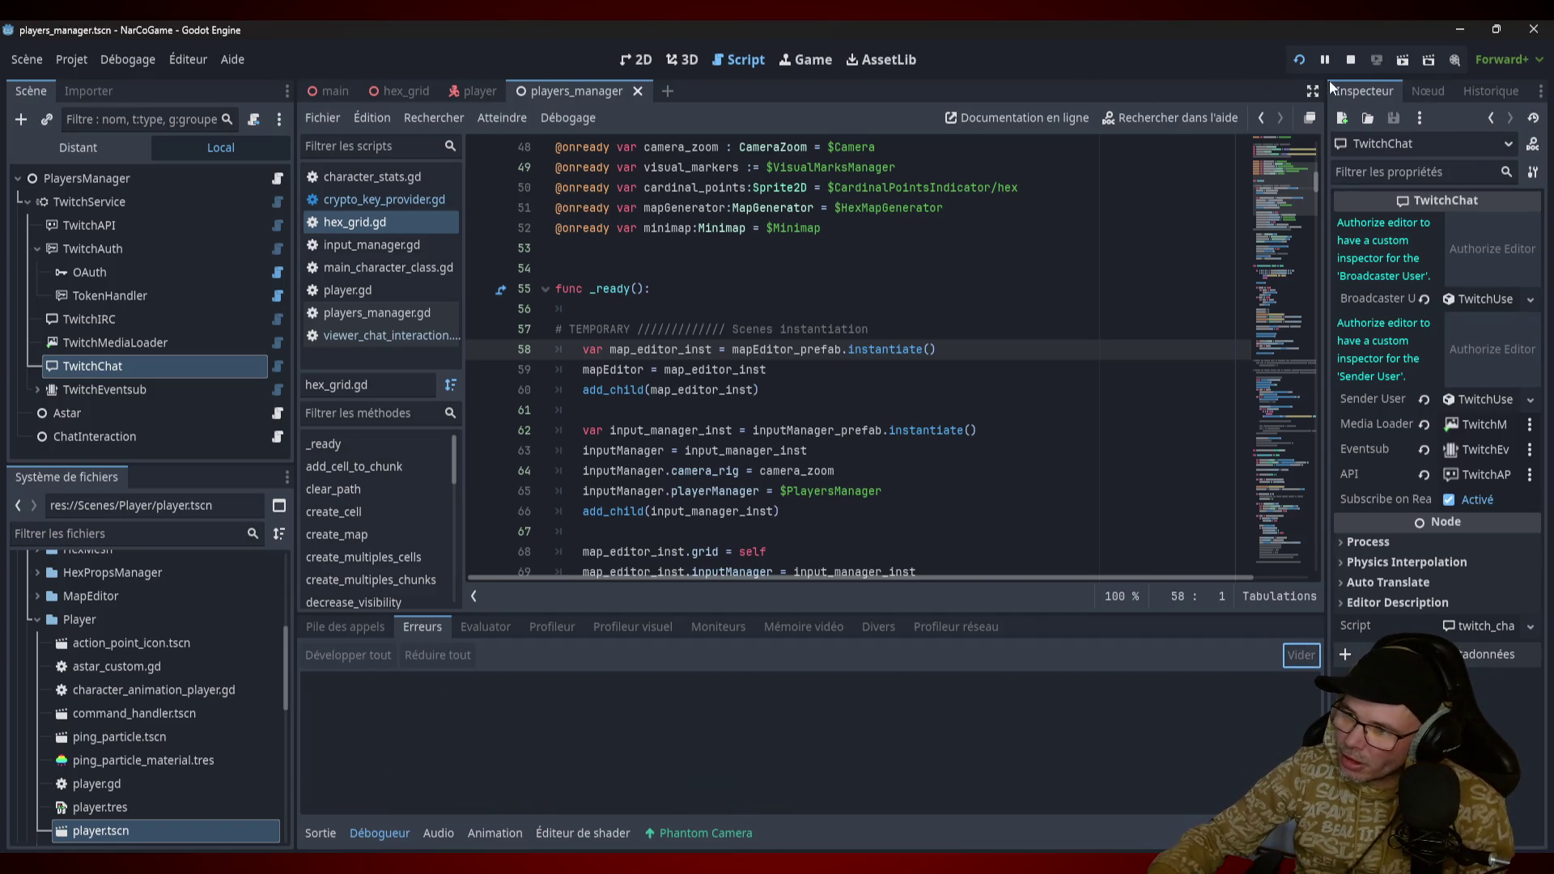
{"action": "left_click", "coordinate": [1346, 63]}
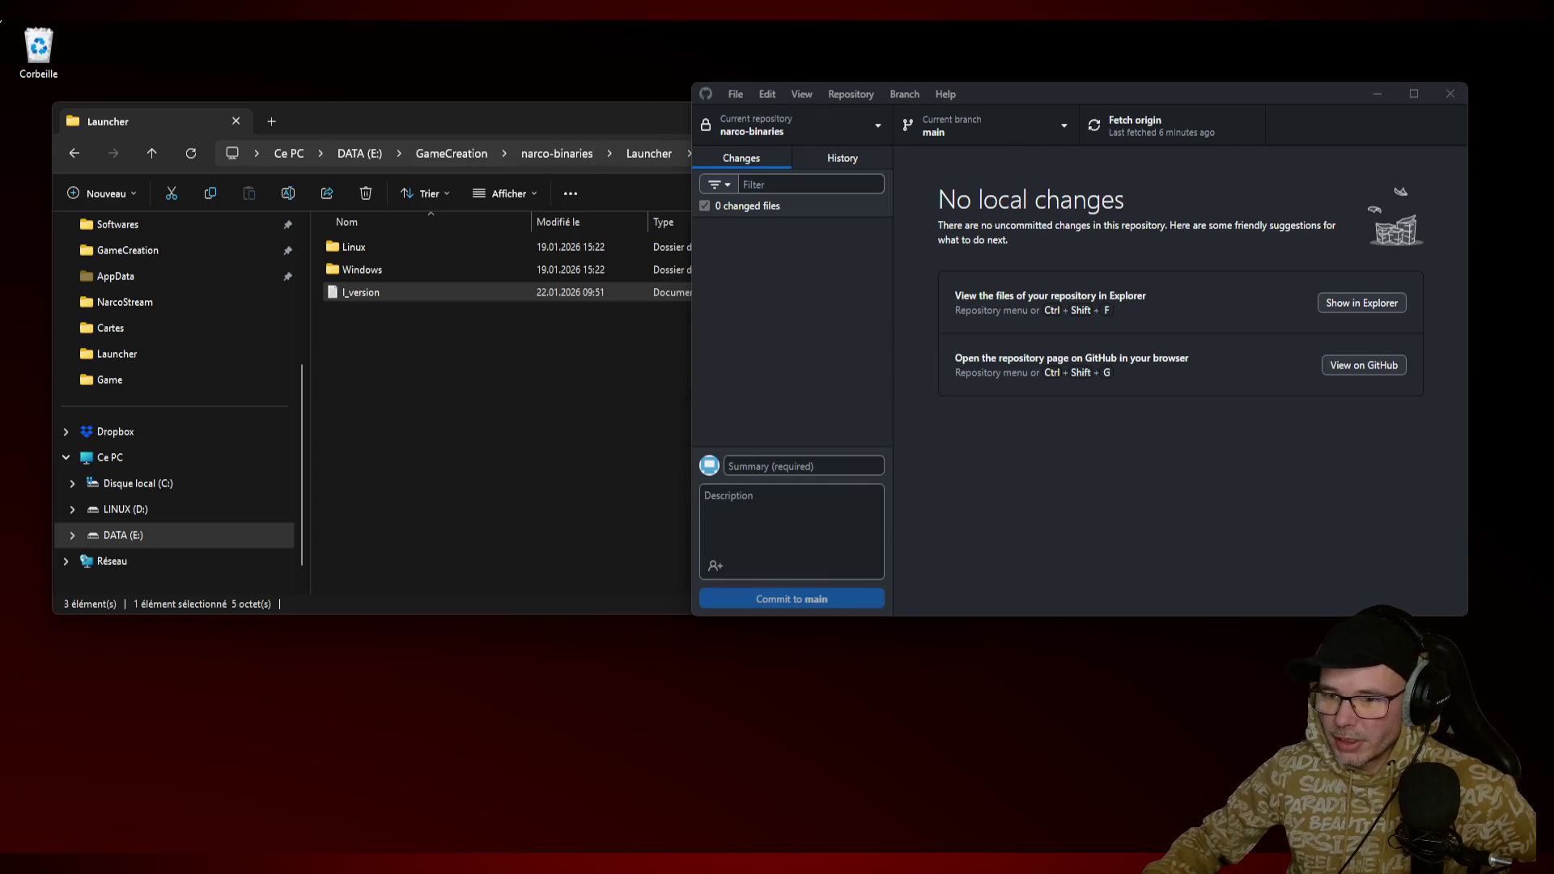
- Switch GitHub Desktop to the NarCo-Multiplayer-Minigame repository and read the game.gd diff
{"action": "left_click", "coordinate": [485, 415]}
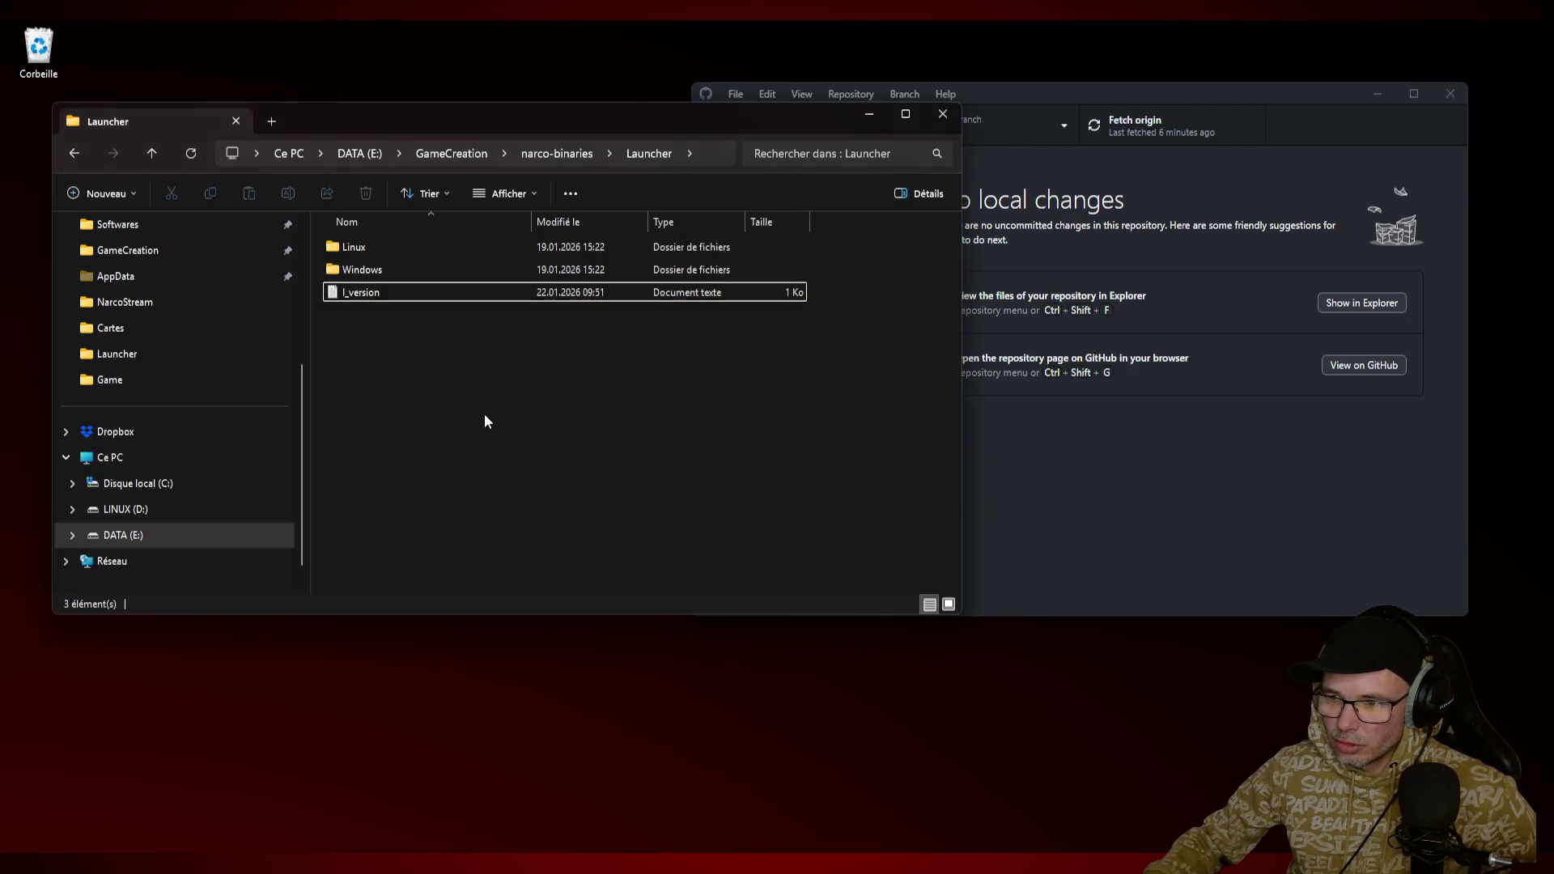
{"action": "left_click", "coordinate": [1075, 94]}
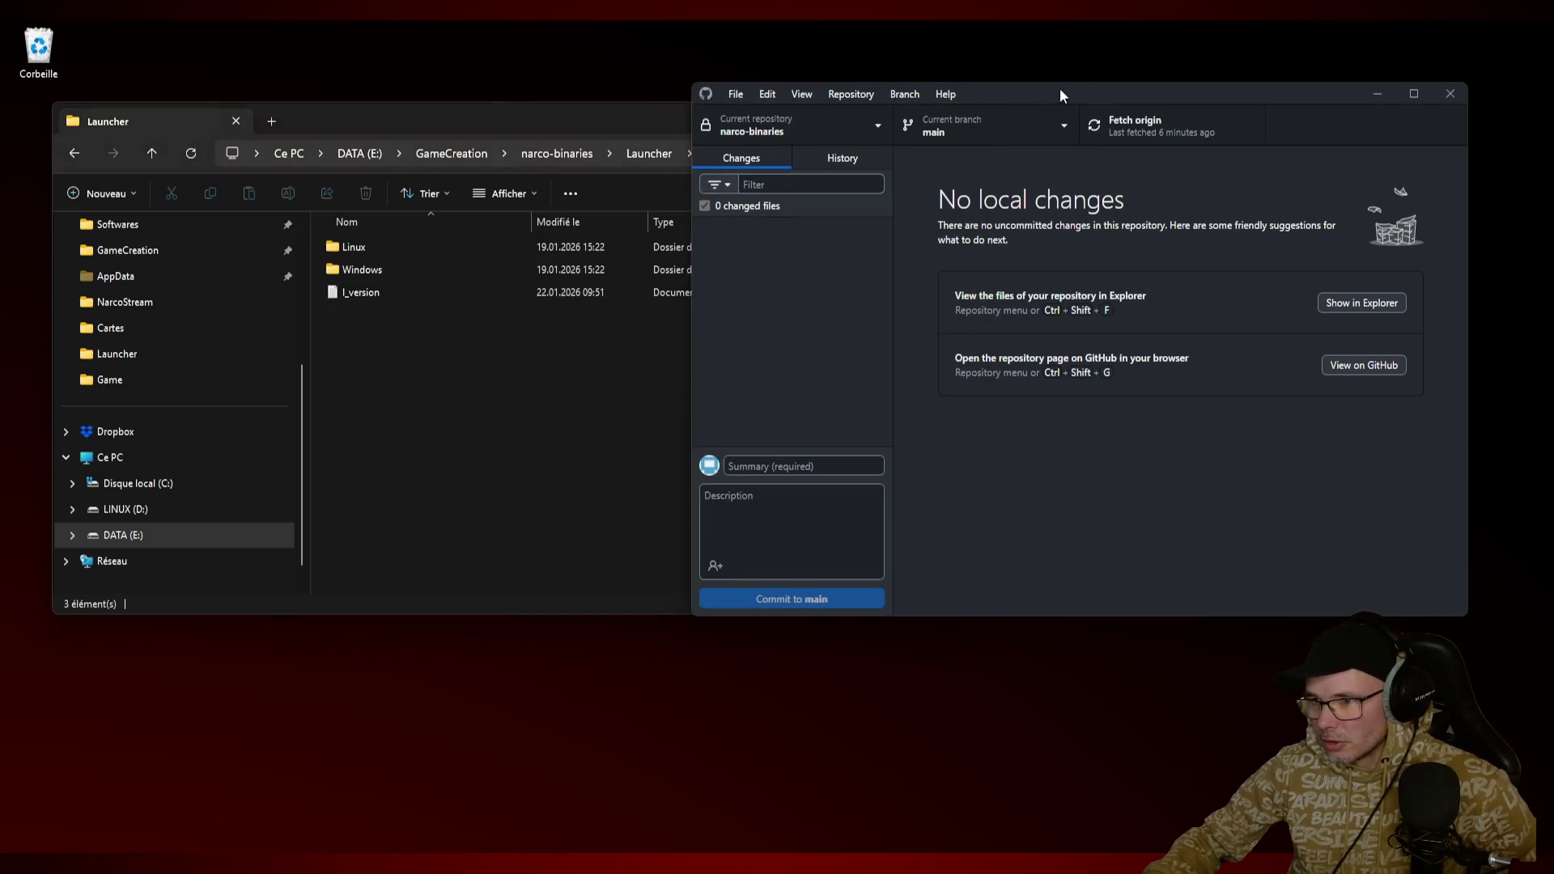
{"action": "left_click", "coordinate": [798, 125]}
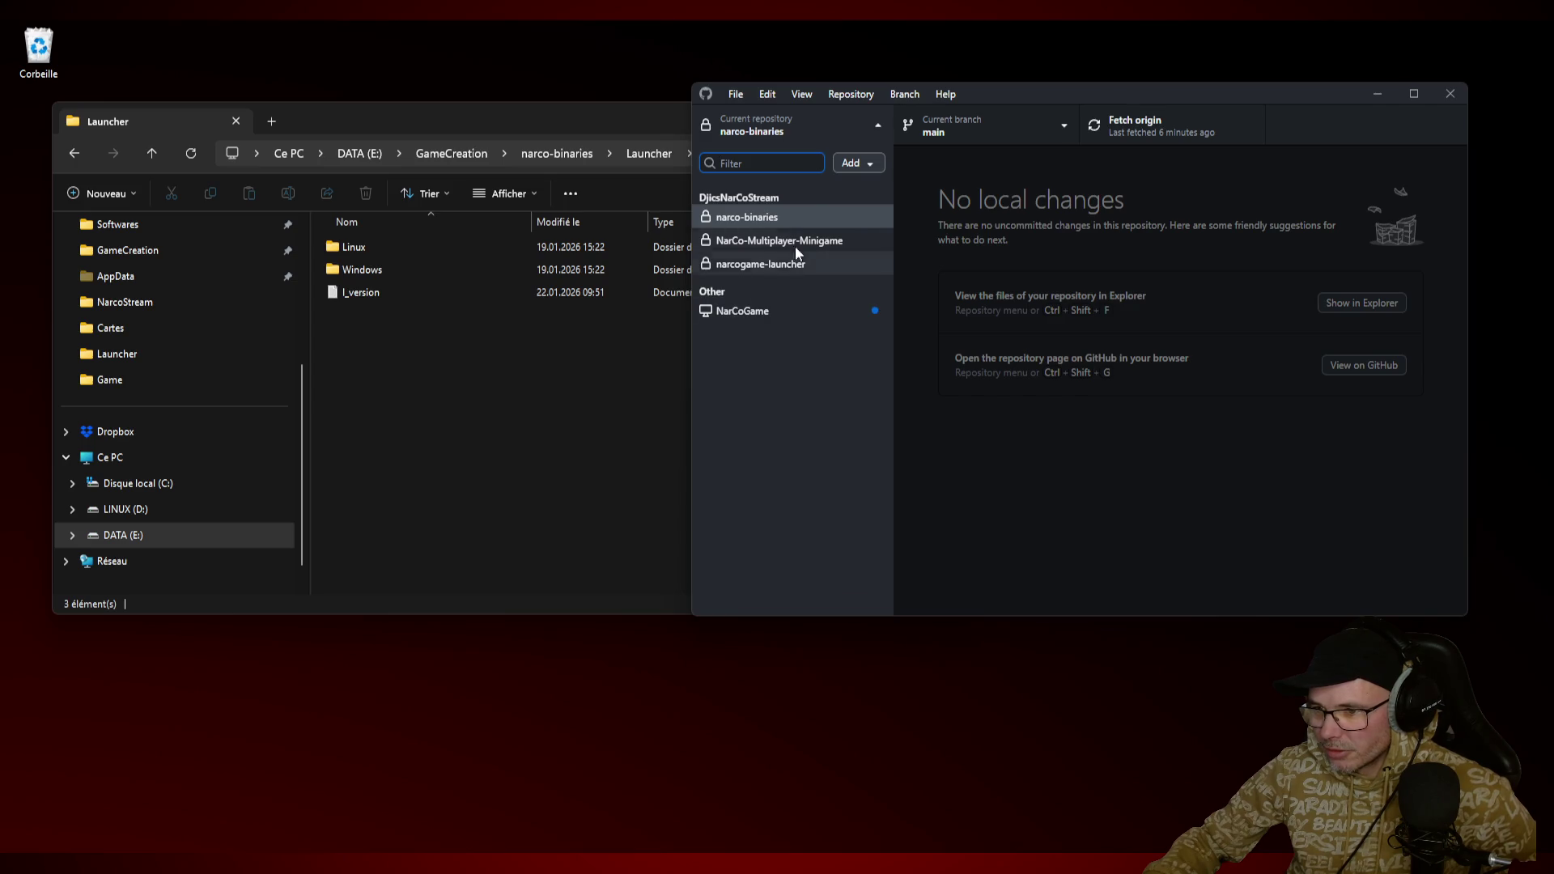
{"action": "left_click", "coordinate": [772, 234]}
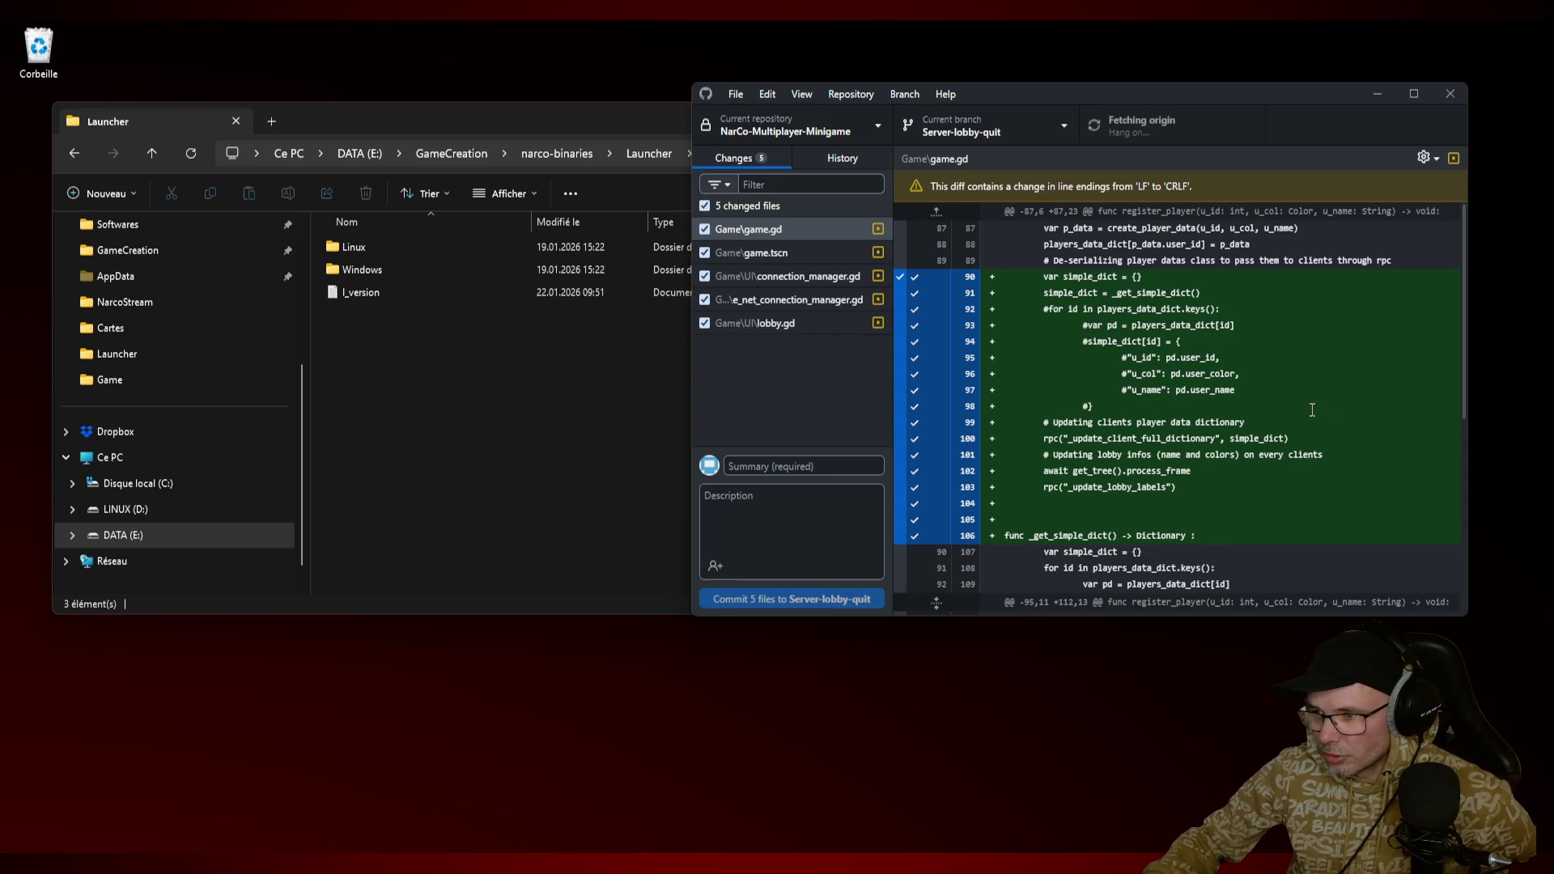
{"action": "scroll", "coordinate": [1152, 414], "scroll_direction": "down", "scroll_amount": 5}
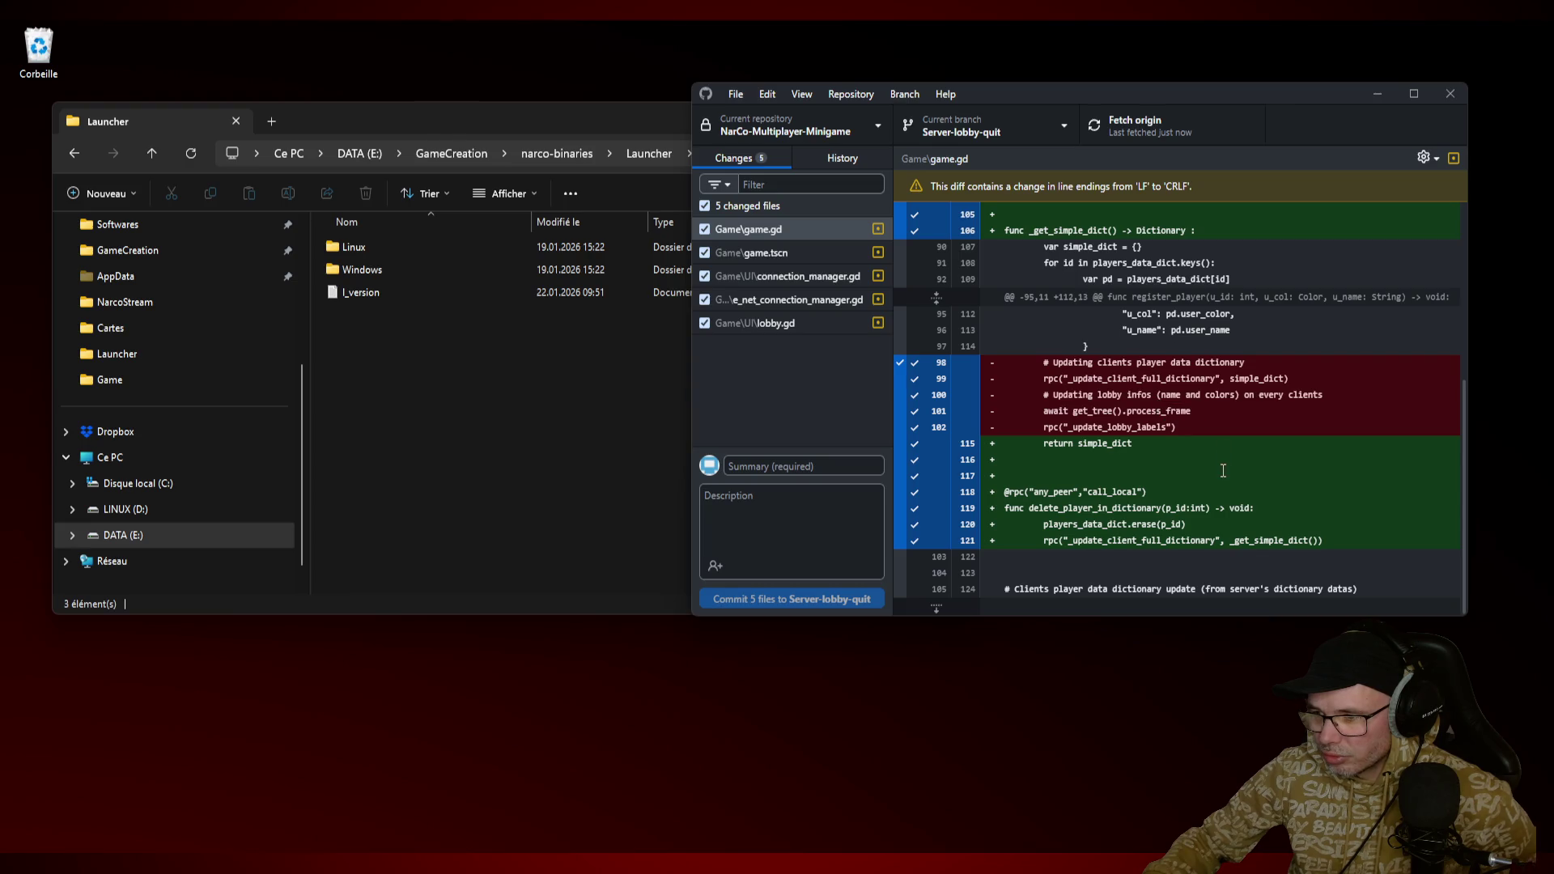
{"action": "scroll", "coordinate": [1223, 470], "scroll_direction": "up", "scroll_amount": 5}
{"action": "scroll", "coordinate": [1234, 429], "scroll_direction": "down", "scroll_amount": 2}
{"action": "scroll", "coordinate": [1238, 409], "scroll_direction": "up", "scroll_amount": 2}
{"action": "scroll", "coordinate": [1254, 369], "scroll_direction": "down", "scroll_amount": 5}
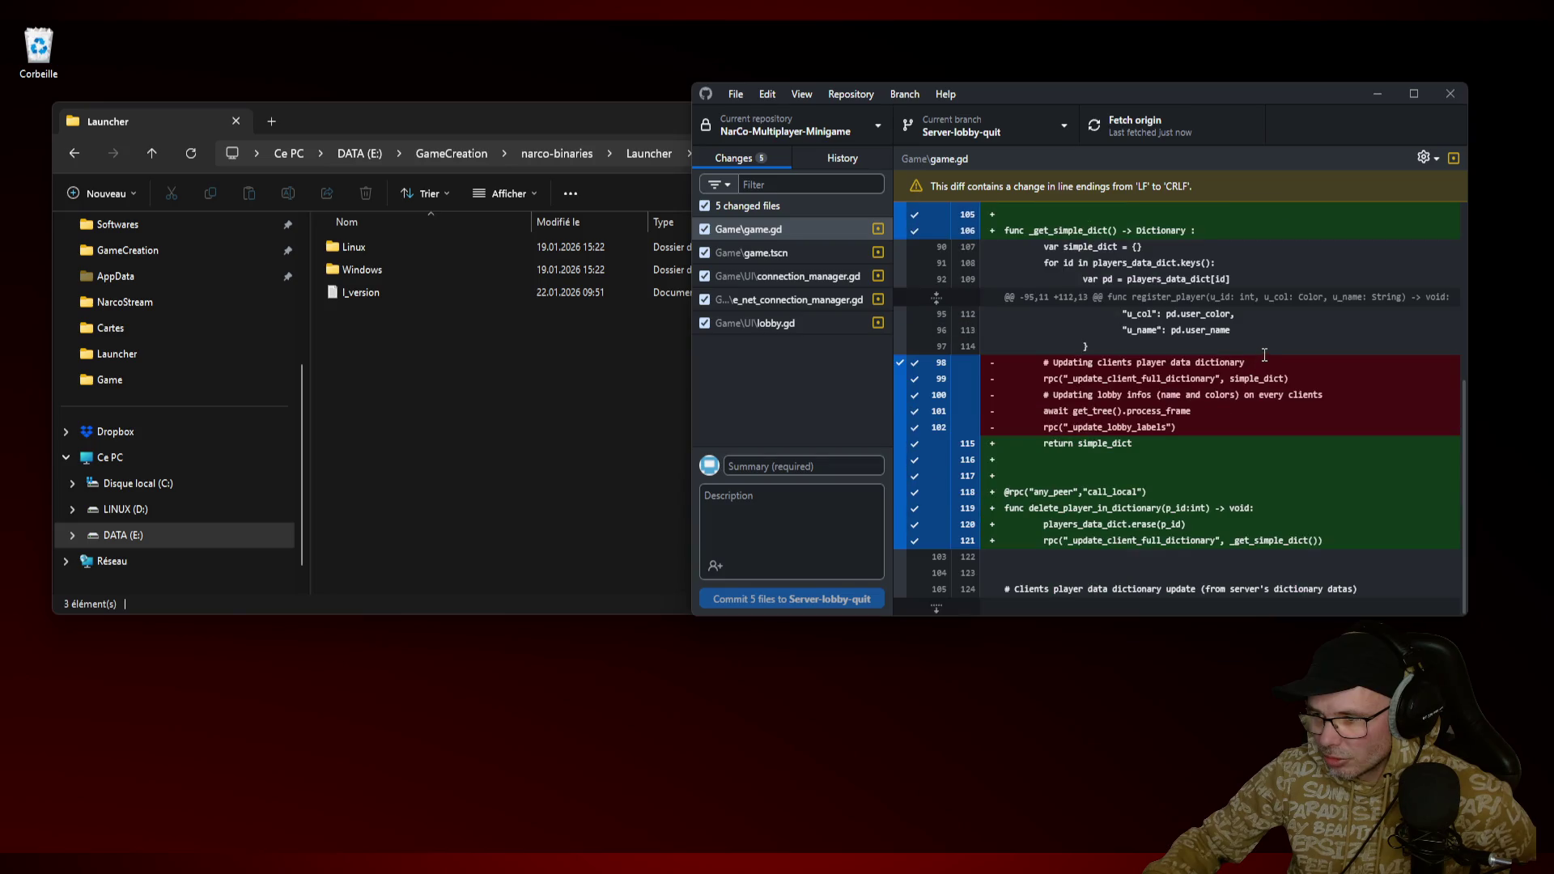
{"action": "scroll", "coordinate": [1267, 350], "scroll_direction": "up", "scroll_amount": 5}
- Read the diffs of game.tscn, connection_manager.gd, e_net_connection_manager.gd and lobby.gd
{"action": "left_click", "coordinate": [767, 252]}
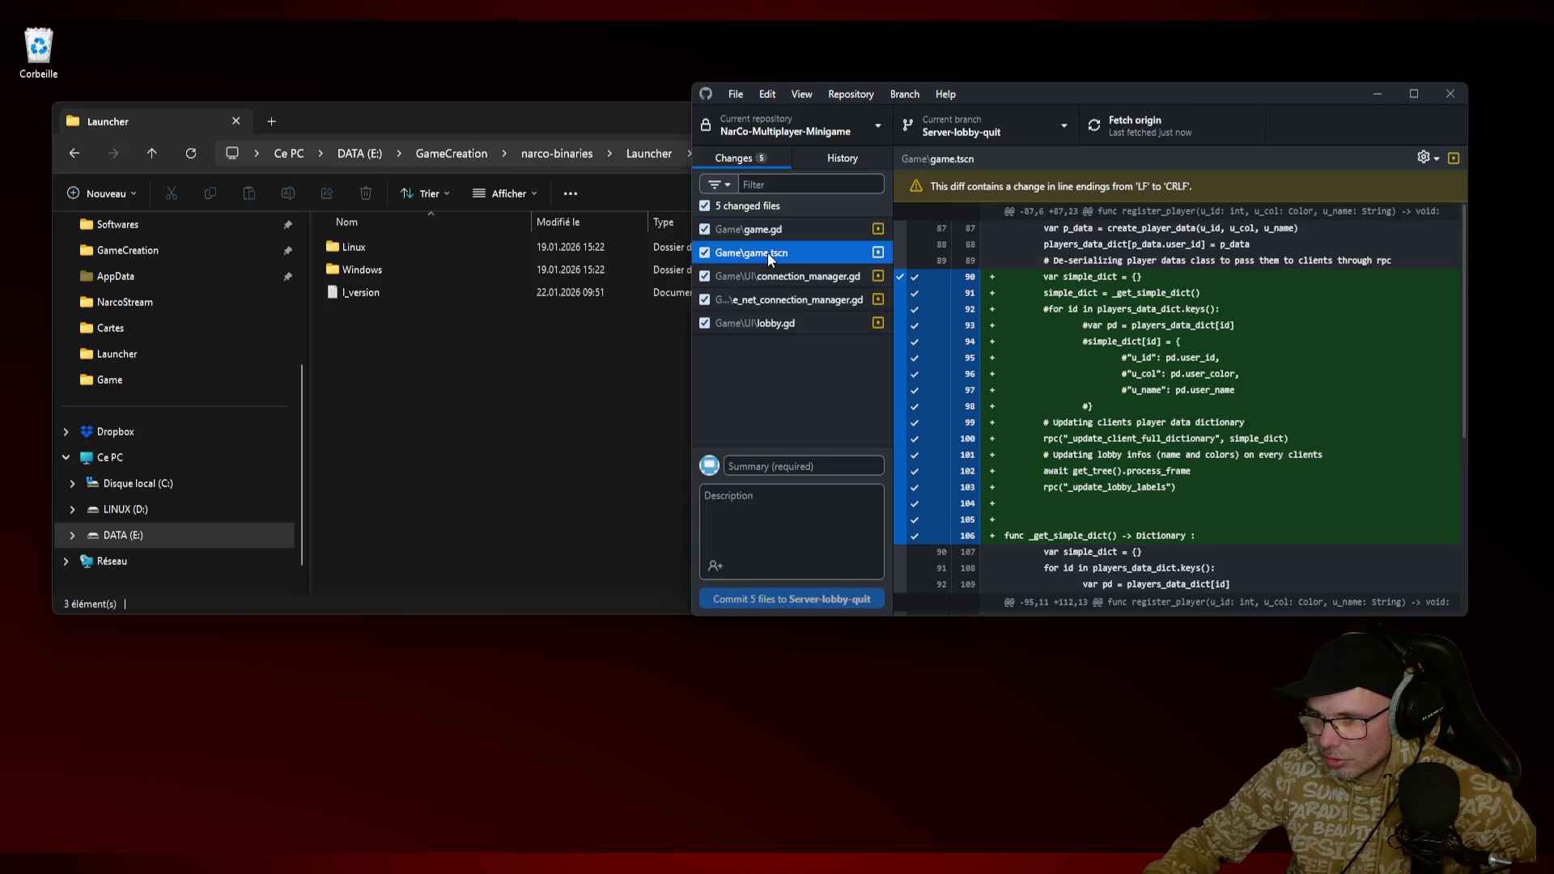
{"action": "left_click", "coordinate": [780, 284]}
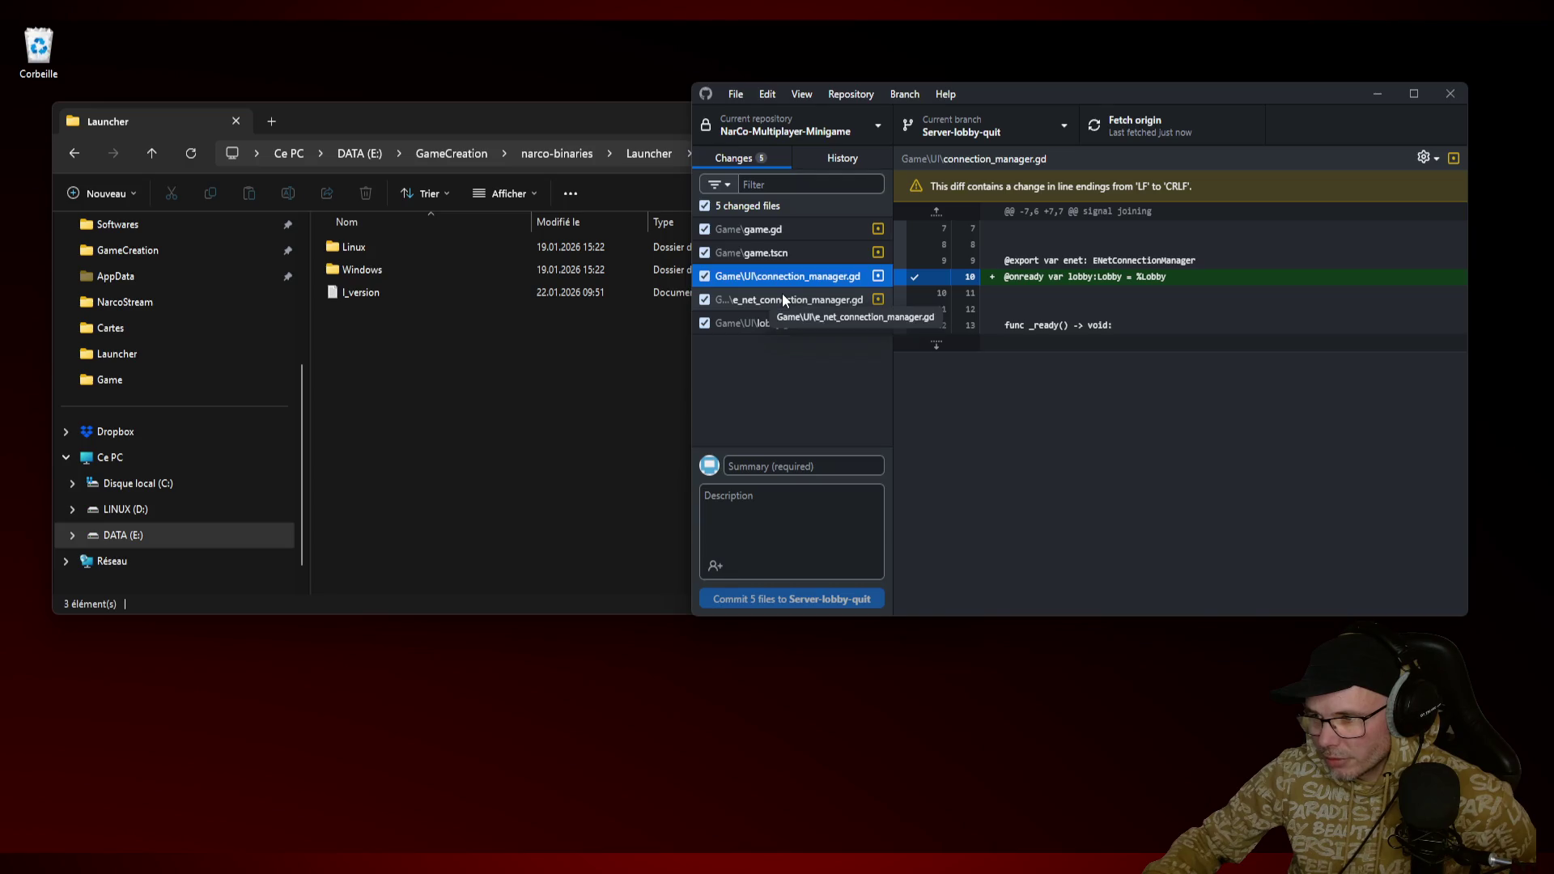
{"action": "left_click", "coordinate": [782, 299]}
{"action": "left_click", "coordinate": [779, 323]}
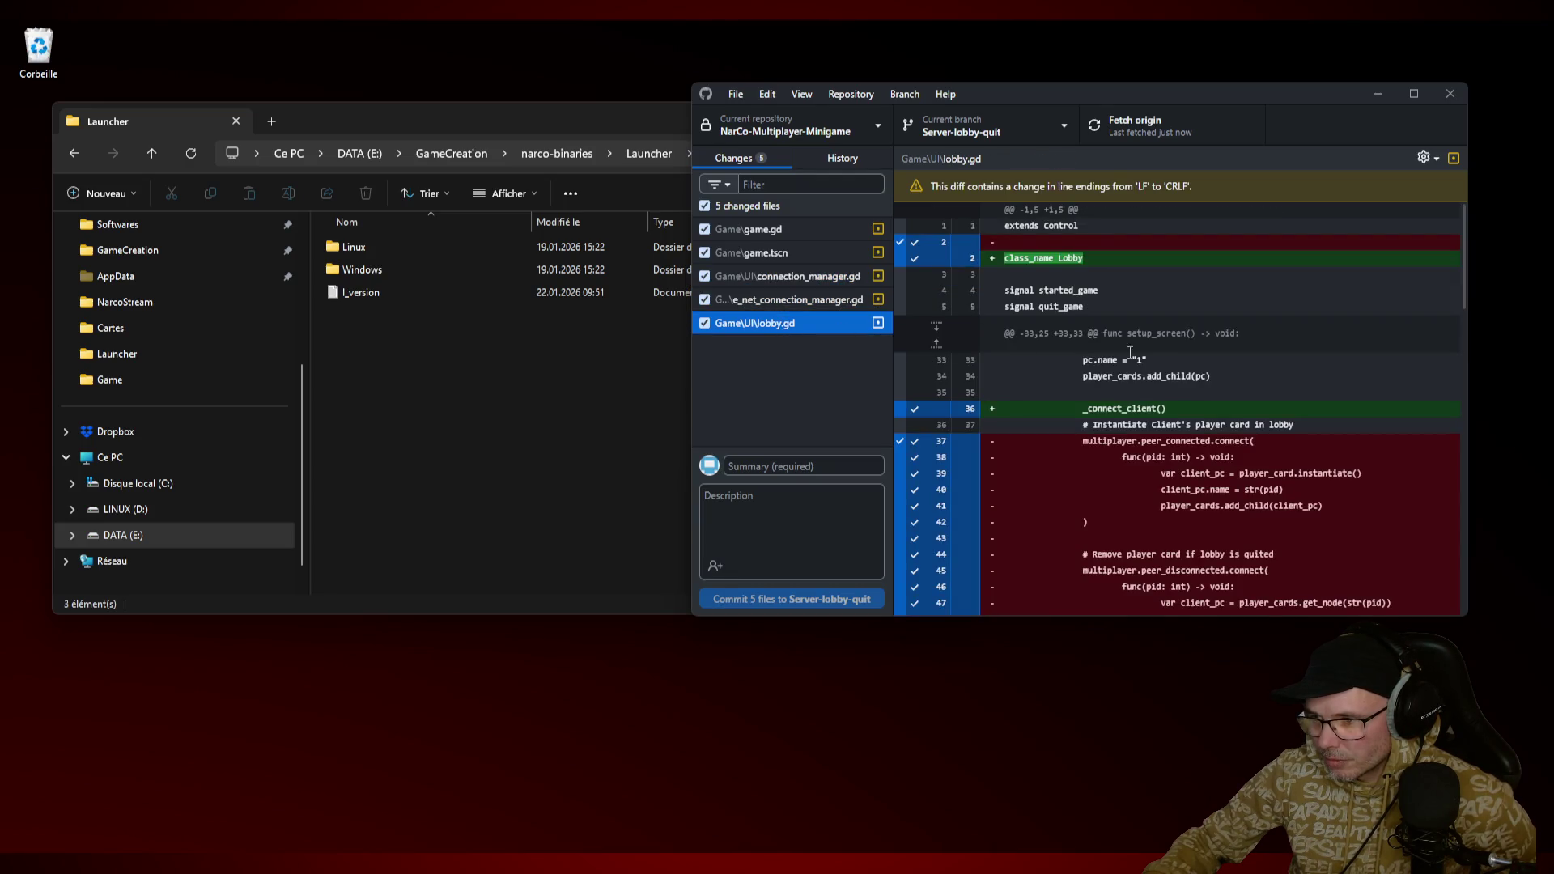
{"action": "scroll", "coordinate": [1185, 349], "scroll_direction": "down", "scroll_amount": 10}
{"action": "scroll", "coordinate": [1184, 352], "scroll_direction": "up", "scroll_amount": 1}
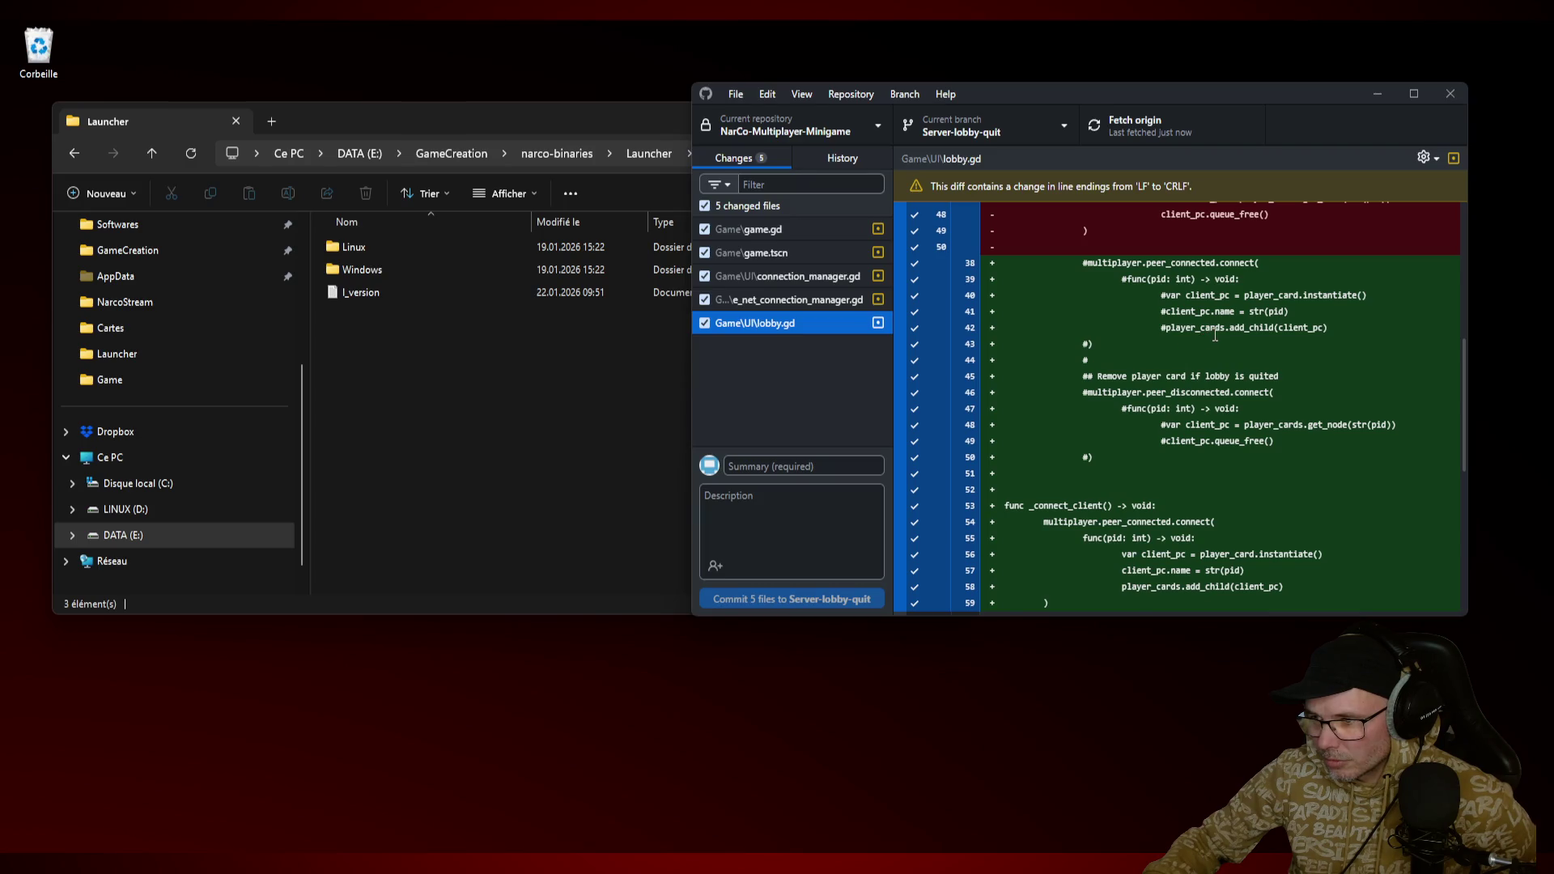
{"action": "scroll", "coordinate": [1215, 333], "scroll_direction": "down", "scroll_amount": 5}
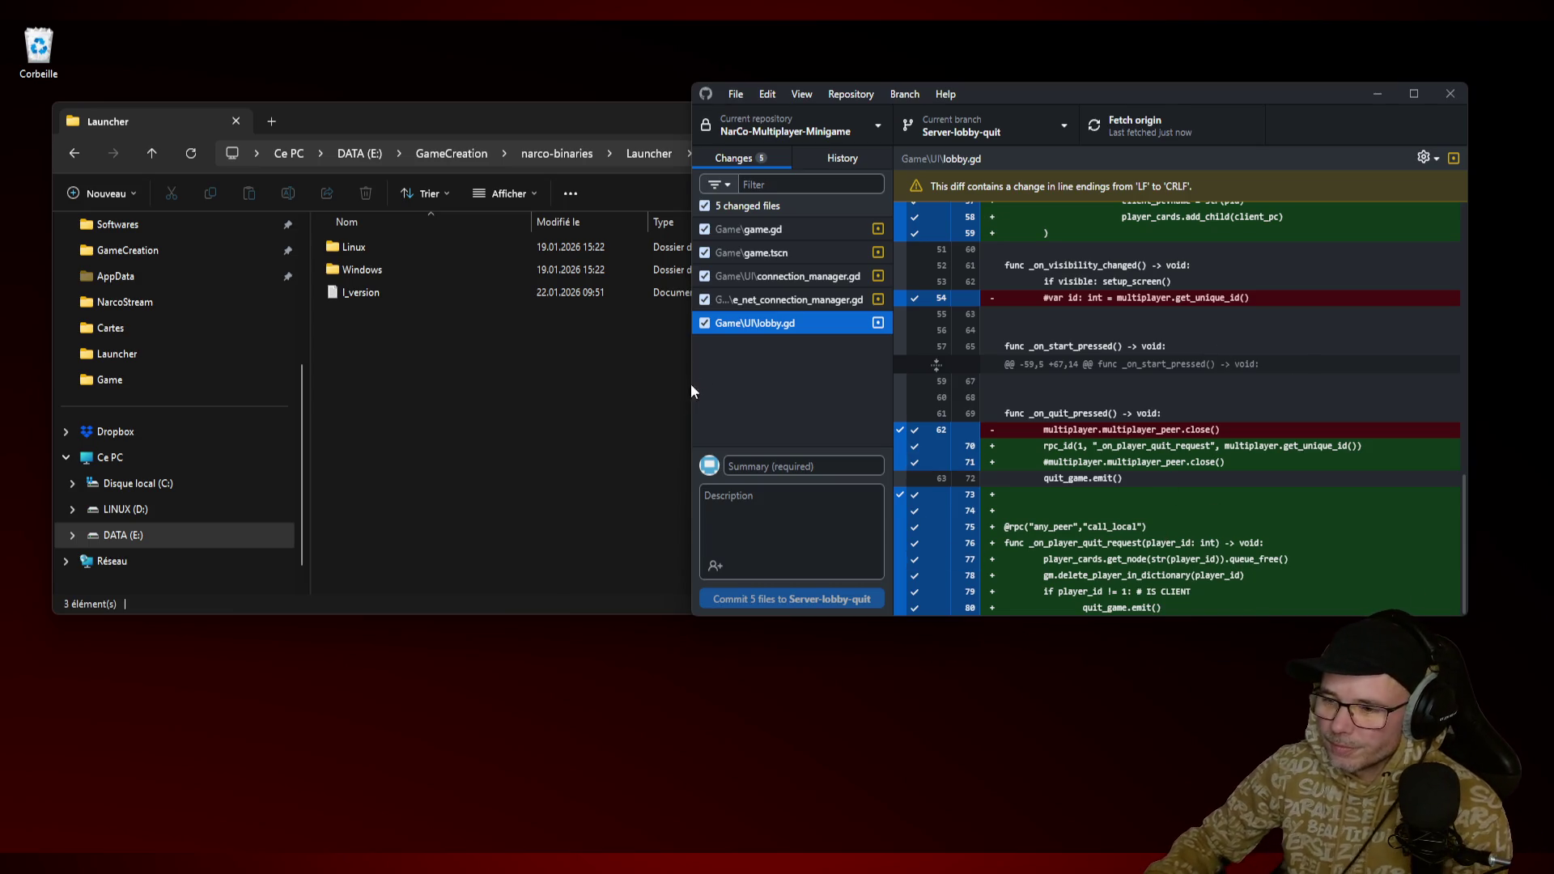
{"action": "left_click", "coordinate": [749, 460]}
- Enter 'Quitting visual feedback synchronized' as the commit summary
{"action": "left_click", "coordinate": [751, 463]}
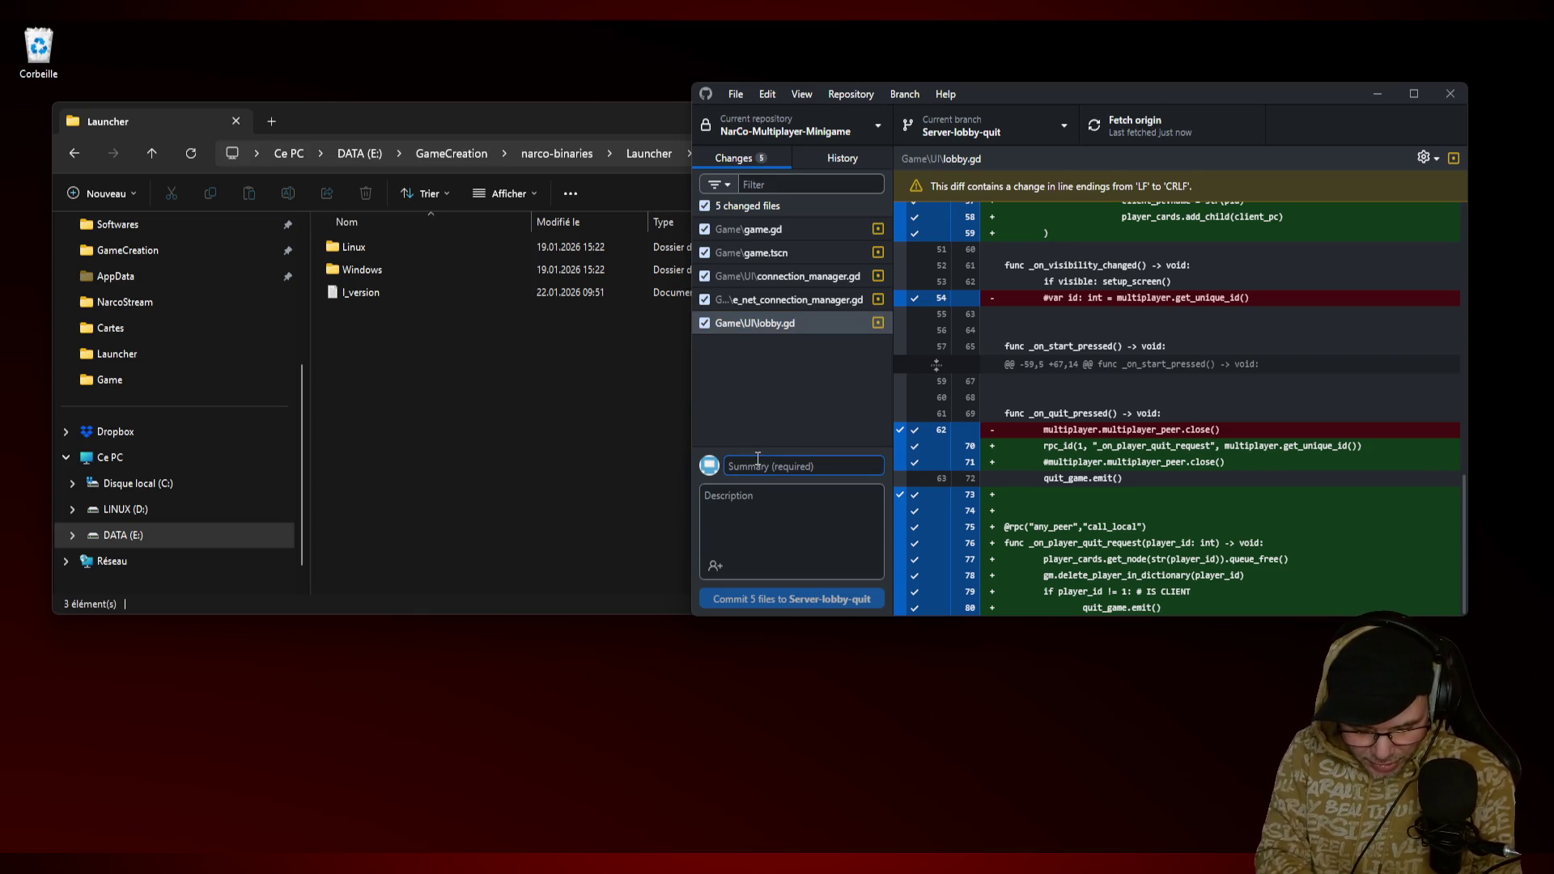
{"action": "type", "text": "u"}
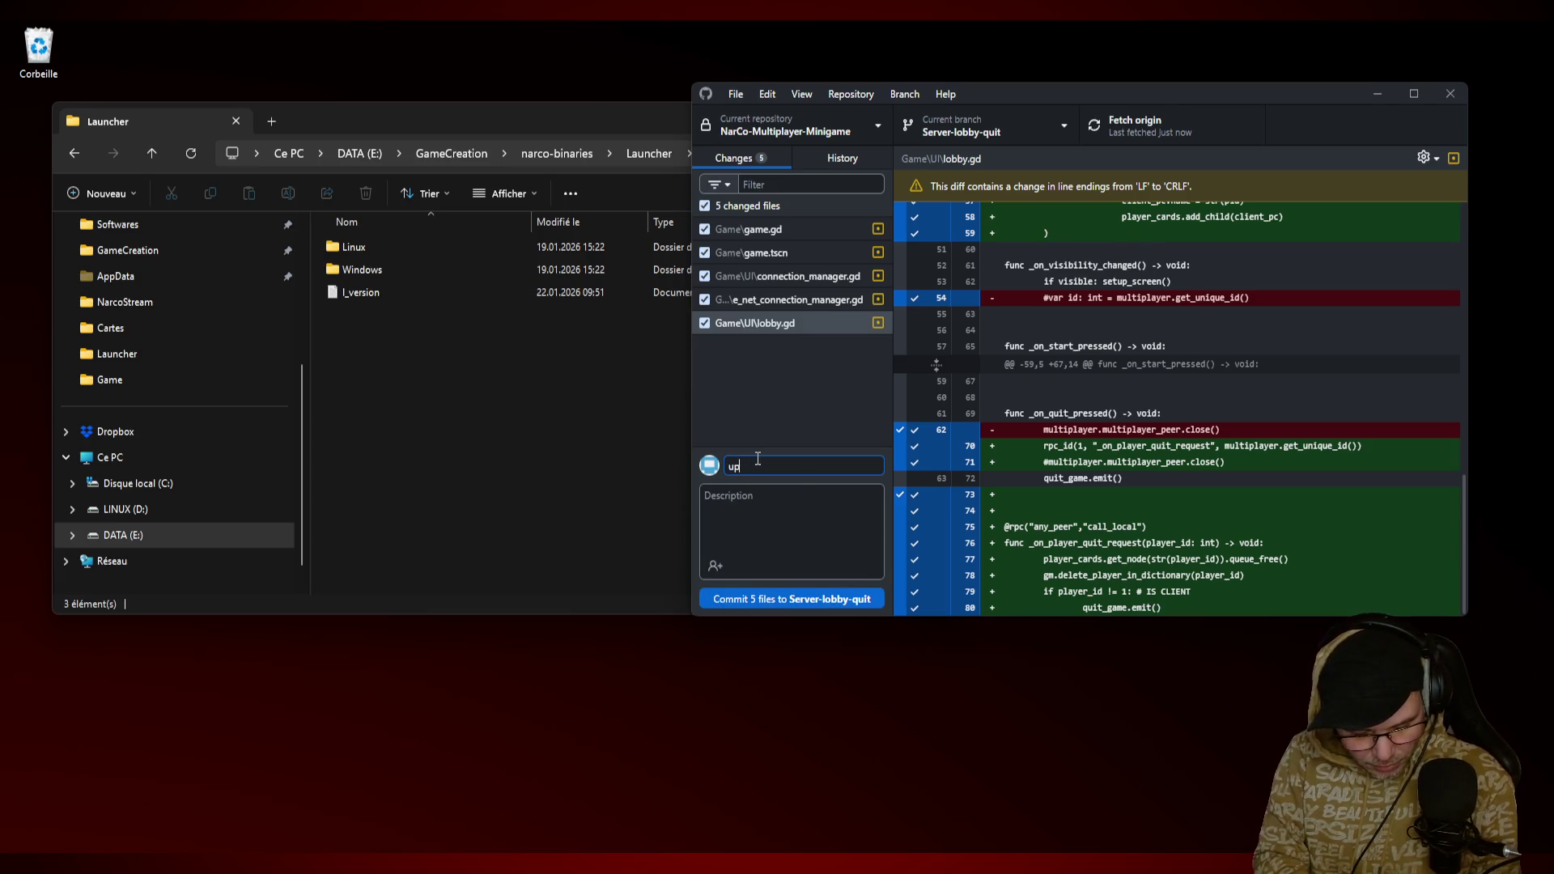
{"action": "key", "text": "BackSpace"}
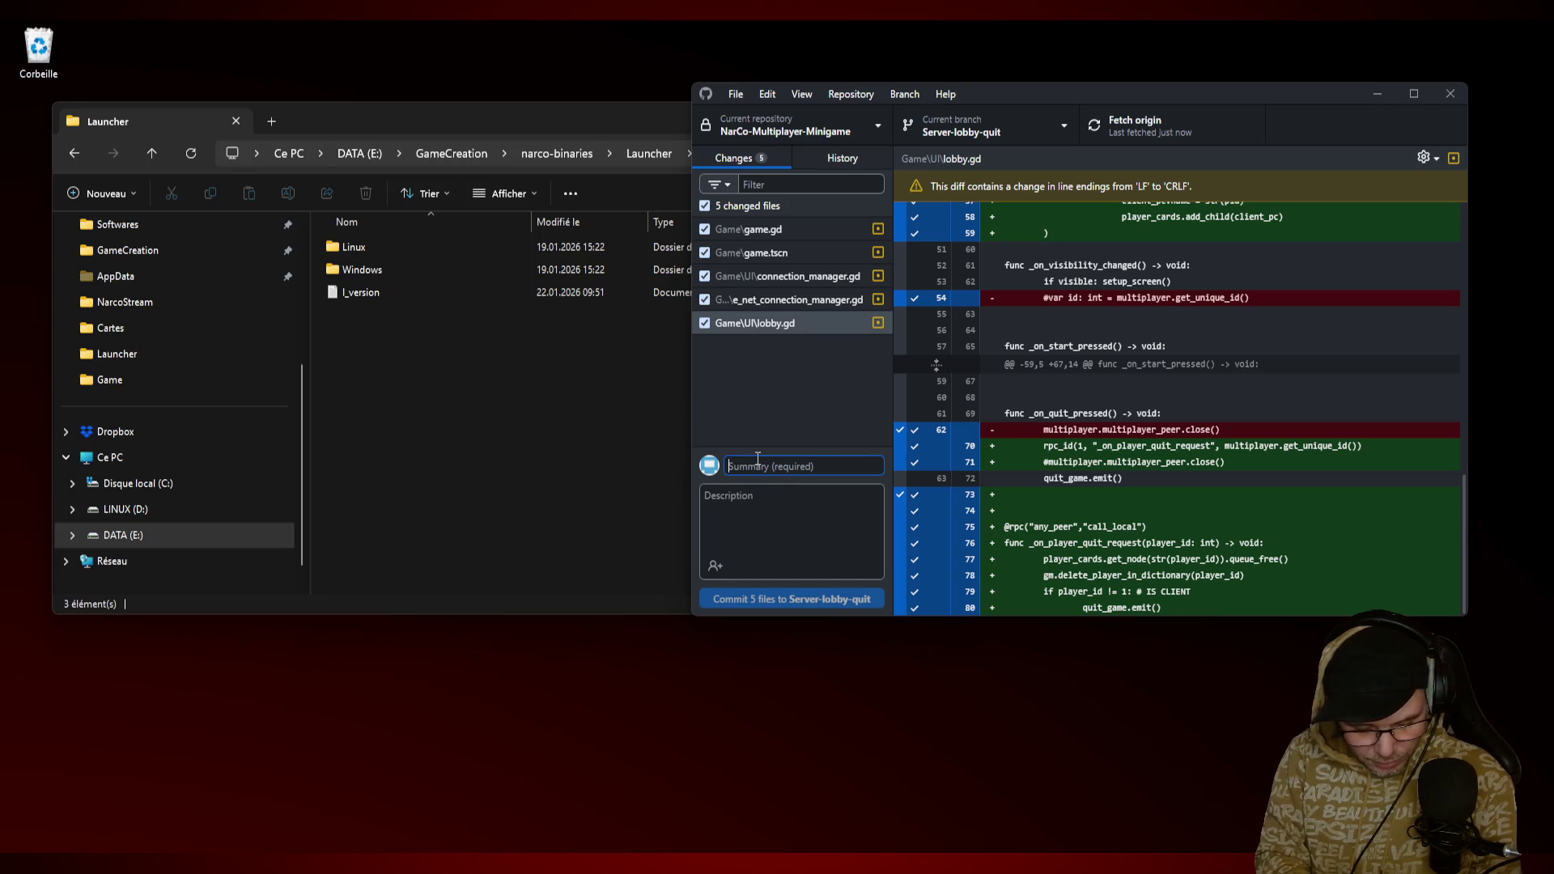
{"action": "type", "text": "quit"}
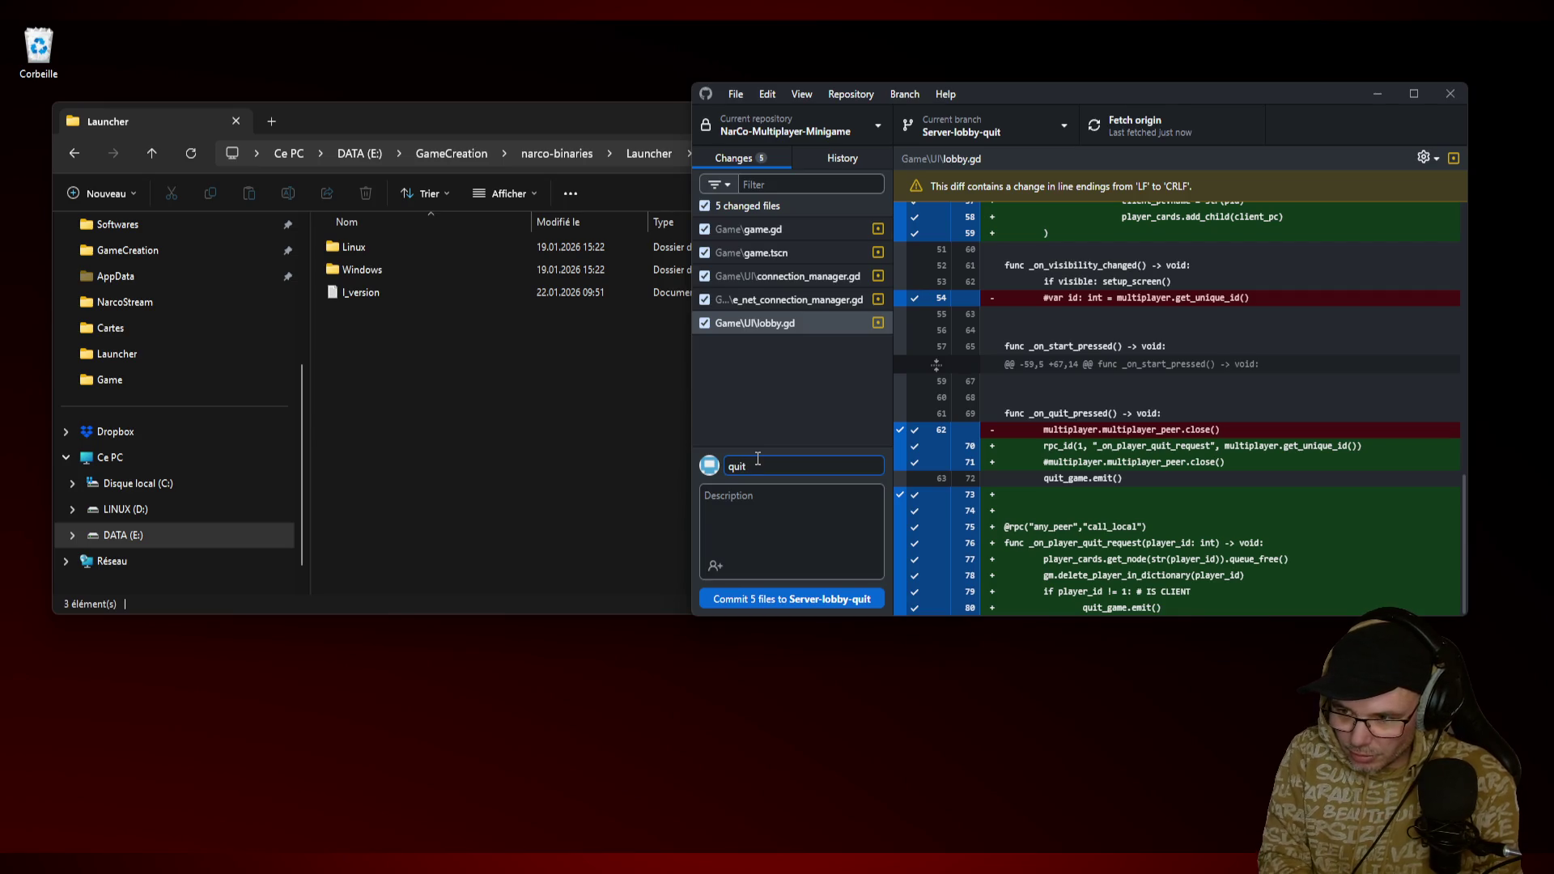
{"action": "key", "text": "BackSpace"}
{"action": "key", "text": "BackSpace"}
{"action": "key", "text": "BackSpace"}
{"action": "type", "text": "Qu"}
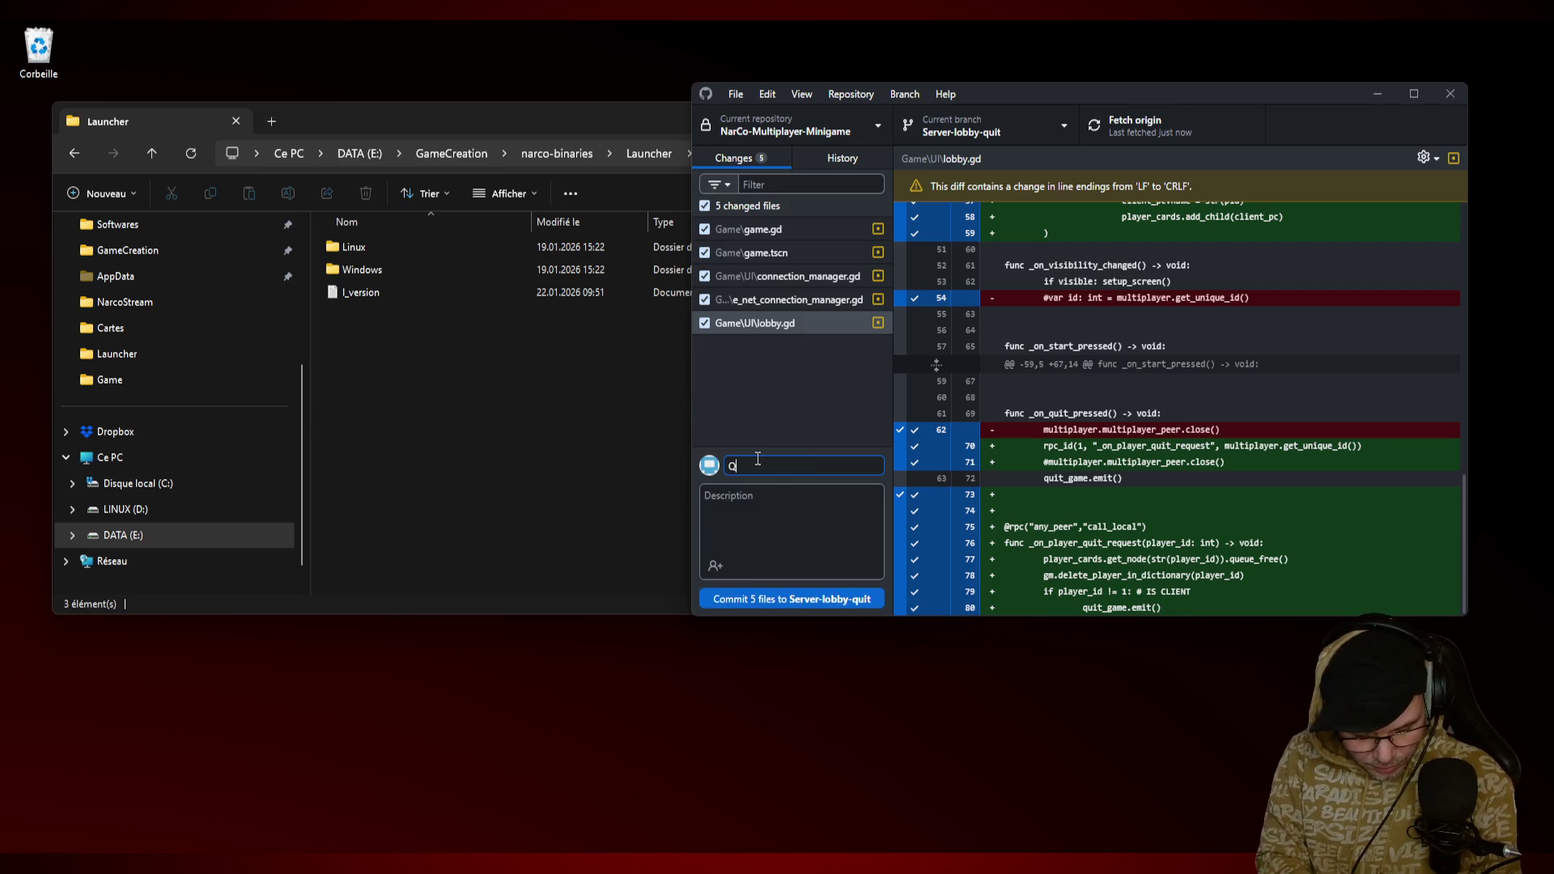
{"action": "type", "text": "ittin"}
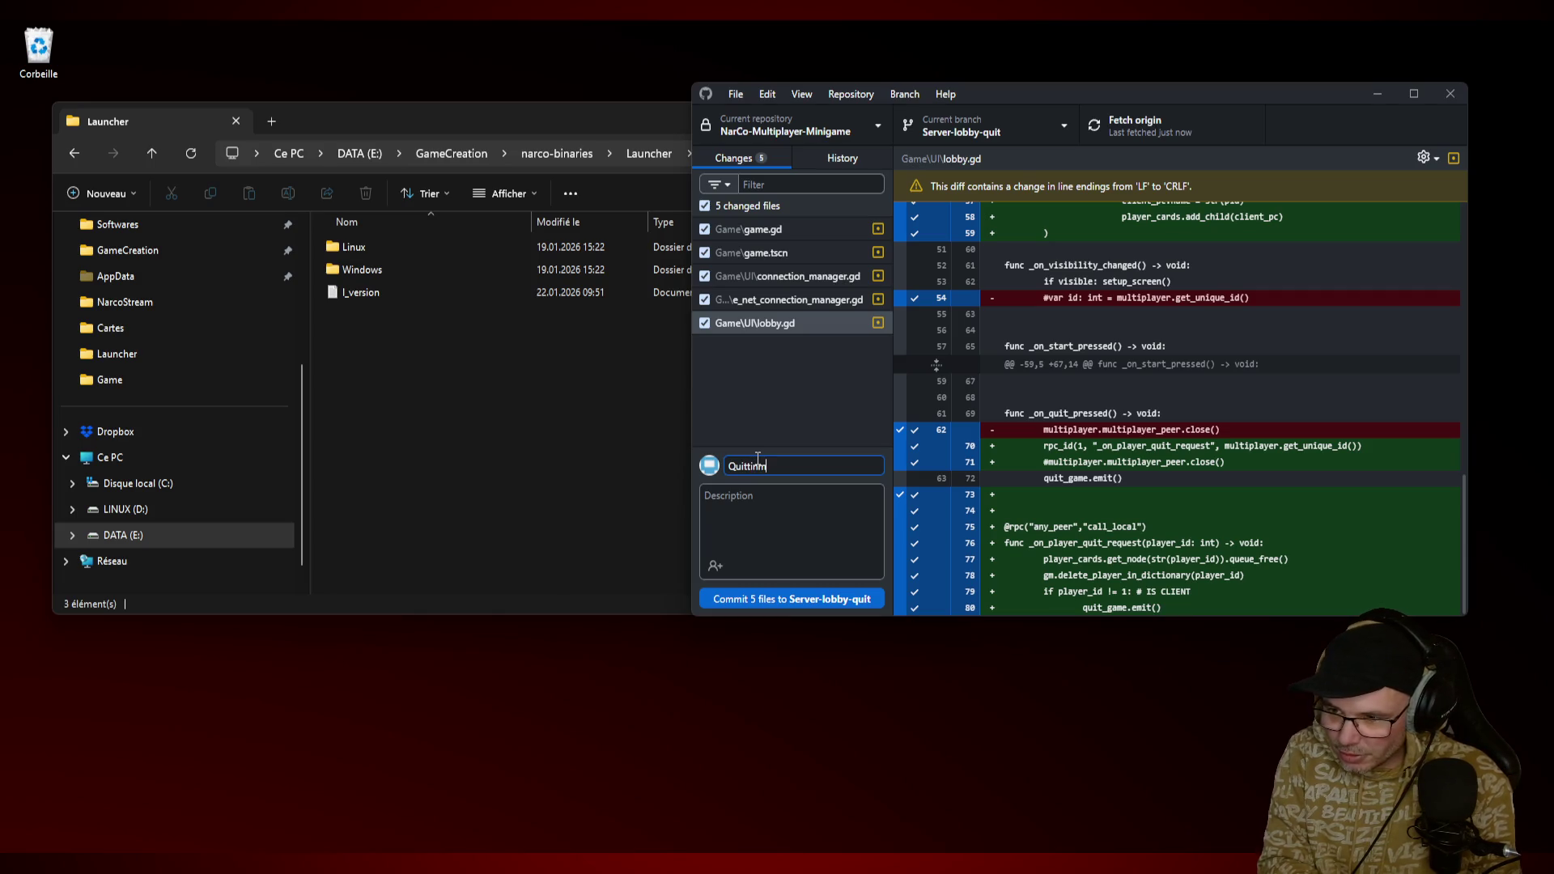
{"action": "type", "text": "g "}
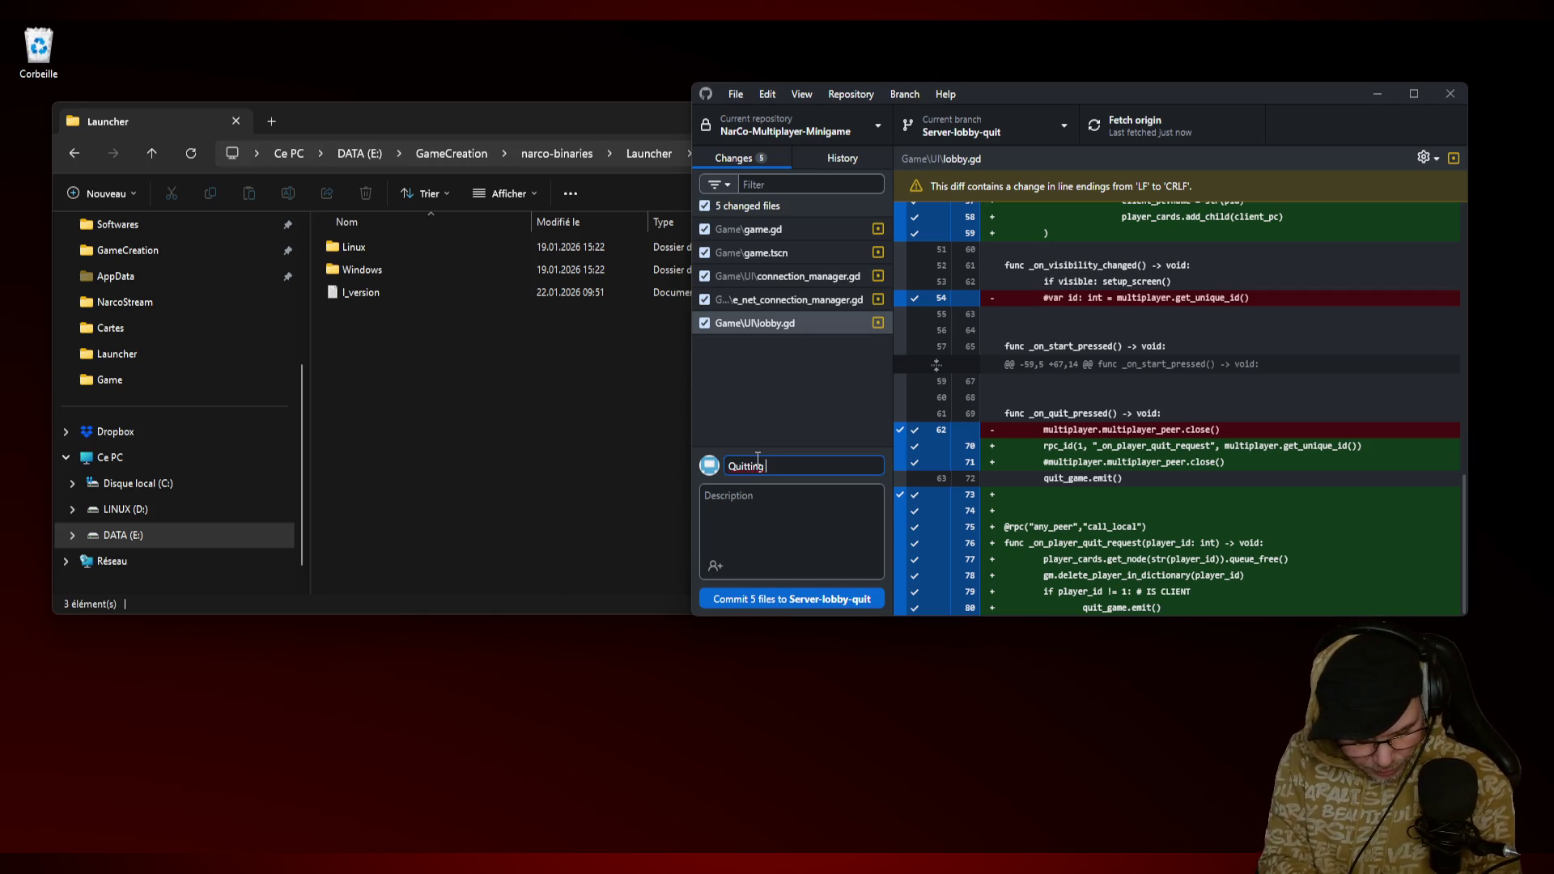
{"action": "type", "text": "visu"}
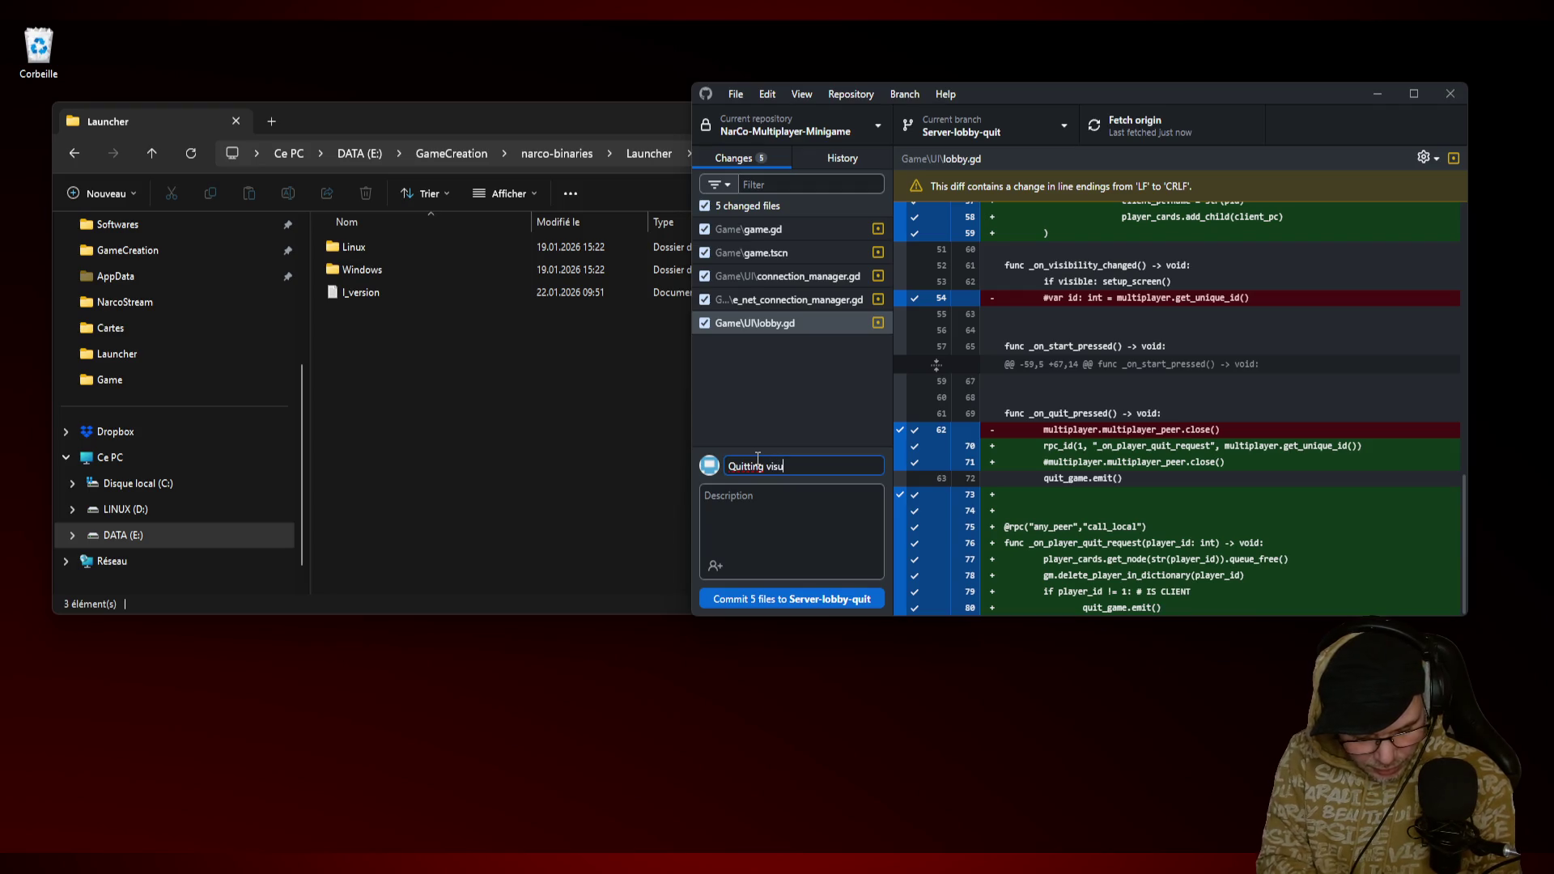
{"action": "type", "text": "al feedba"}
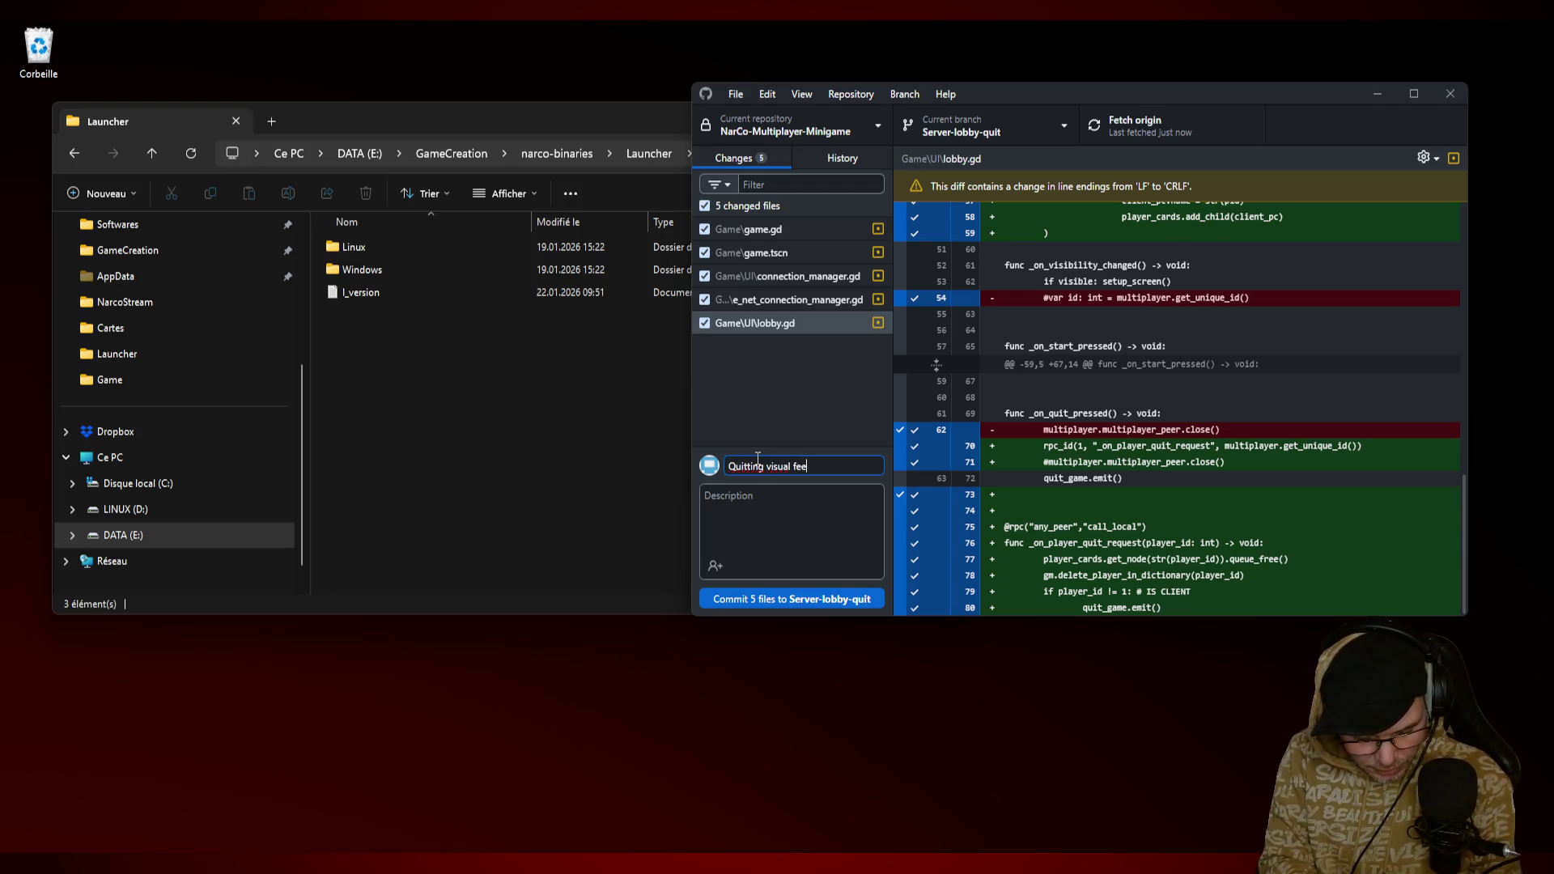
{"action": "type", "text": "ck"}
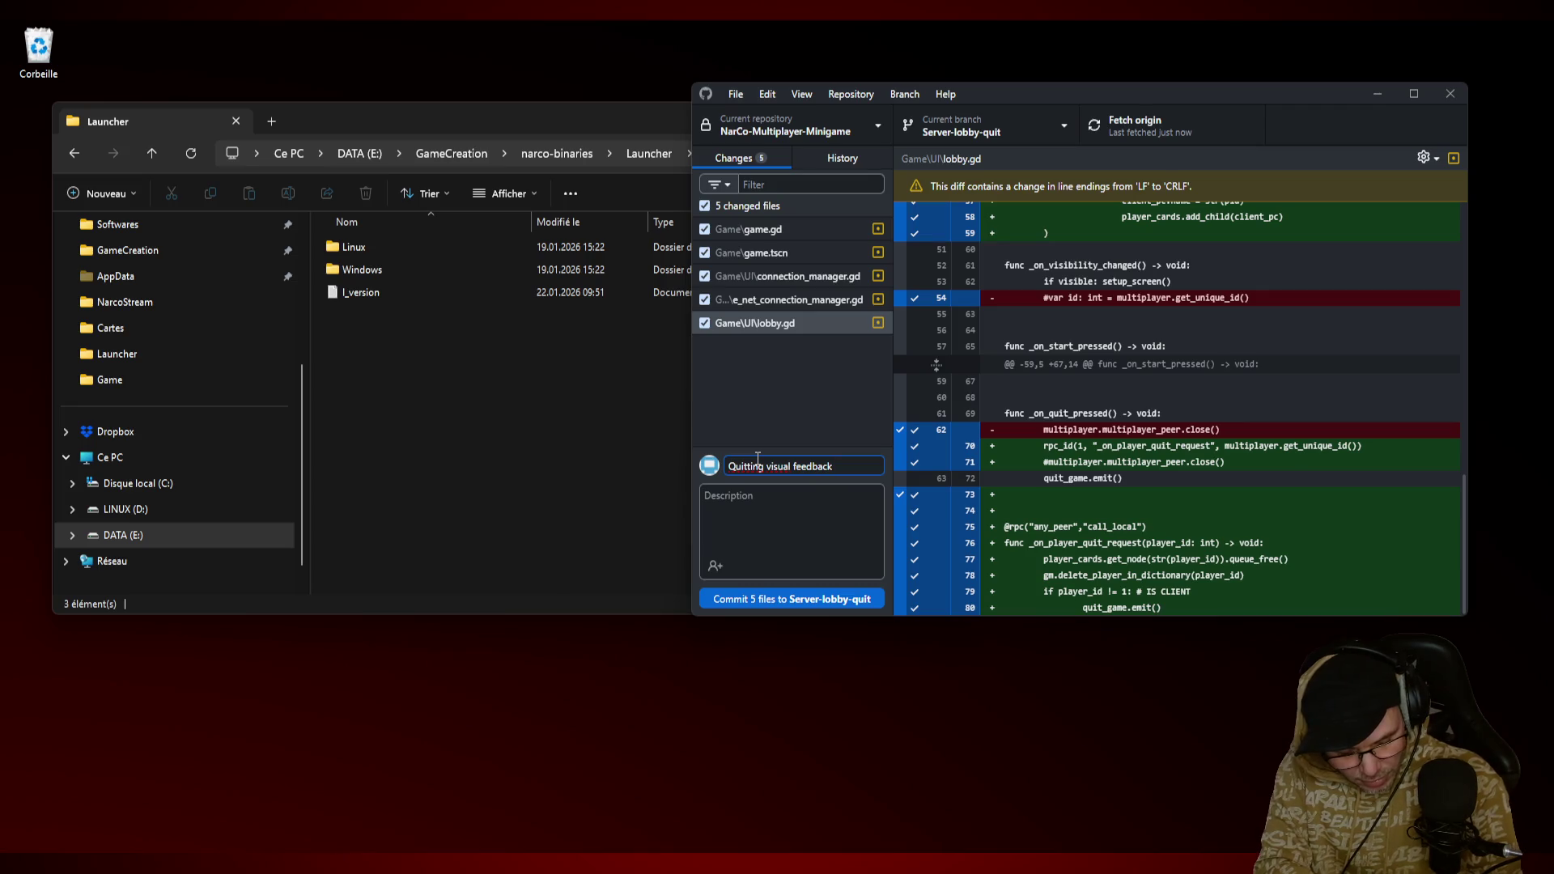
{"action": "type", "text": "s"}
{"action": "type", "text": "ynchro"}
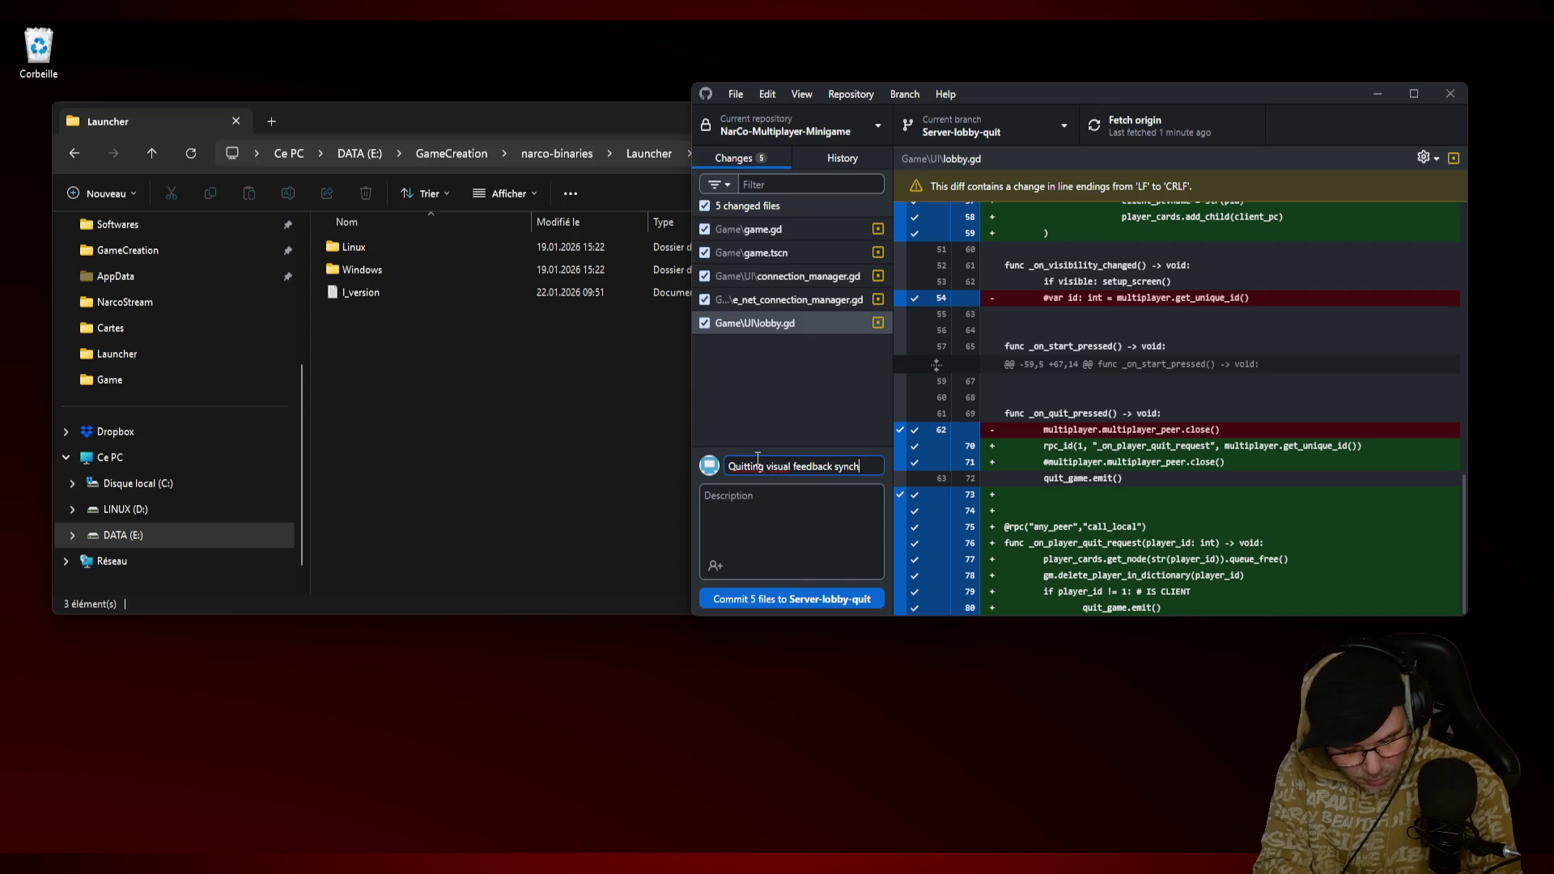
{"action": "type", "text": "ni"}
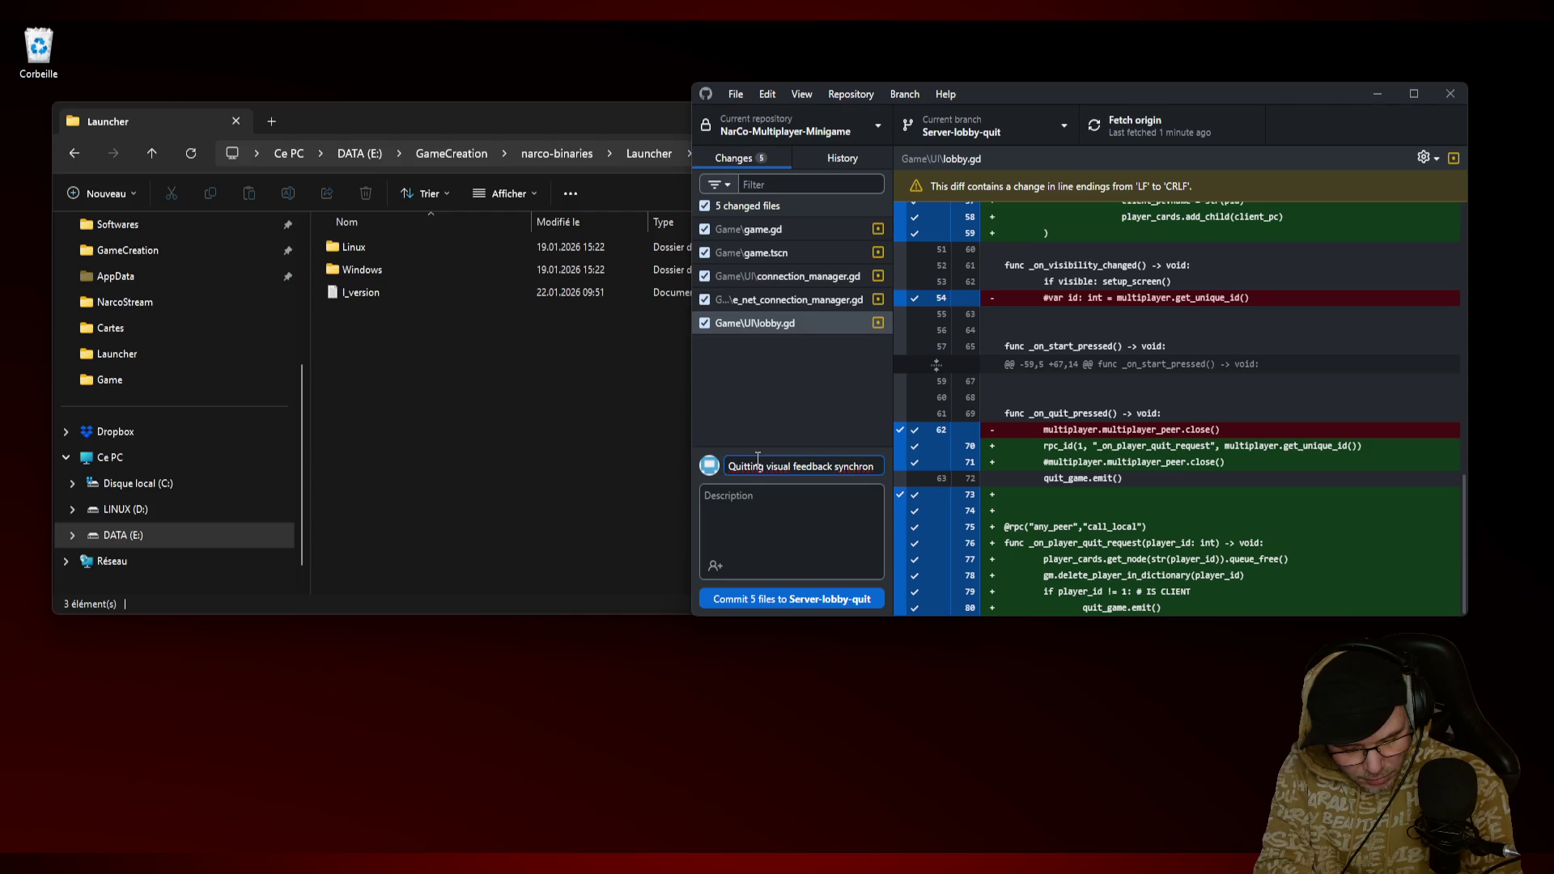
{"action": "type", "text": "zed"}
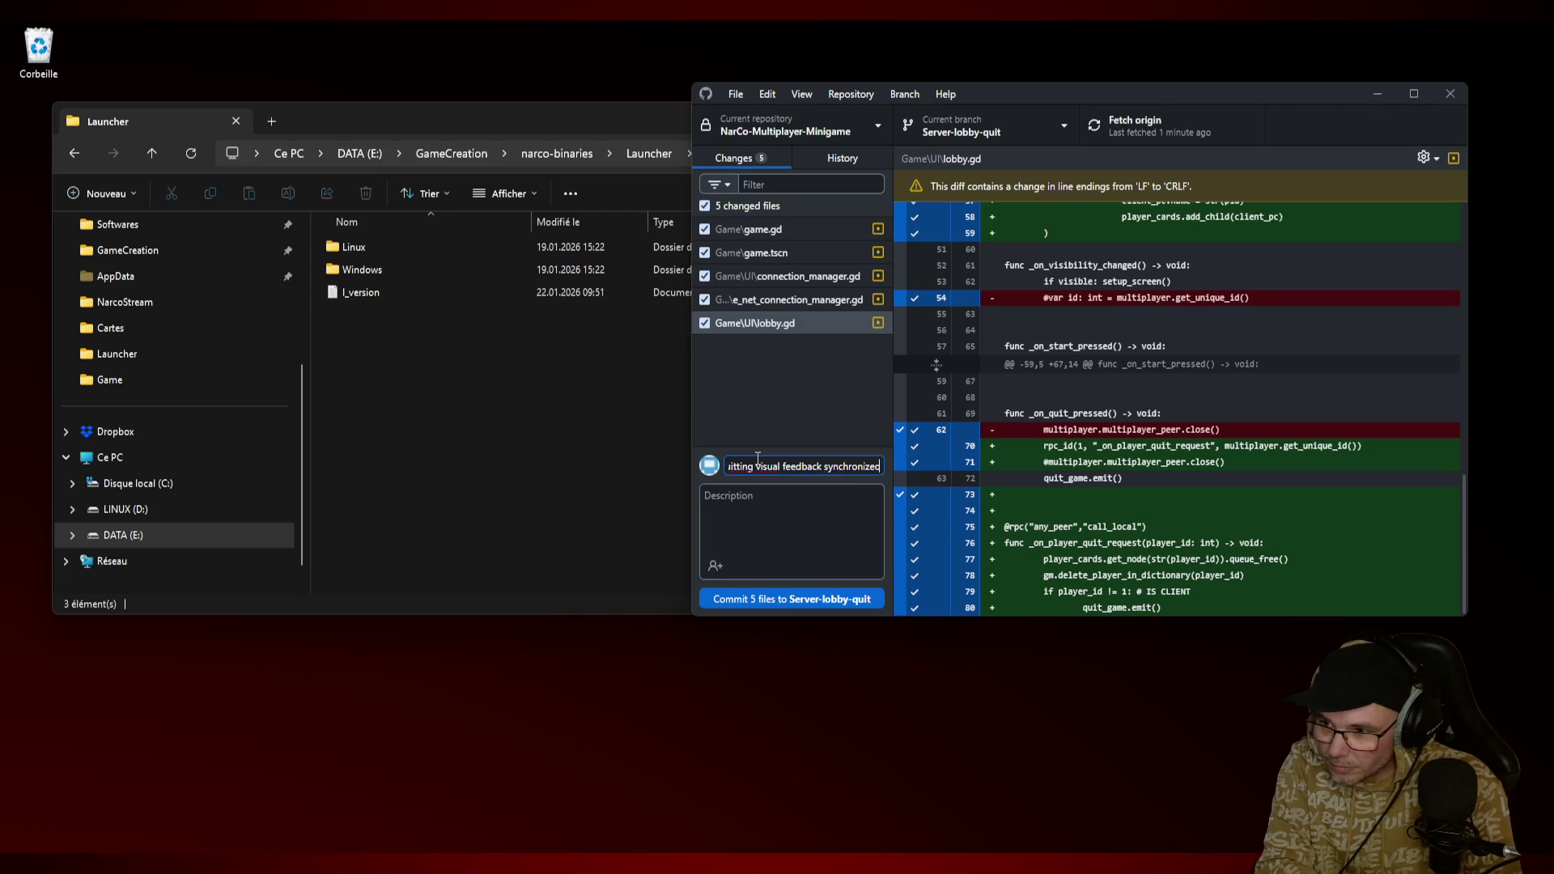